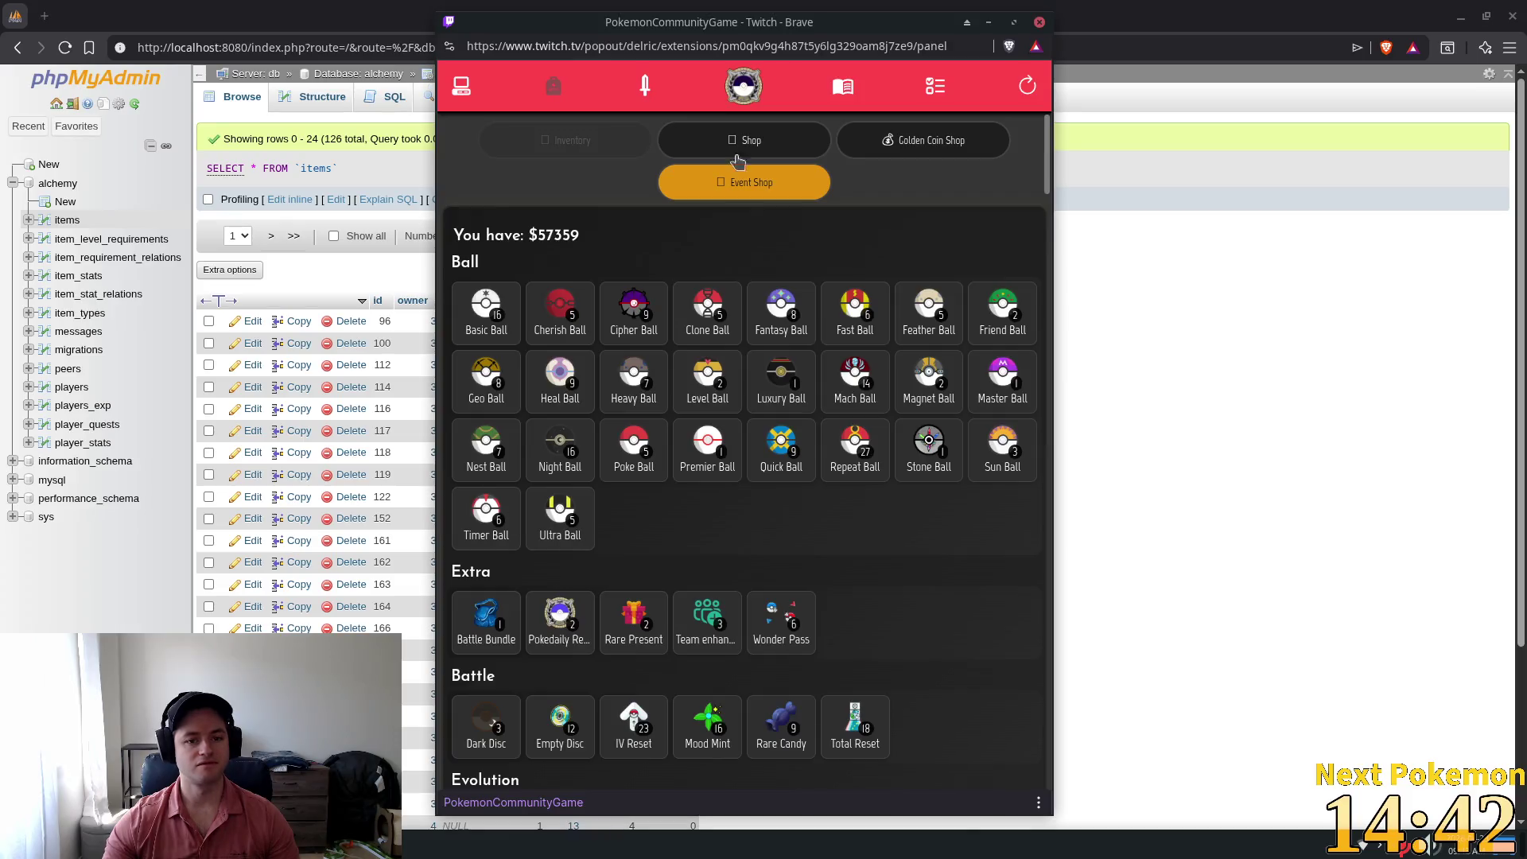
# Reload the PokemonCommunityGame extension panel and switch it to the Missions list
pyautogui.click(931, 48)
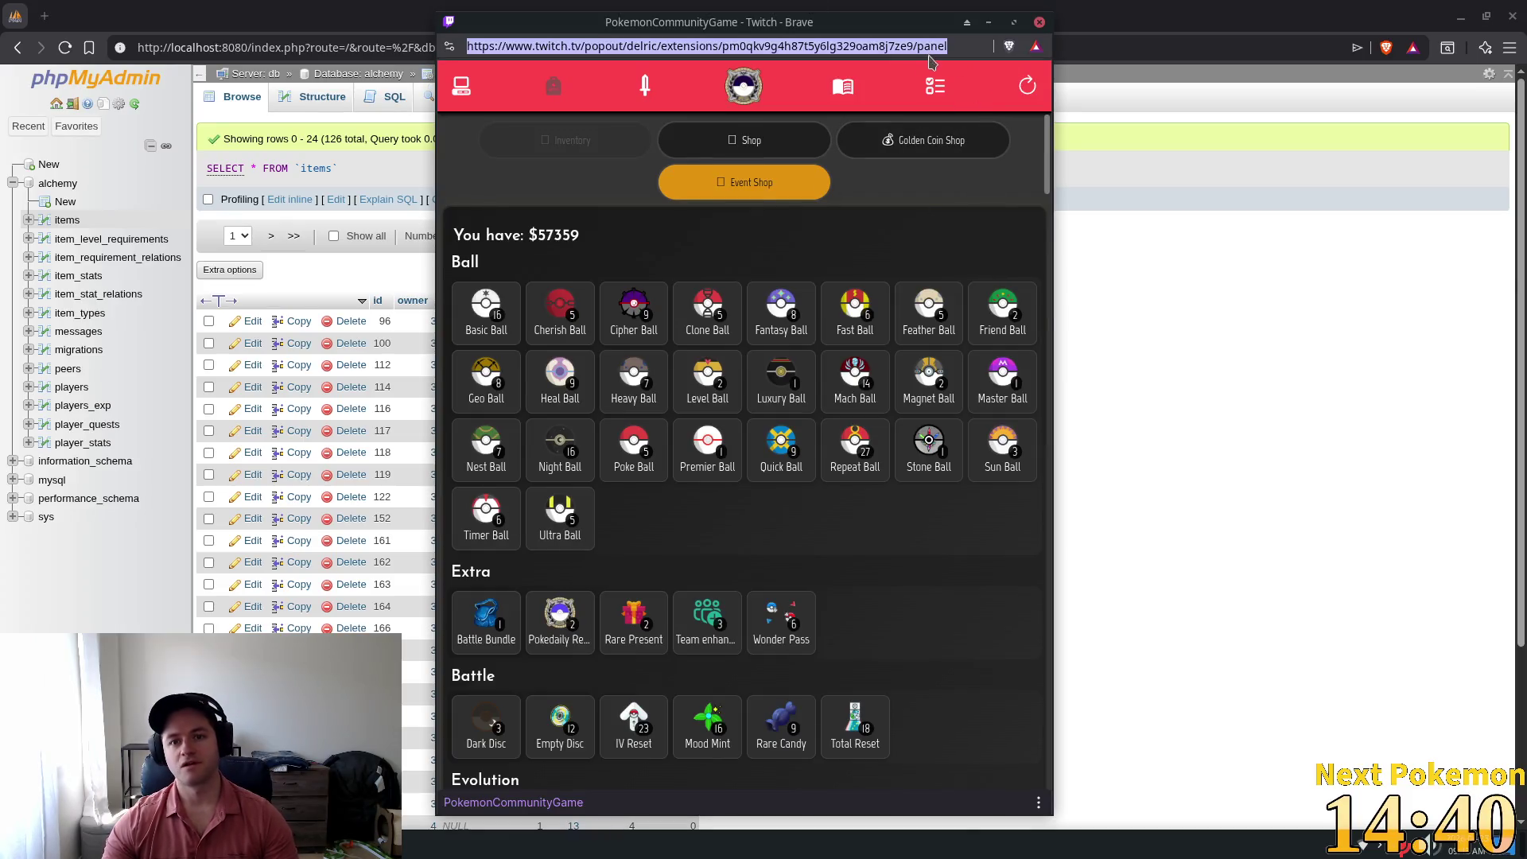
pyautogui.press('Return')
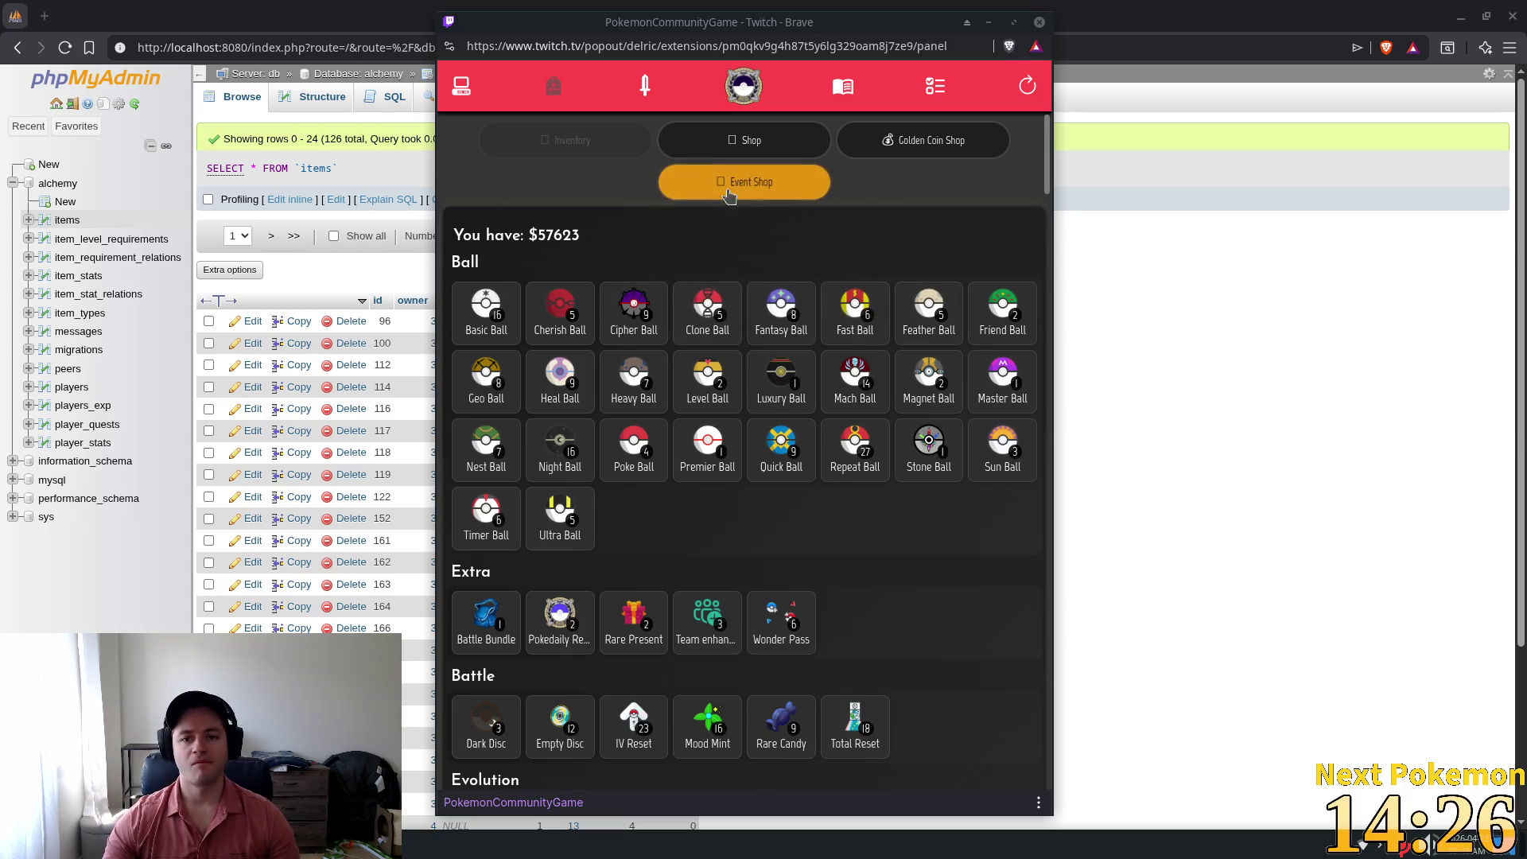
pyautogui.click(934, 87)
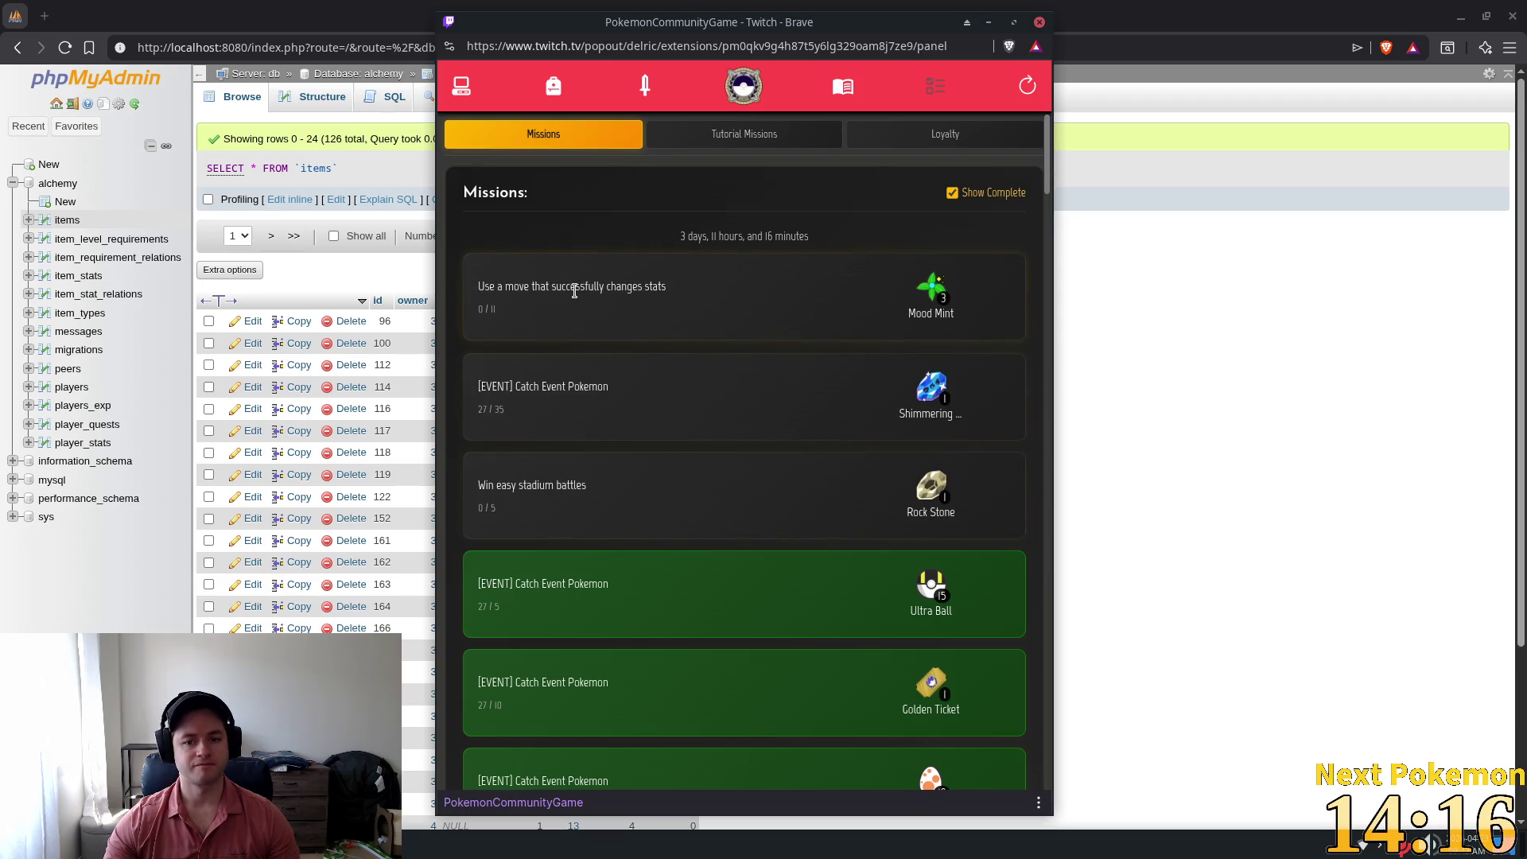
# Scroll through the missions, then minimize the Twitch popup so phpMyAdmin's items table shows
pyautogui.scroll(-10, 873, 516)
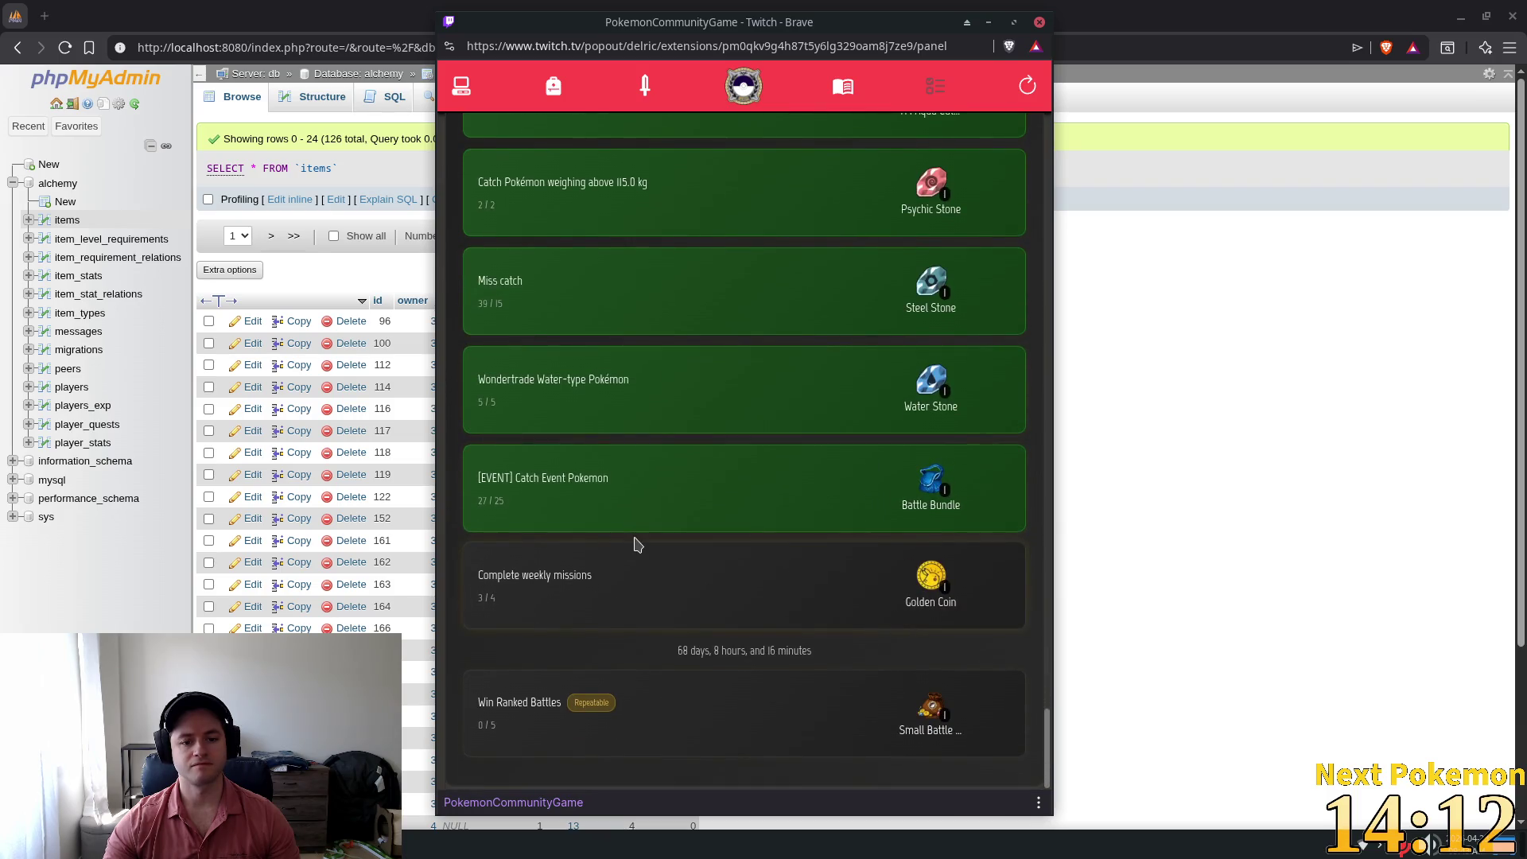
pyautogui.scroll(10, 636, 545)
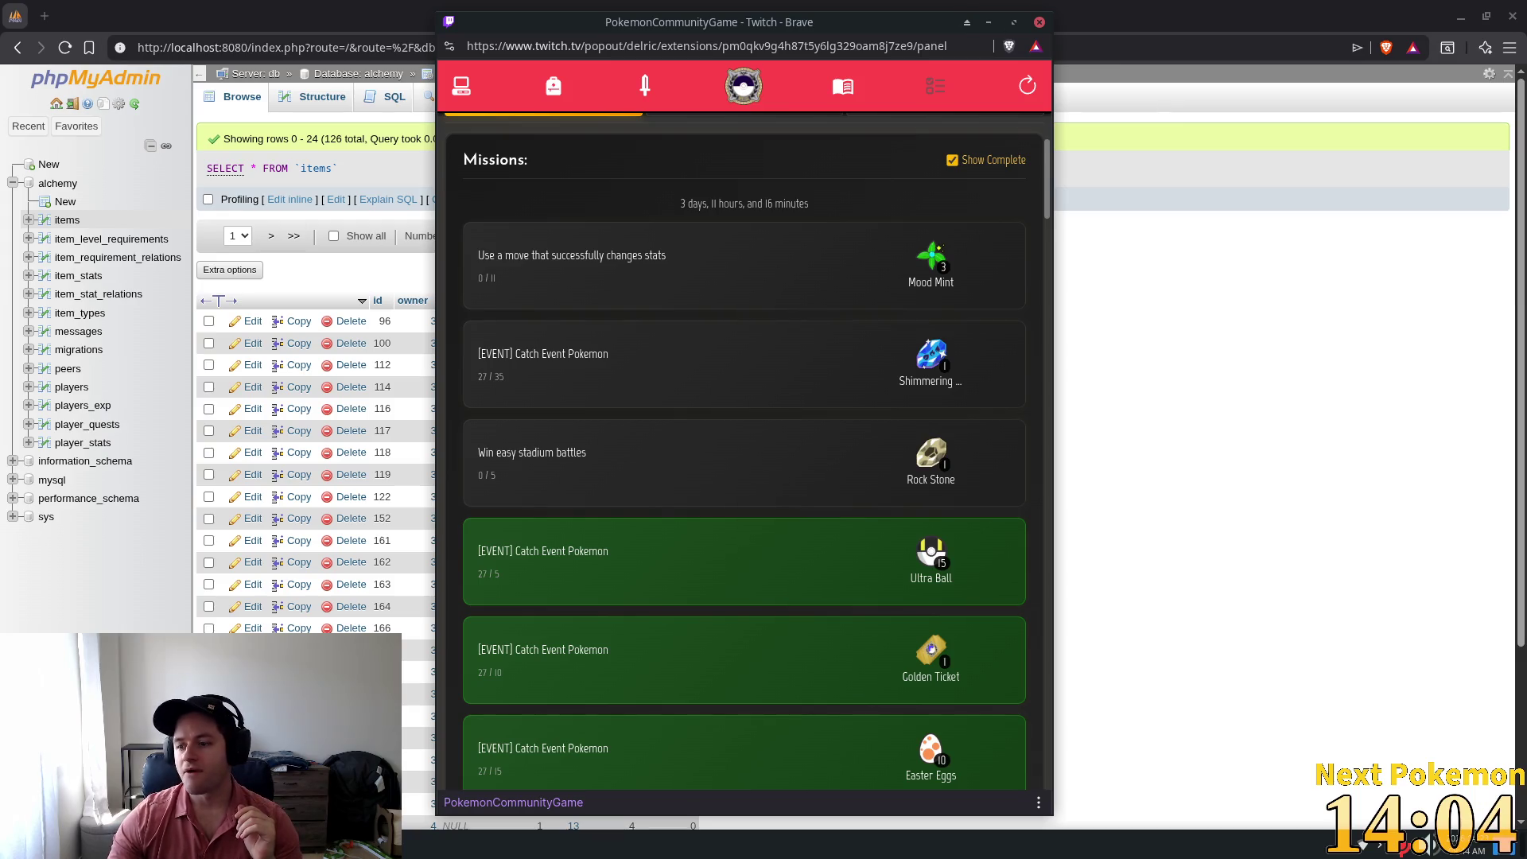
pyautogui.click(1416, 215)
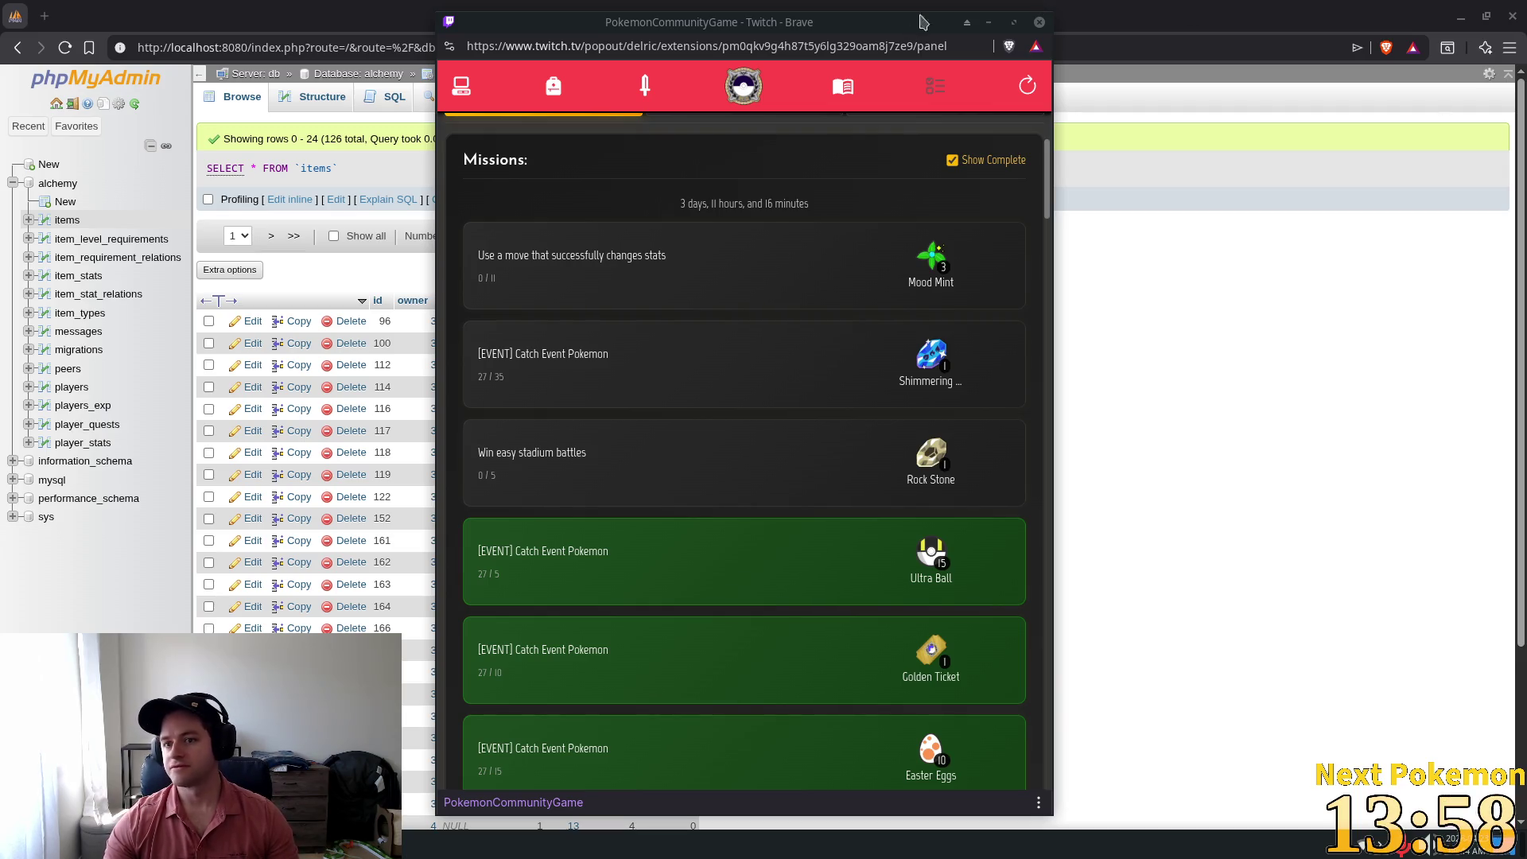
pyautogui.click(1203, 12)
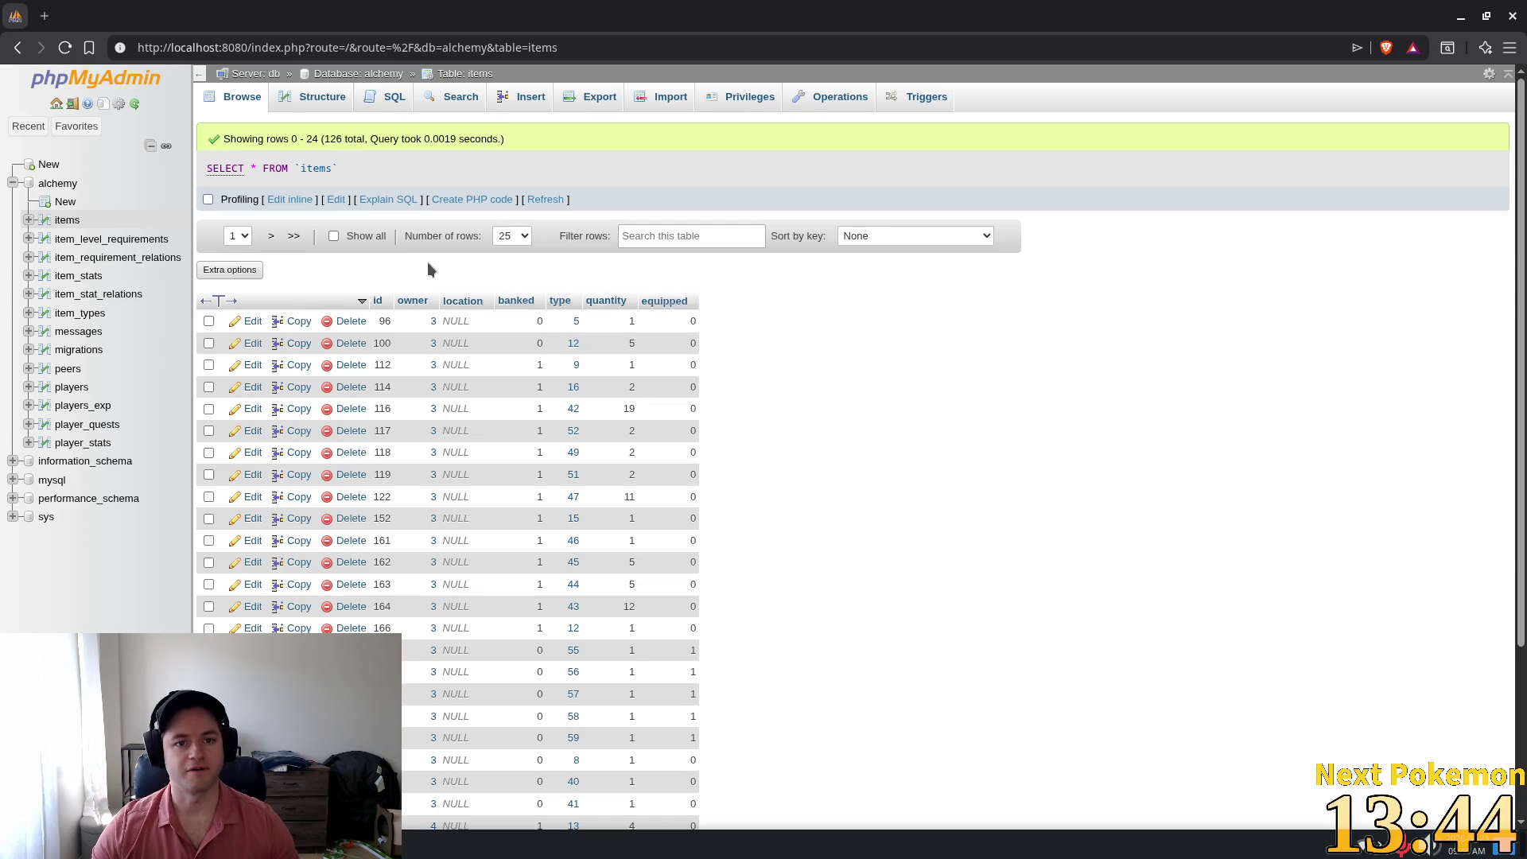
# Open the item_level_requirements table and mark the row with id 2
pyautogui.click(85, 243)
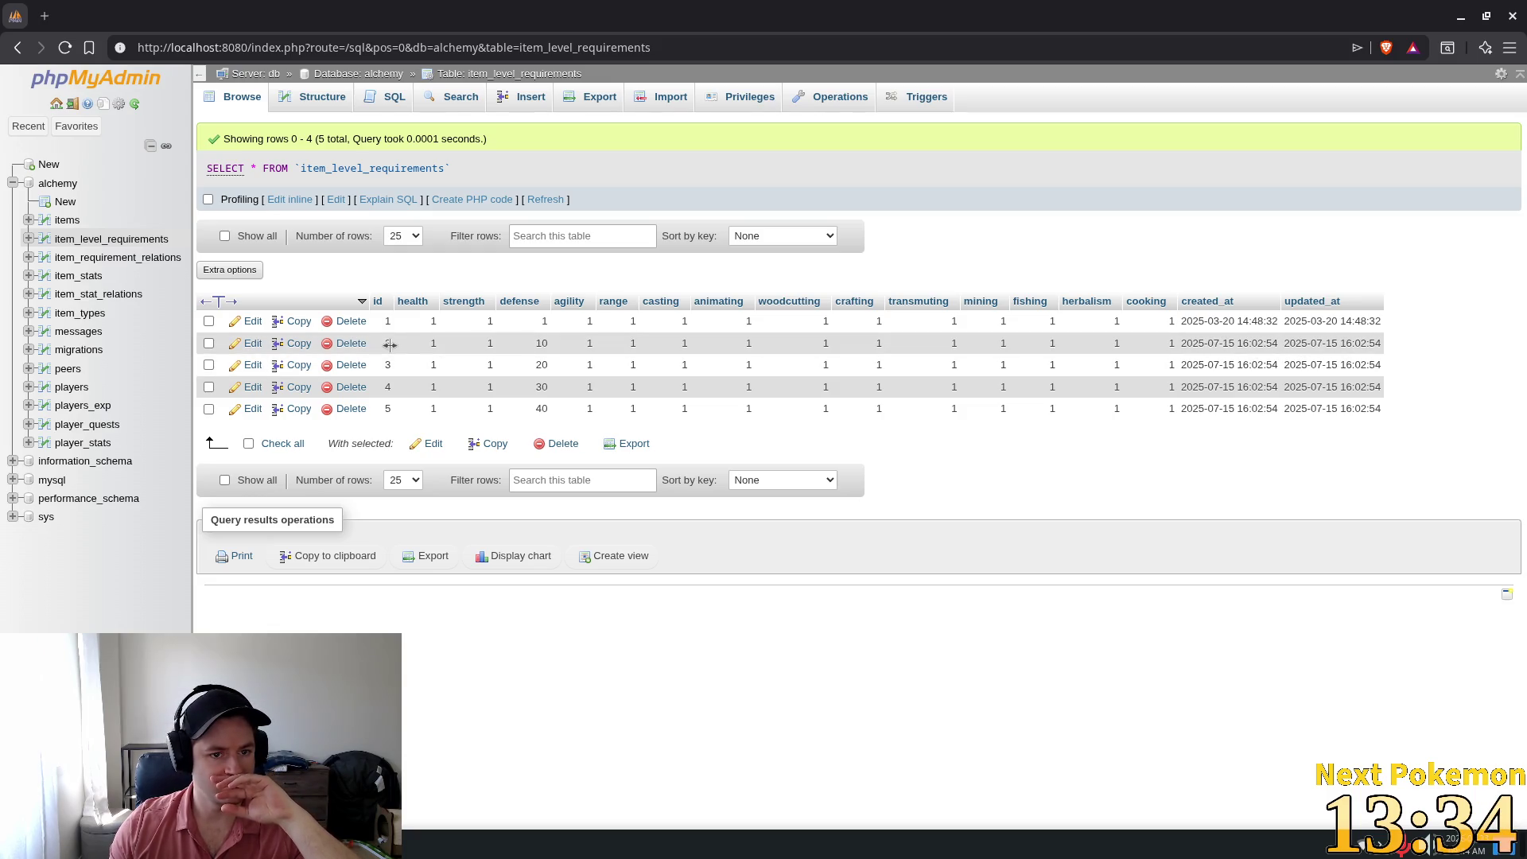
pyautogui.click(487, 346)
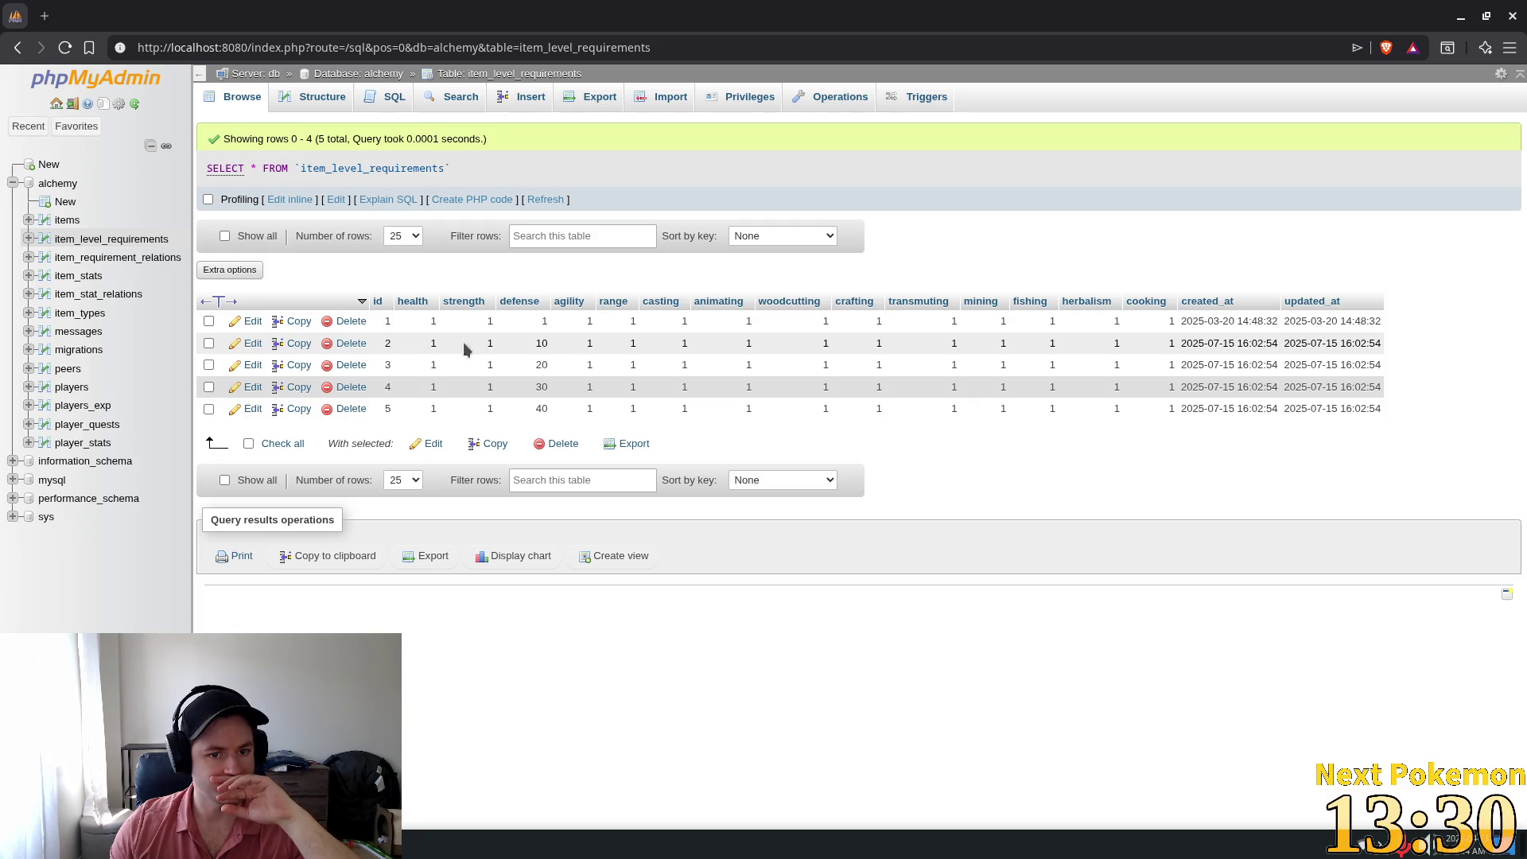
# Open item_requirement_relations, read the item-name tooltips for item_type_id, then follow requirement 2
pyautogui.click(144, 259)
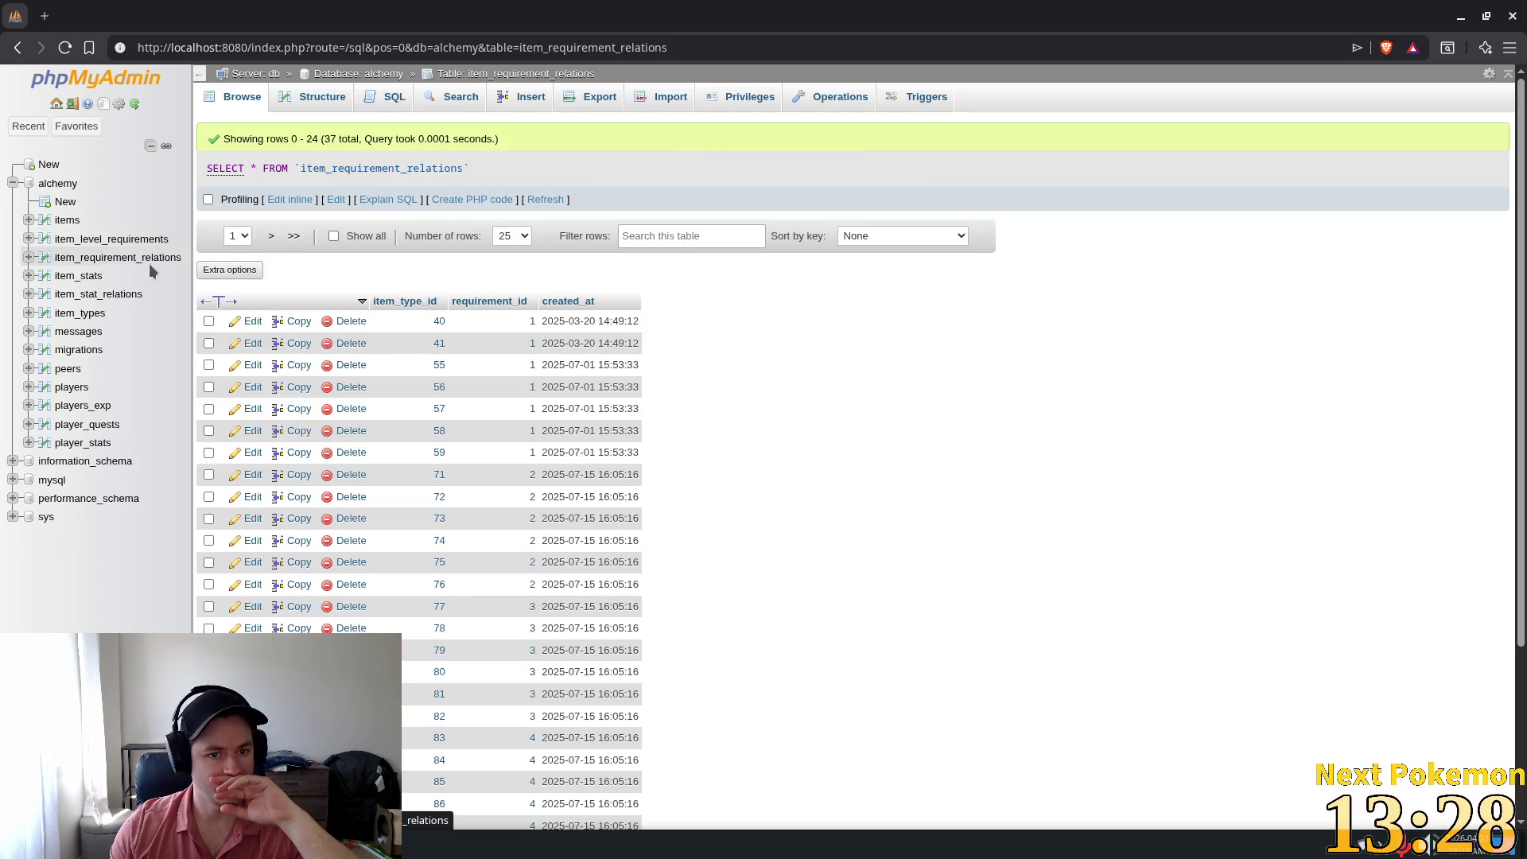
pyautogui.moveTo(441, 390)
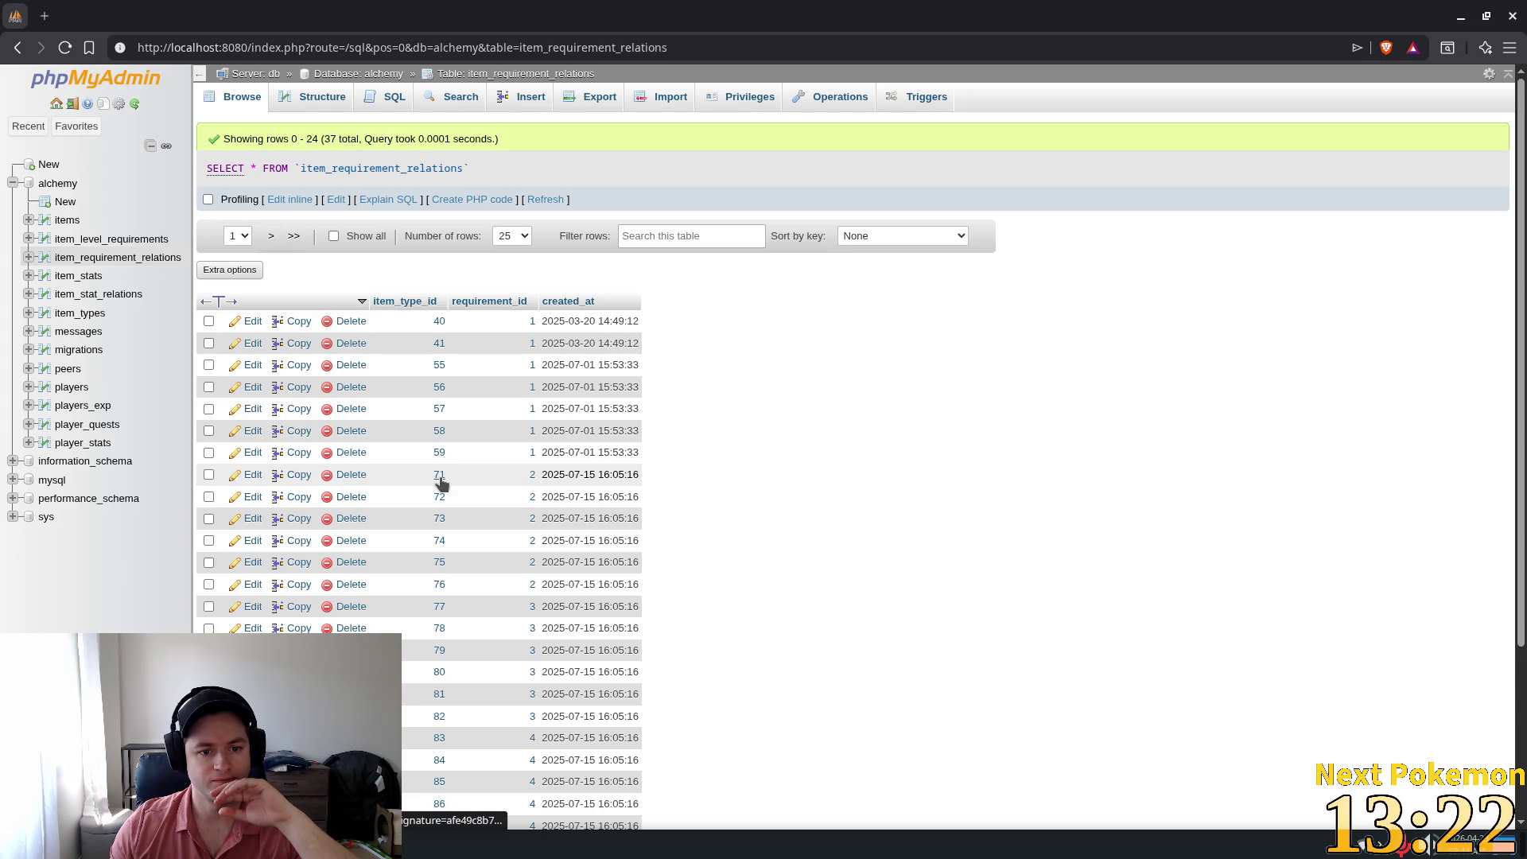
pyautogui.moveTo(443, 458)
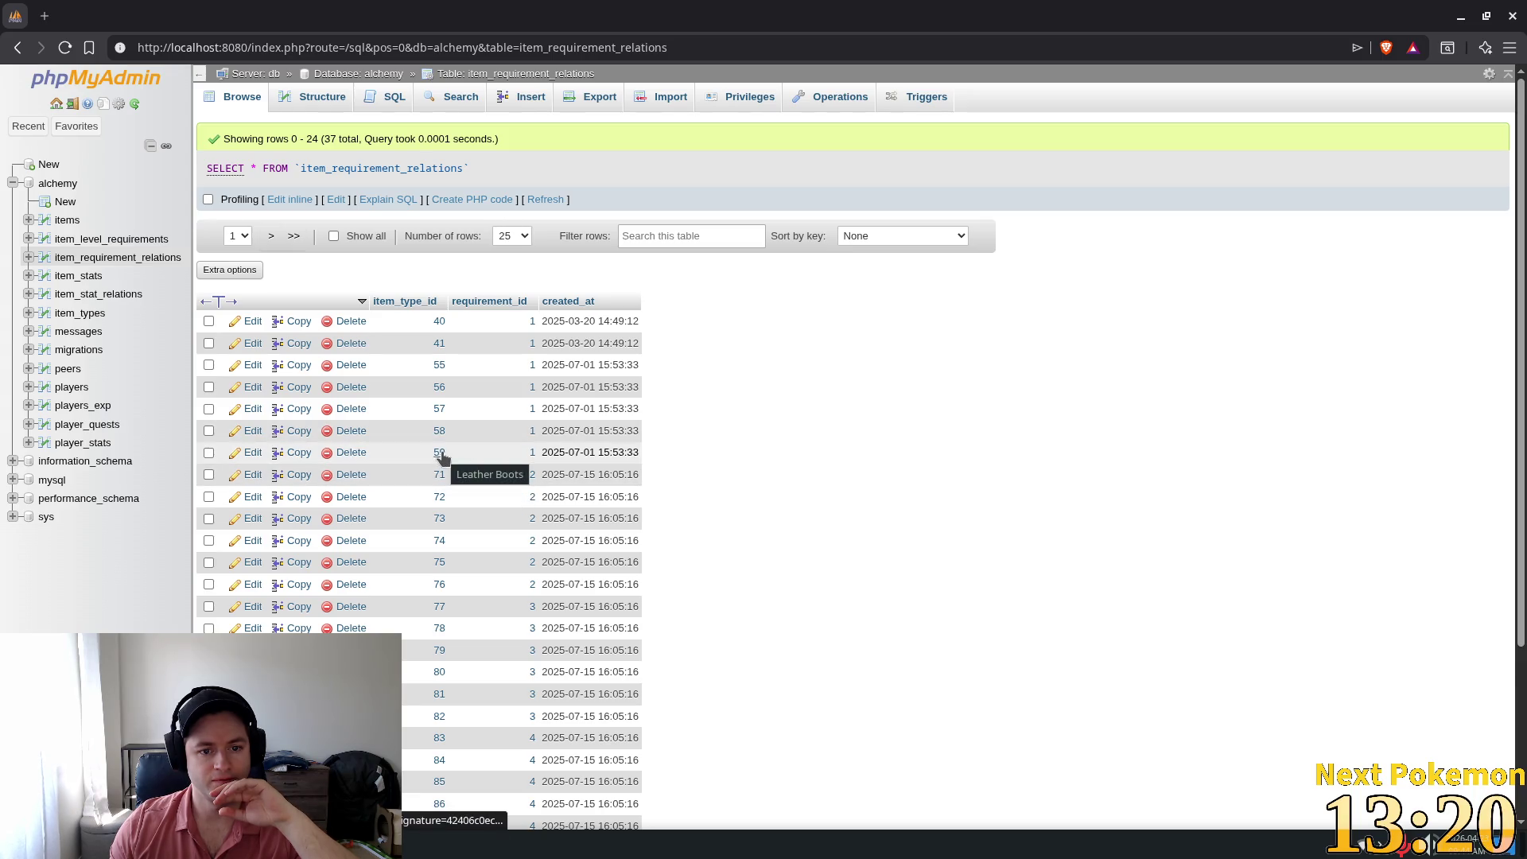
pyautogui.moveTo(442, 508)
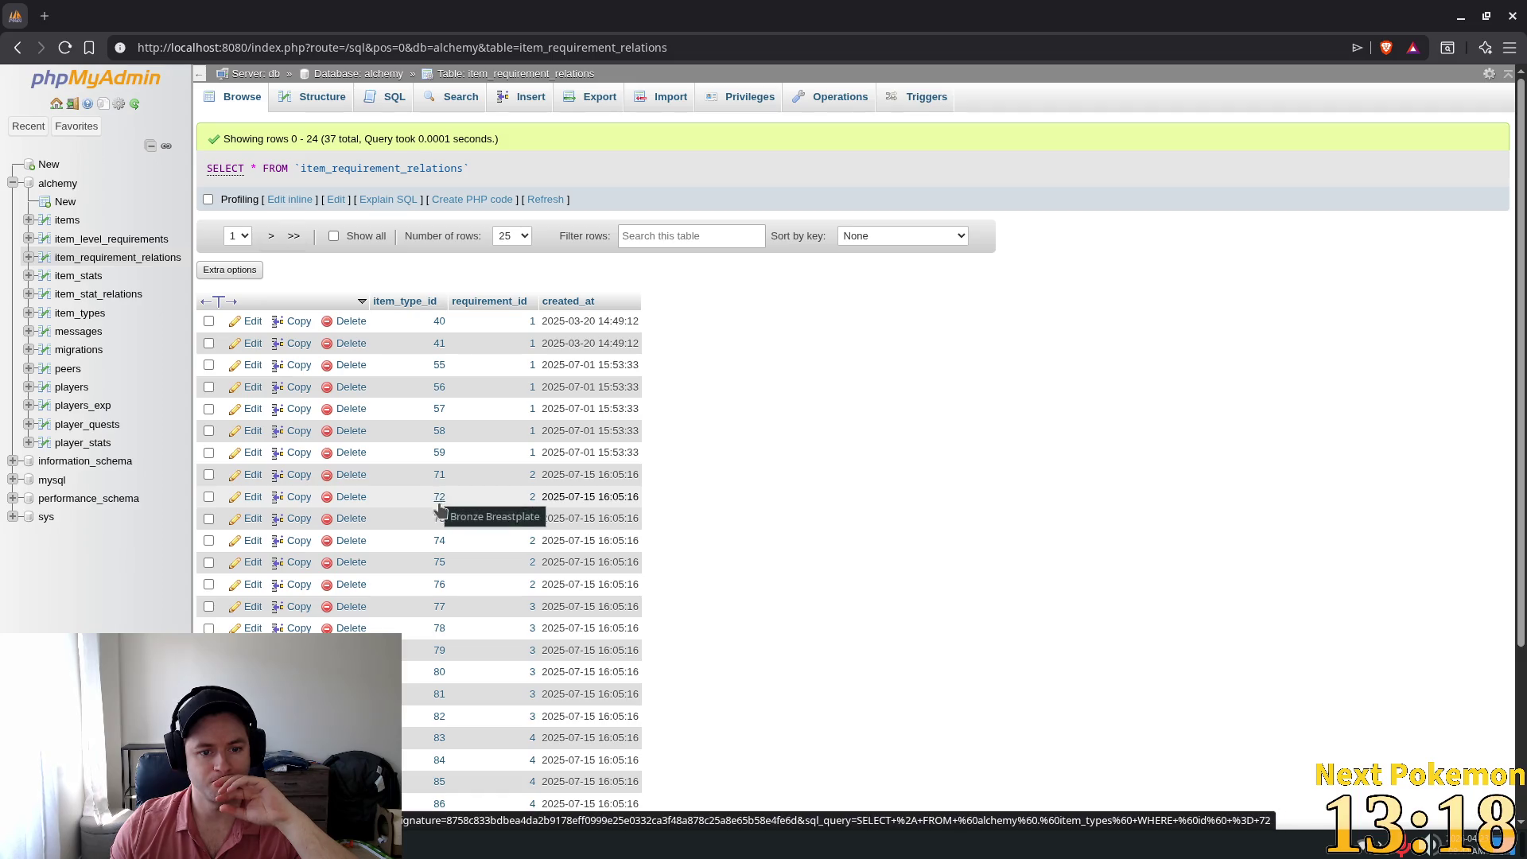
pyautogui.moveTo(439, 566)
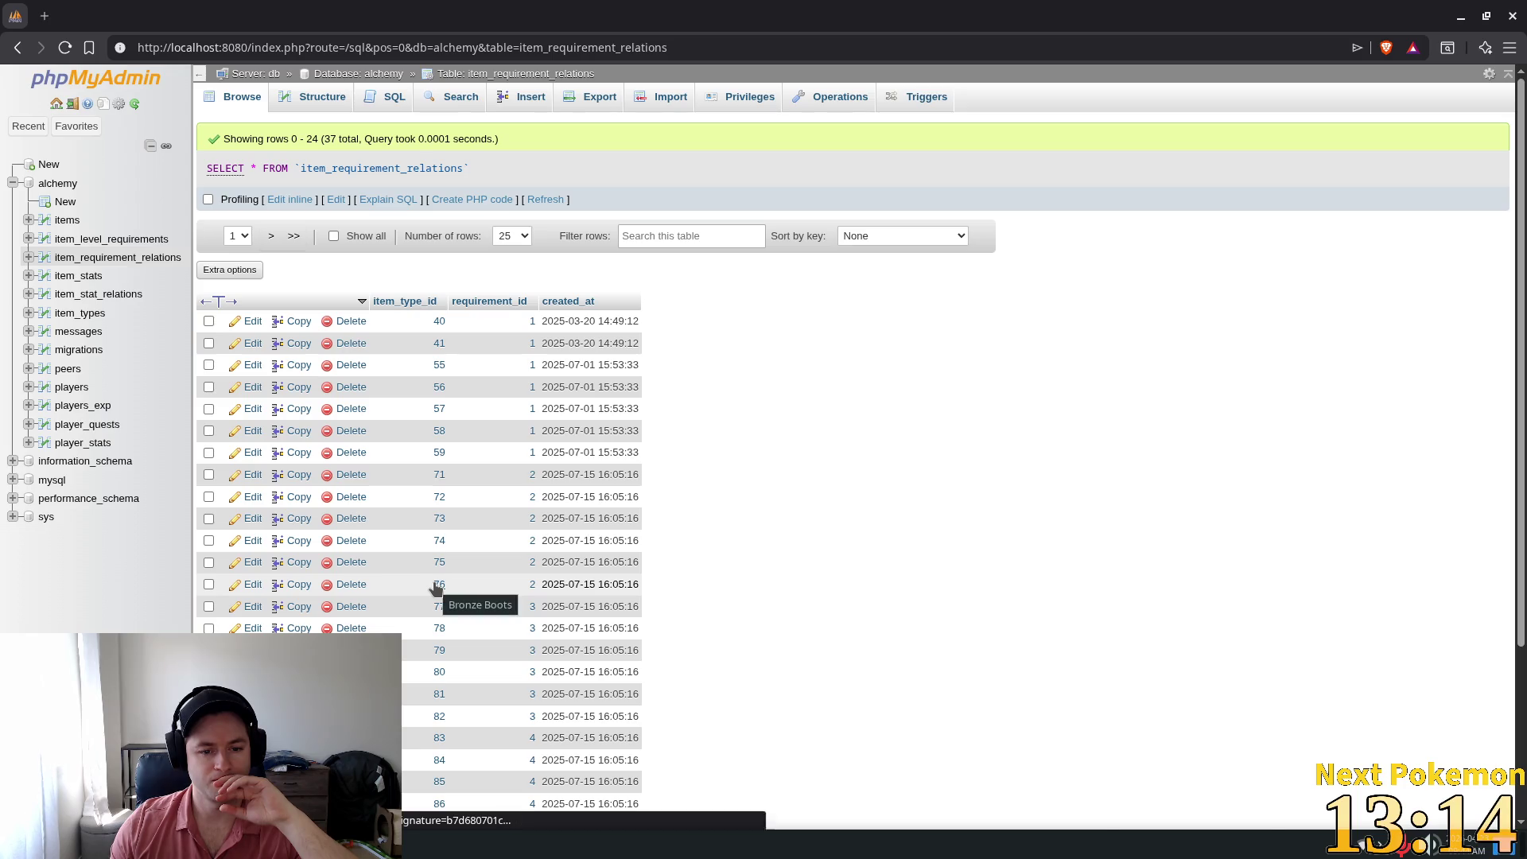
pyautogui.click(532, 586)
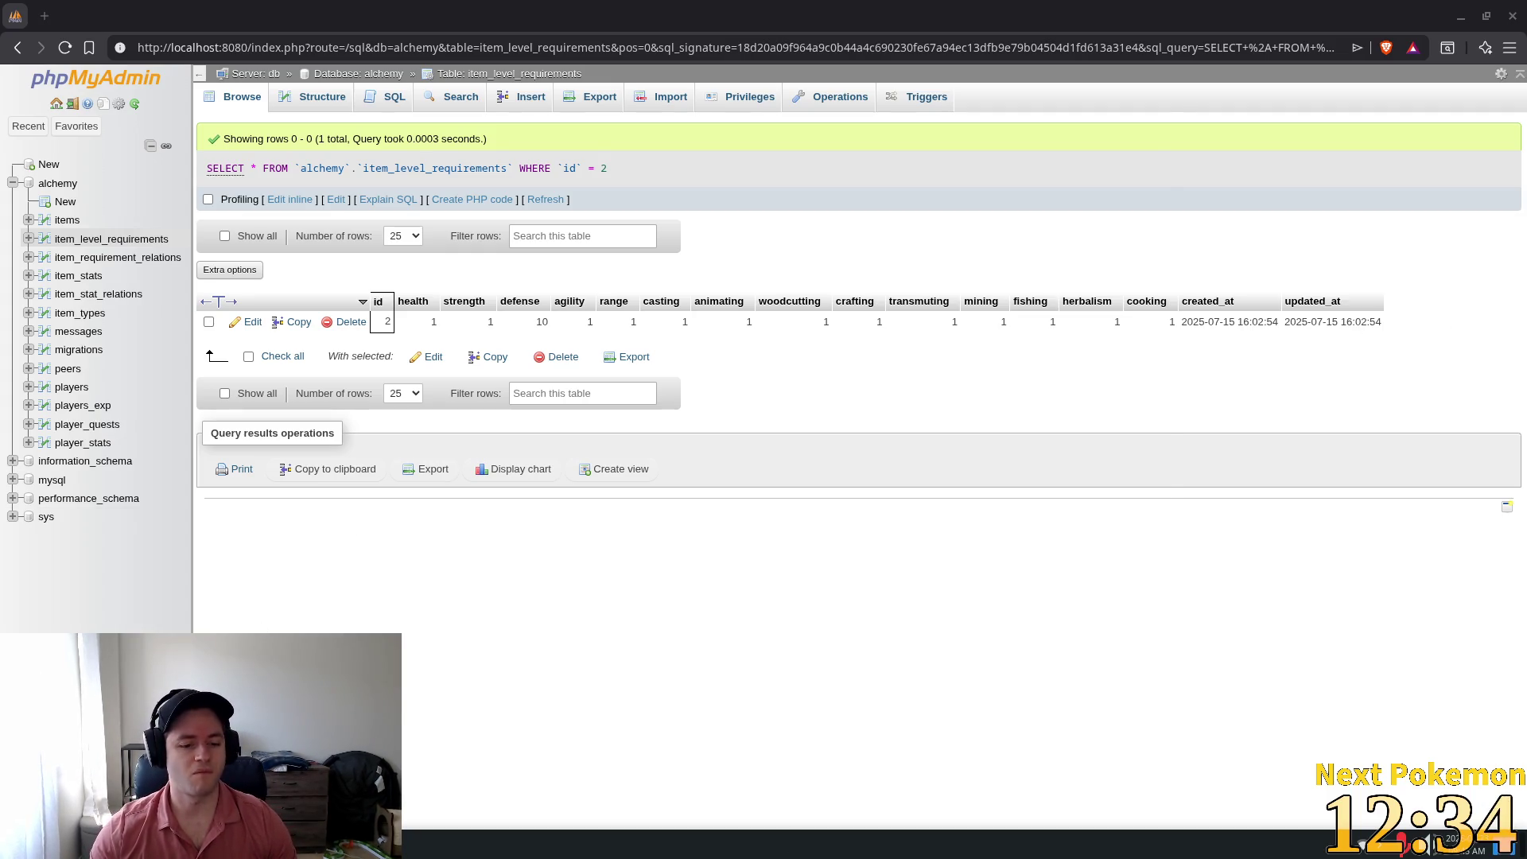
# Switch to the Alchemy game window
pyautogui.hotkey('alt', 'Tab')
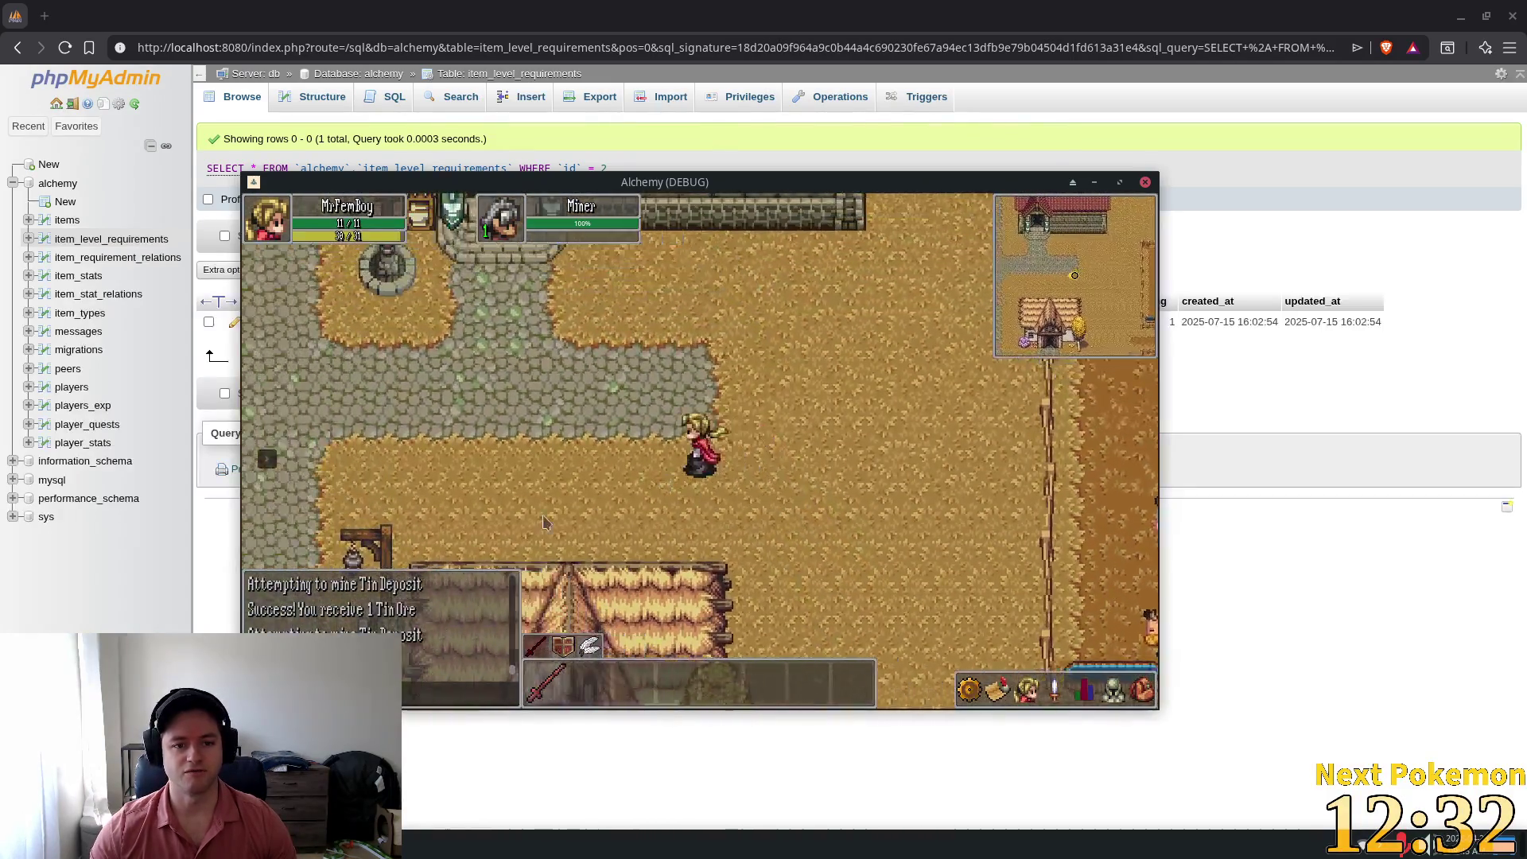
# Walk into the Weapon Vendor, open its shop, then walk back out south through town
pyautogui.press('Up')
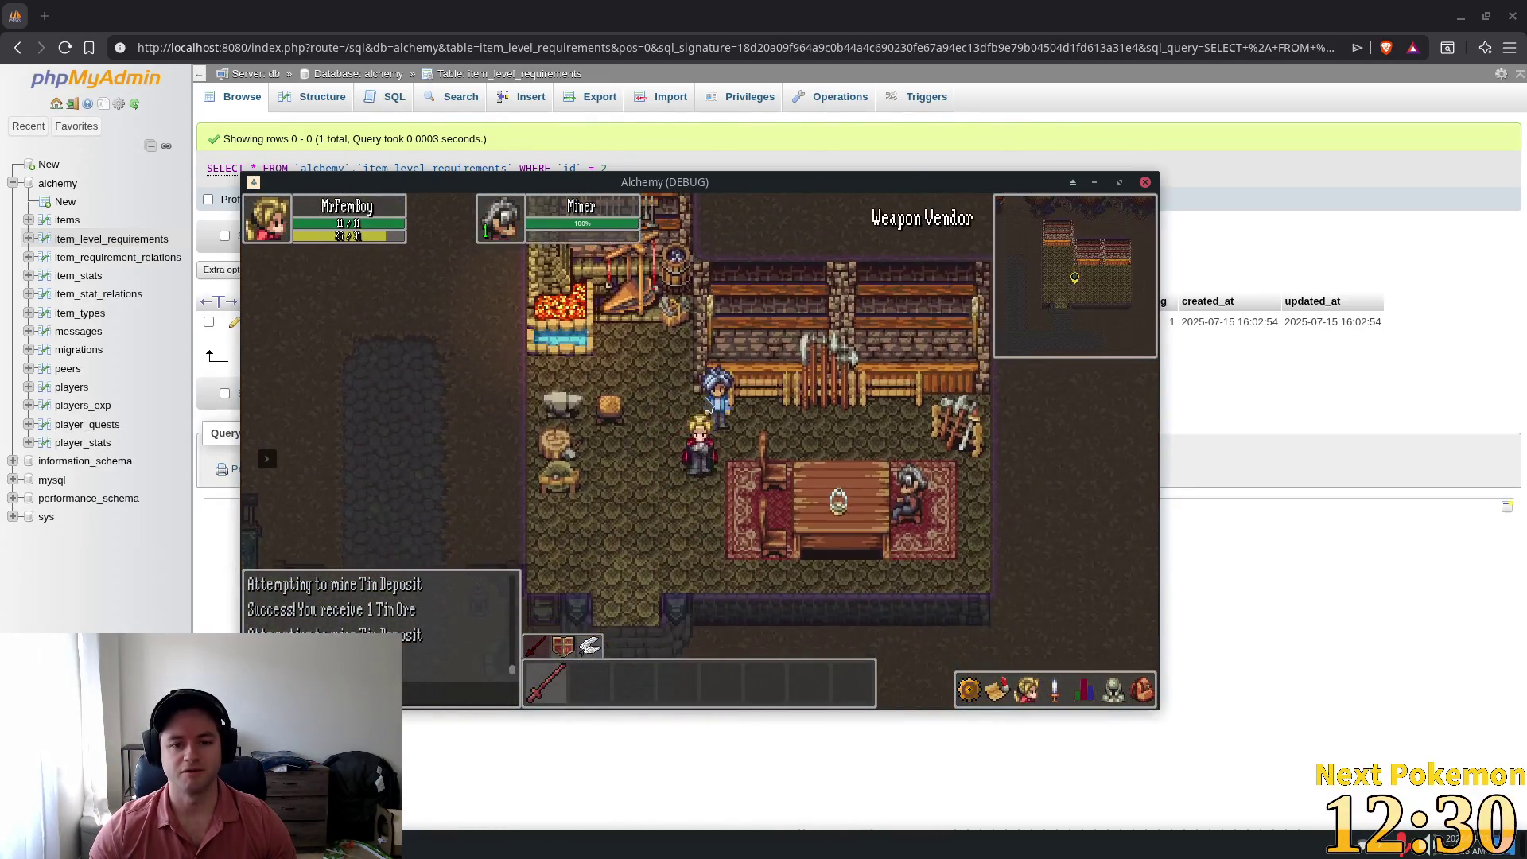
pyautogui.click(706, 404)
pyautogui.press('Escape')
pyautogui.press('Down')
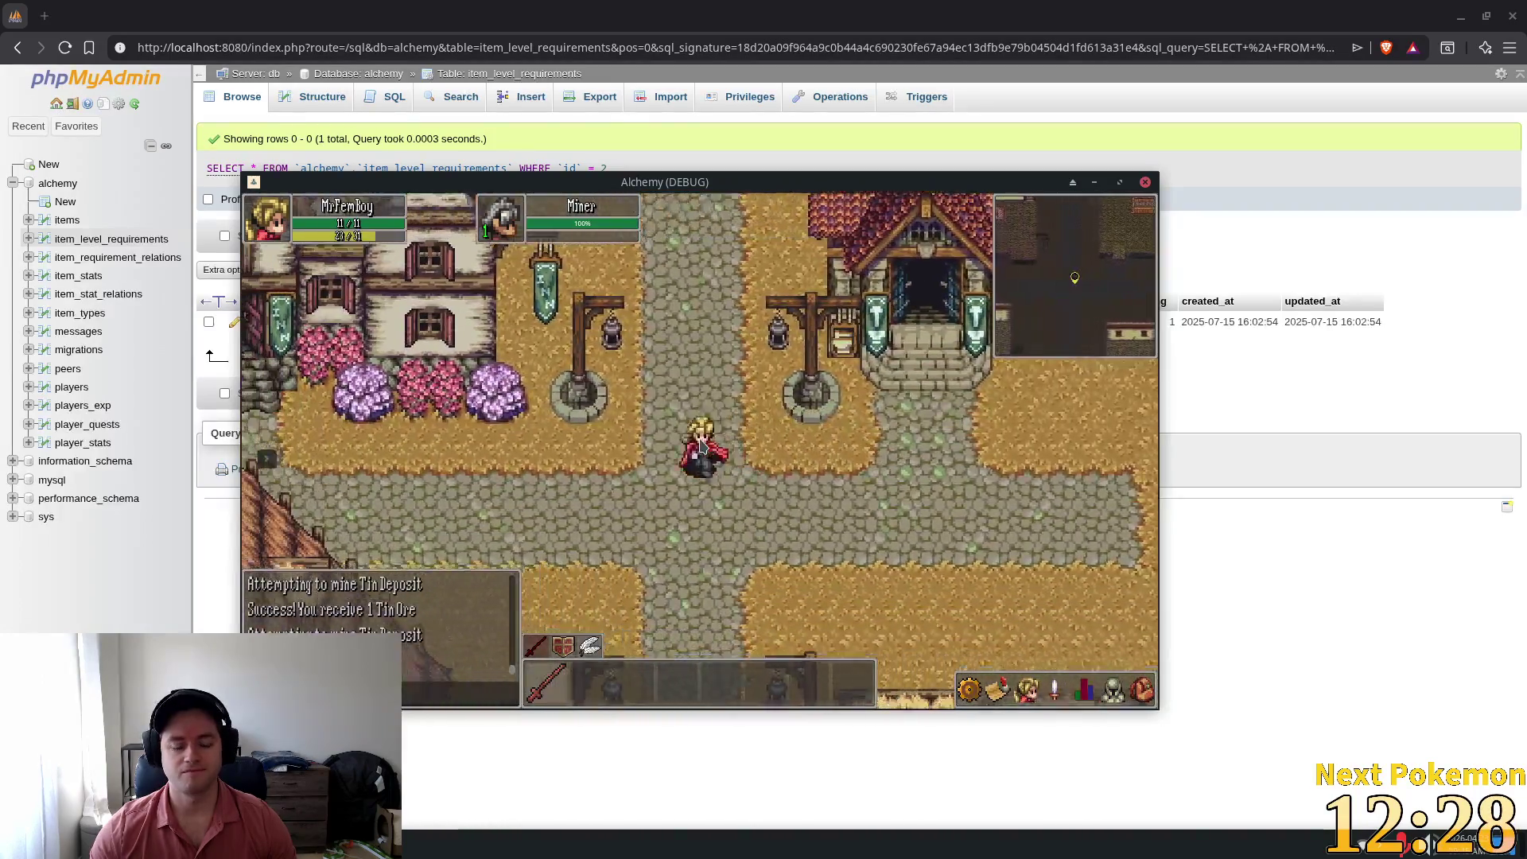
pyautogui.press('Down')
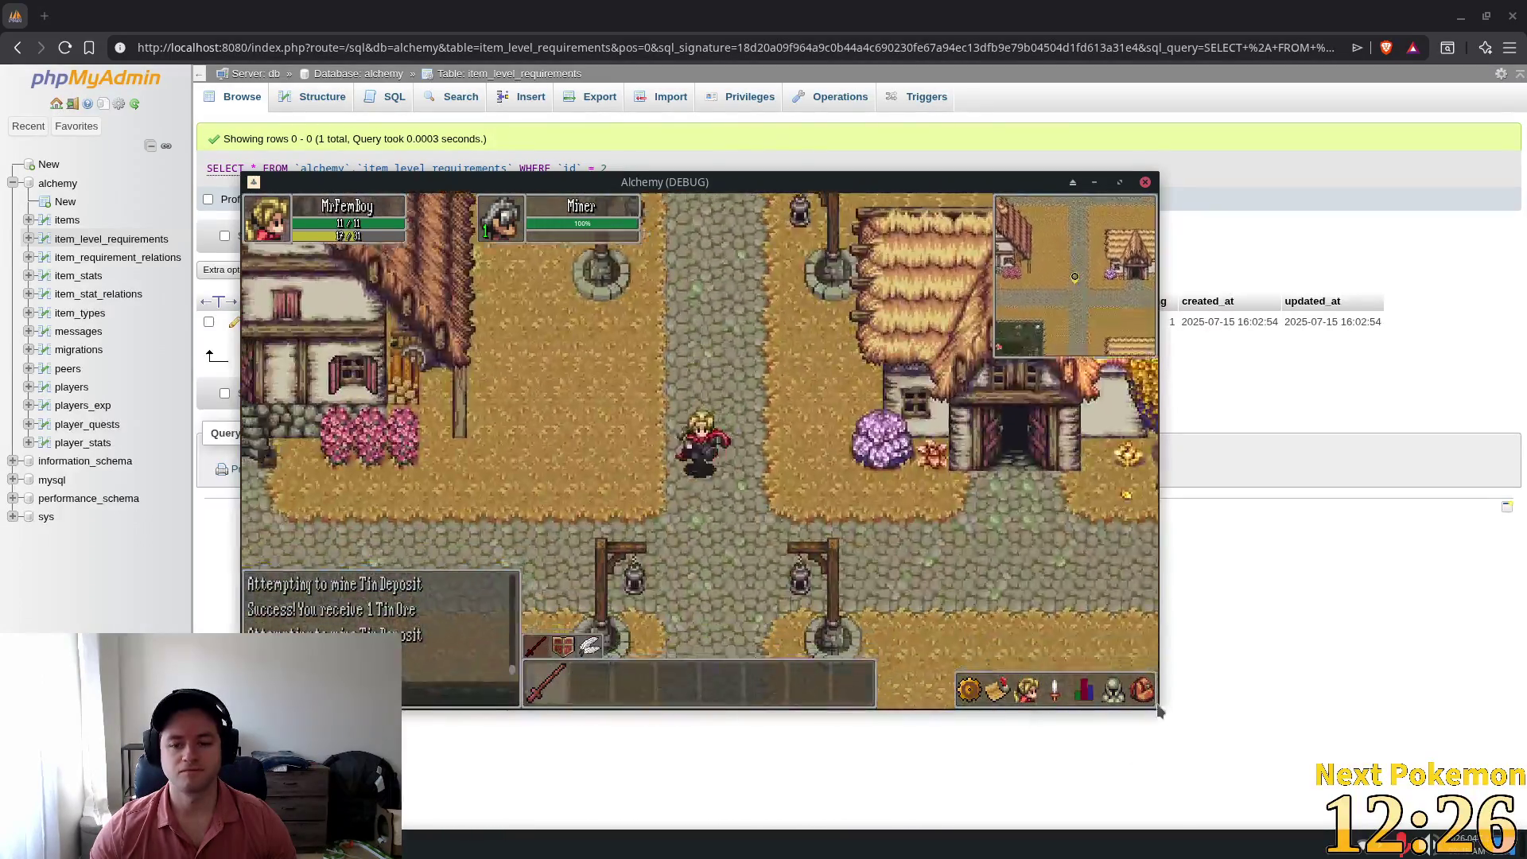
pyautogui.press('Down')
# Check the inventory and equipment panels, then walk west and north across the bridge into town
pyautogui.click(1143, 688)
pyautogui.click(1105, 689)
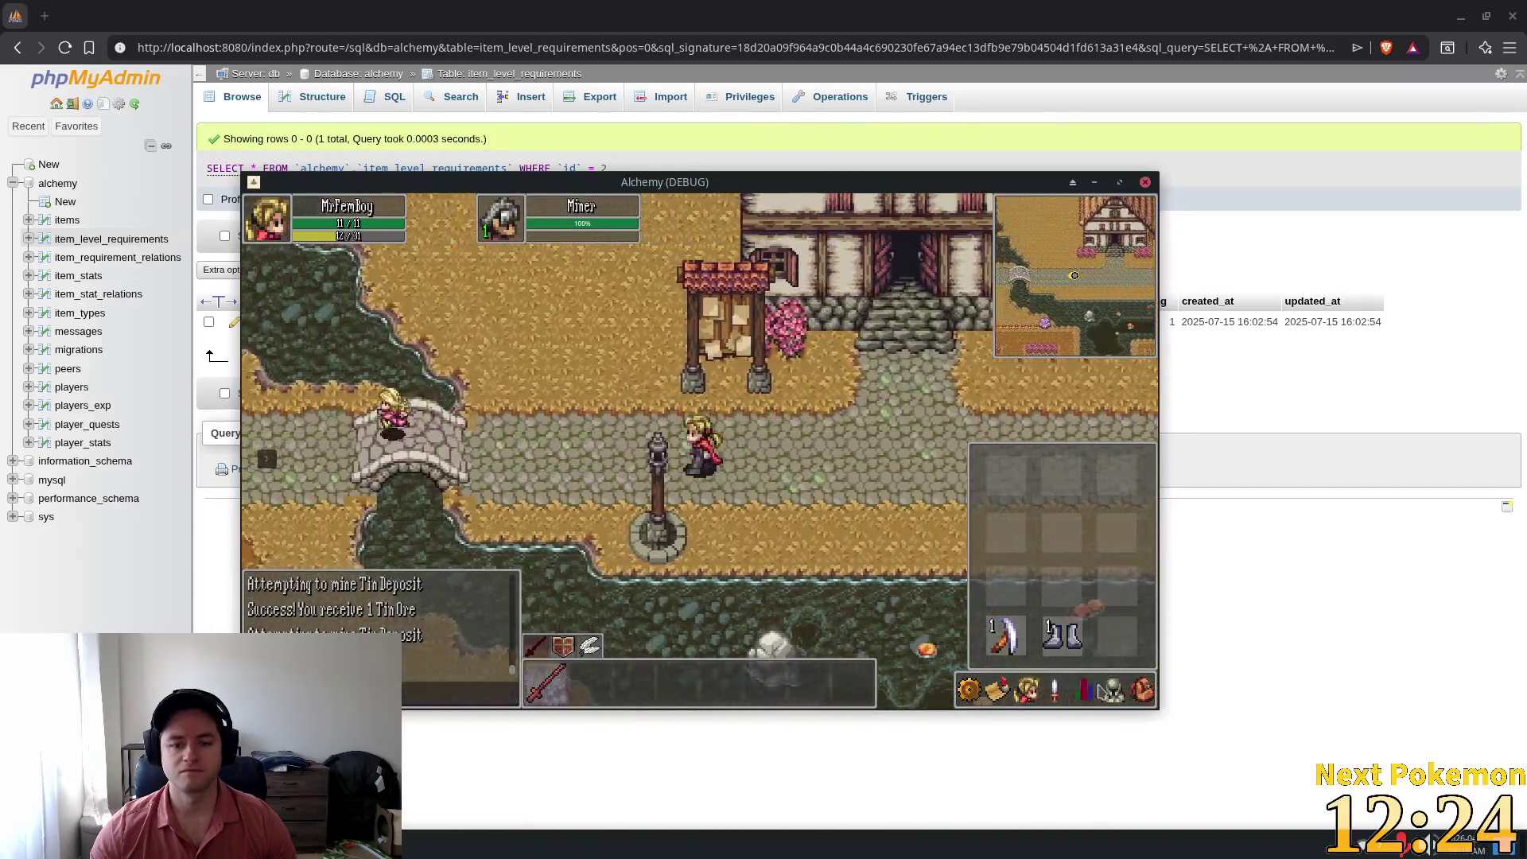
pyautogui.click(1106, 689)
pyautogui.press('Left')
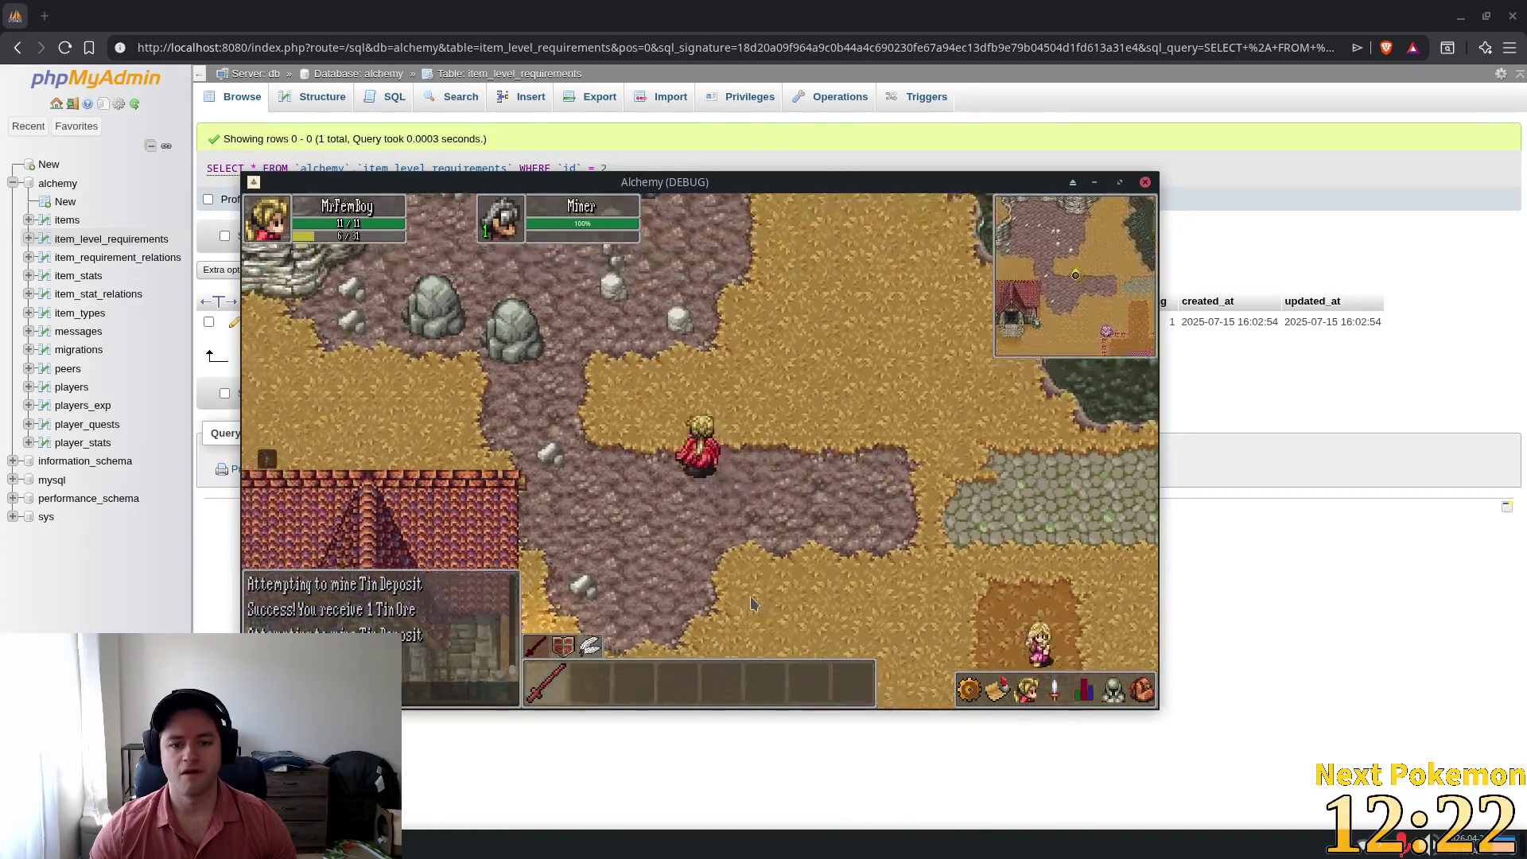
pyautogui.press('Up')
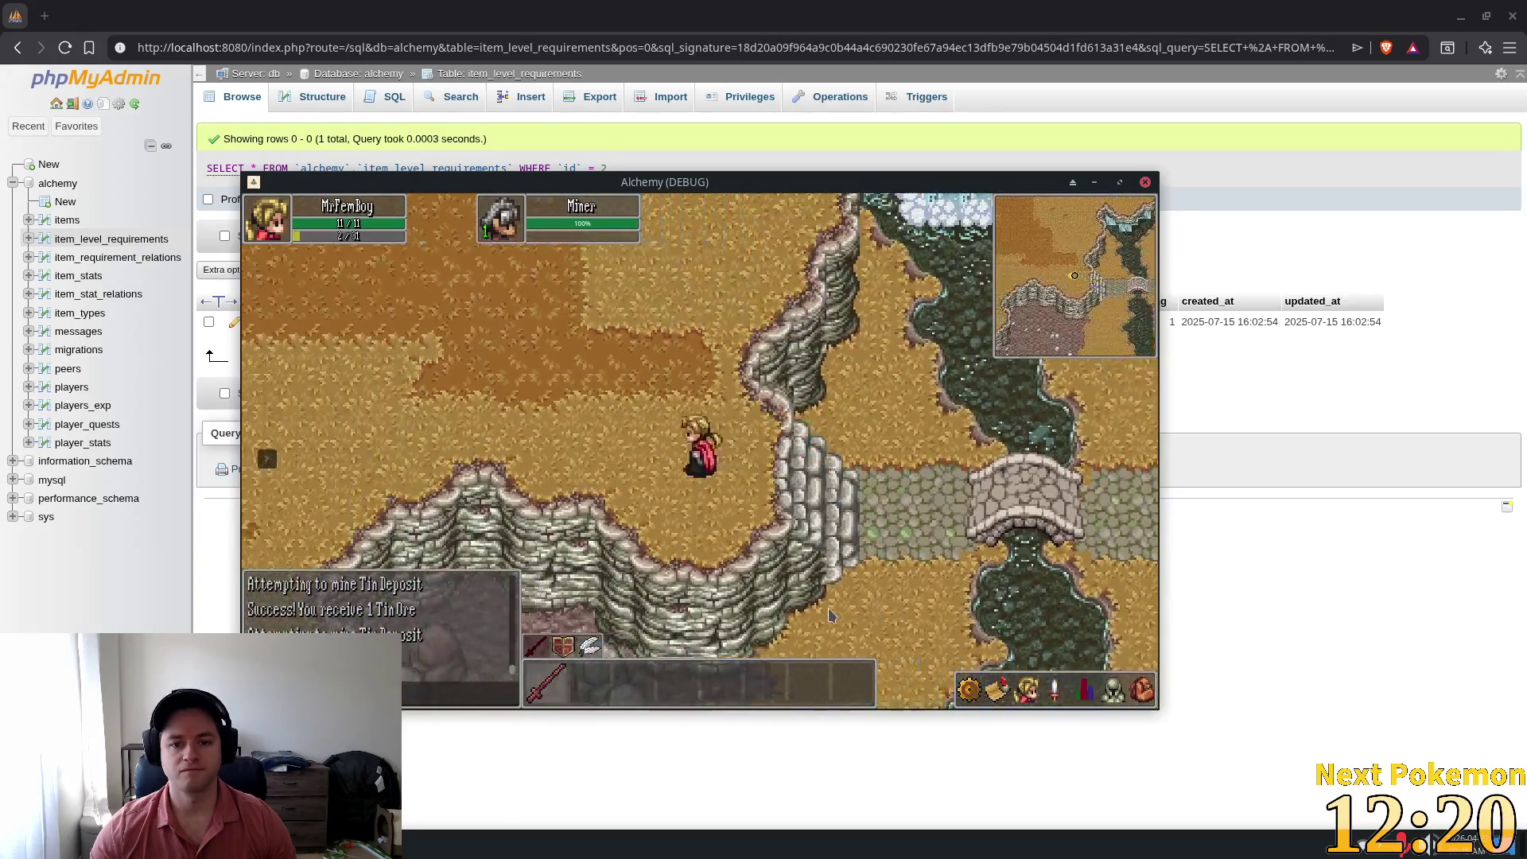
pyautogui.press('Right')
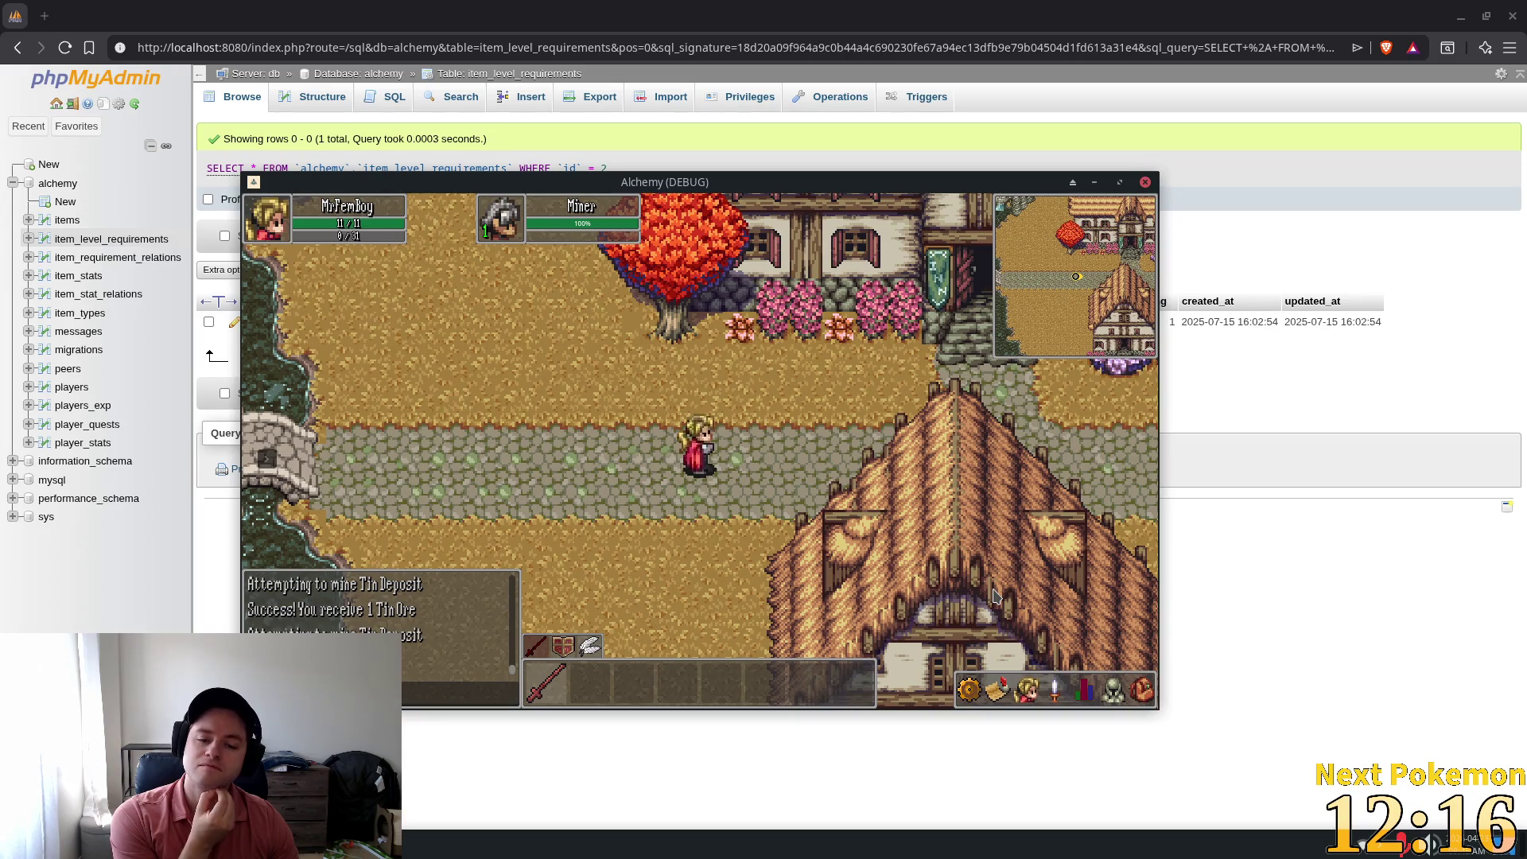
# Toggle between the skills panel and character stats panel several times, leaving them closed
pyautogui.click(1055, 694)
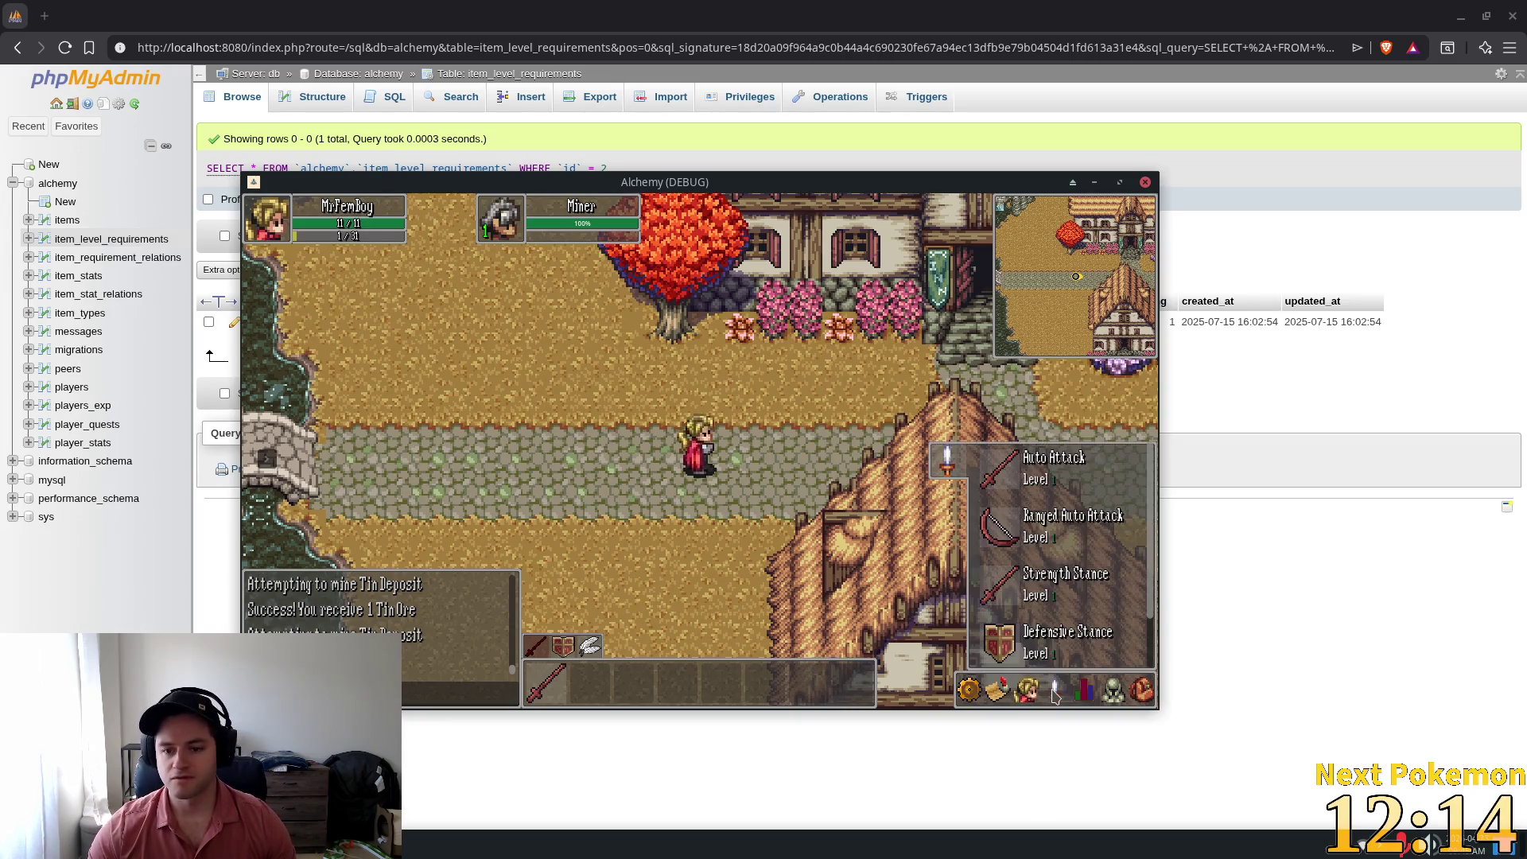
pyautogui.click(1054, 692)
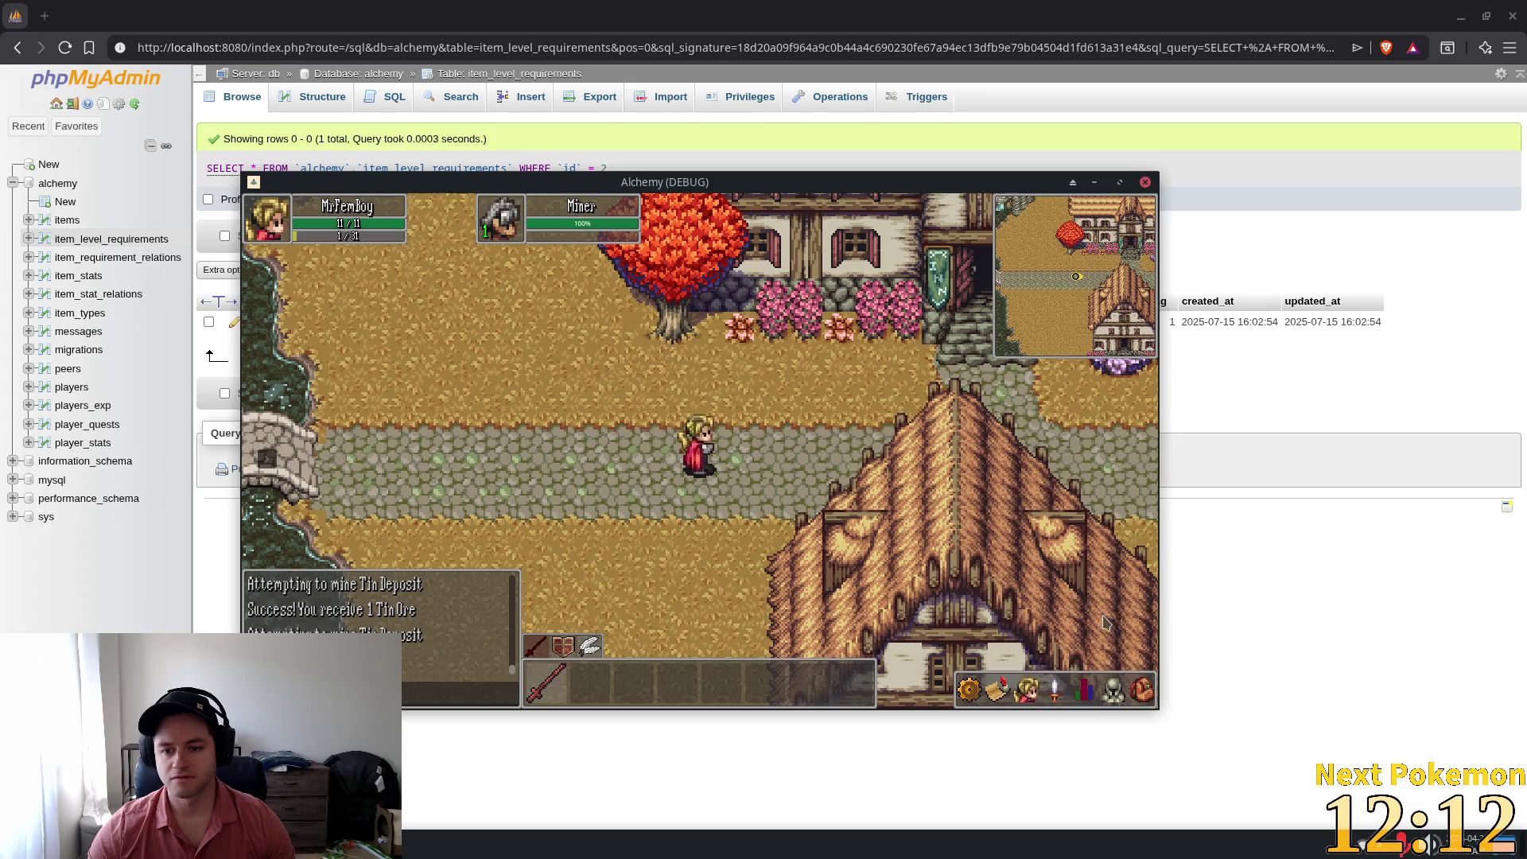
pyautogui.click(1055, 692)
pyautogui.click(1082, 690)
pyautogui.click(1055, 690)
pyautogui.click(1055, 690)
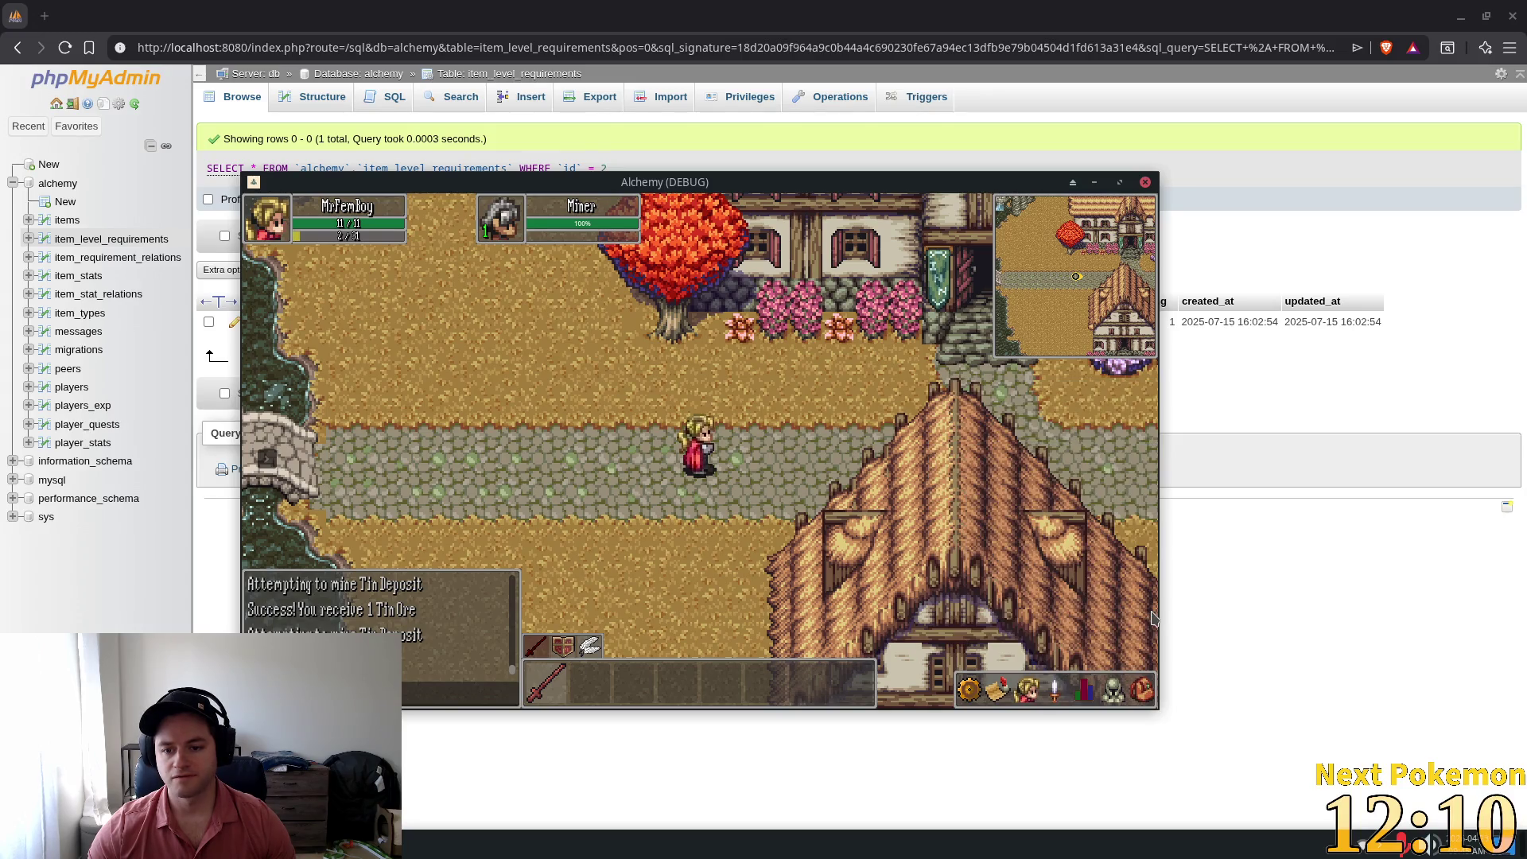
pyautogui.click(1054, 690)
pyautogui.click(1082, 690)
pyautogui.click(1082, 690)
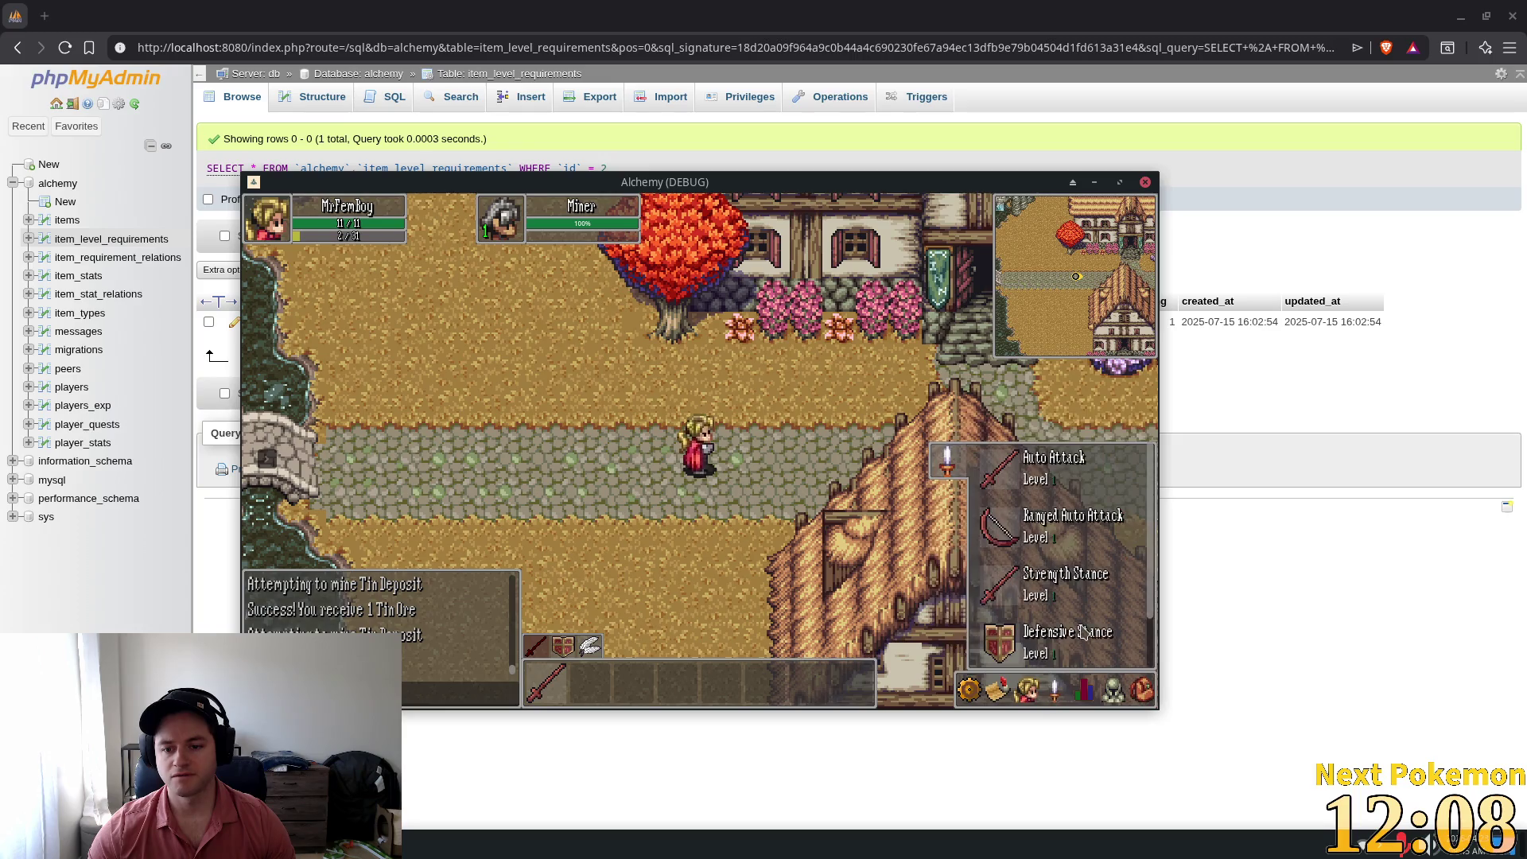
pyautogui.press('Escape')
pyautogui.click(1054, 691)
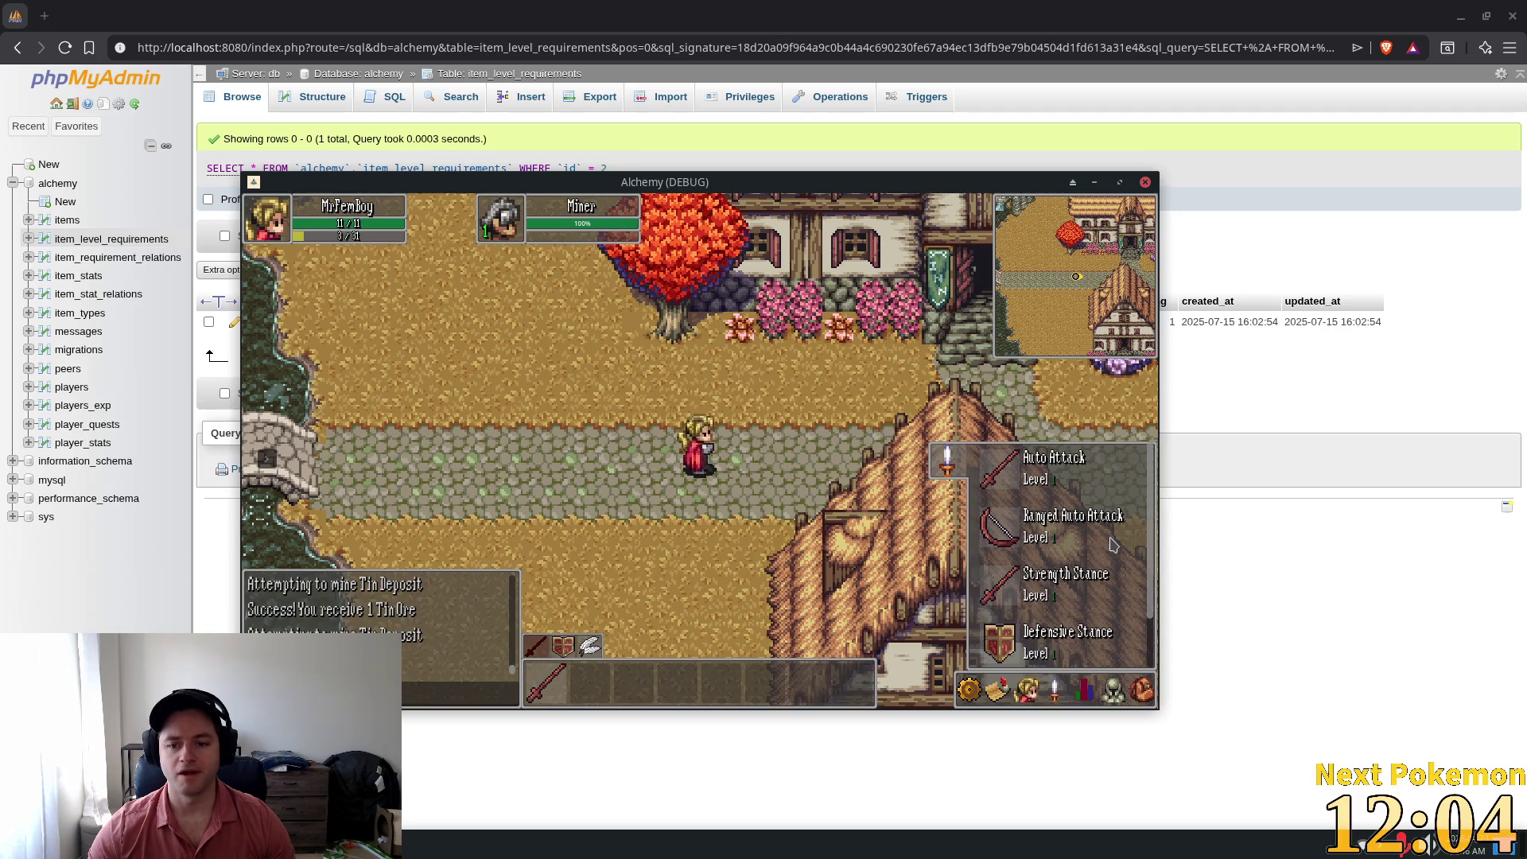
pyautogui.press('Escape')
# Open the friends list, toggle the skill list off, and bring up the Xfce application menu
pyautogui.press('f')
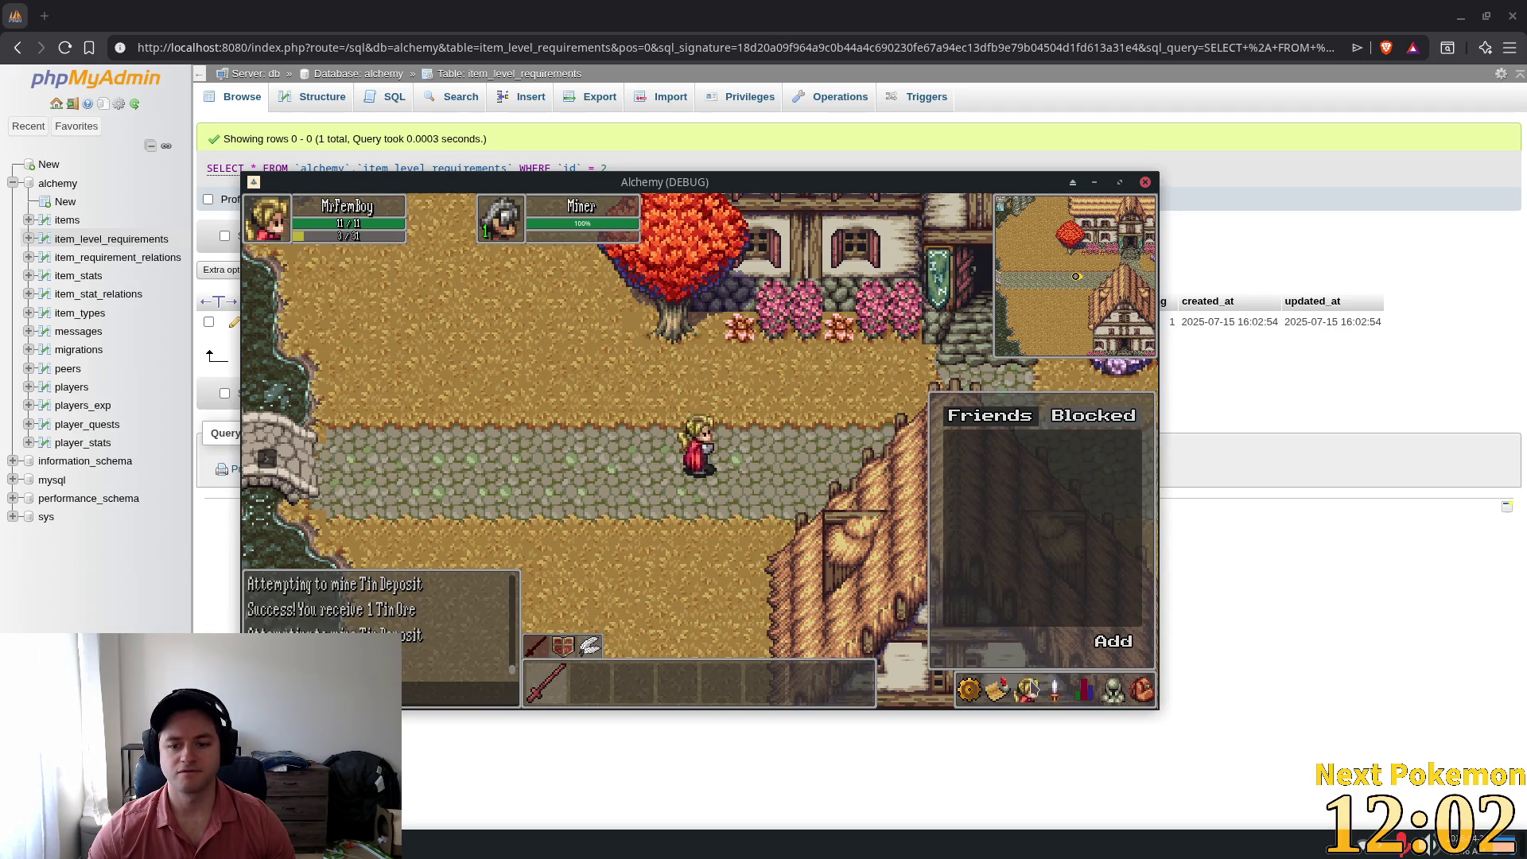
pyautogui.press('k')
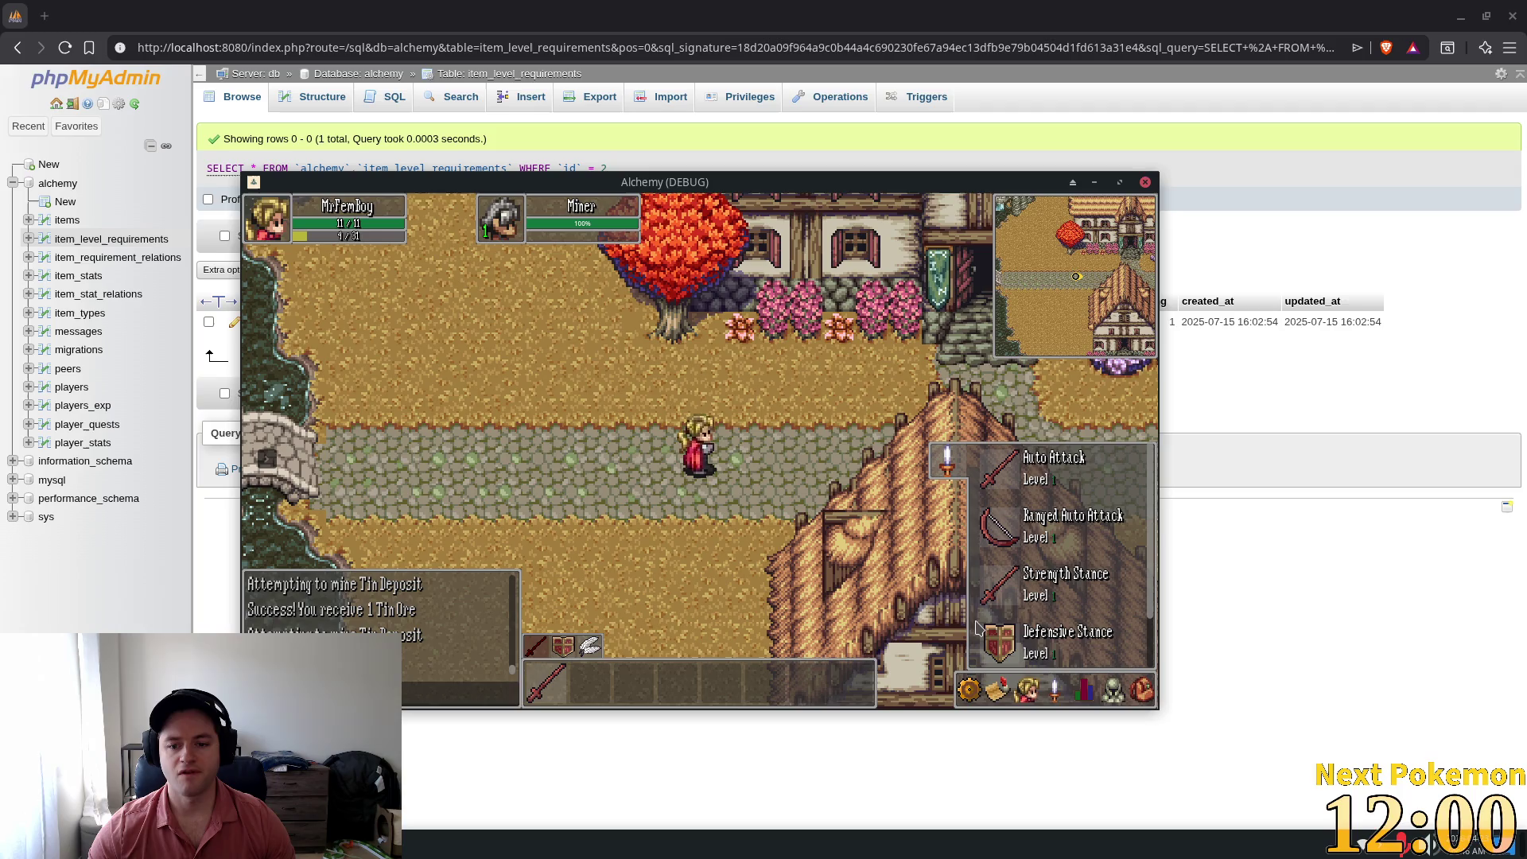
pyautogui.press('k')
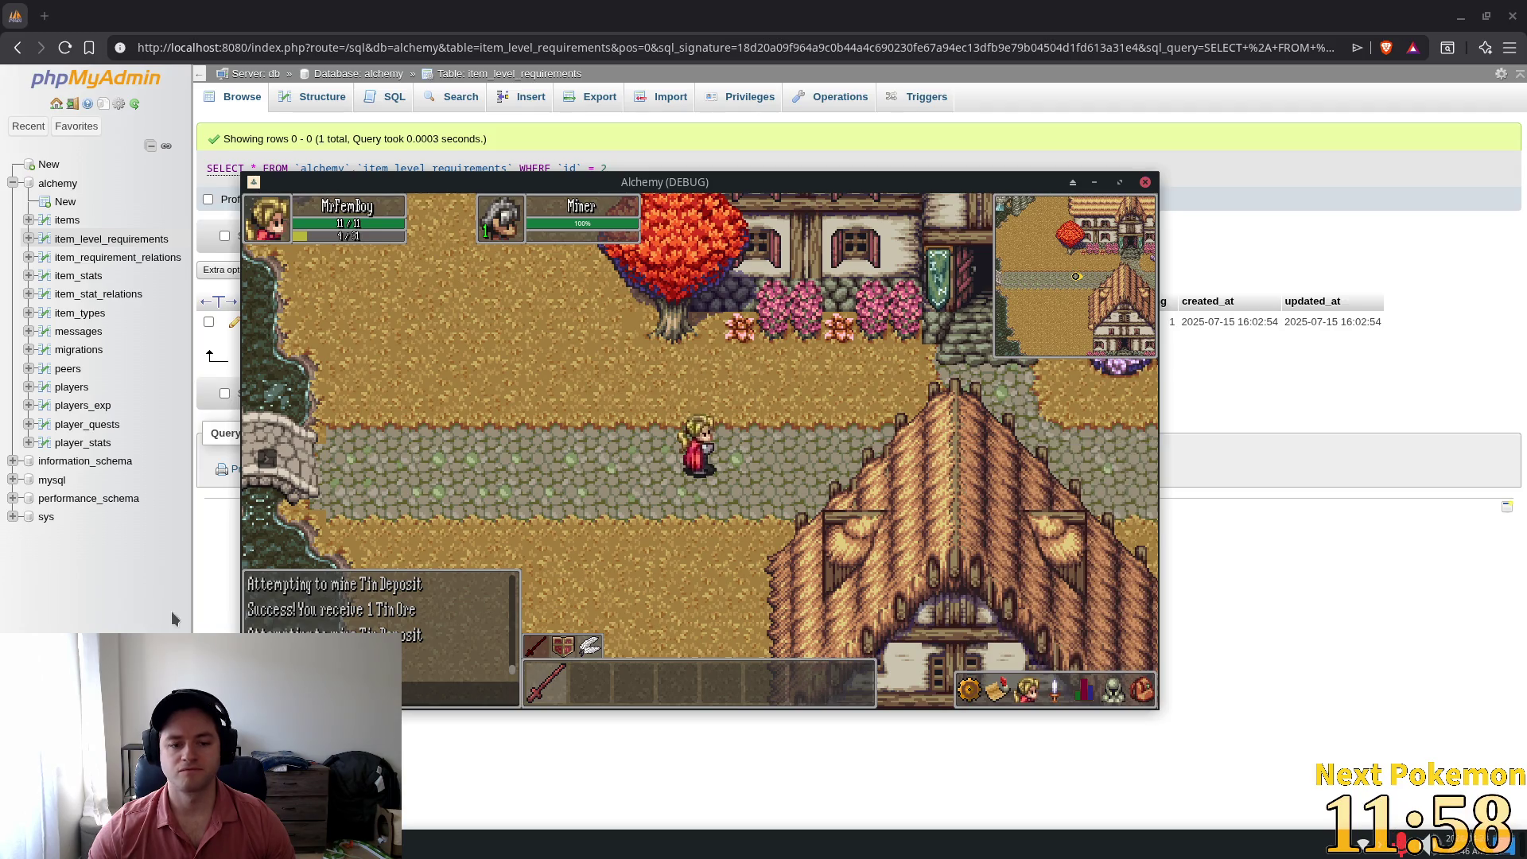
pyautogui.press('super')
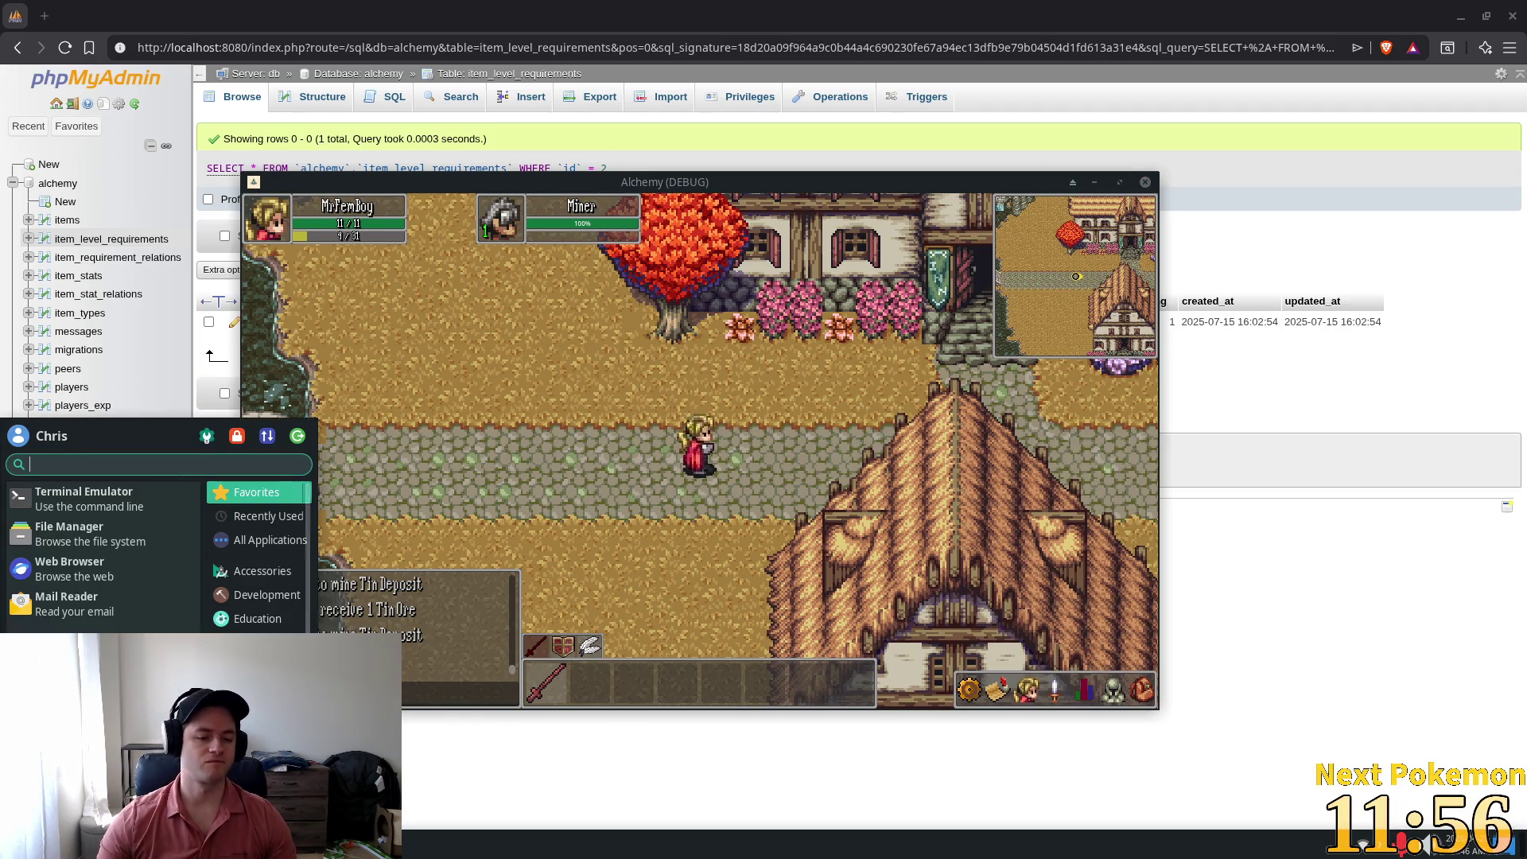
# Add '- fix scrolling in spellbook' as a new line in the alchemy-todo list, then return to phpMyAdmin
pyautogui.hotkey('alt', 'Tab')
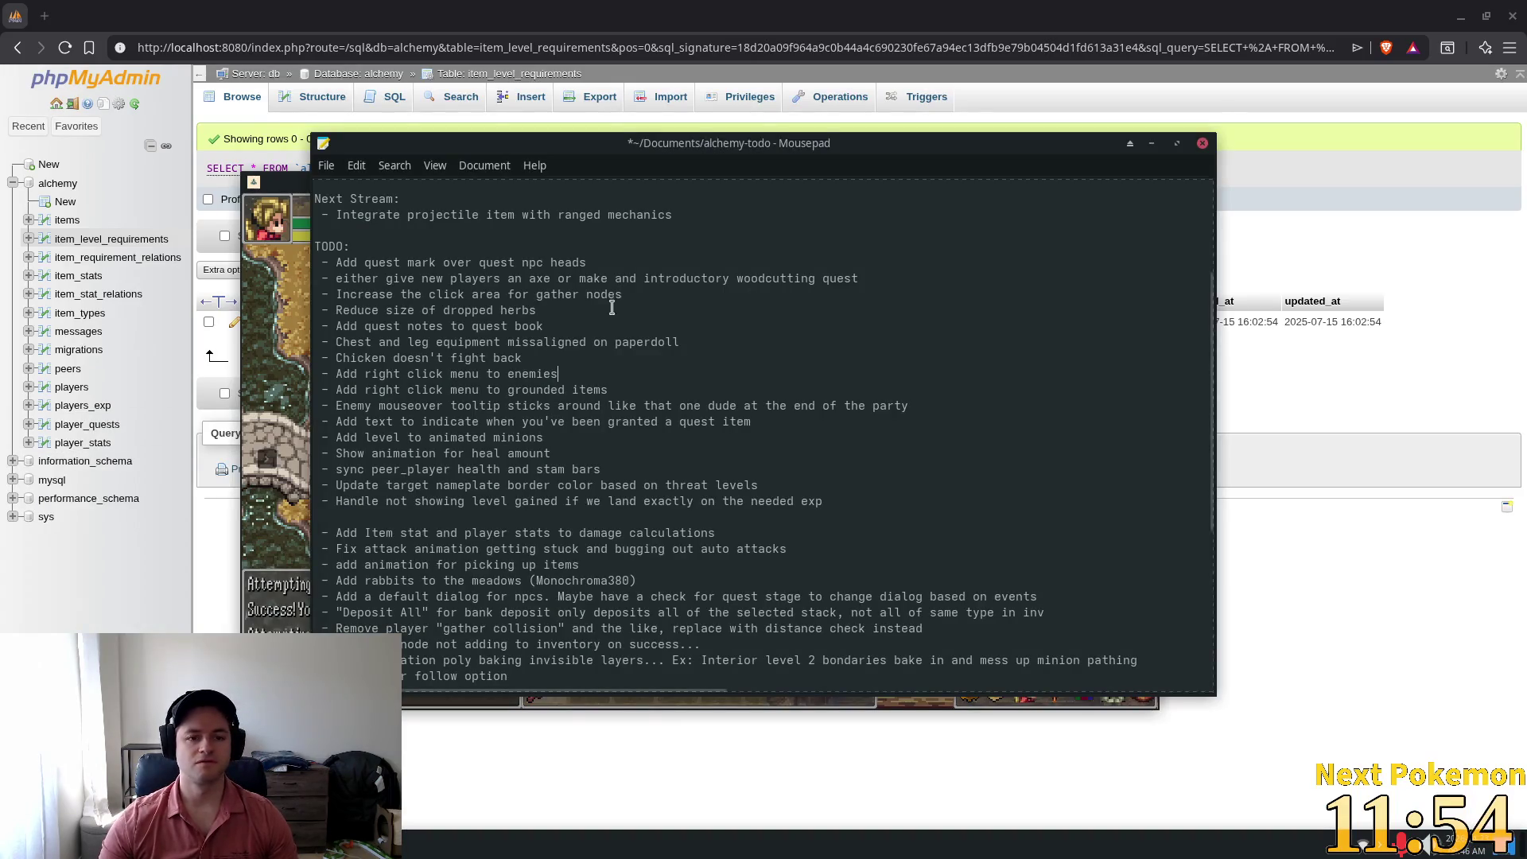
pyautogui.press('Return')
pyautogui.write('- fix ')
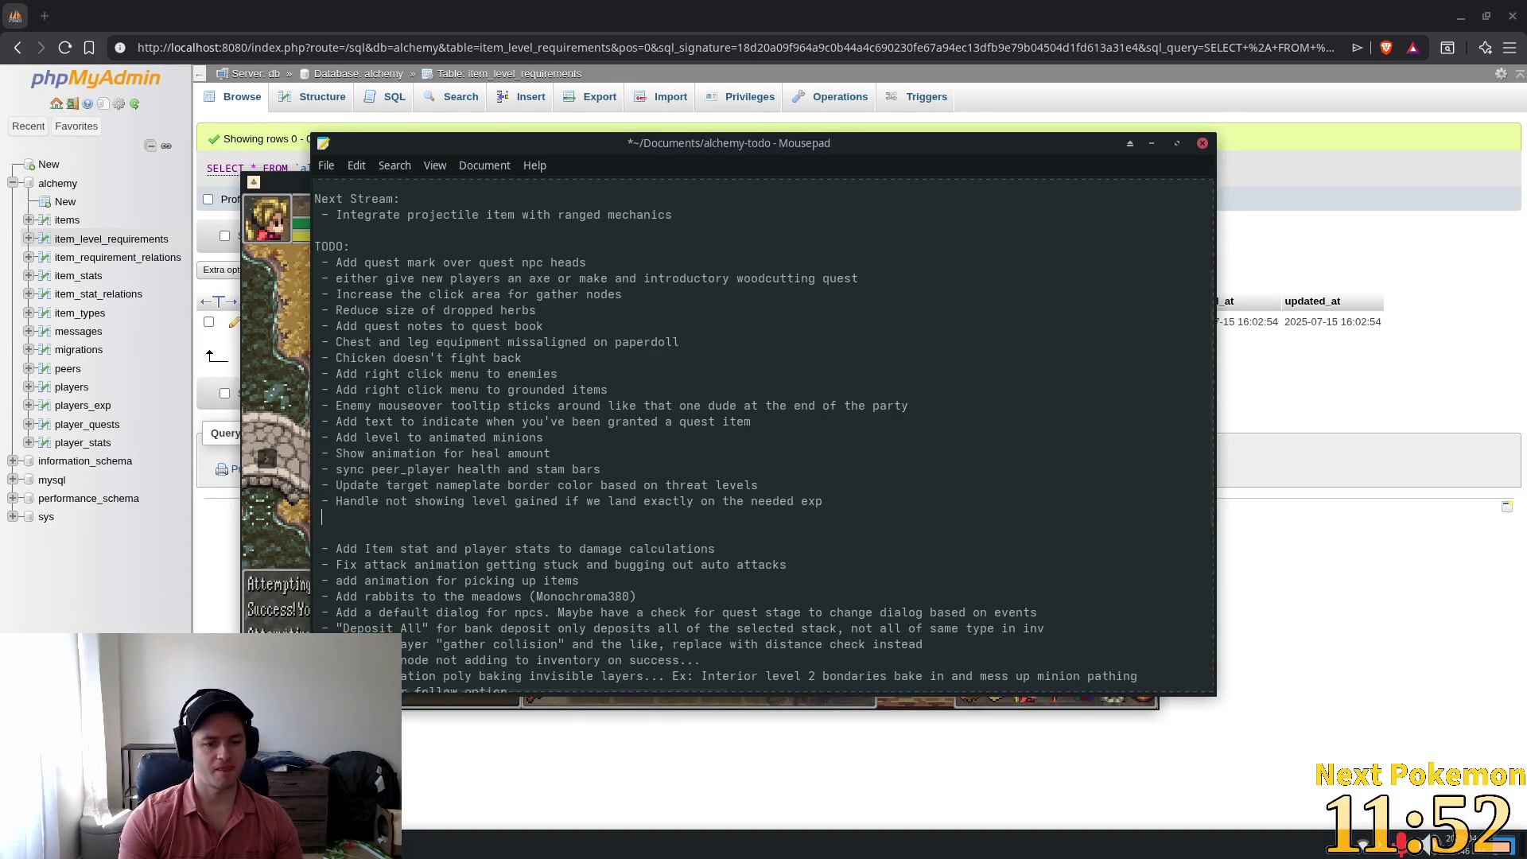
pyautogui.write('scrol')
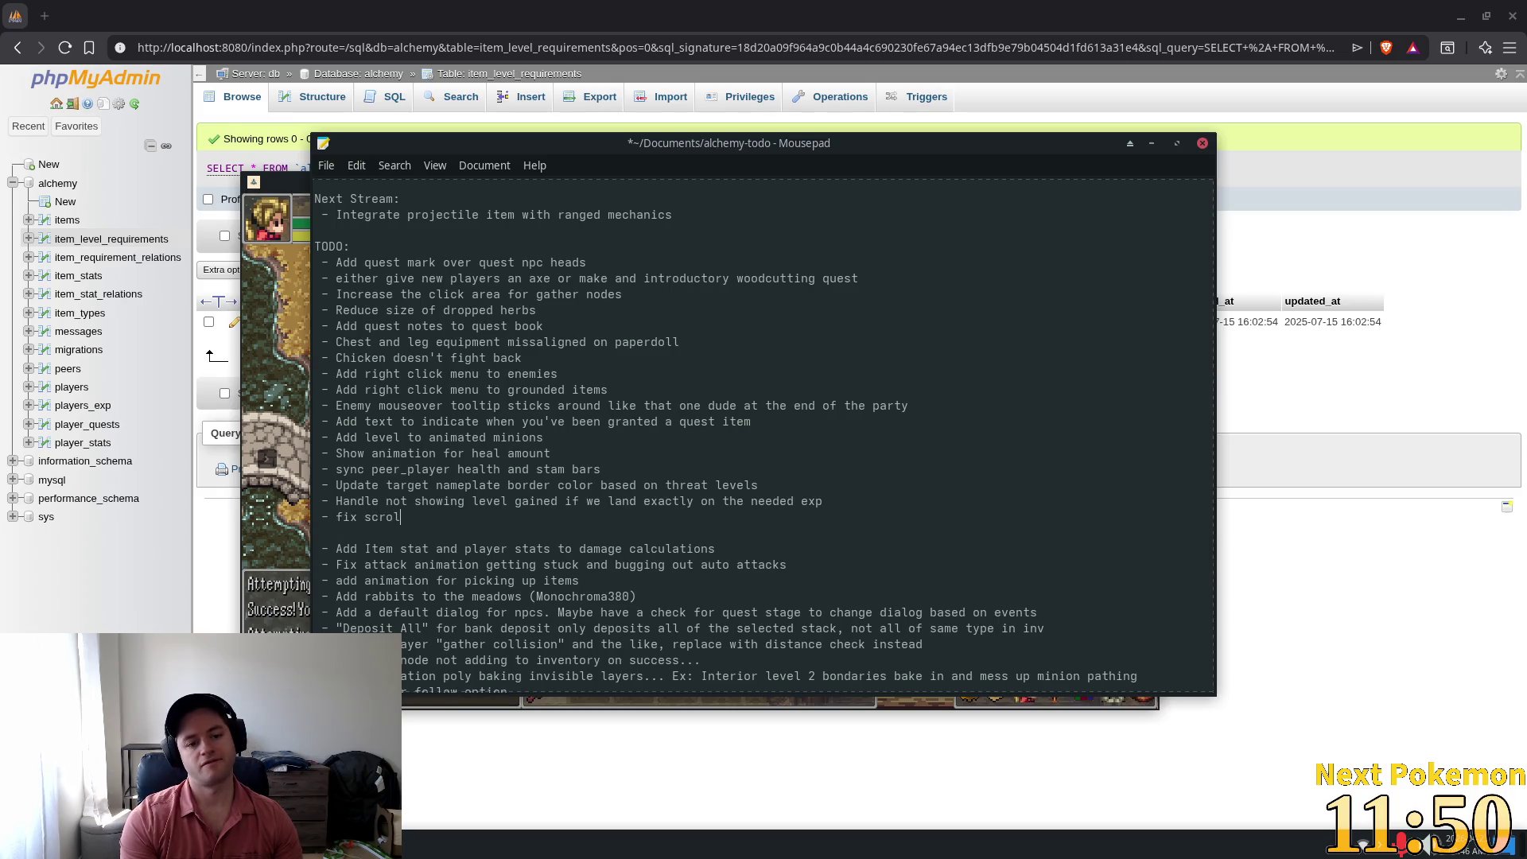
pyautogui.write('ling  in')
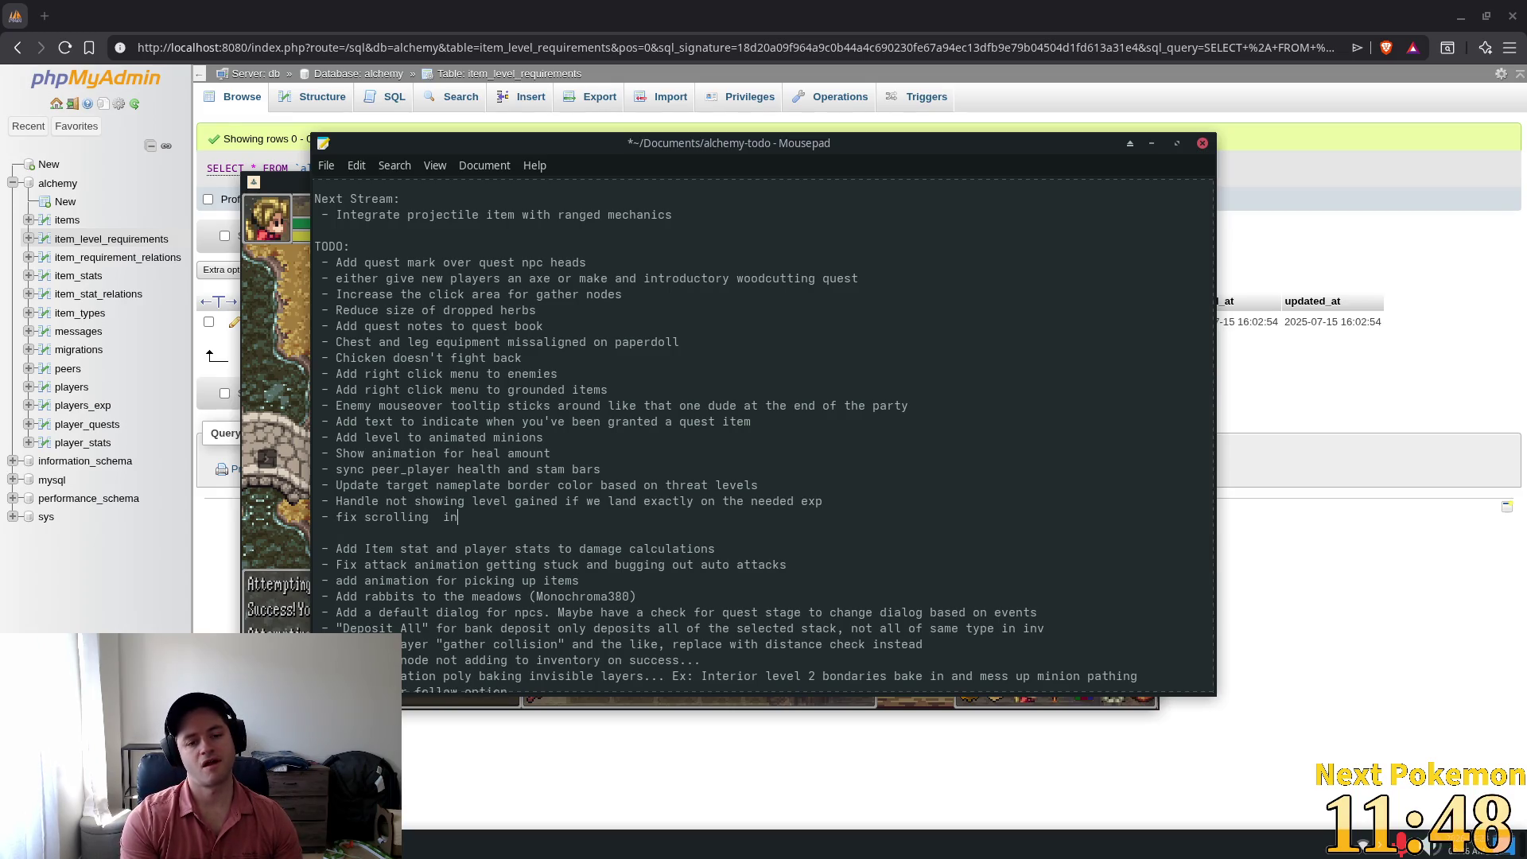
pyautogui.press('BackSpace')
pyautogui.press('BackSpace')
pyautogui.press('BackSpace')
pyautogui.write('pellb')
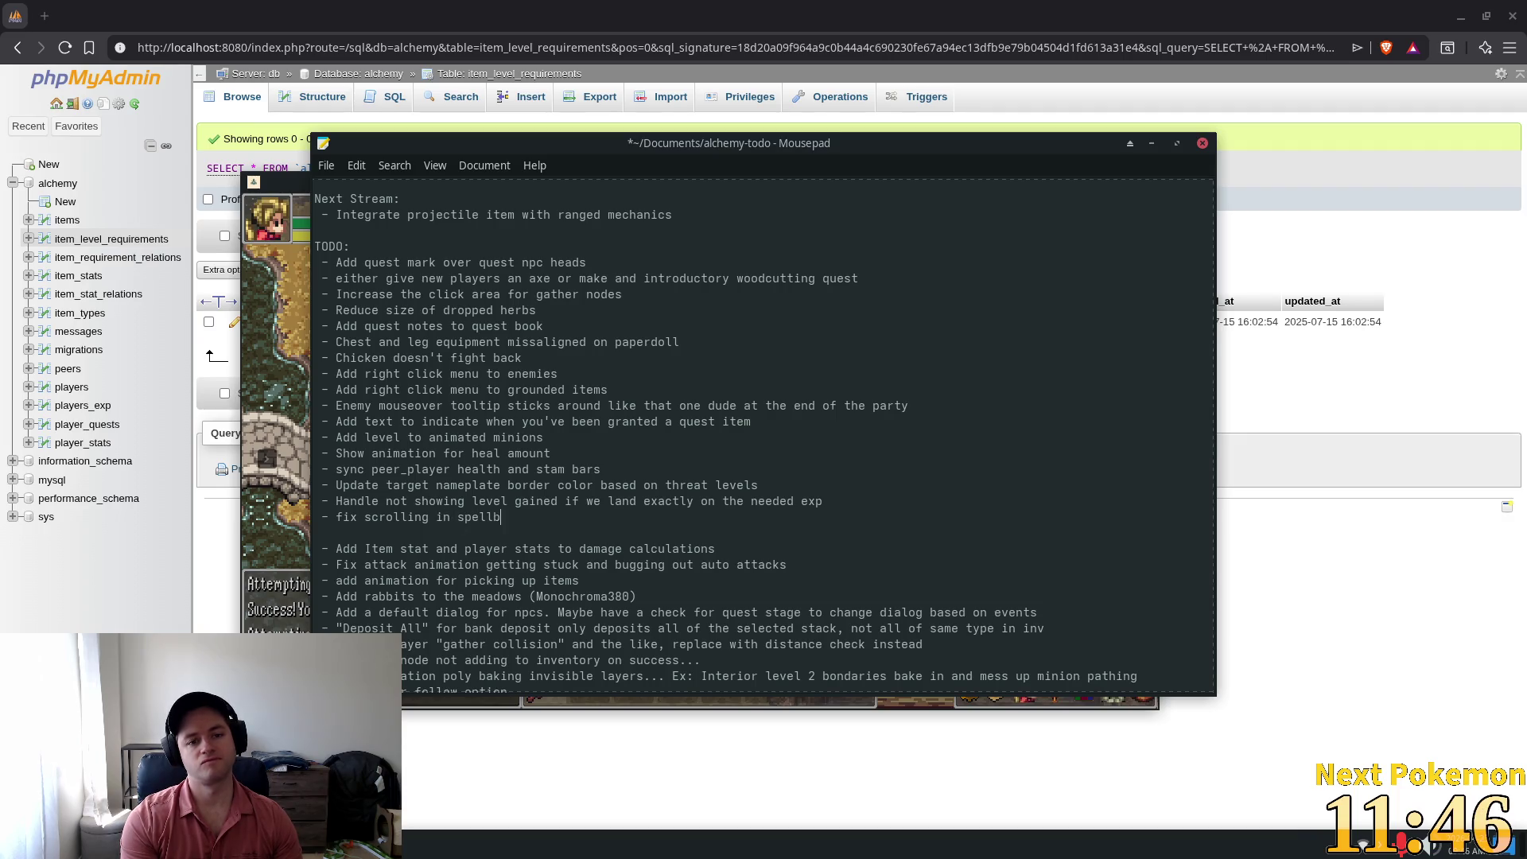
pyautogui.write('ook')
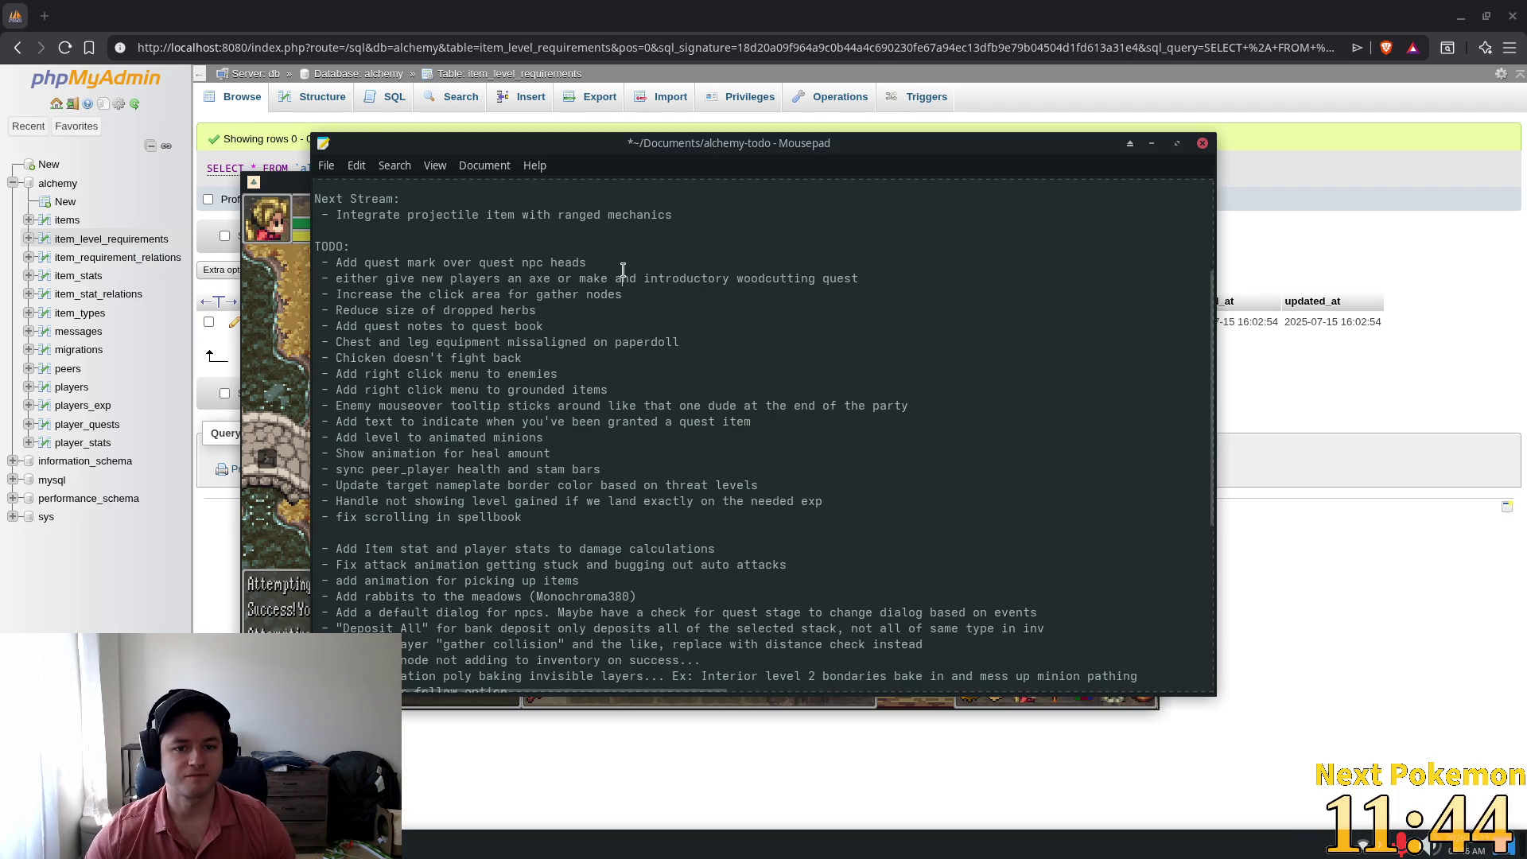
pyautogui.moveTo(890, 277)
pyautogui.mouseDown()
pyautogui.moveTo(444, 296)
pyautogui.moveTo(310, 277)
pyautogui.mouseUp()
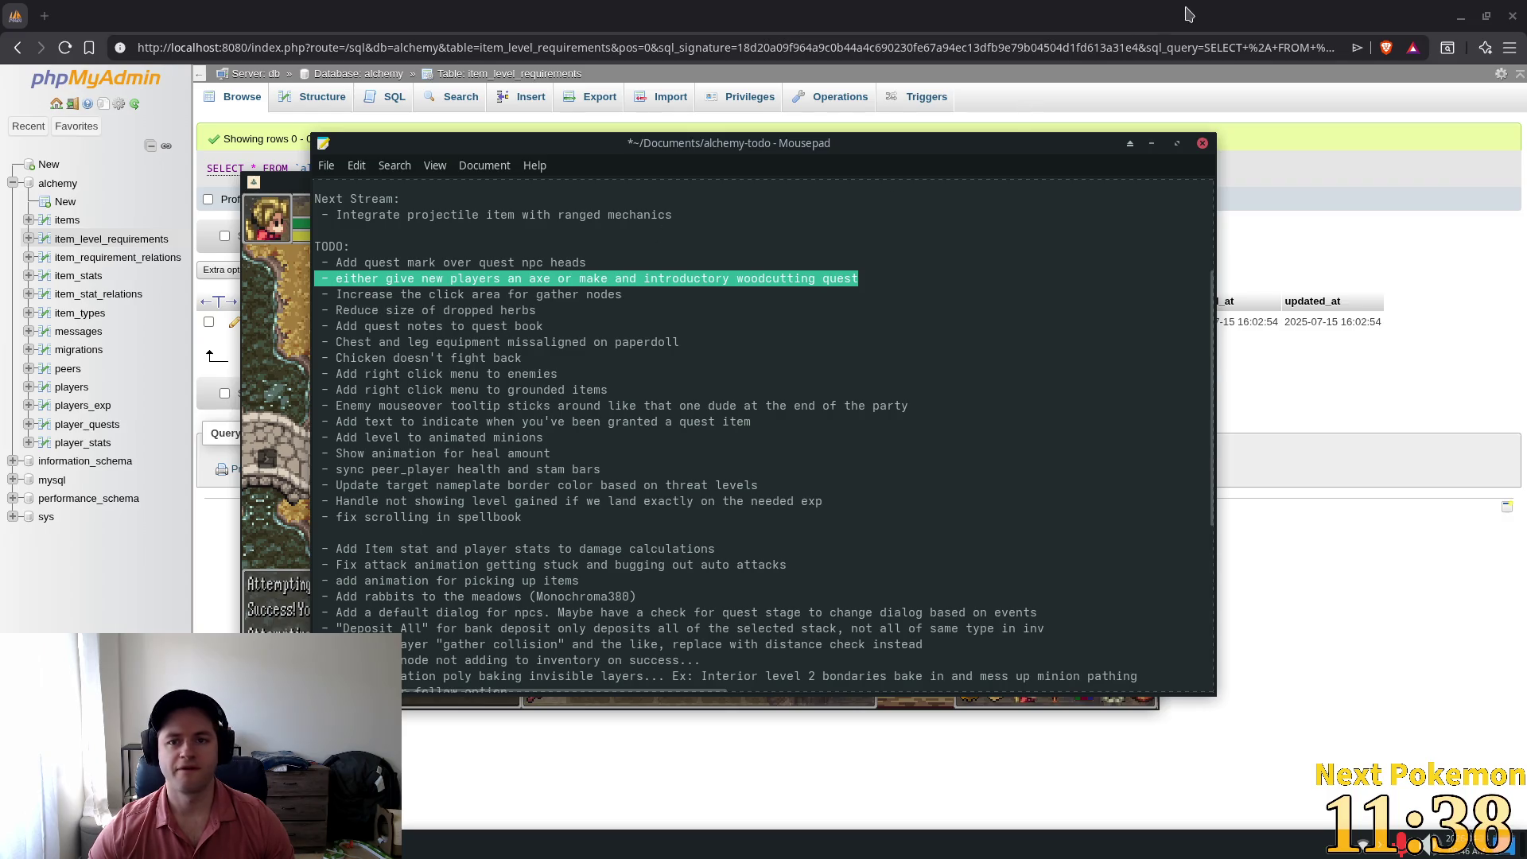
pyautogui.click(733, 278)
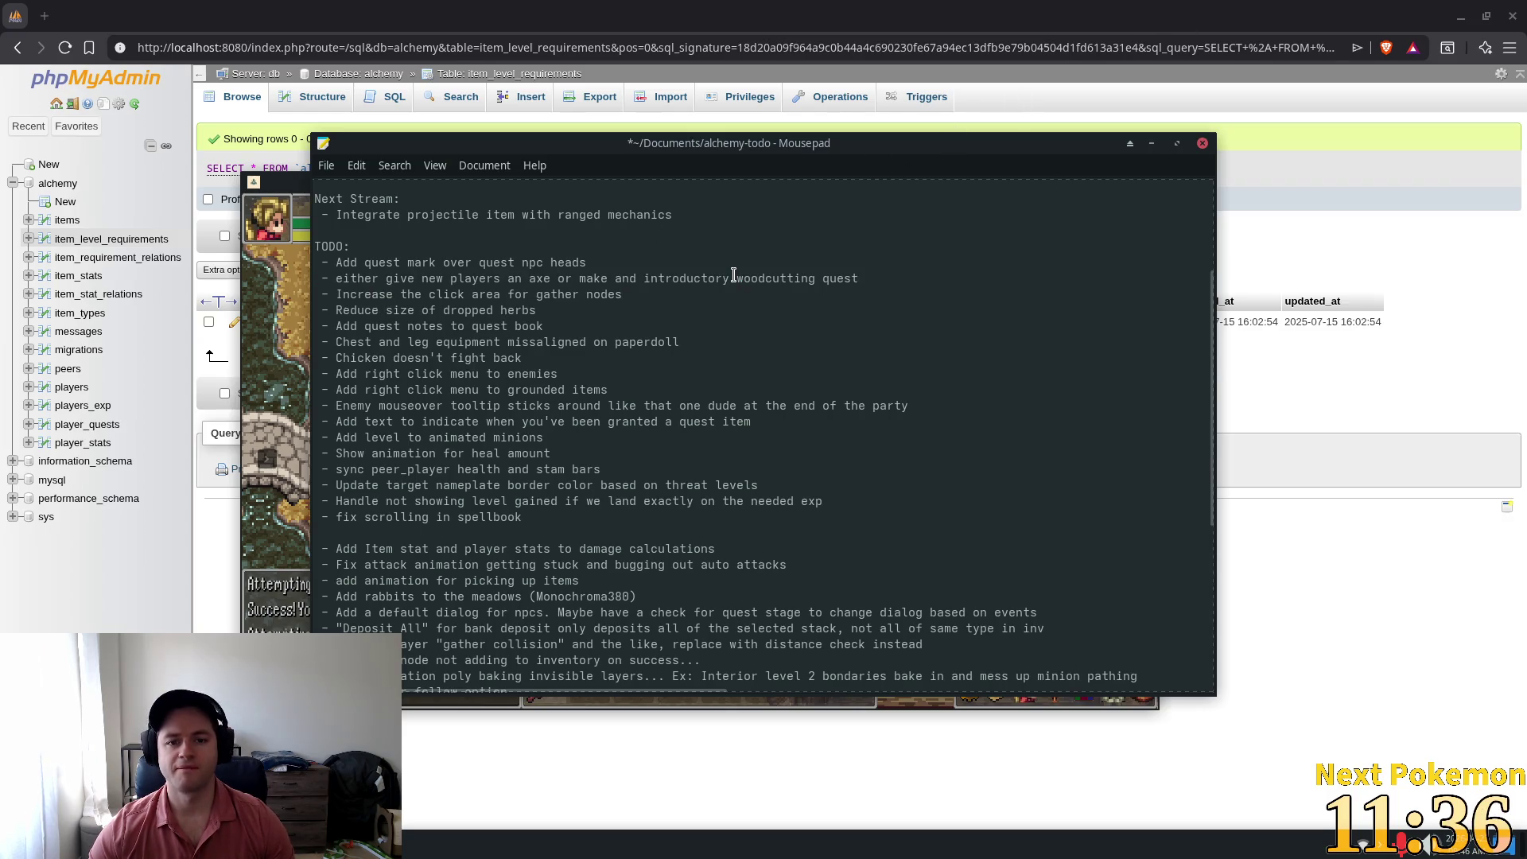
pyautogui.click(1015, 92)
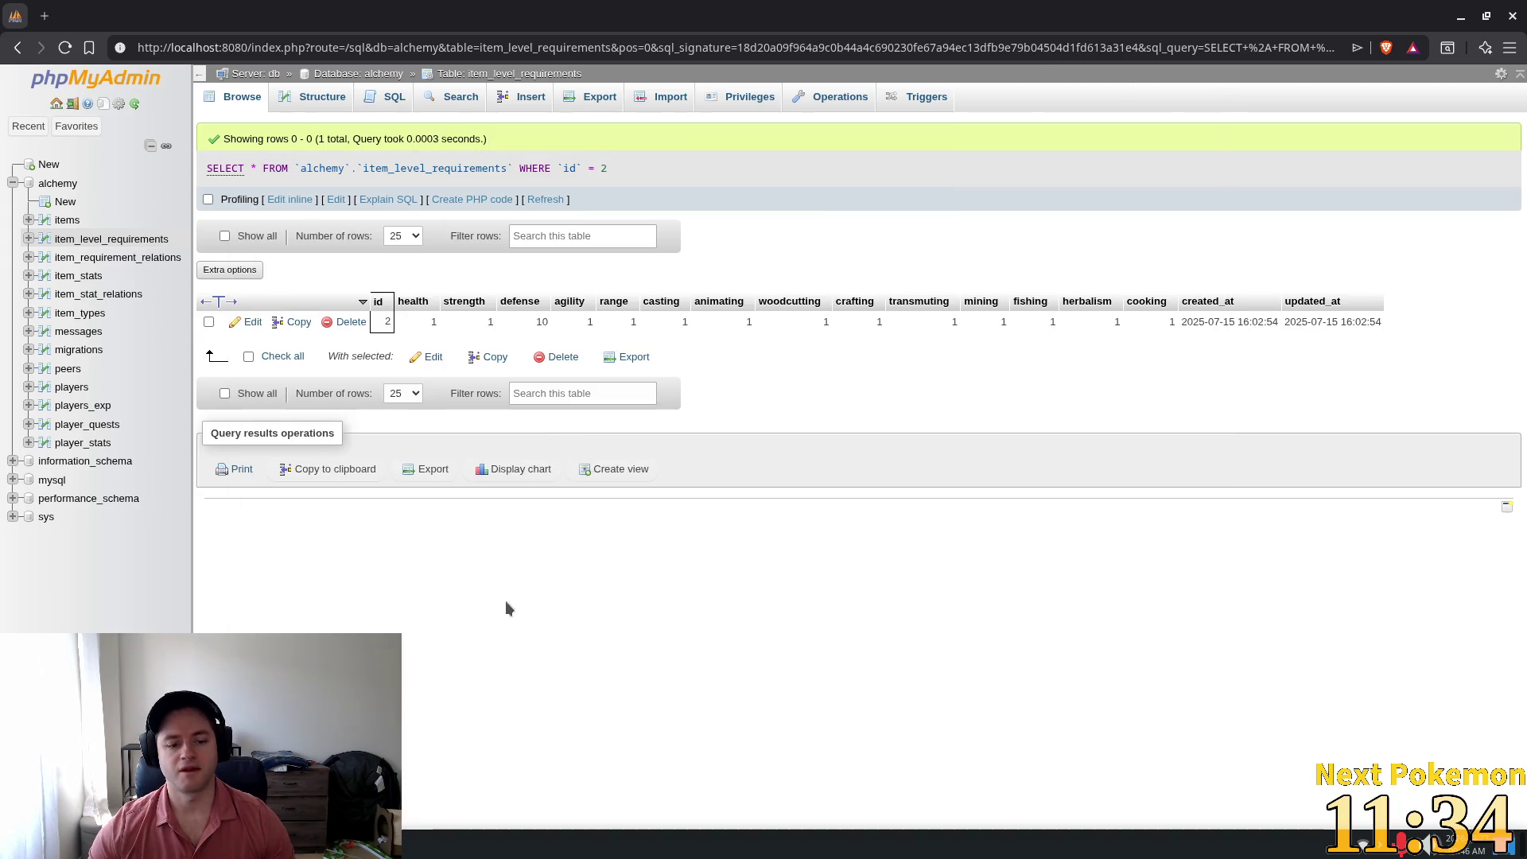
# Flip briefly to the TODO notes and back, then bring the Alchemy game window forward
pyautogui.press('super')
pyautogui.hotkey('alt', 'Tab')
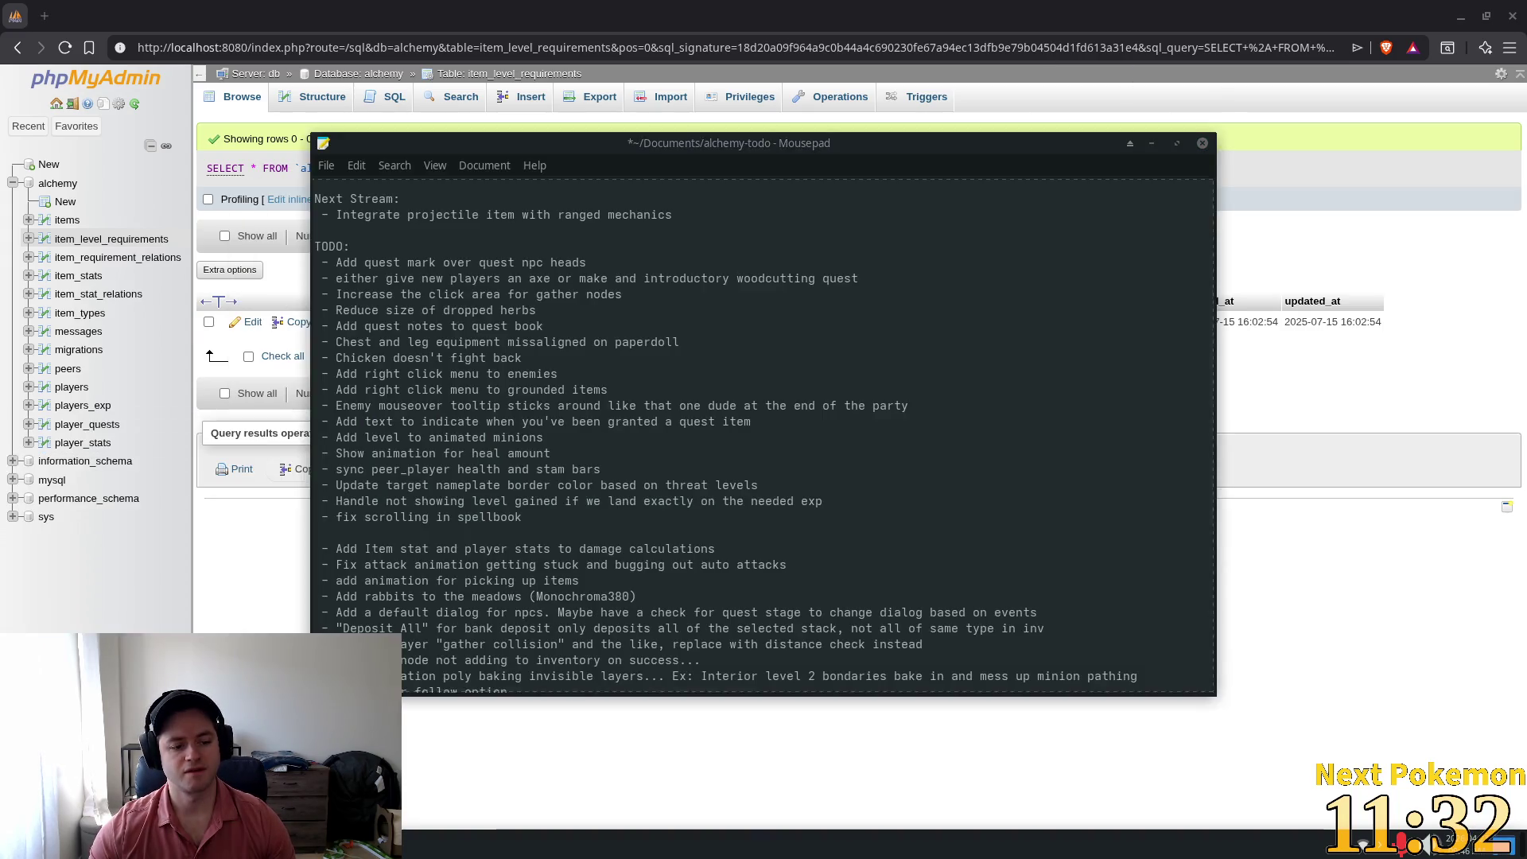
pyautogui.hotkey('alt', 'Tab')
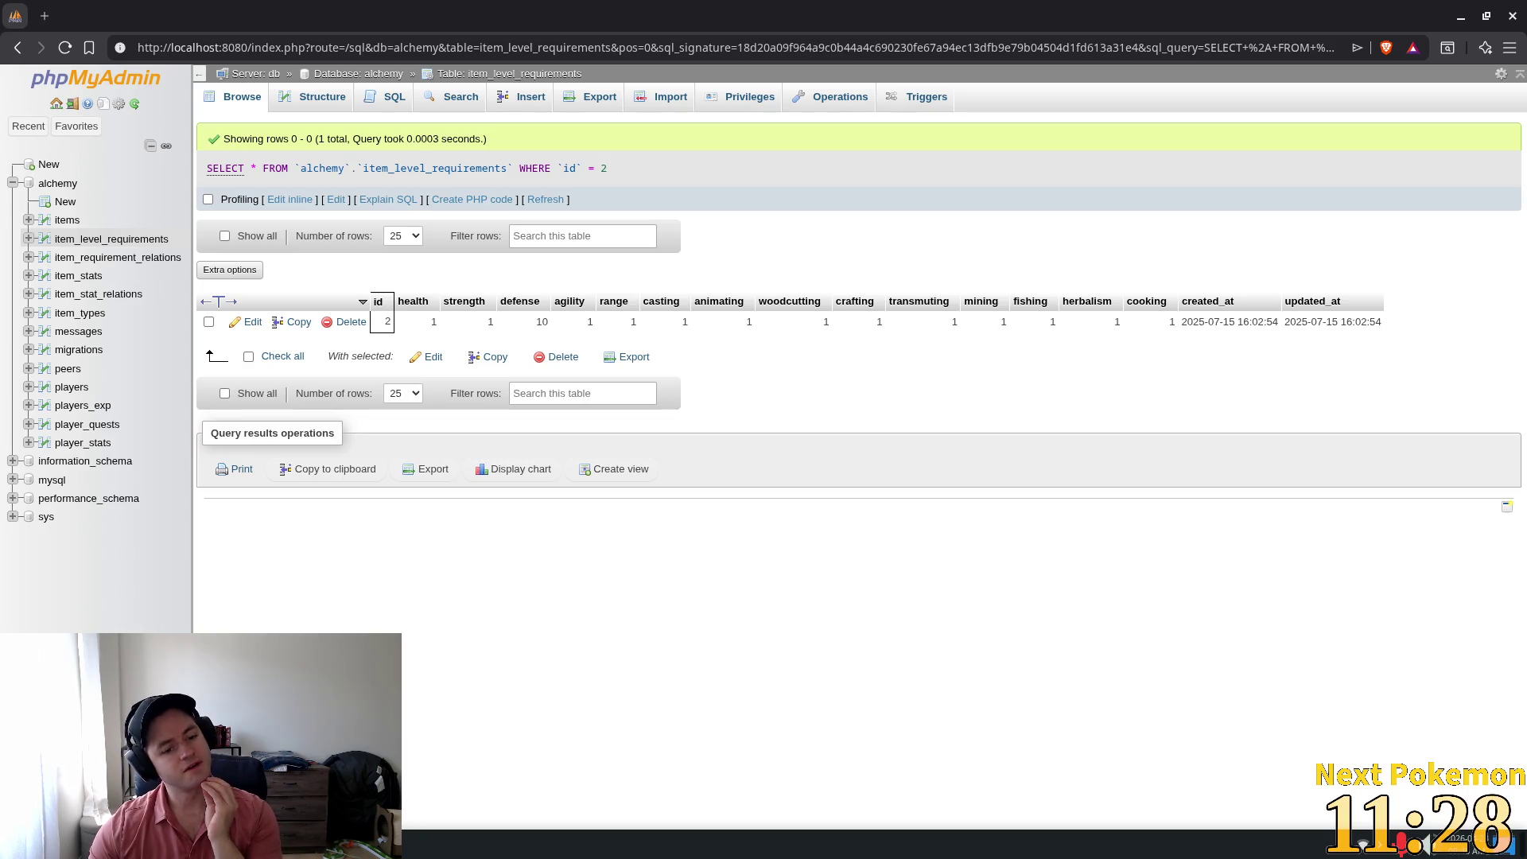
pyautogui.hotkey('alt', 'Tab')
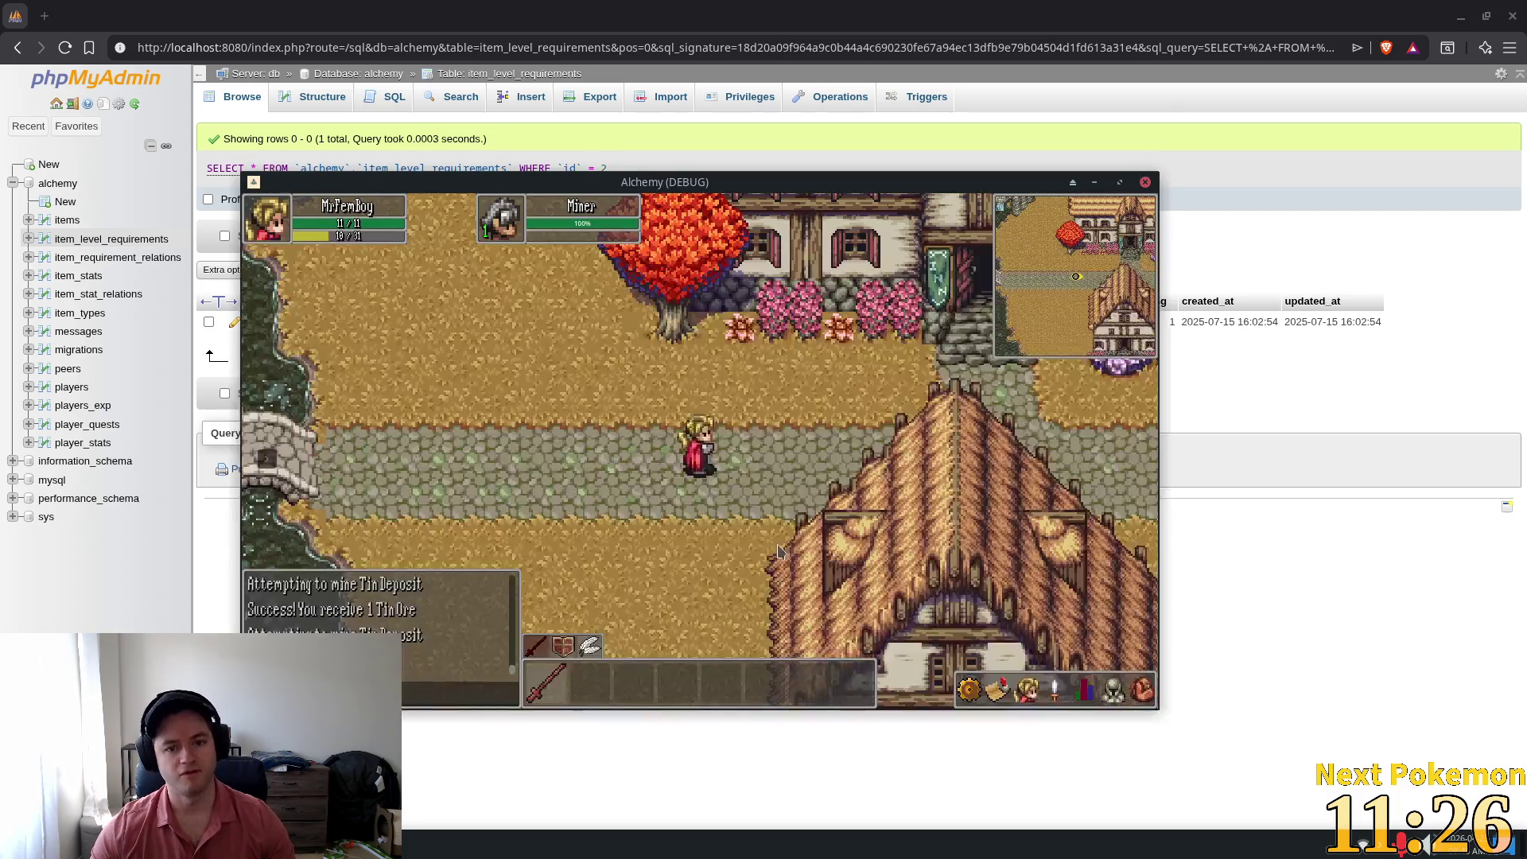
# Walk the character around the crossroads while checking the skills, equipment and inventory panels
pyautogui.press('Right')
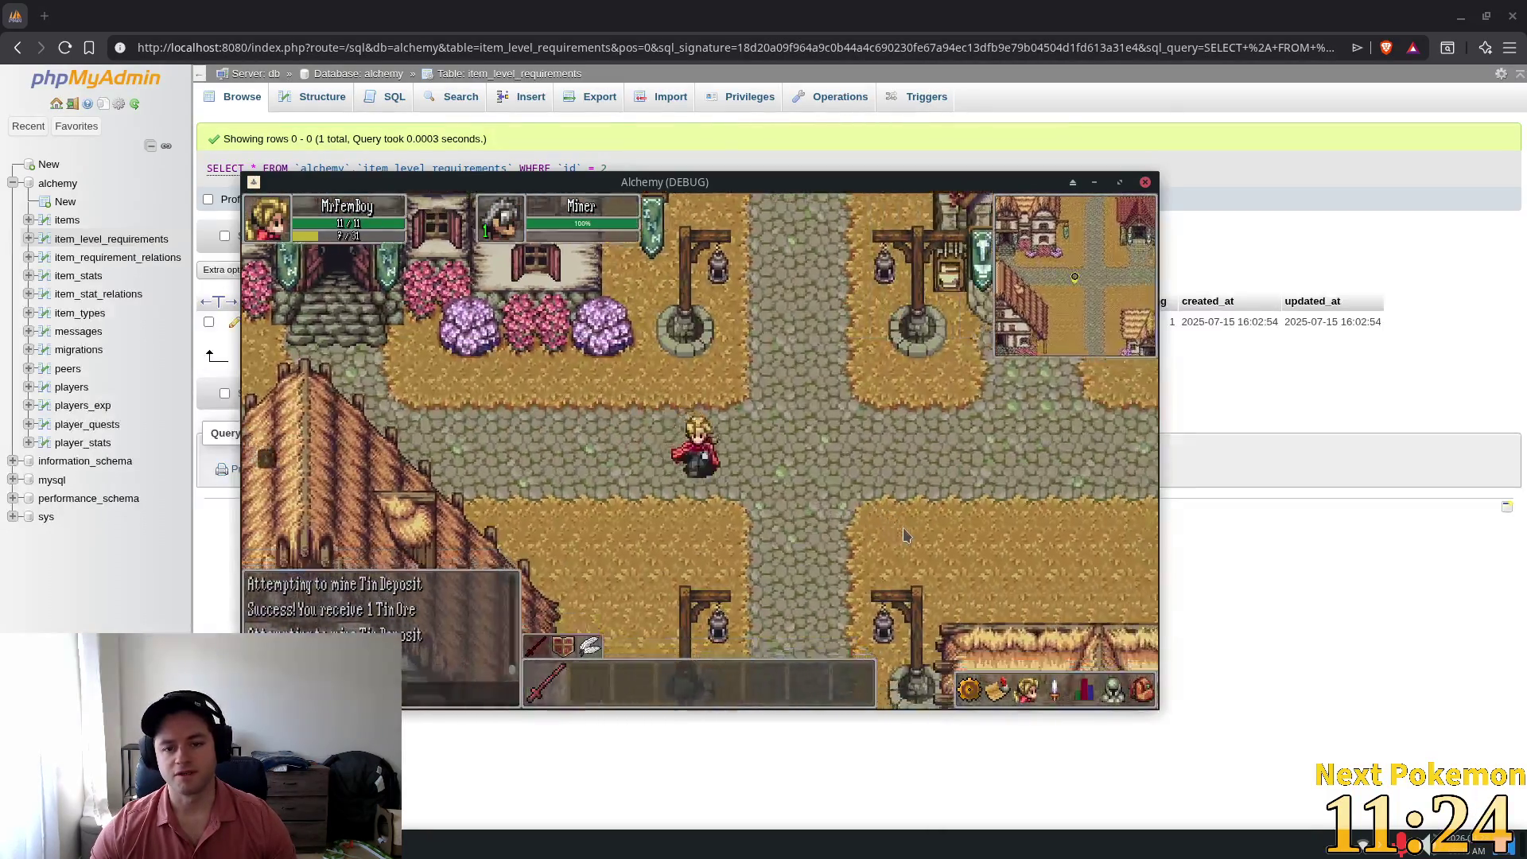
pyautogui.press('Up')
pyautogui.press('Down')
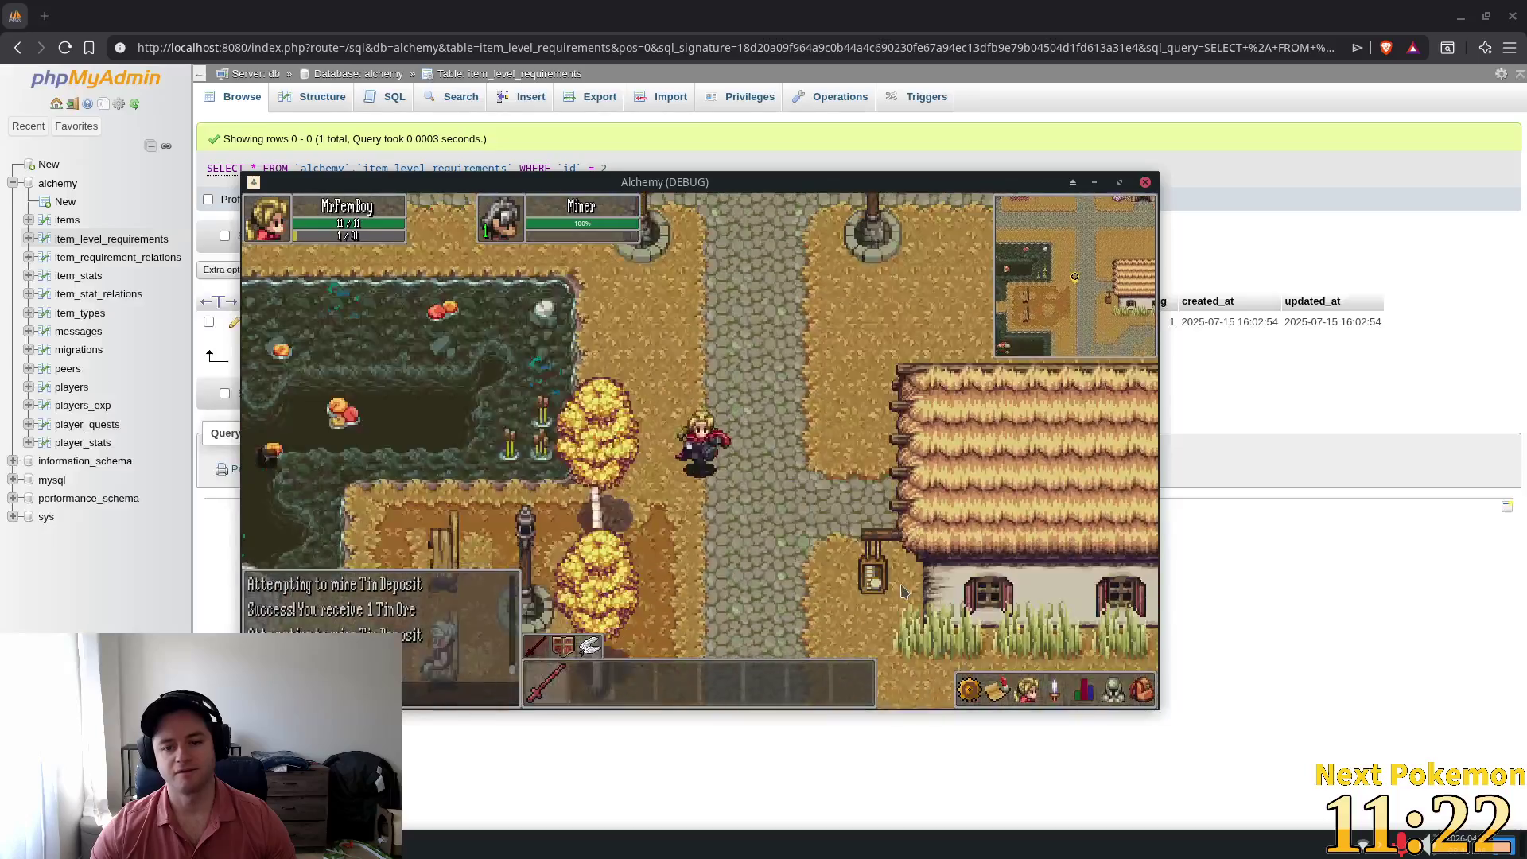
pyautogui.click(1054, 689)
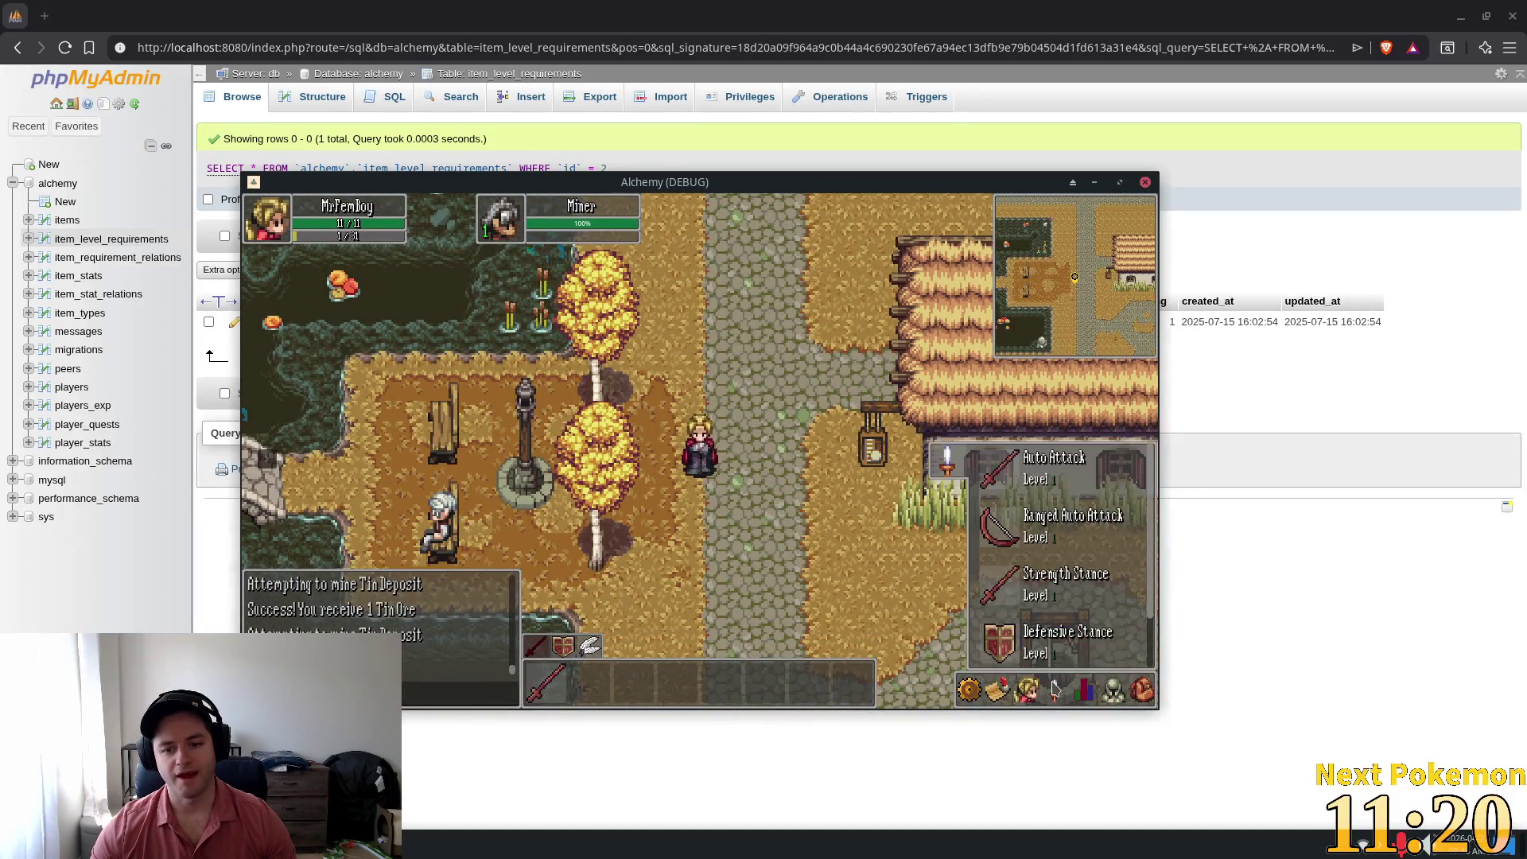
pyautogui.press('Down')
pyautogui.press('Left')
pyautogui.click(1114, 689)
pyautogui.press('Up')
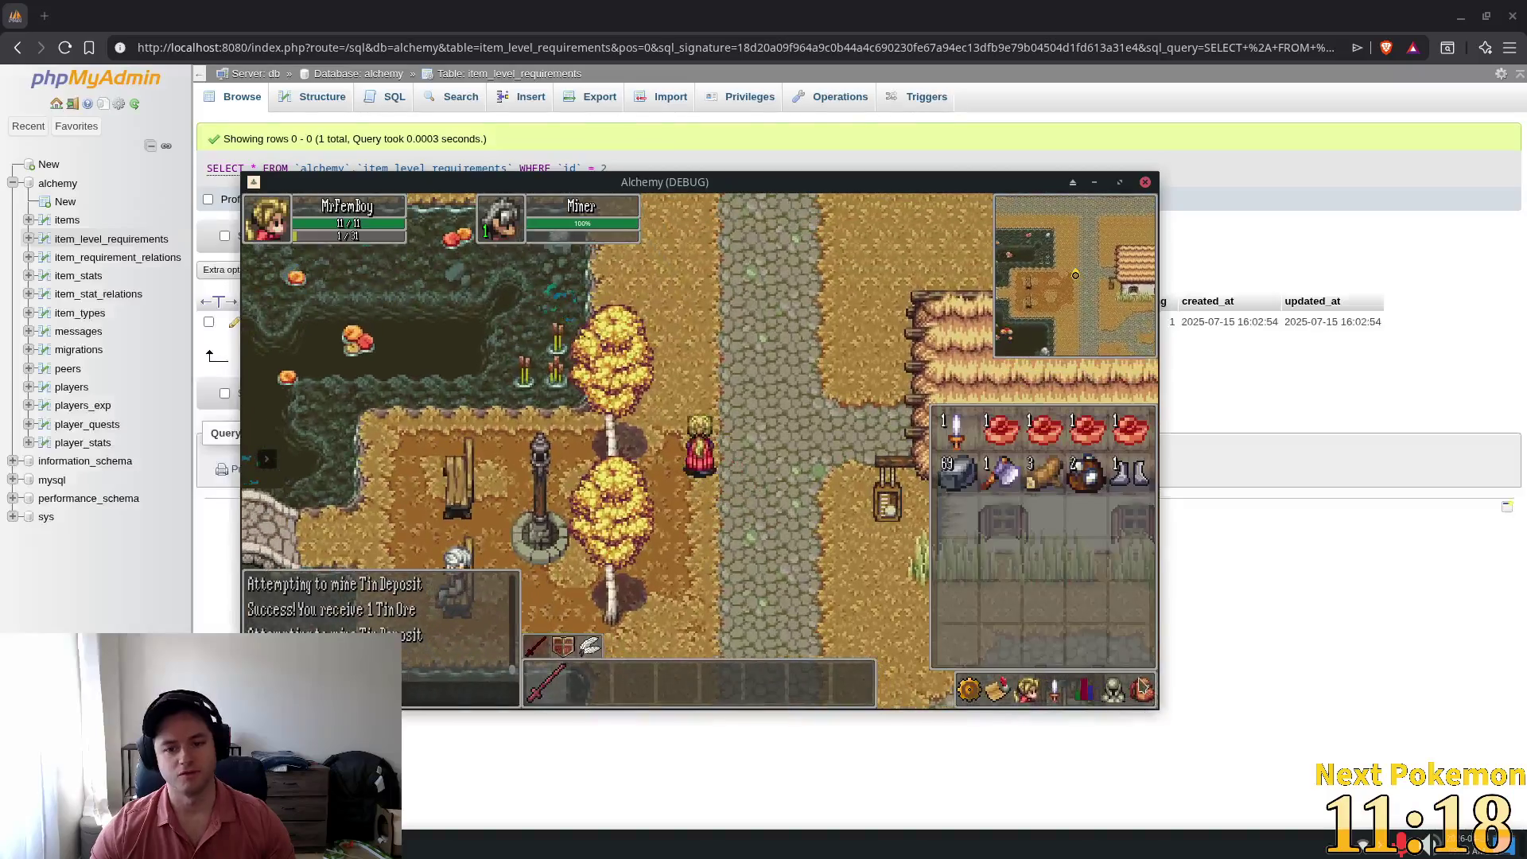
pyautogui.click(1144, 691)
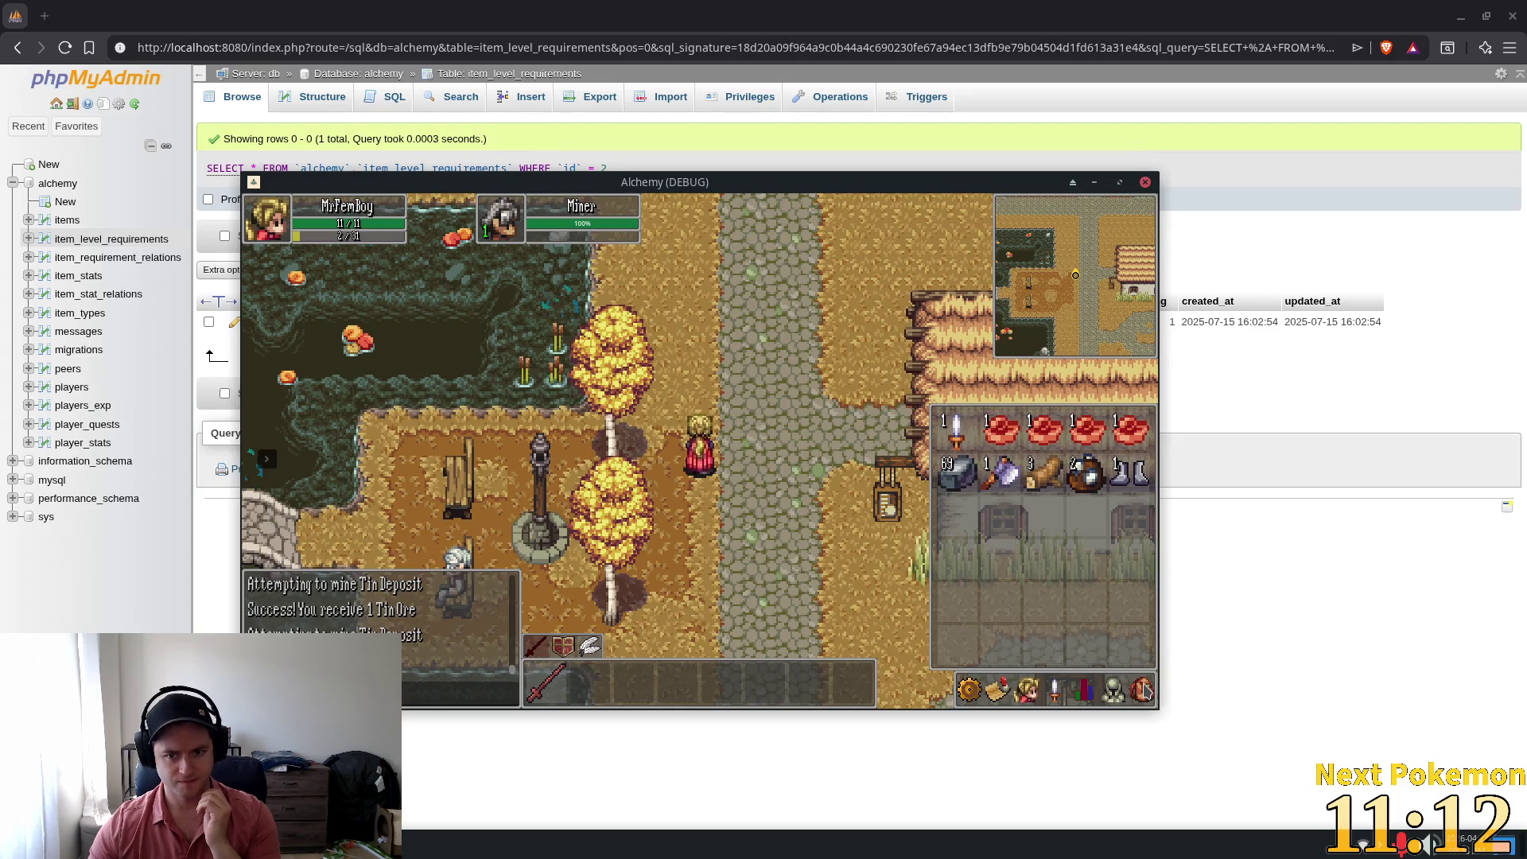
pyautogui.click(1143, 689)
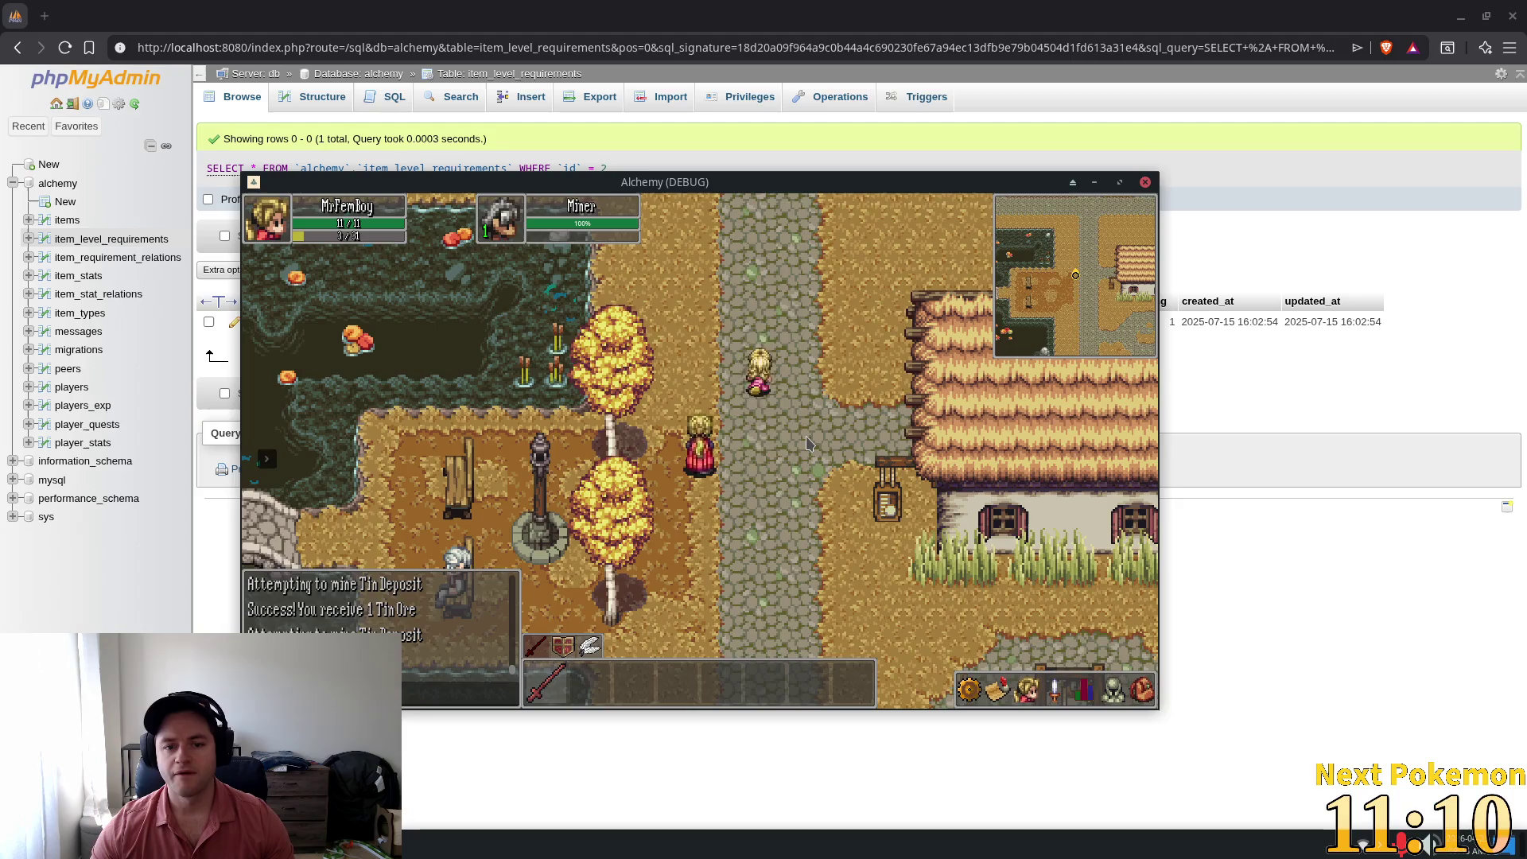
# Walk past the bridge into the rocky area, flipping through inventory, stats, friends and abilities panels
pyautogui.click(806, 443)
pyautogui.press('Up')
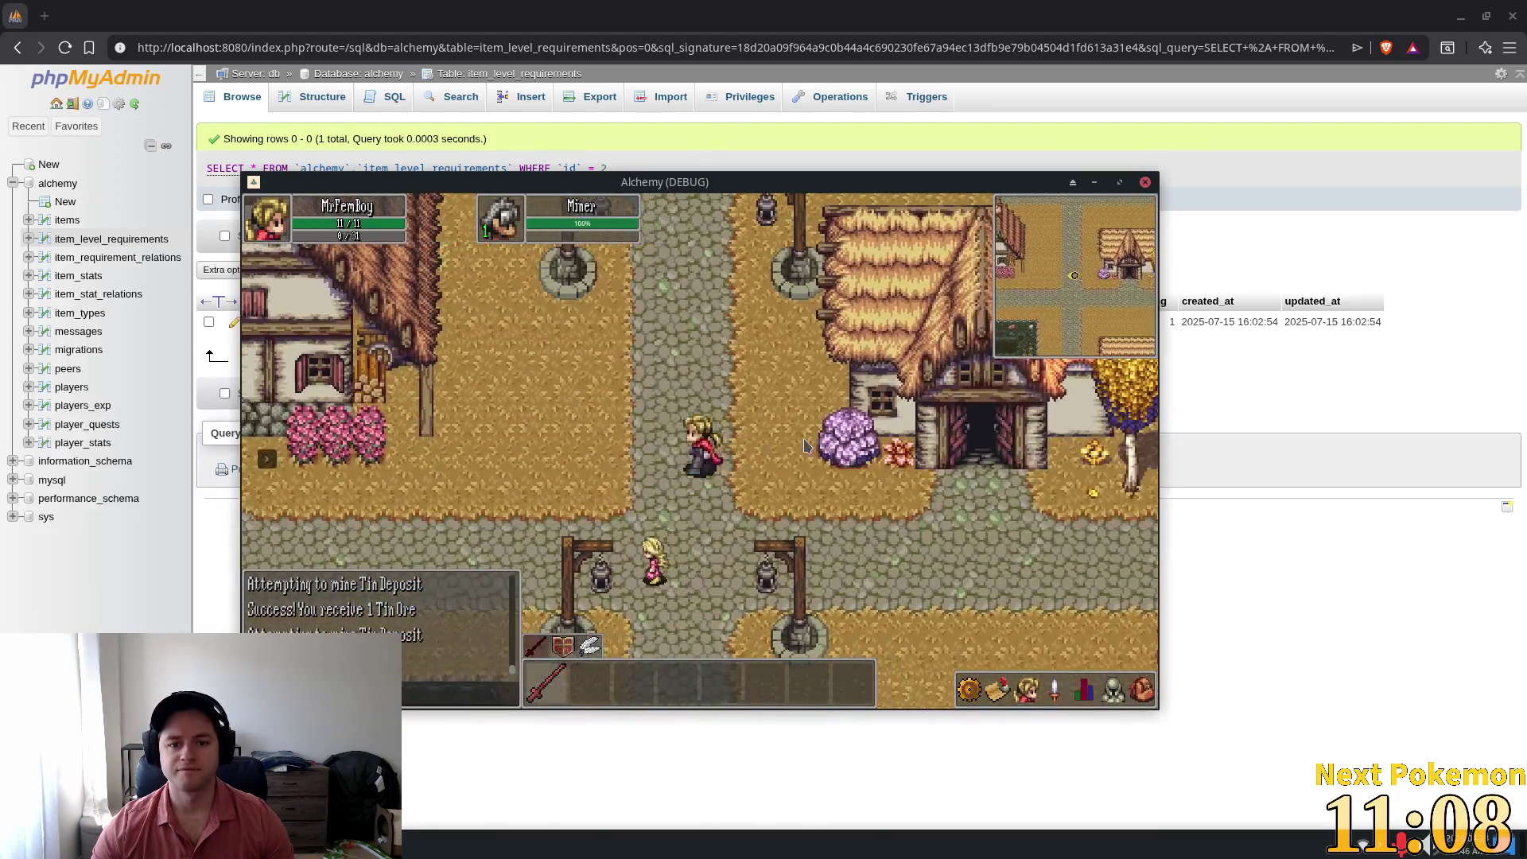
pyautogui.press('Down')
pyautogui.press('Left')
pyautogui.click(1143, 689)
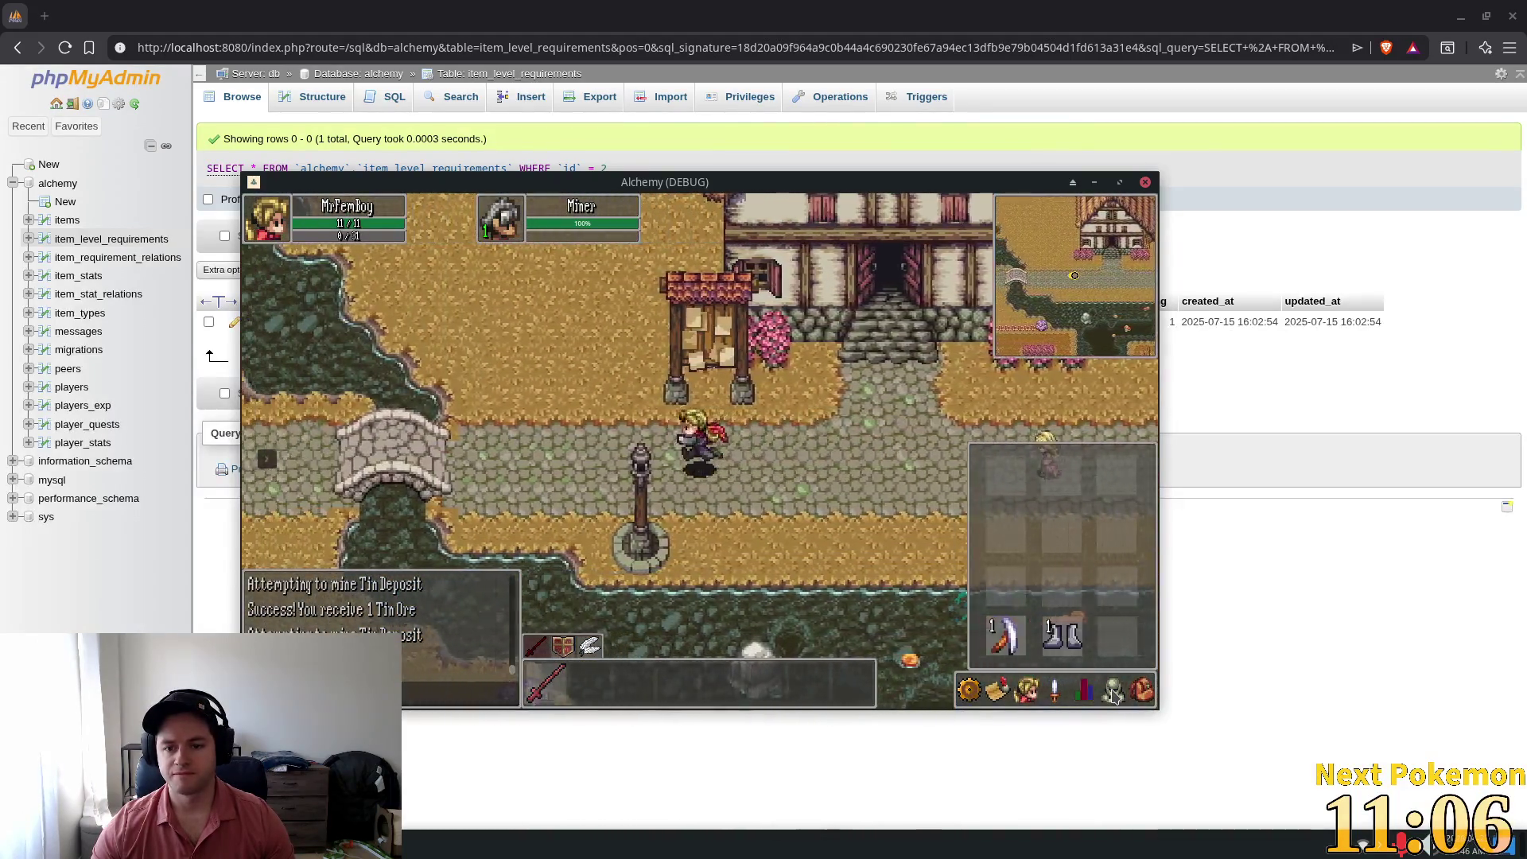
pyautogui.press('Up')
pyautogui.click(1083, 689)
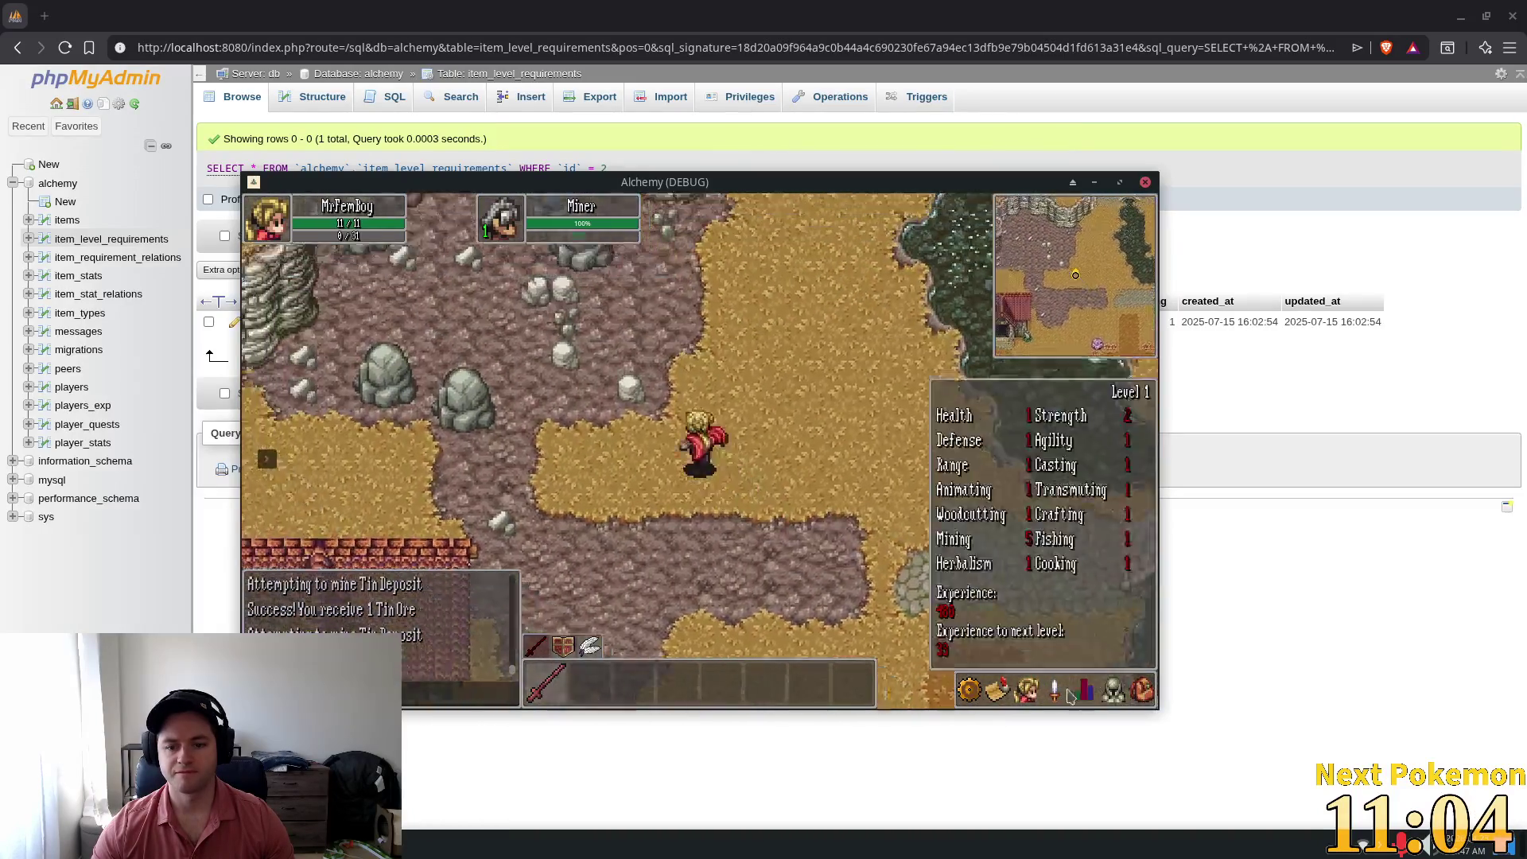
pyautogui.click(1112, 688)
pyautogui.click(1055, 689)
pyautogui.click(1061, 697)
pyautogui.click(1020, 698)
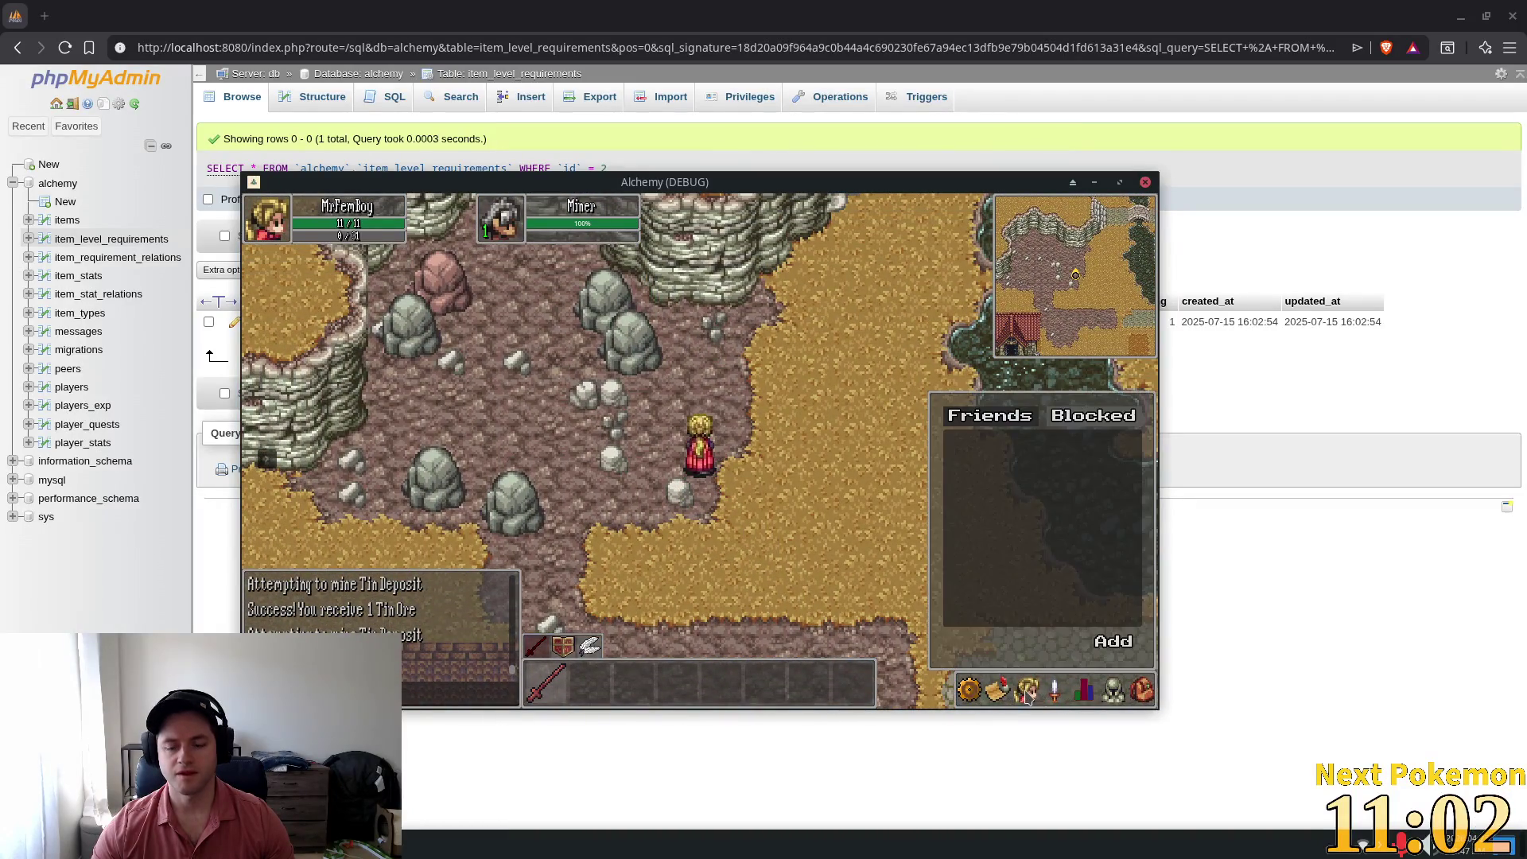
pyautogui.click(1015, 700)
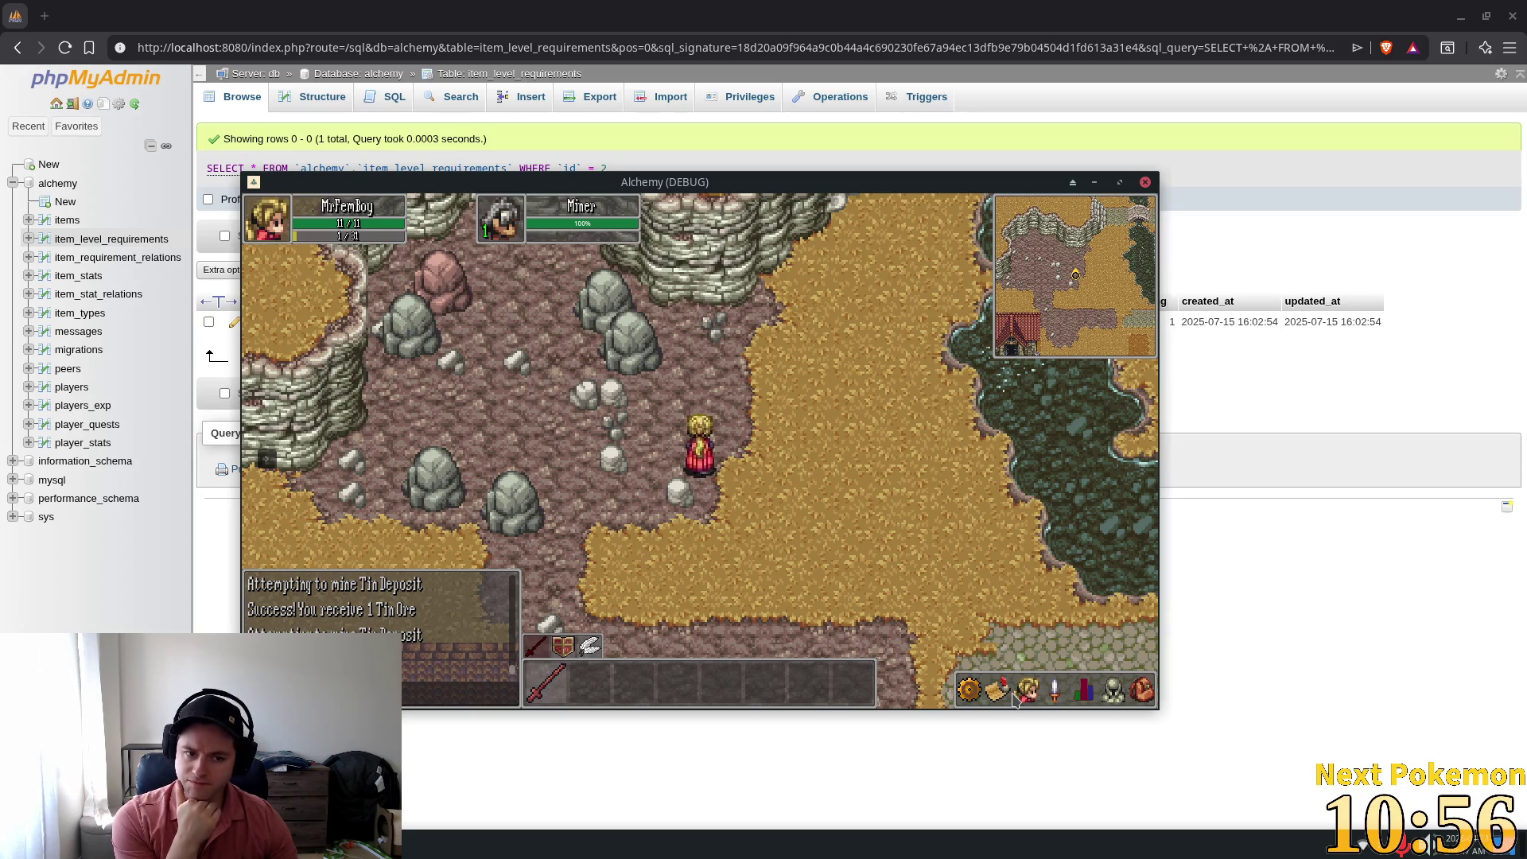
# Walk the character across the river bridge and into the village smithy
pyautogui.press('Right')
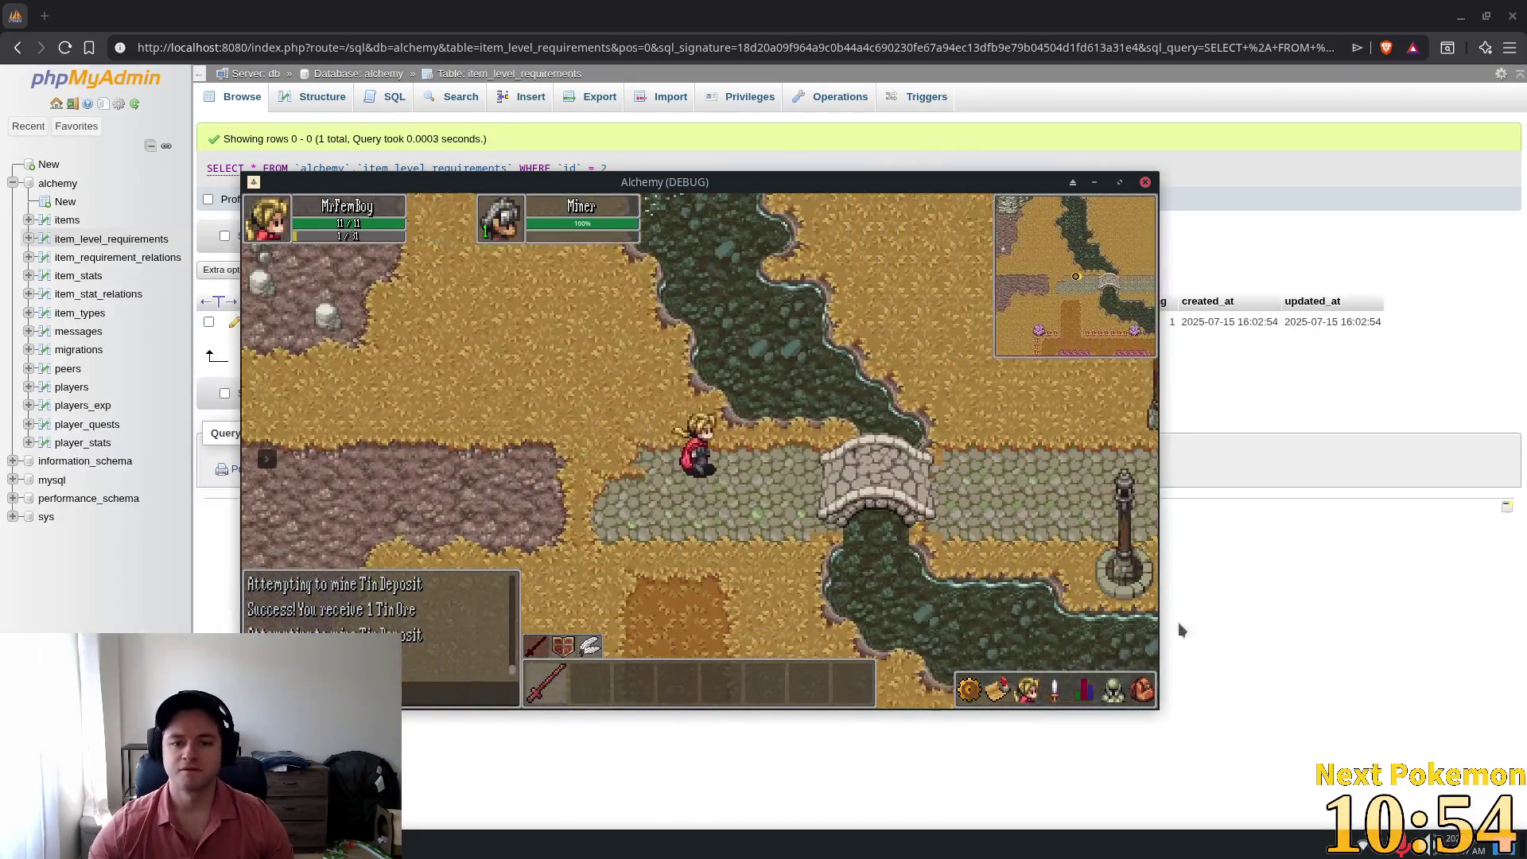
pyautogui.press('Up')
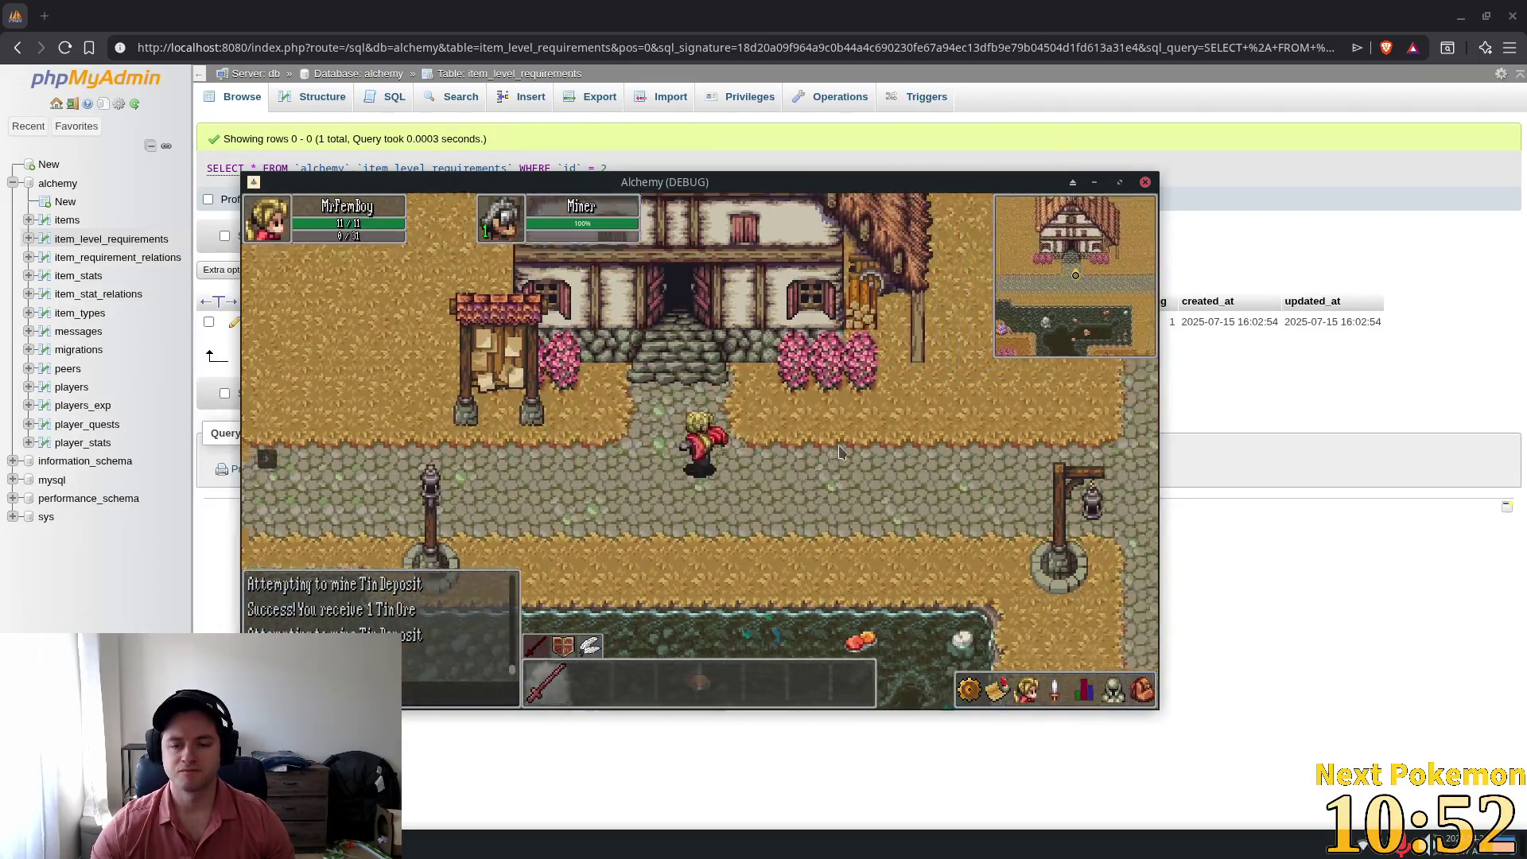
pyautogui.press('Up')
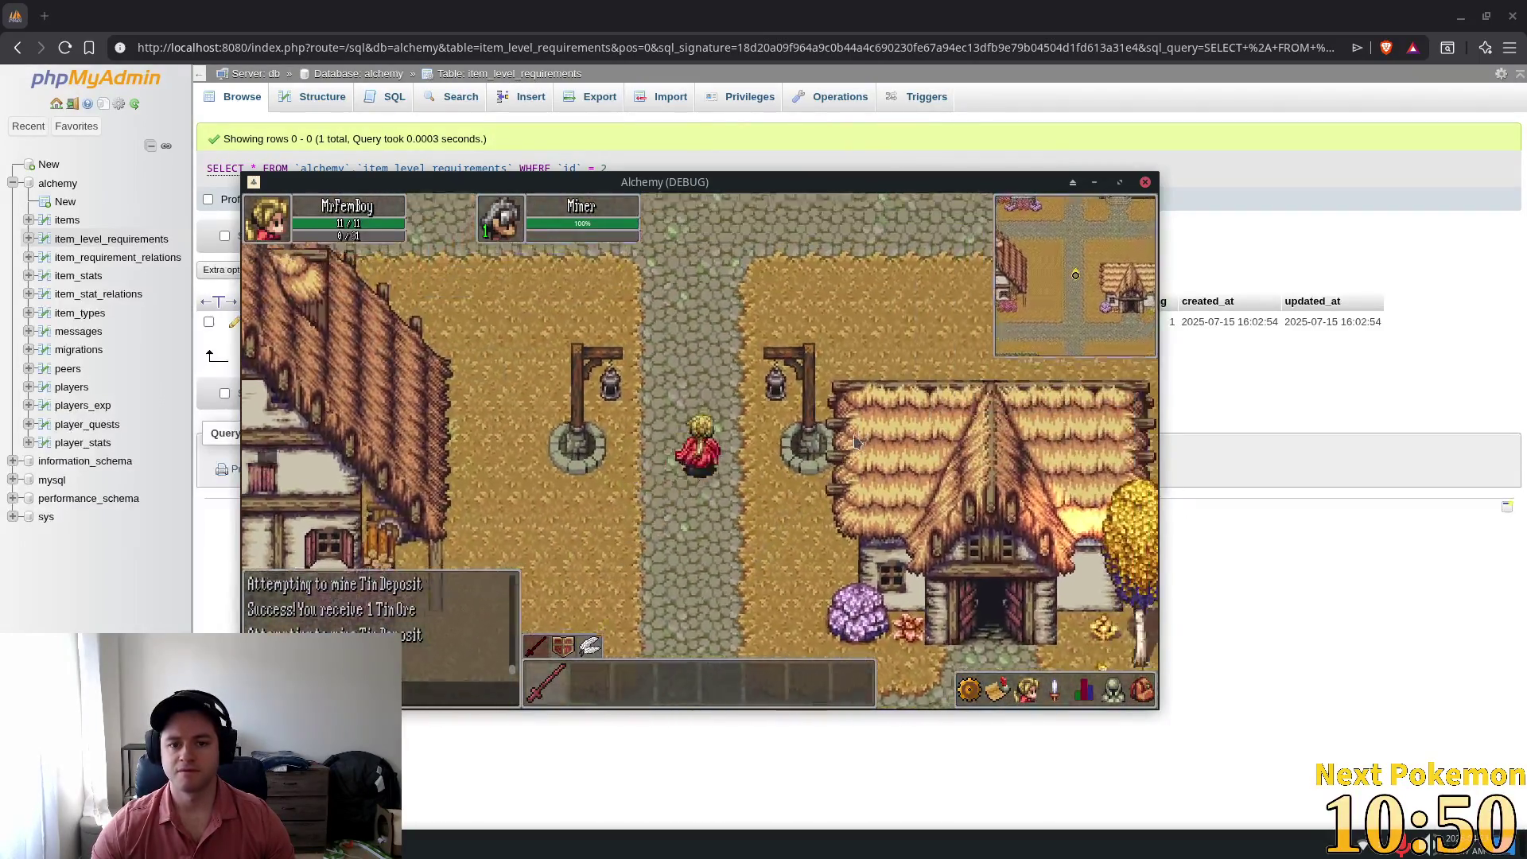
pyautogui.press('Up')
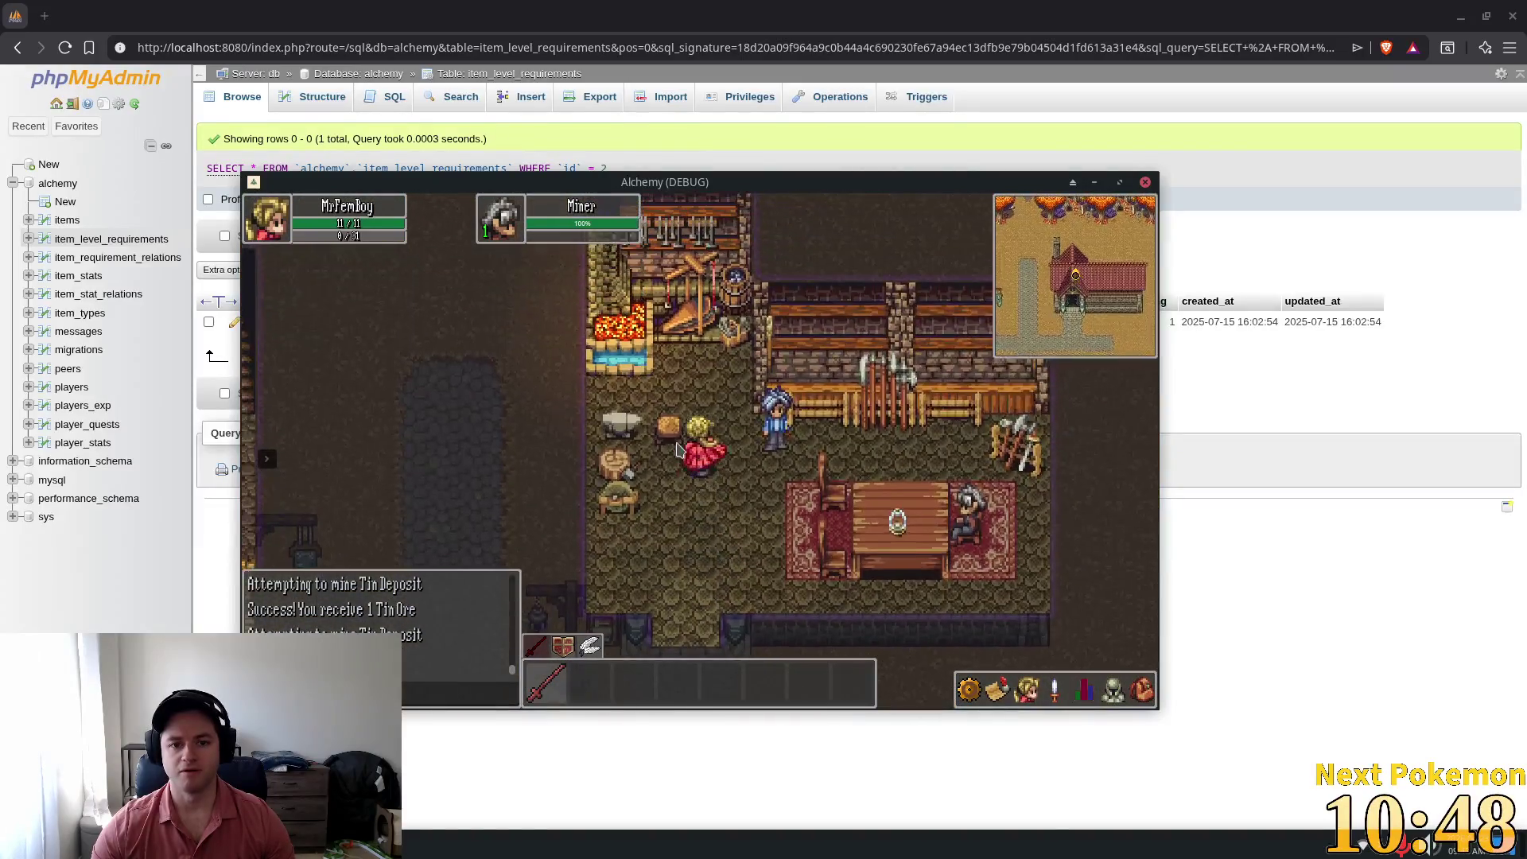
# Open the workbench crafting list and pick Wooden Bow, halting Godot in get_item_icon
pyautogui.click(677, 449)
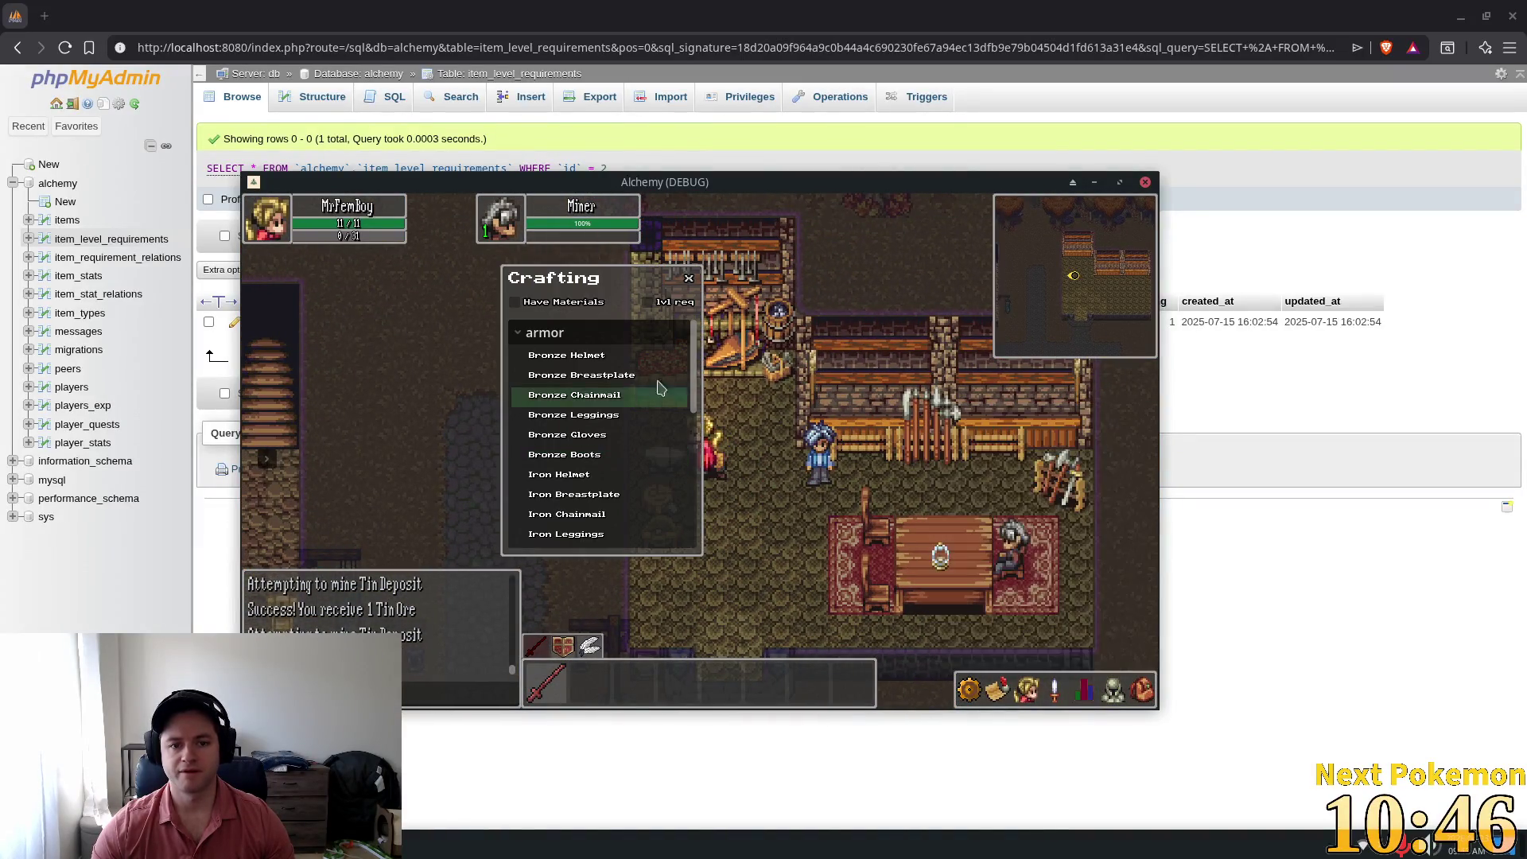
pyautogui.scroll(-10, 641, 493)
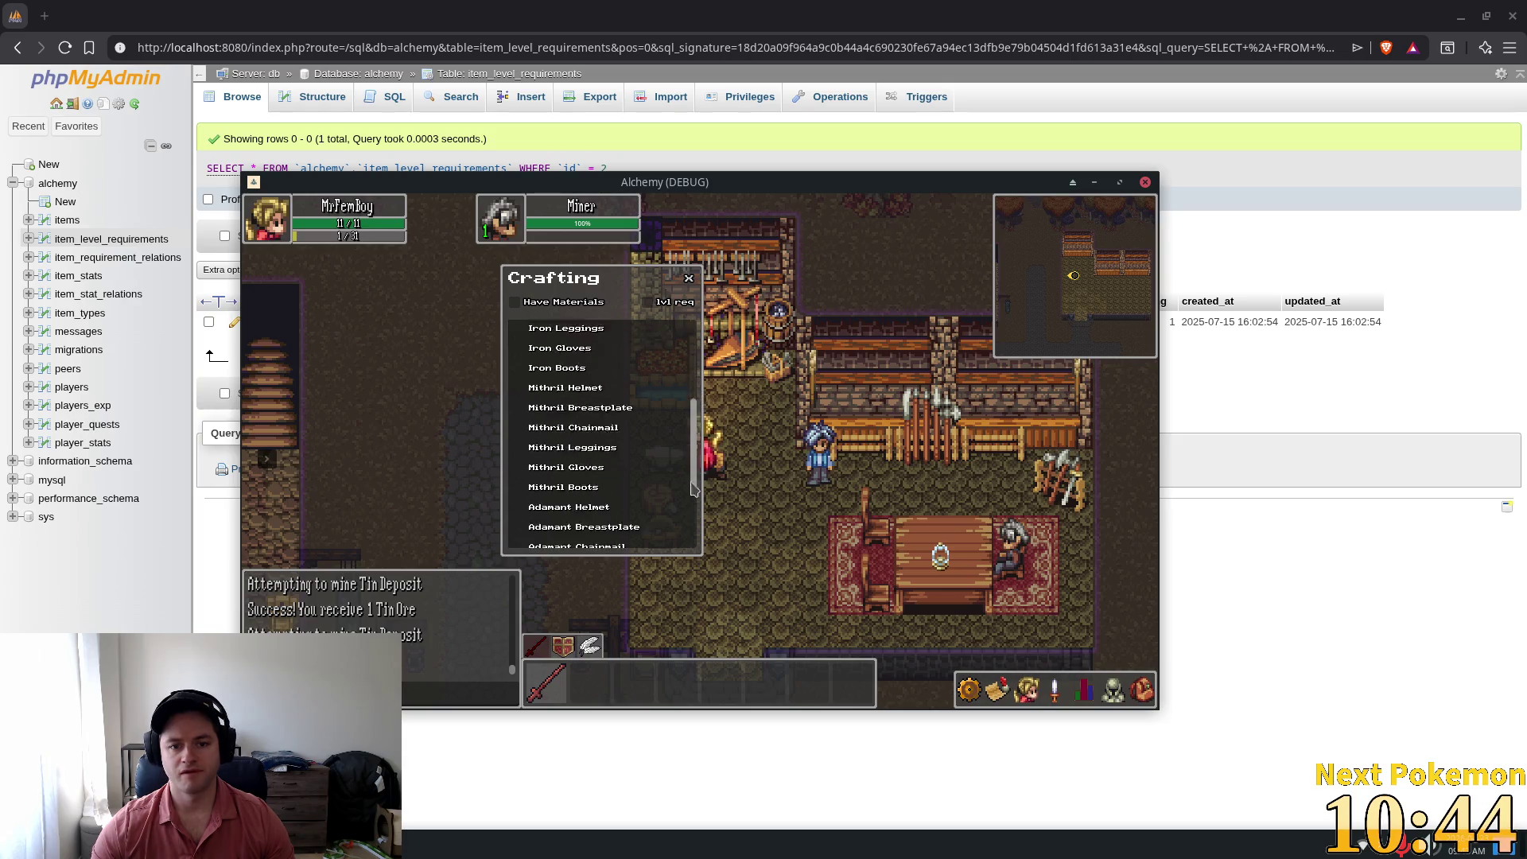
pyautogui.click(641, 535)
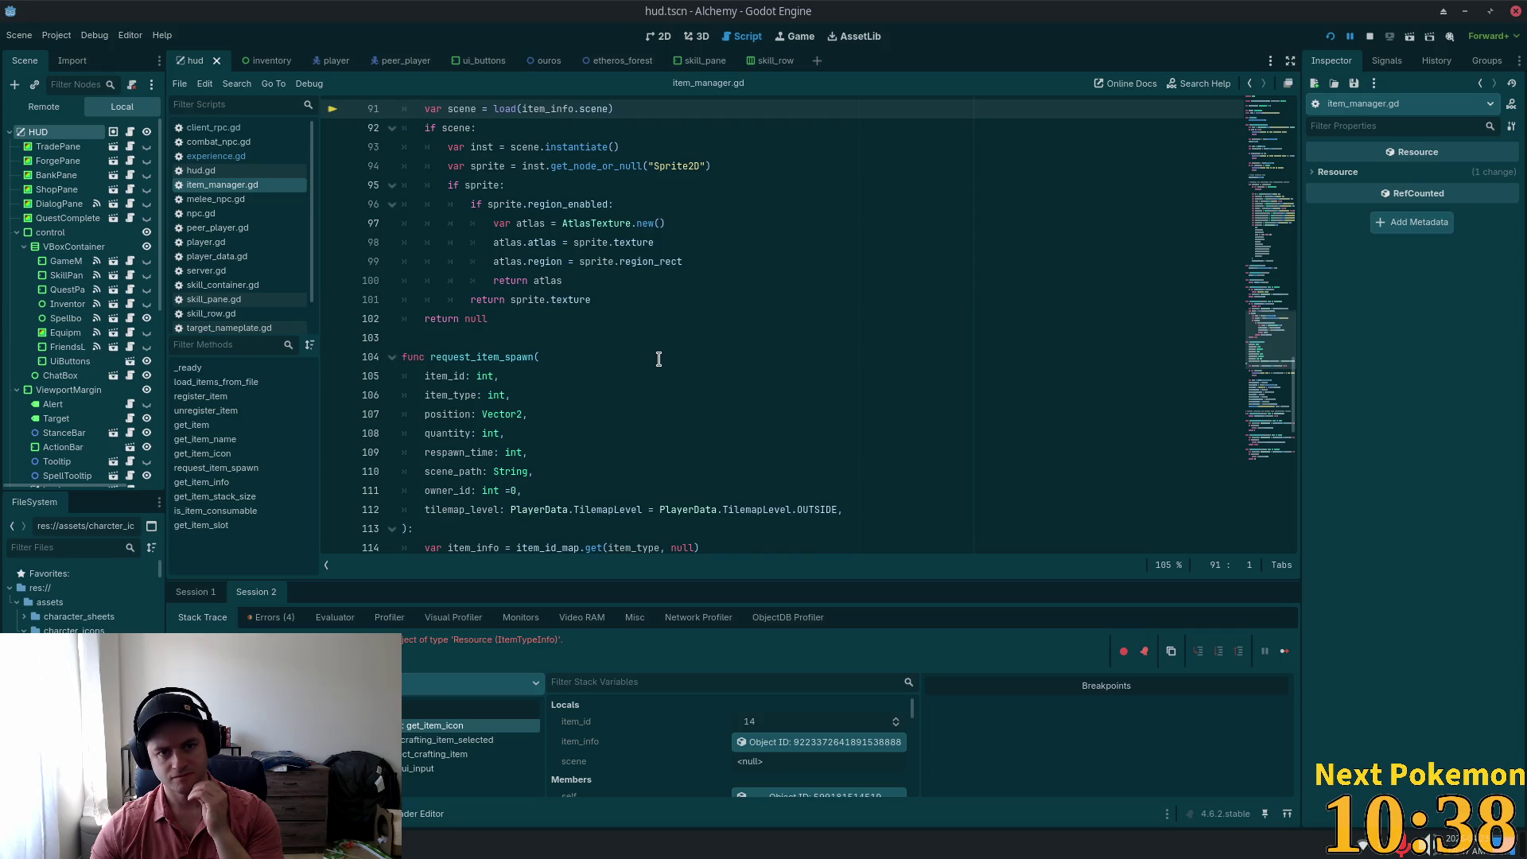
# Trace item_info on line 91 to its line-90 declaration and open the ItemTypeInfo class in item_info.gd
pyautogui.scroll(4, 664, 359)
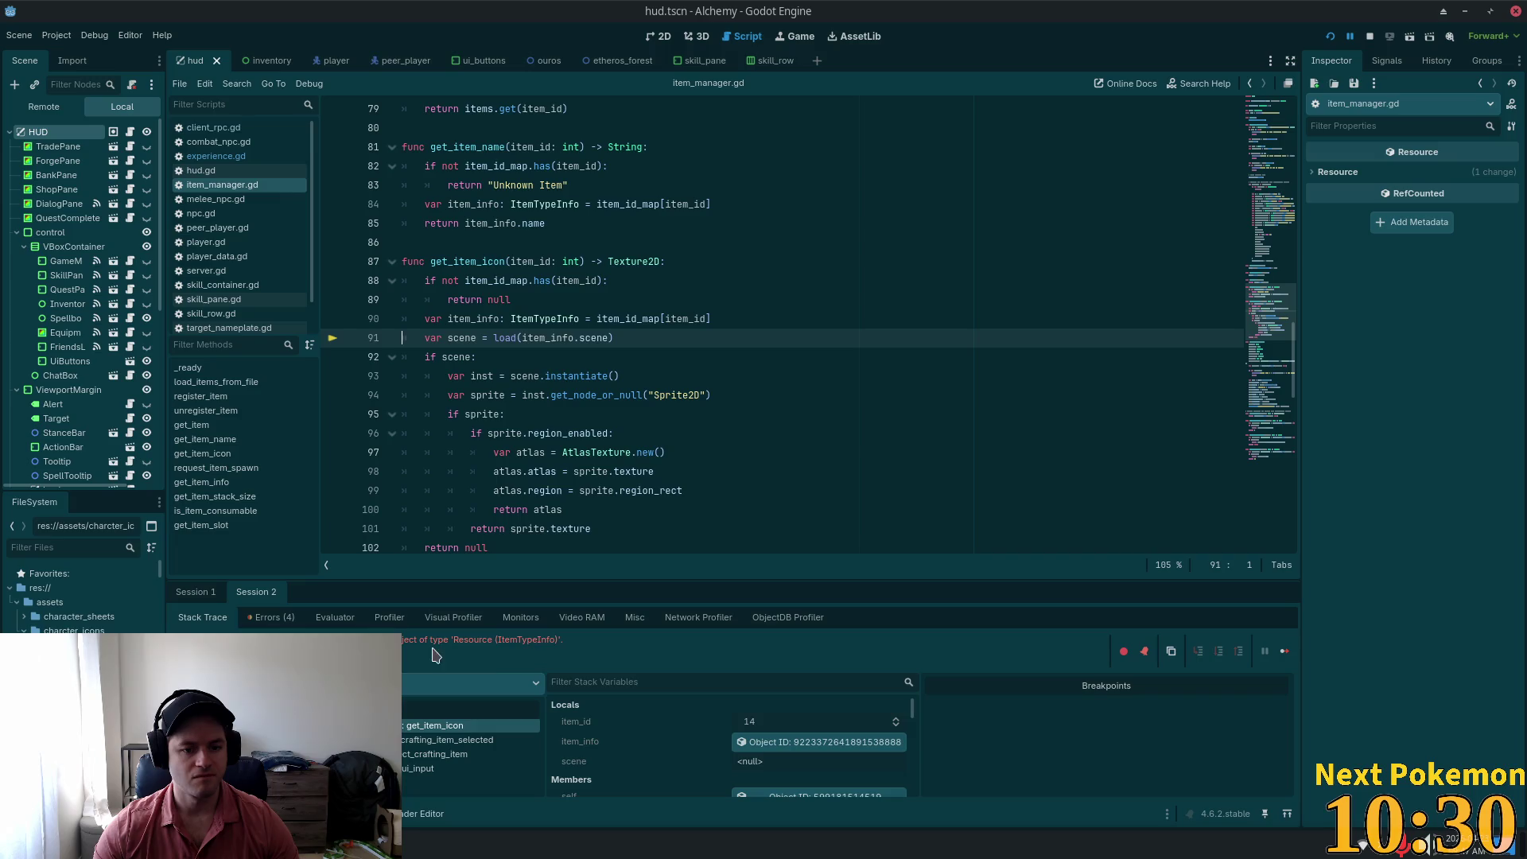
pyautogui.doubleClick(567, 338)
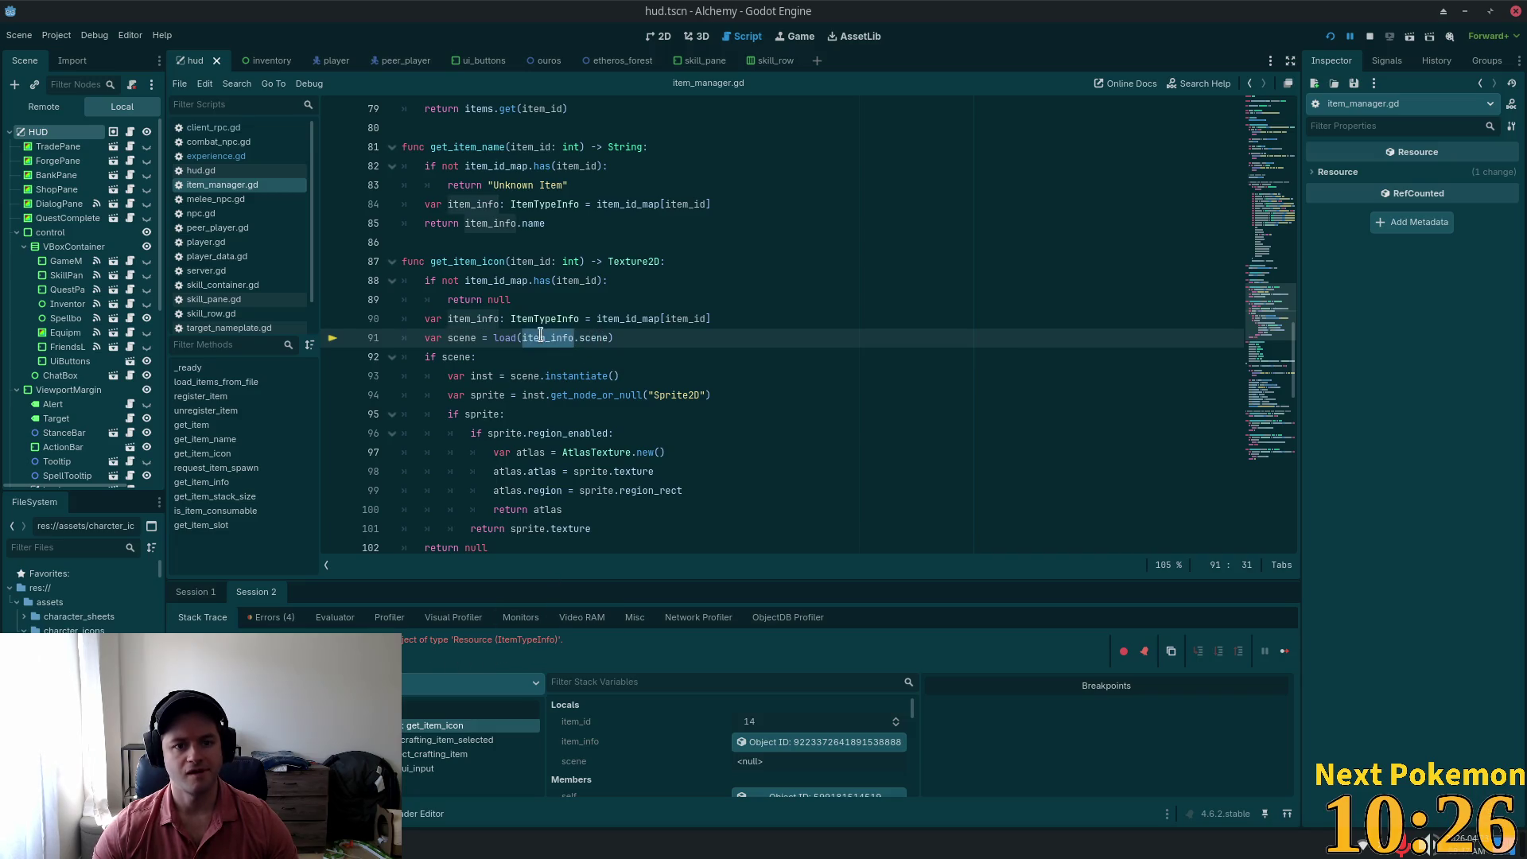
pyautogui.scroll(2, 529, 389)
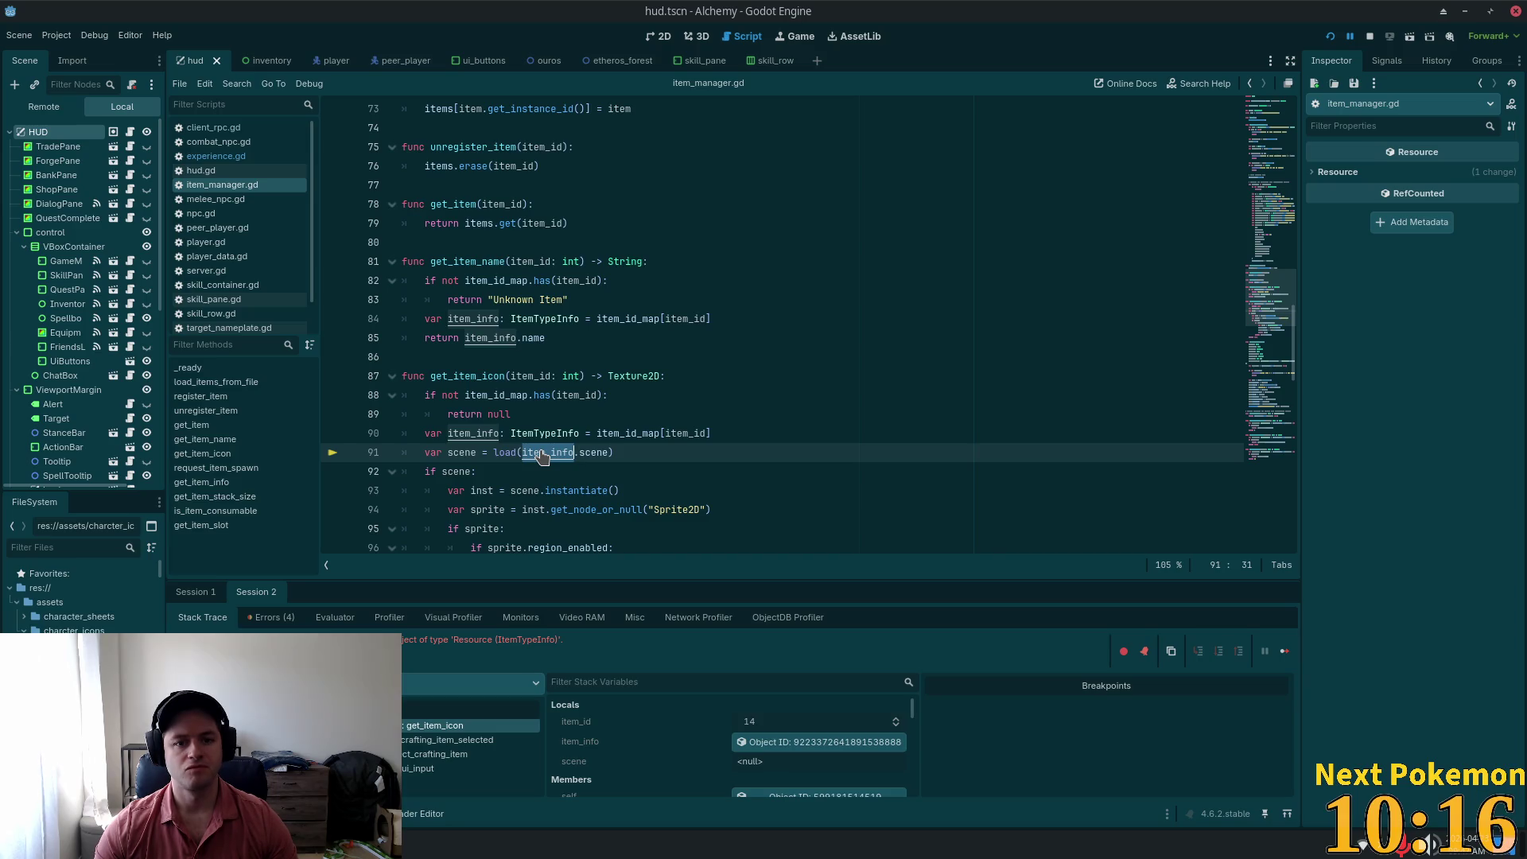
pyautogui.keyDown('ctrl'); pyautogui.click(545, 452); pyautogui.keyUp('ctrl')
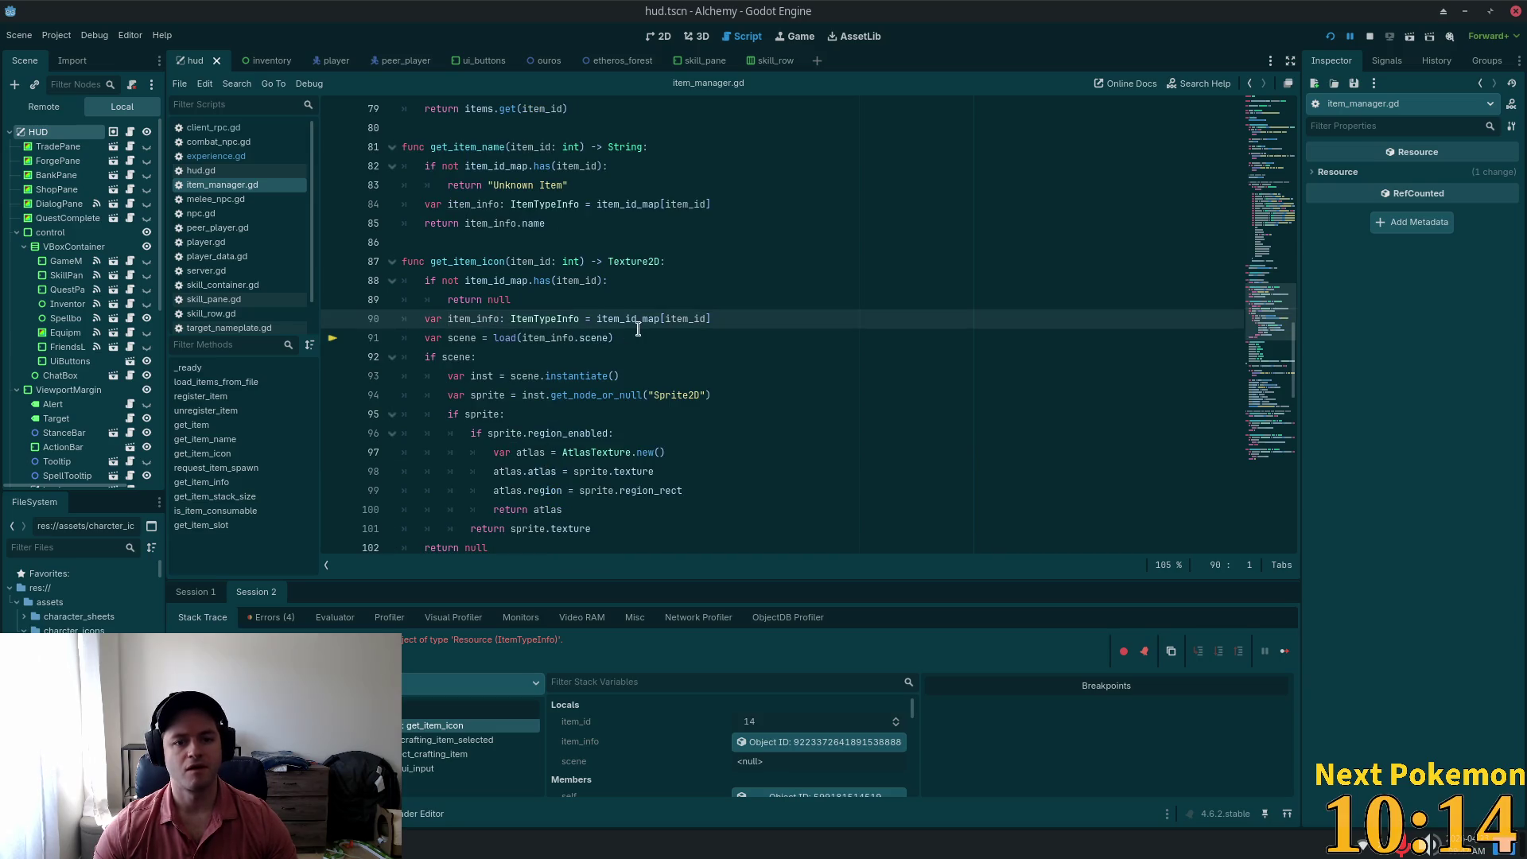
pyautogui.keyDown('ctrl'); pyautogui.click(547, 320); pyautogui.keyUp('ctrl')
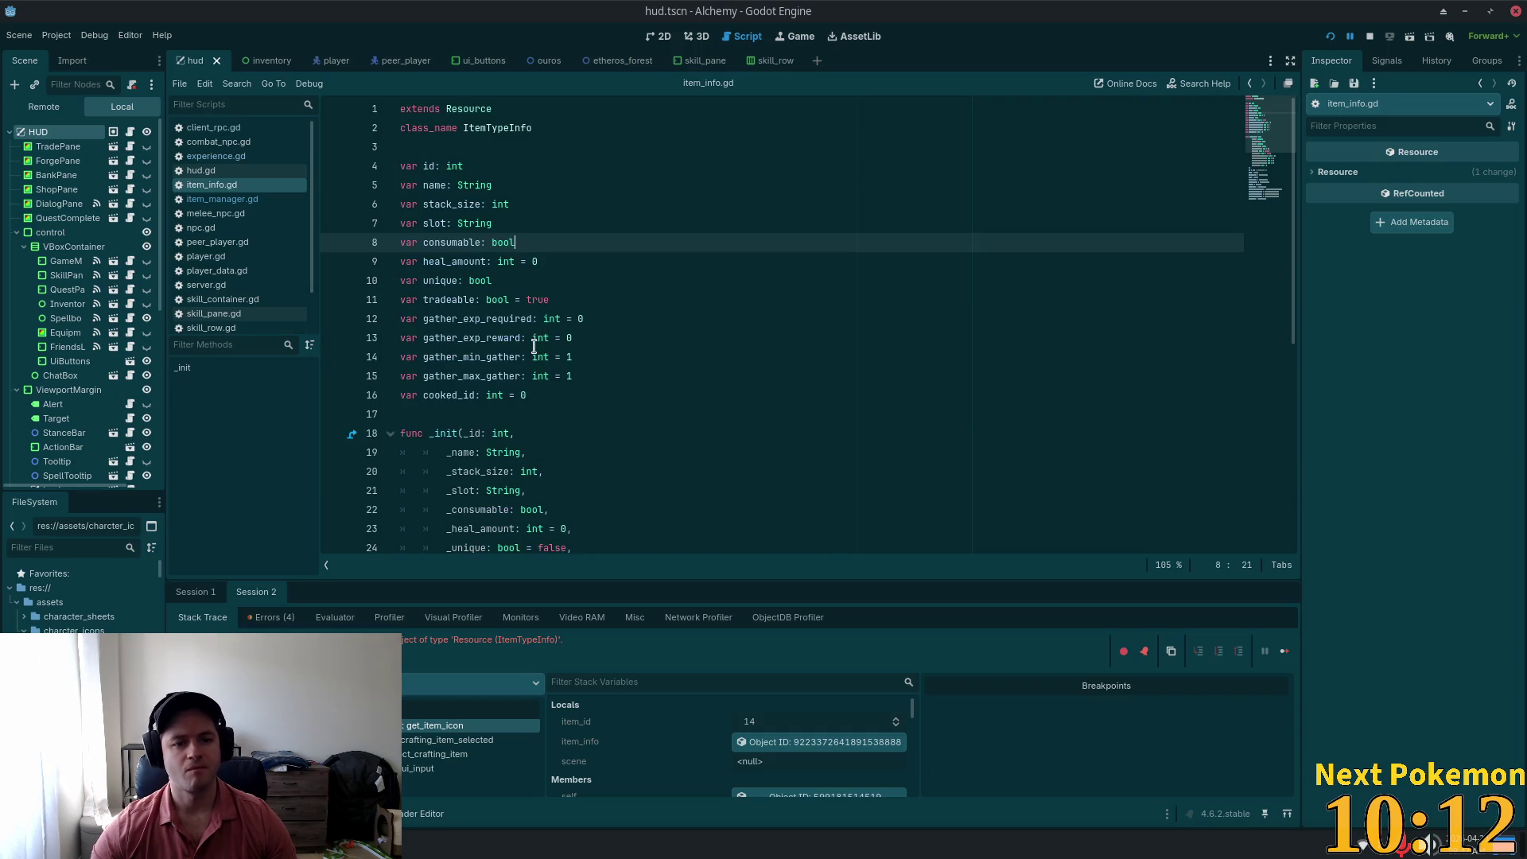
# Select ItemTypeInfo's field declarations on lines 4–15, then return to item_manager.gd's paused debug line
pyautogui.moveTo(437, 165); pyautogui.dragTo(588, 376)
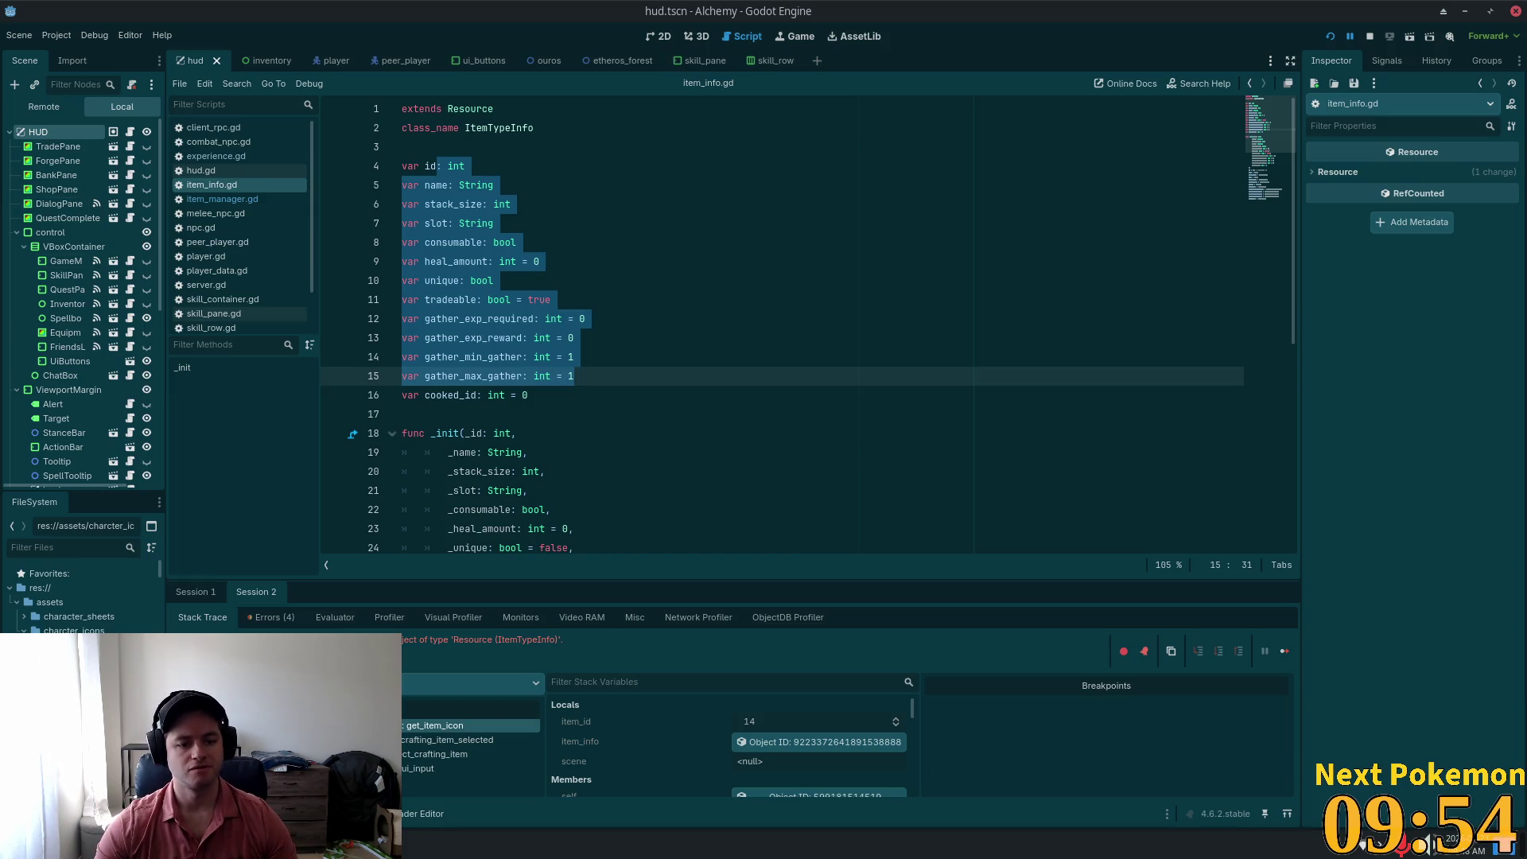
pyautogui.click(358, 726)
pyautogui.doubleClick(460, 318)
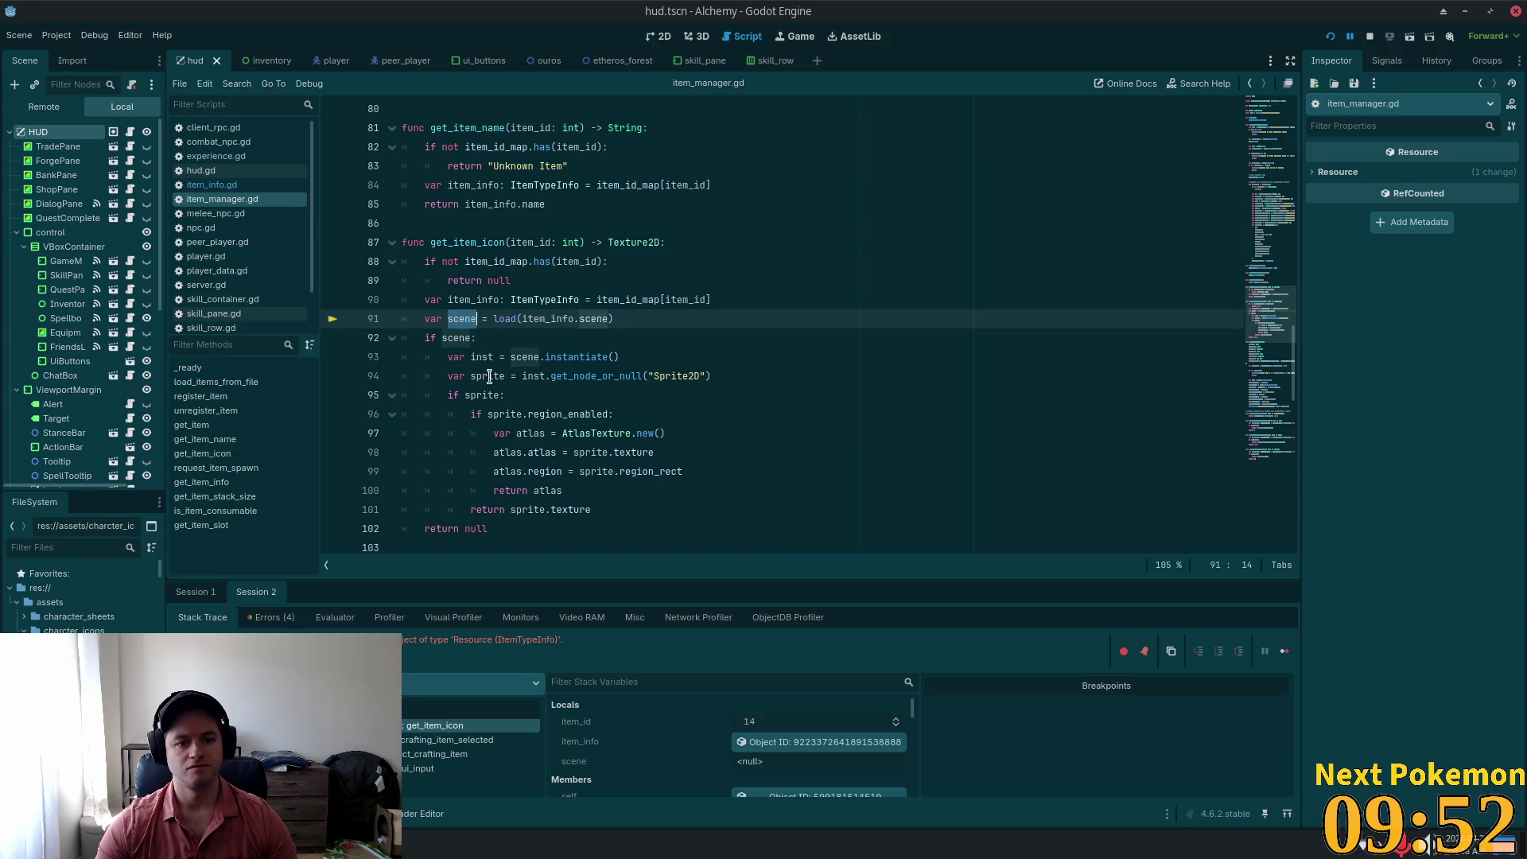
pyautogui.write('a')
pyautogui.moveTo(447, 356); pyautogui.dragTo(614, 375)
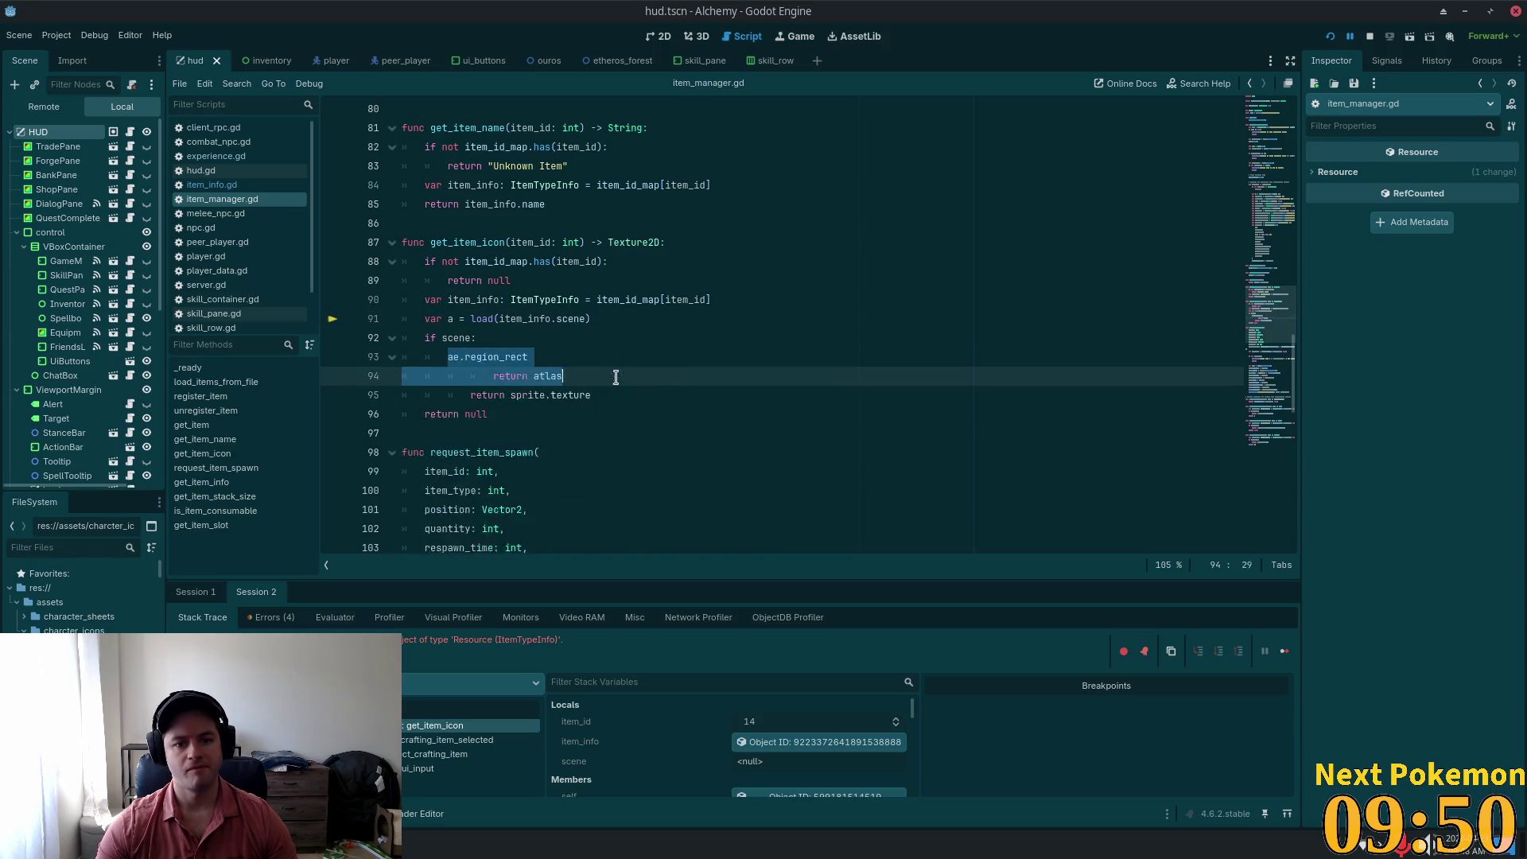
pyautogui.write('aaaaaaaa')
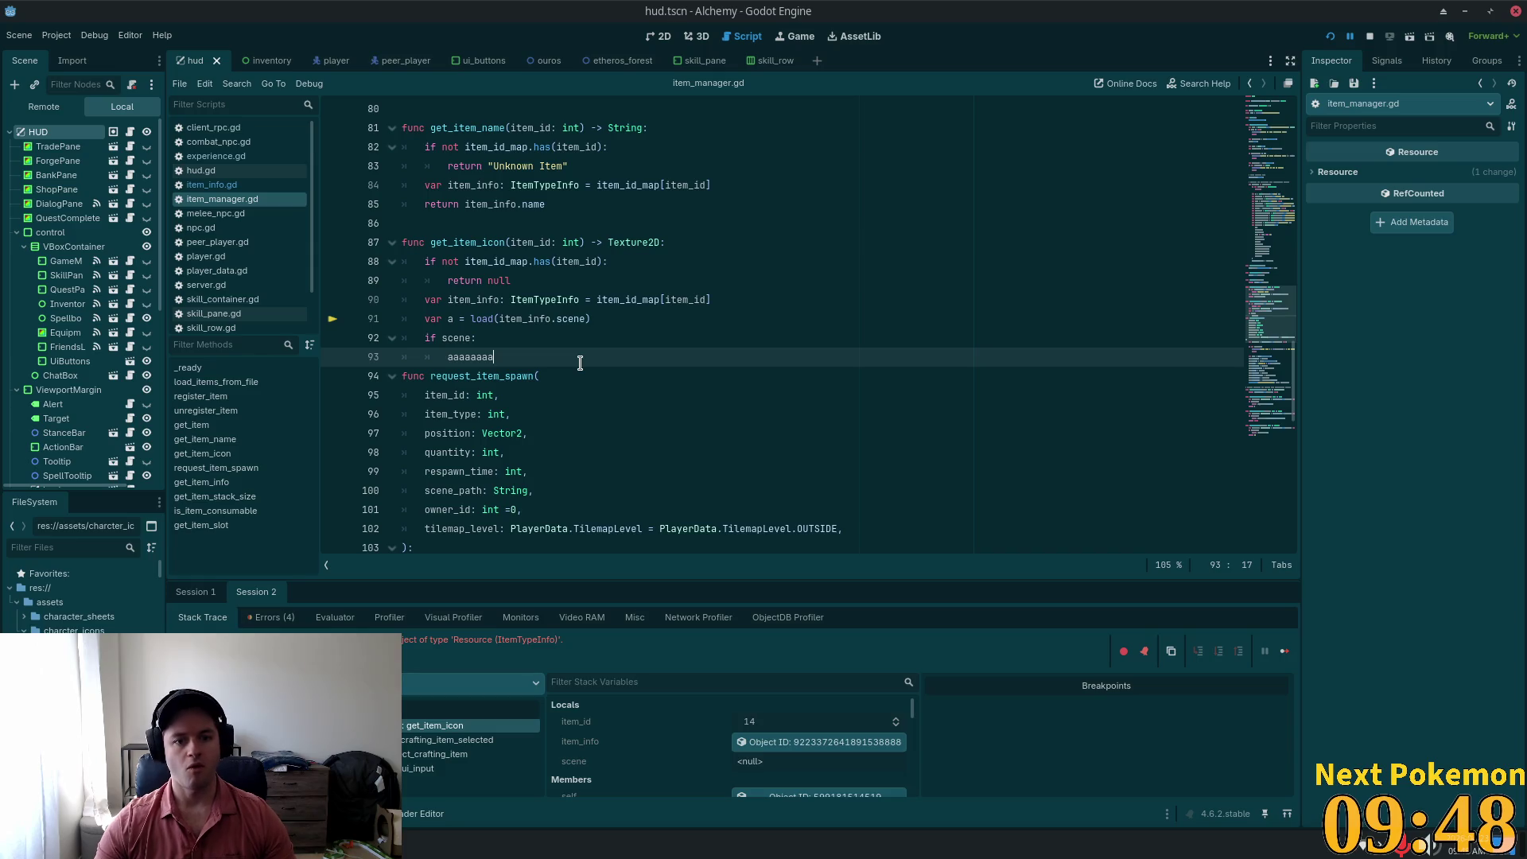
pyautogui.hotkey('ctrl', 'z')
pyautogui.hotkey('ctrl', 'z')
pyautogui.hotkey('ctrl', 'z')
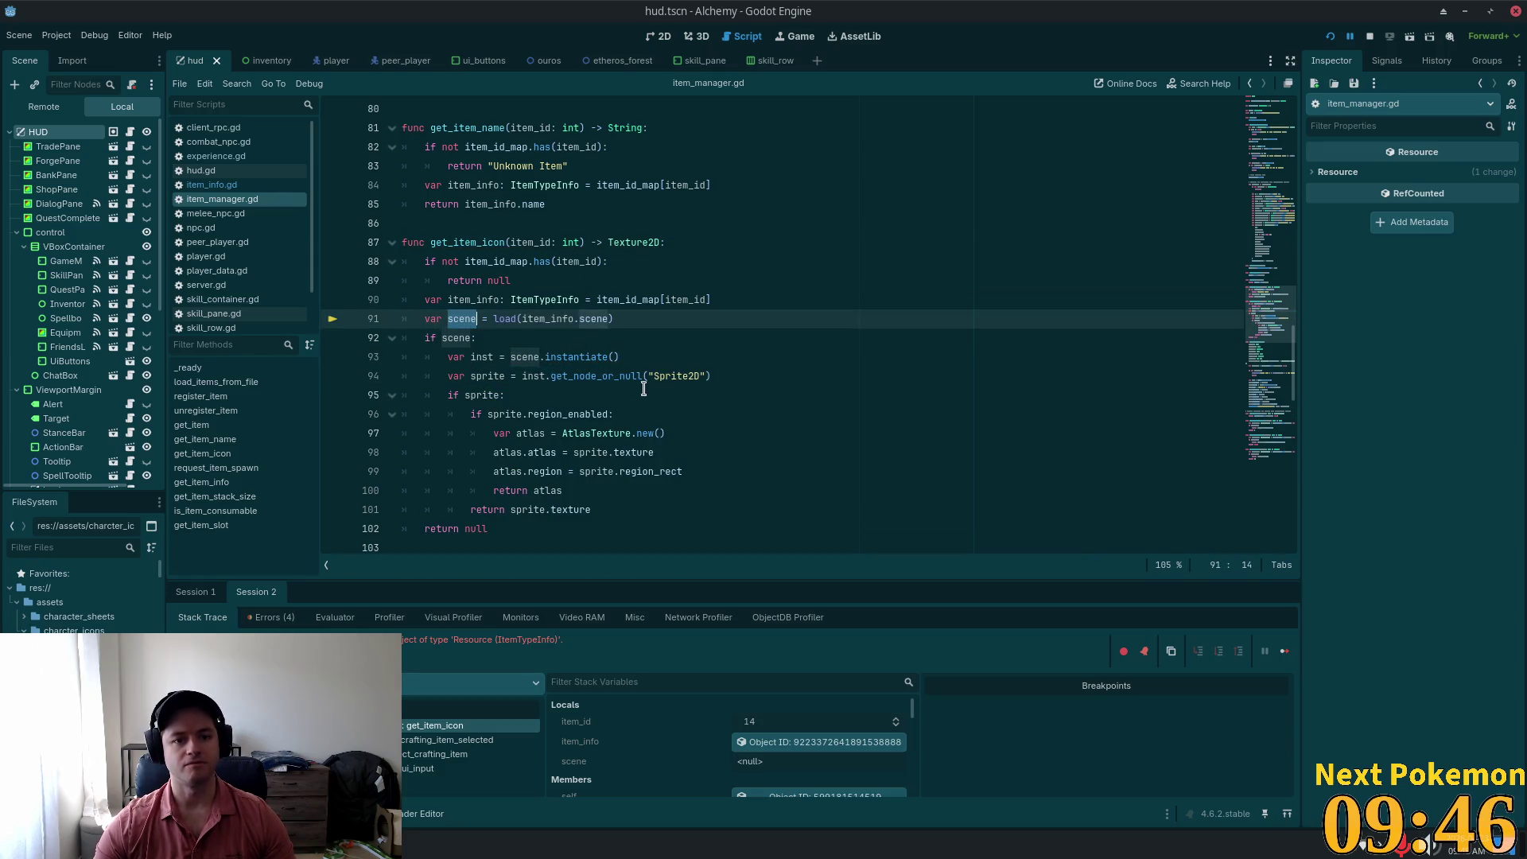
pyautogui.click(601, 306)
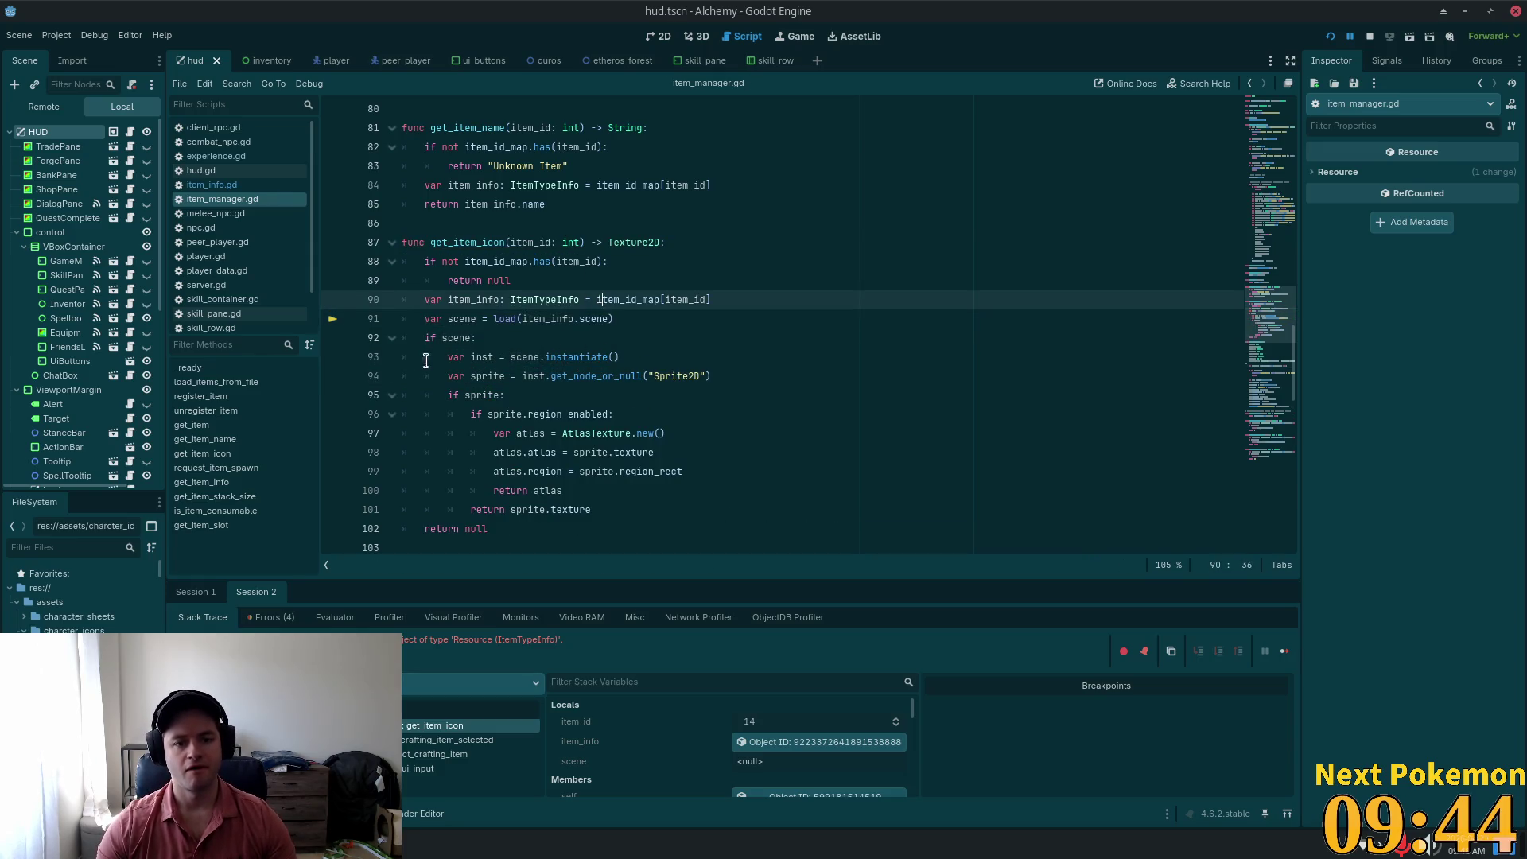
pyautogui.click(500, 359)
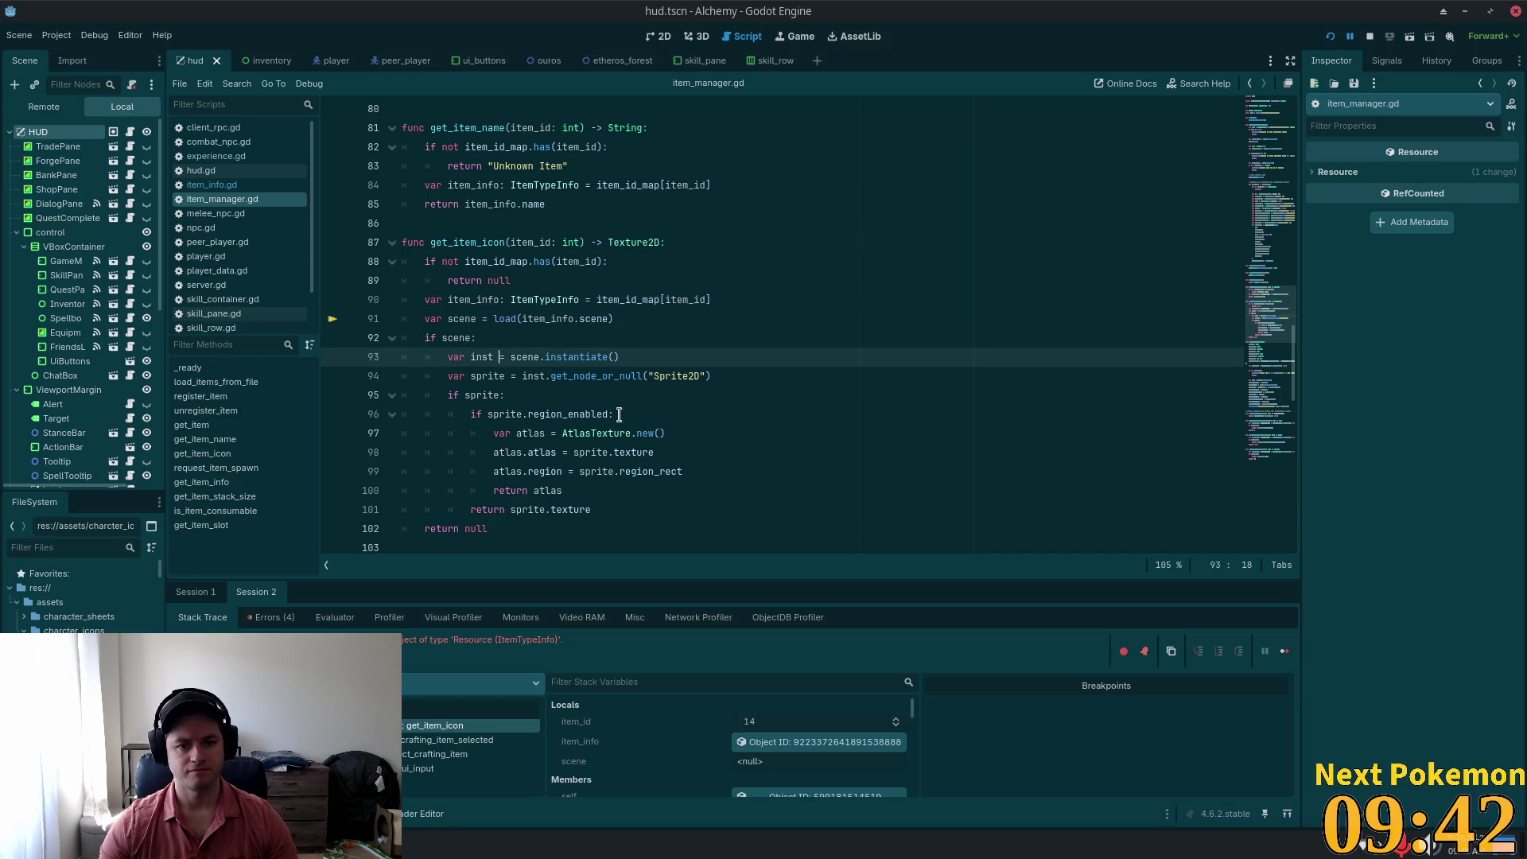
pyautogui.click(617, 383)
pyautogui.press('End')
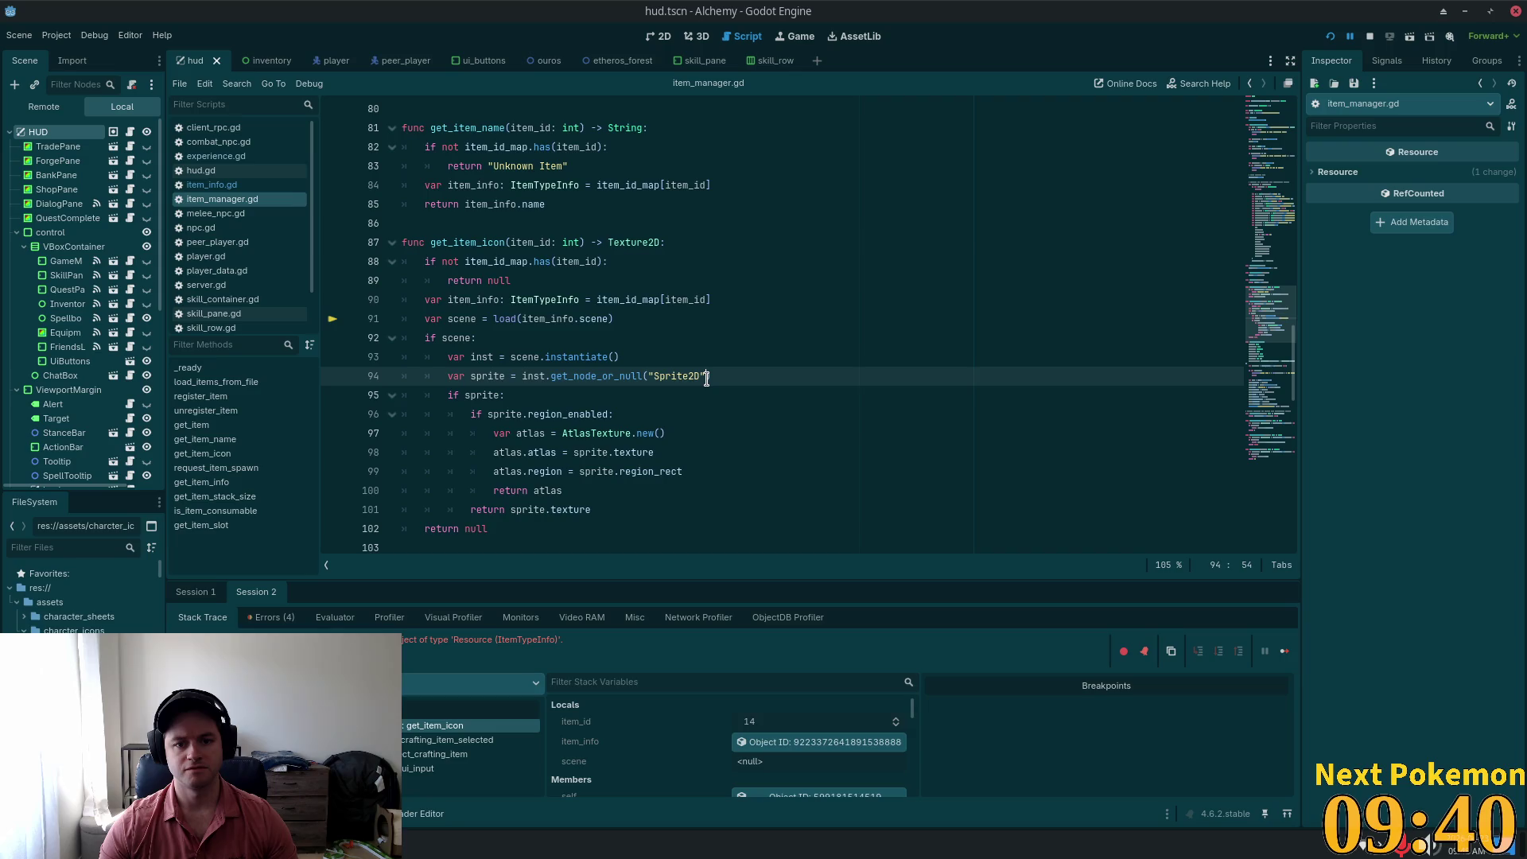
pyautogui.keyDown('shift'); pyautogui.click(743, 375); pyautogui.keyUp('shift')
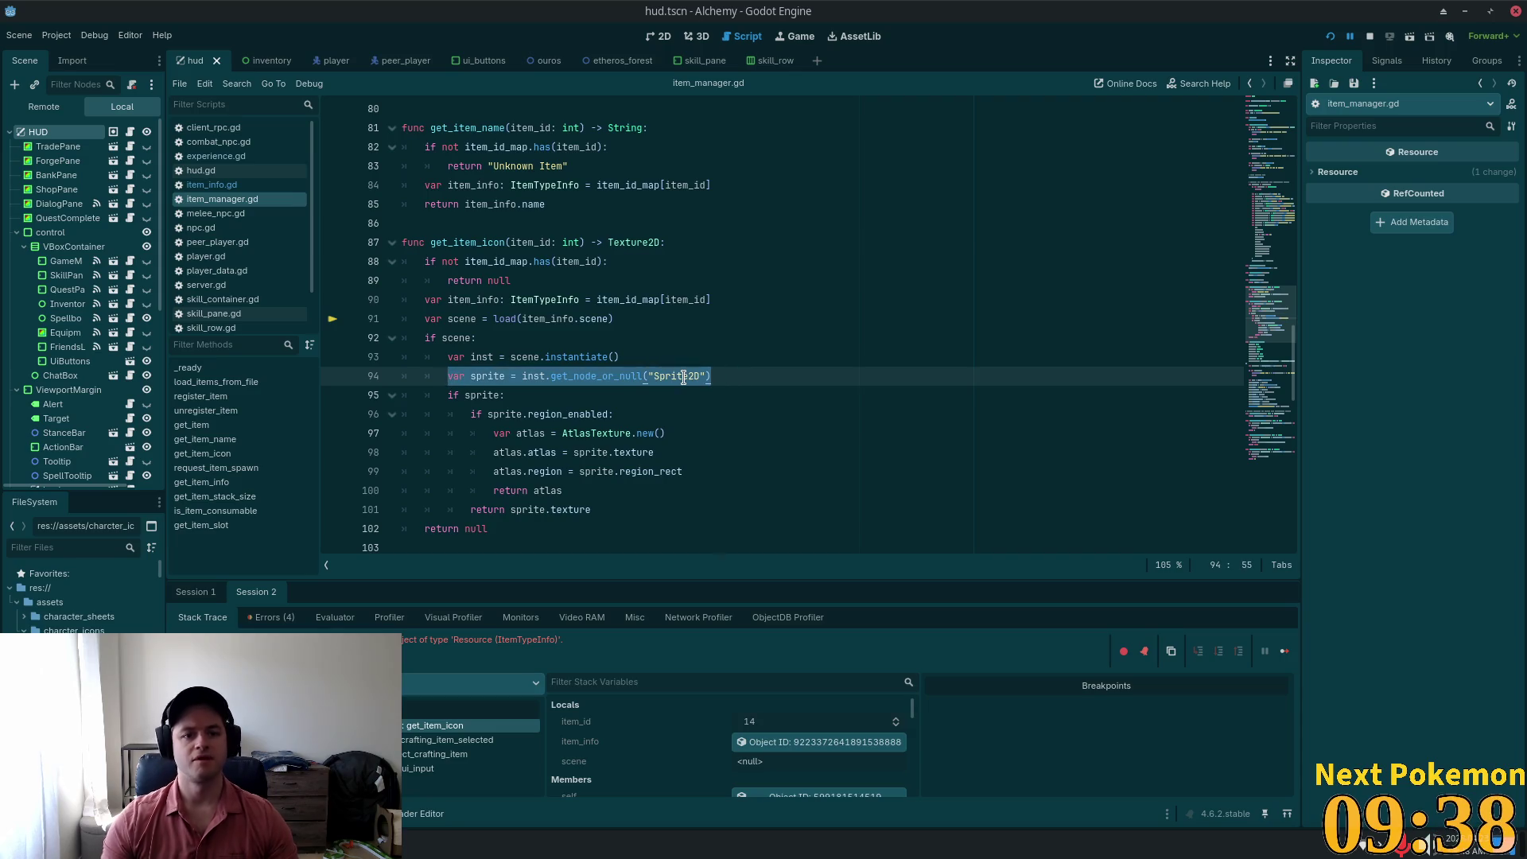
pyautogui.moveTo(683, 377)
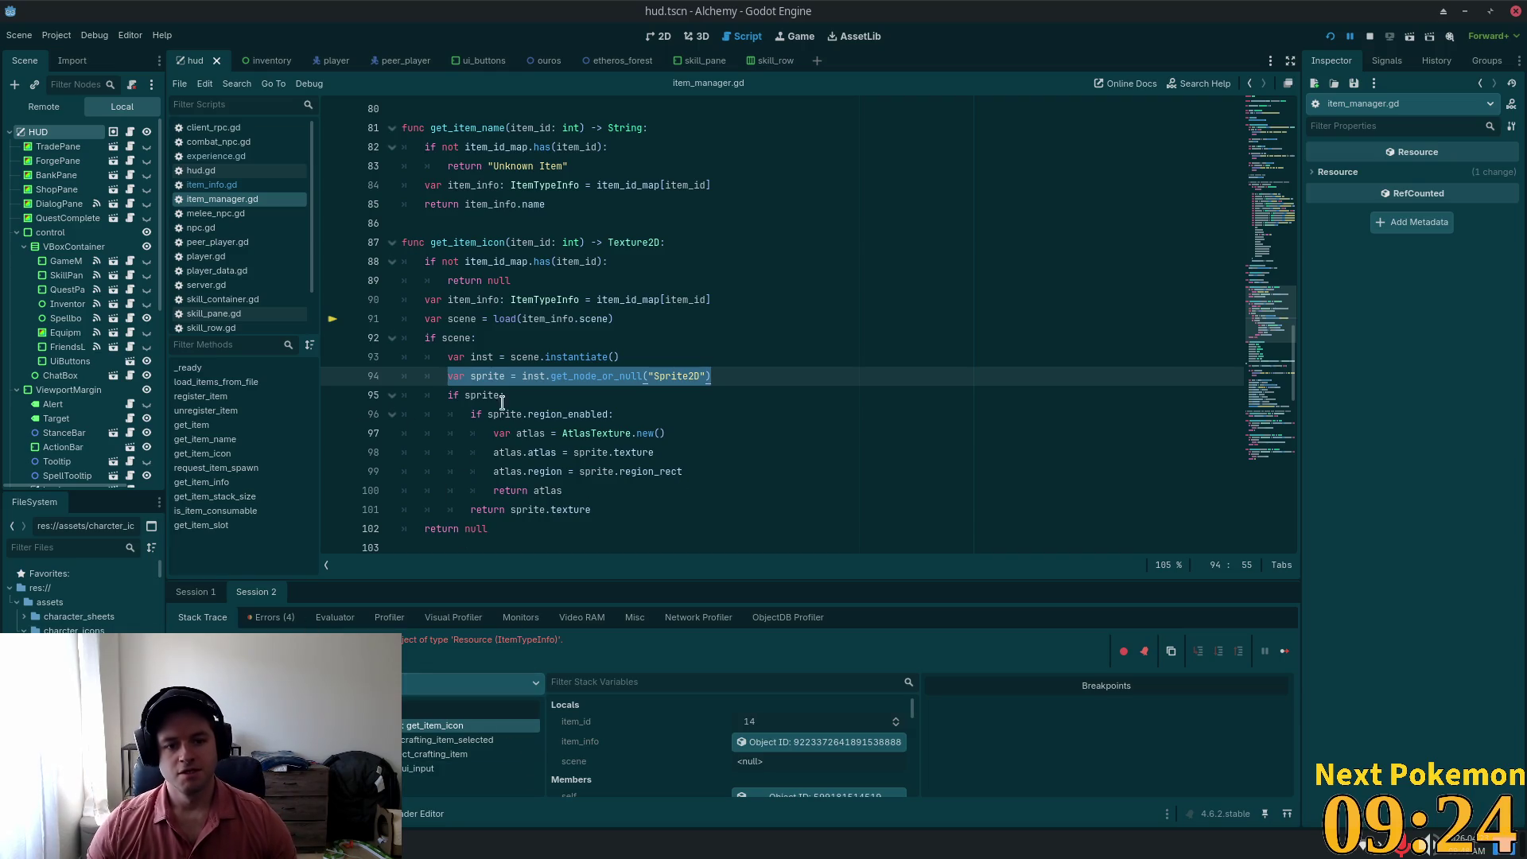
pyautogui.click(565, 318)
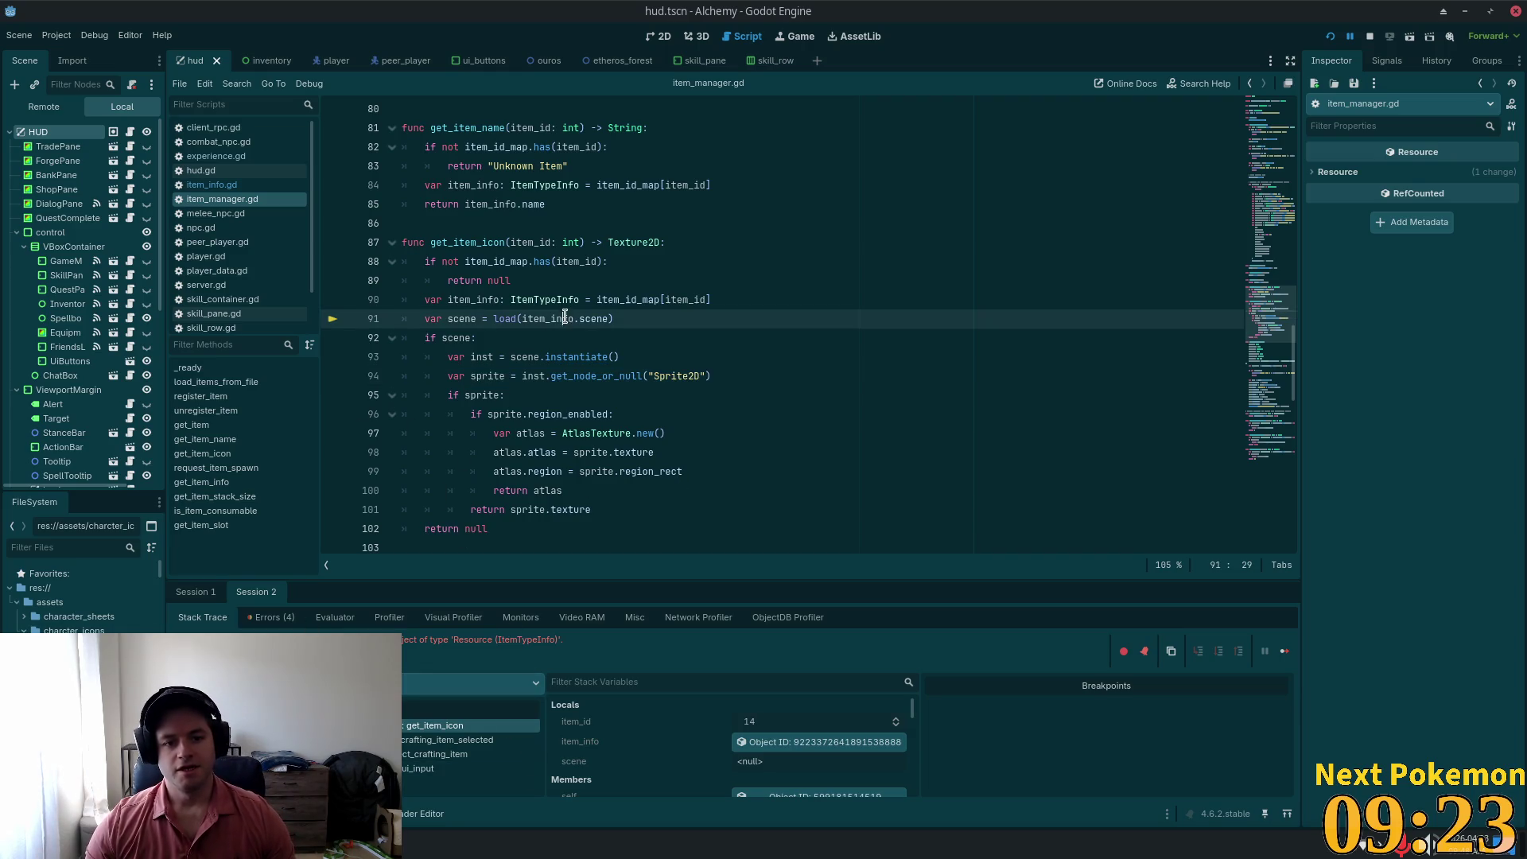
pyautogui.doubleClick(603, 357)
pyautogui.doubleClick(531, 357)
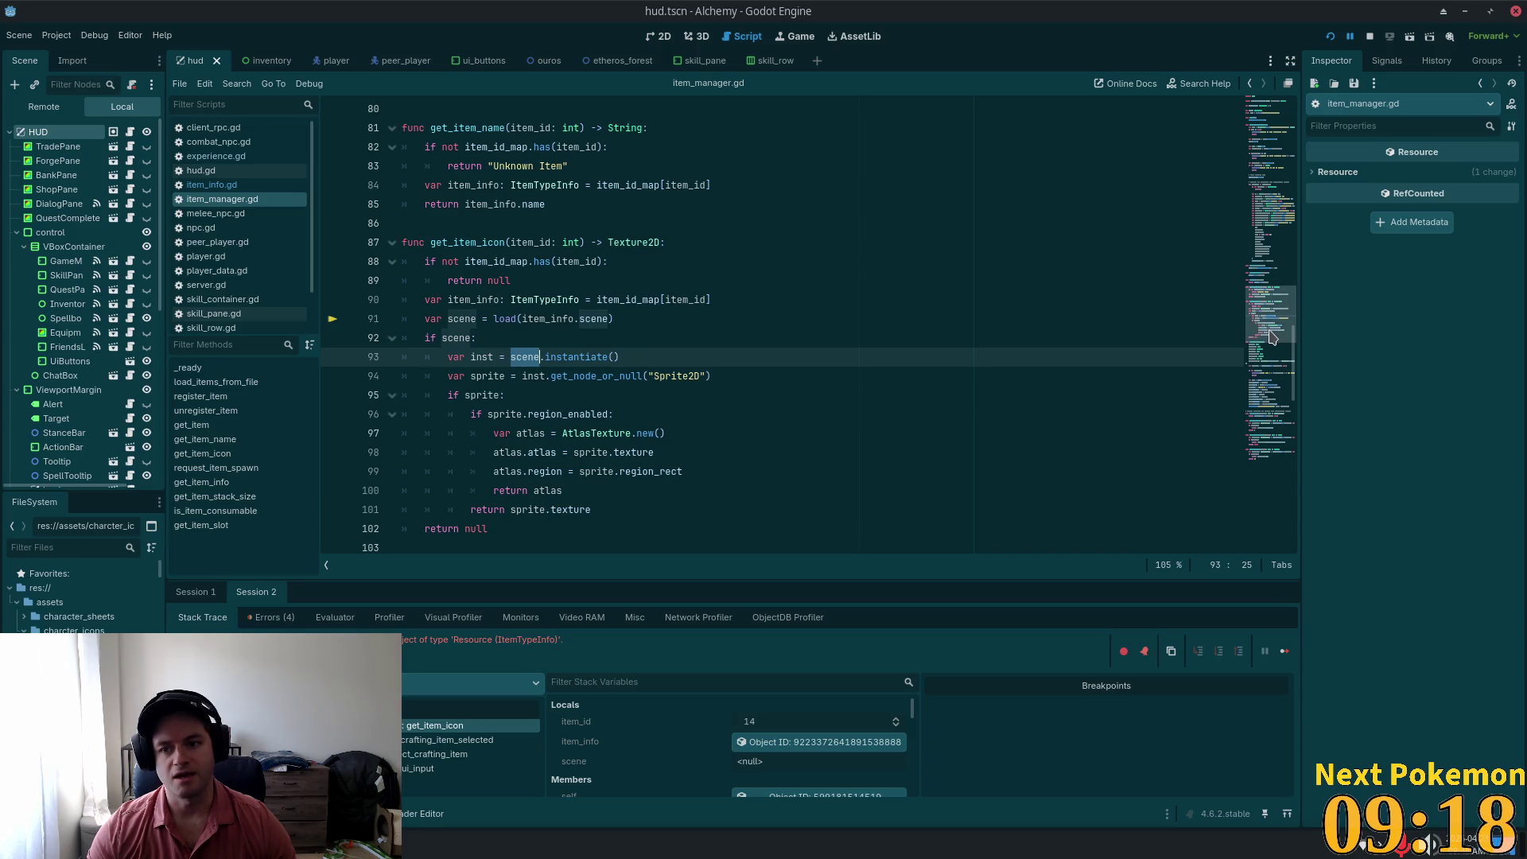
pyautogui.scroll(20, 1271, 337)
pyautogui.click(585, 169)
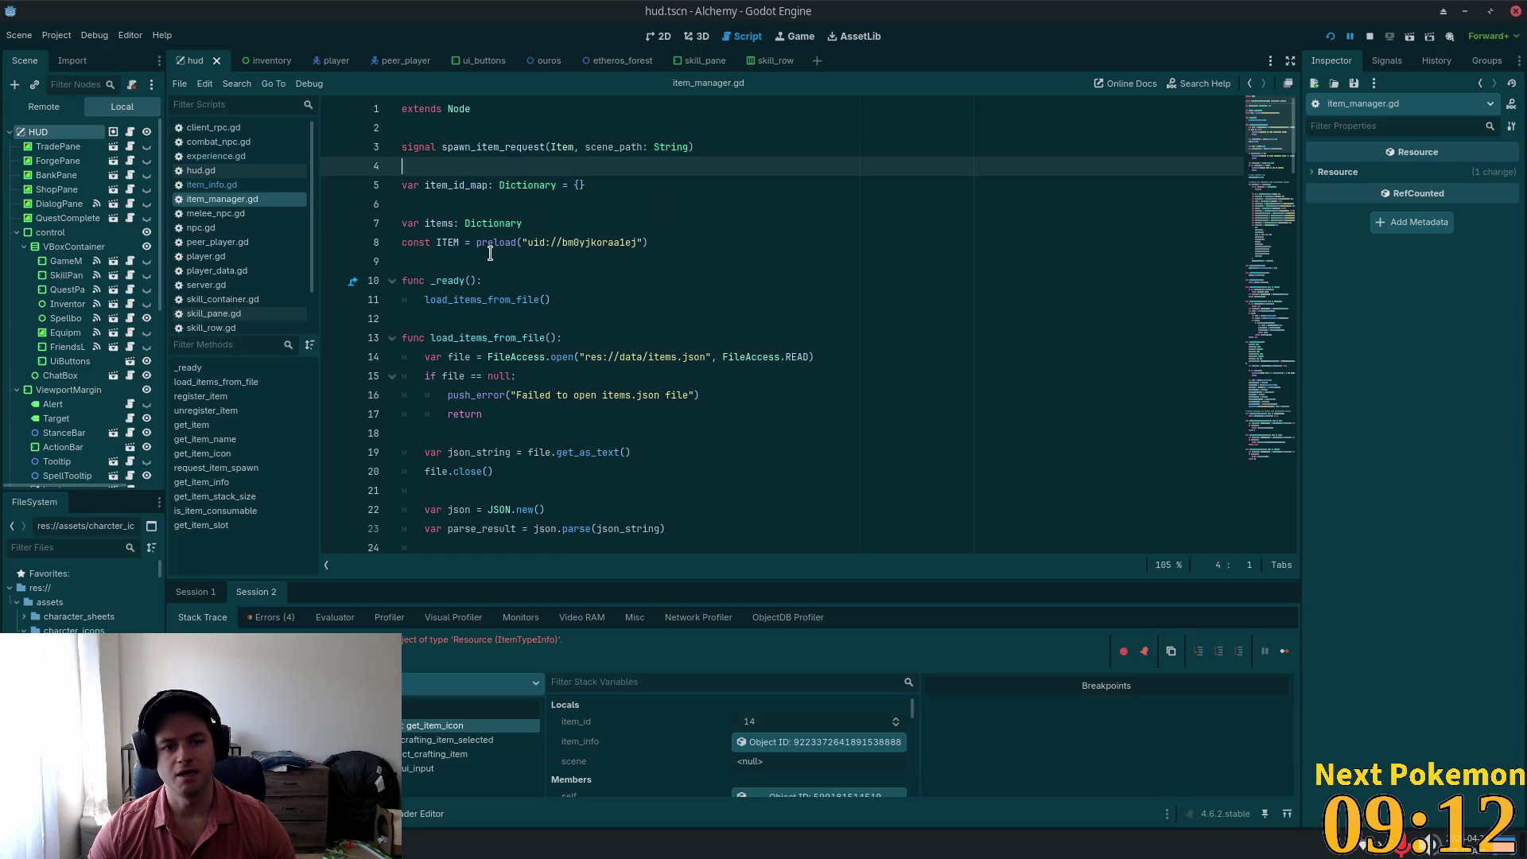
# Search item_manager.gd for the ITEM constant and step through each of its matches
pyautogui.doubleClick(457, 243)
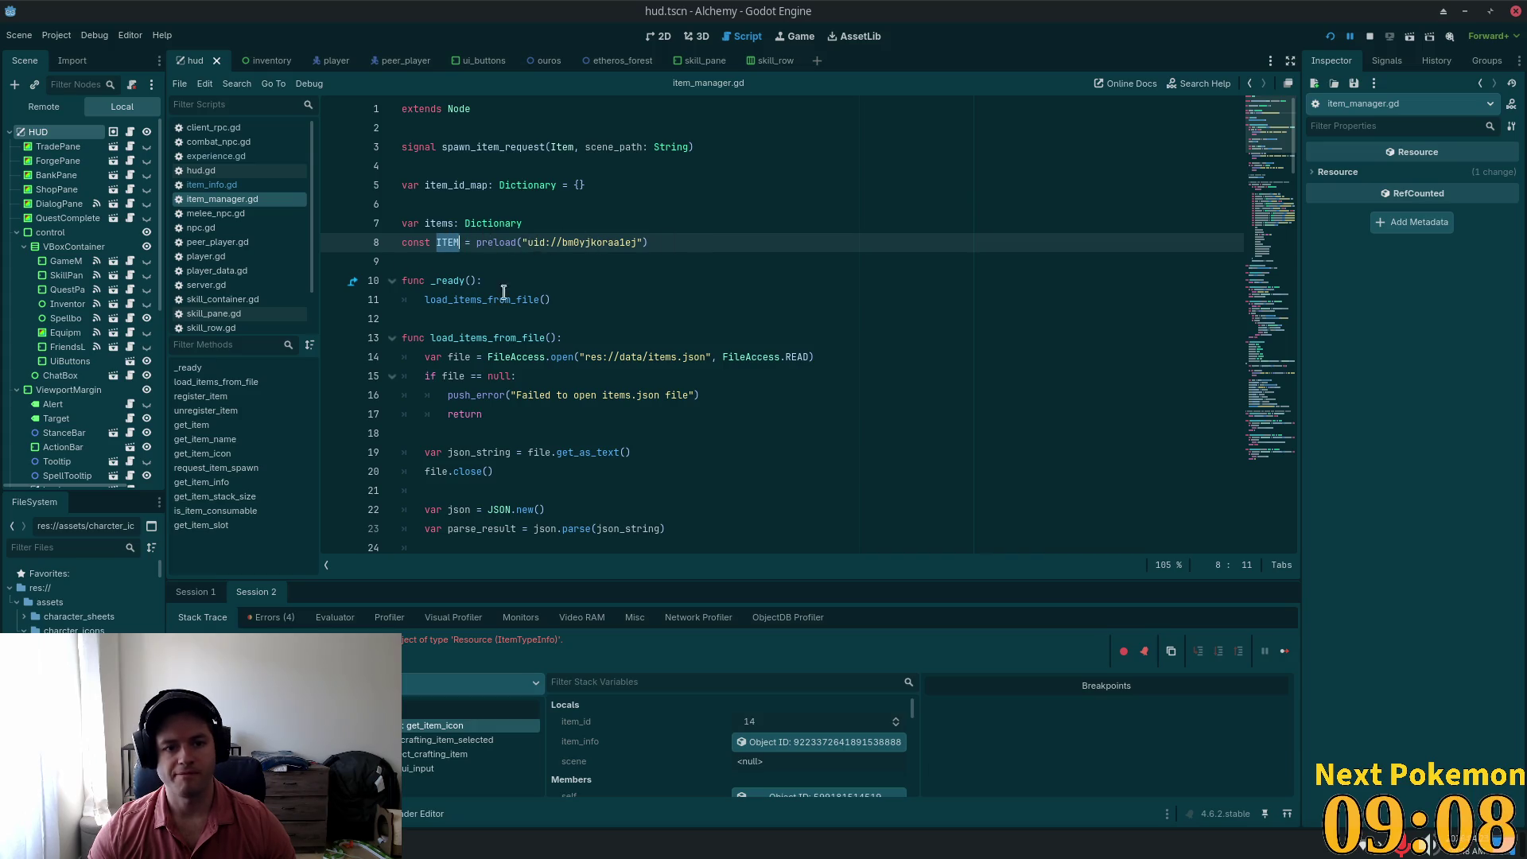
pyautogui.hotkey('ctrl', 'f')
pyautogui.press('Return')
pyautogui.press('Return')
pyautogui.press('Return')
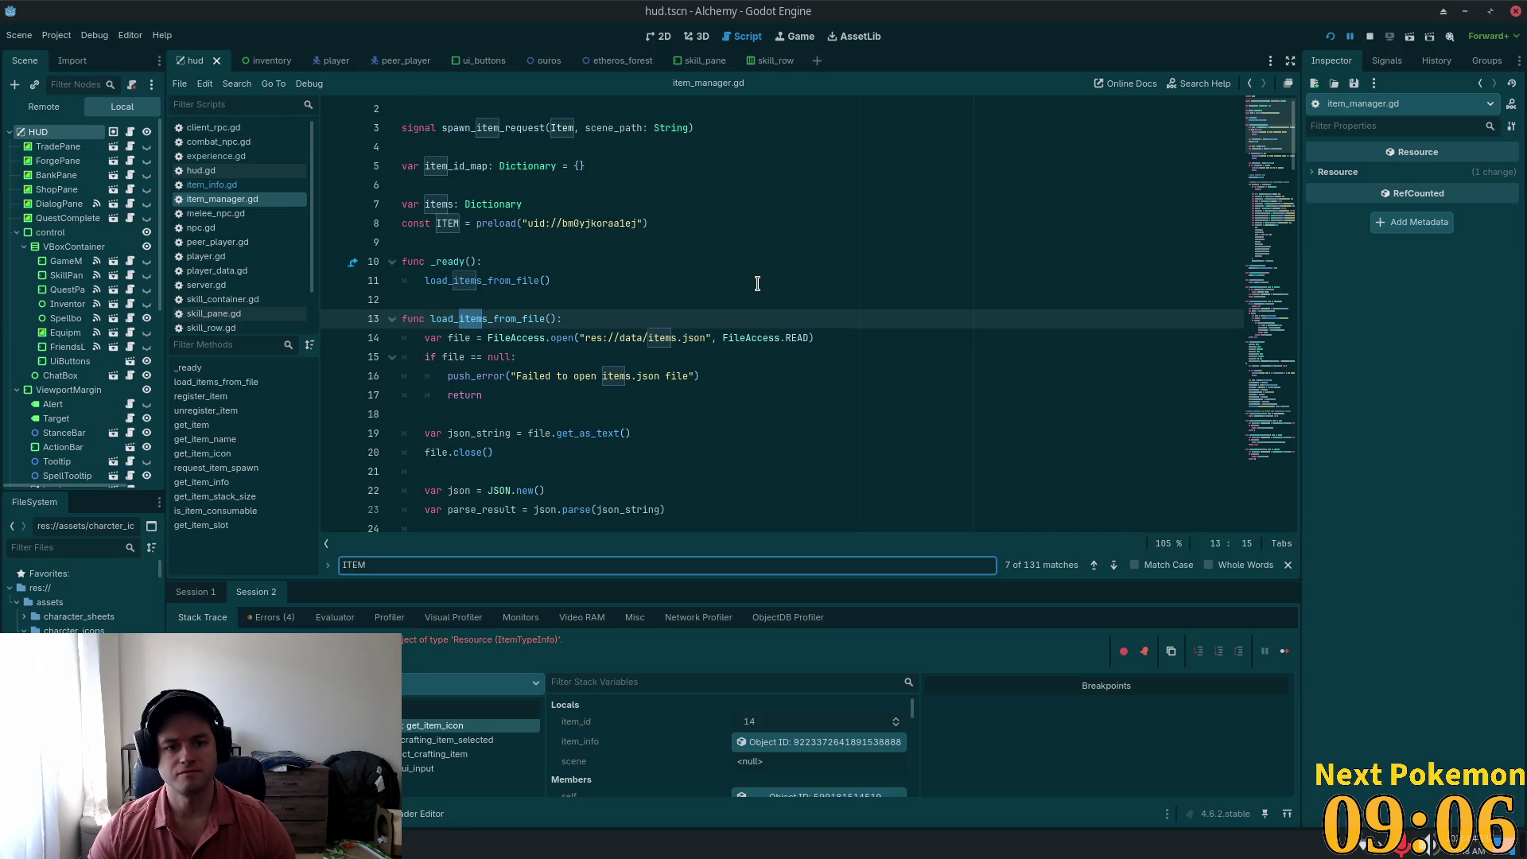
pyautogui.press('Return')
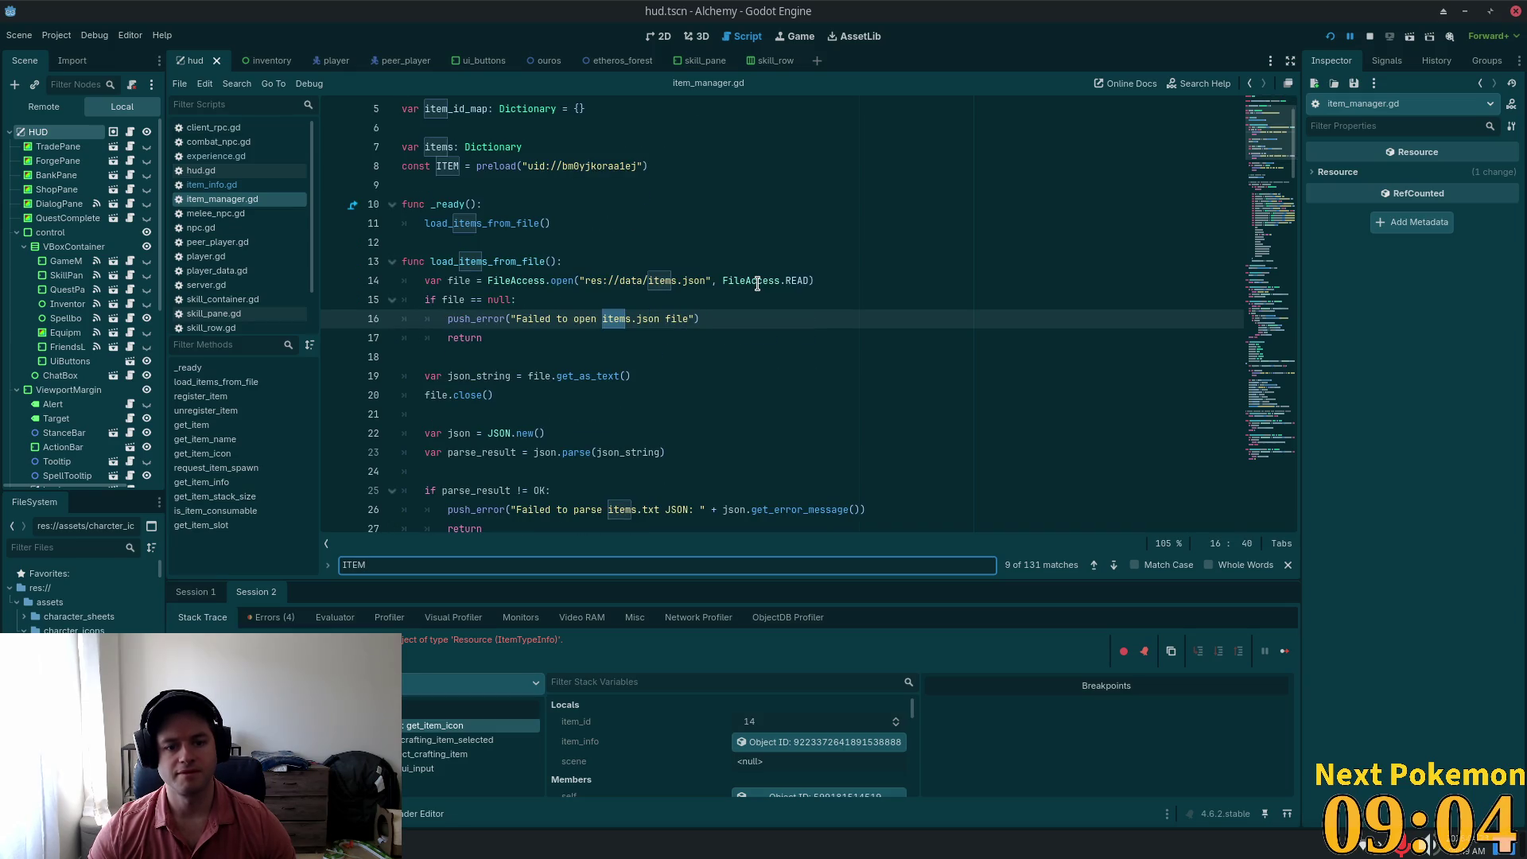
pyautogui.press('Return')
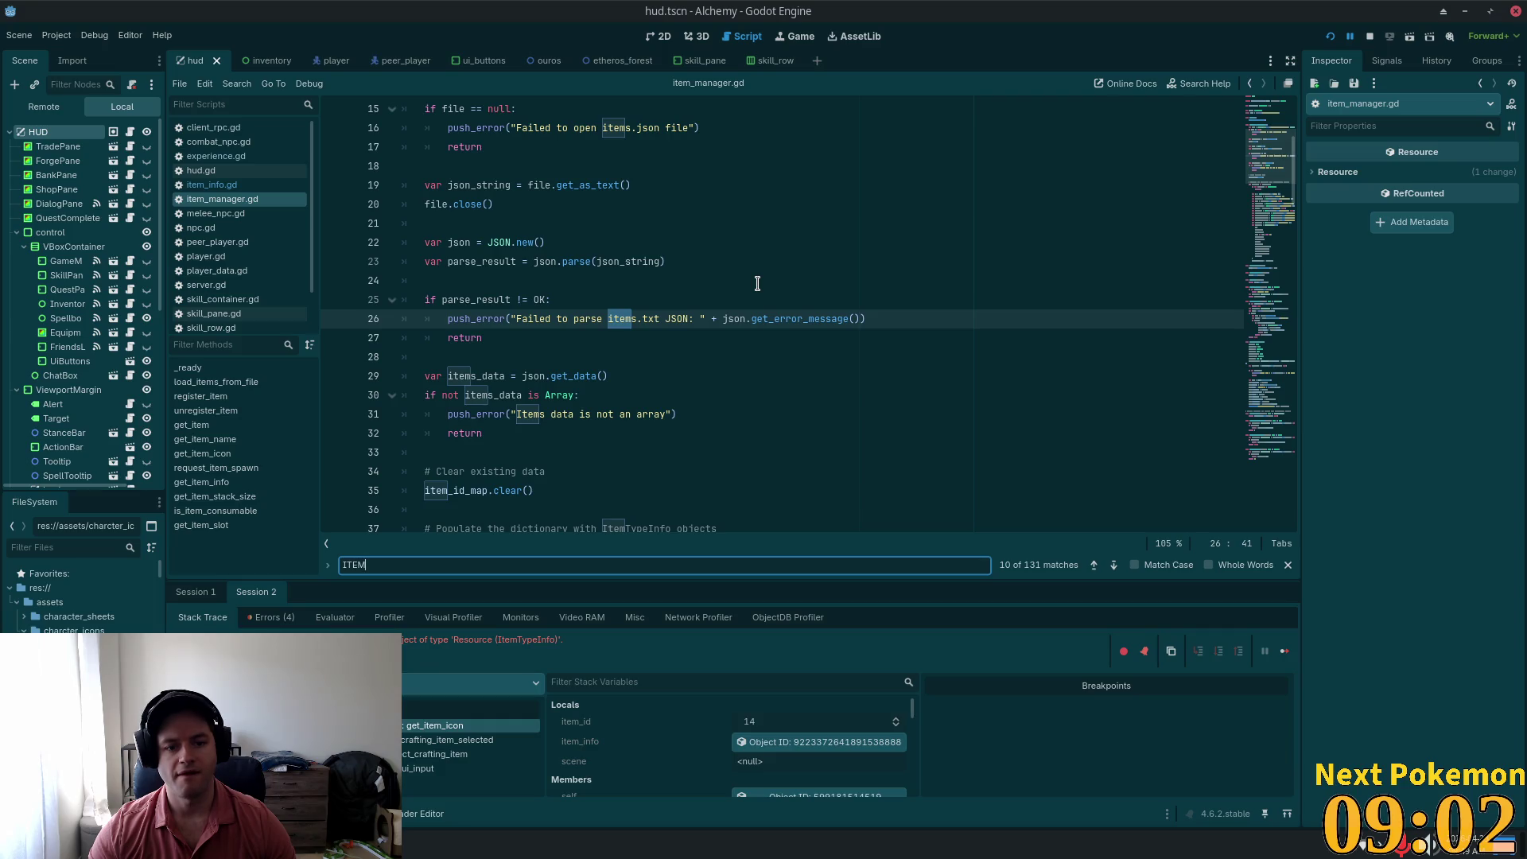
pyautogui.press('Return')
pyautogui.press('Return')
pyautogui.press('Return')
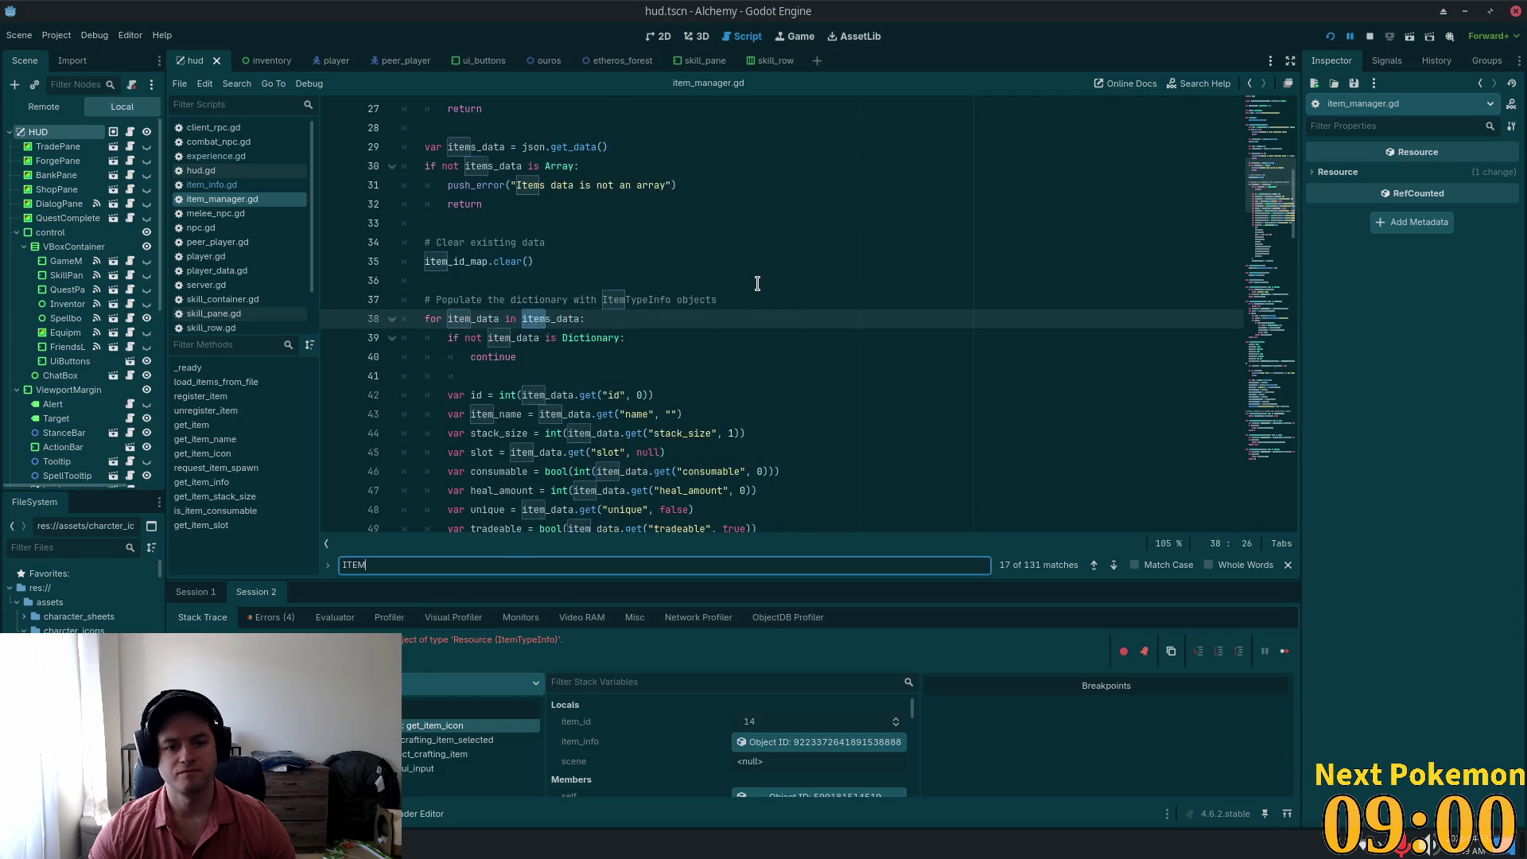
pyautogui.press('Return')
pyautogui.press('Return')
pyautogui.press('Return')
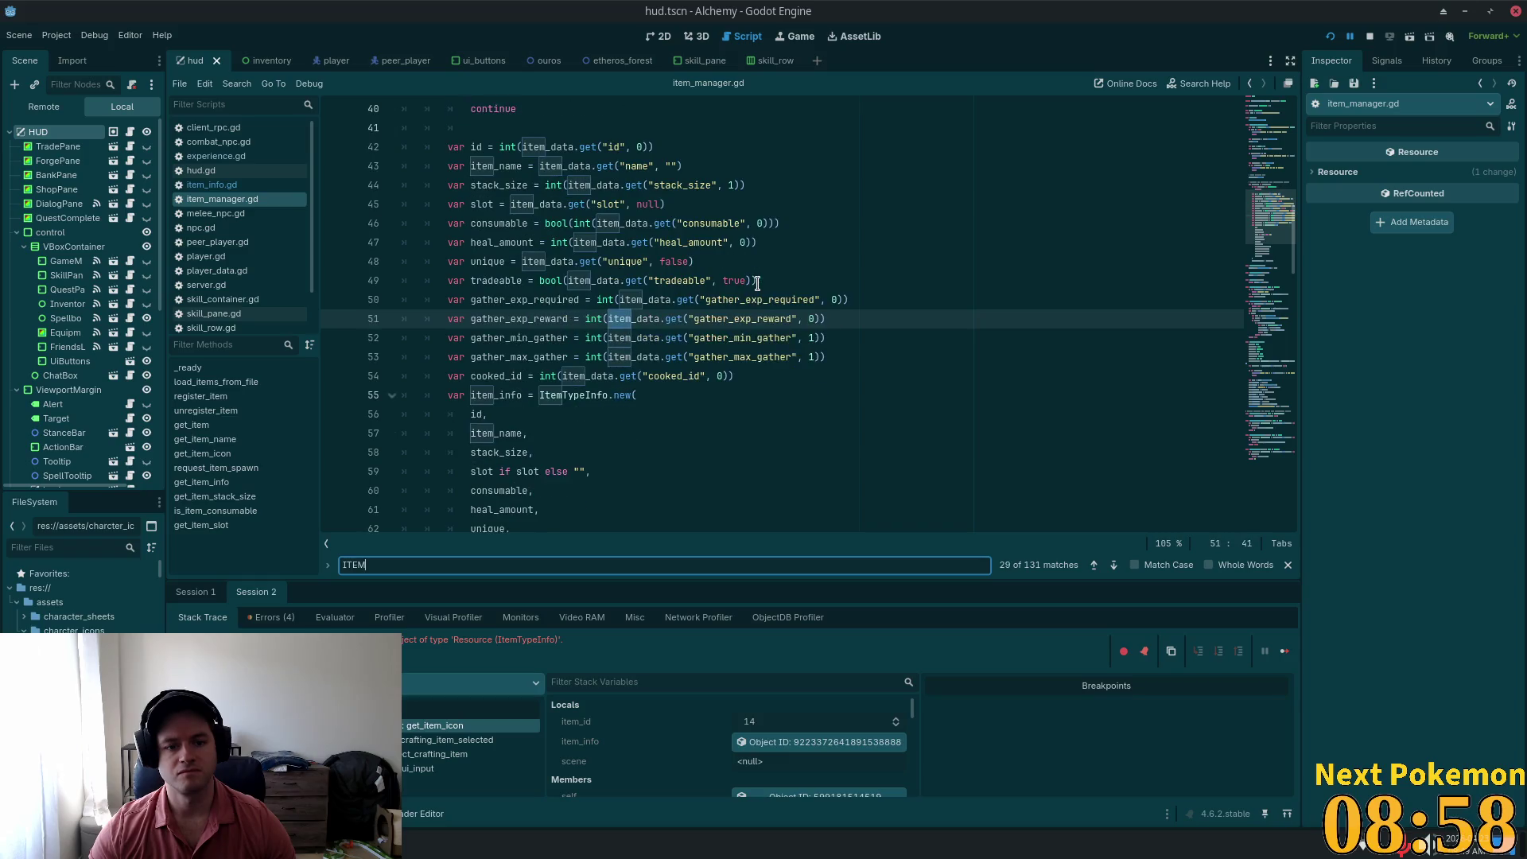
pyautogui.scroll(-2, 892, 334)
pyautogui.moveTo(1253, 239)
pyautogui.mouseDown()
pyautogui.moveTo(1267, 314)
pyautogui.moveTo(1260, 119)
pyautogui.mouseUp()
# Search the script for 'instanc' and cycle through its matches around line 122
pyautogui.click(443, 211)
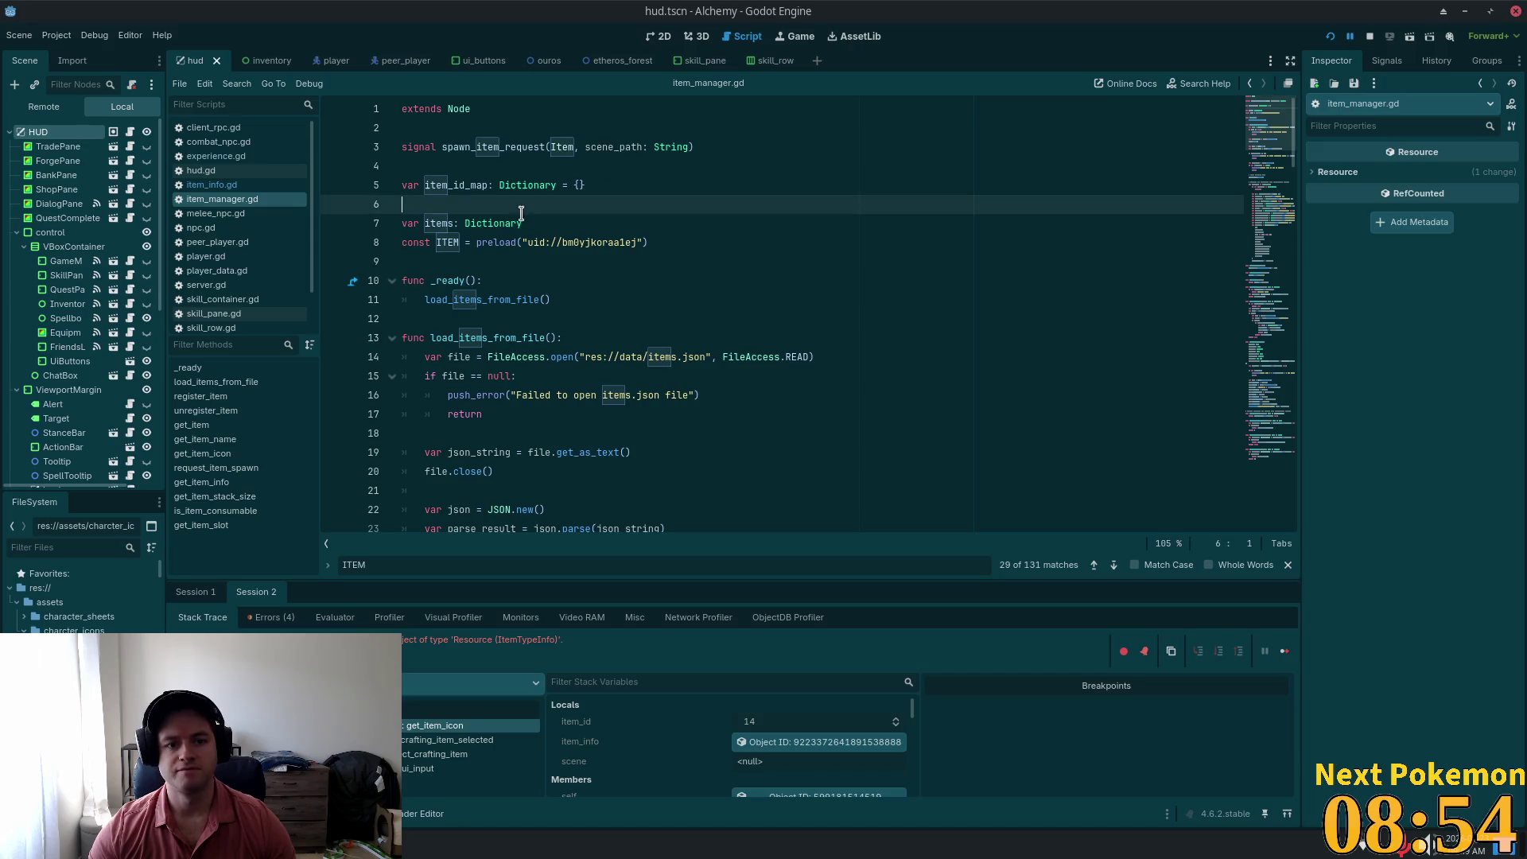
pyautogui.click(447, 242)
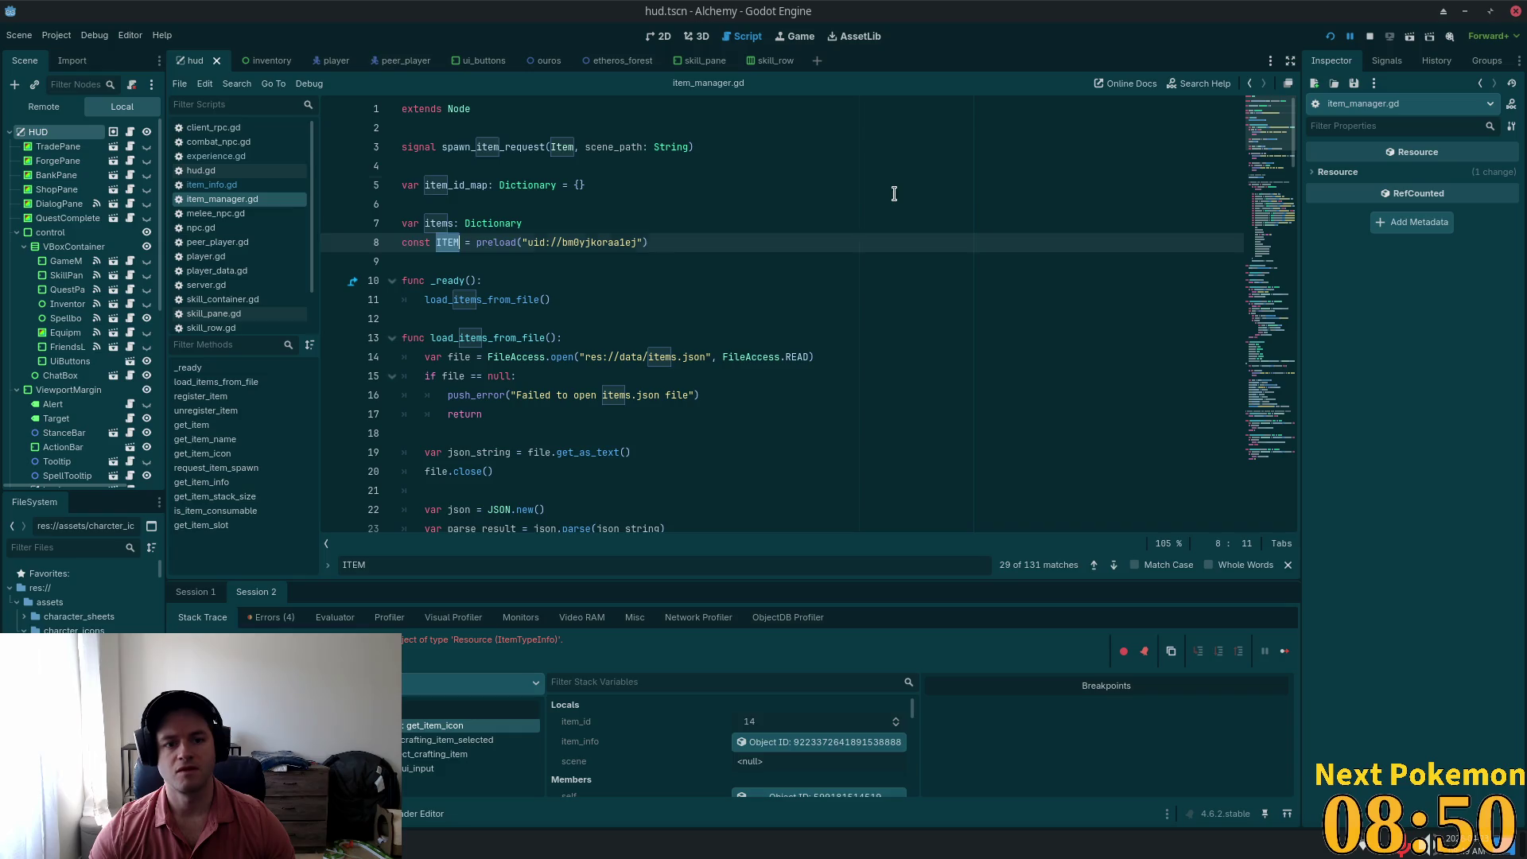
pyautogui.hotkey('ctrl', 'f')
pyautogui.write('isn')
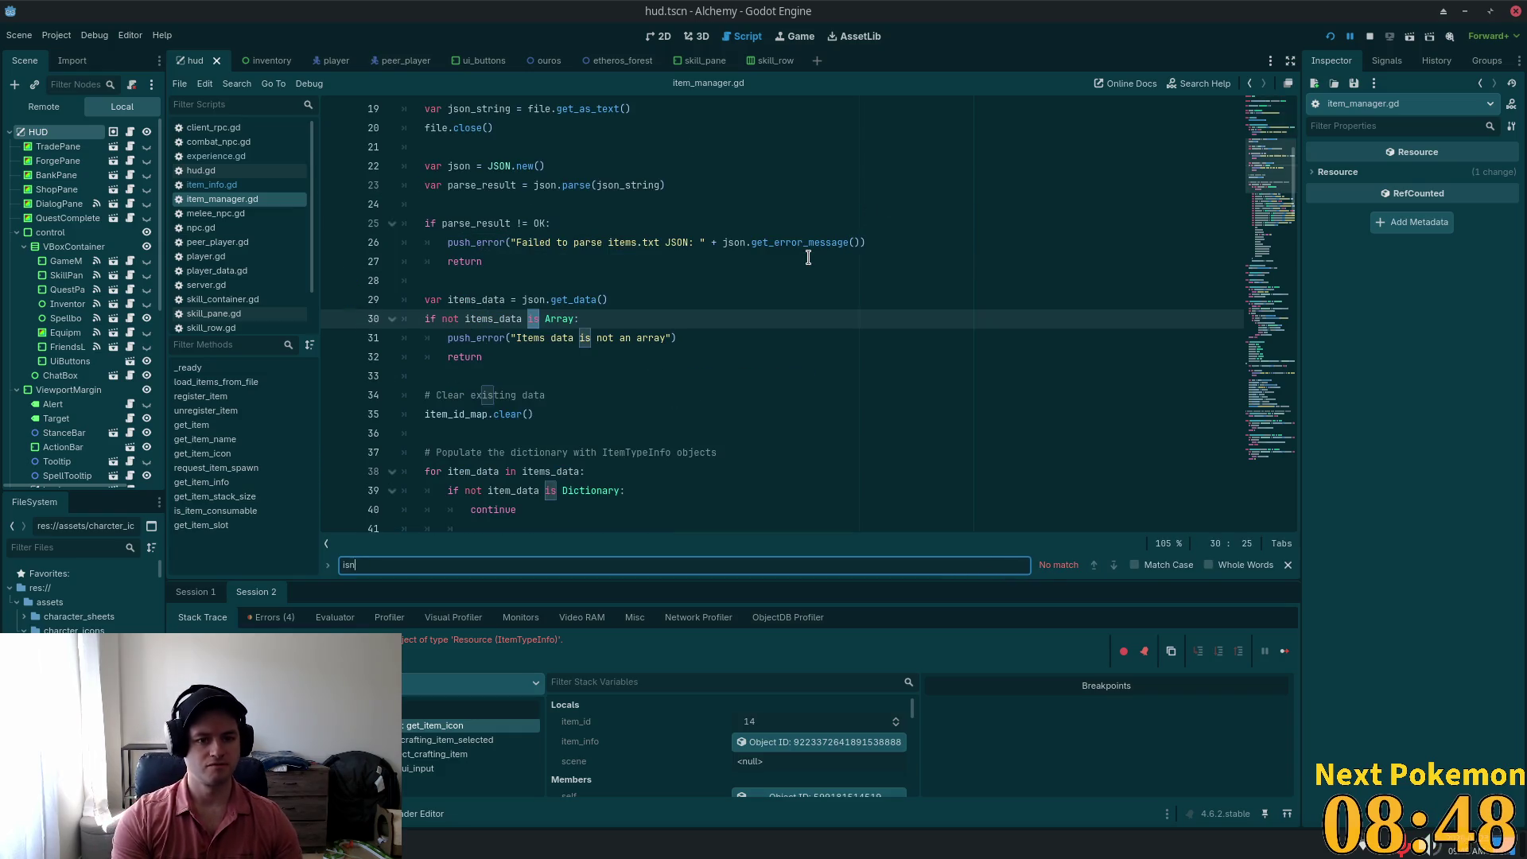
pyautogui.write('tan')
pyautogui.press('BackSpace')
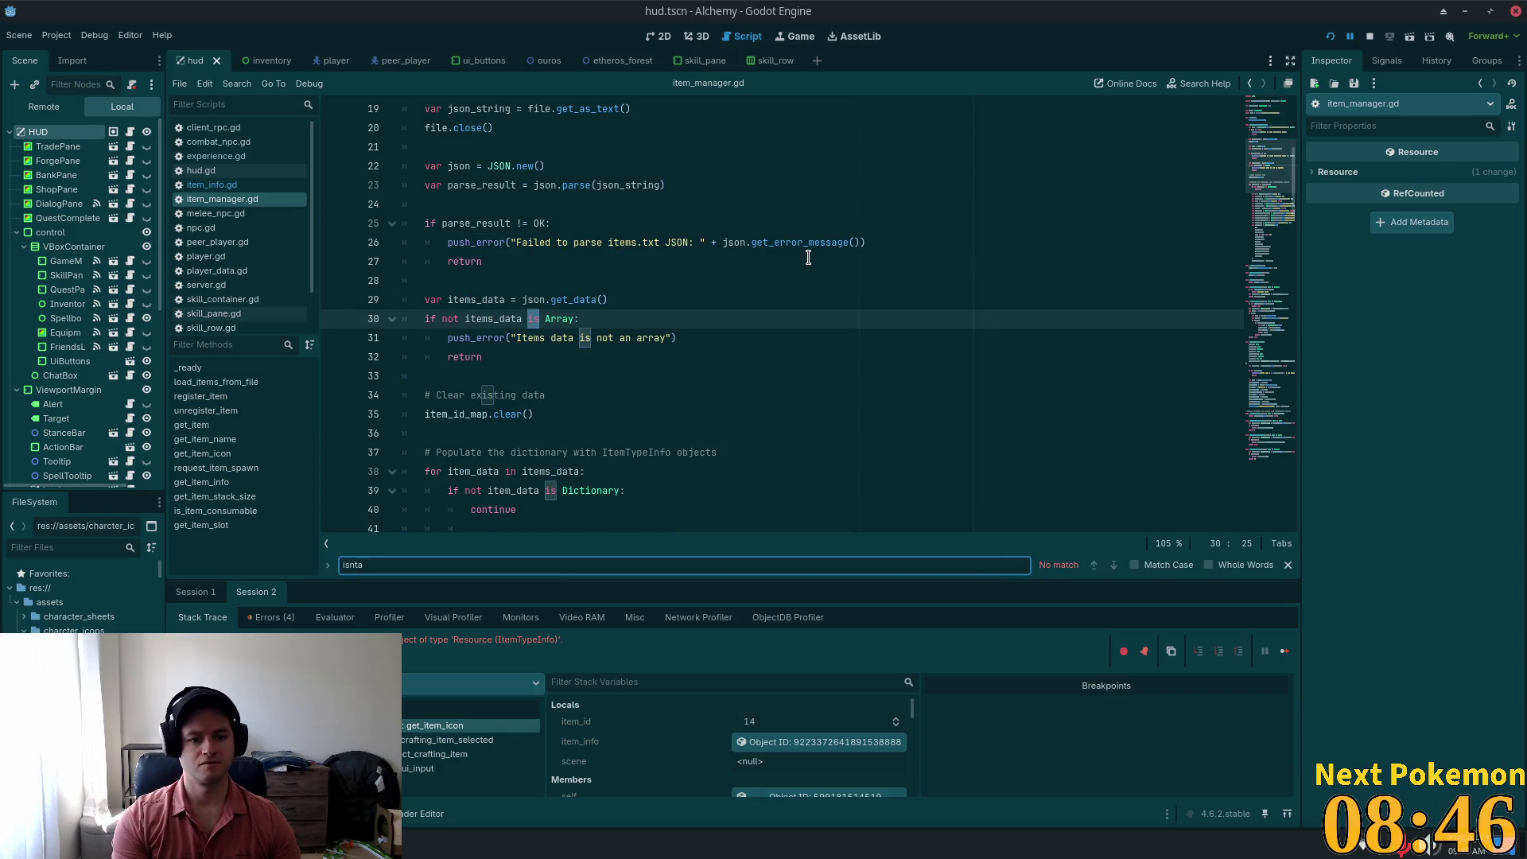
pyautogui.press('BackSpace')
pyautogui.press('BackSpace')
pyautogui.write('nstanc')
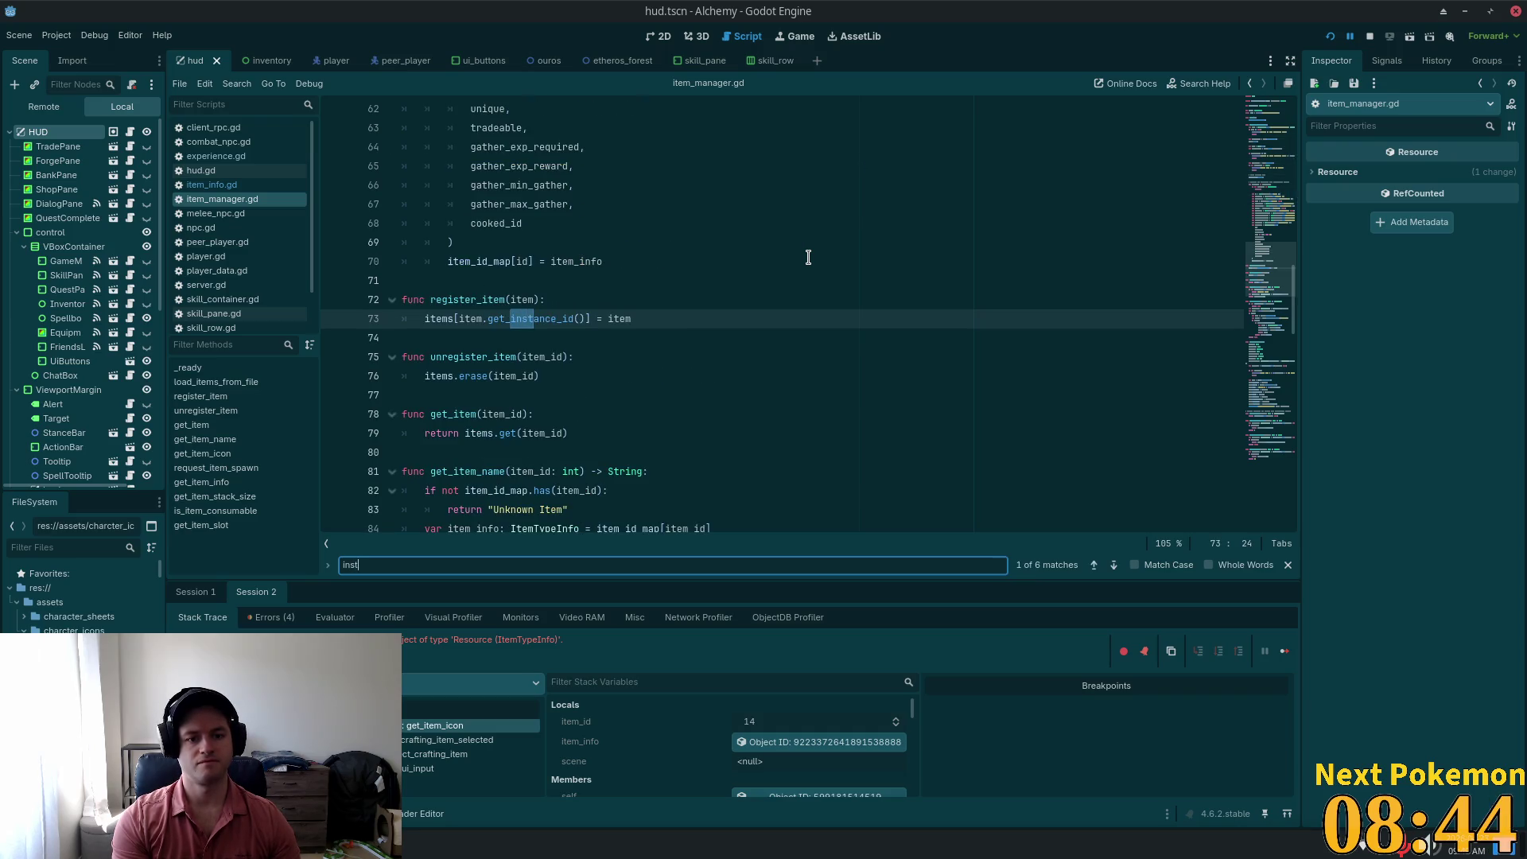
pyautogui.write('iete')
pyautogui.press('BackSpace')
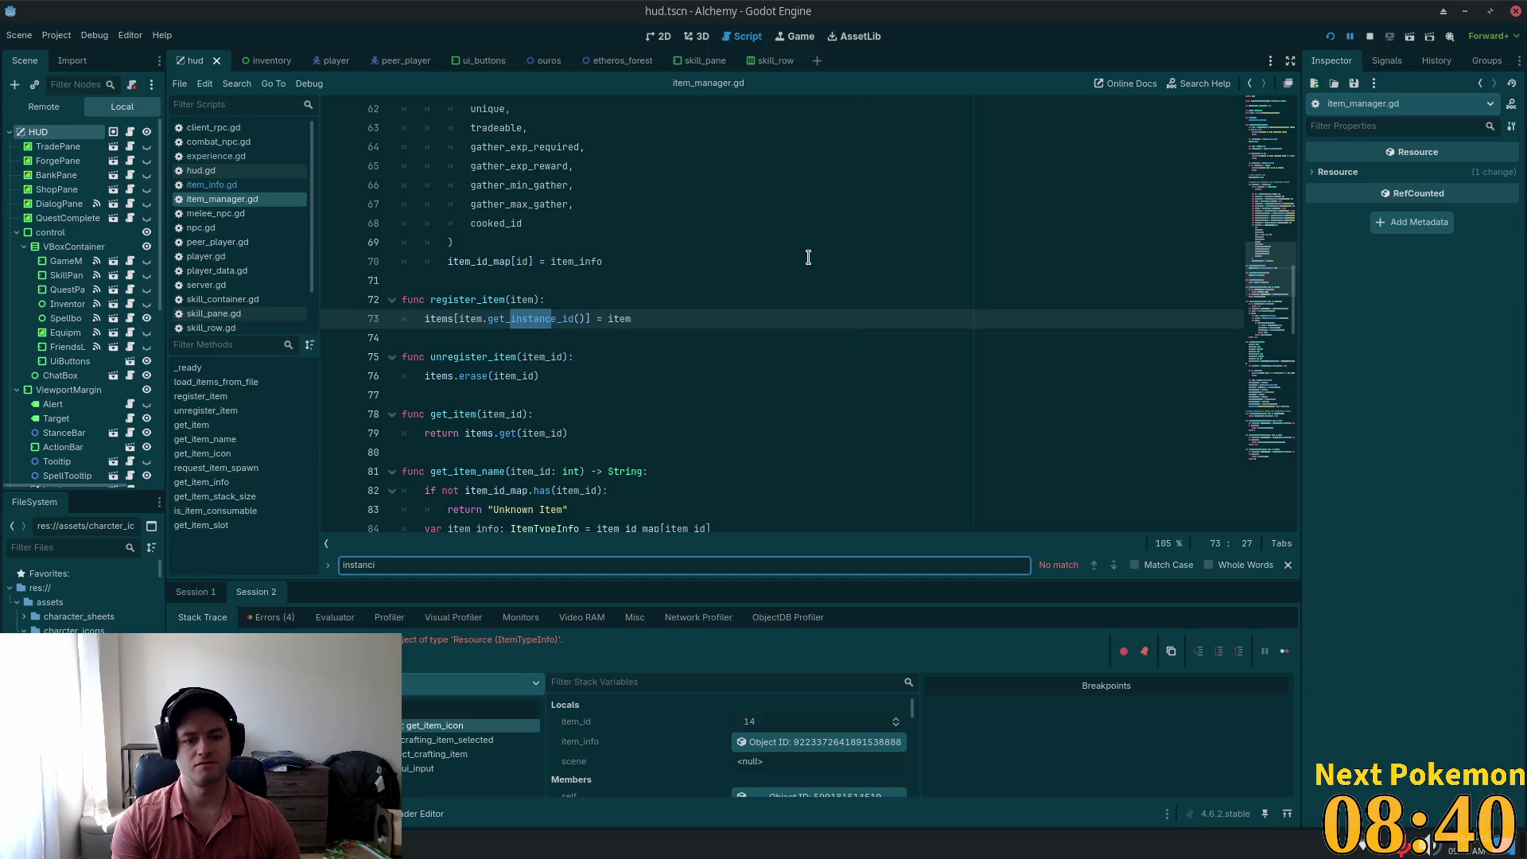
pyautogui.press('BackSpace')
pyautogui.press('Return')
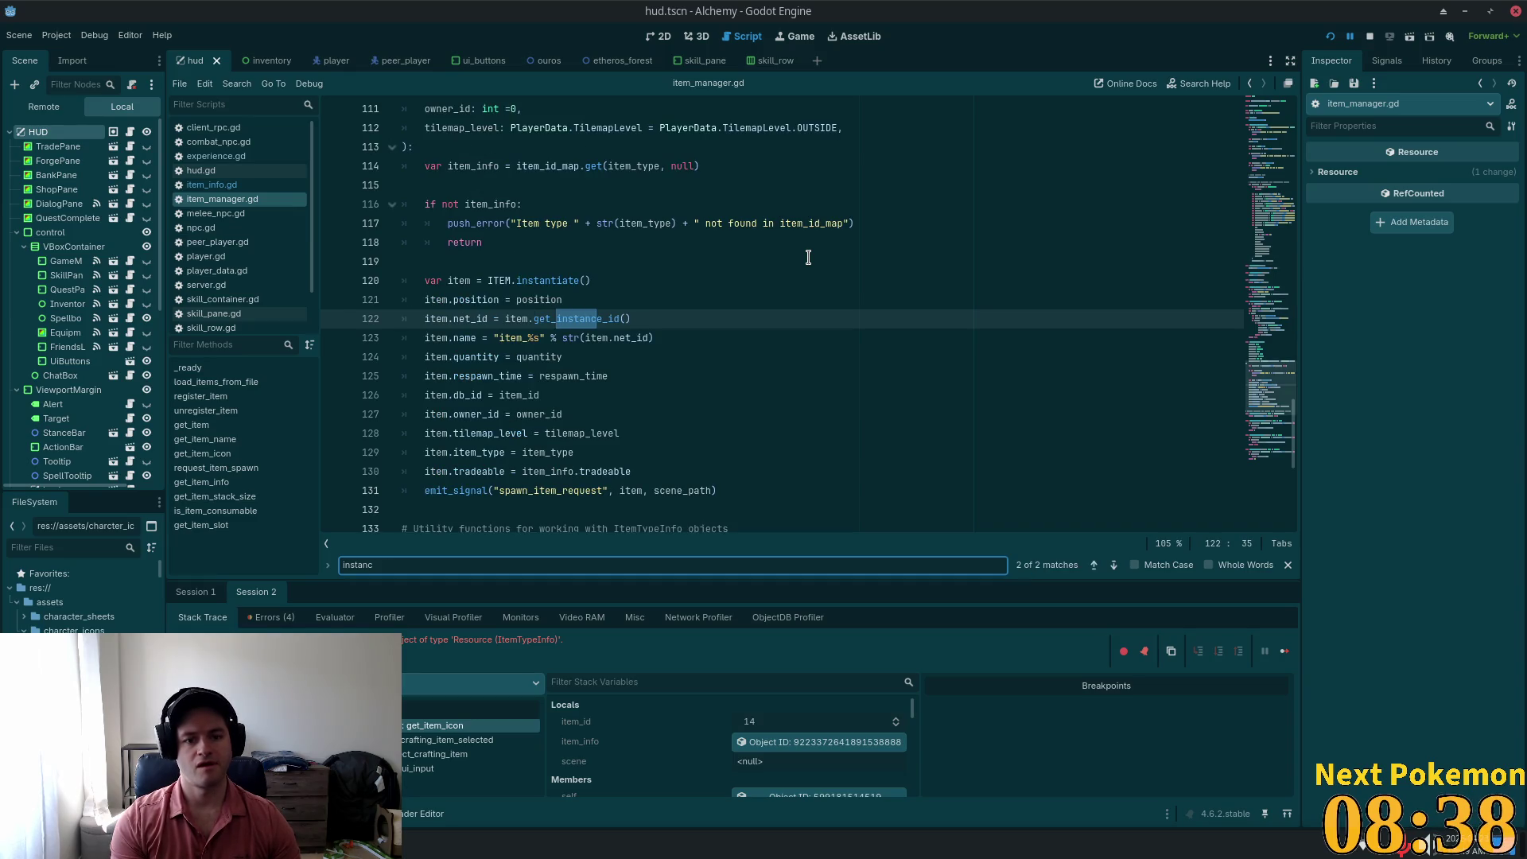
pyautogui.press('Return')
pyautogui.press('Return')
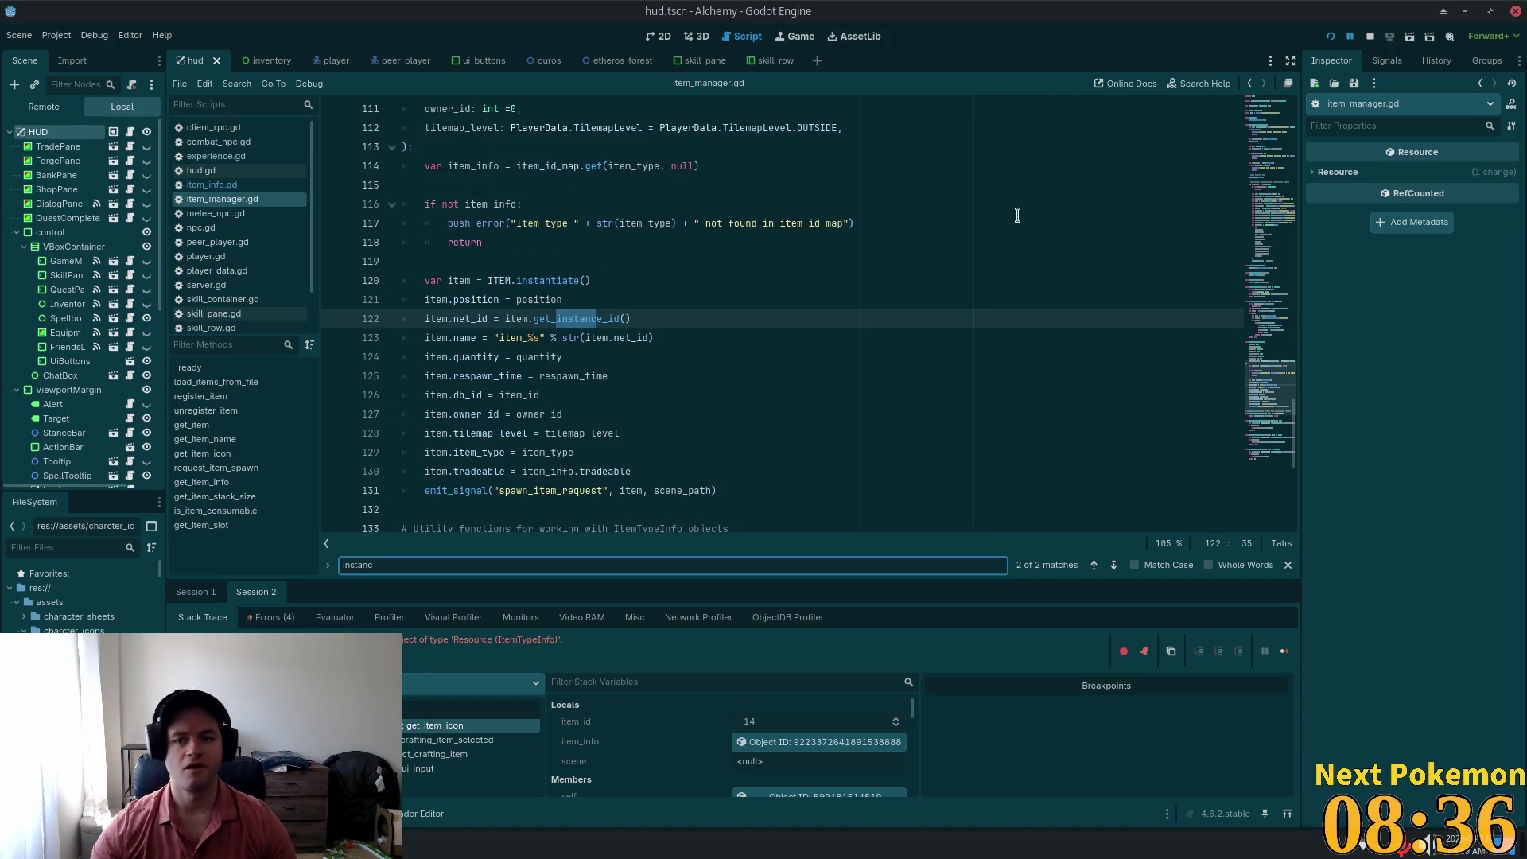
# Go back to the ITEM preload on line 8 and check its context menu
pyautogui.moveTo(1272, 195)
pyautogui.mouseDown()
pyautogui.moveTo(1252, 478)
pyautogui.moveTo(1300, 85)
pyautogui.mouseUp()
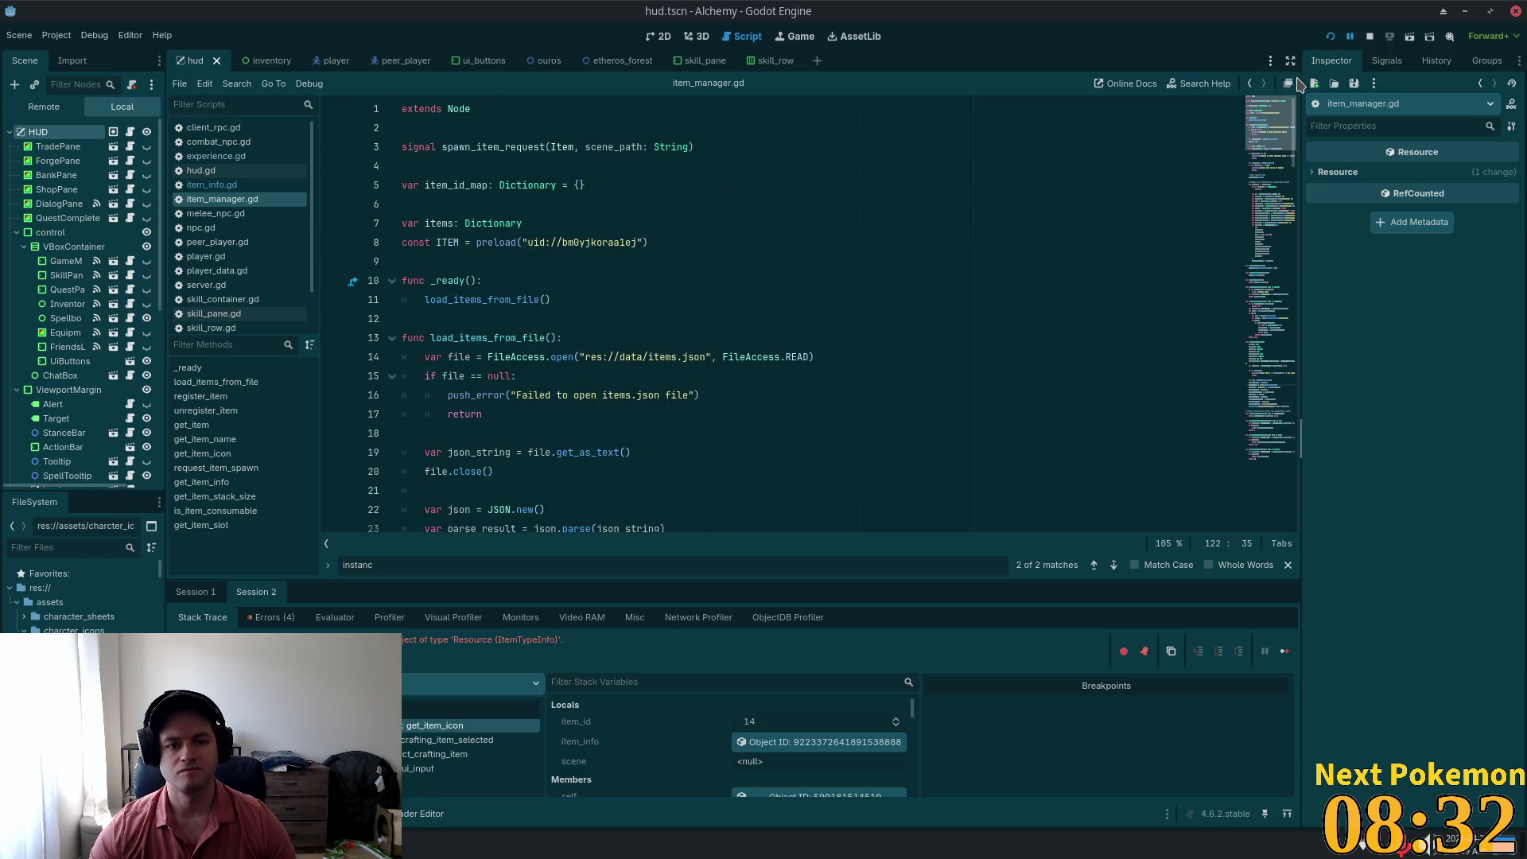
pyautogui.click(439, 240)
pyautogui.rightClick(451, 245)
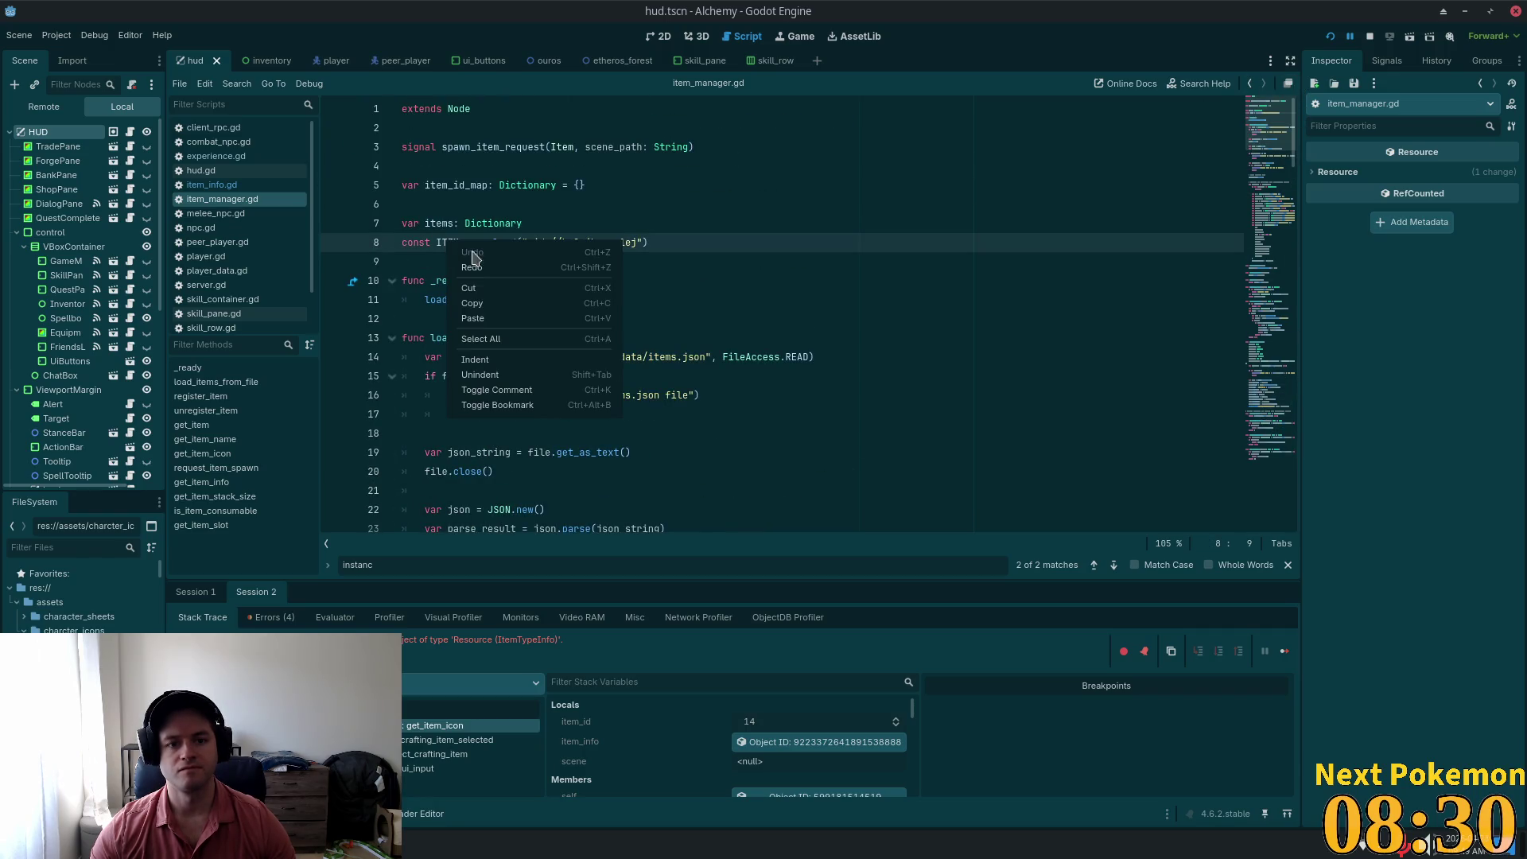
pyautogui.click(401, 227)
# In Cursor, open item_manager.gd through the quick file search
pyautogui.hotkey('alt', 'Tab')
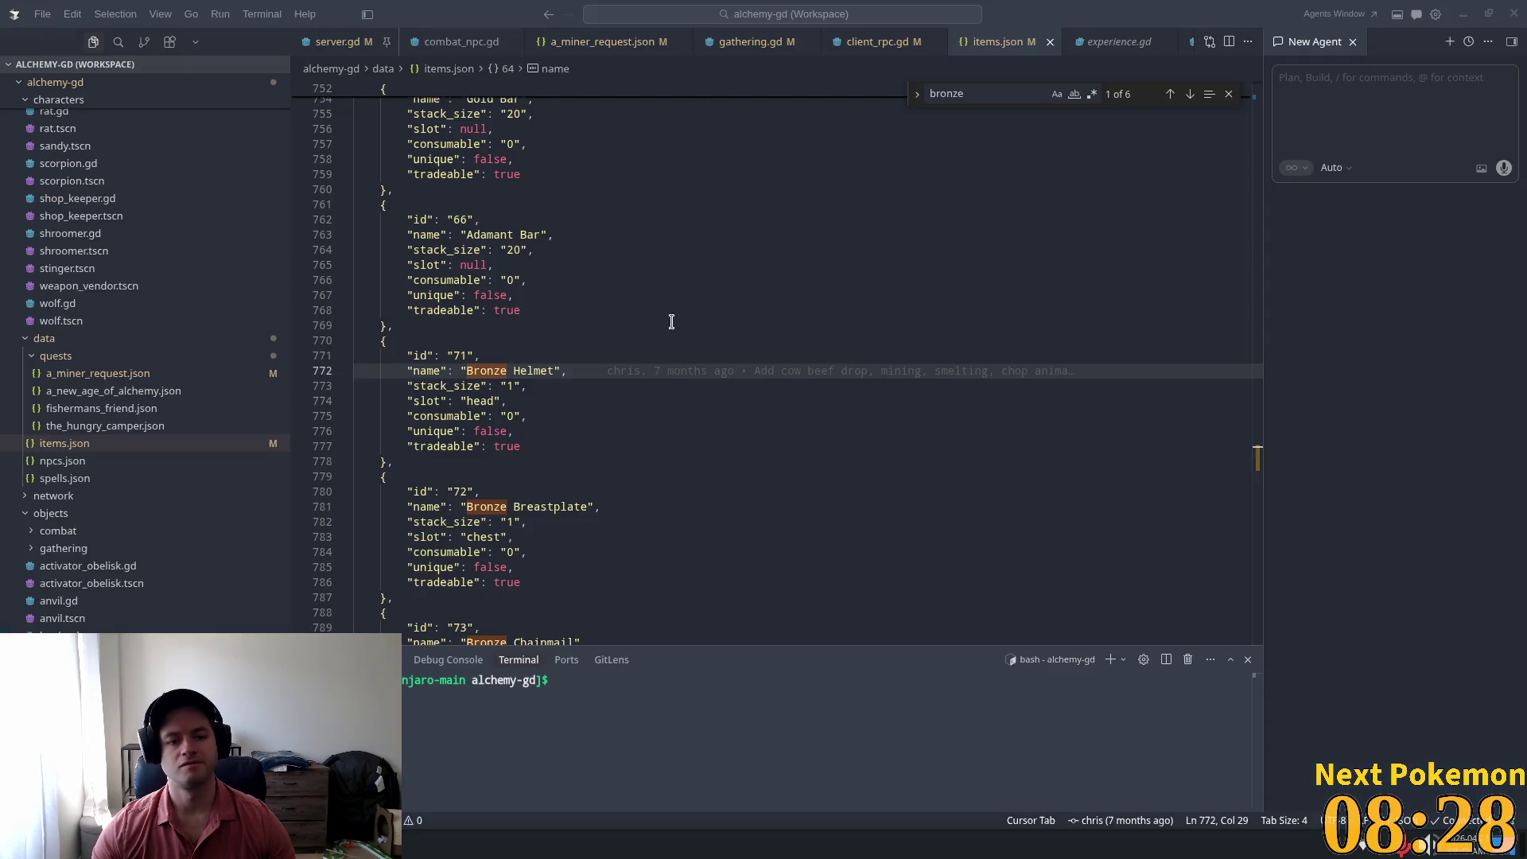
pyautogui.click(604, 249)
pyautogui.hotkey('ctrl', 'p')
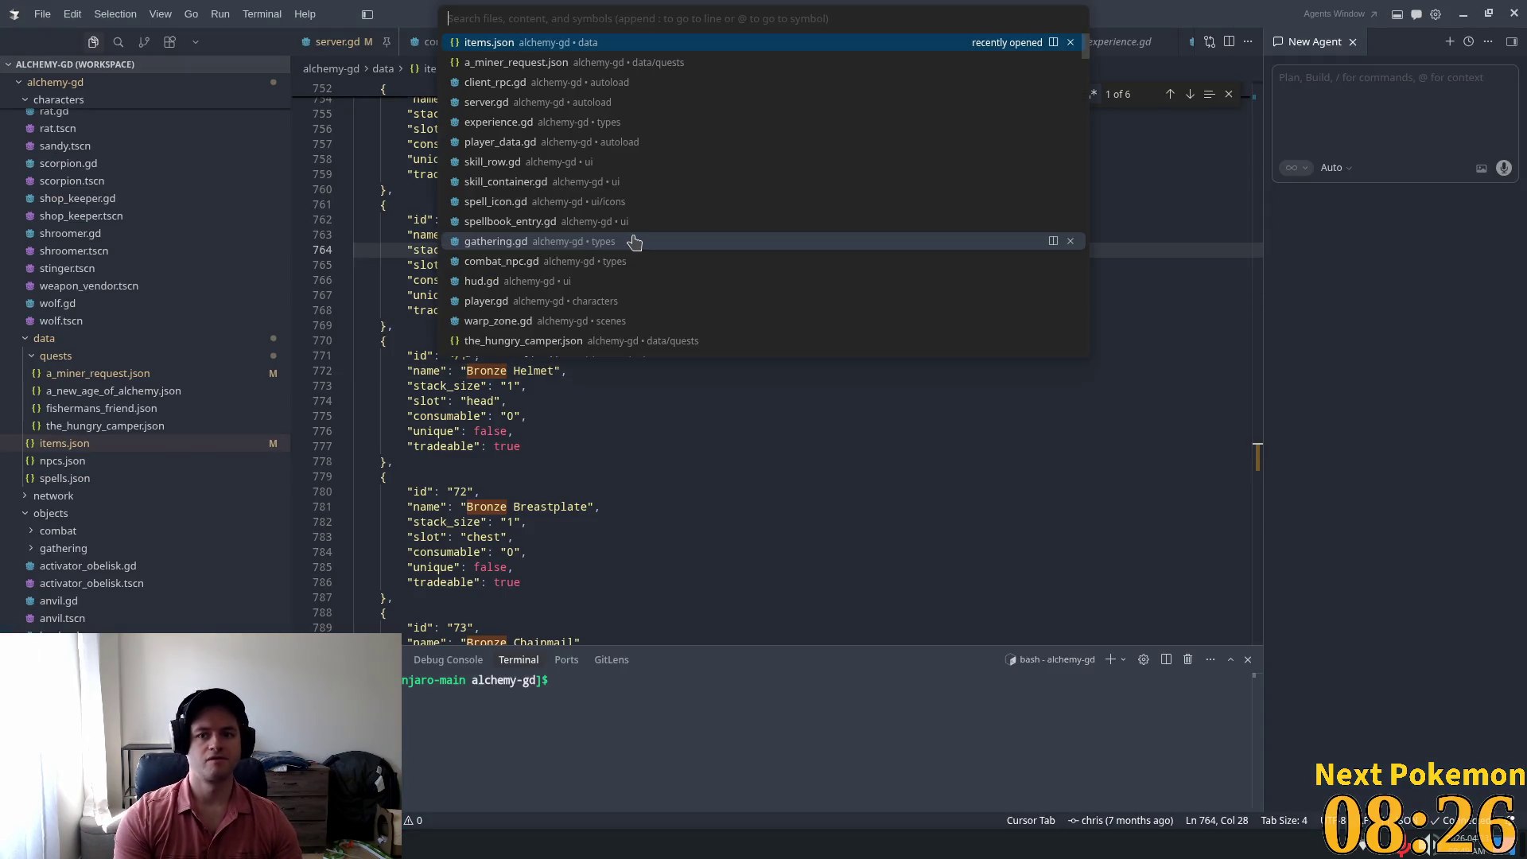
pyautogui.hotkey('alt', 'Tab')
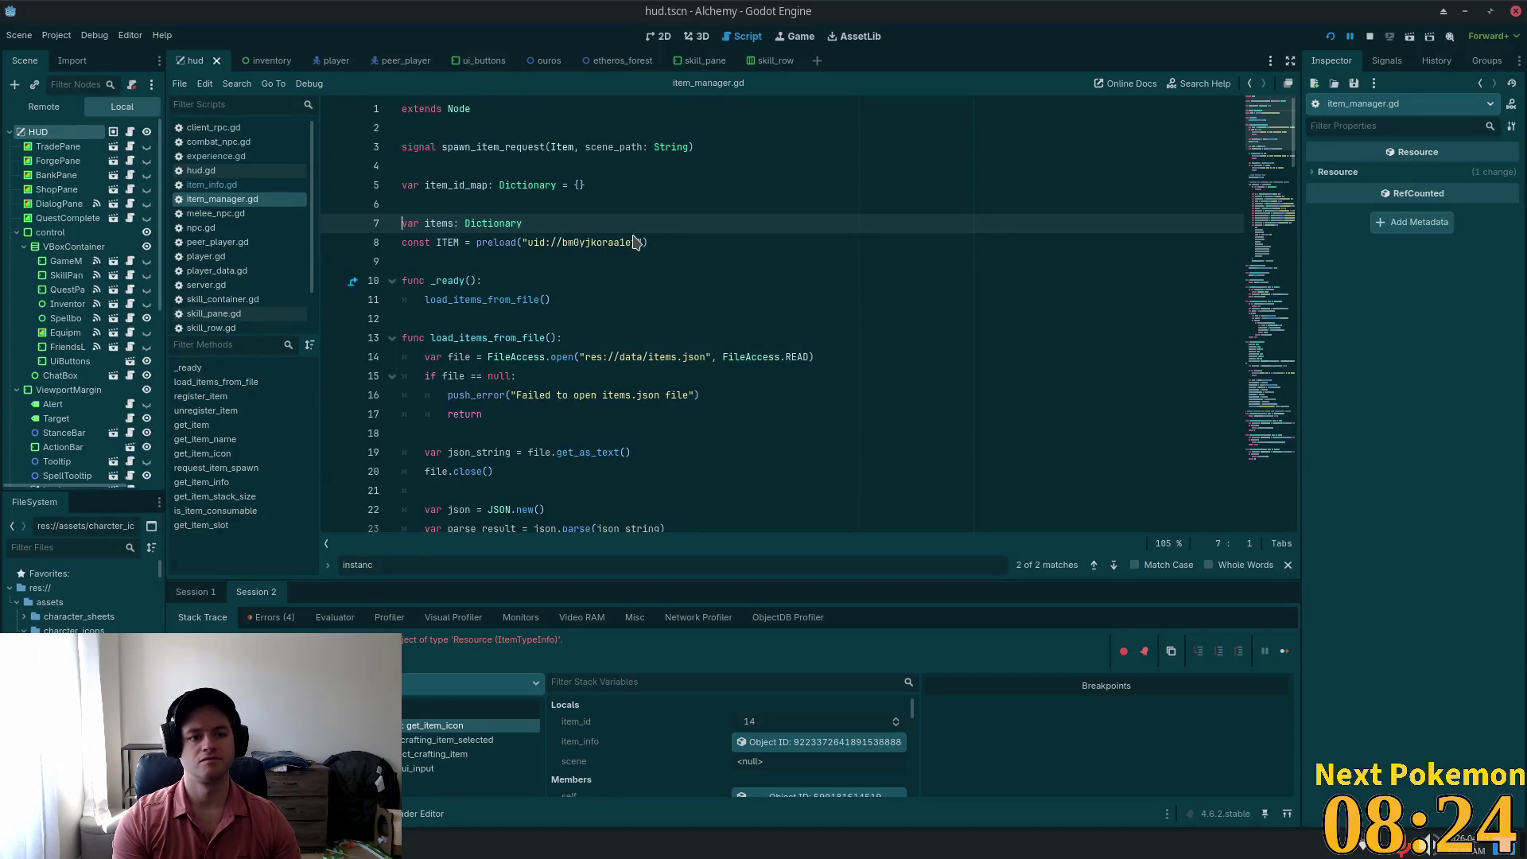
pyautogui.hotkey('alt', 'Tab')
pyautogui.hotkey('ctrl', 'p')
pyautogui.write('item_')
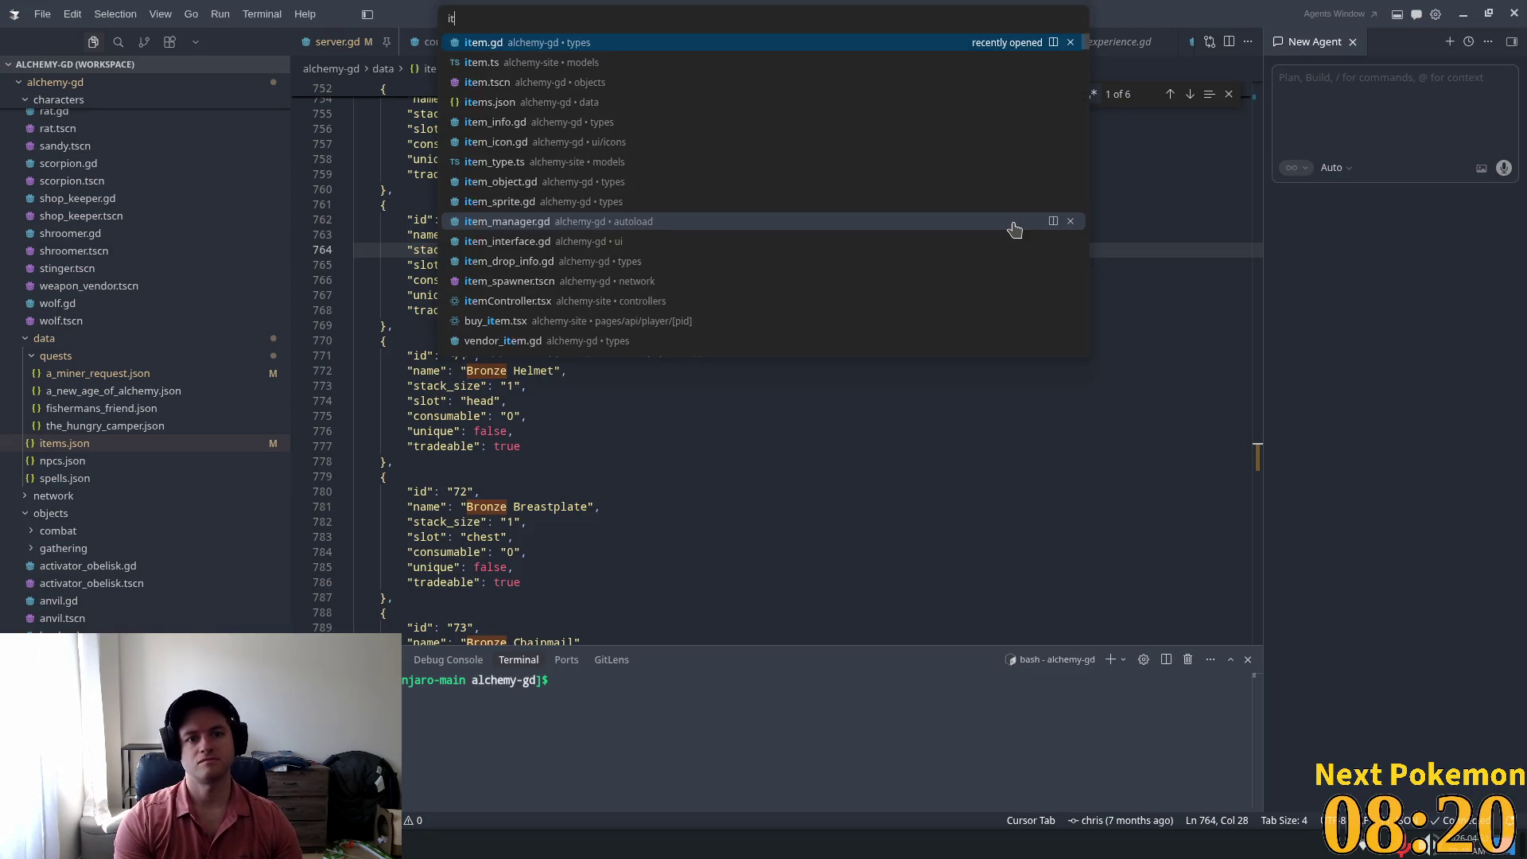
pyautogui.write('man')
pyautogui.press('Return')
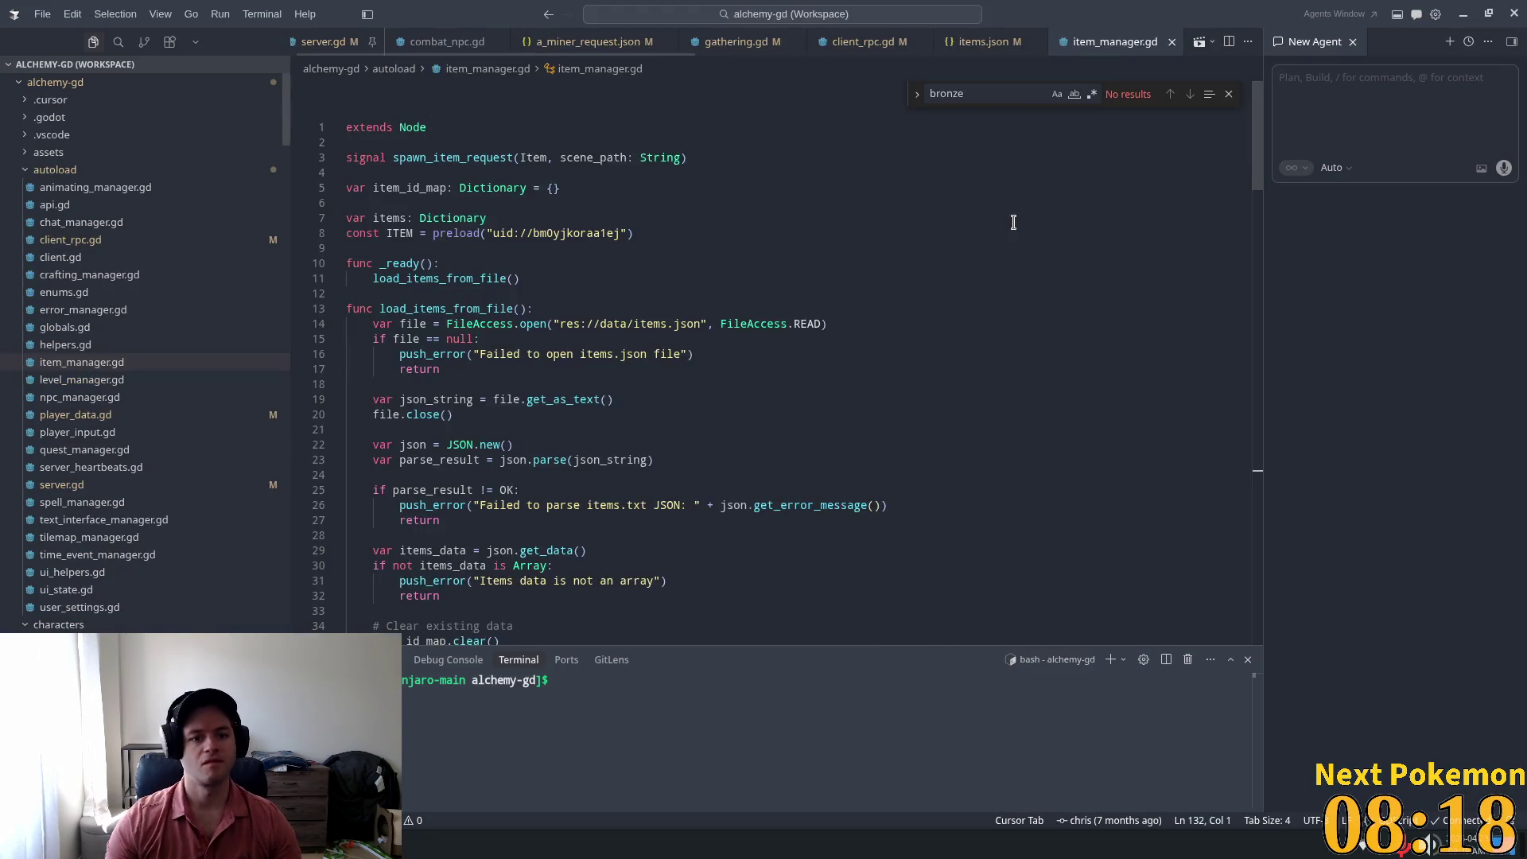
# Peek the ITEM constant's references and jump to ITEM.instantiate() in request_item_spawn
pyautogui.click(820, 263)
pyautogui.keyDown('ctrl'); pyautogui.click(396, 233); pyautogui.keyUp('ctrl')
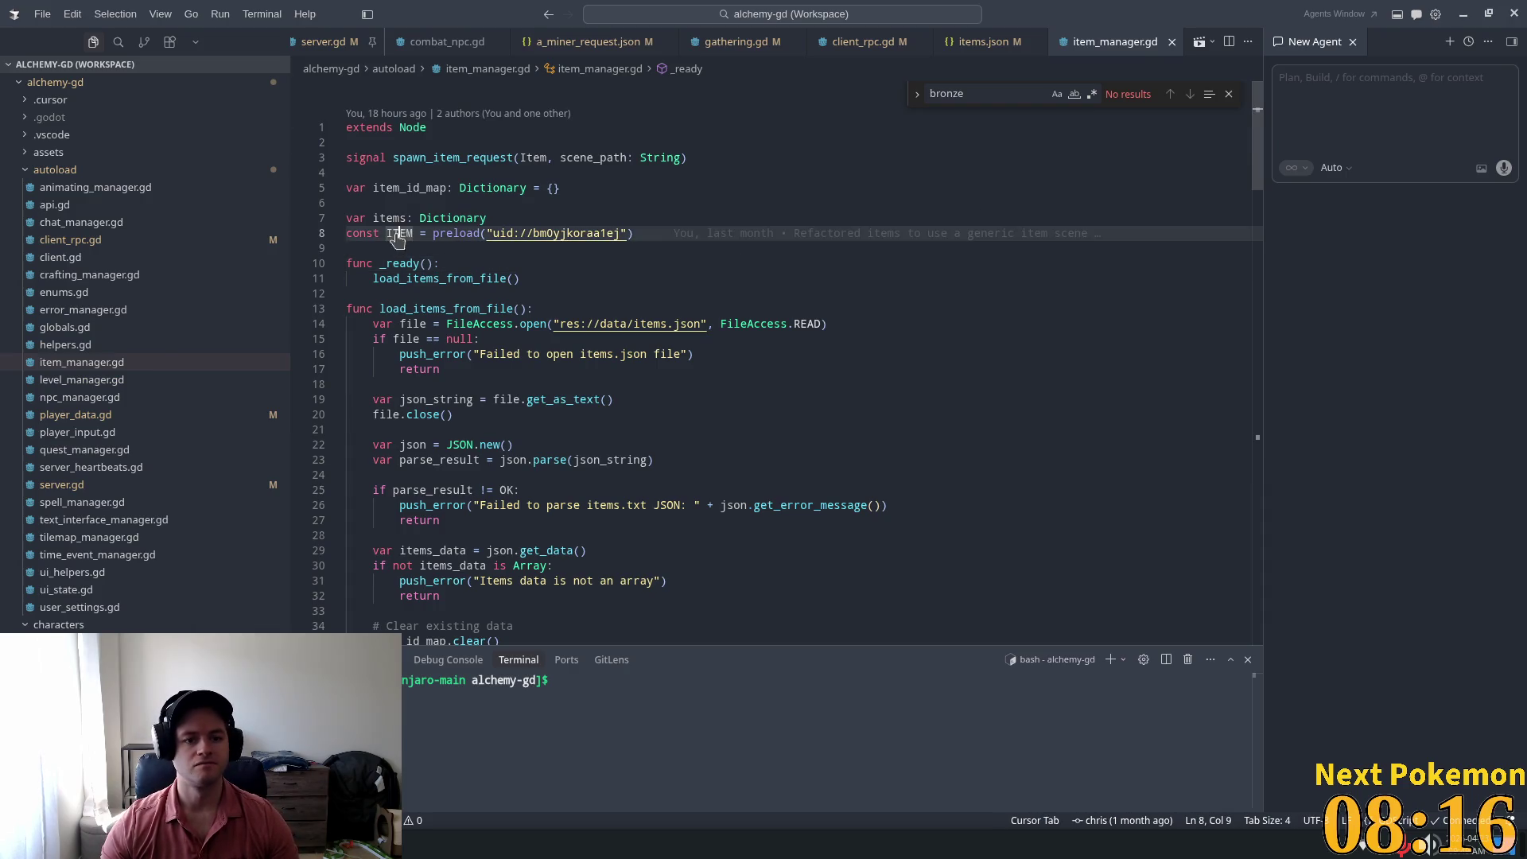
pyautogui.click(1024, 294)
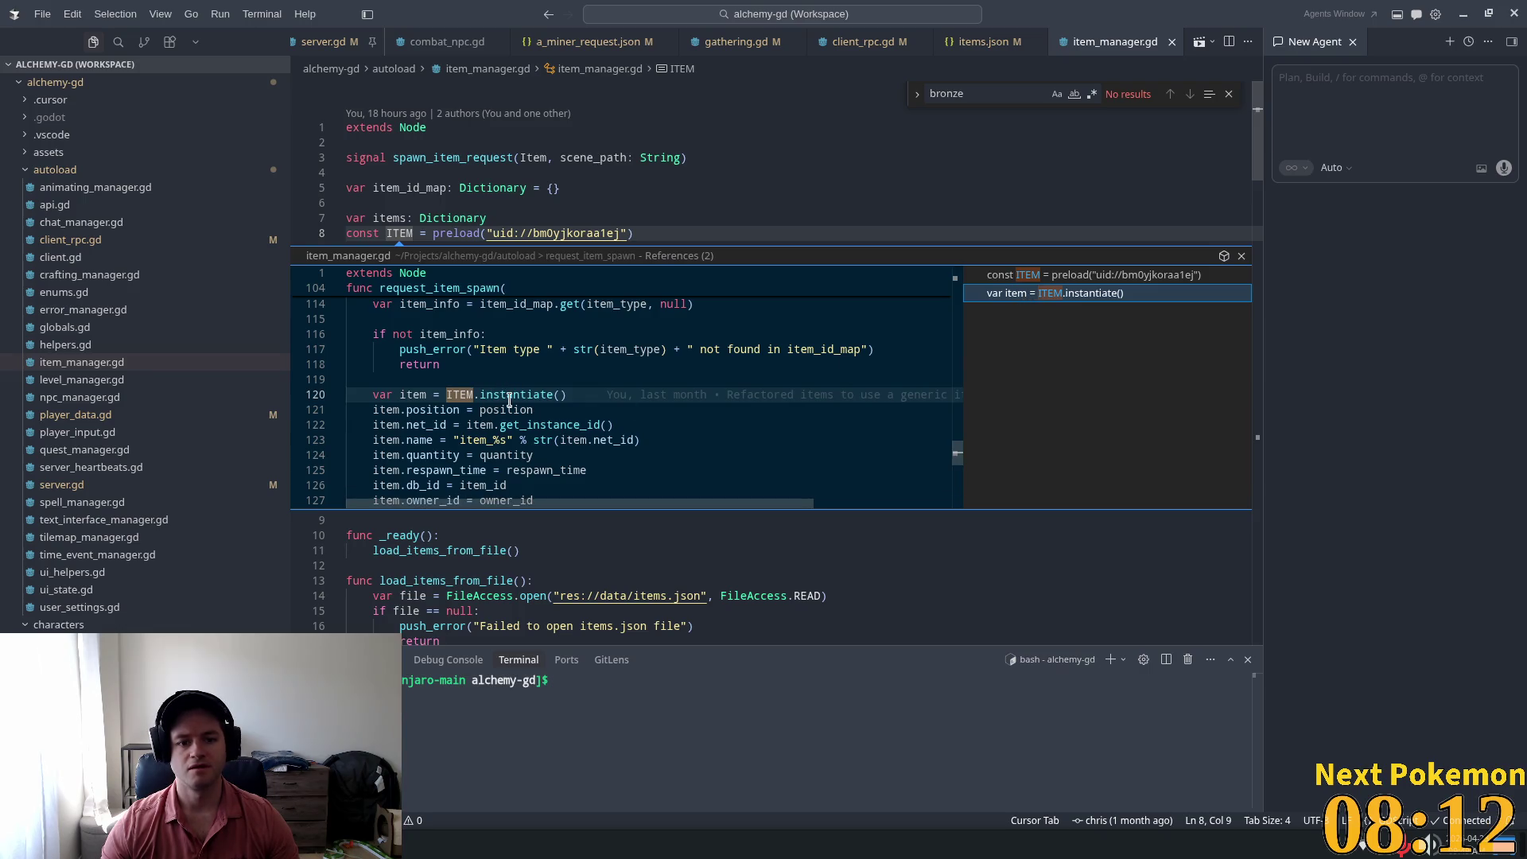
pyautogui.doubleClick(509, 397)
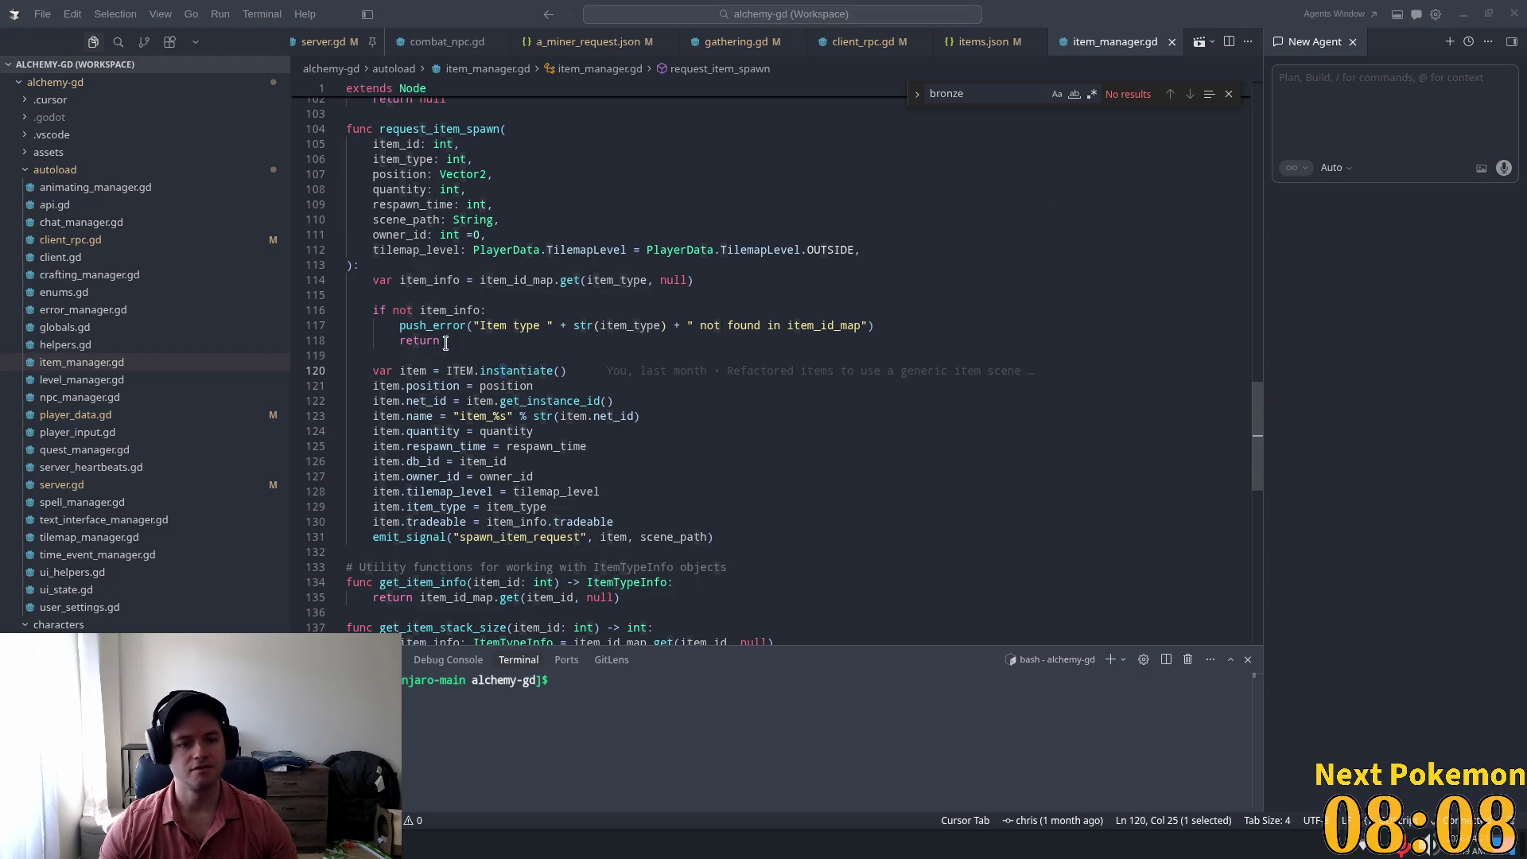
# Review request_item_spawn's item property assignments on lines 120–129, then switch back to Godot
pyautogui.scroll(1, 462, 363)
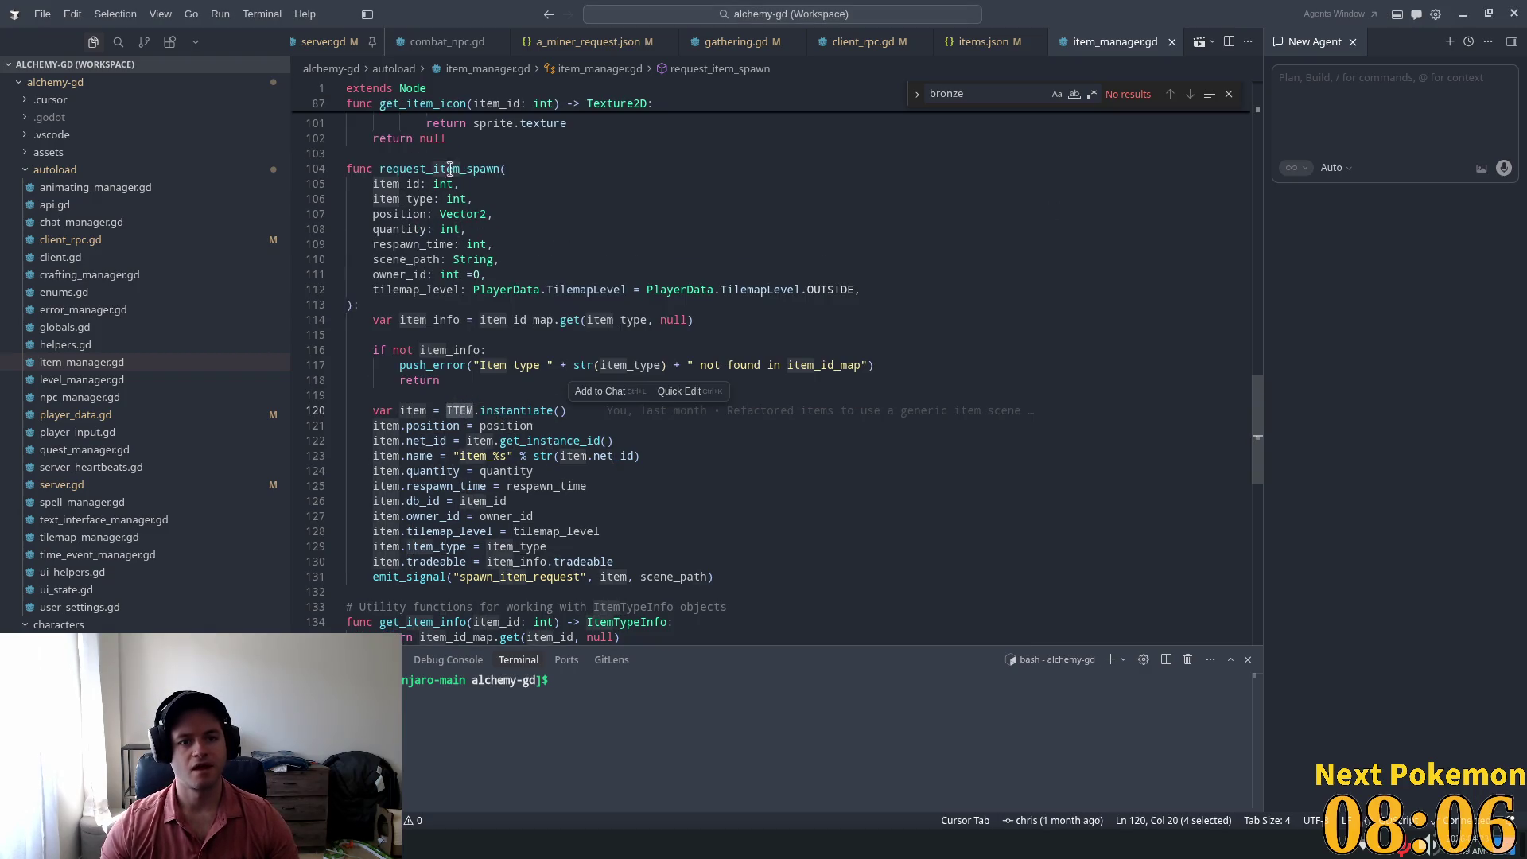
pyautogui.click(430, 185)
pyautogui.doubleClick(429, 169)
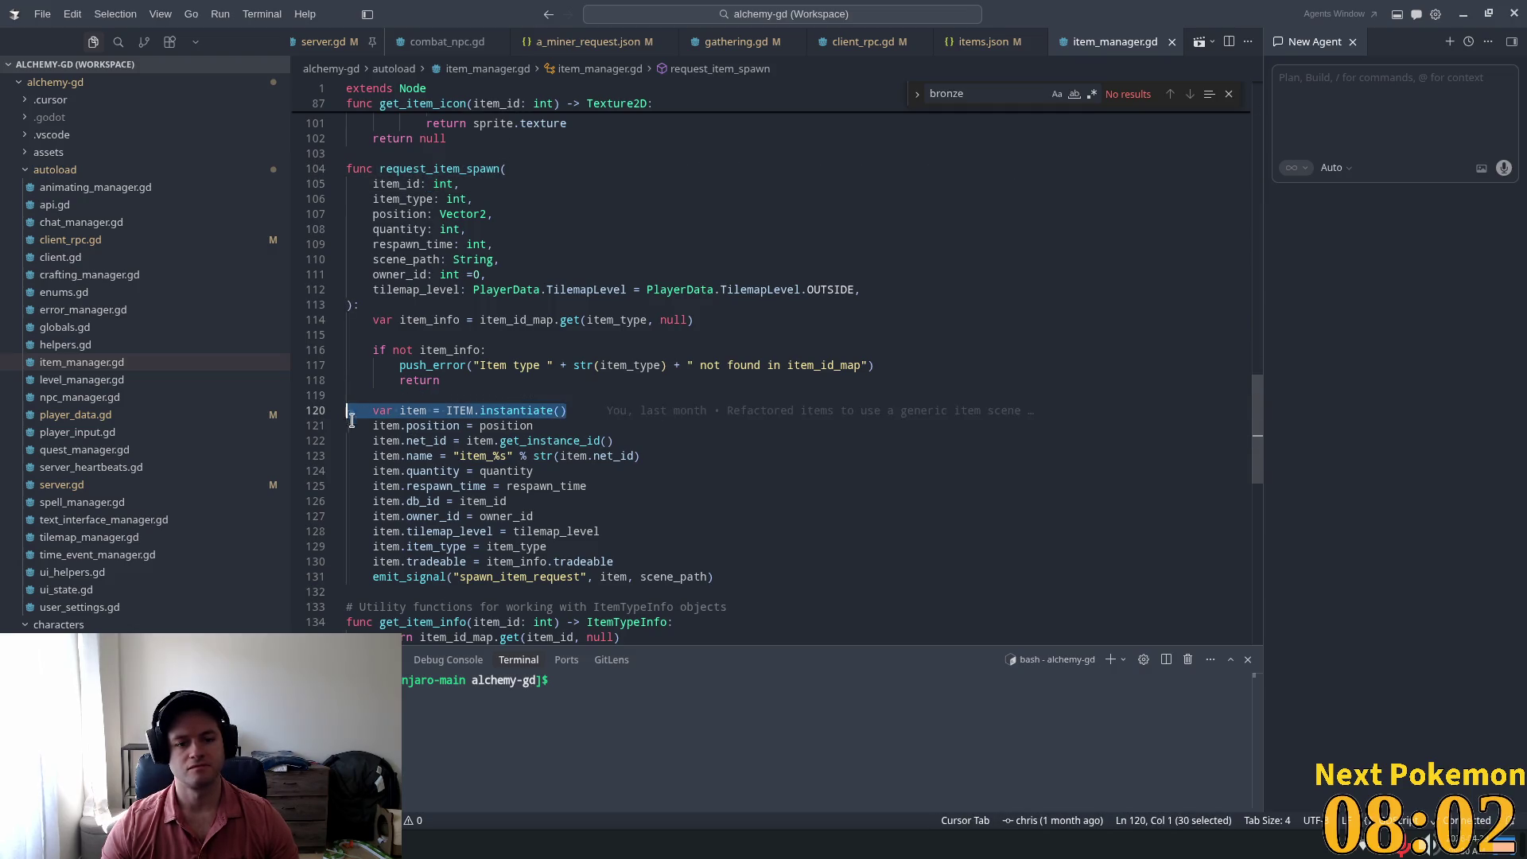
pyautogui.moveTo(569, 411); pyautogui.dragTo(407, 546)
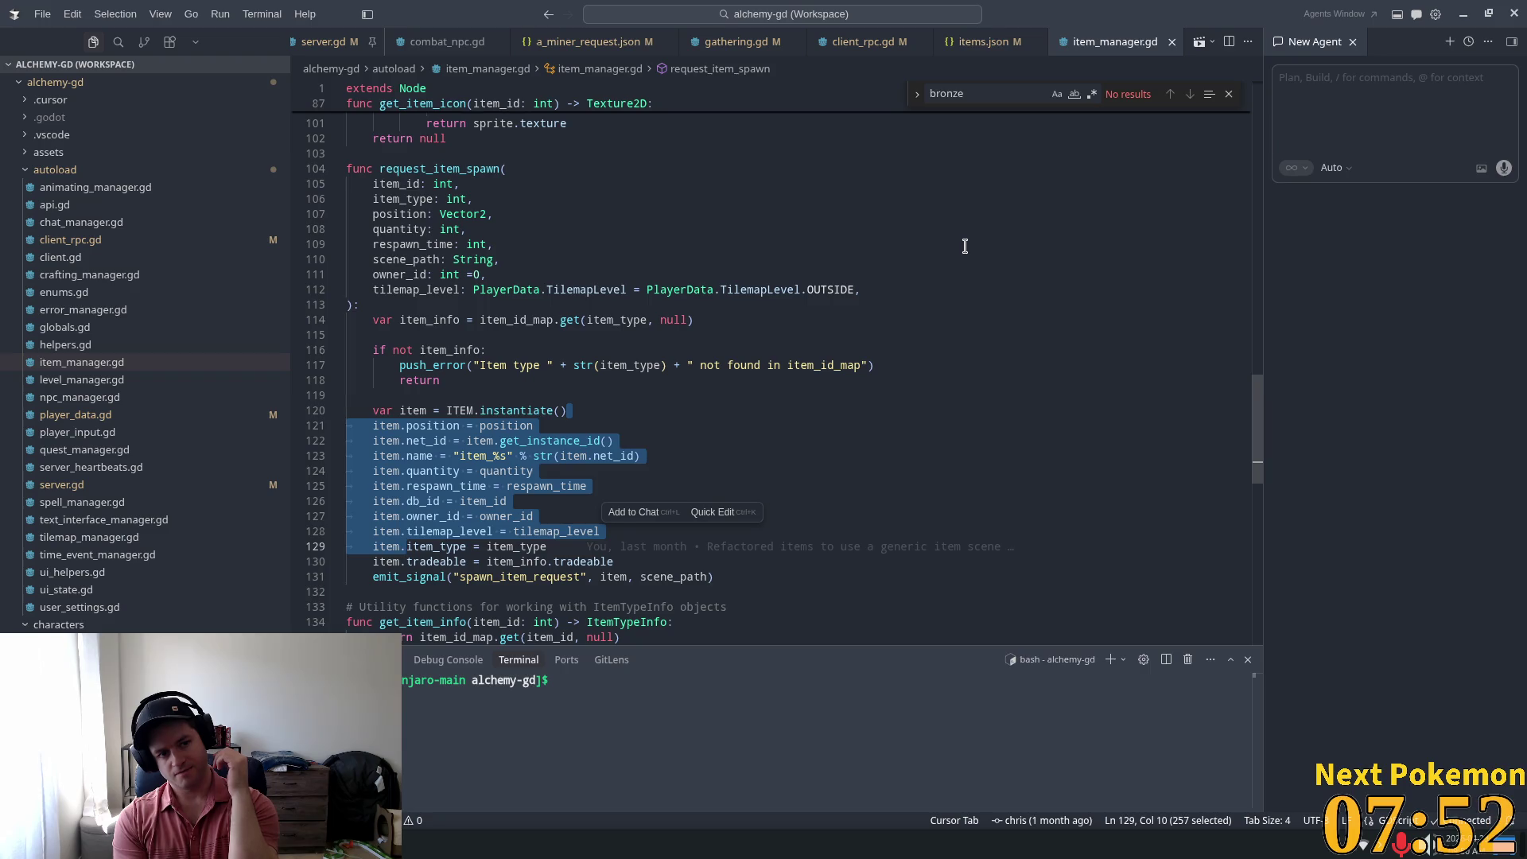
pyautogui.click(709, 258)
pyautogui.hotkey('ctrl', 'p')
pyautogui.press('Escape')
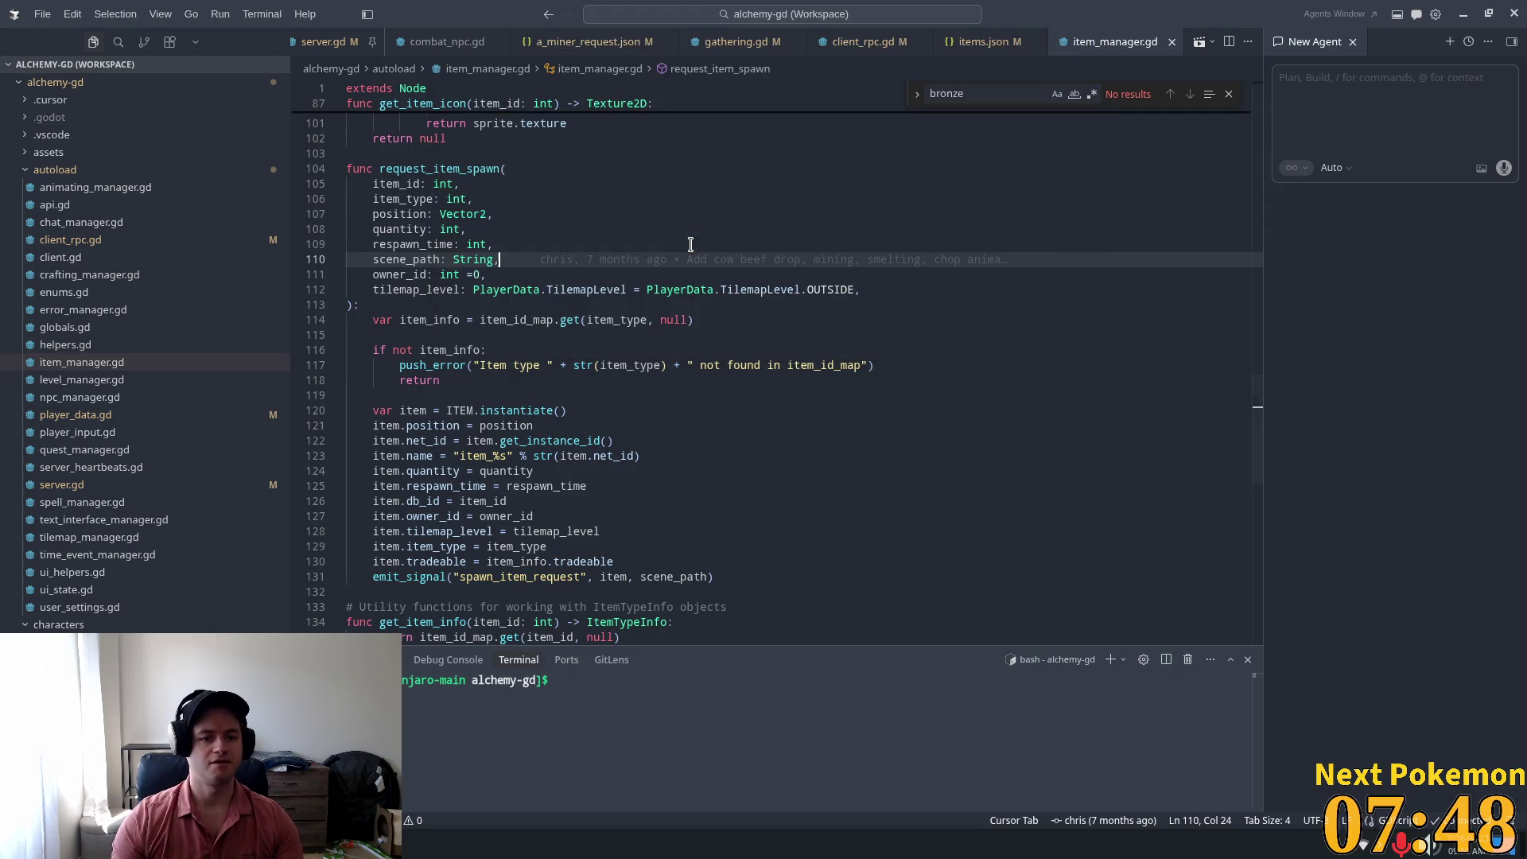
pyautogui.hotkey('alt', 'Tab')
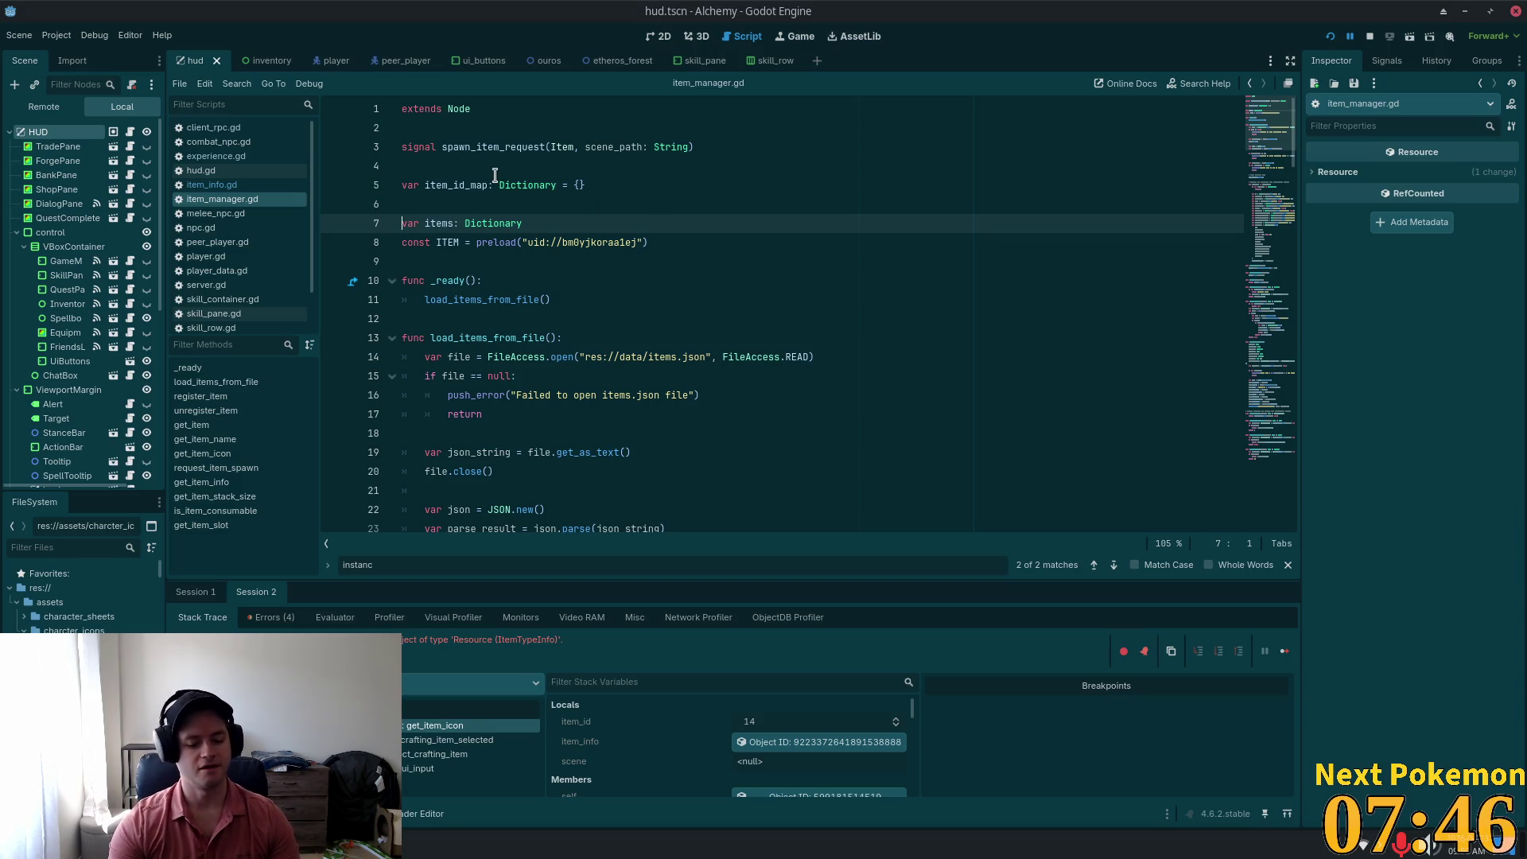
# Open item.tscn and inspect its Sprite2D and root Item nodes
pyautogui.hotkey('shift', 'alt', 'o')
pyautogui.write('item')
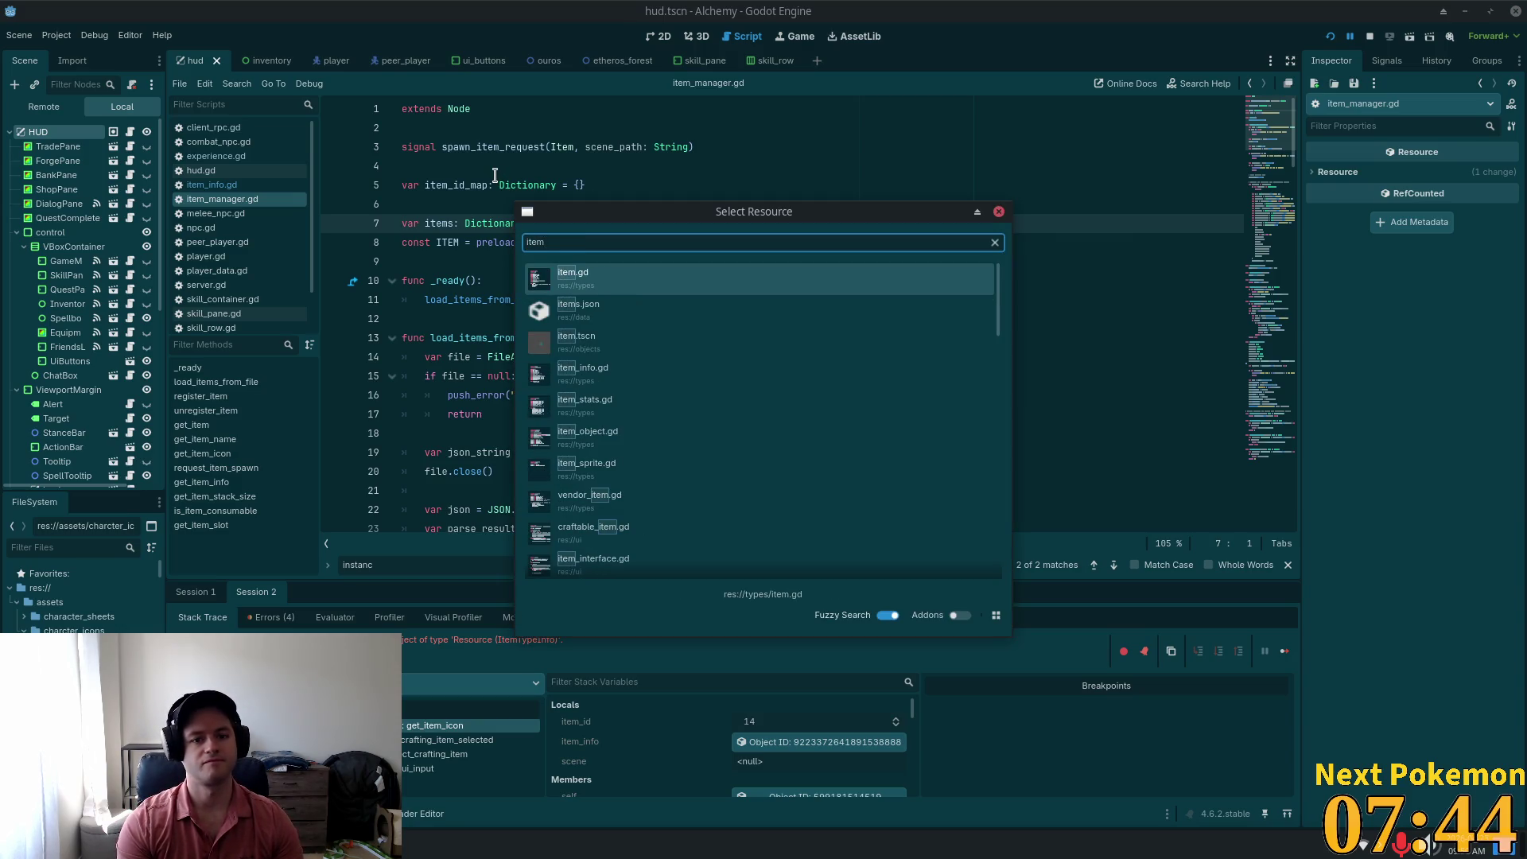
pyautogui.write('.')
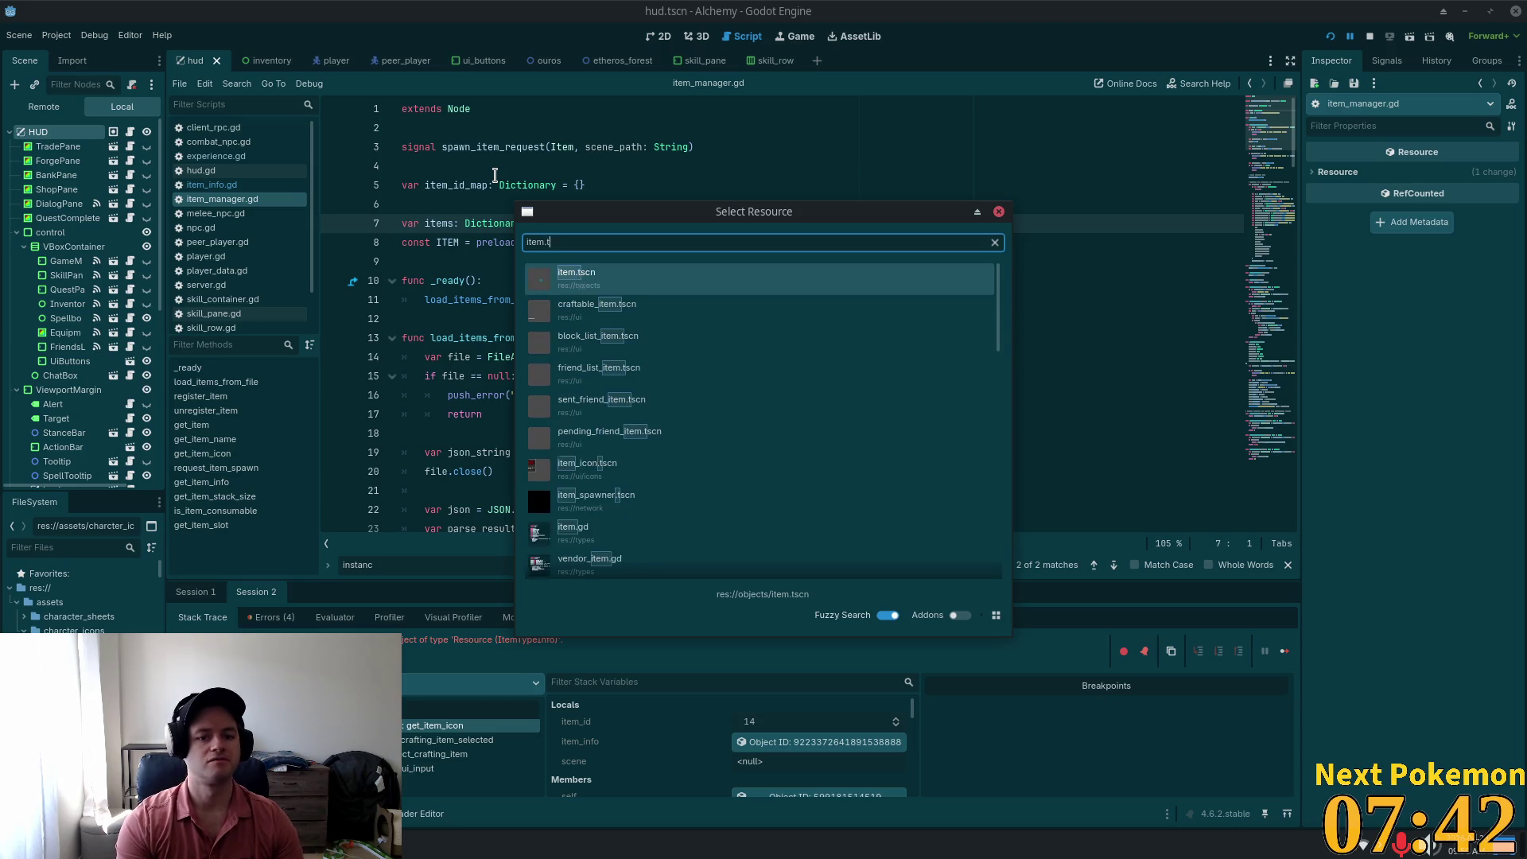
pyautogui.write('t')
pyautogui.press('Return')
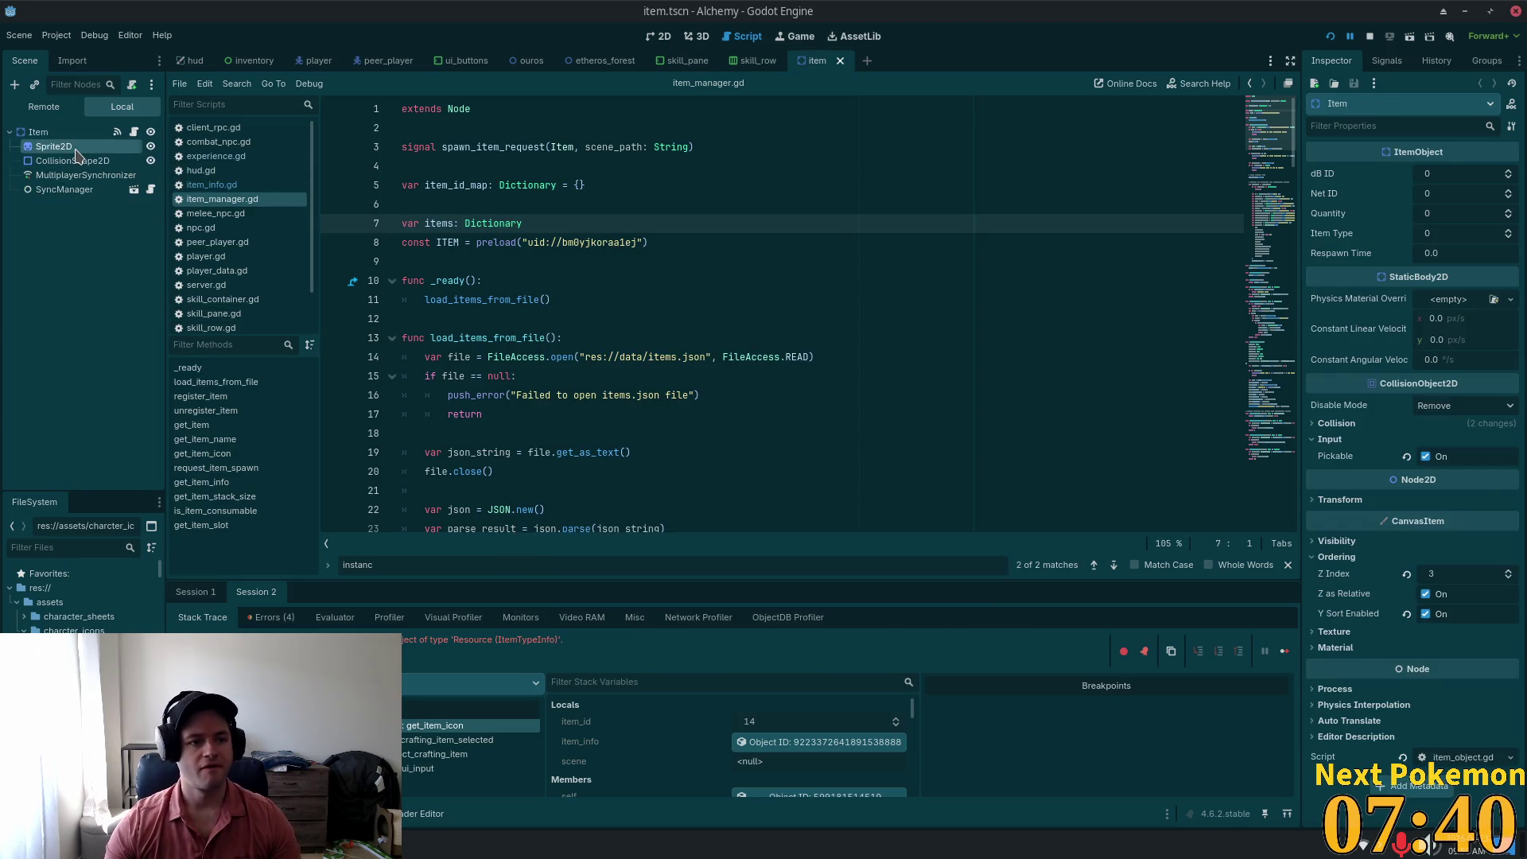
pyautogui.click(77, 148)
pyautogui.click(79, 137)
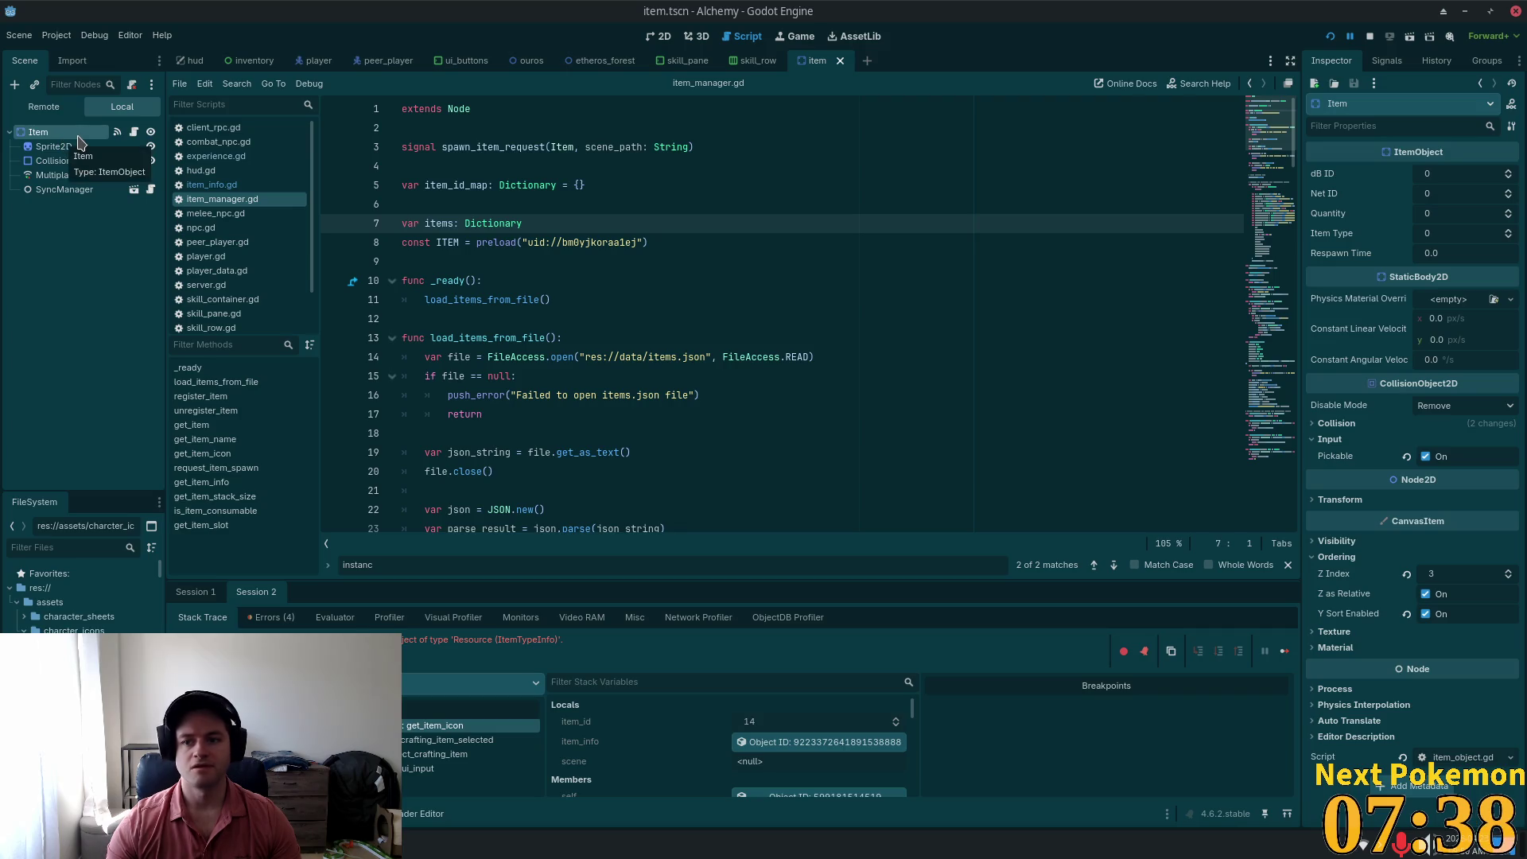
# Open item_icon.tscn to view its icon dictionary, then return to item_manager.gd's ITEM preload in Cursor
pyautogui.hotkey('alt', 'shift', 'o')
pyautogui.write('item_')
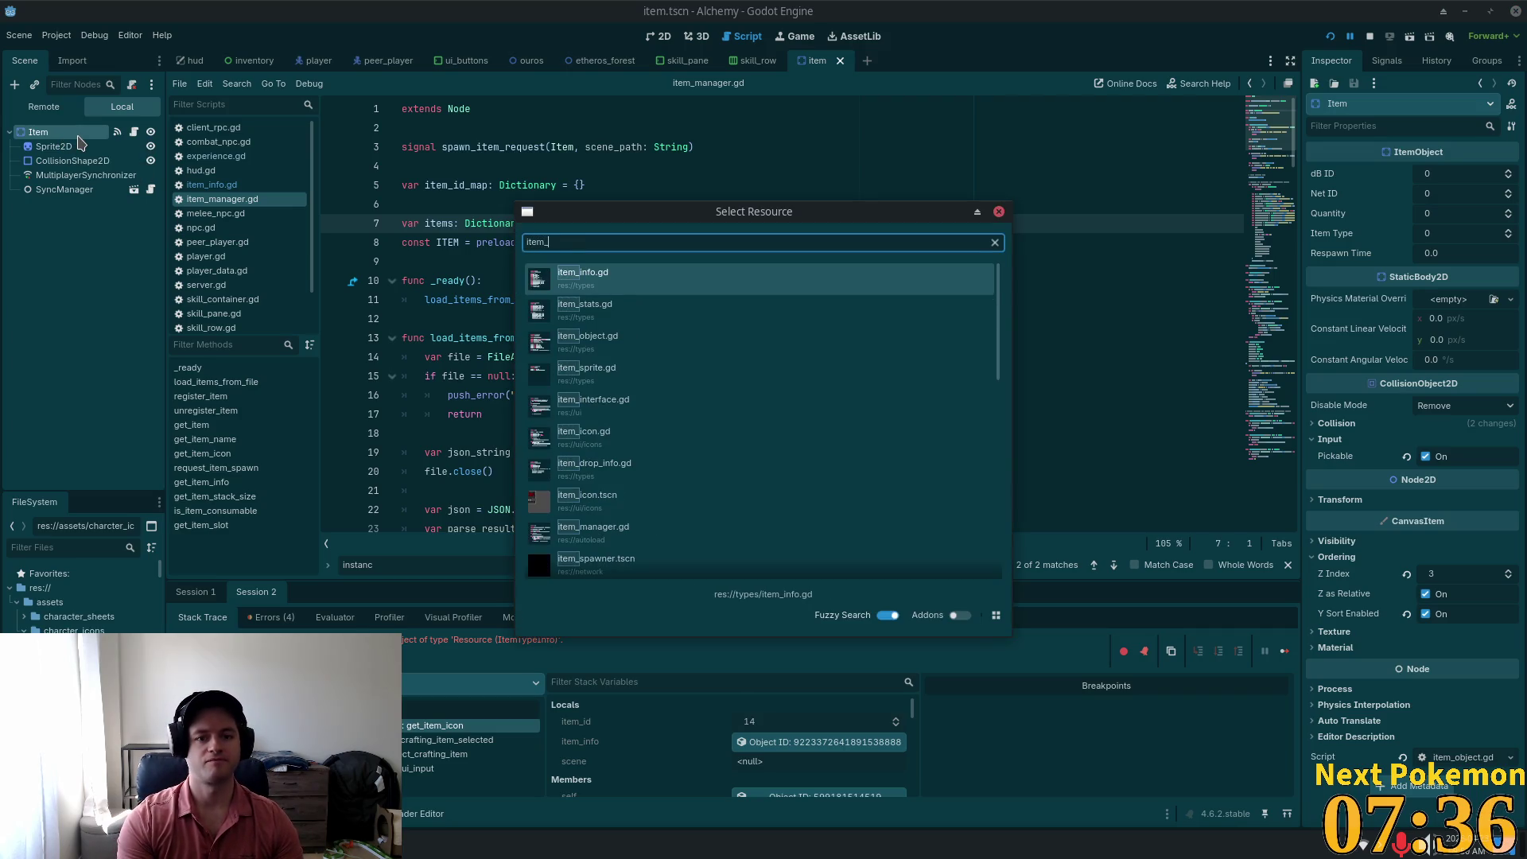
pyautogui.write('icon')
pyautogui.press('Down')
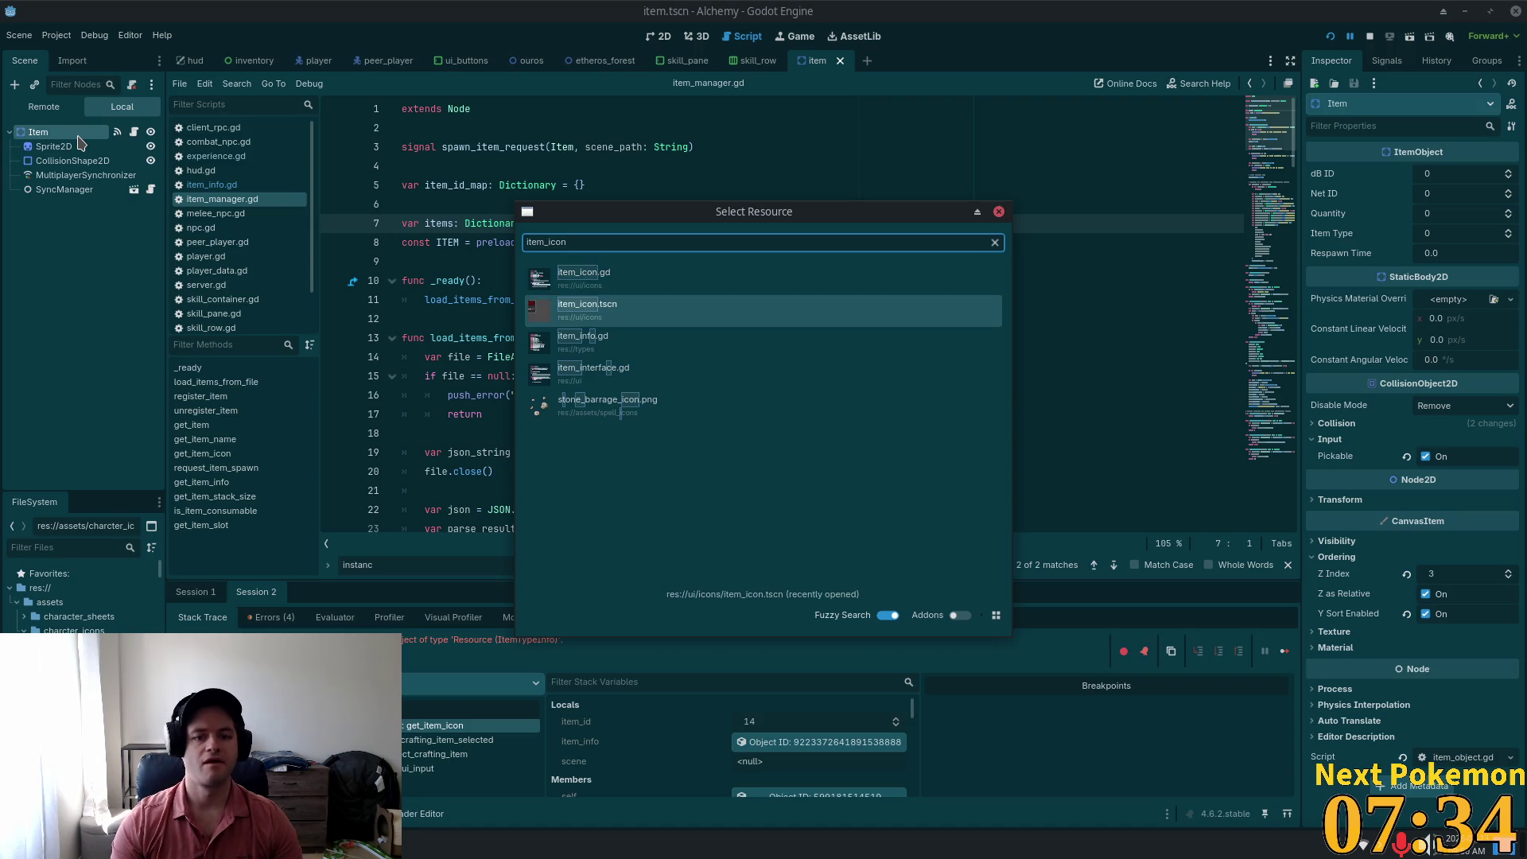
pyautogui.press('Return')
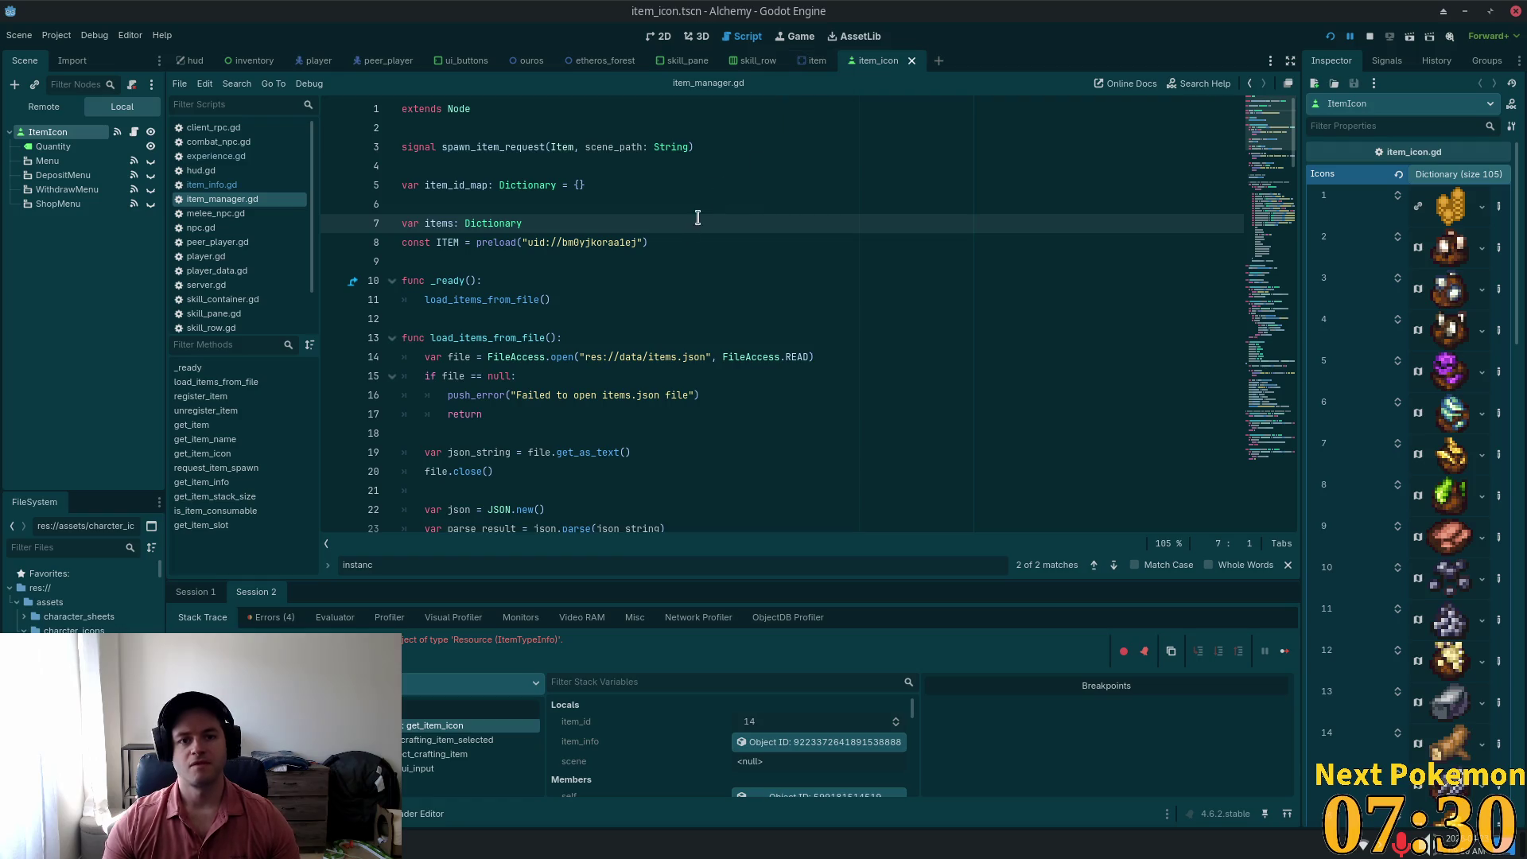
pyautogui.hotkey('alt', 'Tab')
pyautogui.moveTo(1266, 423); pyautogui.dragTo(1264, 144)
pyautogui.click(671, 233)
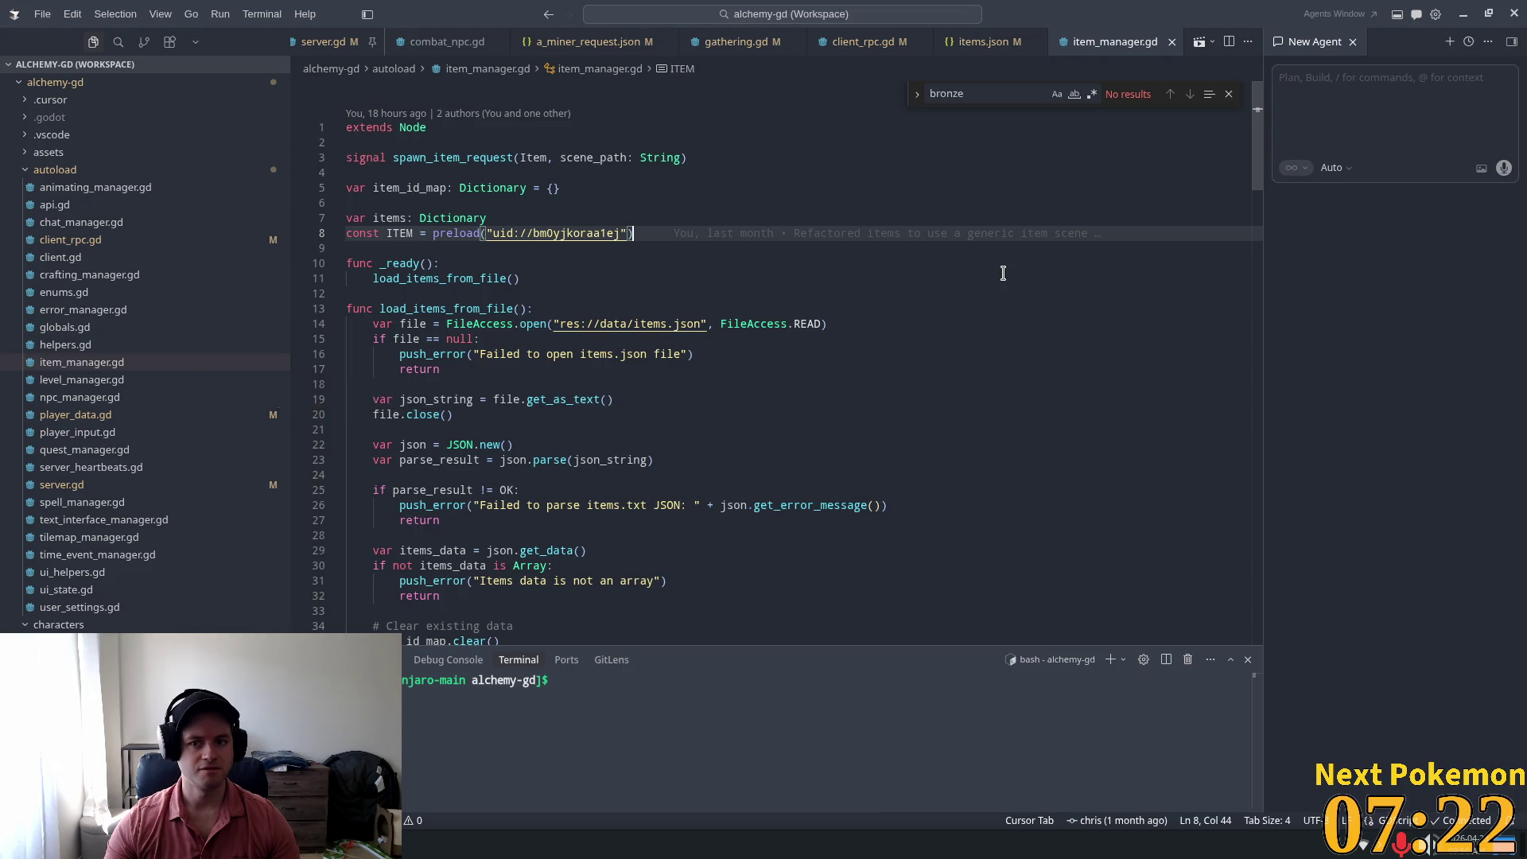
# Back in Godot, open item_manager.gd and filter the FileSystem dock for item_icon
pyautogui.hotkey('alt', 'Tab')
pyautogui.hotkey('shift', 'alt', 'o')
pyautogui.write('item')
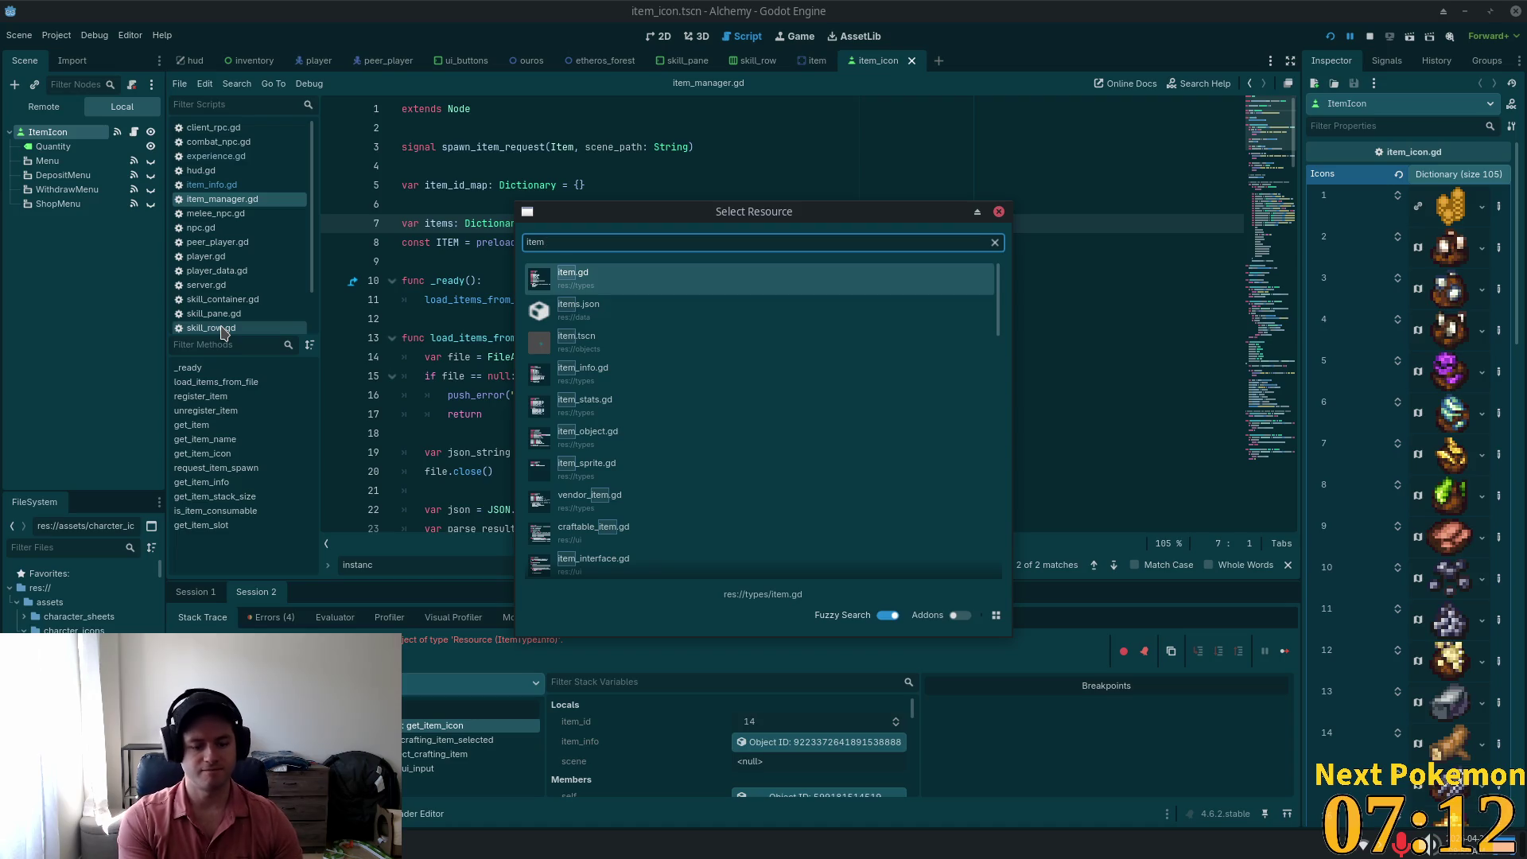
pyautogui.write('_mana')
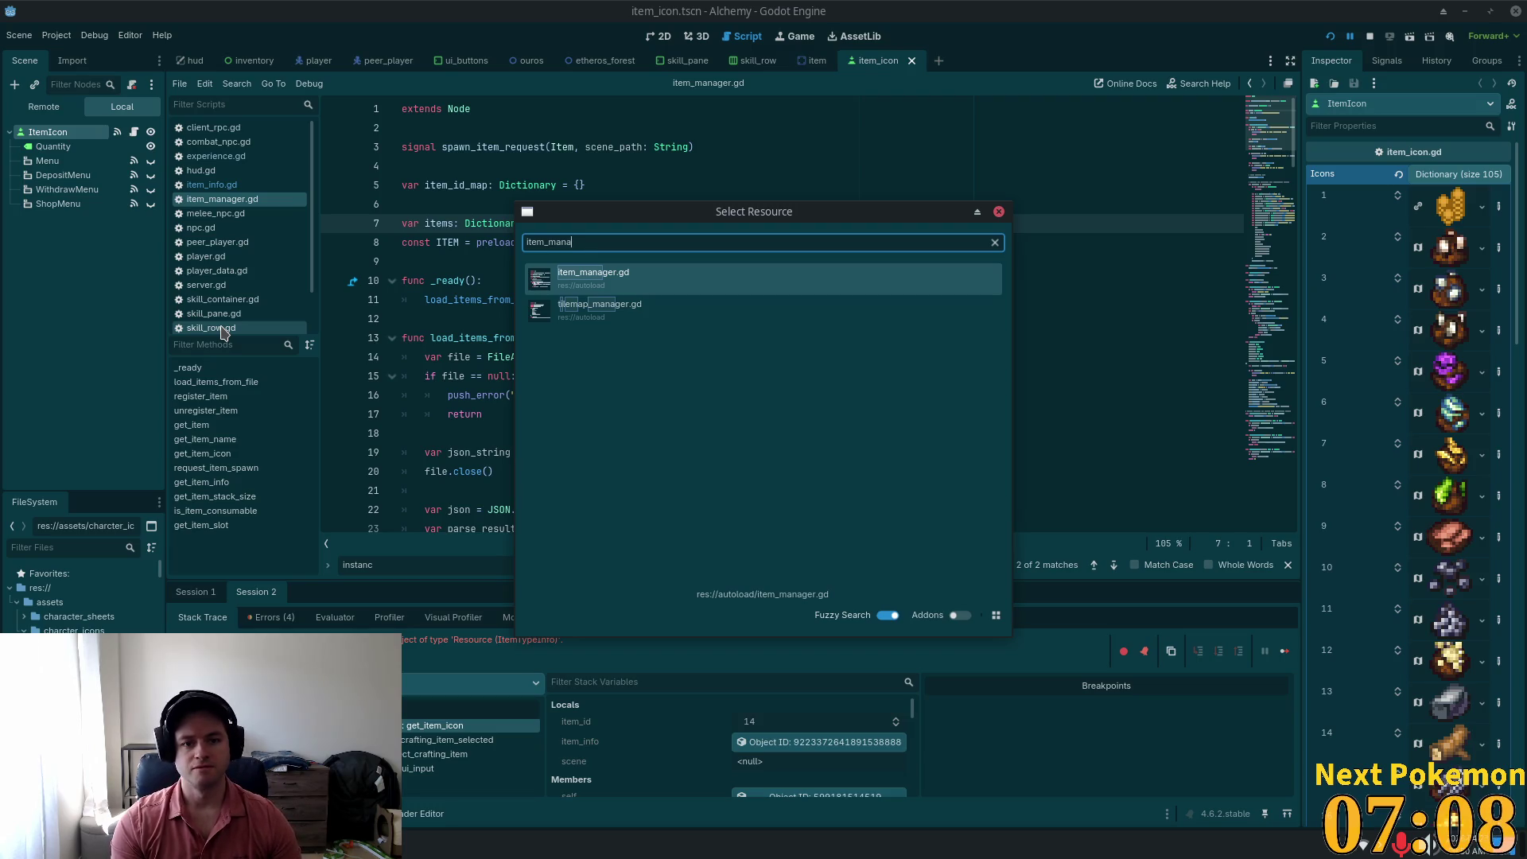
pyautogui.press('Return')
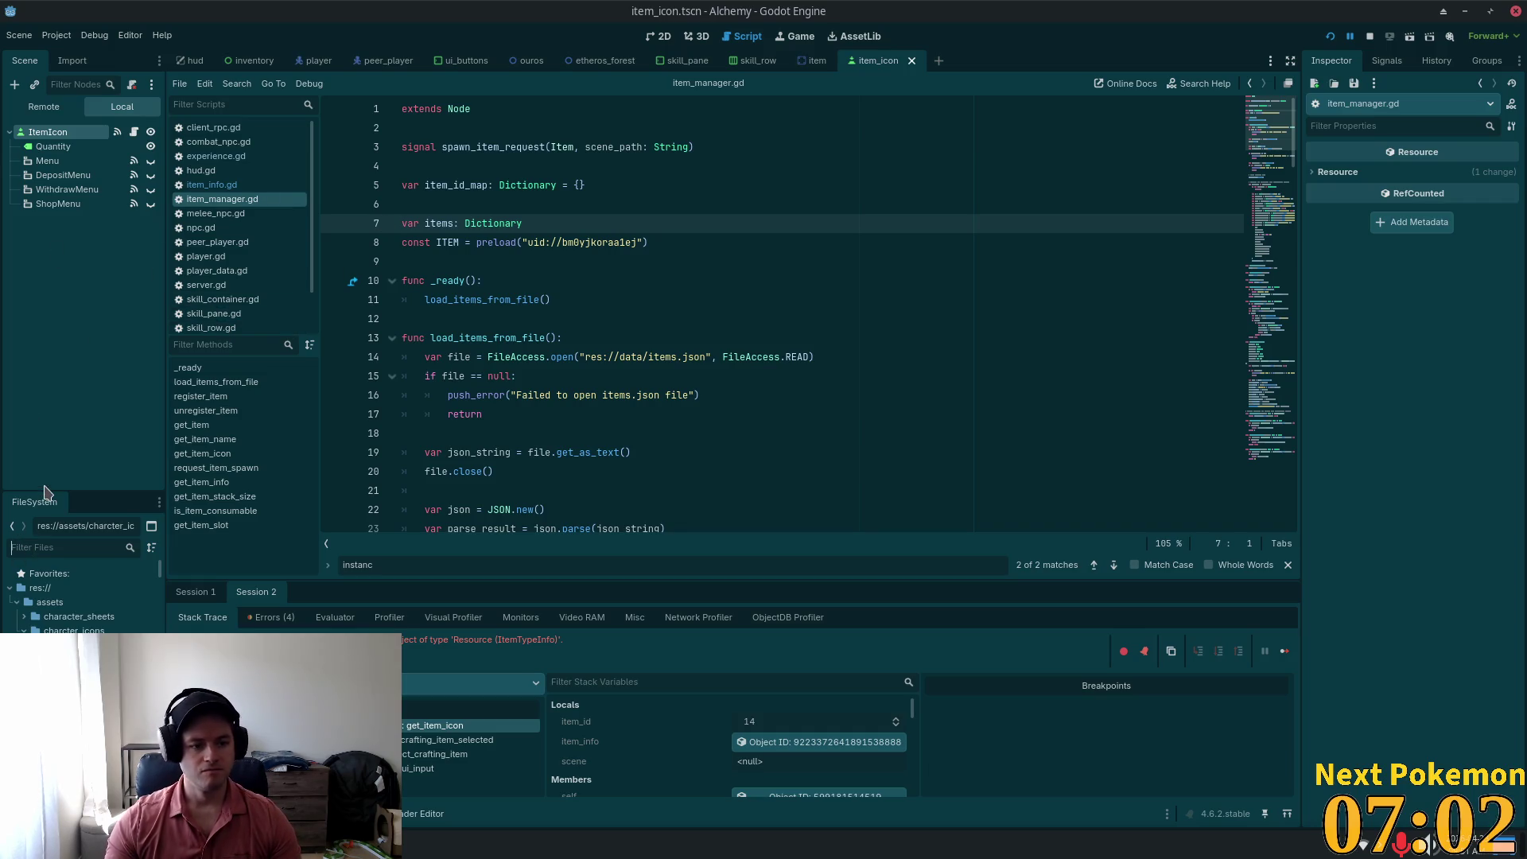
pyautogui.write('item_')
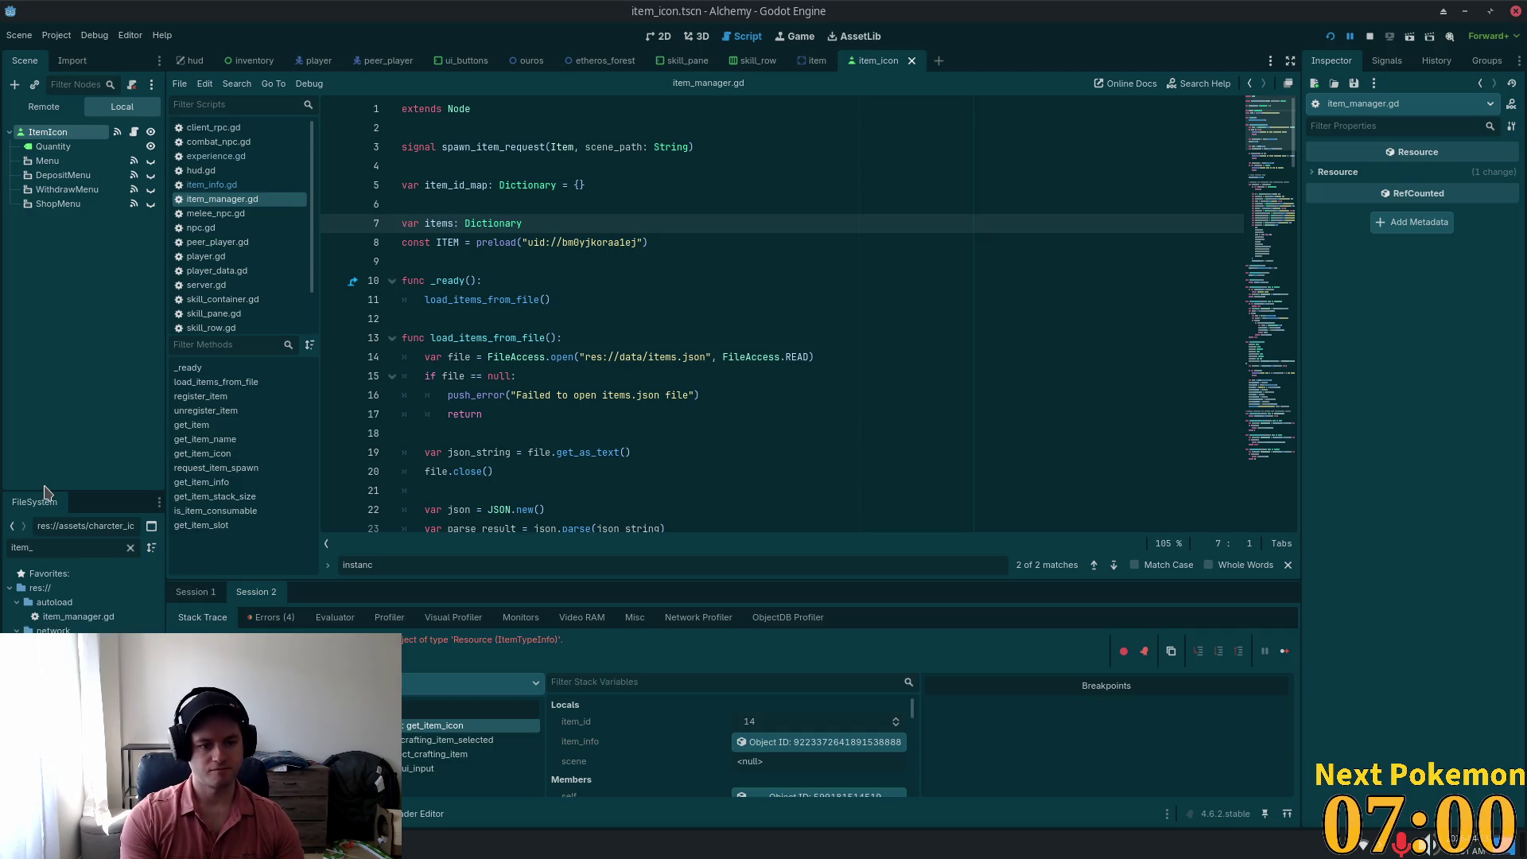
pyautogui.write('icon')
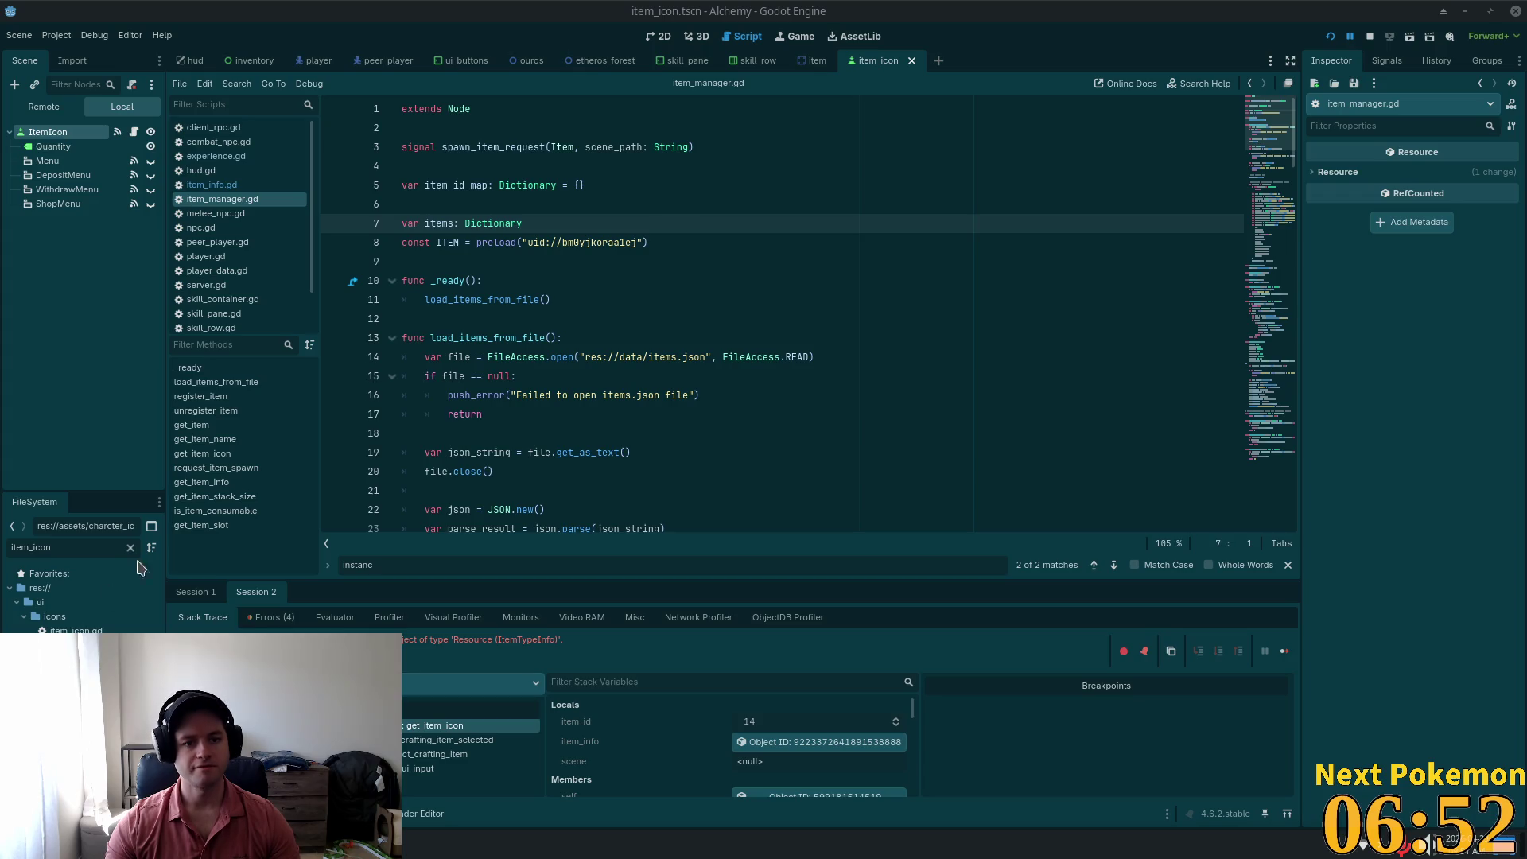
pyautogui.click(654, 242)
# Move the ITEM preload to line 5, add an ITEM_ICON preload of item_icon.tscn, and save
pyautogui.hotkey('alt', 'Up')
pyautogui.hotkey('alt', 'Up')
pyautogui.hotkey('alt', 'Up')
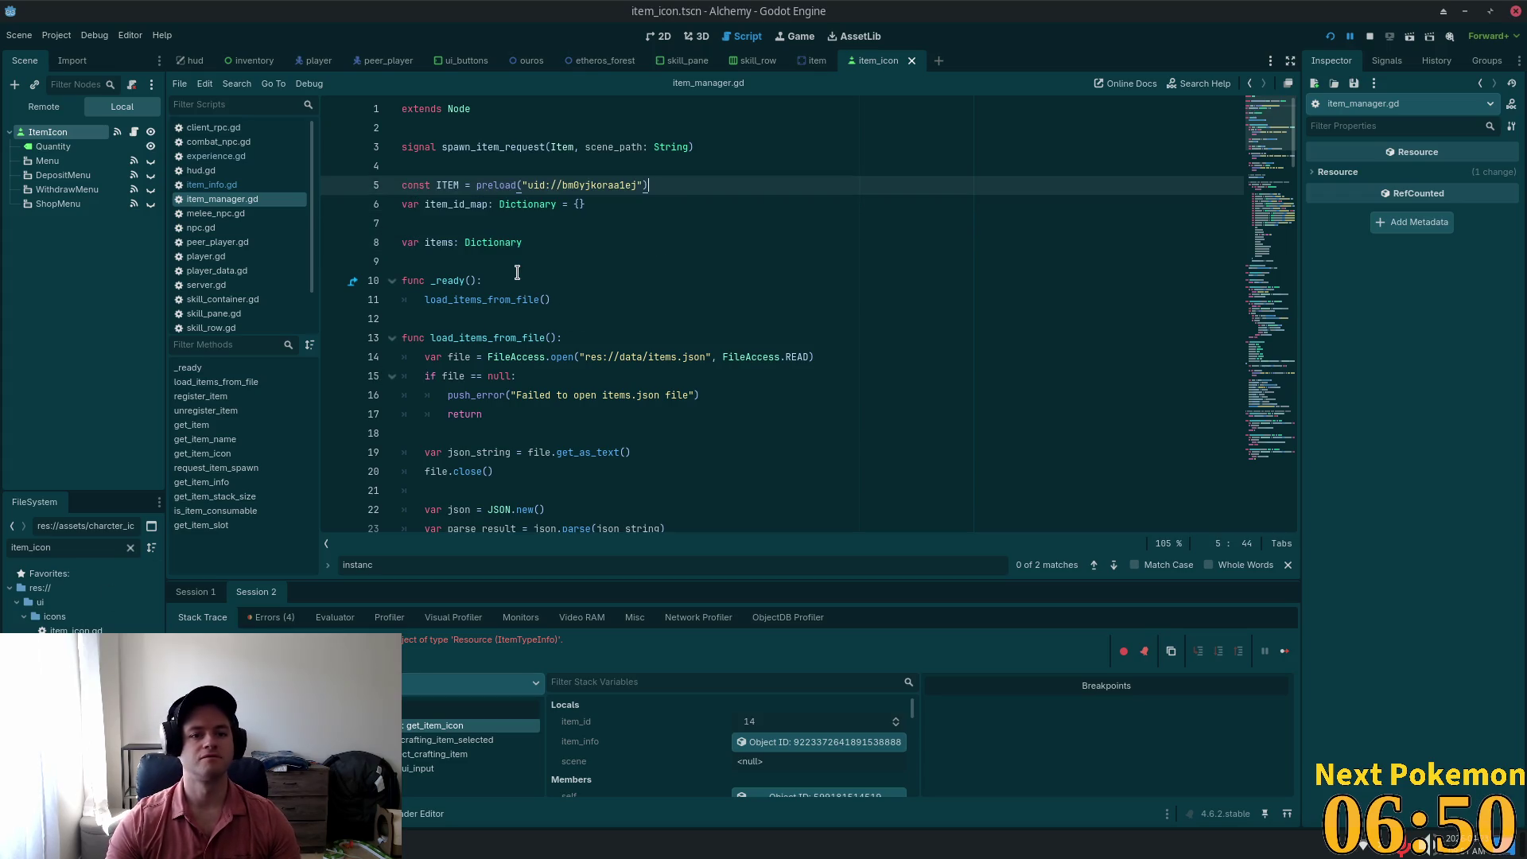
pyautogui.press('Down')
pyautogui.hotkey('alt', 'Down')
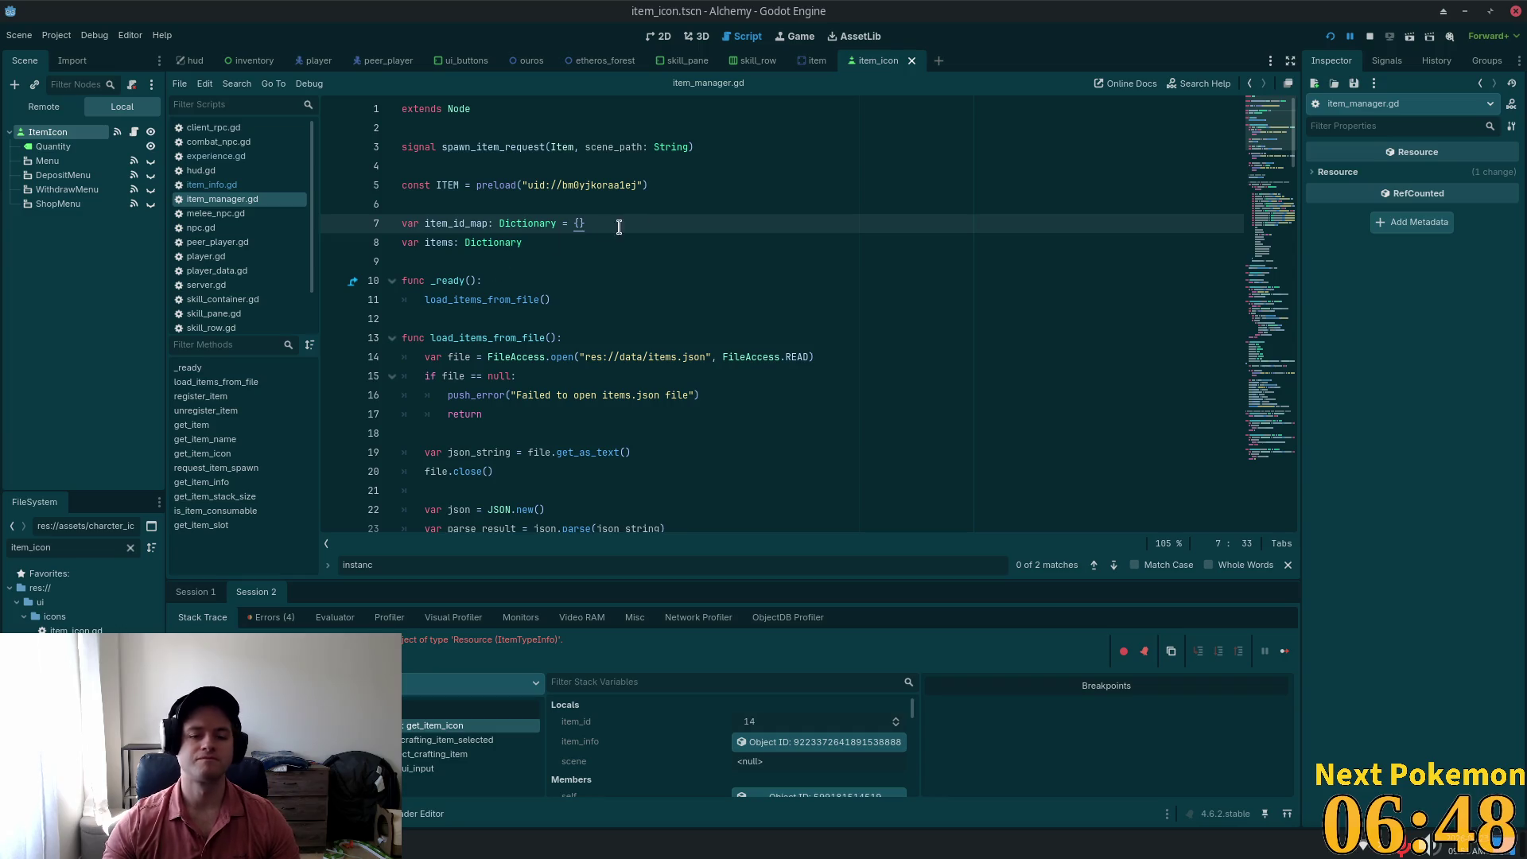
pyautogui.click(707, 187)
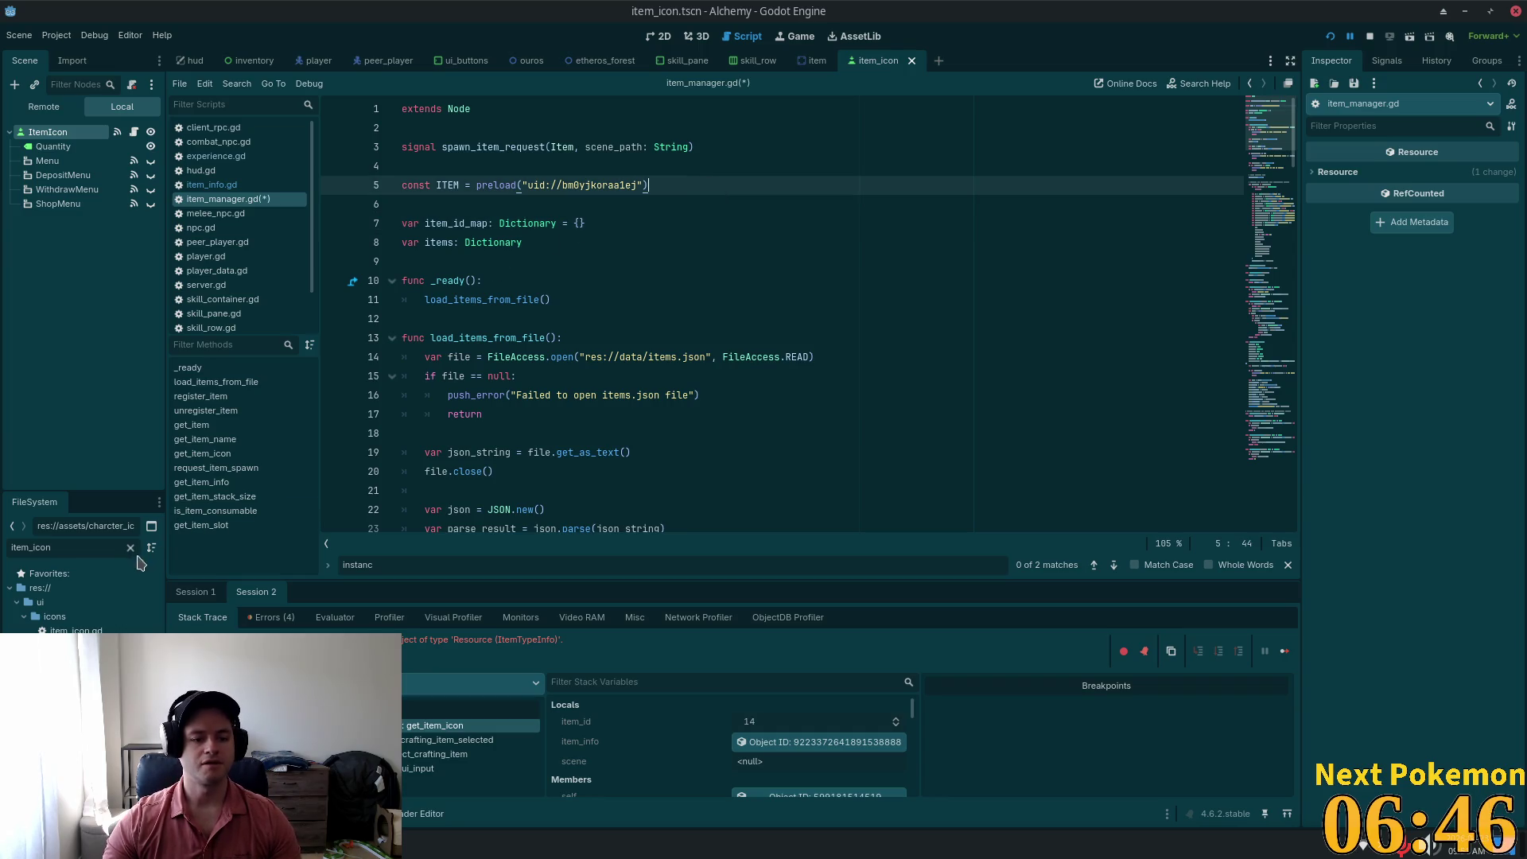
pyautogui.moveTo(96, 645)
pyautogui.mouseDown()
pyautogui.moveTo(192, 567)
pyautogui.moveTo(429, 208)
pyautogui.mouseUp()
pyautogui.click(691, 185)
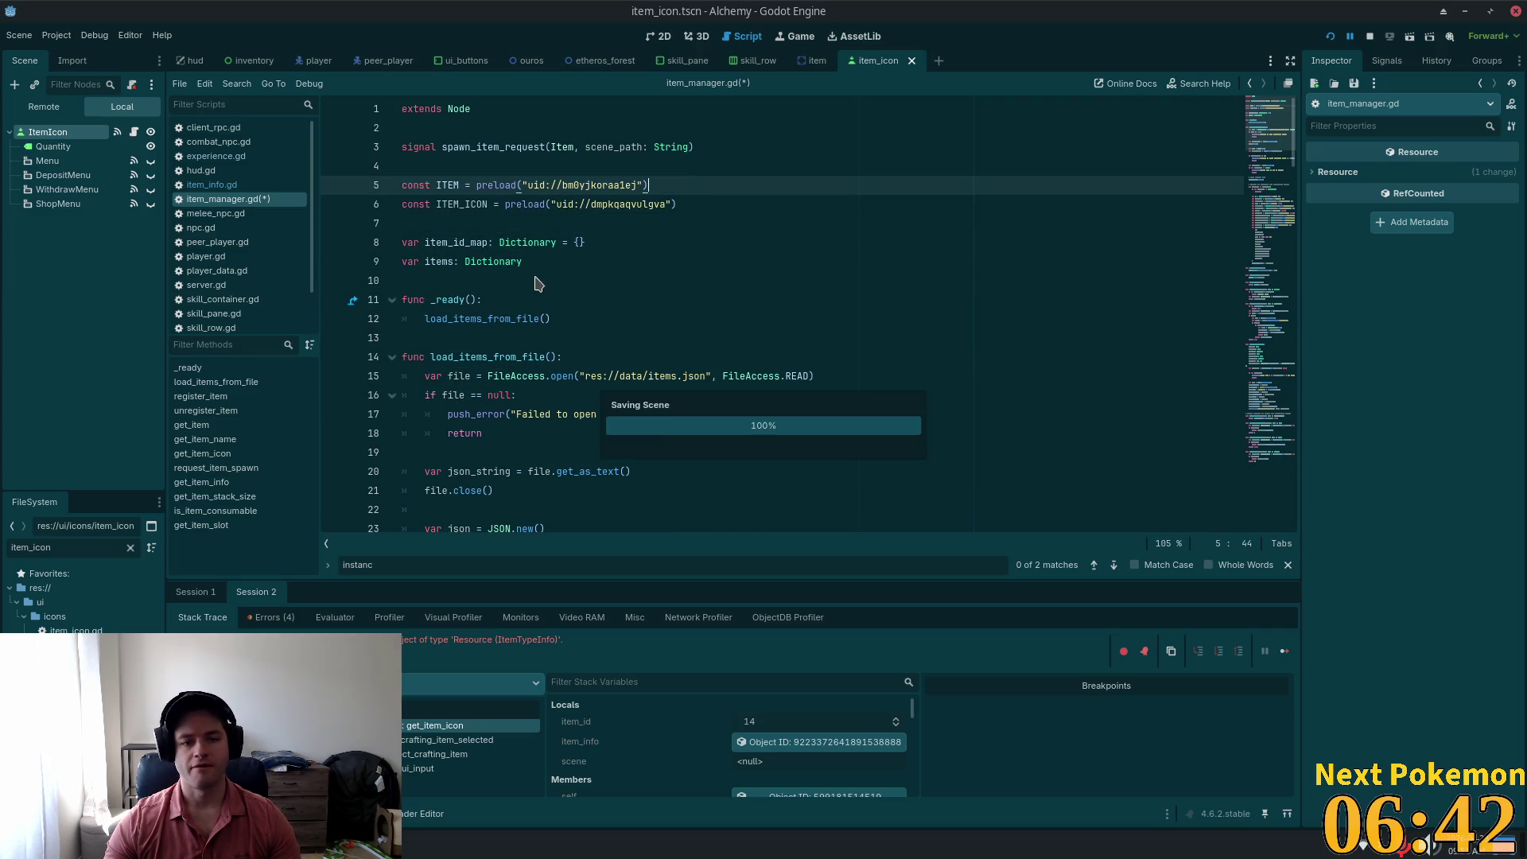
pyautogui.click(660, 241)
pyautogui.hotkey('ctrl', 's')
pyautogui.scroll(-5, 660, 334)
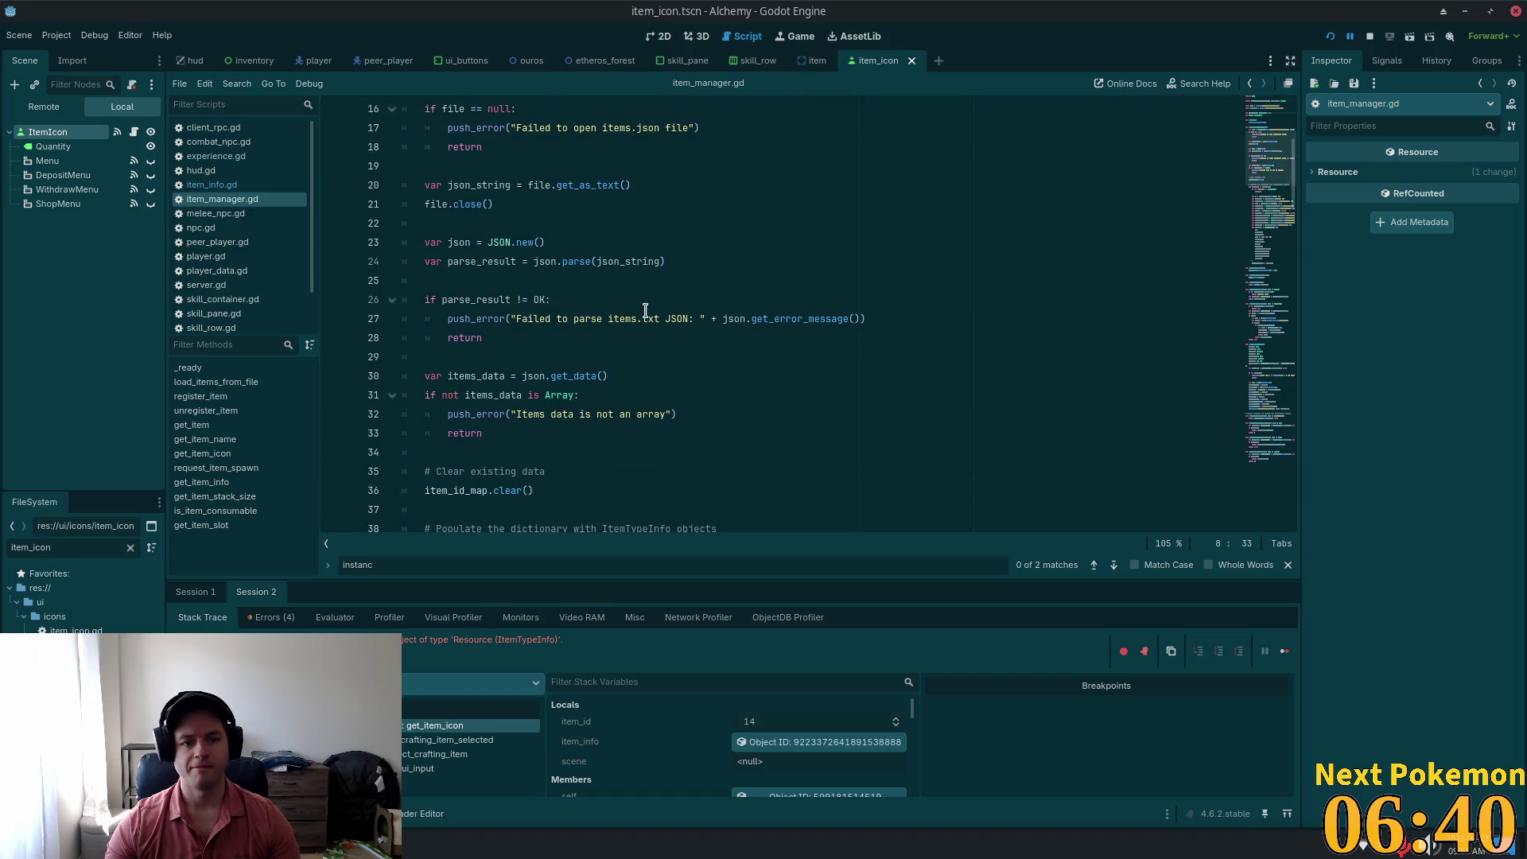
pyautogui.scroll(5, 644, 311)
# Declare var item_icon: Button = ITEM_ICON.instantiate() below the items declaration and save
pyautogui.click(543, 261)
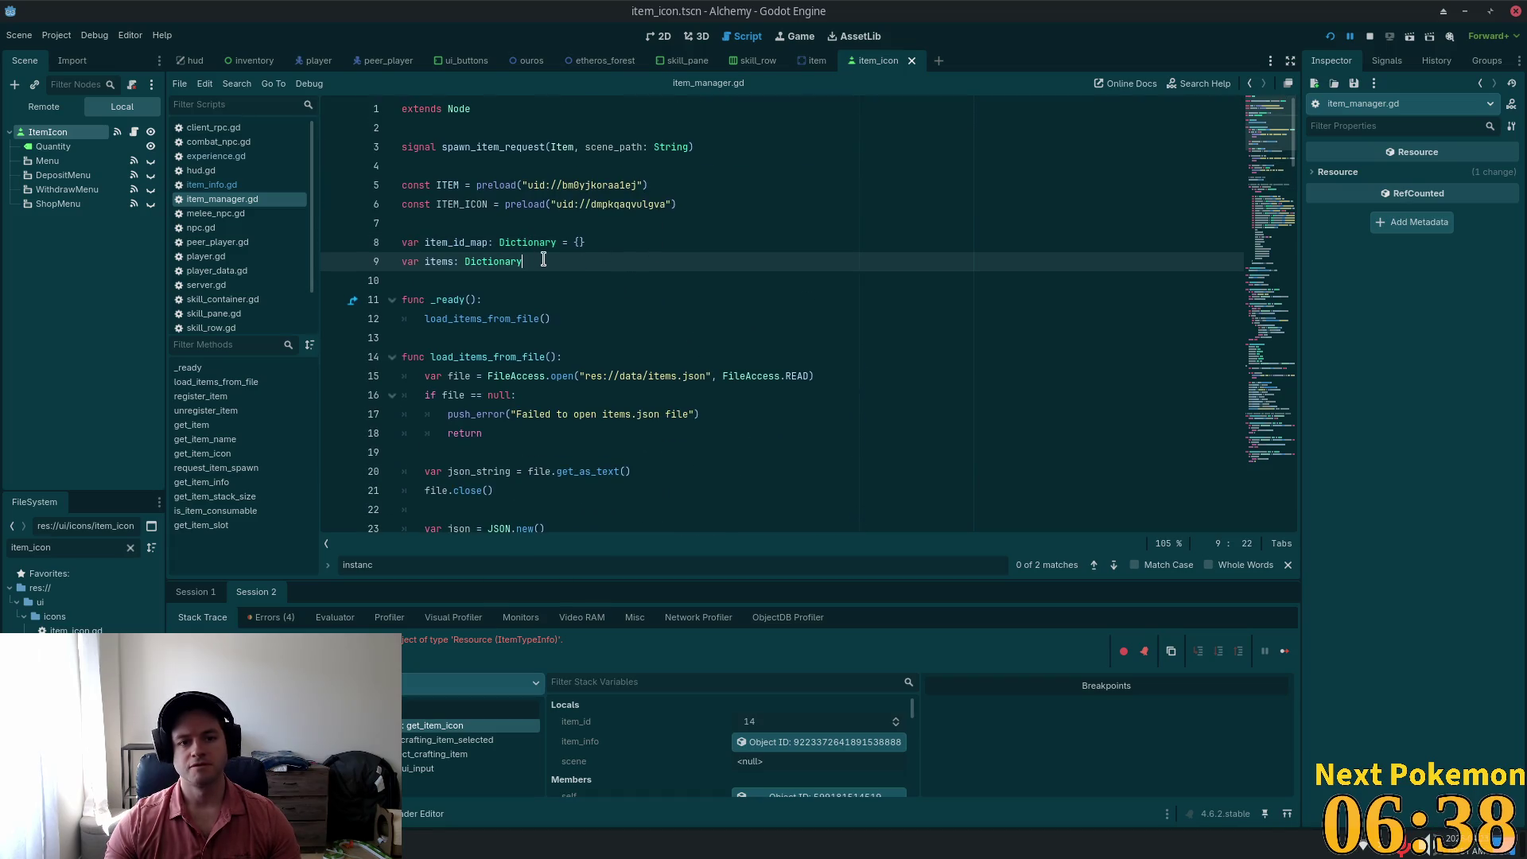
pyautogui.press('Return')
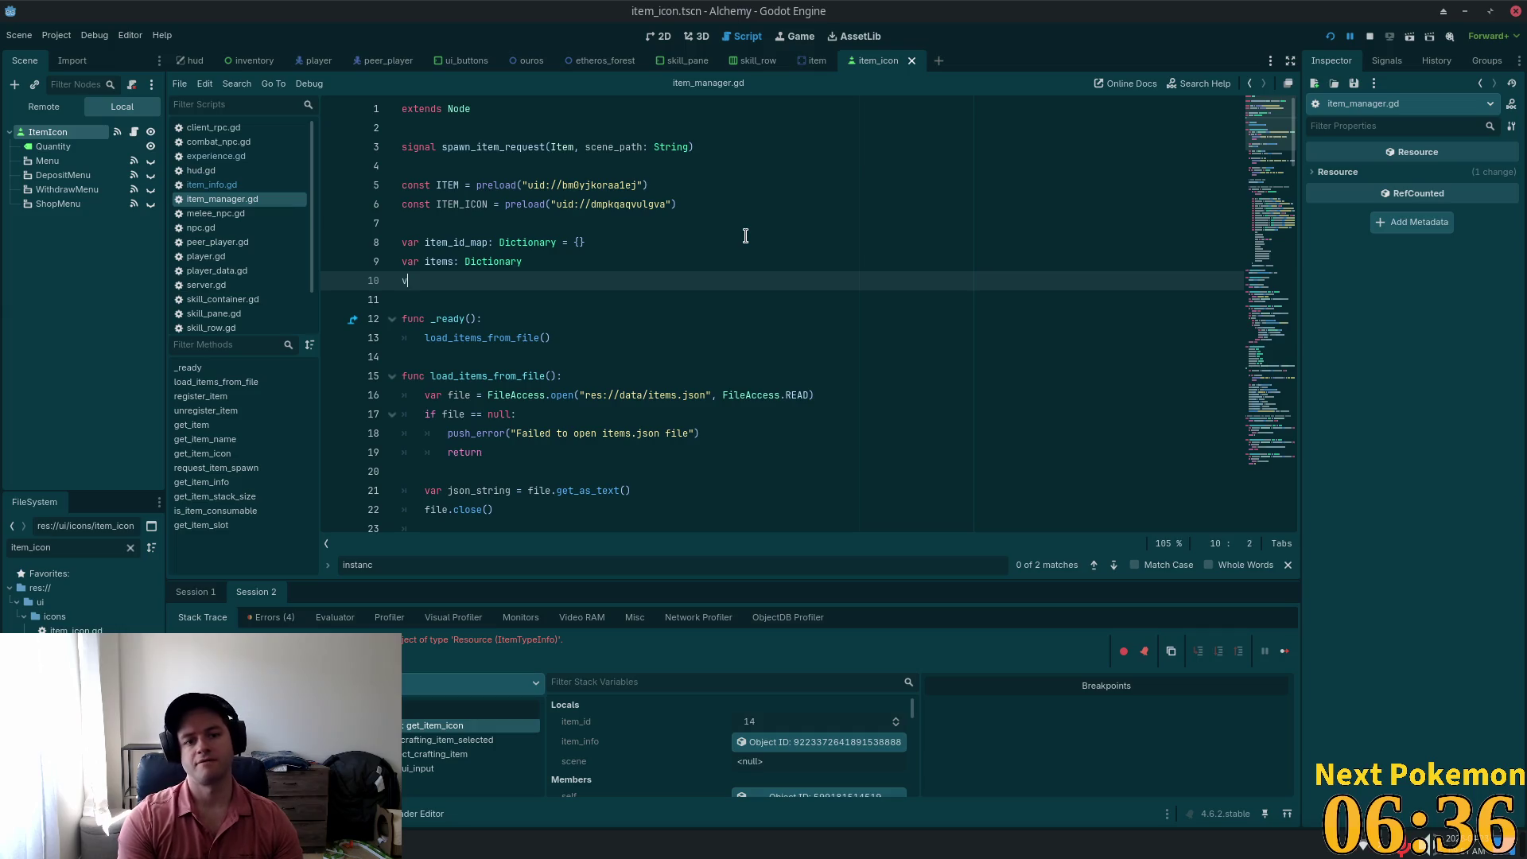
pyautogui.write('ar i')
pyautogui.write('_icon')
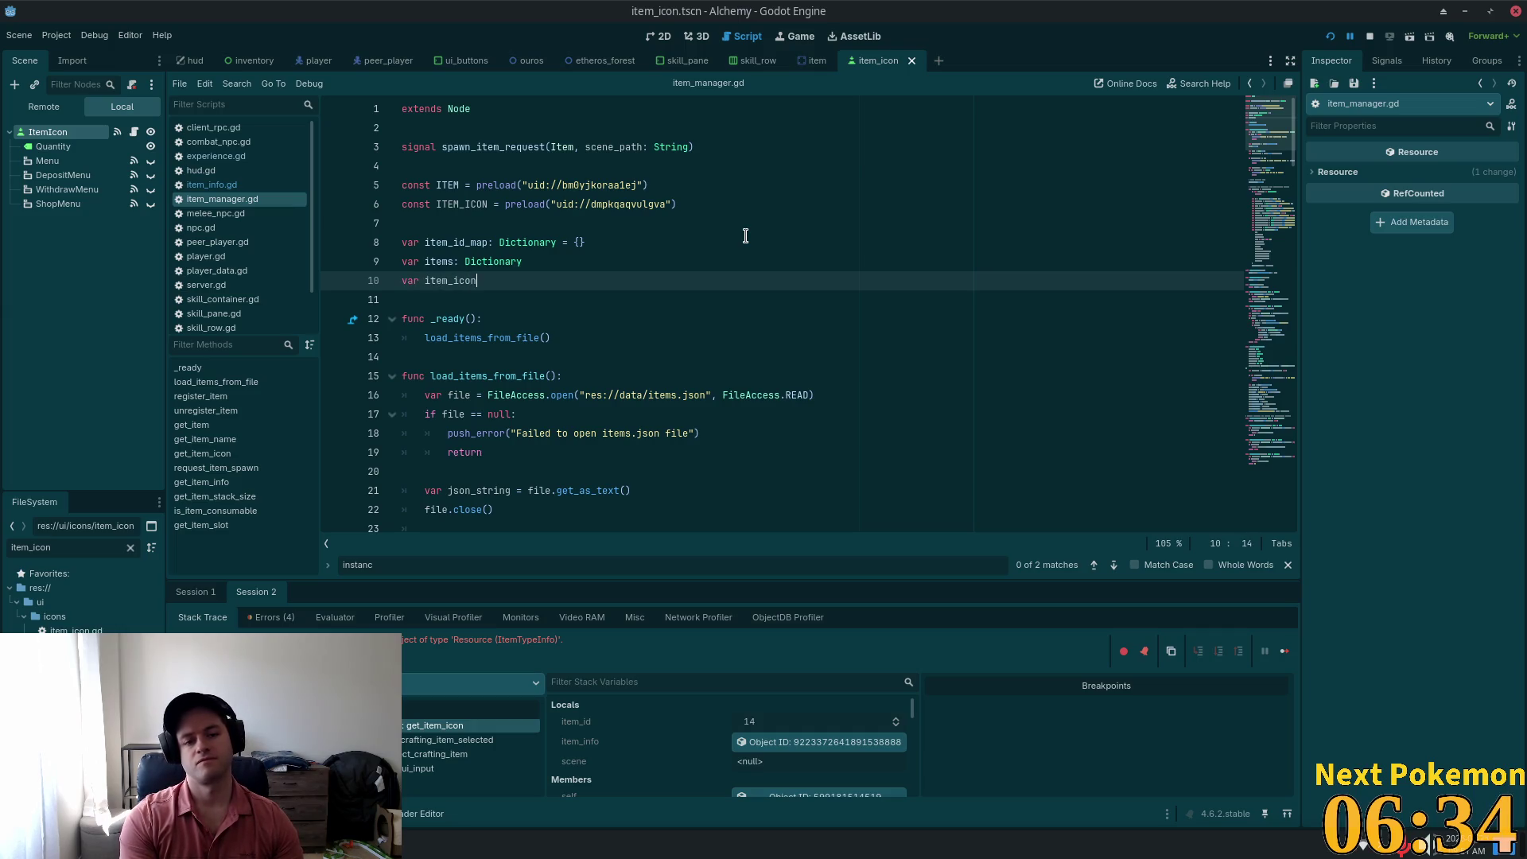
pyautogui.write(':')
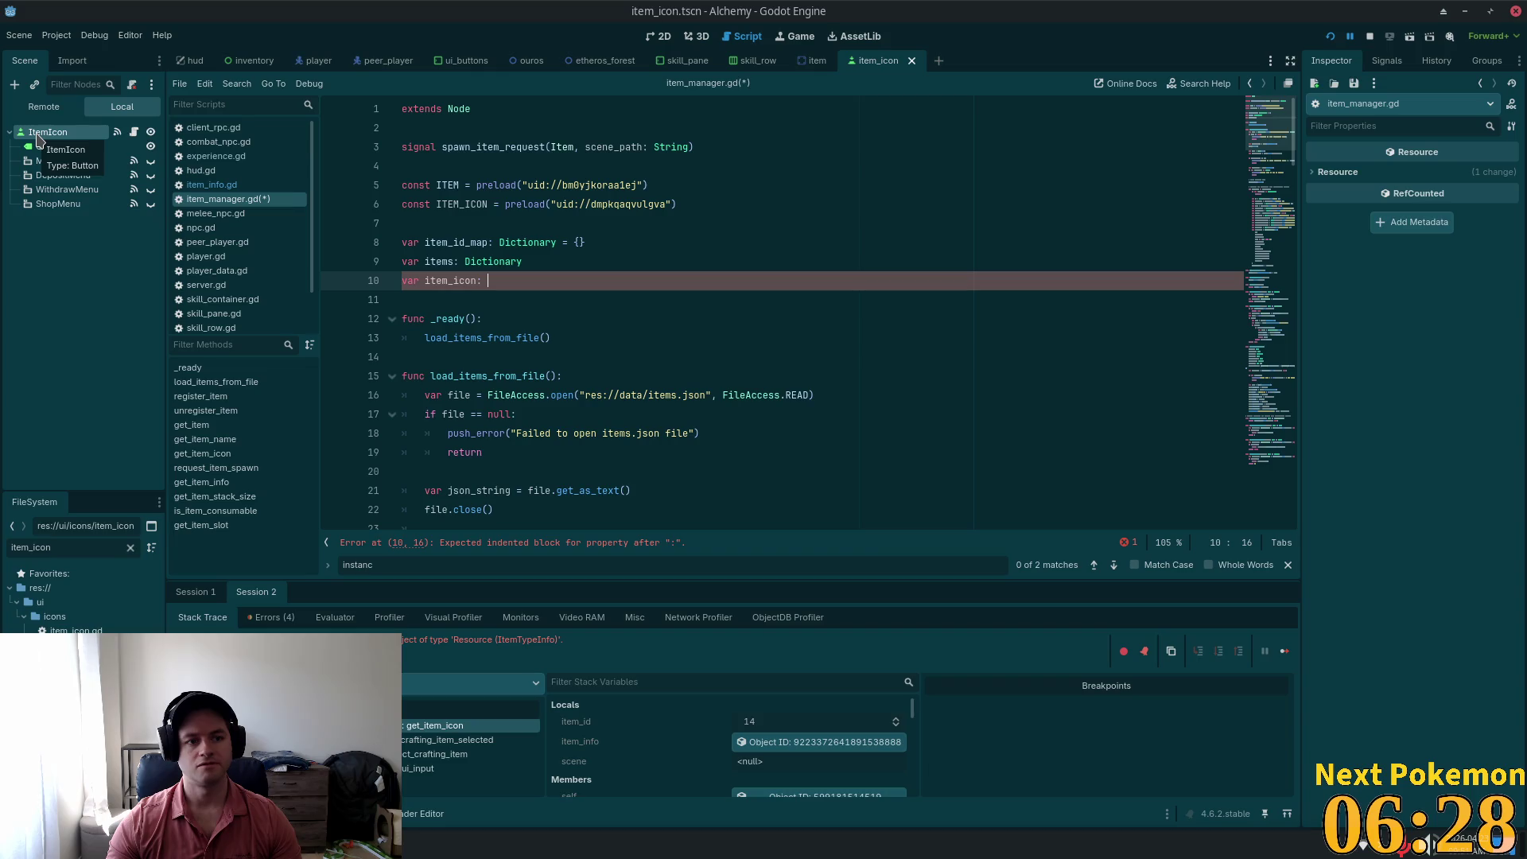
pyautogui.write('Button')
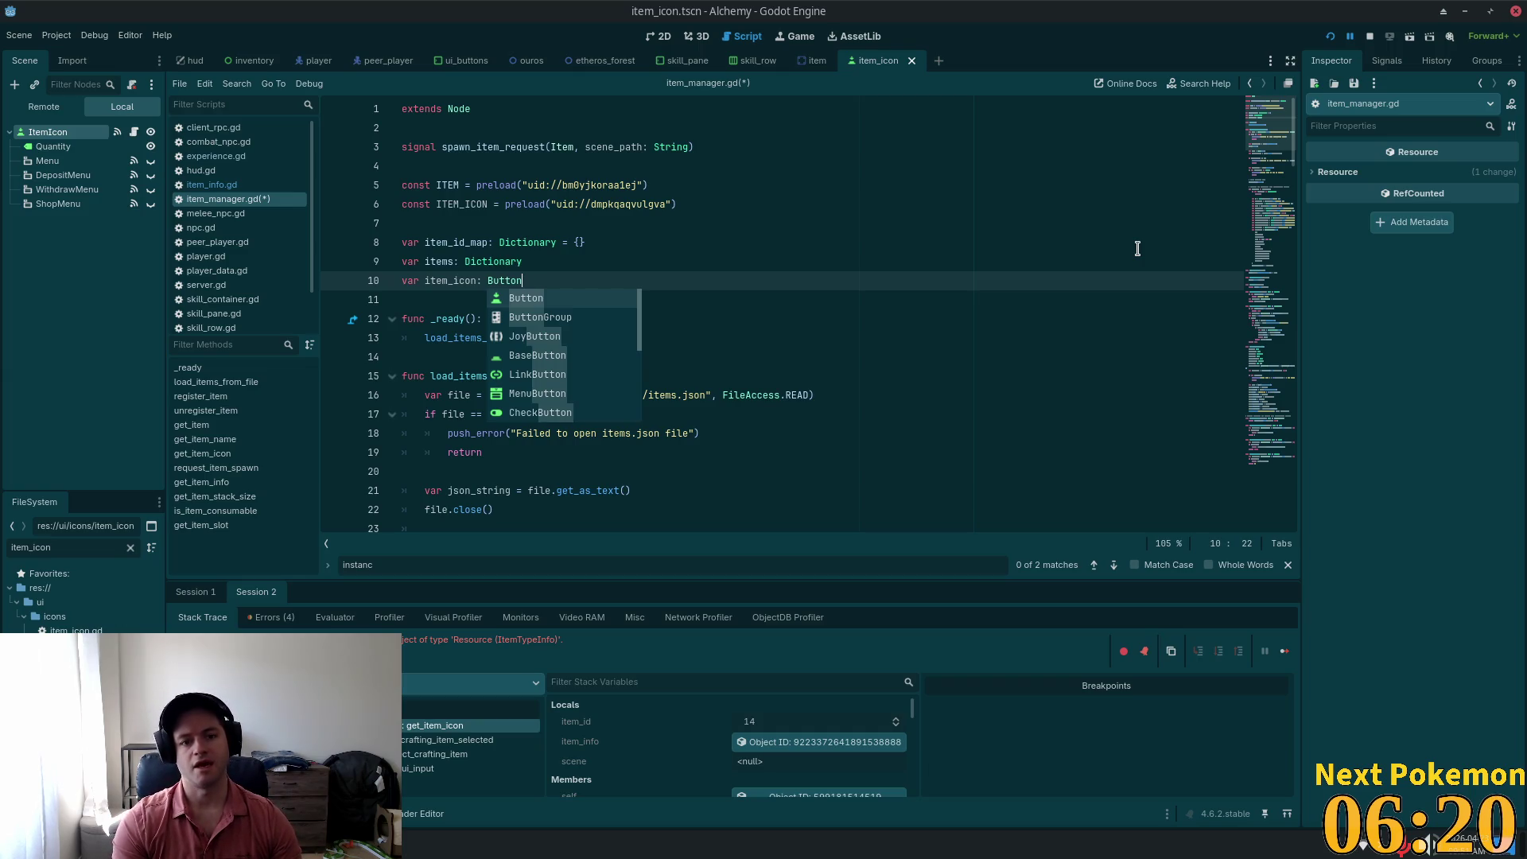
pyautogui.write('= ')
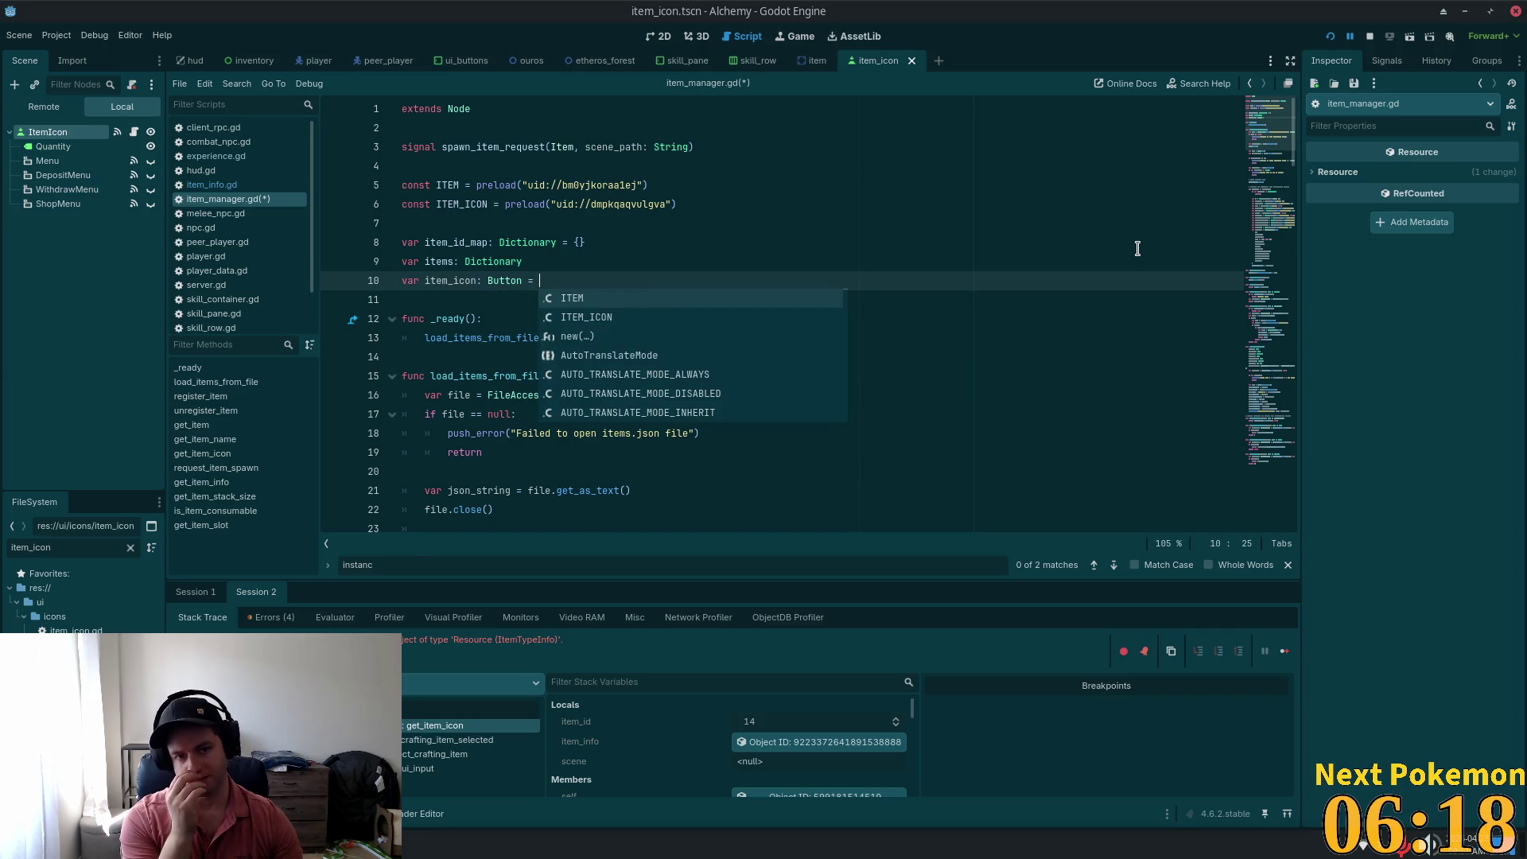
pyautogui.write('ITEM_IC')
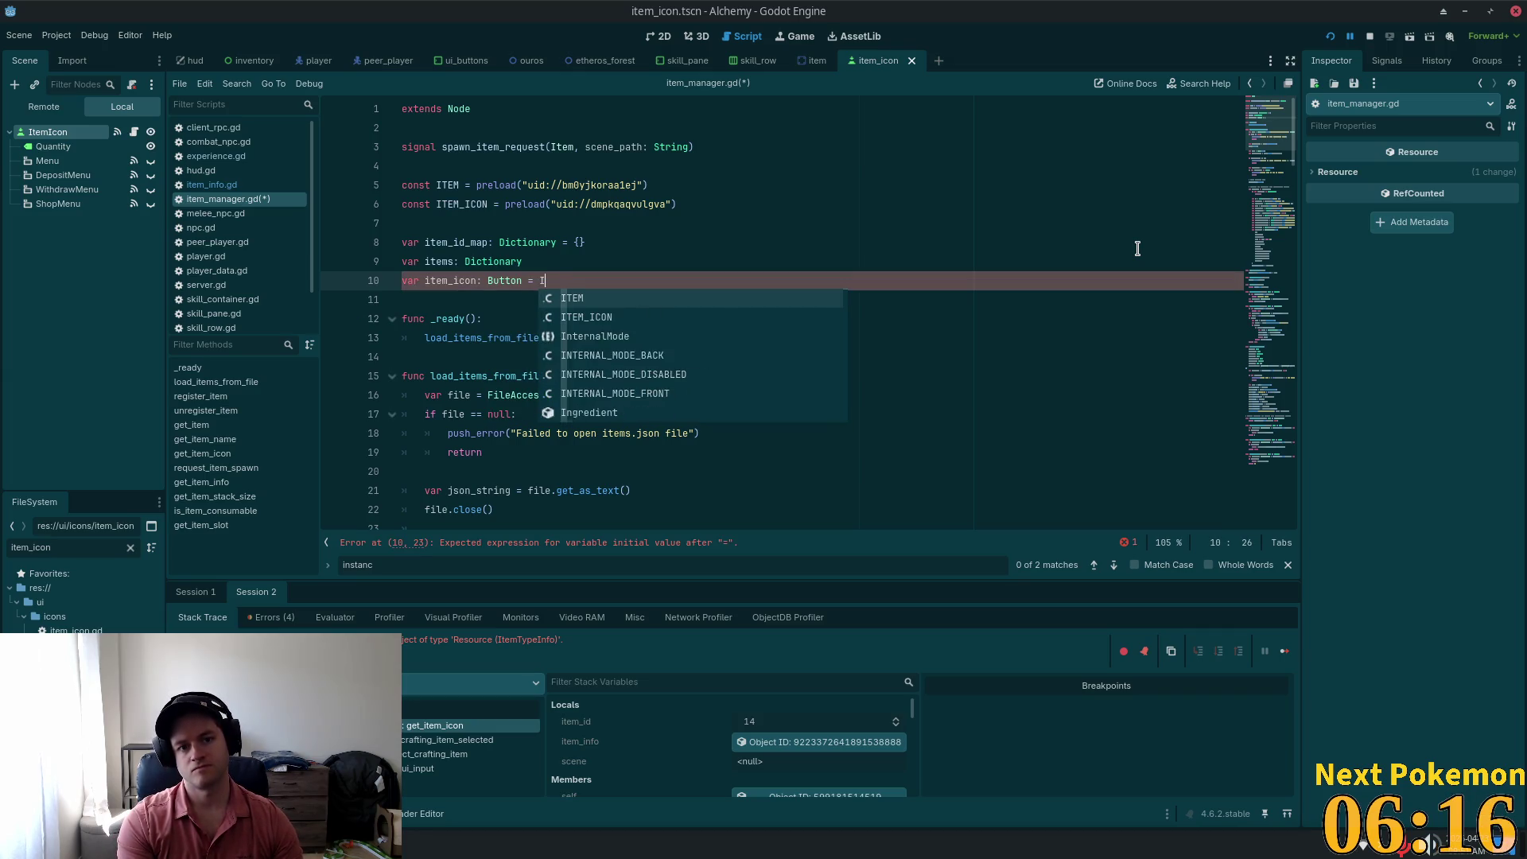
pyautogui.write('OIN')
pyautogui.write('N.in')
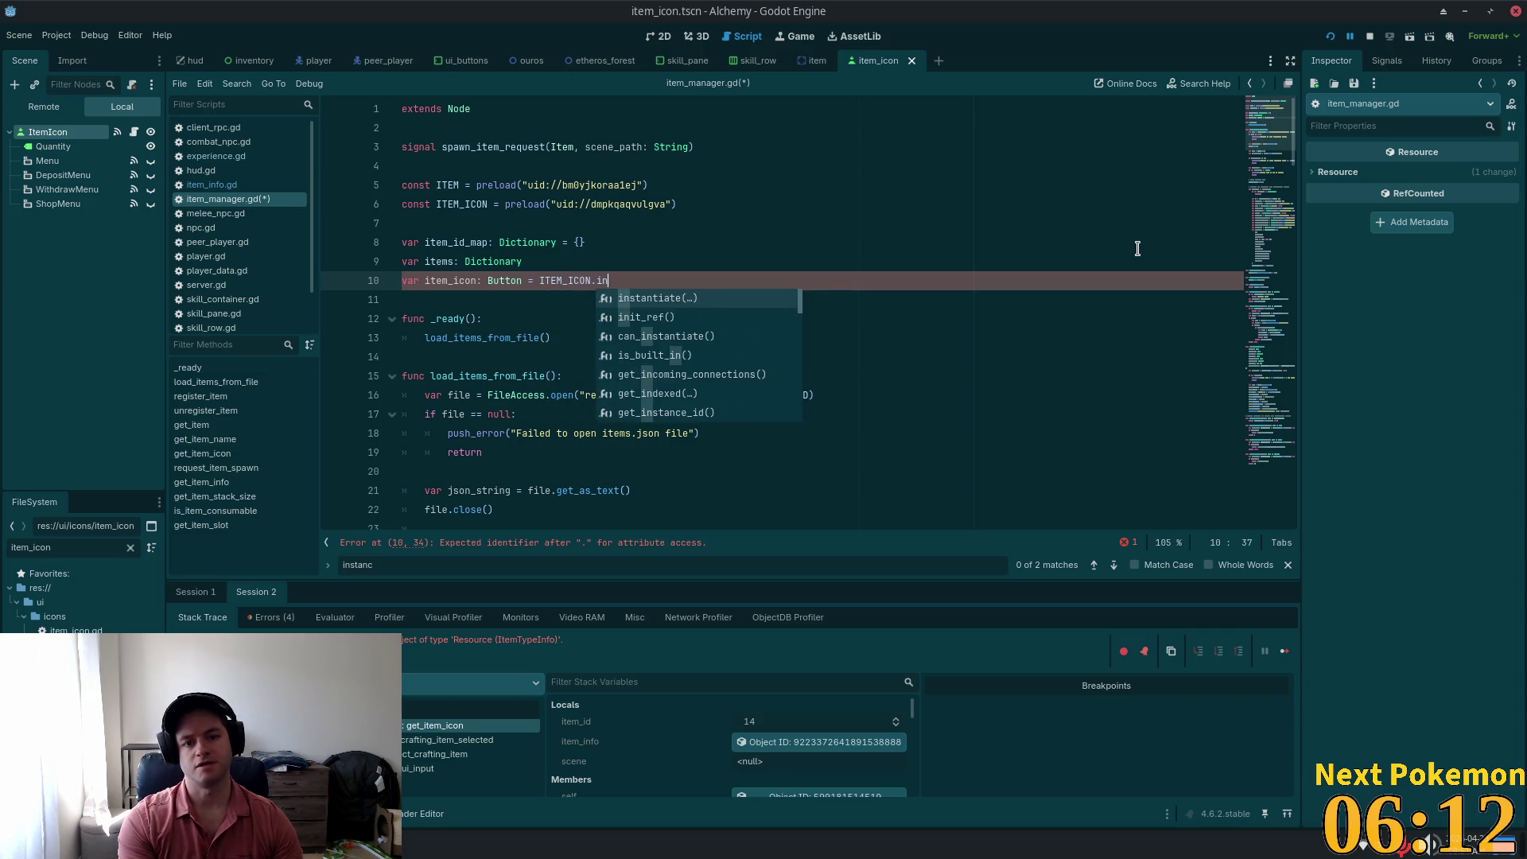
pyautogui.press('Return')
pyautogui.hotkey('ctrl', 's')
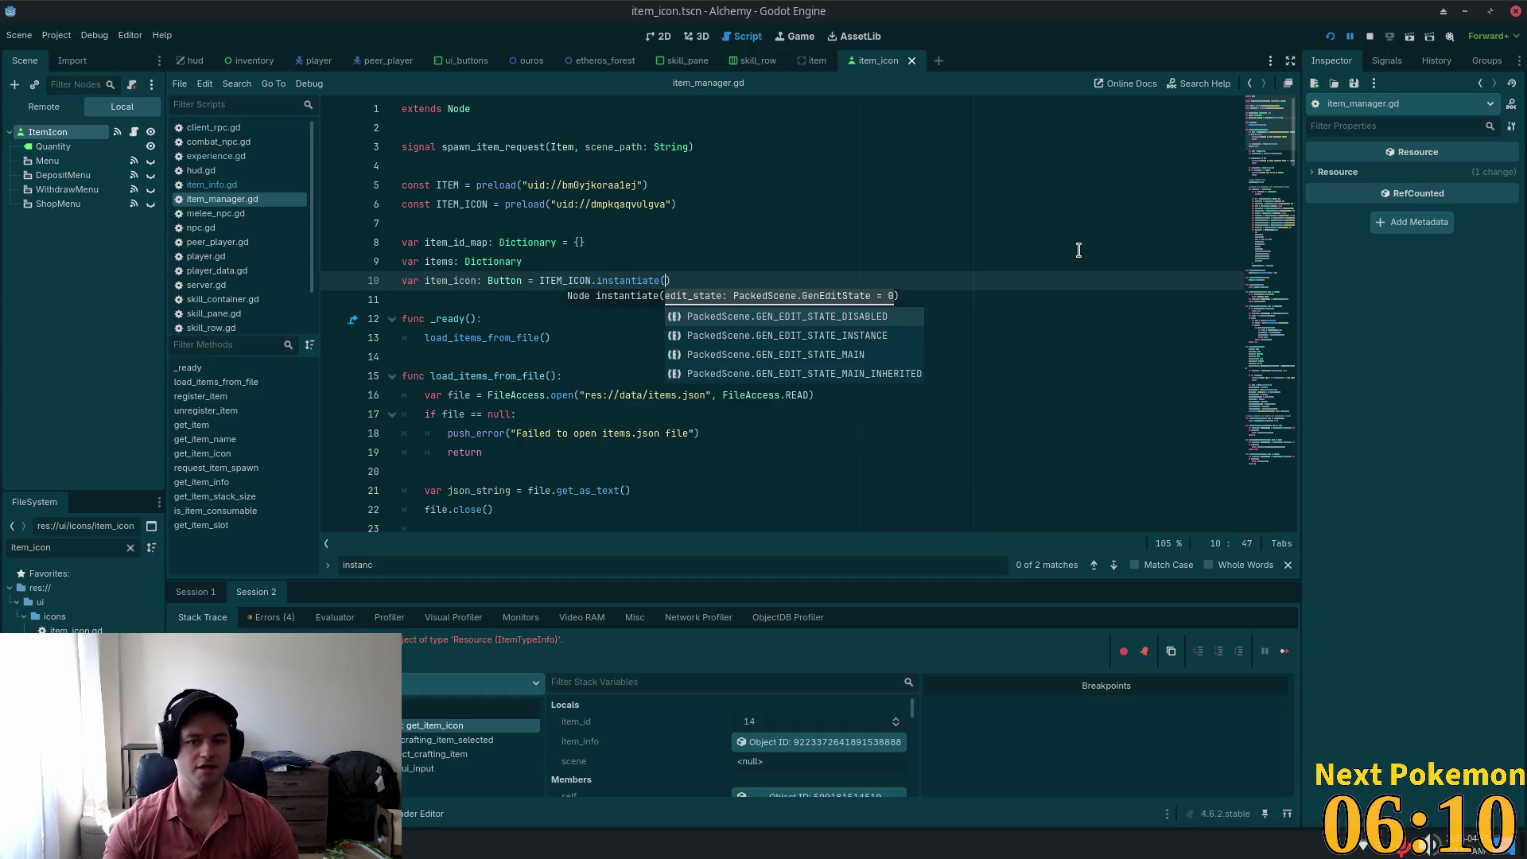
pyautogui.click(1079, 251)
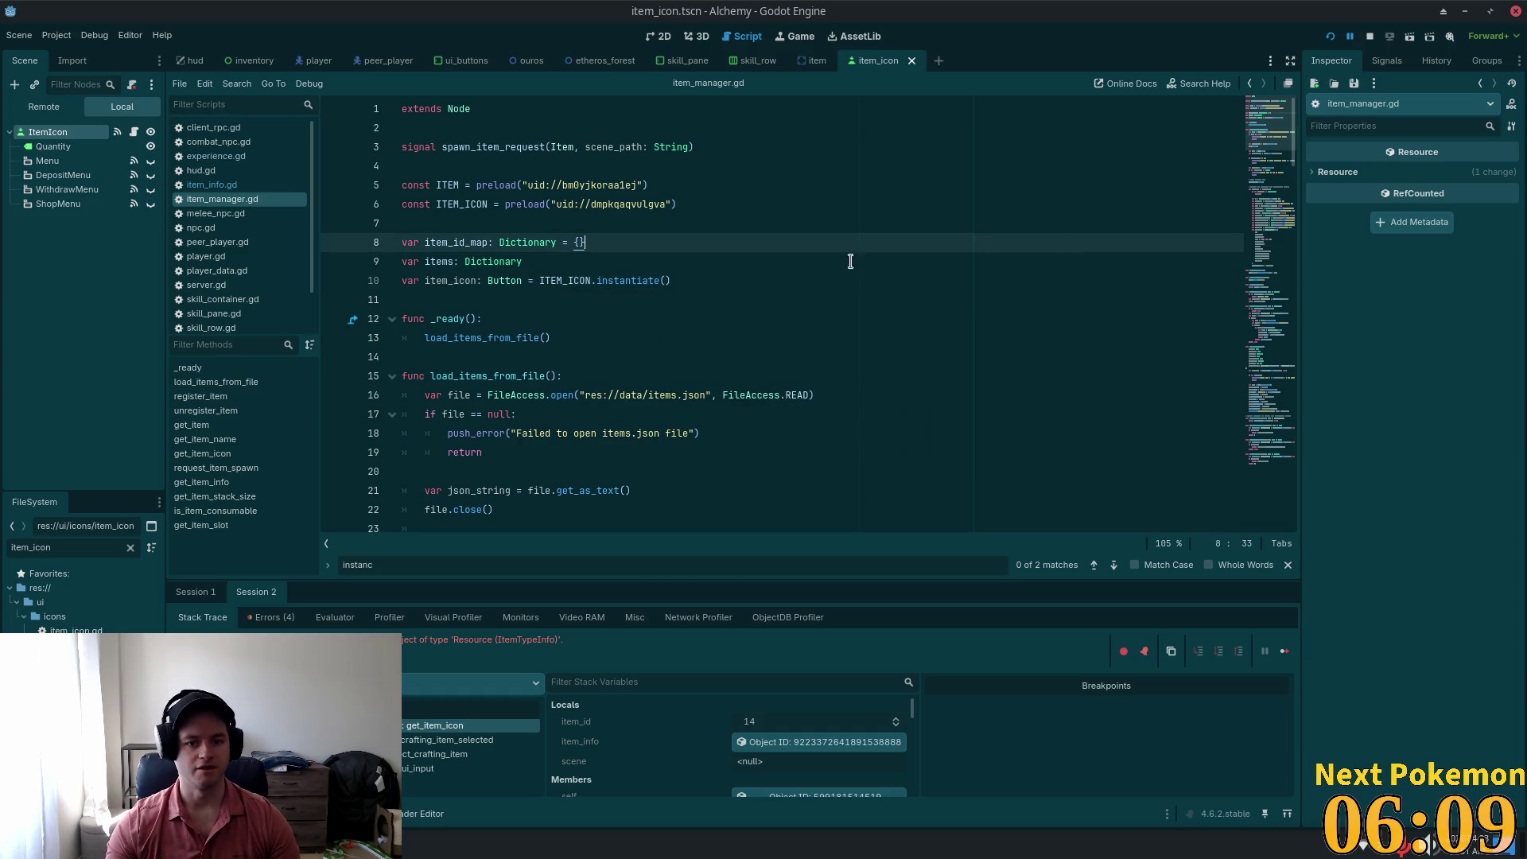
# Run the project, log in with the test account's username and password, then stop the game
pyautogui.click(1330, 36)
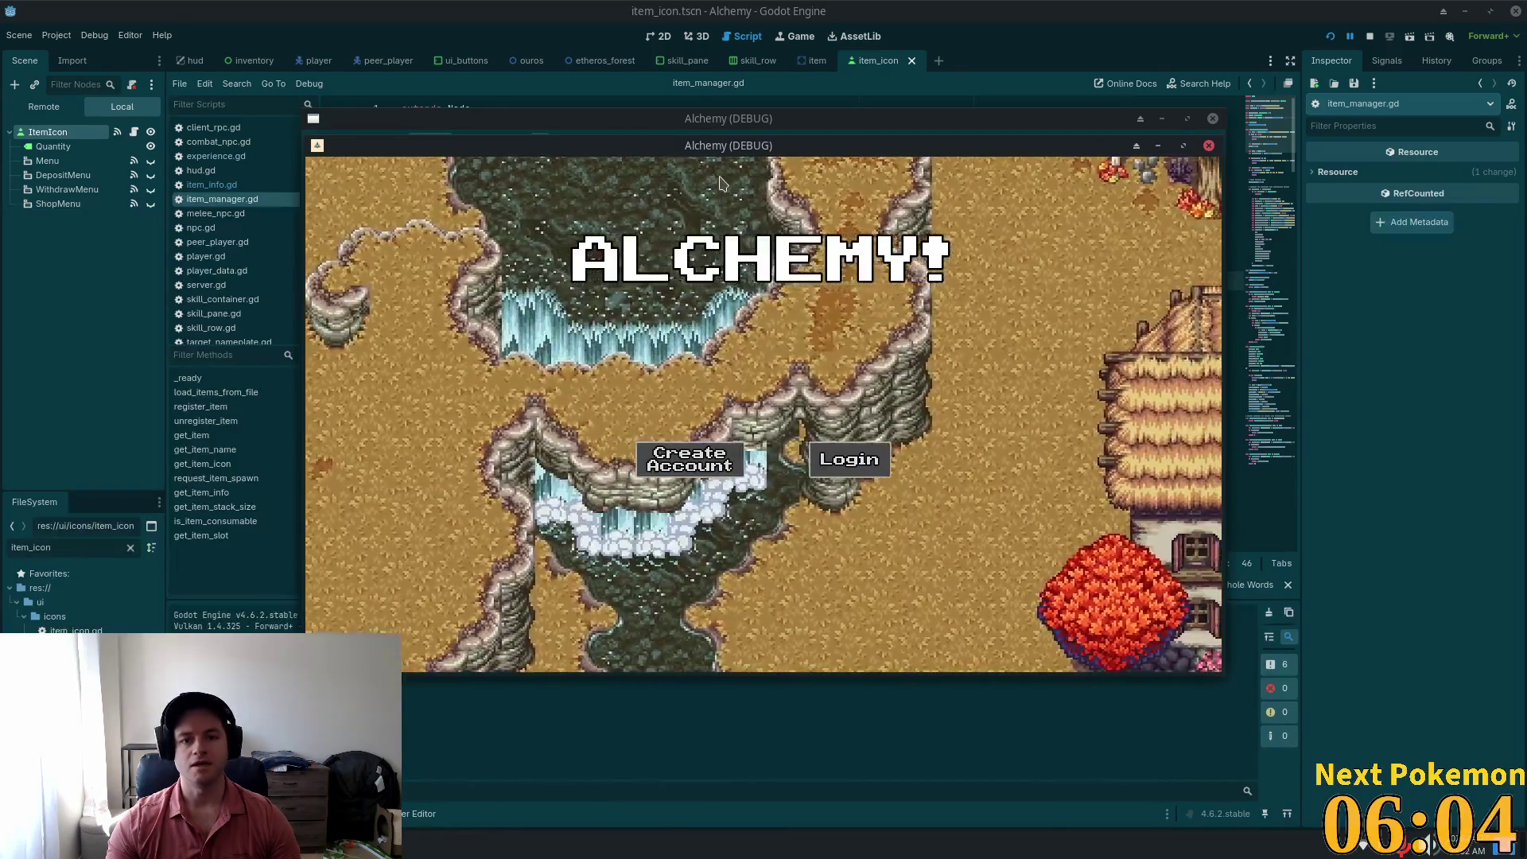
pyautogui.click(848, 459)
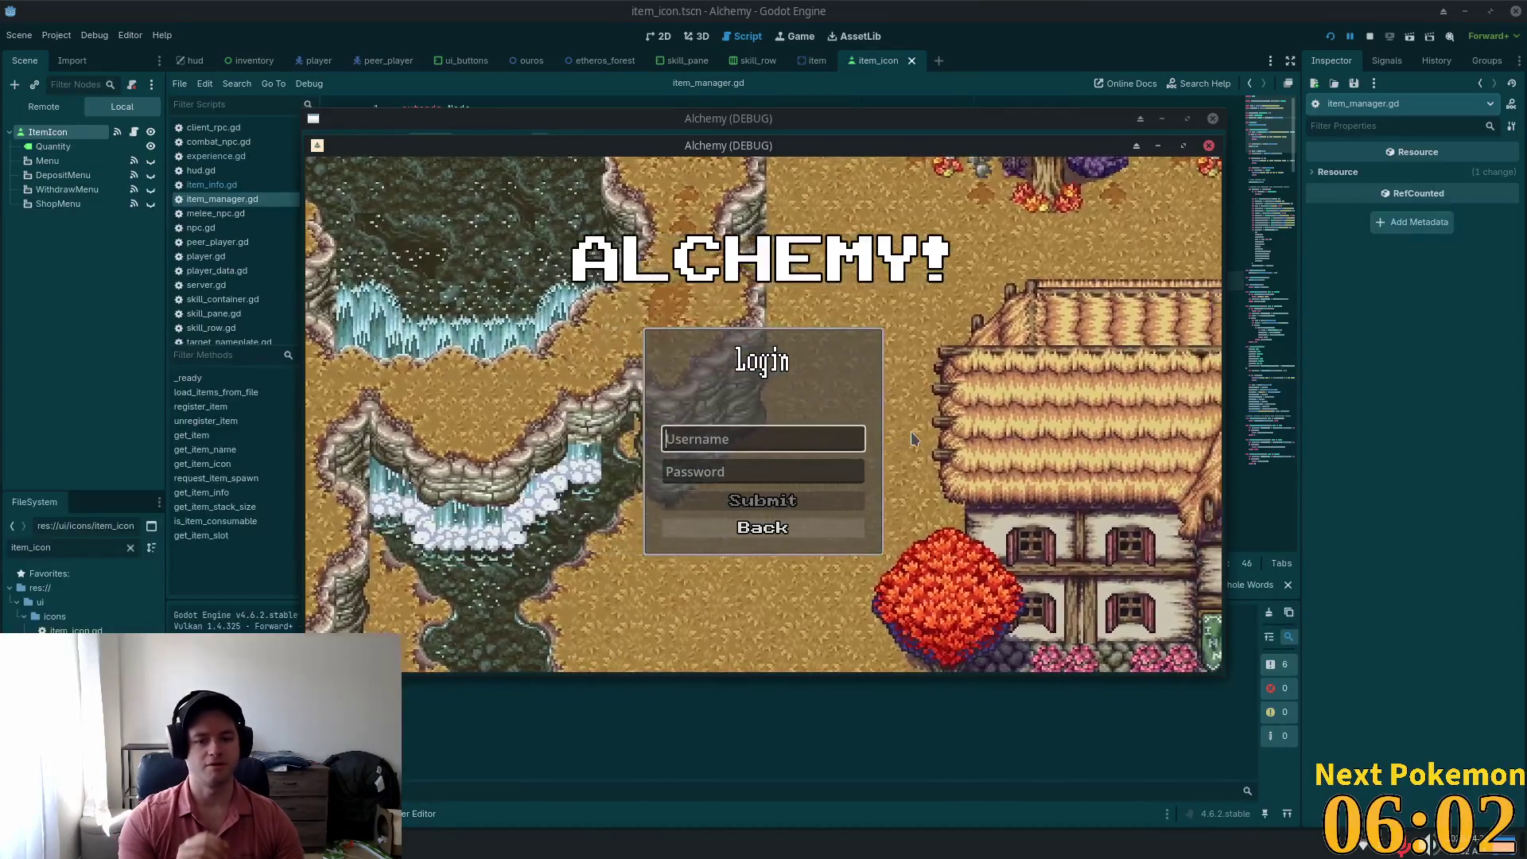
pyautogui.write('mrfem')
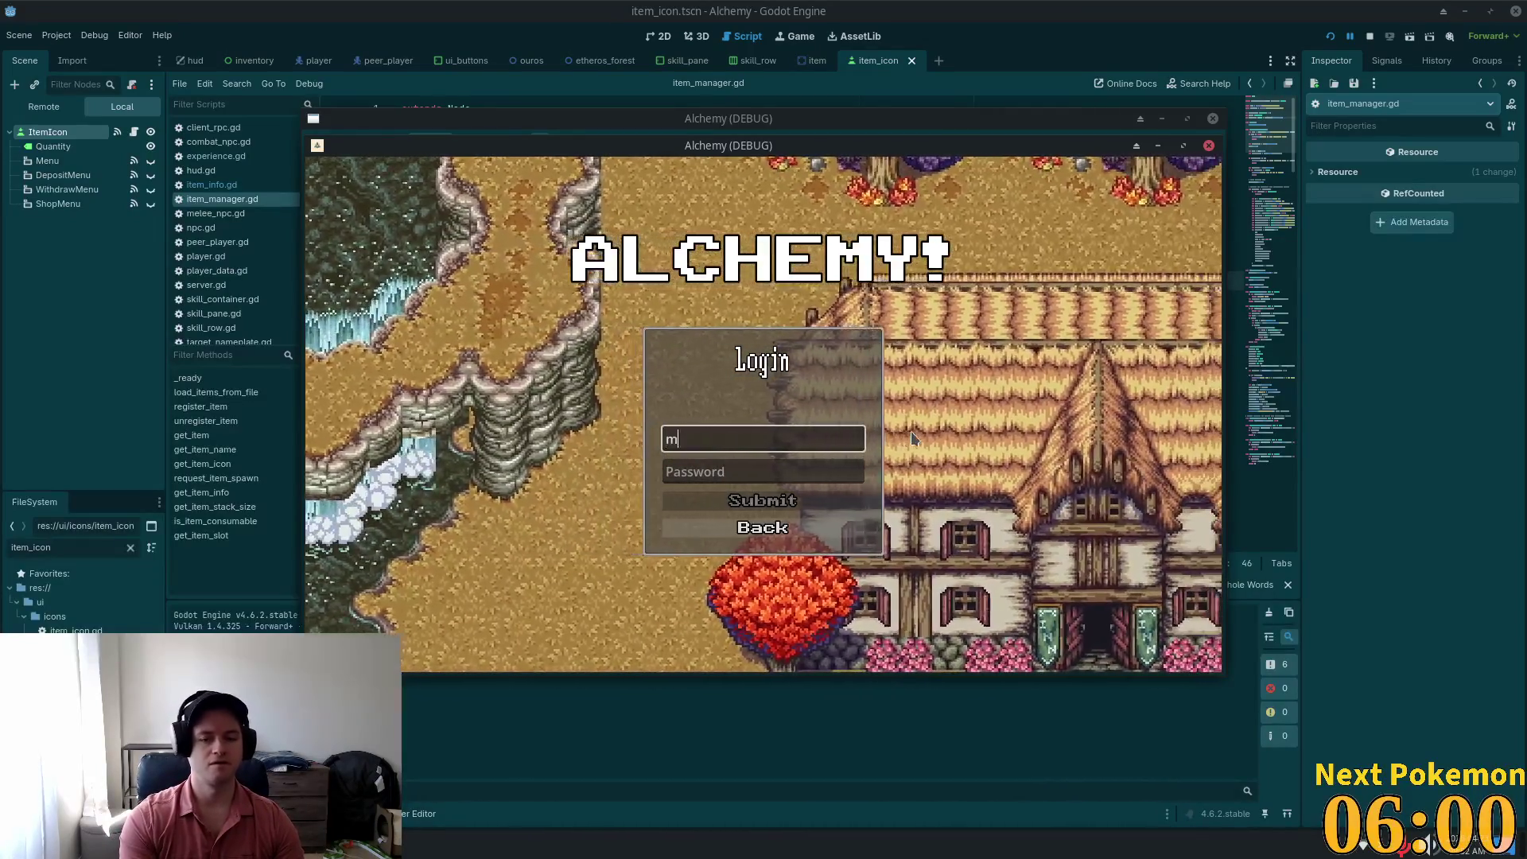
pyautogui.write('boy')
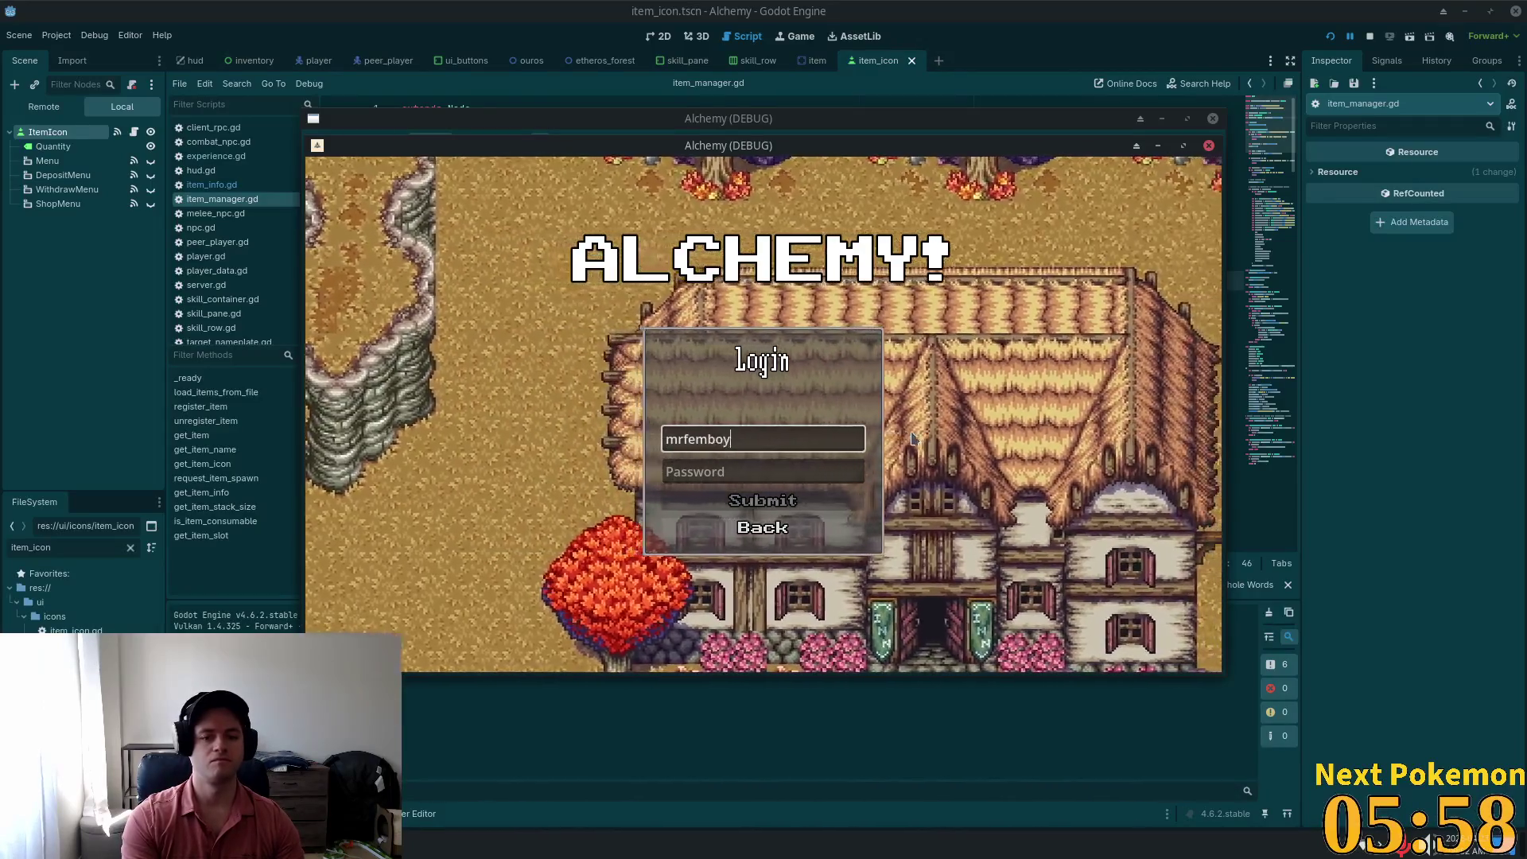
pyautogui.press('Tab')
pyautogui.write('•••')
pyautogui.press('Return')
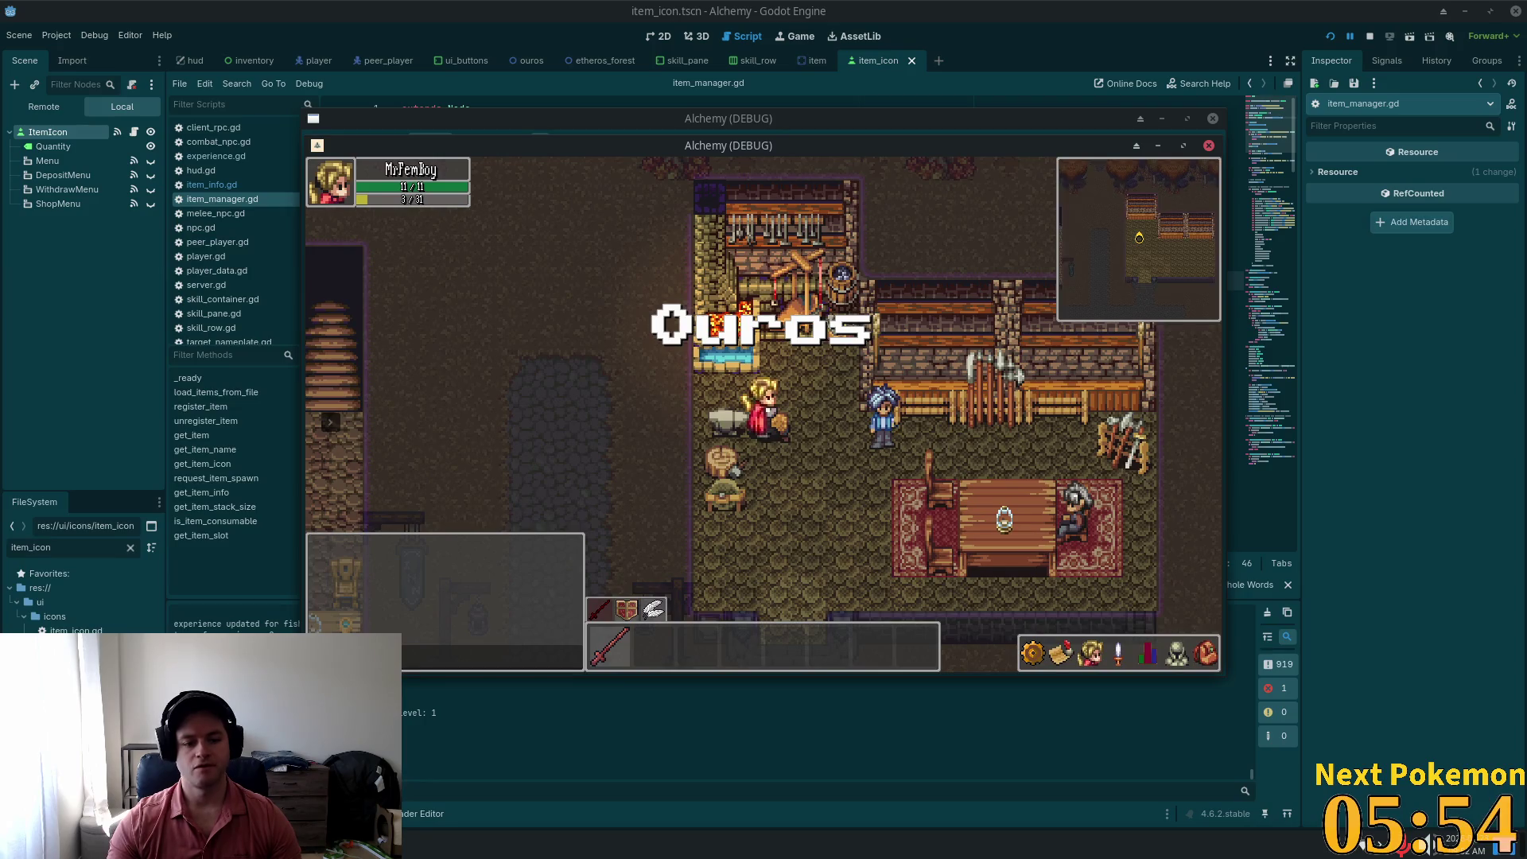
pyautogui.press('F8')
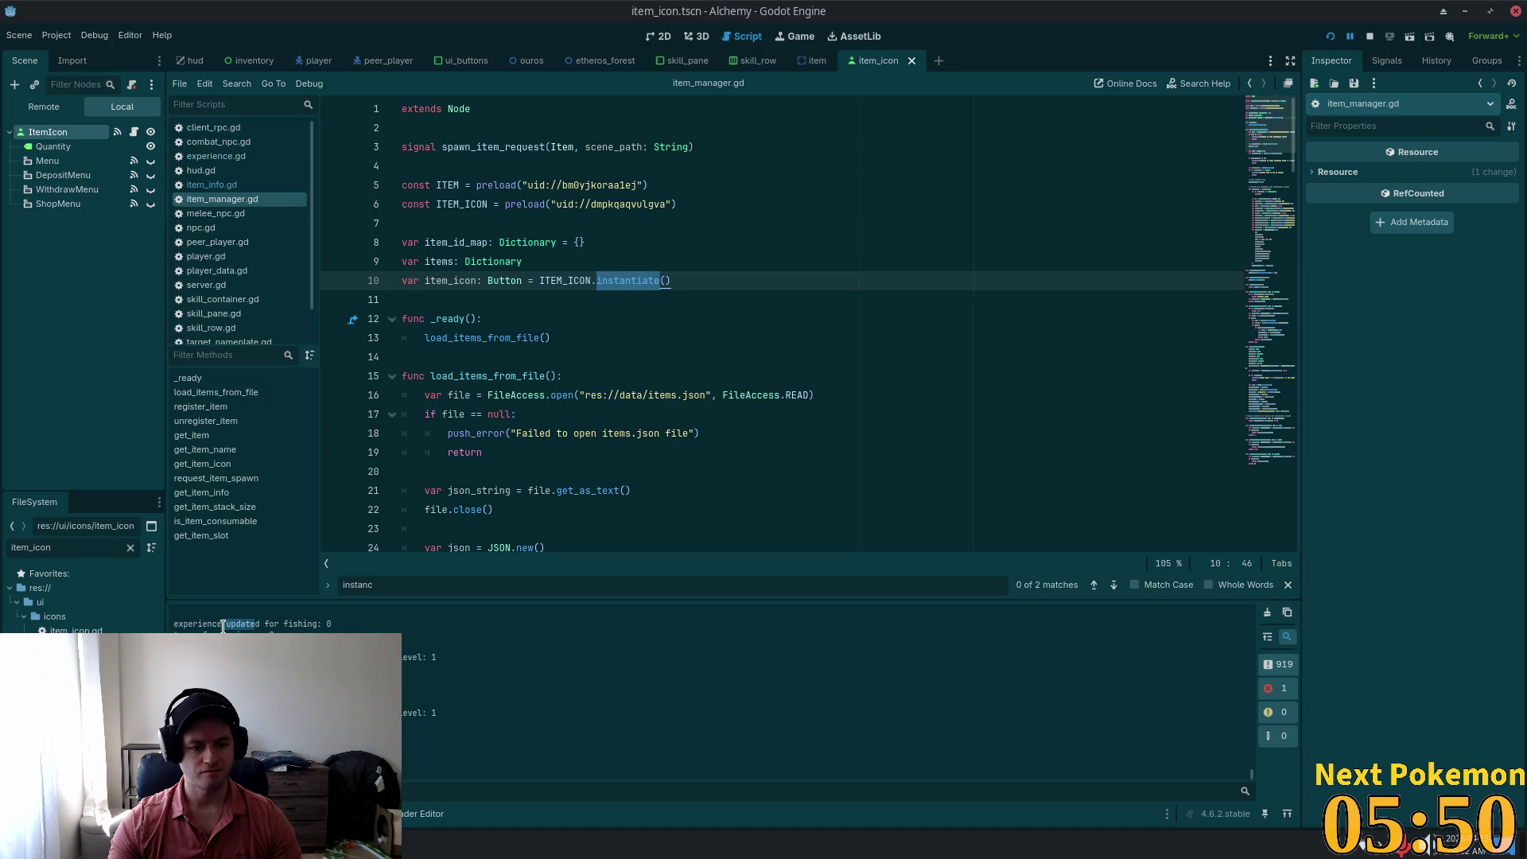
# Search the Cursor workspace for the 'experience updated' log message and open its match in skill_row.gd
pyautogui.moveTo(262, 625); pyautogui.dragTo(172, 625)
pyautogui.hotkey('ctrl', 'c')
pyautogui.hotkey('alt', 'Tab')
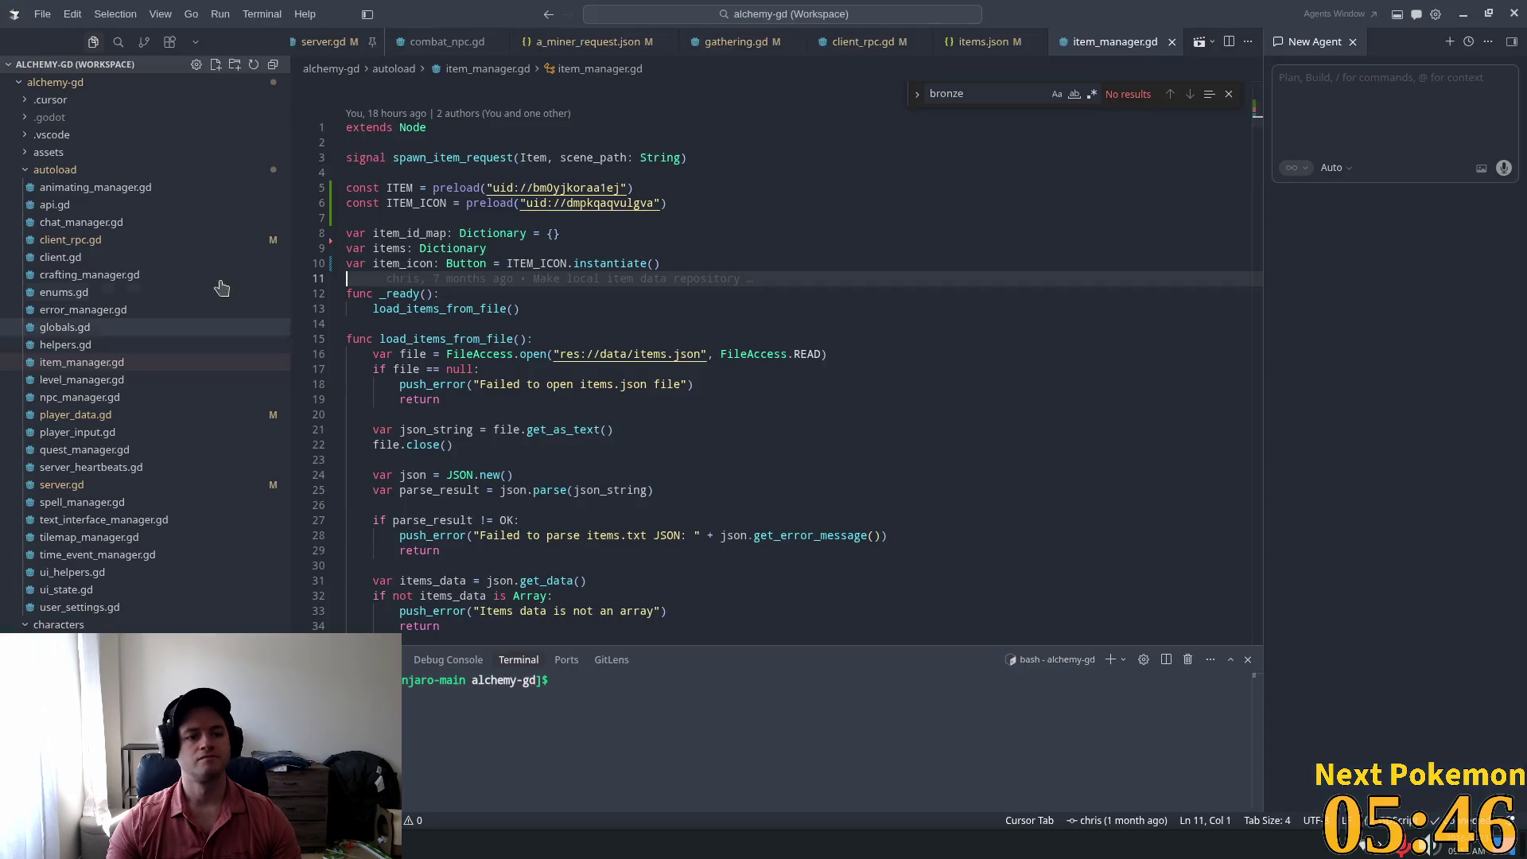
pyautogui.click(115, 45)
pyautogui.hotkey('ctrl', 'v')
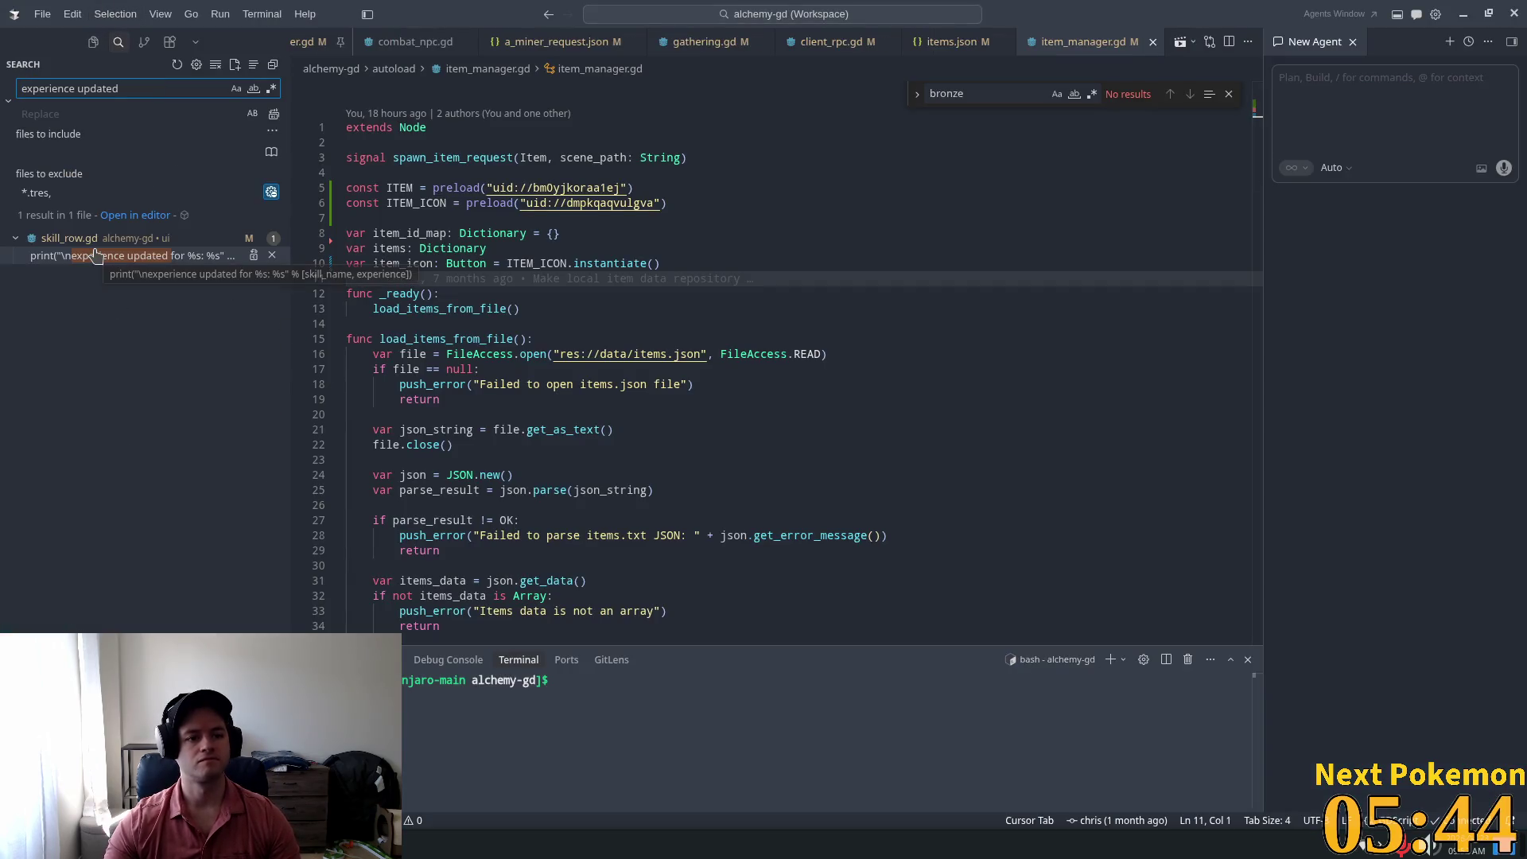
pyautogui.click(135, 255)
# Delete the print lines from the experience handler and update_skill_experience, then return to Godot
pyautogui.moveTo(734, 309)
pyautogui.mouseDown()
pyautogui.moveTo(477, 311)
pyautogui.moveTo(323, 291)
pyautogui.mouseUp()
pyautogui.press('BackSpace')
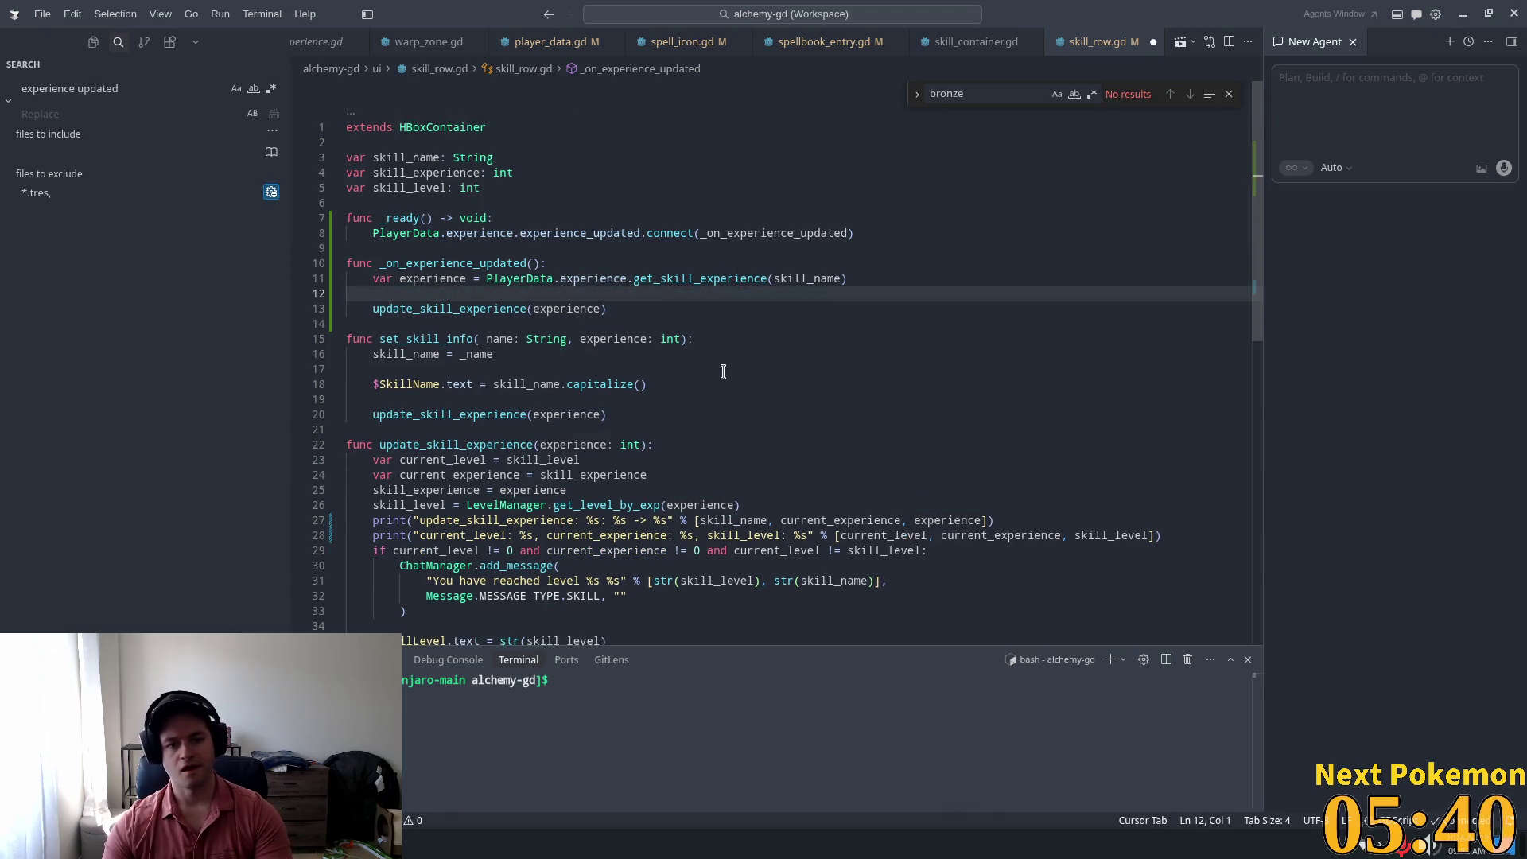
pyautogui.moveTo(1169, 536); pyautogui.dragTo(347, 521)
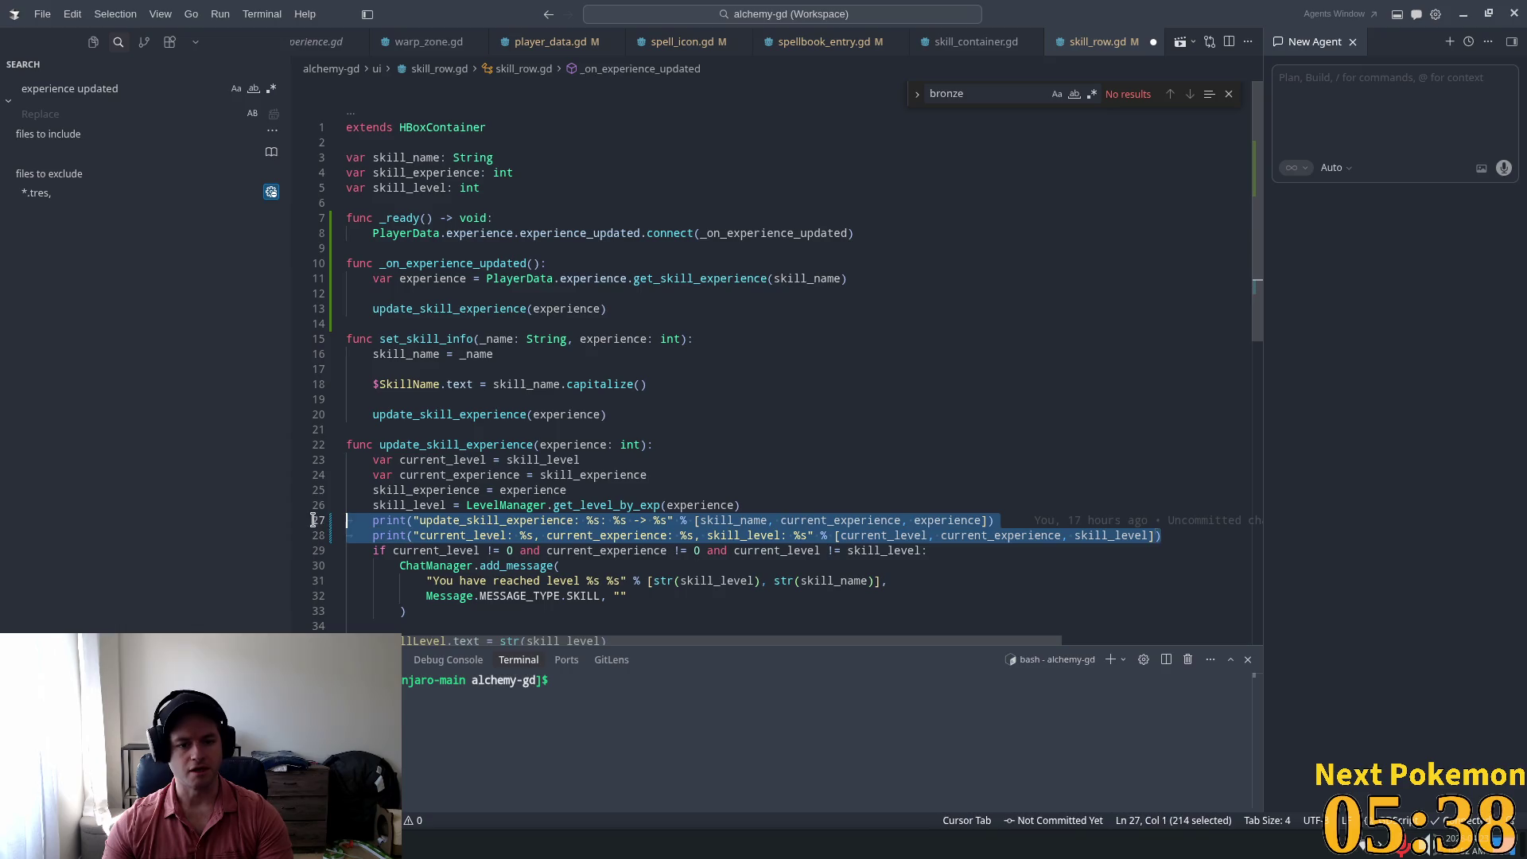
pyautogui.press('BackSpace')
pyautogui.click(650, 476)
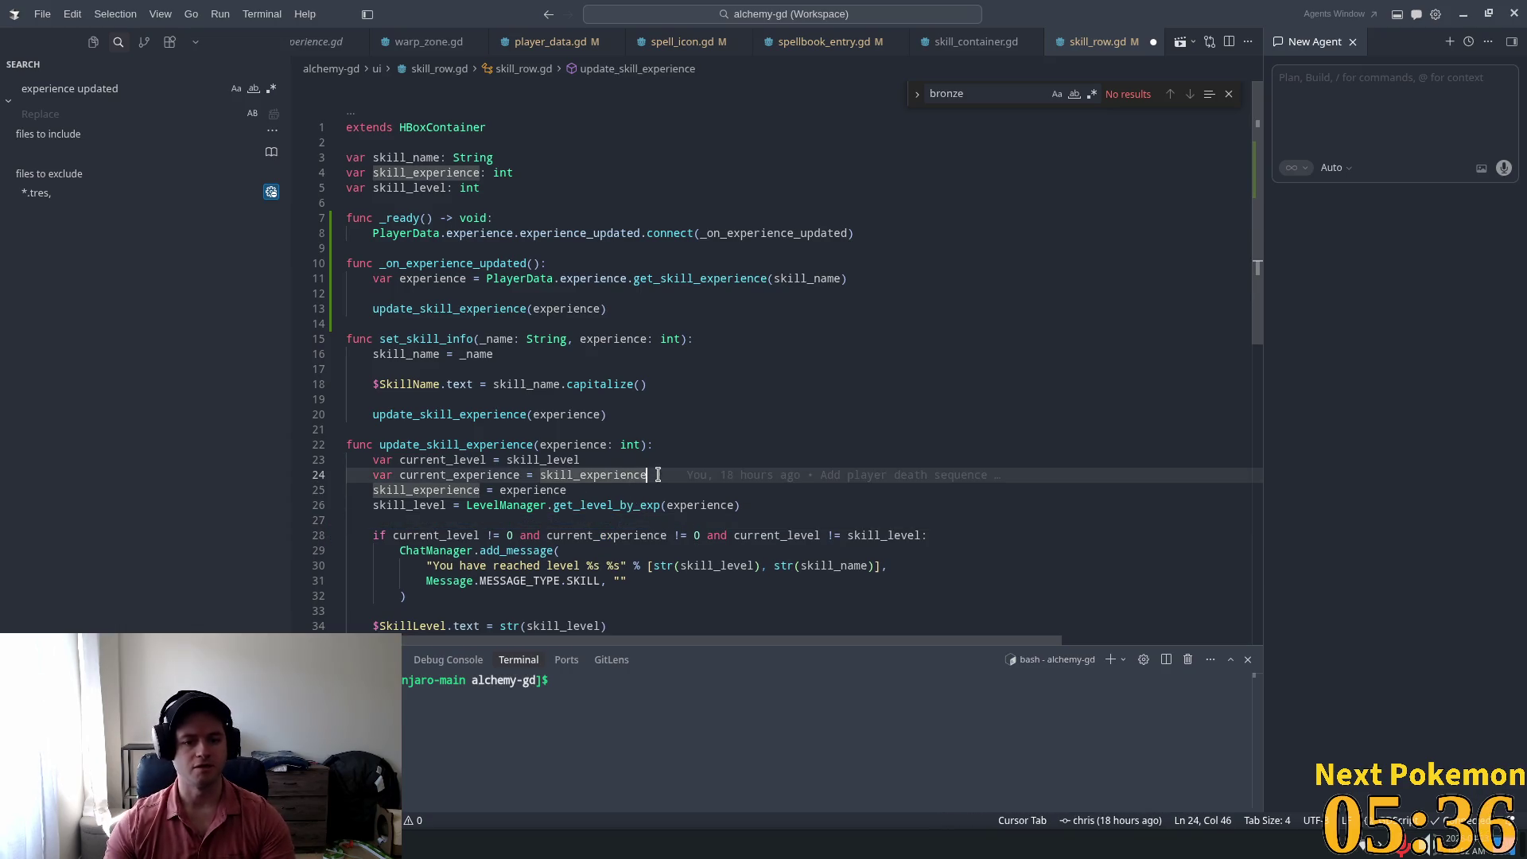
pyautogui.press('Return')
pyautogui.scroll(-5, 715, 509)
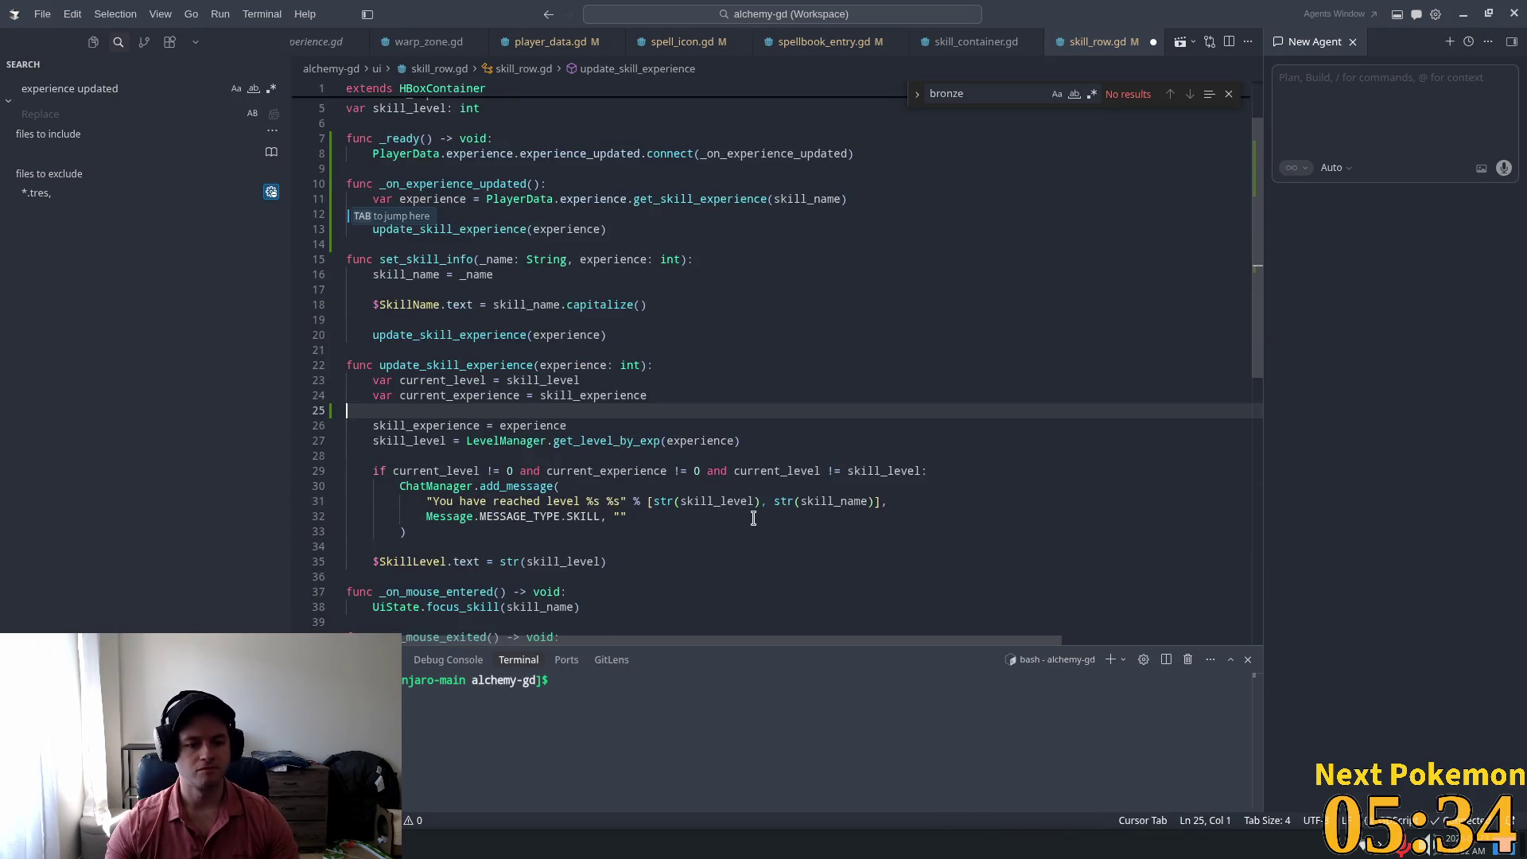
pyautogui.hotkey('alt', 'Tab')
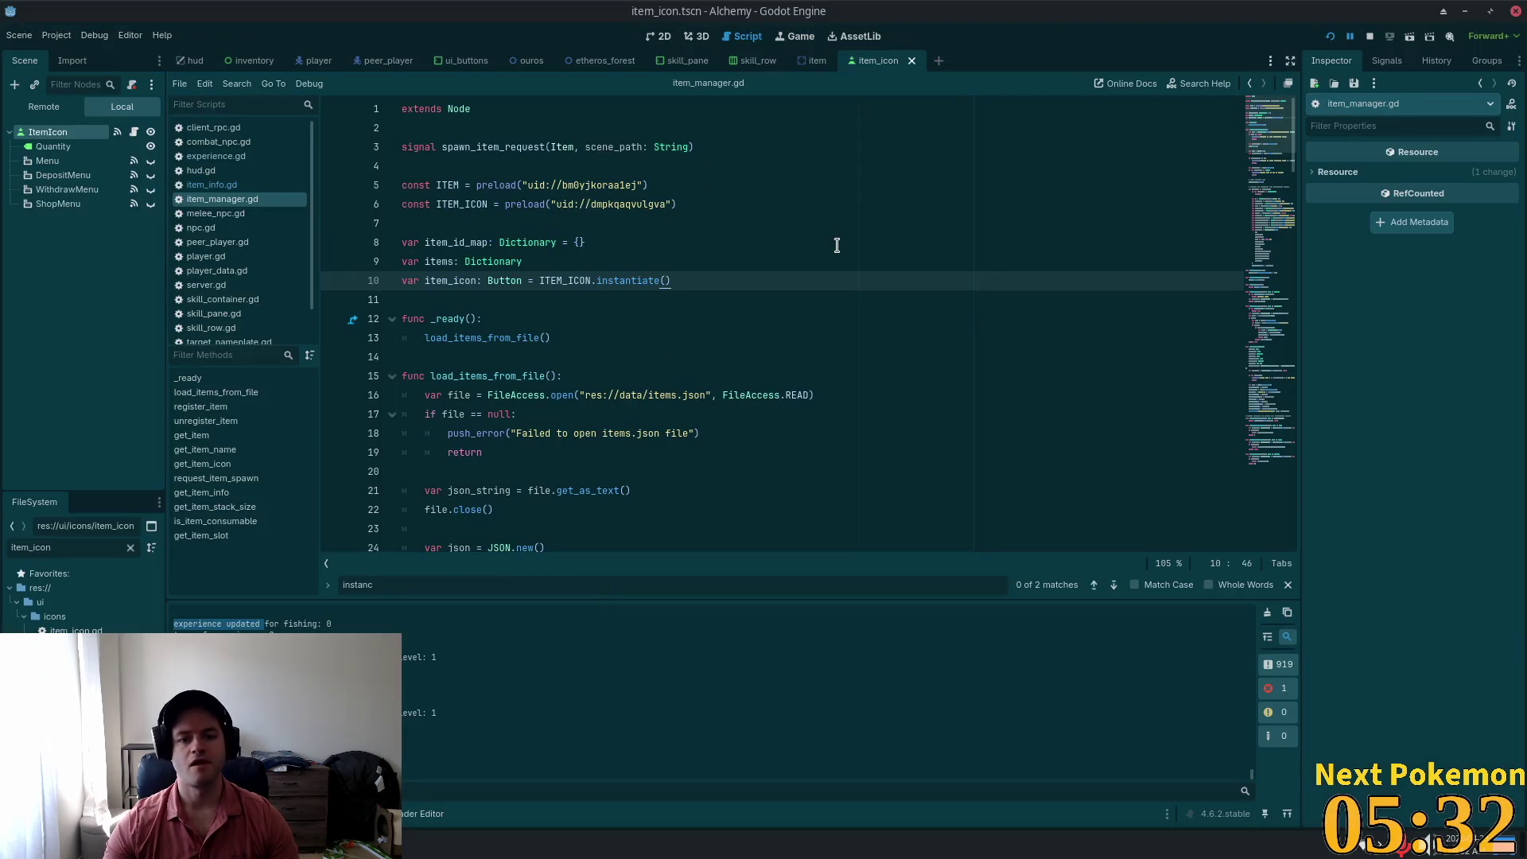
# Check the new item_icon declaration on line 10 and scroll down toward get_item_icon
pyautogui.click(836, 245)
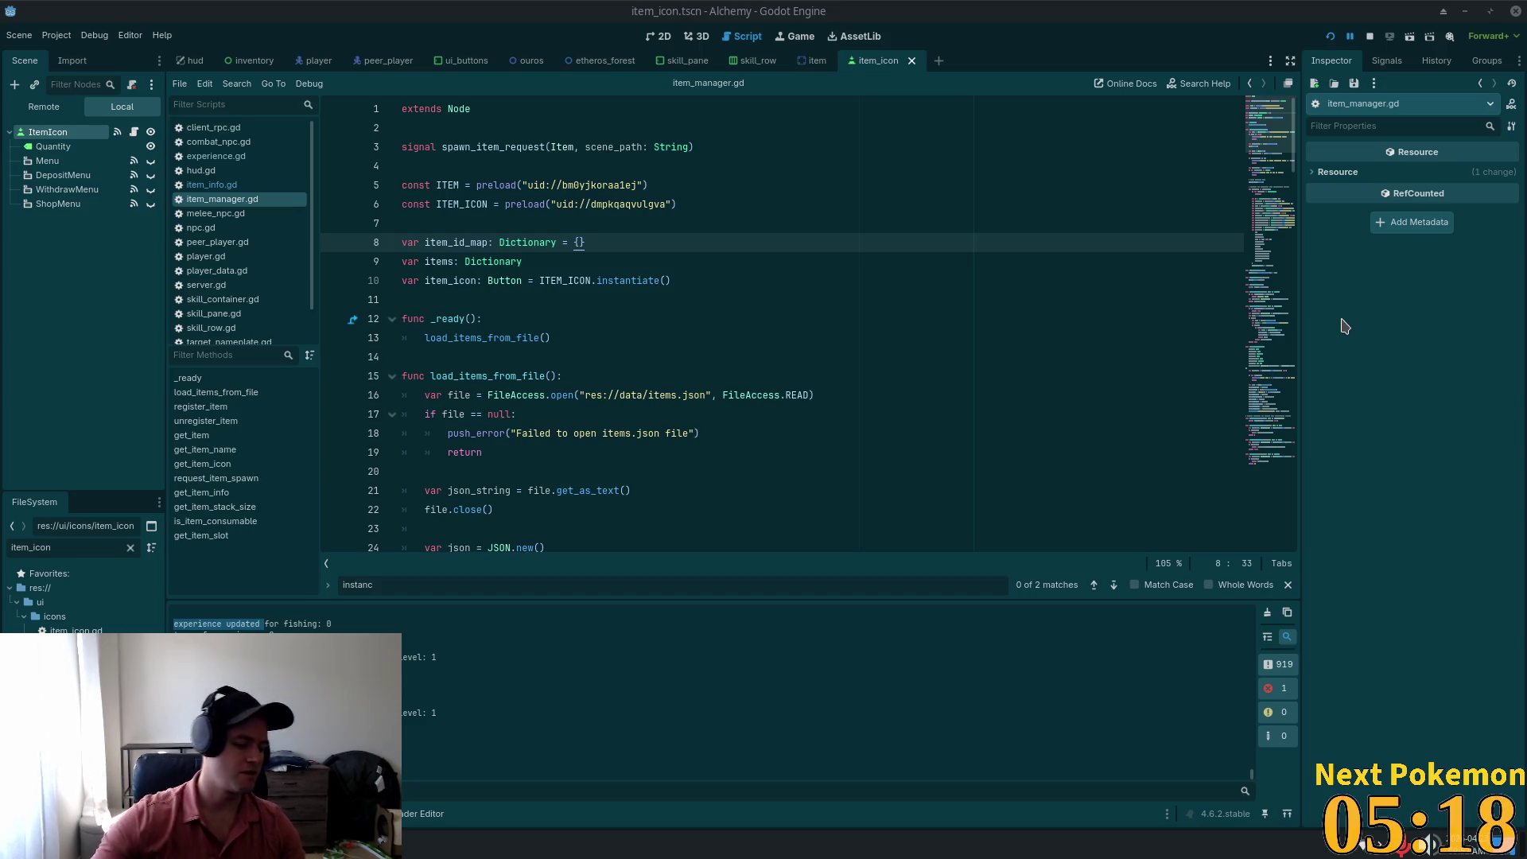
pyautogui.click(851, 307)
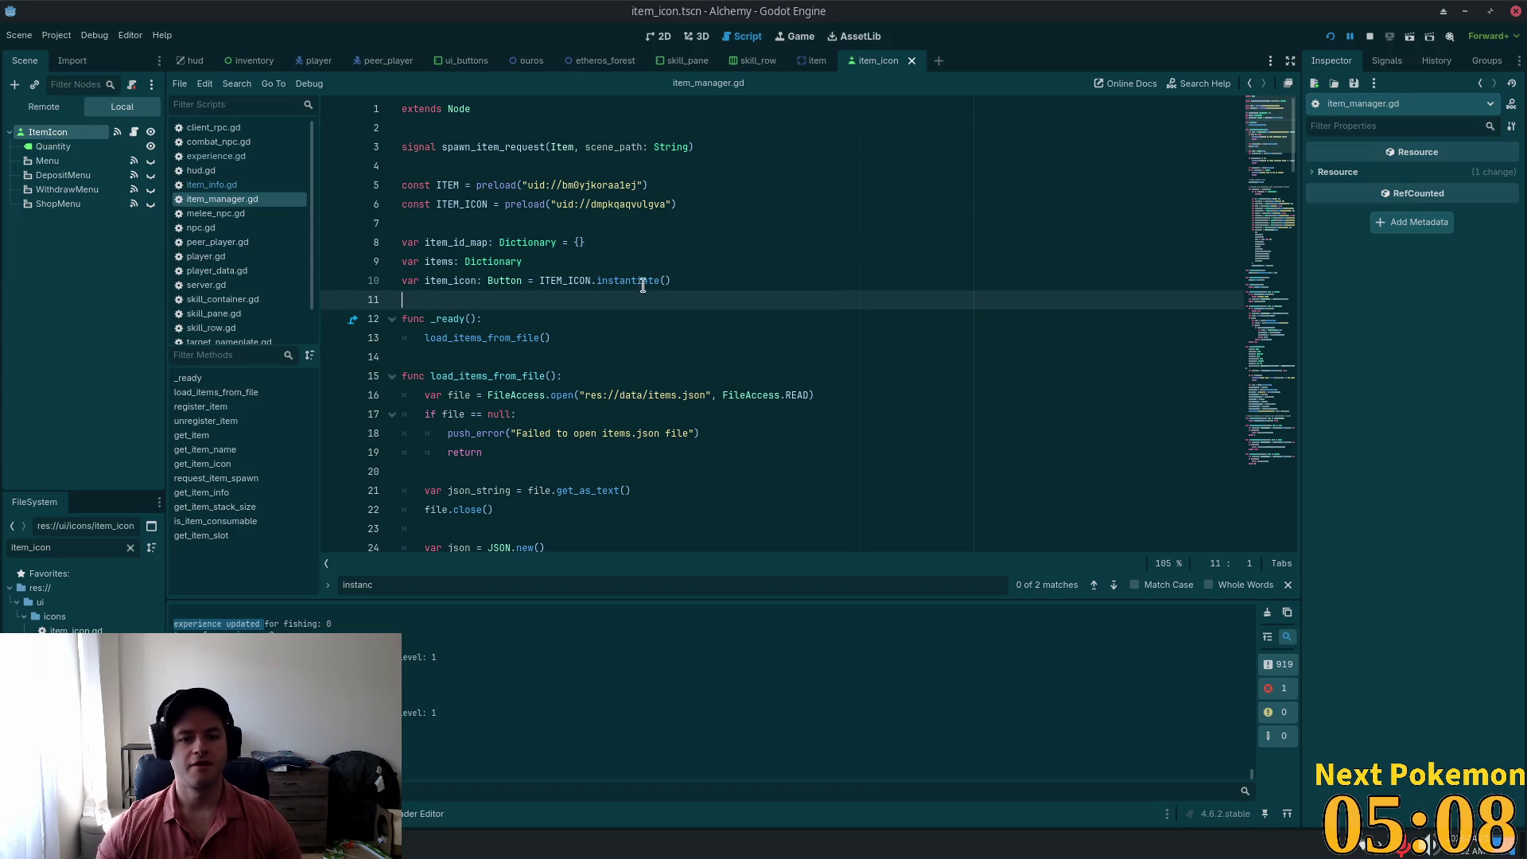
pyautogui.doubleClick(451, 281)
pyautogui.moveTo(1271, 135)
pyautogui.mouseDown()
pyautogui.moveTo(1265, 470)
pyautogui.moveTo(1273, 337)
pyautogui.mouseUp()
# Read get_item_icon's sprite lookup on lines 95–98 and its item_id_map lookup on lines 90–93
pyautogui.doubleClick(500, 237)
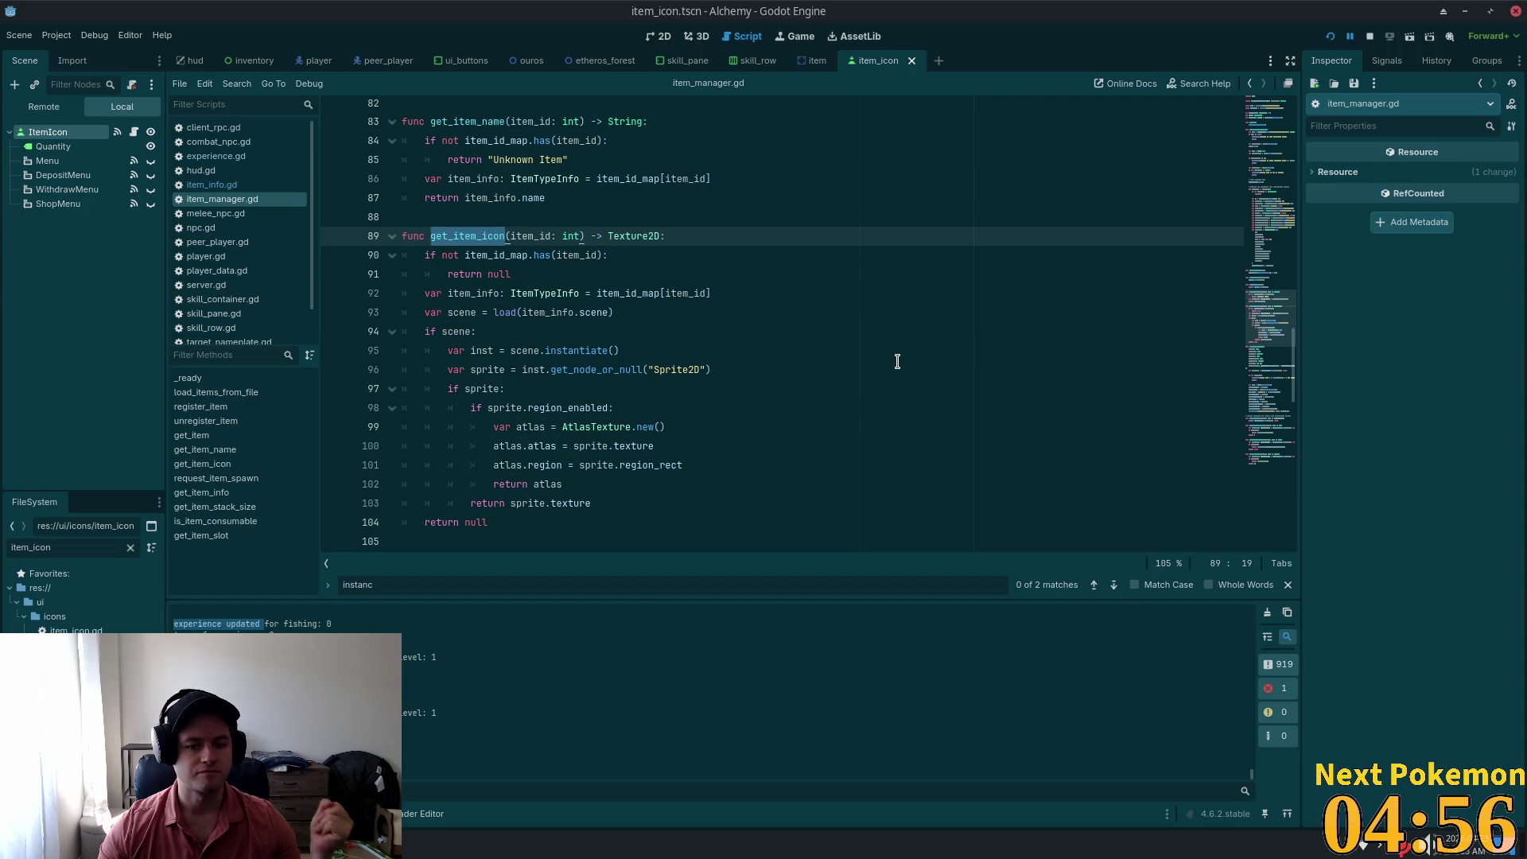
pyautogui.moveTo(426, 351)
pyautogui.mouseDown()
pyautogui.moveTo(555, 354)
pyautogui.moveTo(714, 400)
pyautogui.mouseUp()
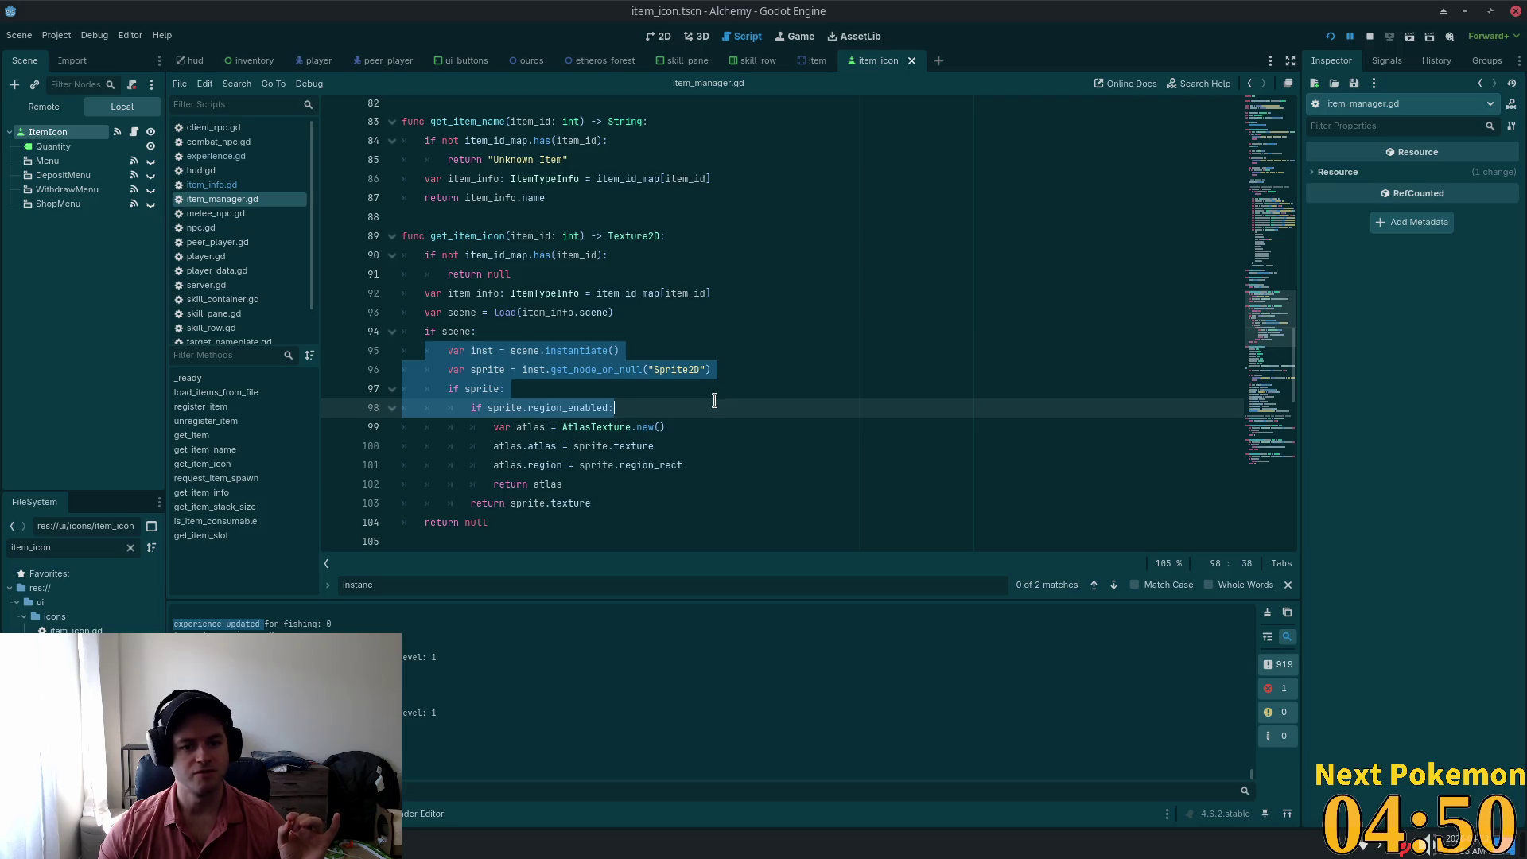
pyautogui.click(594, 359)
pyautogui.doubleClick(497, 254)
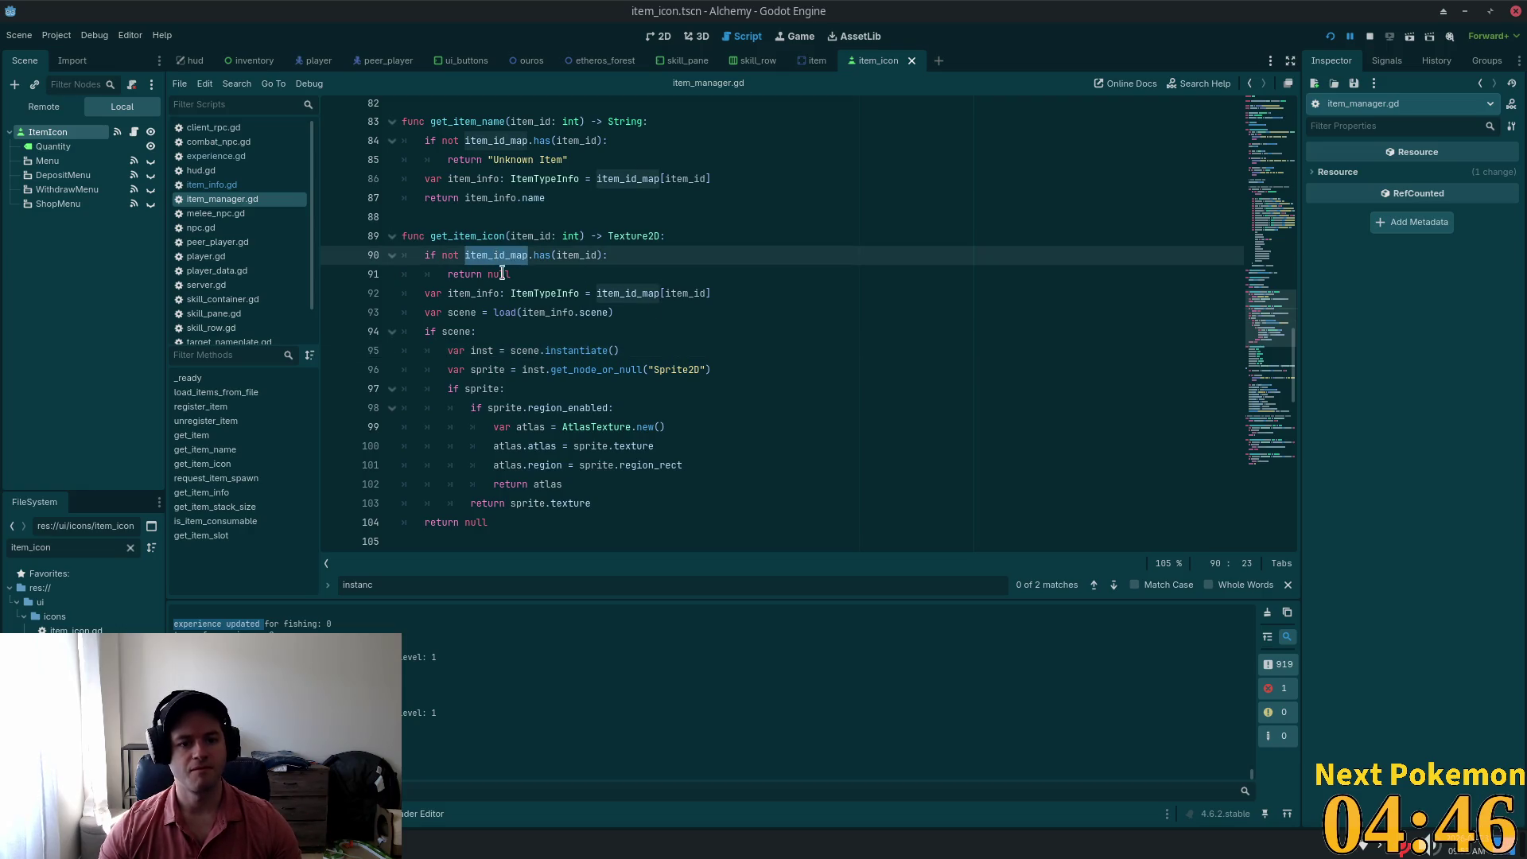
pyautogui.doubleClick(498, 274)
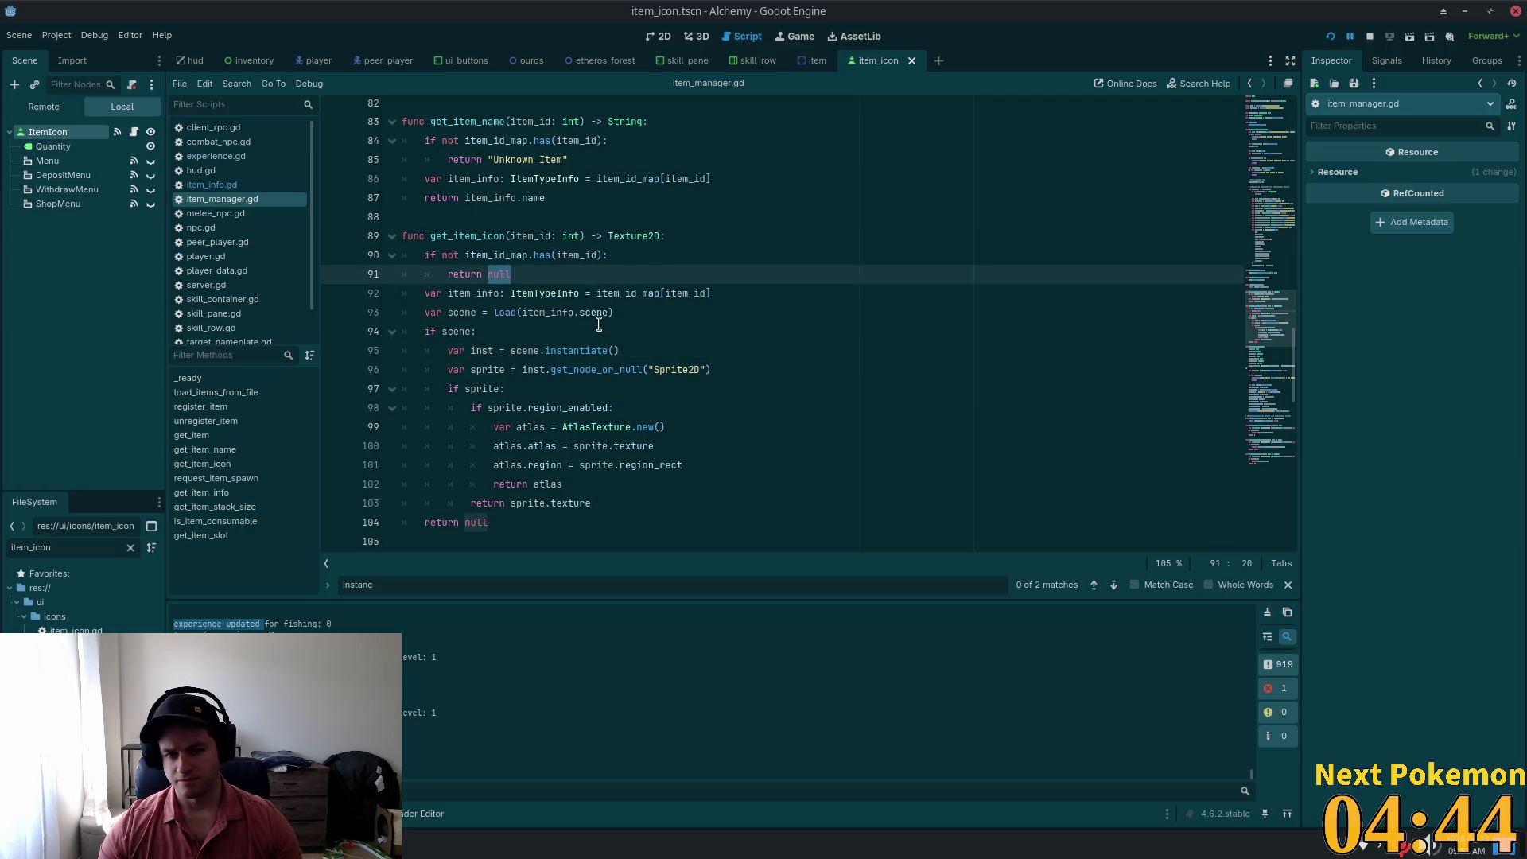
pyautogui.click(494, 289)
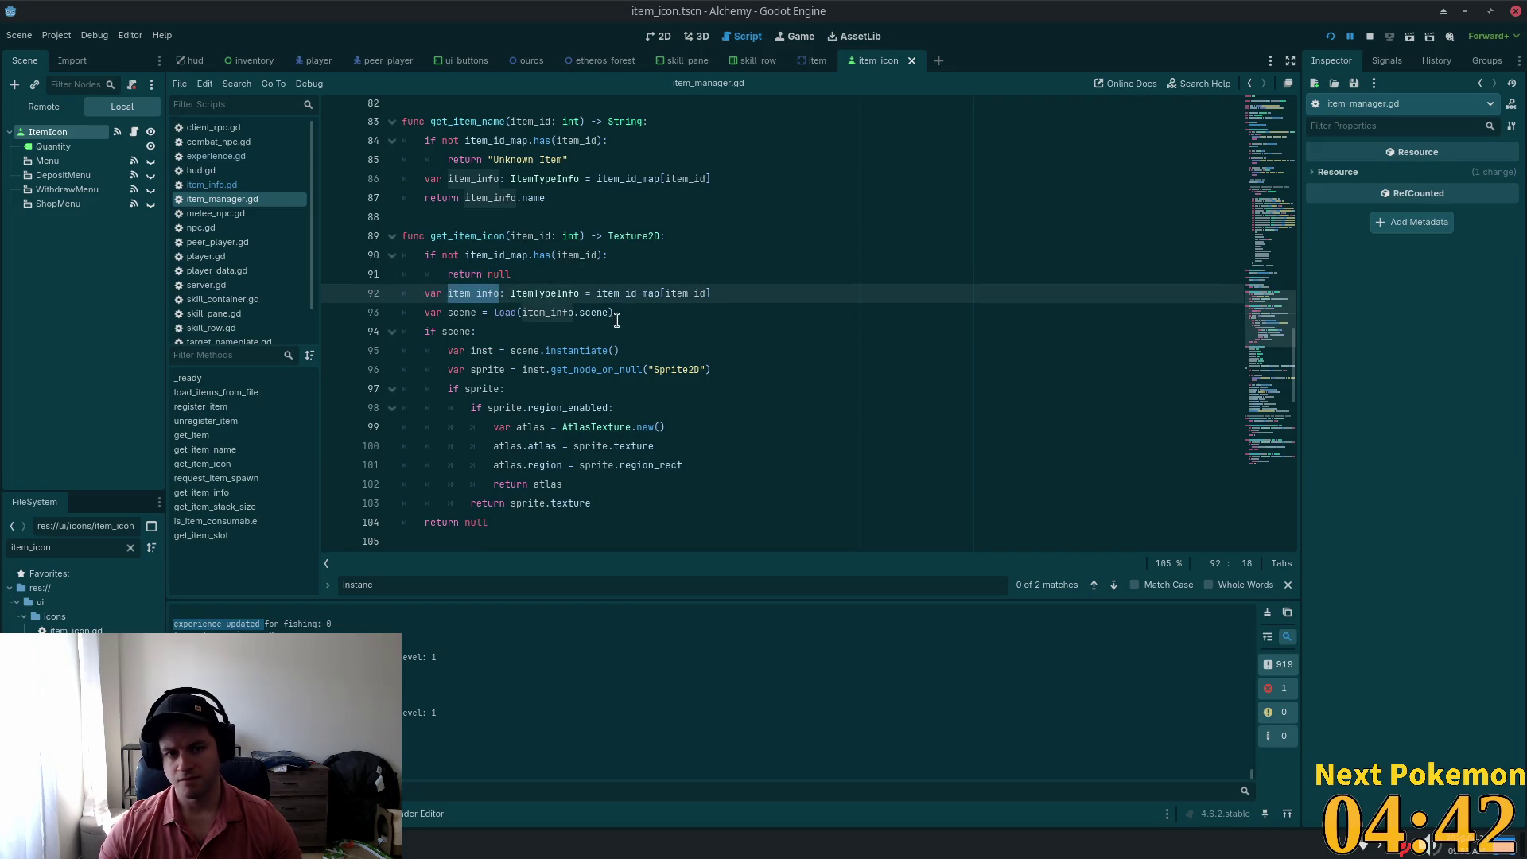
pyautogui.moveTo(657, 314)
pyautogui.mouseDown()
pyautogui.moveTo(453, 294)
pyautogui.moveTo(349, 256)
pyautogui.mouseUp()
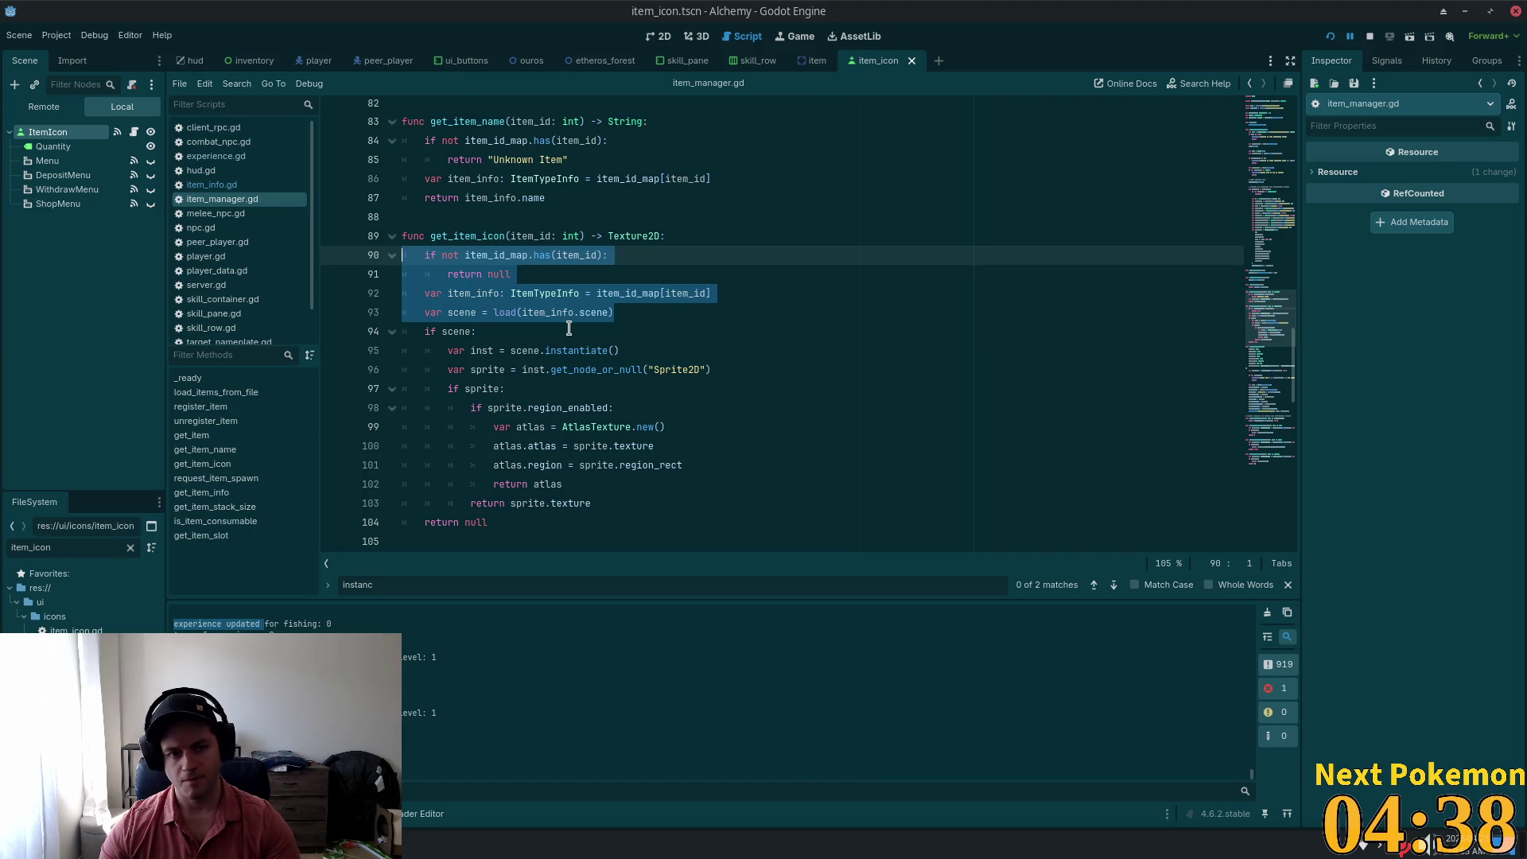
# Delete the old scene lookup lines and begin a 'var icon' line in get_item_icon
pyautogui.press('Delete')
pyautogui.press('BackSpace')
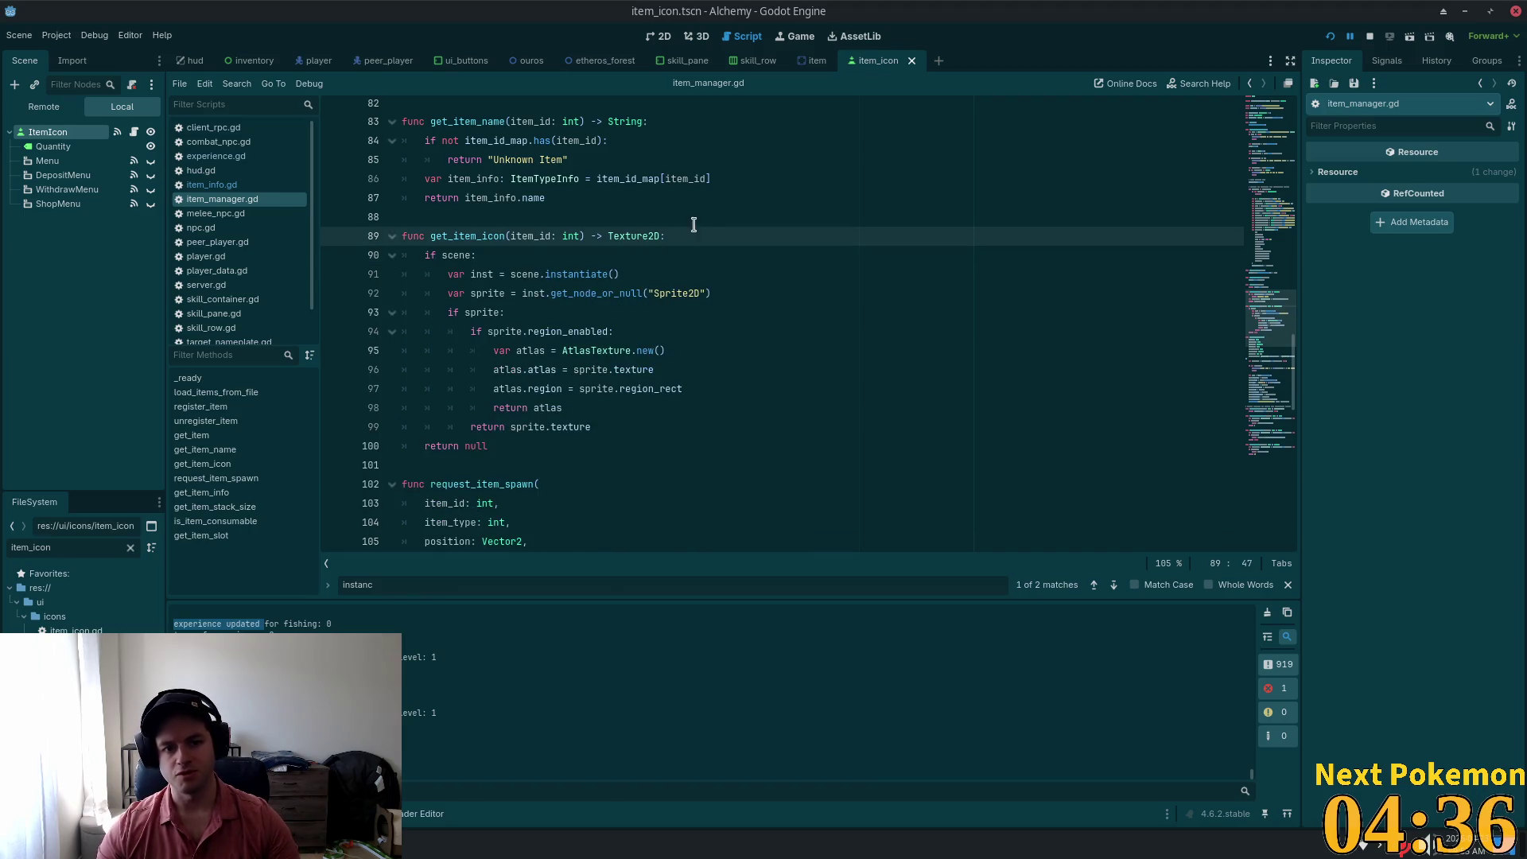
pyautogui.press('Return')
pyautogui.write('var ')
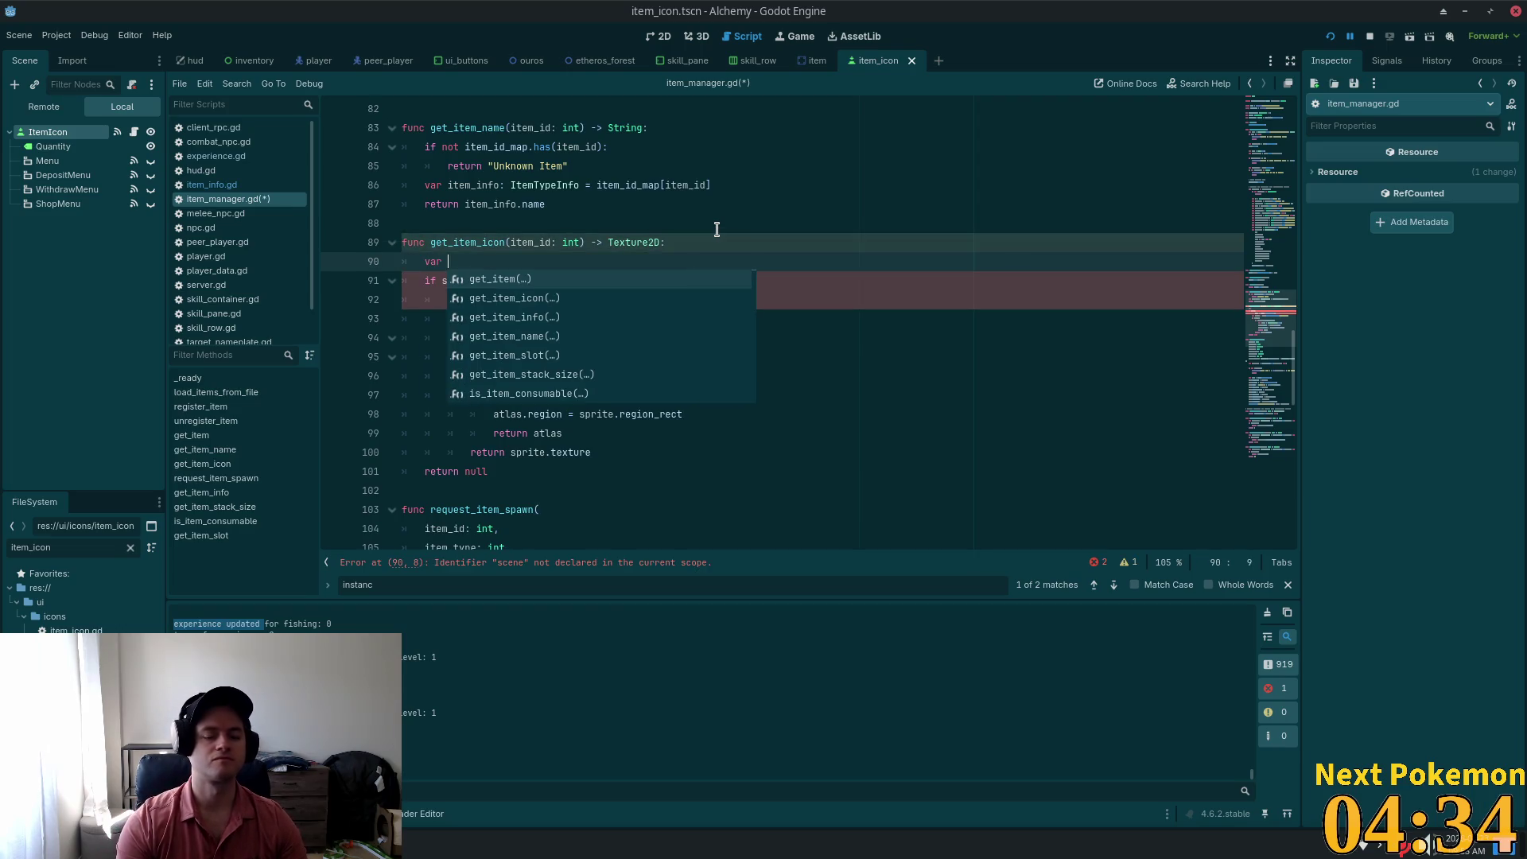
pyautogui.write('icon')
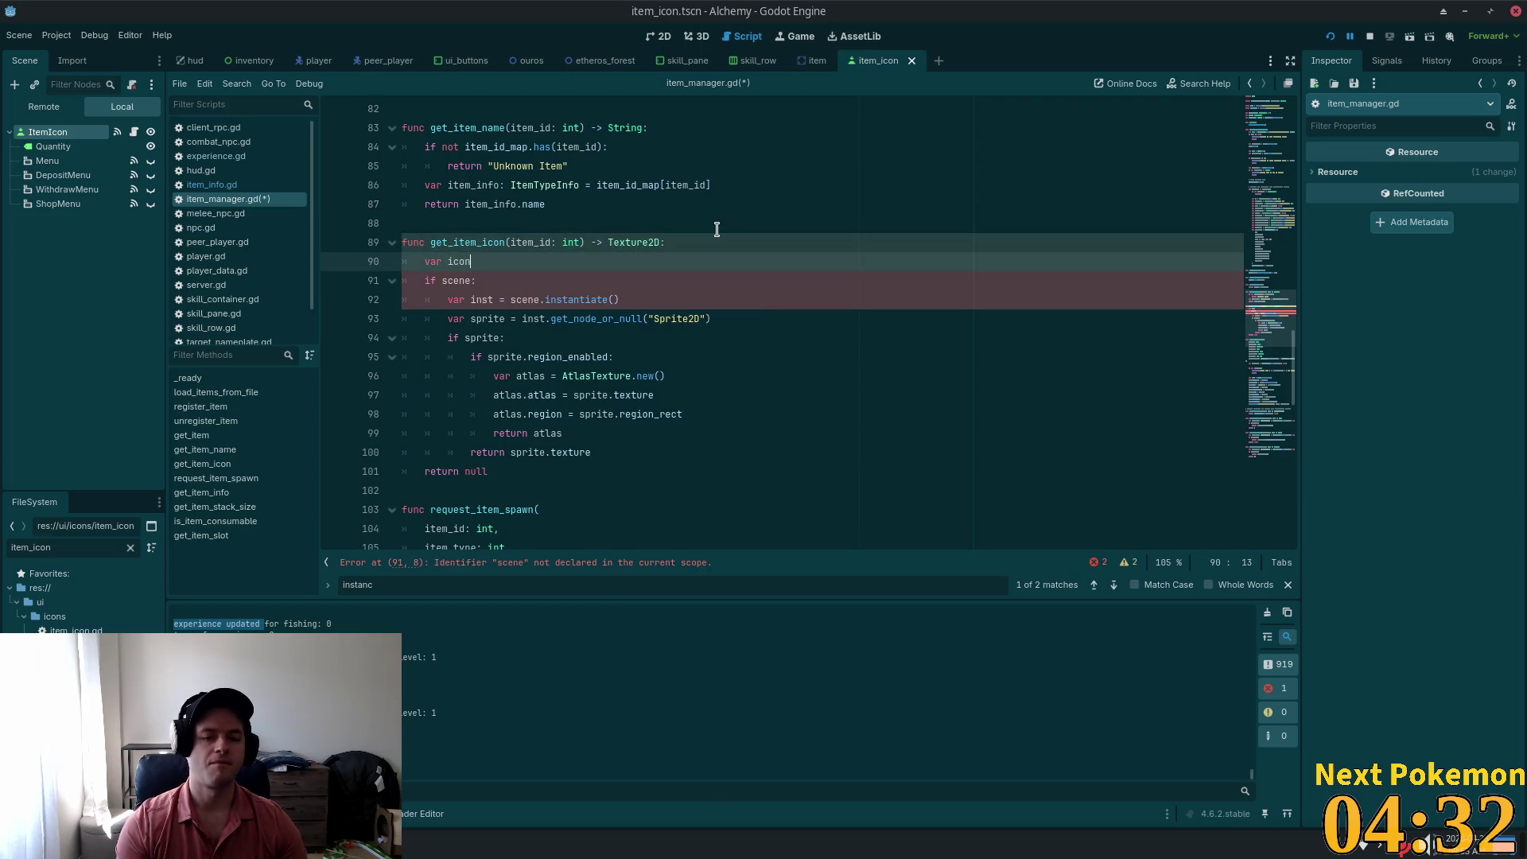
pyautogui.click(1275, 105)
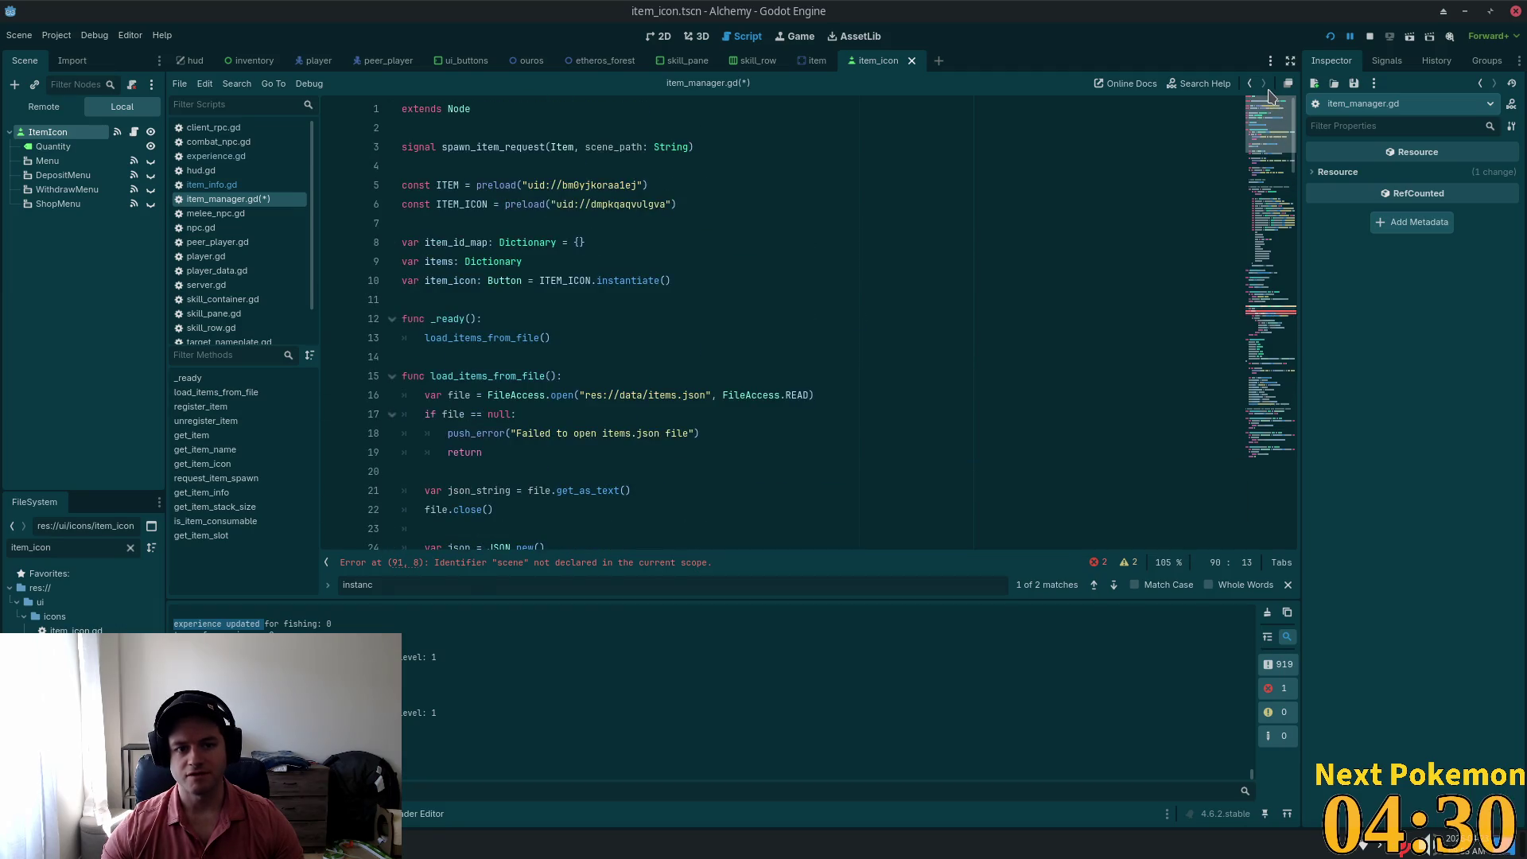
pyautogui.click(1254, 86)
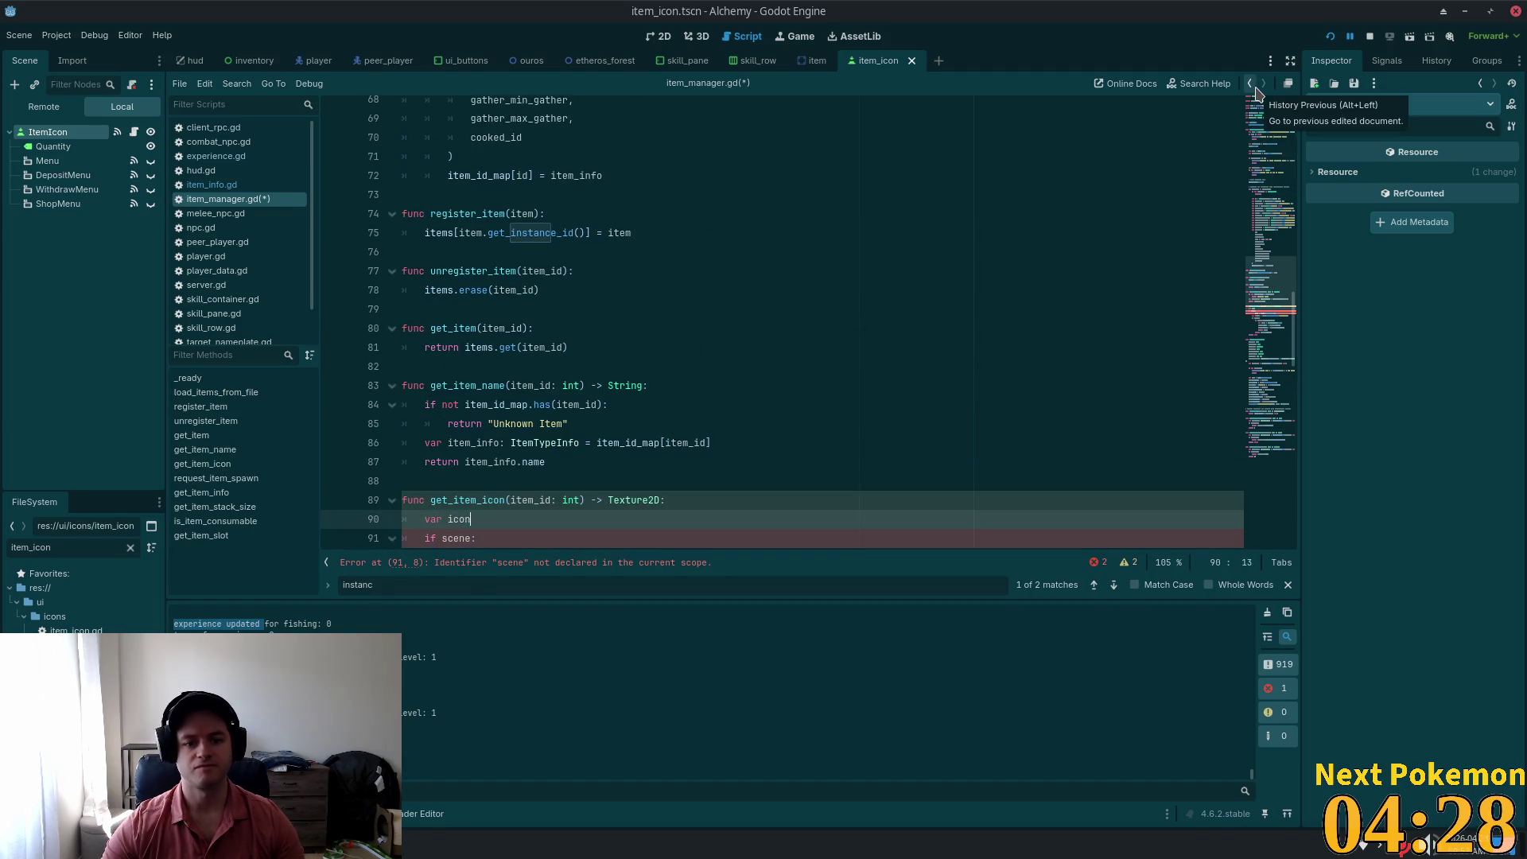
pyautogui.scroll(-5, 776, 245)
pyautogui.scroll(4, 616, 231)
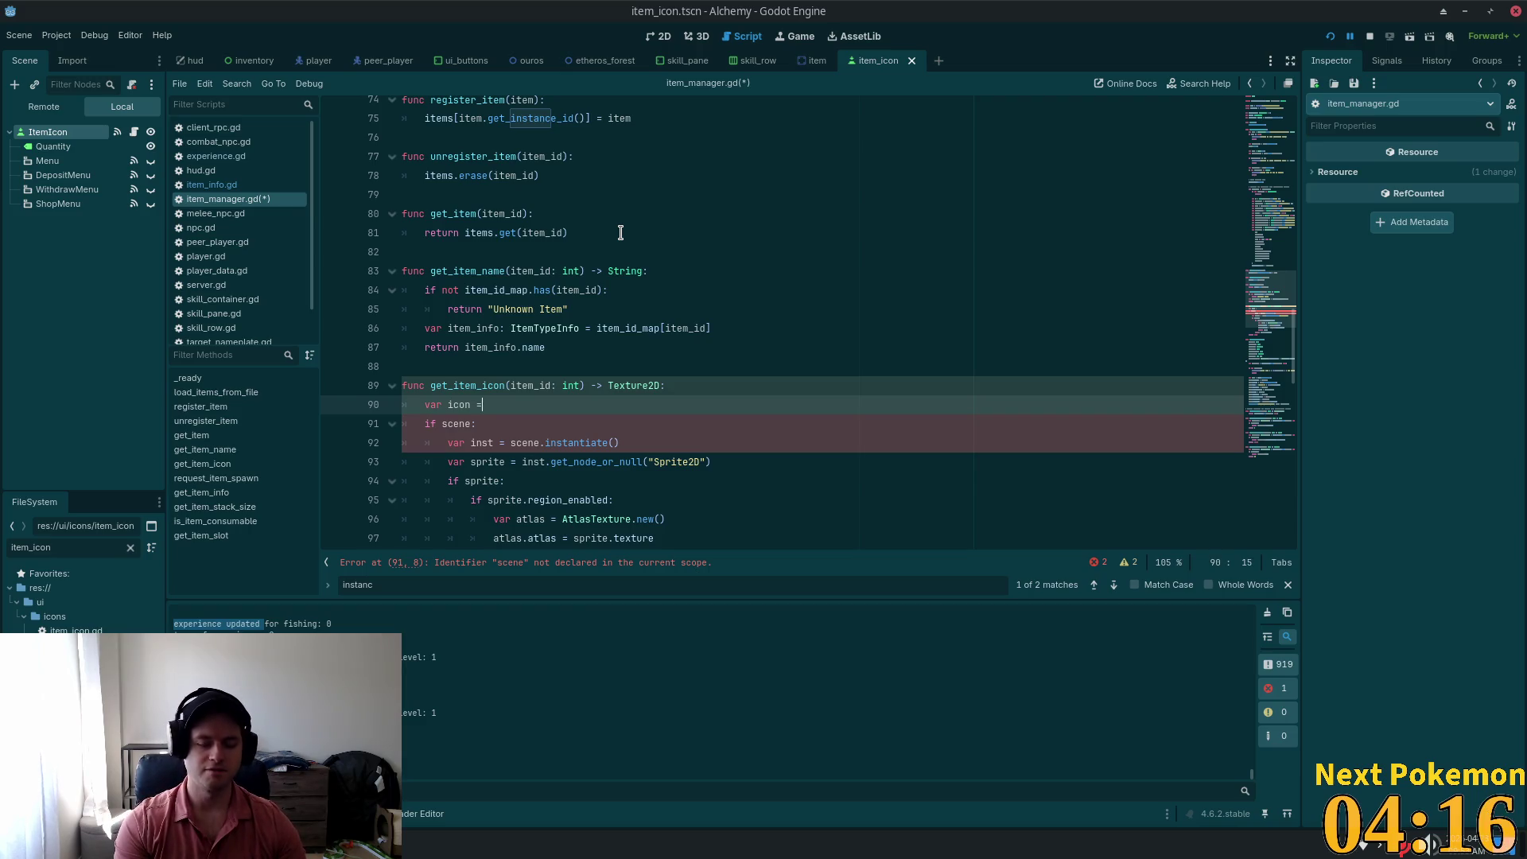
# Complete 'var icon = item_icon.icons[item_id]' after checking ItemIcon's Icons, then search for get_item_icon
pyautogui.write('= item_')
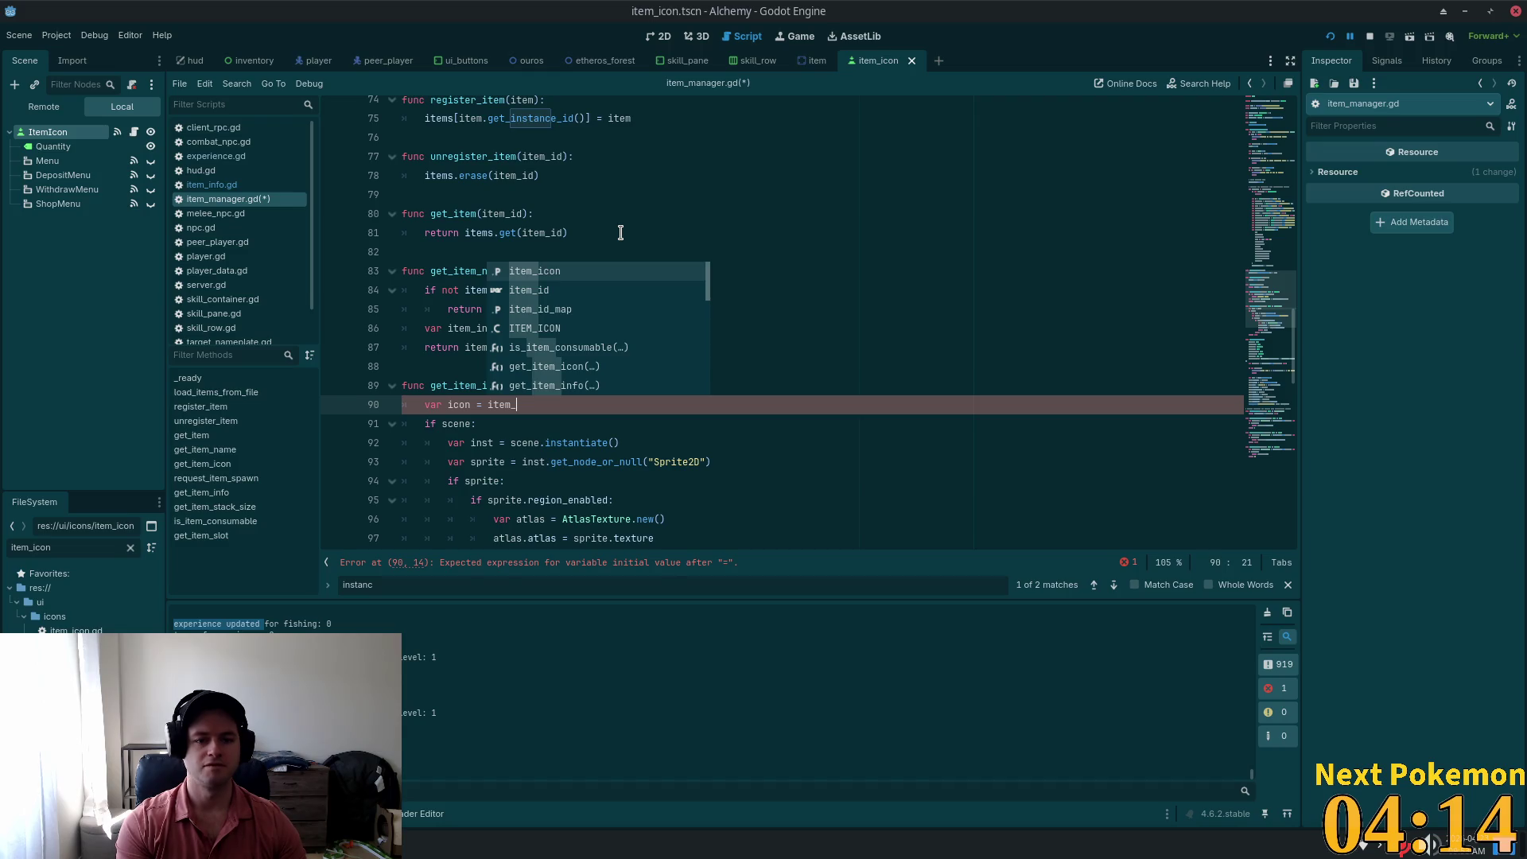
pyautogui.write('icon')
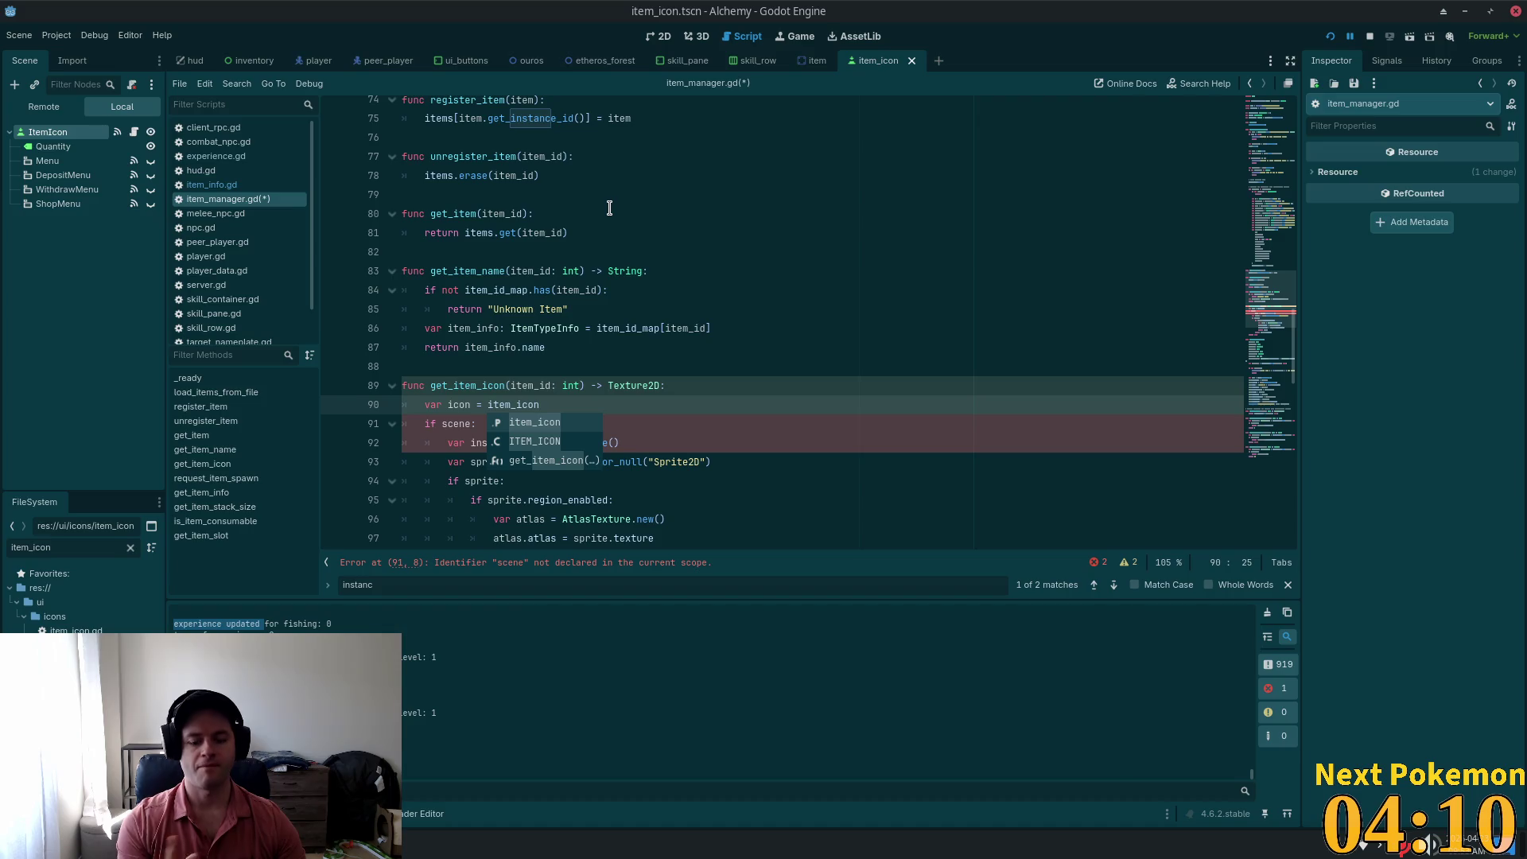
pyautogui.write('.')
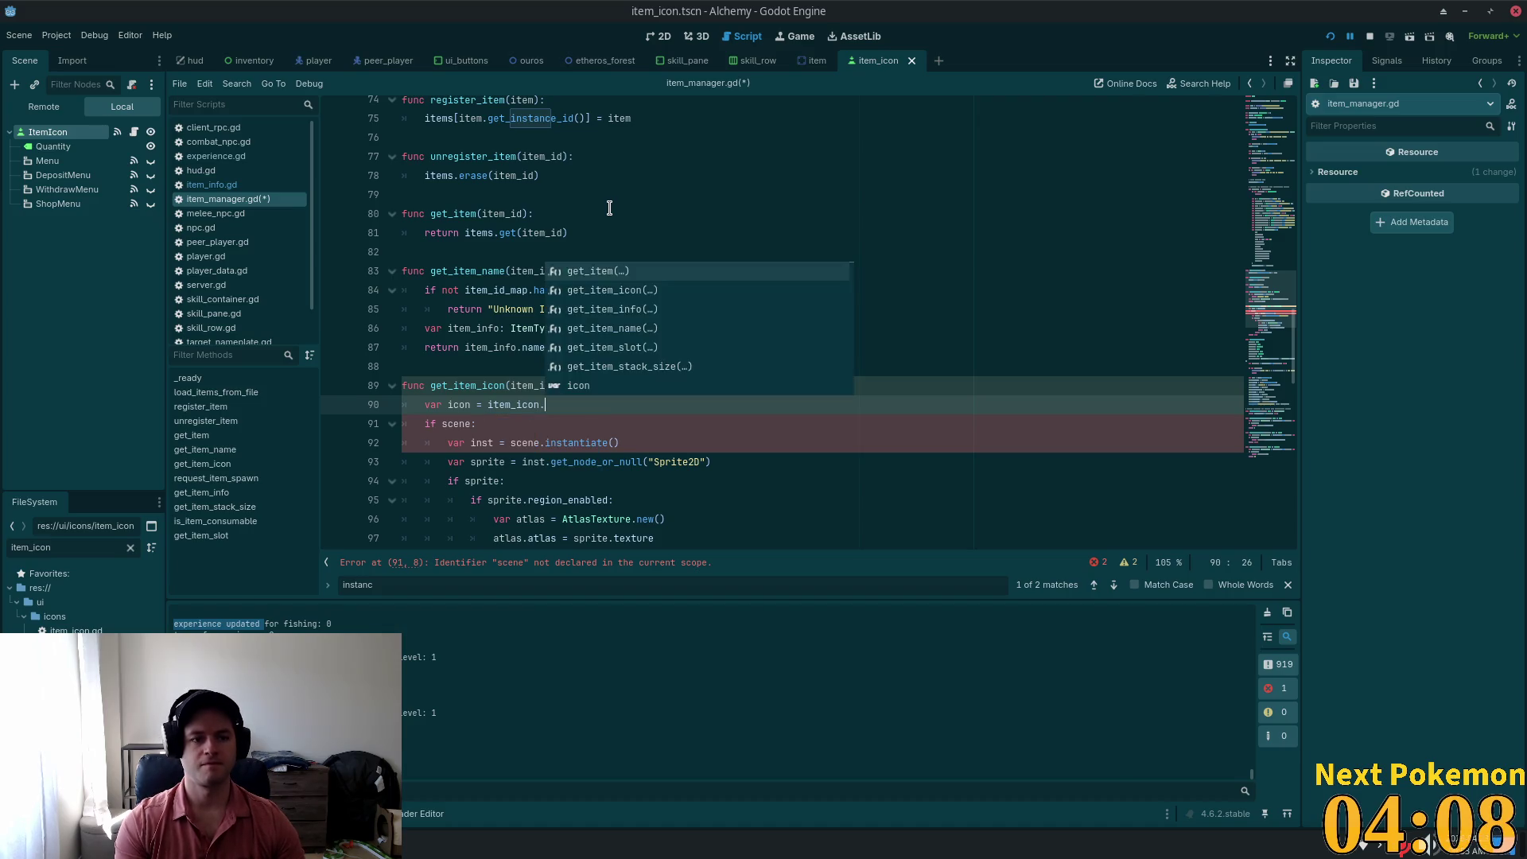
pyautogui.click(66, 189)
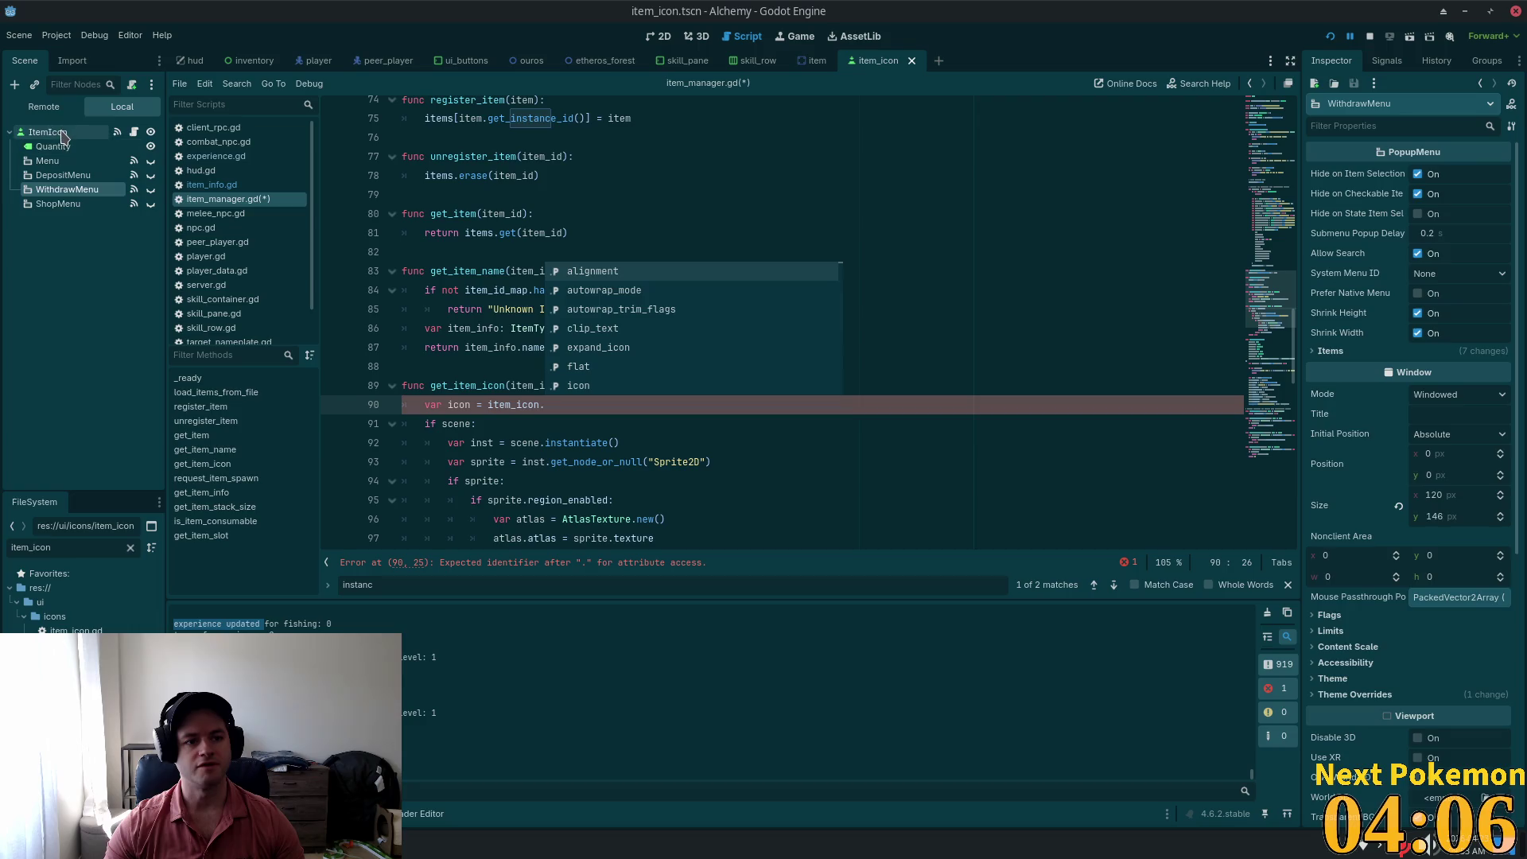
pyautogui.click(48, 132)
pyautogui.click(604, 405)
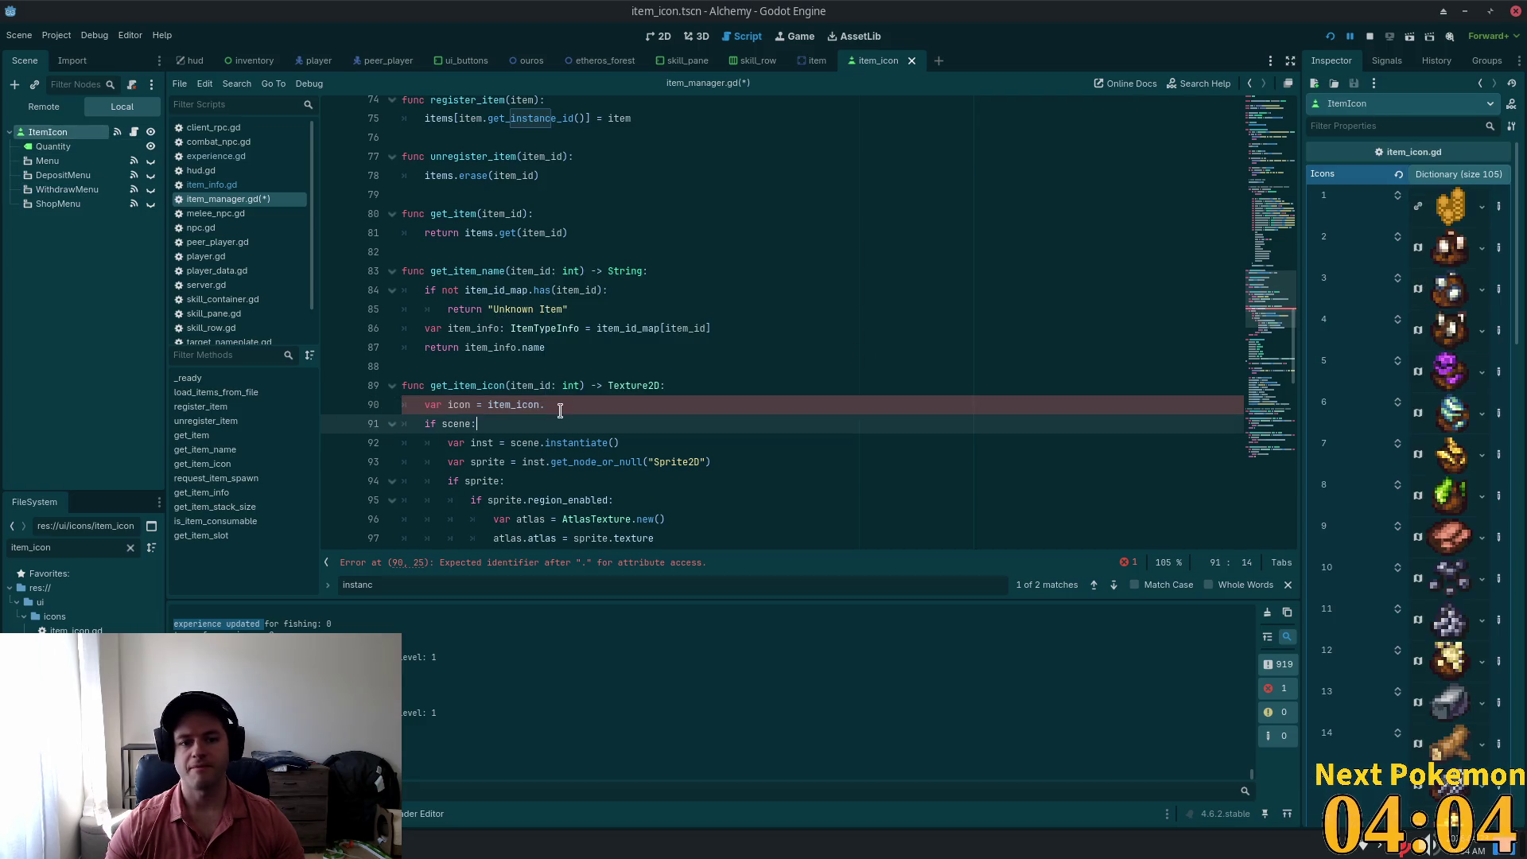
pyautogui.write('icon')
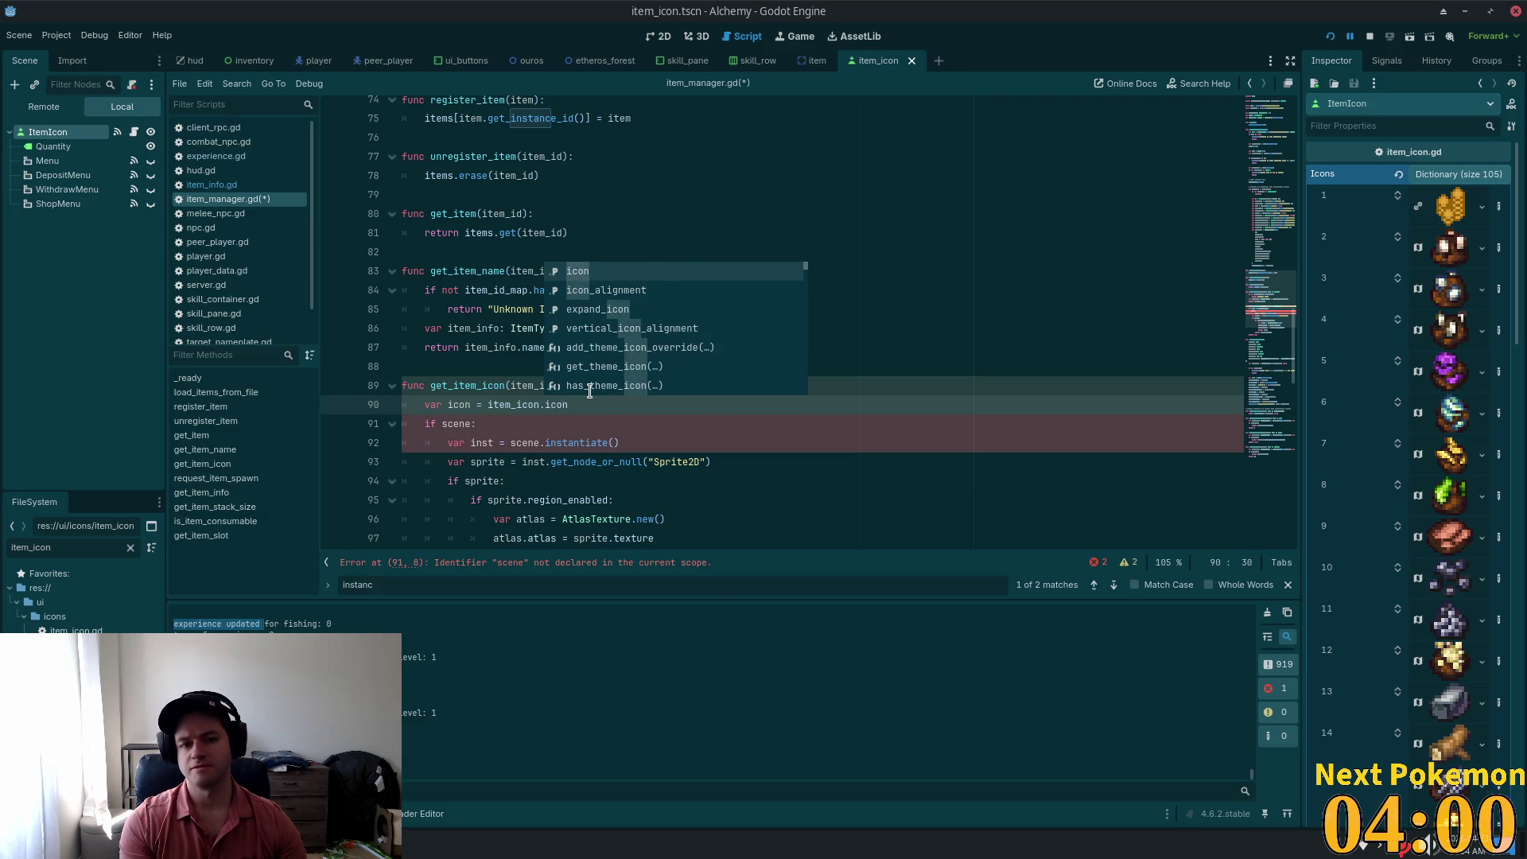
pyautogui.write('s[ite')
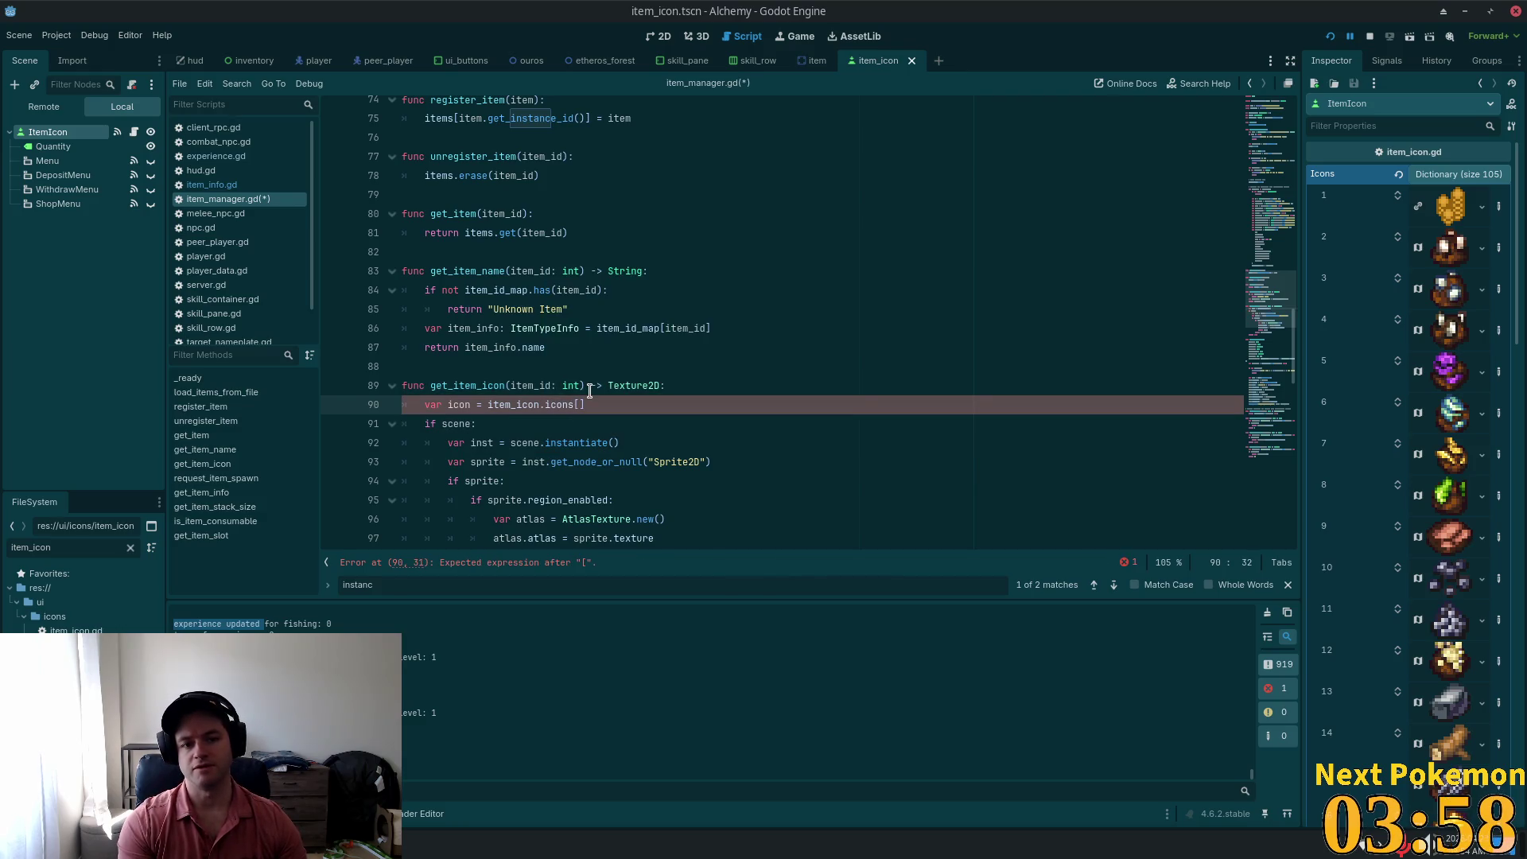
pyautogui.write('m_id')
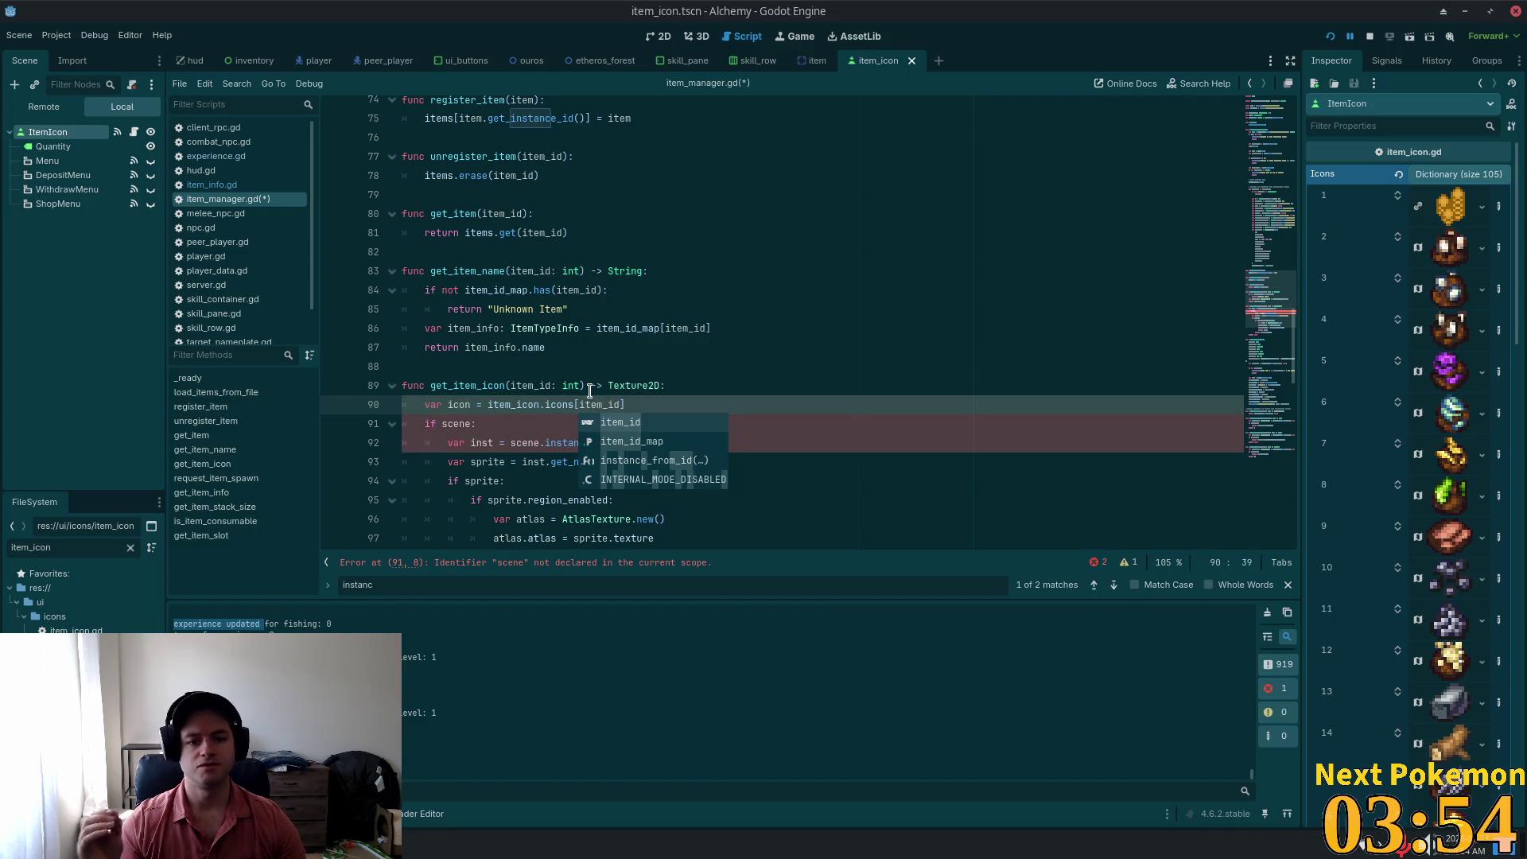
pyautogui.doubleClick(465, 385)
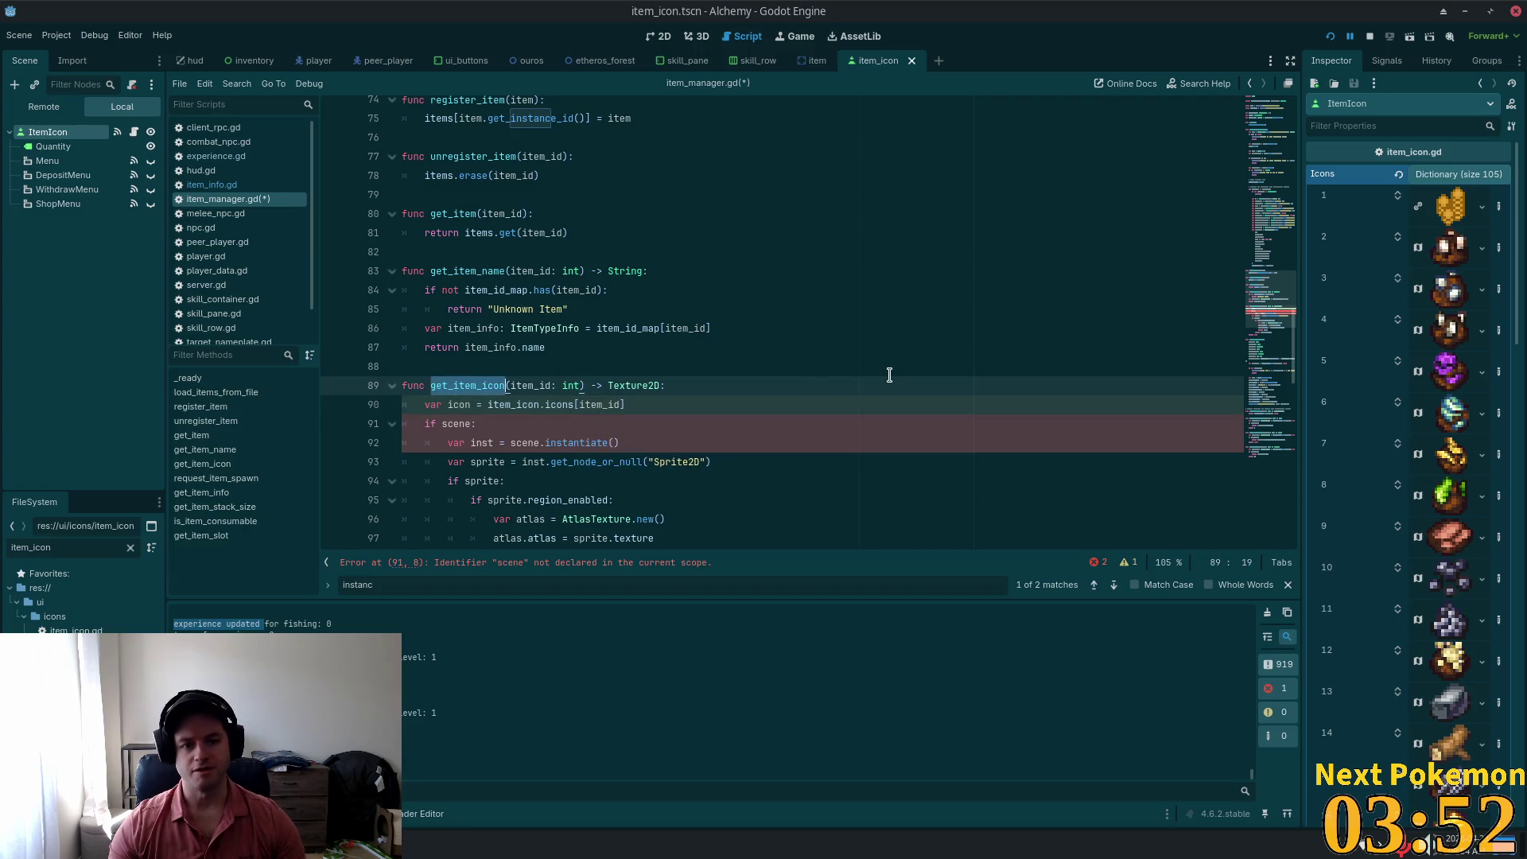
pyautogui.hotkey('ctrl', 'f')
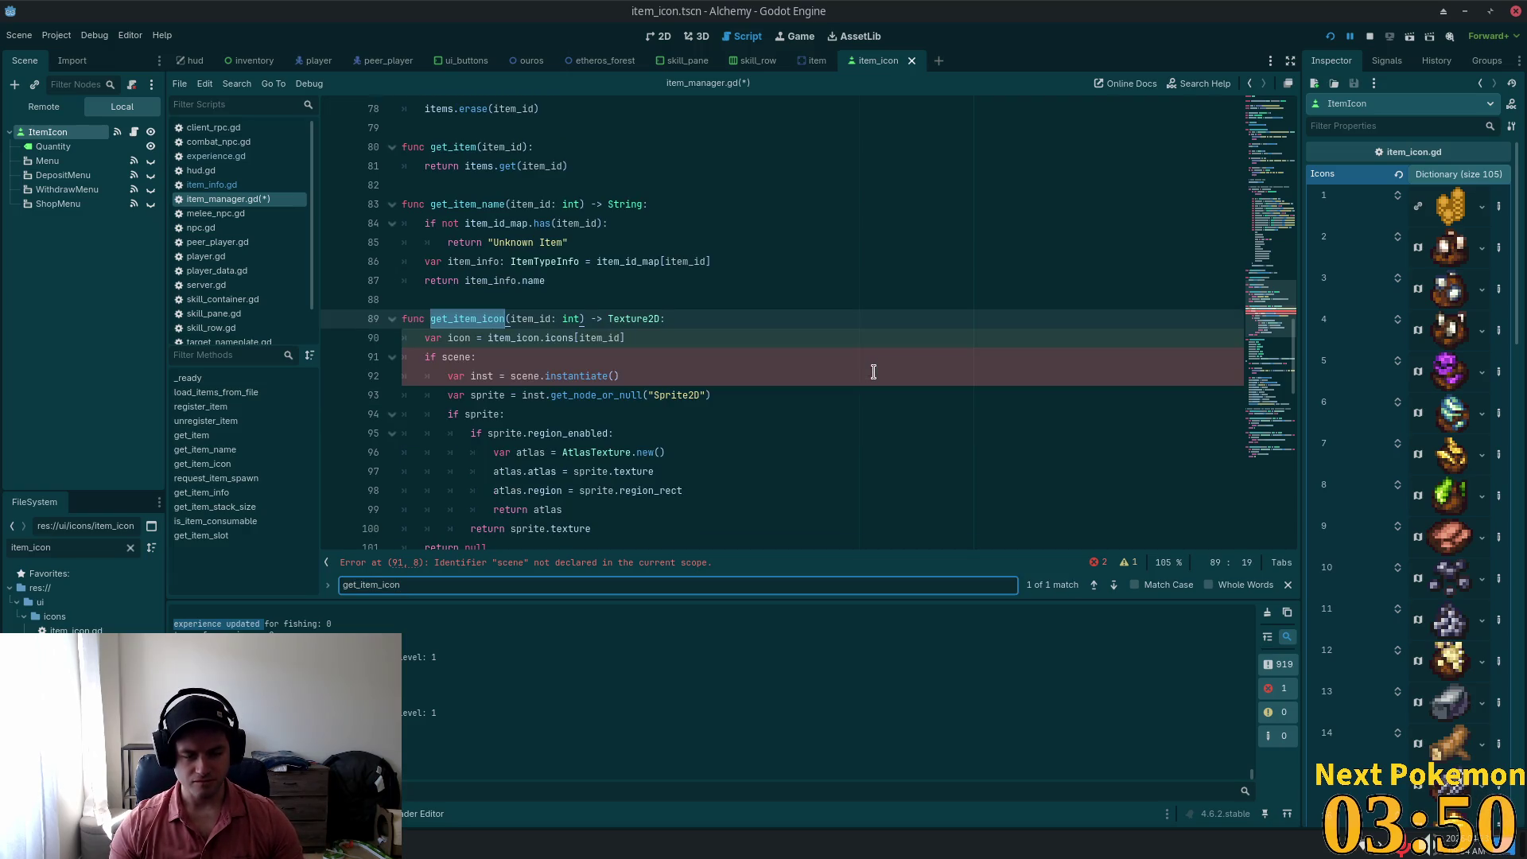
pyautogui.hotkey('alt', 'Tab')
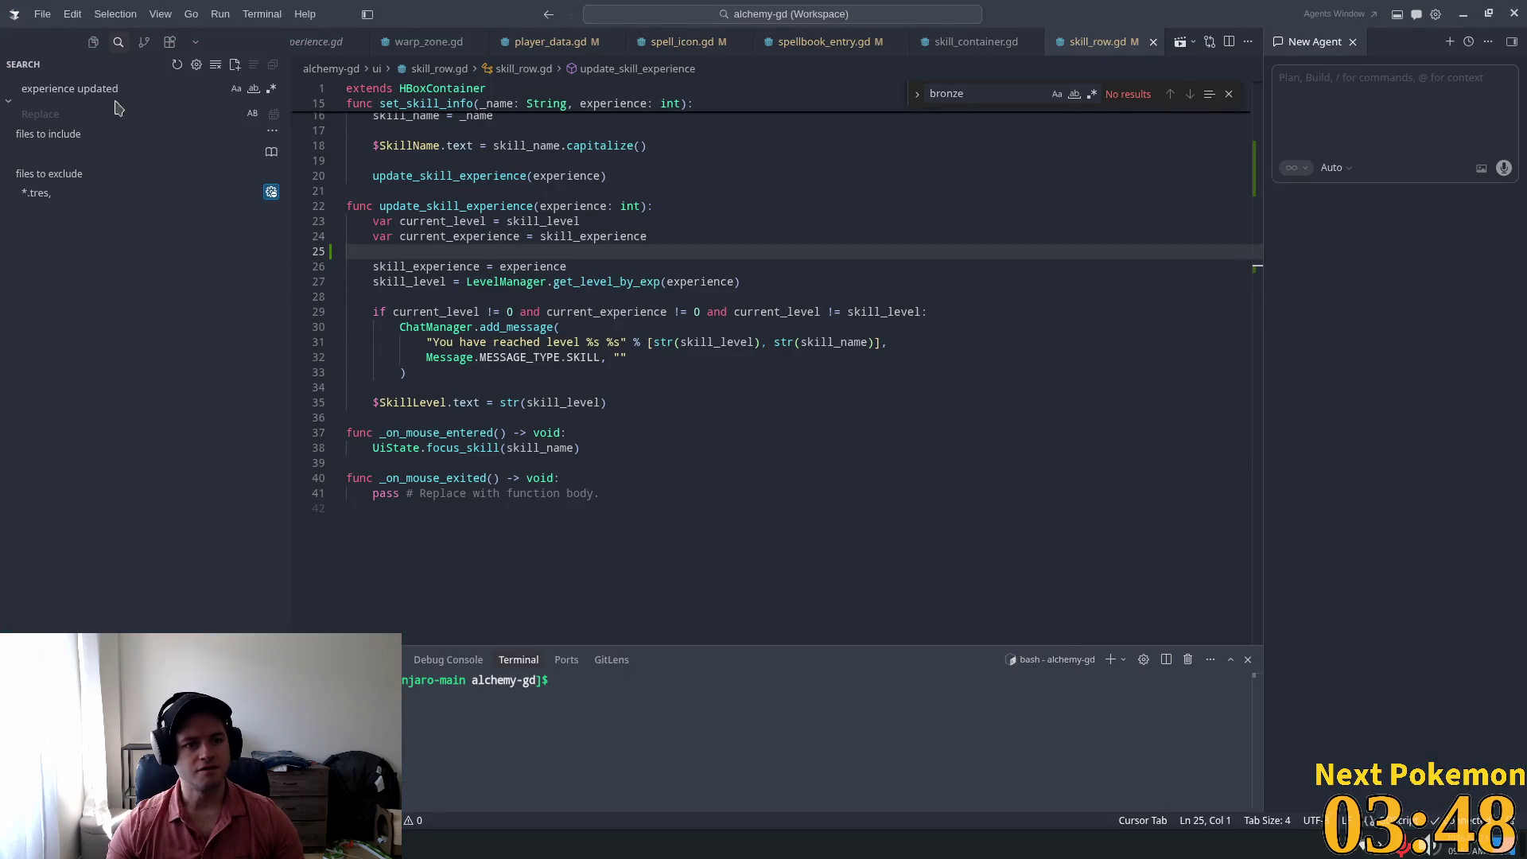
pyautogui.hotkey('ctrl', 'shift', 'f')
pyautogui.write('get_item_icon')
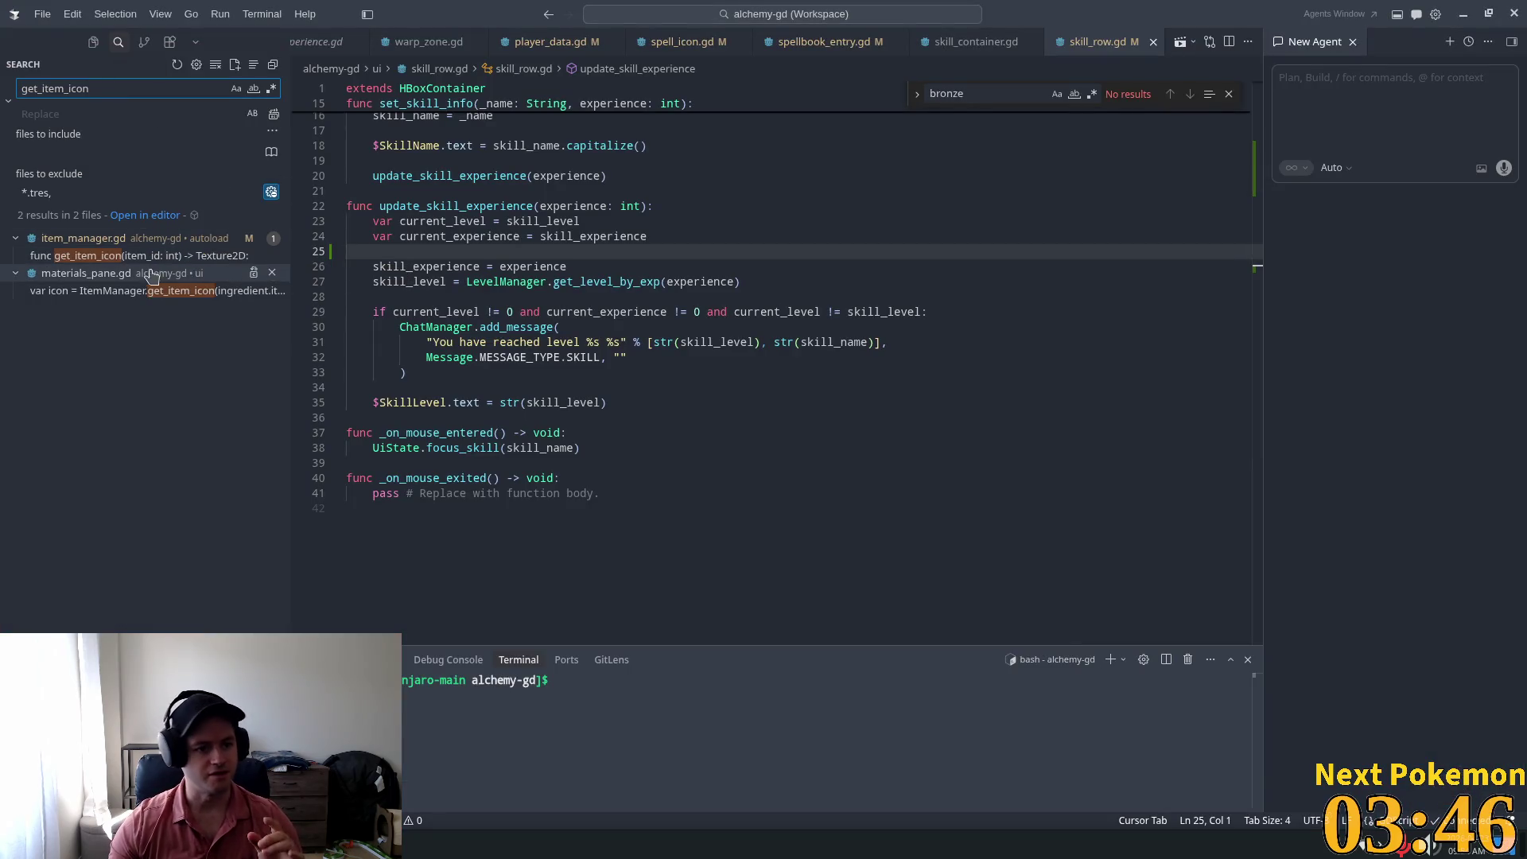
pyautogui.click(139, 292)
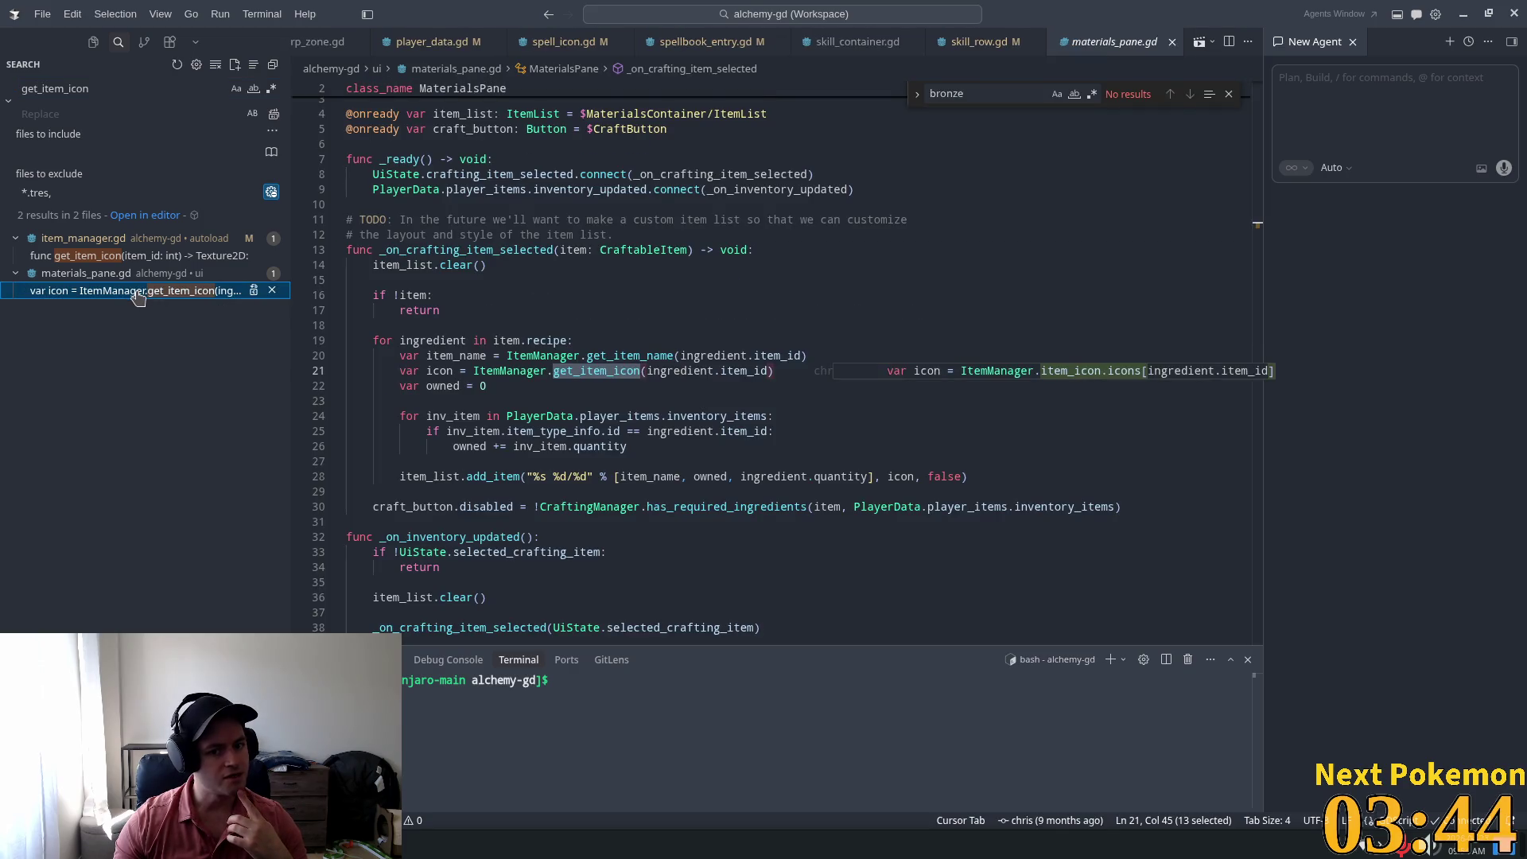
pyautogui.doubleClick(729, 372)
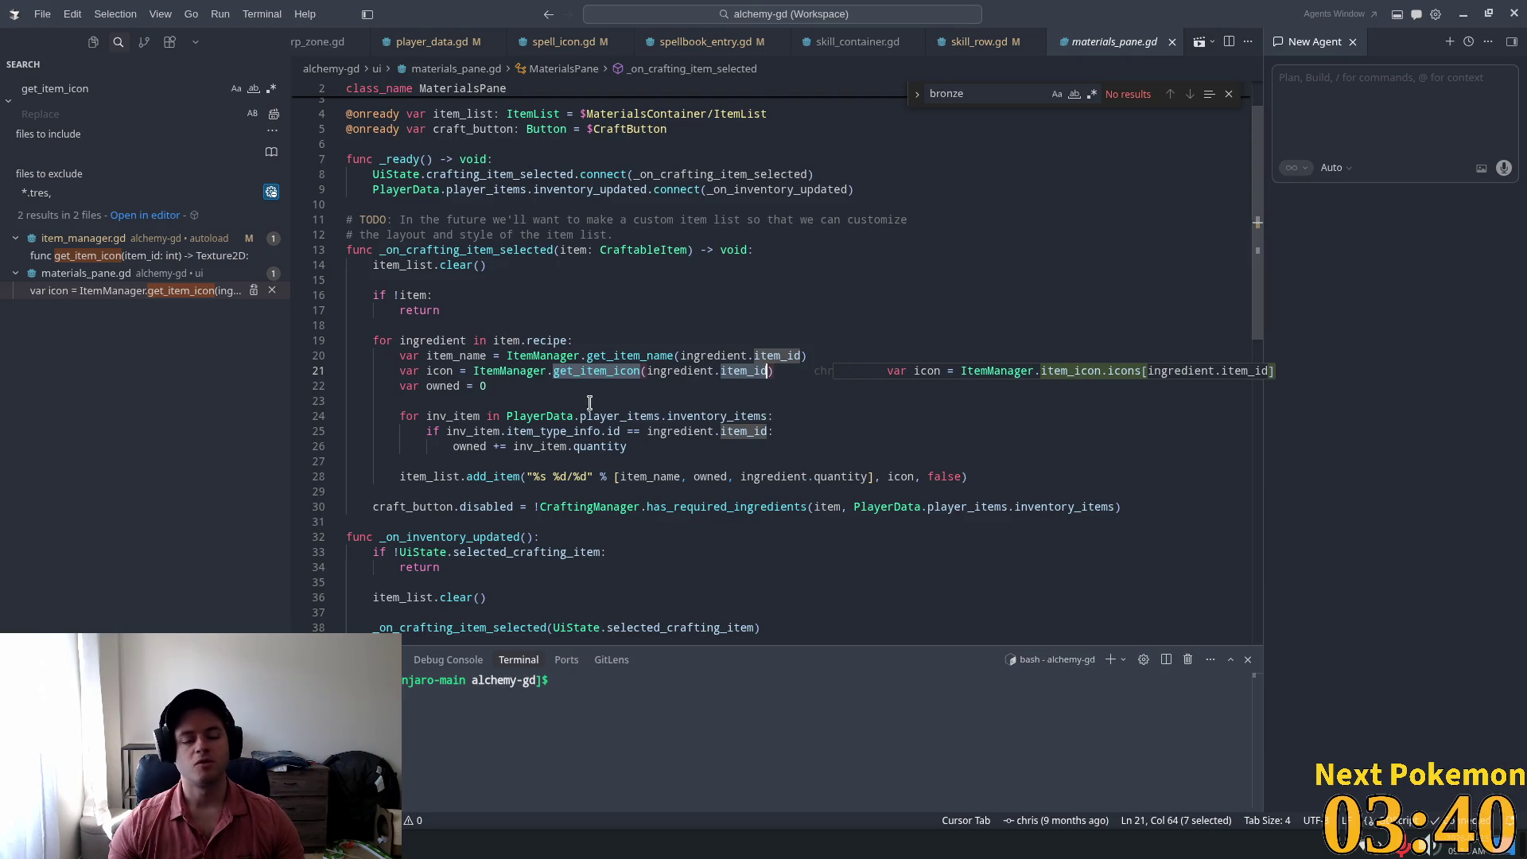
pyautogui.hotkey('alt', 'Tab')
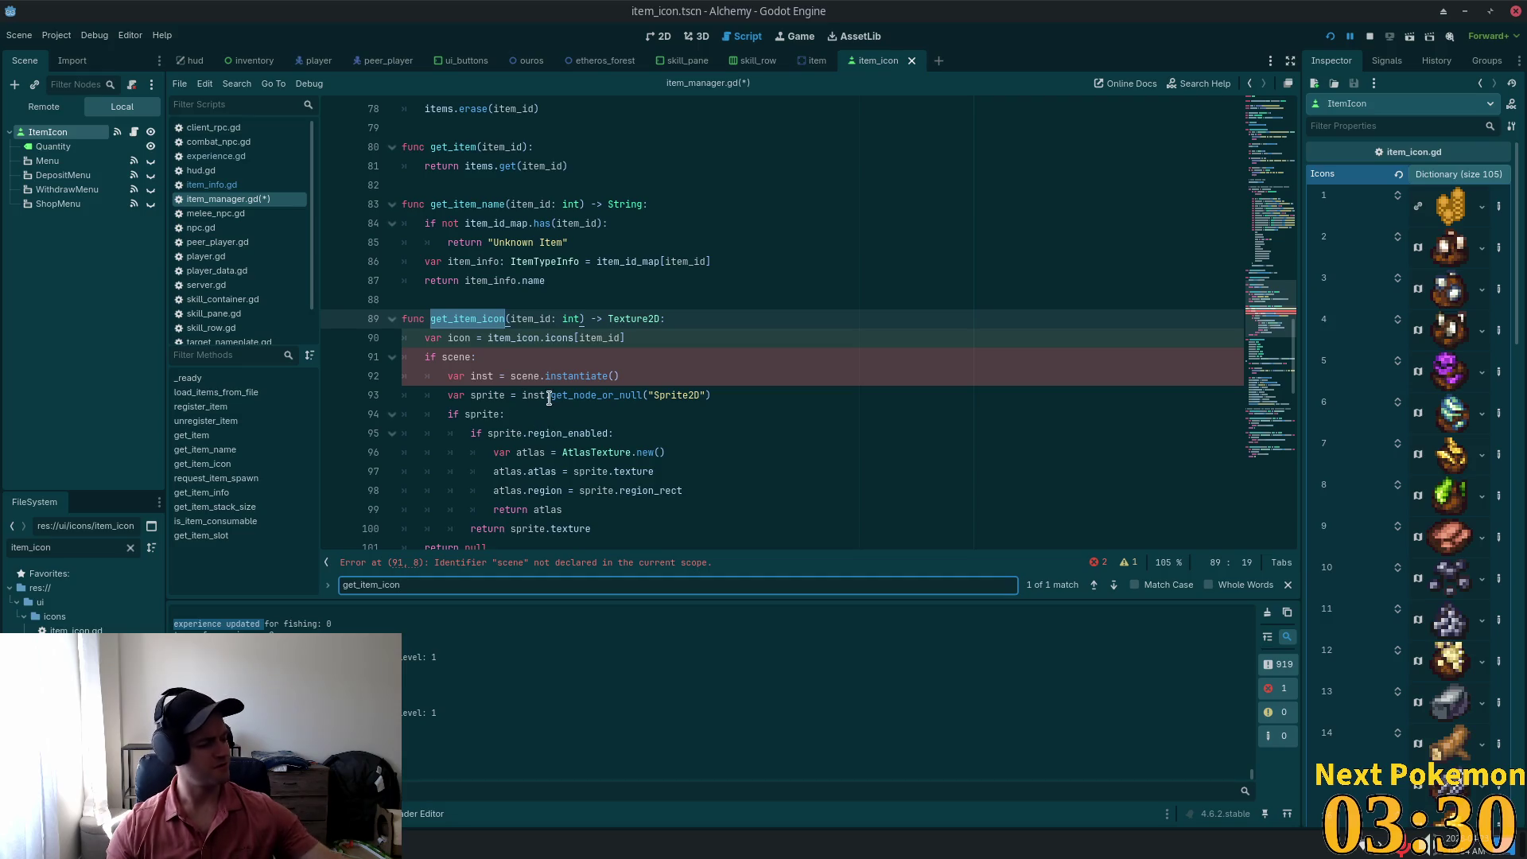
# Change line 91's condition from 'if scene:' to 'if icon:'
pyautogui.moveTo(537, 402)
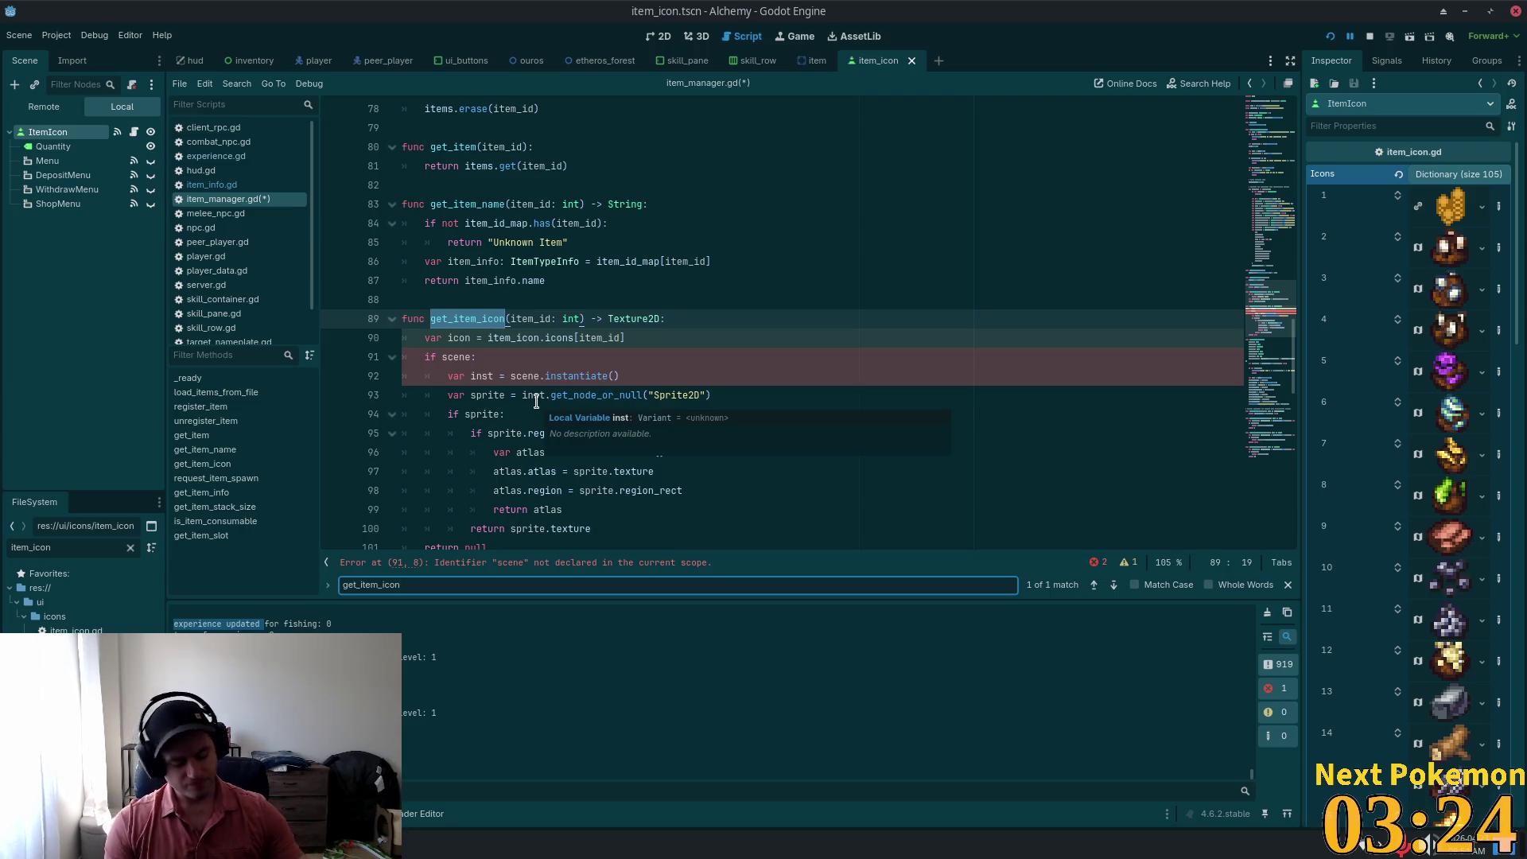
pyautogui.click(627, 357)
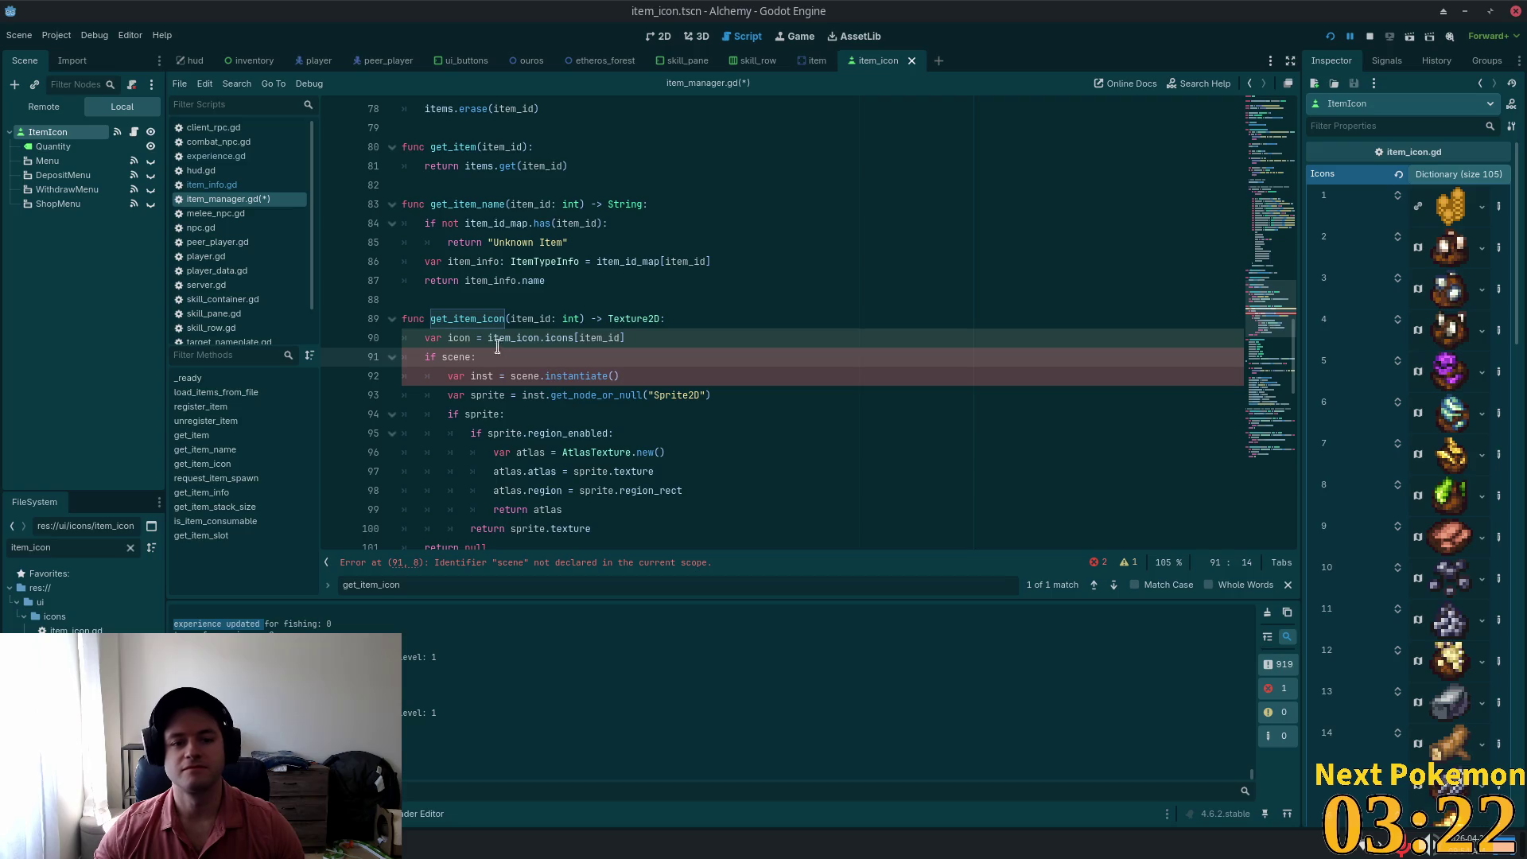
pyautogui.doubleClick(459, 339)
pyautogui.hotkey('ctrl', 'c')
pyautogui.doubleClick(456, 356)
pyautogui.hotkey('ctrl', 'v')
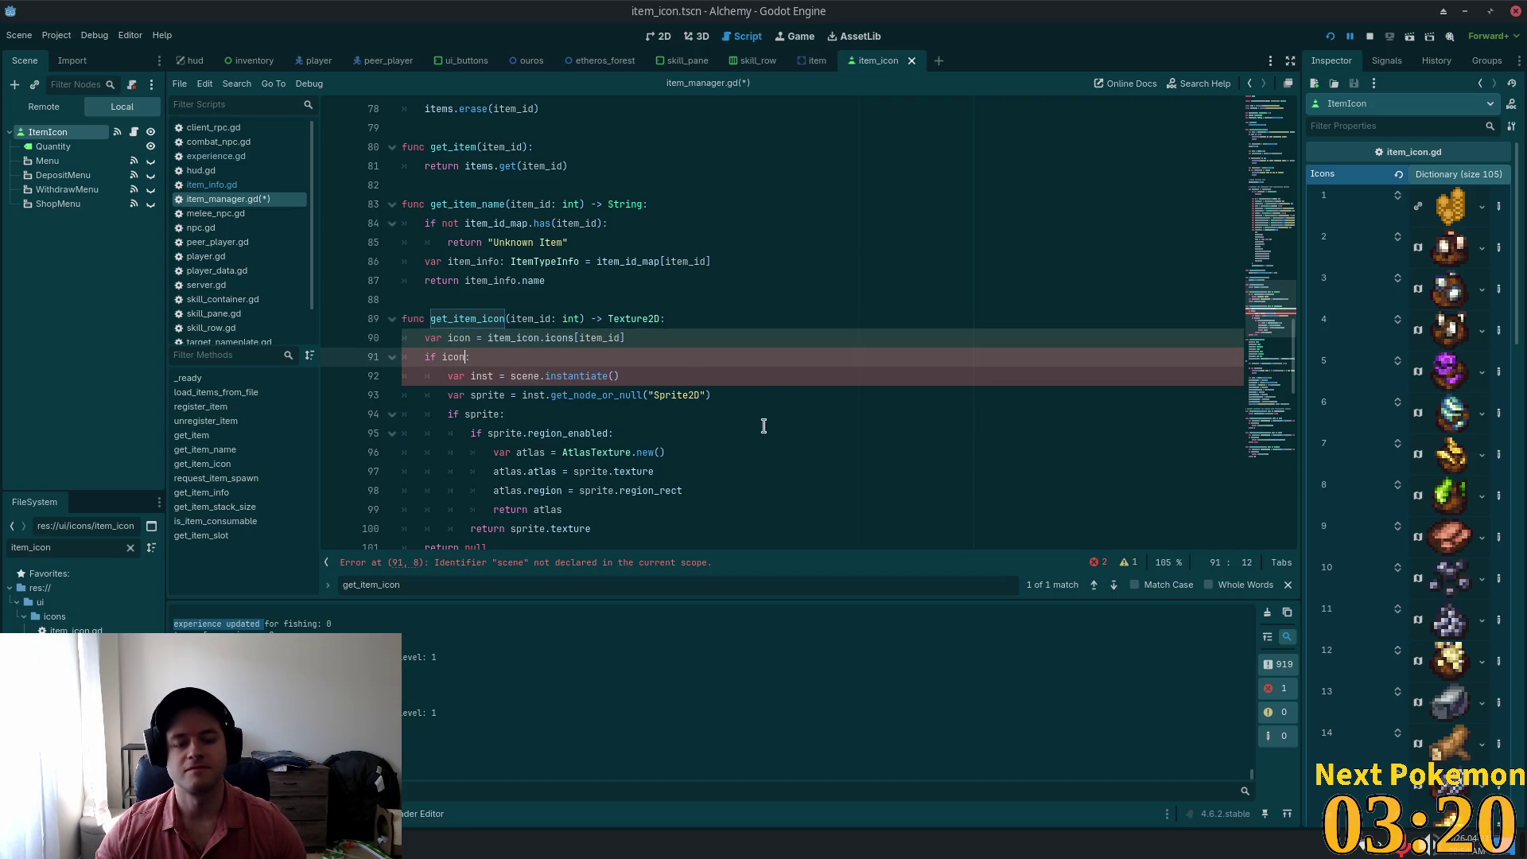
pyautogui.click(586, 356)
# Inspect the remaining sprite references and select the var inst and var sprite lines
pyautogui.scroll(-2, 579, 334)
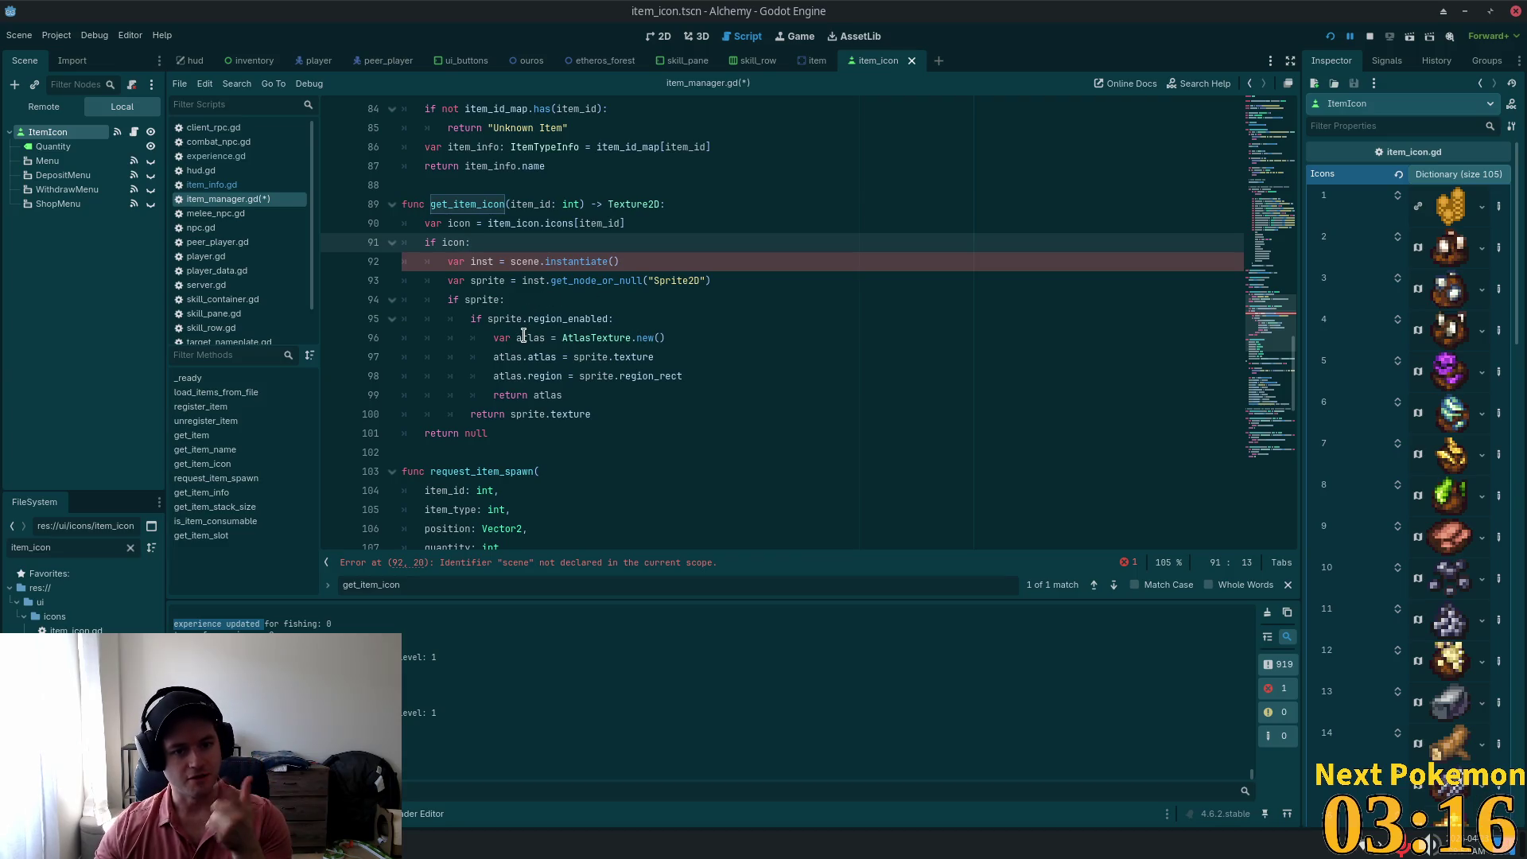
pyautogui.click(579, 357)
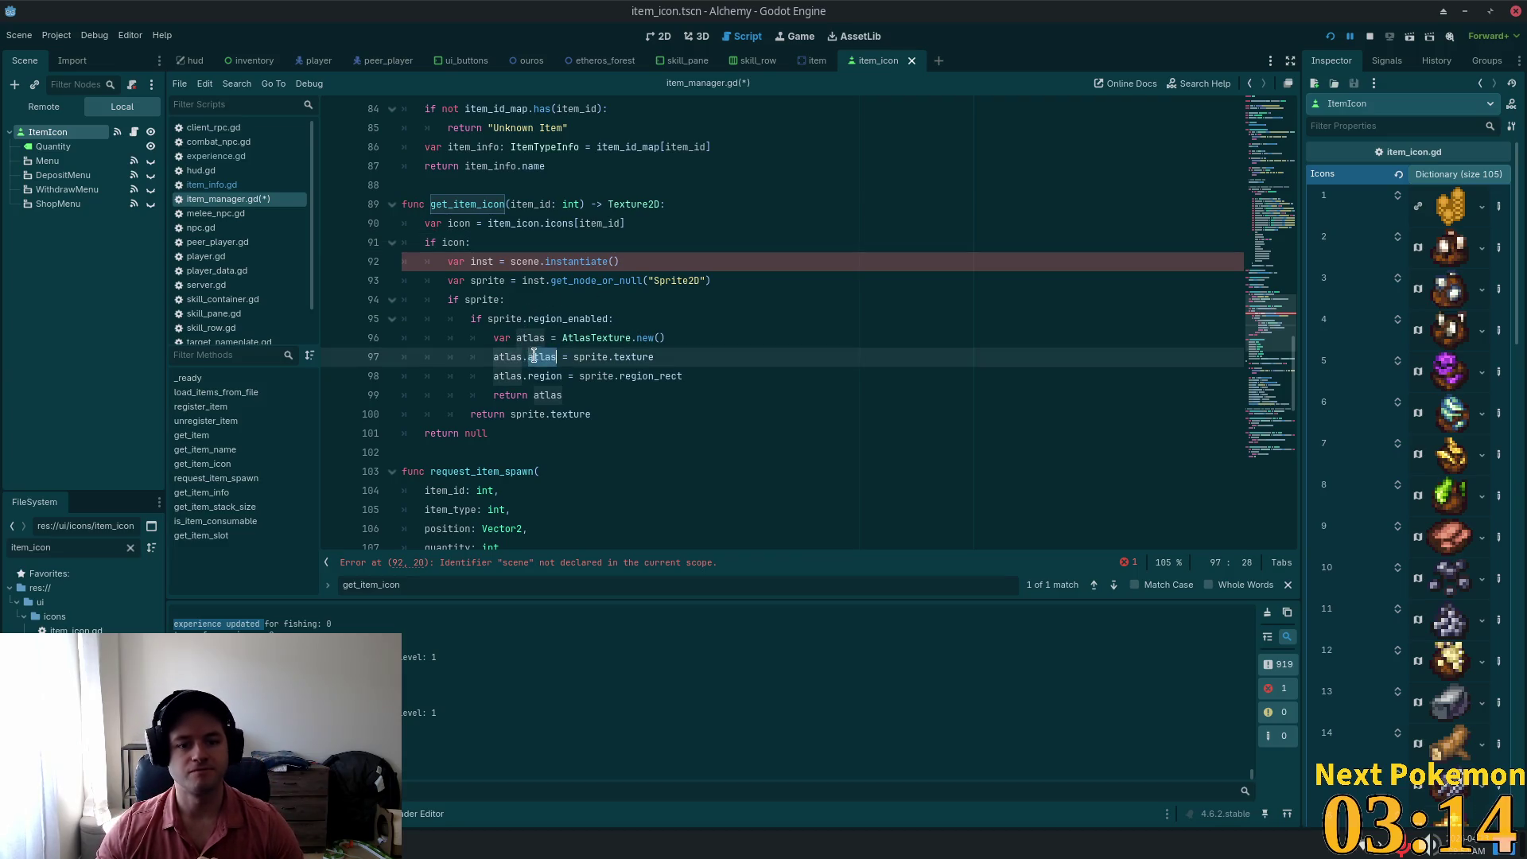
pyautogui.doubleClick(452, 241)
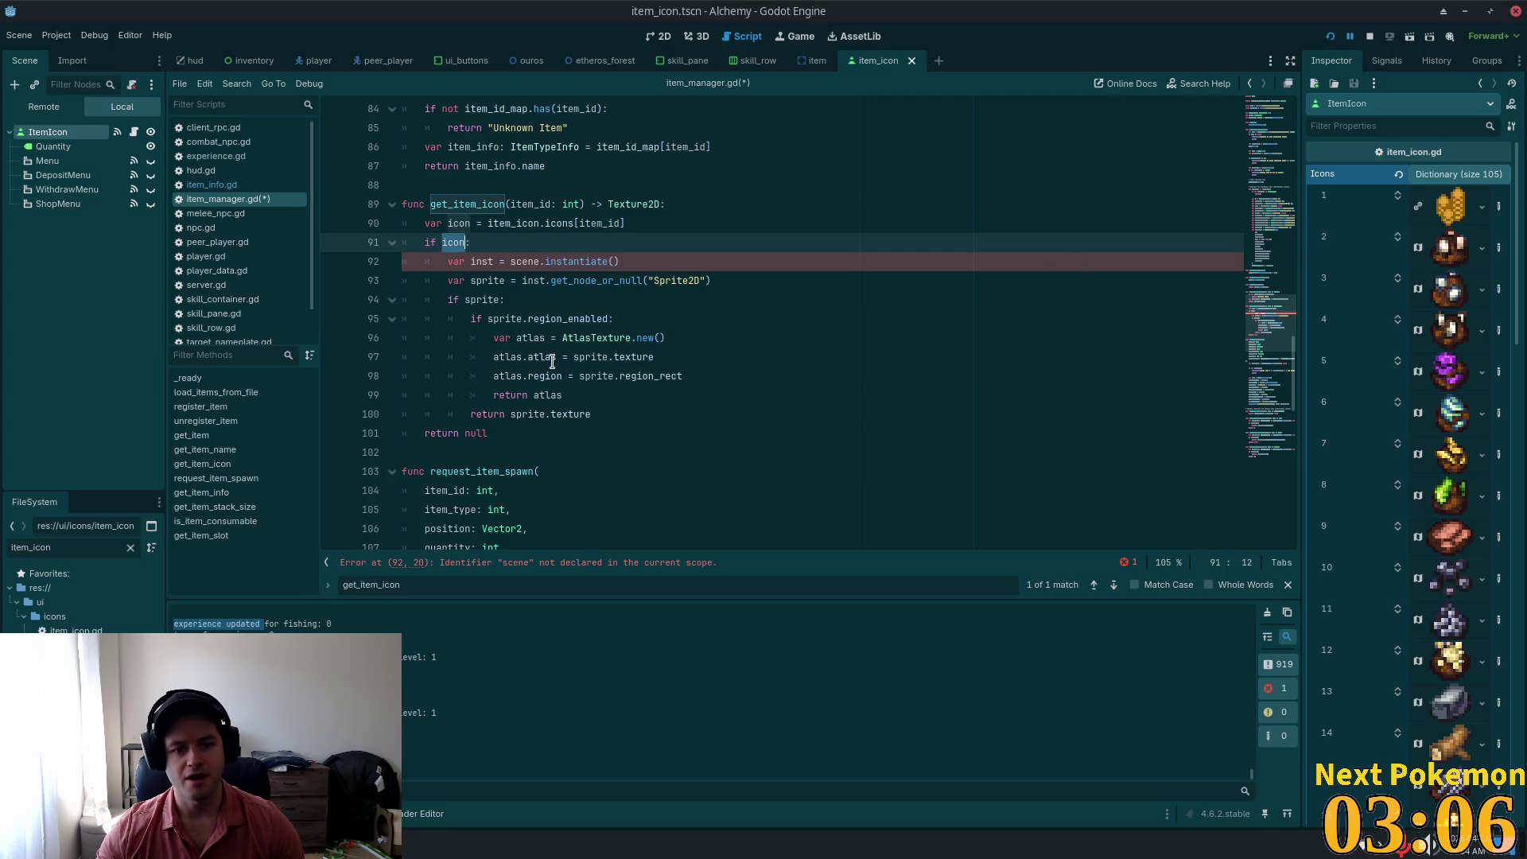
pyautogui.doubleClick(590, 358)
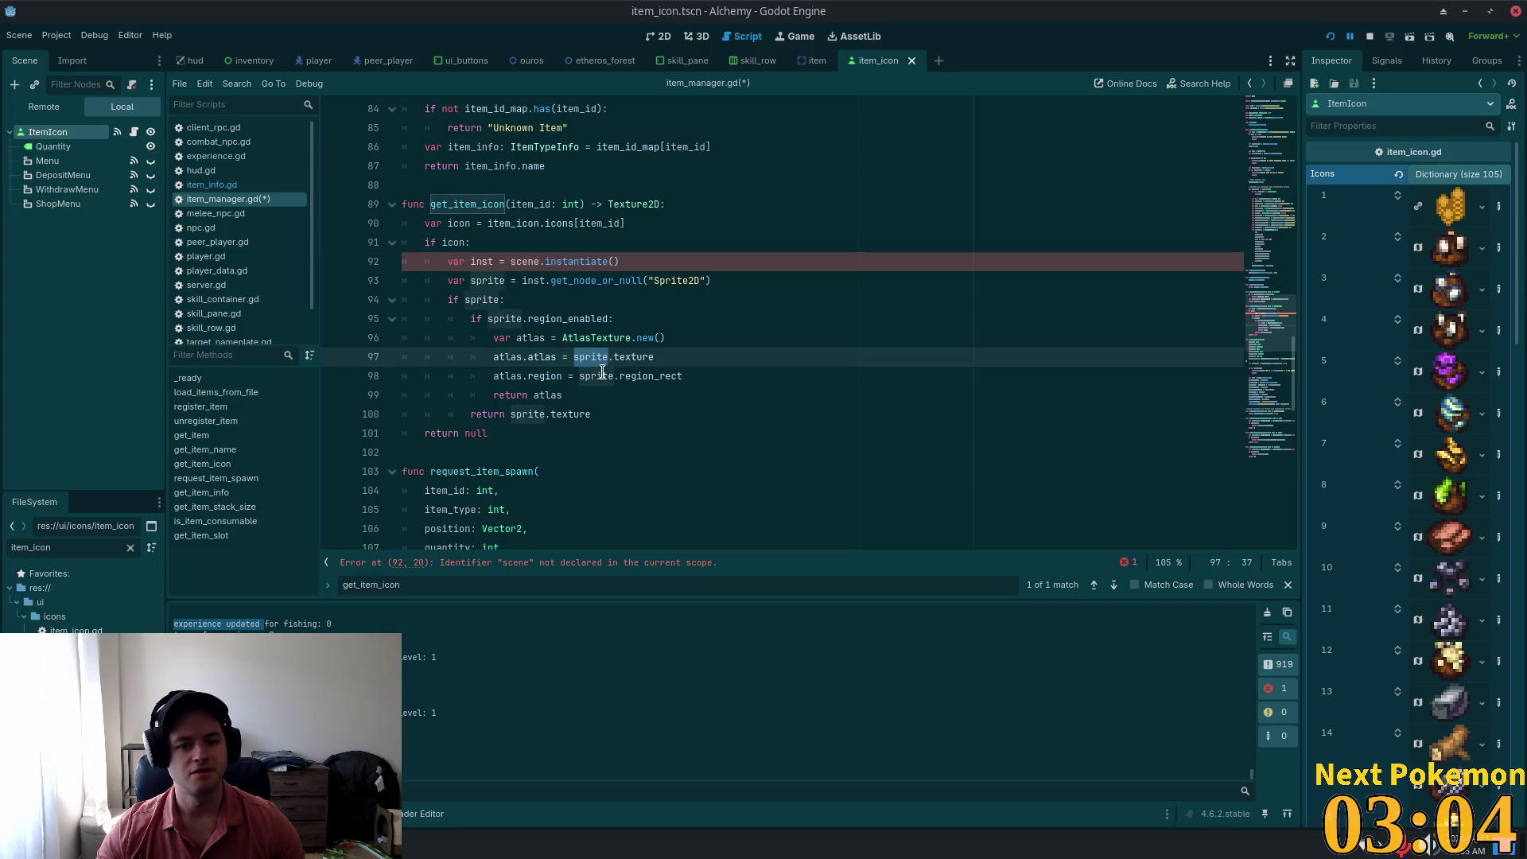
pyautogui.doubleClick(600, 374)
pyautogui.doubleClick(461, 224)
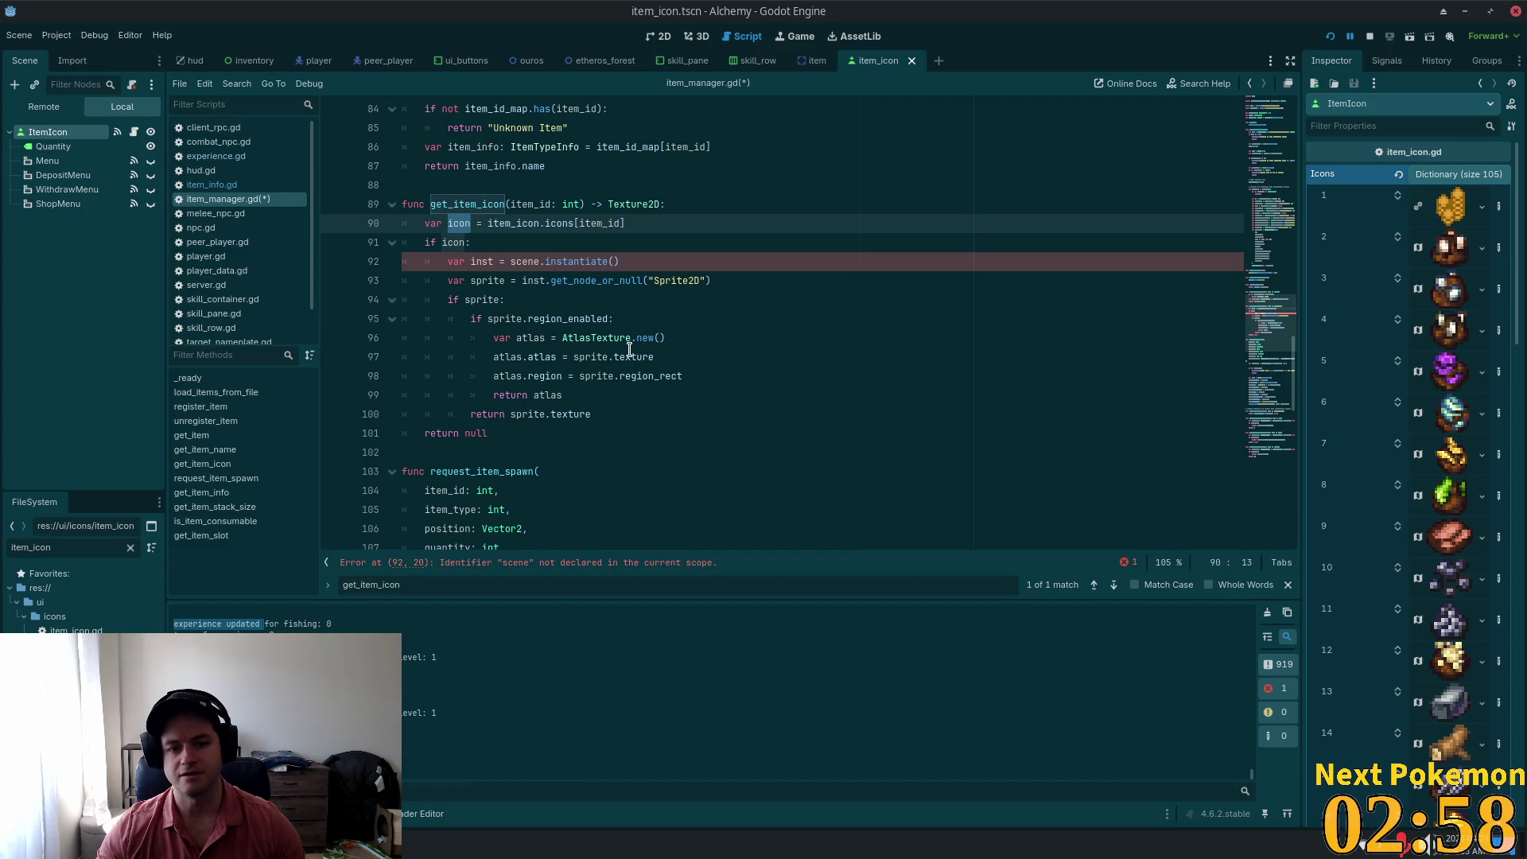
pyautogui.moveTo(712, 281)
pyautogui.mouseDown()
pyautogui.moveTo(726, 280)
pyautogui.moveTo(298, 245)
pyautogui.mouseUp()
# Delete the var inst and var sprite lines and review the remaining sprite and atlas uses
pyautogui.press('BackSpace')
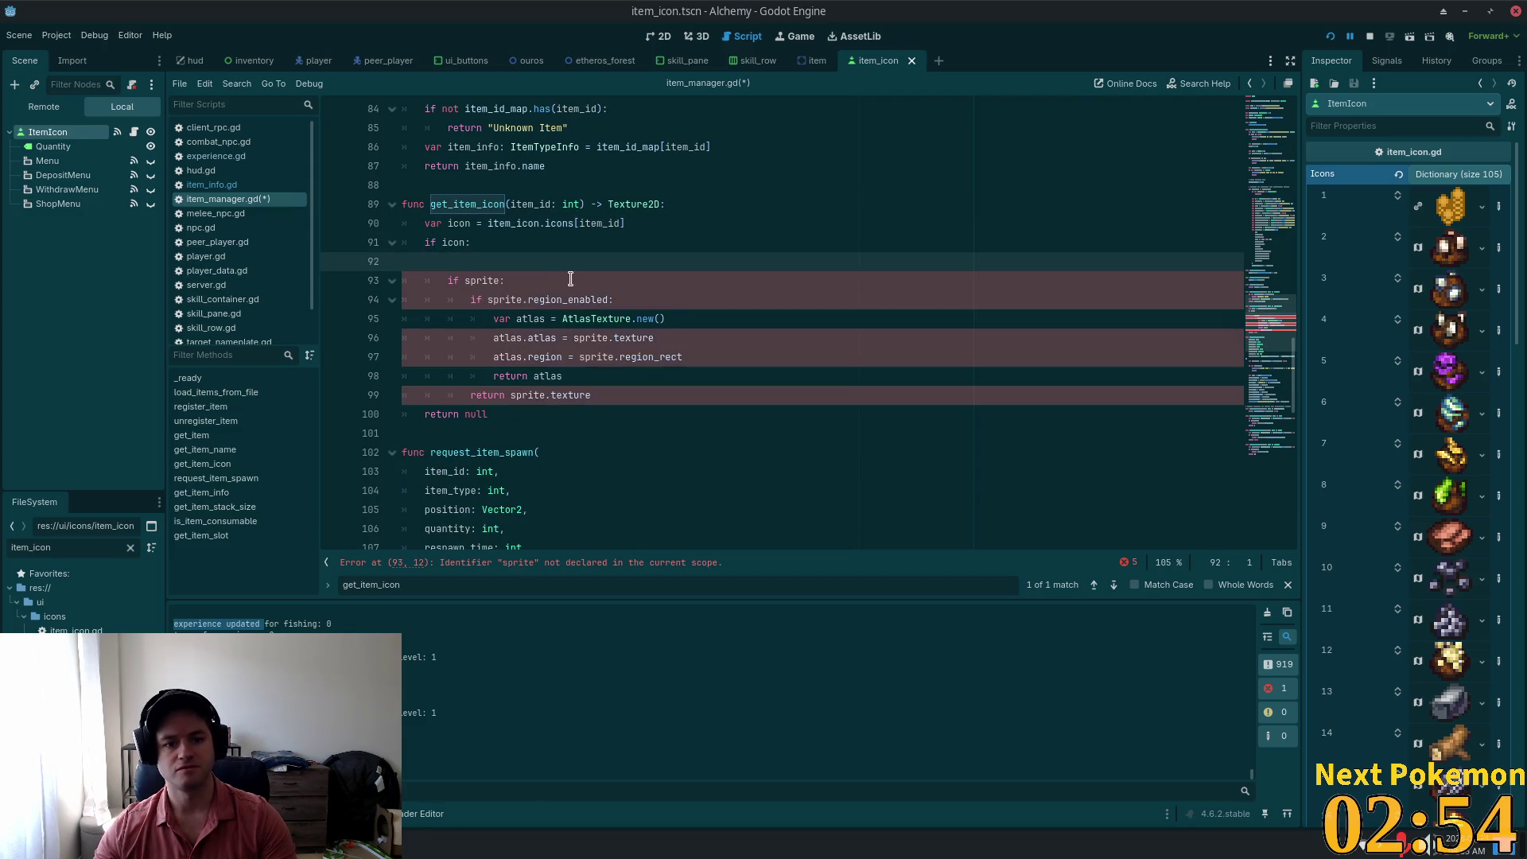
pyautogui.click(583, 260)
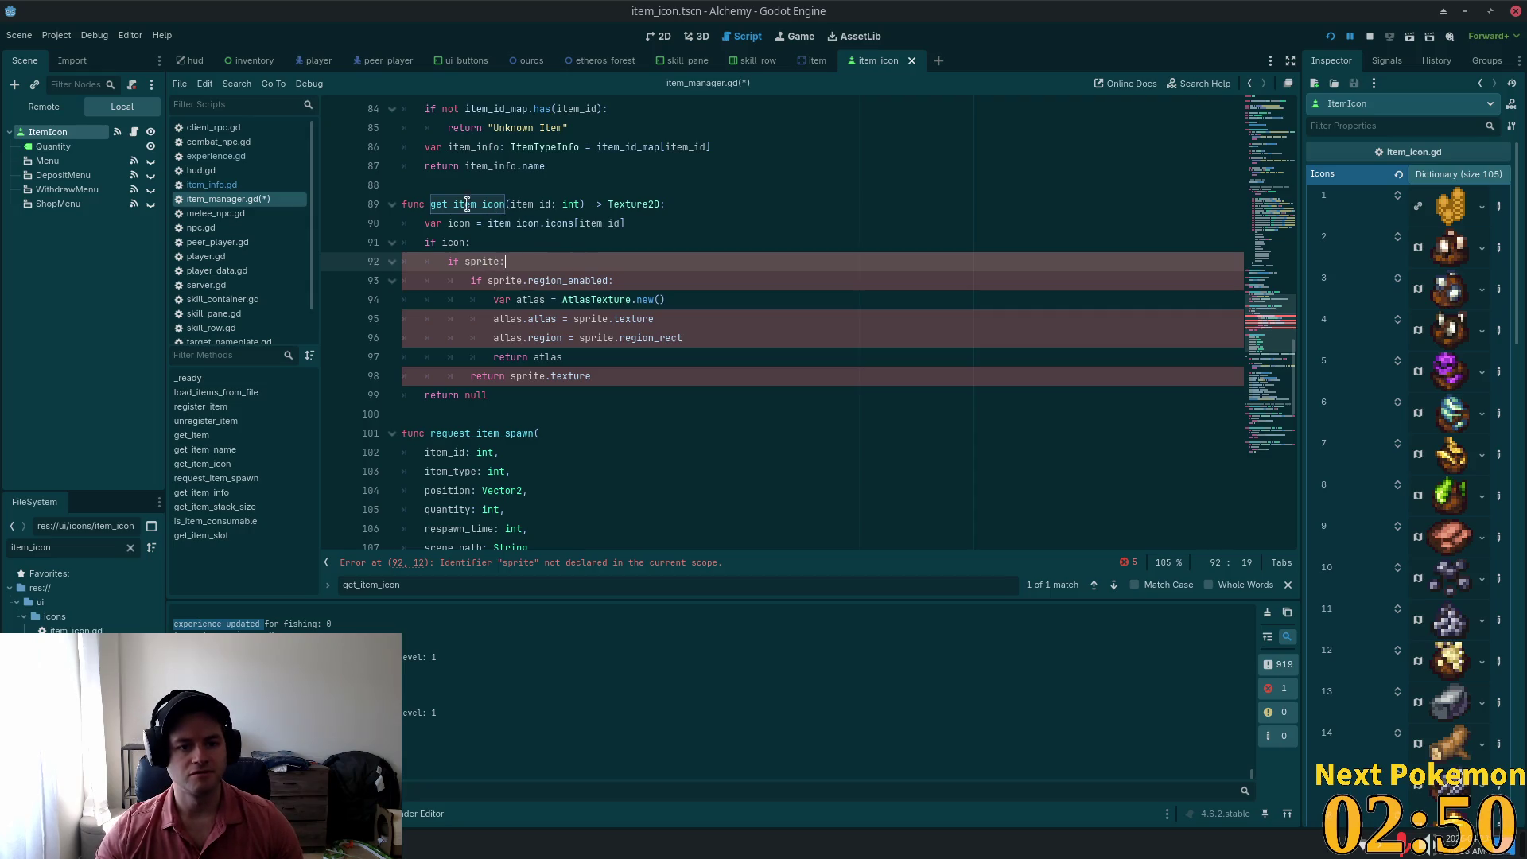
pyautogui.click(471, 395)
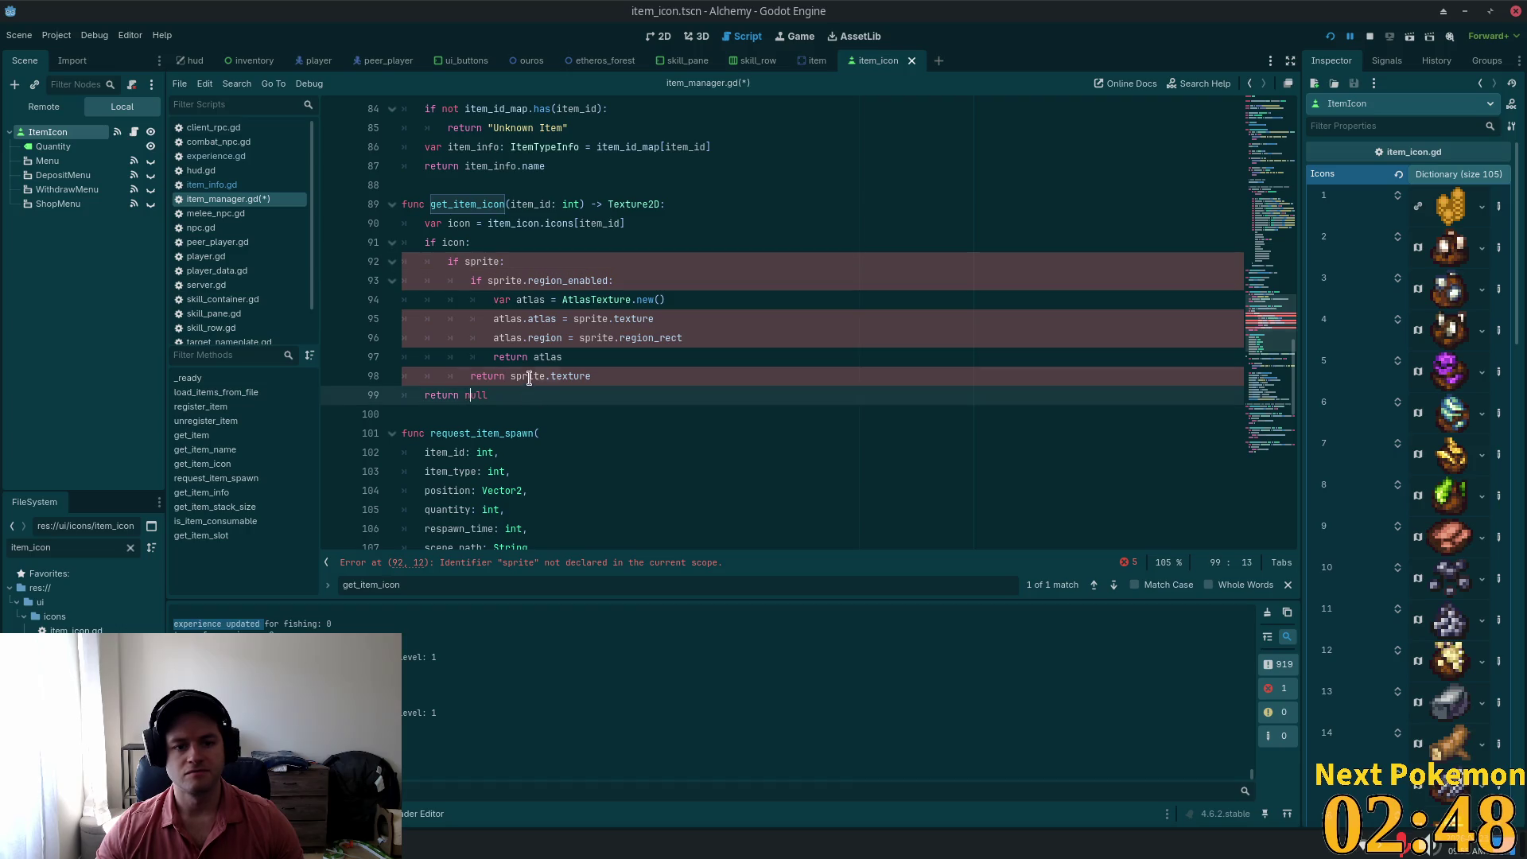
pyautogui.doubleClick(529, 375)
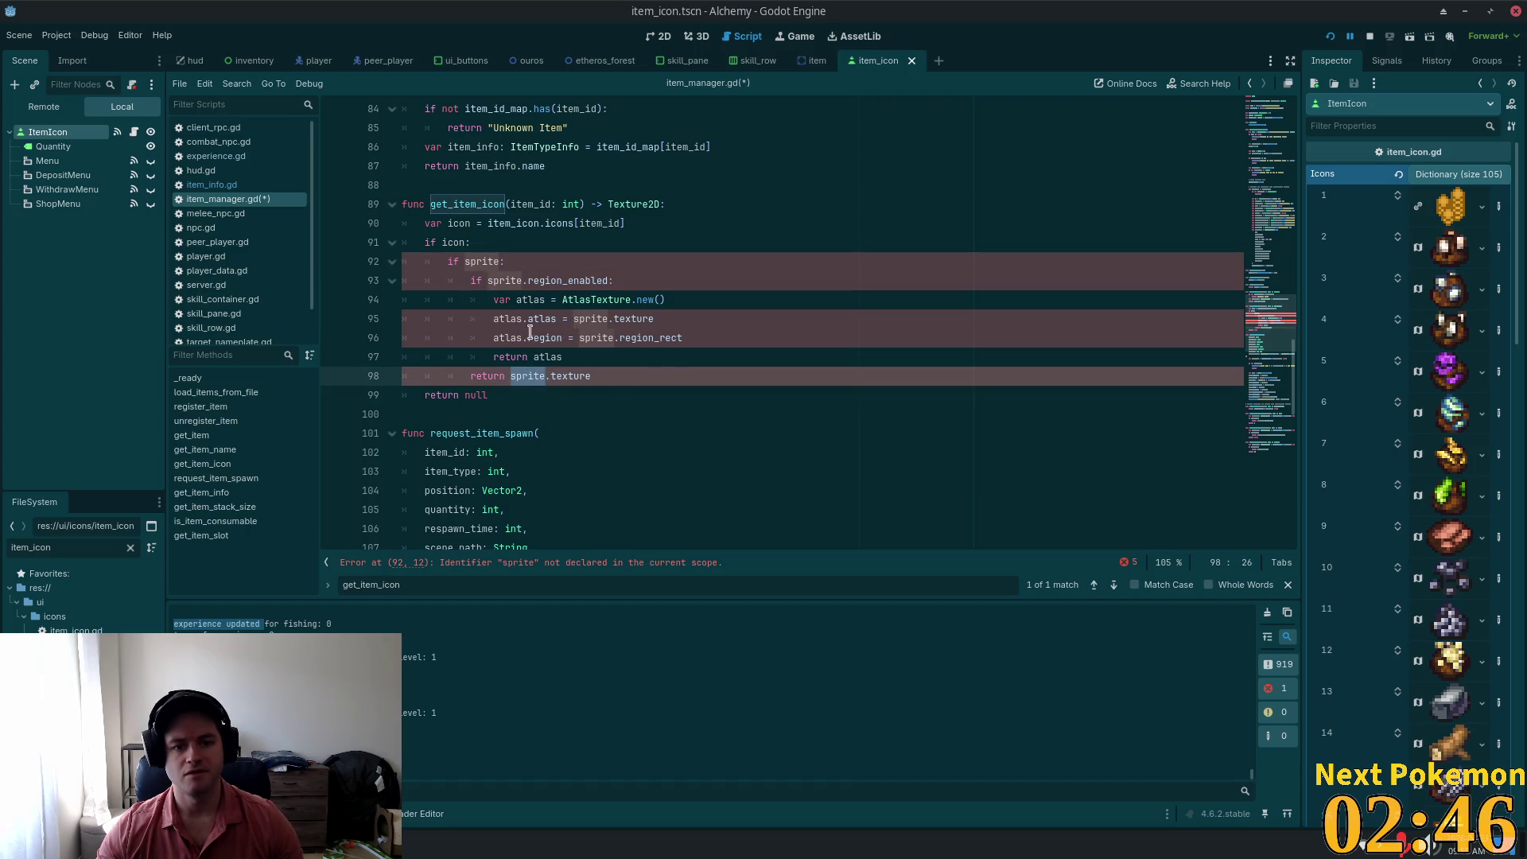
pyautogui.doubleClick(510, 318)
pyautogui.doubleClick(595, 338)
pyautogui.click(602, 318)
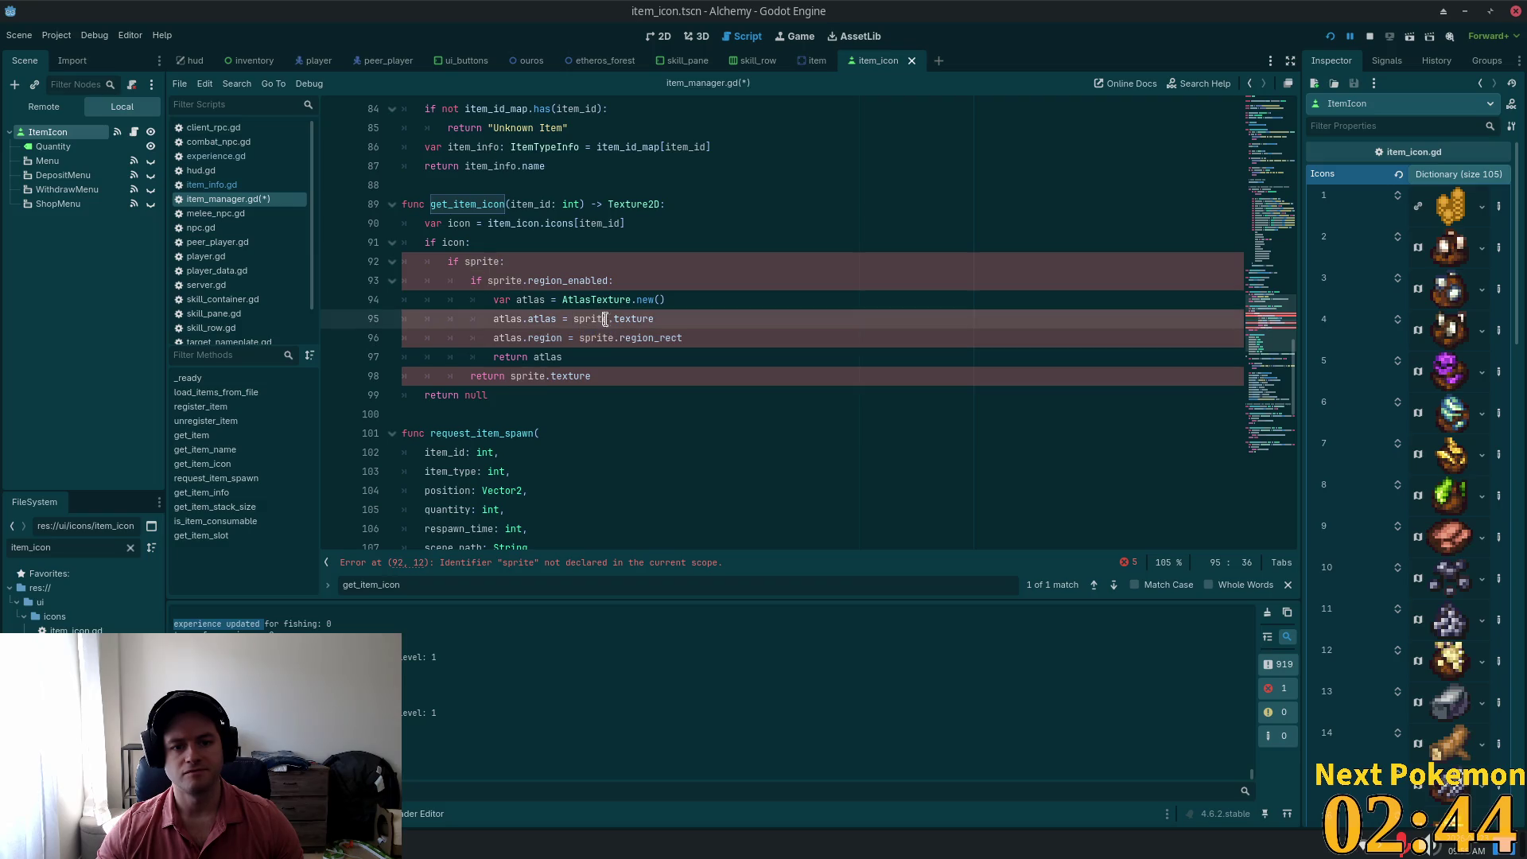
pyautogui.doubleClick(533, 376)
pyautogui.doubleClick(587, 375)
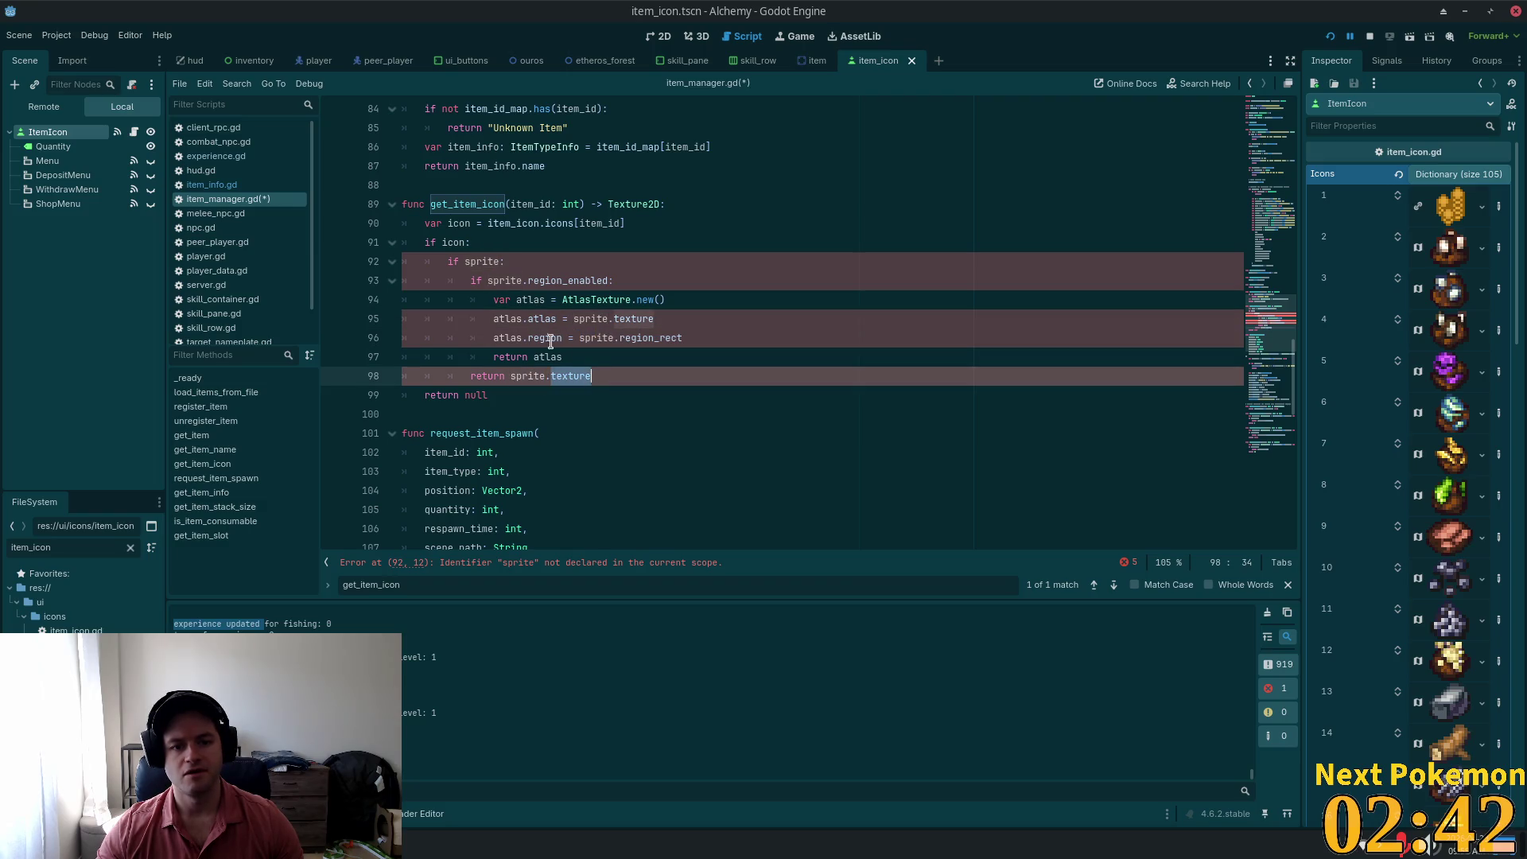
pyautogui.doubleClick(510, 318)
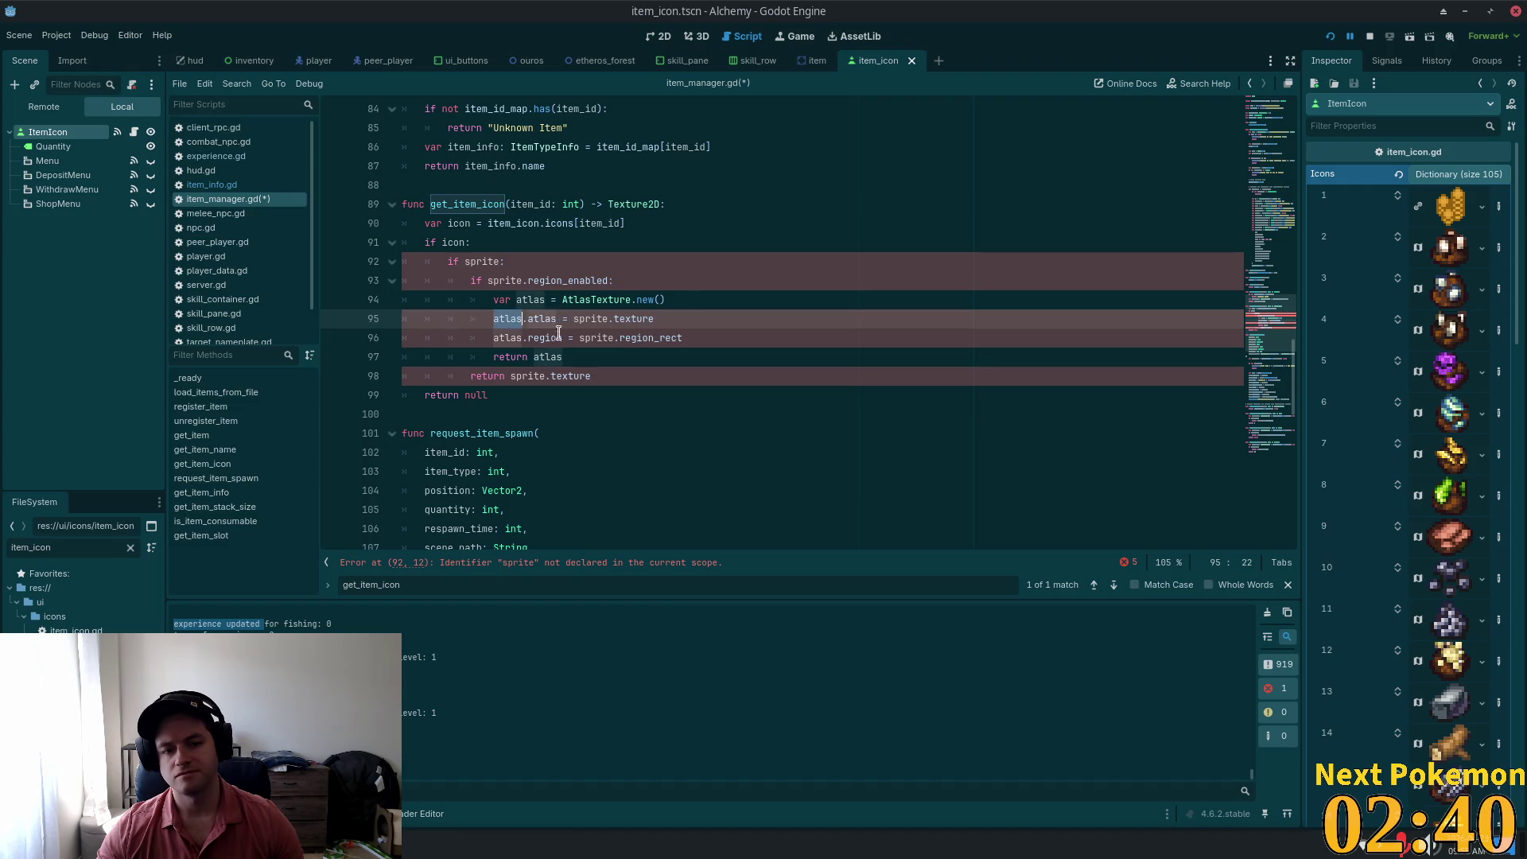
pyautogui.click(546, 356)
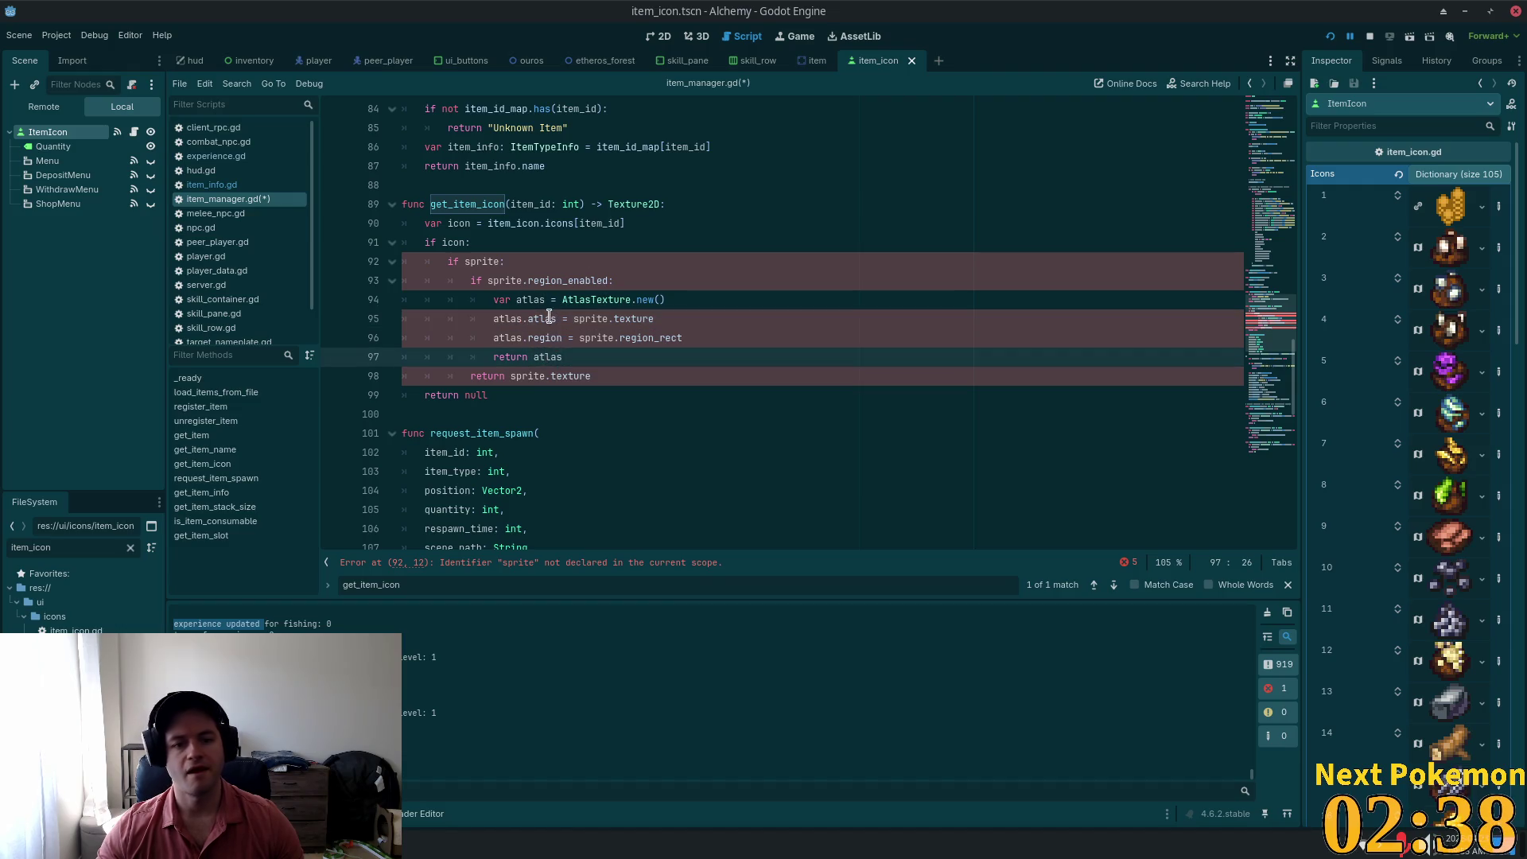
# Remove the if sprite and region_enabled checks and the return sprite.texture line, then dedent the atlas lines
pyautogui.doubleClick(526, 281)
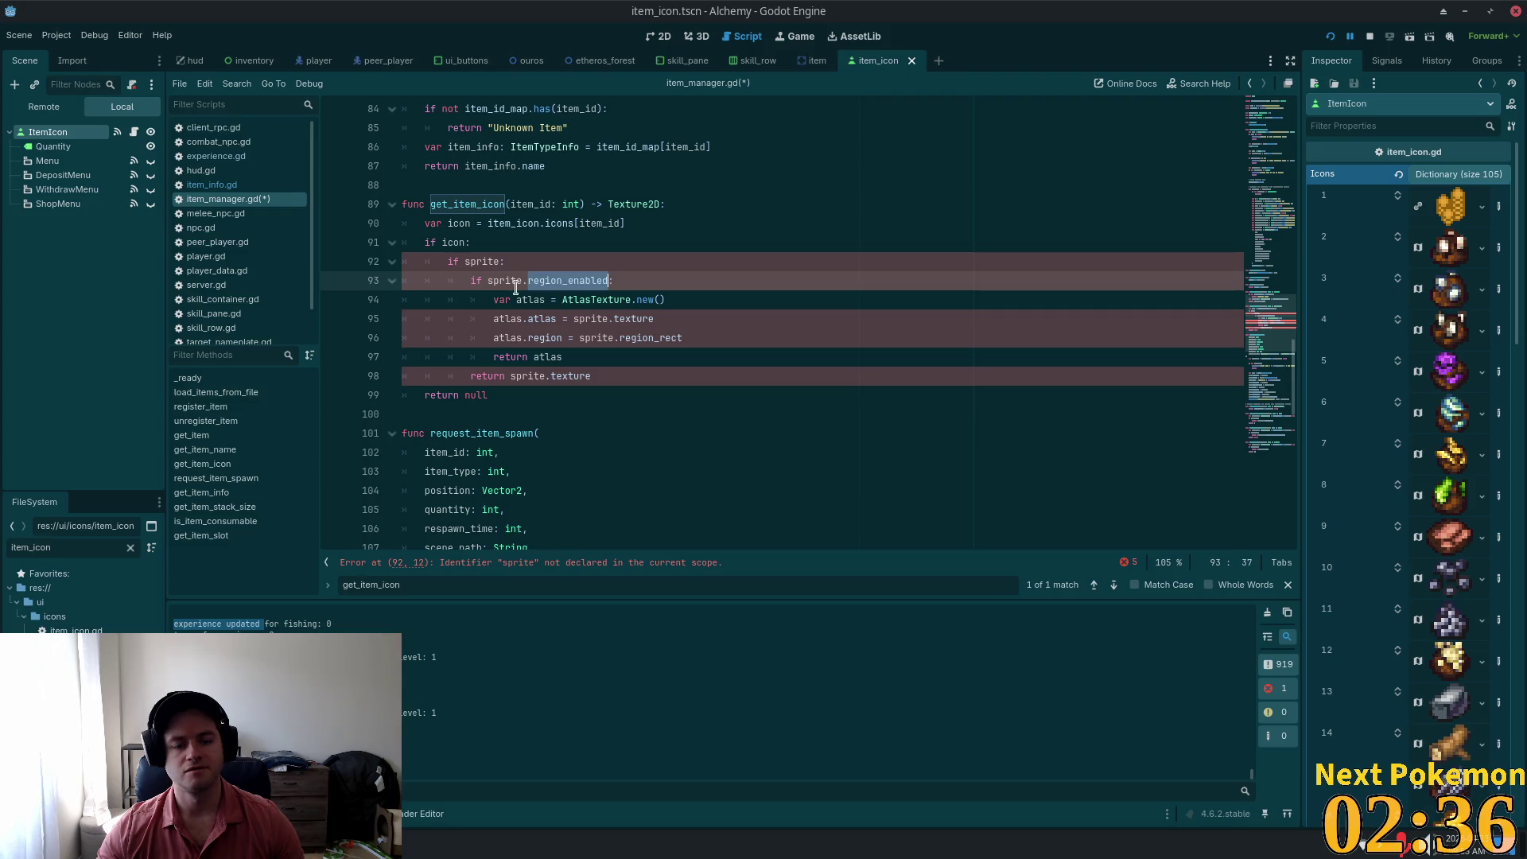
pyautogui.click(482, 262)
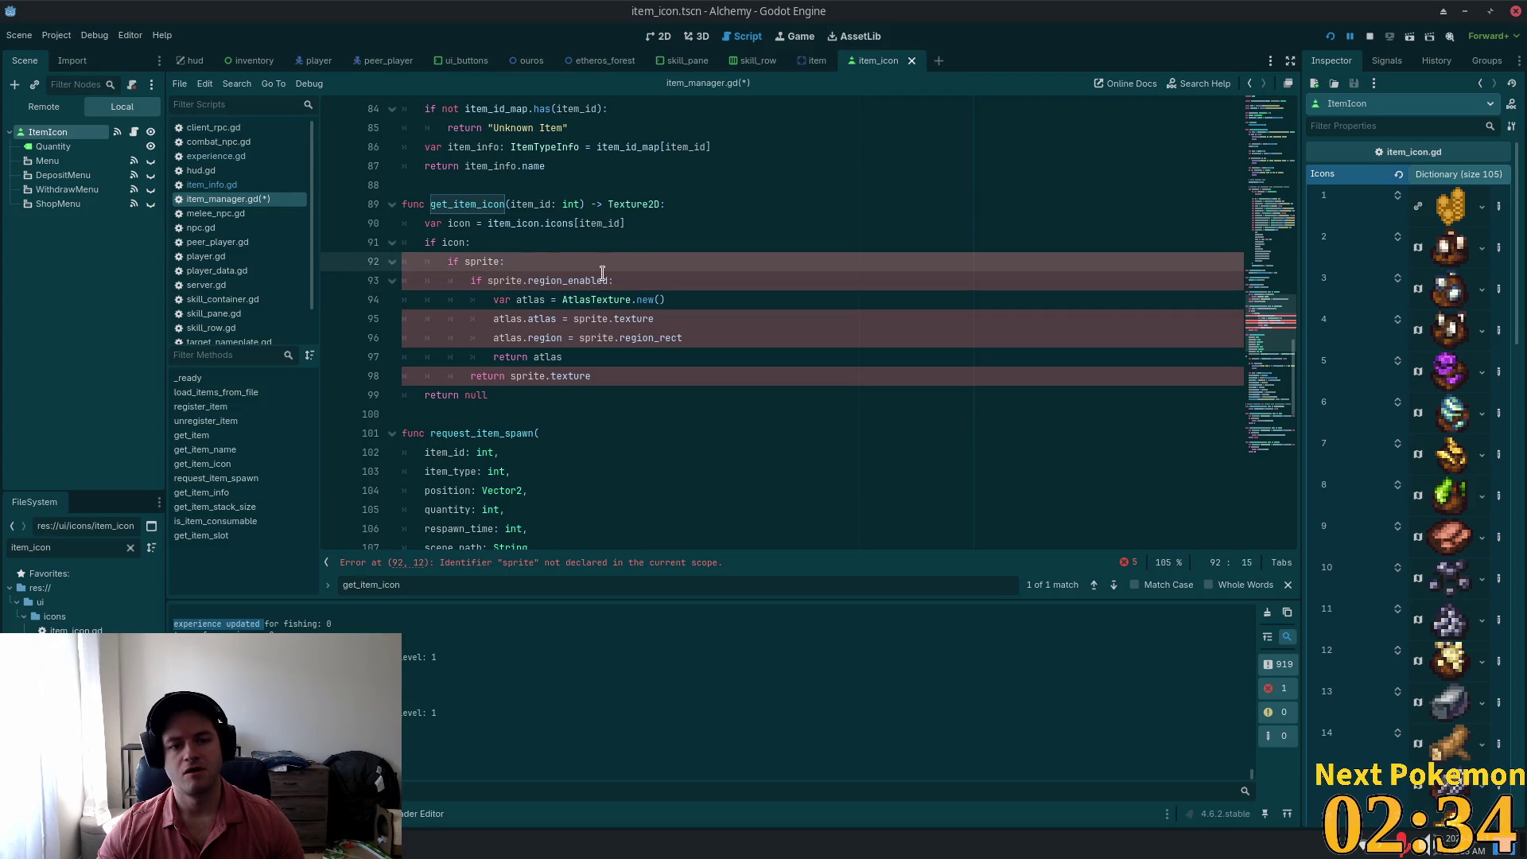
pyautogui.moveTo(633, 282); pyautogui.dragTo(369, 255)
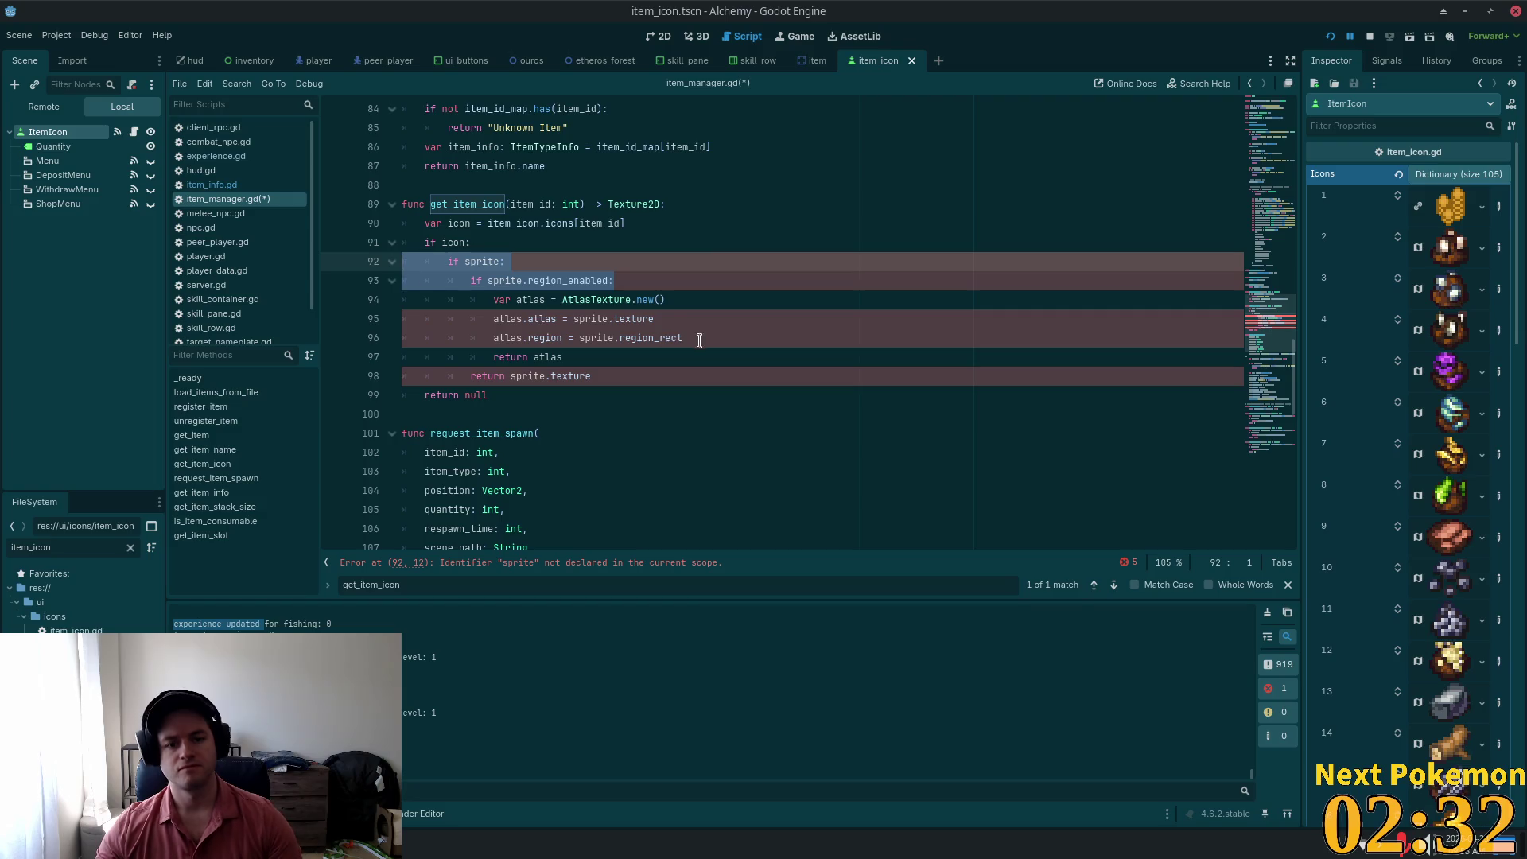
pyautogui.press('BackSpace')
pyautogui.press('BackSpace')
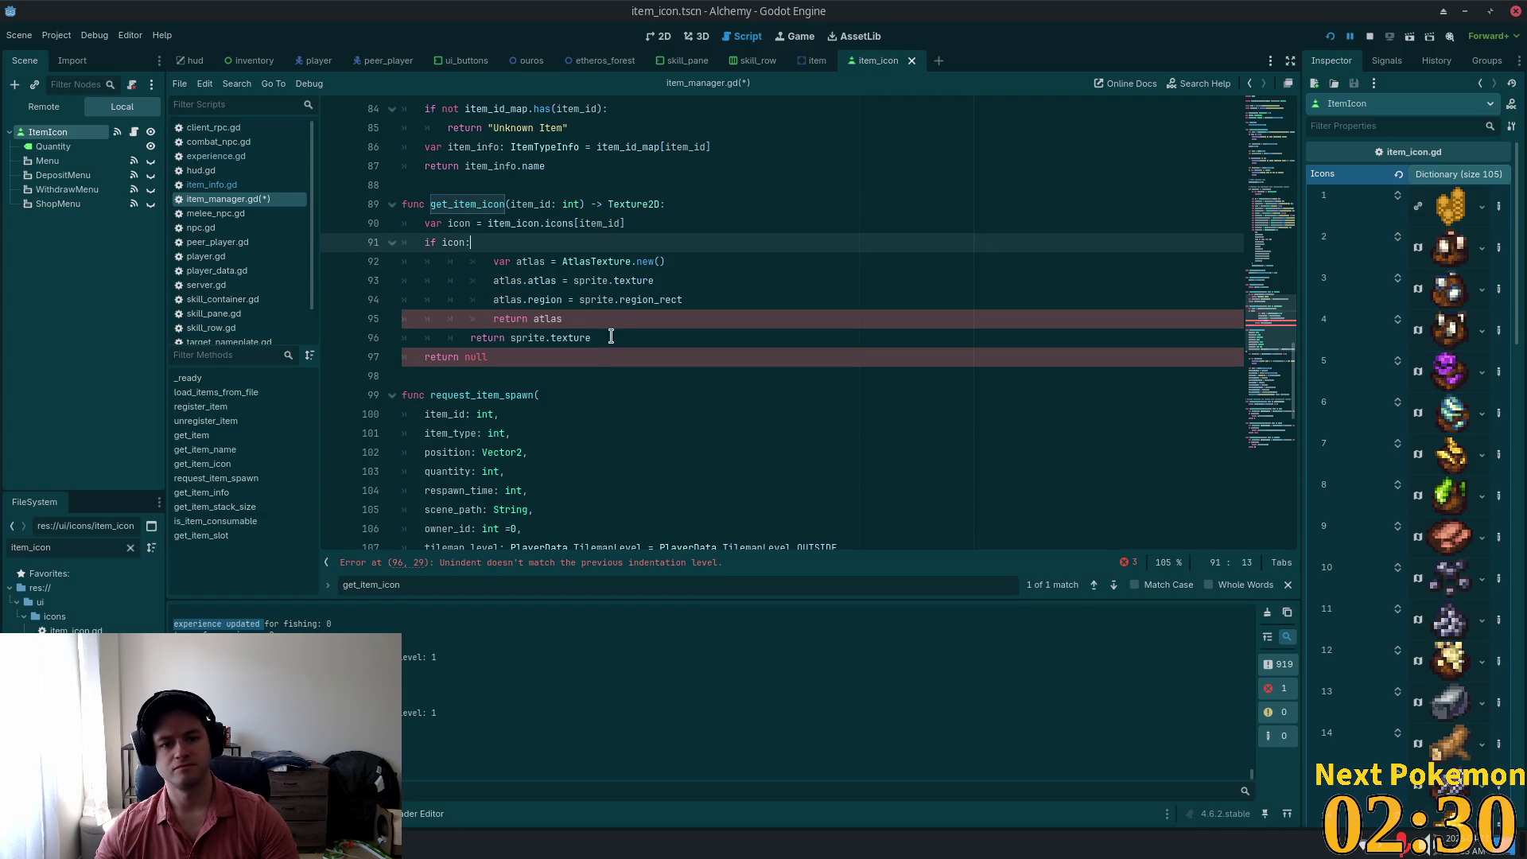
pyautogui.moveTo(633, 330); pyautogui.dragTo(401, 336)
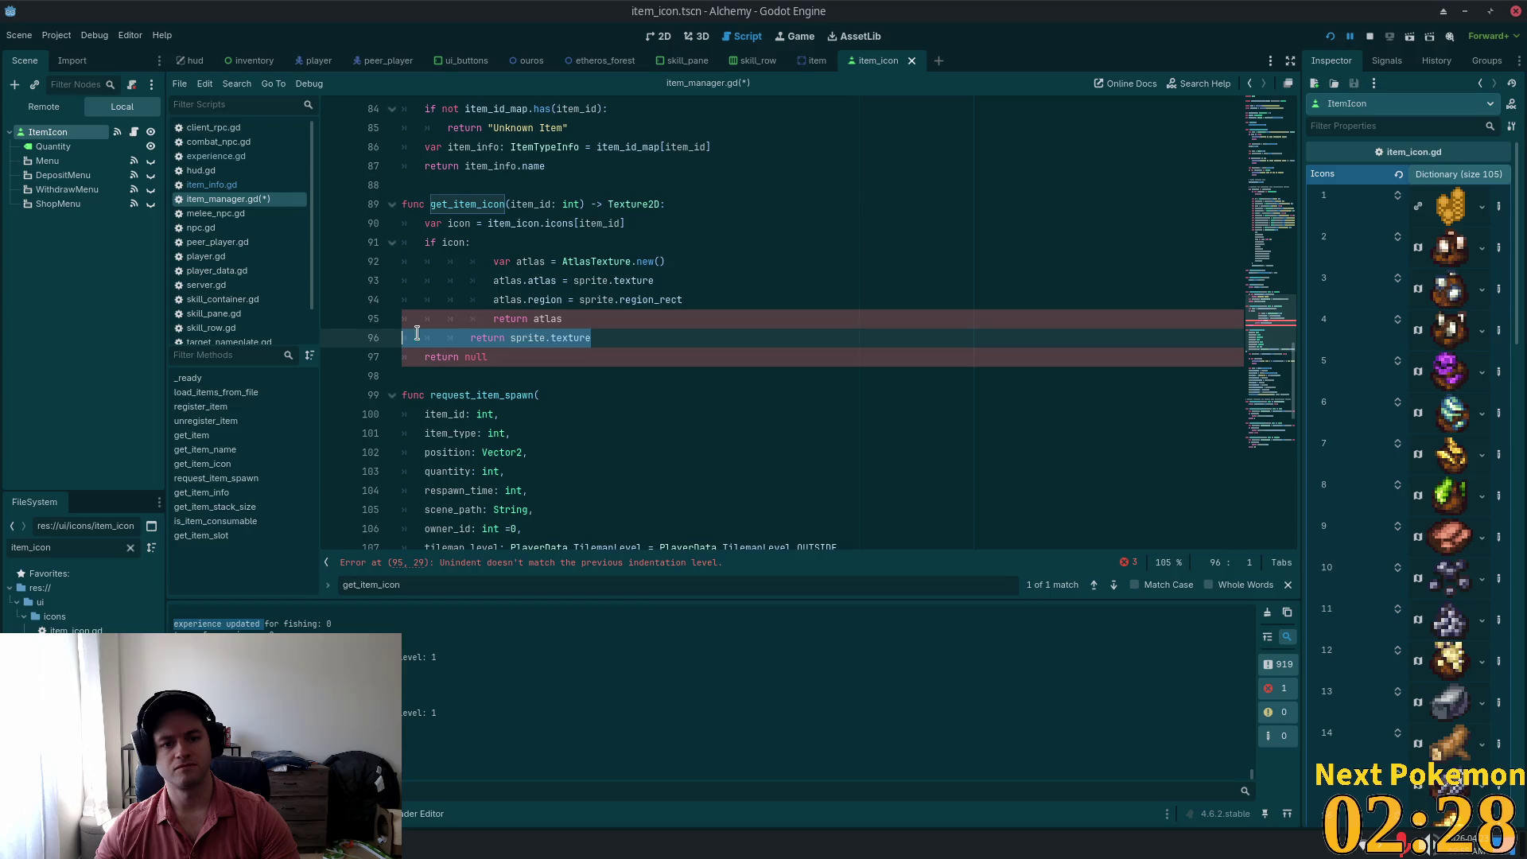
pyautogui.press('BackSpace')
pyautogui.press('BackSpace')
pyautogui.moveTo(566, 322); pyautogui.dragTo(495, 263)
pyautogui.hotkey('shift', 'Tab')
pyautogui.hotkey('shift', 'Tab')
# Replace the prefixes on the atlas assignment lines with icon using two carets, and save
pyautogui.click(500, 262)
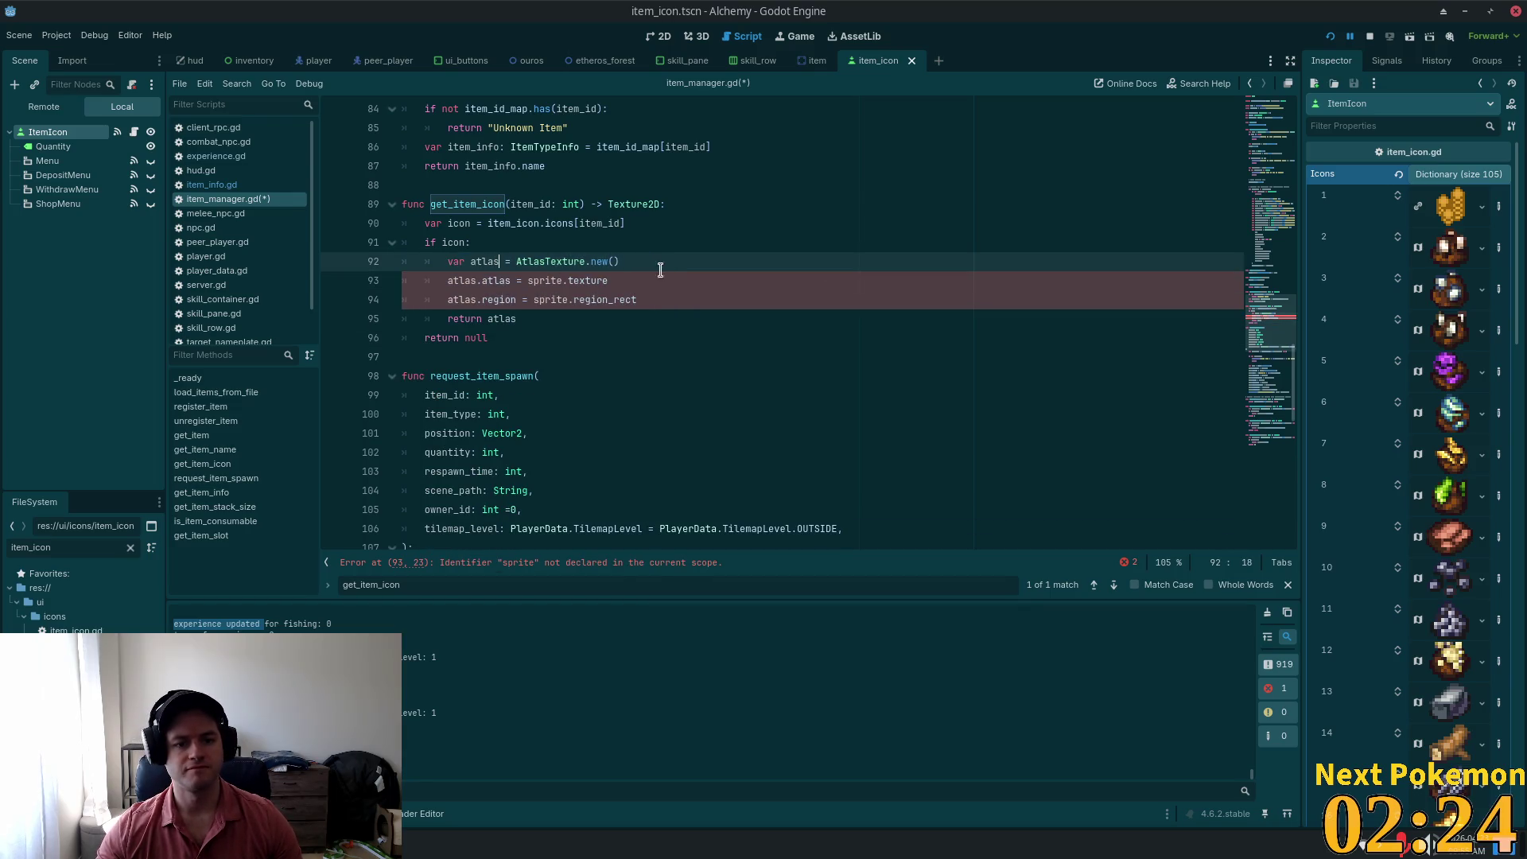
pyautogui.click(510, 262)
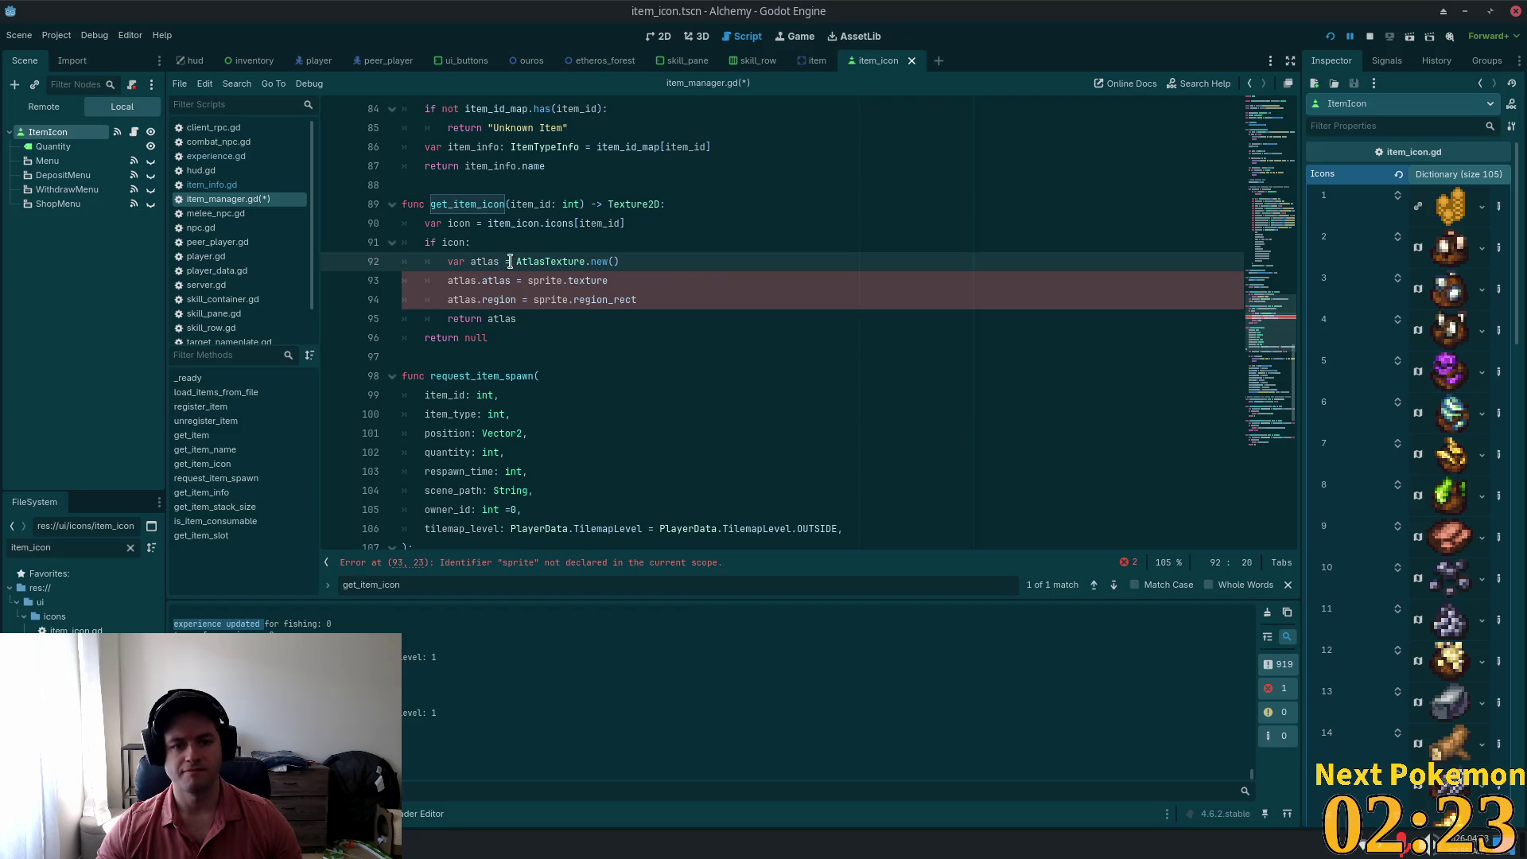
pyautogui.click(448, 281)
pyautogui.keyDown('alt'); pyautogui.click(448, 299); pyautogui.keyUp('alt')
pyautogui.hotkey('ctrl', 'shift', 'Right')
pyautogui.write('icon')
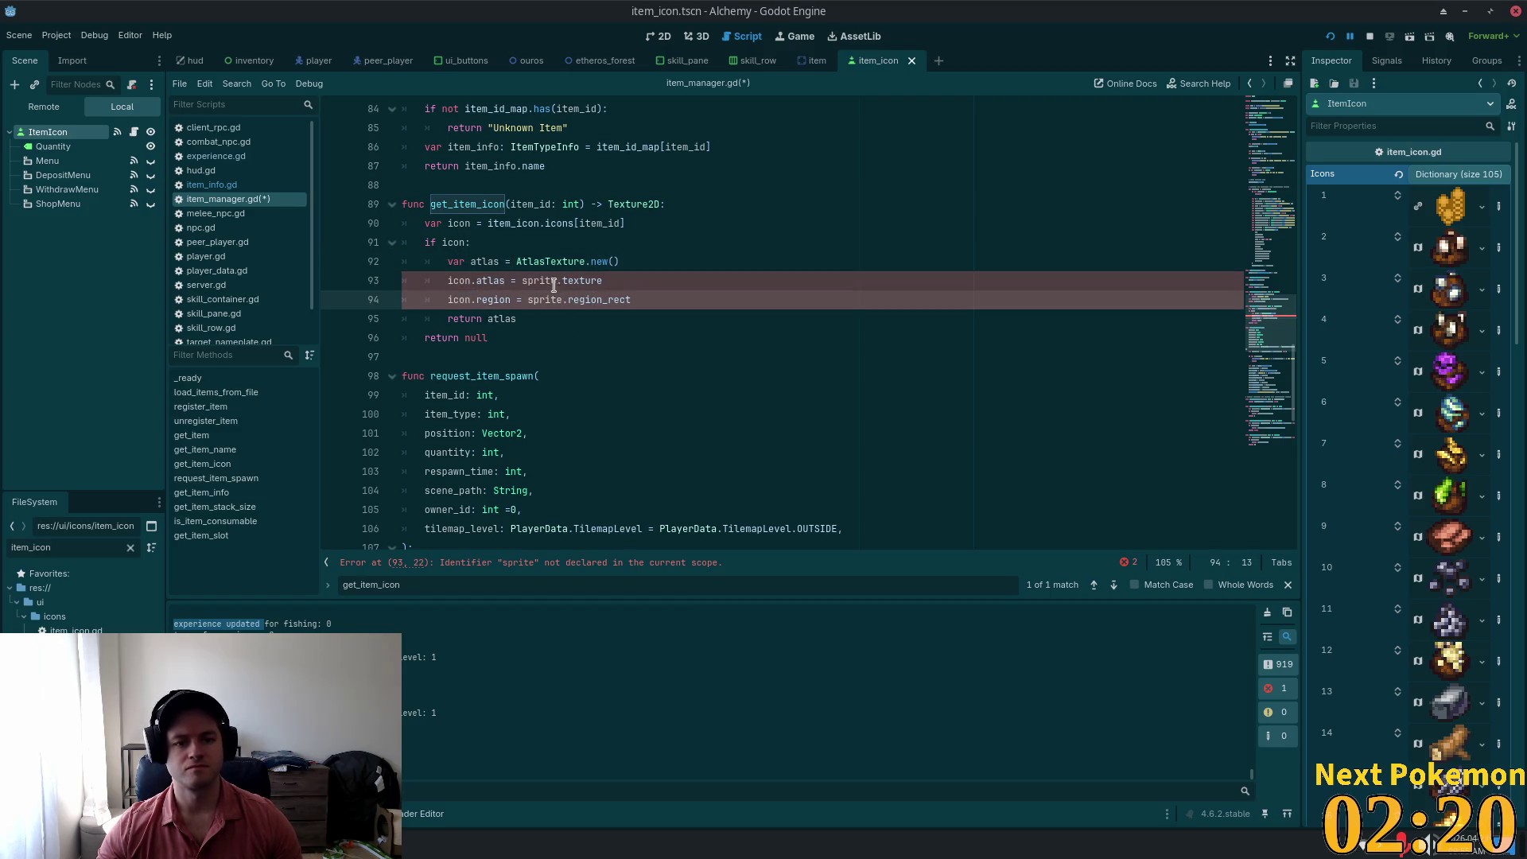
pyautogui.click(546, 262)
pyautogui.hotkey('ctrl', 's')
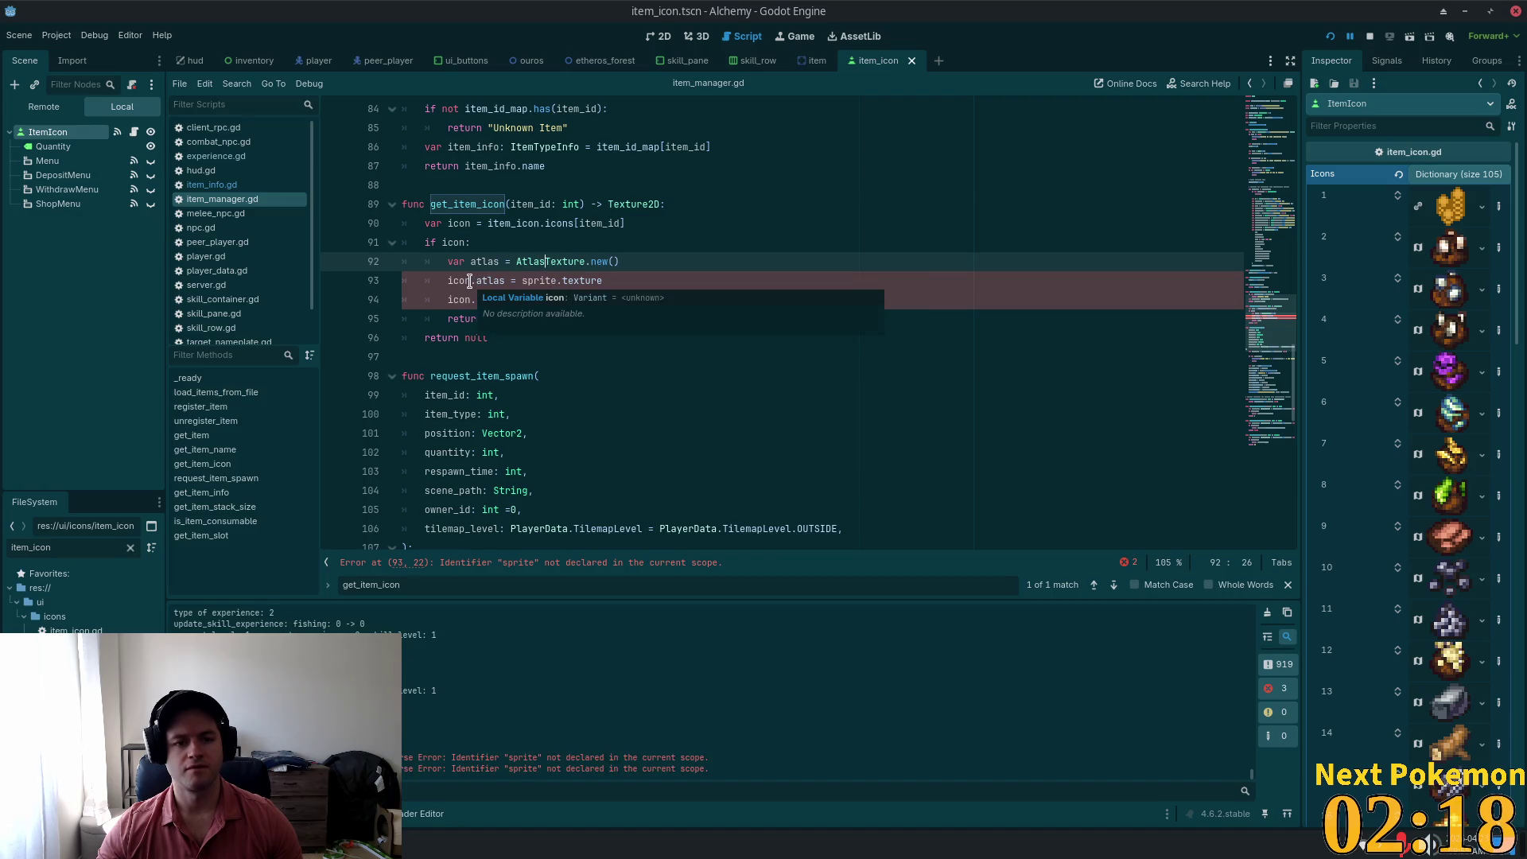
# Fix lines 93–94 to read atlas.atlas = icon.texture and atlas.region = icon.region_rect, save, and run
pyautogui.doubleClick(539, 281)
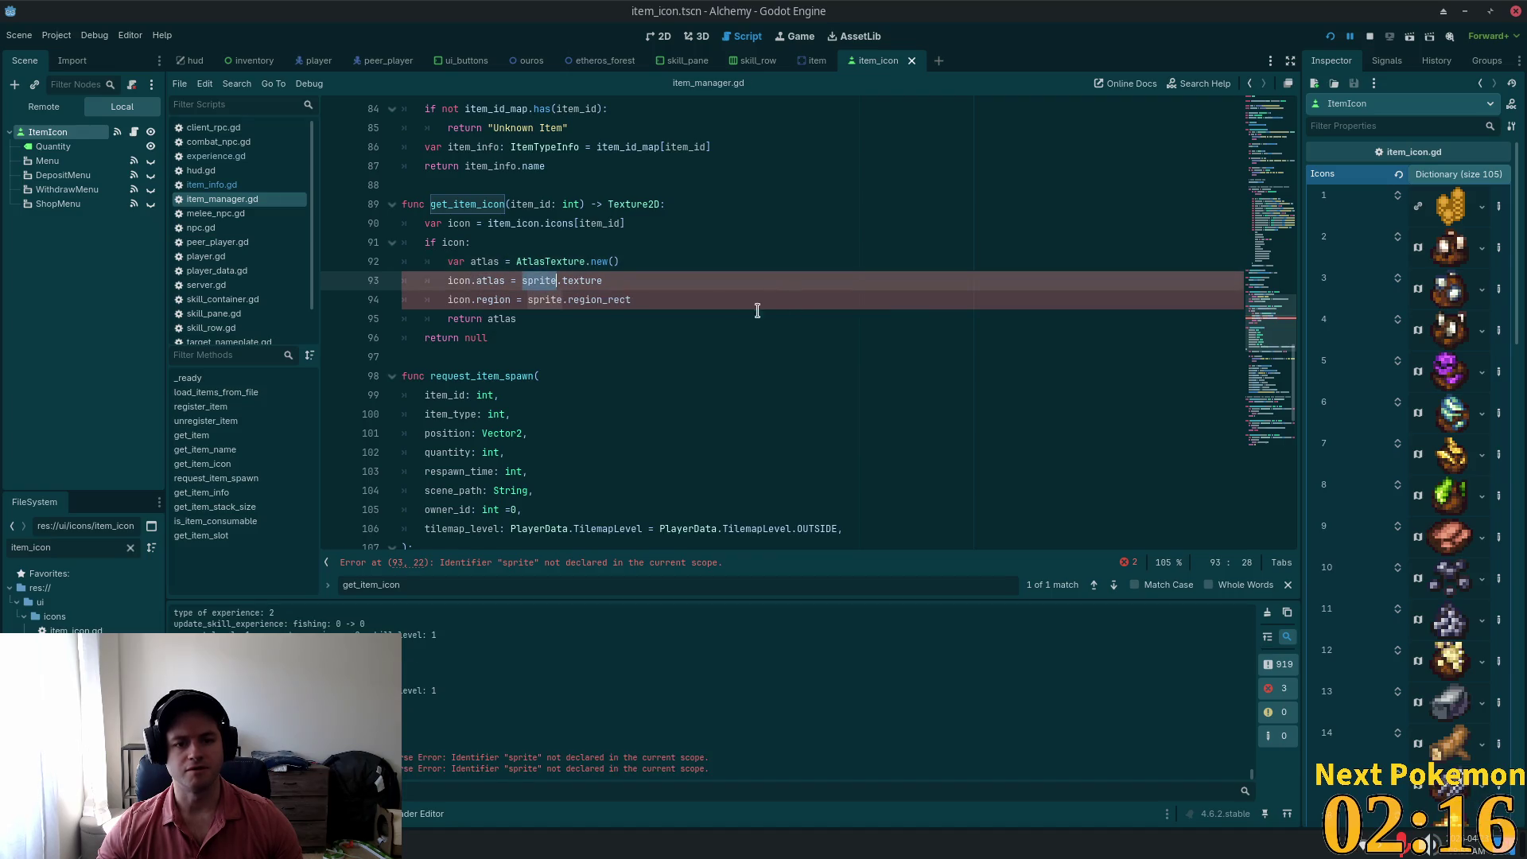
pyautogui.doubleClick(461, 281)
pyautogui.hotkey('ctrl', 'd')
pyautogui.write('atlas')
pyautogui.doubleClick(551, 281)
pyautogui.hotkey('ctrl', 'd')
pyautogui.write('icon')
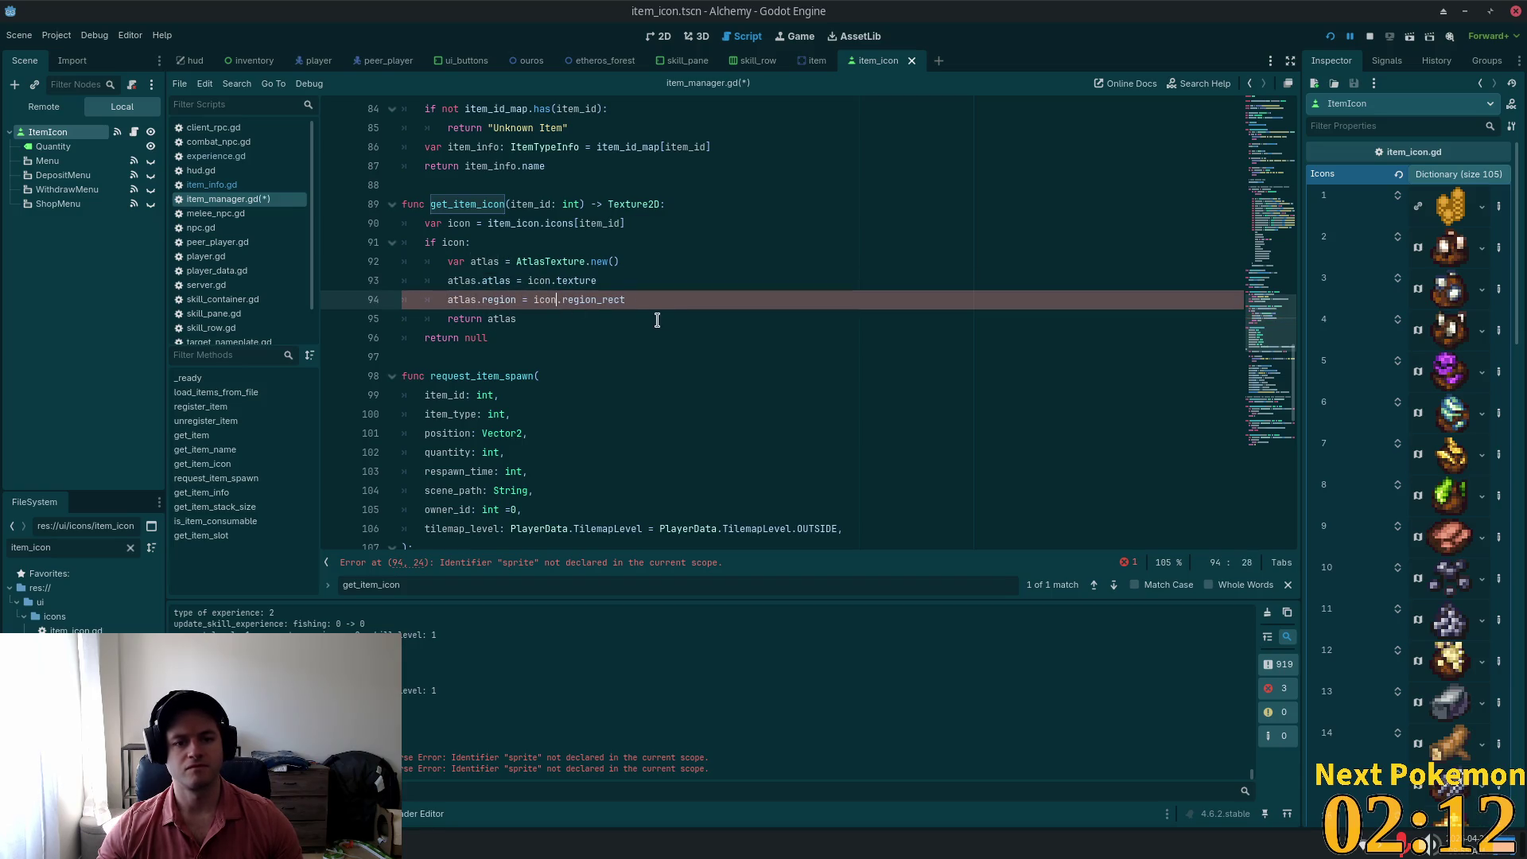
pyautogui.hotkey('ctrl', 's')
pyautogui.click(870, 244)
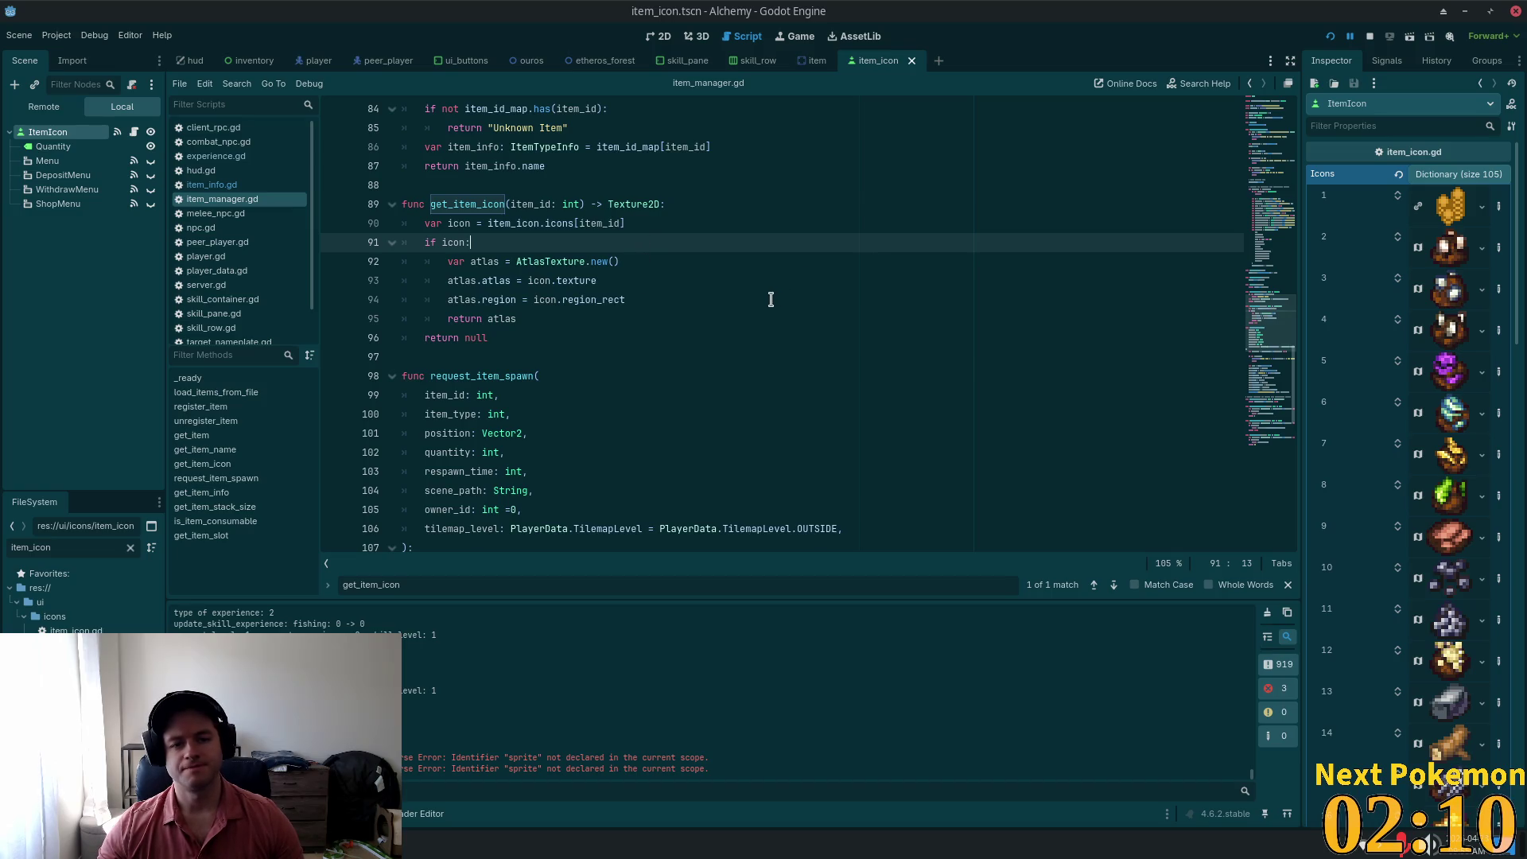
pyautogui.click(1333, 37)
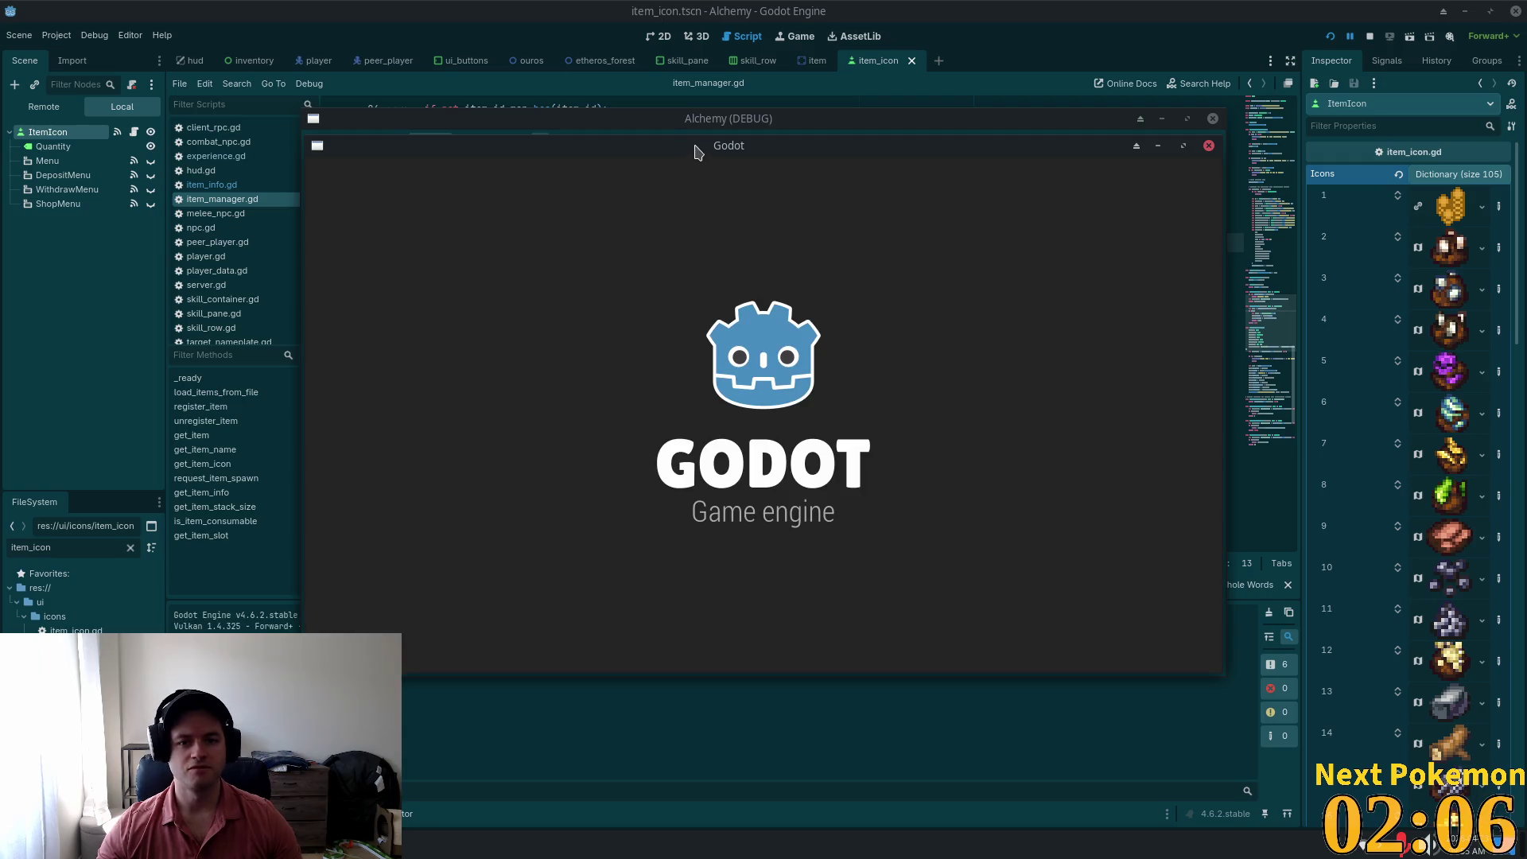
# Log into the debug game with a username and password, then pick an anvil recipe to trigger the crash
pyautogui.moveTo(699, 146); pyautogui.dragTo(410, 71)
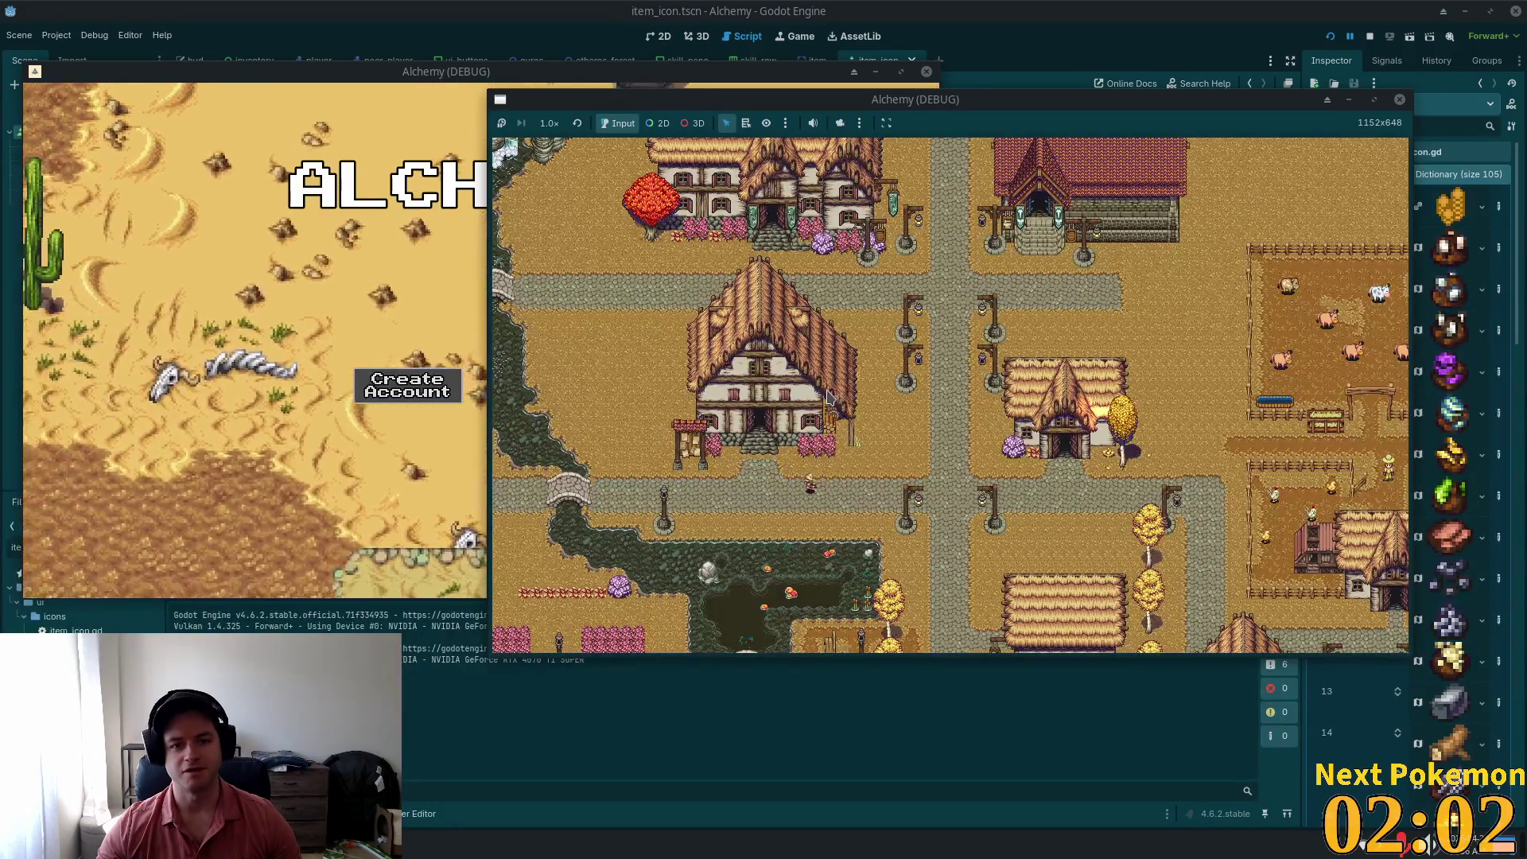
pyautogui.click(445, 374)
pyautogui.click(563, 382)
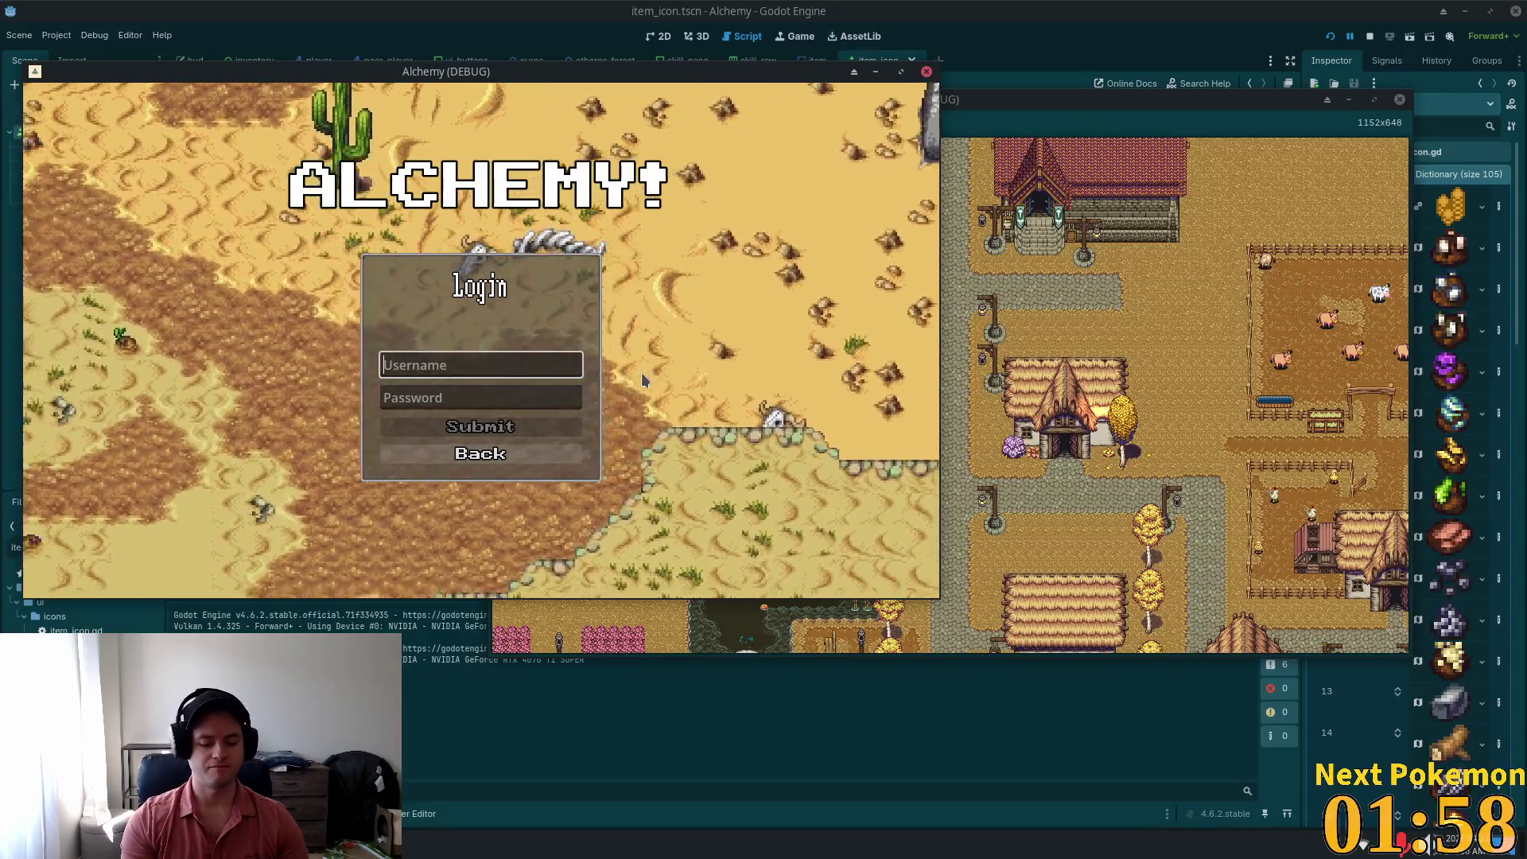
pyautogui.write('mrfem')
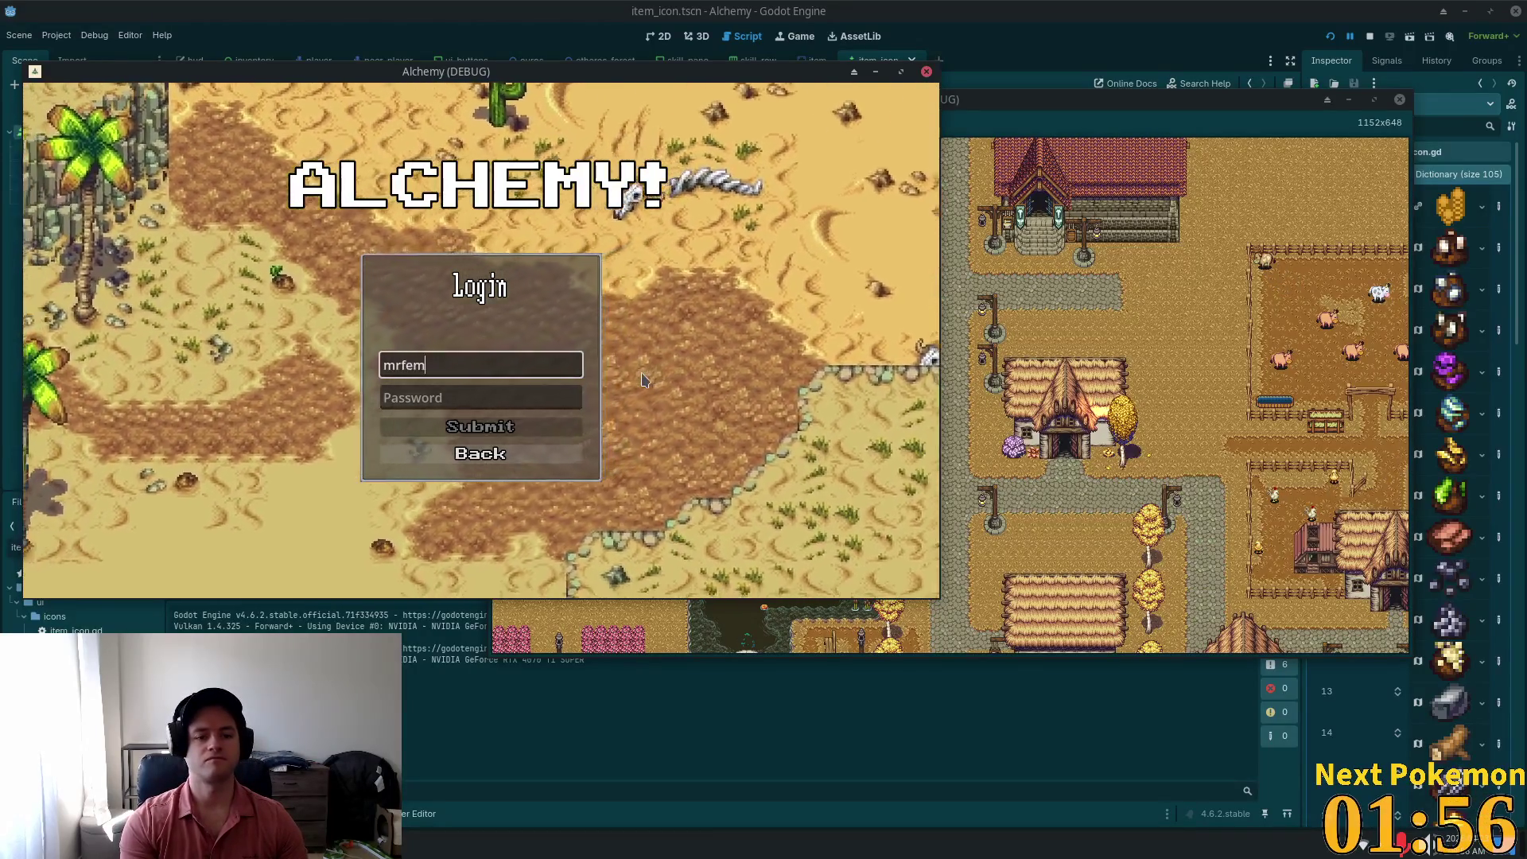
pyautogui.write('boy')
pyautogui.press('Tab')
pyautogui.write('password1')
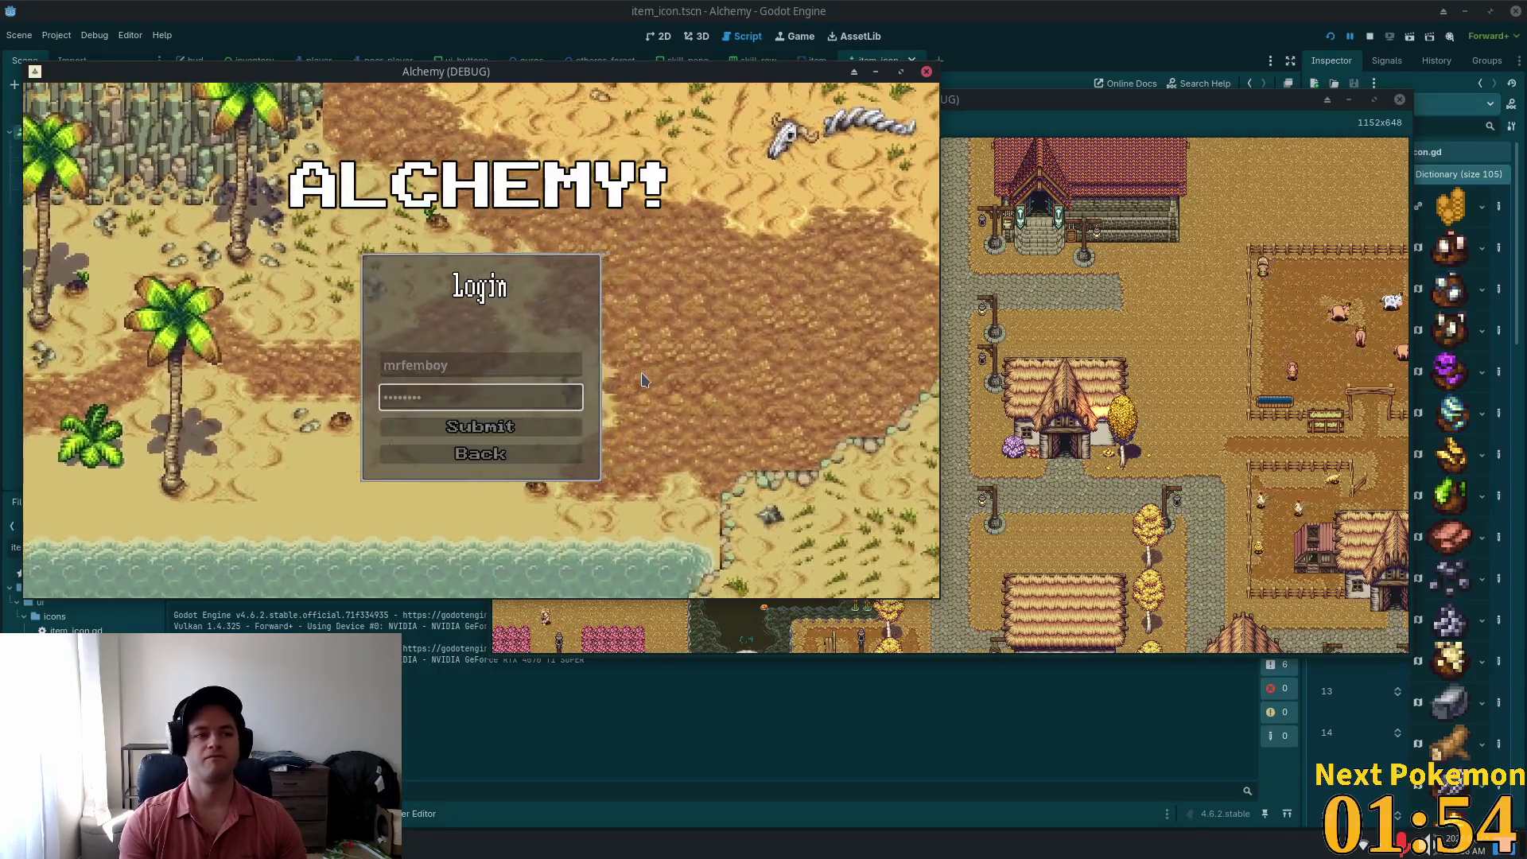
pyautogui.press('Return')
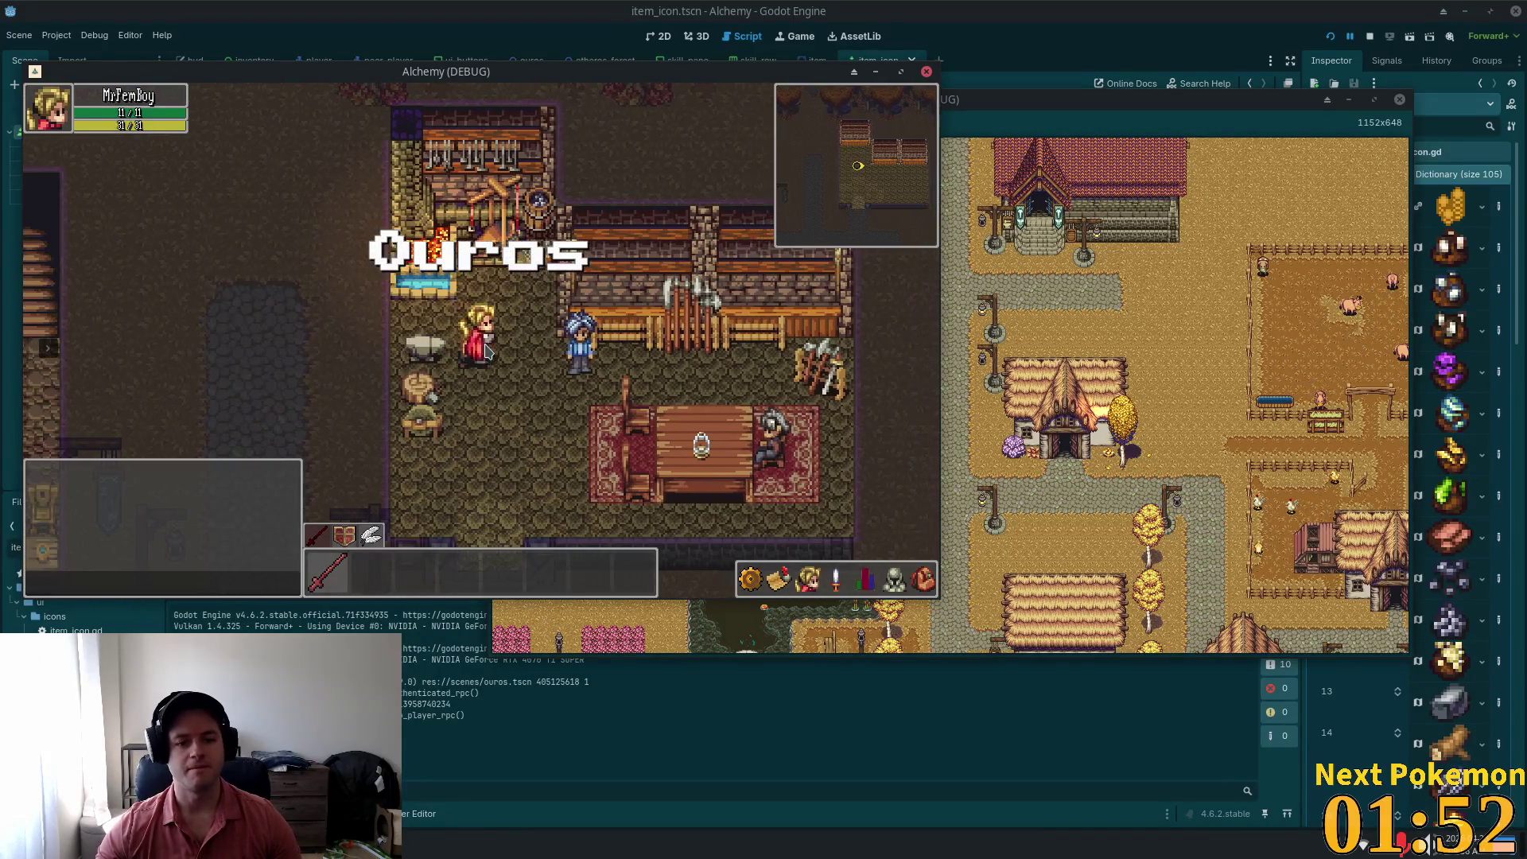
pyautogui.click(424, 346)
pyautogui.click(412, 350)
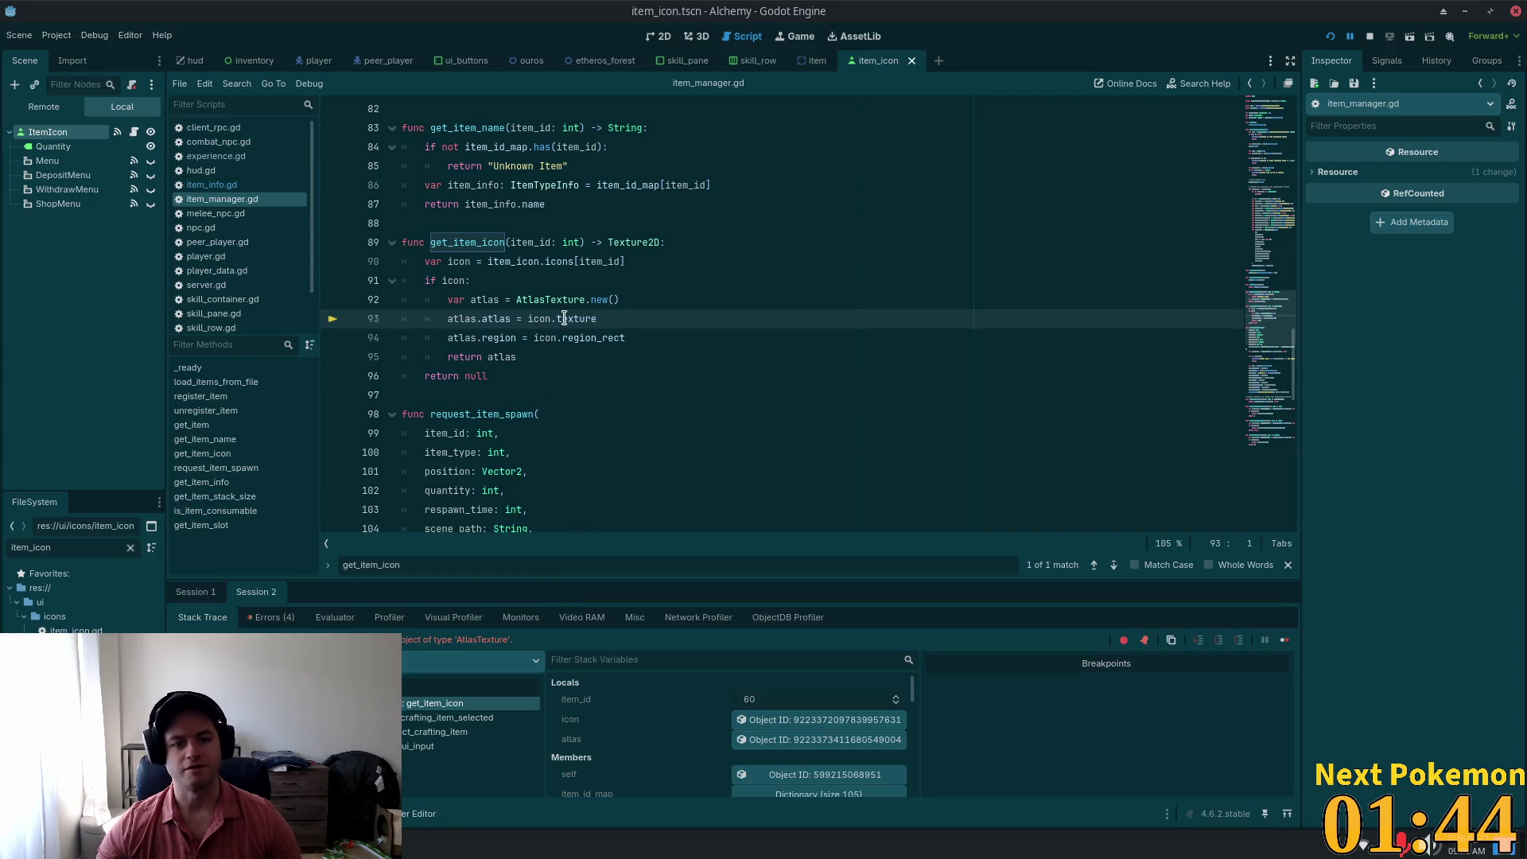
# Delete the AtlasTexture lines 92–94 and make the if block return icon instead of atlas
pyautogui.press('End')
pyautogui.moveTo(664, 336)
pyautogui.mouseDown()
pyautogui.moveTo(342, 324)
pyautogui.moveTo(334, 307)
pyautogui.mouseUp()
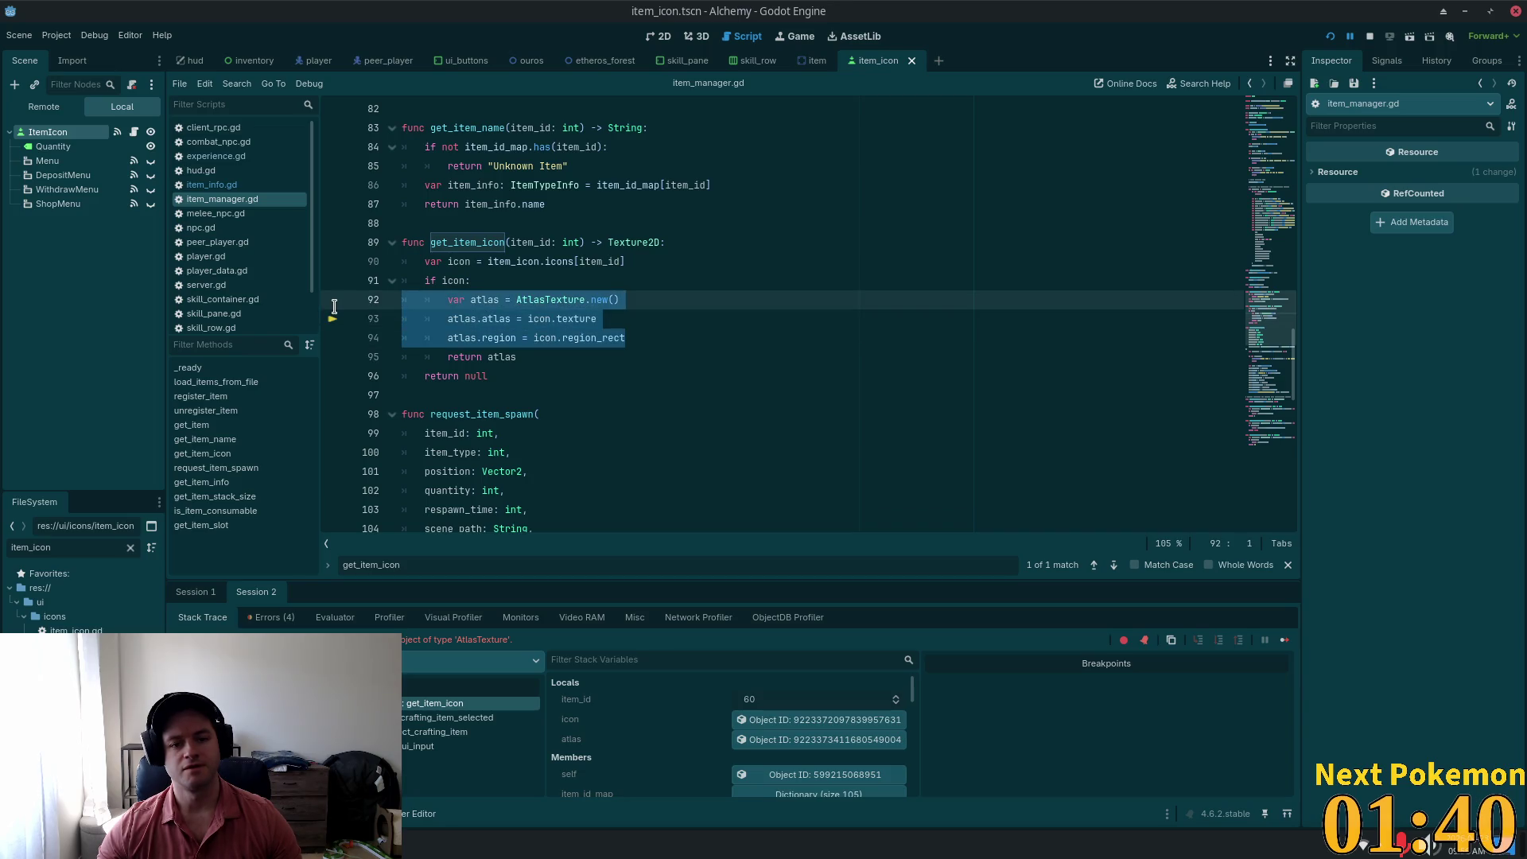
pyautogui.press('BackSpace')
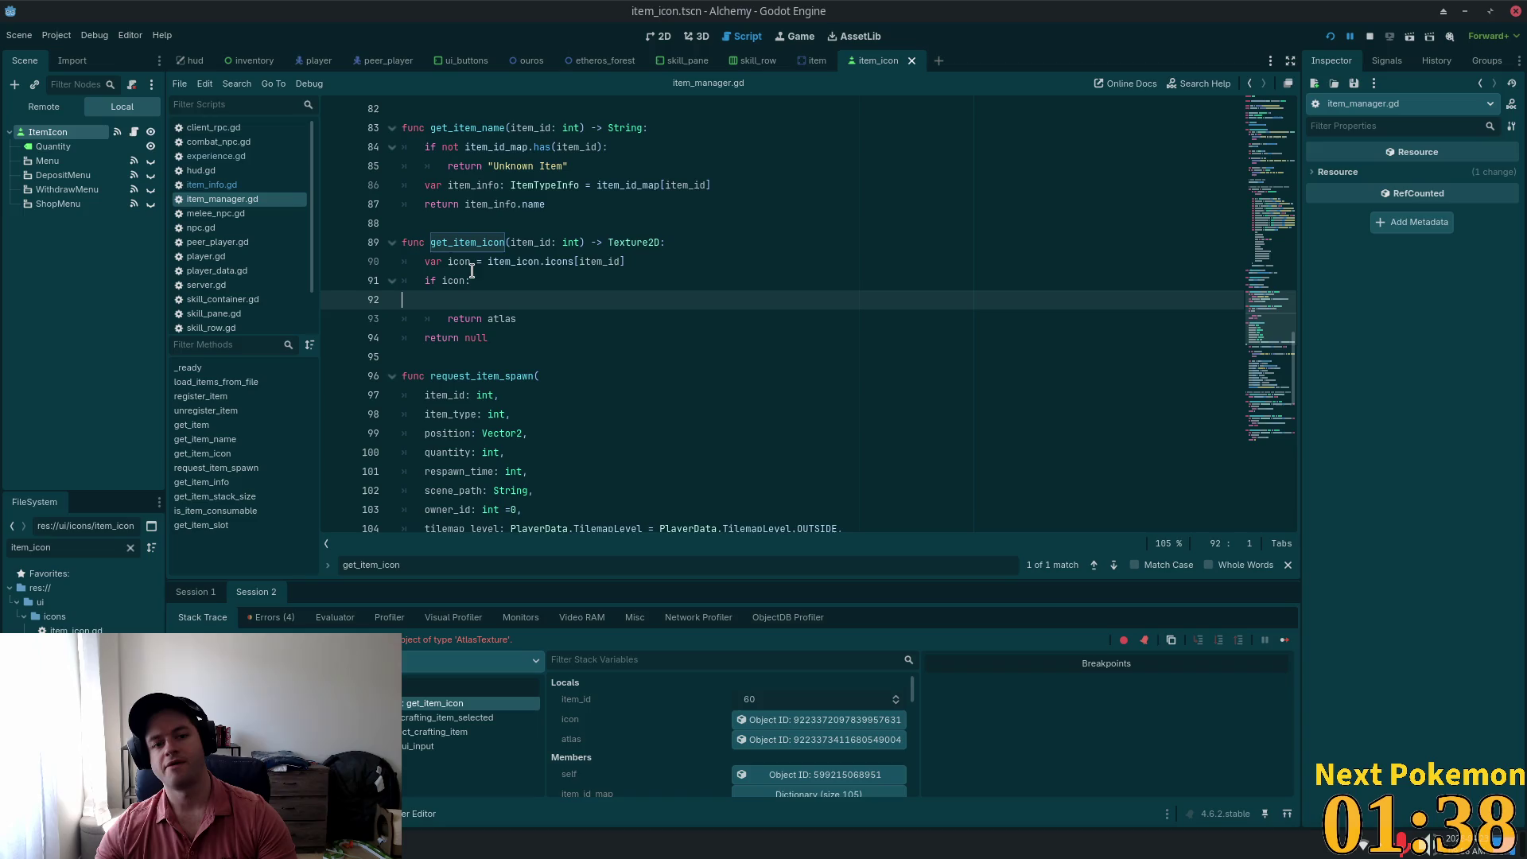
pyautogui.press('BackSpace')
pyautogui.doubleClick(460, 261)
pyautogui.hotkey('ctrl', 'c')
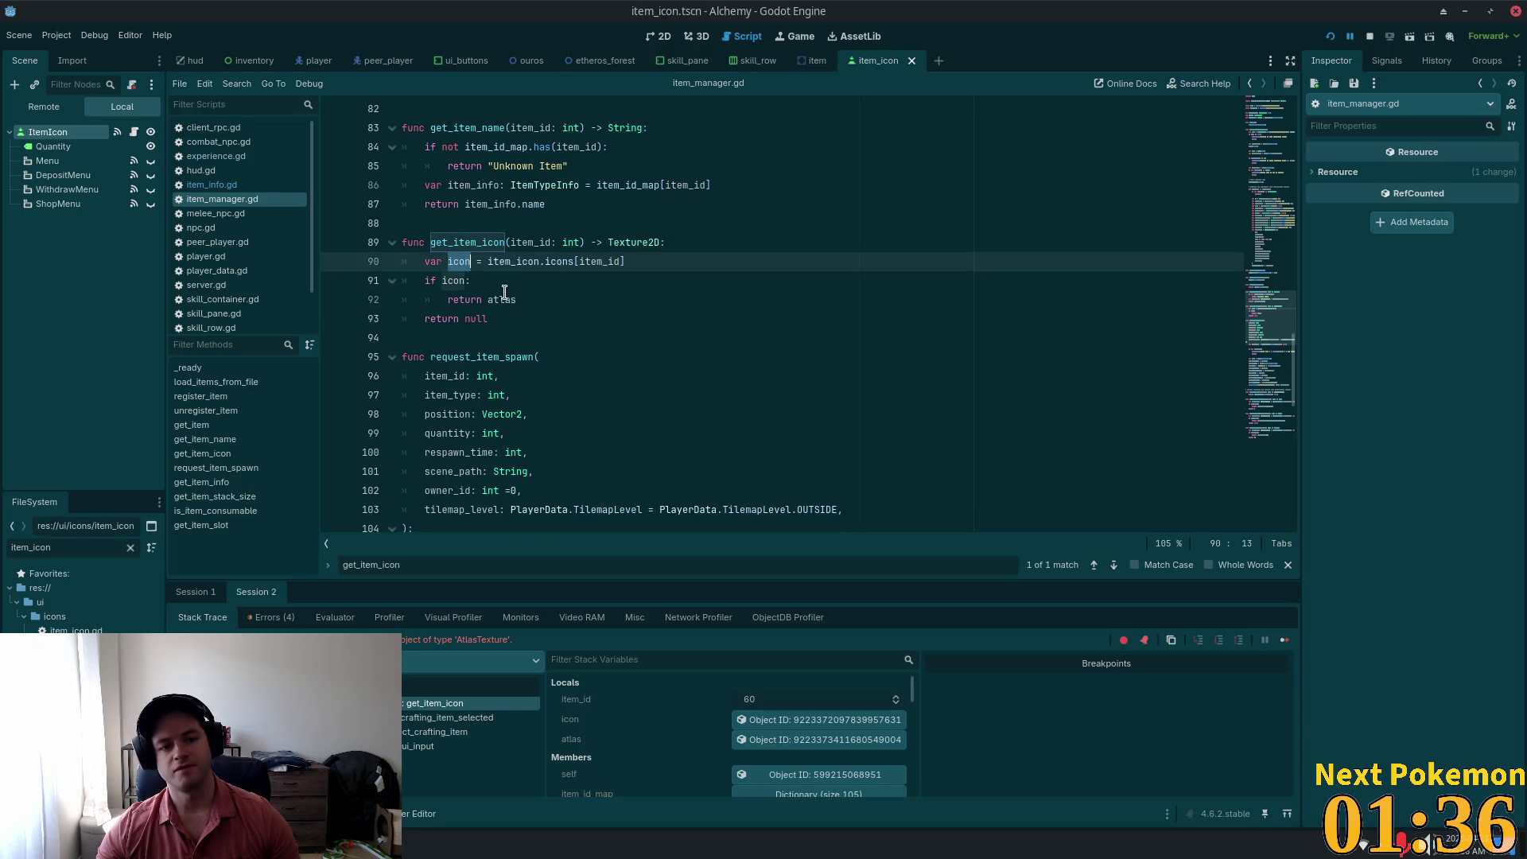
pyautogui.doubleClick(503, 299)
pyautogui.hotkey('ctrl', 'v')
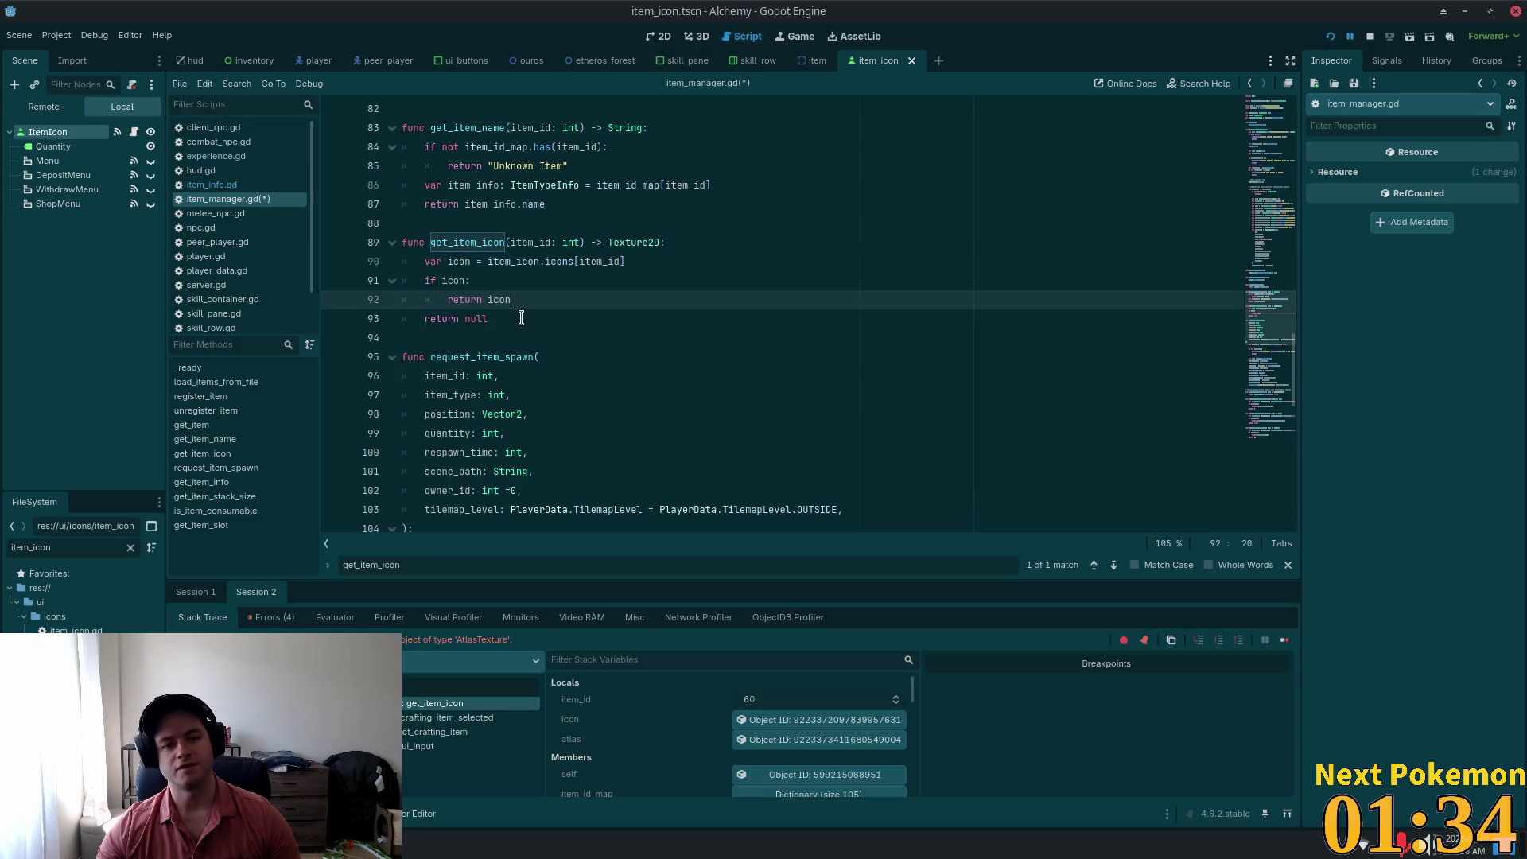
# Remove the if icon block, rewrite line 90 as 'return item_icon.icons[item_id]', save, and relaunch
pyautogui.moveTo(517, 318)
pyautogui.mouseDown()
pyautogui.moveTo(422, 300)
pyautogui.moveTo(375, 264)
pyautogui.moveTo(372, 278)
pyautogui.mouseUp()
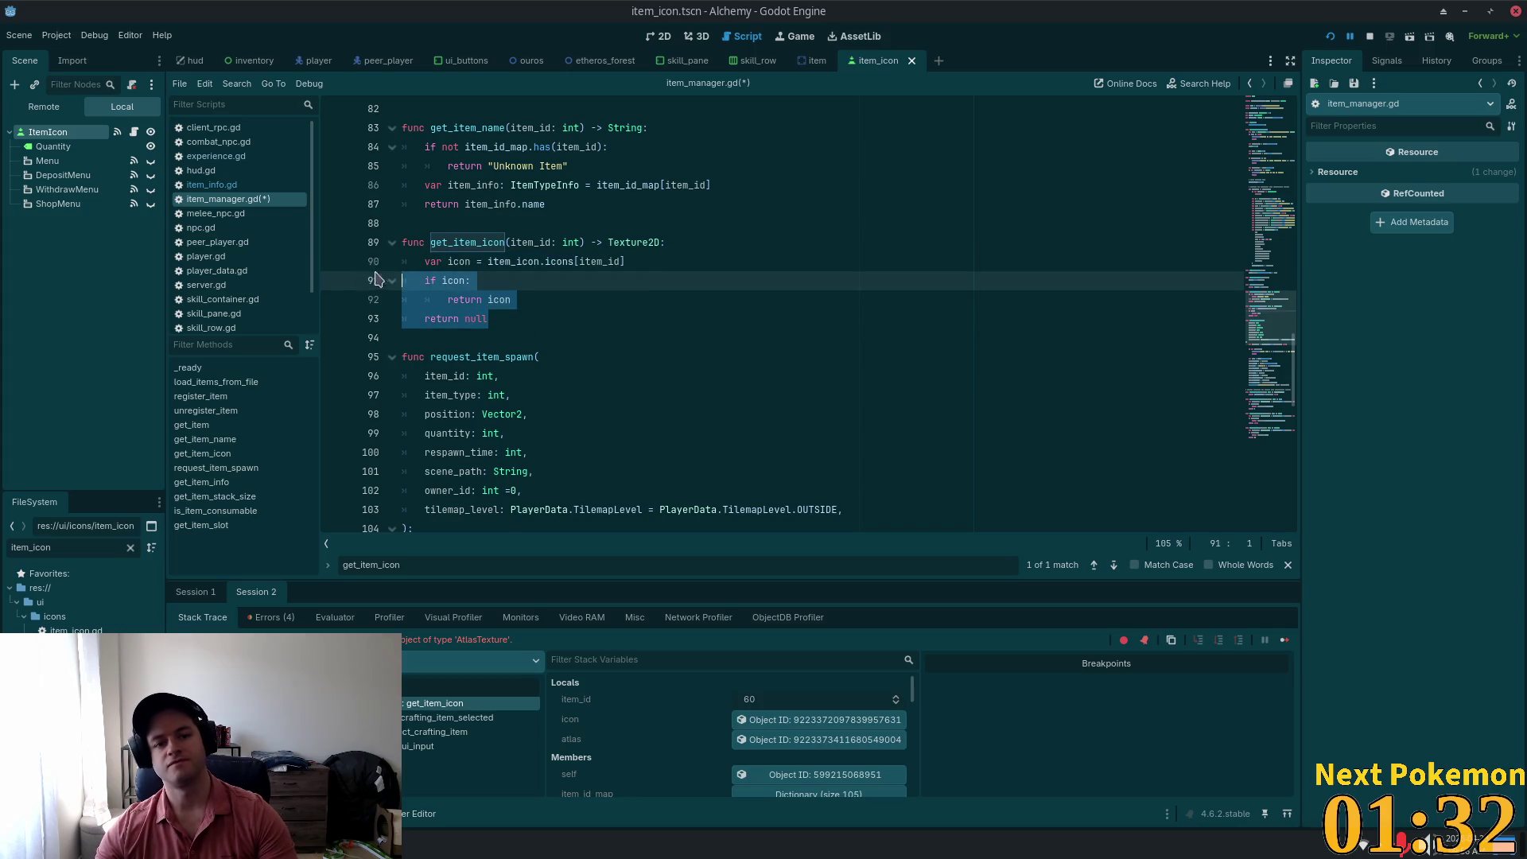
pyautogui.press('Delete')
pyautogui.moveTo(488, 261); pyautogui.dragTo(437, 261)
pyautogui.press('BackSpace')
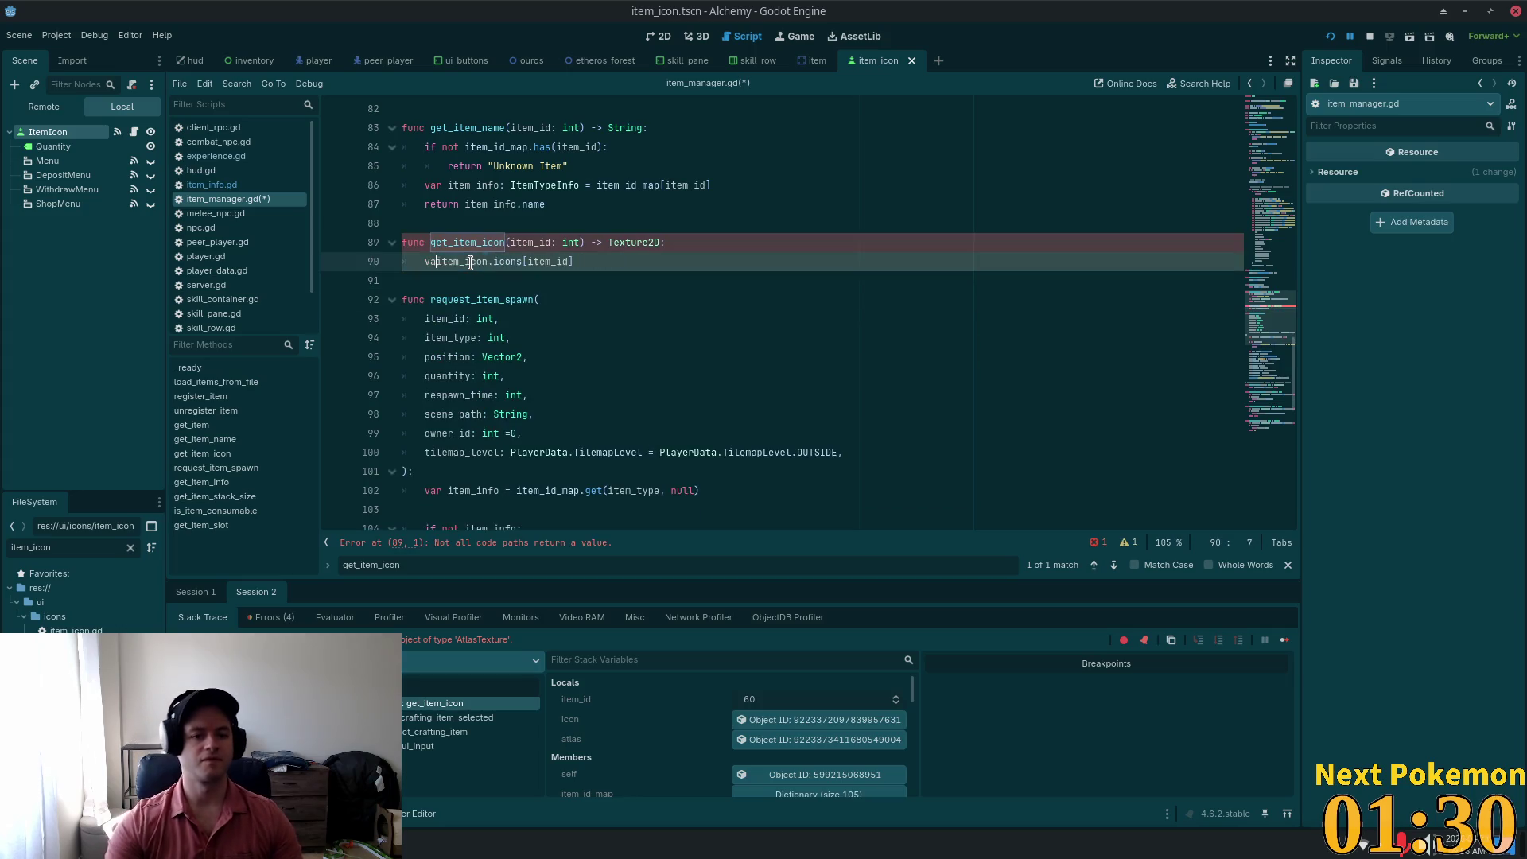
pyautogui.press('BackSpace')
pyautogui.press('BackSpace')
pyautogui.write('return')
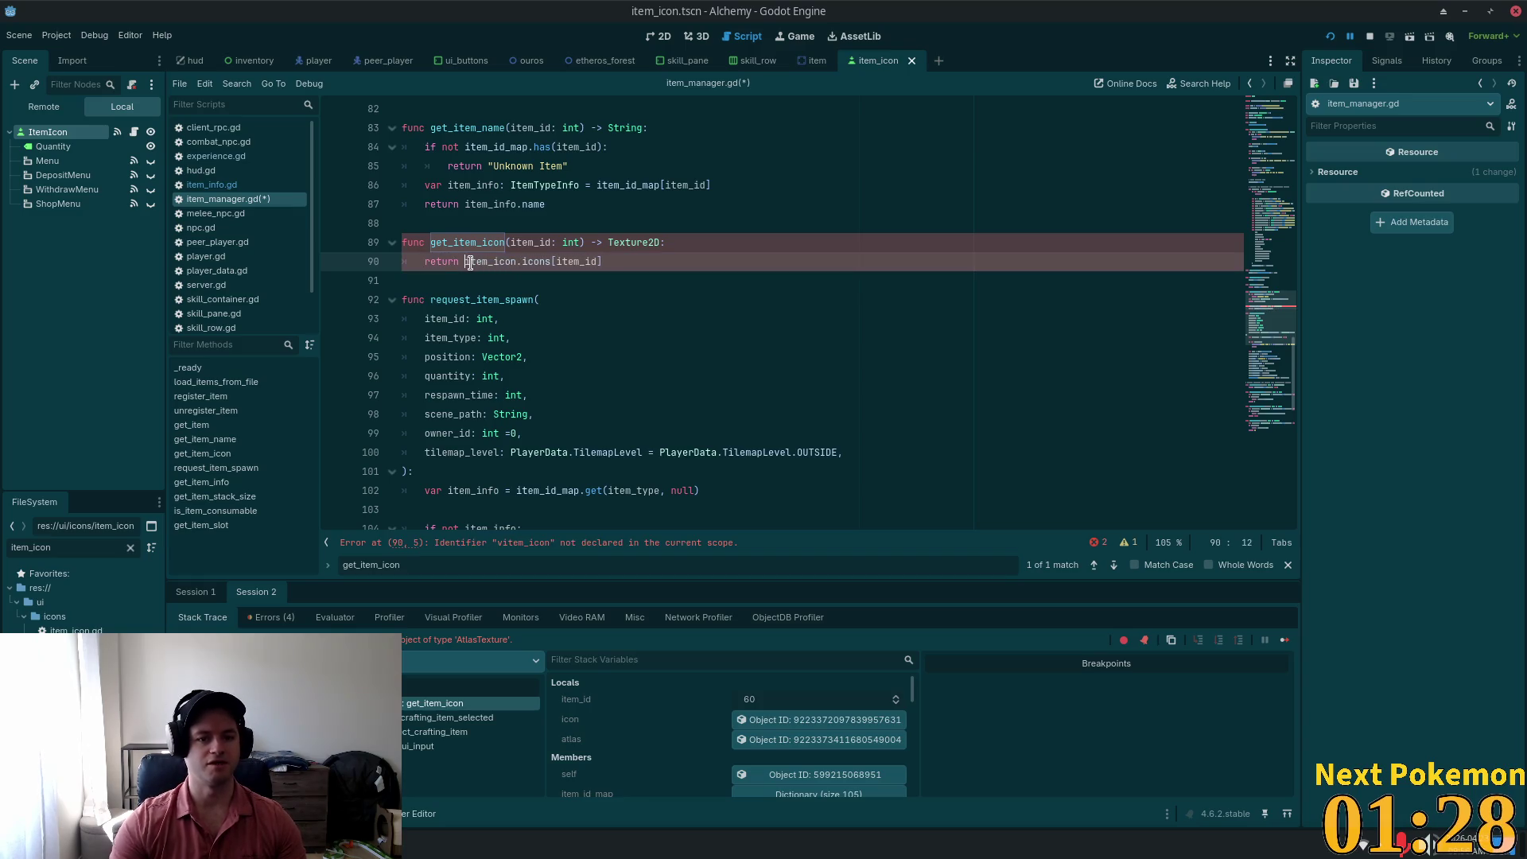
pyautogui.hotkey('ctrl', 's')
pyautogui.click(692, 299)
pyautogui.click(625, 284)
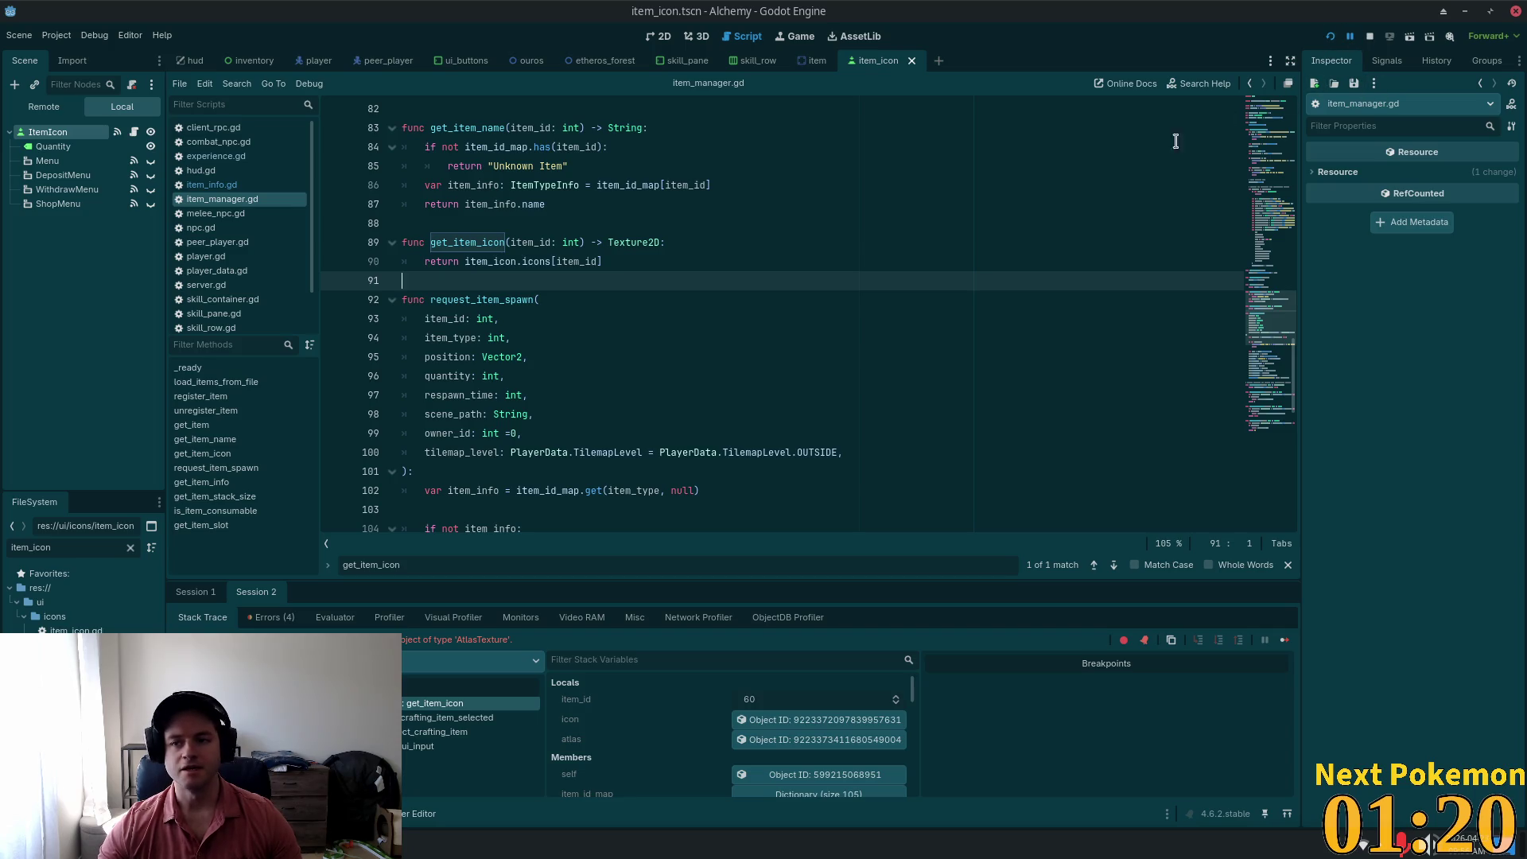
pyautogui.click(1330, 36)
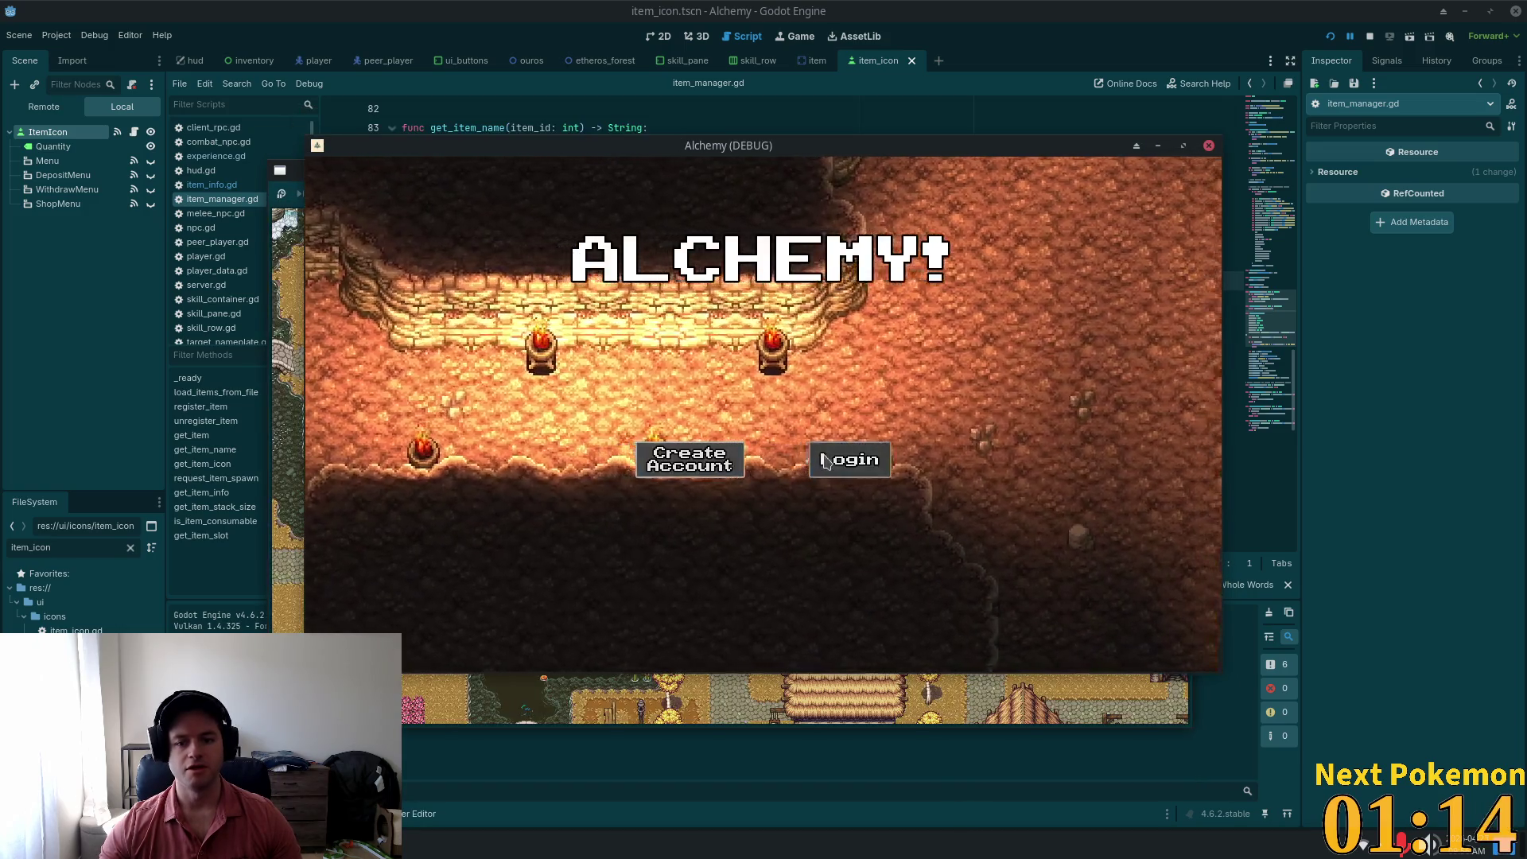
# Log back in with the account credentials and open Bronze Chainmail at the anvil without a crash
pyautogui.click(822, 456)
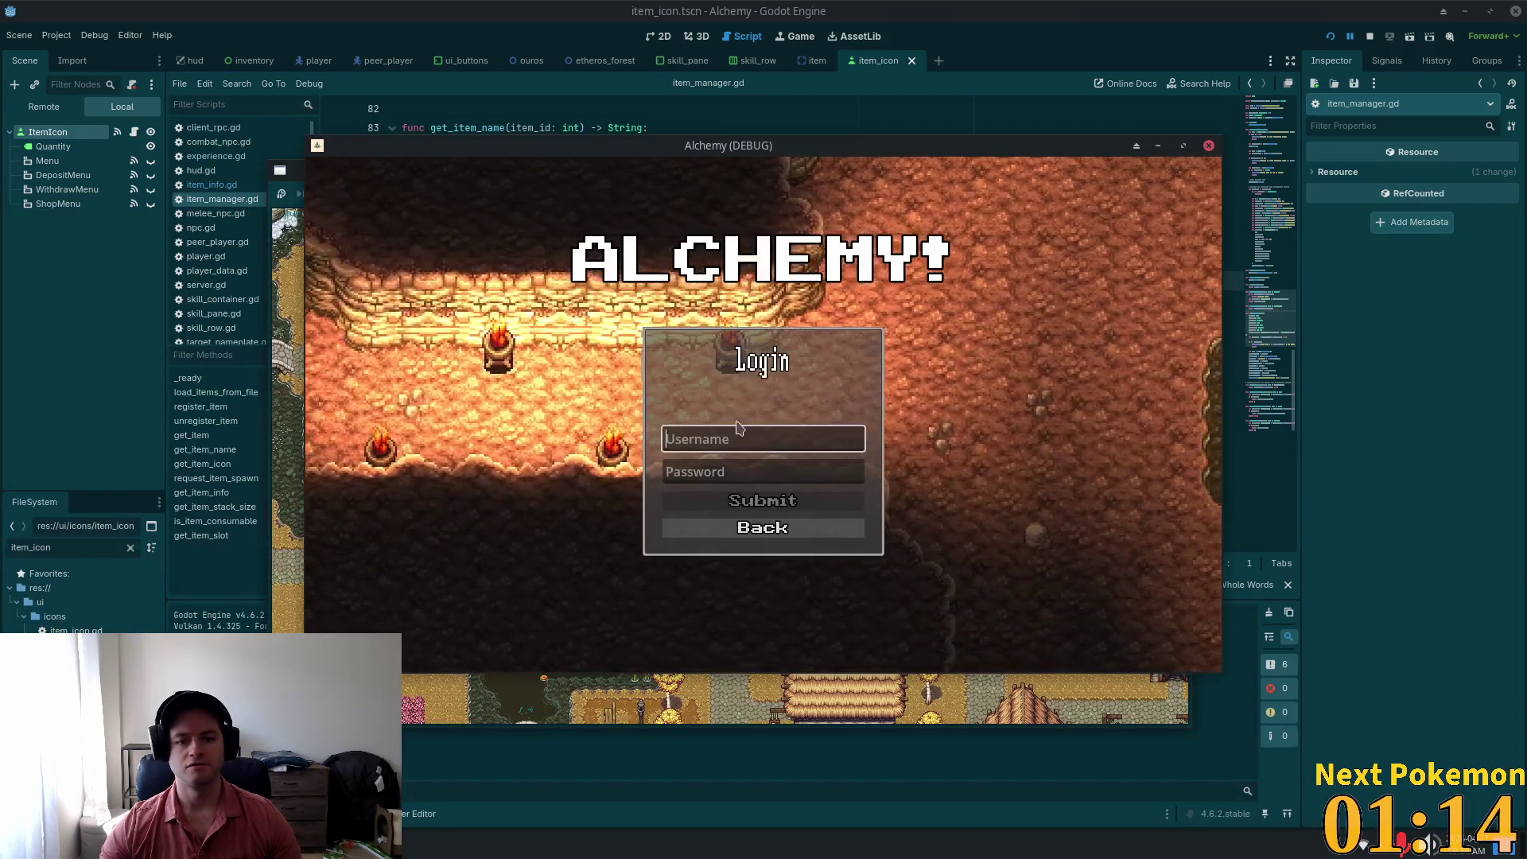
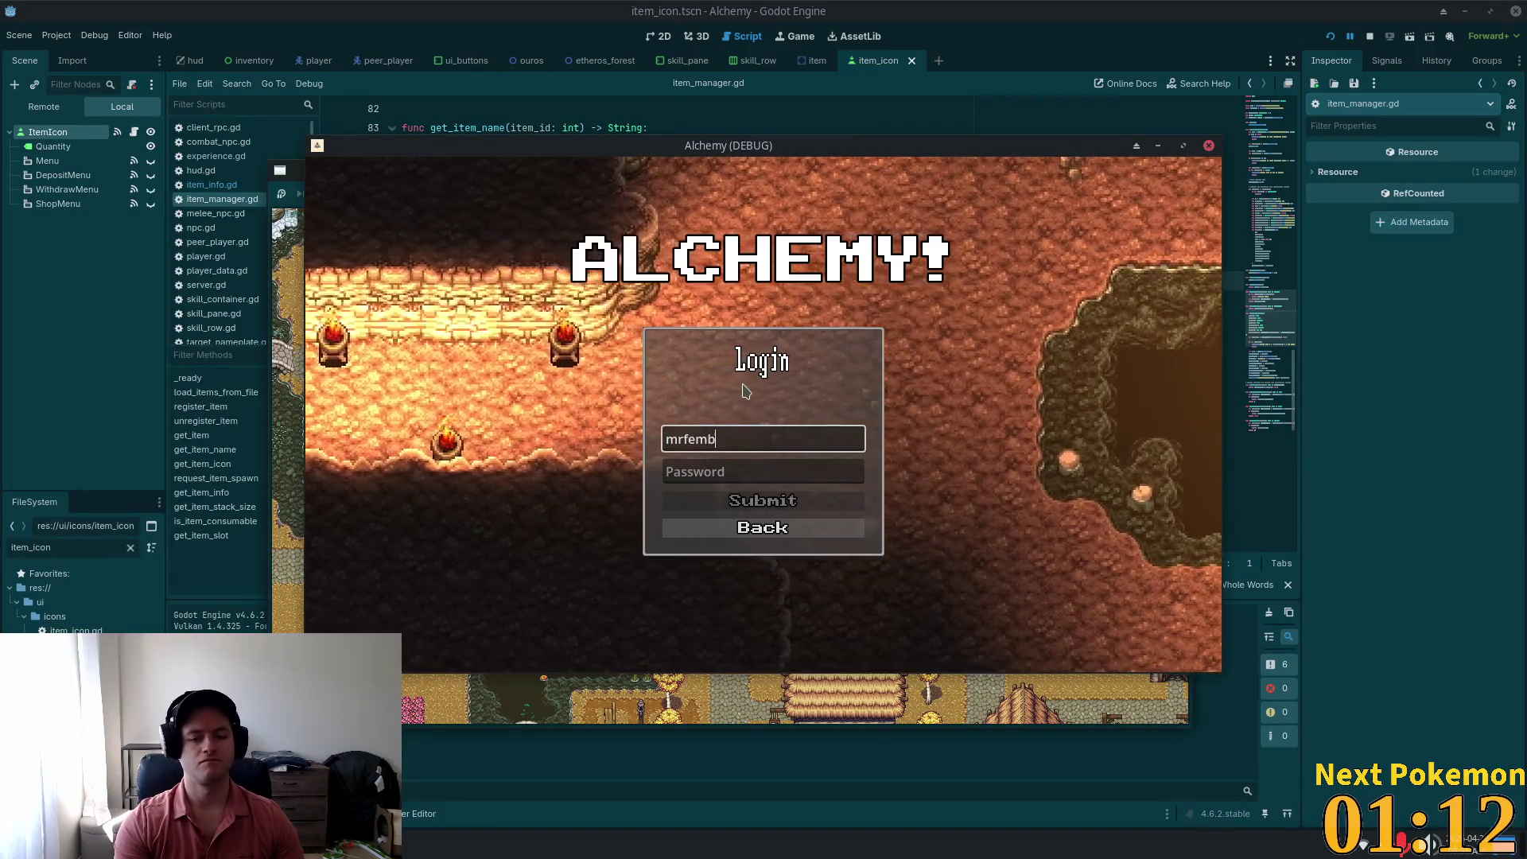
pyautogui.press('Tab')
pyautogui.press('Return')
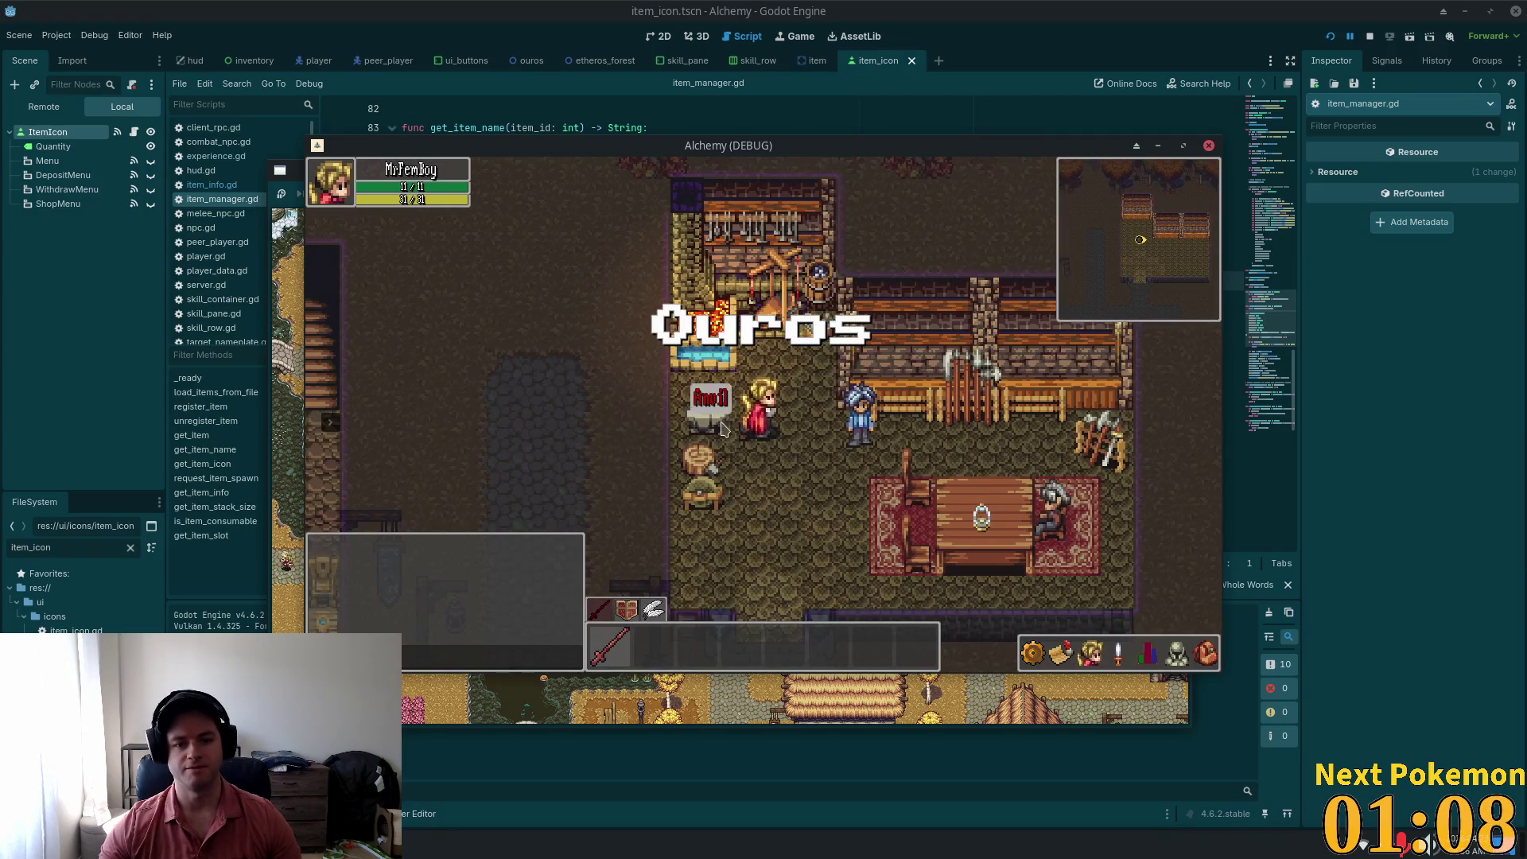
pyautogui.click(700, 417)
pyautogui.click(668, 358)
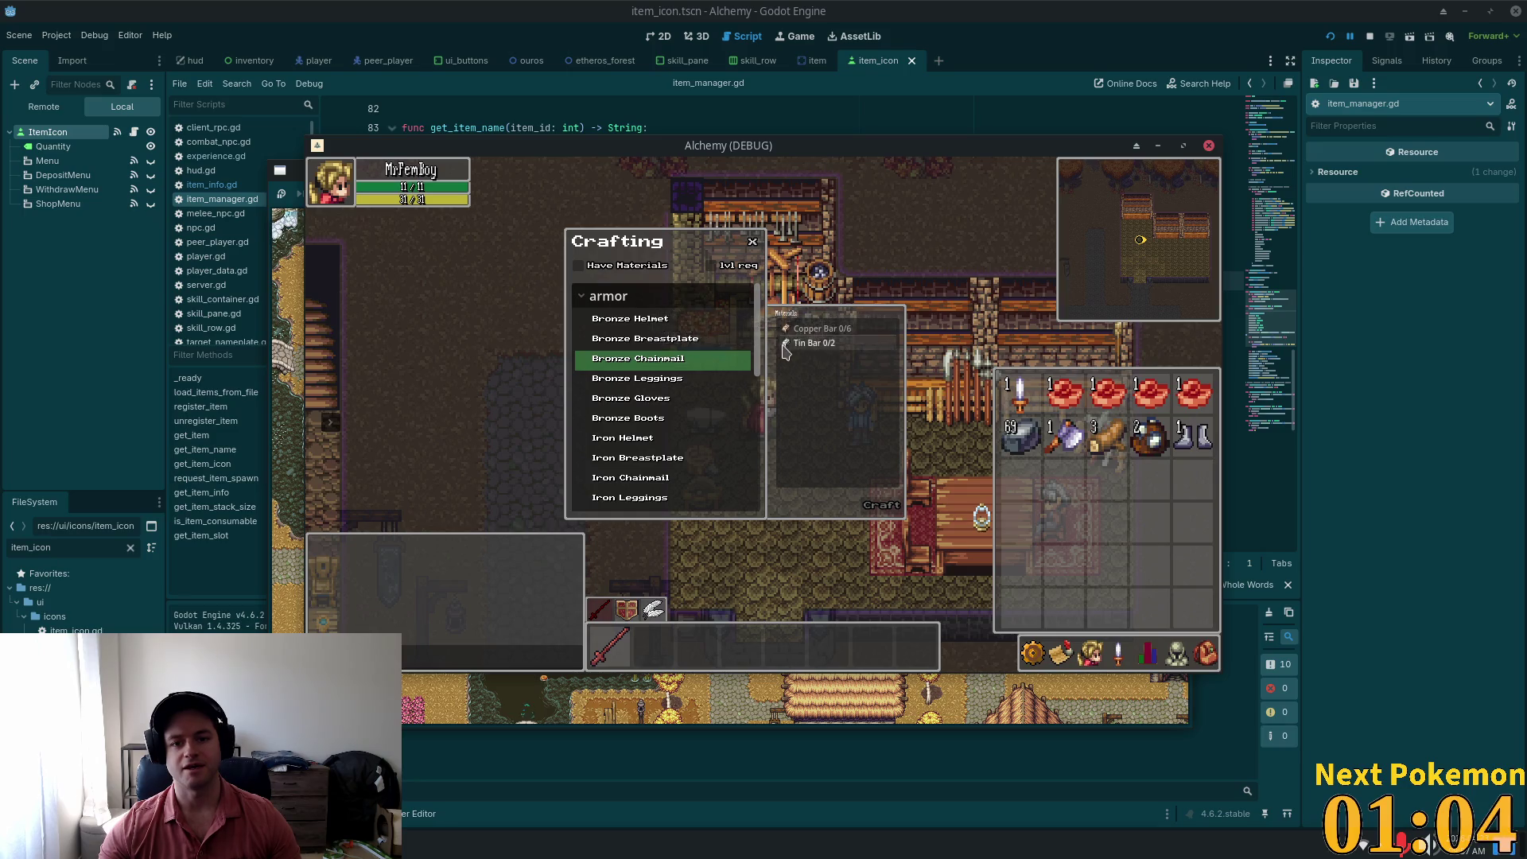
# Flip between the Wooden Dagger and Wooden Bow recipes and close the inventory panel
pyautogui.scroll(-3, 762, 356)
pyautogui.scroll(-5, 761, 355)
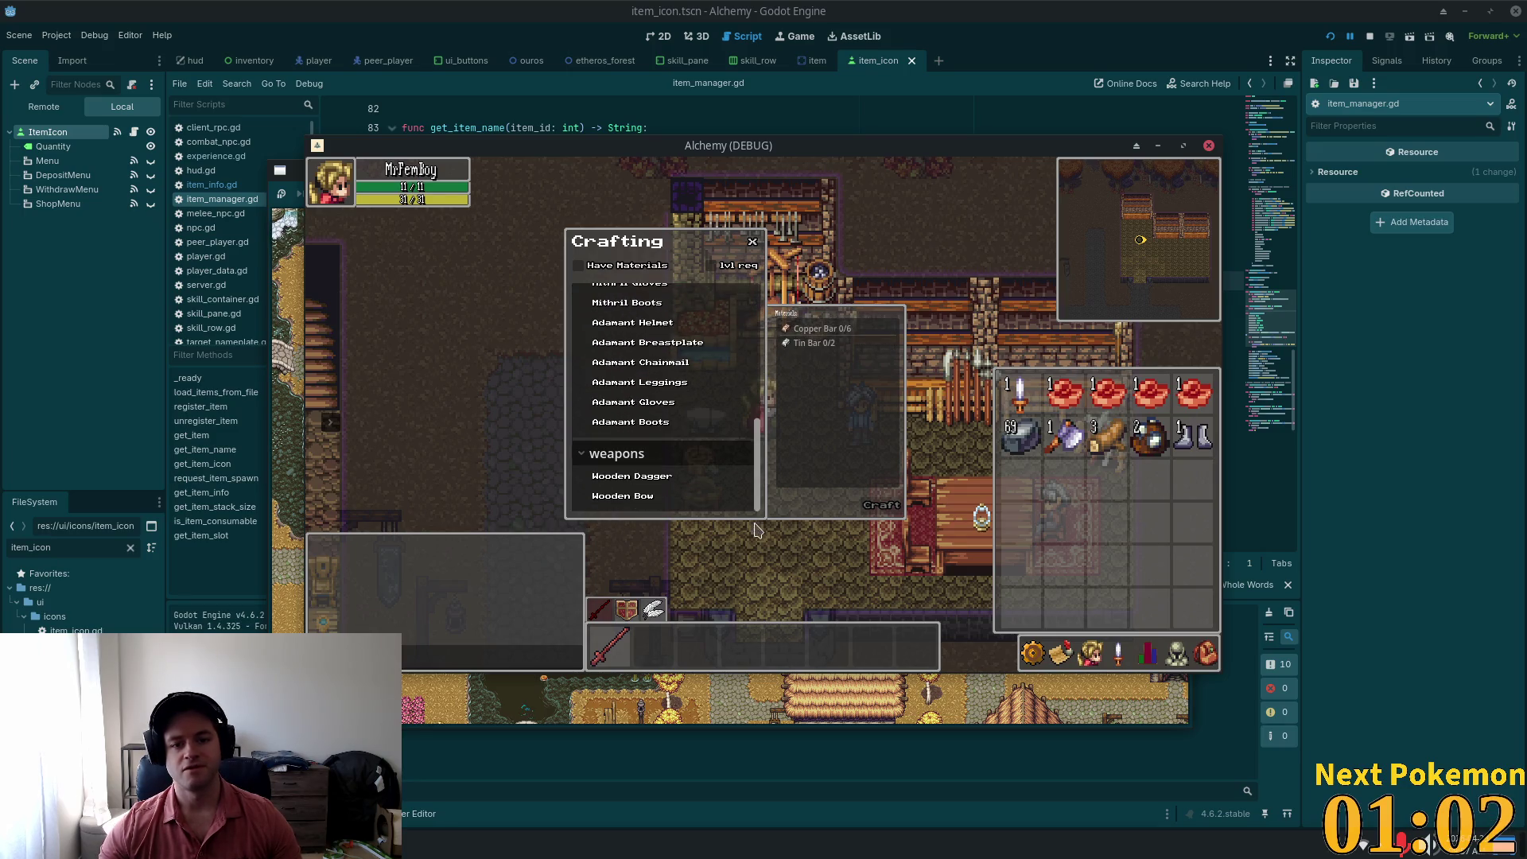
pyautogui.click(644, 476)
pyautogui.click(650, 496)
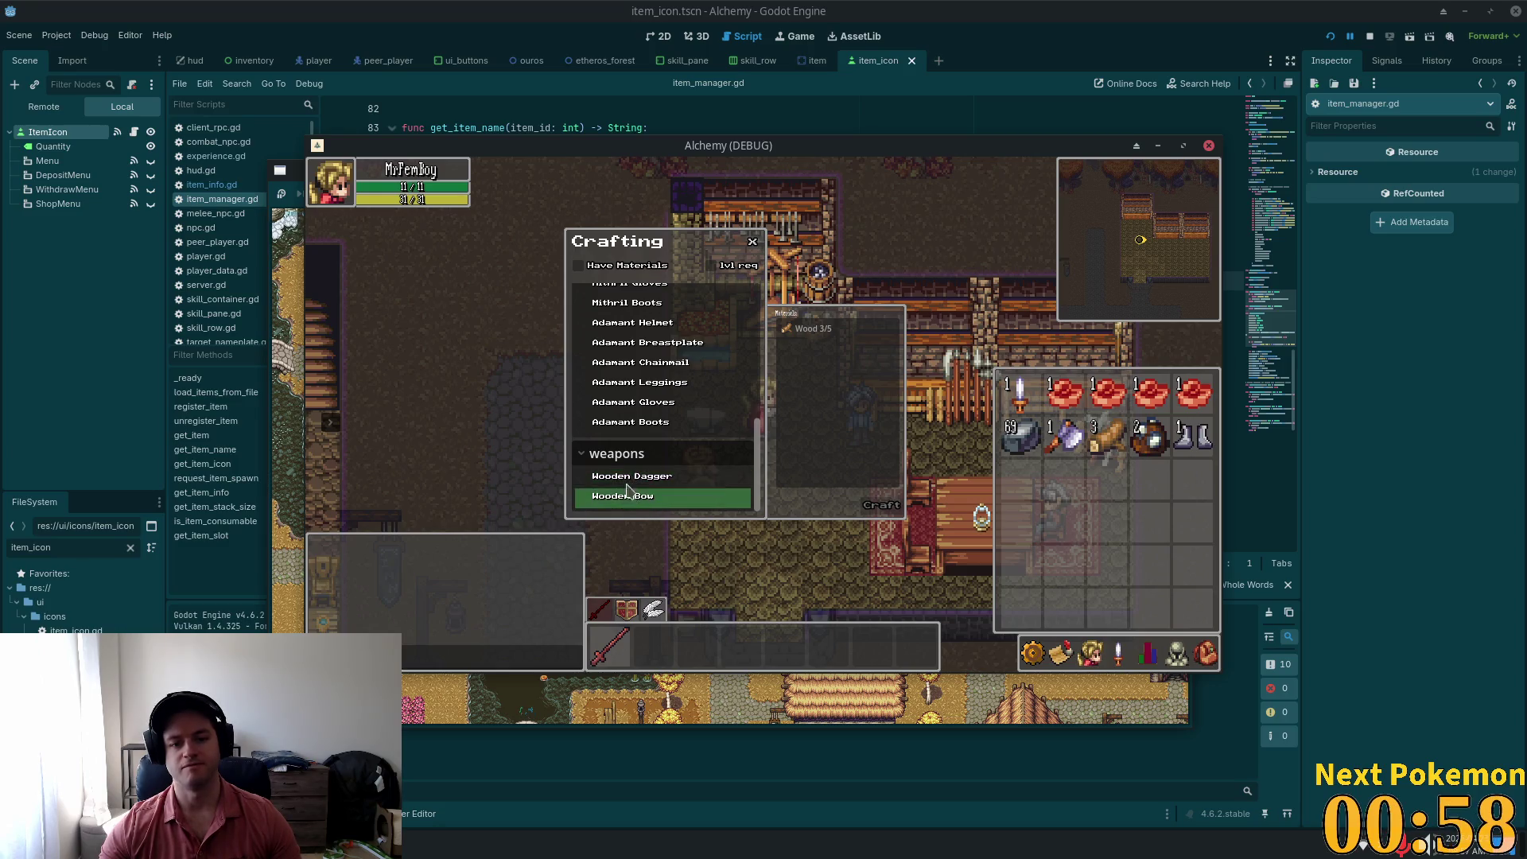
pyautogui.click(628, 481)
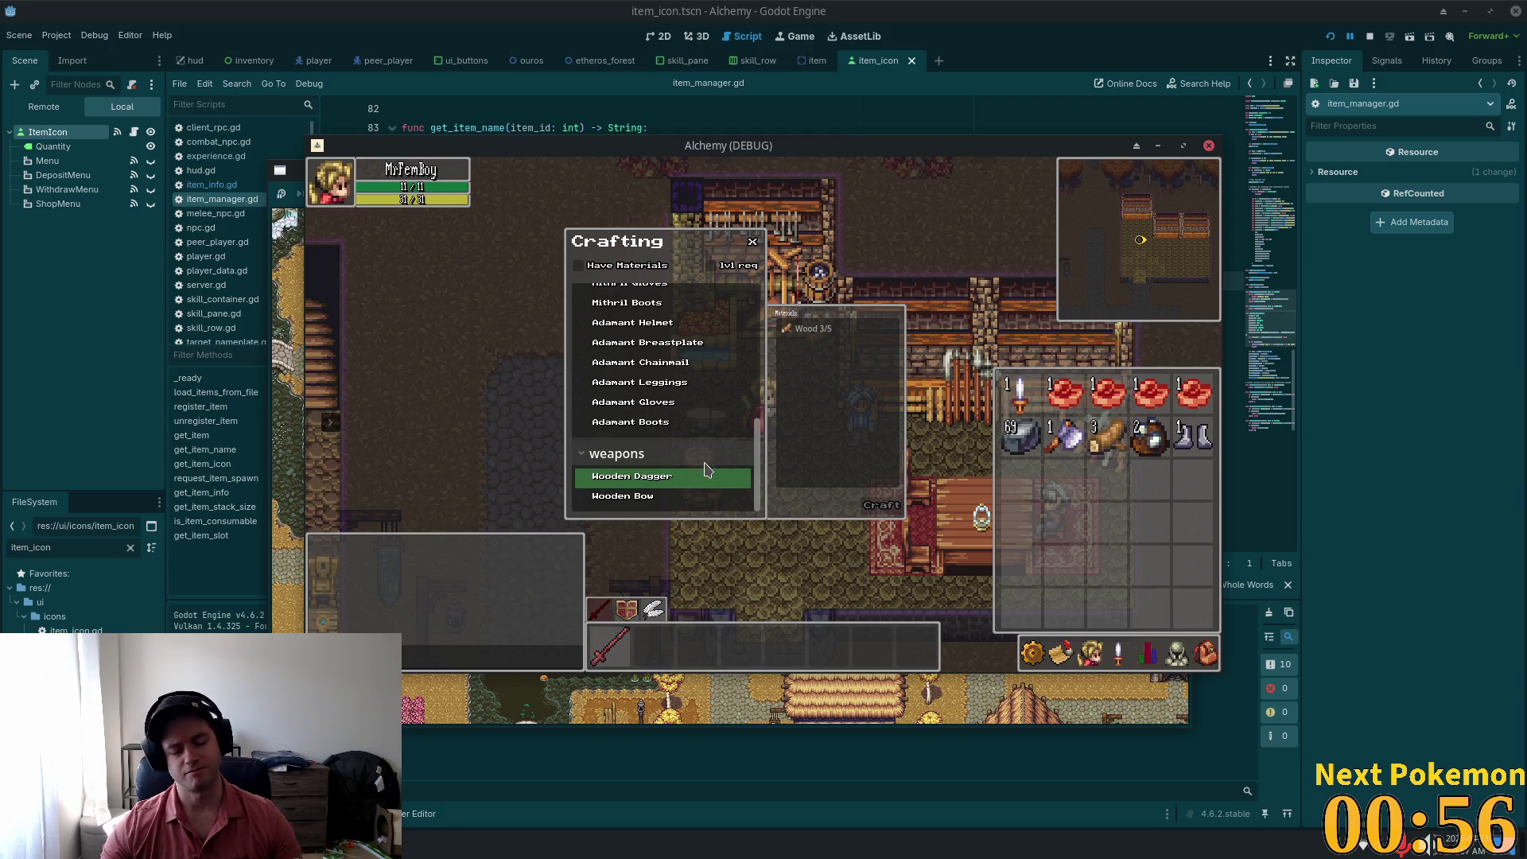
pyautogui.click(652, 498)
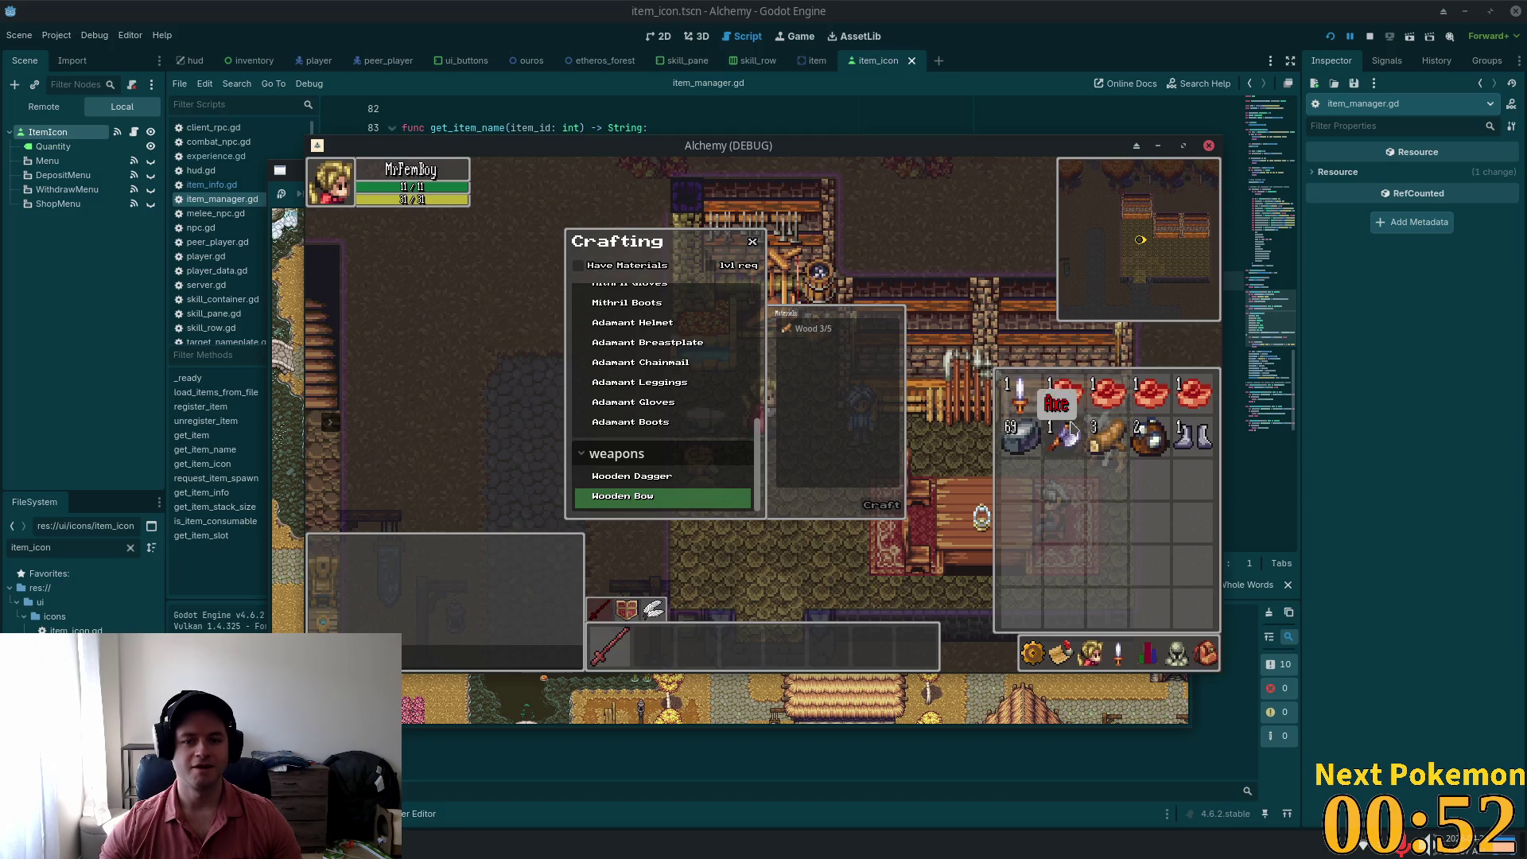
pyautogui.press('i')
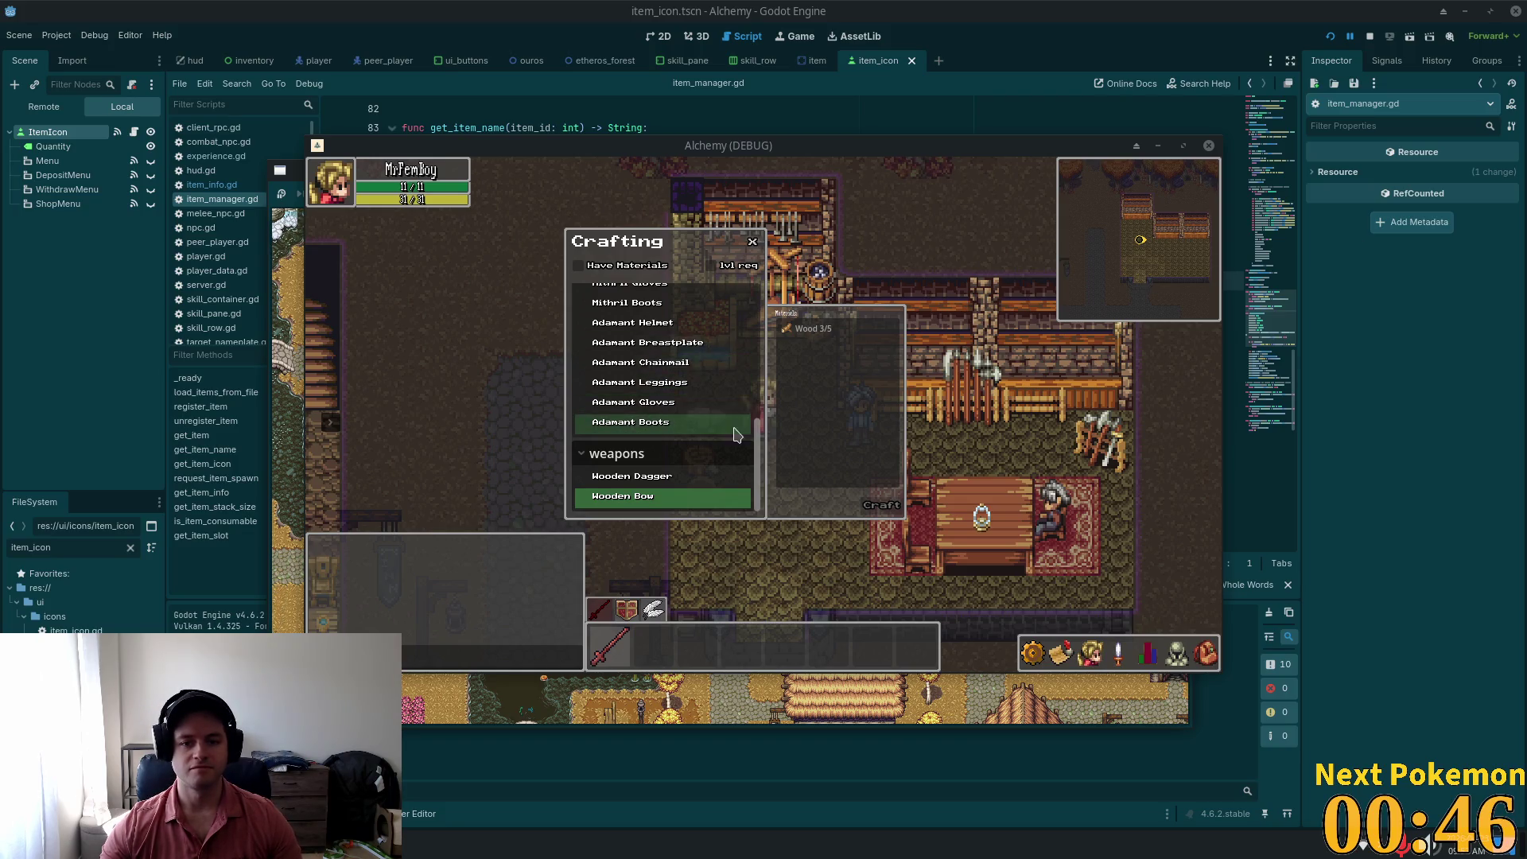
pyautogui.click(643, 483)
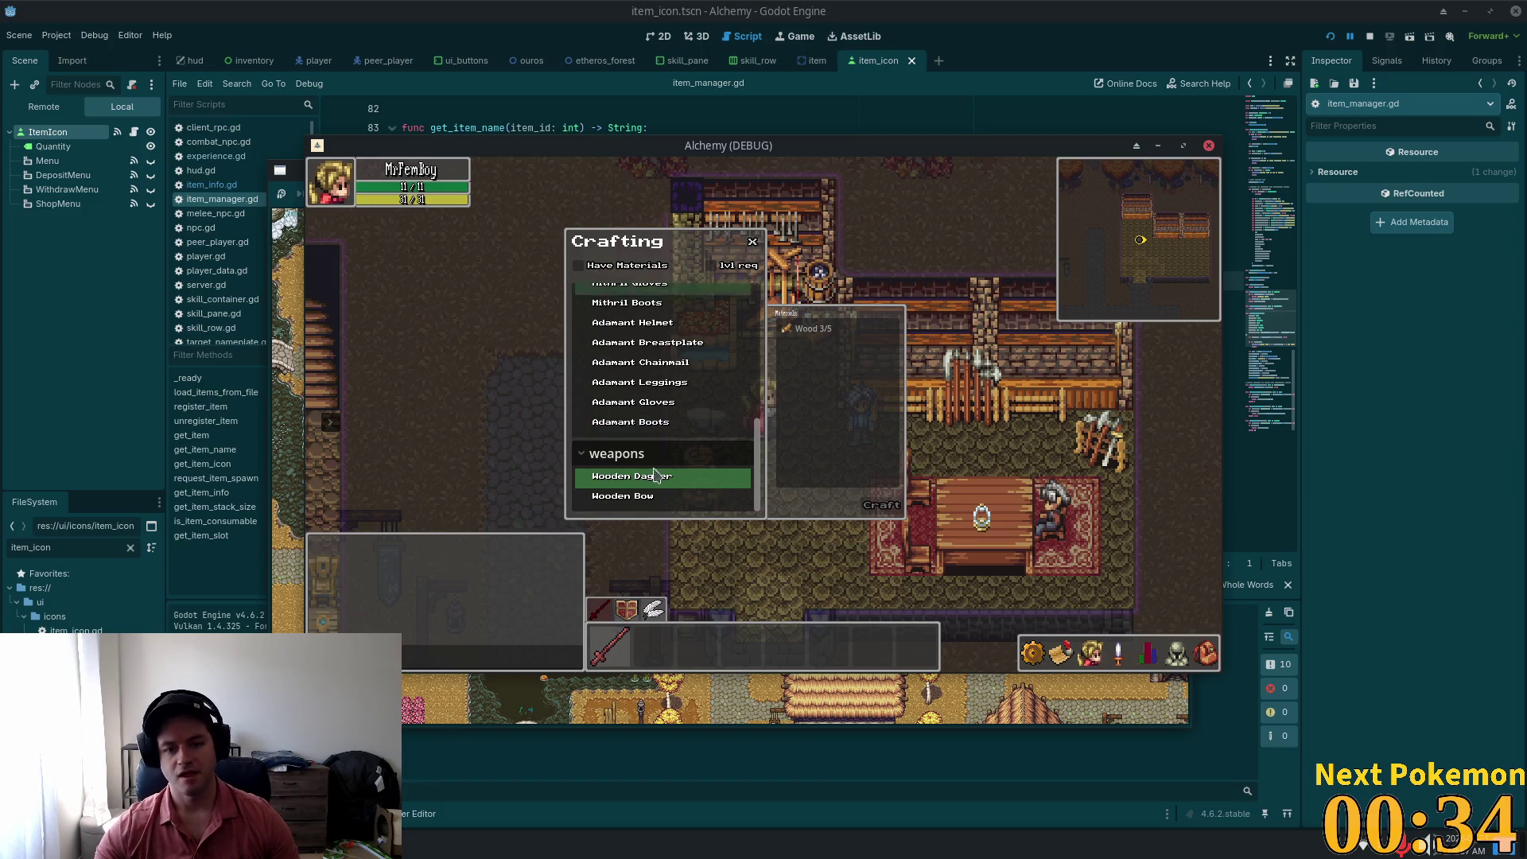
# Check the skills, friends and inventory panels, walk back into the smithy, then return to the editor
pyautogui.click(1115, 655)
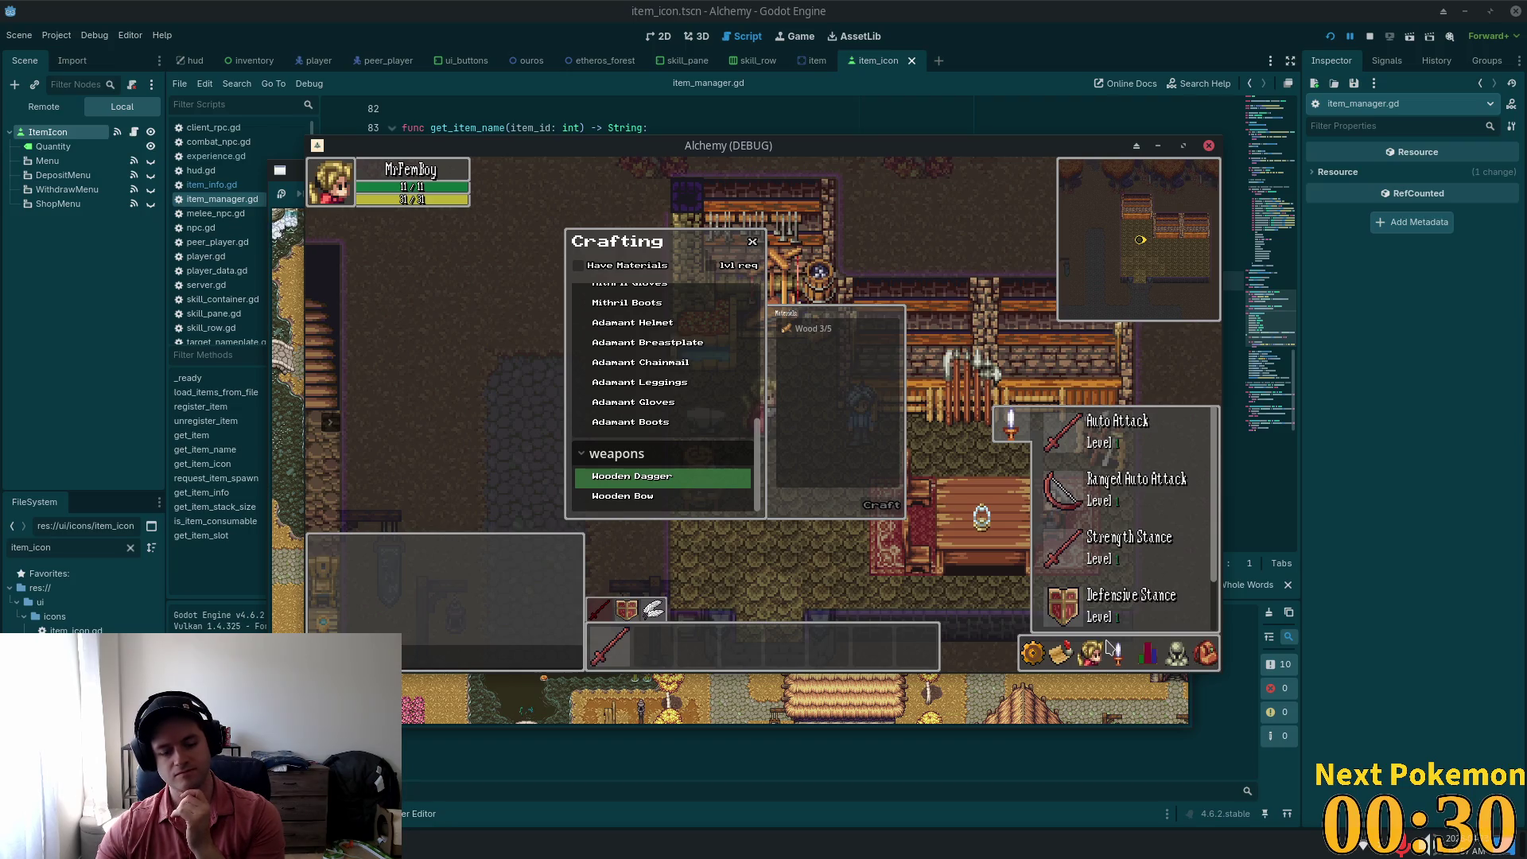
pyautogui.click(1108, 645)
pyautogui.click(1104, 643)
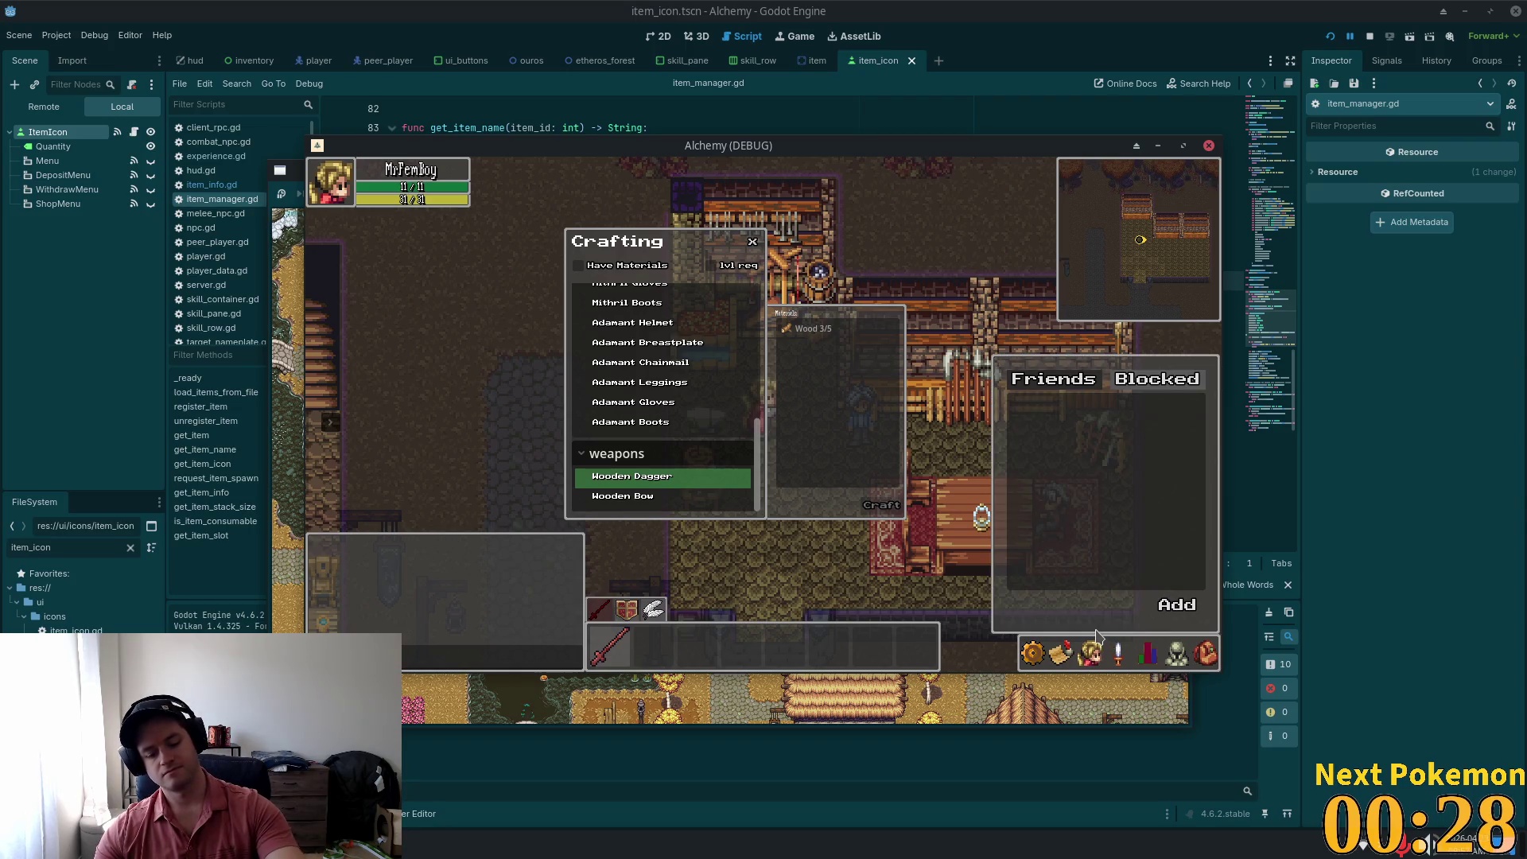
pyautogui.click(1088, 637)
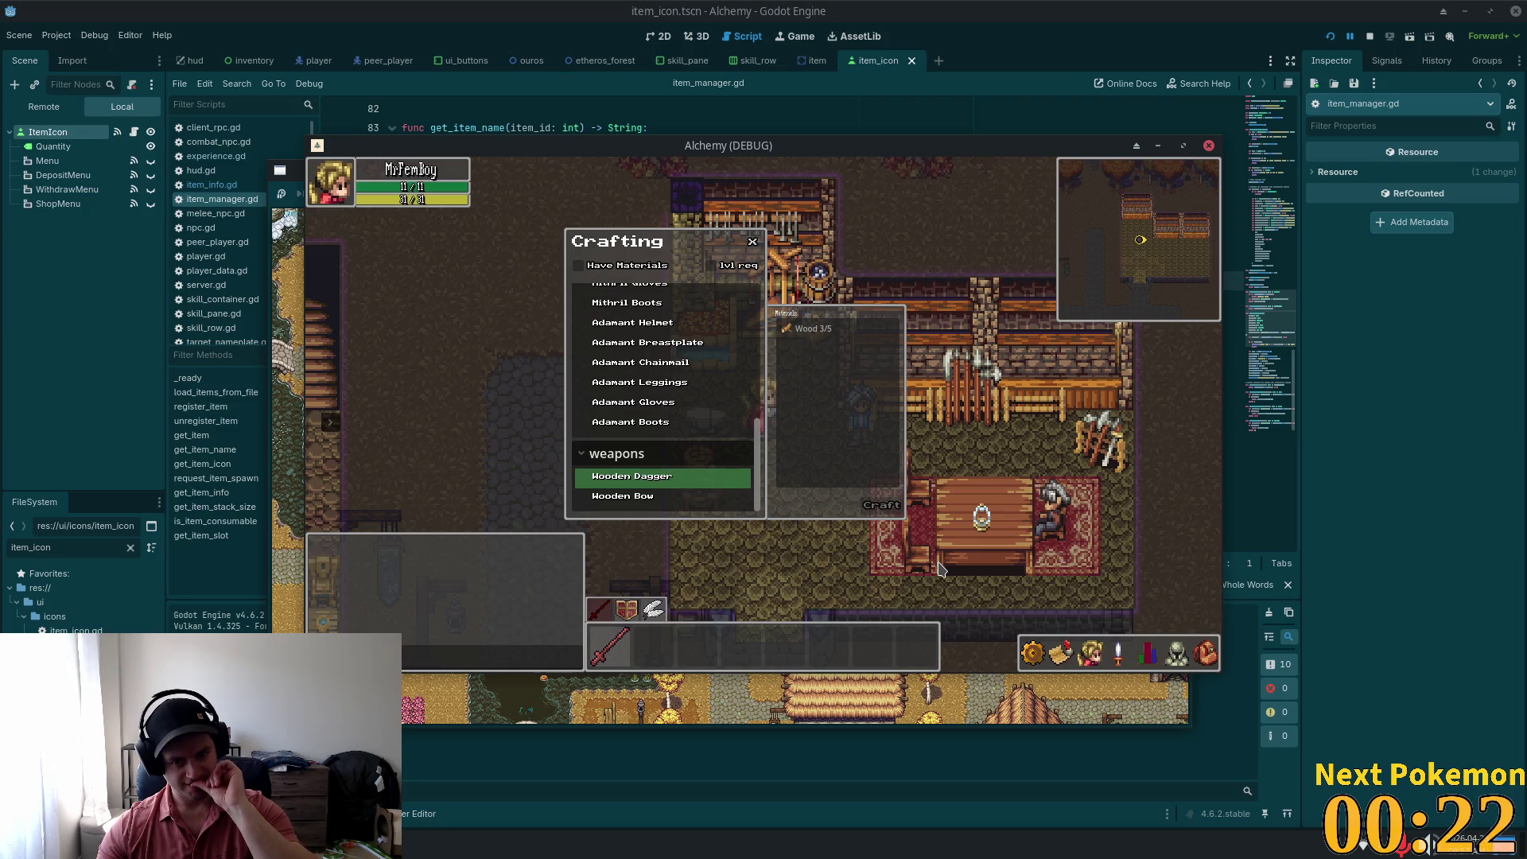
pyautogui.click(1207, 654)
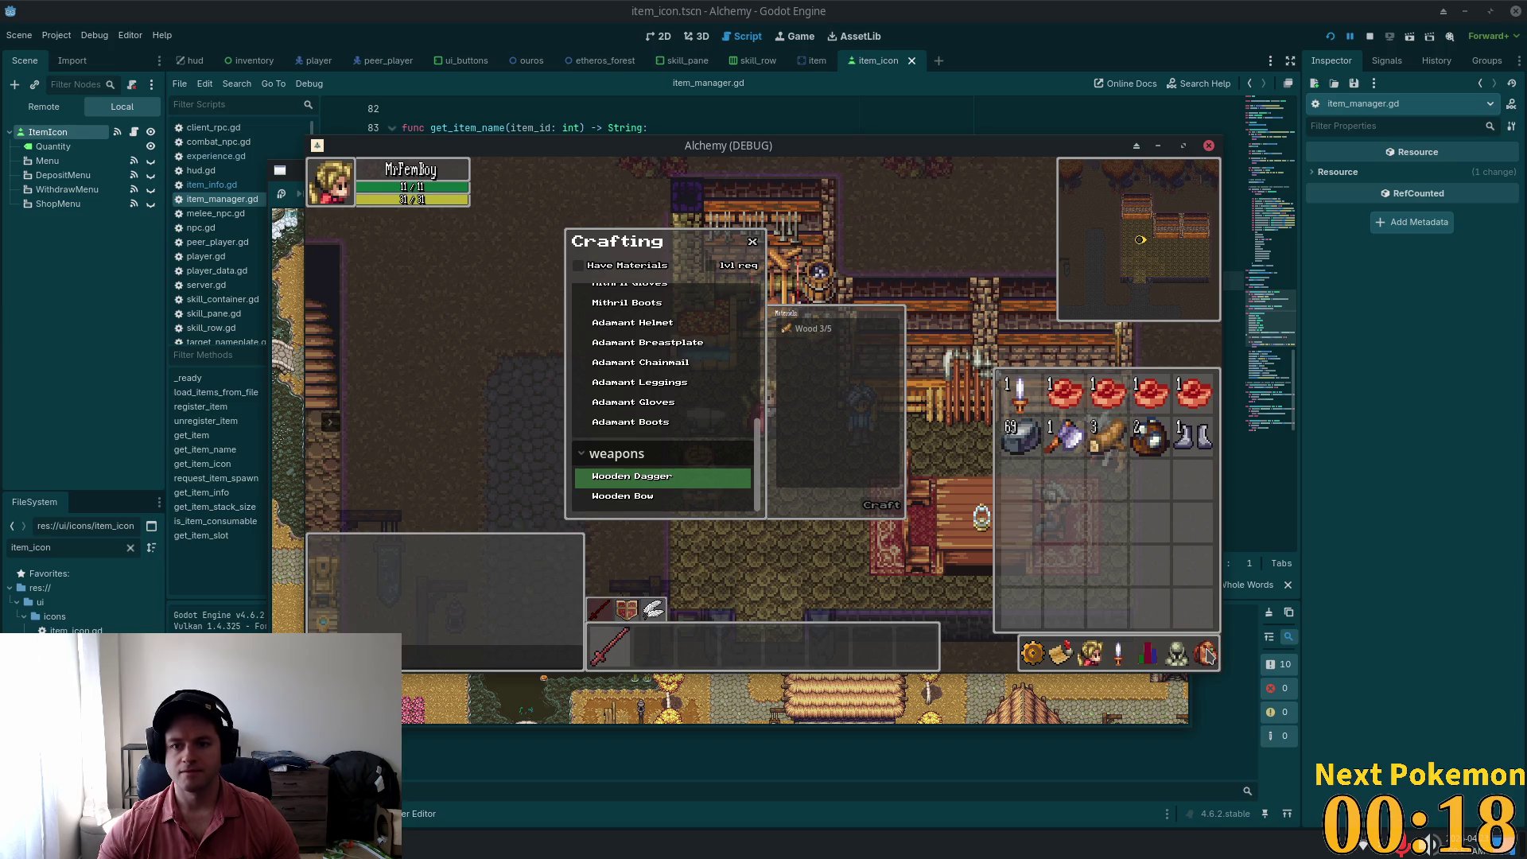
pyautogui.press('s')
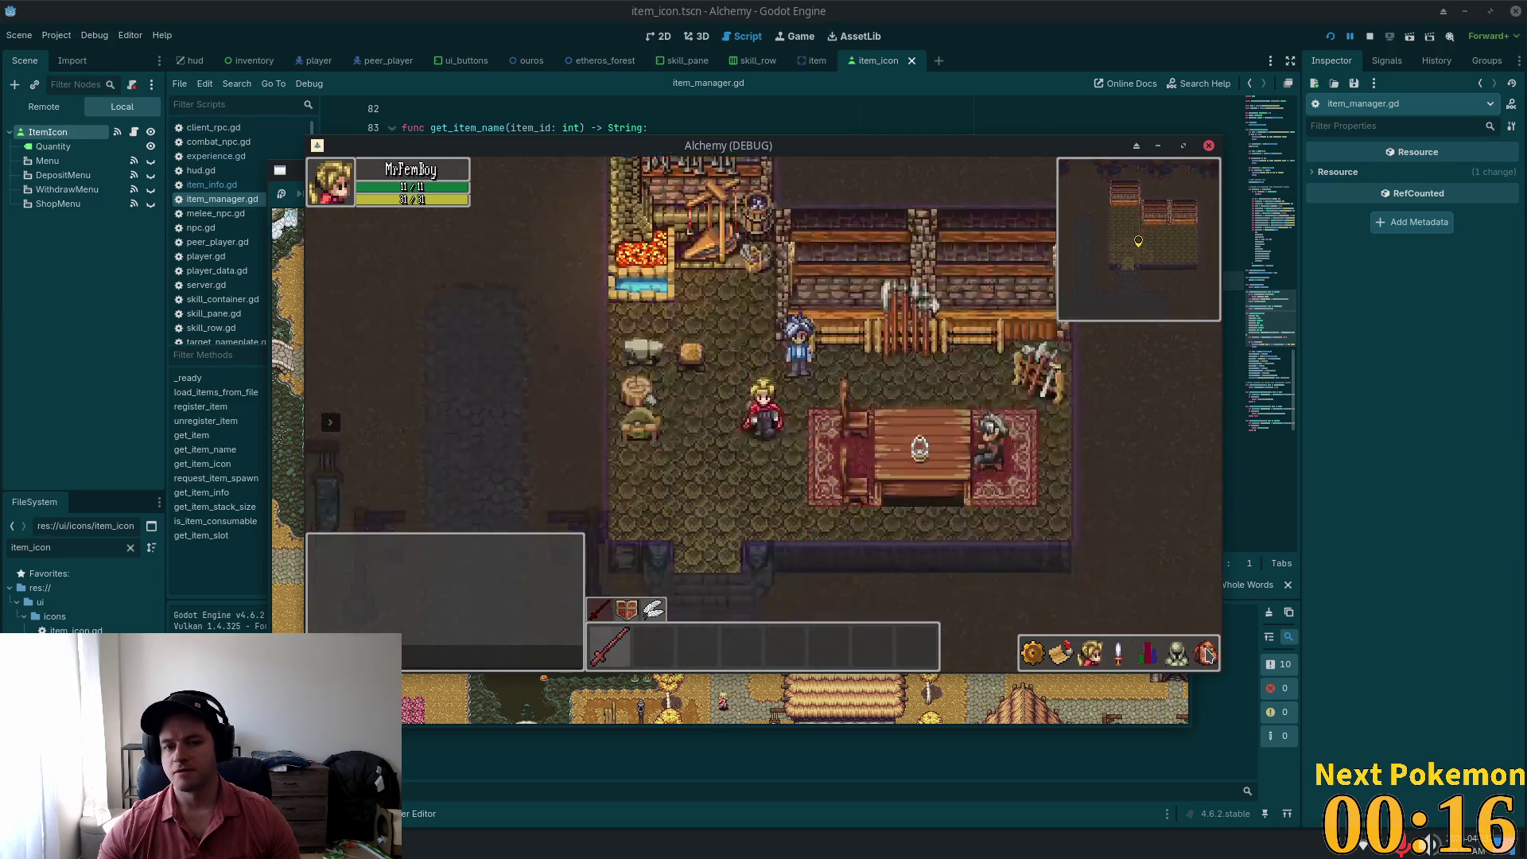
pyautogui.press('s')
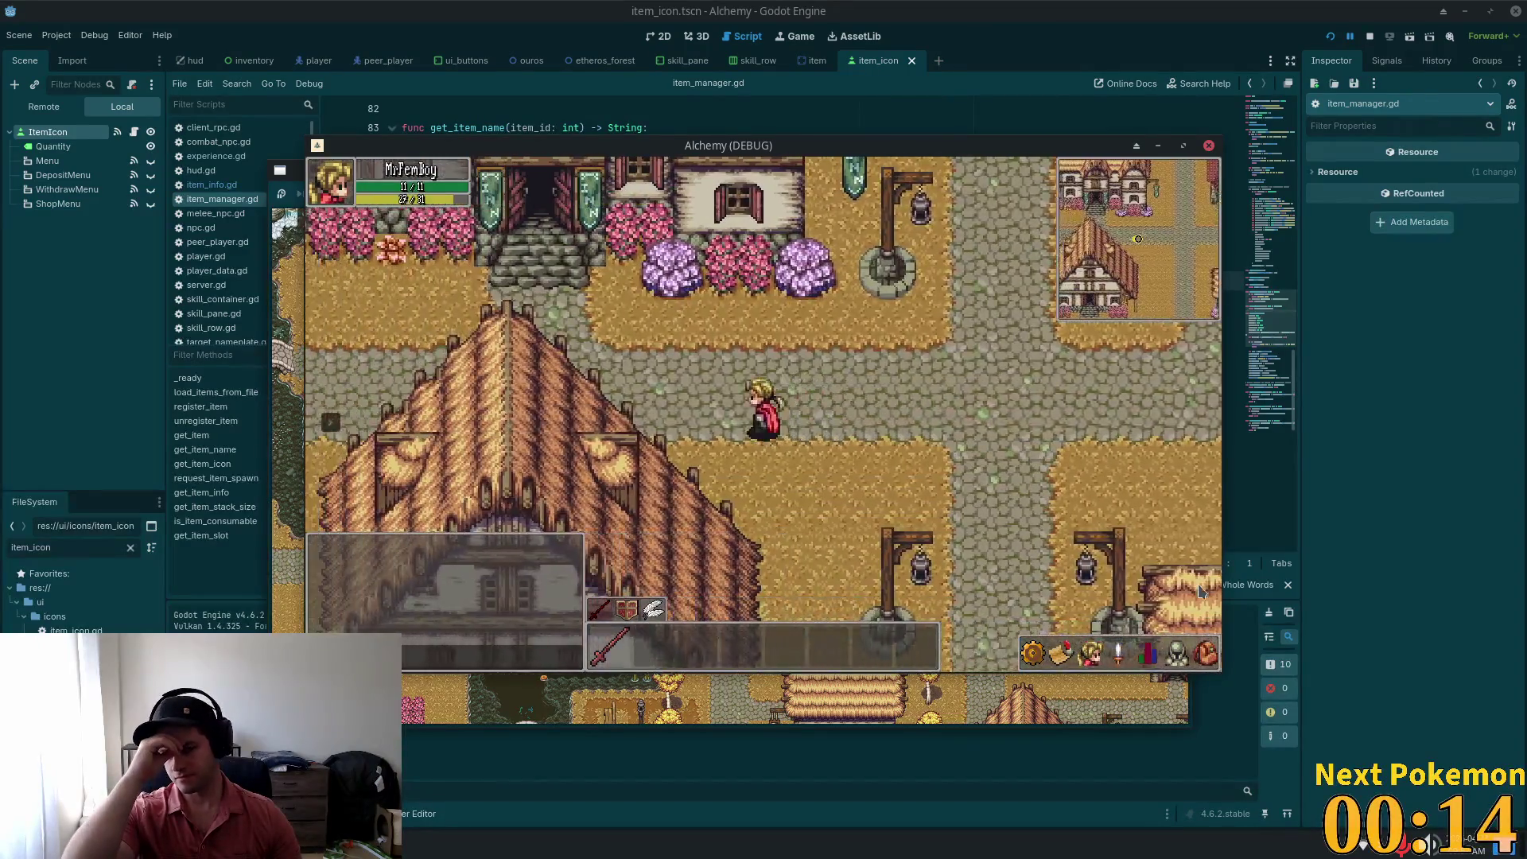
pyautogui.press('w')
pyautogui.press('d')
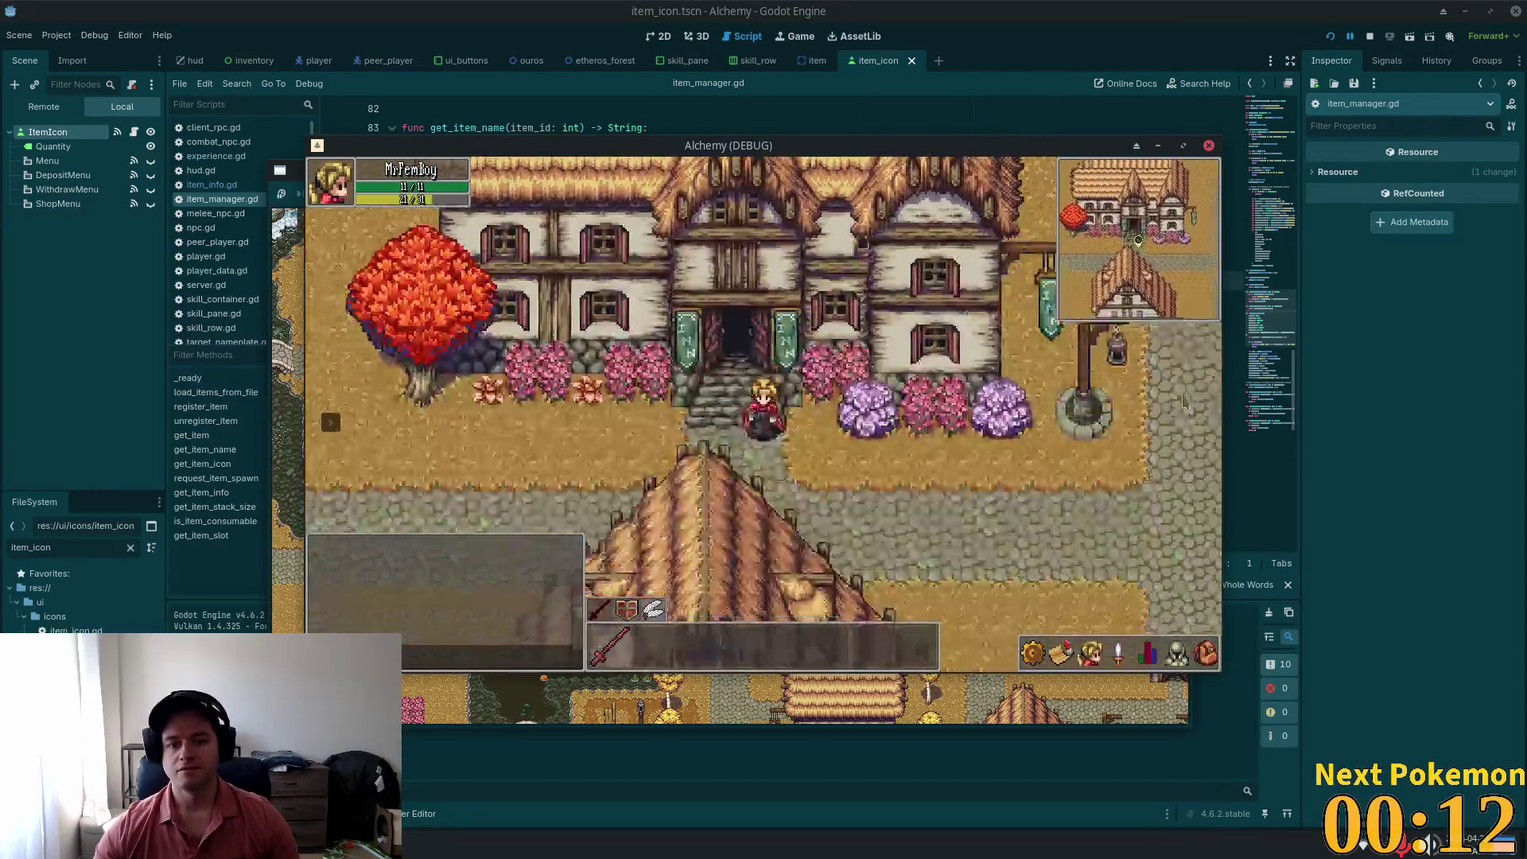
pyautogui.press('w')
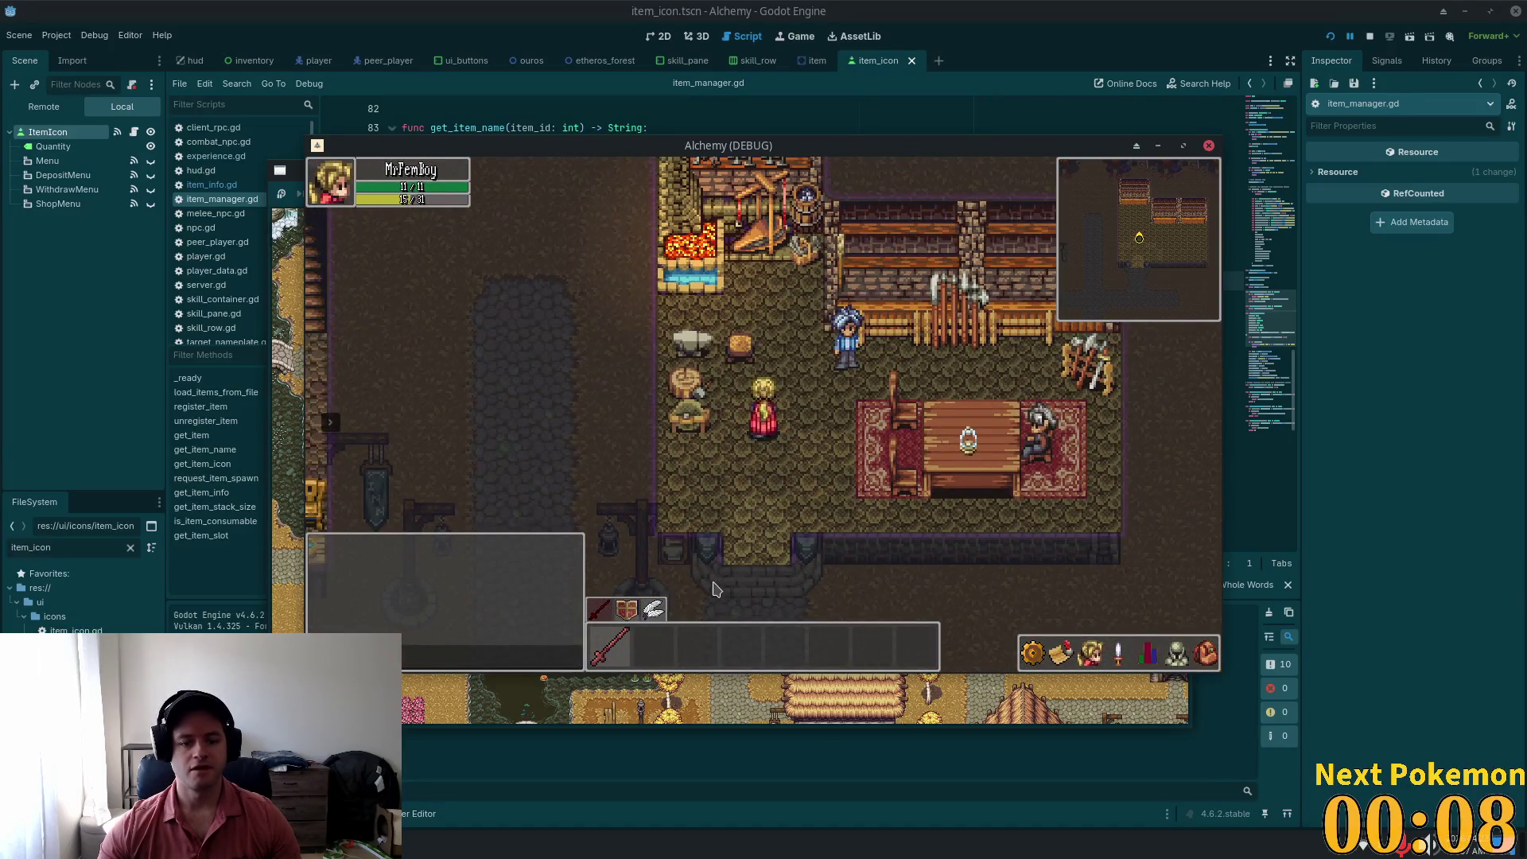
pyautogui.click(984, 8)
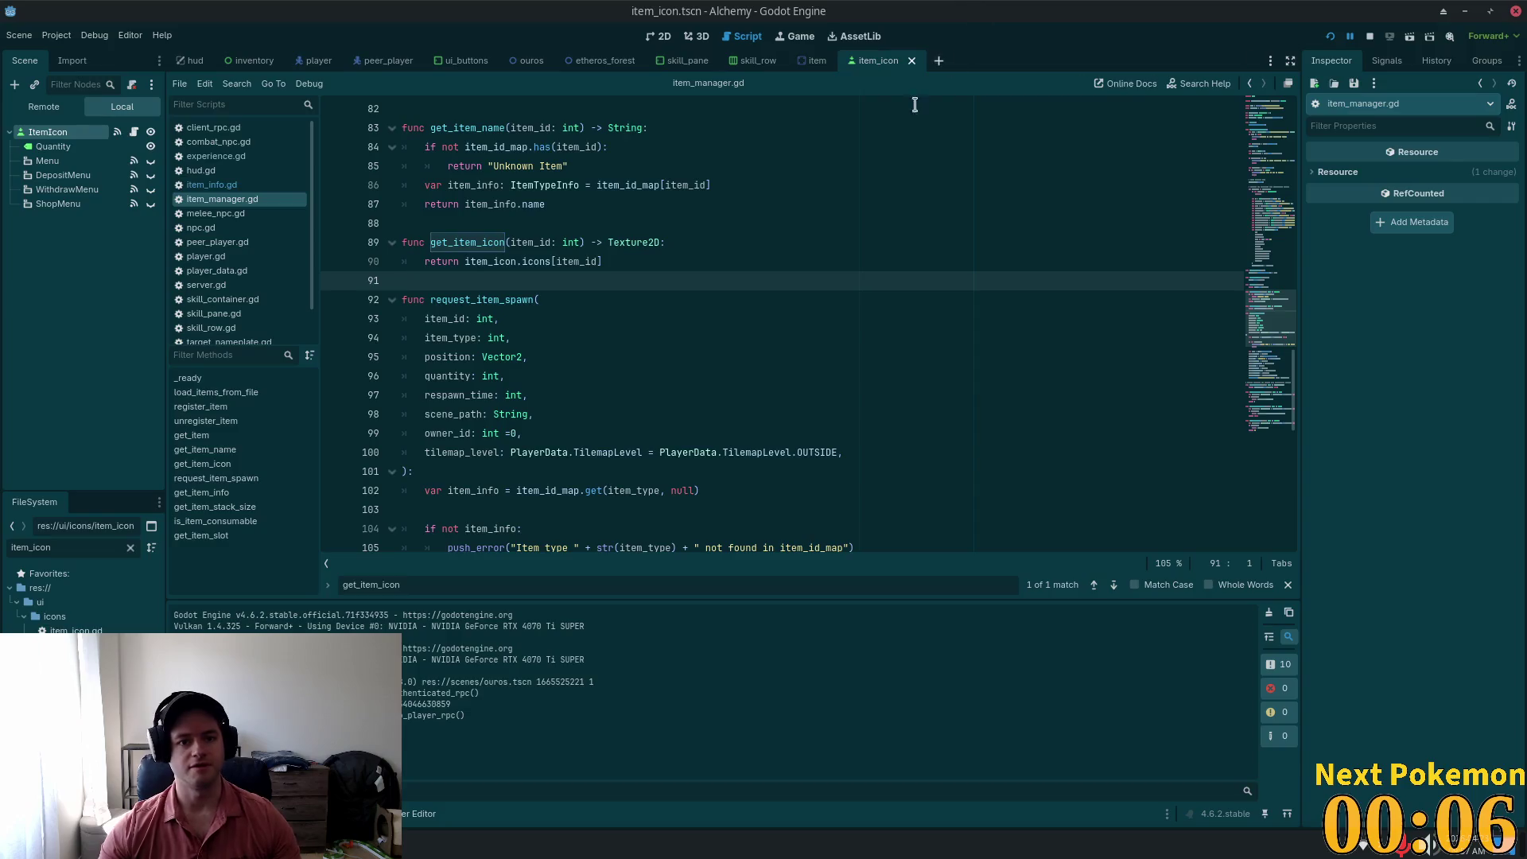
# Glance at materials_pane.gd's get_item_icon call in Cursor, then switch through Godot to phpMyAdmin
pyautogui.hotkey('alt', 'Tab')
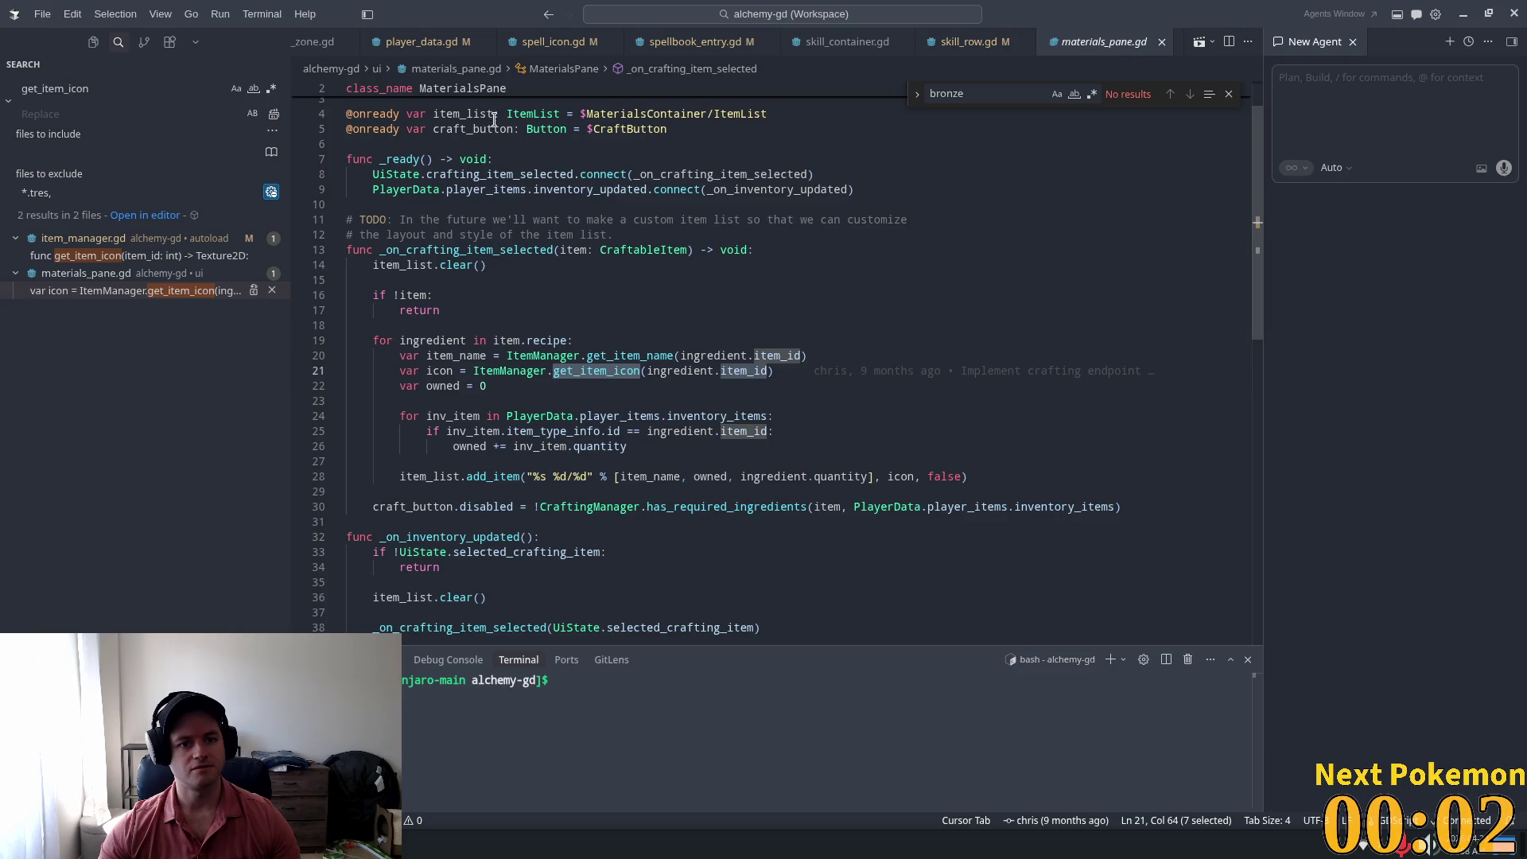
pyautogui.hotkey('alt', 'Tab')
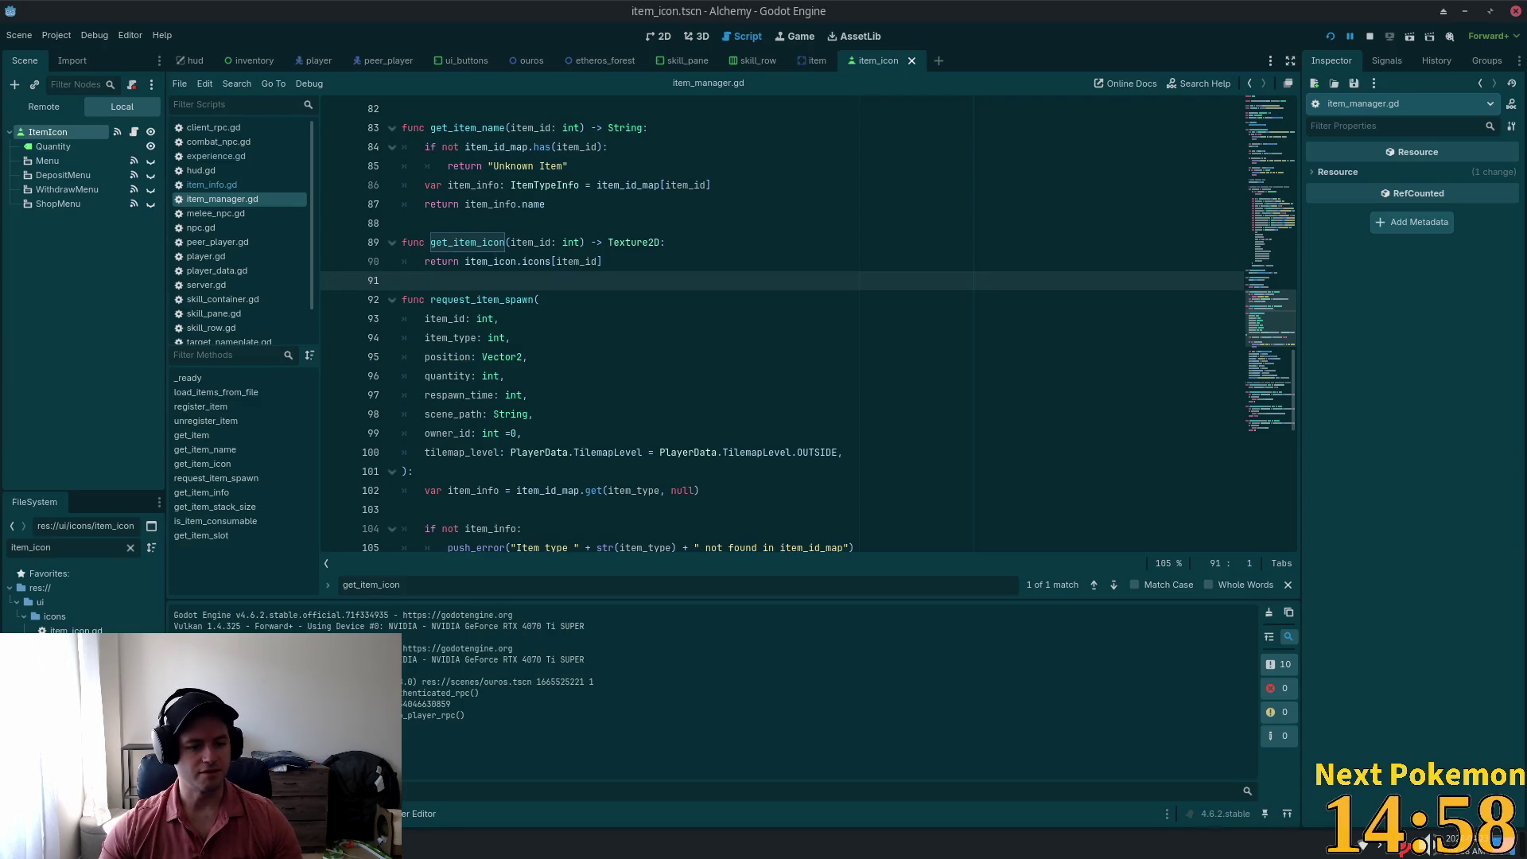
pyautogui.hotkey('alt', 'Tab')
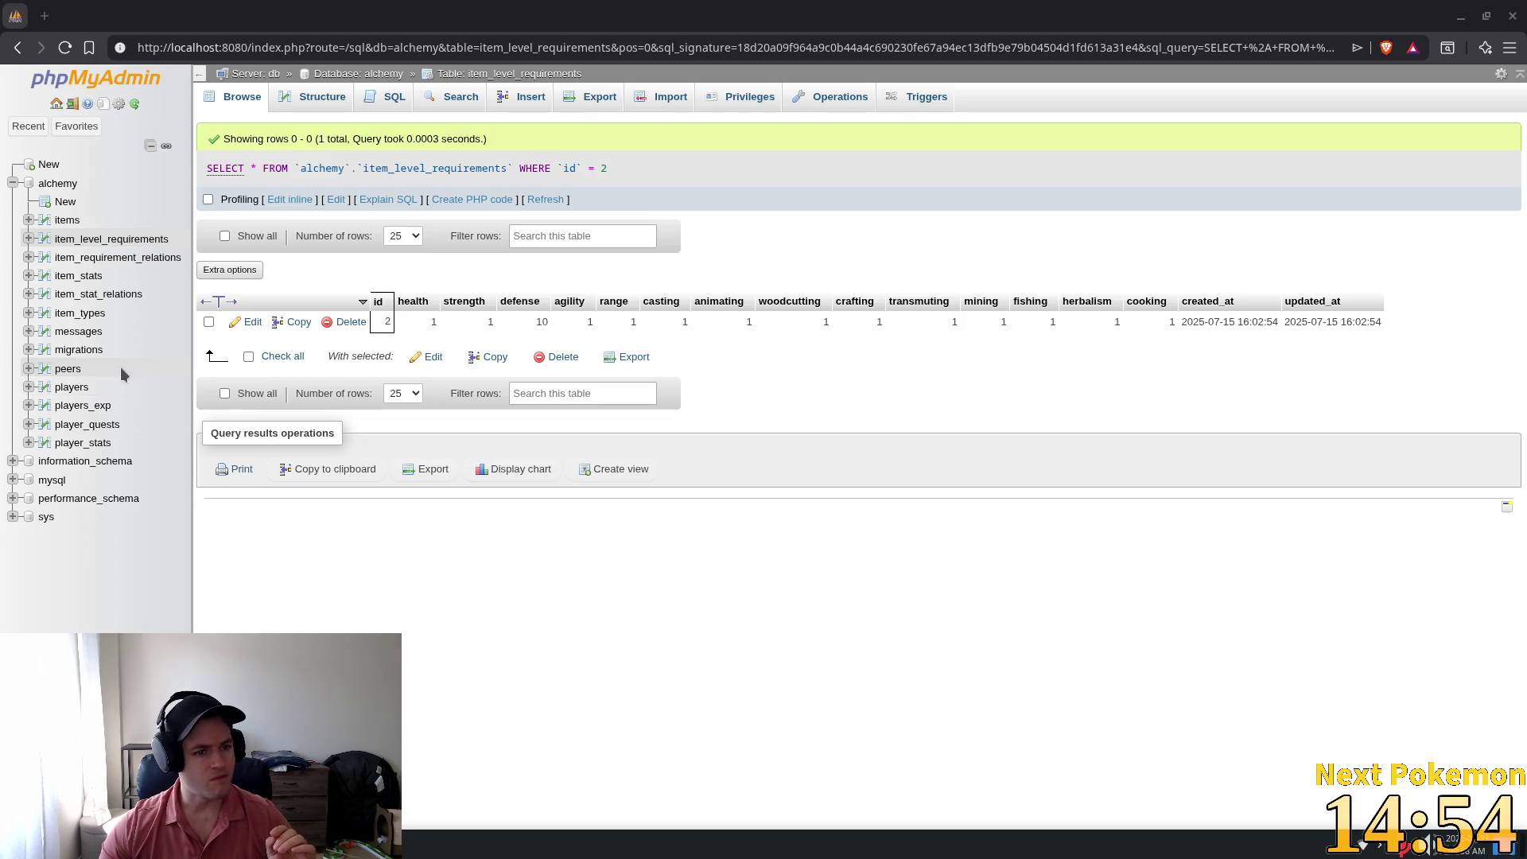
# Browse the 37-row item_requirement_relations table, then return to line 89 of item_manager.gd
pyautogui.click(108, 258)
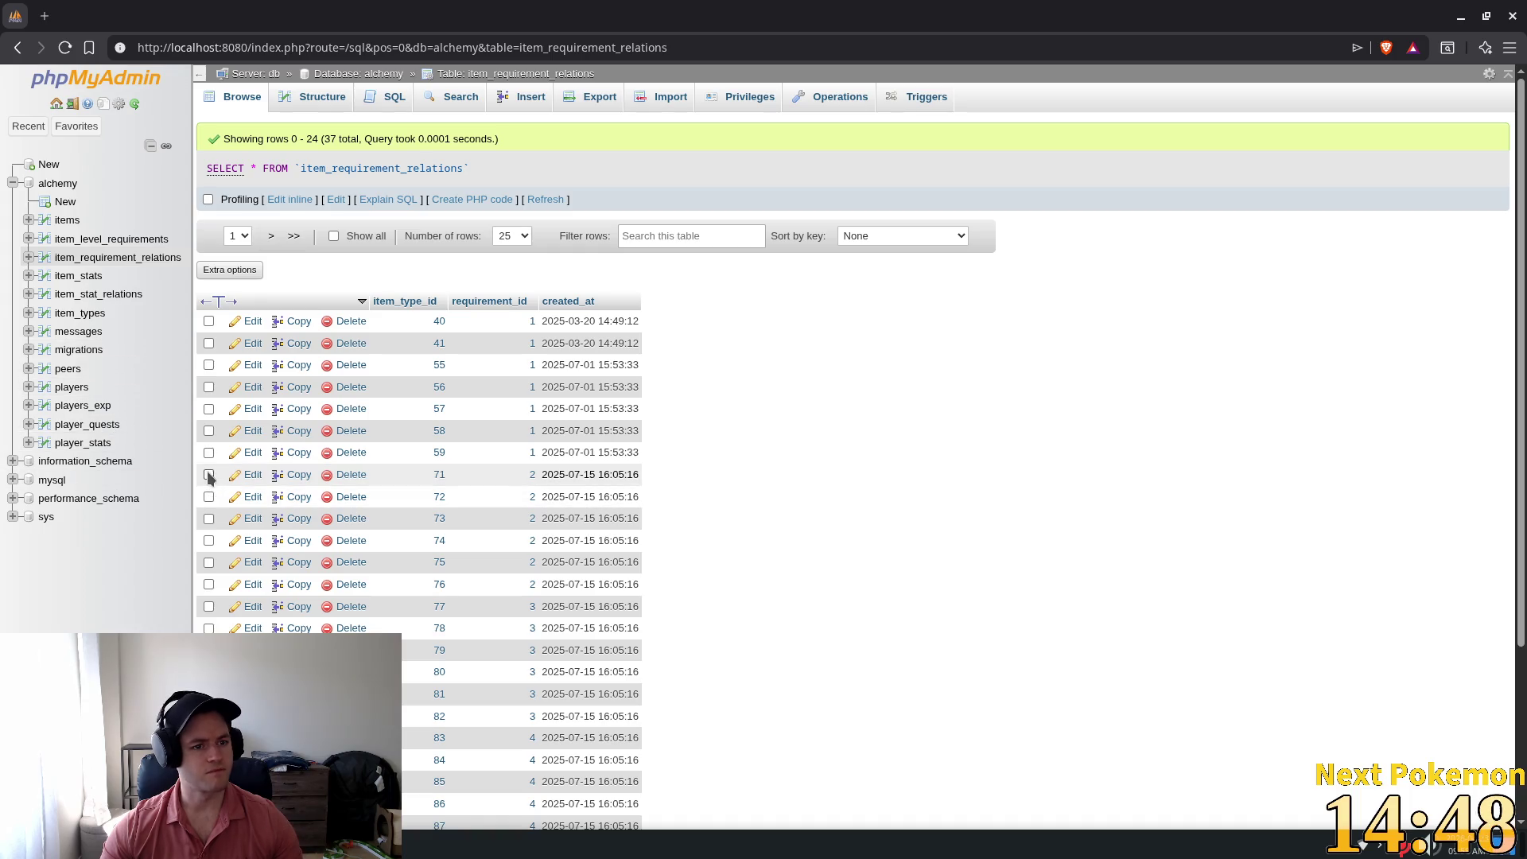
pyautogui.hotkey('alt', 'Tab')
pyautogui.click(617, 242)
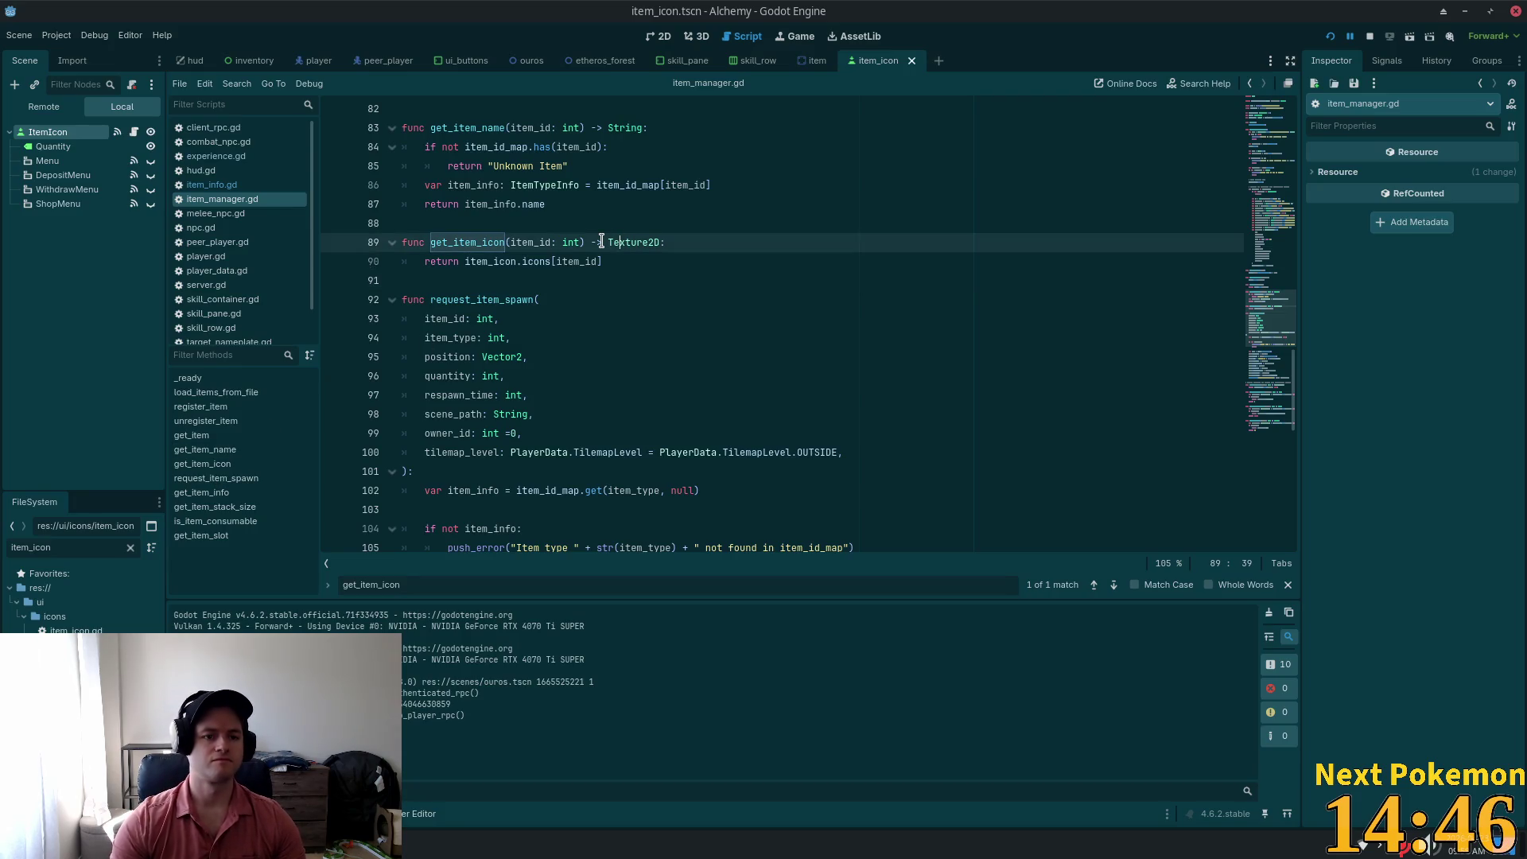
# In Cursor's Explorer, open crafting.tsx to review the crafting recipes
pyautogui.hotkey('alt', 'Tab')
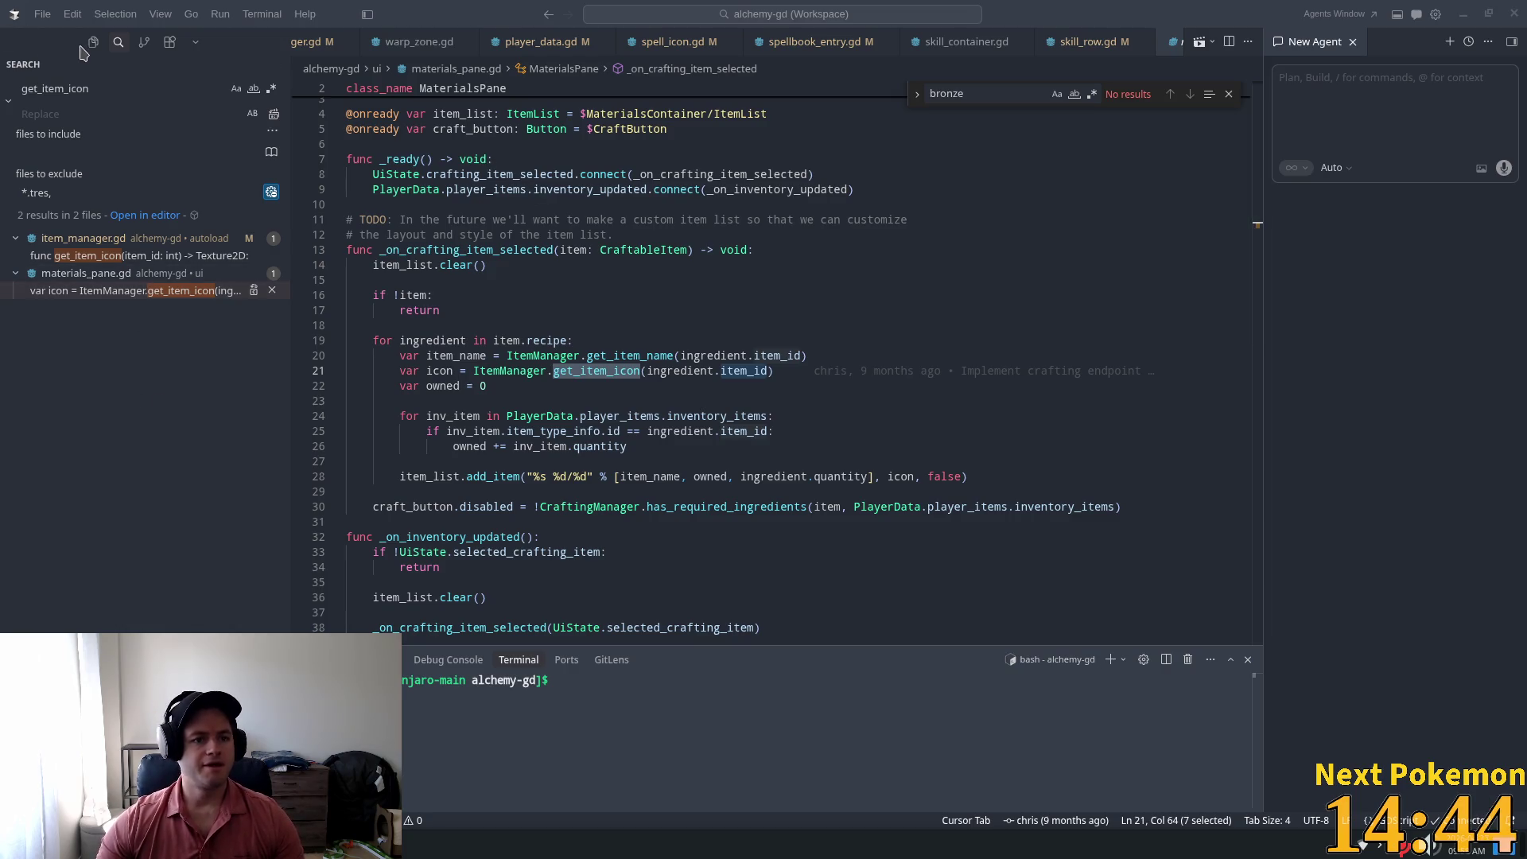
pyautogui.click(93, 41)
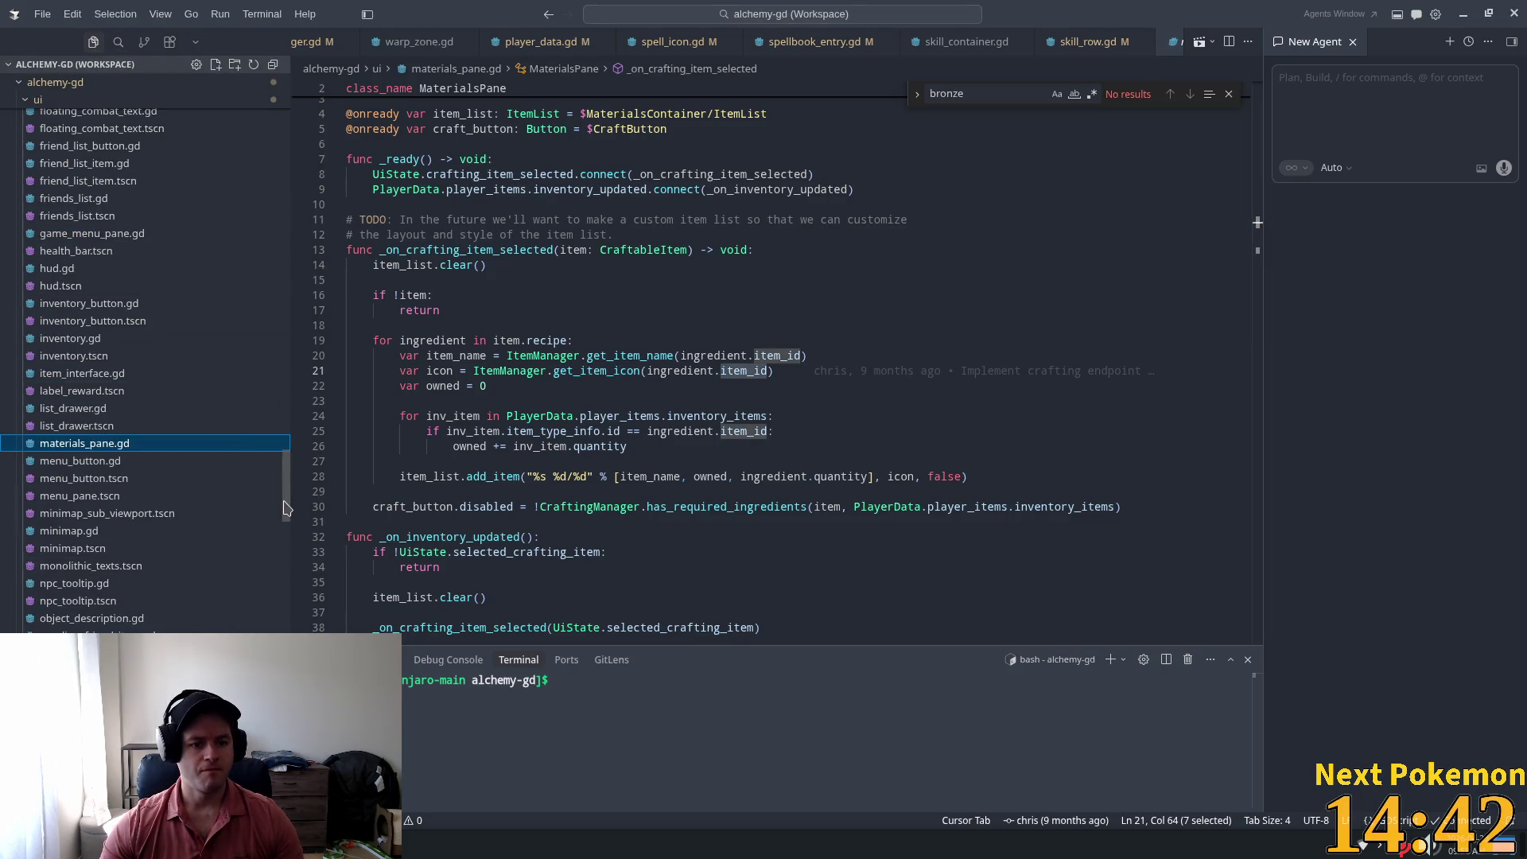
pyautogui.moveTo(287, 509); pyautogui.dragTo(288, 637)
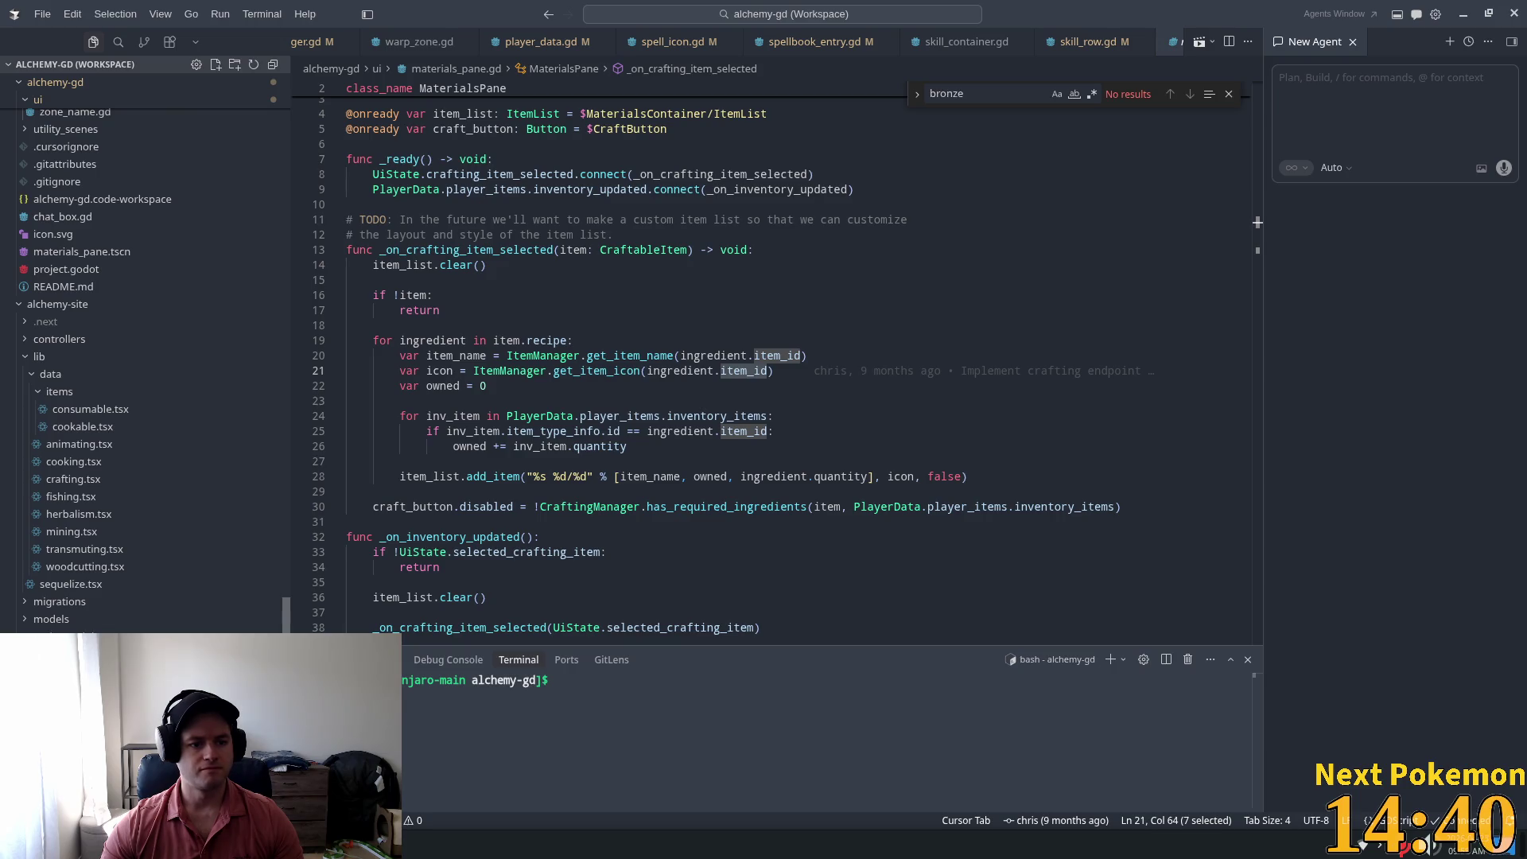
pyautogui.scroll(1, 143, 358)
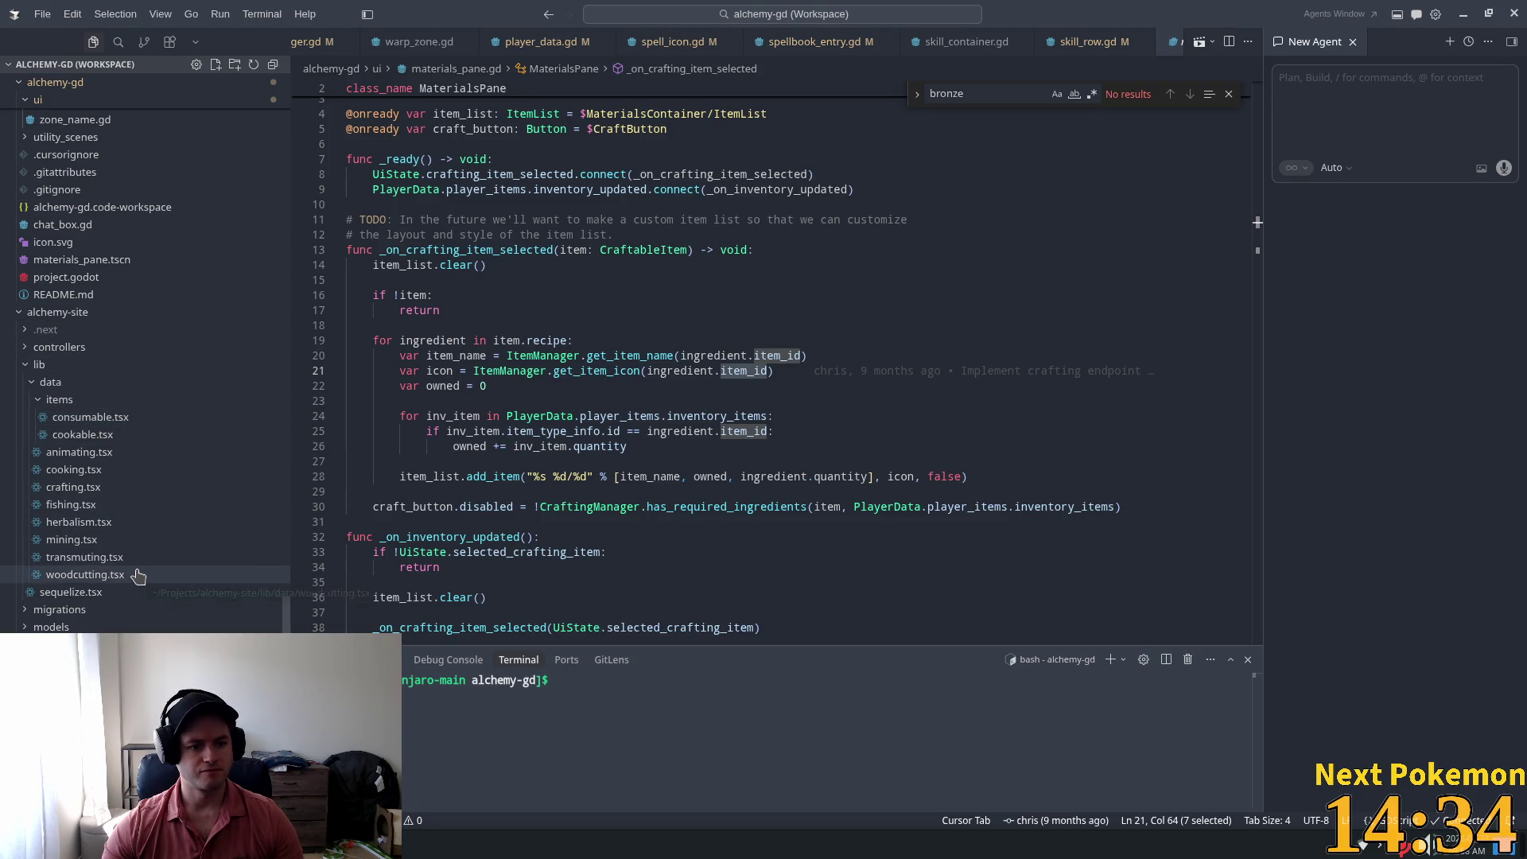
pyautogui.click(112, 486)
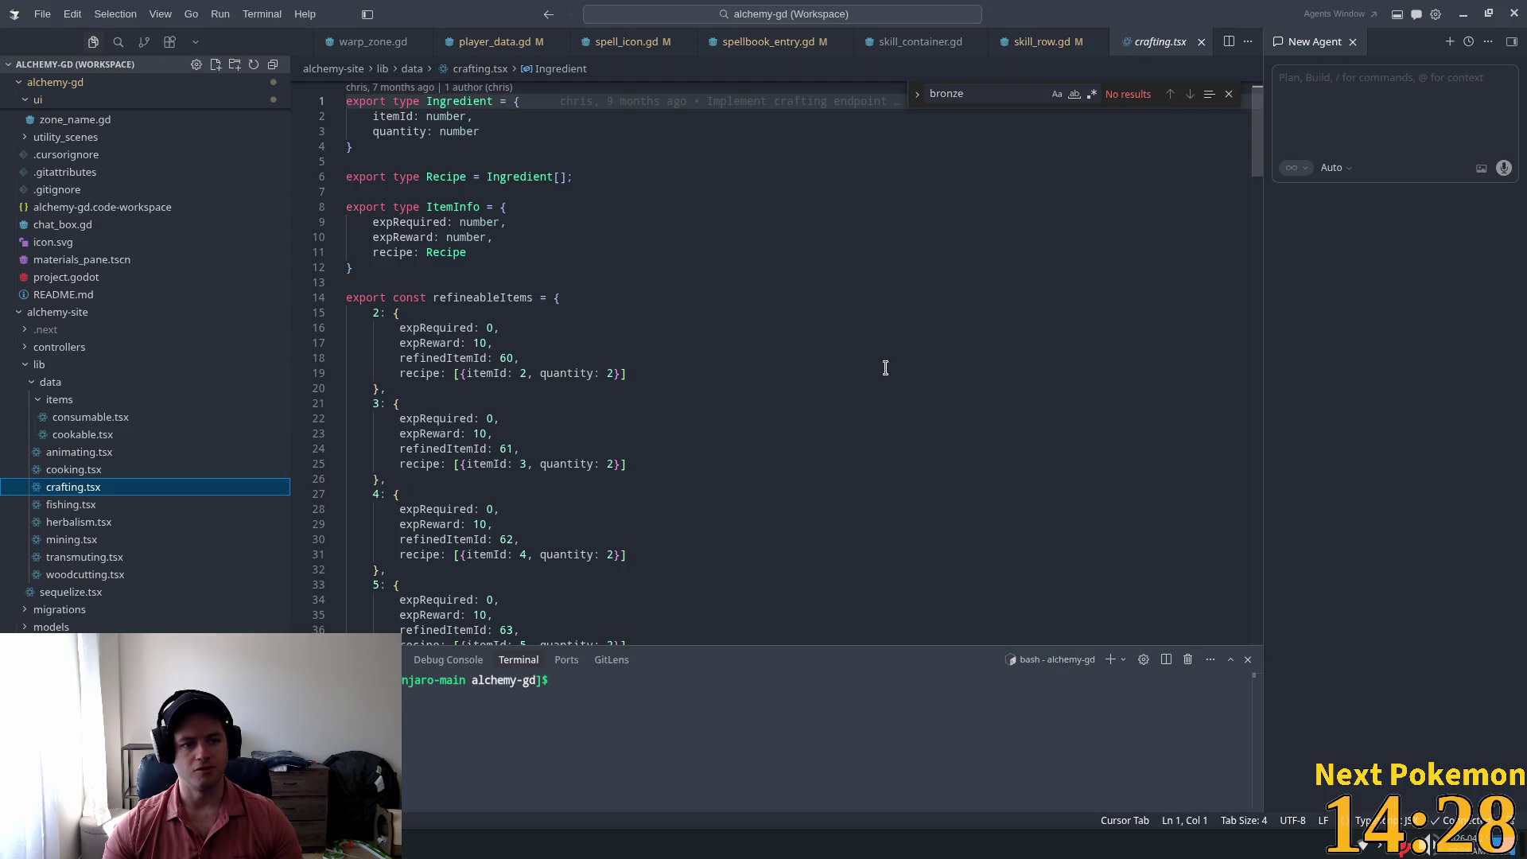
pyautogui.moveTo(284, 626)
pyautogui.mouseDown()
pyautogui.moveTo(280, 191)
pyautogui.moveTo(259, 102)
pyautogui.mouseUp()
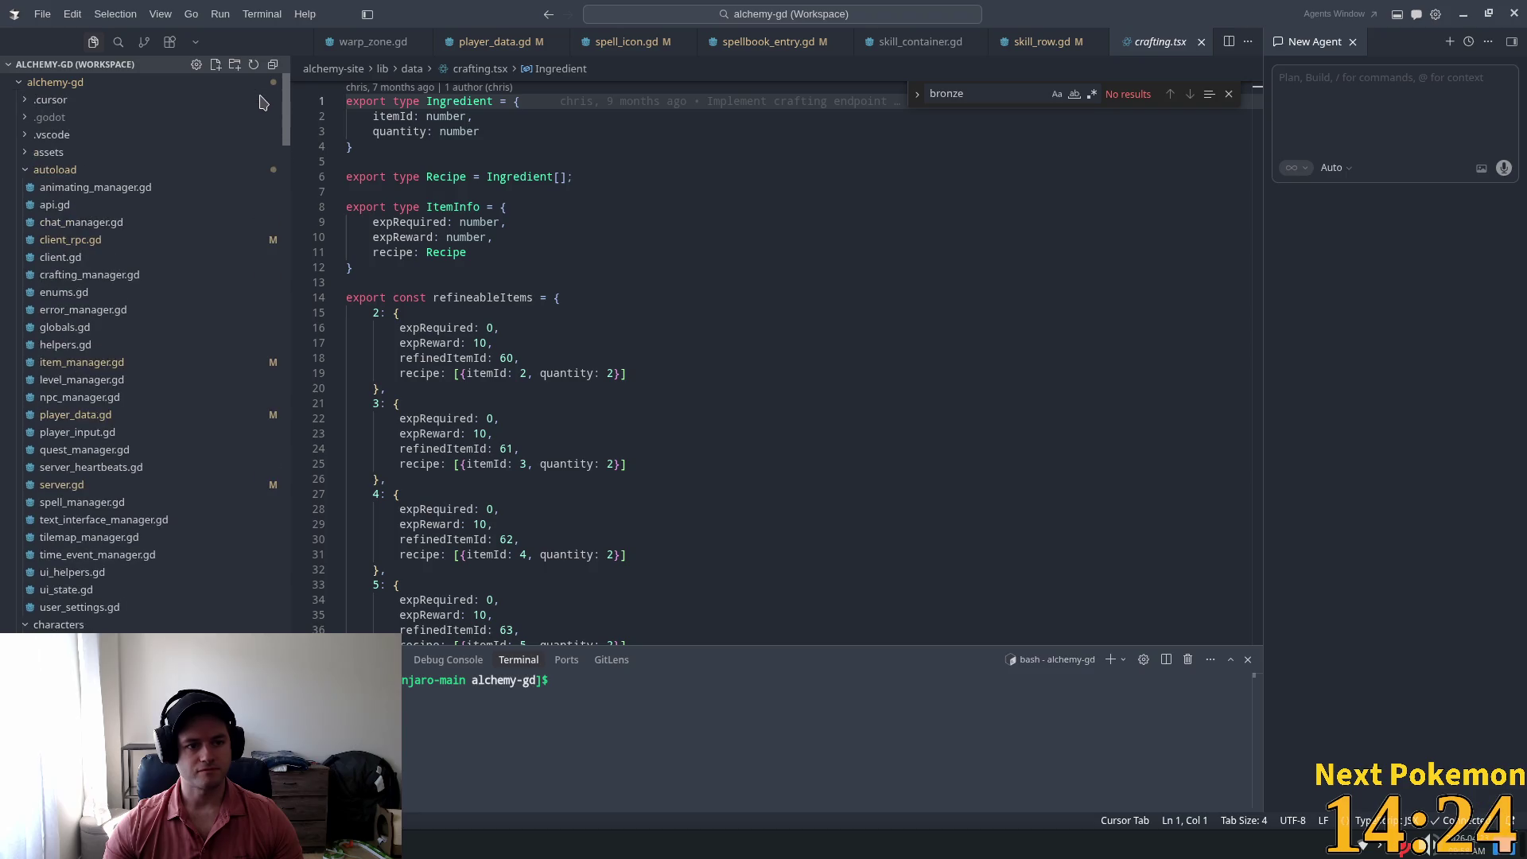
# Collapse the autoload and characters folders, open data/items.json and search it for 'bow'
pyautogui.click(56, 170)
pyautogui.click(80, 190)
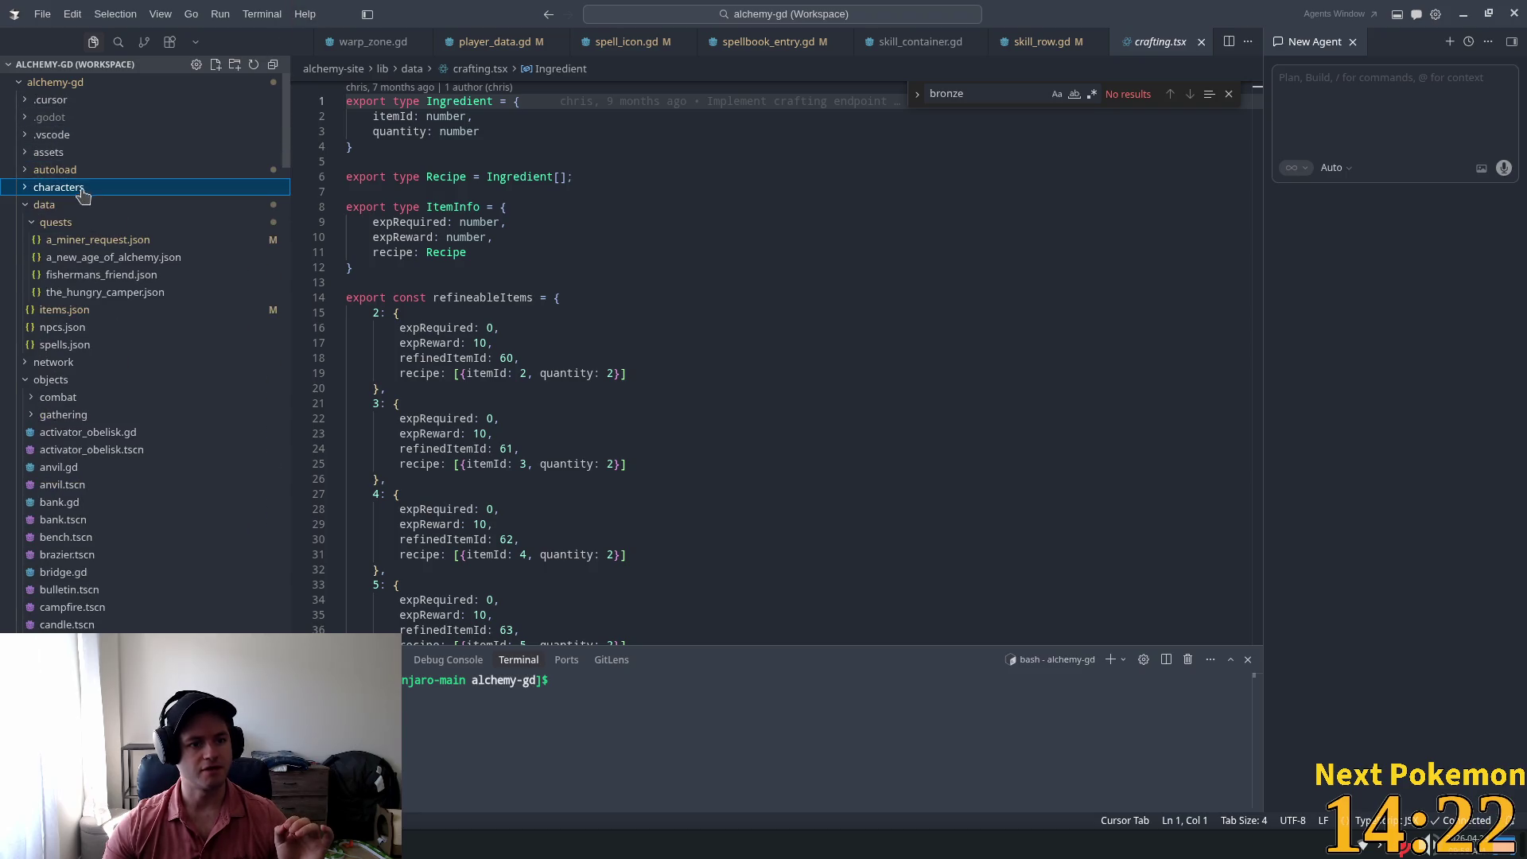
pyautogui.click(151, 310)
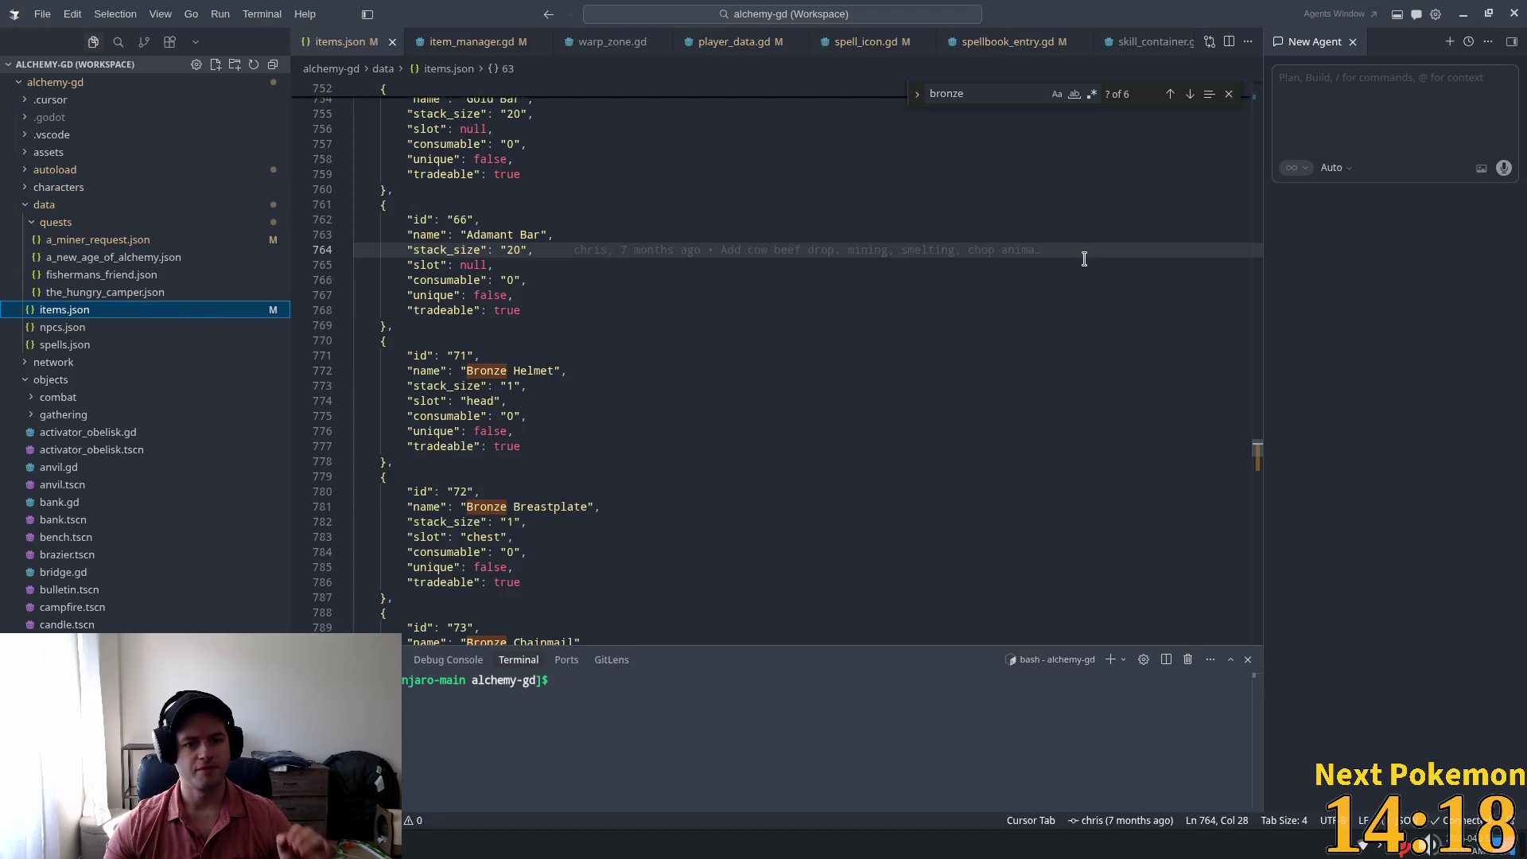
pyautogui.scroll(-6, 1257, 449)
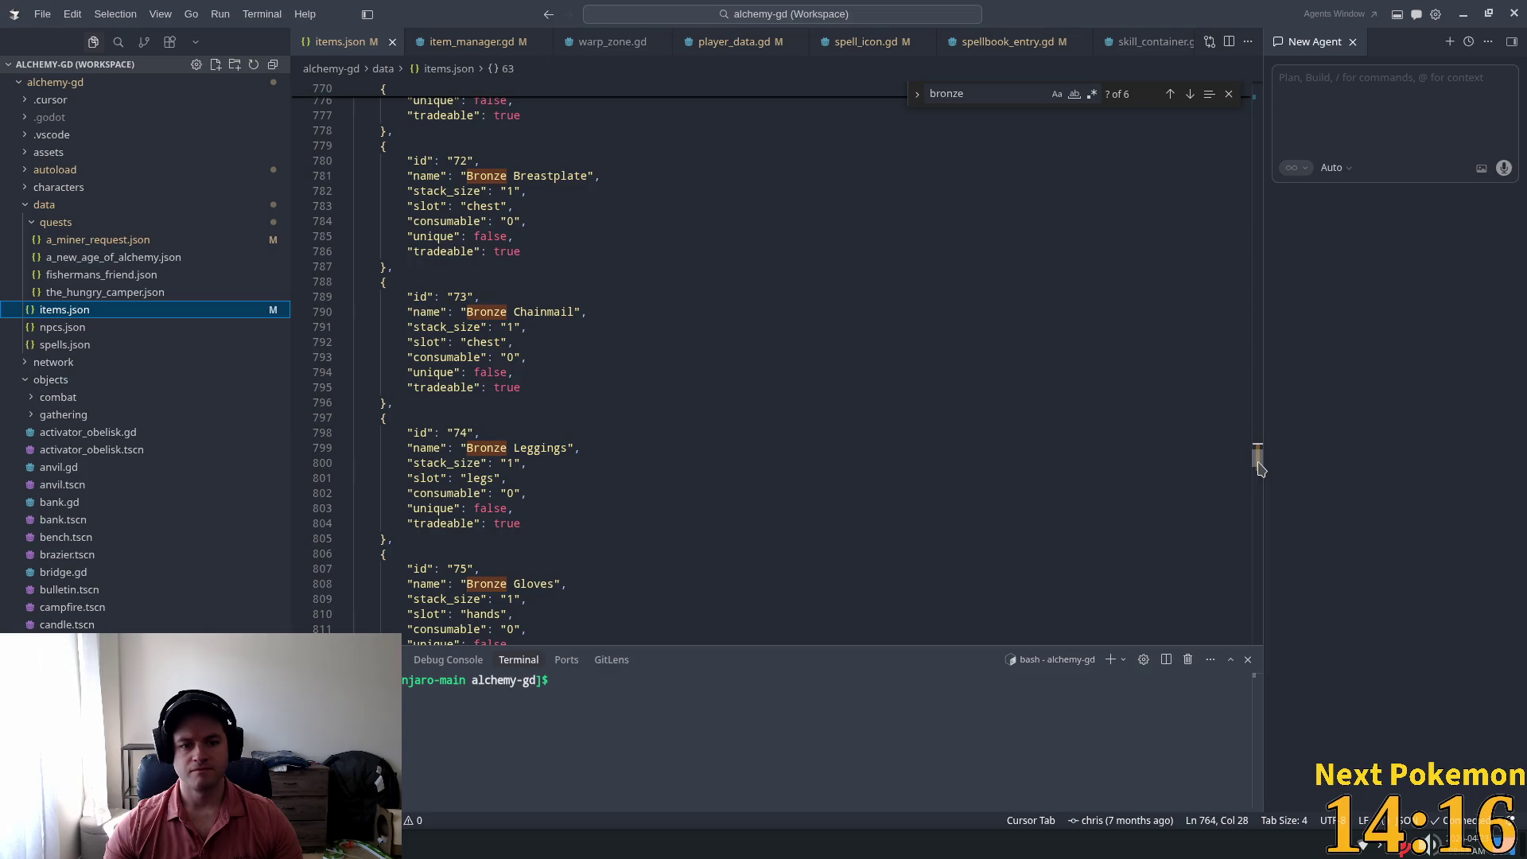
pyautogui.click(1111, 441)
pyautogui.hotkey('ctrl', 'f')
pyautogui.write('bow')
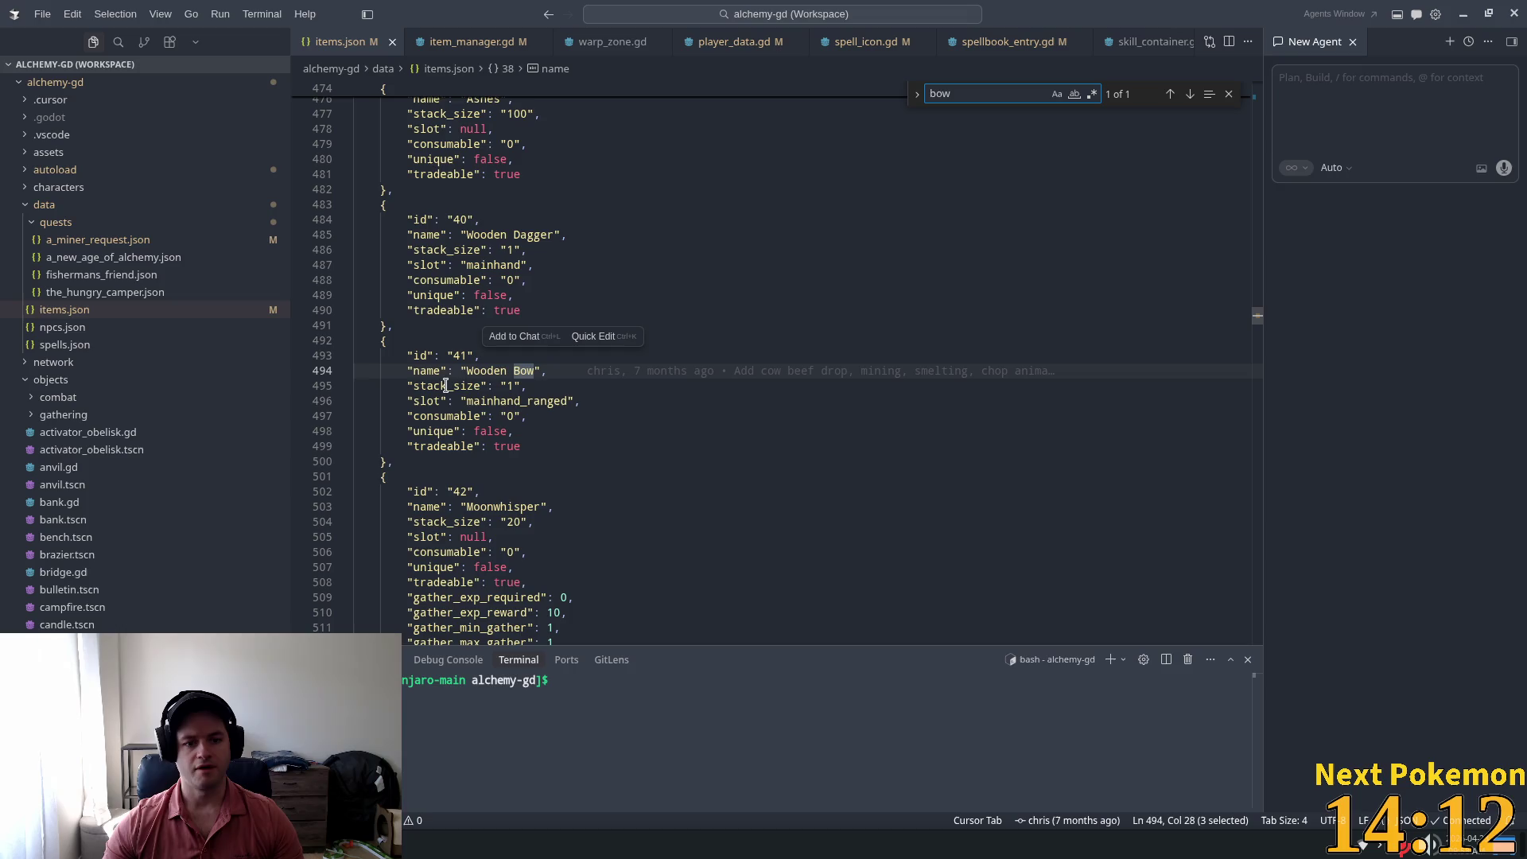
pyautogui.hotkey('alt', 'Tab')
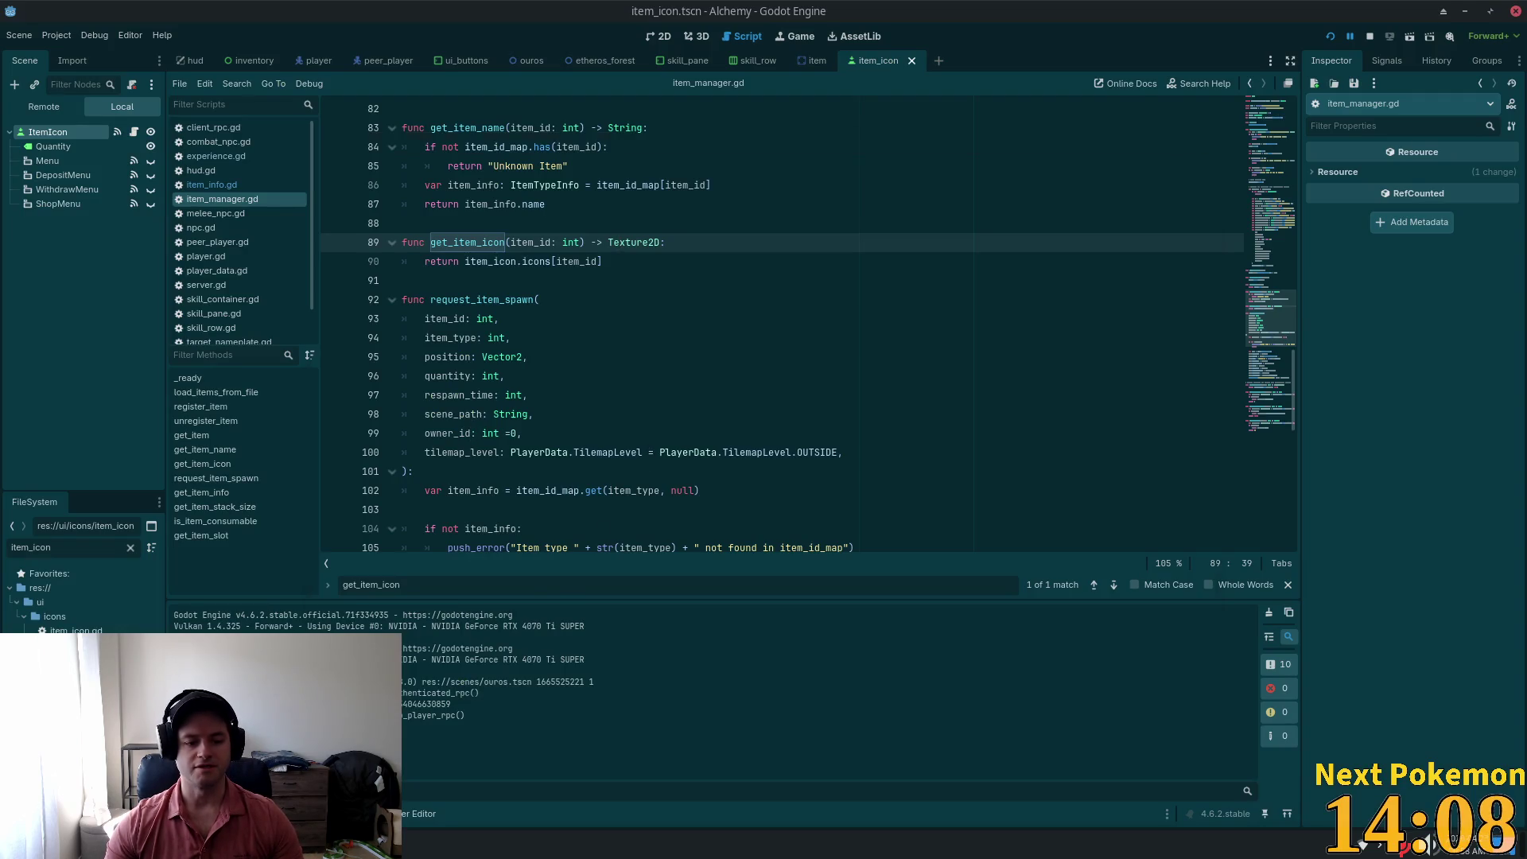
# In the Mousepad alchemy-todo list, add the line '- bring crafting requirement local' under the spellbook item
pyautogui.hotkey('alt', 'Tab')
pyautogui.write('- ')
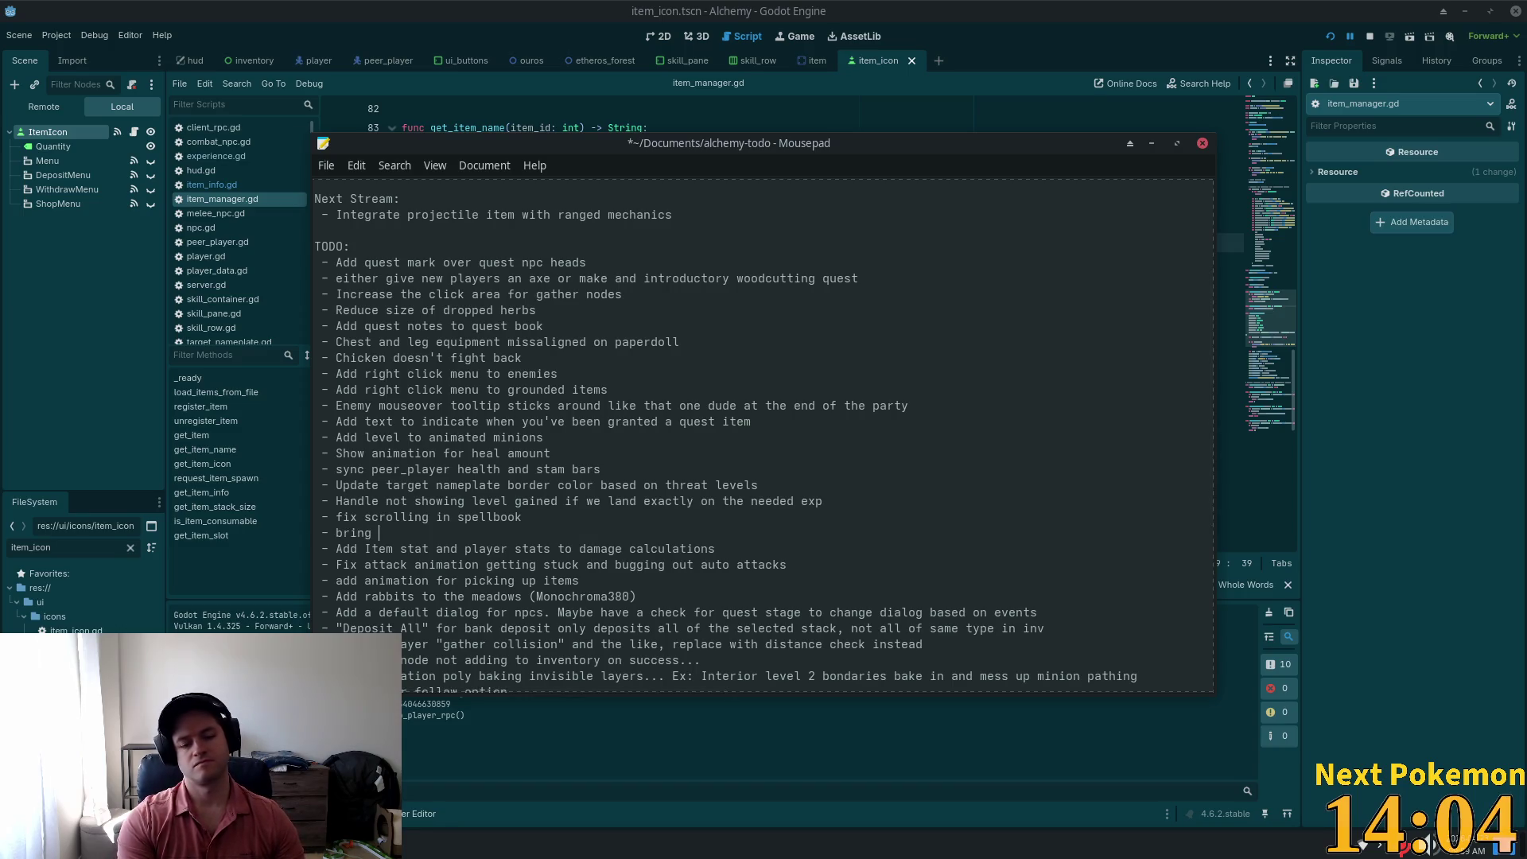
pyautogui.write(' fti')
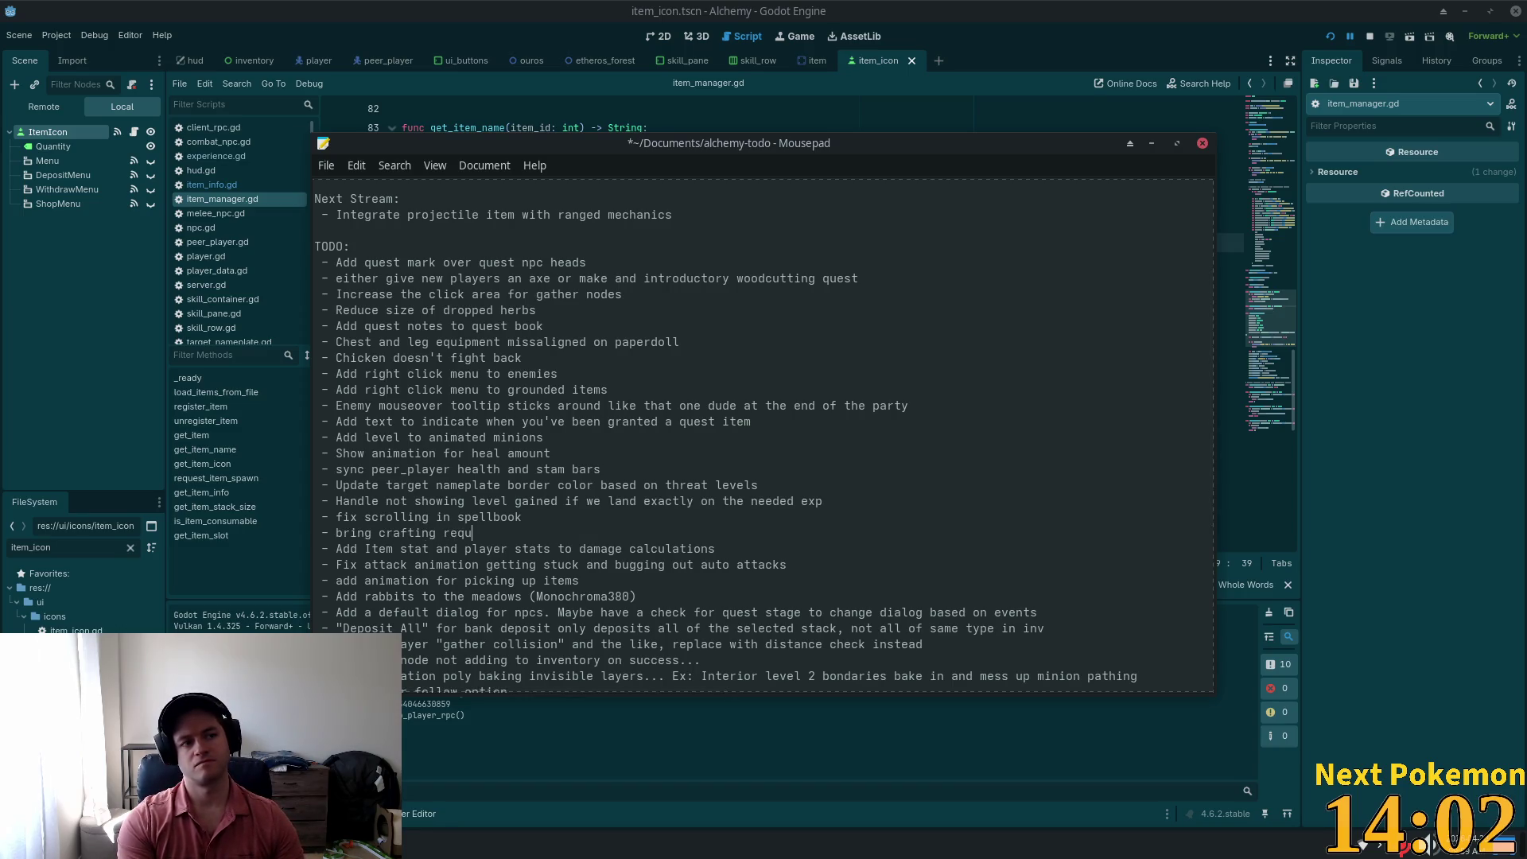
pyautogui.write('irem')
pyautogui.write('local')
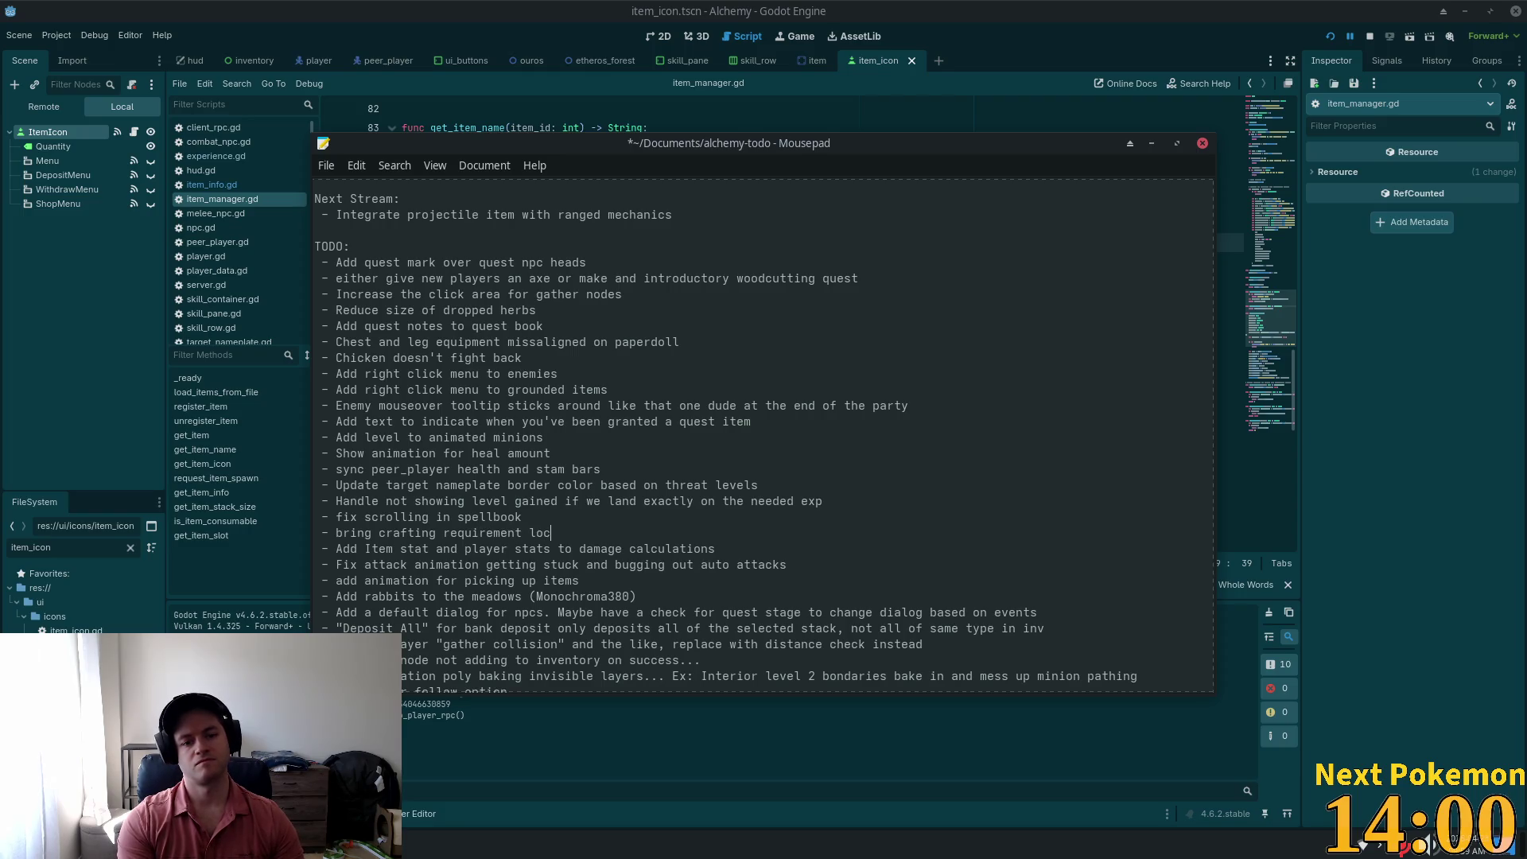
pyautogui.press('Return')
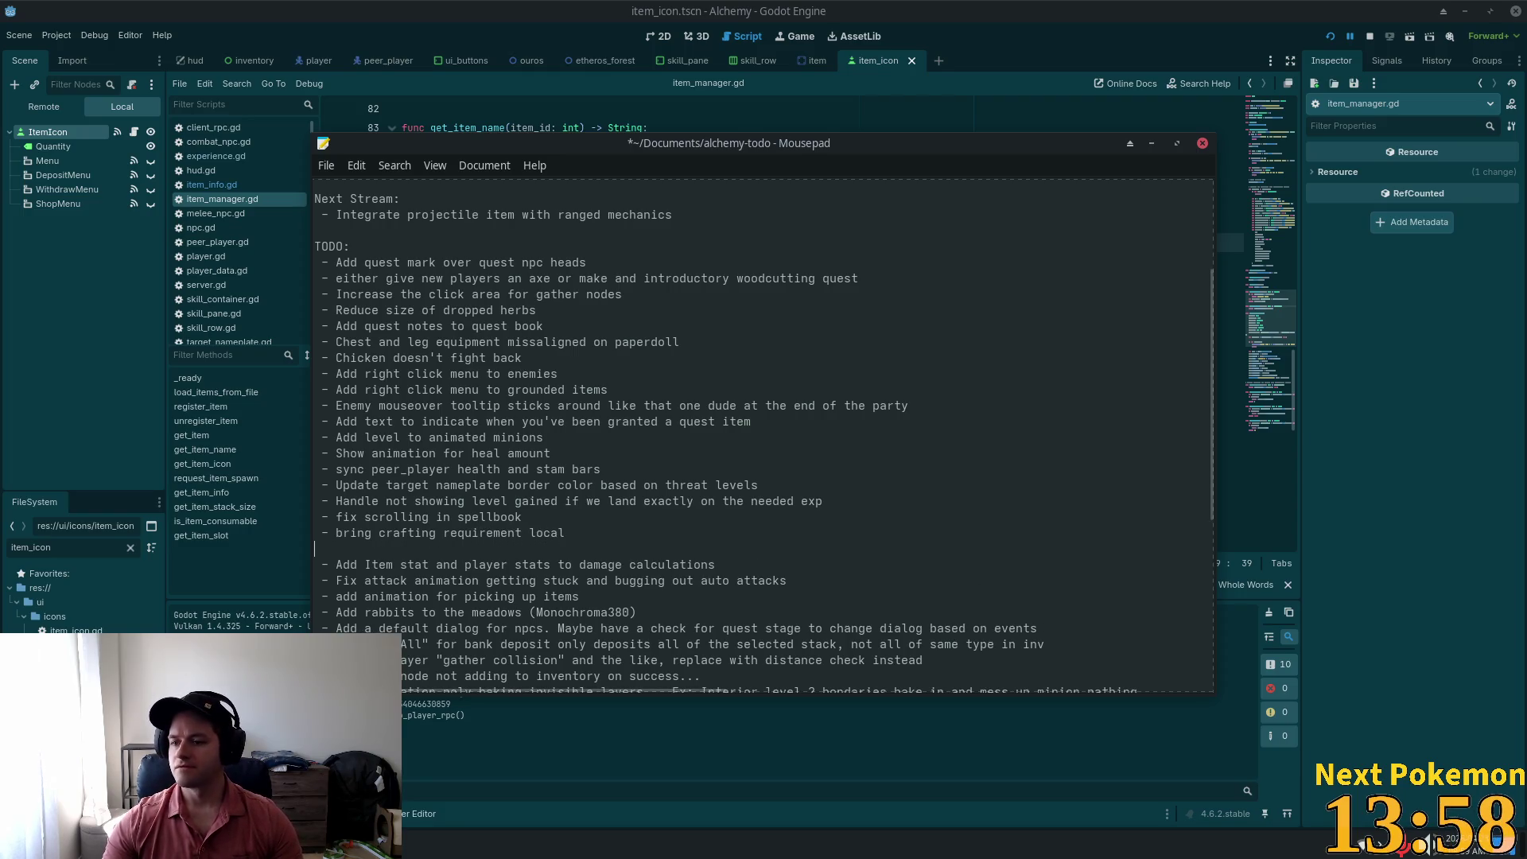
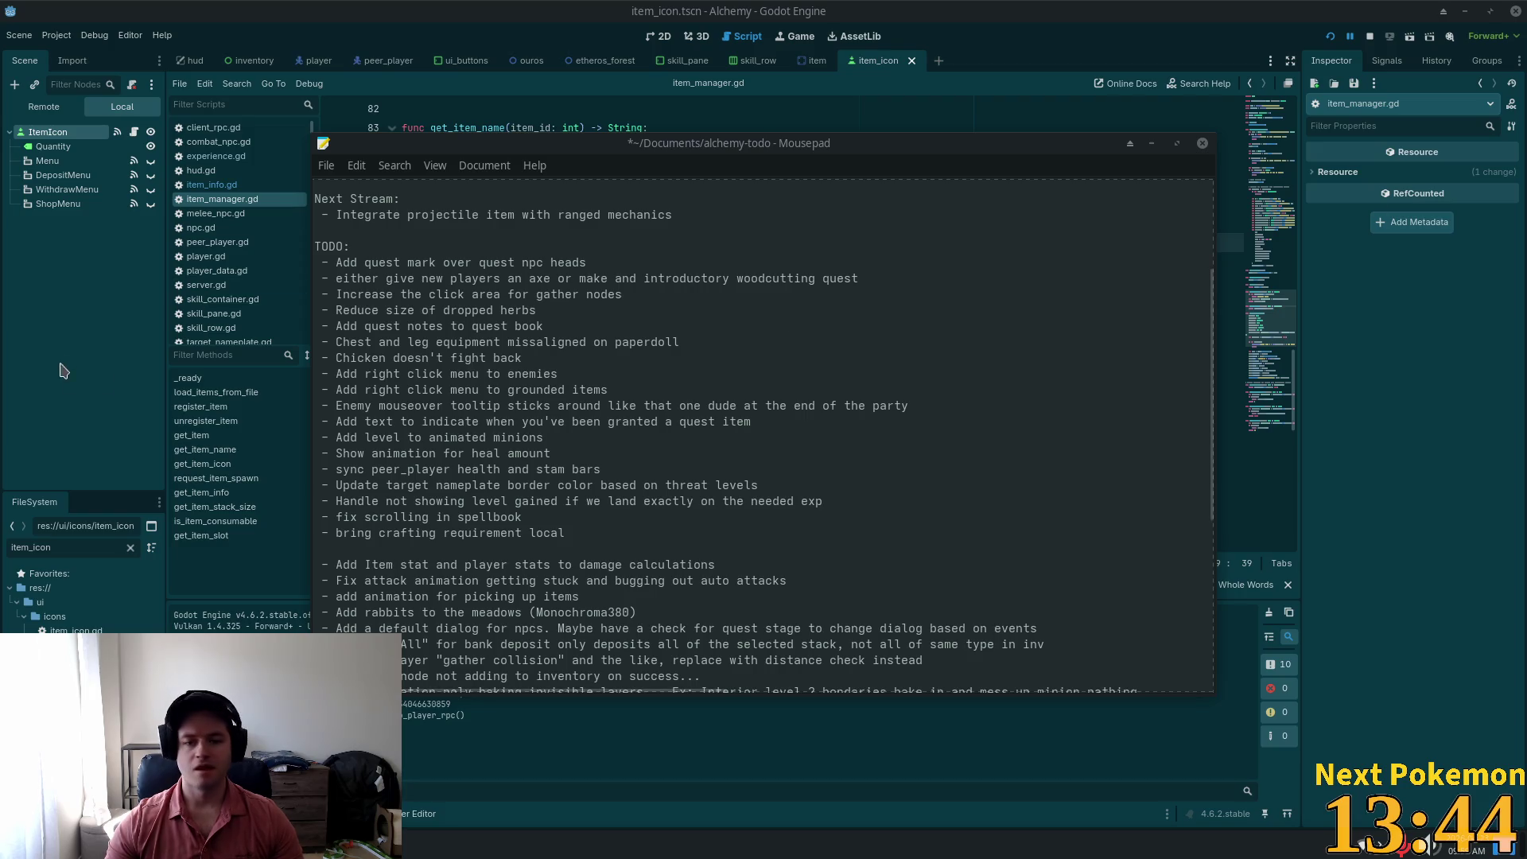
# Bring item_manager.gd in front of the notes and review lines 91-95
pyautogui.click(1082, 8)
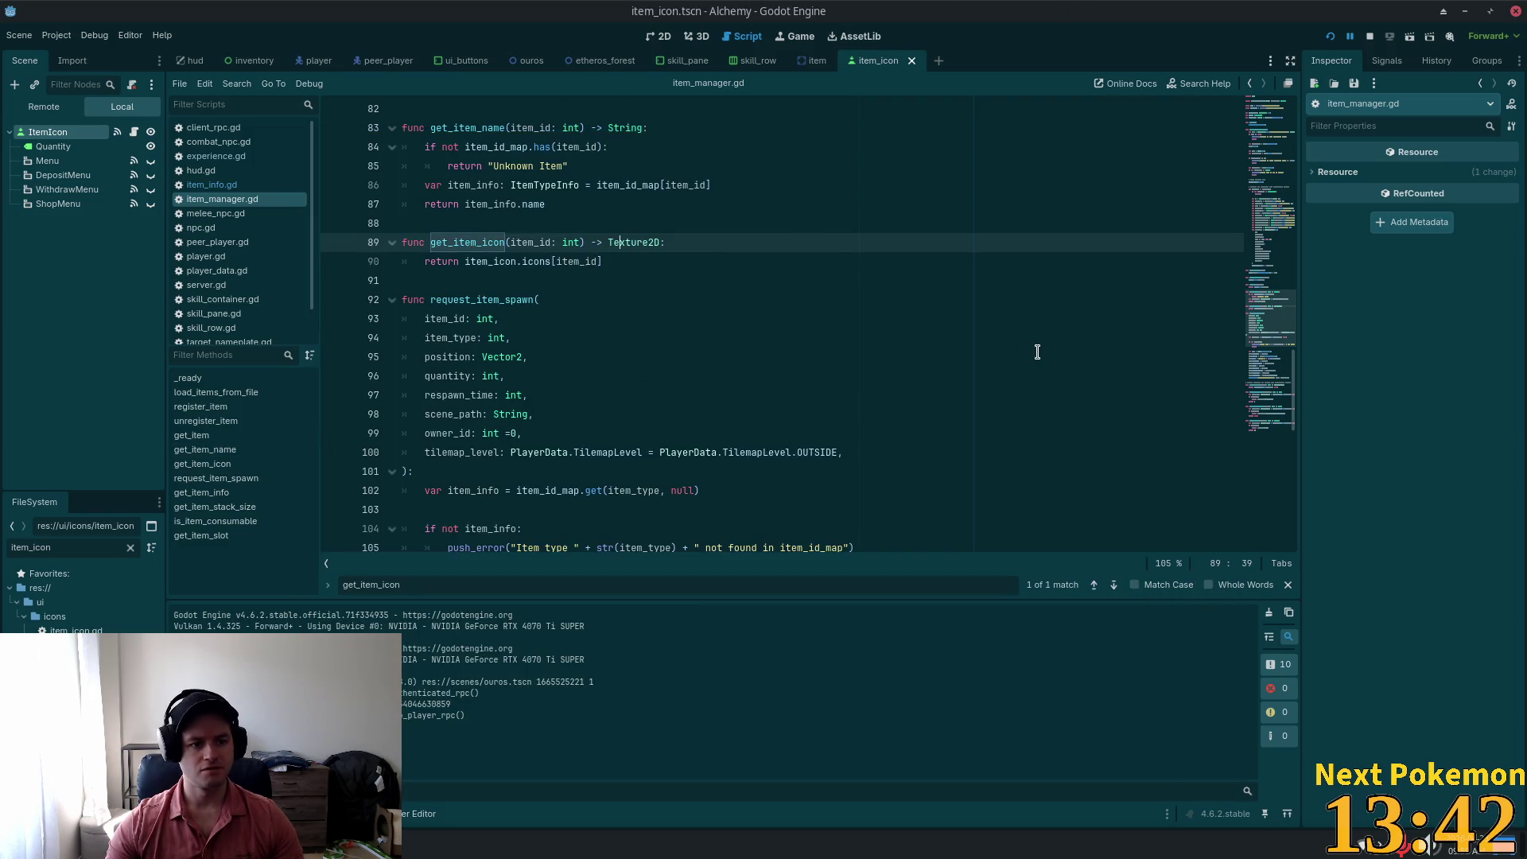
pyautogui.click(527, 356)
pyautogui.click(565, 280)
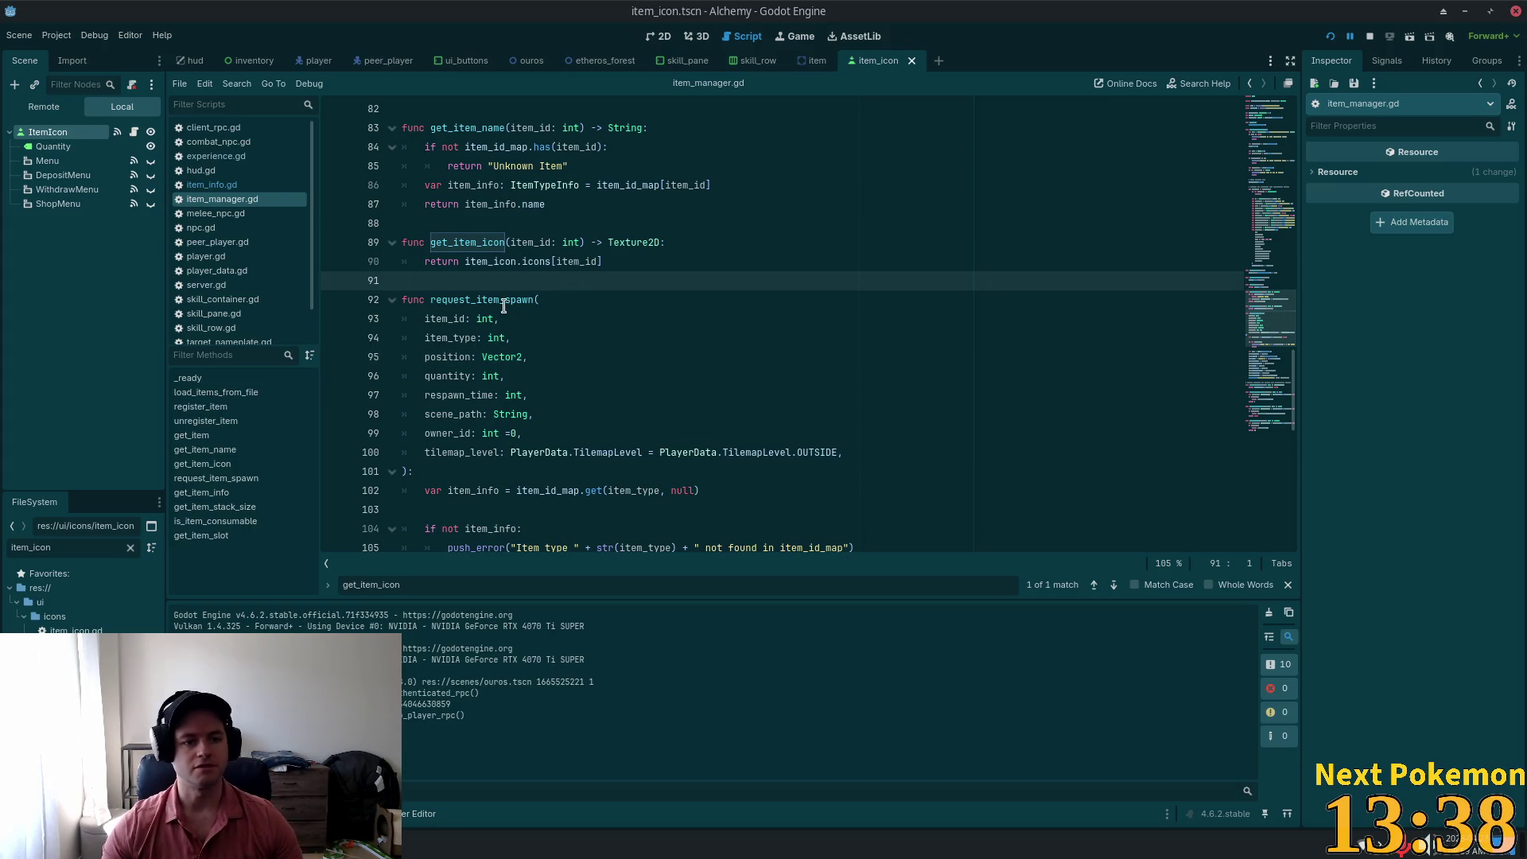
pyautogui.click(551, 339)
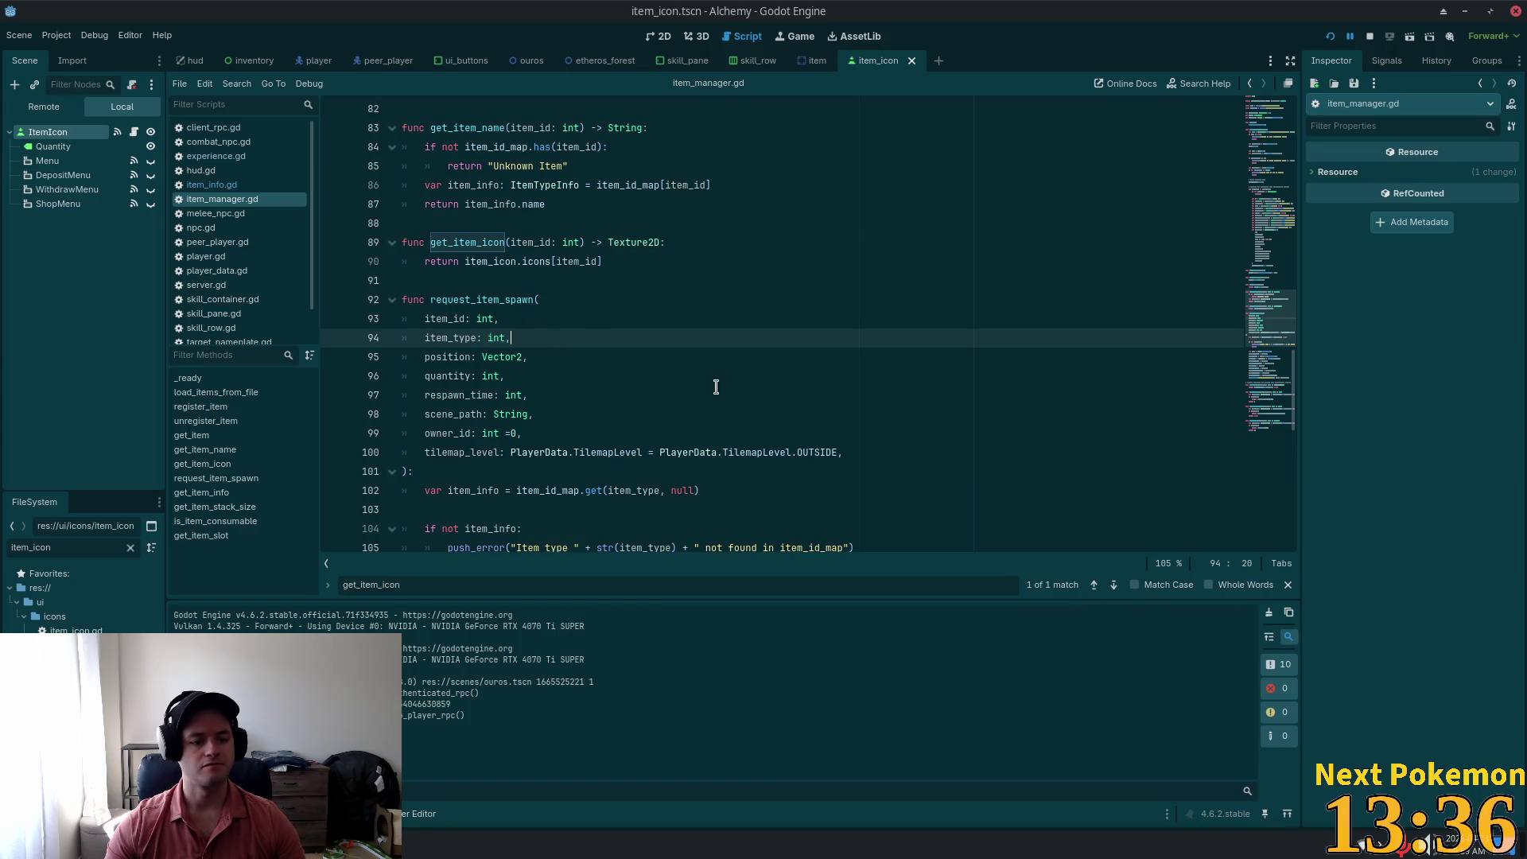
# Move to the Wooden Bow entry (id 41, mainhand_ranged) in items.json in Cursor
pyautogui.scroll(-4, 704, 390)
pyautogui.hotkey('alt', 'Tab')
pyautogui.click(606, 368)
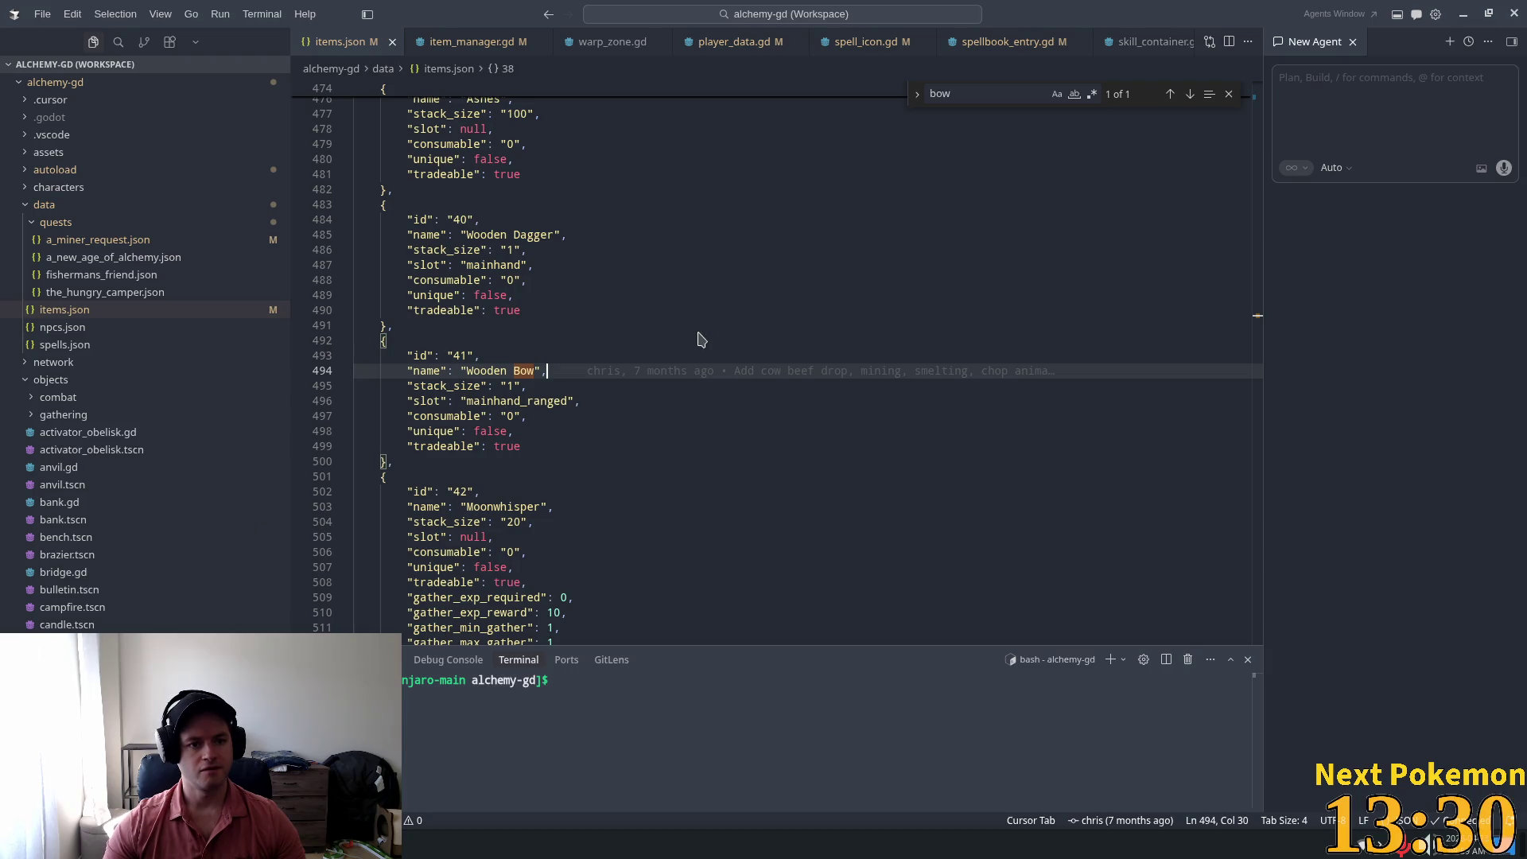
# Browse the Explorer to alchemy-site/lib/data and open crafting.tsx
pyautogui.scroll(-11, 306, 284)
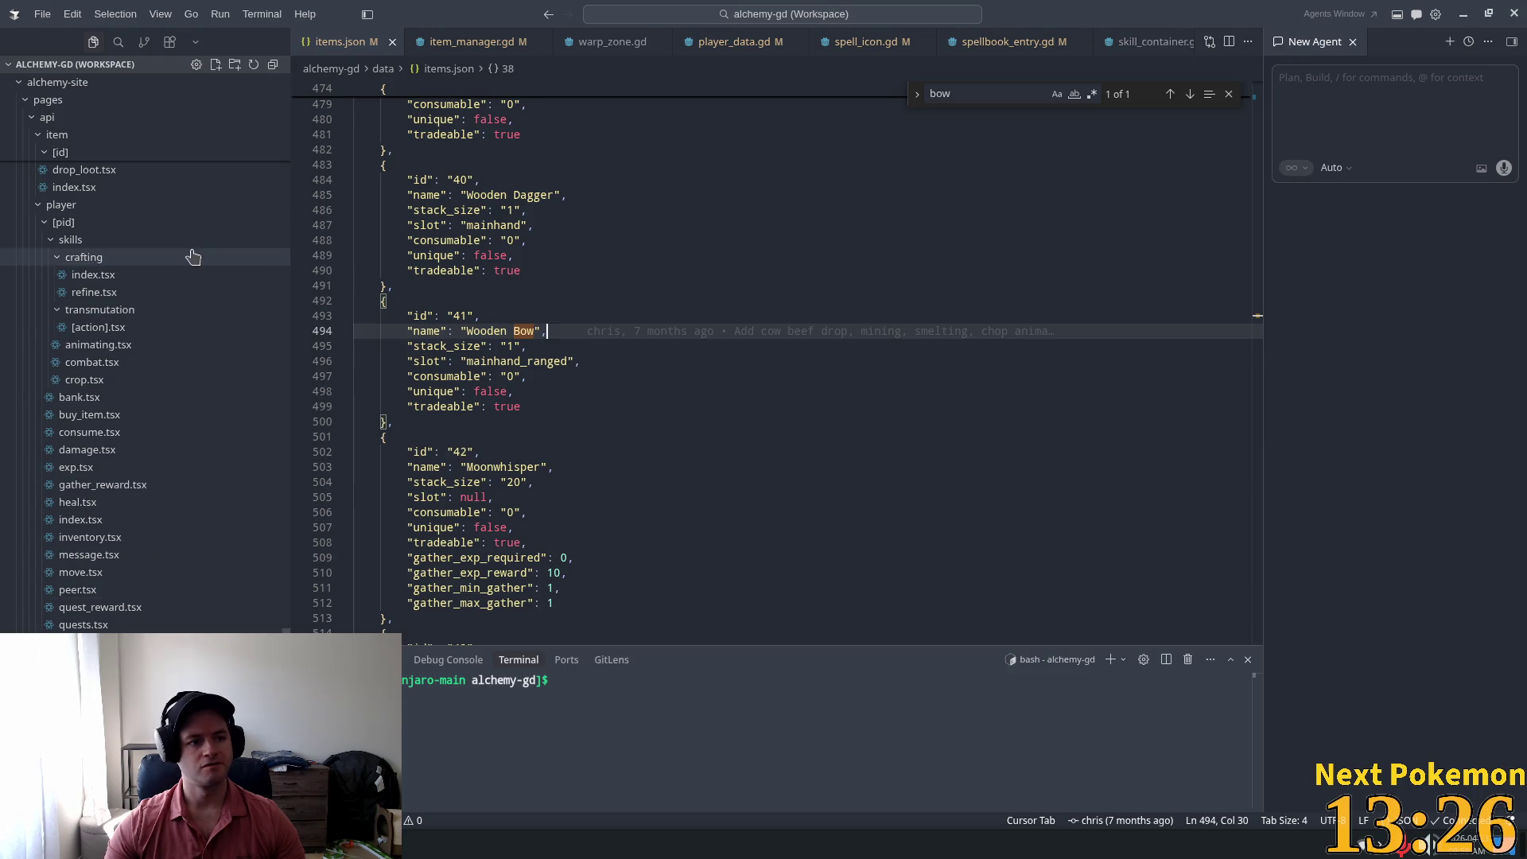
pyautogui.scroll(5, 207, 398)
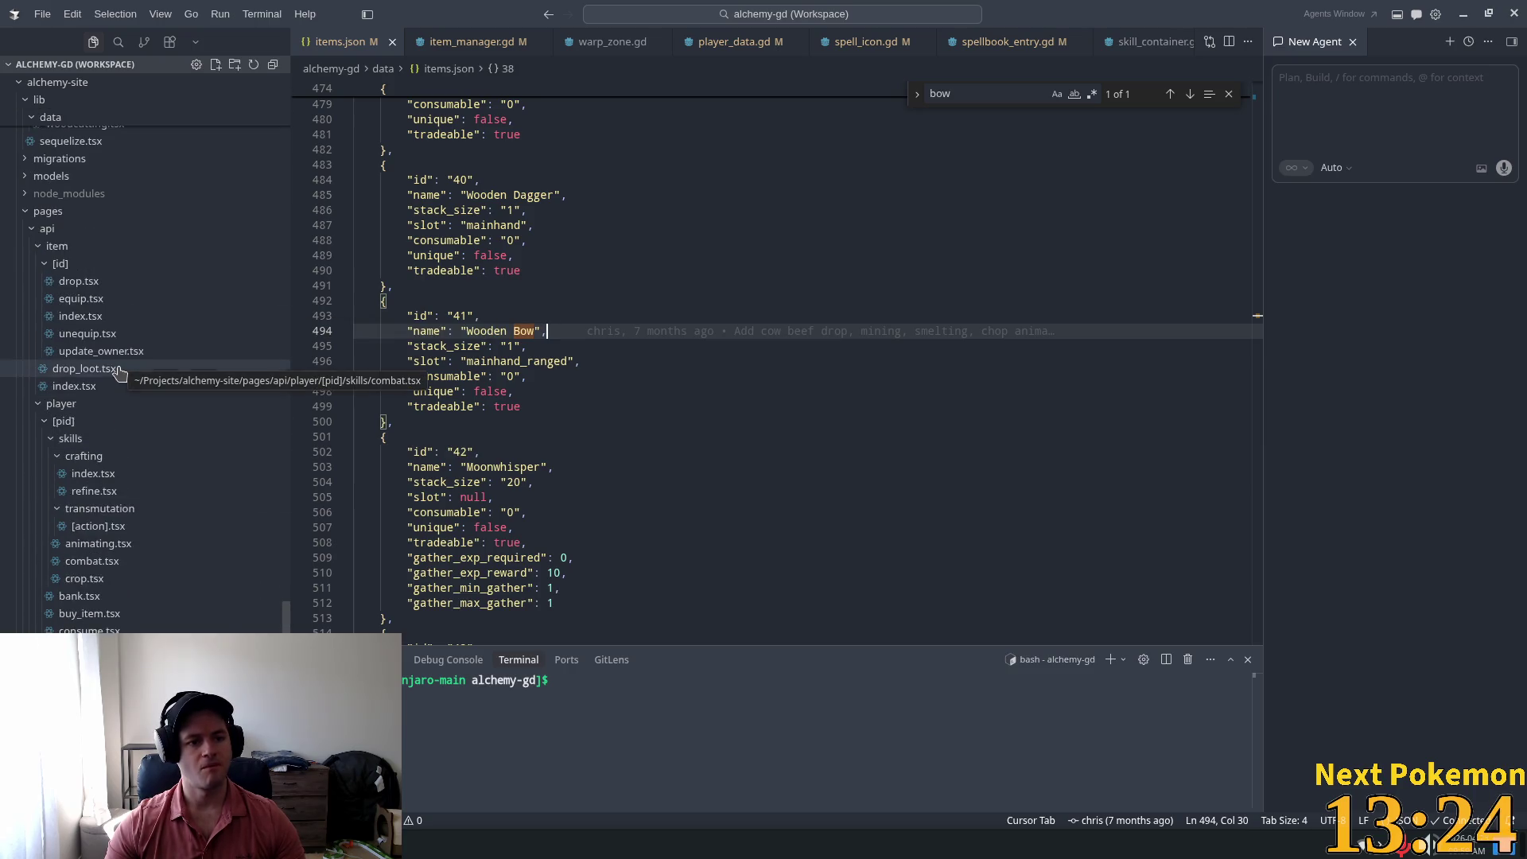
pyautogui.scroll(-6, 128, 445)
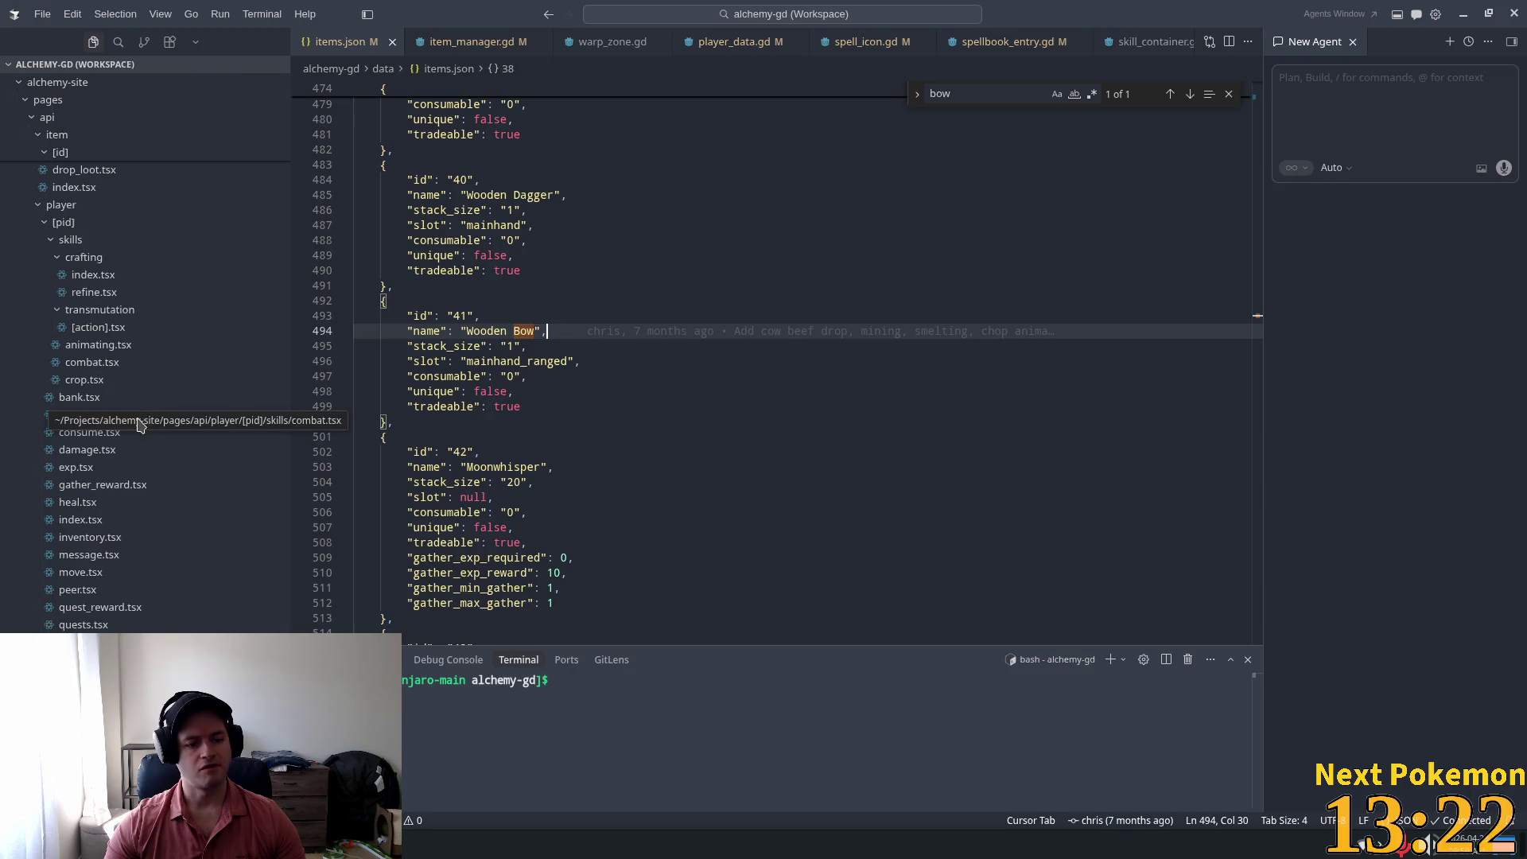
pyautogui.scroll(-3, 128, 501)
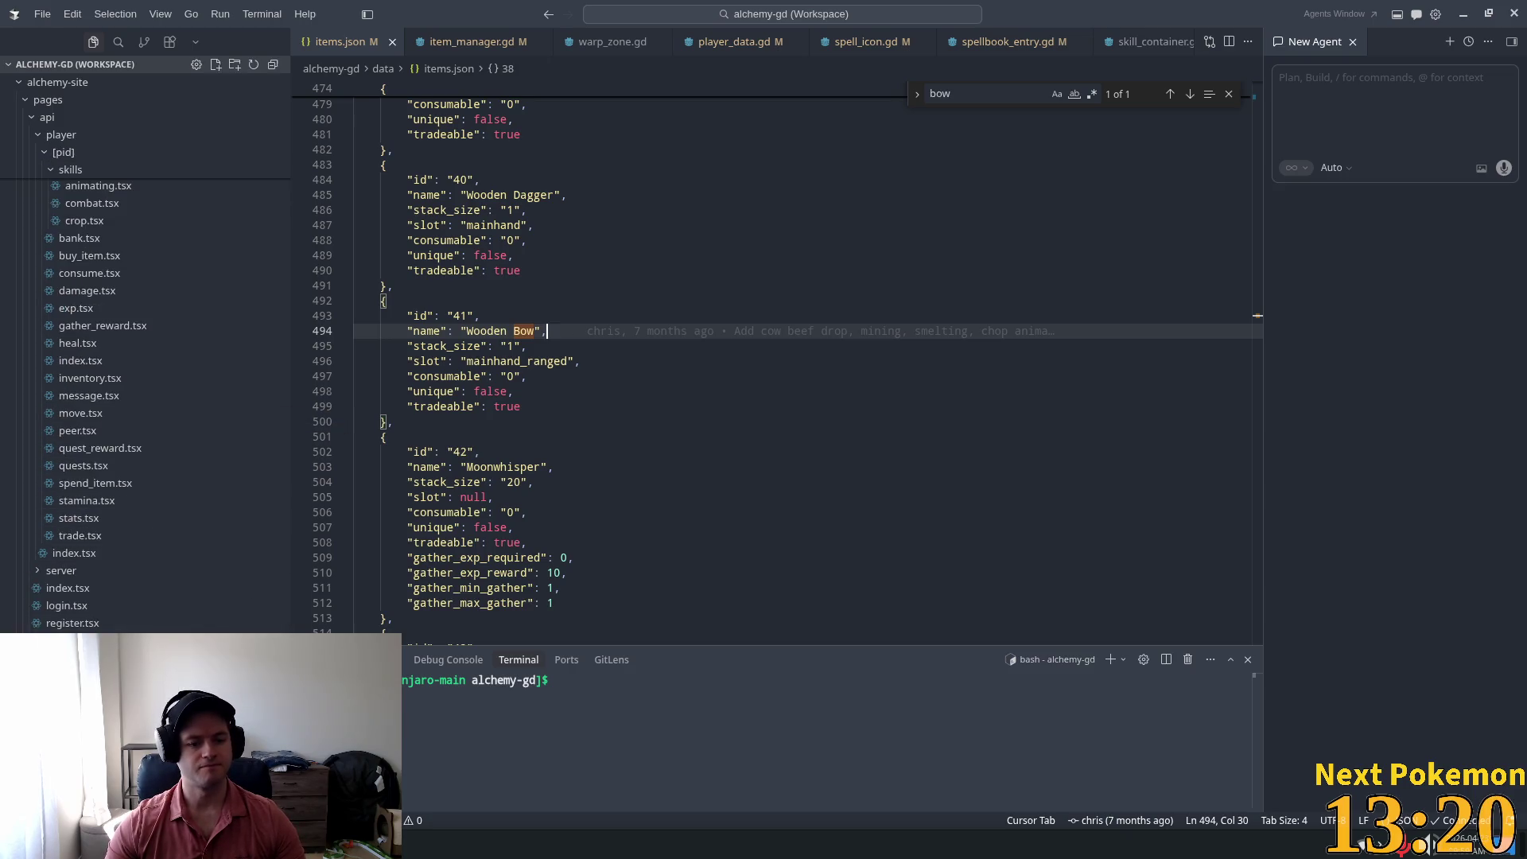
pyautogui.scroll(20, 224, 532)
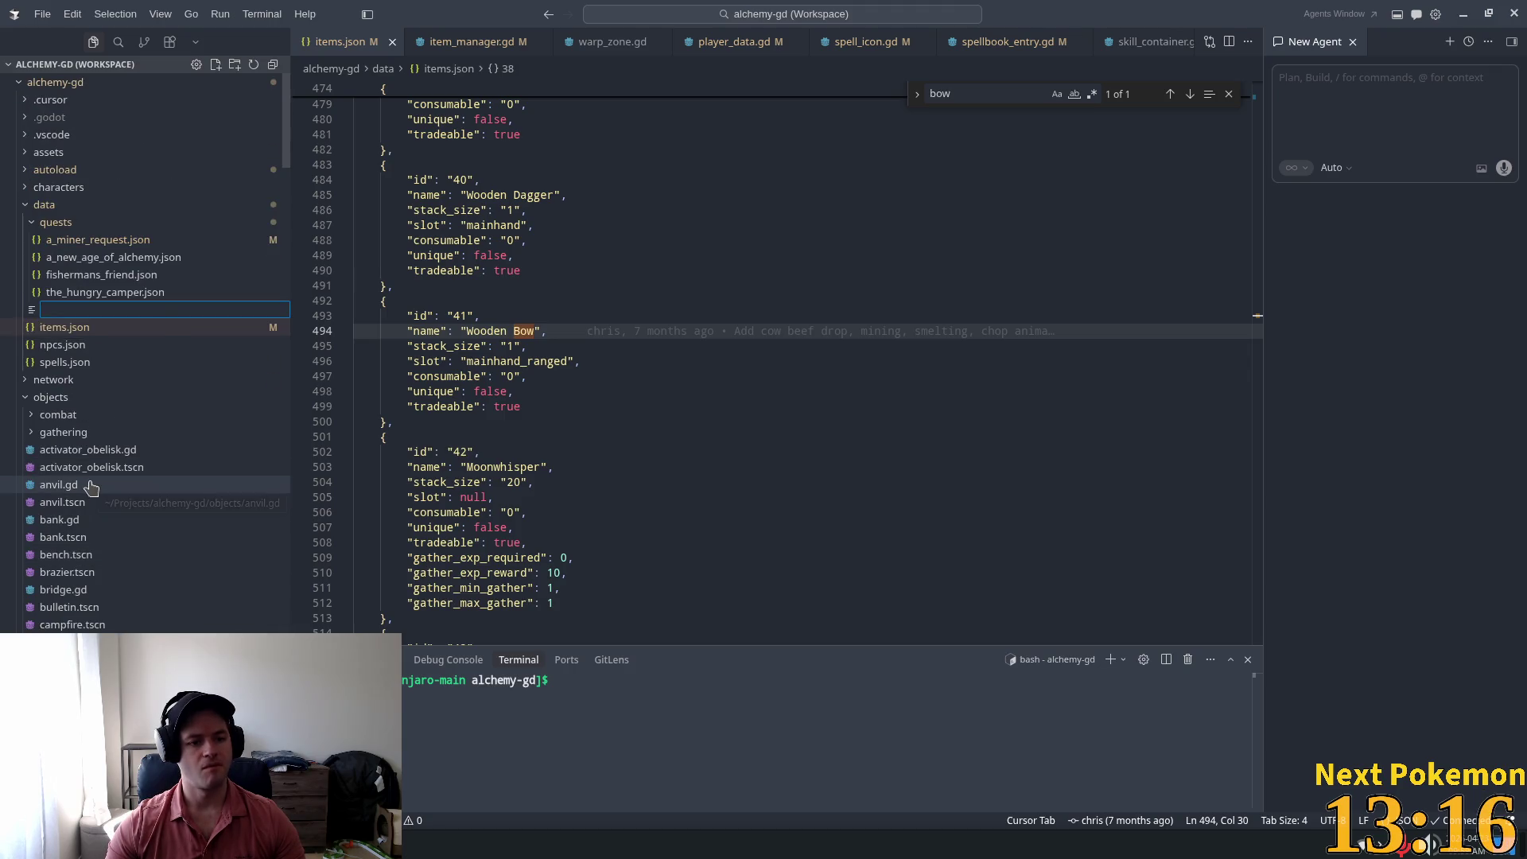
pyautogui.press('Escape')
pyautogui.scroll(-2, 158, 497)
pyautogui.scroll(-2, 158, 497)
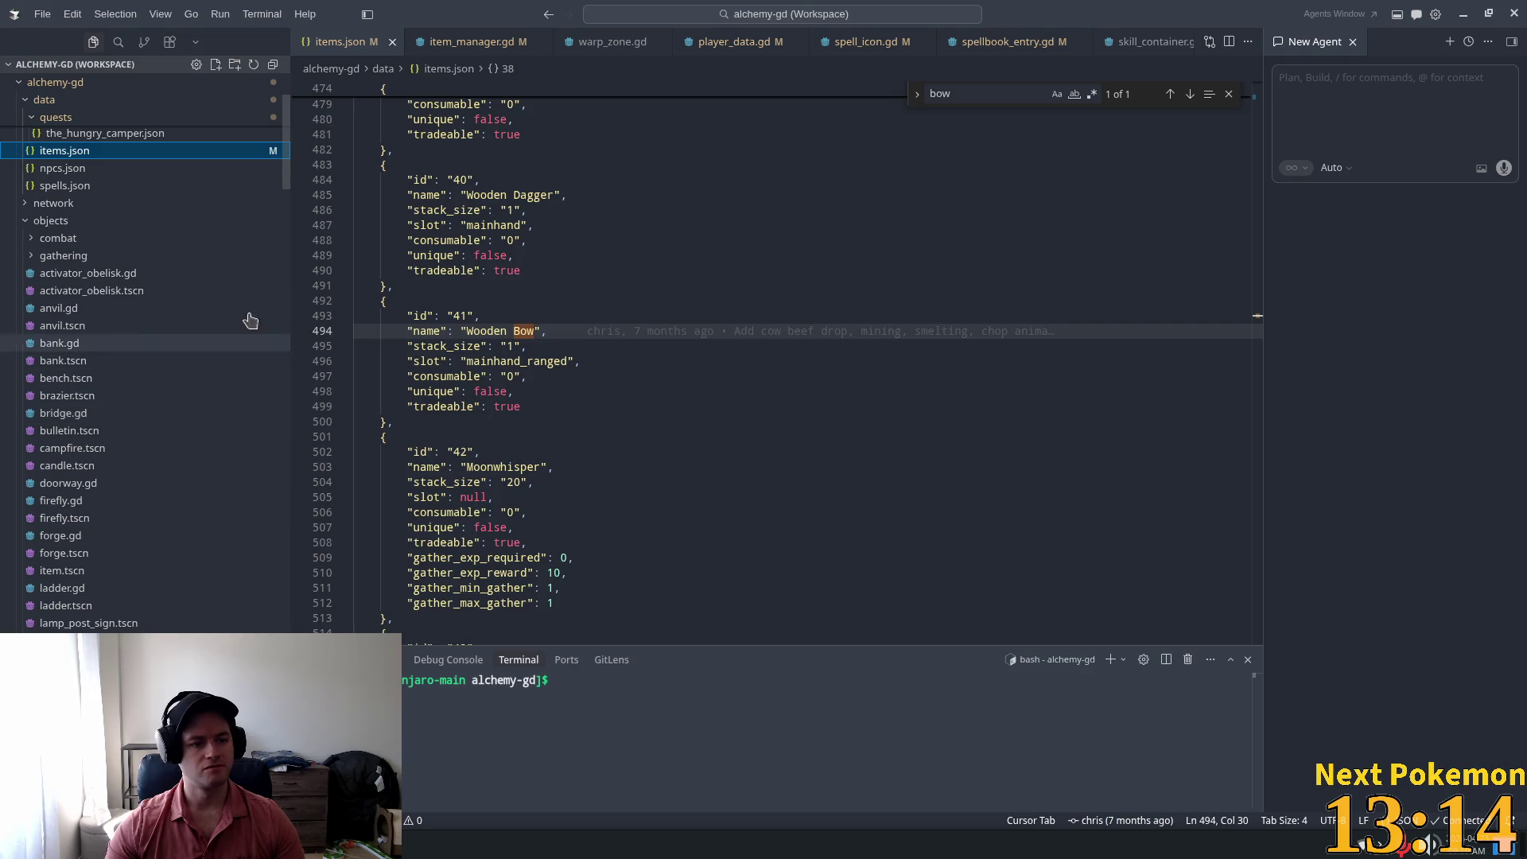
pyautogui.moveTo(286, 191); pyautogui.dragTo(286, 605)
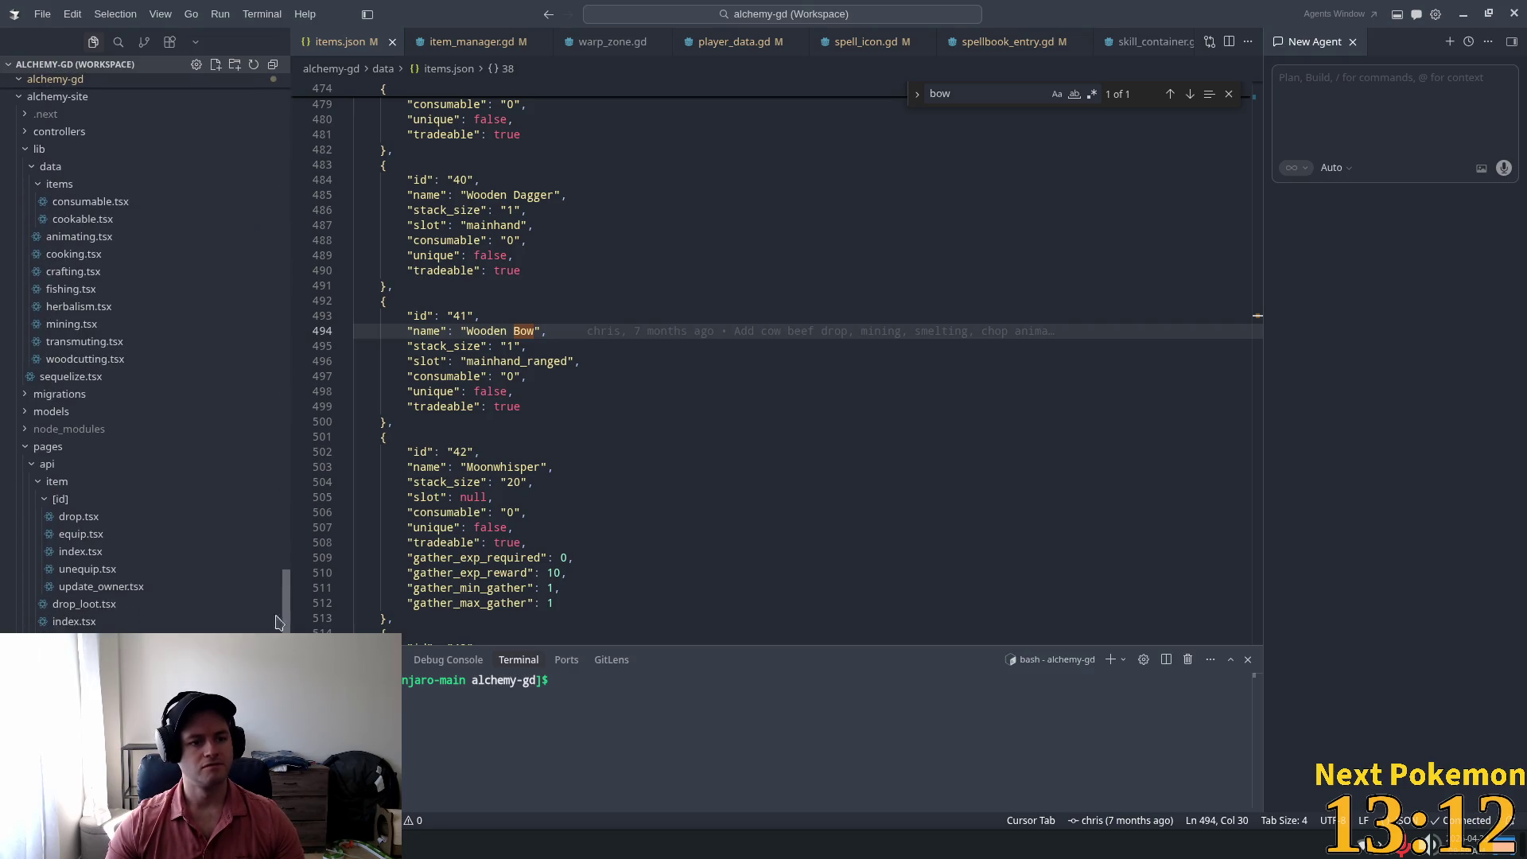
pyautogui.click(79, 313)
pyautogui.click(69, 278)
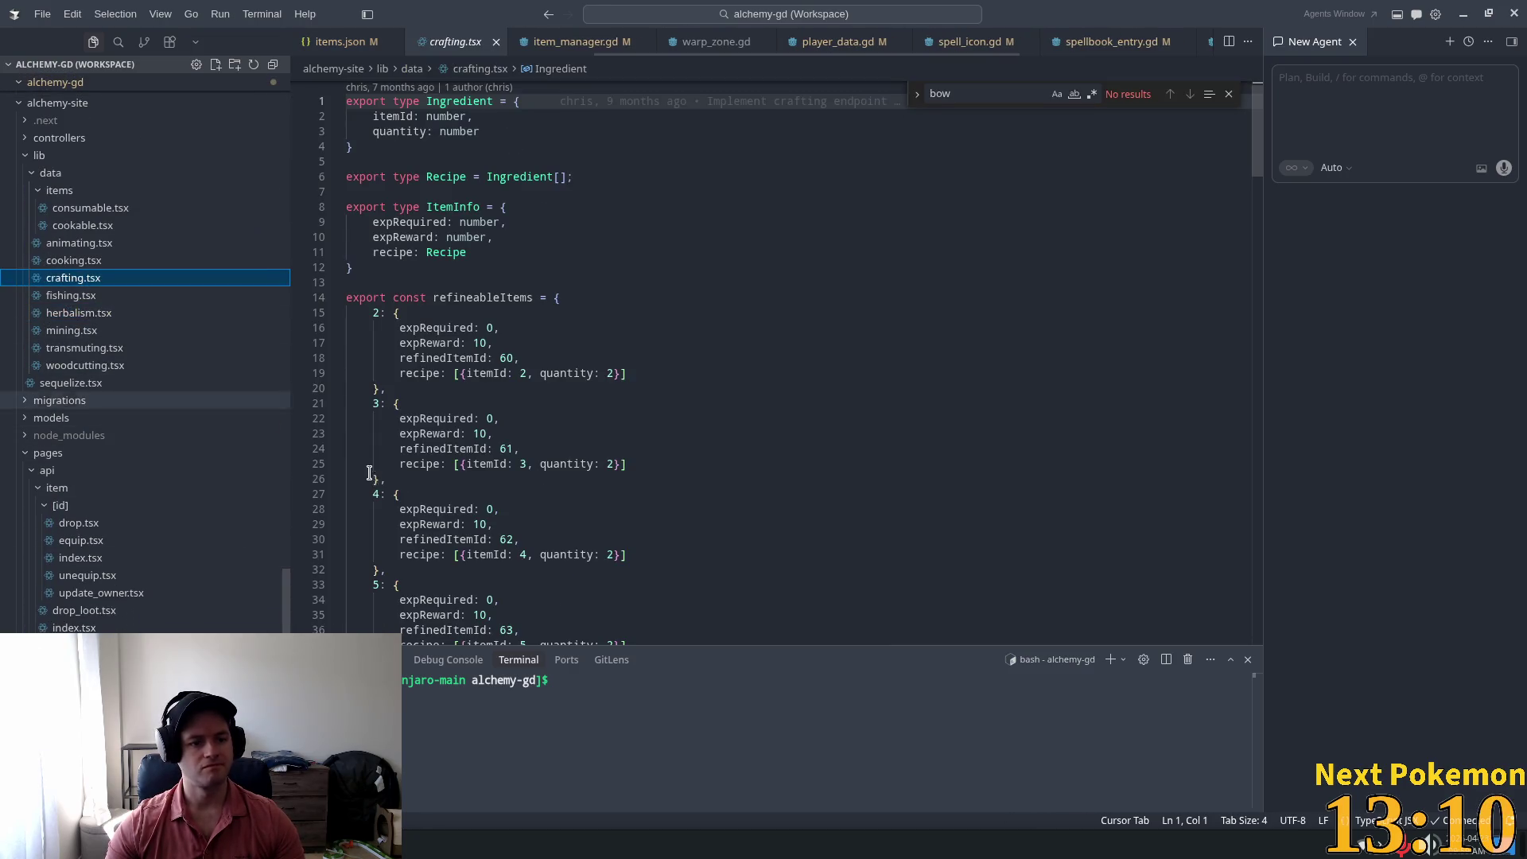
# Compare crafting.tsx with items.json and scroll to the recipes for items 40 and 41
pyautogui.click(734, 315)
pyautogui.click(707, 373)
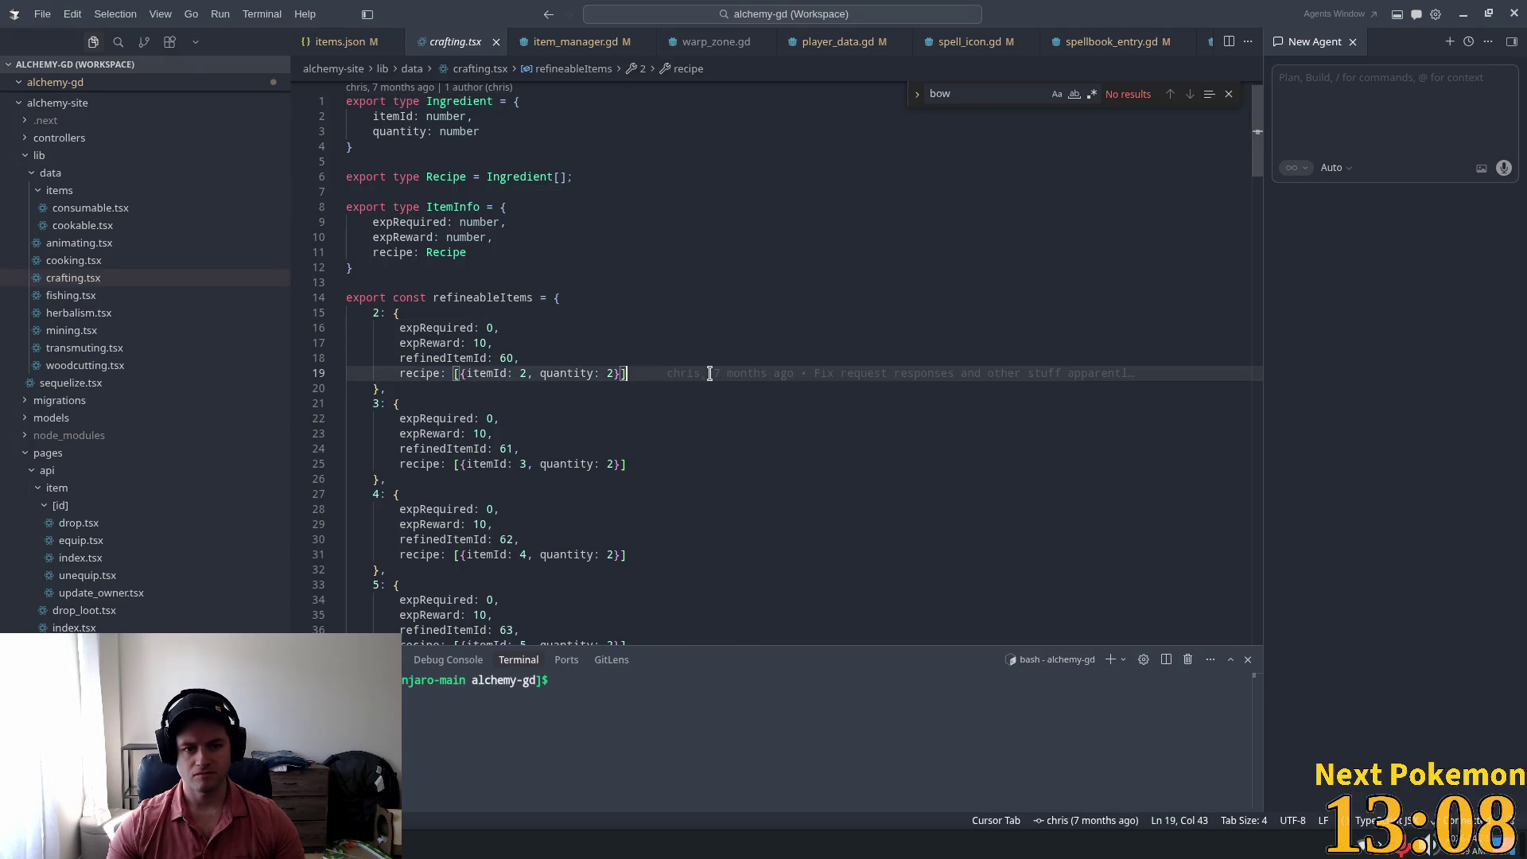
pyautogui.scroll(-6, 706, 459)
pyautogui.hotkey('alt', 'Tab')
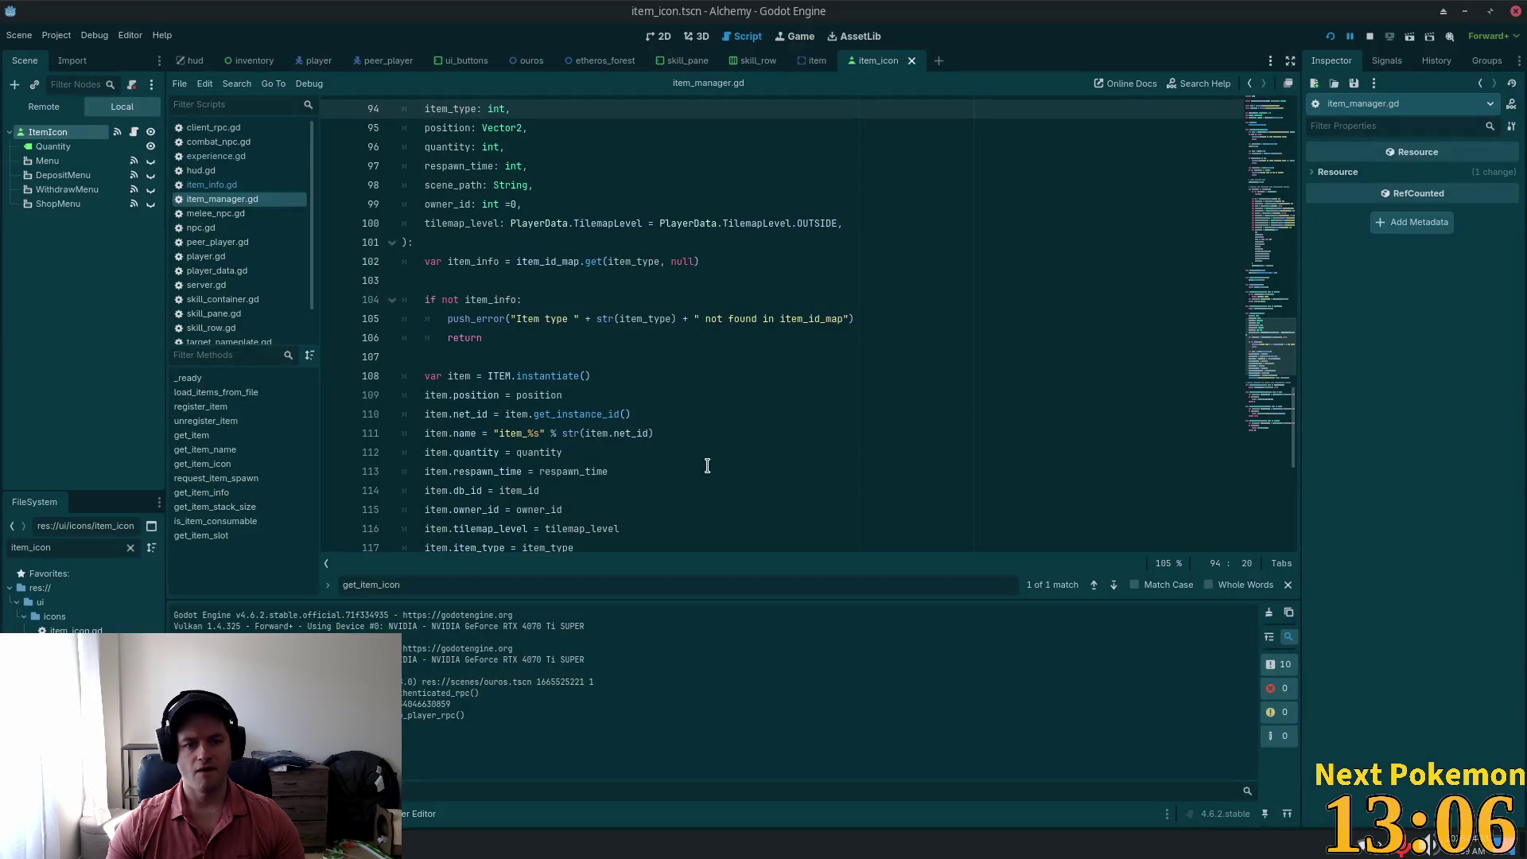
pyautogui.hotkey('alt', 'Tab')
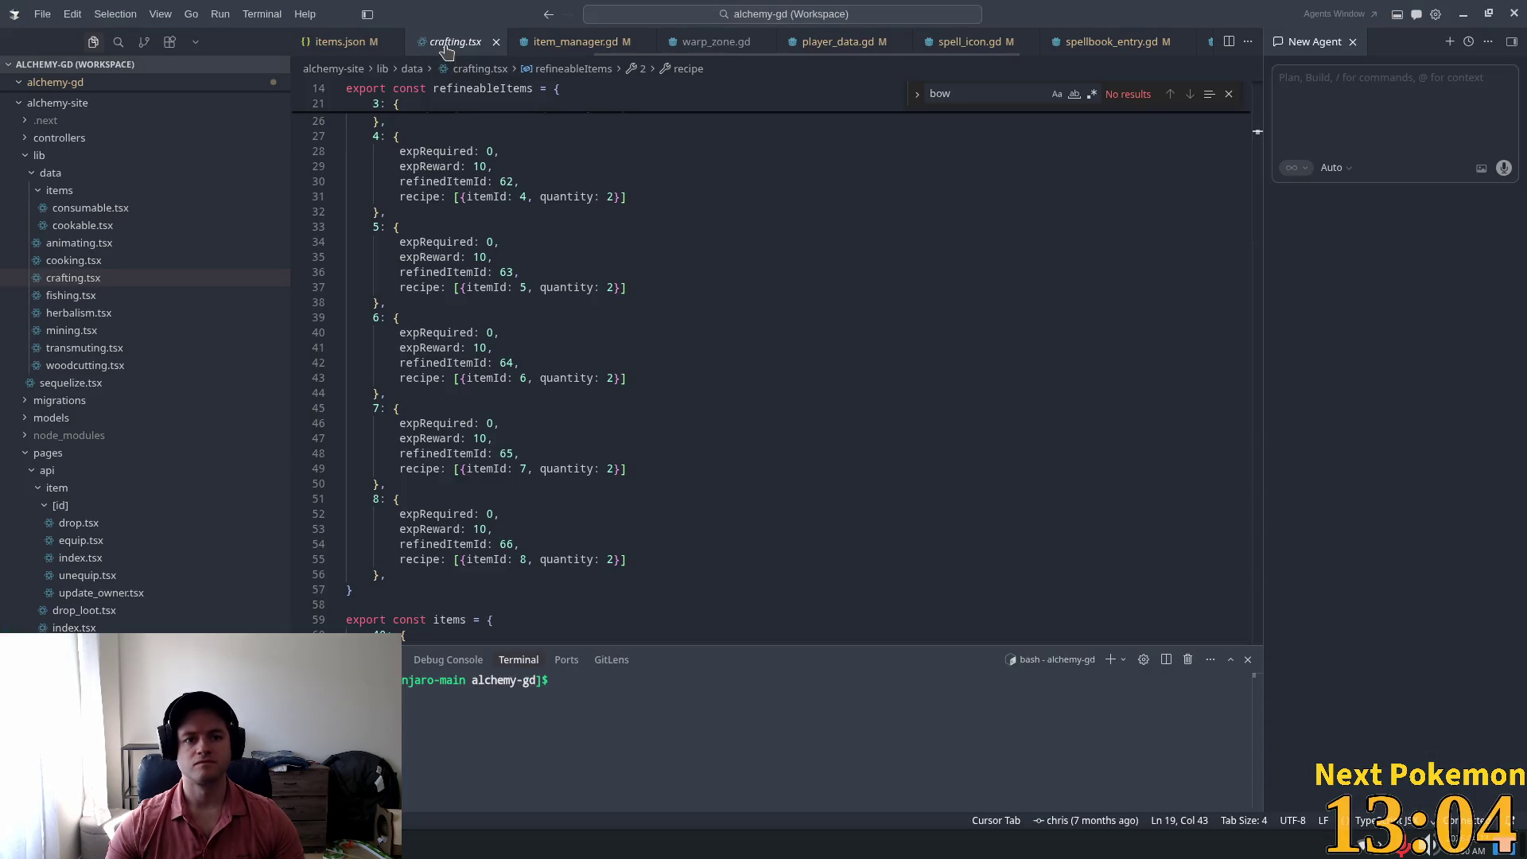
pyautogui.click(367, 44)
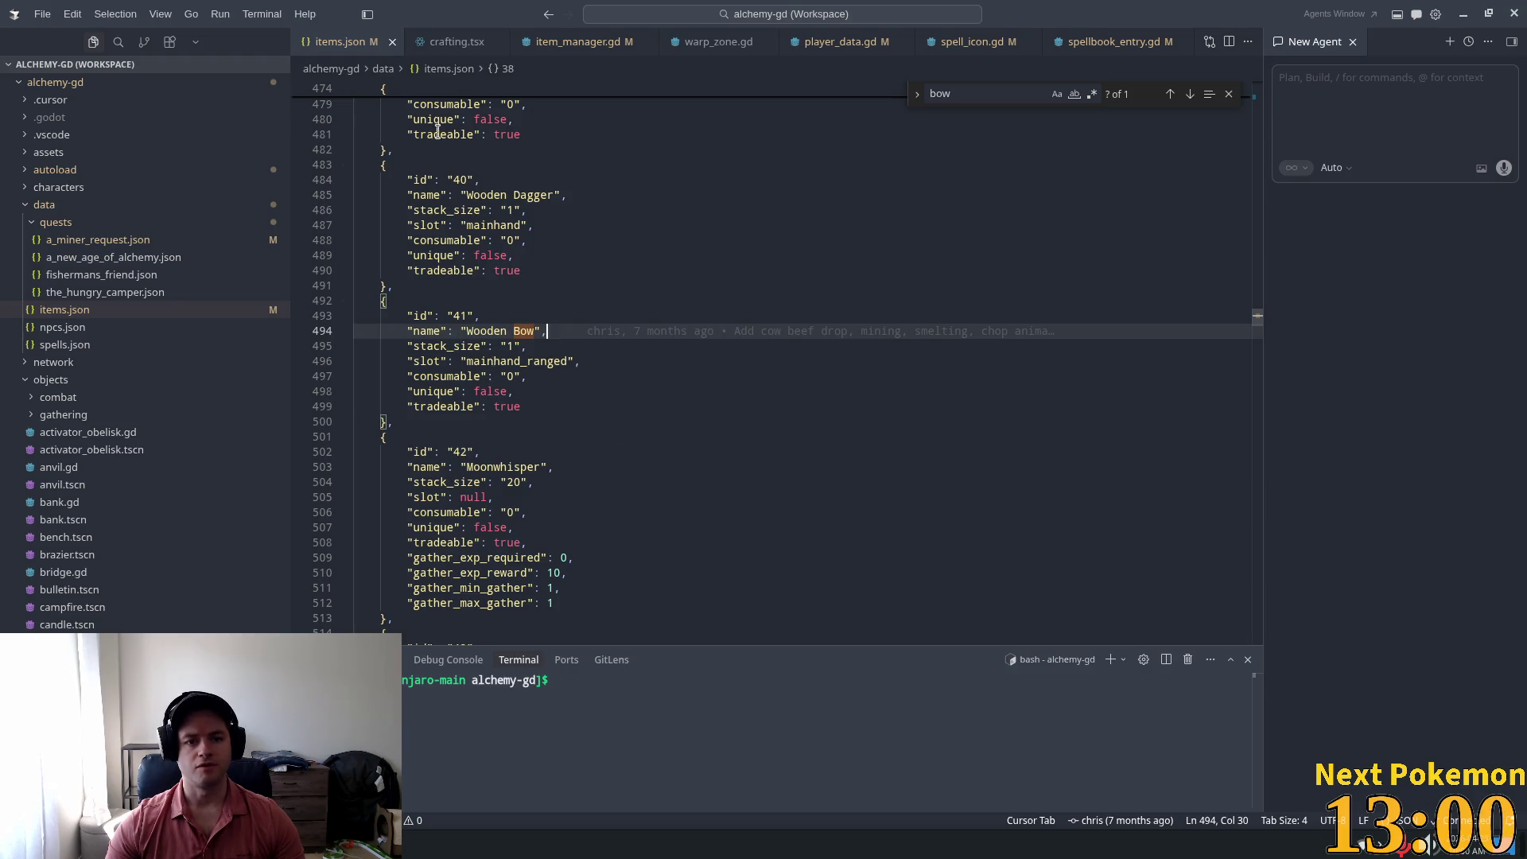
pyautogui.click(456, 42)
pyautogui.click(512, 257)
pyautogui.scroll(-6, 651, 406)
pyautogui.press('Escape')
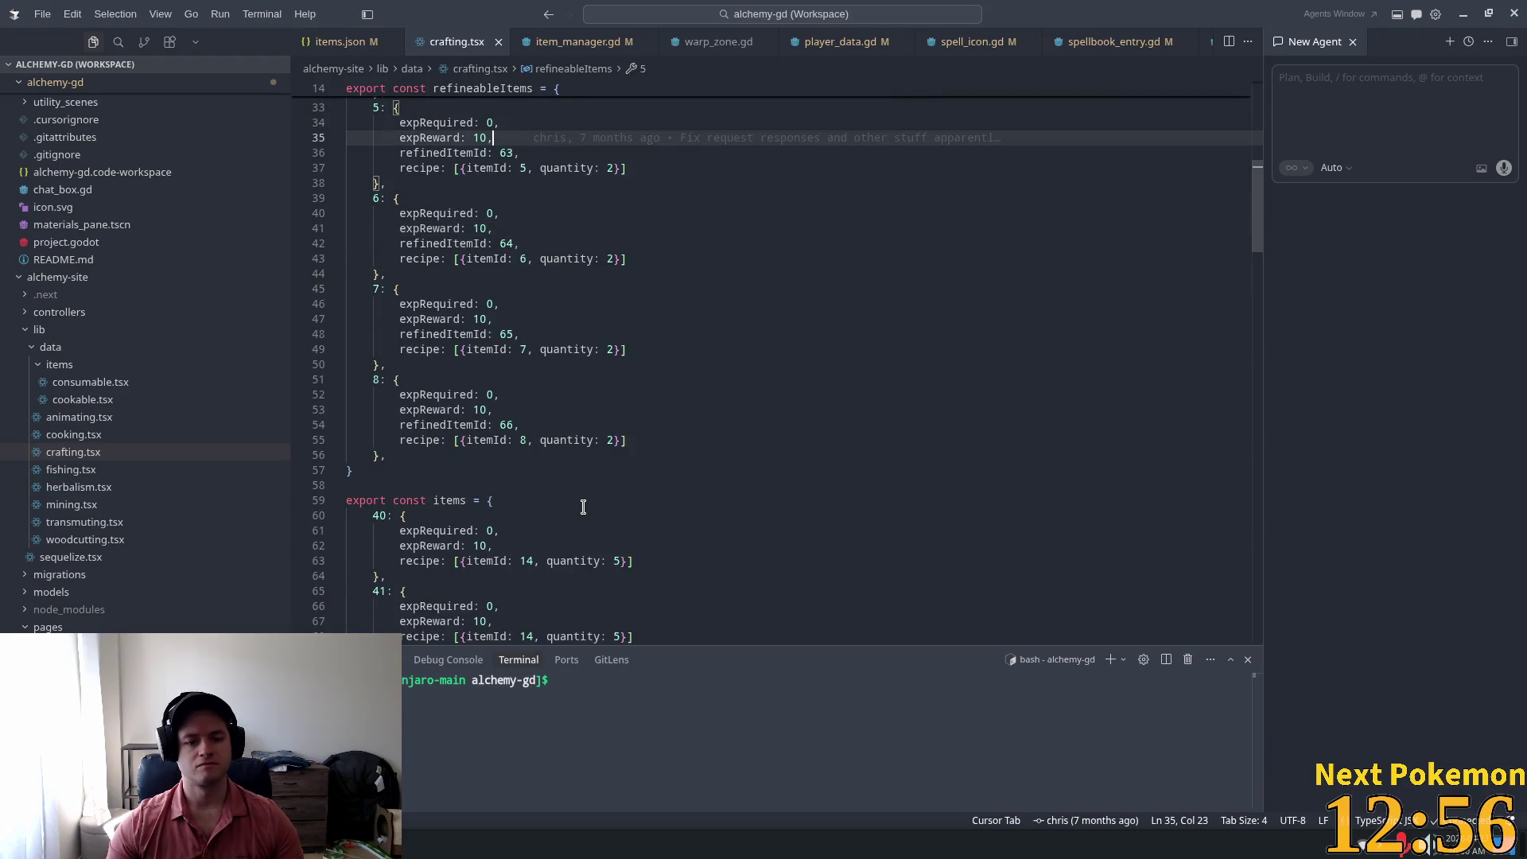
# In crafting.tsx, change item 40's quantity of itemId 14 from 5 to 10 and item 41's to 20
pyautogui.click(471, 422)
pyautogui.press('Up')
pyautogui.press('Up')
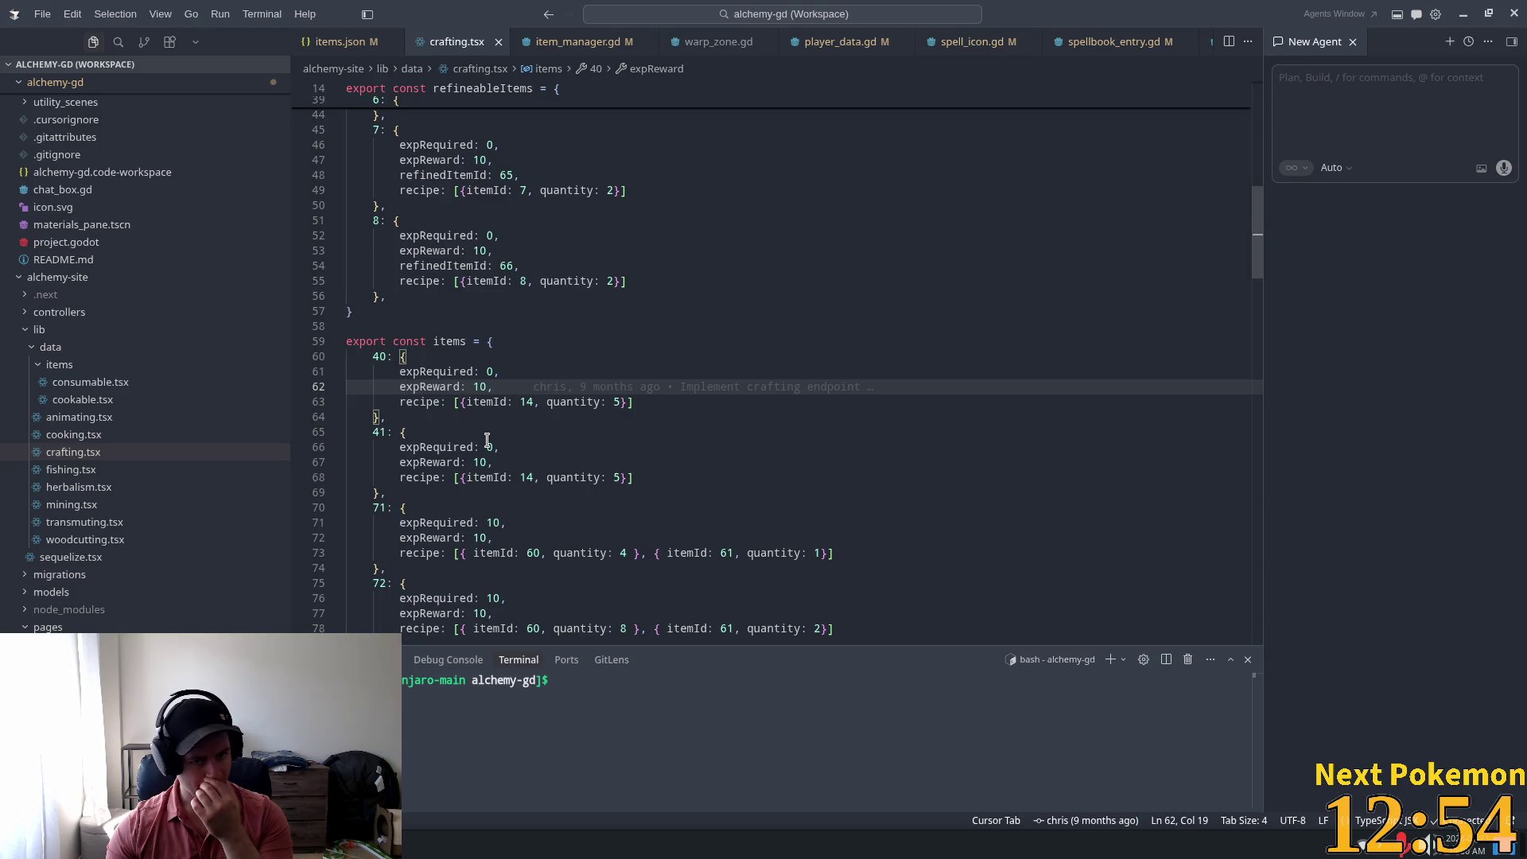
pyautogui.doubleClick(615, 402)
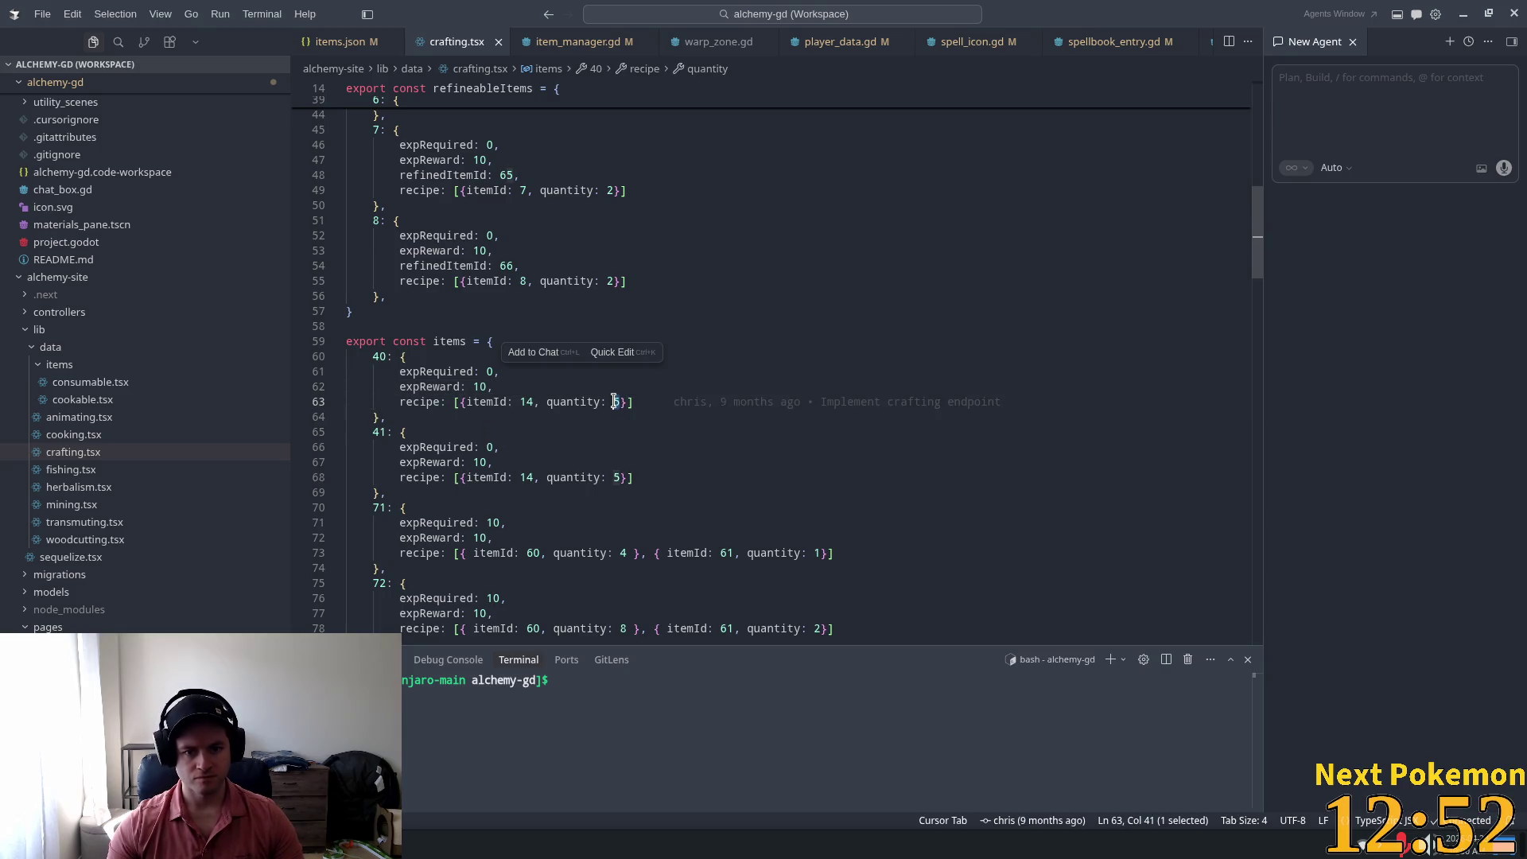
pyautogui.write('10')
pyautogui.press('Tab')
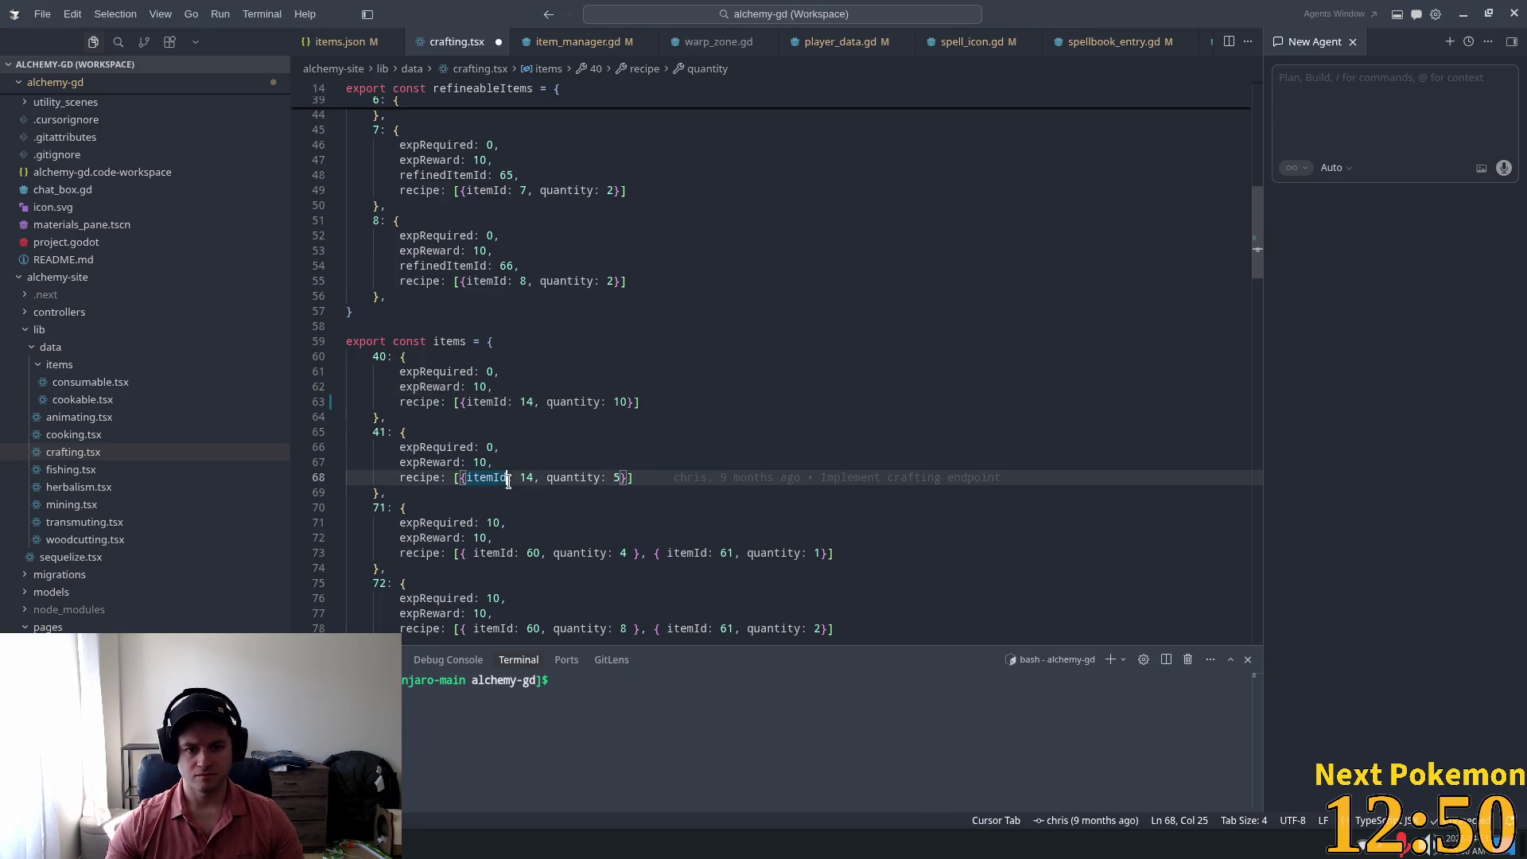
pyautogui.doubleClick(613, 477)
pyautogui.write('20')
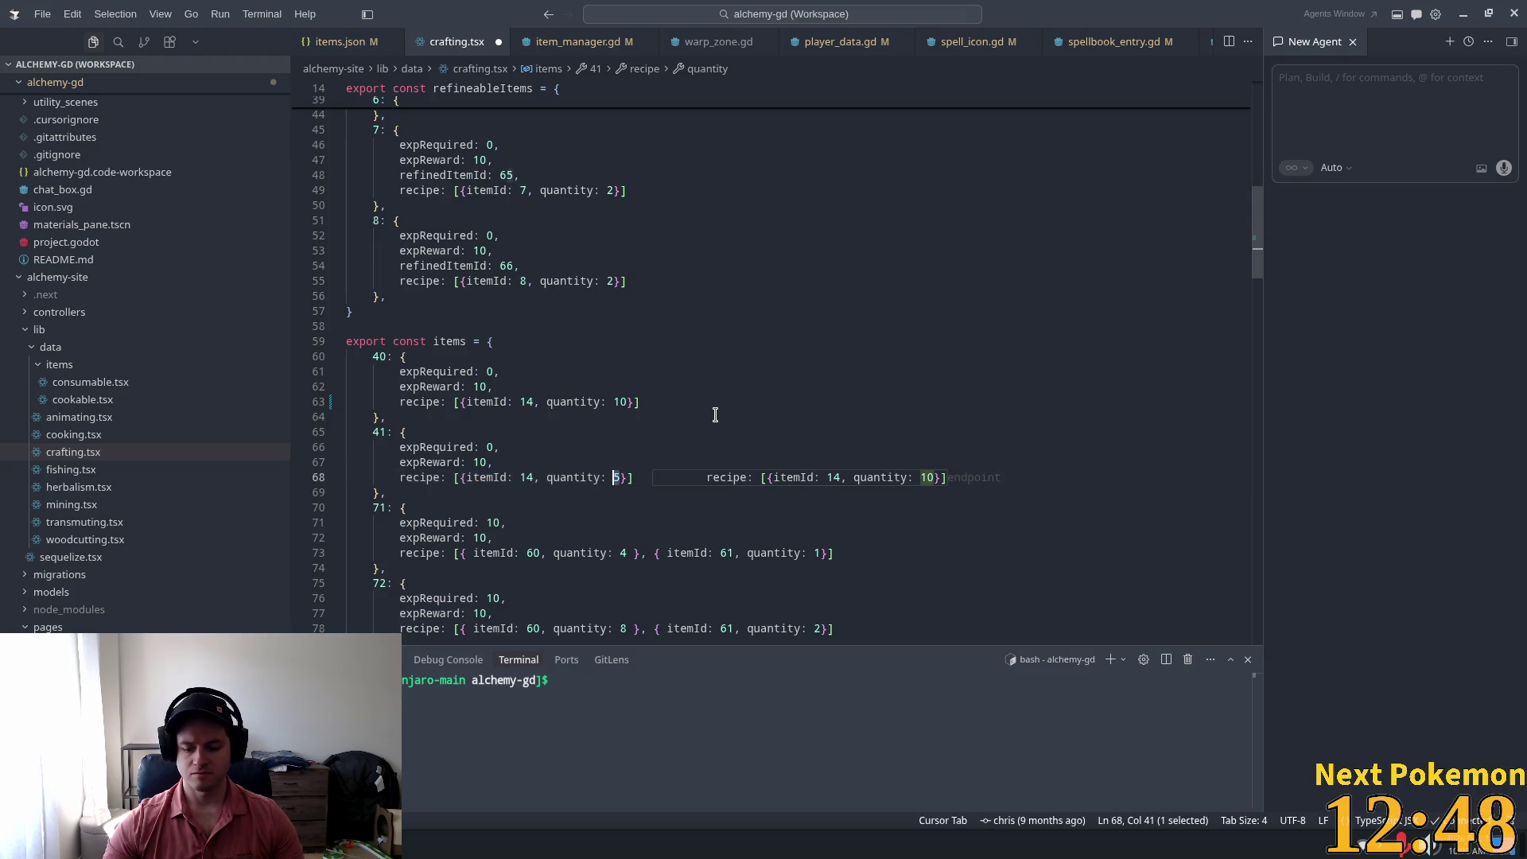
pyautogui.scroll(-4, 748, 293)
pyautogui.click(726, 287)
pyautogui.click(673, 273)
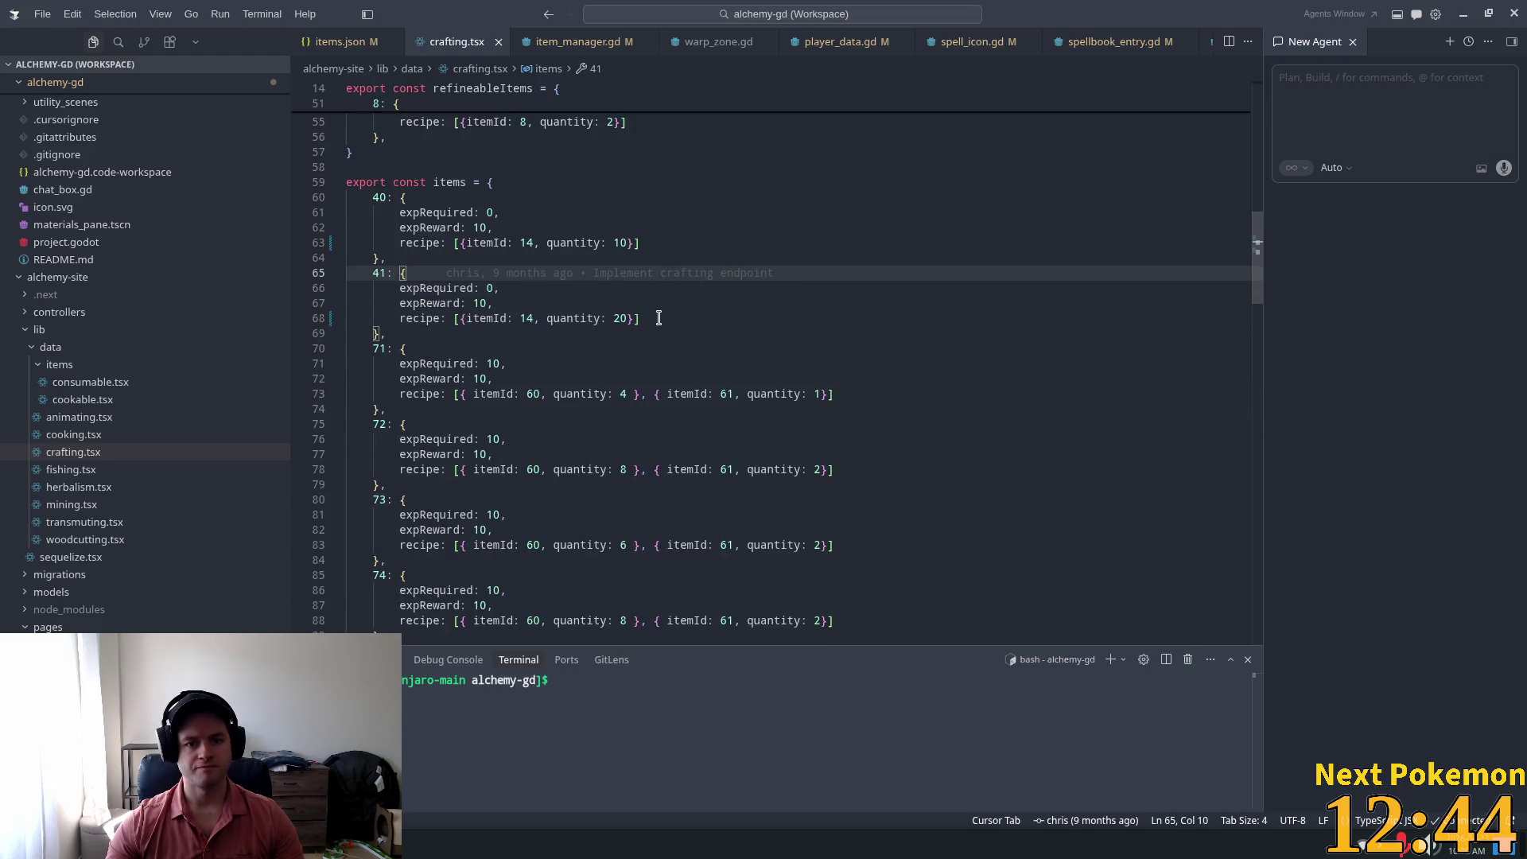
pyautogui.hotkey('alt', 'Tab')
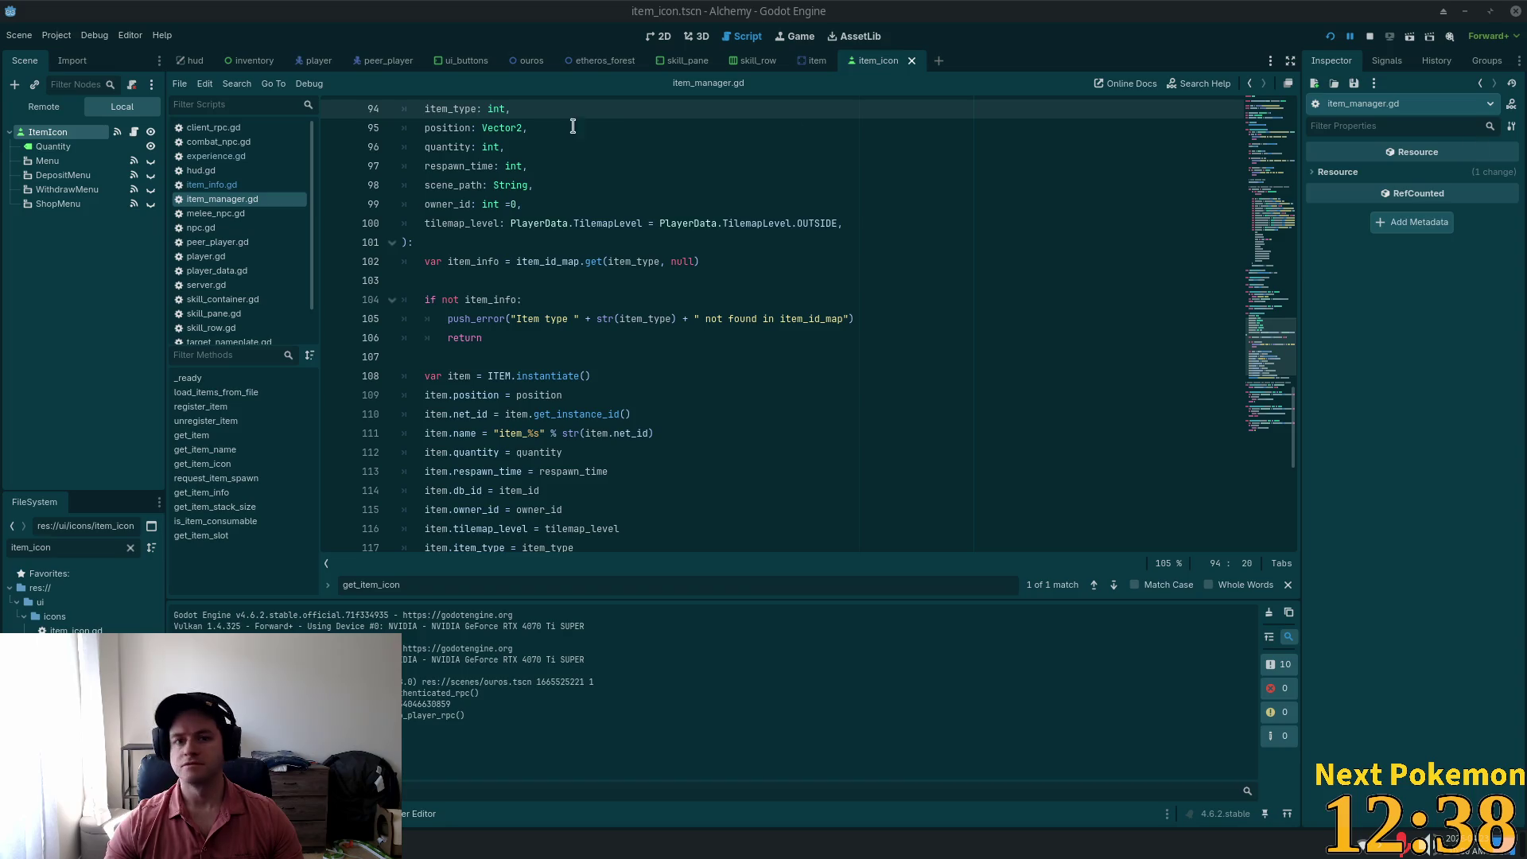
# Restart the running Alchemy game, then stop it with F8
pyautogui.click(623, 131)
pyautogui.click(1330, 36)
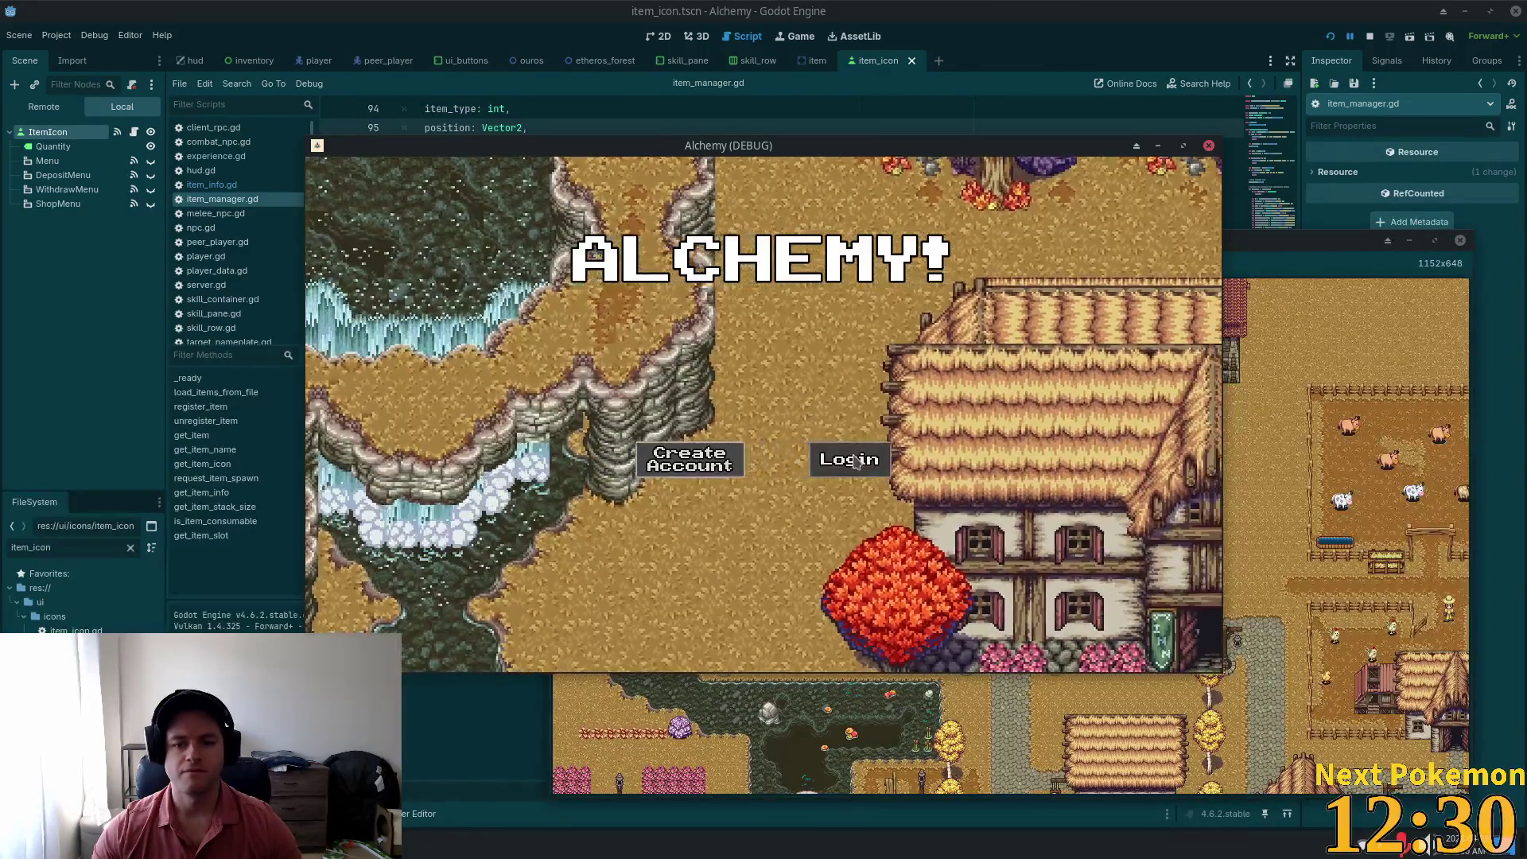
pyautogui.press('F8')
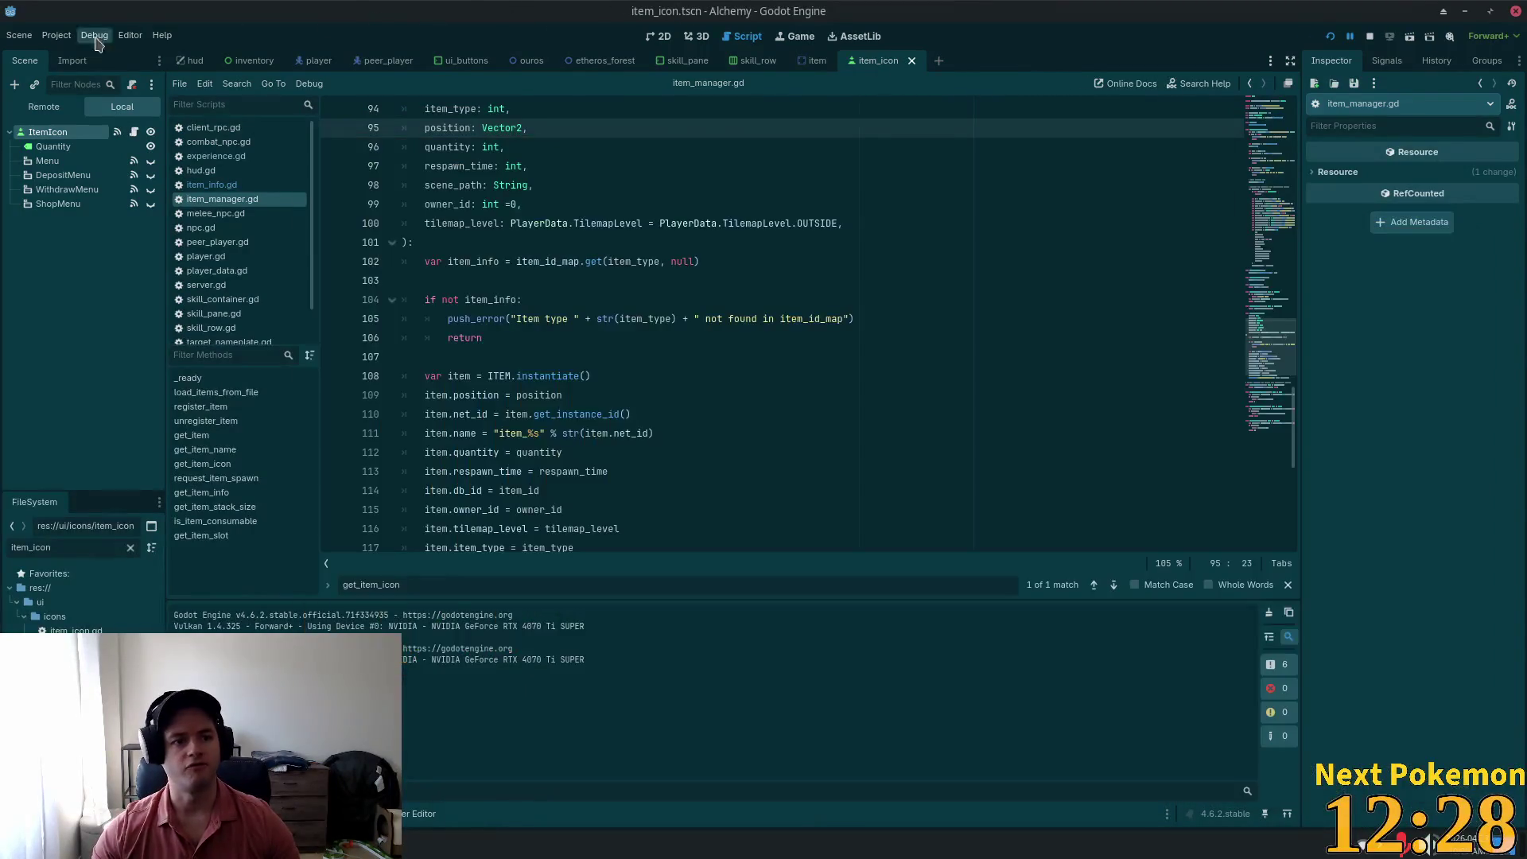
# Look over Project Settings, close them, and bring up the Debug menu
pyautogui.click(57, 35)
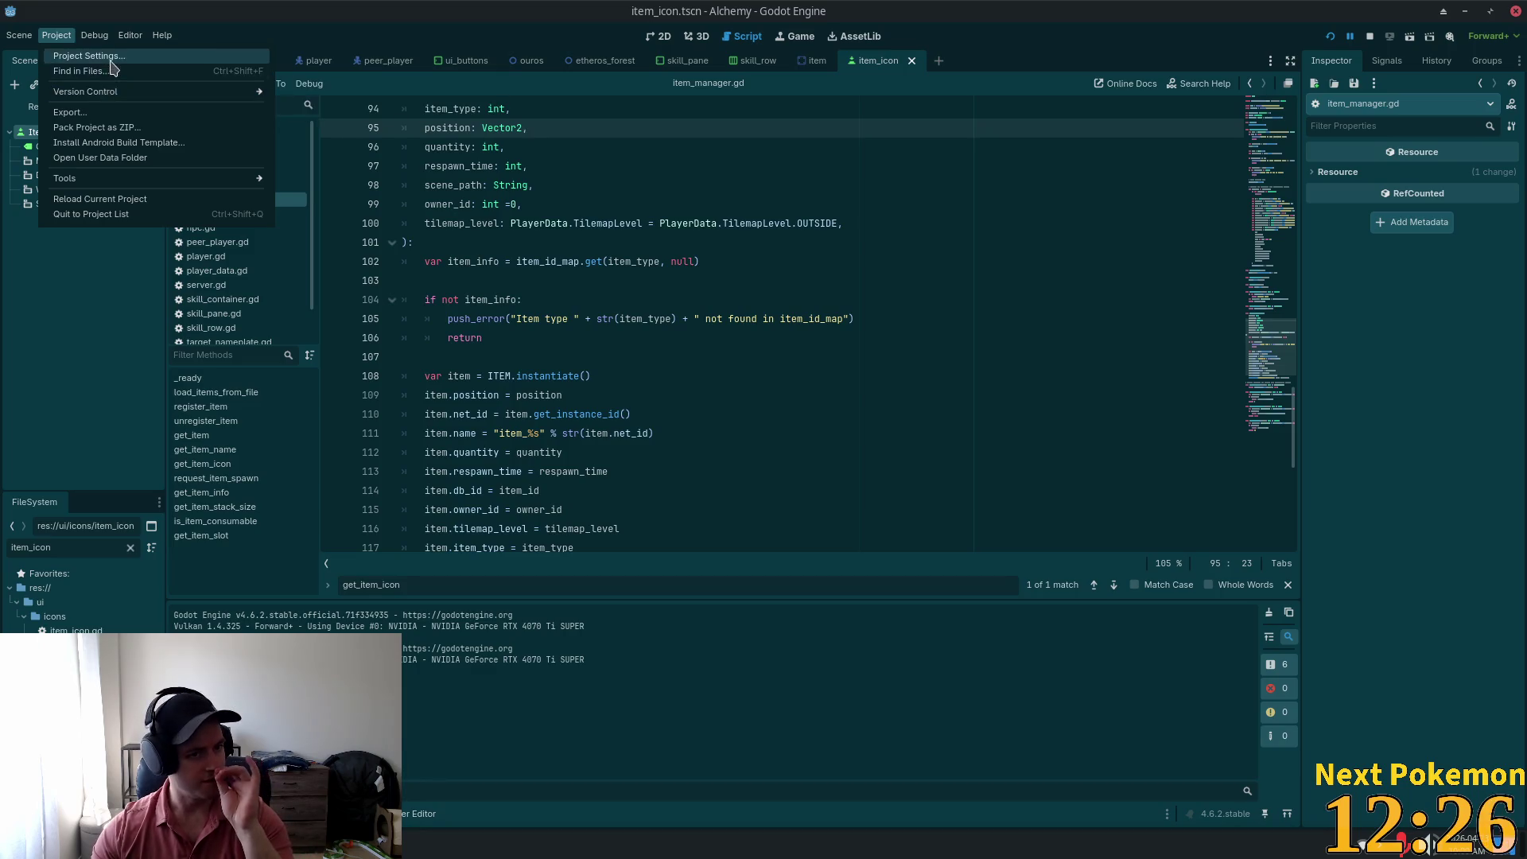
pyautogui.click(111, 56)
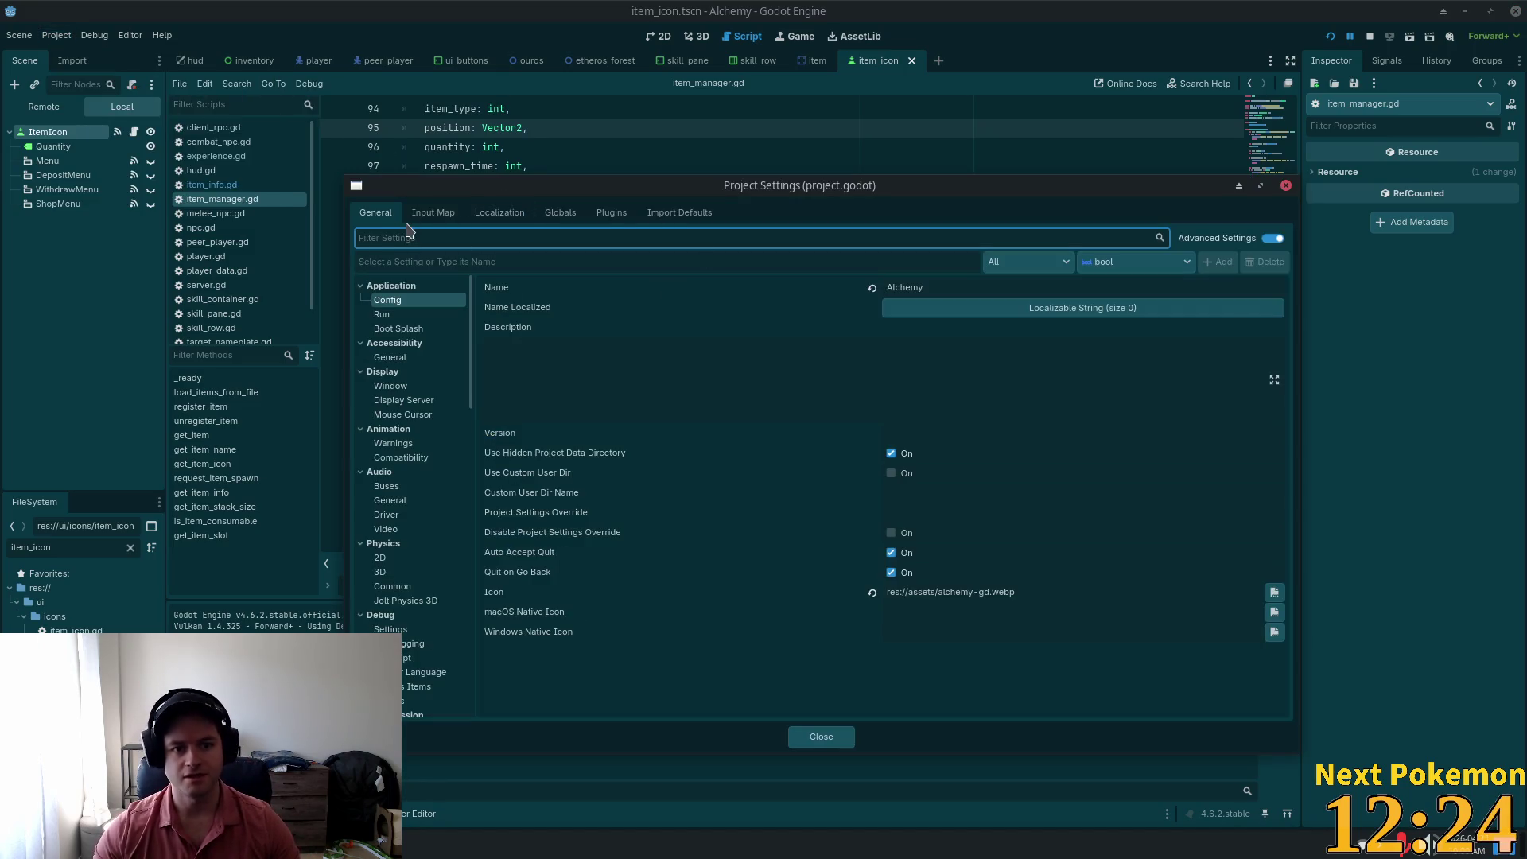
pyautogui.click(1286, 185)
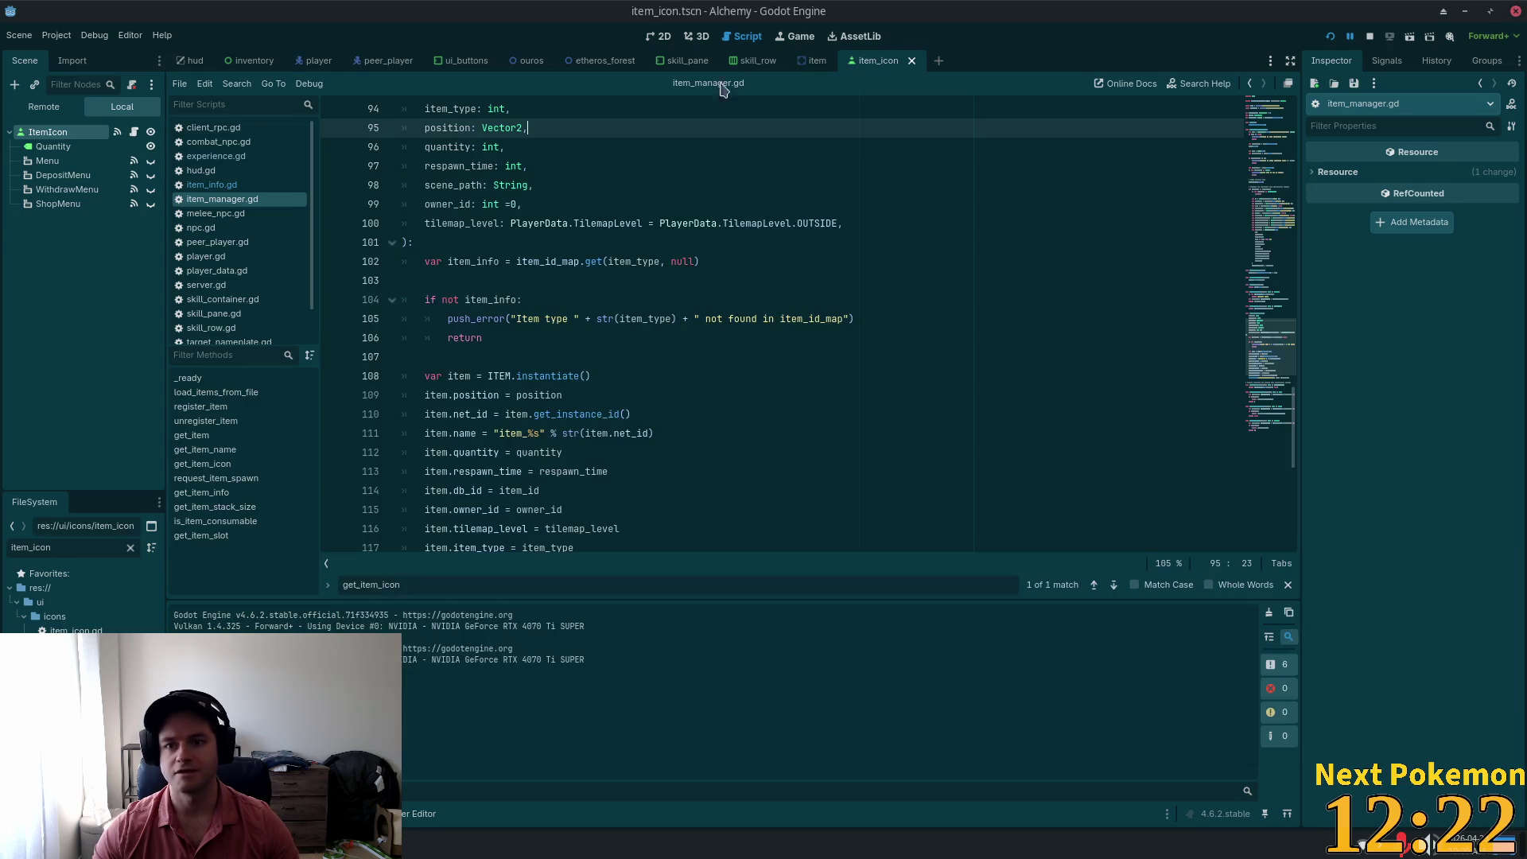
pyautogui.click(130, 35)
pyautogui.click(94, 35)
pyautogui.click(93, 35)
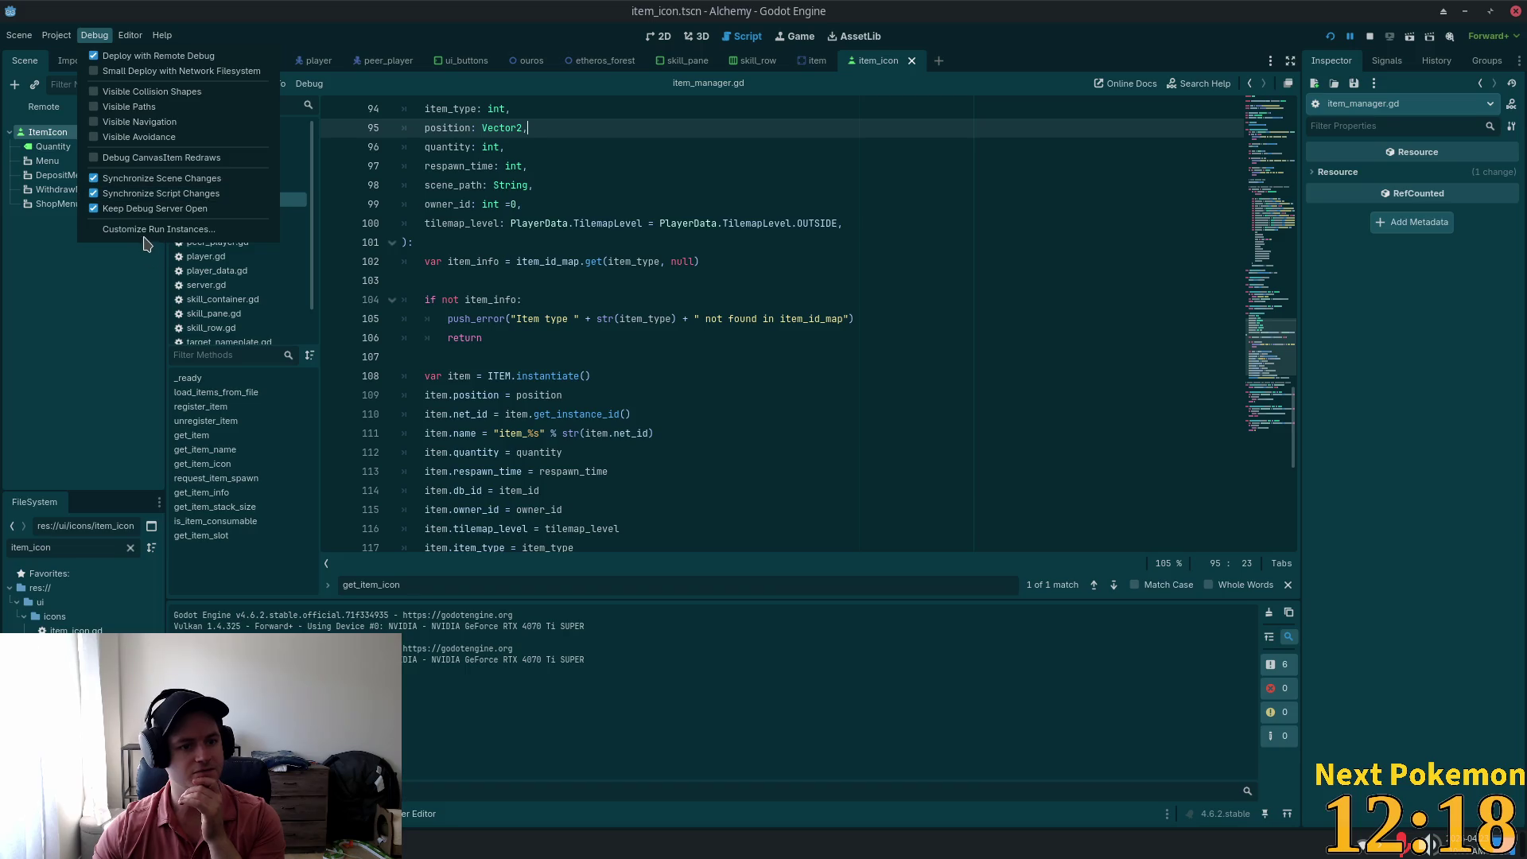
# Configure Customize Run Instances for two instances, giving the second a --username launch argument
pyautogui.click(119, 230)
pyautogui.click(538, 373)
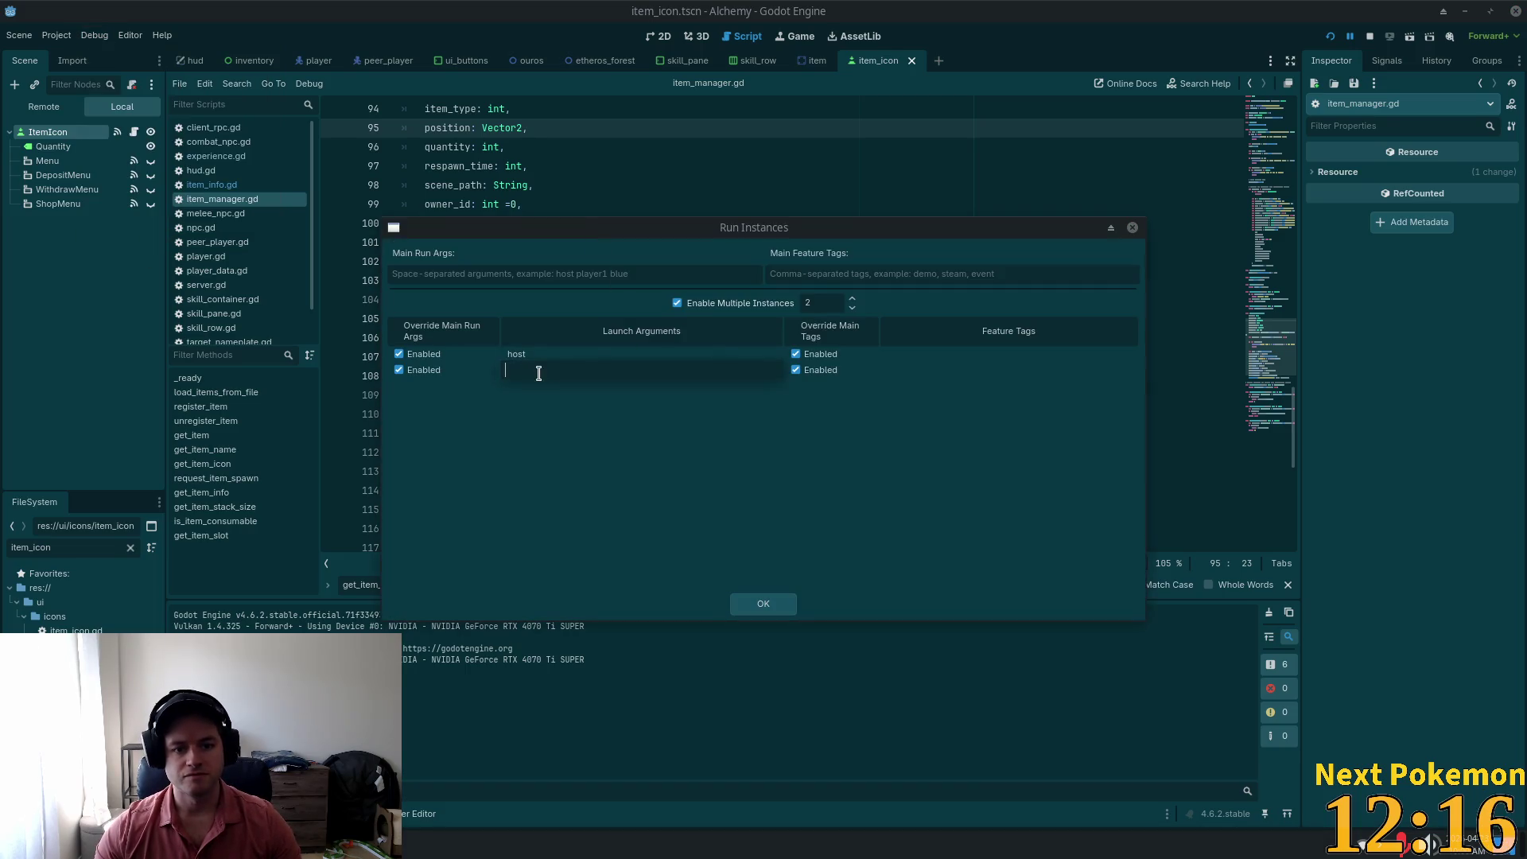
pyautogui.write('--us')
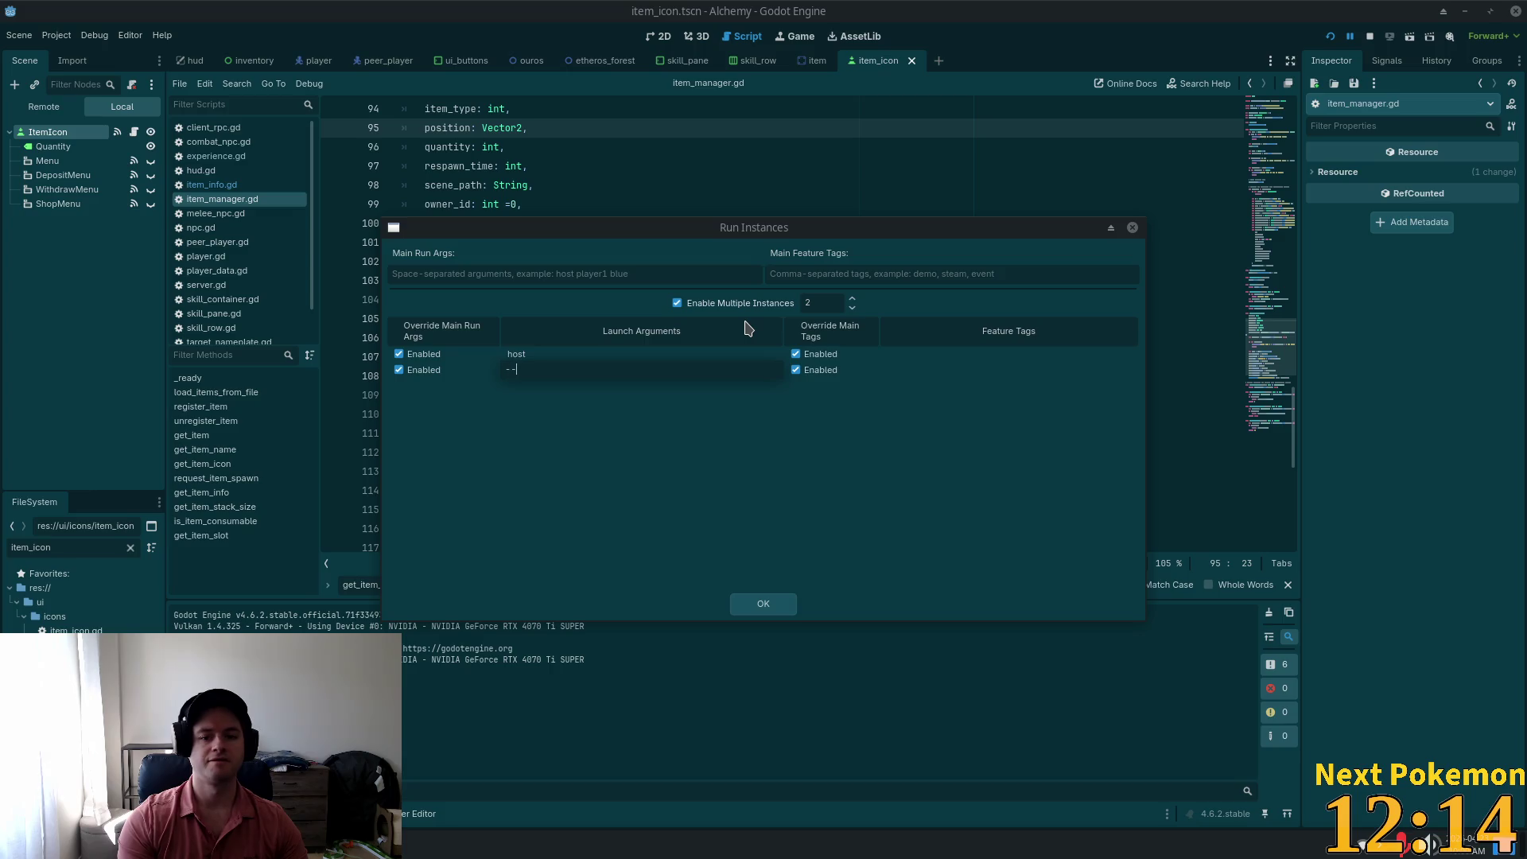
pyautogui.write('ername')
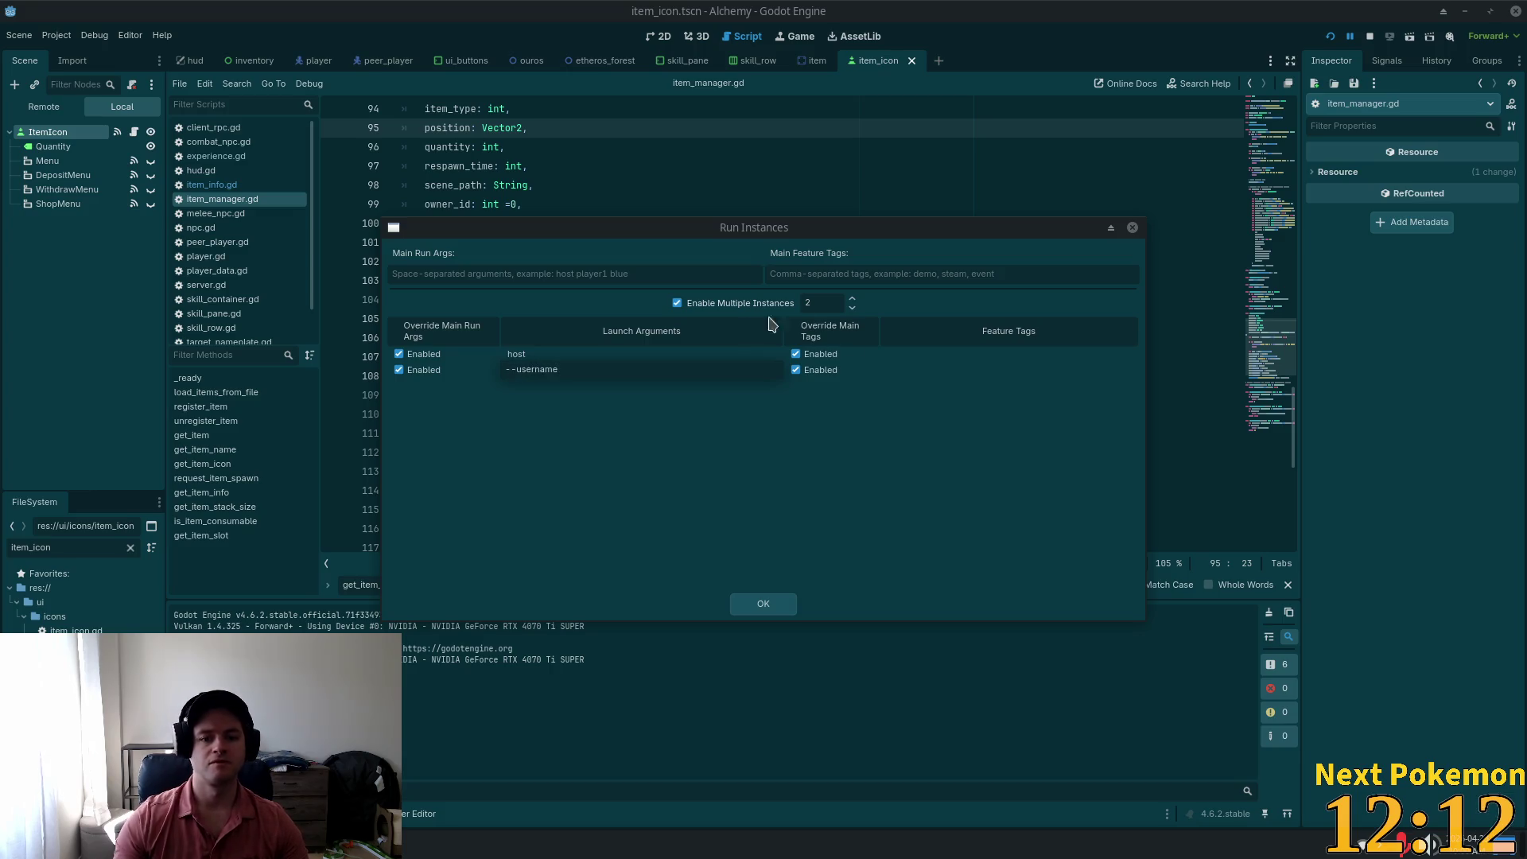
pyautogui.click(852, 299)
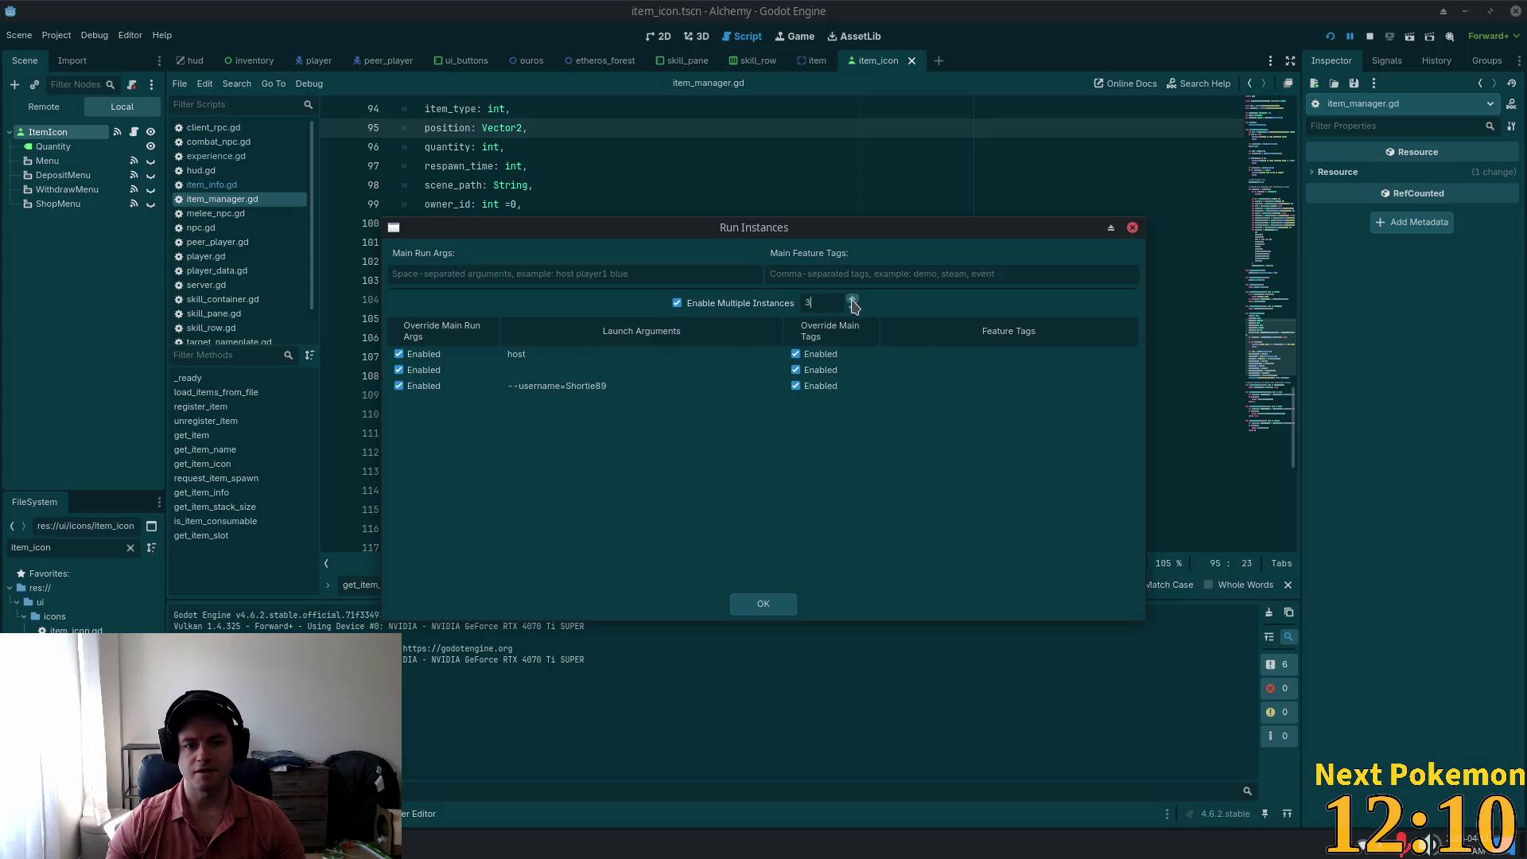
pyautogui.click(531, 371)
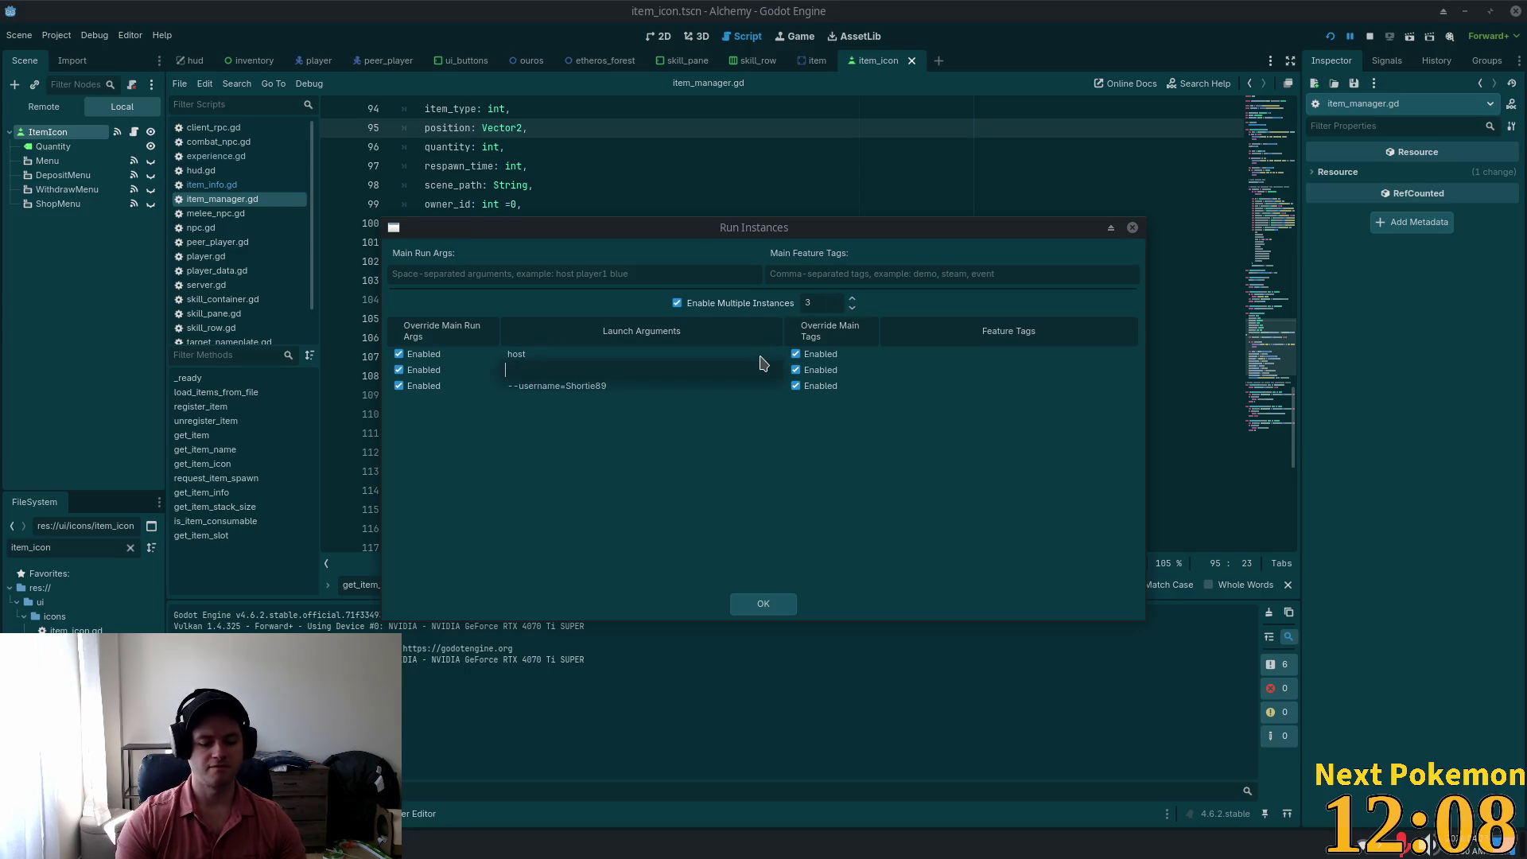
pyautogui.write('username=')
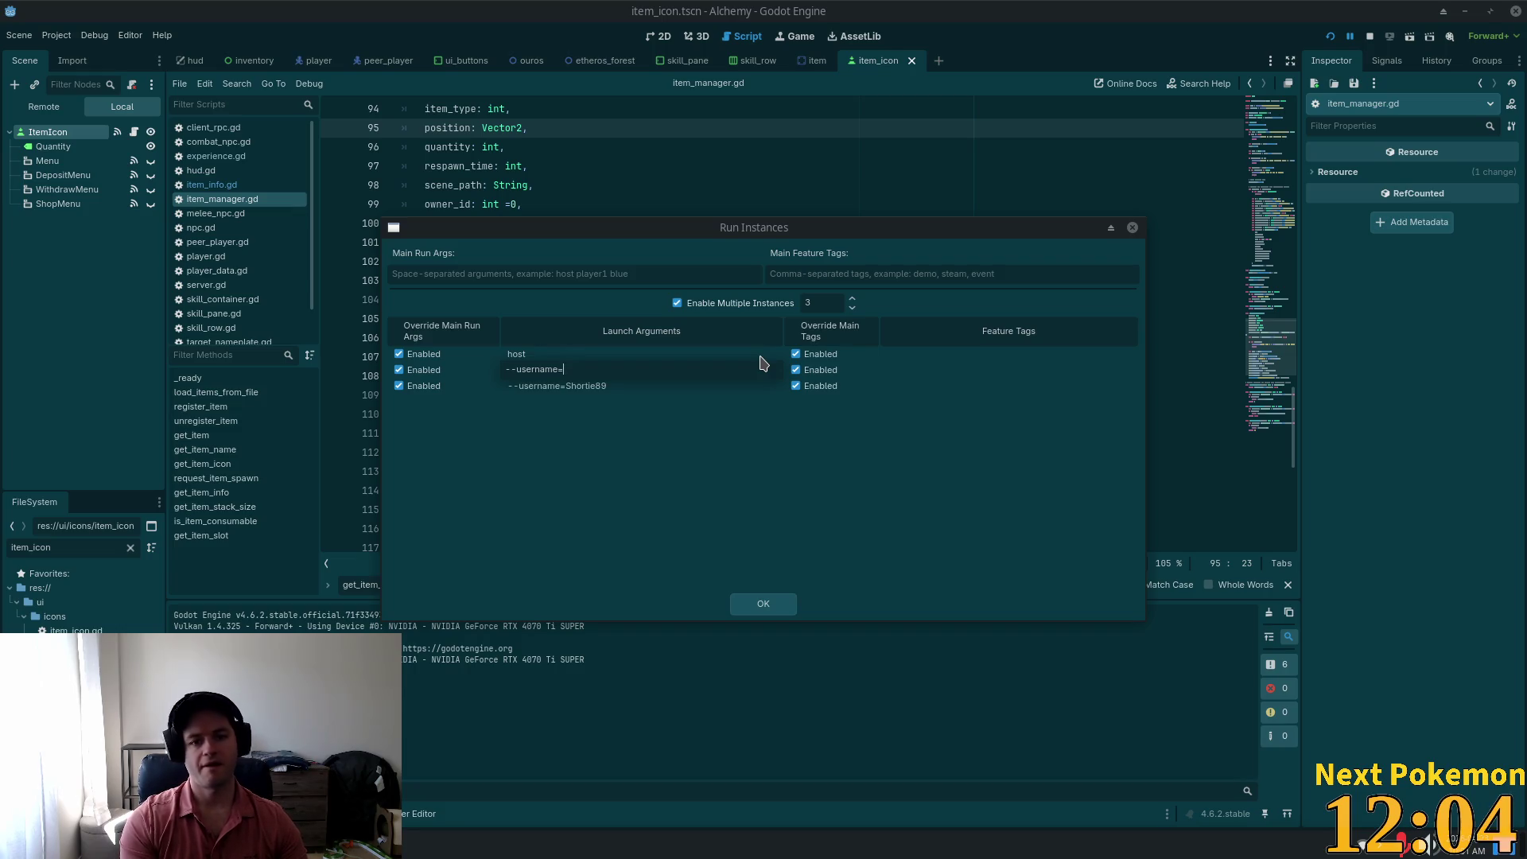
pyautogui.write('MrFem')
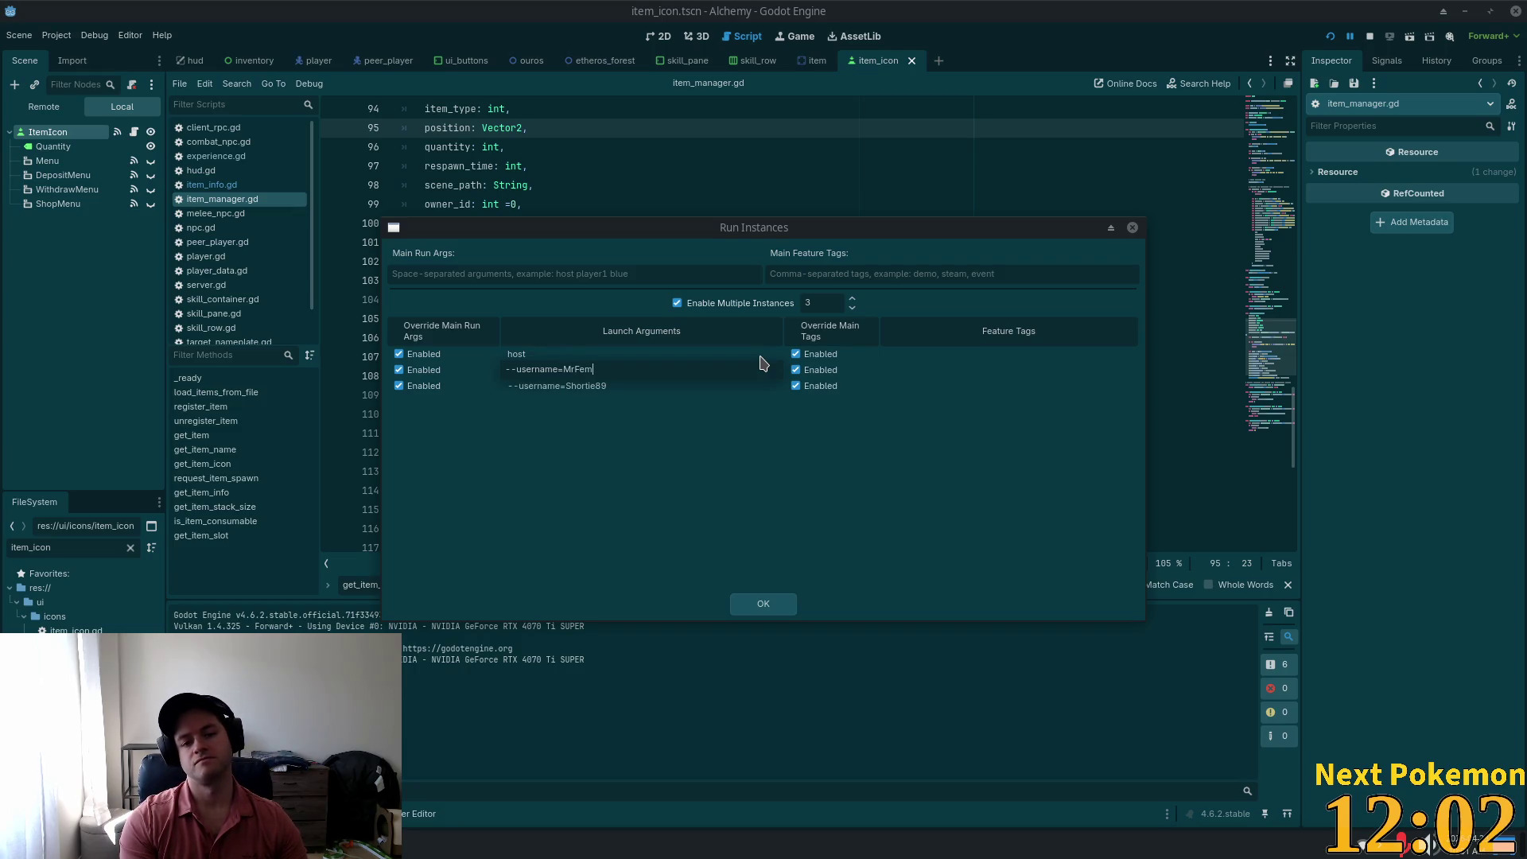
pyautogui.write('Boy')
pyautogui.press('Return')
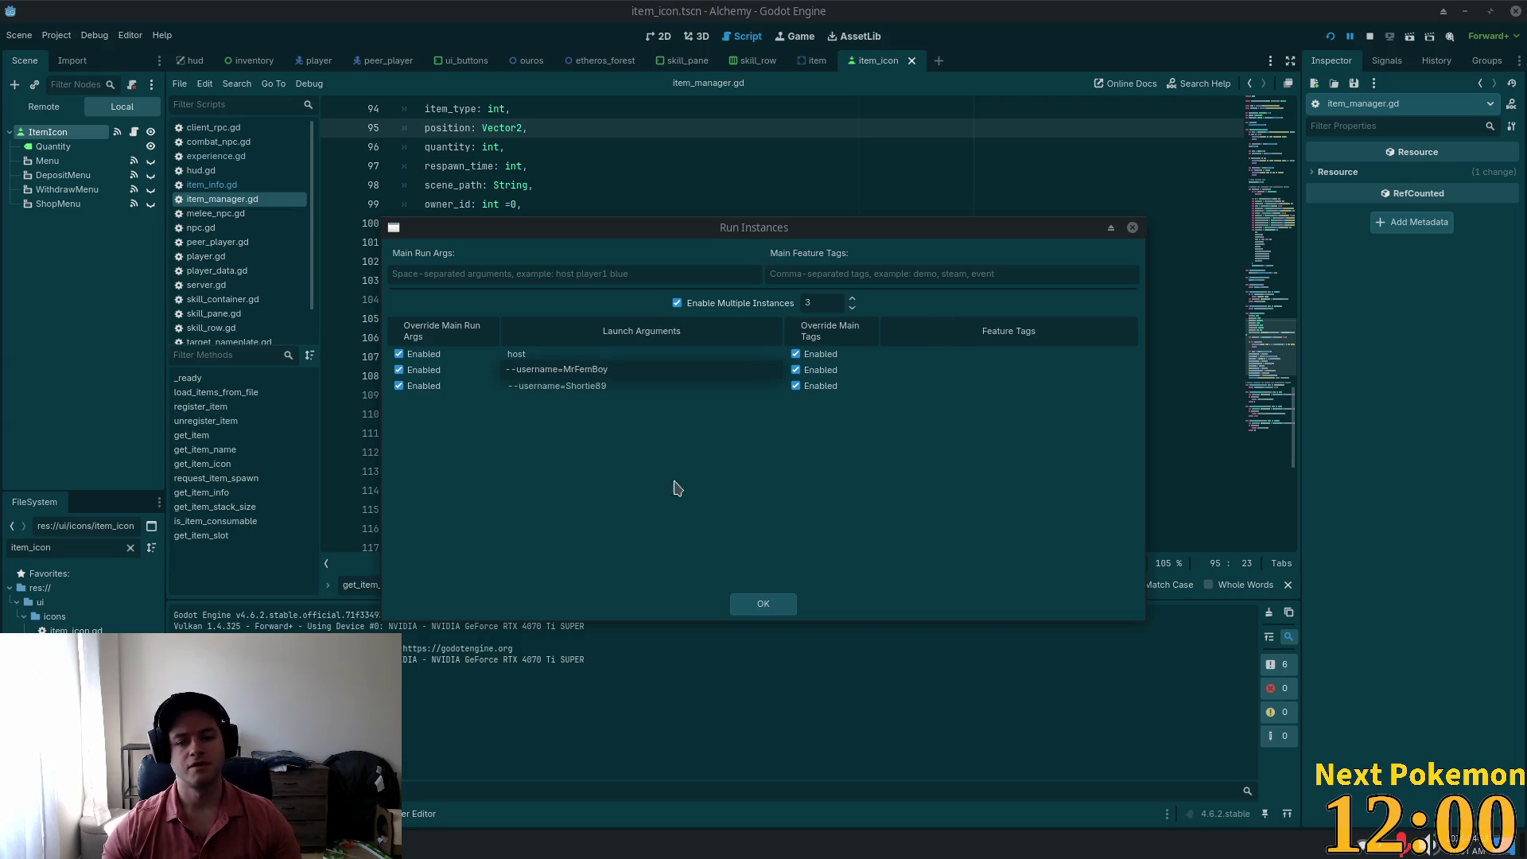
pyautogui.click(853, 308)
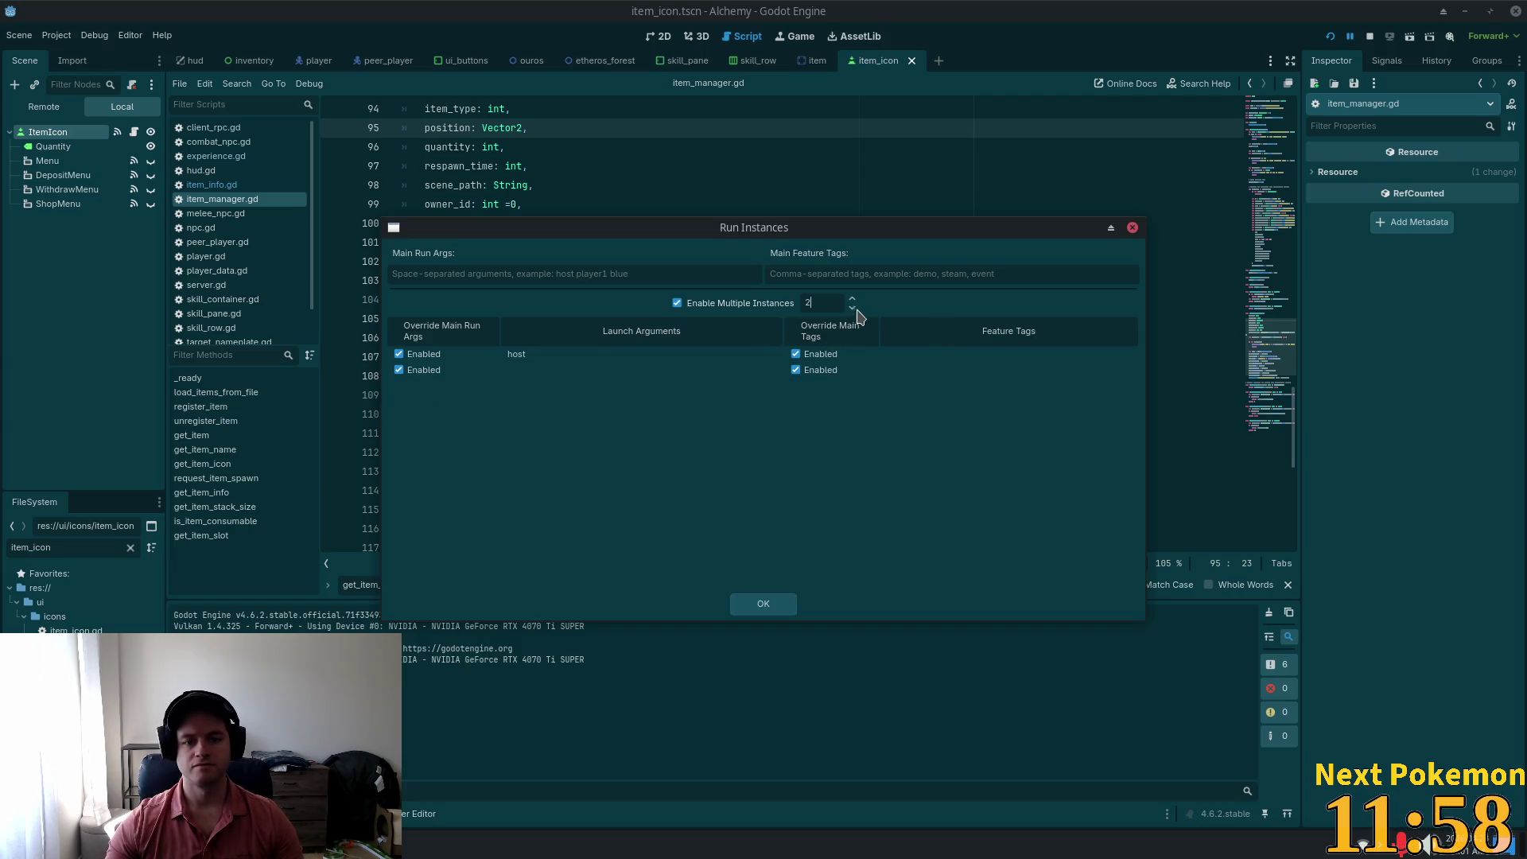
pyautogui.doubleClick(547, 370)
pyautogui.write('--use')
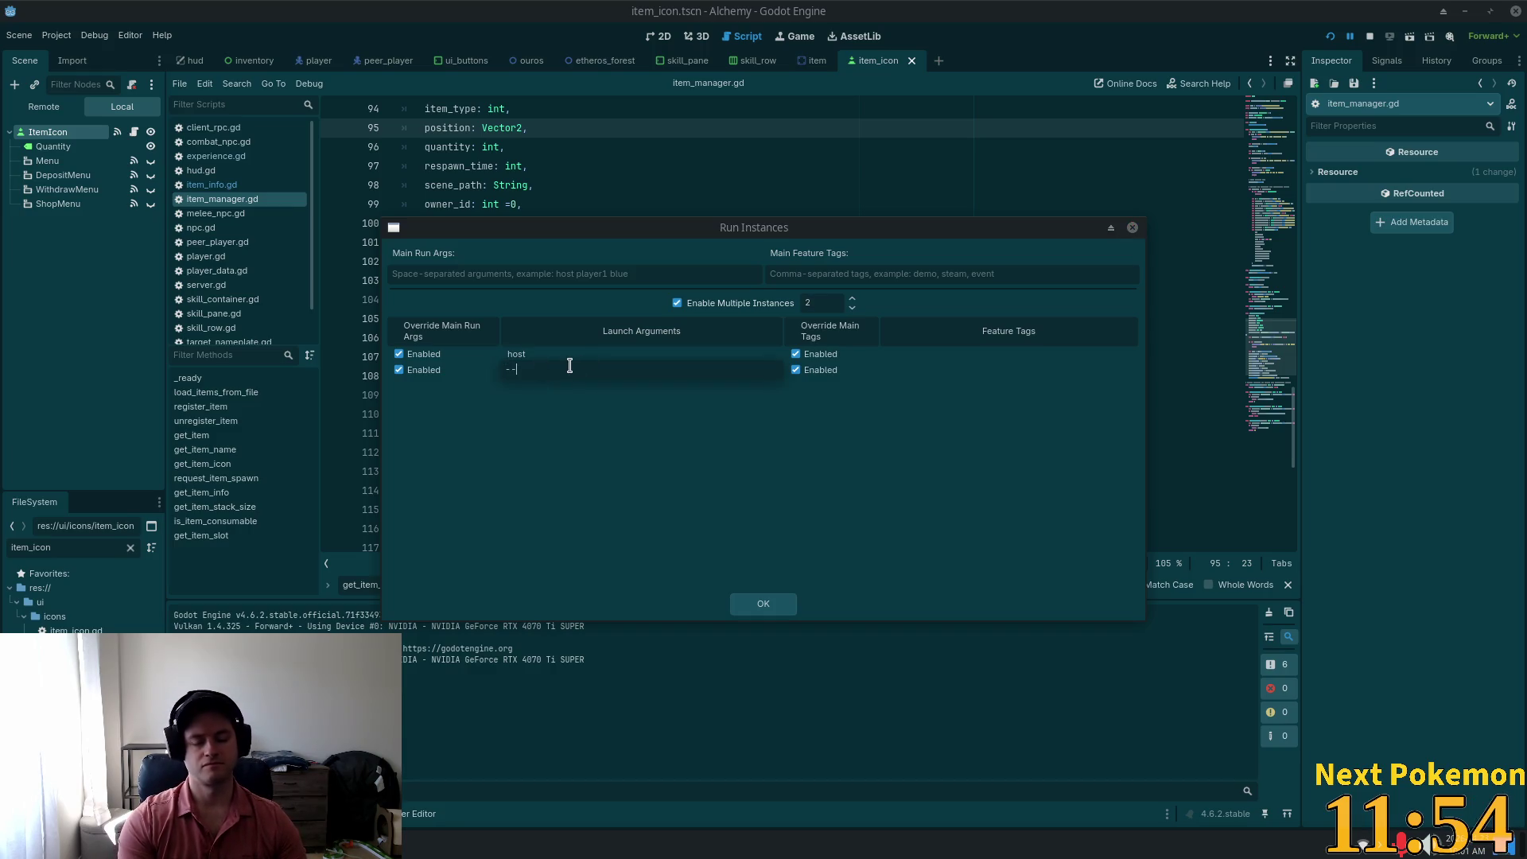
pyautogui.write('rname=')
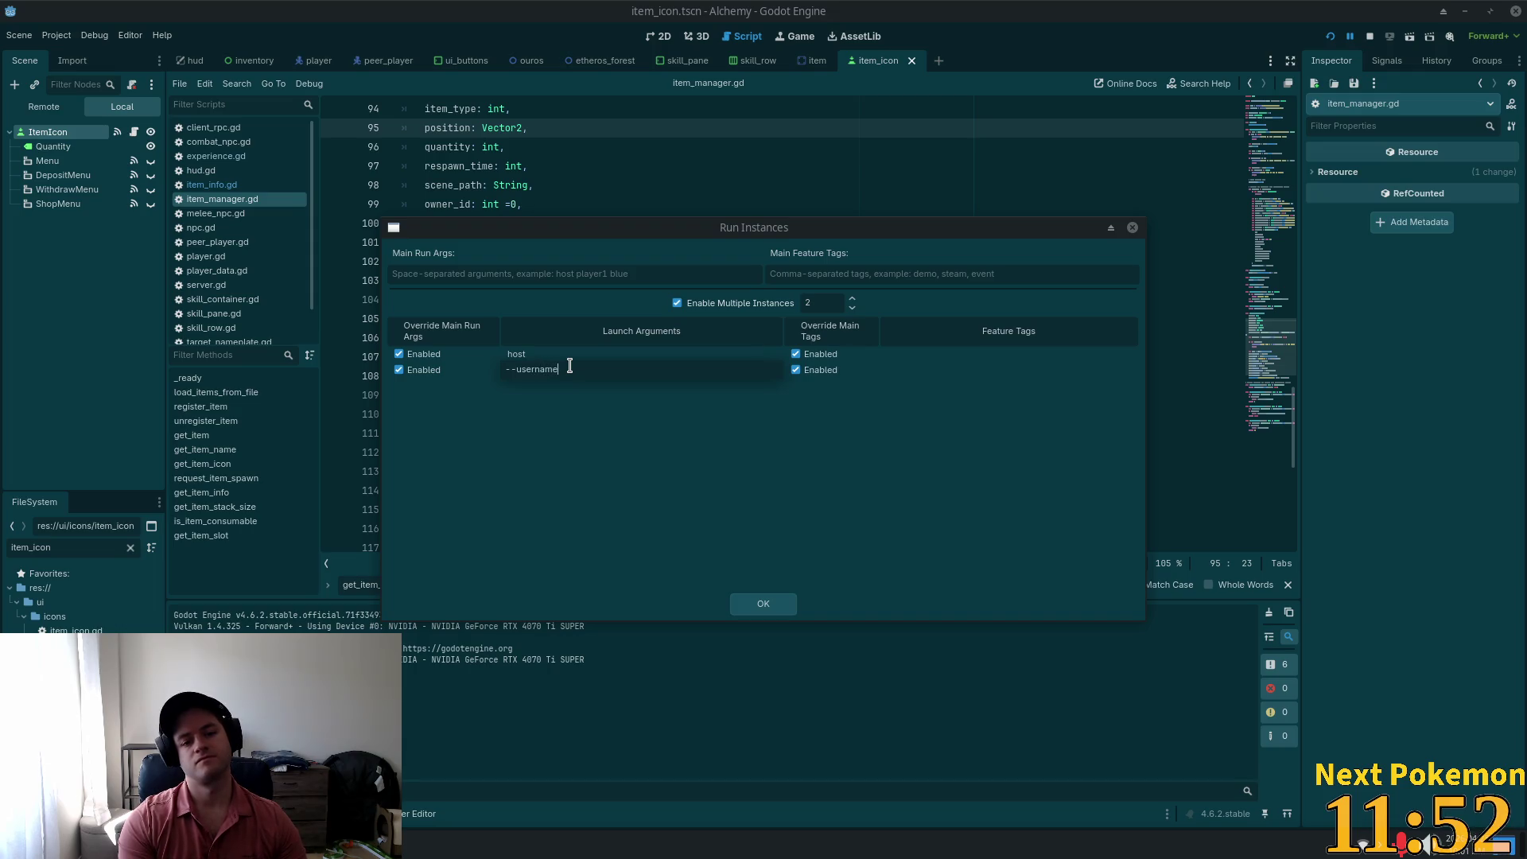
pyautogui.write('NFemB')
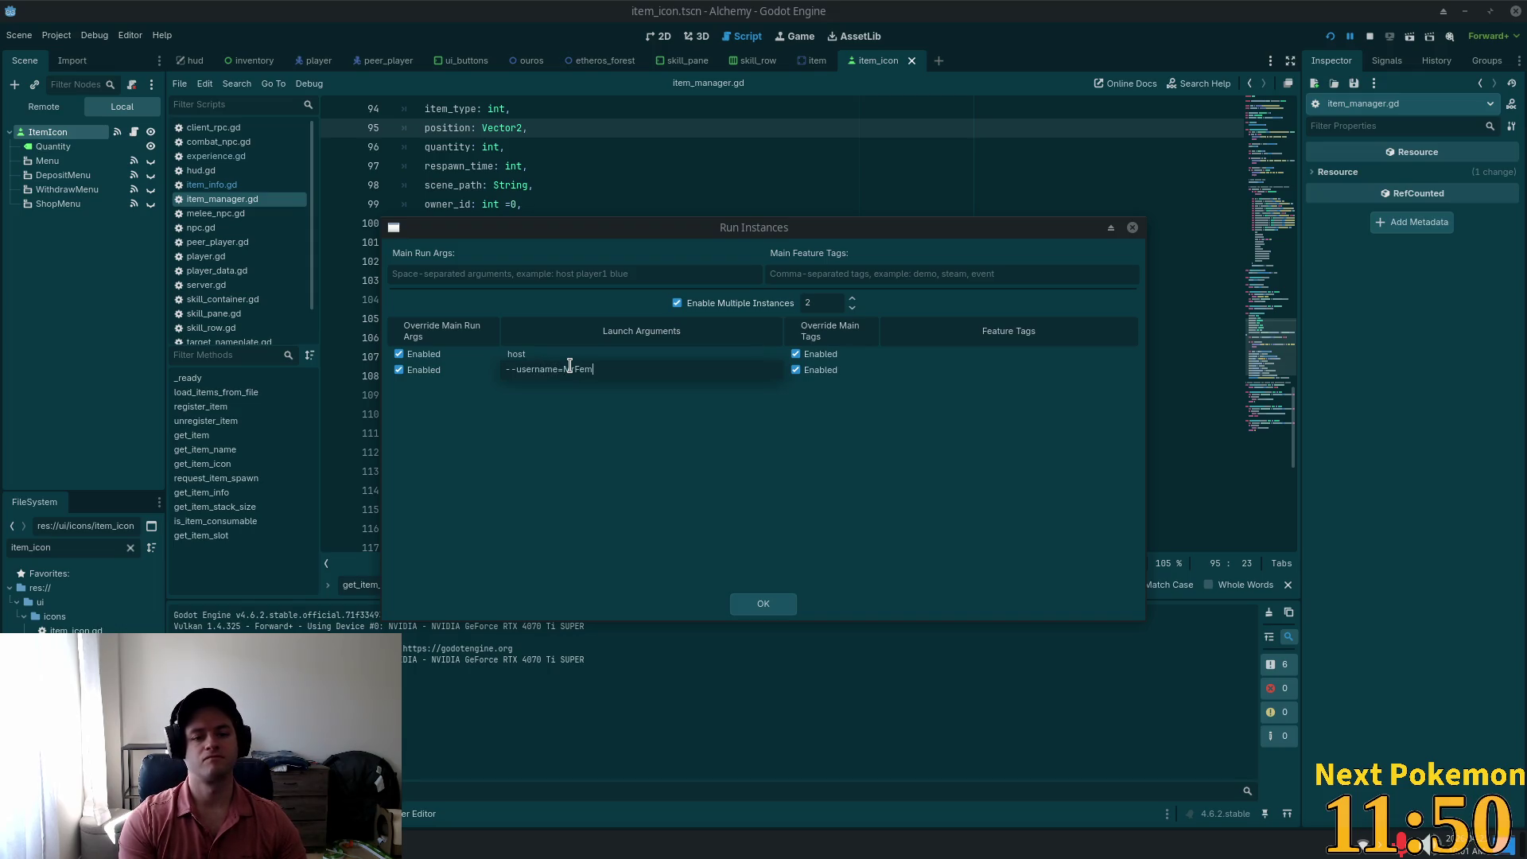
pyautogui.write('oy')
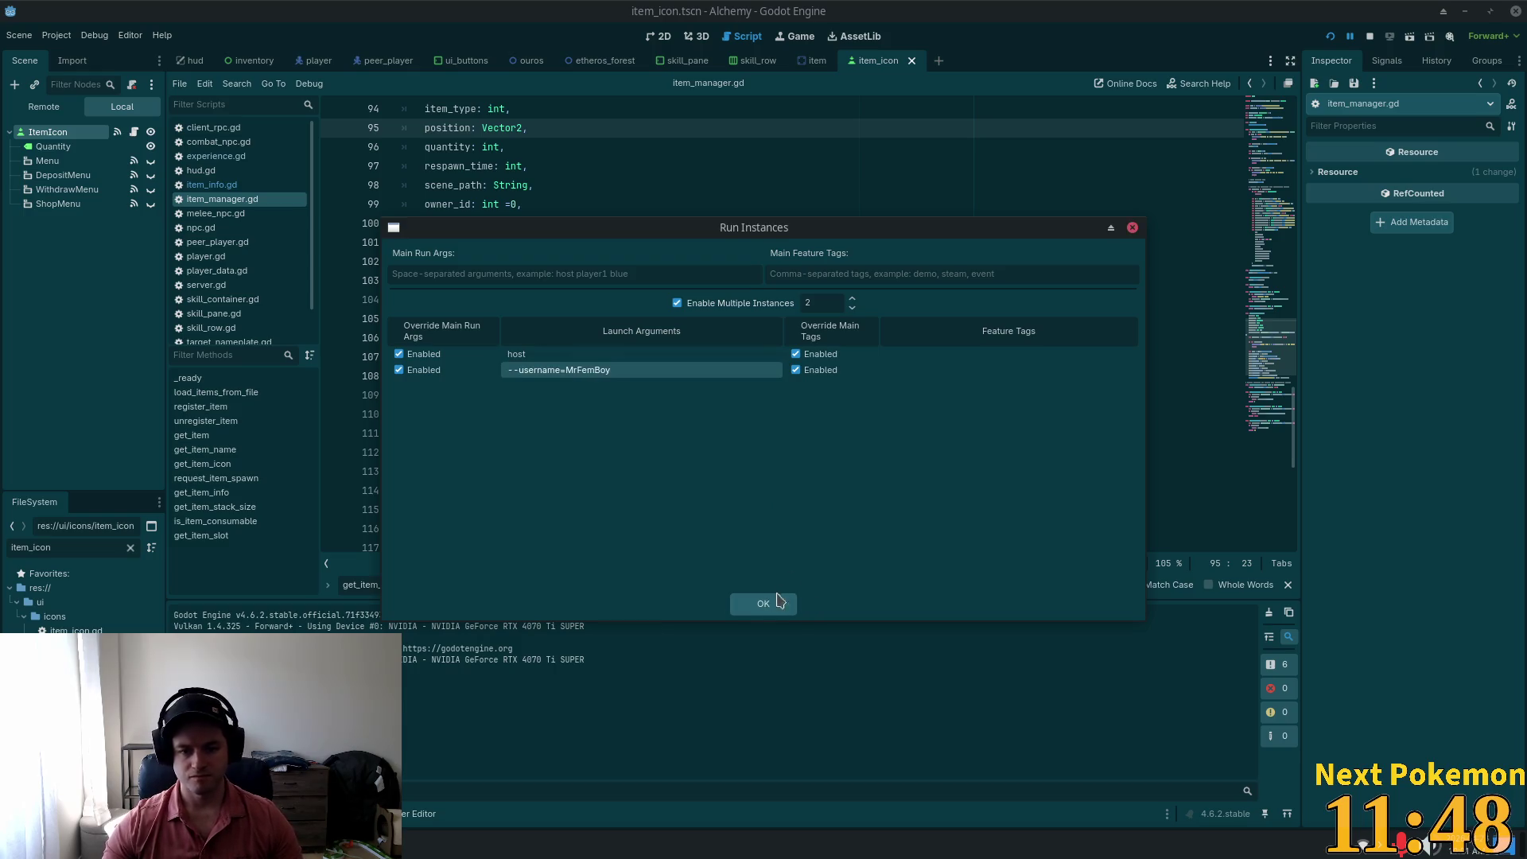
pyautogui.click(764, 603)
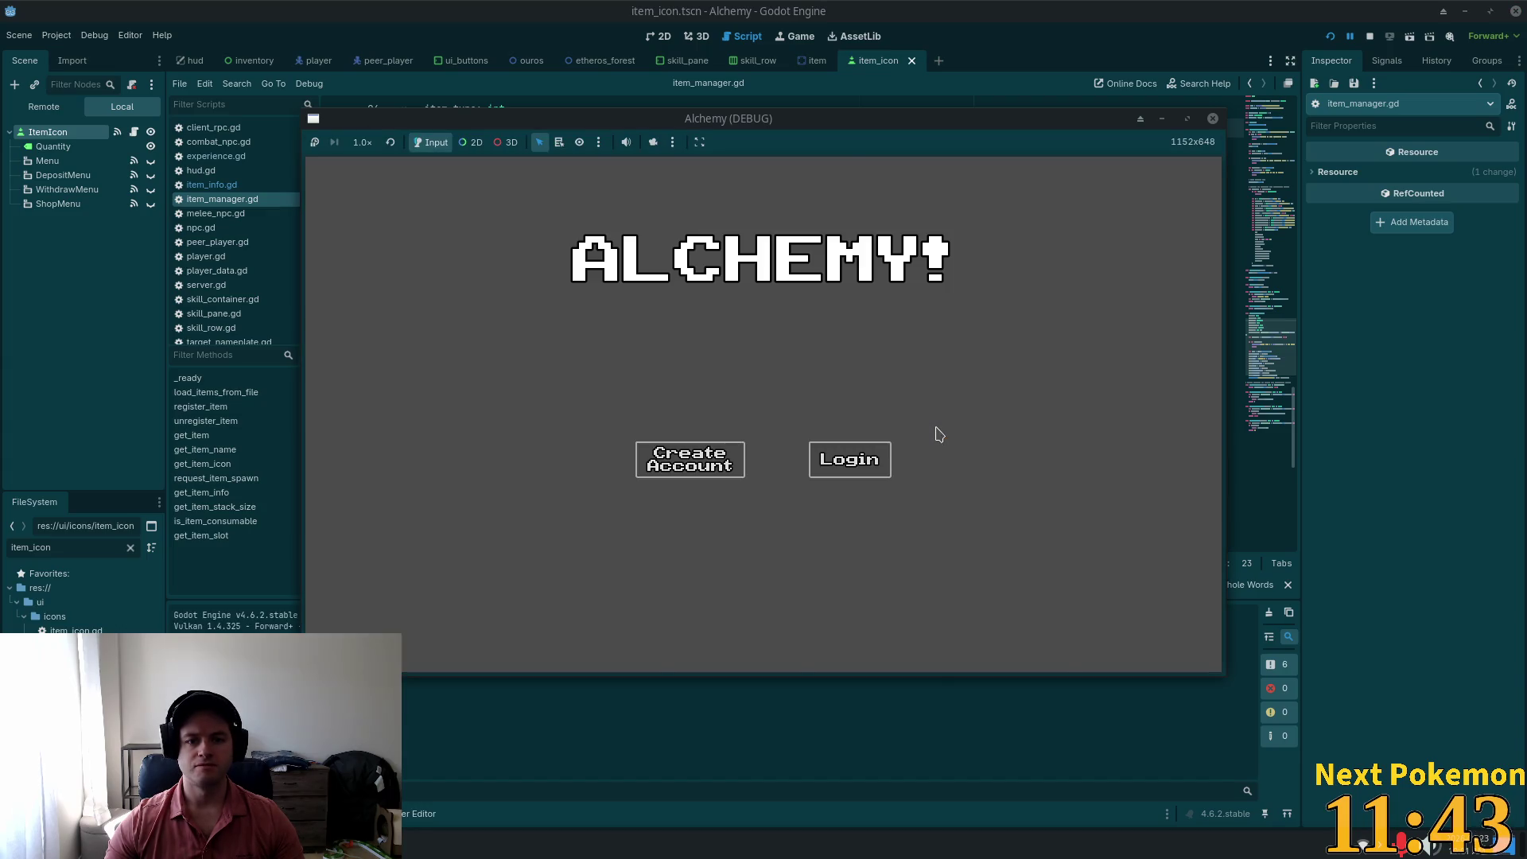
# Log into the game, walk to the weapon vendor, and close its shop
pyautogui.click(847, 459)
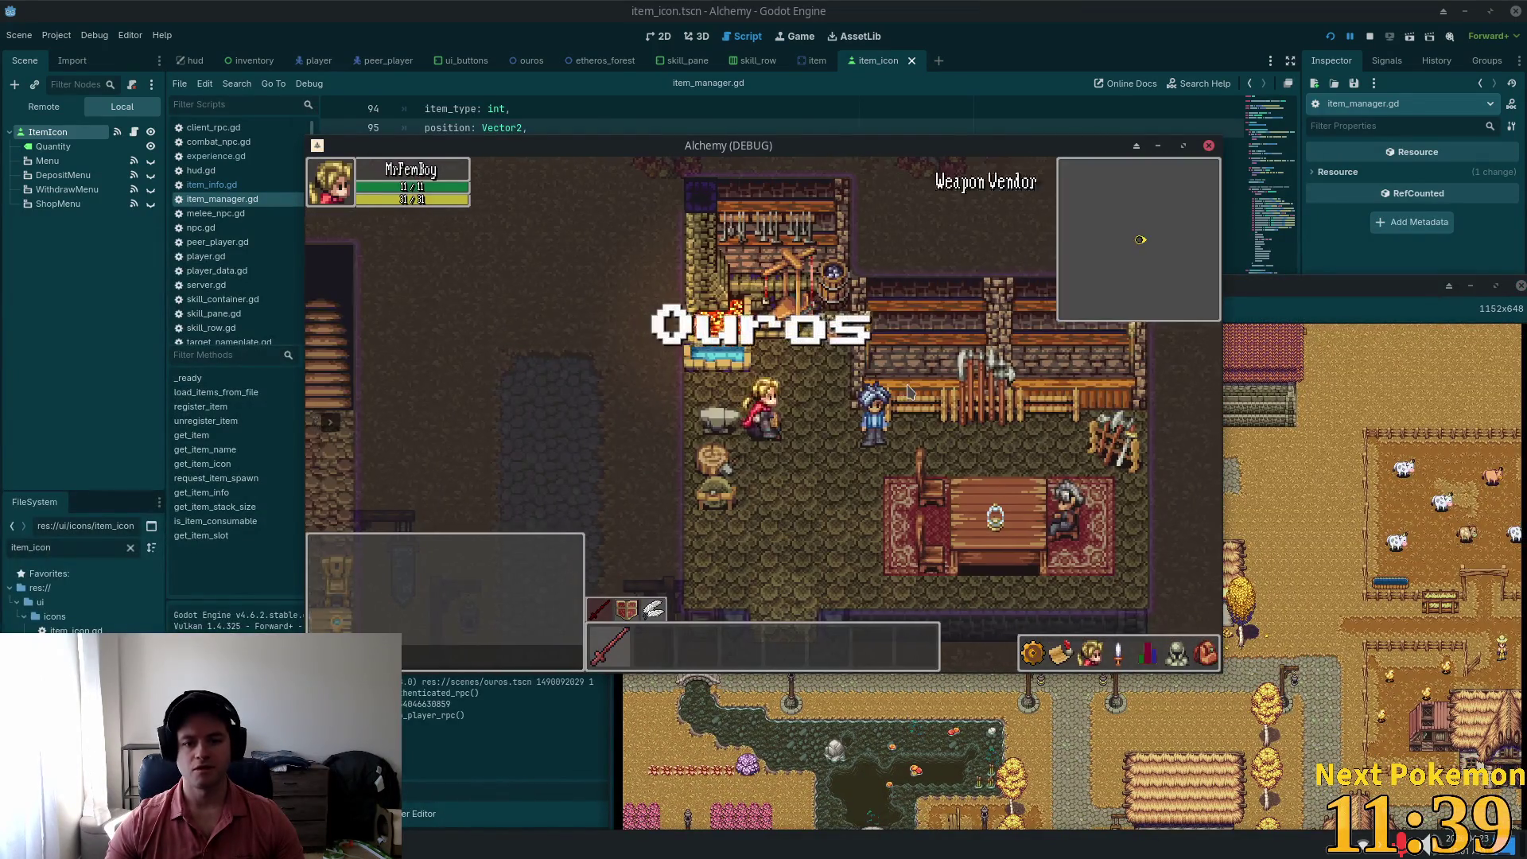
pyautogui.click(839, 501)
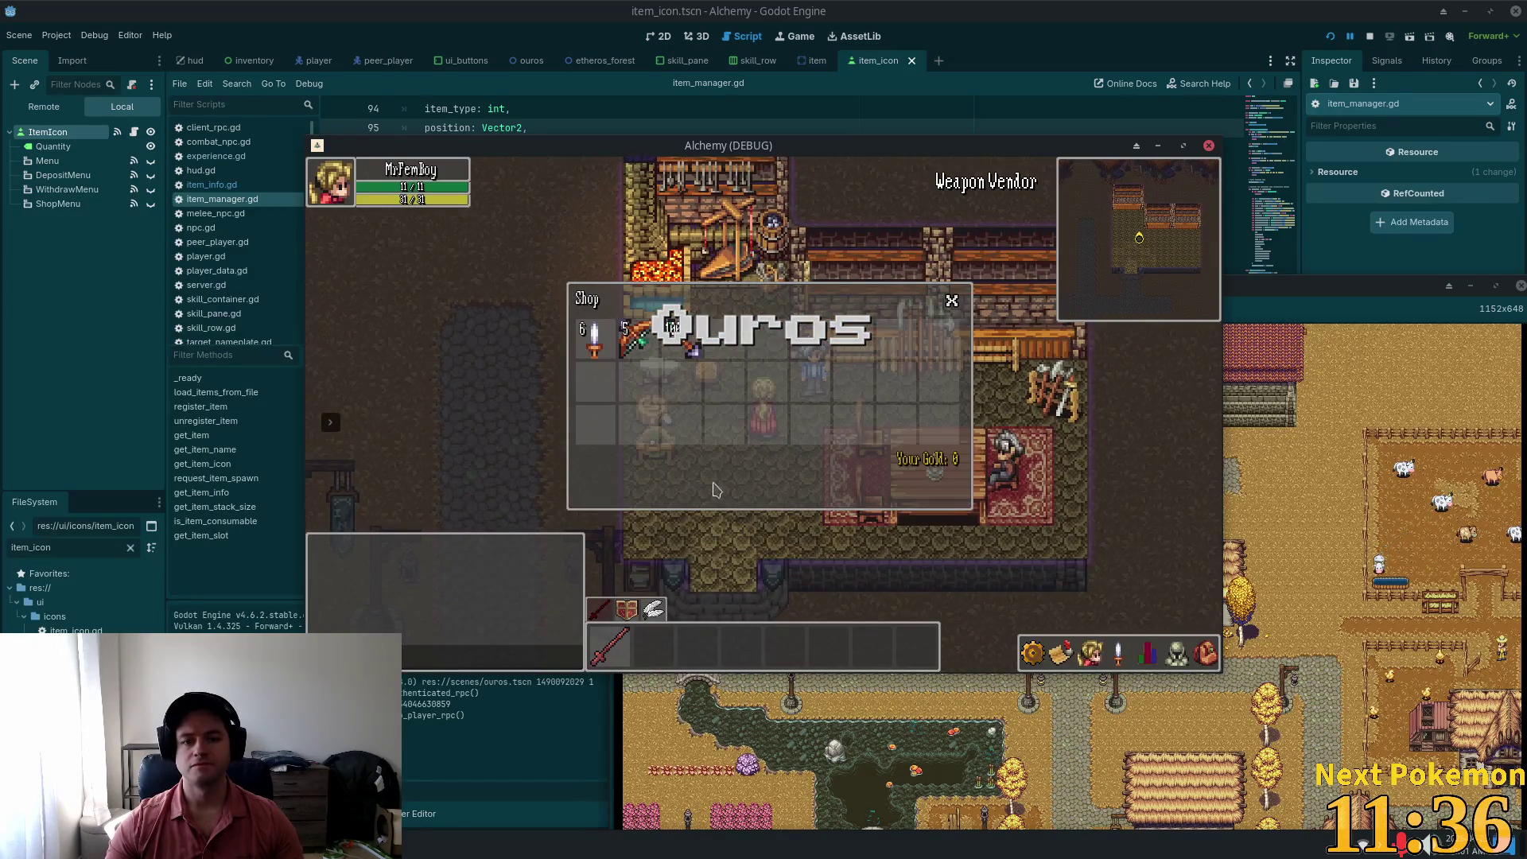
pyautogui.press('Escape')
pyautogui.press('Escape')
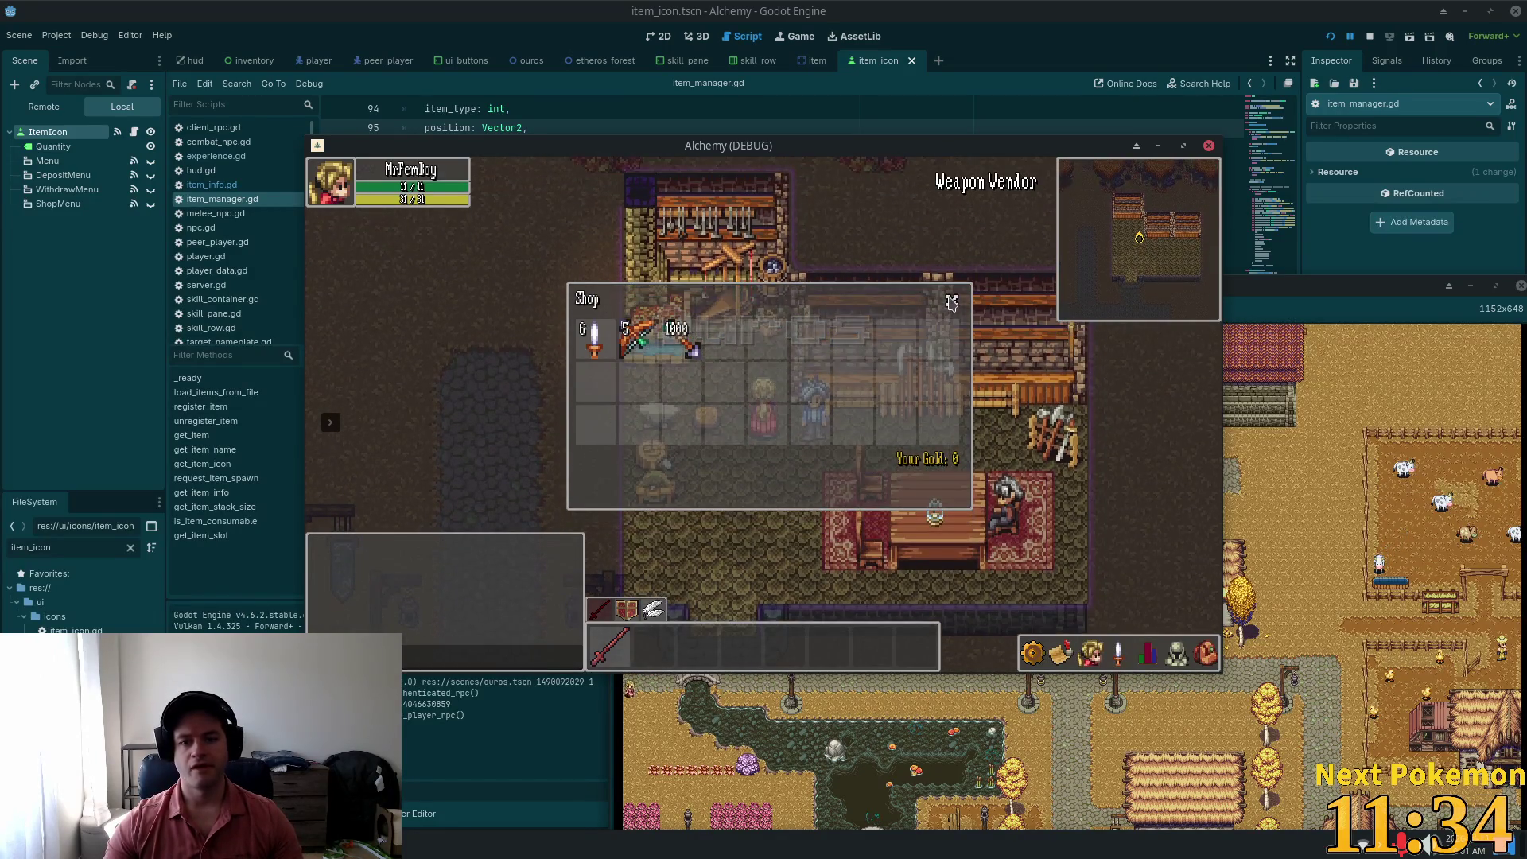
pyautogui.press('Escape')
# Open the Crafting panel and check the Wooden Dagger recipe's wood requirement
pyautogui.click(713, 446)
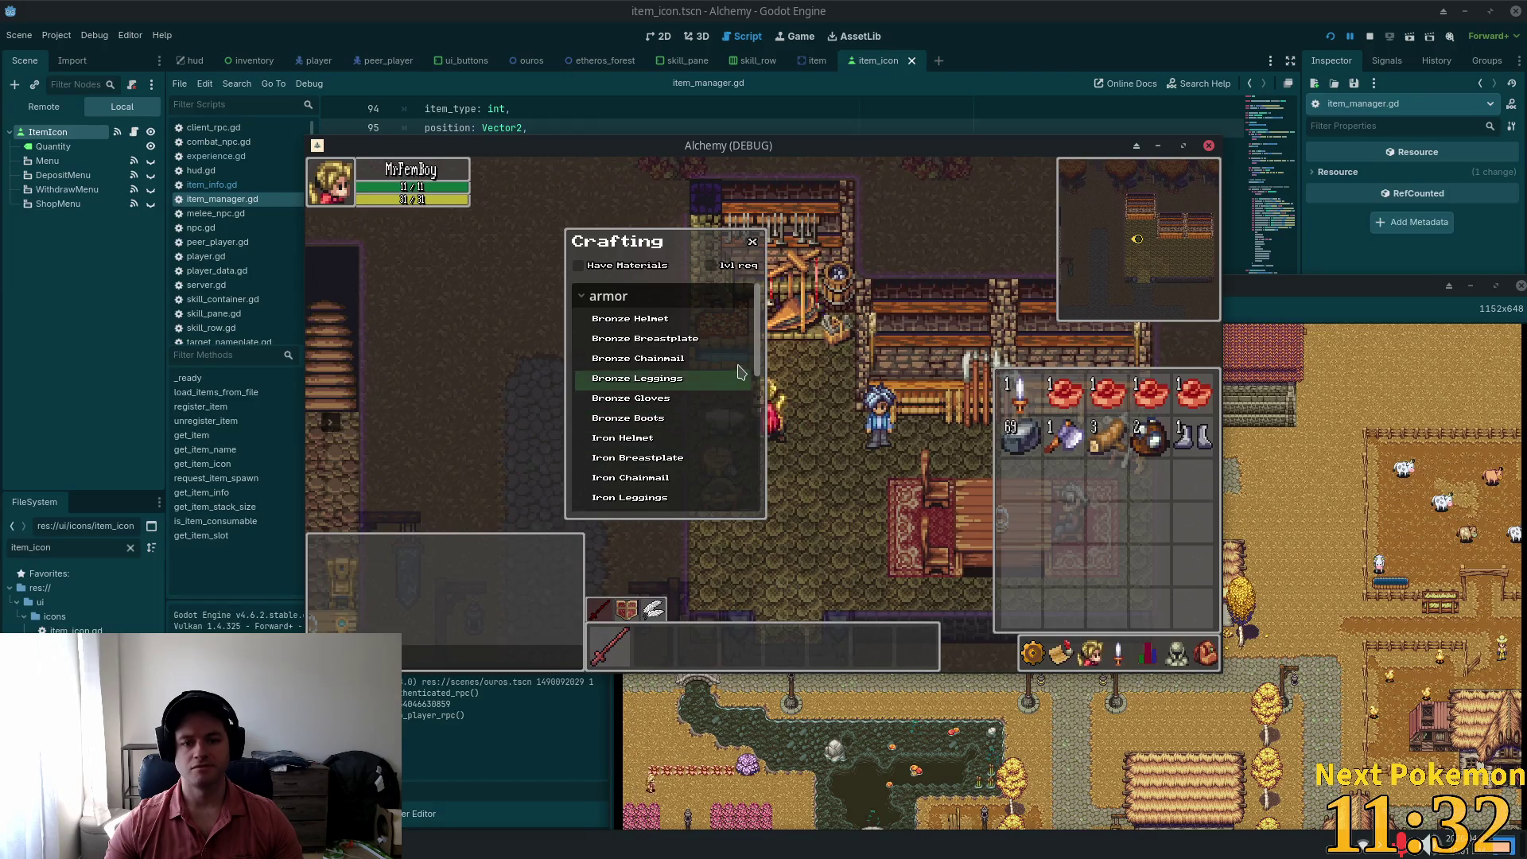
pyautogui.scroll(-10, 735, 503)
pyautogui.click(609, 476)
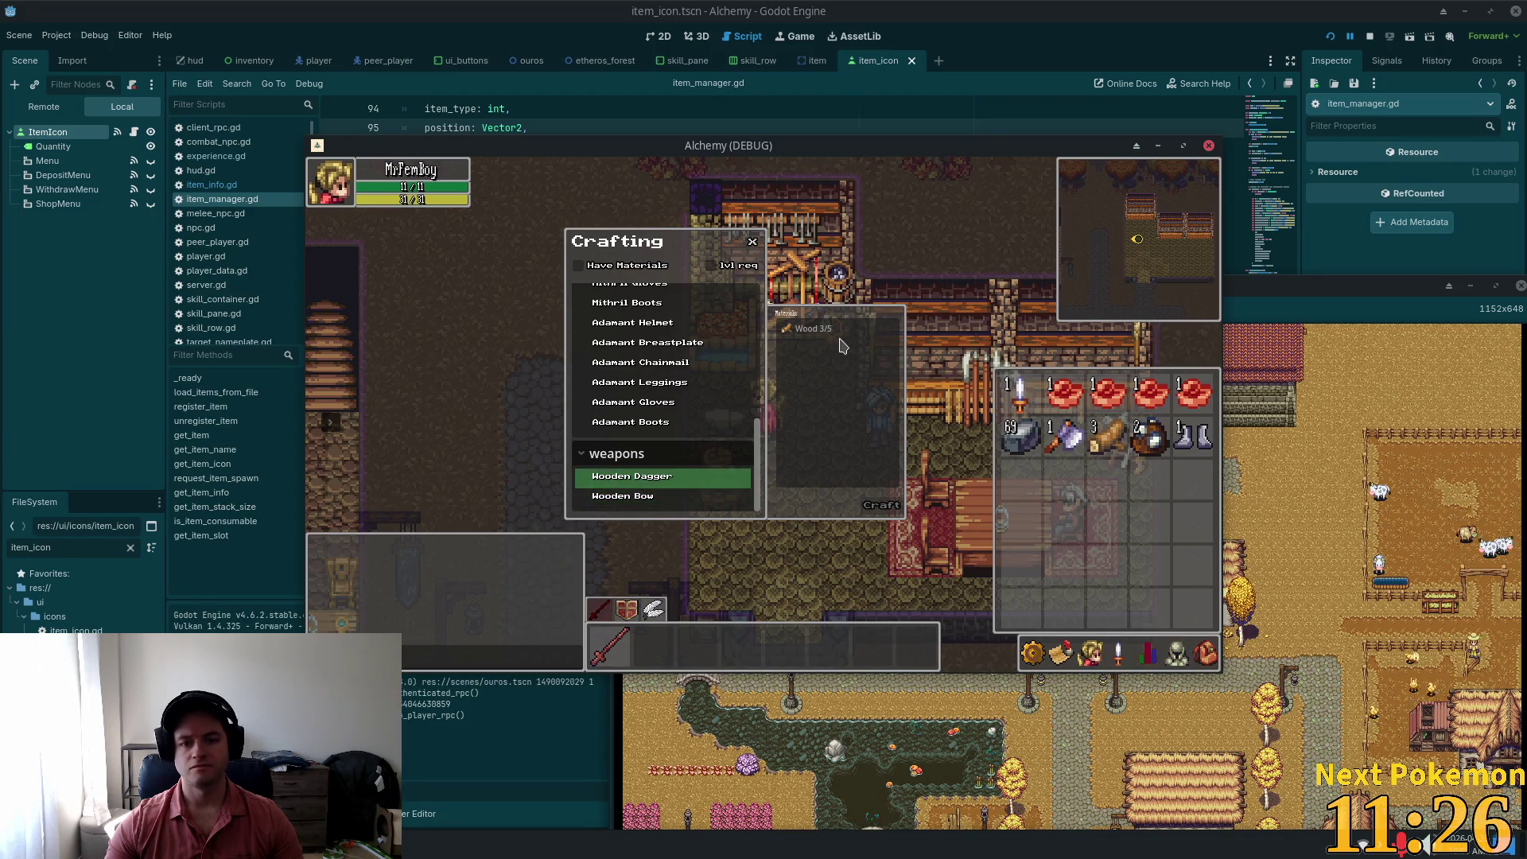
pyautogui.hotkey('alt', 'Tab')
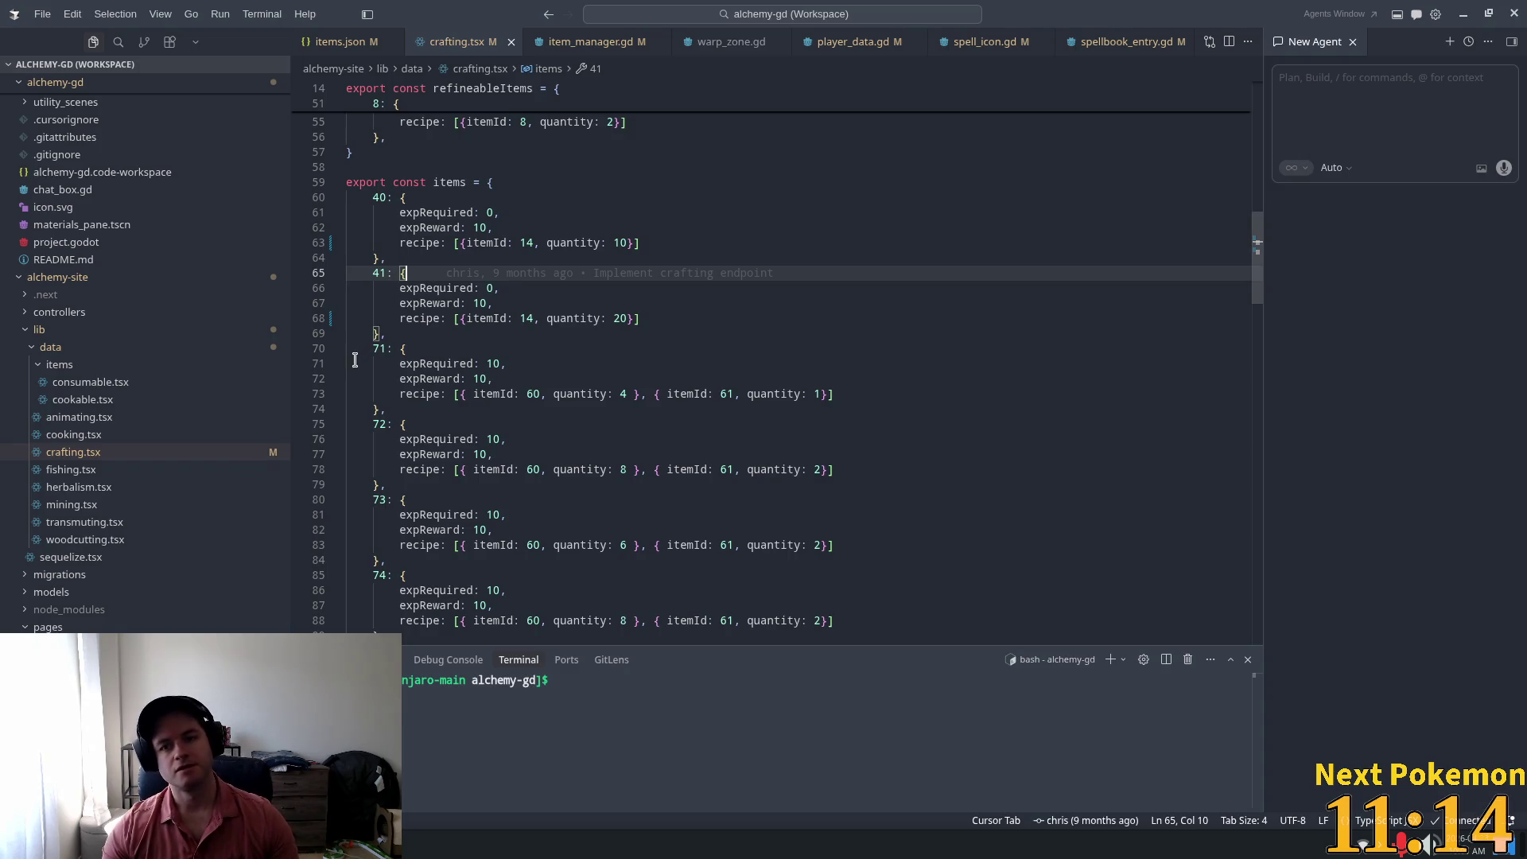
# Open the crafting_pane scene and its MaterialsPane node's script
pyautogui.hotkey('alt', 'Tab')
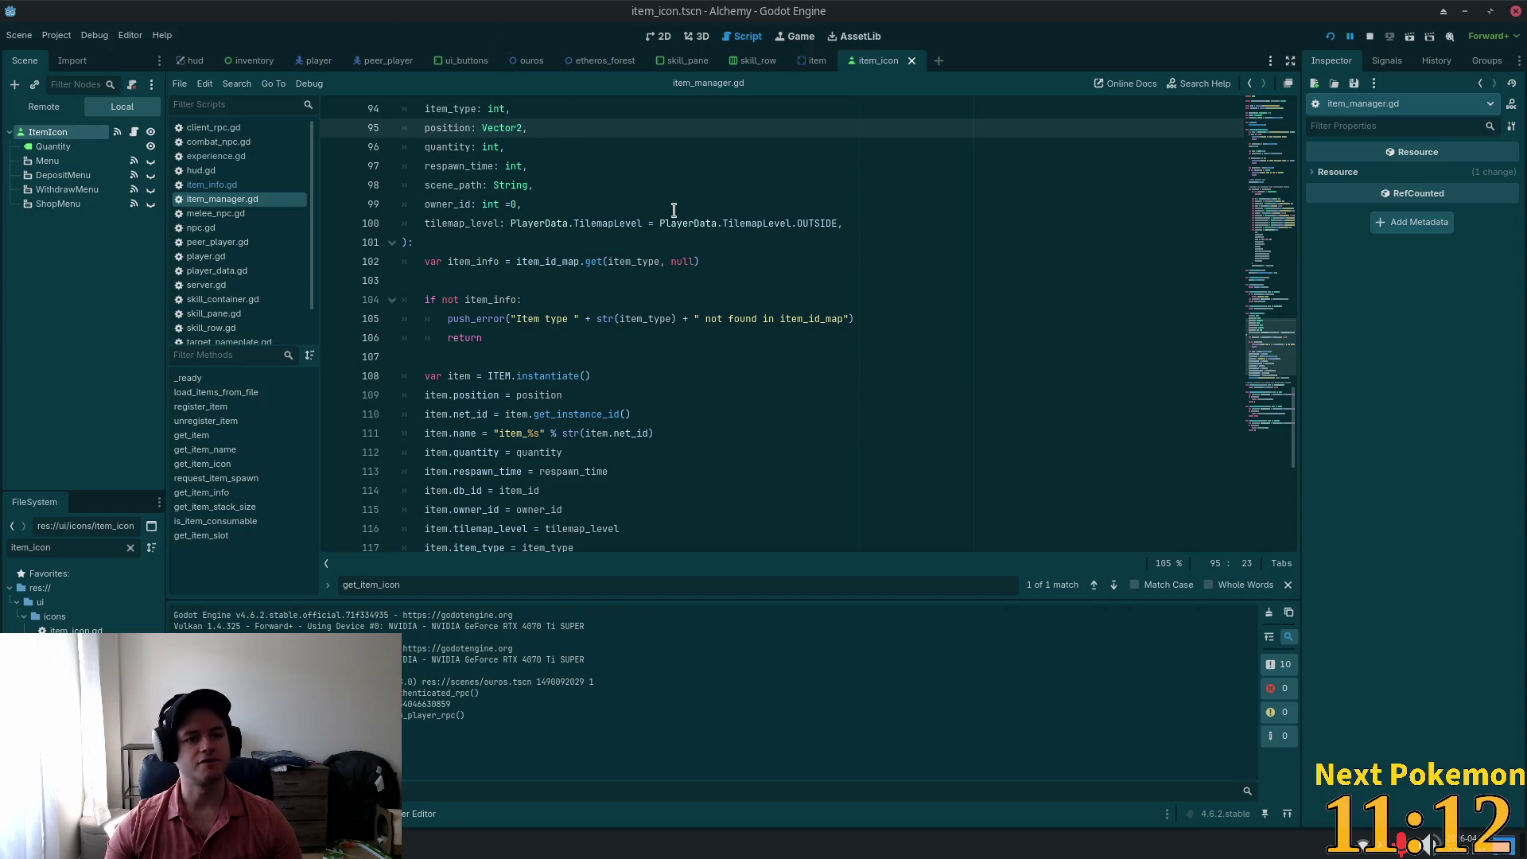
pyautogui.click(669, 205)
pyautogui.hotkey('shift', 'alt', 'o')
pyautogui.write('crafting_pane')
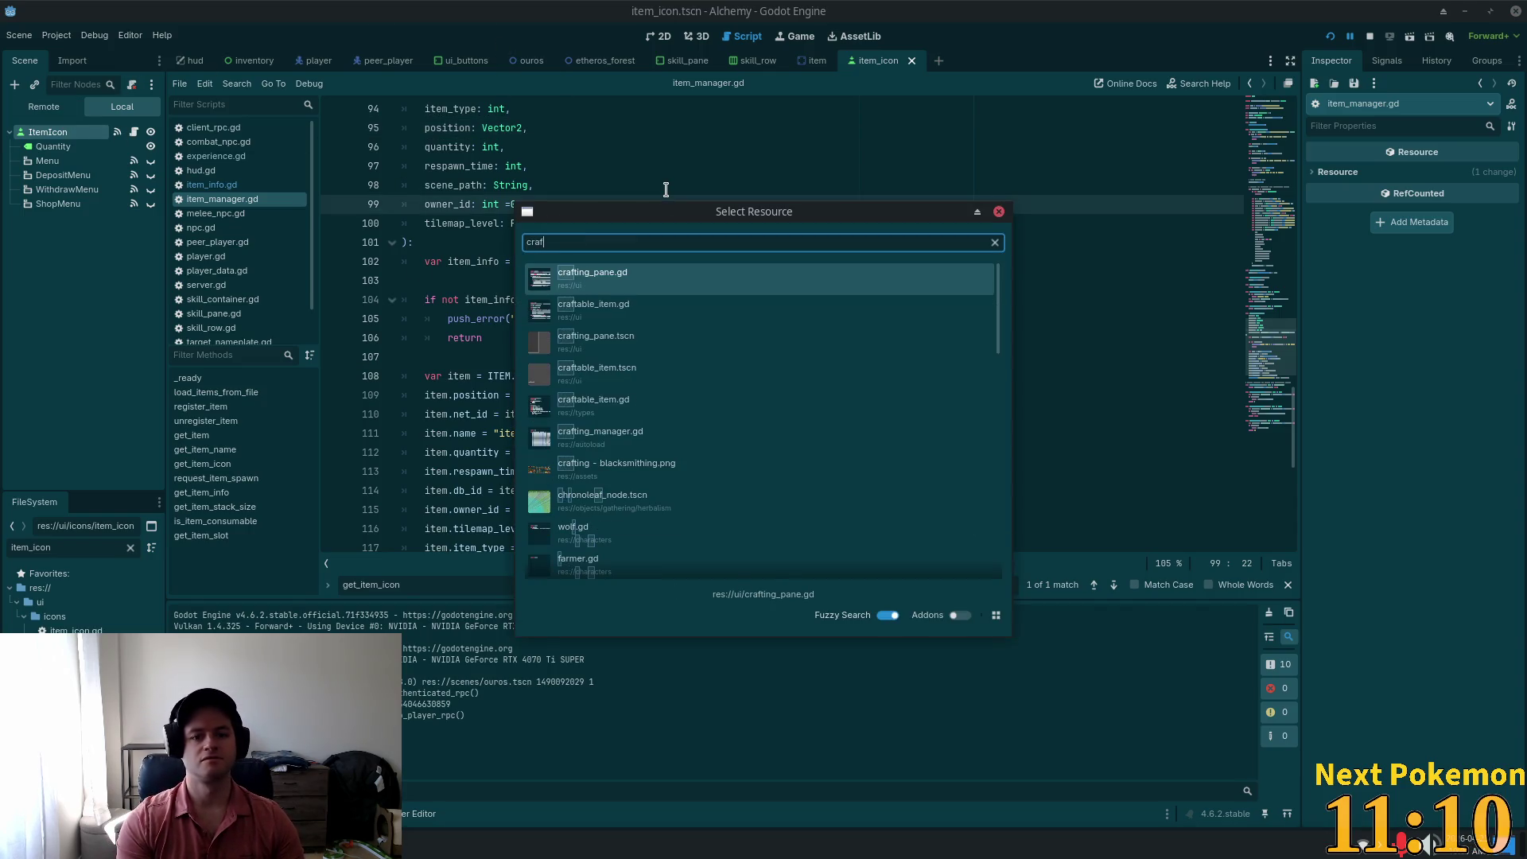
pyautogui.press('Return')
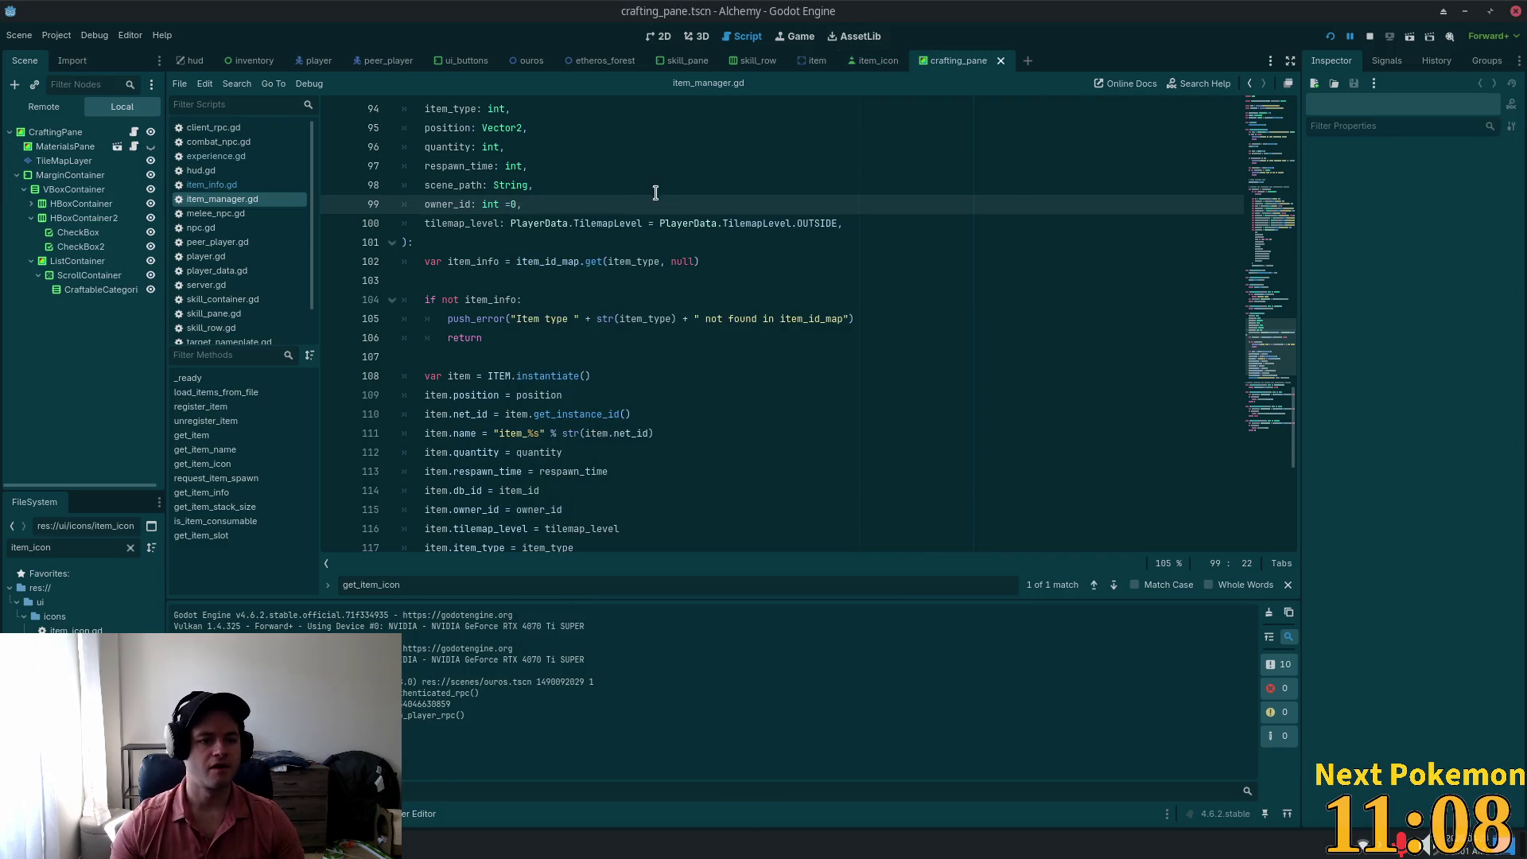
pyautogui.click(99, 261)
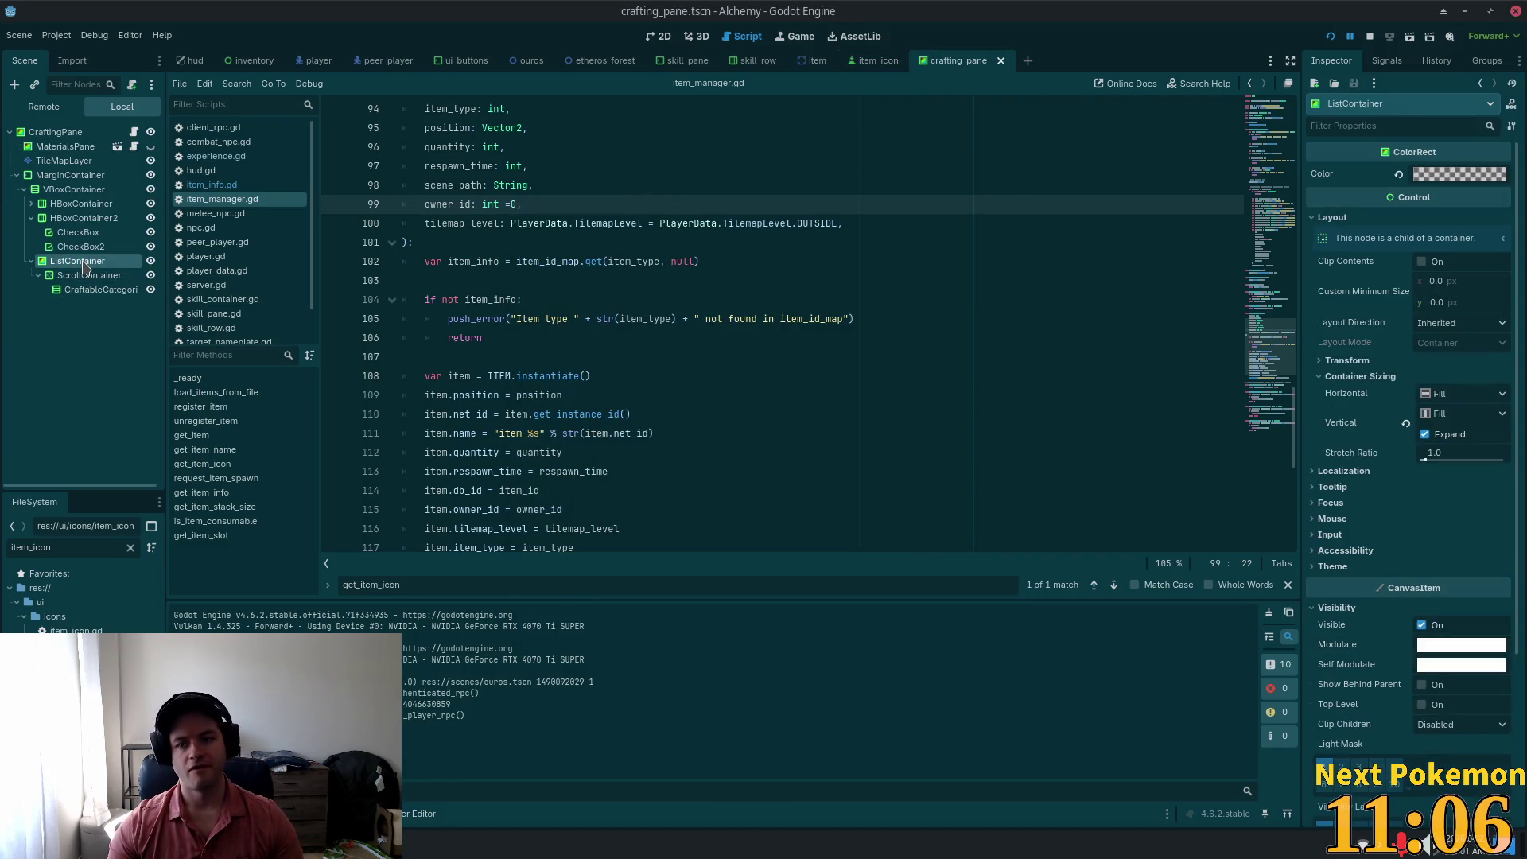
pyautogui.click(134, 147)
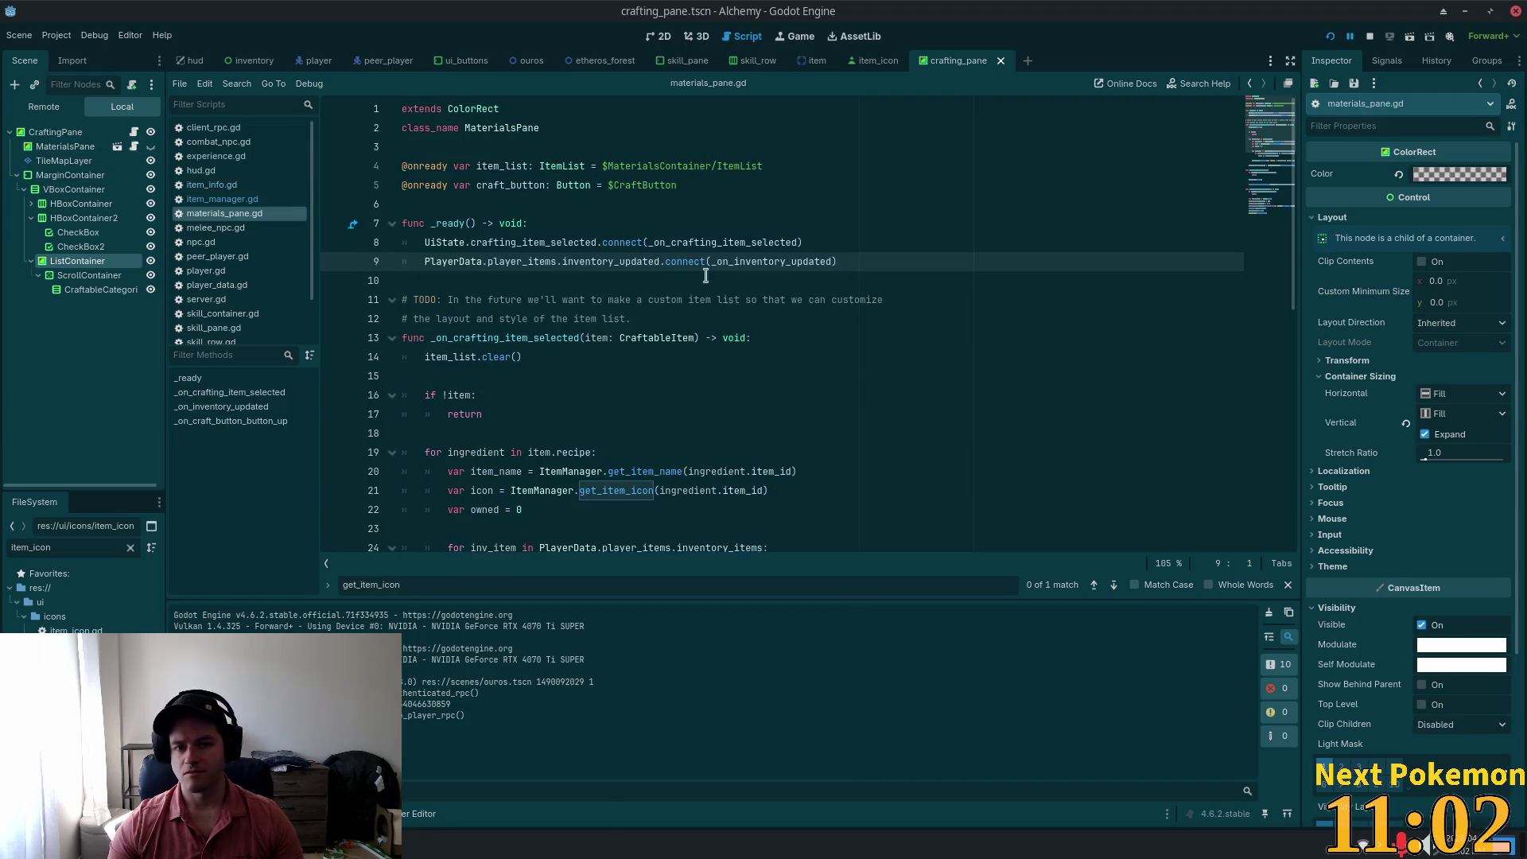
# Inspect the recipe loop in the MaterialsPane script
pyautogui.scroll(-2, 668, 262)
pyautogui.click(521, 326)
pyautogui.doubleClick(566, 339)
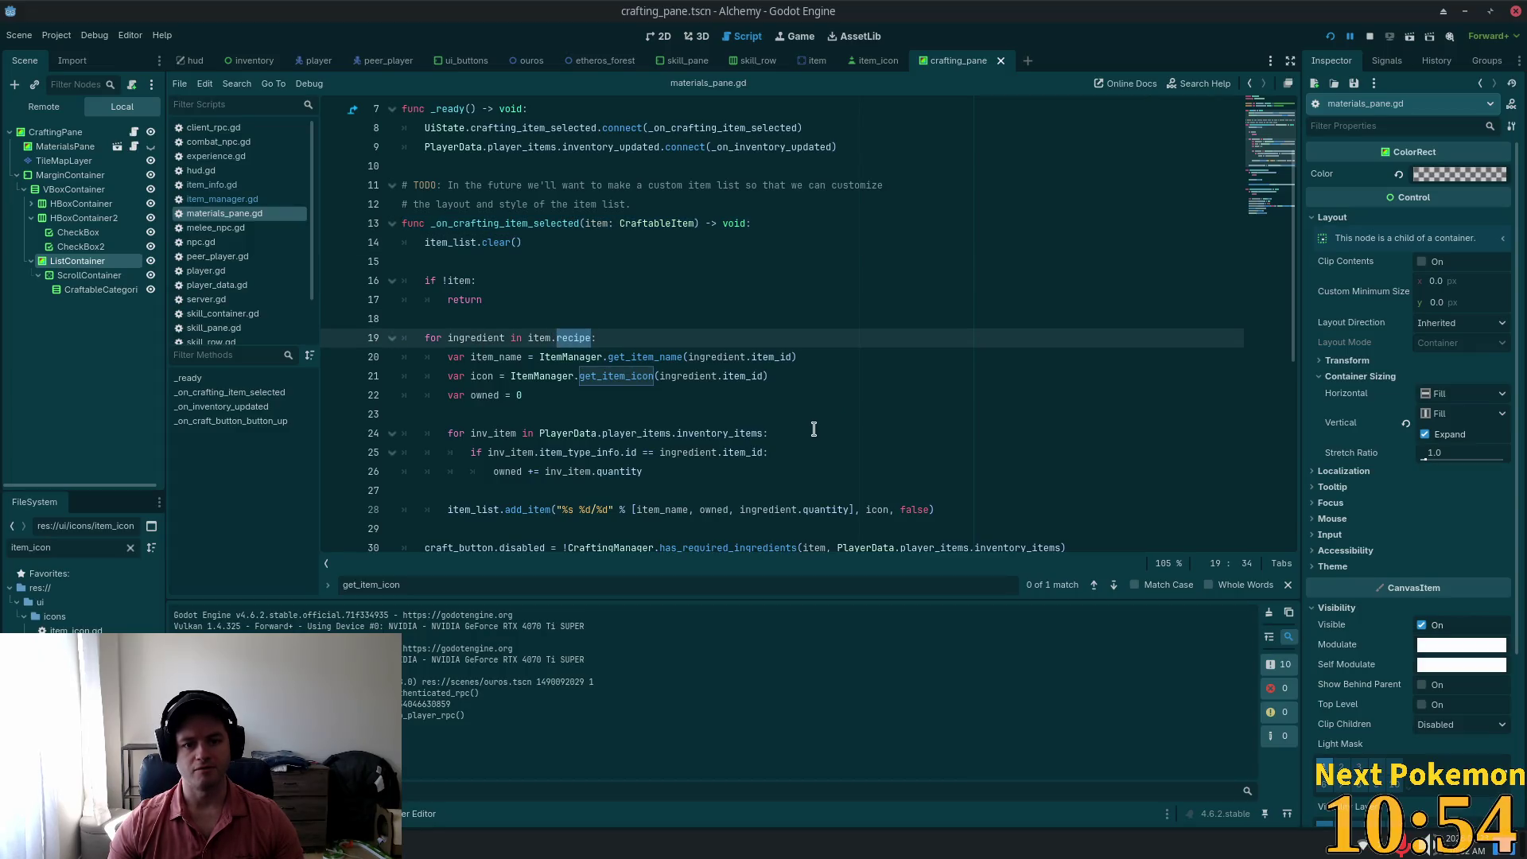
pyautogui.scroll(-4, 815, 422)
pyautogui.scroll(2, 806, 417)
pyautogui.scroll(2, 806, 418)
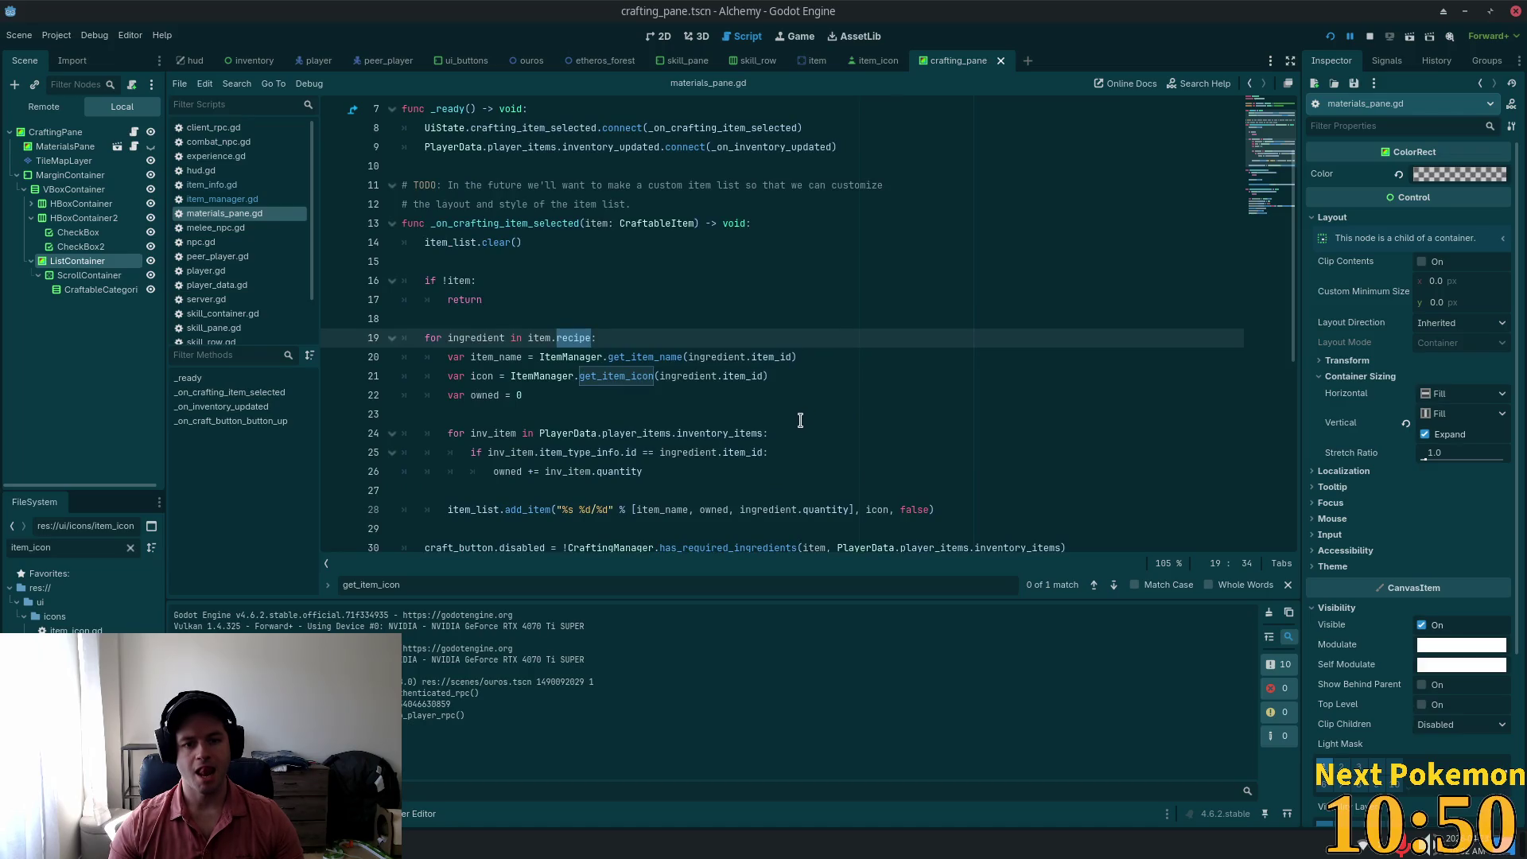
# Jump to the CraftableItem class definition and examine its CraftableItemType enum
pyautogui.click(633, 230)
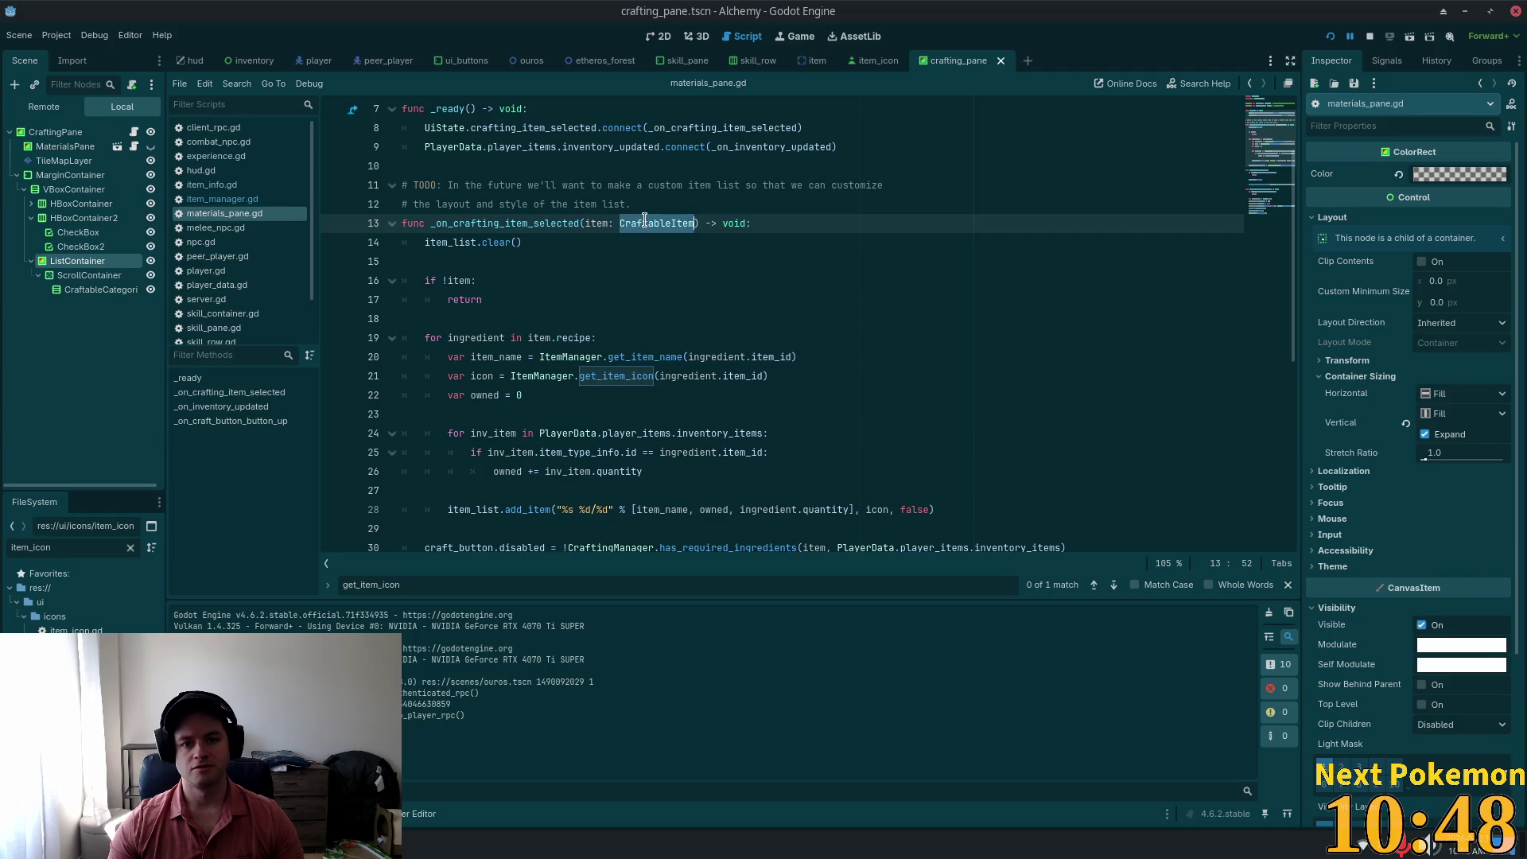
pyautogui.keyDown('ctrl'); pyautogui.click(634, 230); pyautogui.keyUp('ctrl')
pyautogui.scroll(-1, 652, 314)
pyautogui.scroll(1, 646, 327)
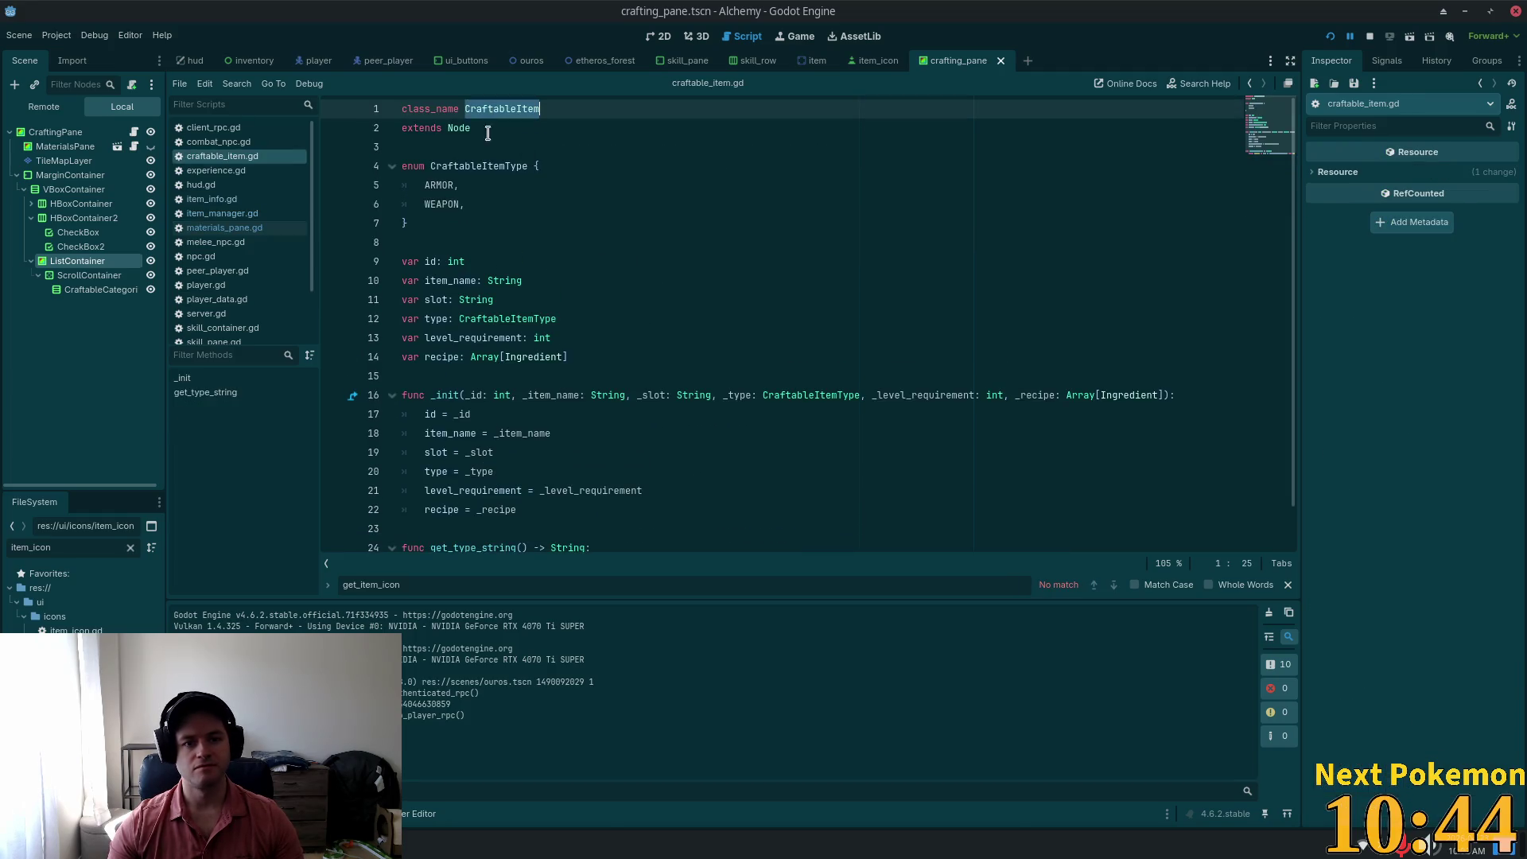
pyautogui.click(478, 243)
pyautogui.doubleClick(474, 165)
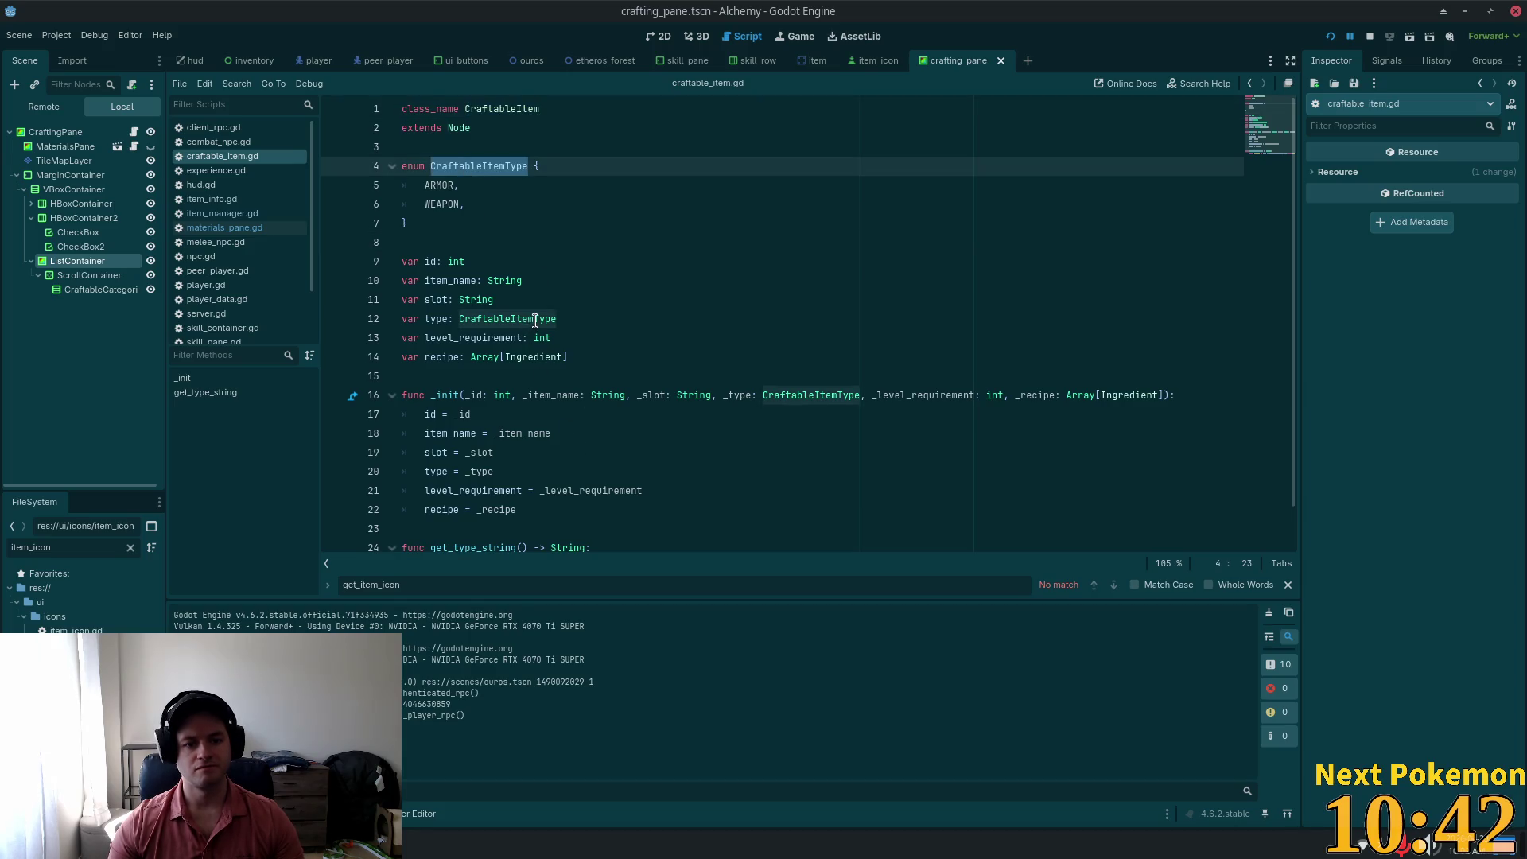
pyautogui.scroll(-1, 535, 321)
# Review the _init function and select the CraftableItem class name on line 1
pyautogui.click(467, 516)
pyautogui.click(443, 341)
pyautogui.doubleClick(445, 357)
pyautogui.scroll(1, 528, 207)
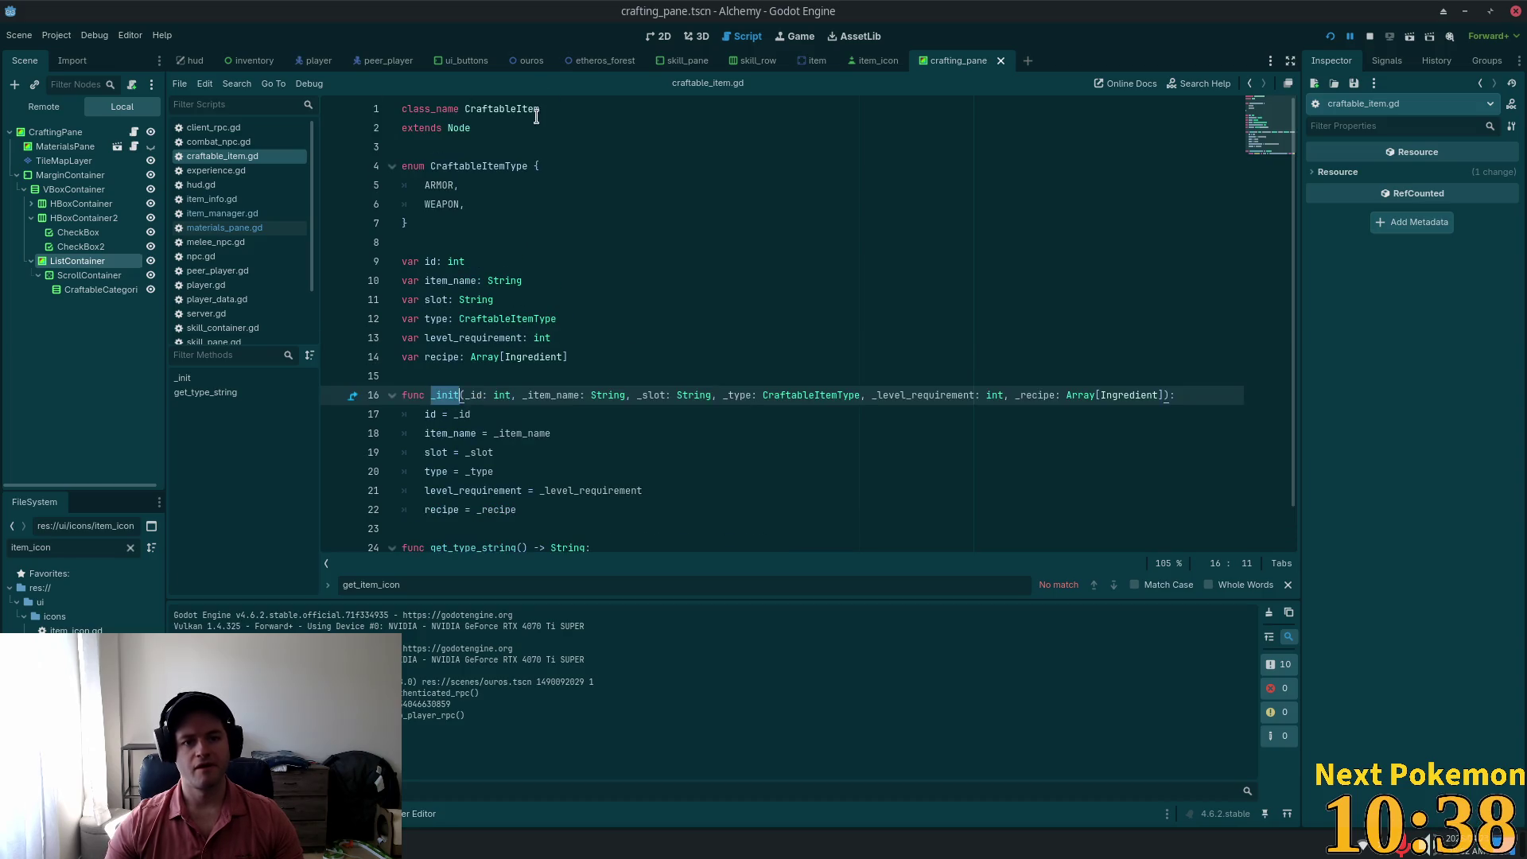
pyautogui.doubleClick(521, 108)
pyautogui.hotkey('ctrl', 'c')
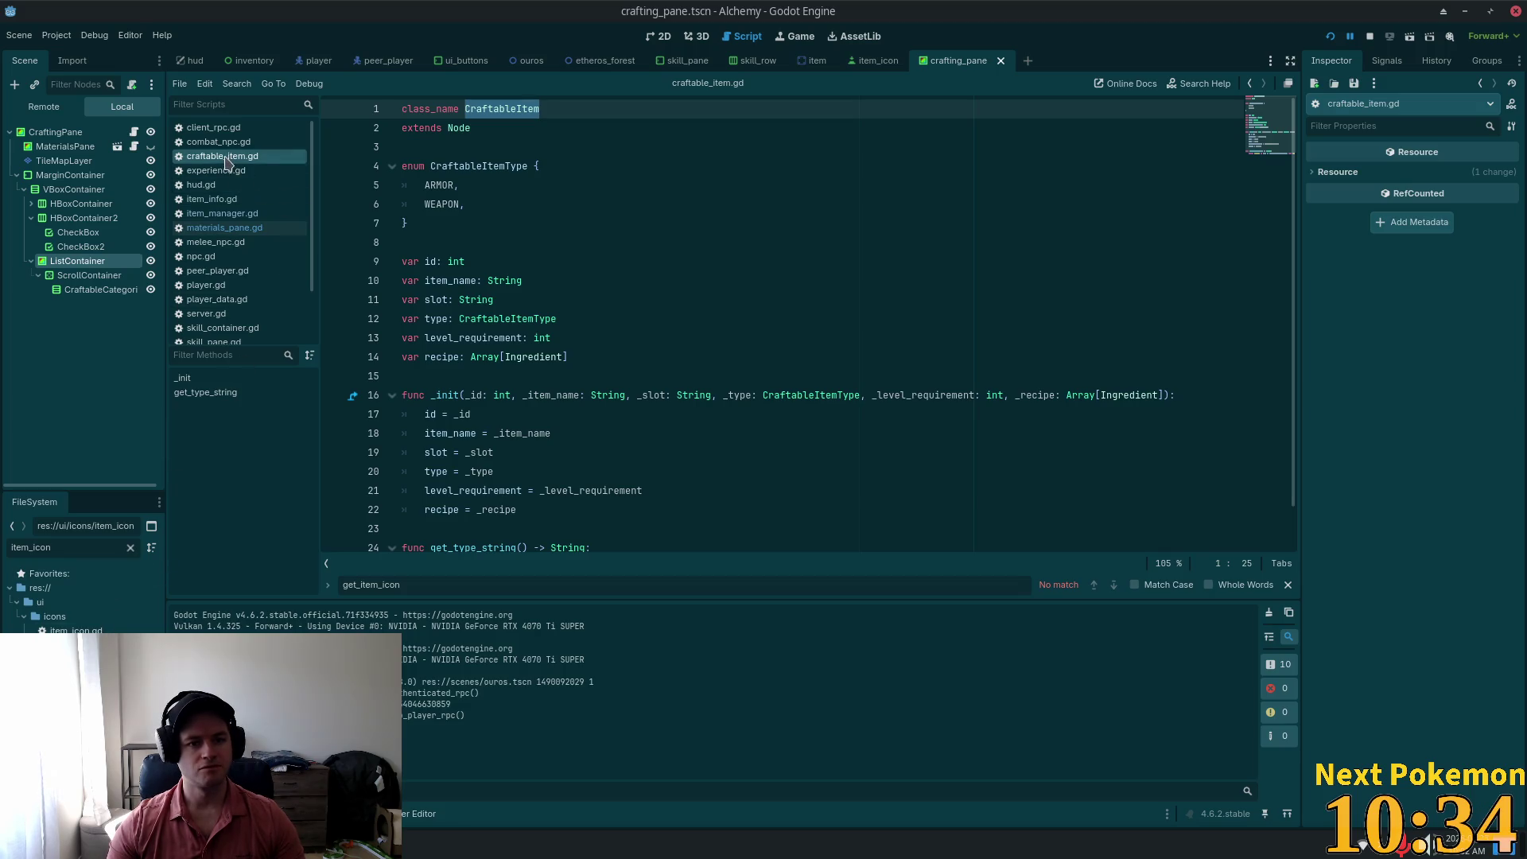
pyautogui.hotkey('alt', 'Tab')
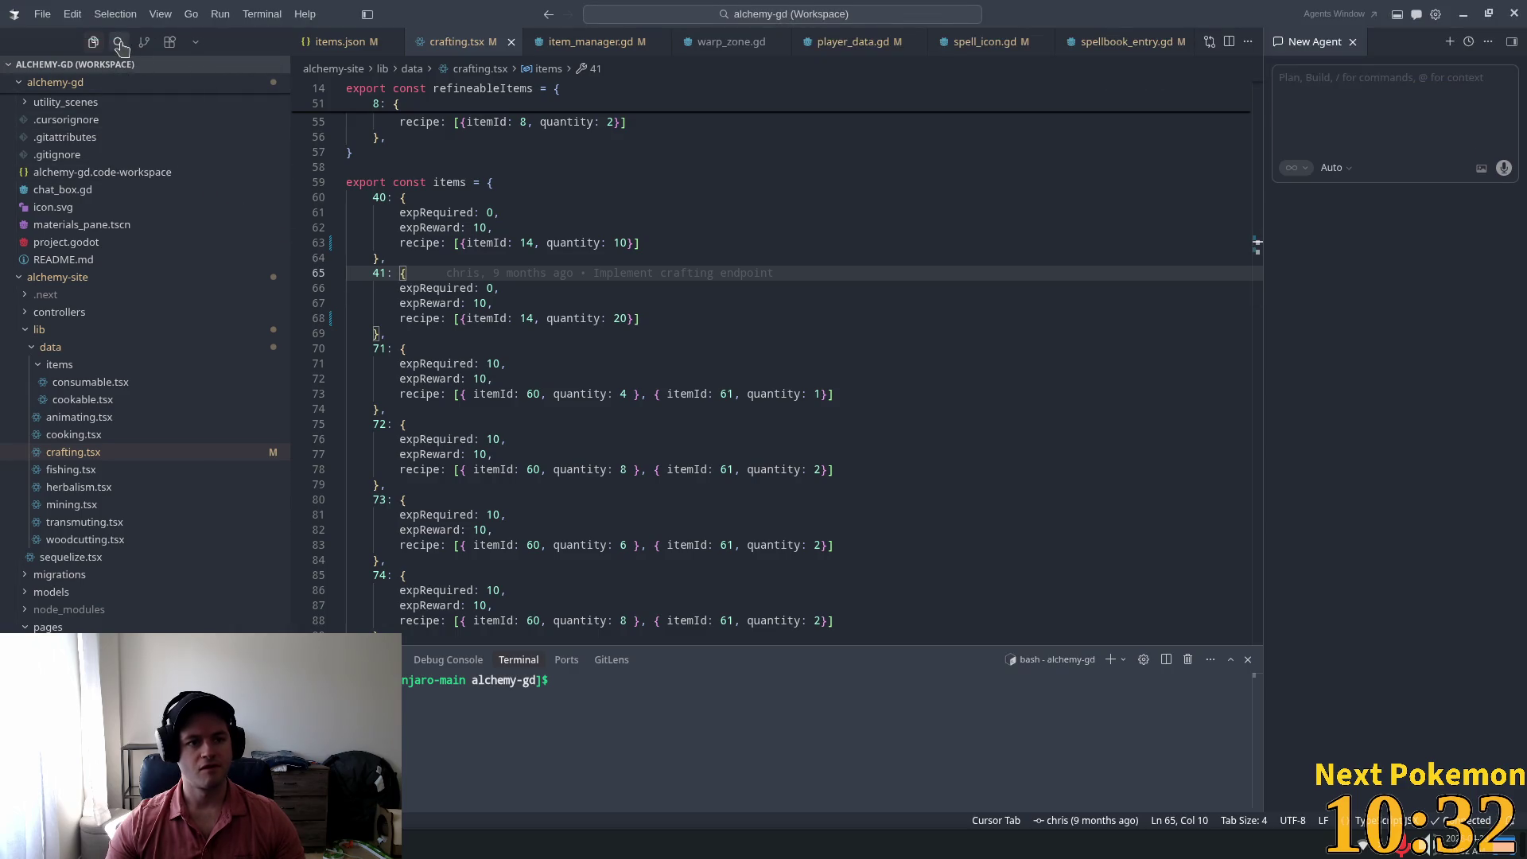
# Search the whole project for CraftableItem and open crafting_manager.gd from the results
pyautogui.hotkey('ctrl', 'shift', 'f')
pyautogui.hotkey('ctrl', 'v')
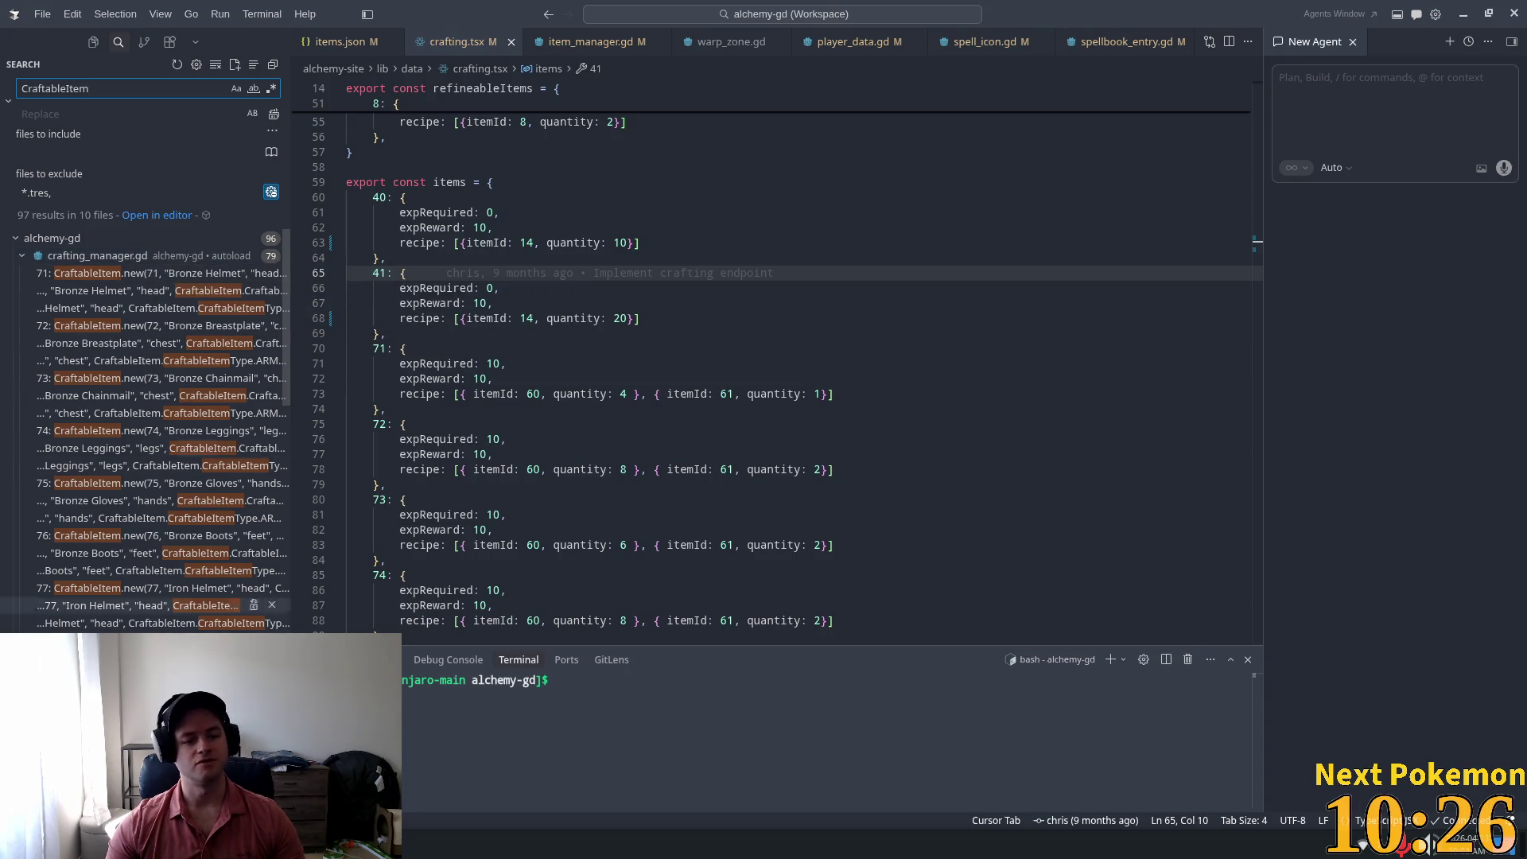
pyautogui.click(95, 256)
pyautogui.doubleClick(96, 256)
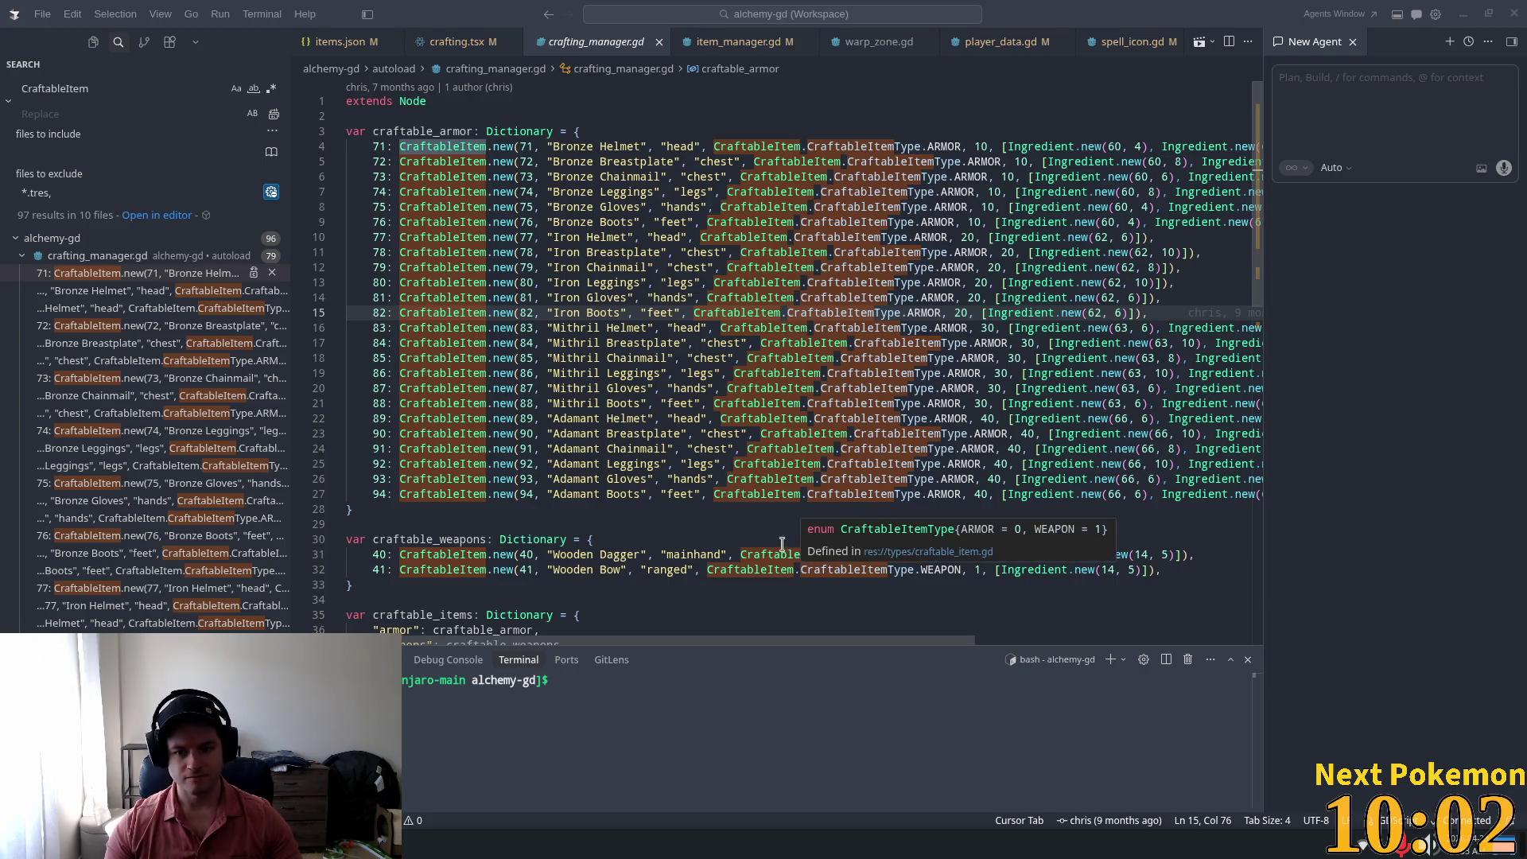
# Change Ingredient.new(14, 5) to 10 for the Wooden Dagger and 20 for the Wooden Bow
pyautogui.click(1150, 555)
pyautogui.doubleClick(1163, 554)
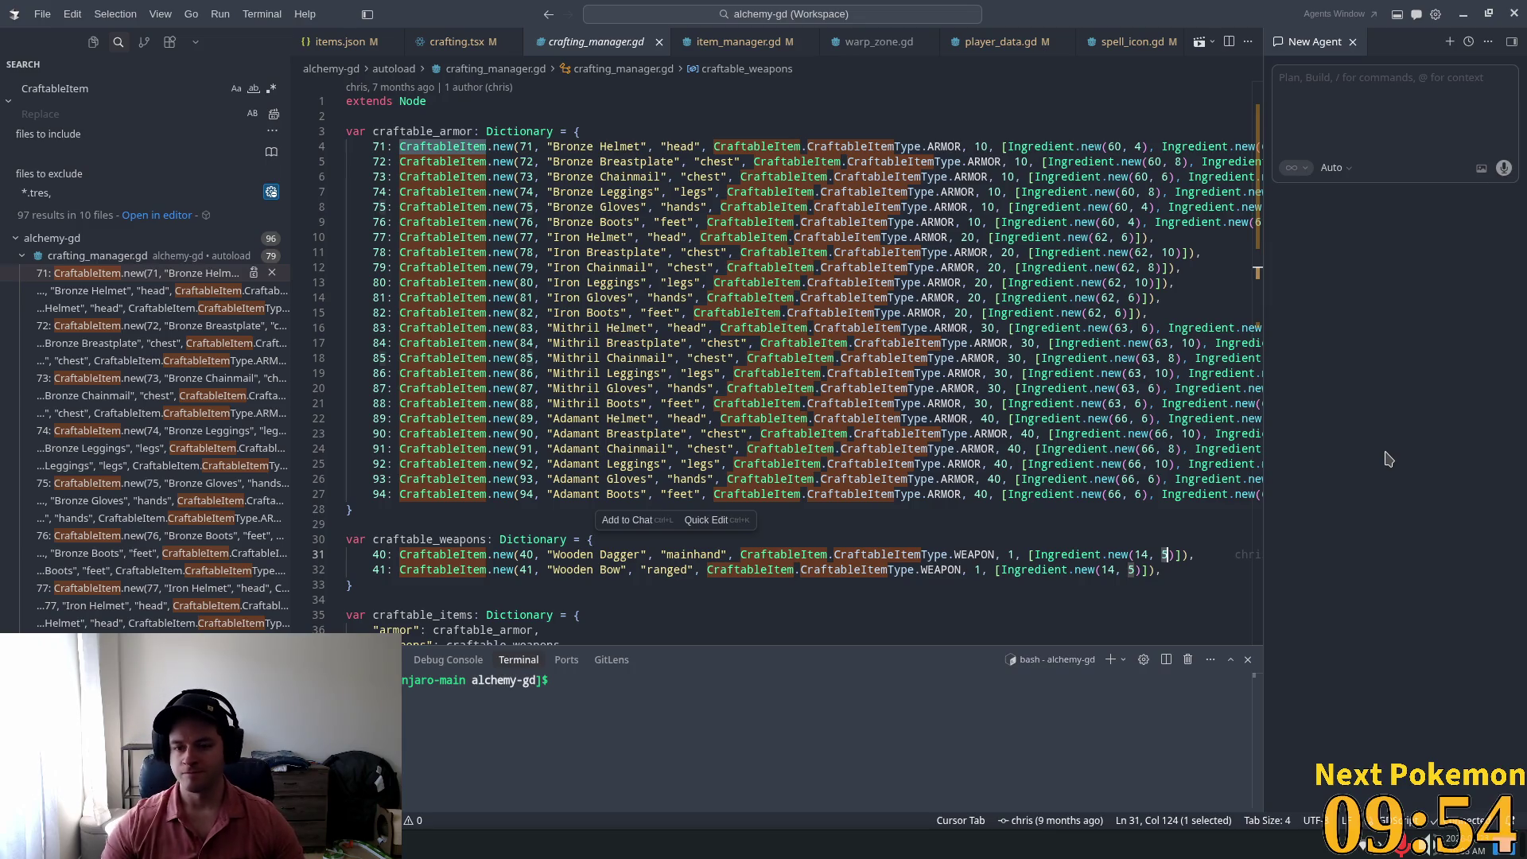
pyautogui.write('10')
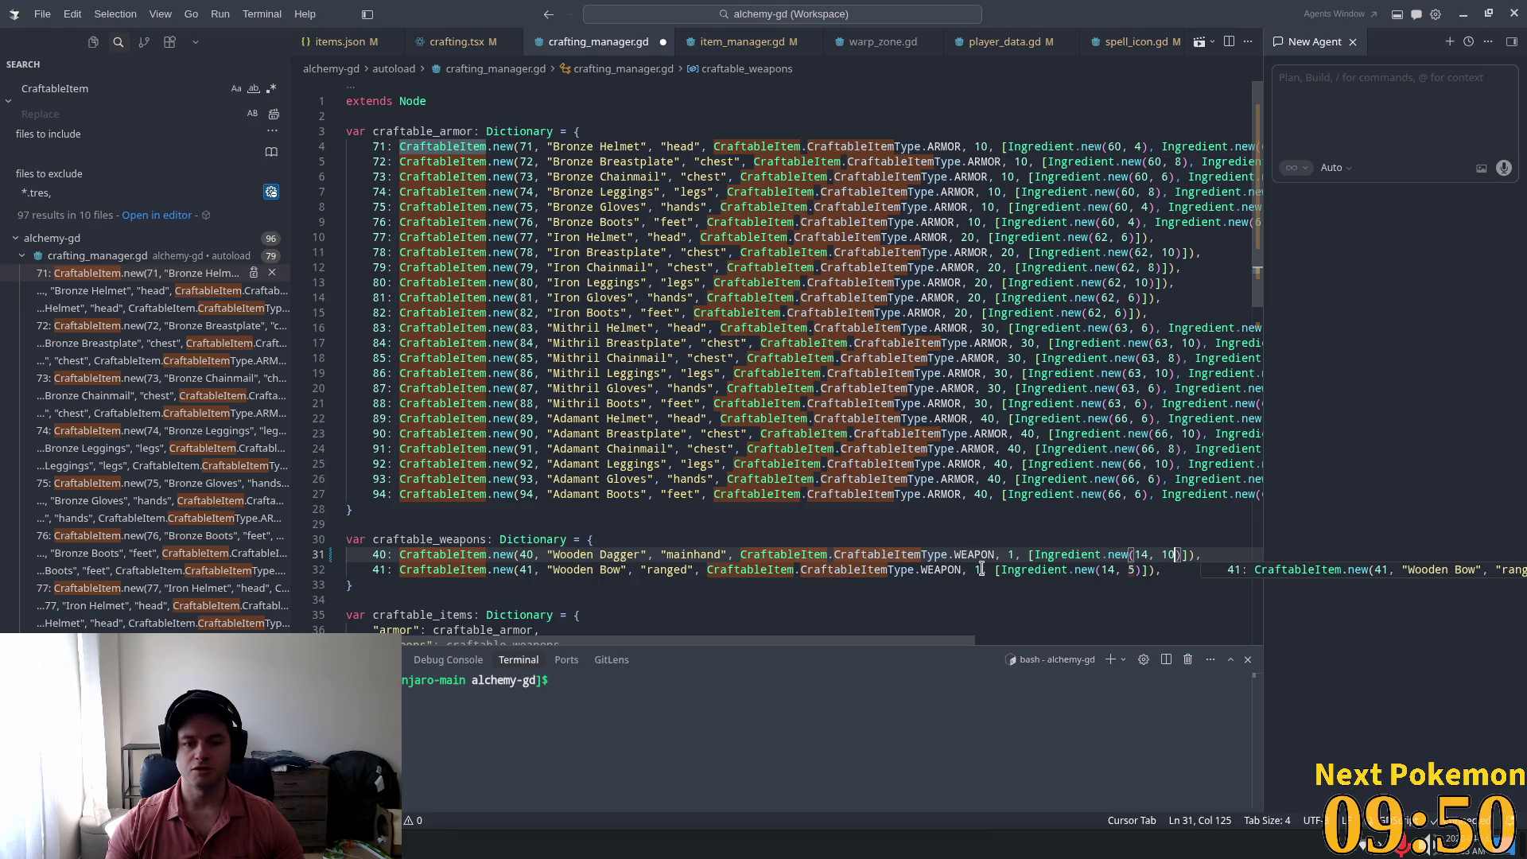
pyautogui.doubleClick(1131, 570)
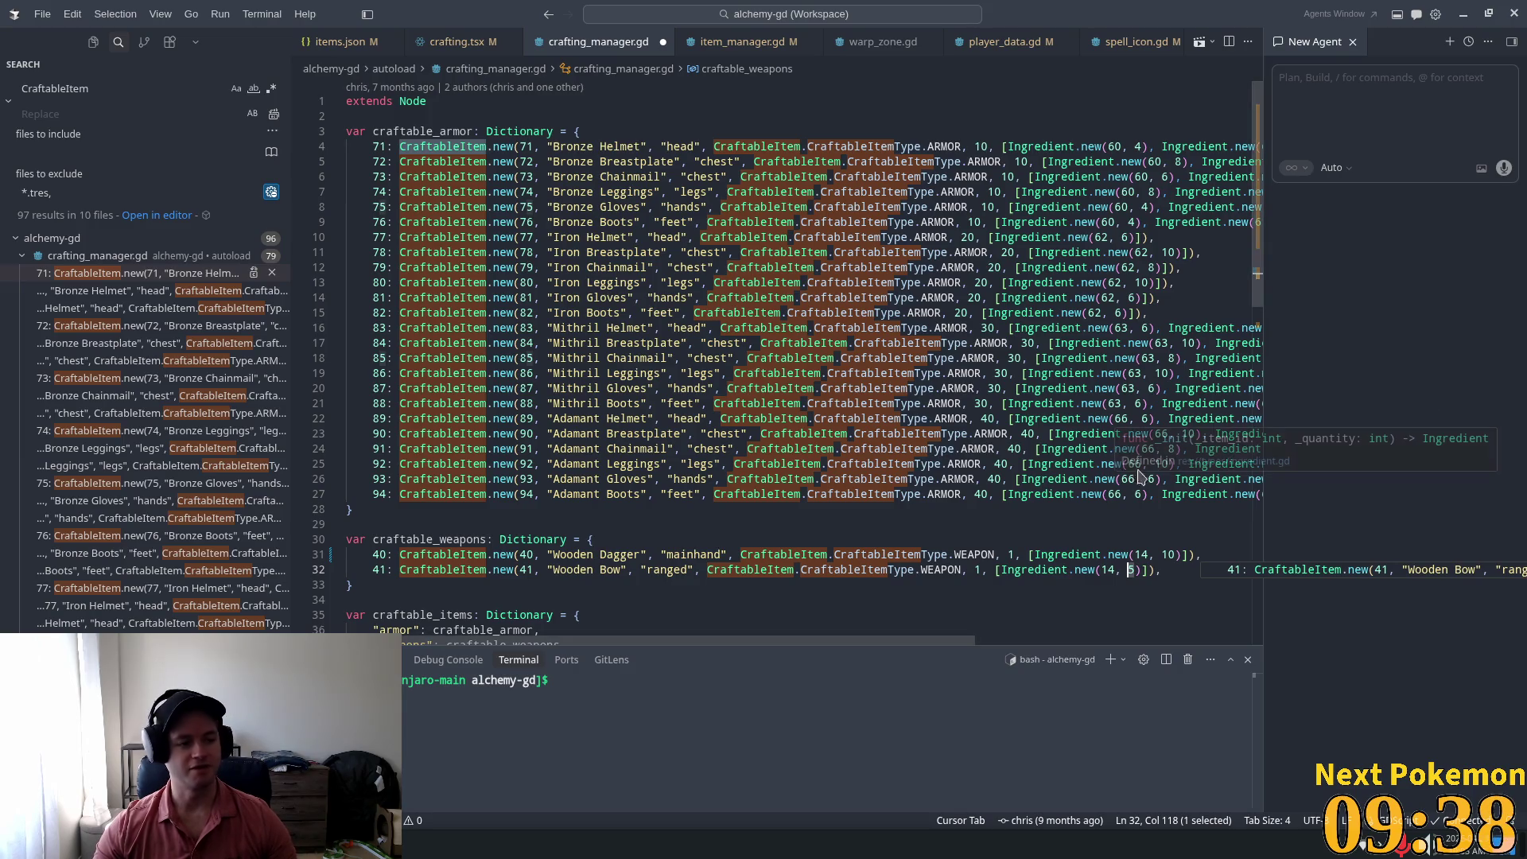
pyautogui.write('20')
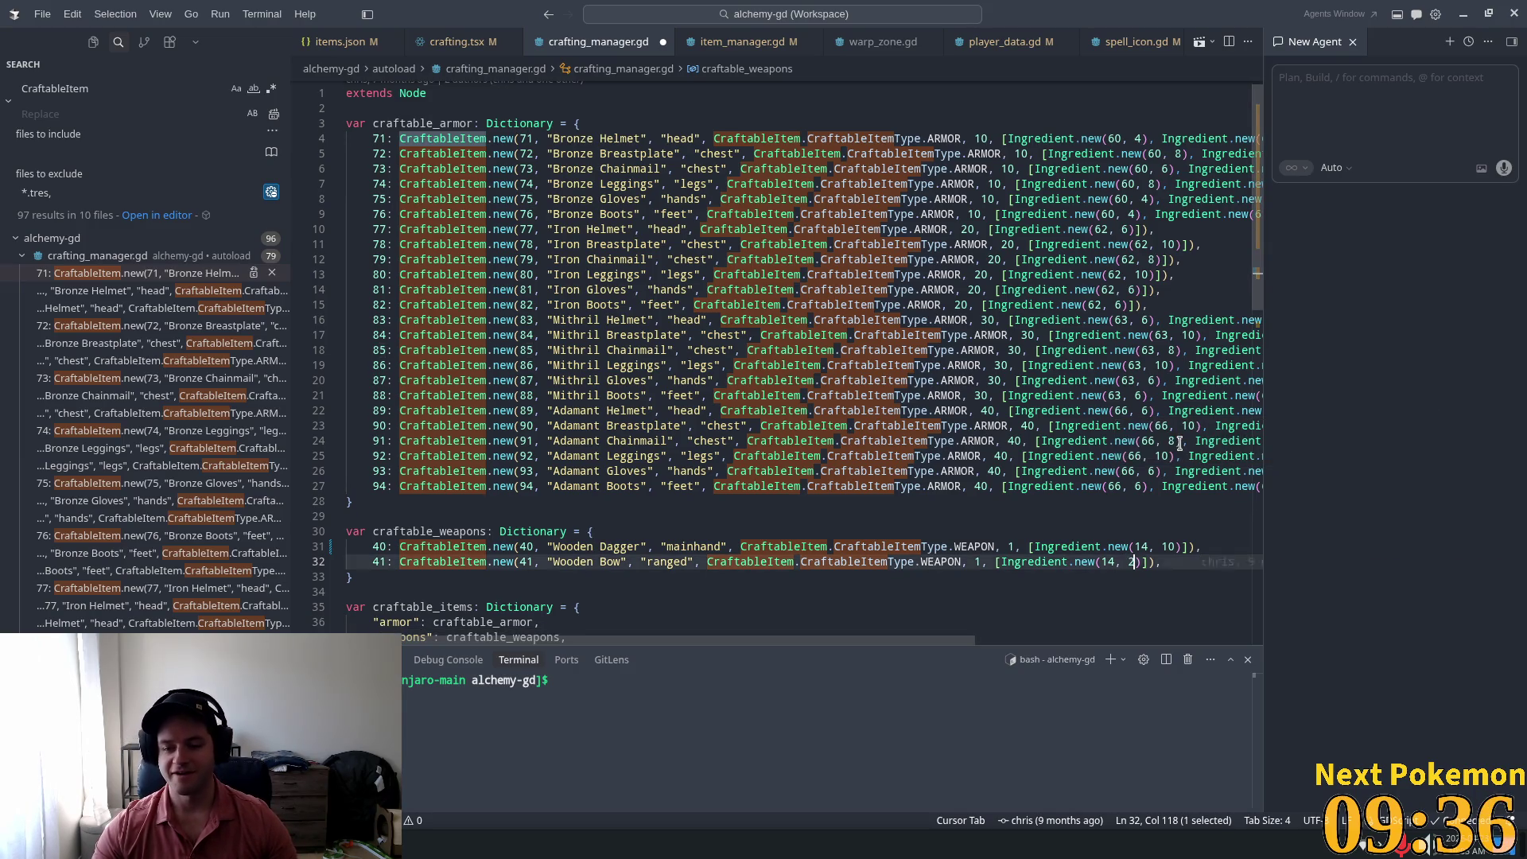
pyautogui.click(824, 395)
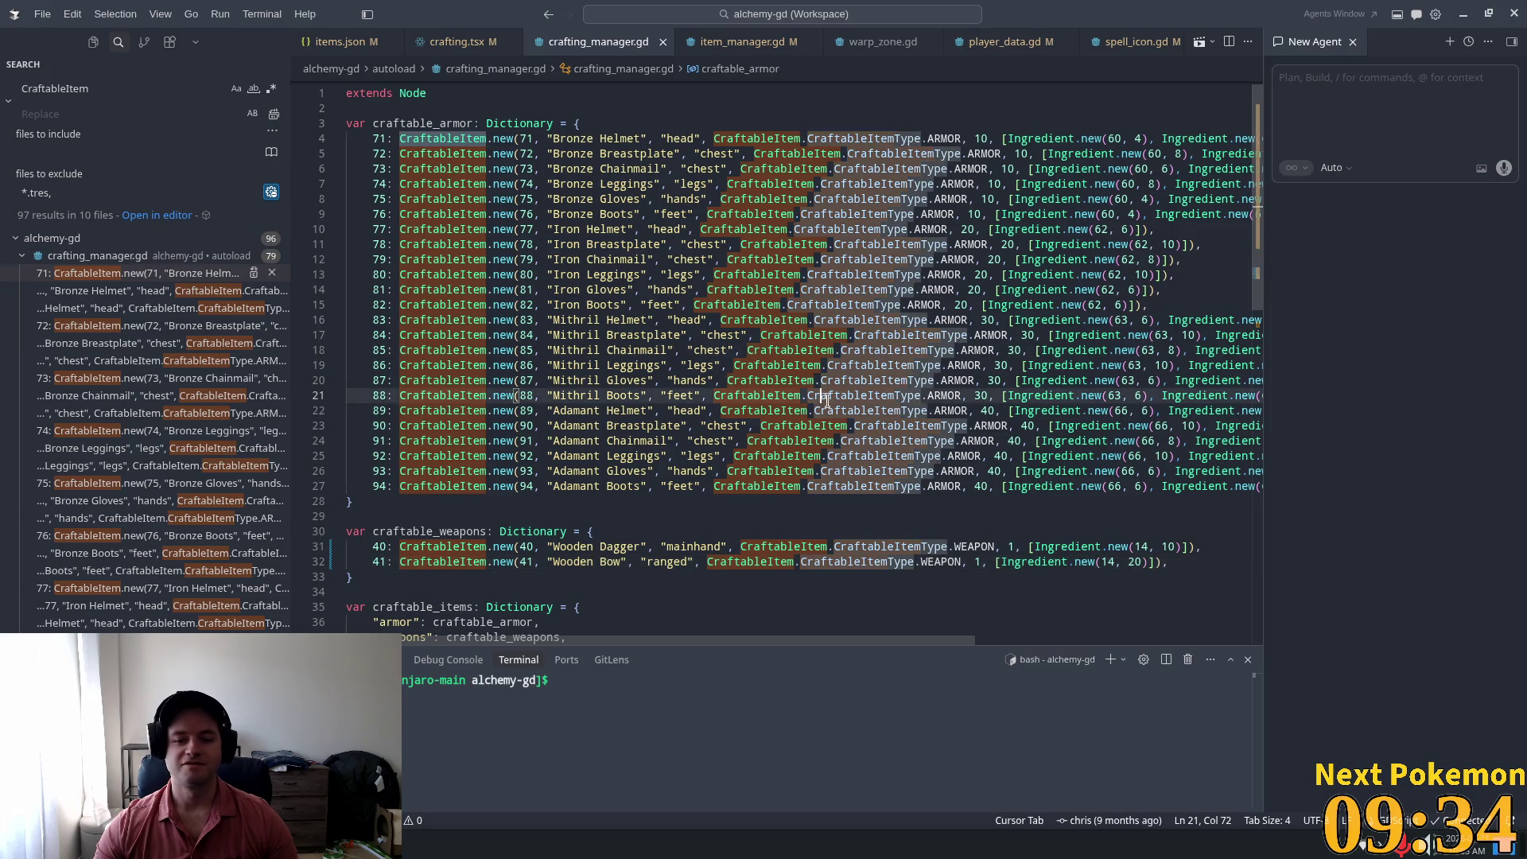
pyautogui.scroll(-2, 954, 437)
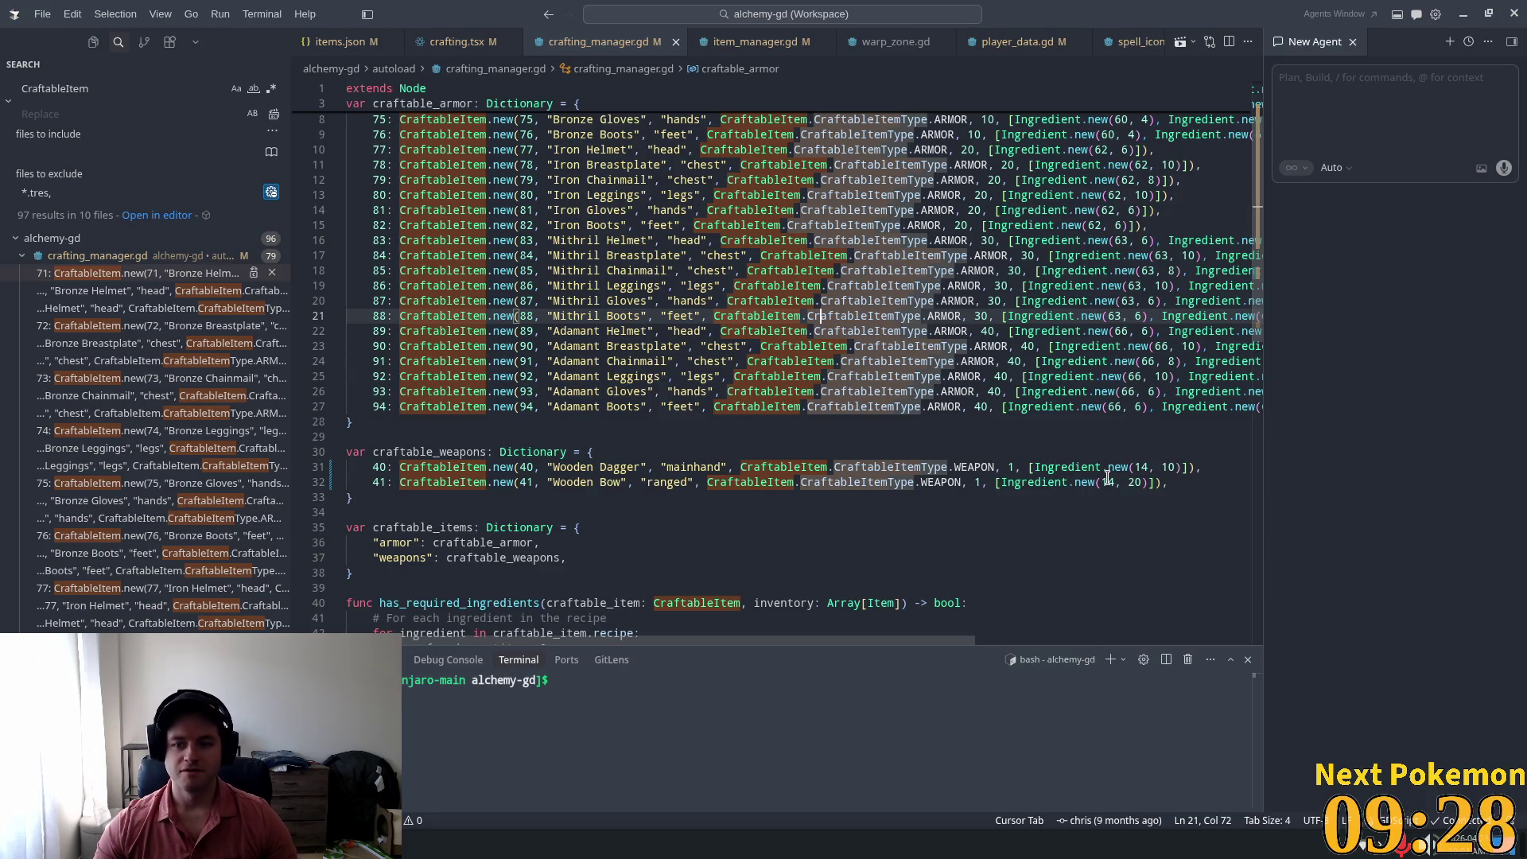
# Look up the Ingredient class definition in ingredient.gd
pyautogui.keyDown('ctrl'); pyautogui.click(1043, 481); pyautogui.keyUp('ctrl')
pyautogui.doubleClick(444, 179)
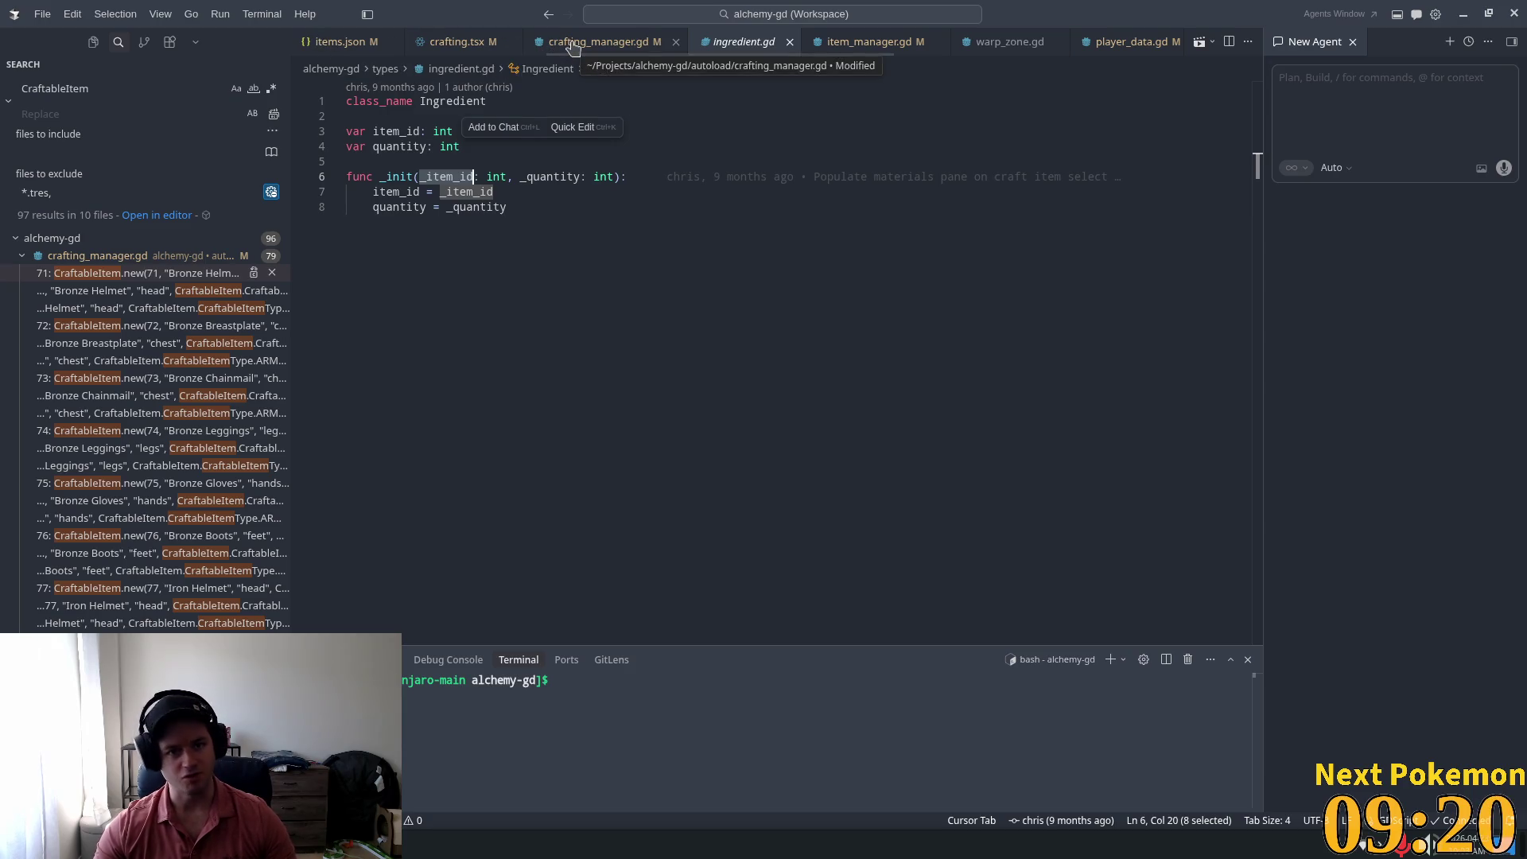
pyautogui.click(550, 48)
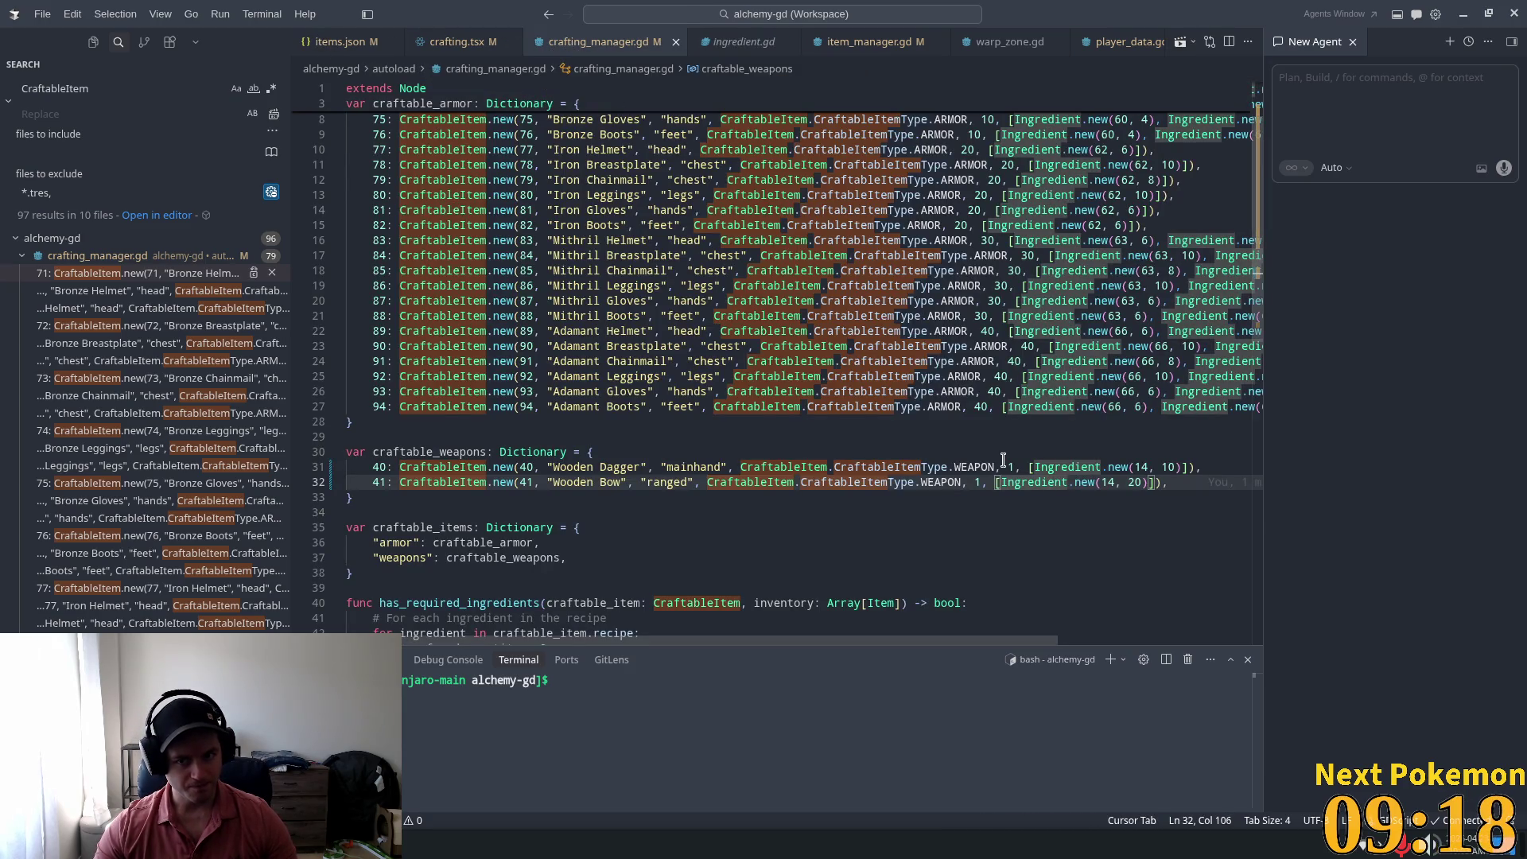
# Review the recipes and has_required_ingredients code, then relaunch the game from Godot
pyautogui.scroll(2, 1111, 521)
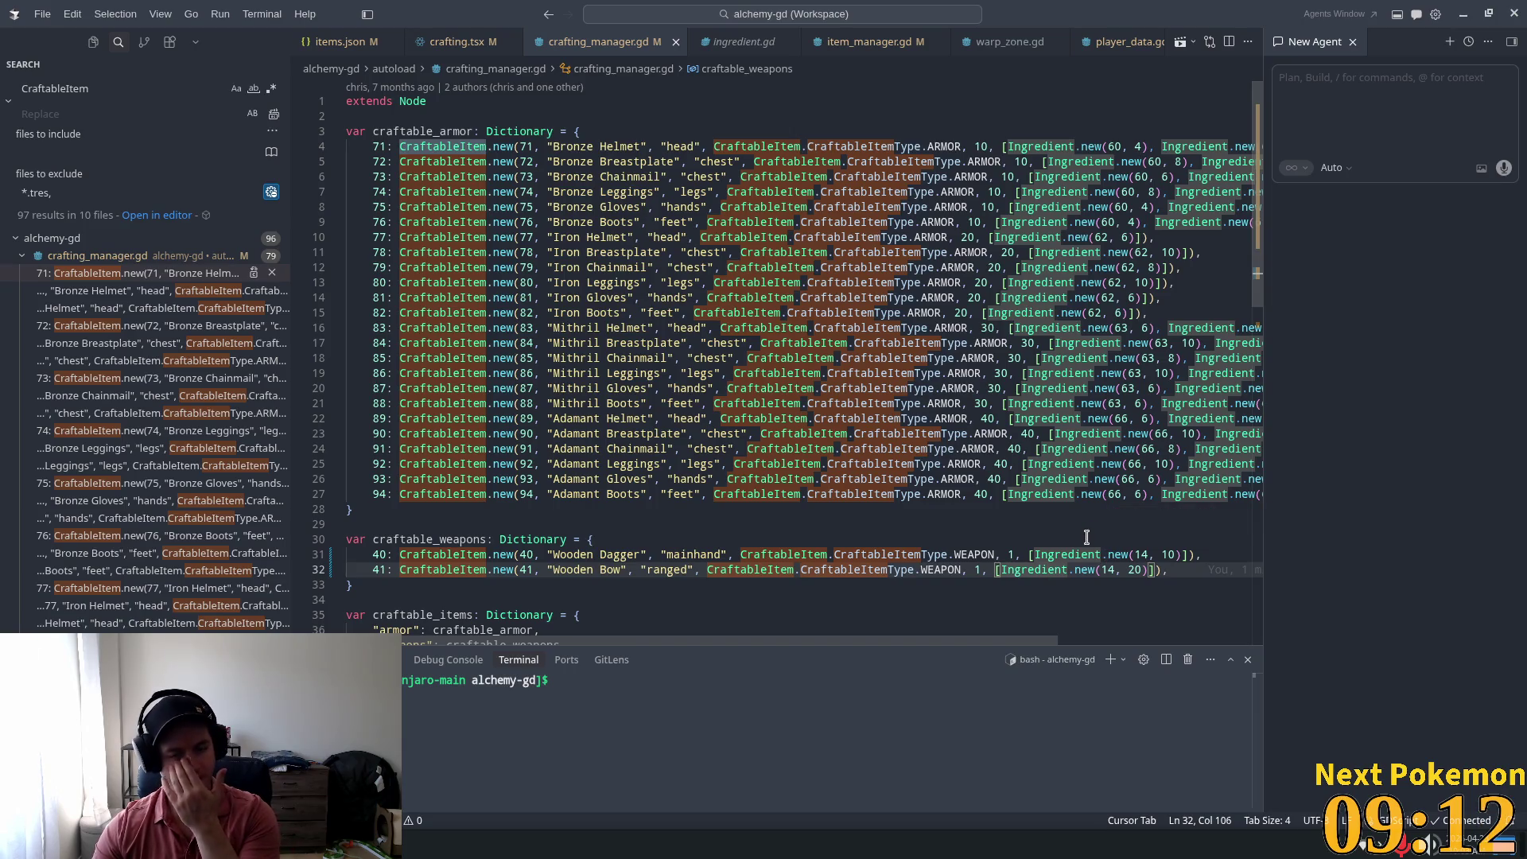
pyautogui.click(1140, 191)
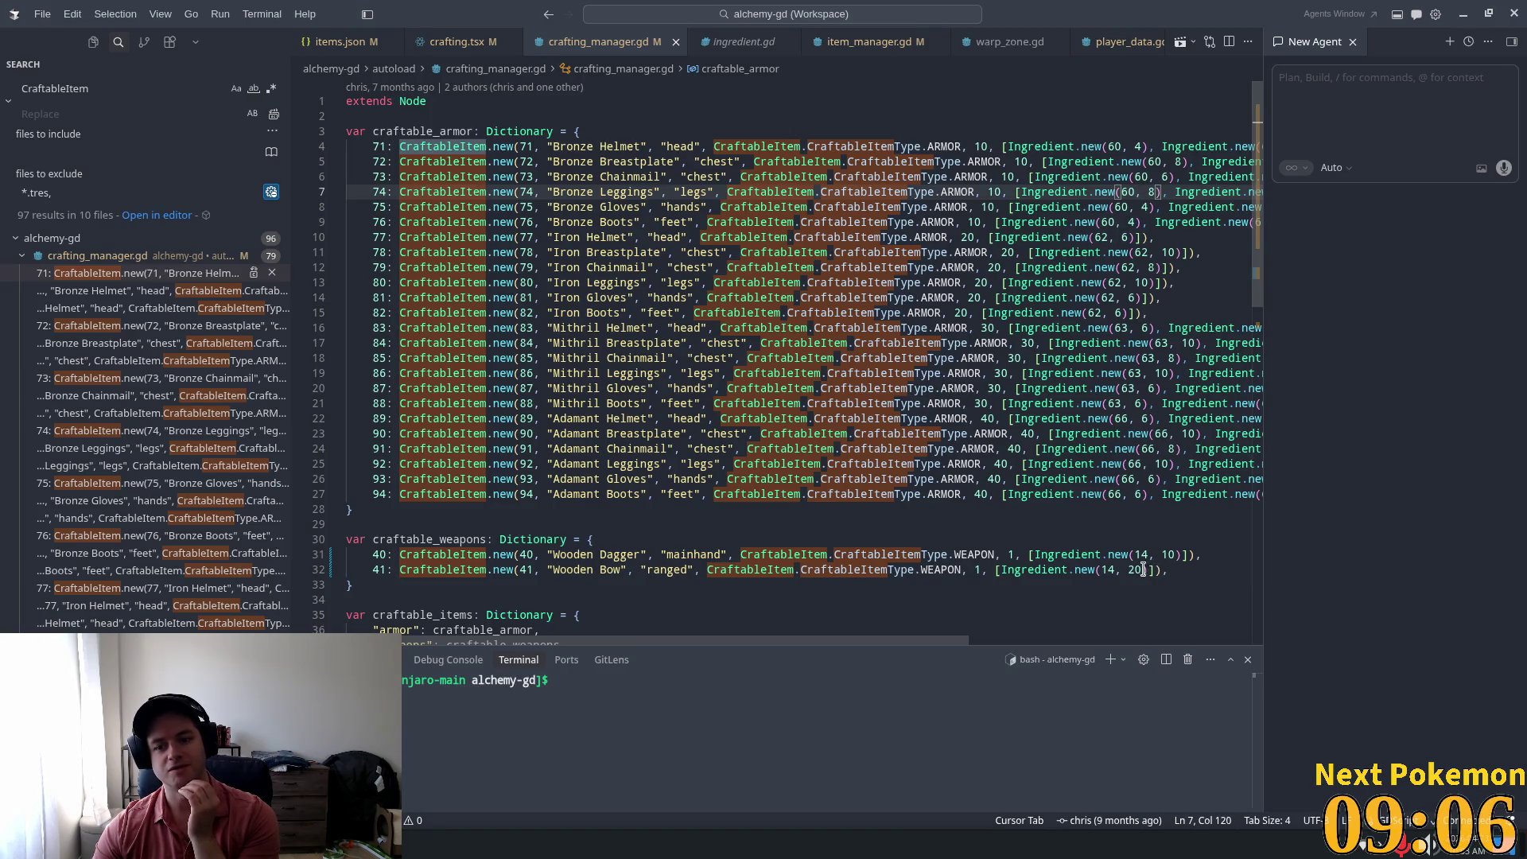
pyautogui.doubleClick(1108, 570)
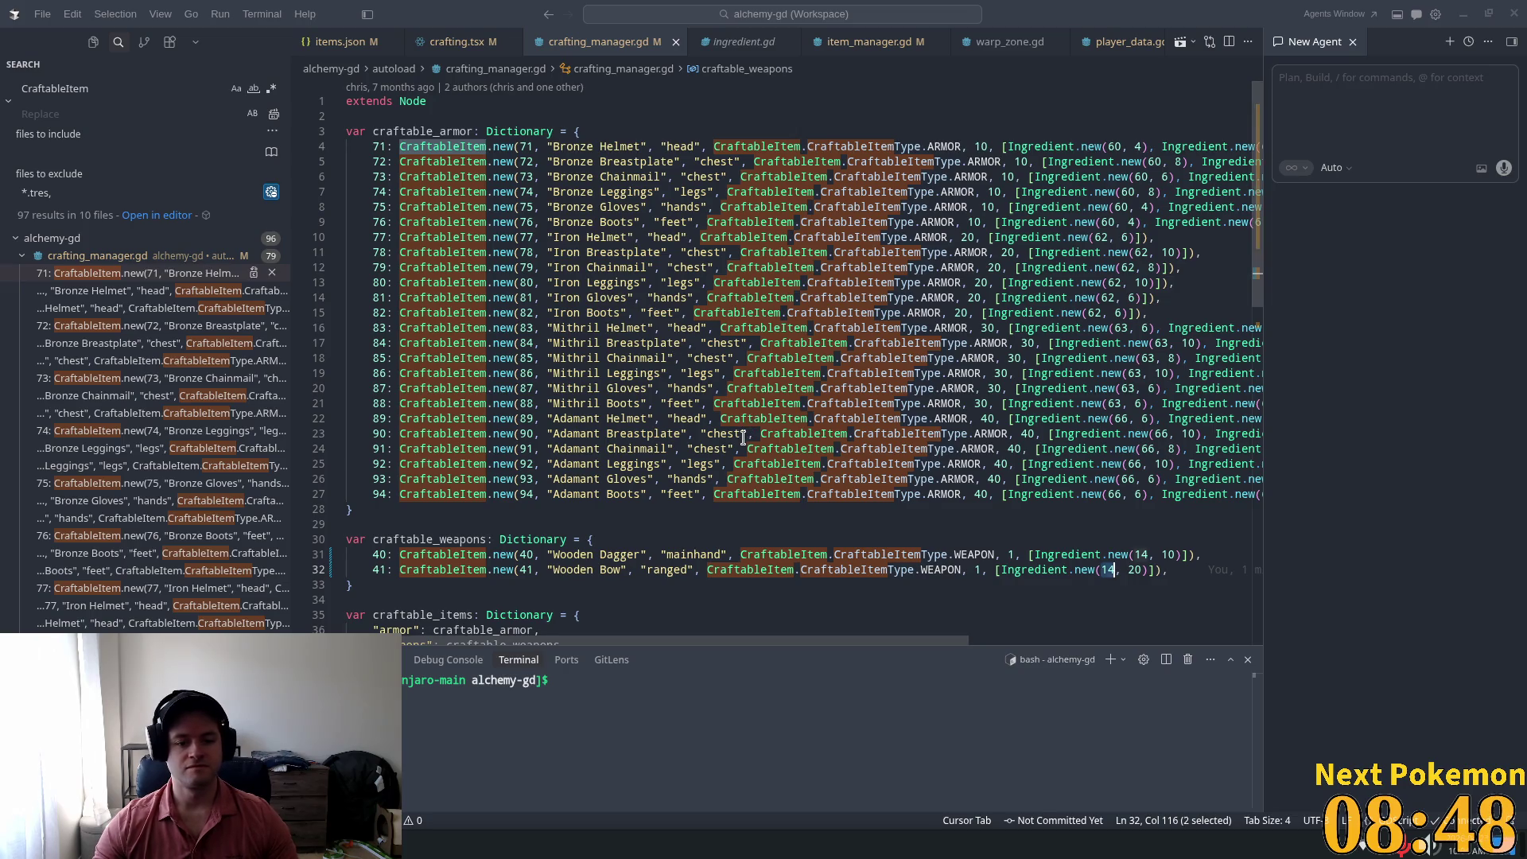
pyautogui.scroll(-1, 734, 414)
pyautogui.scroll(-7, 733, 414)
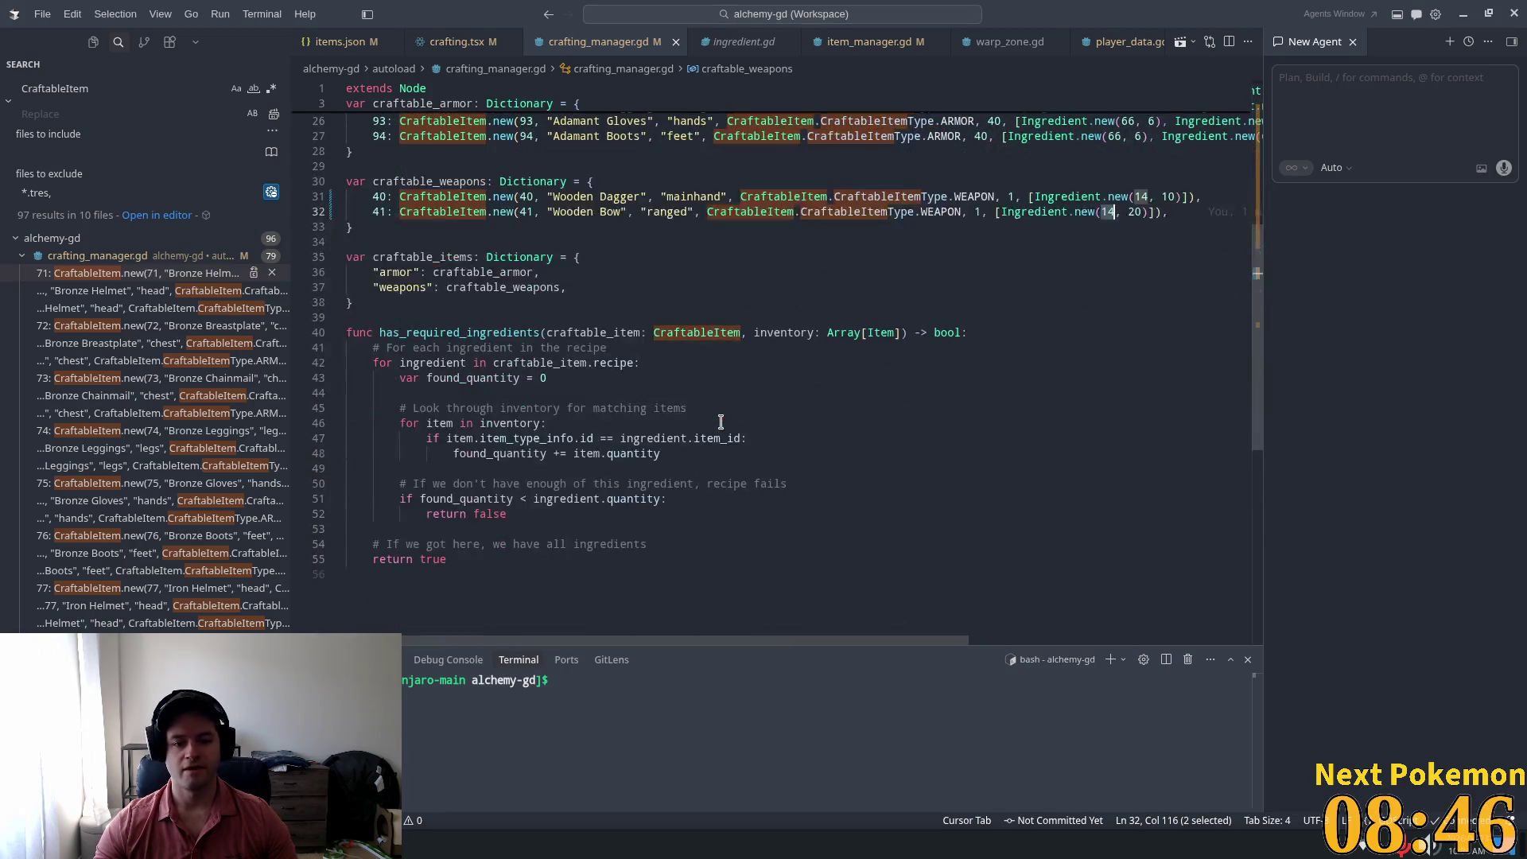
pyautogui.click(814, 344)
pyautogui.scroll(5, 1059, 429)
pyautogui.scroll(2, 1059, 429)
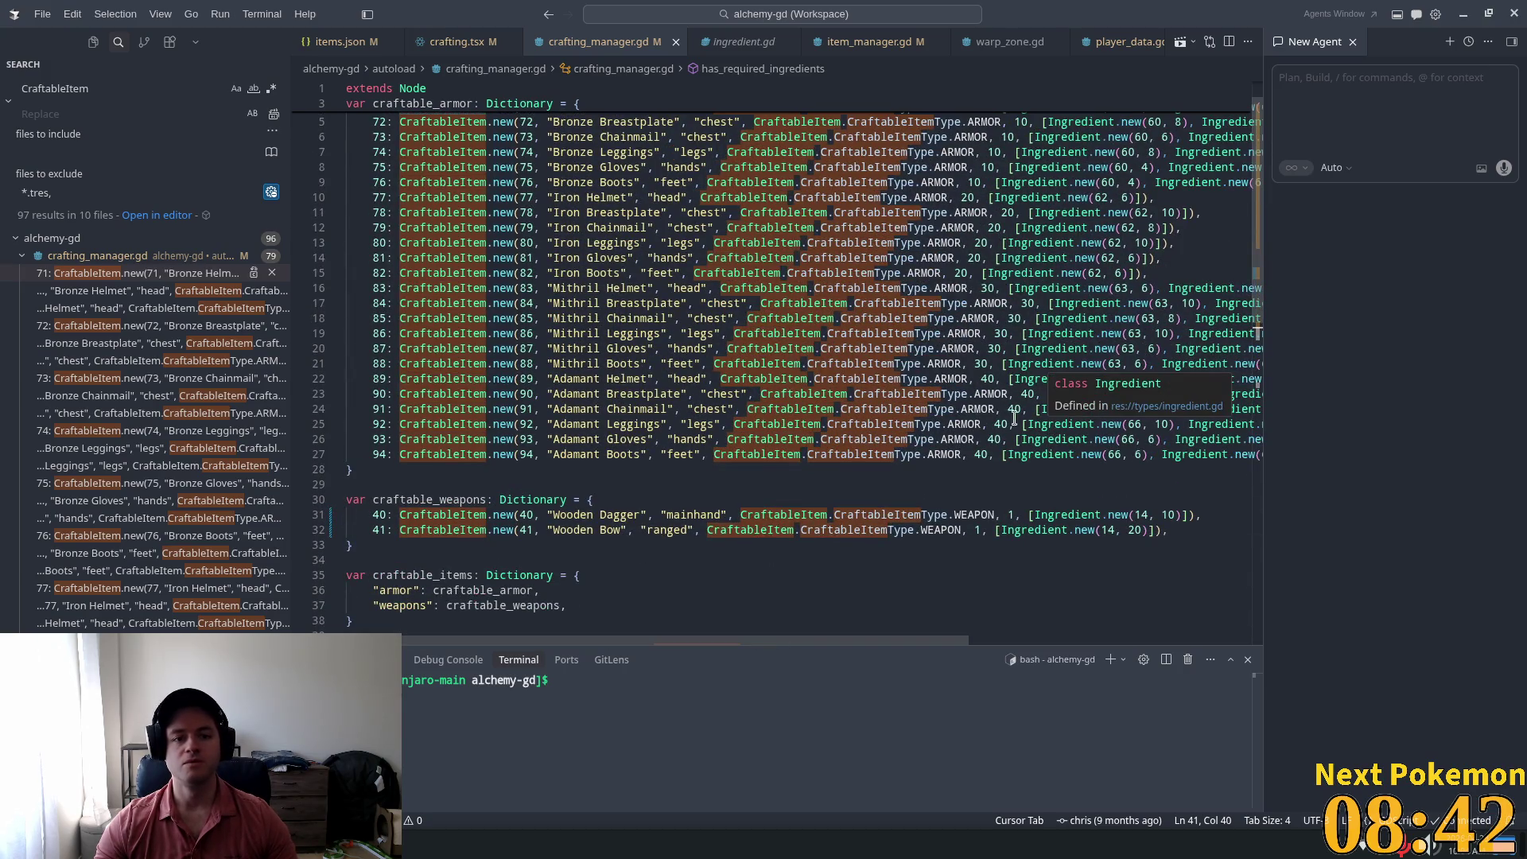
pyautogui.hotkey('alt', 'Tab')
pyautogui.click(1330, 35)
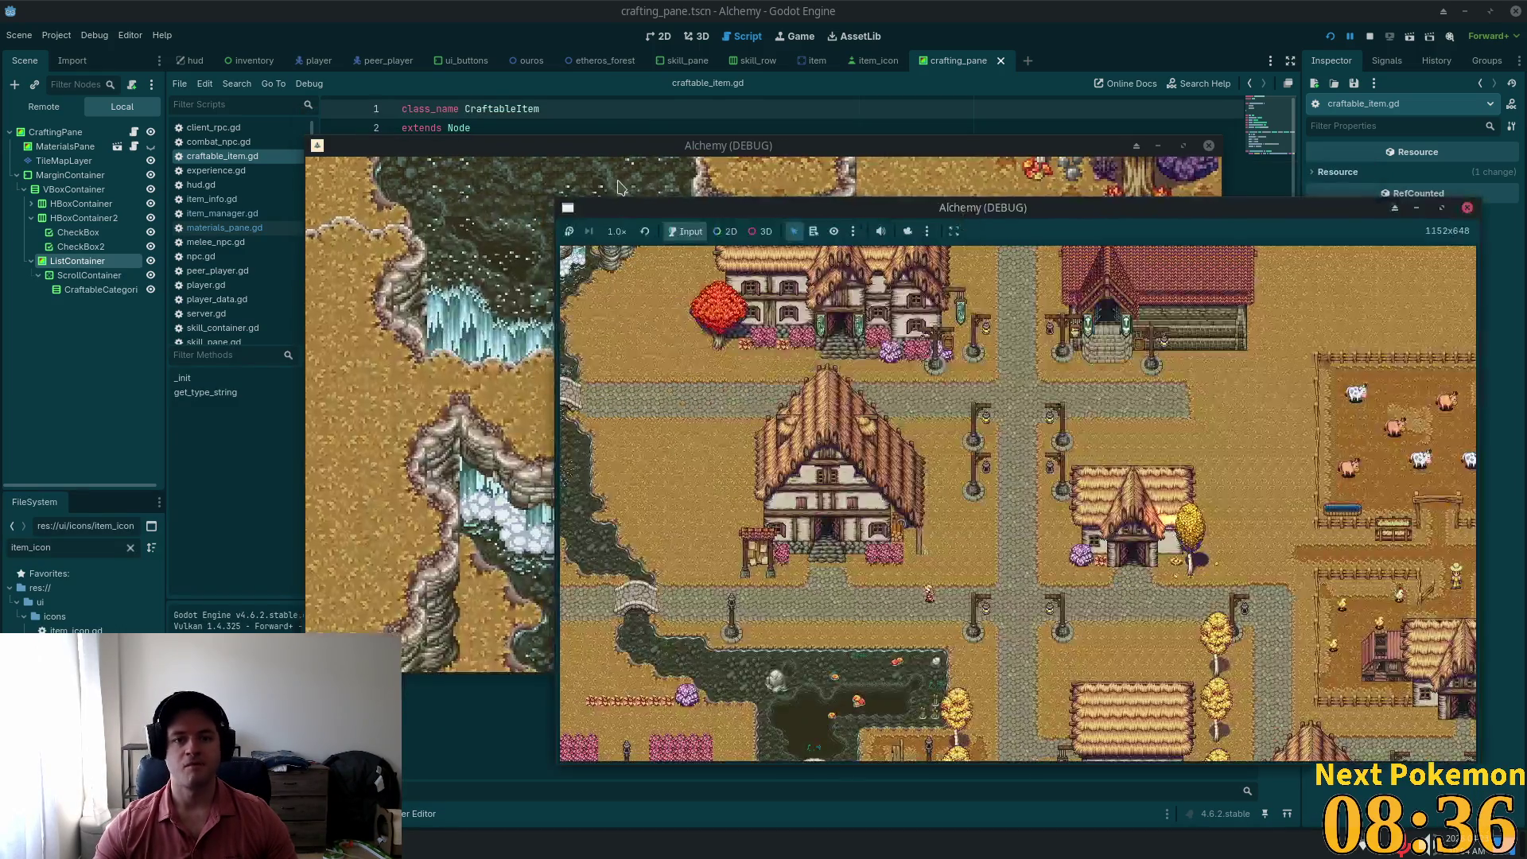
# In the game window, look over the Wooden Dagger and Wooden Bow recipes in the crafting panel
pyautogui.click(619, 187)
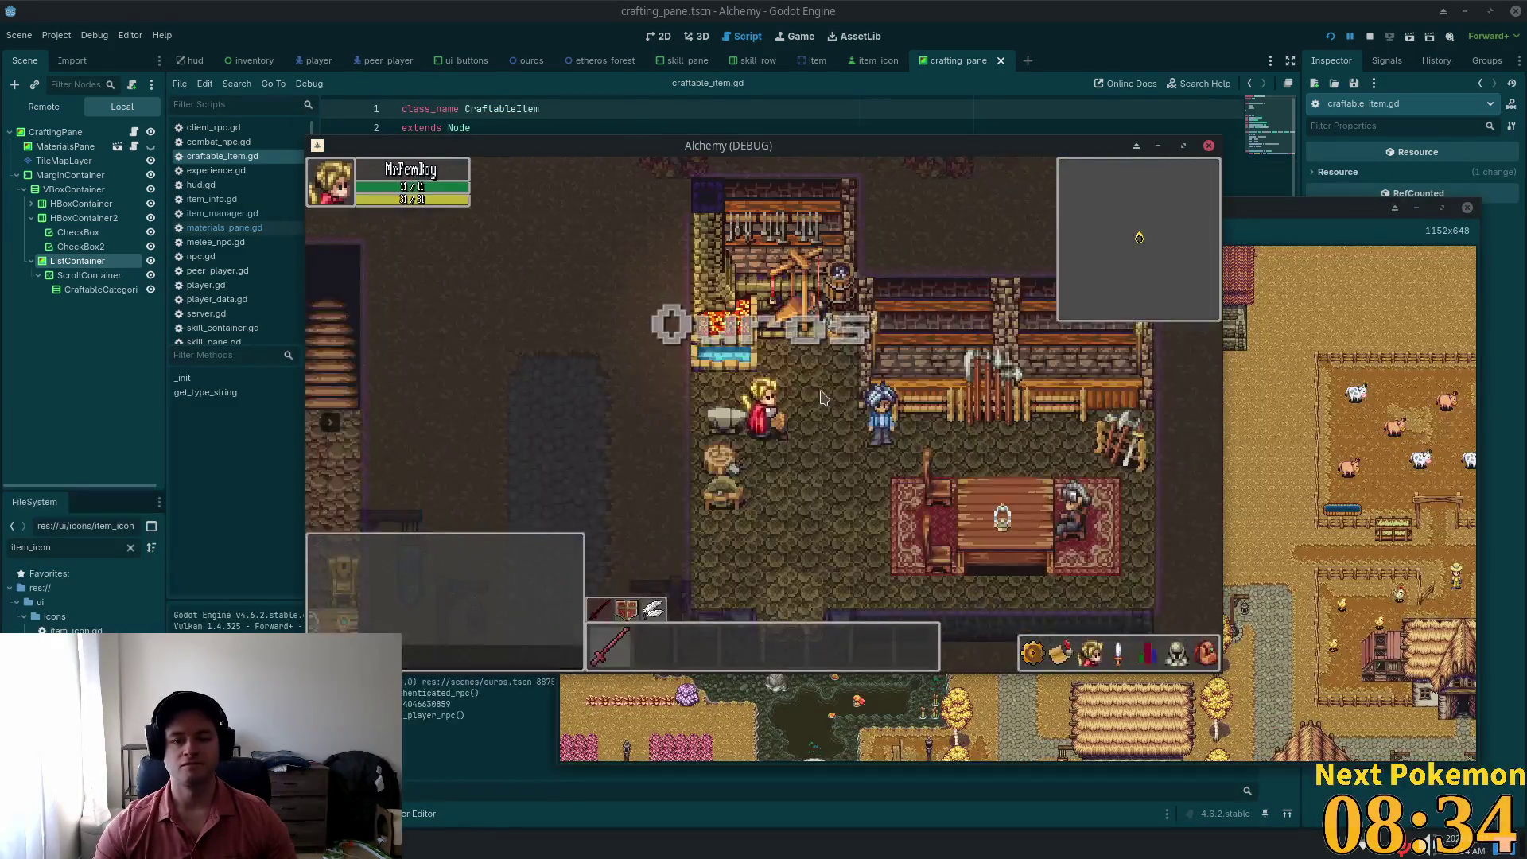
pyautogui.press('c')
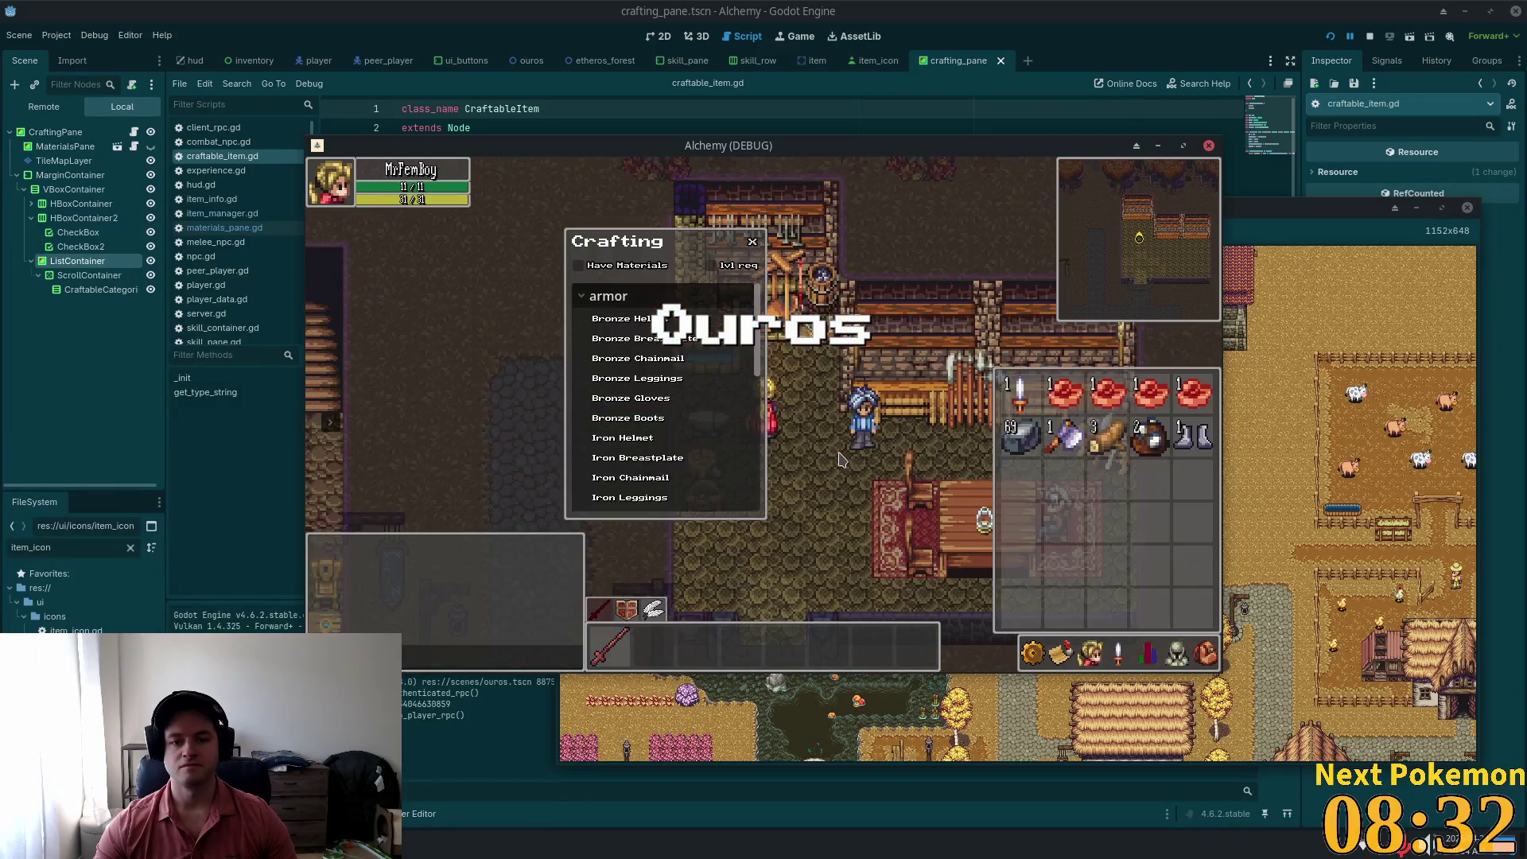
pyautogui.scroll(-10, 723, 353)
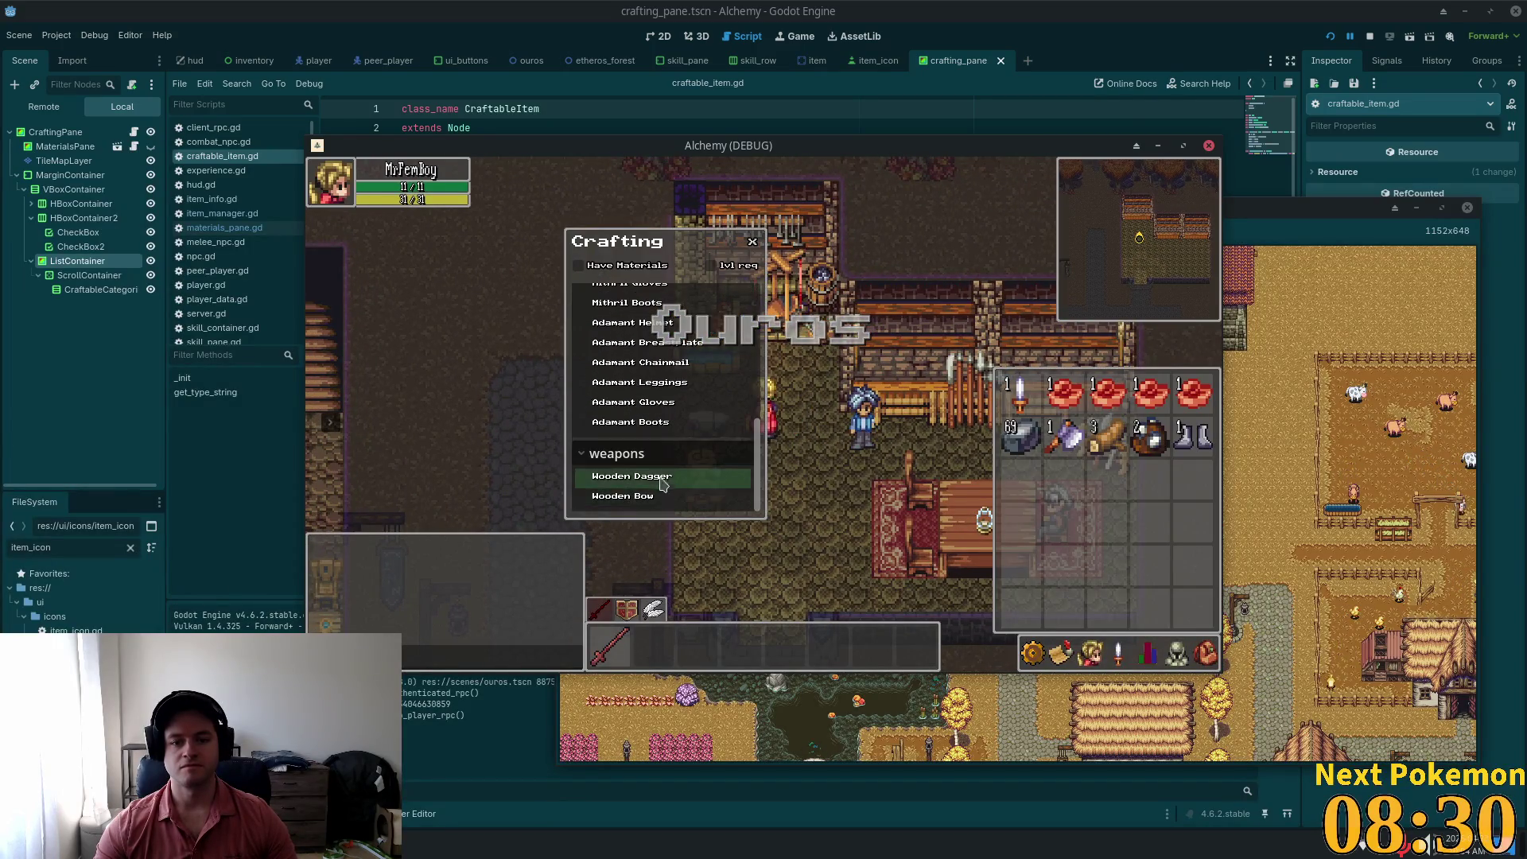
pyautogui.click(648, 476)
pyautogui.press('i')
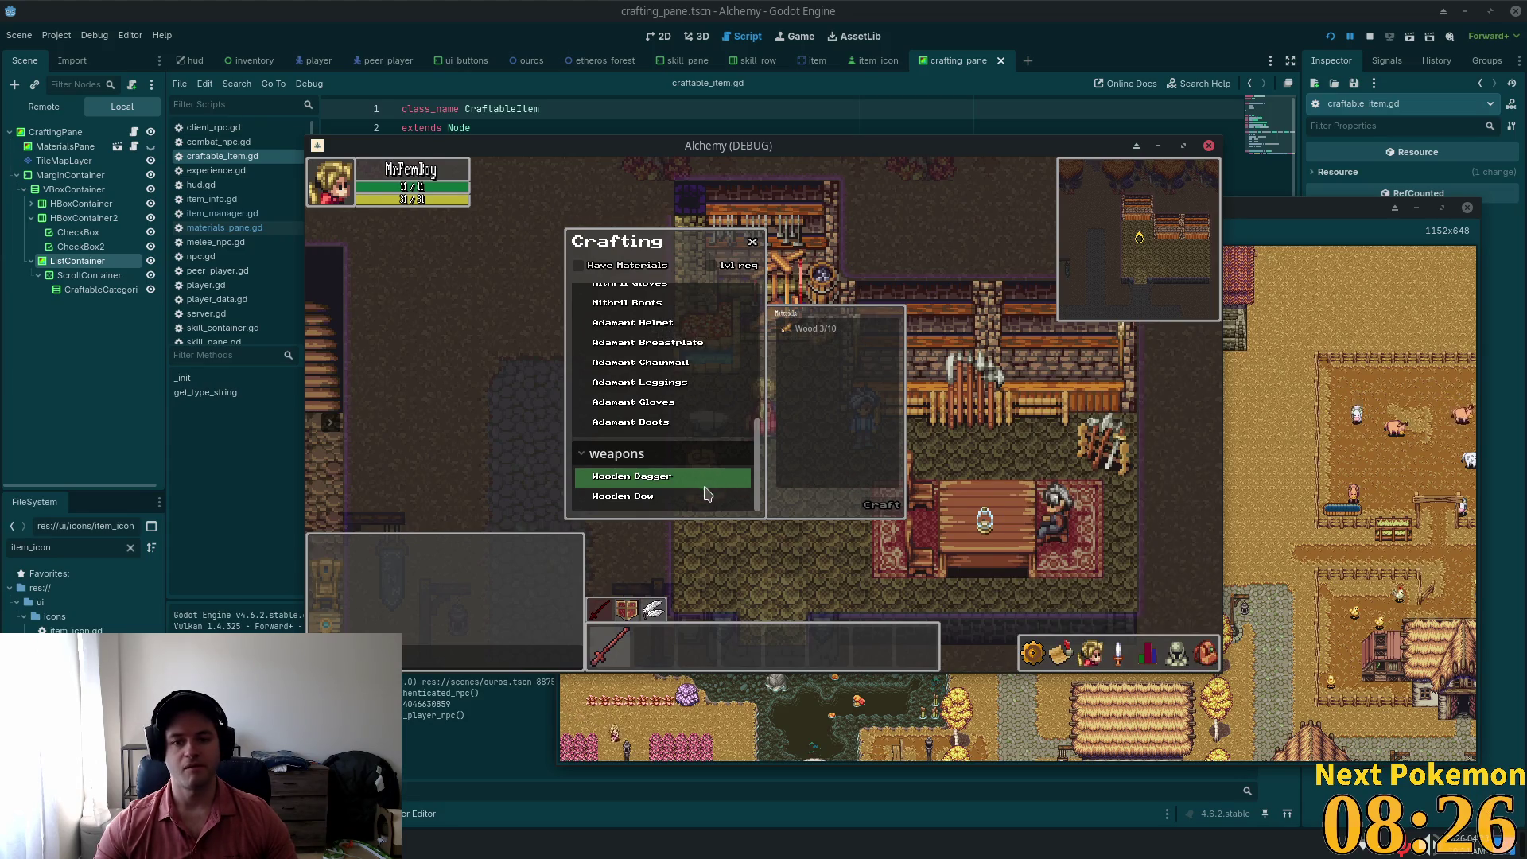
pyautogui.click(687, 503)
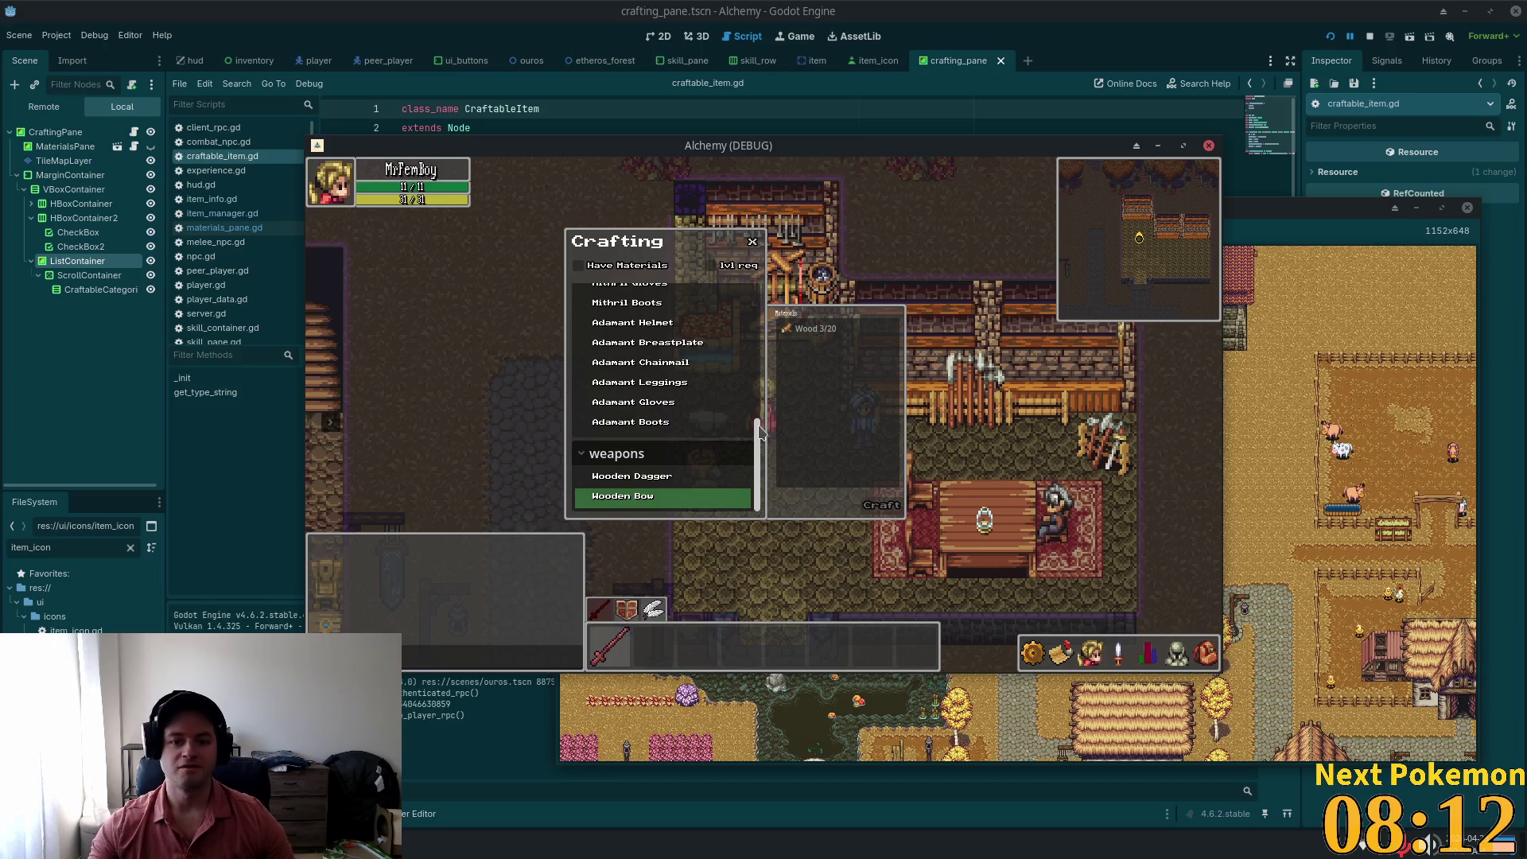
pyautogui.press('Escape')
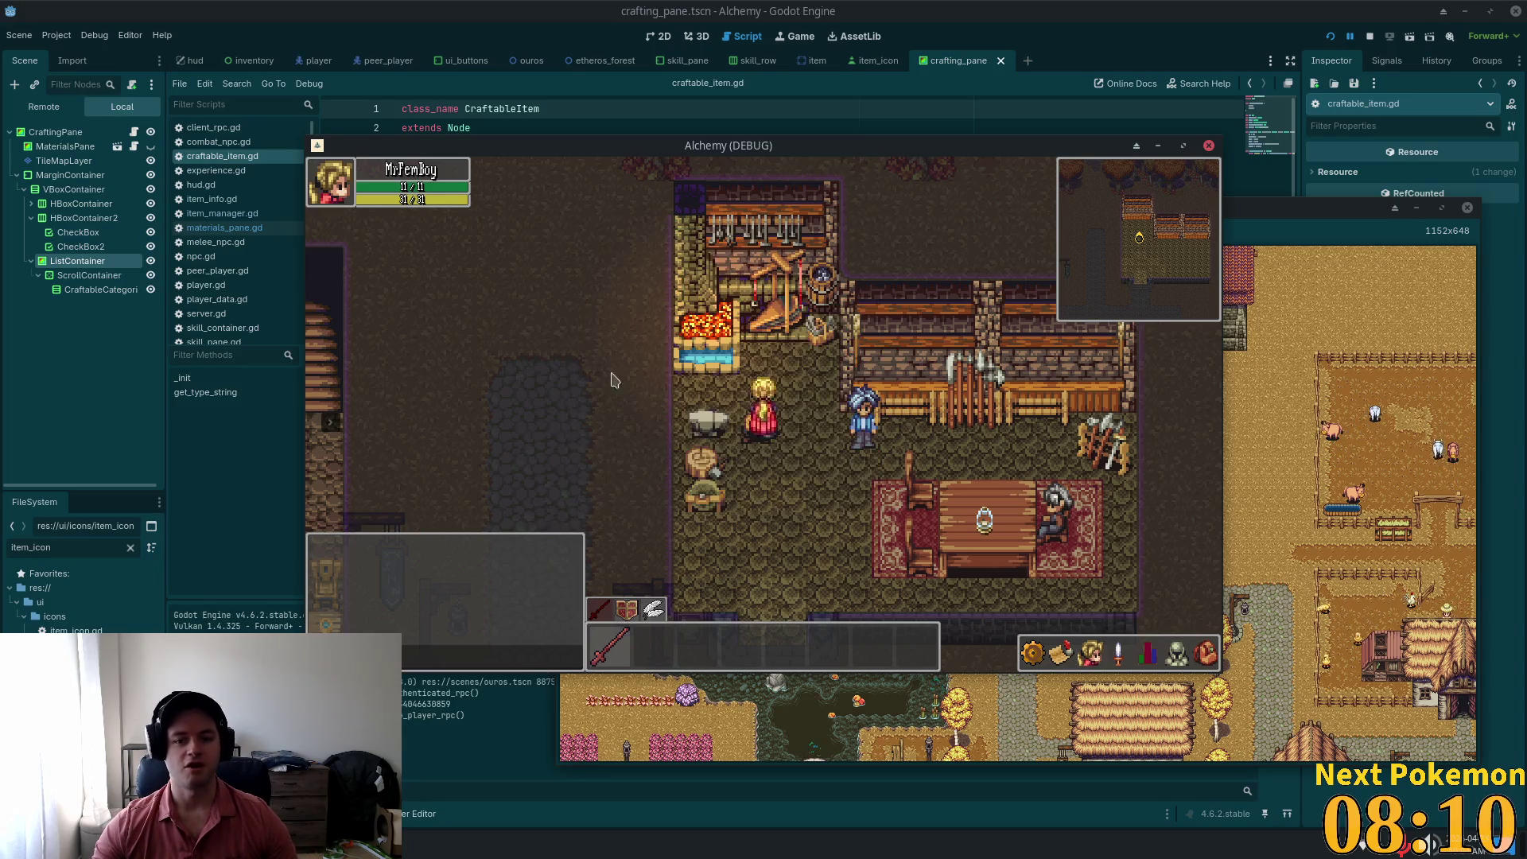
# Walk the character out of the forge, across the stone bridge and back into town
pyautogui.press('w')
pyautogui.press('s')
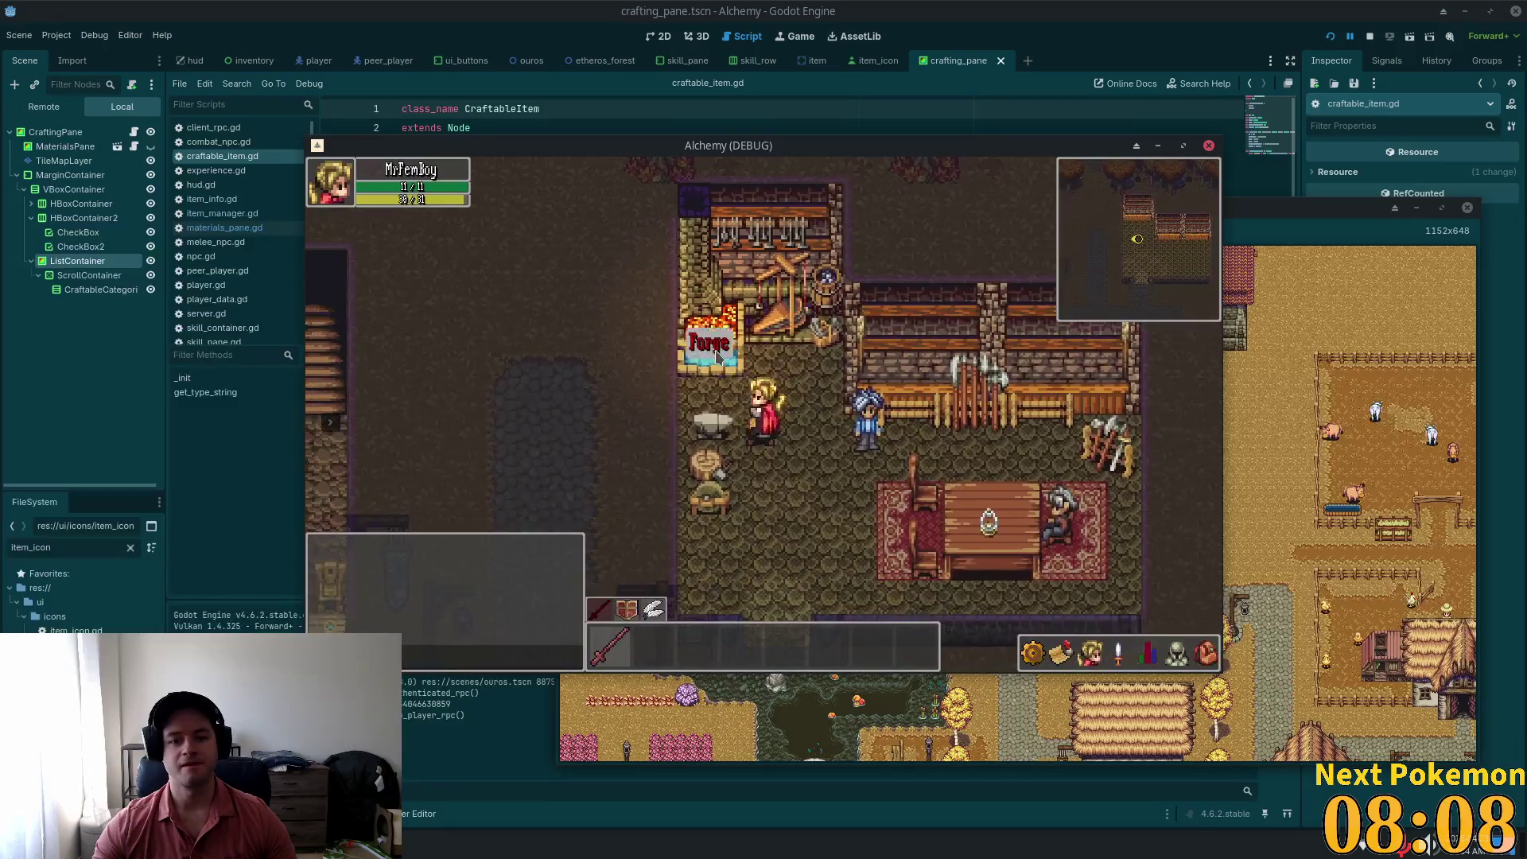
pyautogui.press('w')
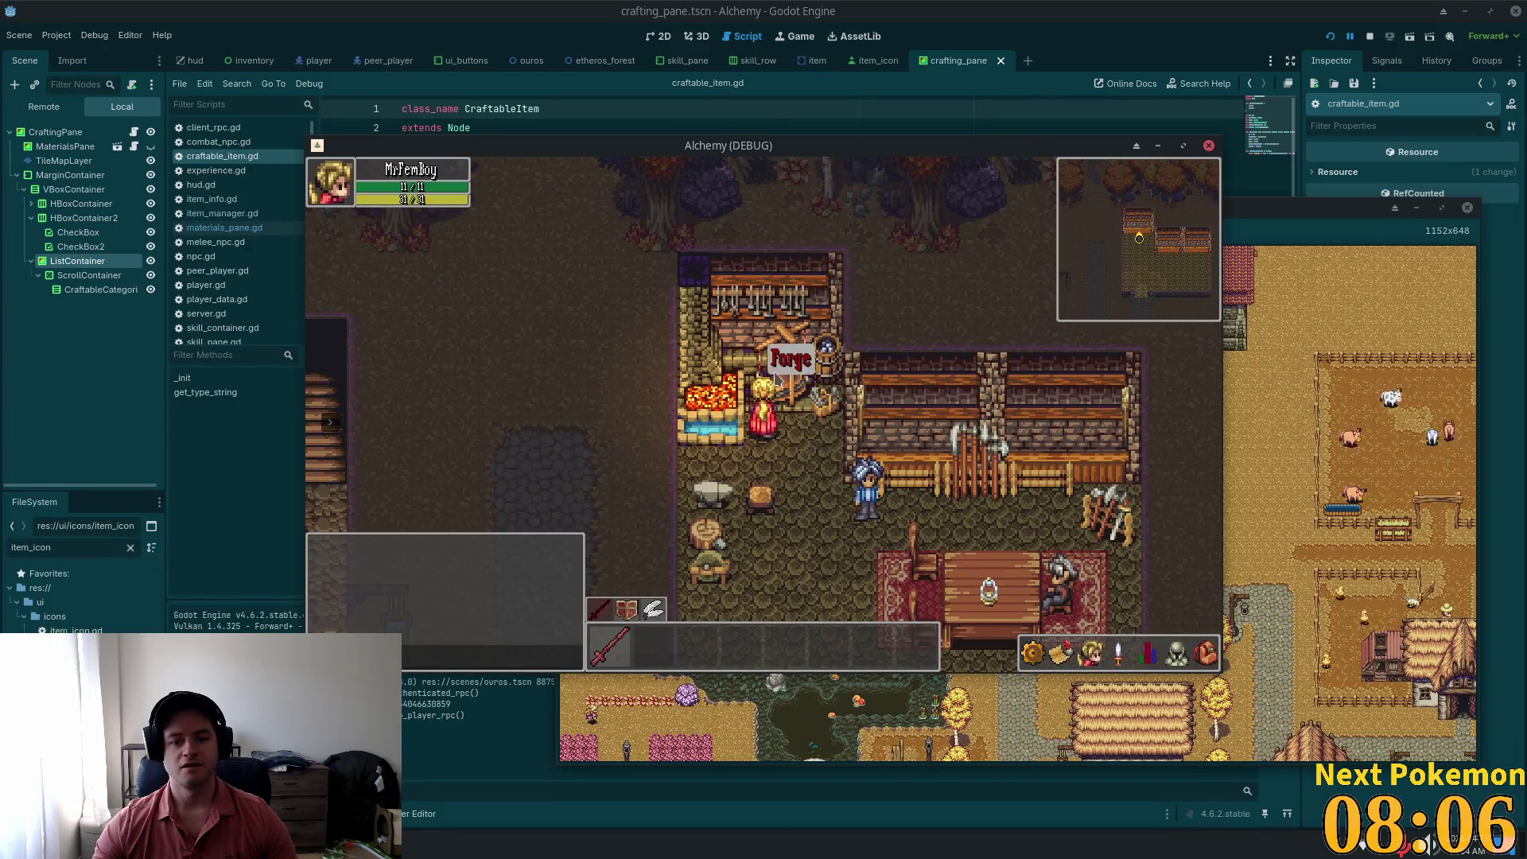
pyautogui.press('s')
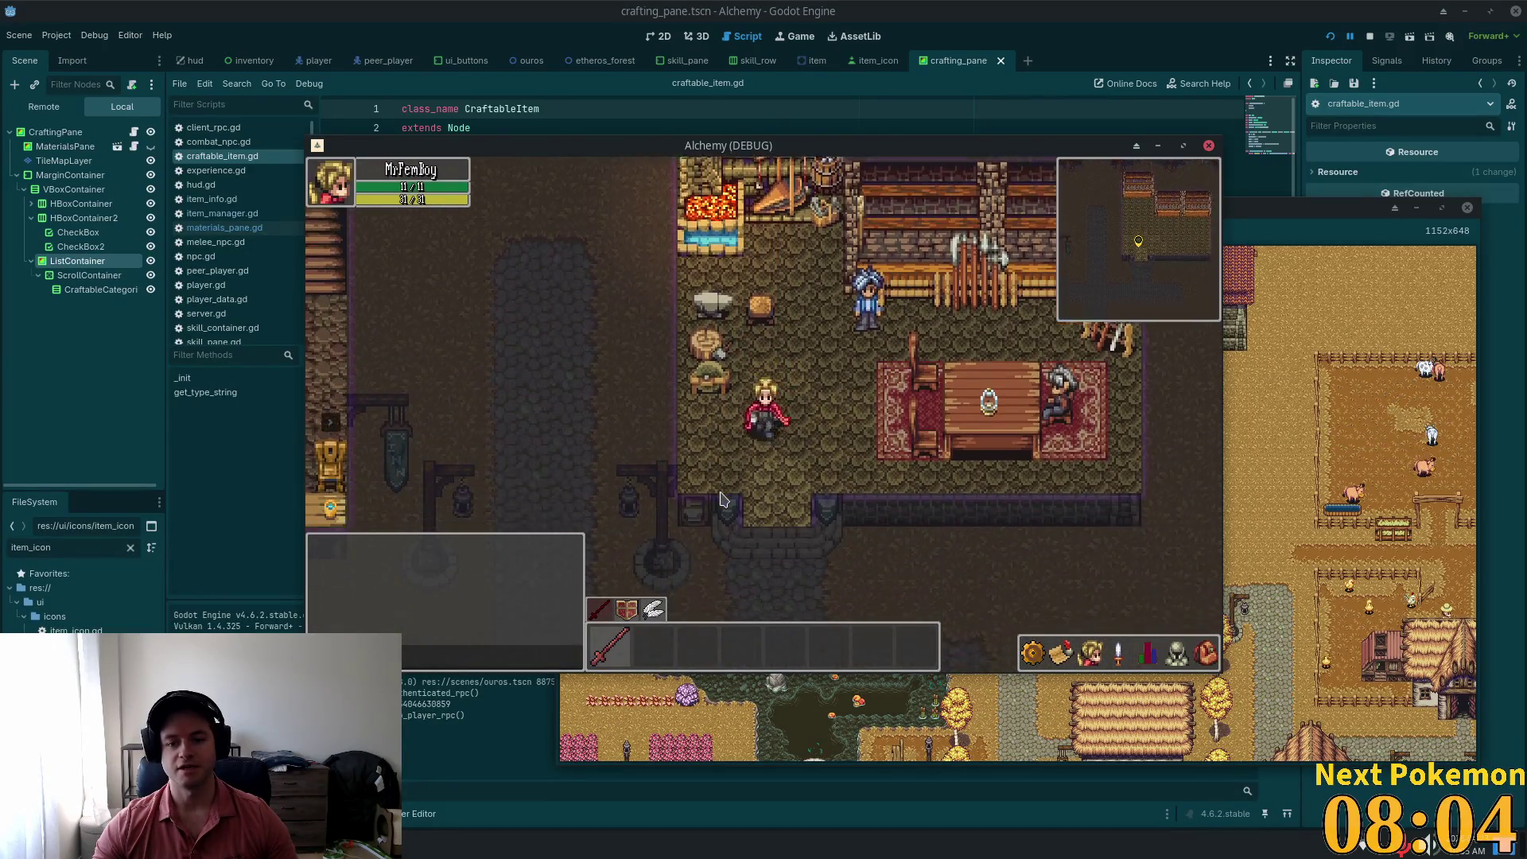
pyautogui.press('s')
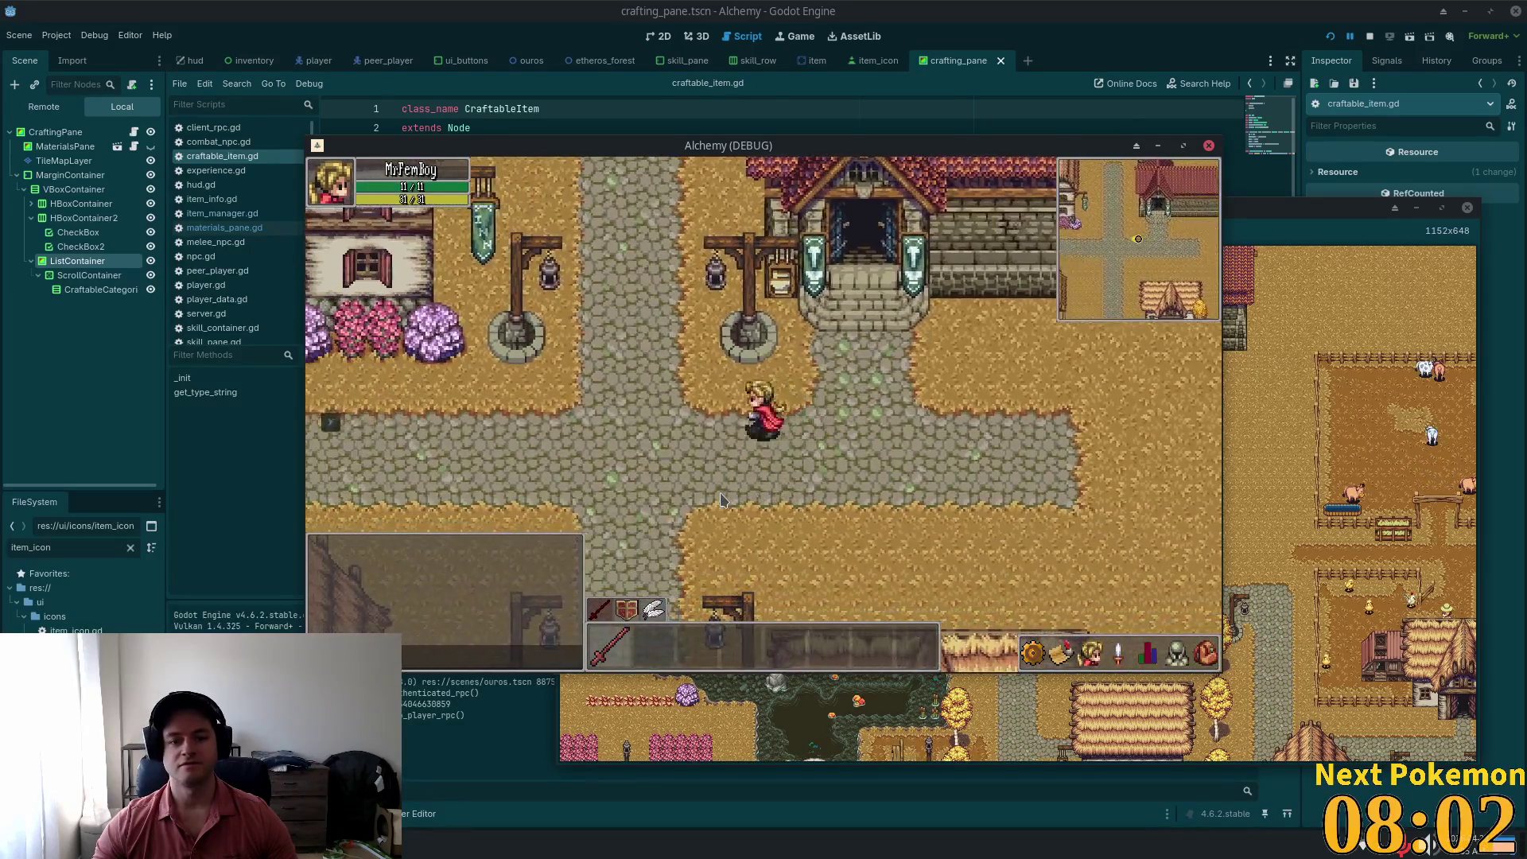
pyautogui.press('s')
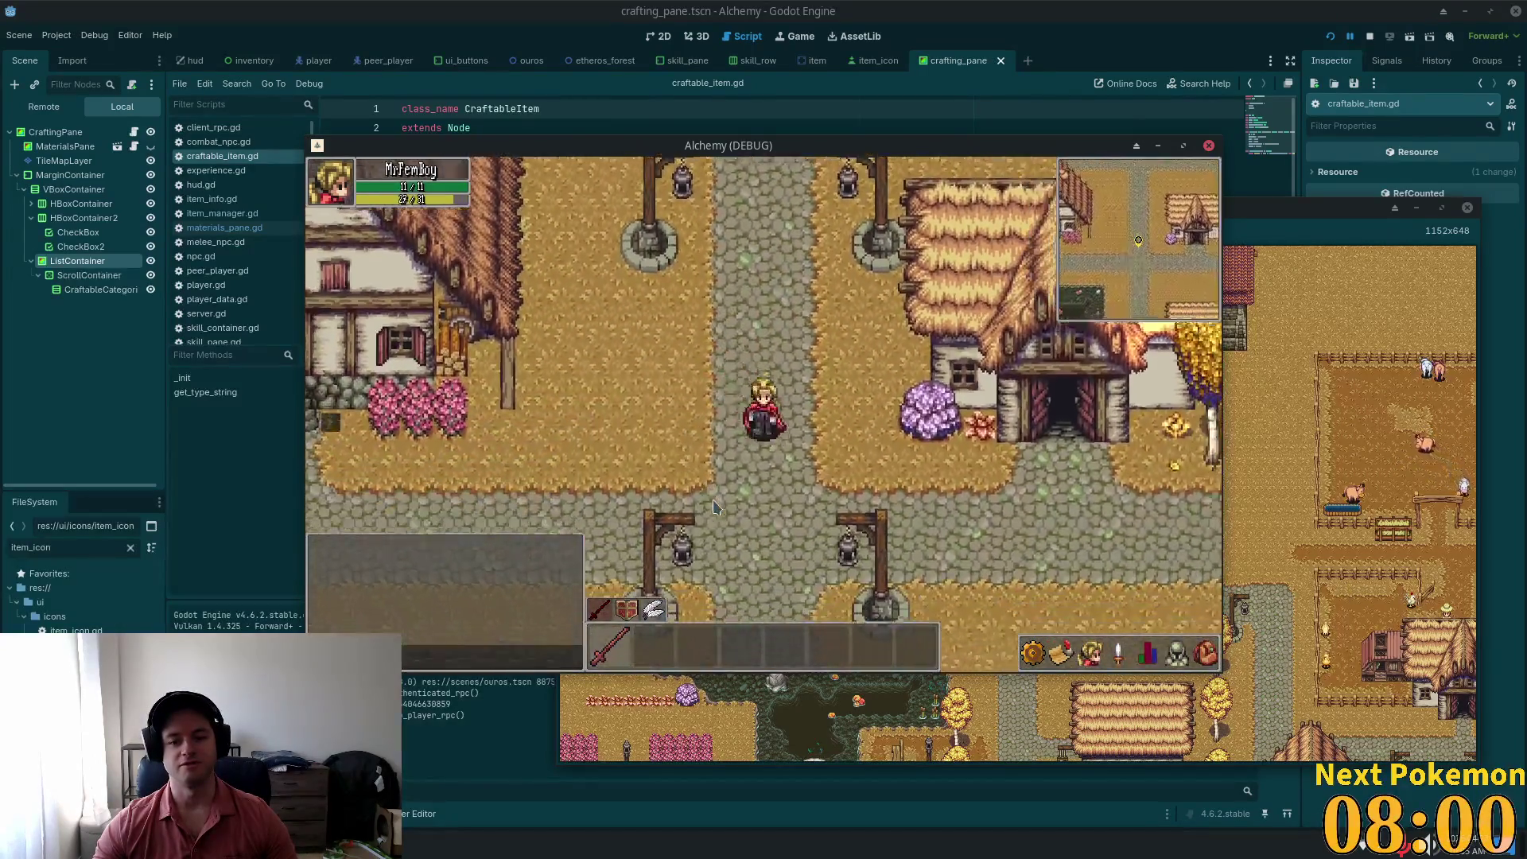
pyautogui.press('s')
pyautogui.press('a')
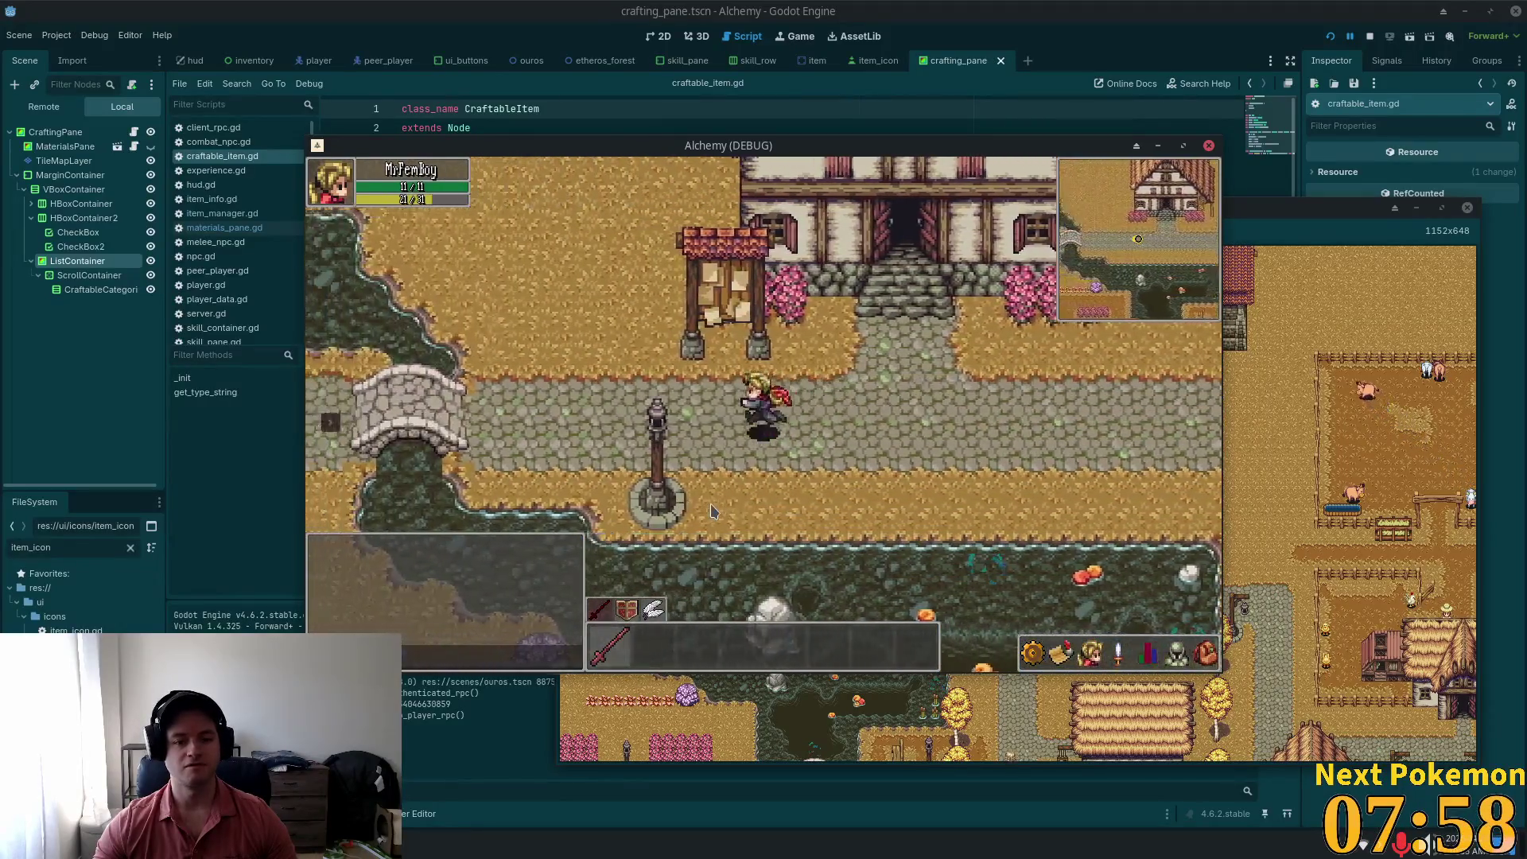
pyautogui.press('a')
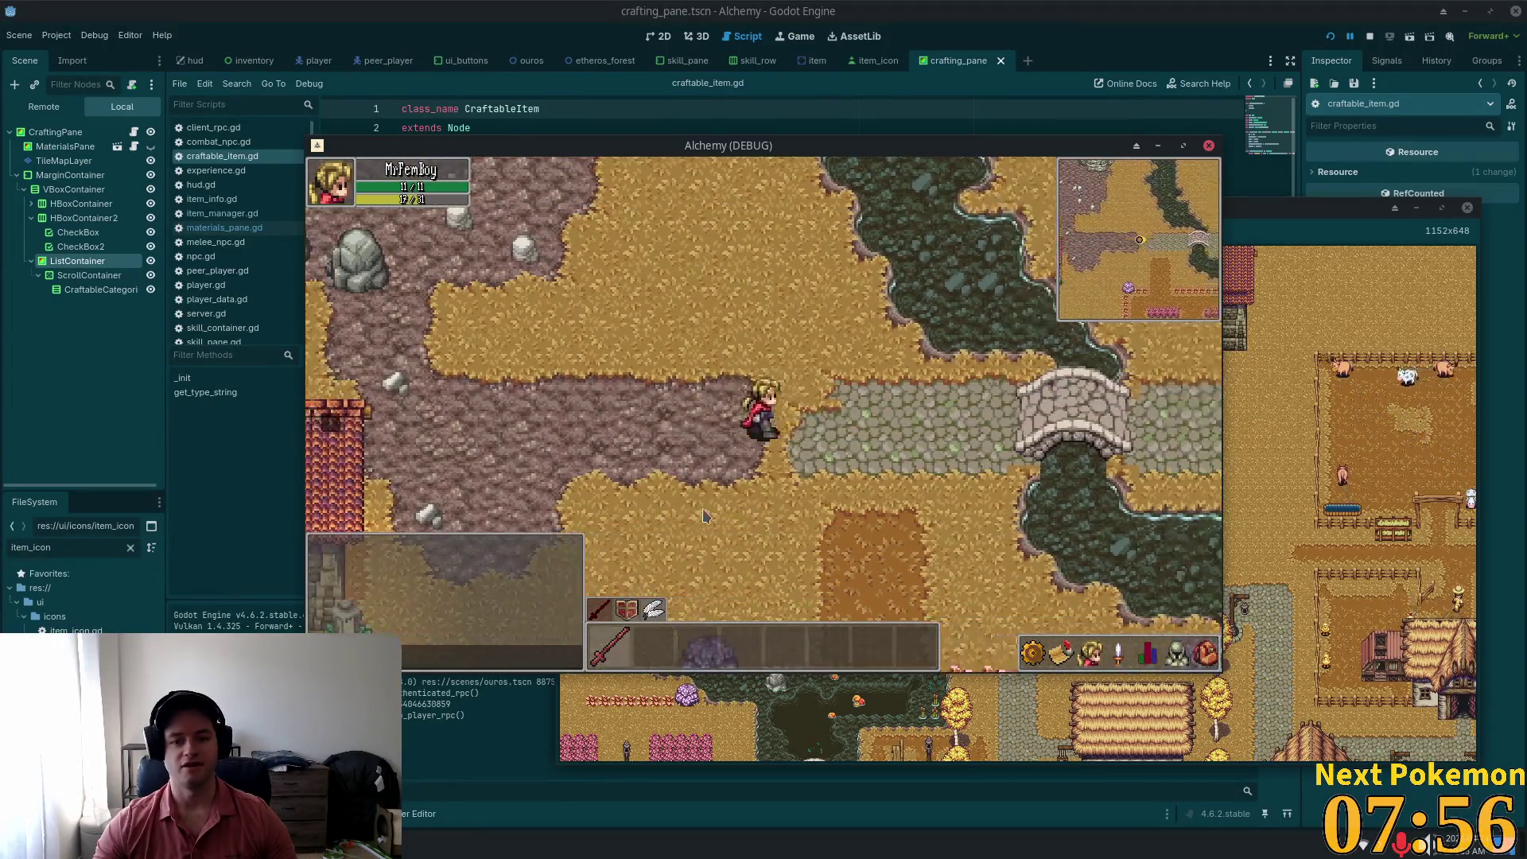
pyautogui.press('d')
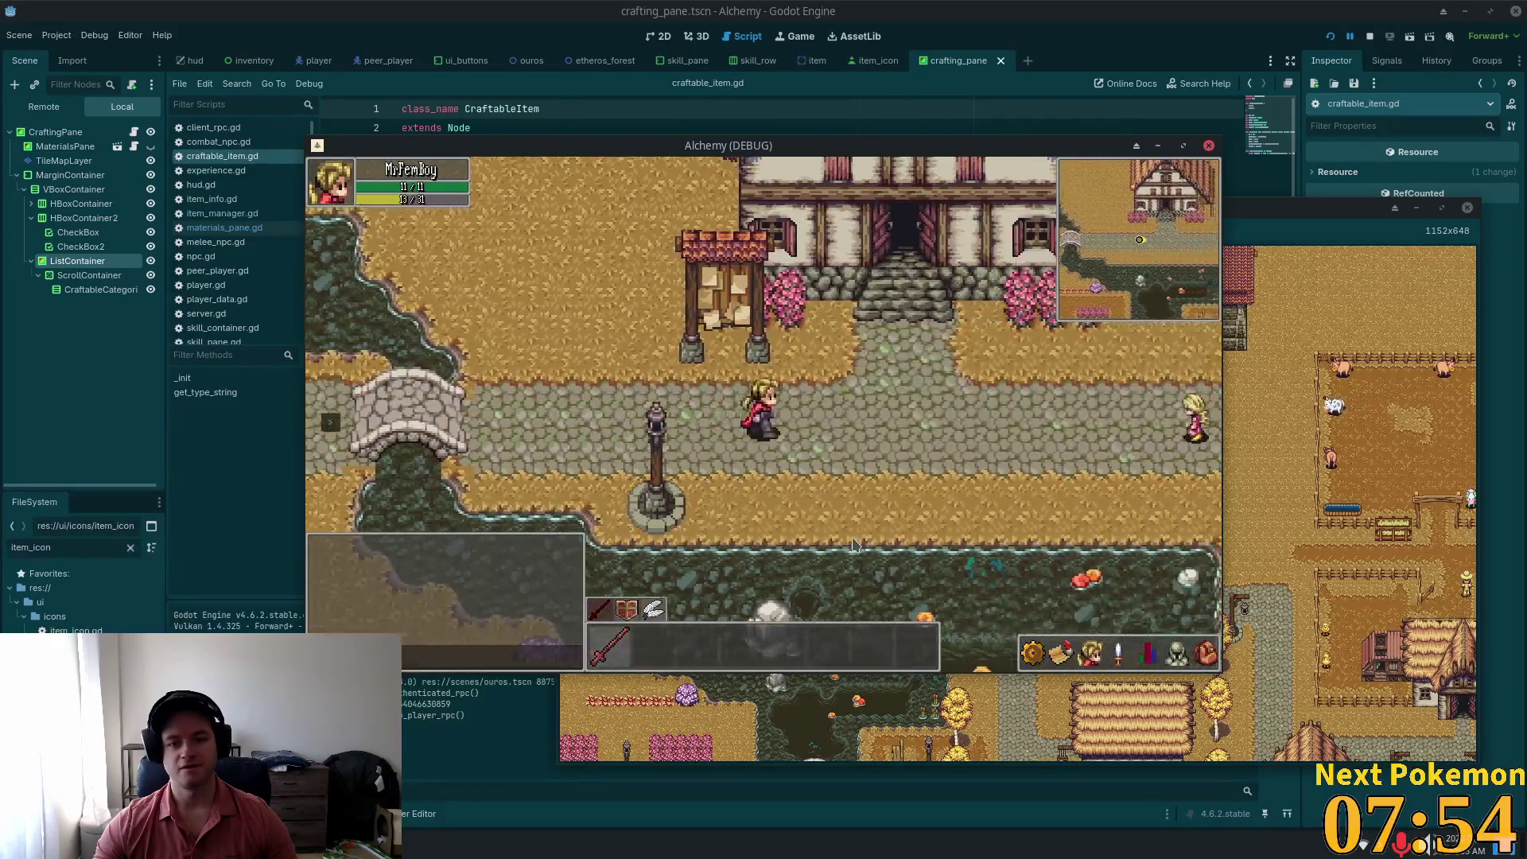
pyautogui.press('d')
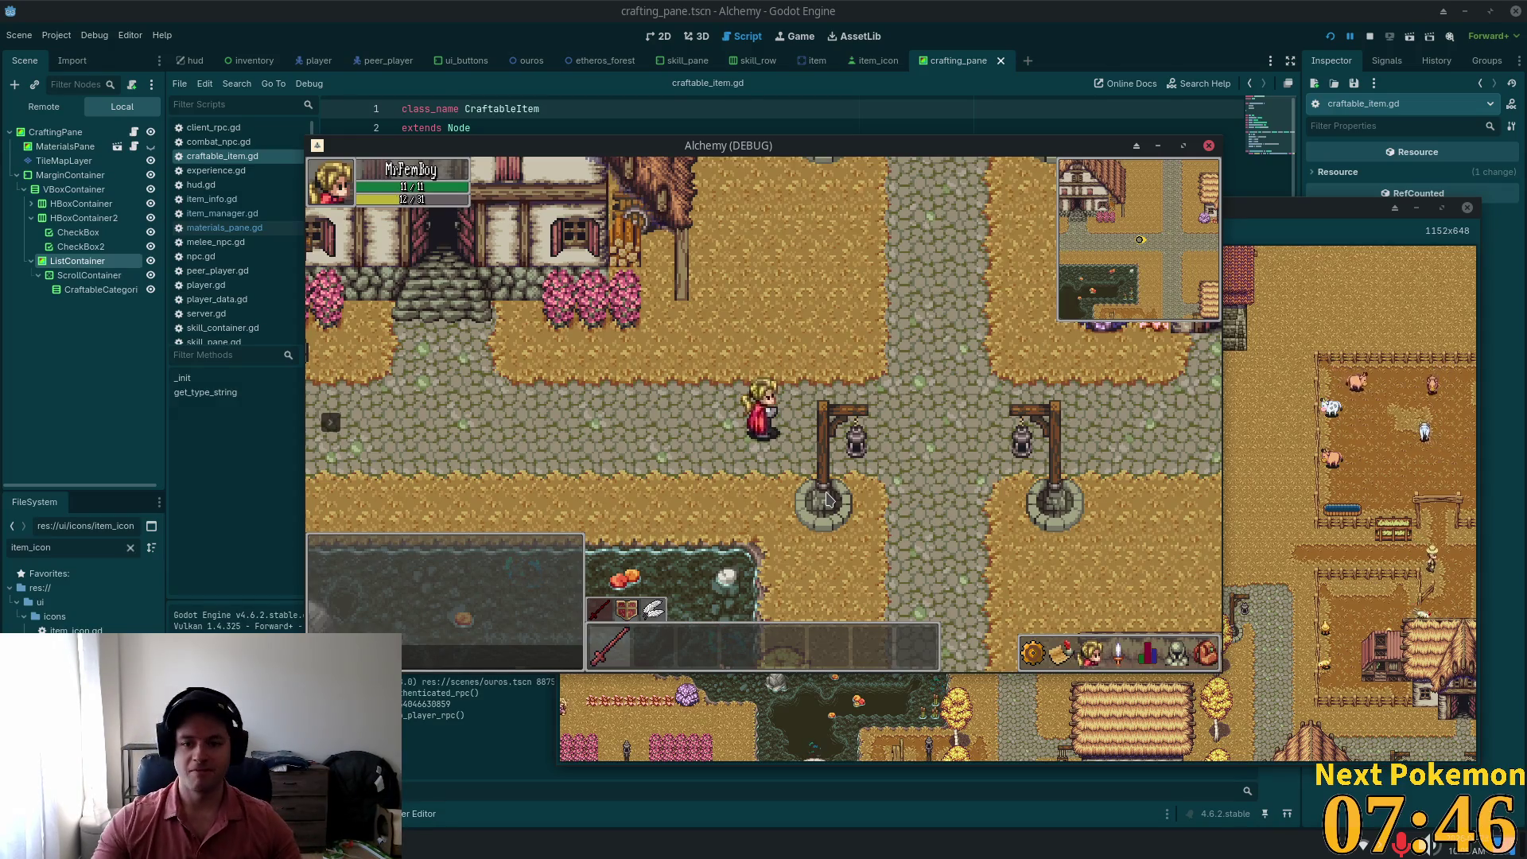
pyautogui.press('d')
# Walk past the well and thatched house north to the shop and enter it
pyautogui.press('s')
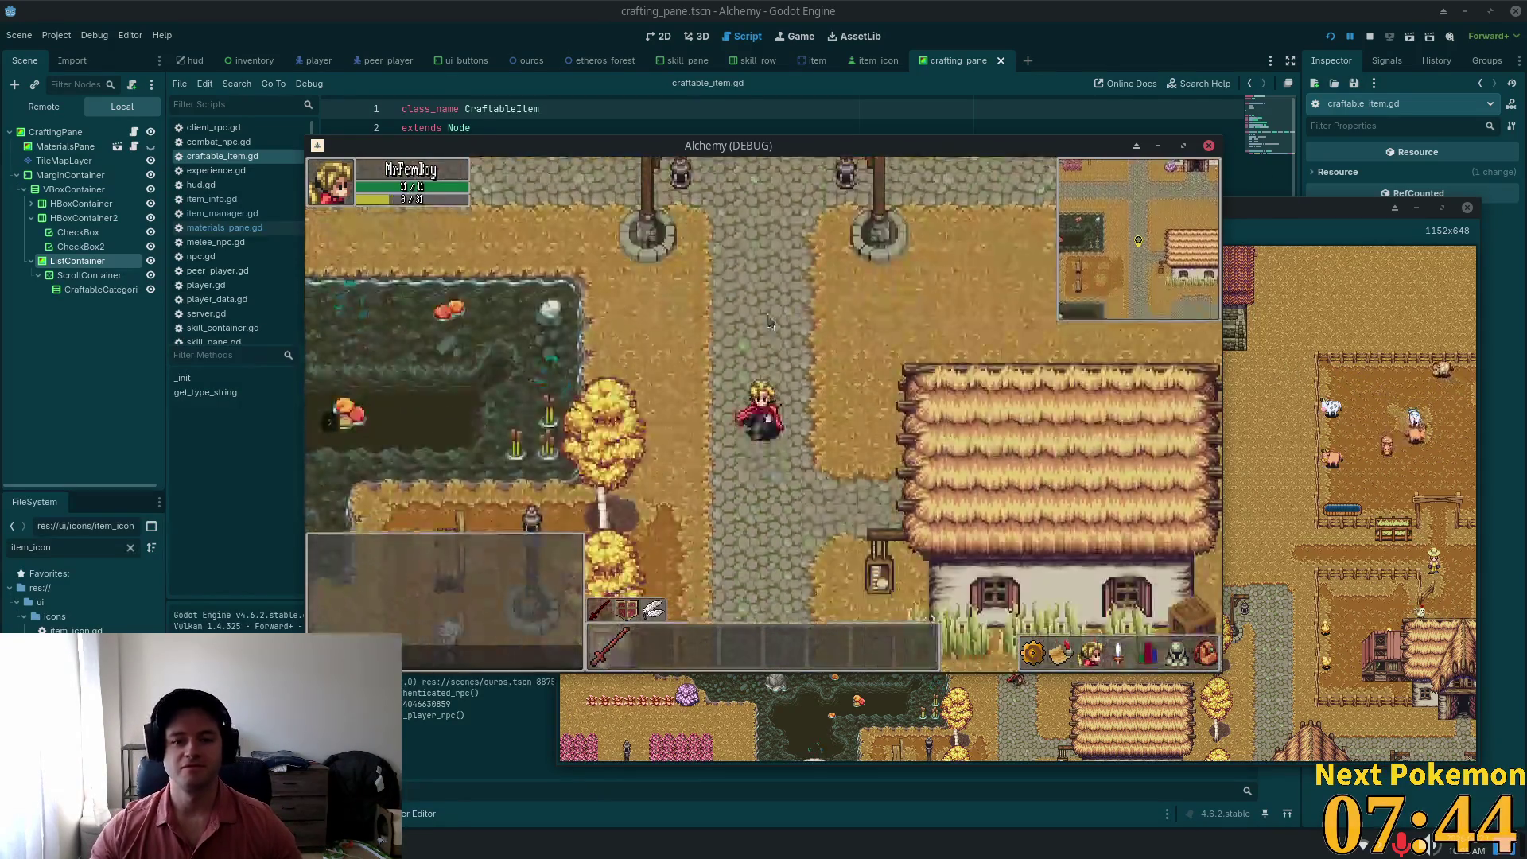
pyautogui.press('d')
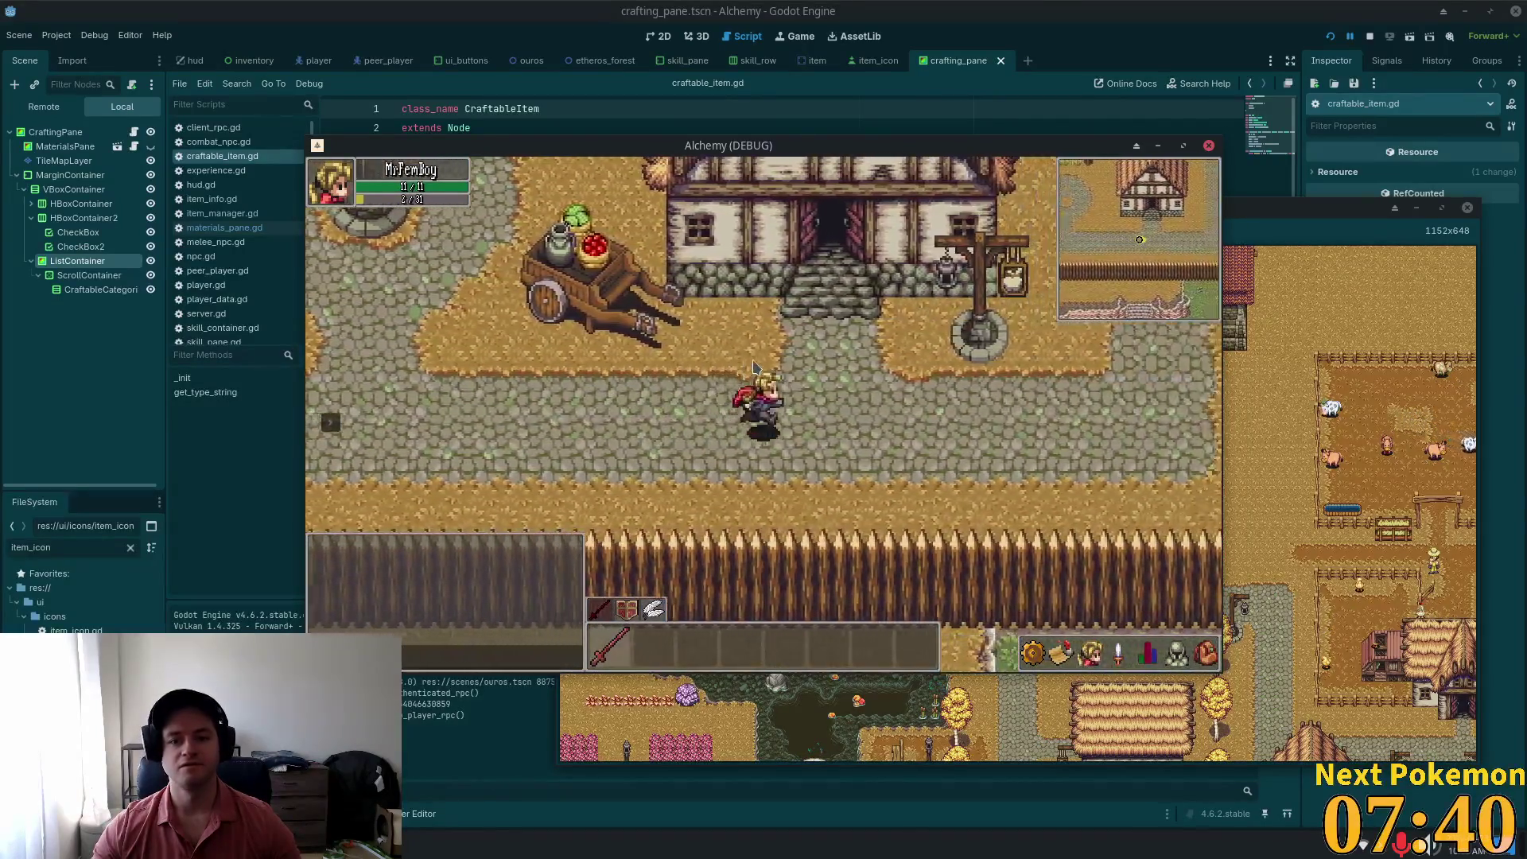
pyautogui.press('w')
pyautogui.press('w')
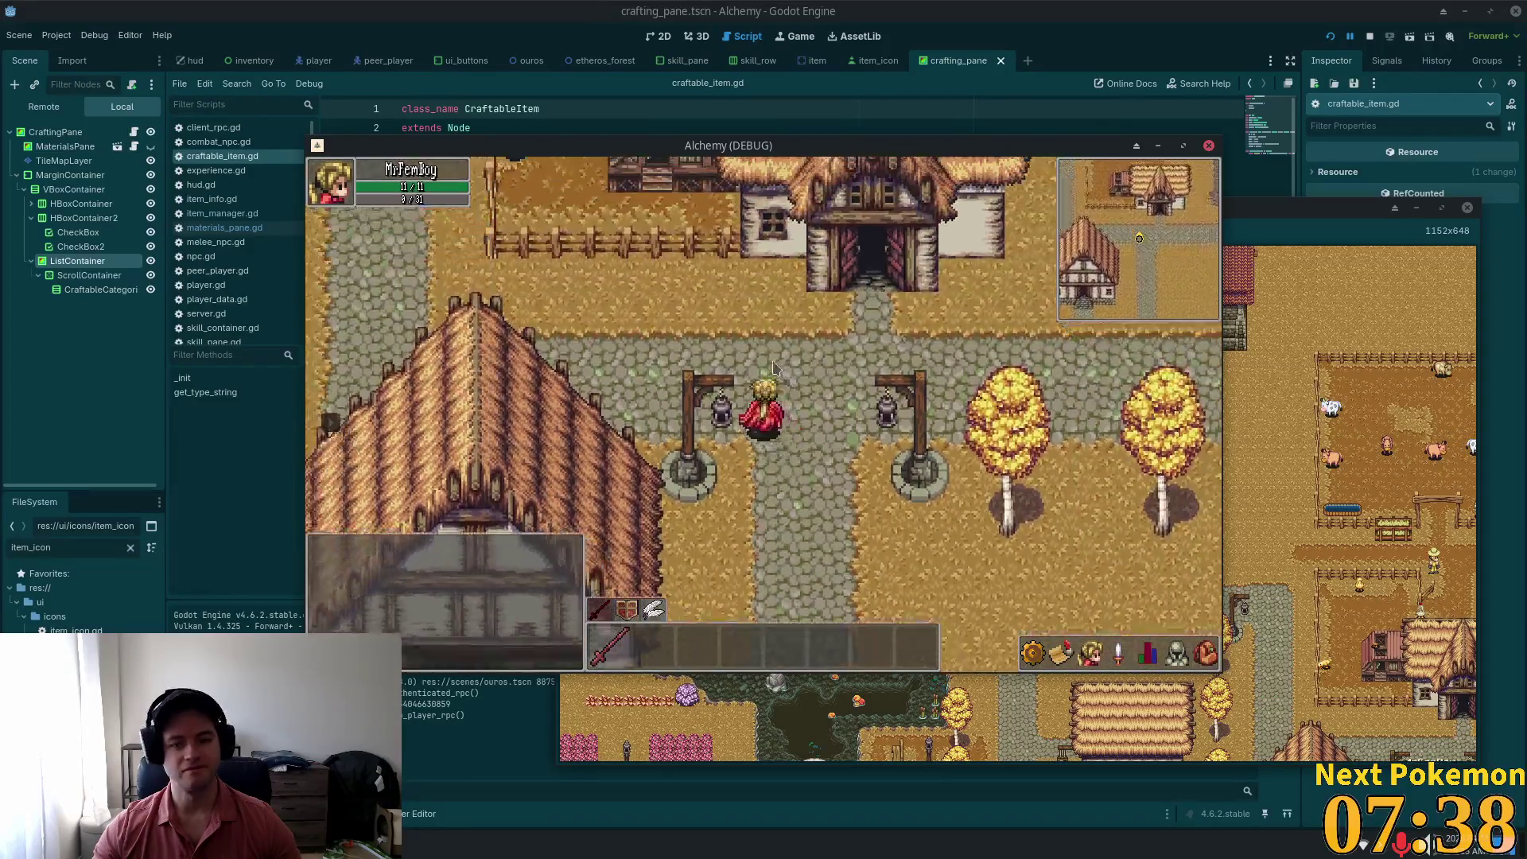
pyautogui.press('w')
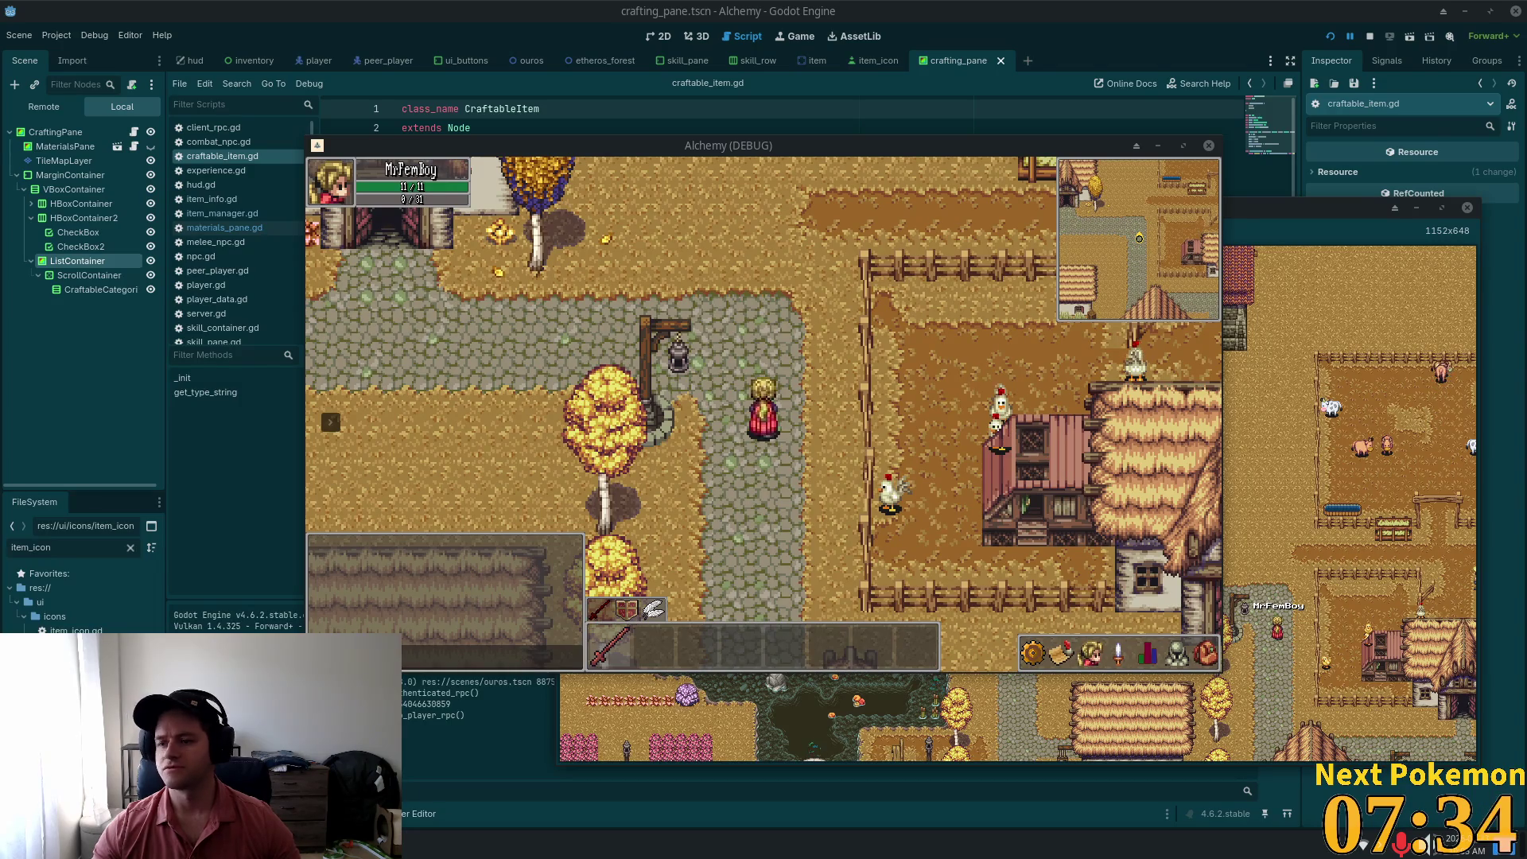
pyautogui.press('w')
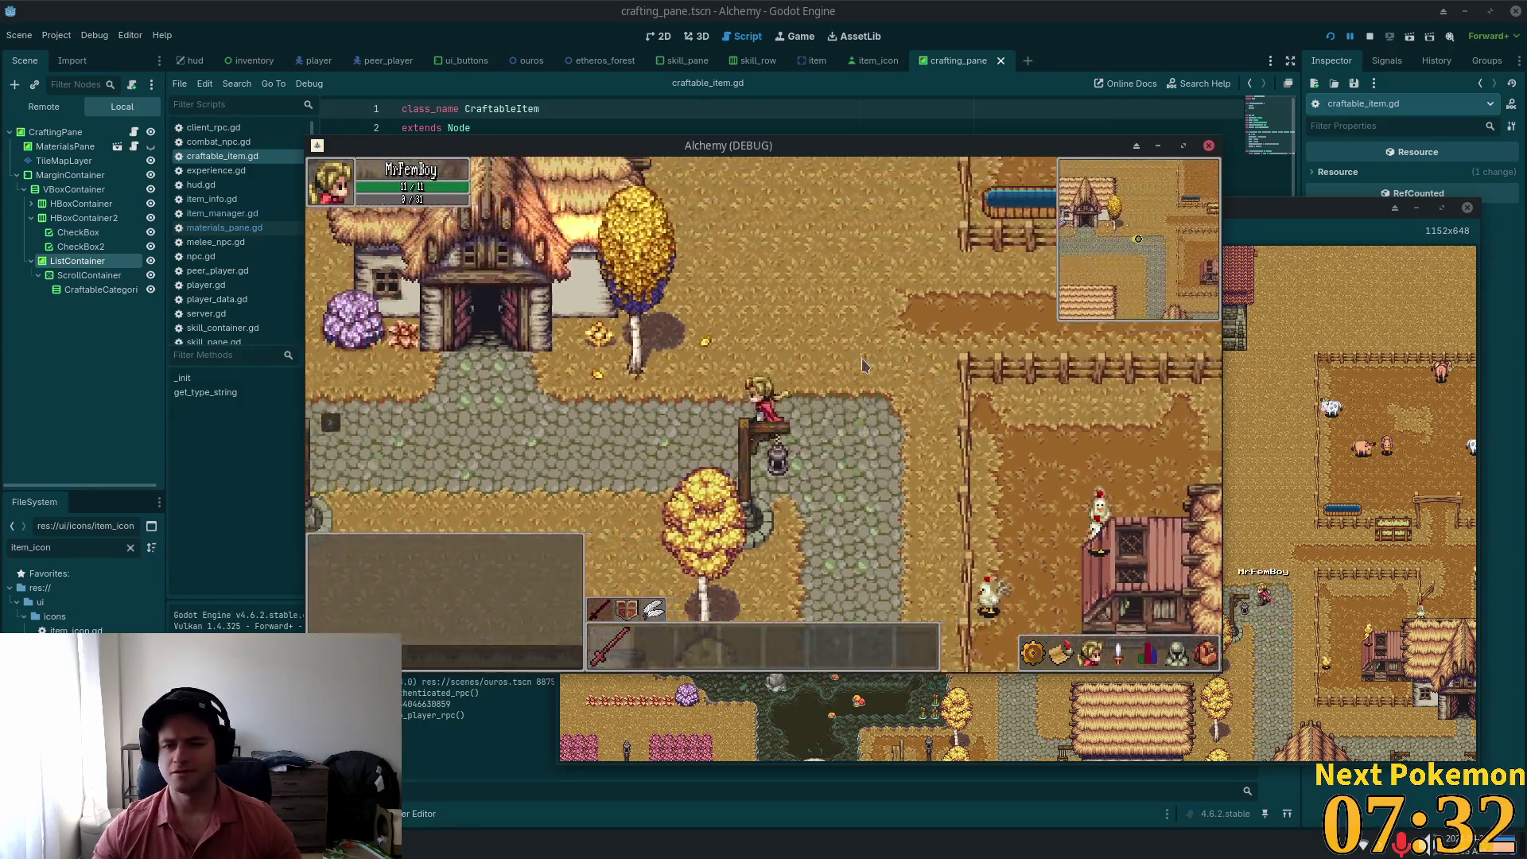
pyautogui.press('a')
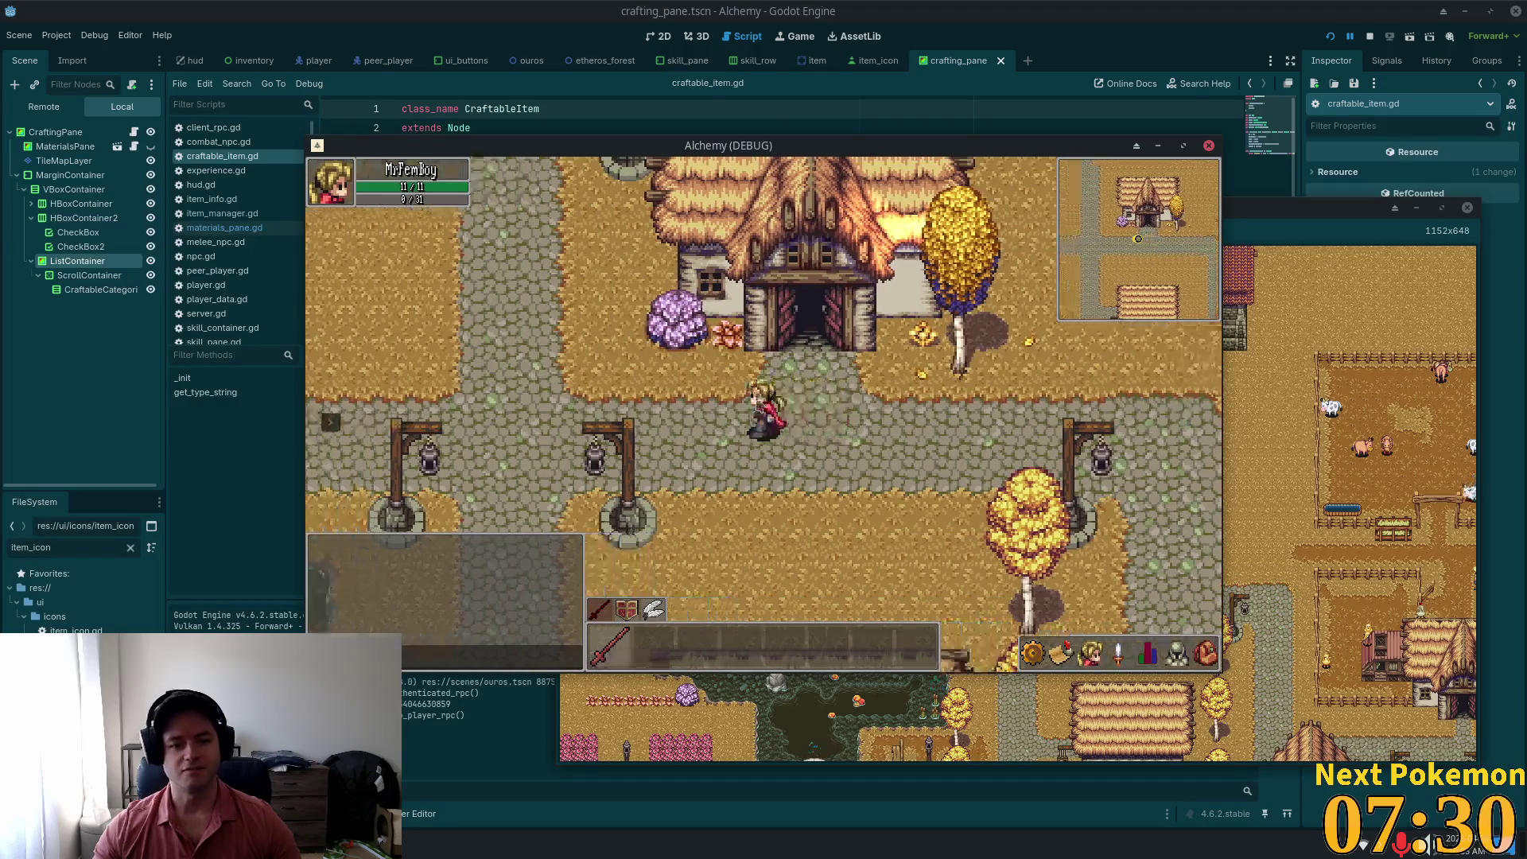
pyautogui.press('w')
pyautogui.press('w')
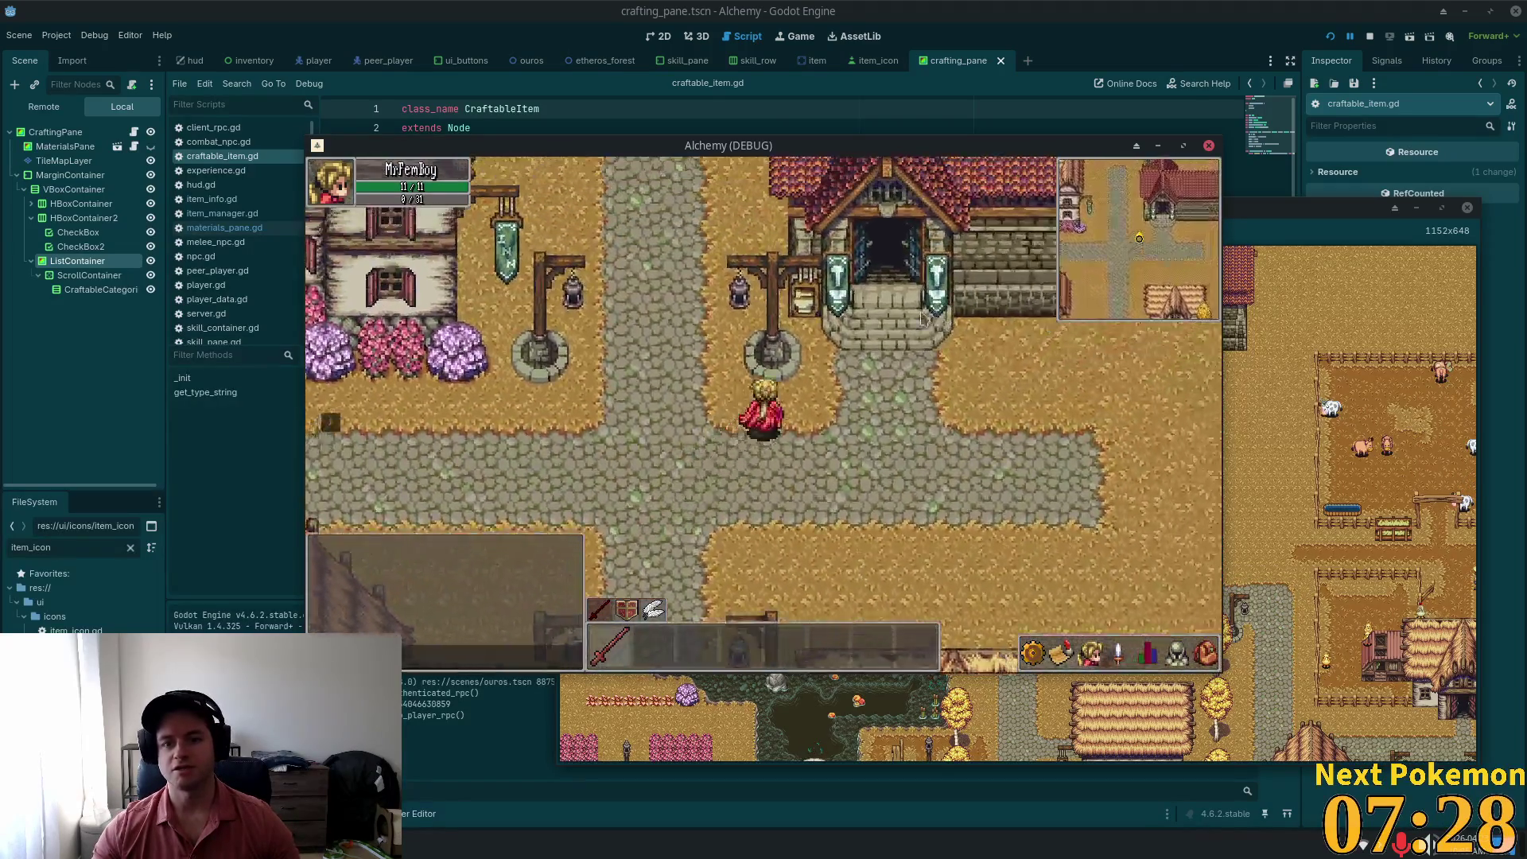
pyautogui.press('e')
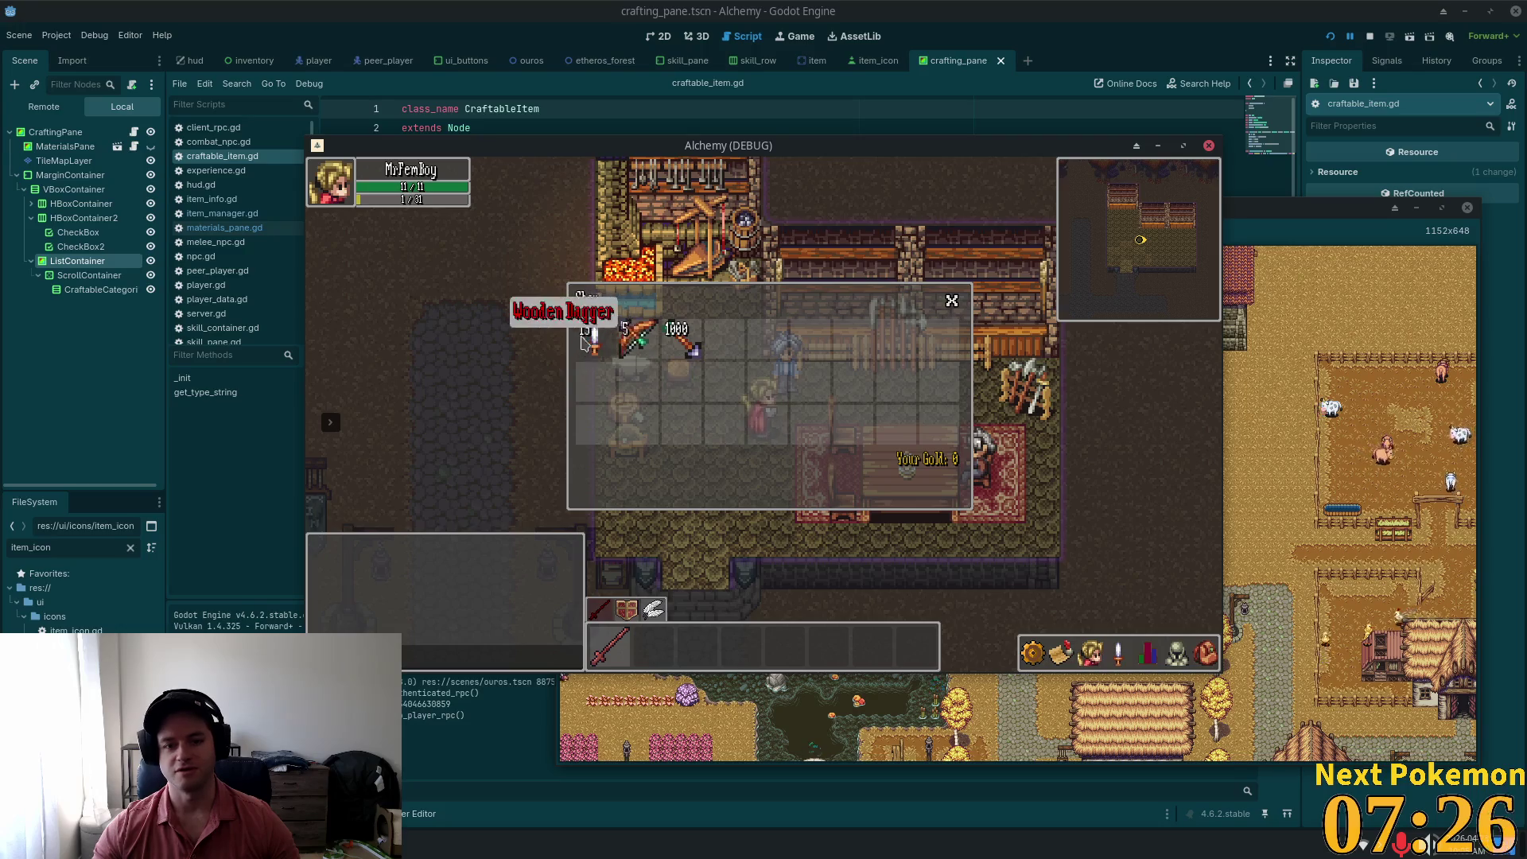
# Try to close the shop panel with Esc, then switch to the todo list
pyautogui.press('a')
pyautogui.press('Escape')
pyautogui.press('w')
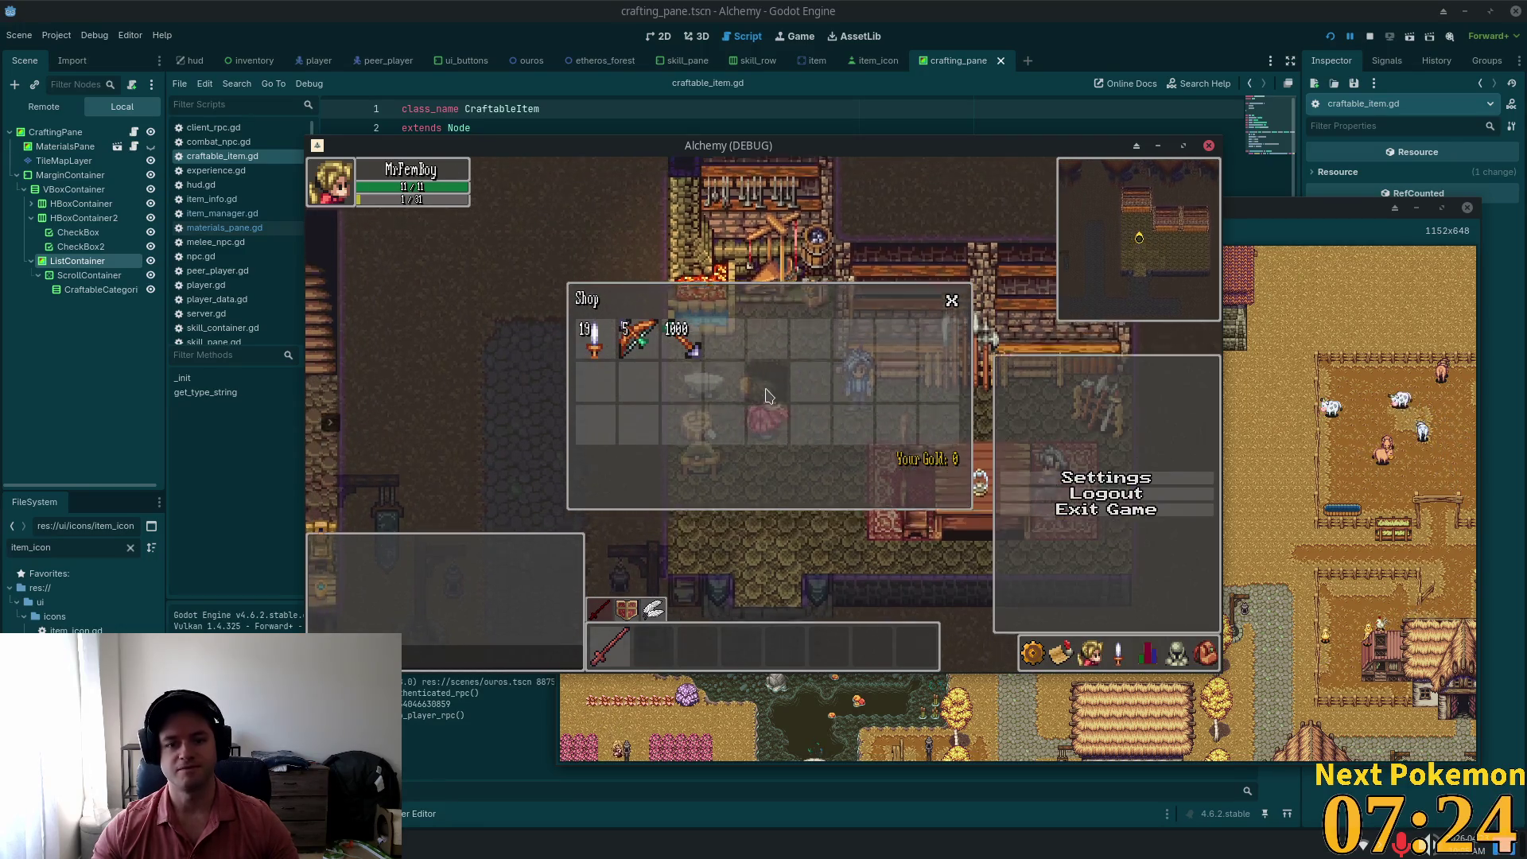
pyautogui.press('Escape')
pyautogui.press('Escape')
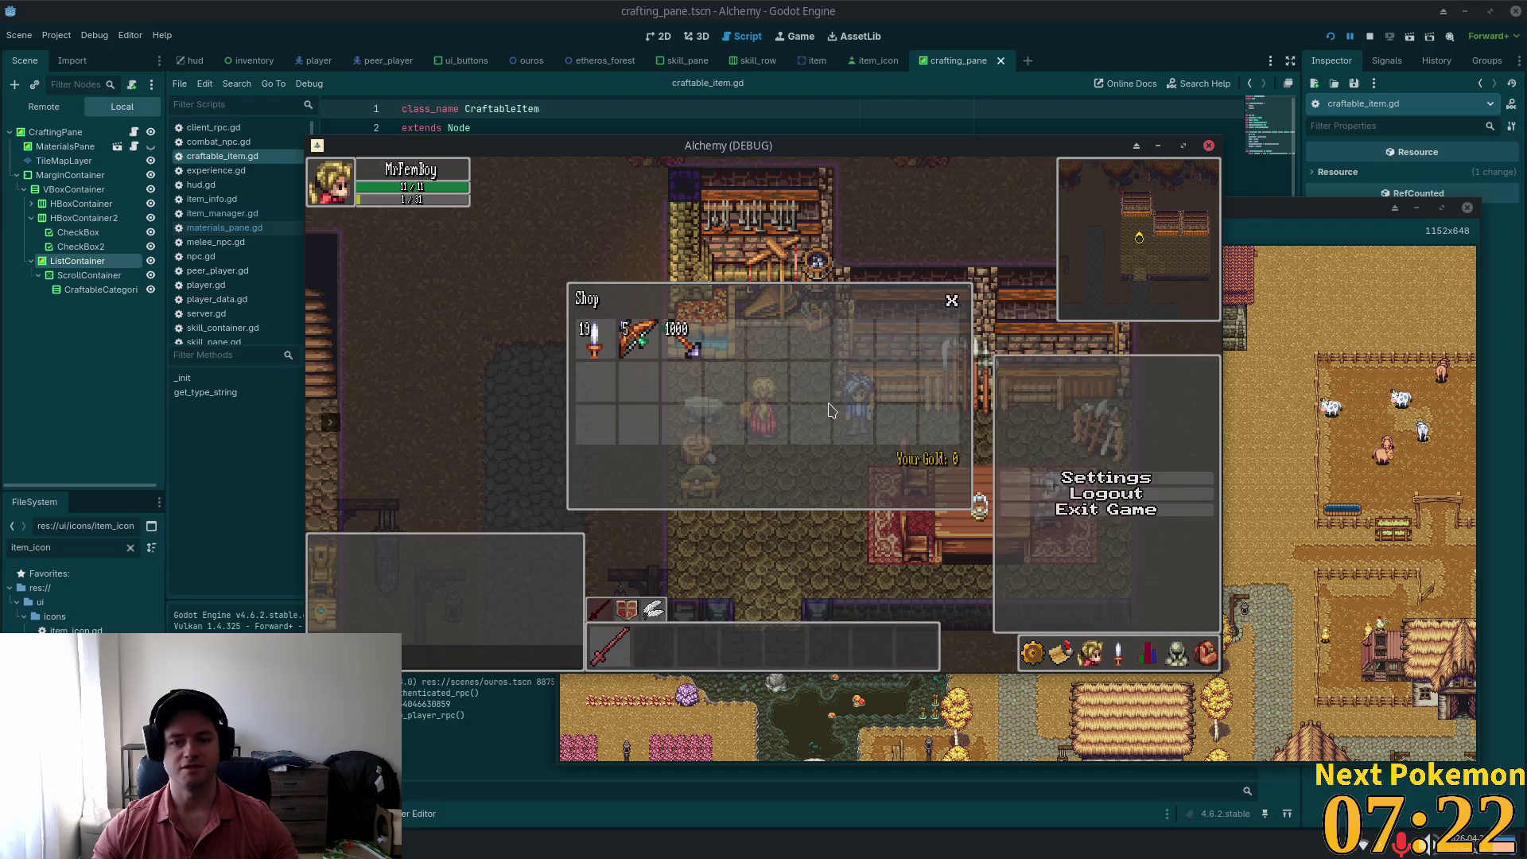
pyautogui.press('Escape')
pyautogui.press('Escape')
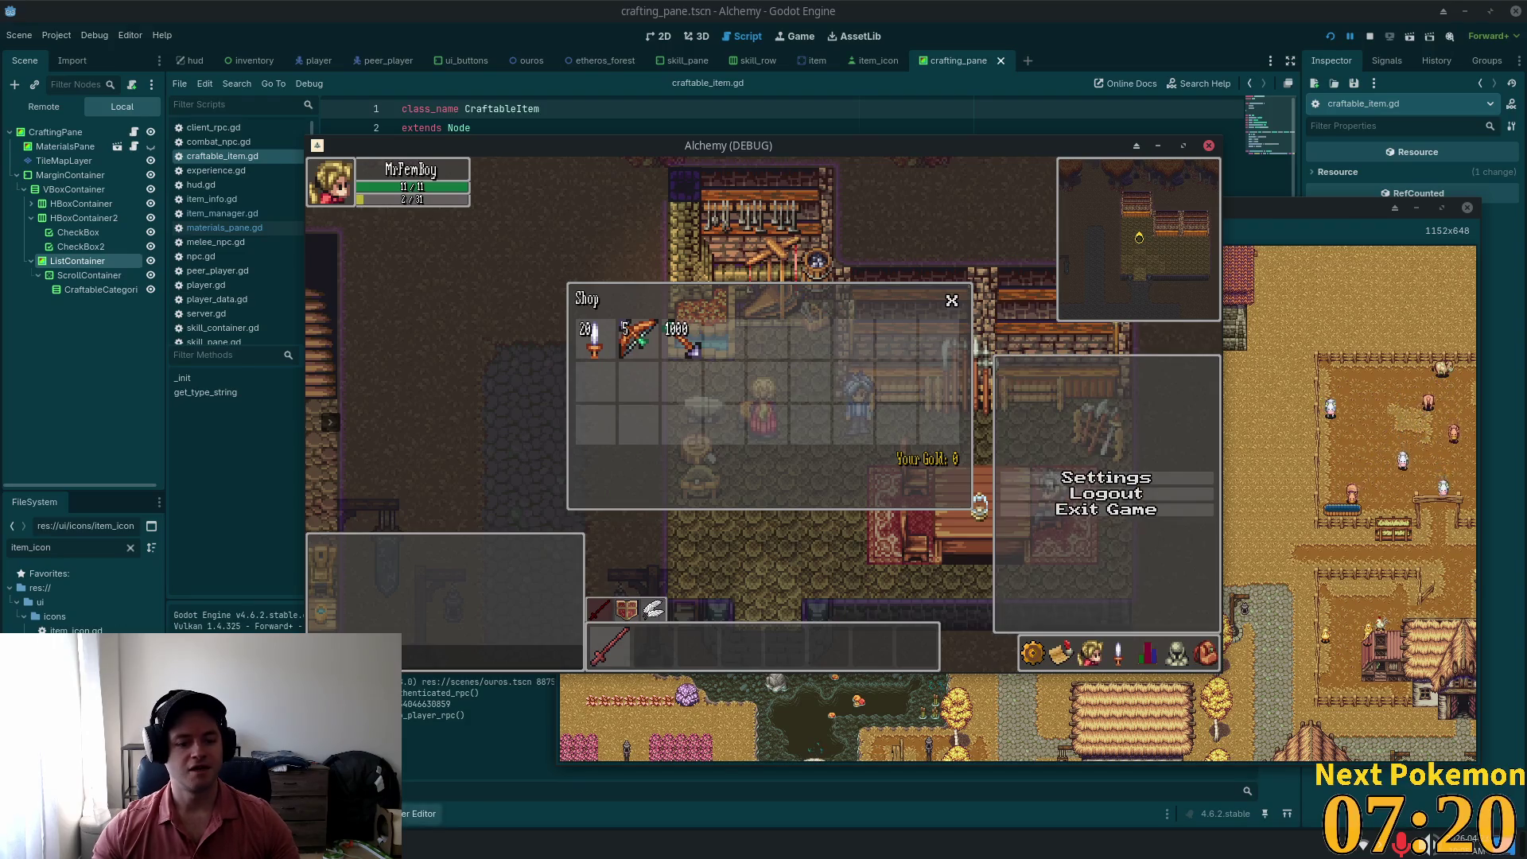
pyautogui.hotkey('alt', 'Tab')
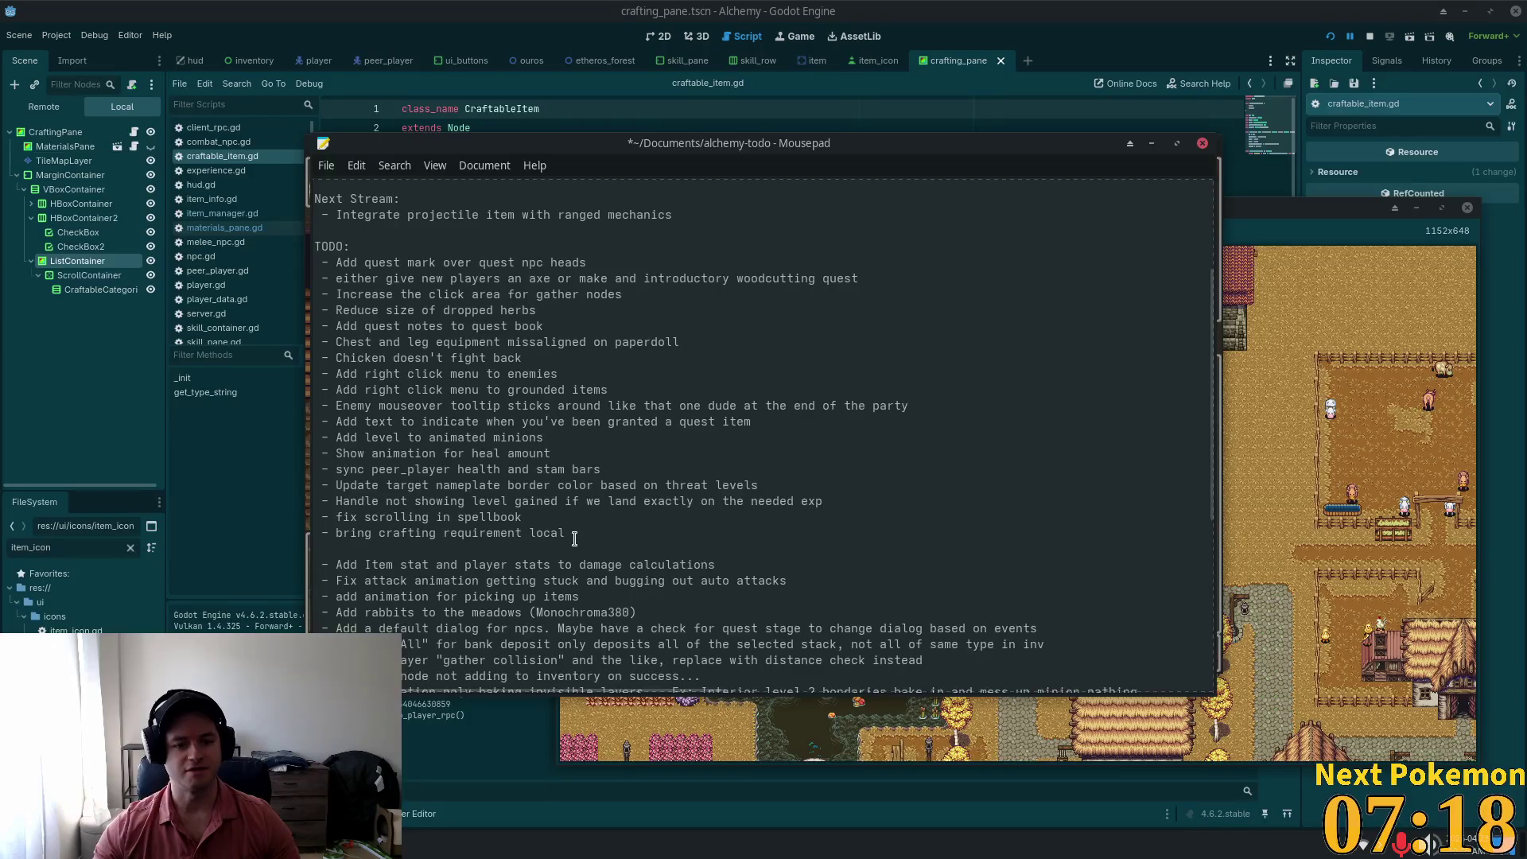
# Add the line '- Close shop on Esc' to the todo list, save it, and return to Godot
pyautogui.press('Return')
pyautogui.write('- Close ')
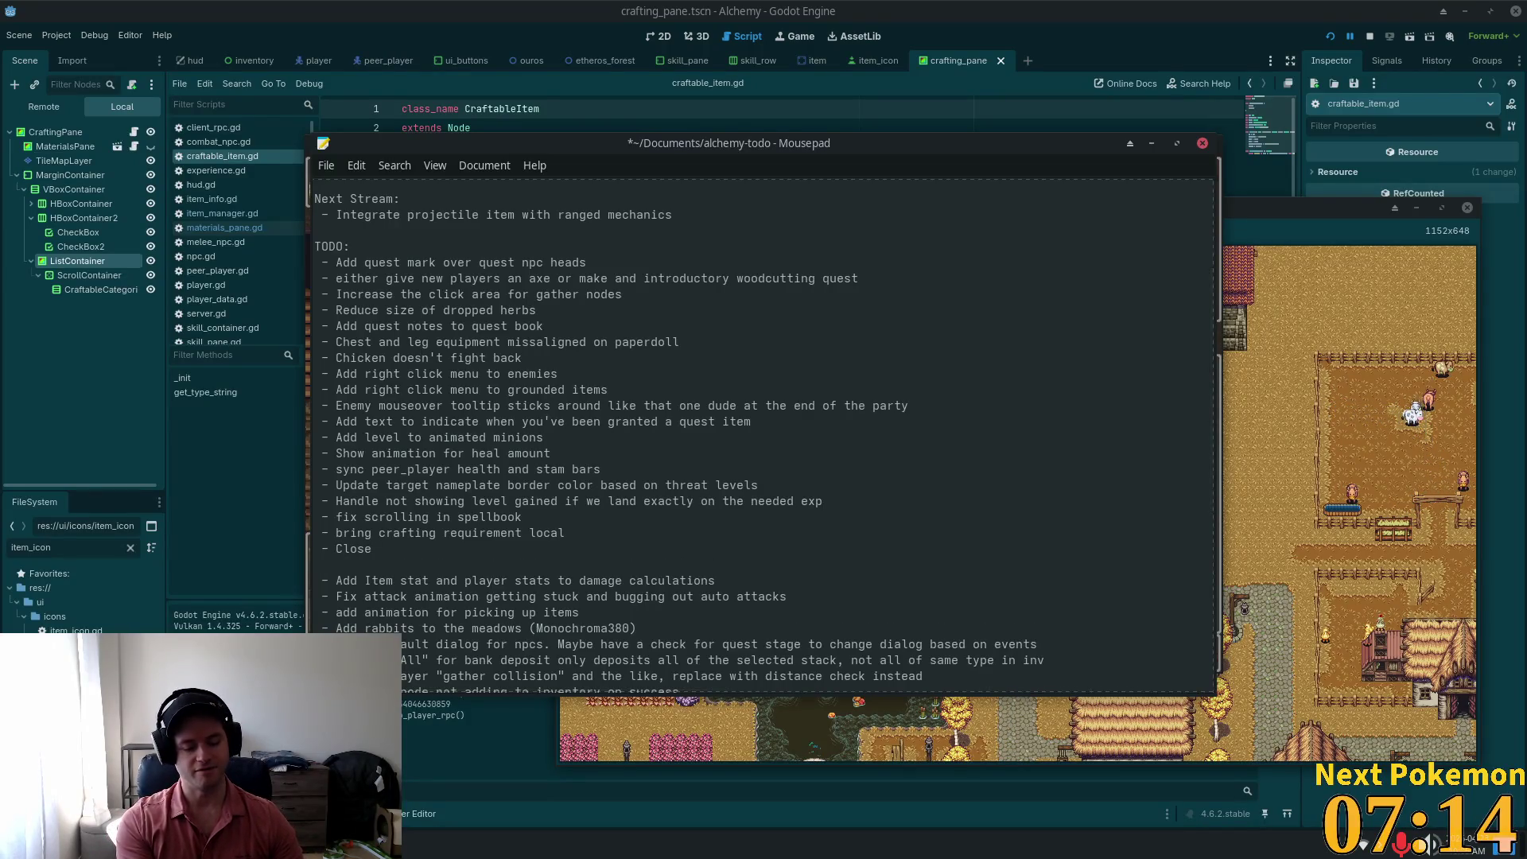
pyautogui.write('hop')
pyautogui.press('BackSpace')
pyautogui.write('shop on ')
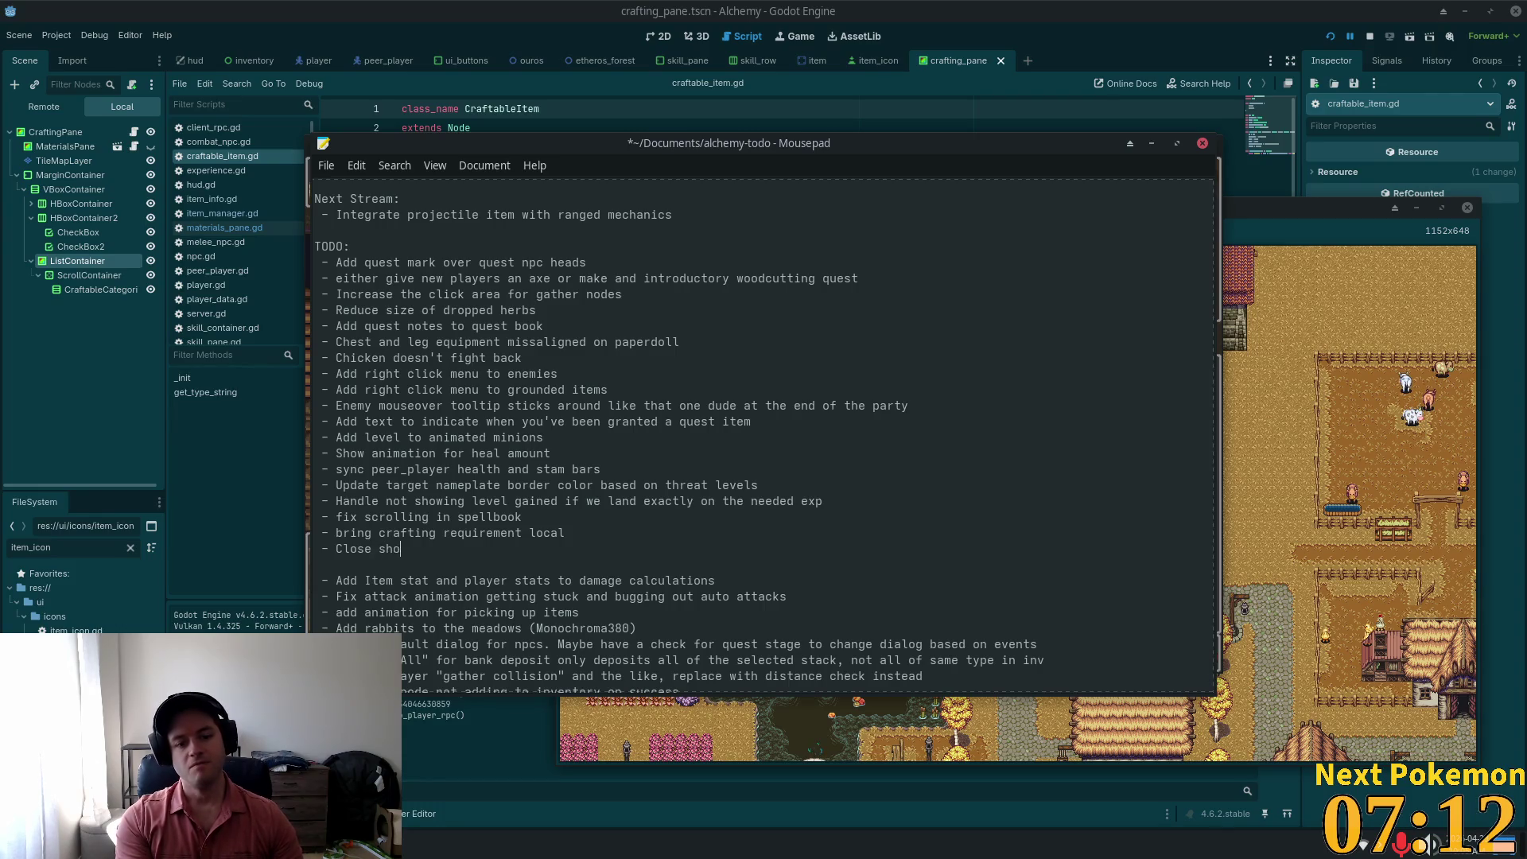
pyautogui.write('esc')
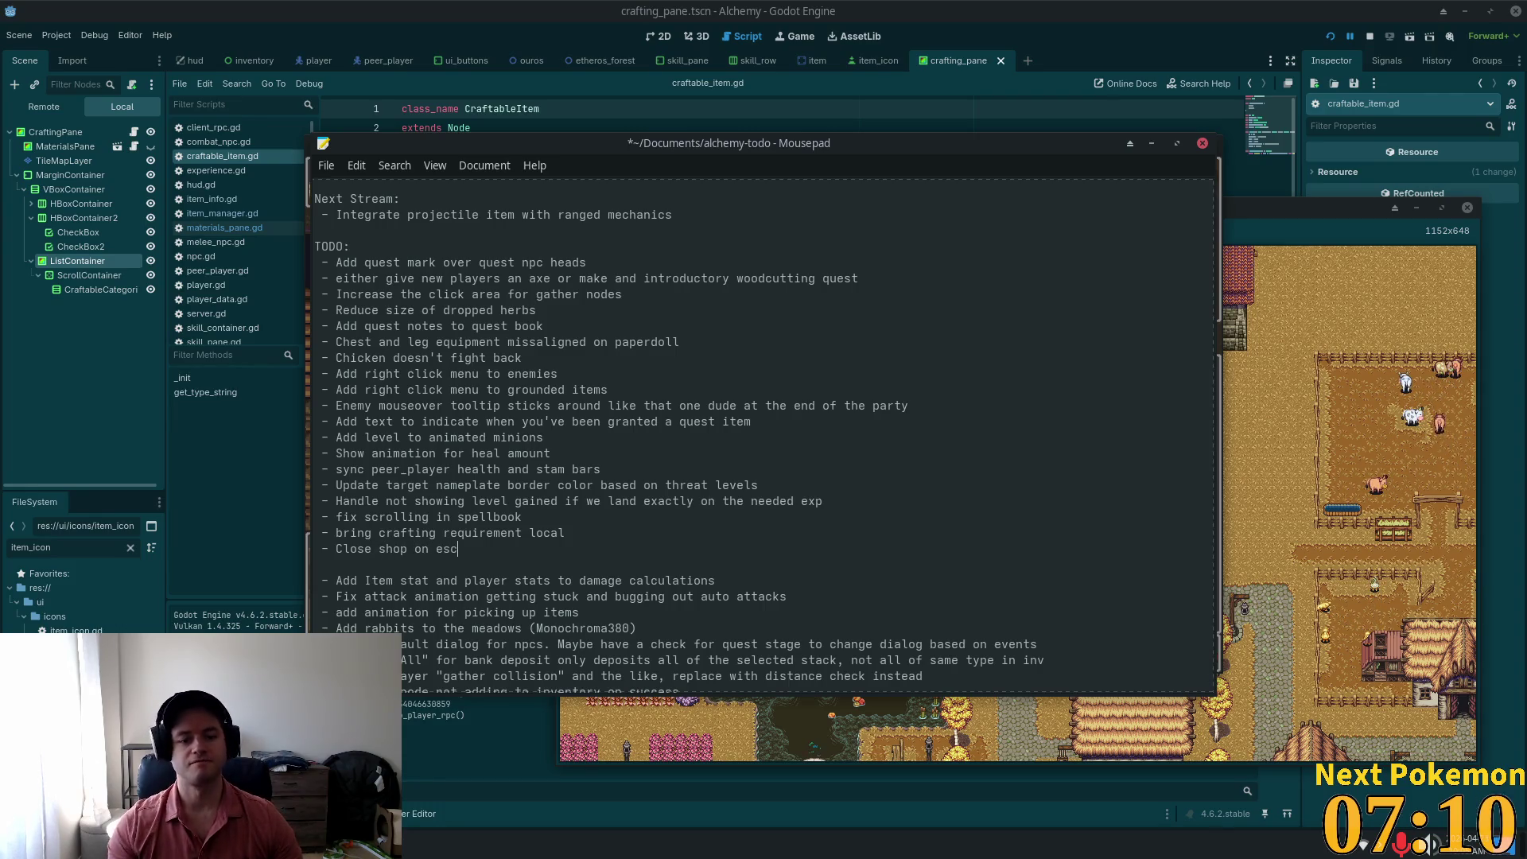
pyautogui.press('Left')
pyautogui.press('Left')
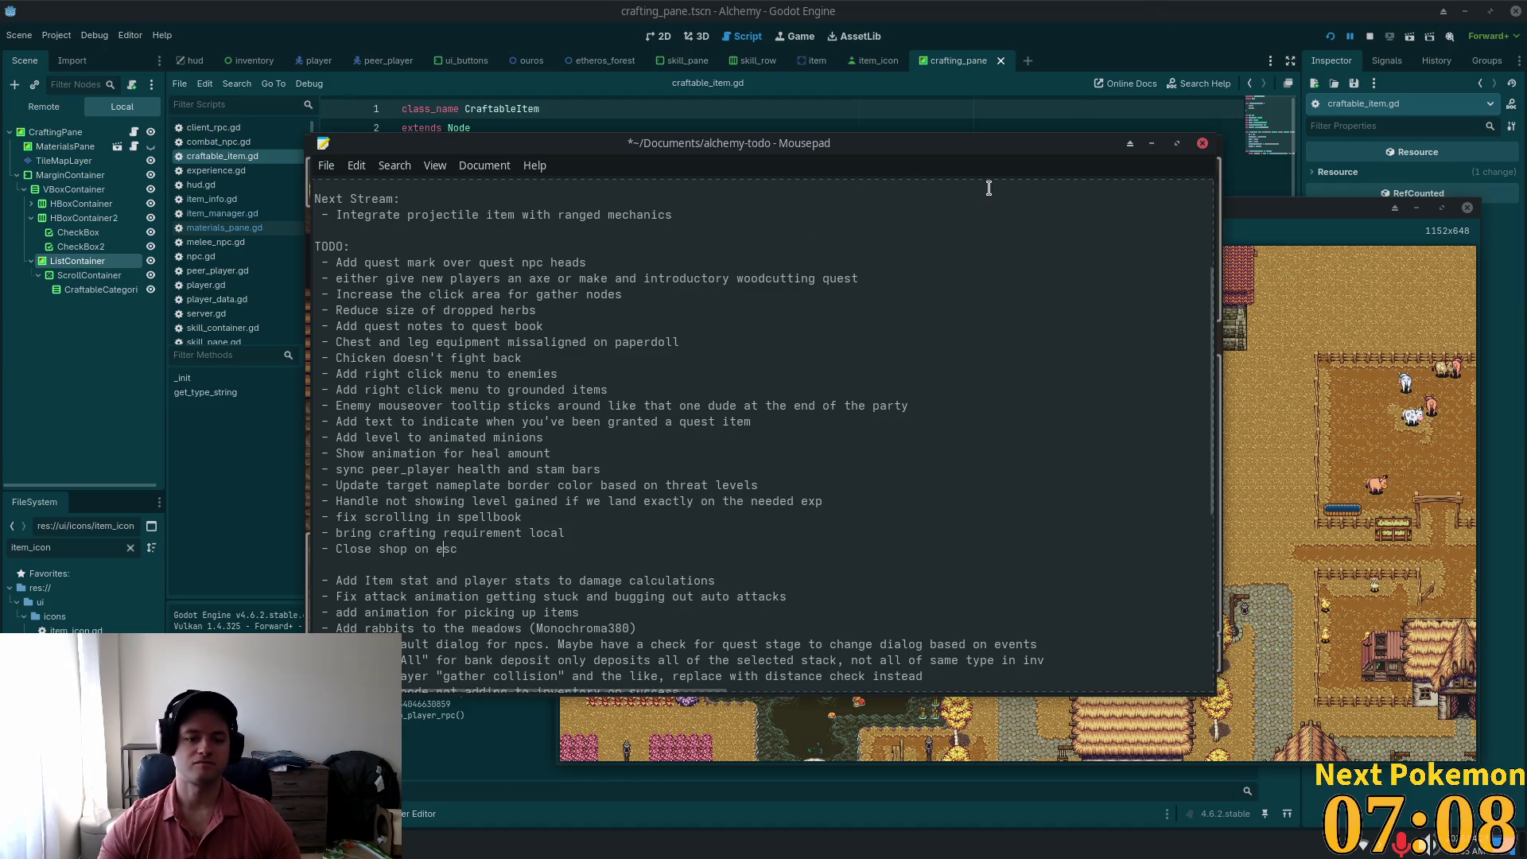
pyautogui.press('BackSpace')
pyautogui.write('E')
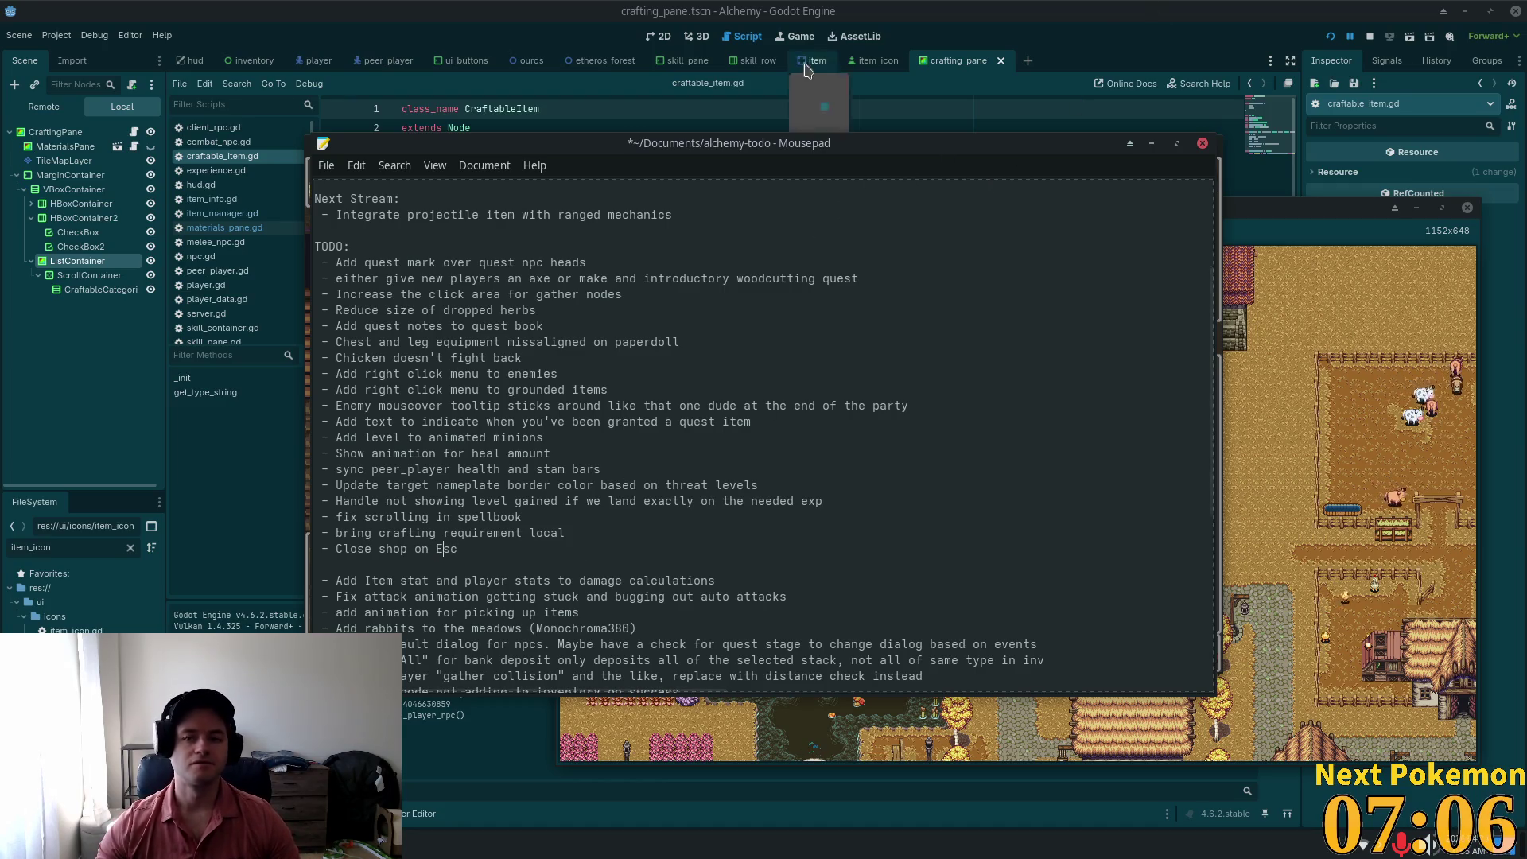
pyautogui.hotkey('ctrl', 's')
pyautogui.click(1102, 7)
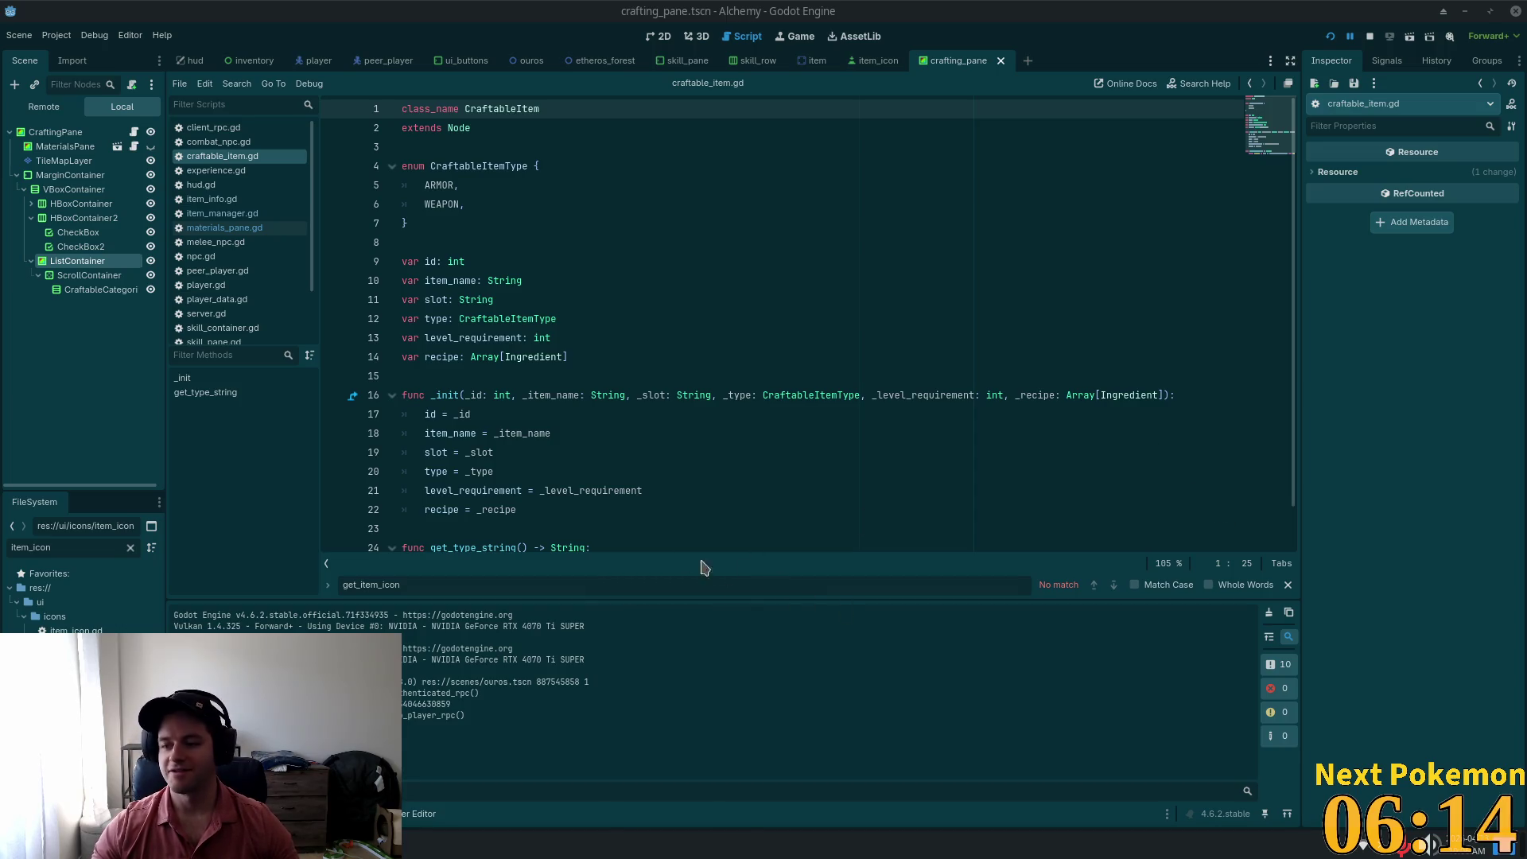
# Review the item_name and recipe assignments in craftable_item.gd's init, then return to the running game
pyautogui.click(550, 471)
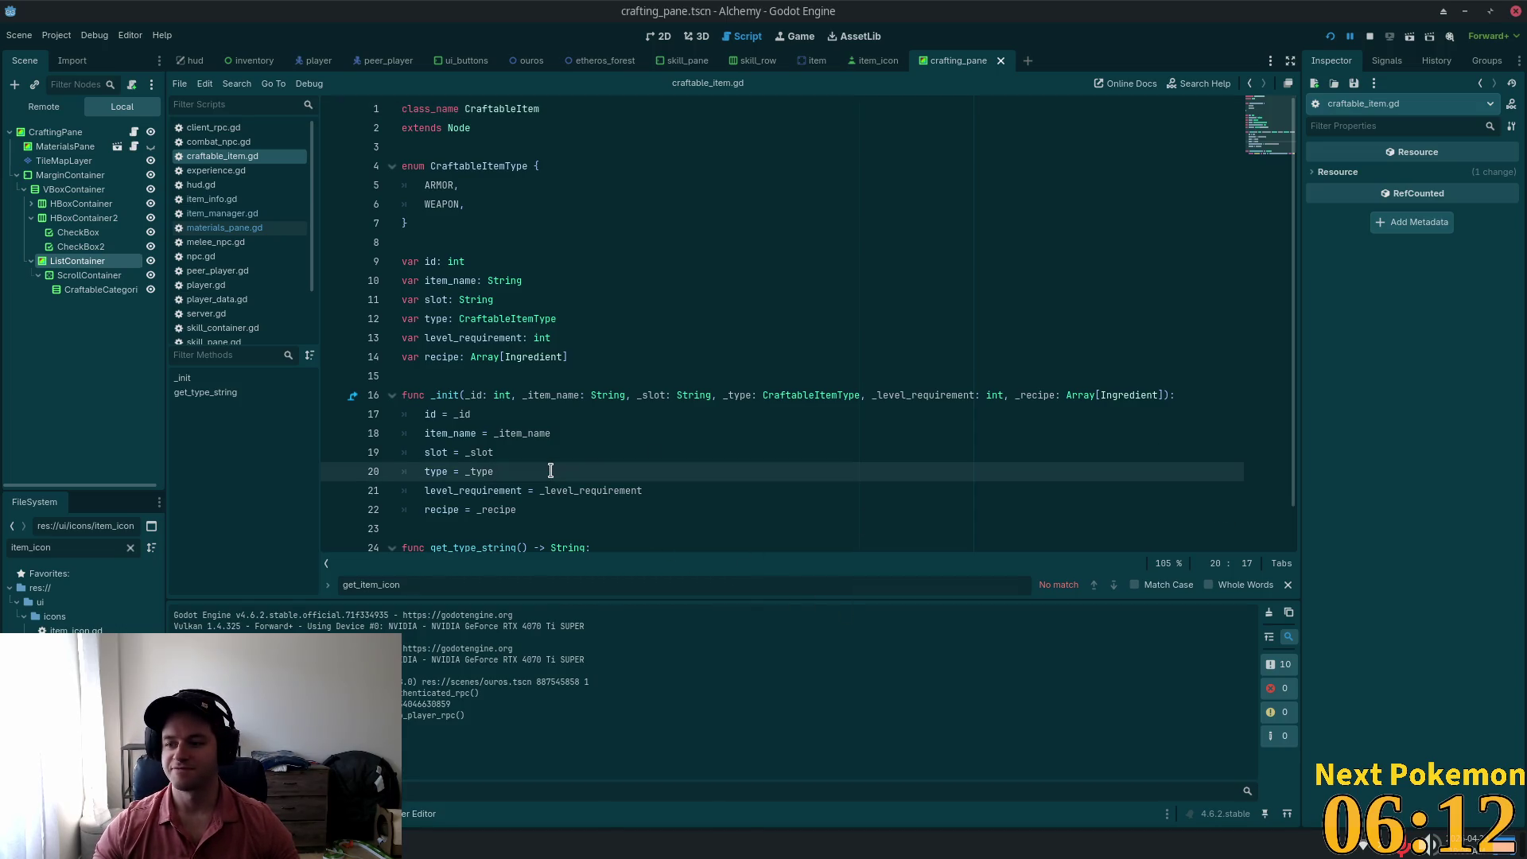
pyautogui.click(544, 503)
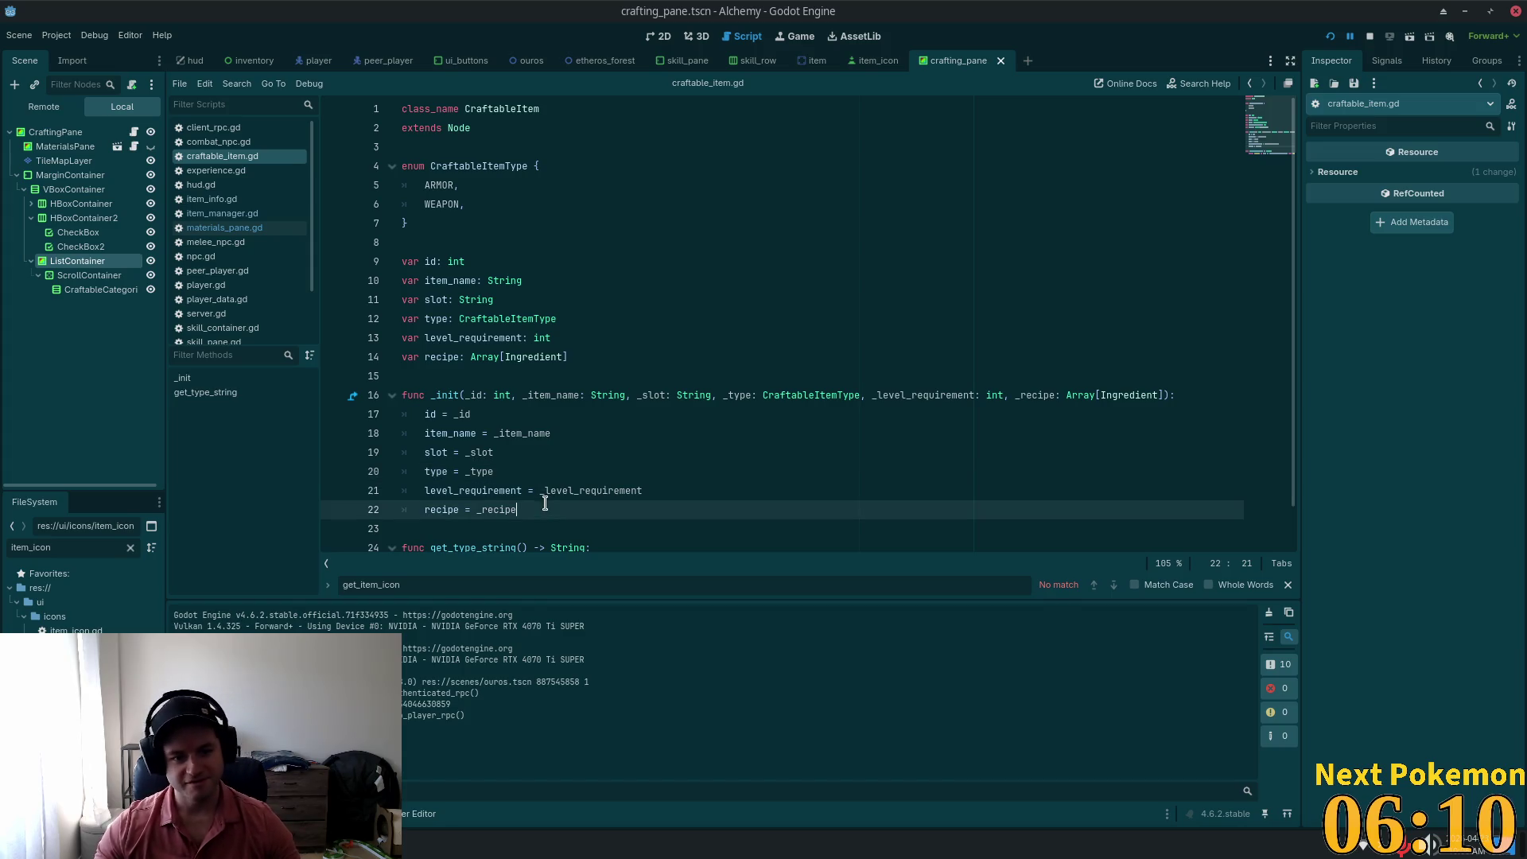
pyautogui.click(701, 425)
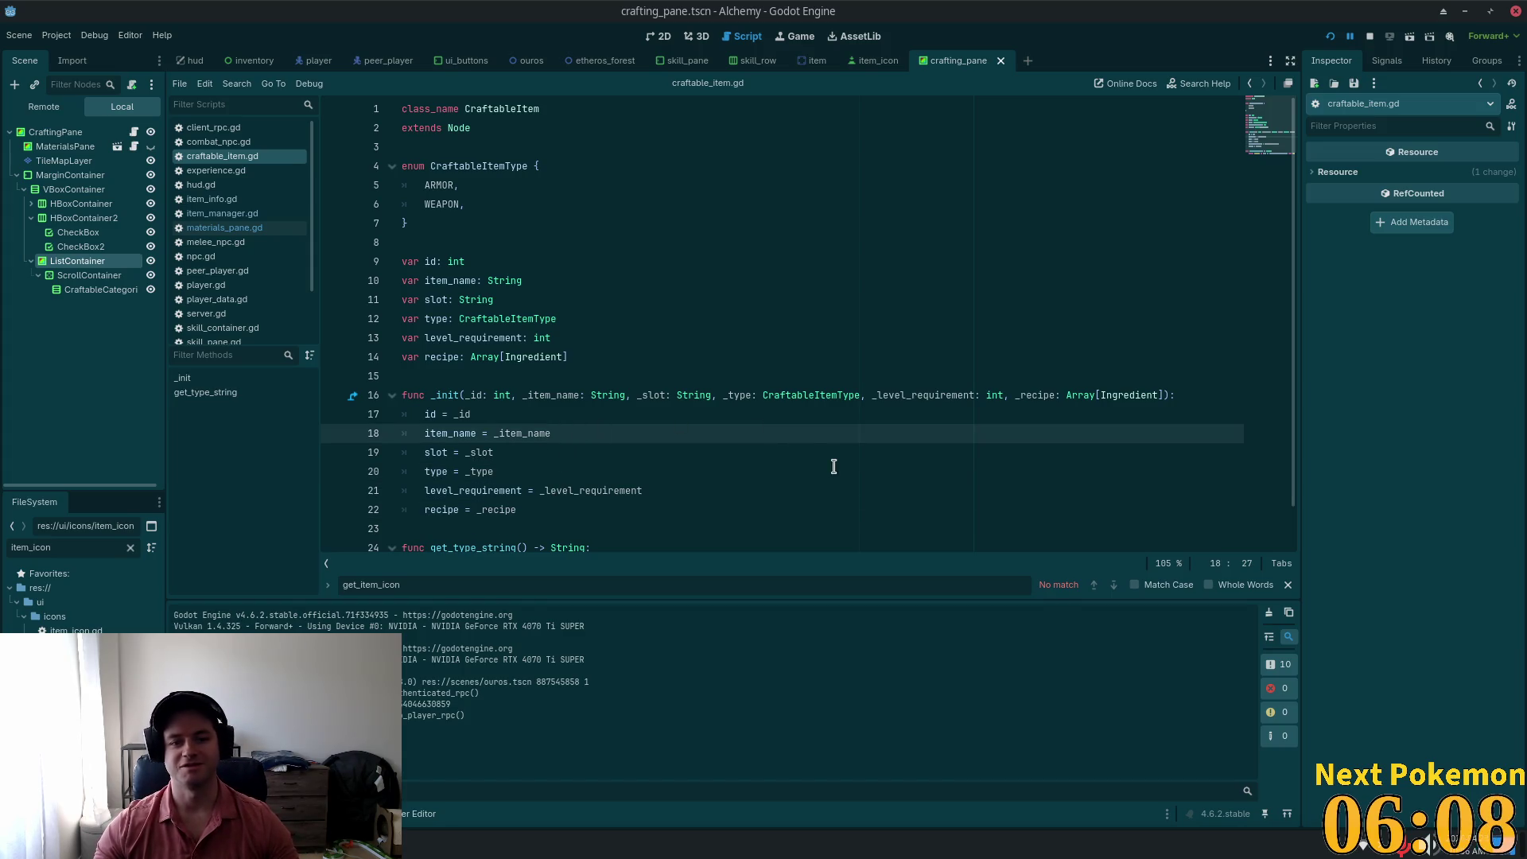
pyautogui.scroll(-1, 799, 444)
pyautogui.hotkey('alt', 'Tab')
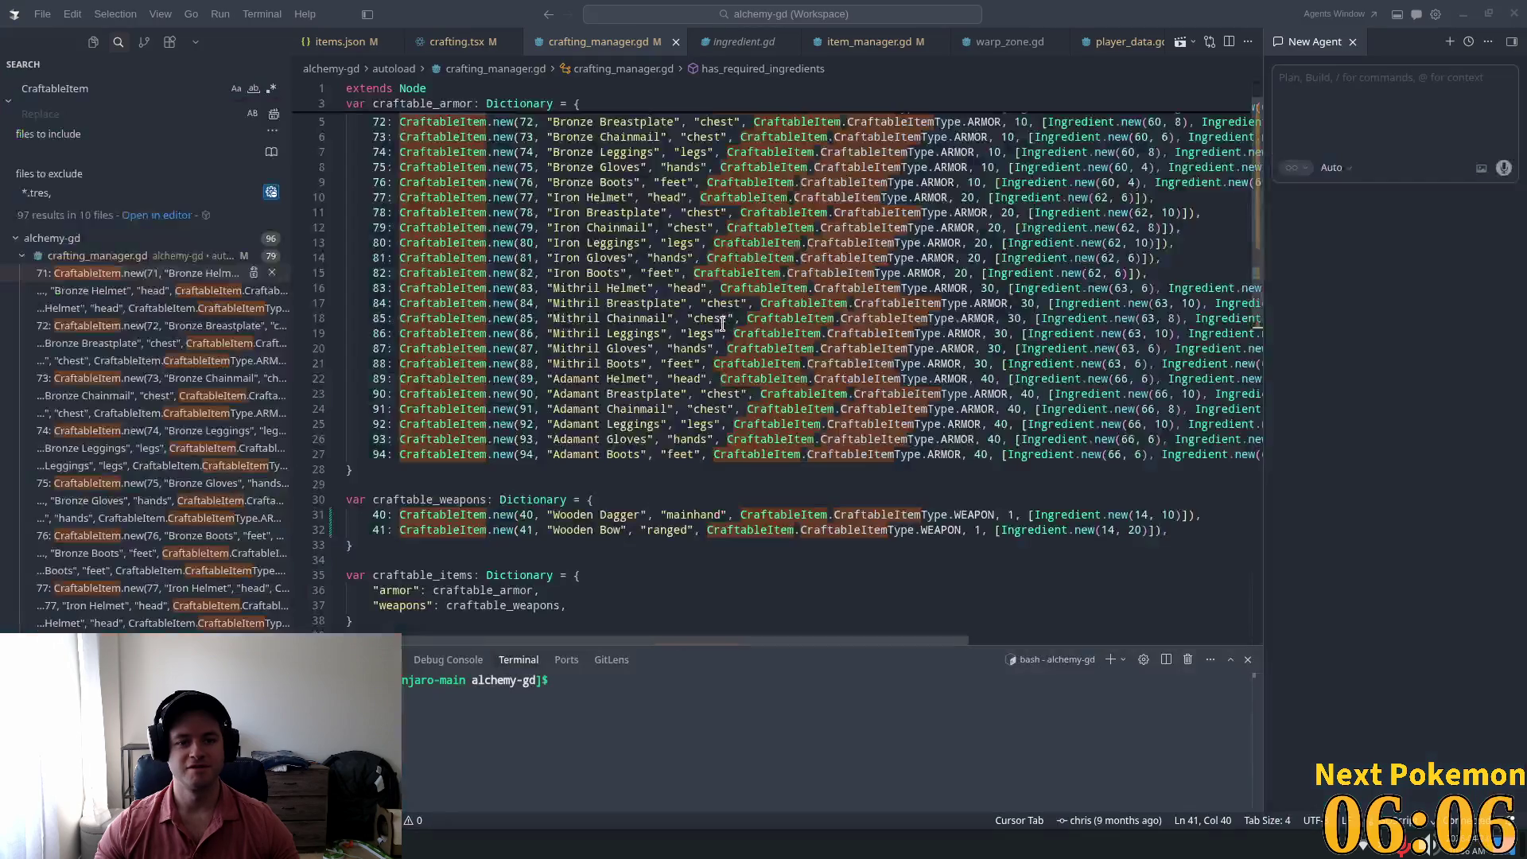
pyautogui.hotkey('alt', 'Tab')
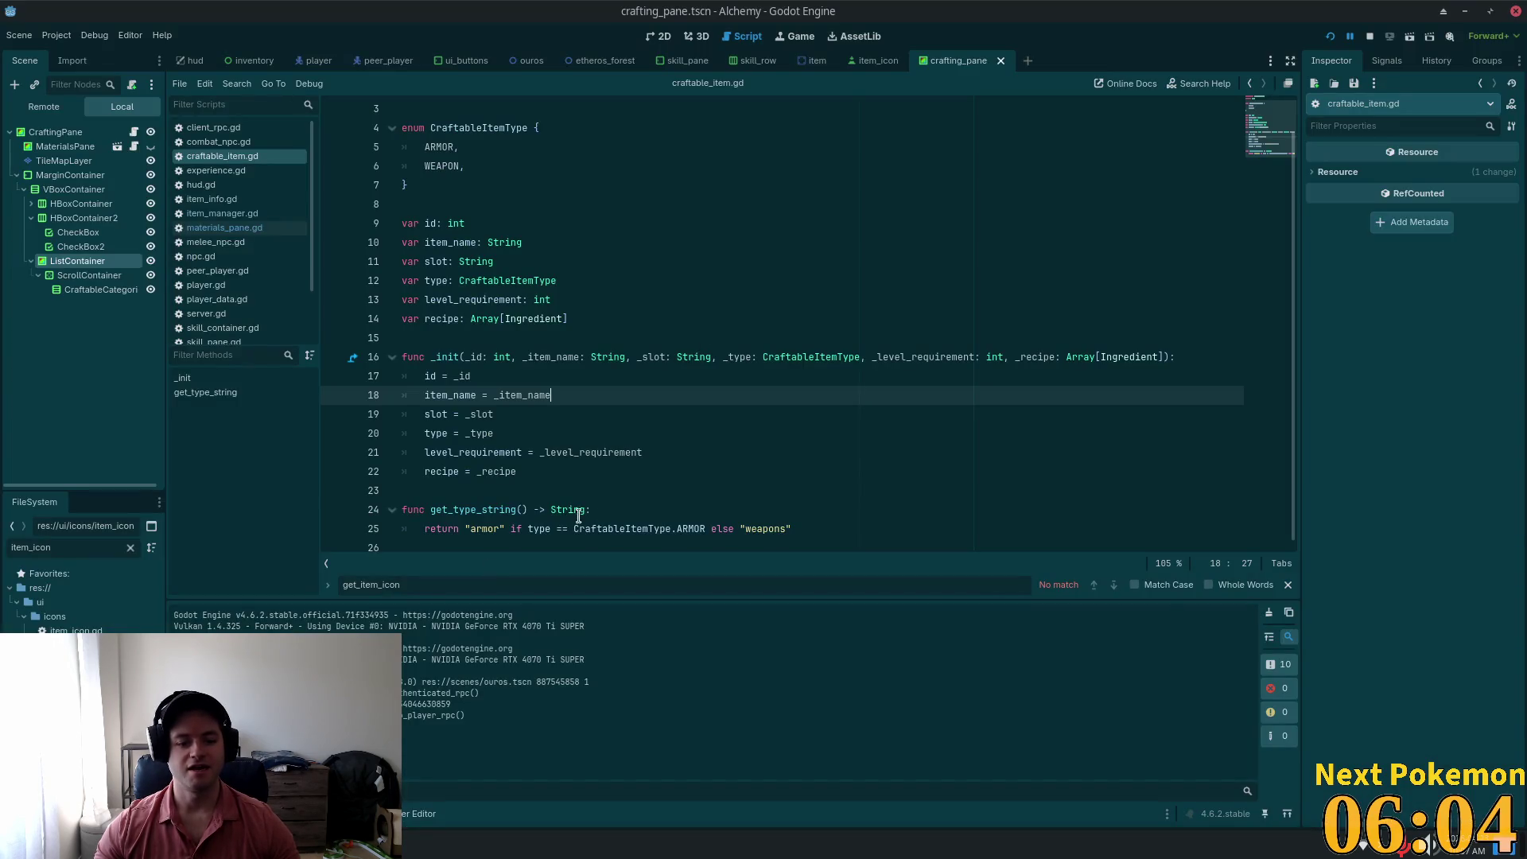
pyautogui.hotkey('alt', 'Tab')
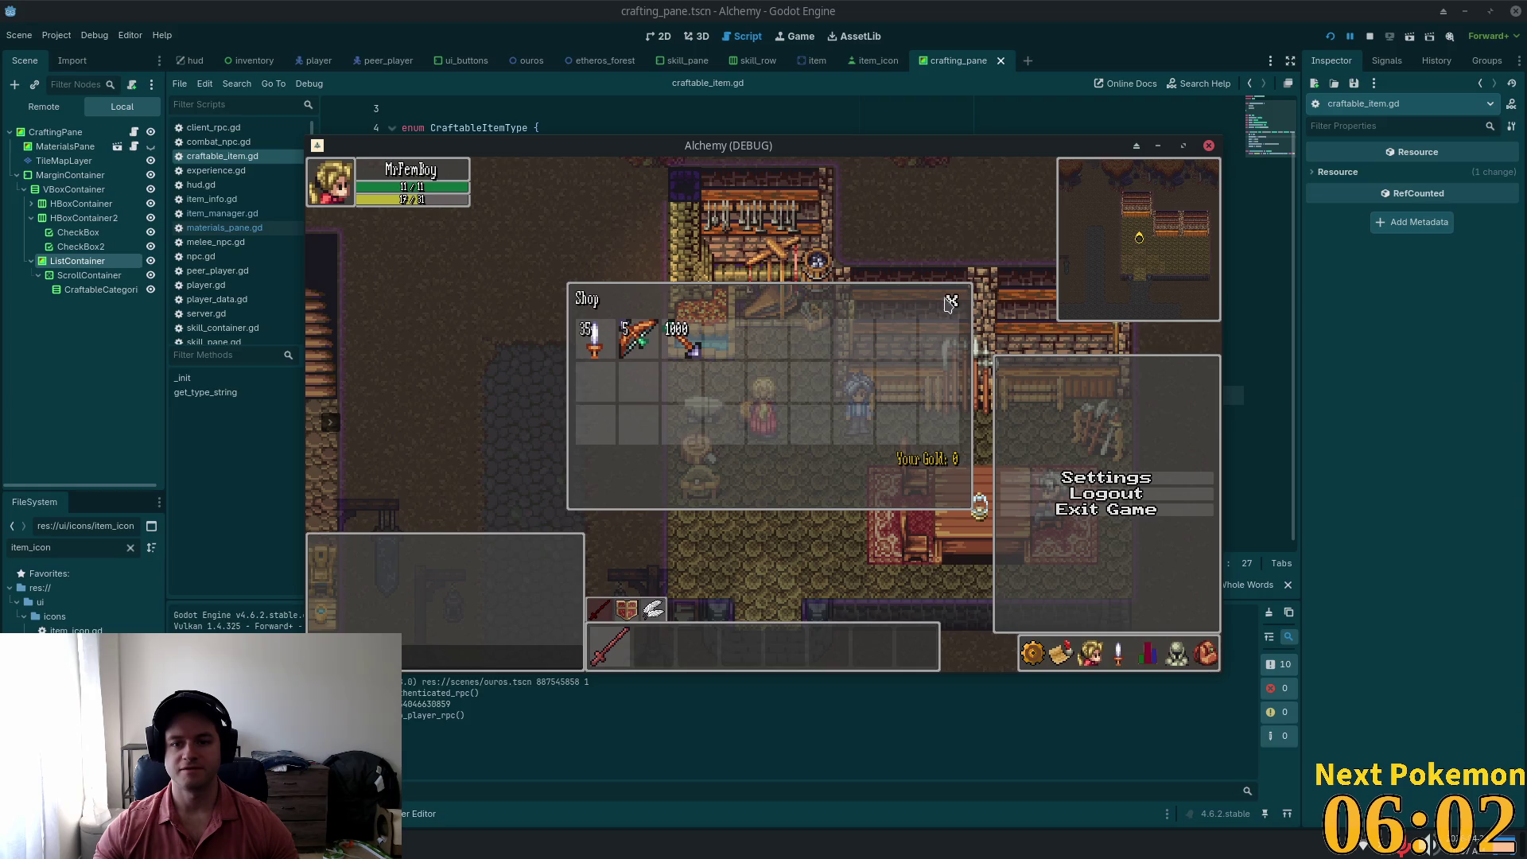
# Close the shop panel and walk from the shop down to the birch trees
pyautogui.click(950, 302)
pyautogui.press('s')
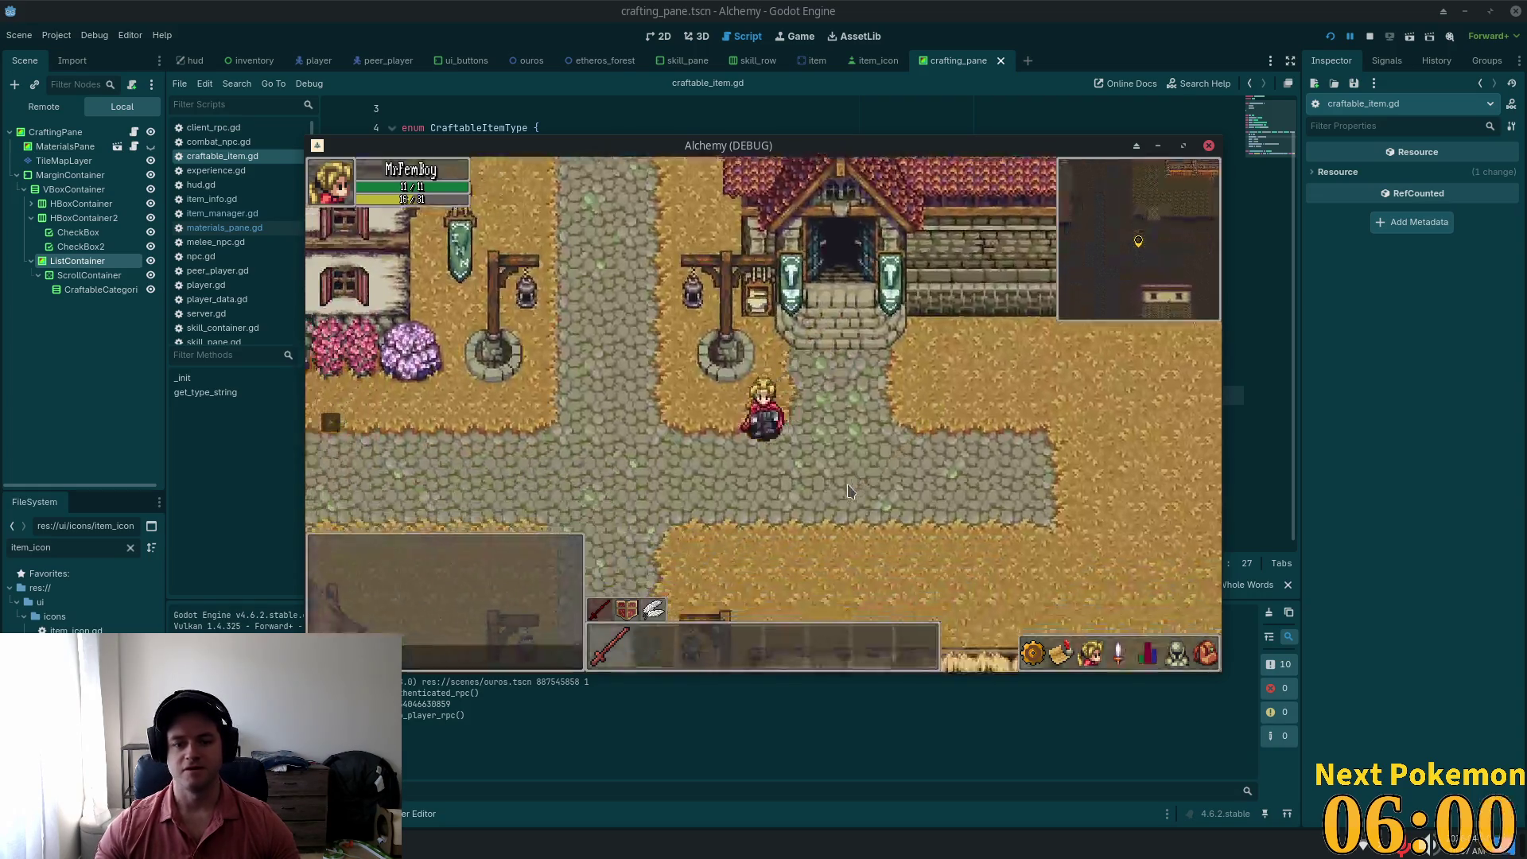
pyautogui.click(1057, 653)
pyautogui.press('d')
pyautogui.press('Escape')
pyautogui.press('s')
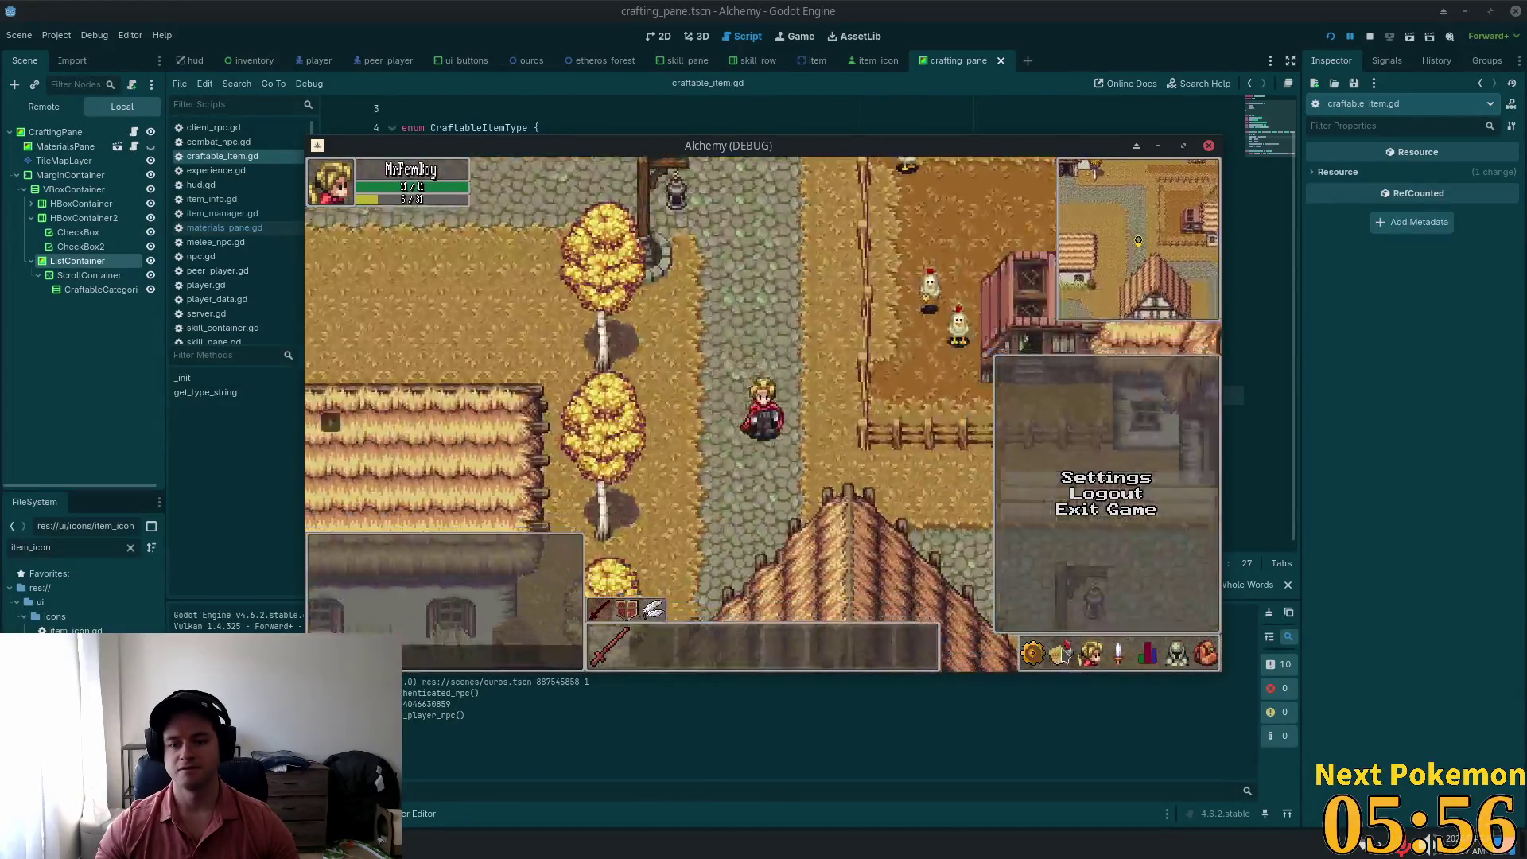
pyautogui.press('w')
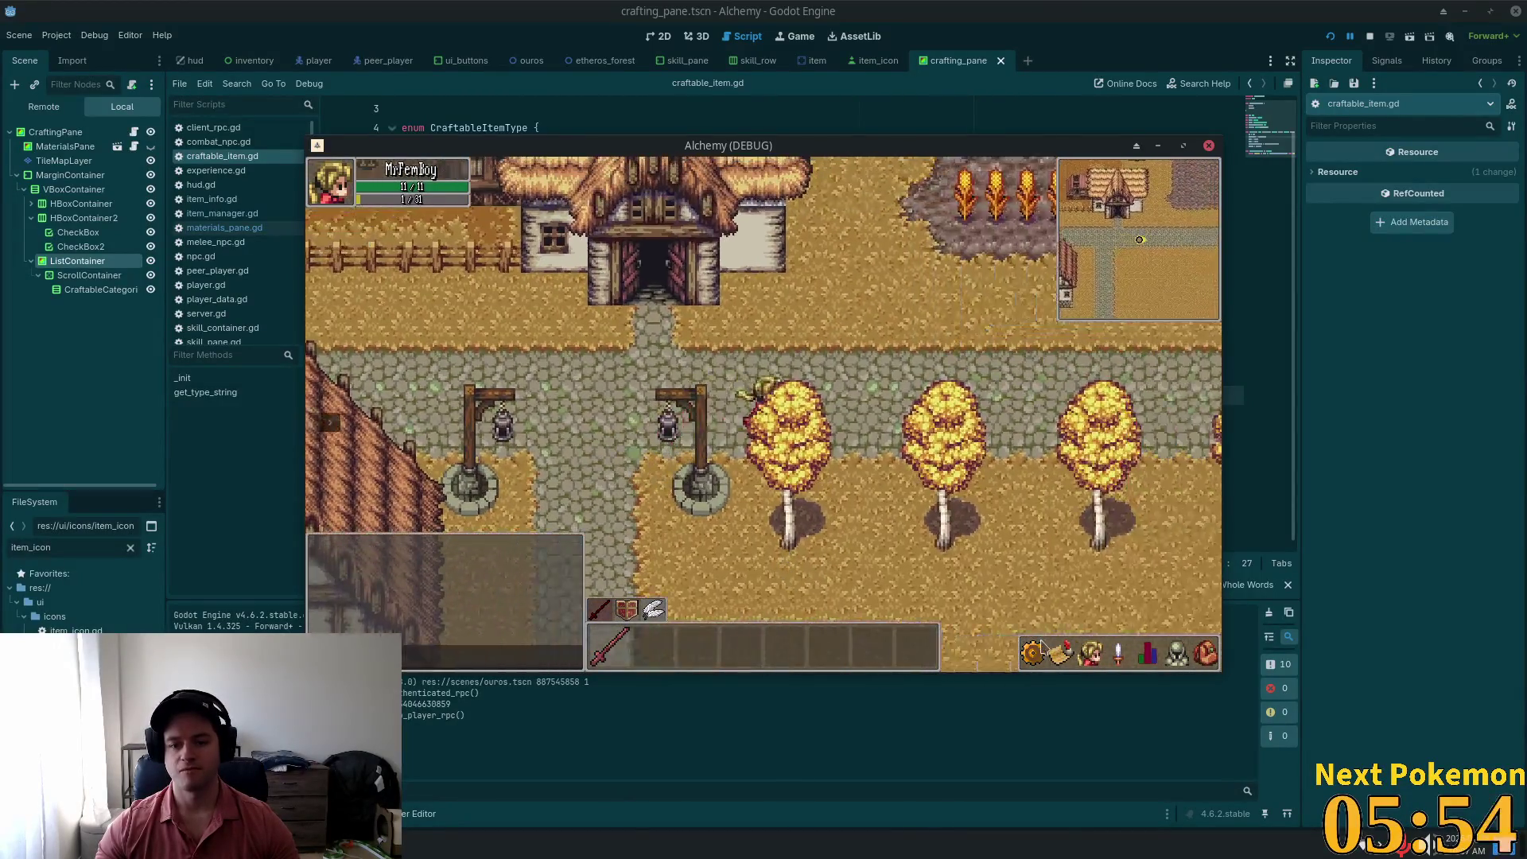
pyautogui.press('s')
pyautogui.click(1206, 653)
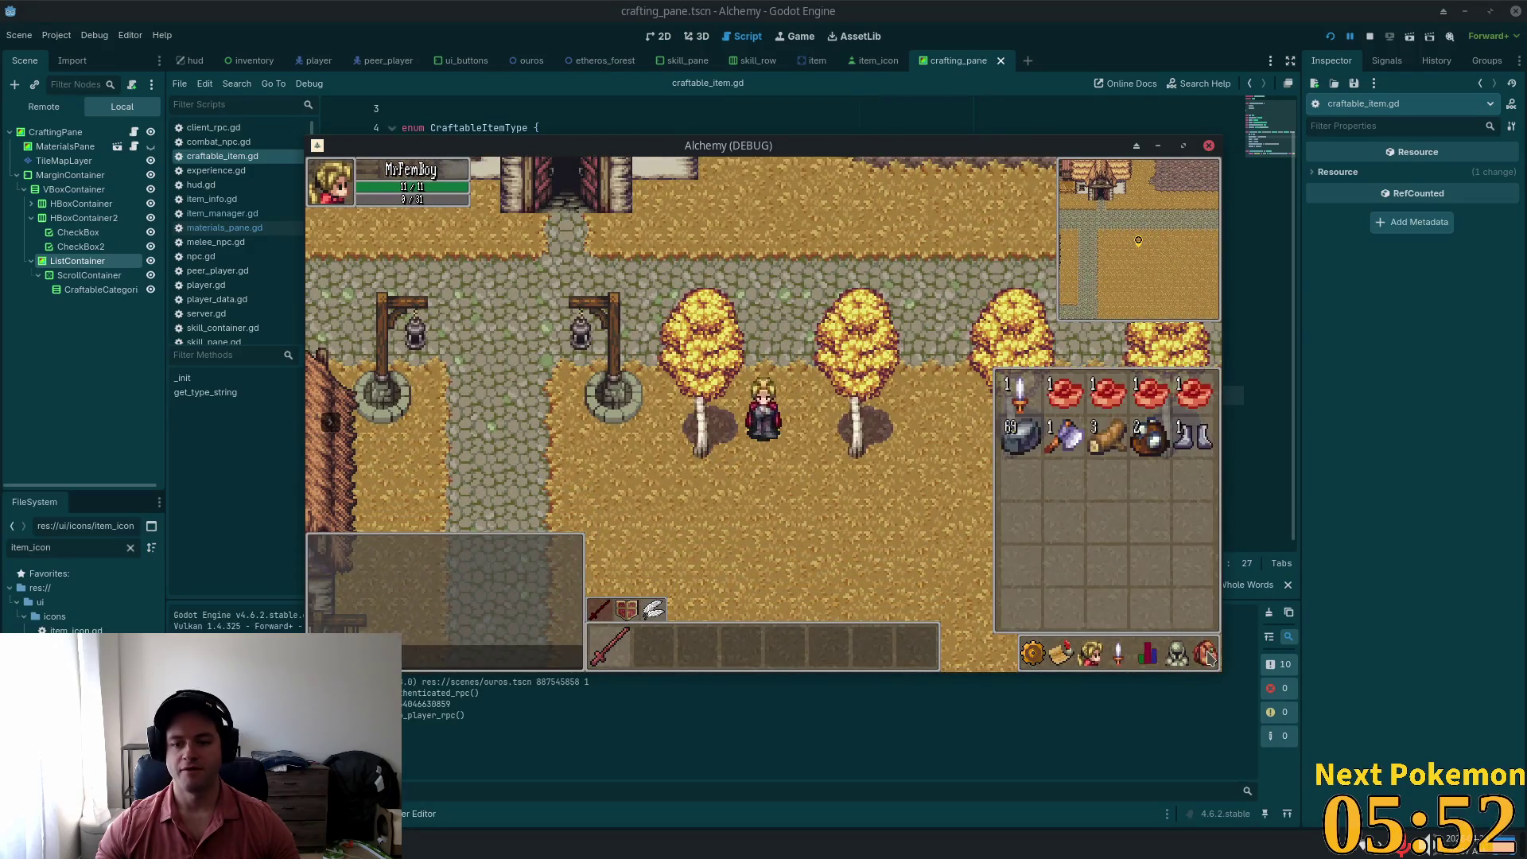
pyautogui.press('a')
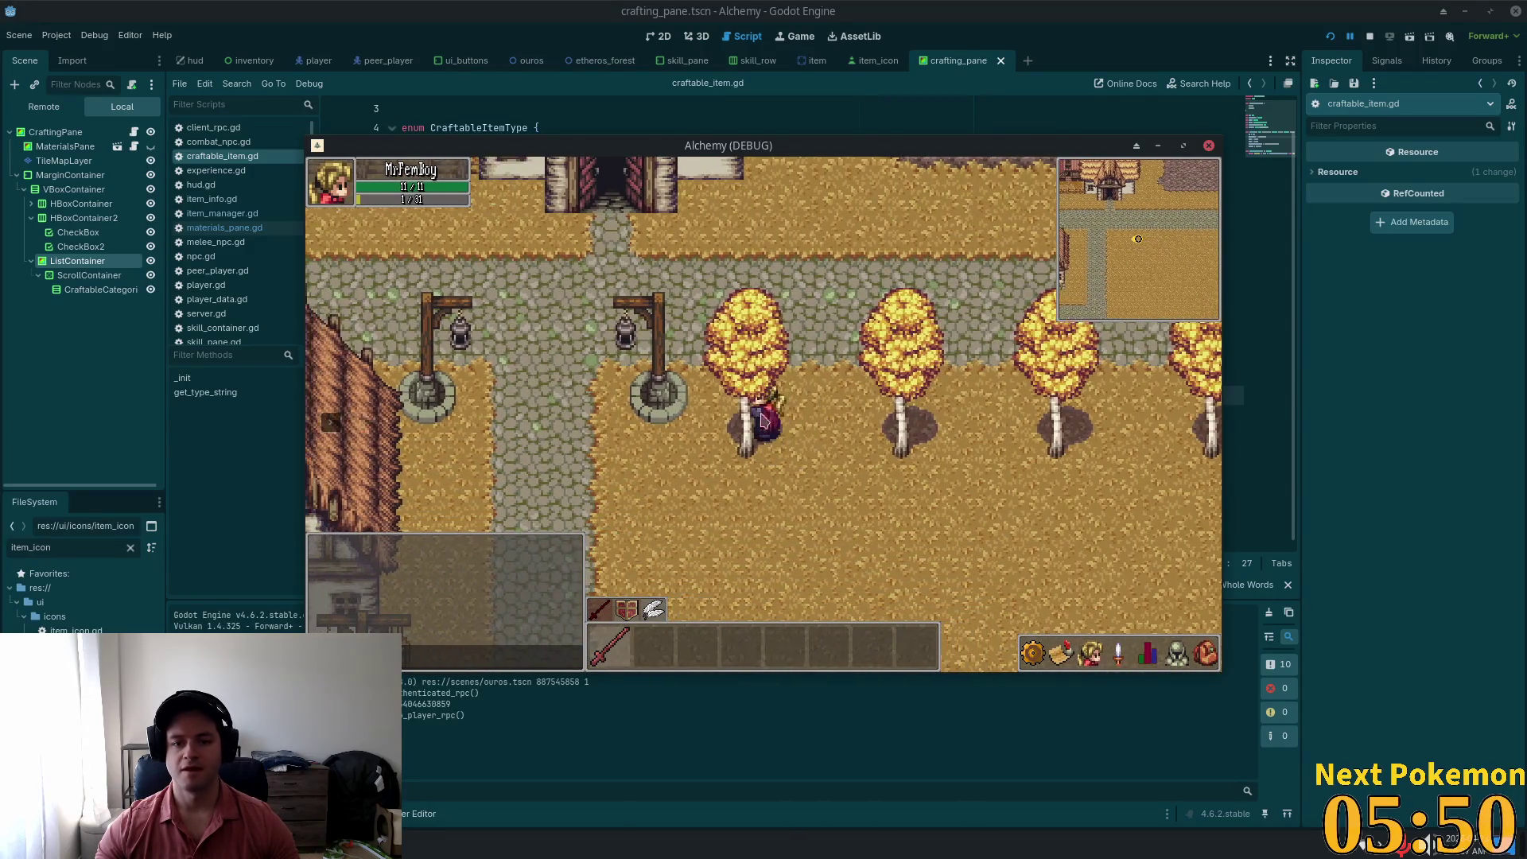
pyautogui.press('s')
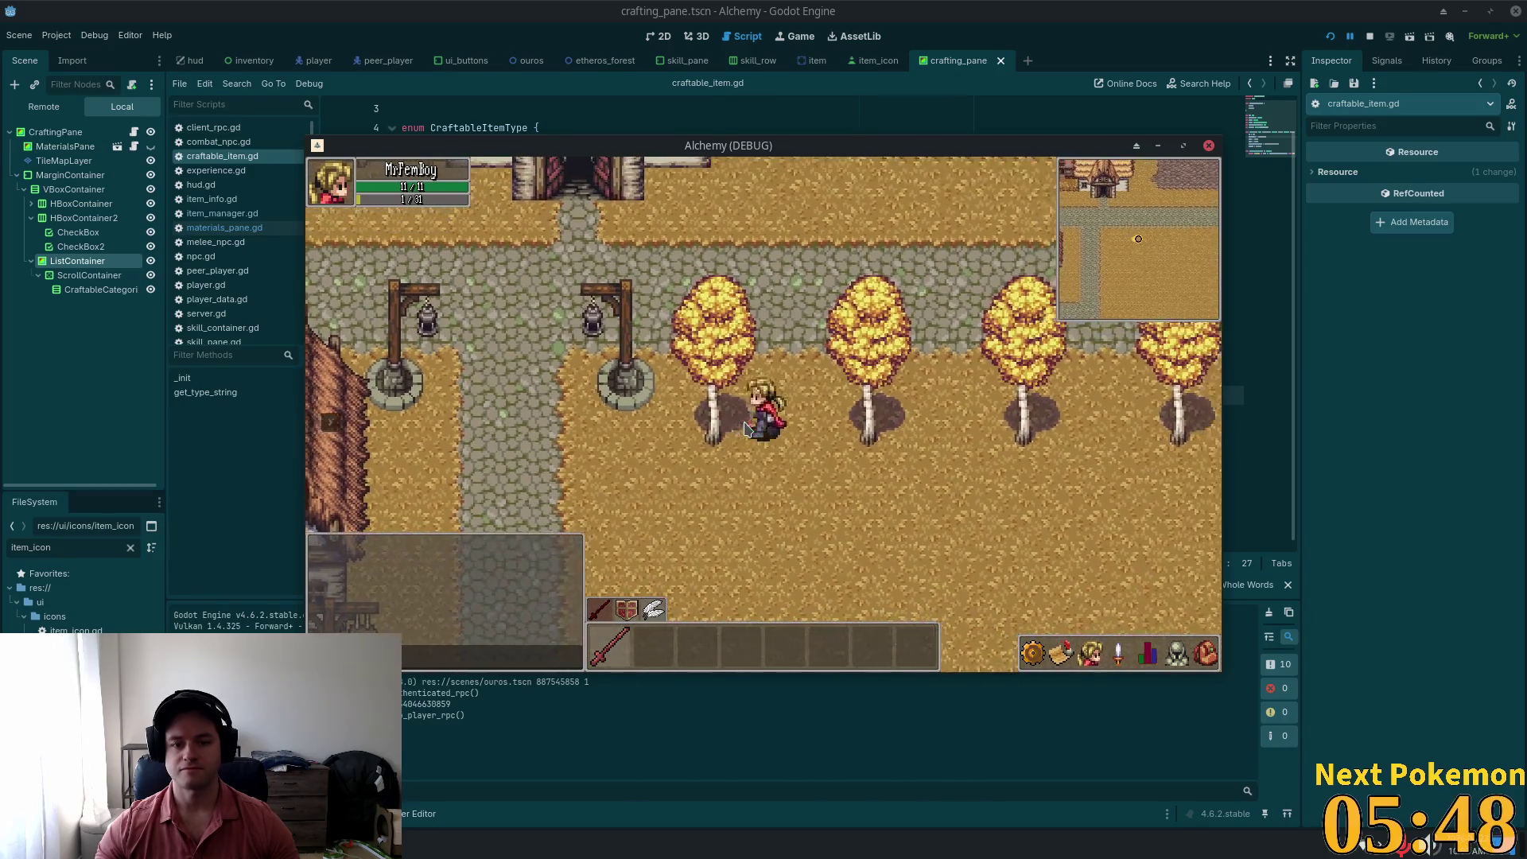
# Chop the row of birch trees, moving right from tree to tree
pyautogui.click(745, 434)
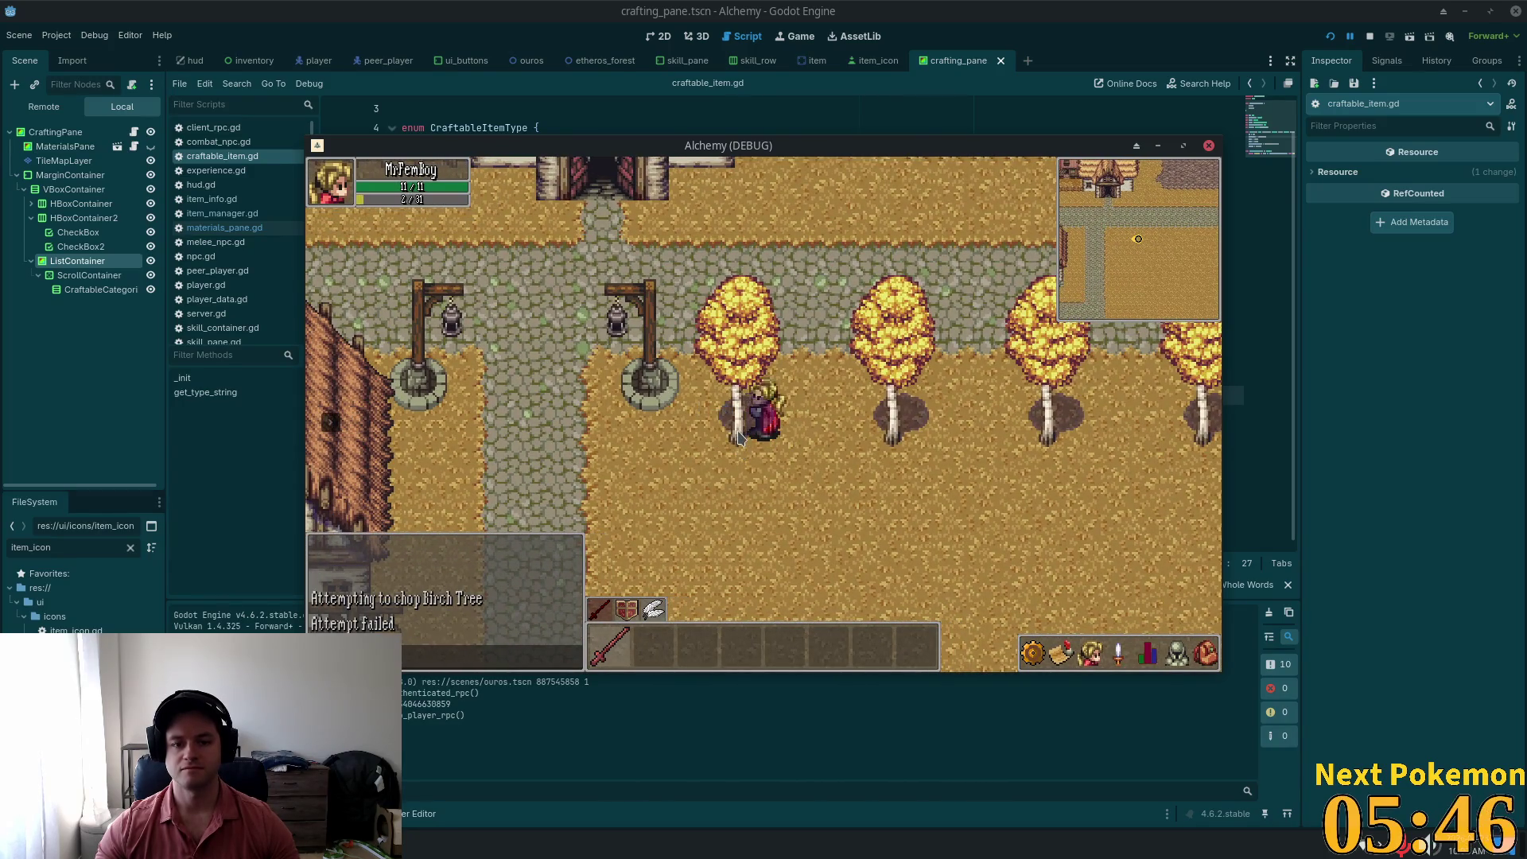
pyautogui.click(740, 440)
pyautogui.click(739, 440)
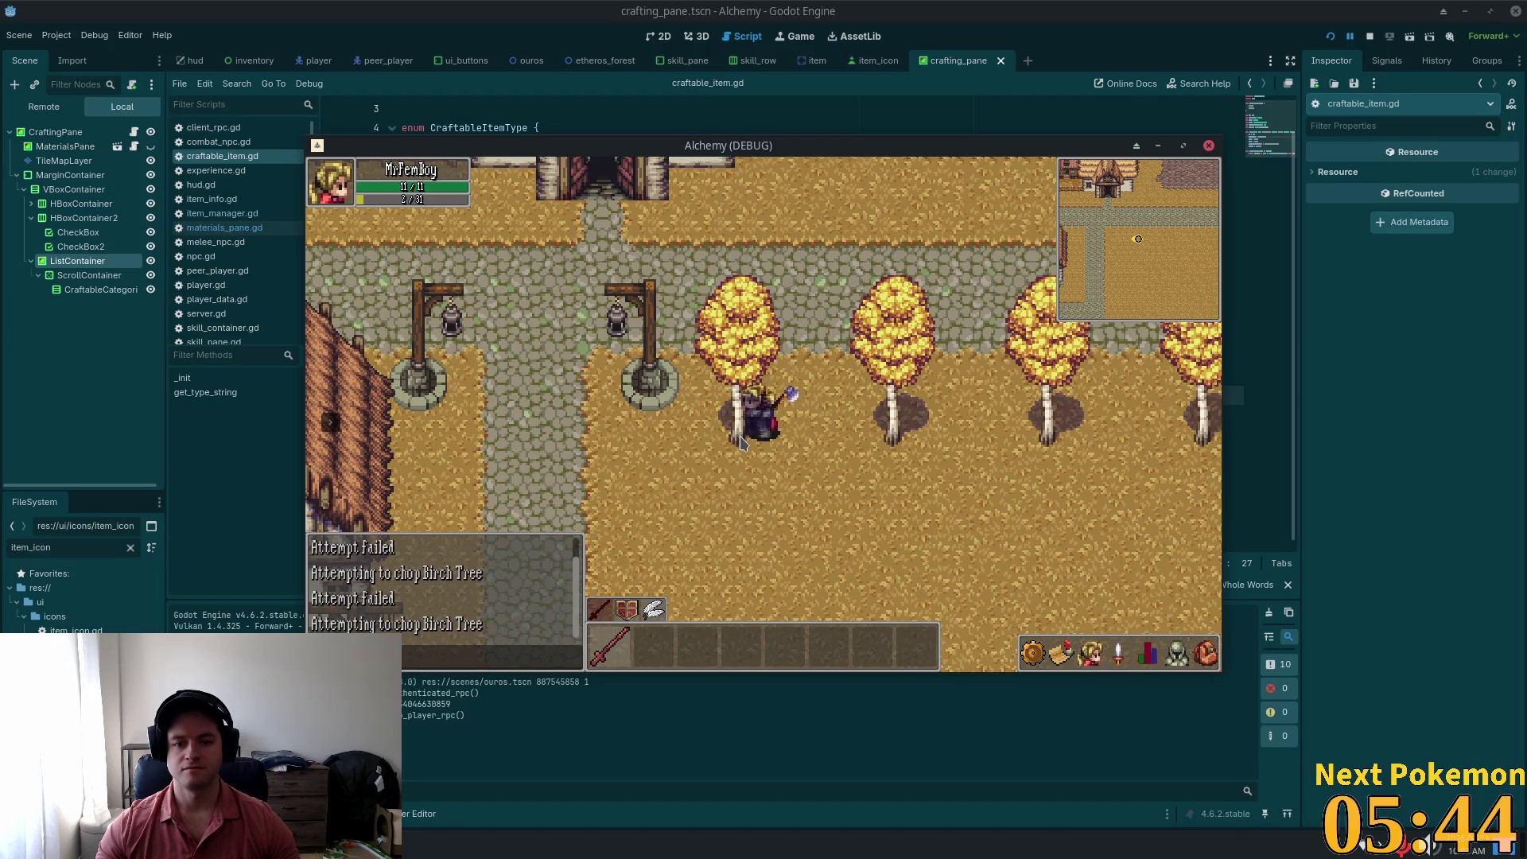
pyautogui.press('d')
pyautogui.click(792, 444)
pyautogui.click(791, 444)
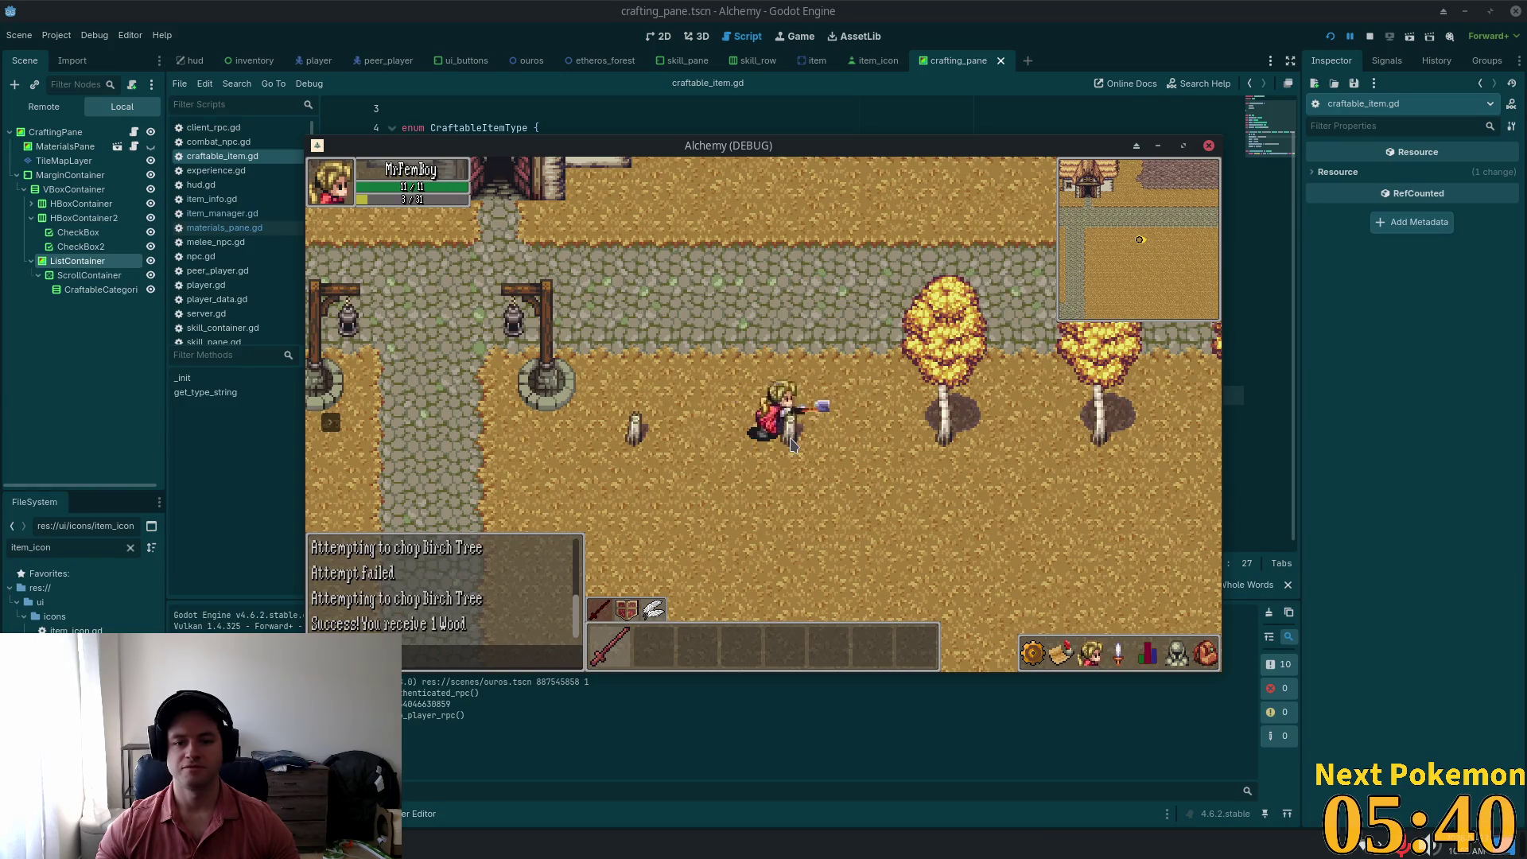
pyautogui.press('d')
pyautogui.click(788, 444)
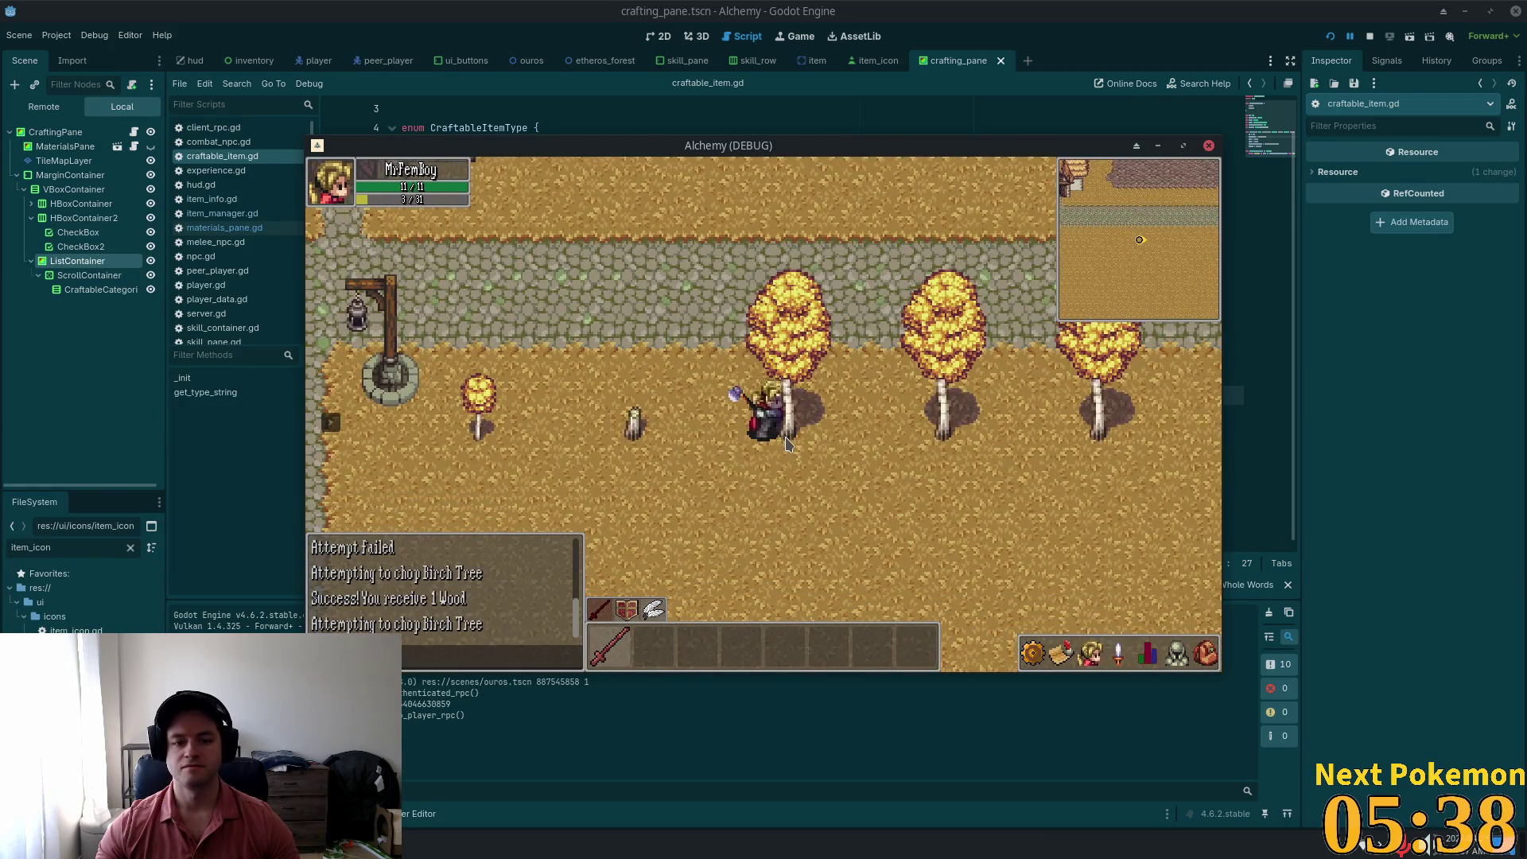
pyautogui.click(787, 444)
pyautogui.click(788, 444)
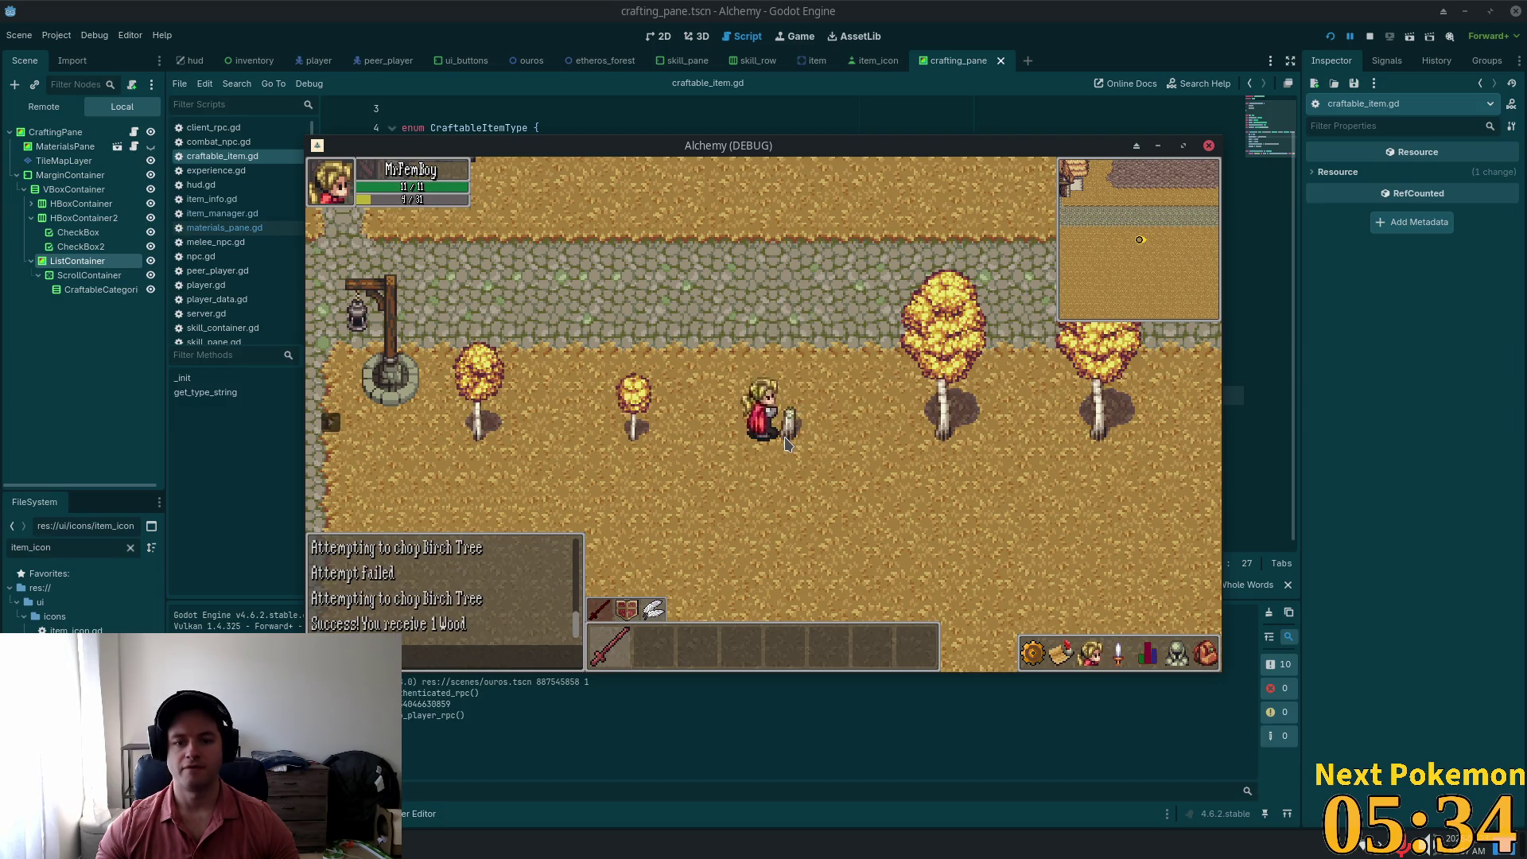
pyautogui.press('d')
pyautogui.click(794, 440)
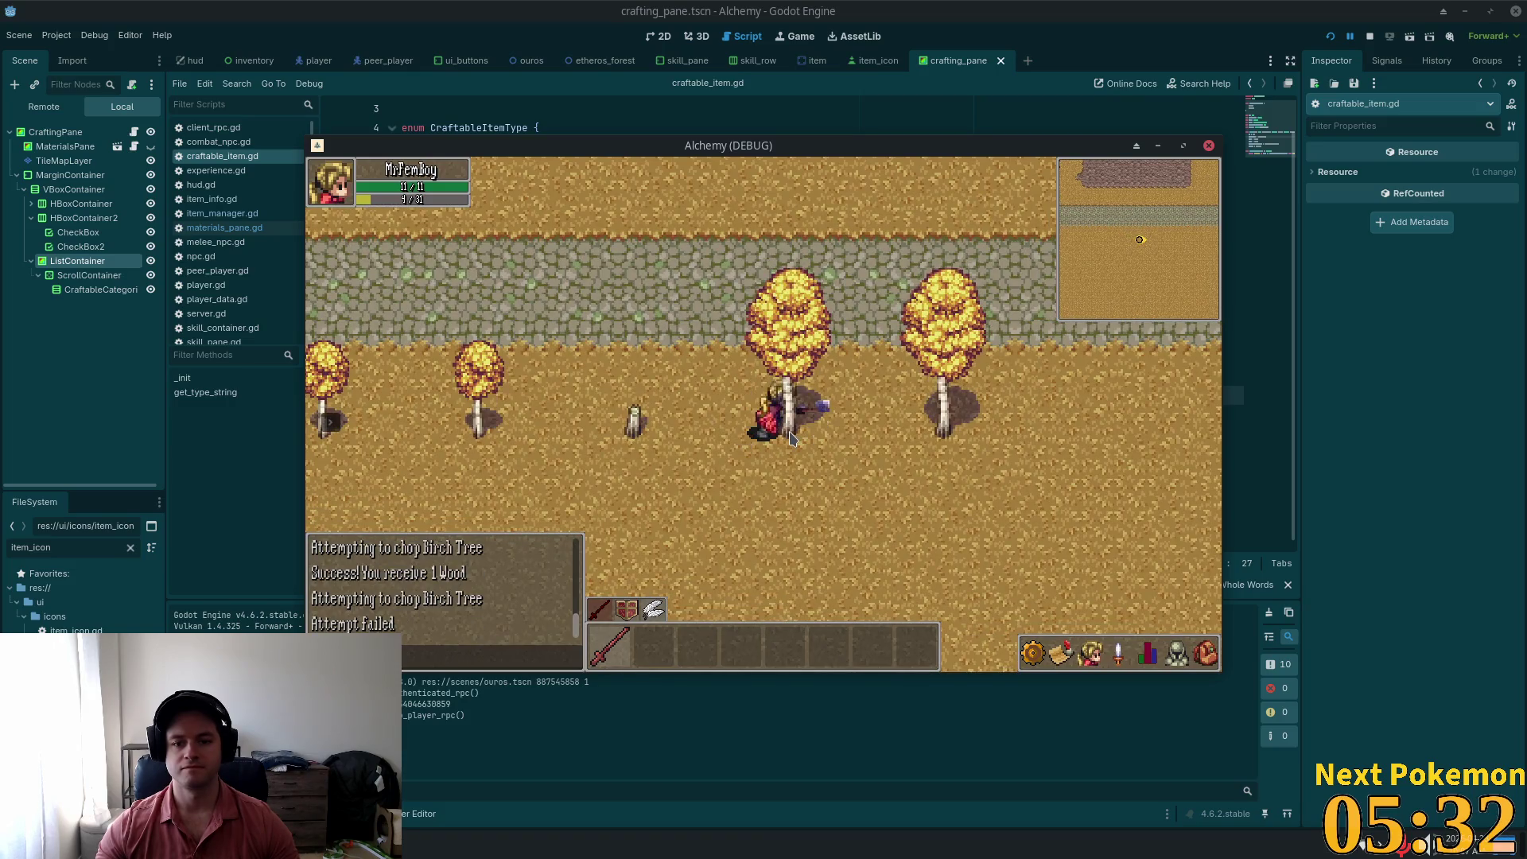
pyautogui.press('d')
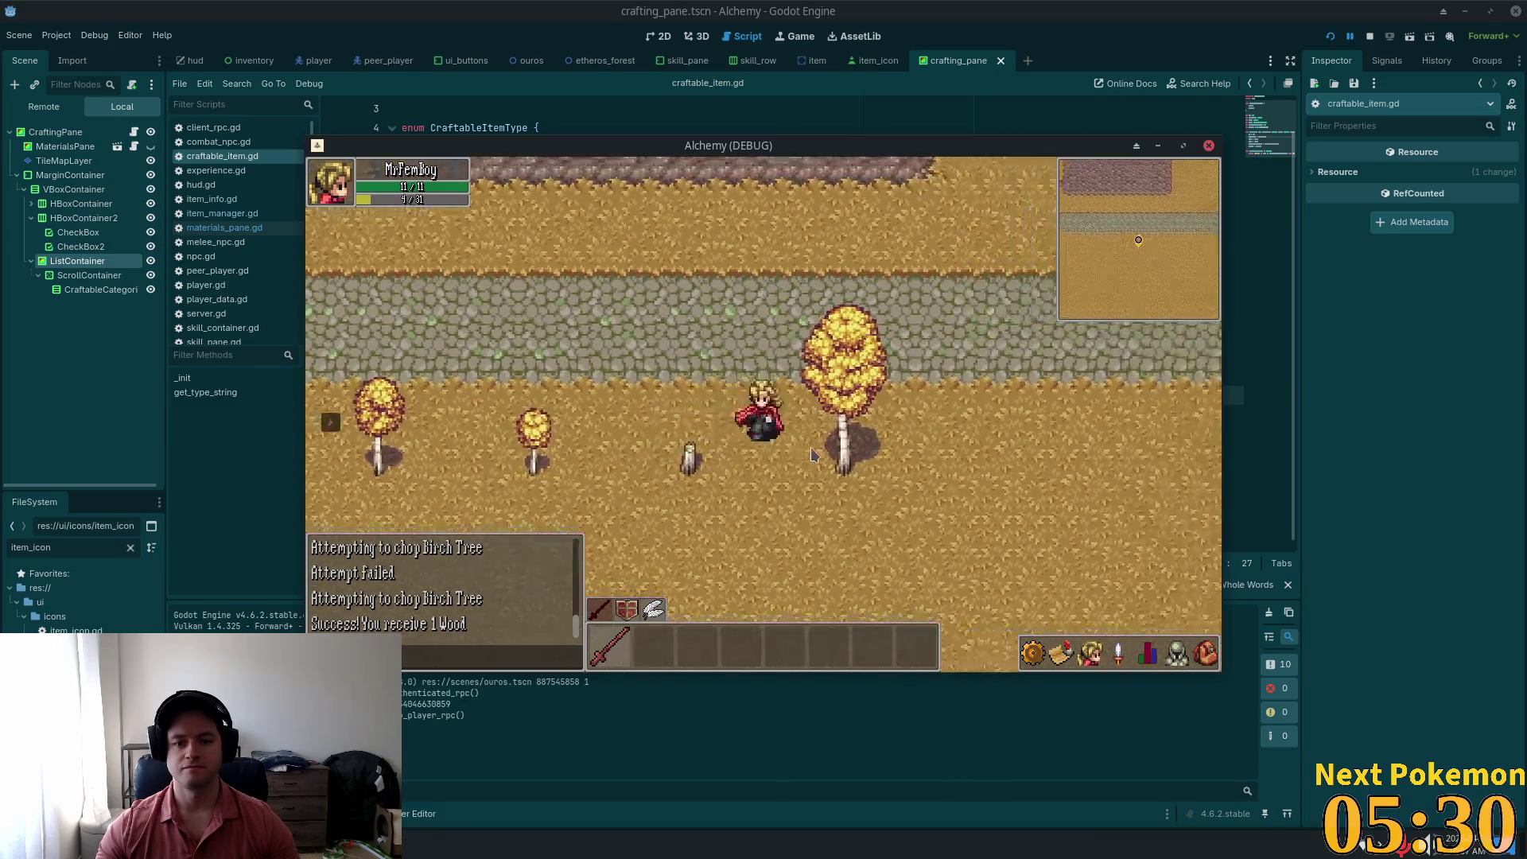
pyautogui.click(787, 434)
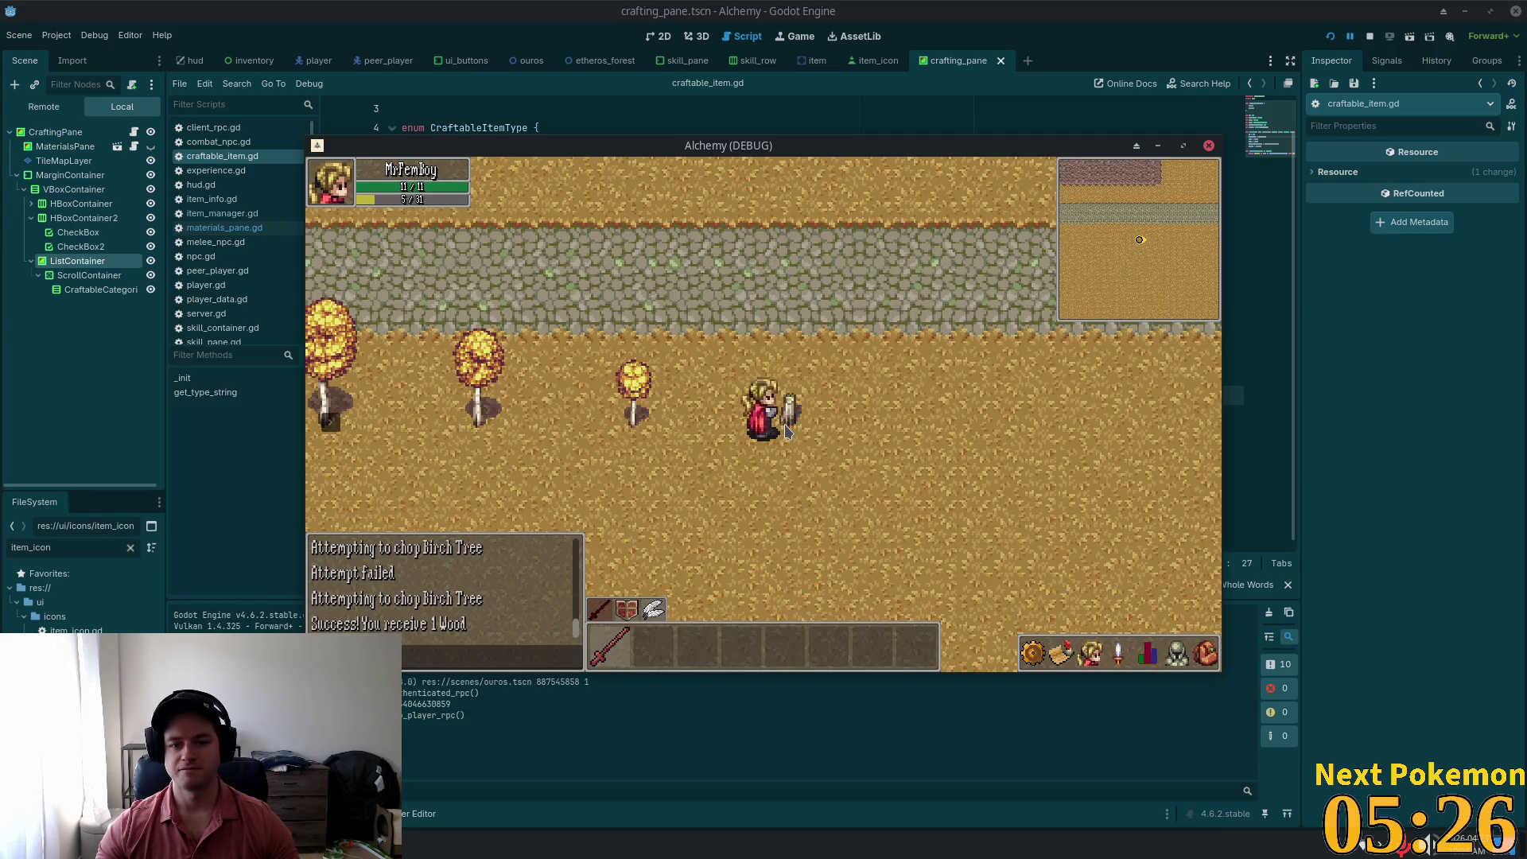
# Return to the birch row and chop several more trees for wood
pyautogui.press('w')
pyautogui.press('s')
pyautogui.press('a')
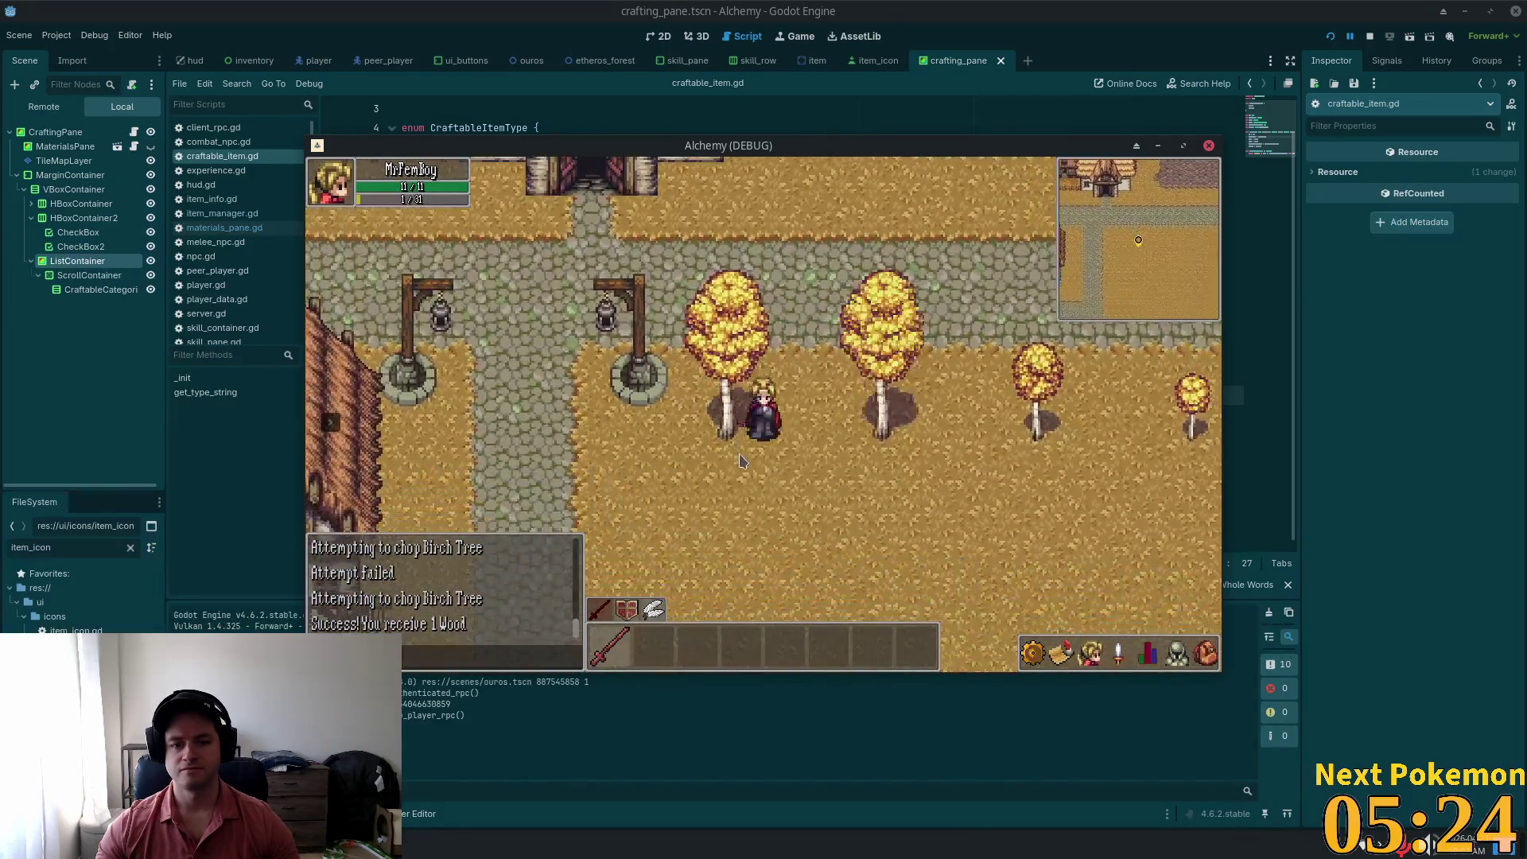
pyautogui.click(740, 434)
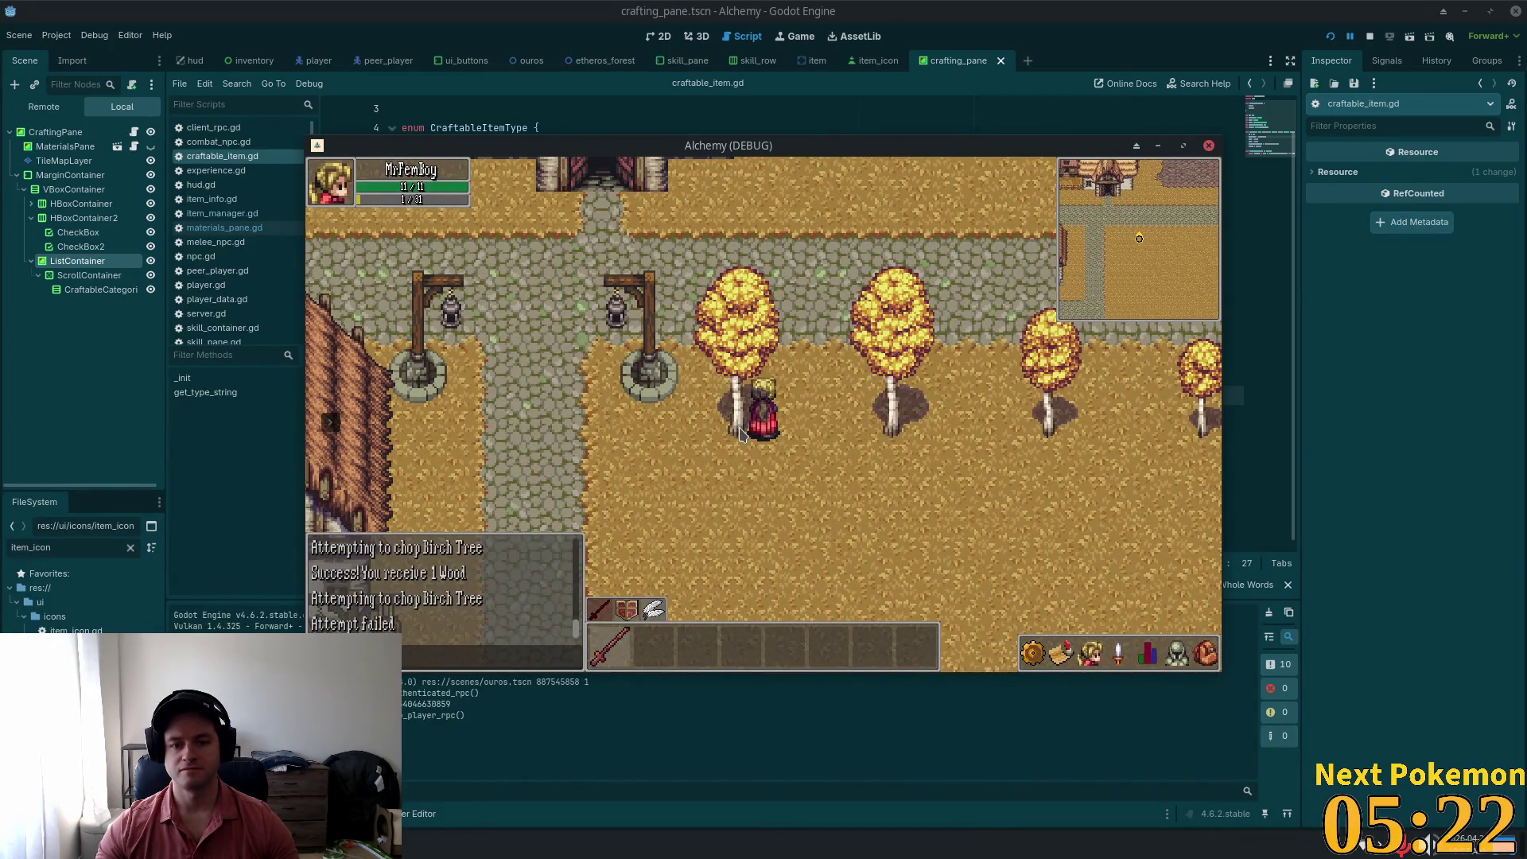
pyautogui.press('d')
pyautogui.press('d')
pyautogui.click(788, 420)
pyautogui.click(788, 422)
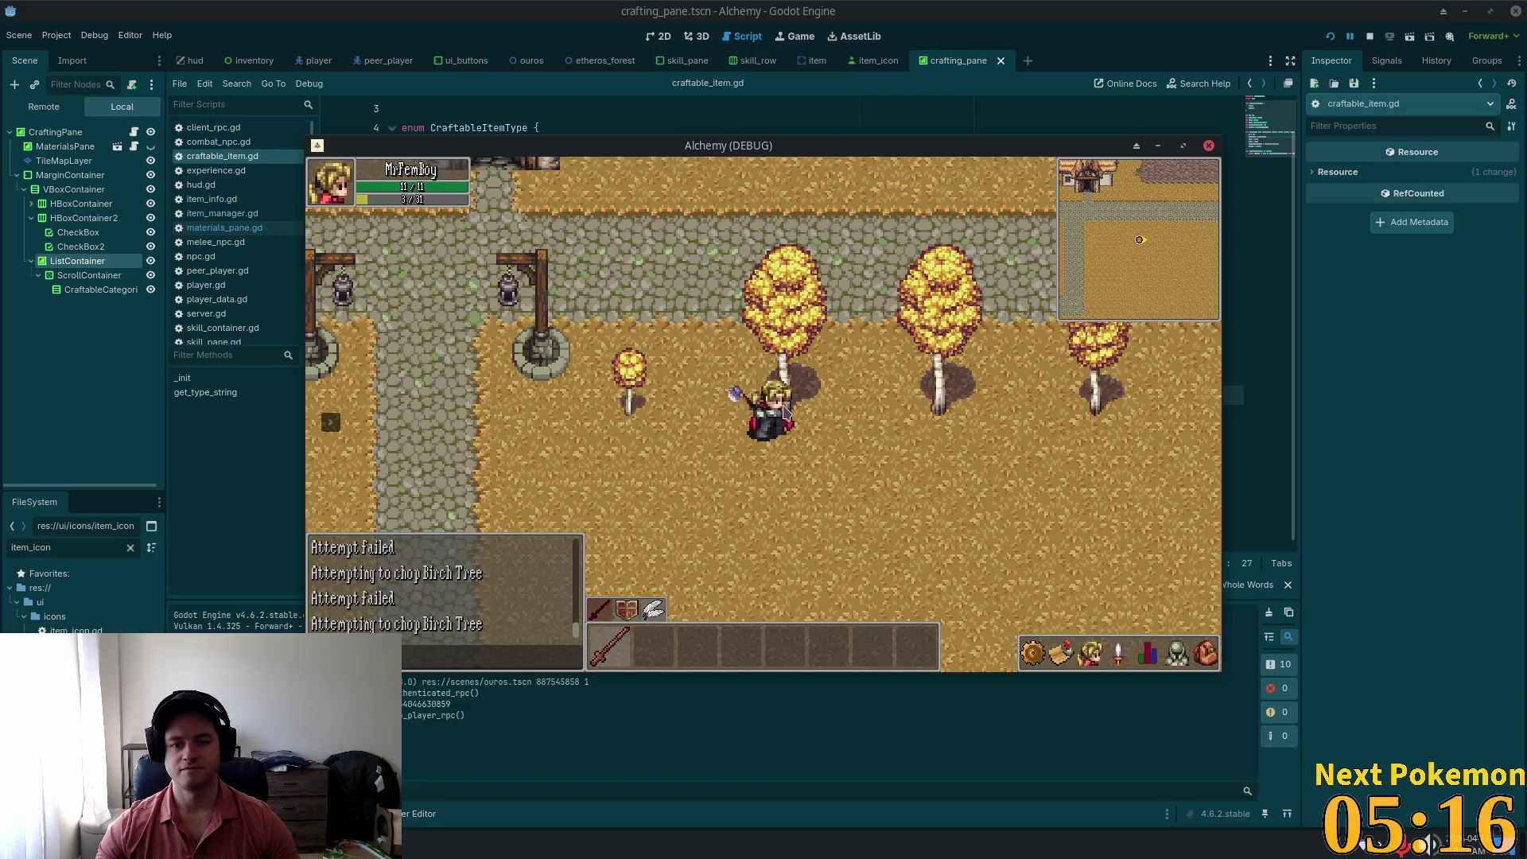
pyautogui.press('d')
pyautogui.press('d')
pyautogui.click(795, 409)
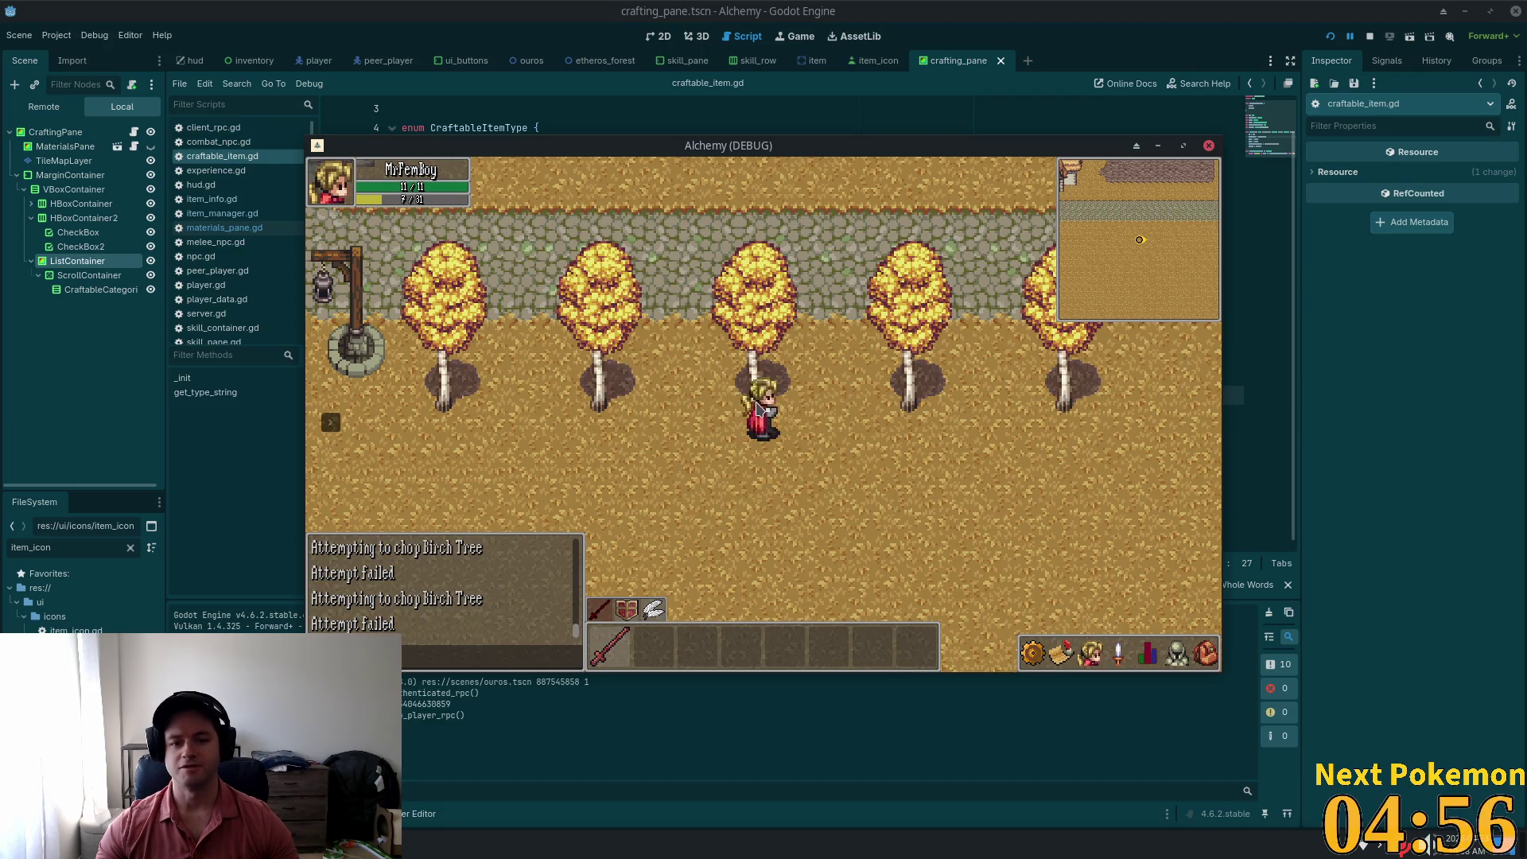
pyautogui.click(800, 412)
pyautogui.click(798, 412)
# Check the wood count in the inventory and keep chopping the neighbouring birches
pyautogui.click(1209, 657)
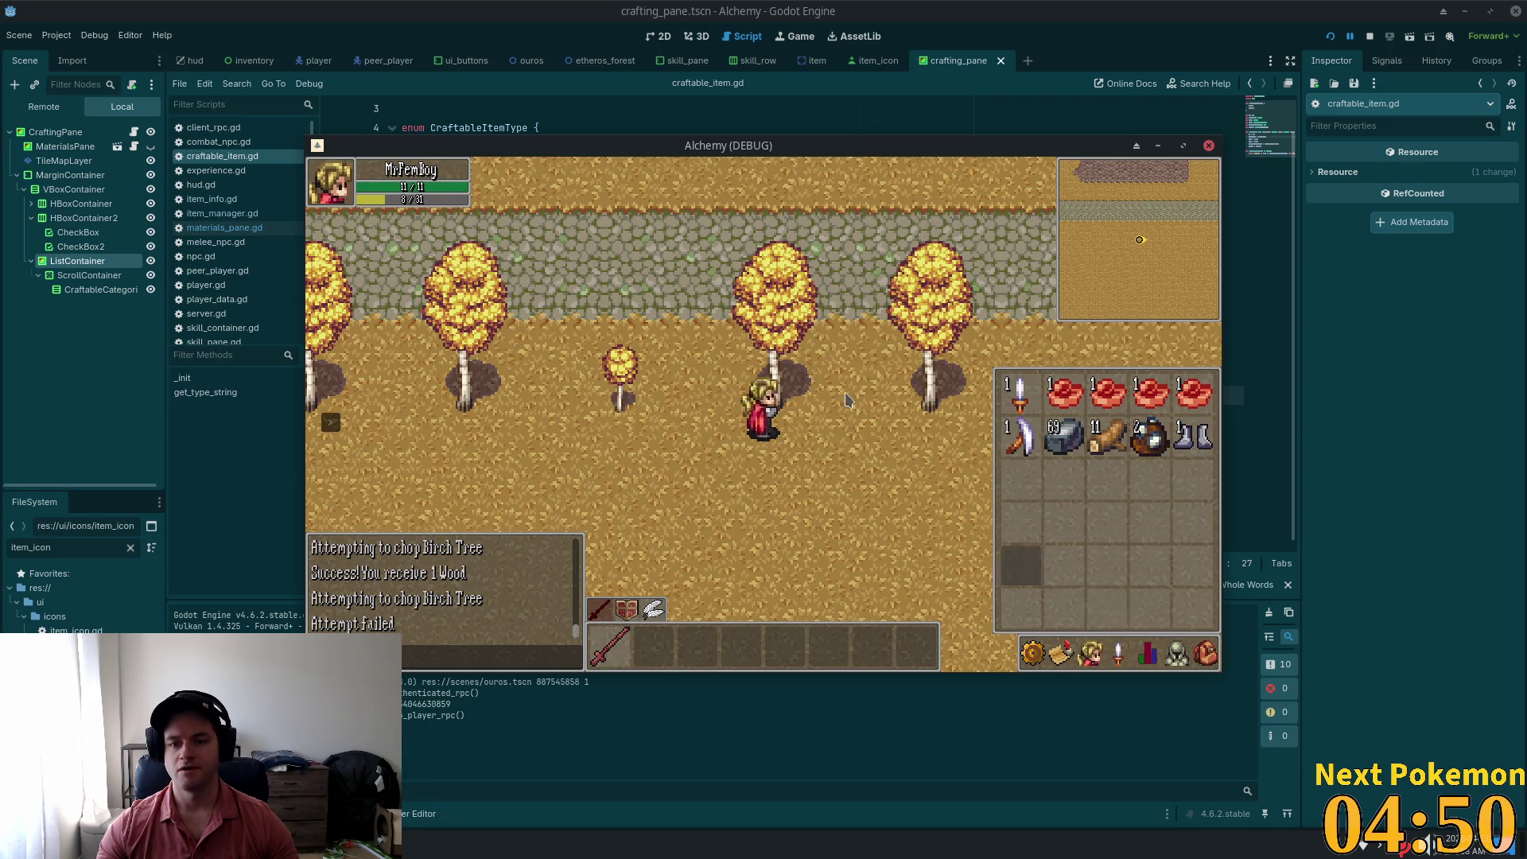
pyautogui.click(1209, 658)
pyautogui.click(776, 401)
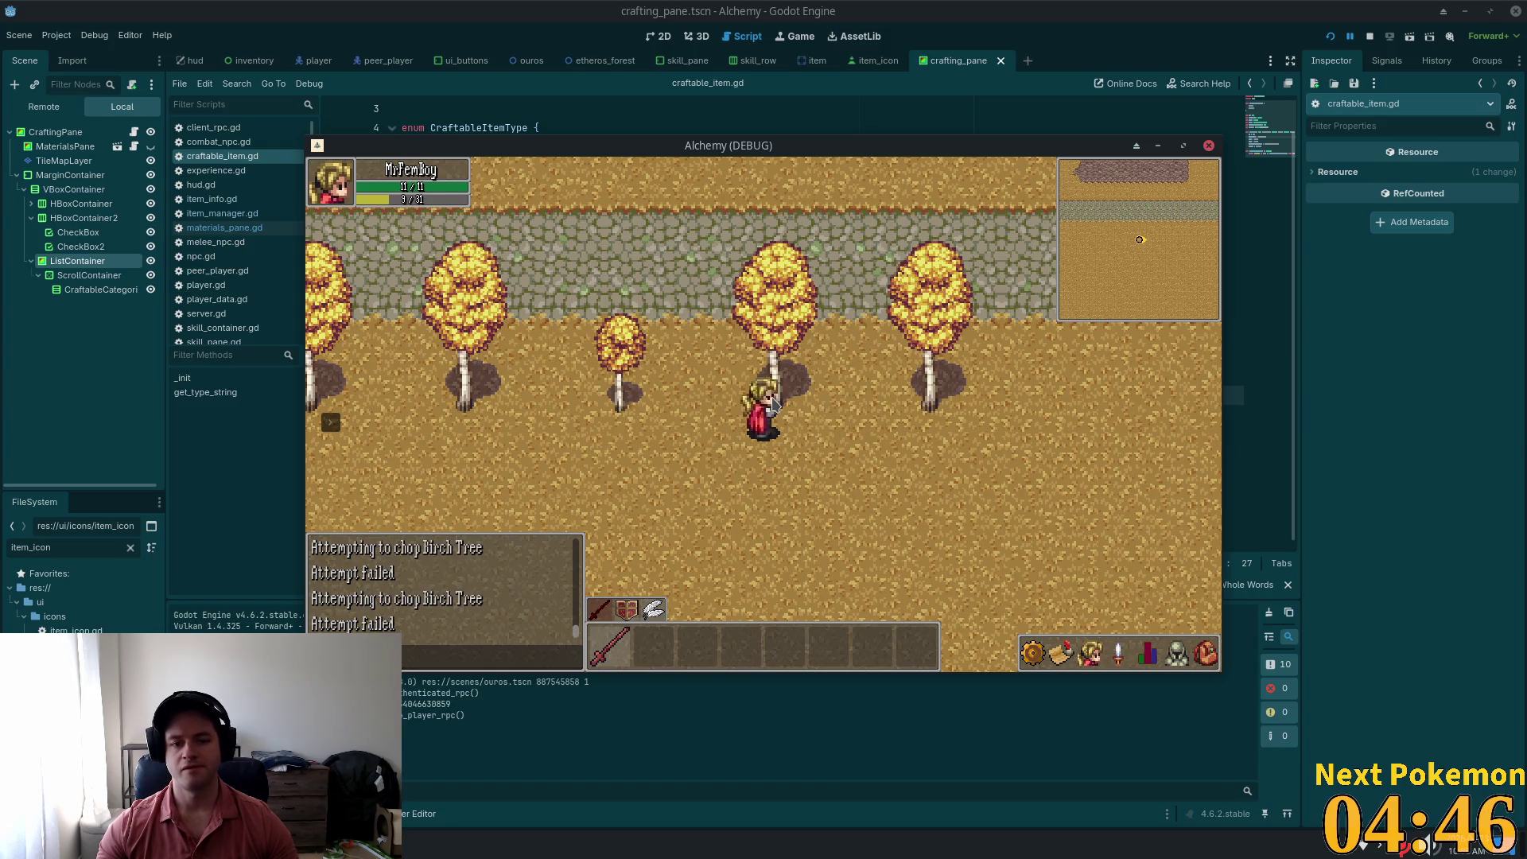
pyautogui.press('Right')
pyautogui.click(784, 419)
pyautogui.press('Left')
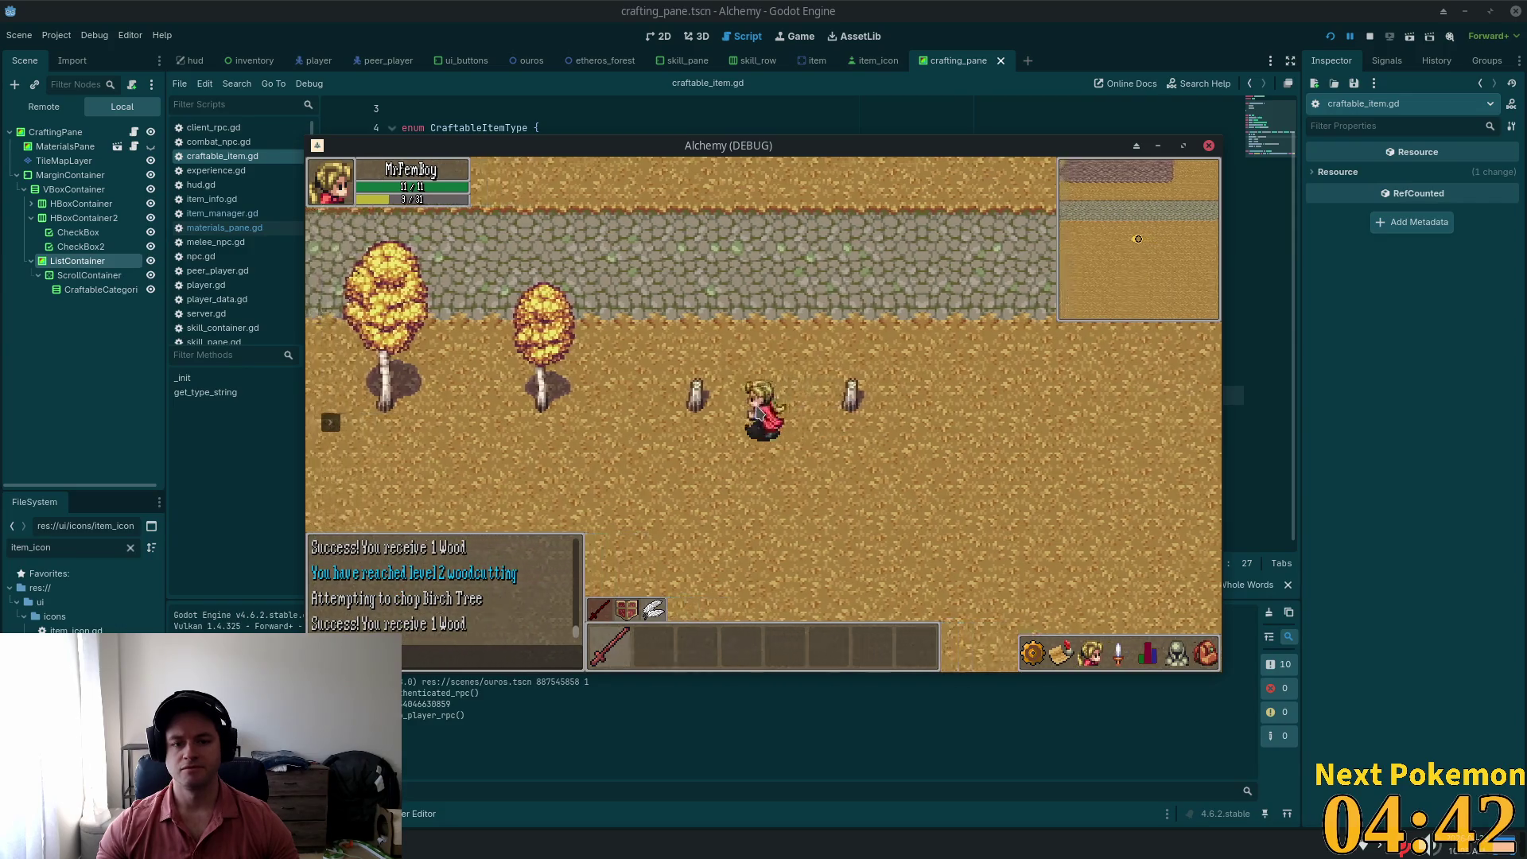
# Chop more birch trees and check the wood count in the inventory
pyautogui.press('Left')
pyautogui.click(784, 406)
pyautogui.press('Right')
pyautogui.click(802, 421)
pyautogui.click(1207, 655)
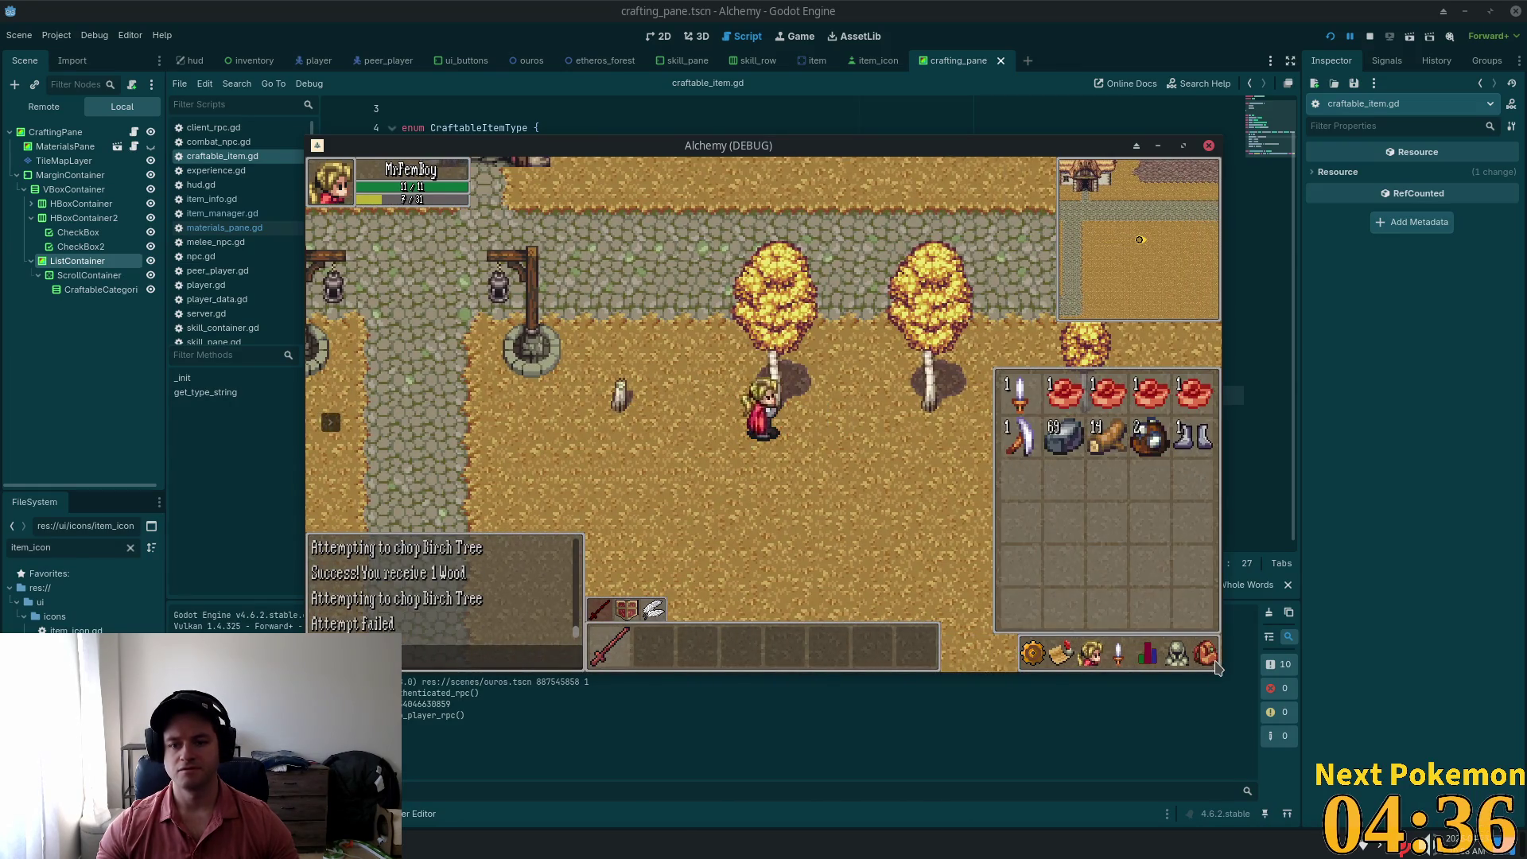
pyautogui.click(1206, 655)
pyautogui.click(775, 382)
pyautogui.click(851, 409)
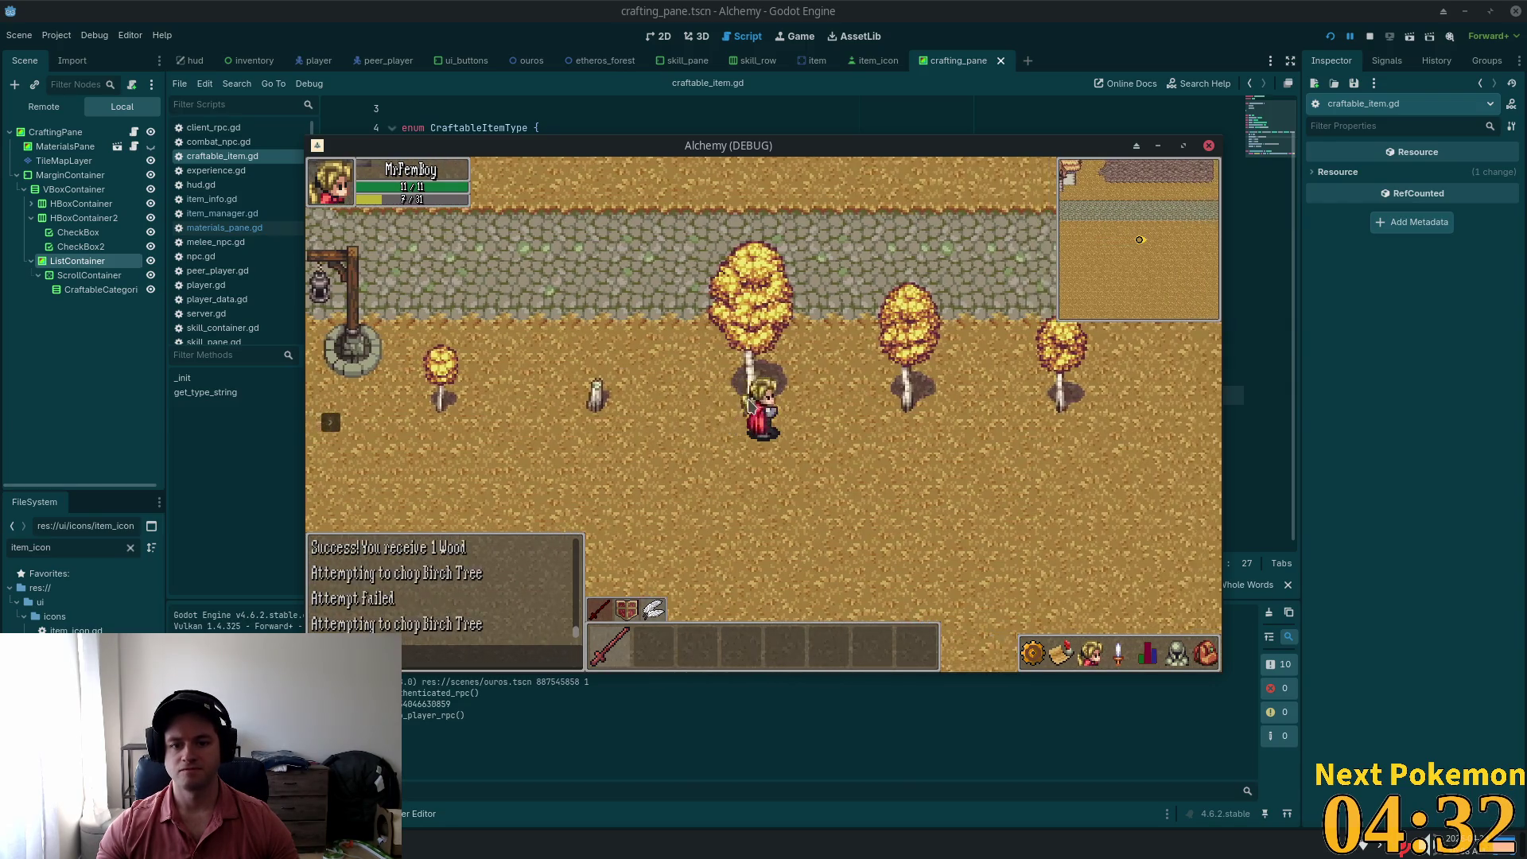
pyautogui.click(751, 404)
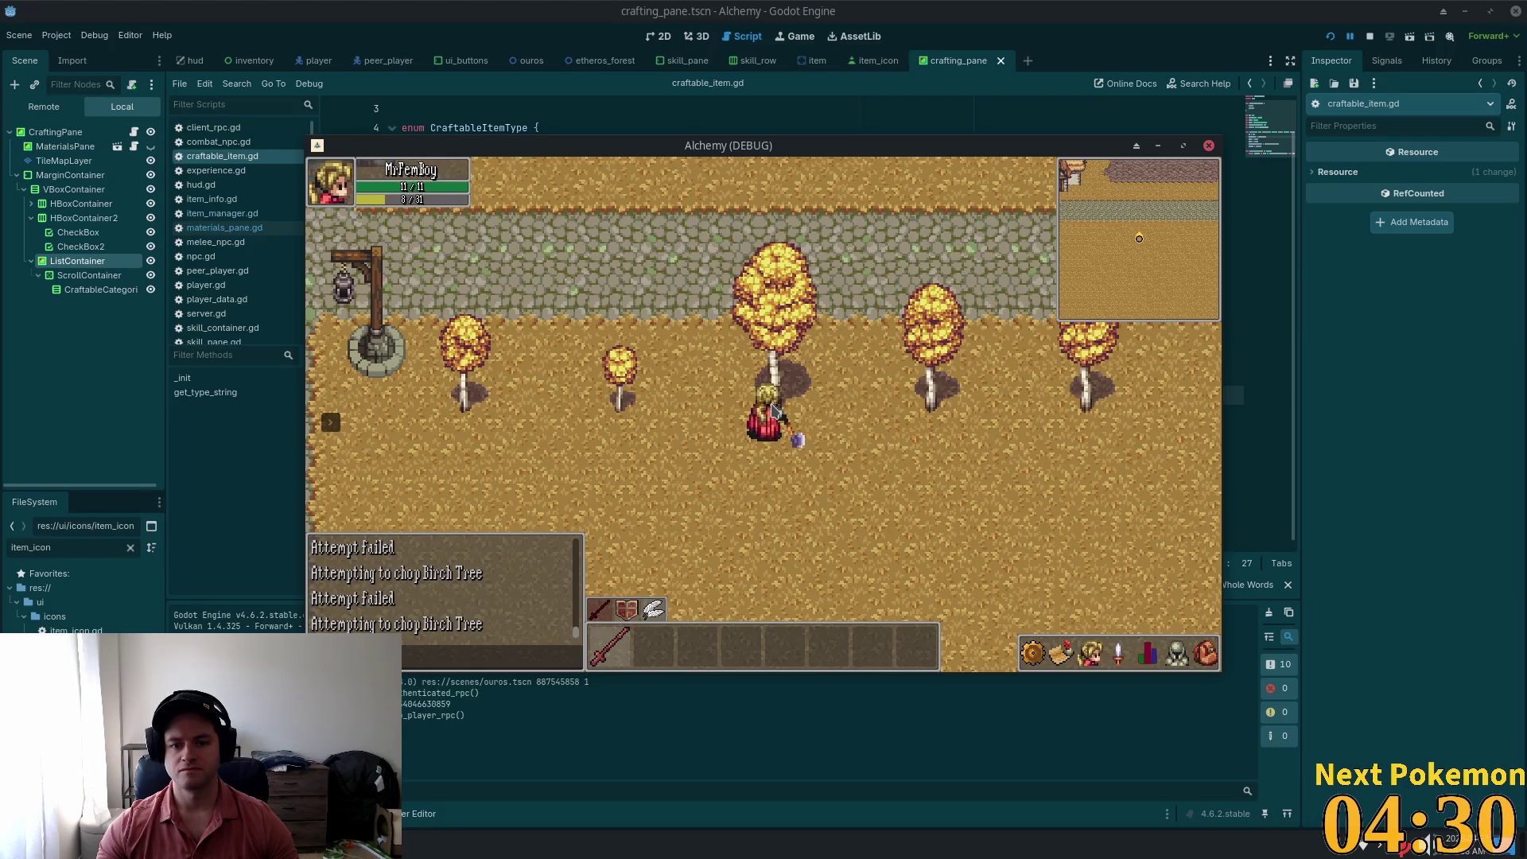
# Keep moving between birches and chopping until the wood stack reaches 19
pyautogui.press('d')
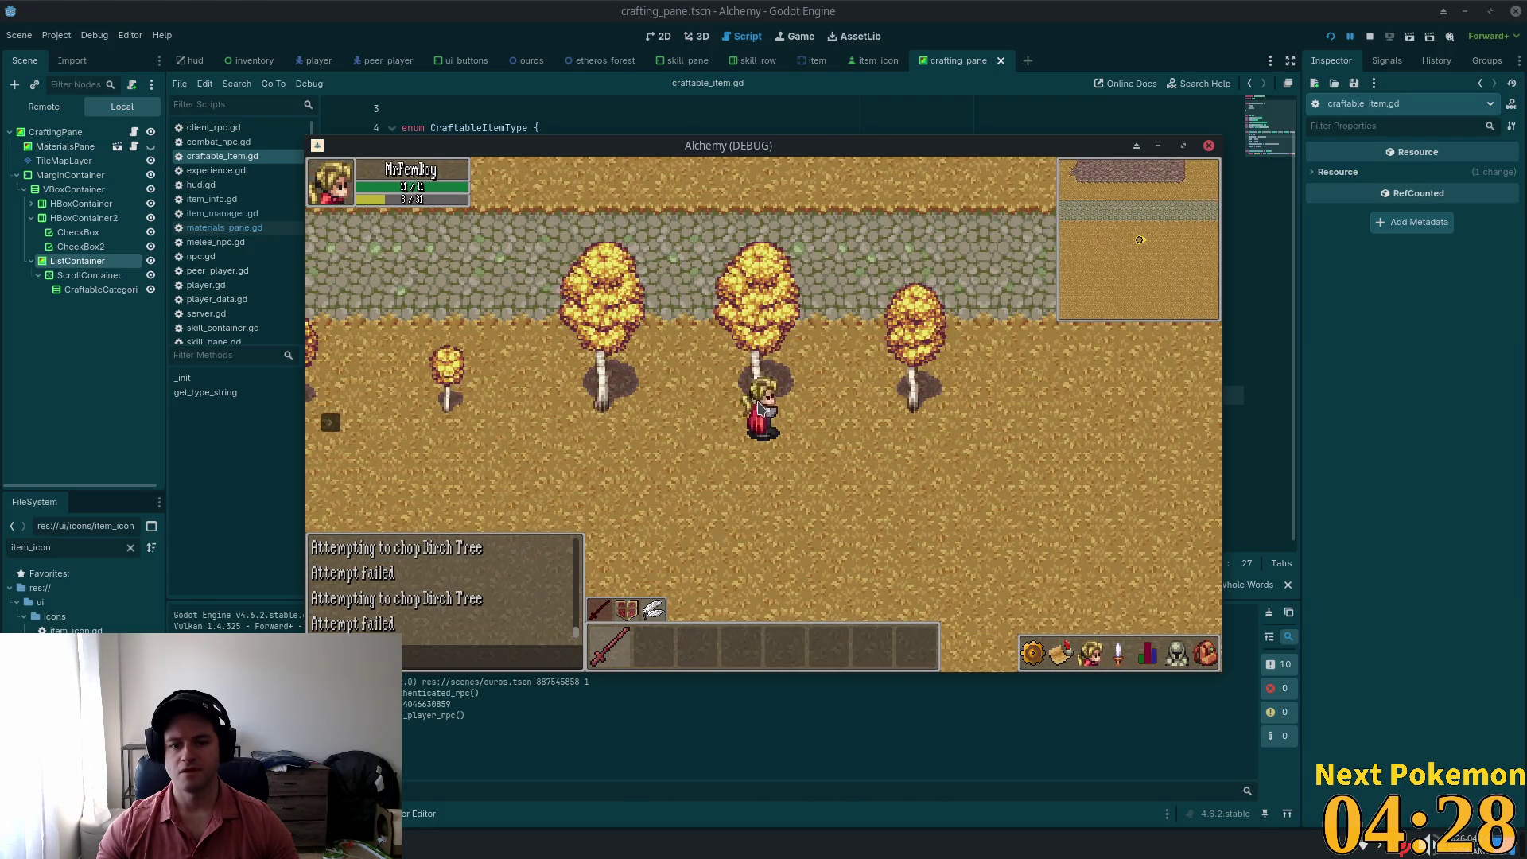
pyautogui.press('a')
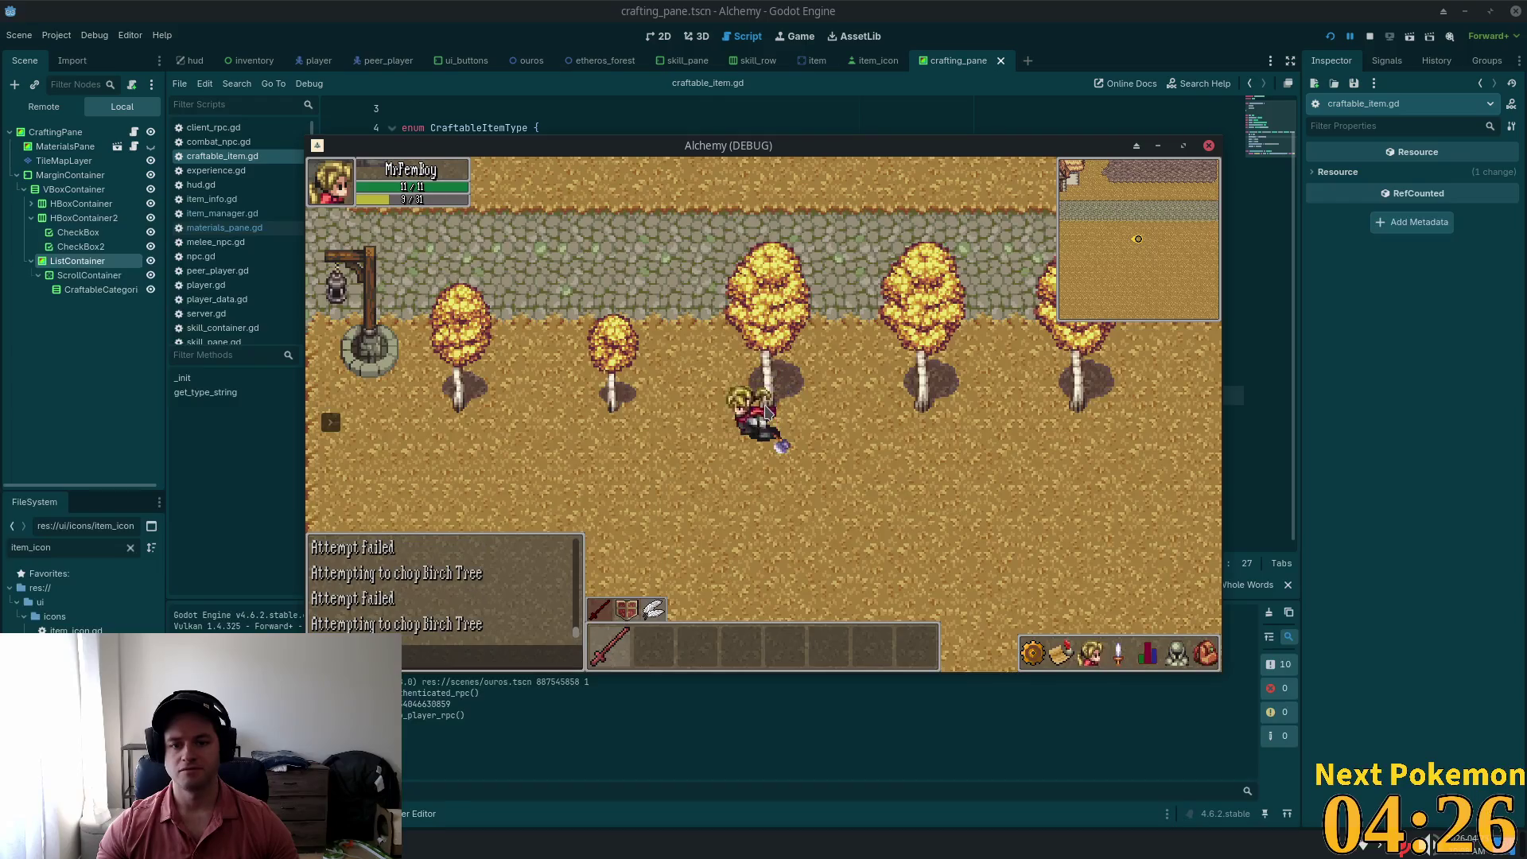
pyautogui.press('d')
pyautogui.click(754, 410)
pyautogui.press('i')
pyautogui.press('i')
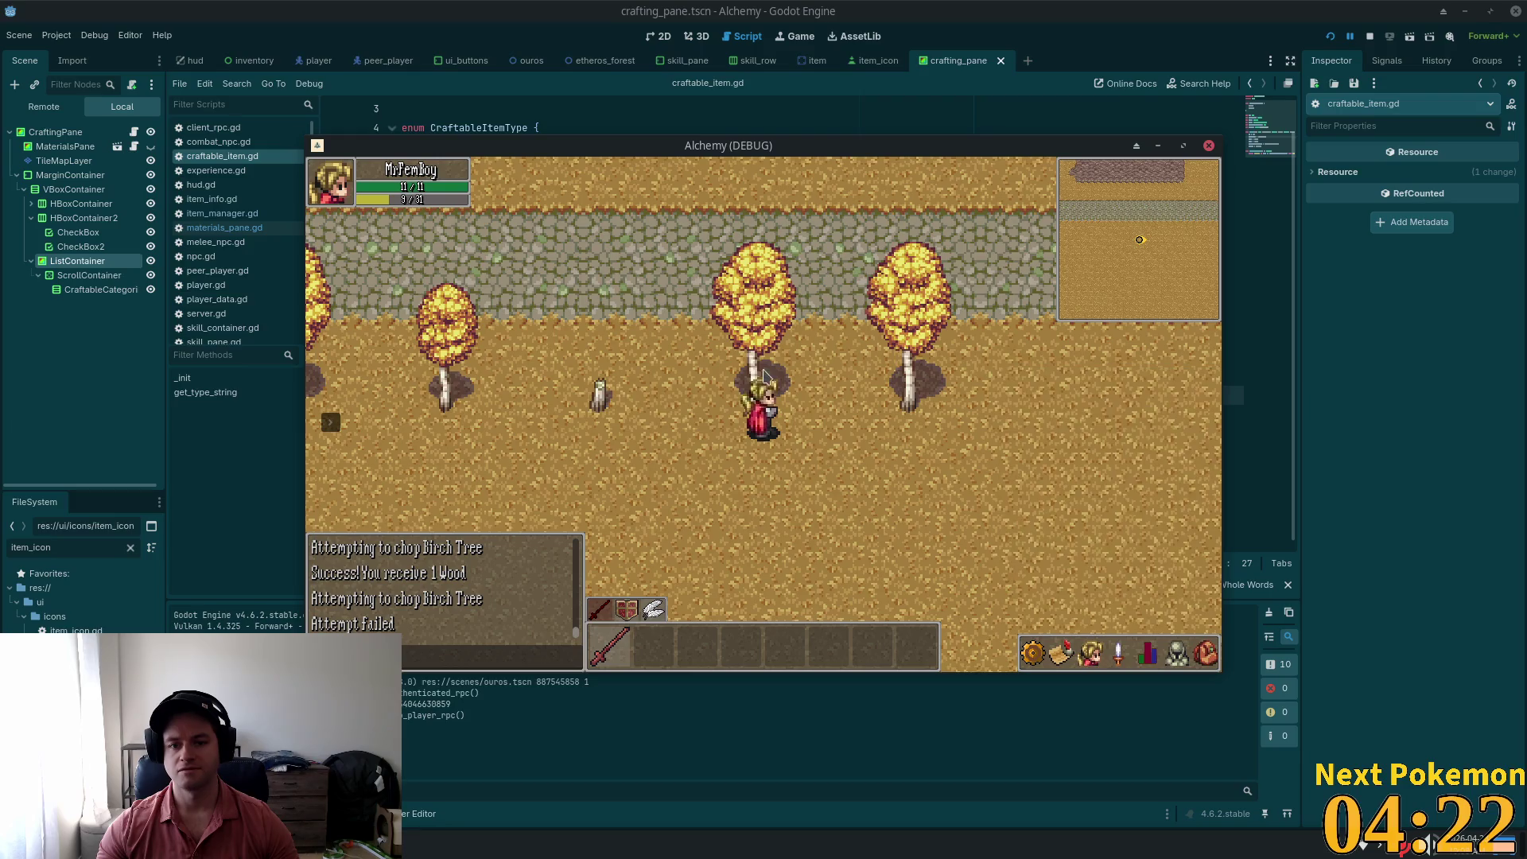
pyautogui.click(759, 394)
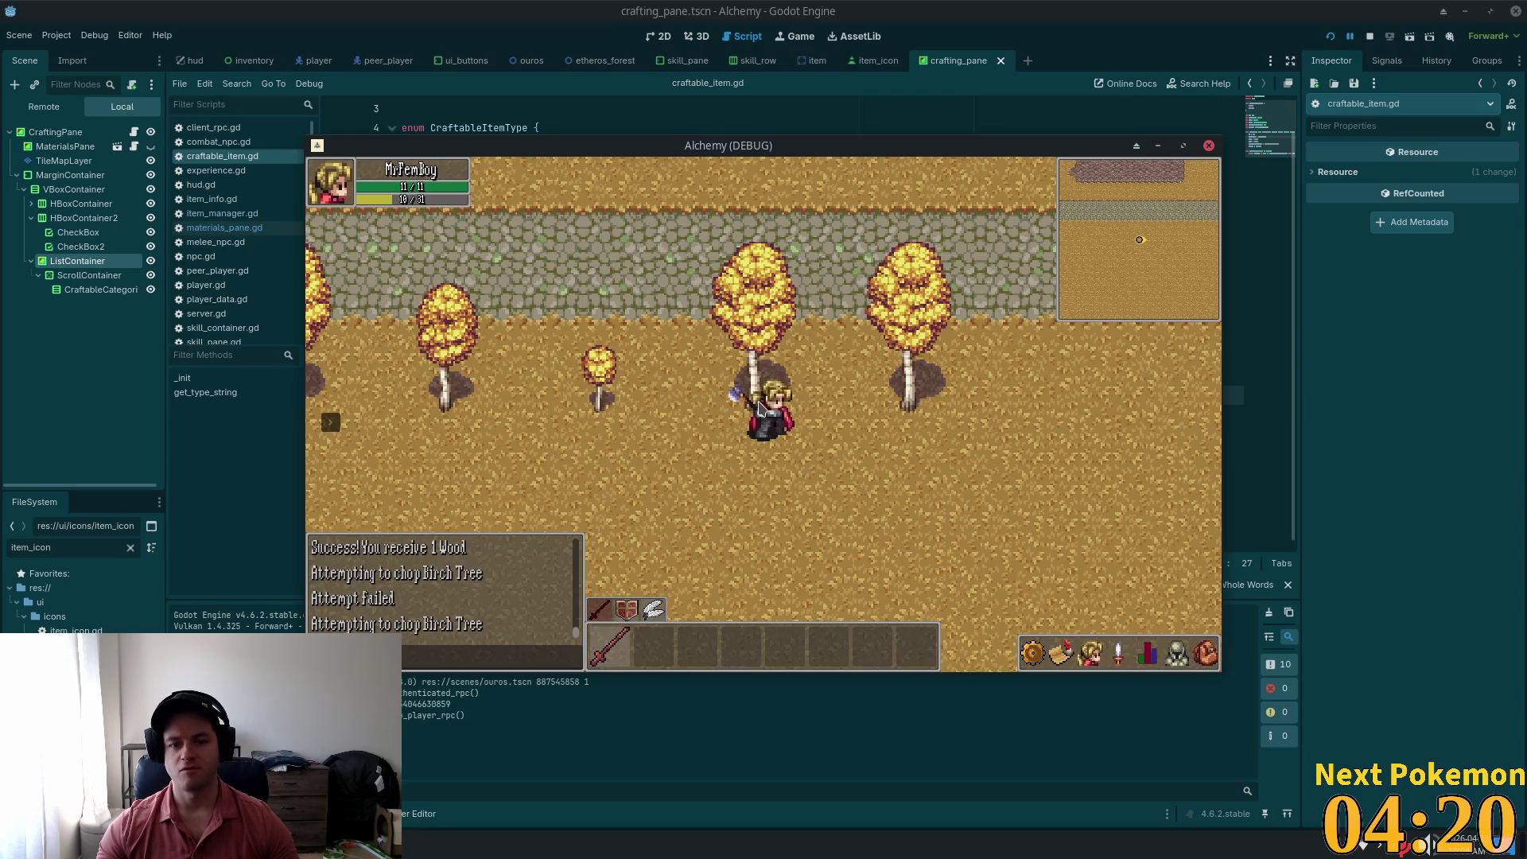
pyautogui.press('d')
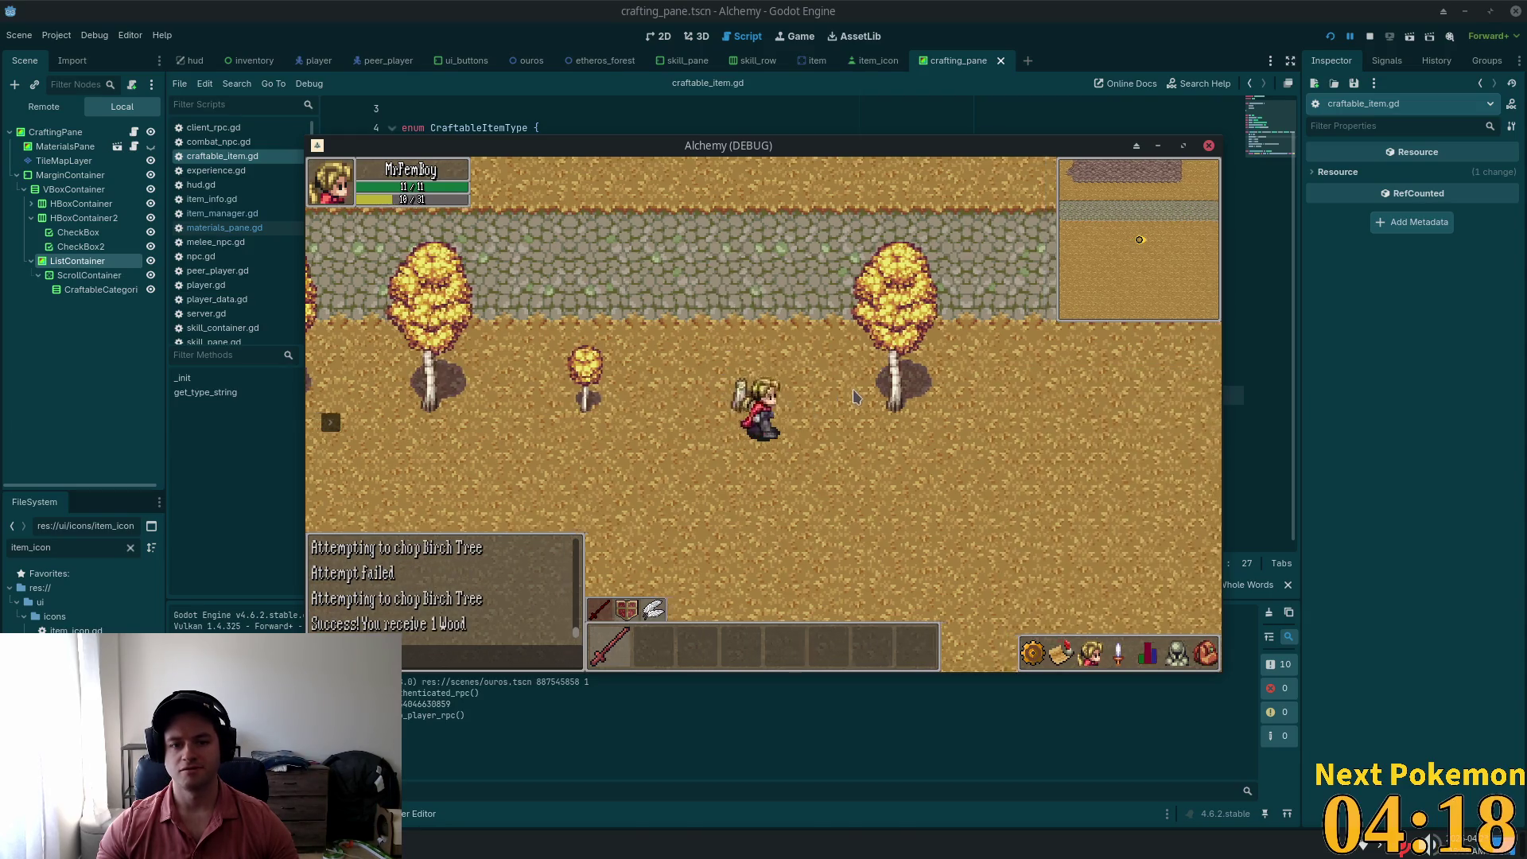
pyautogui.click(790, 406)
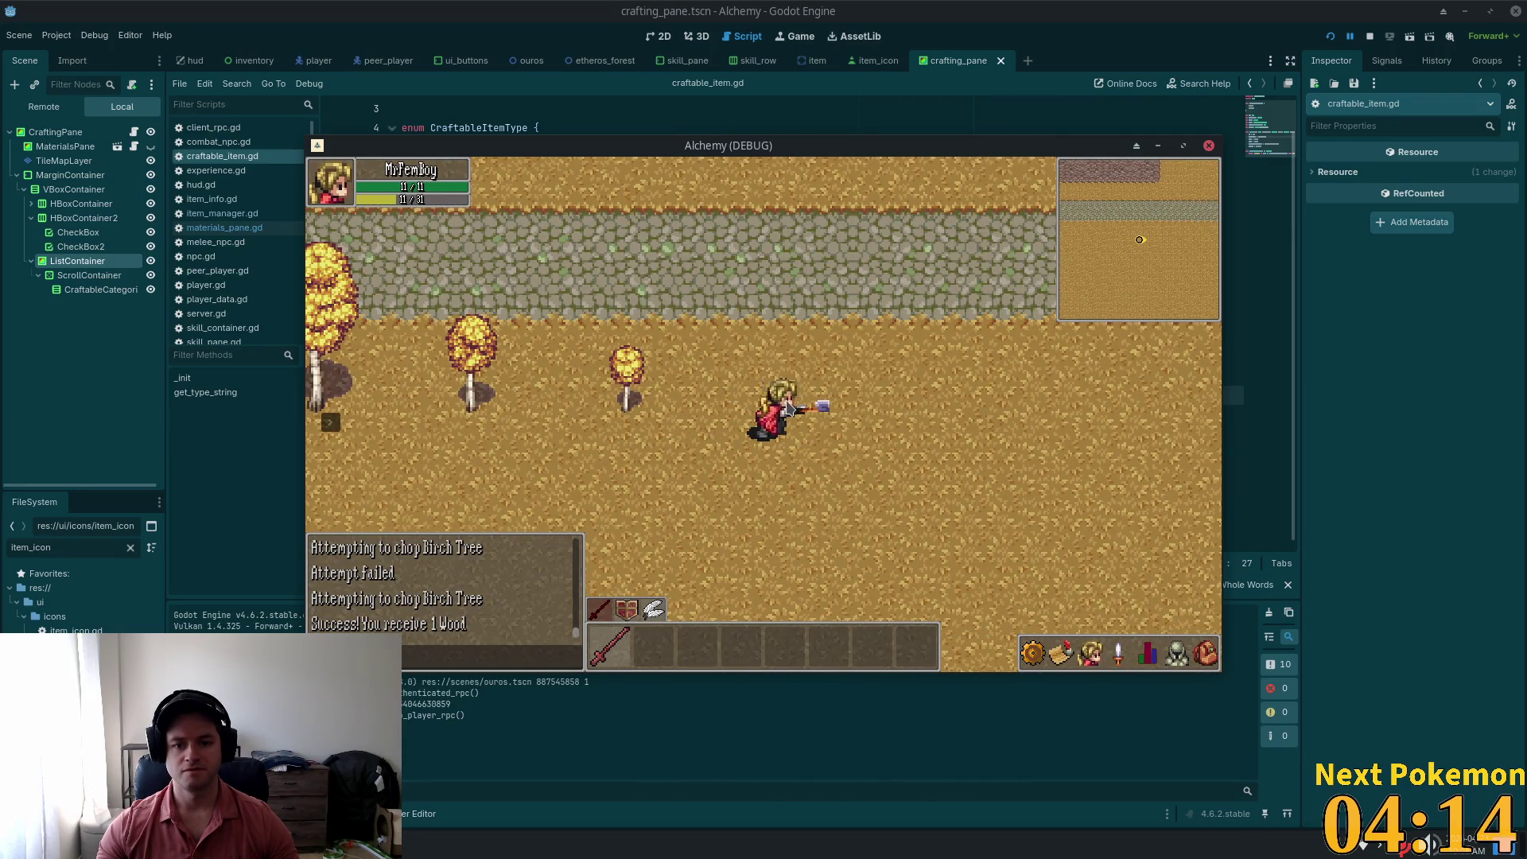
pyautogui.press('a')
pyautogui.press('a')
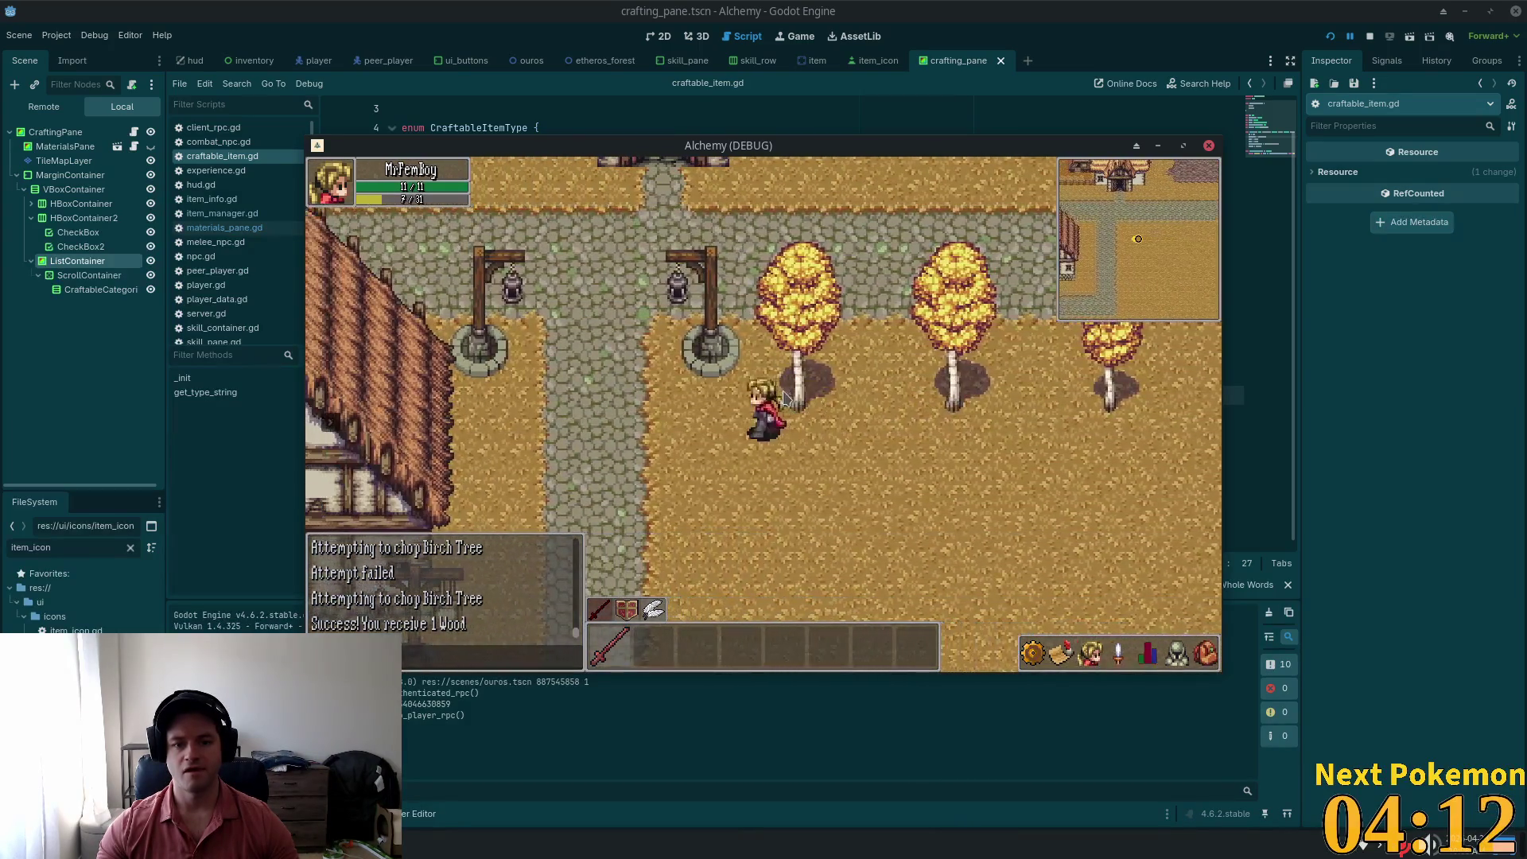
# Fell the last birch, then walk north through town into the smithy
pyautogui.press('d')
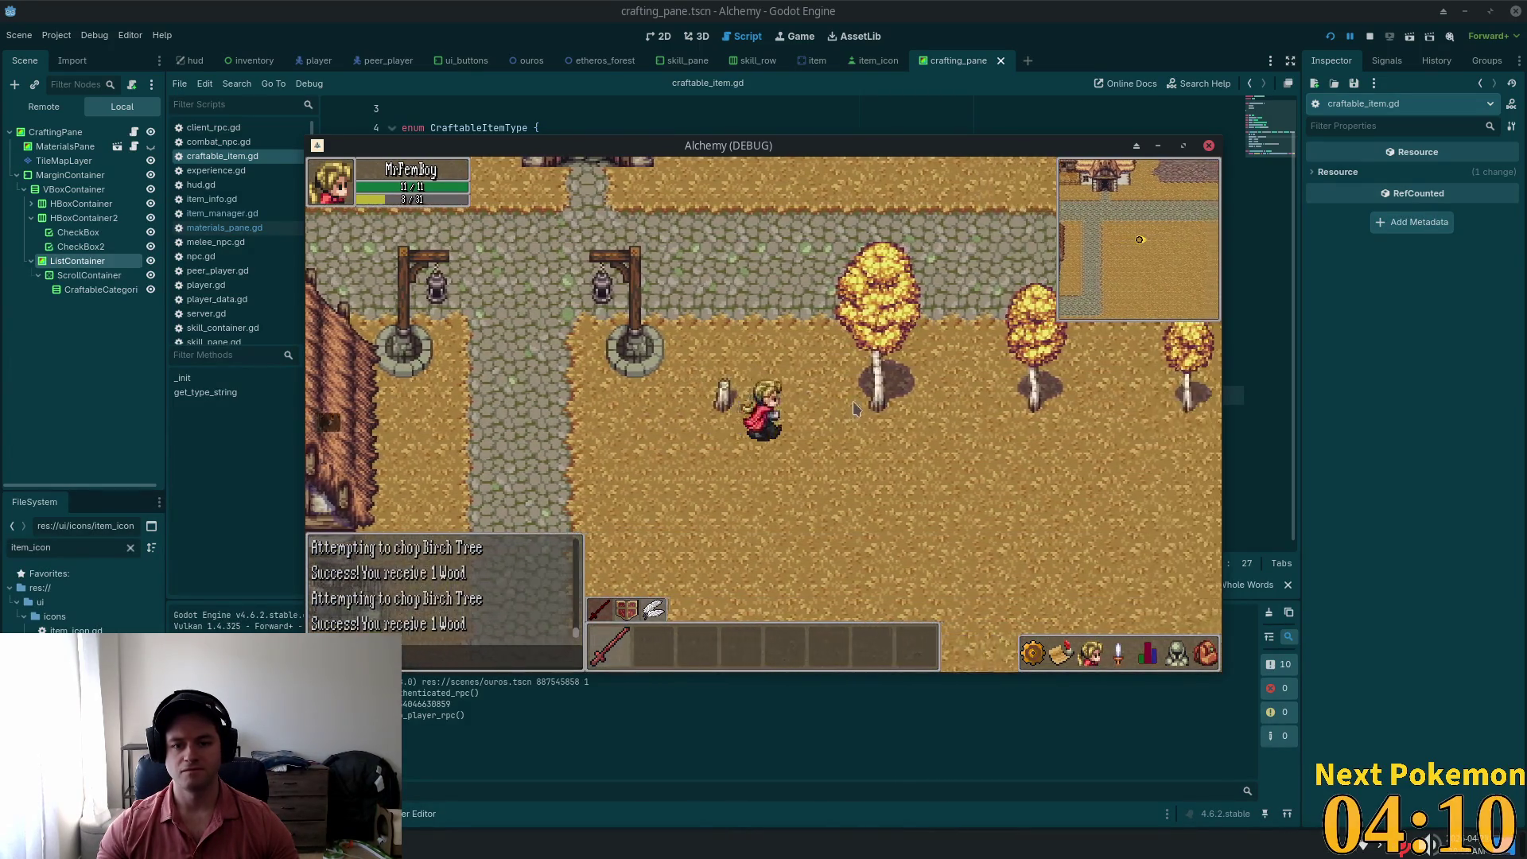
pyautogui.press('i')
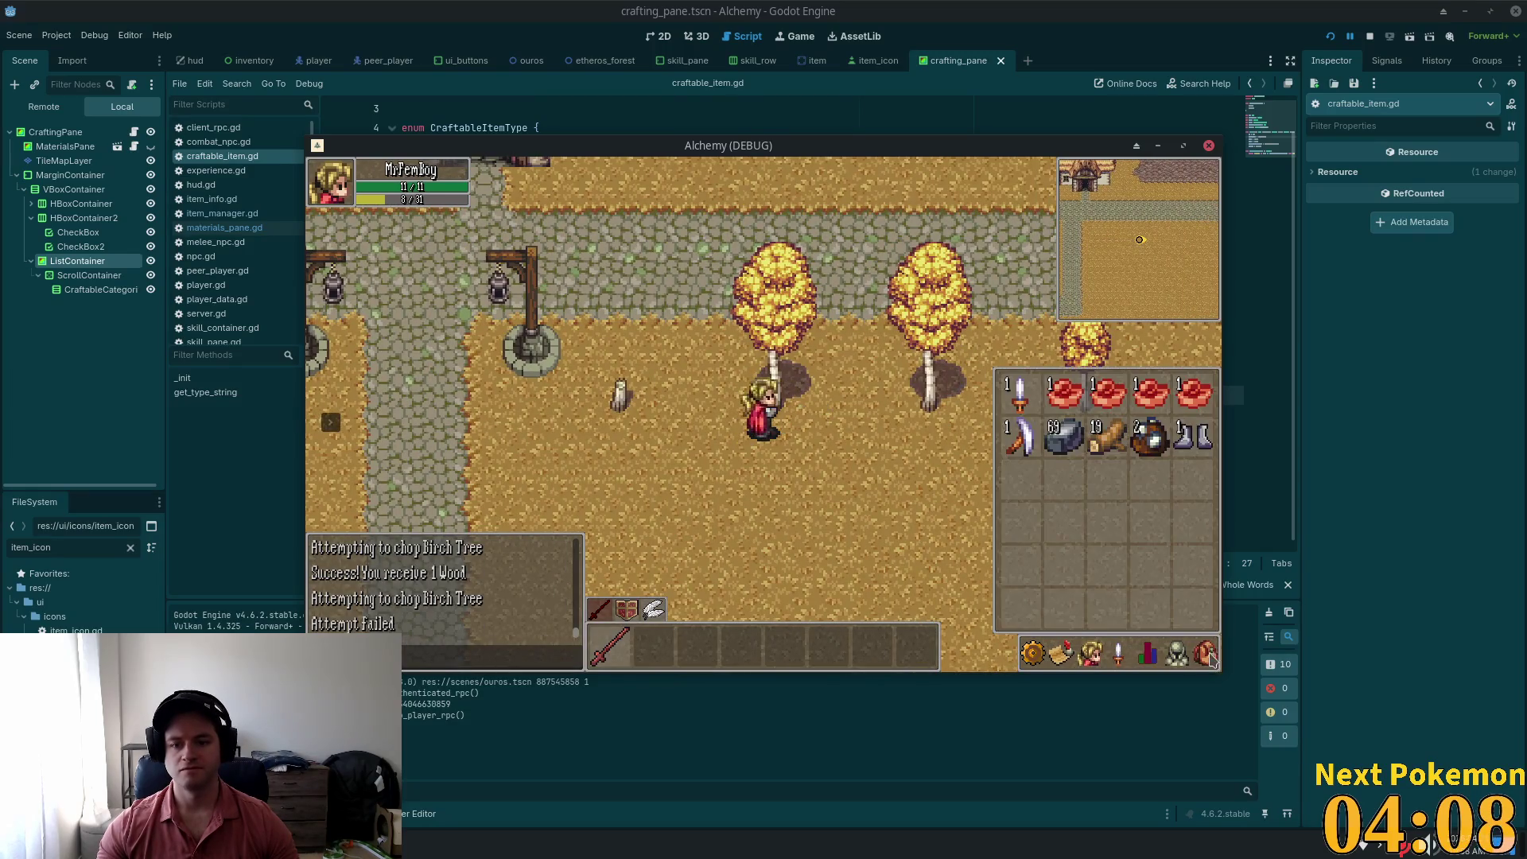
pyautogui.press('i')
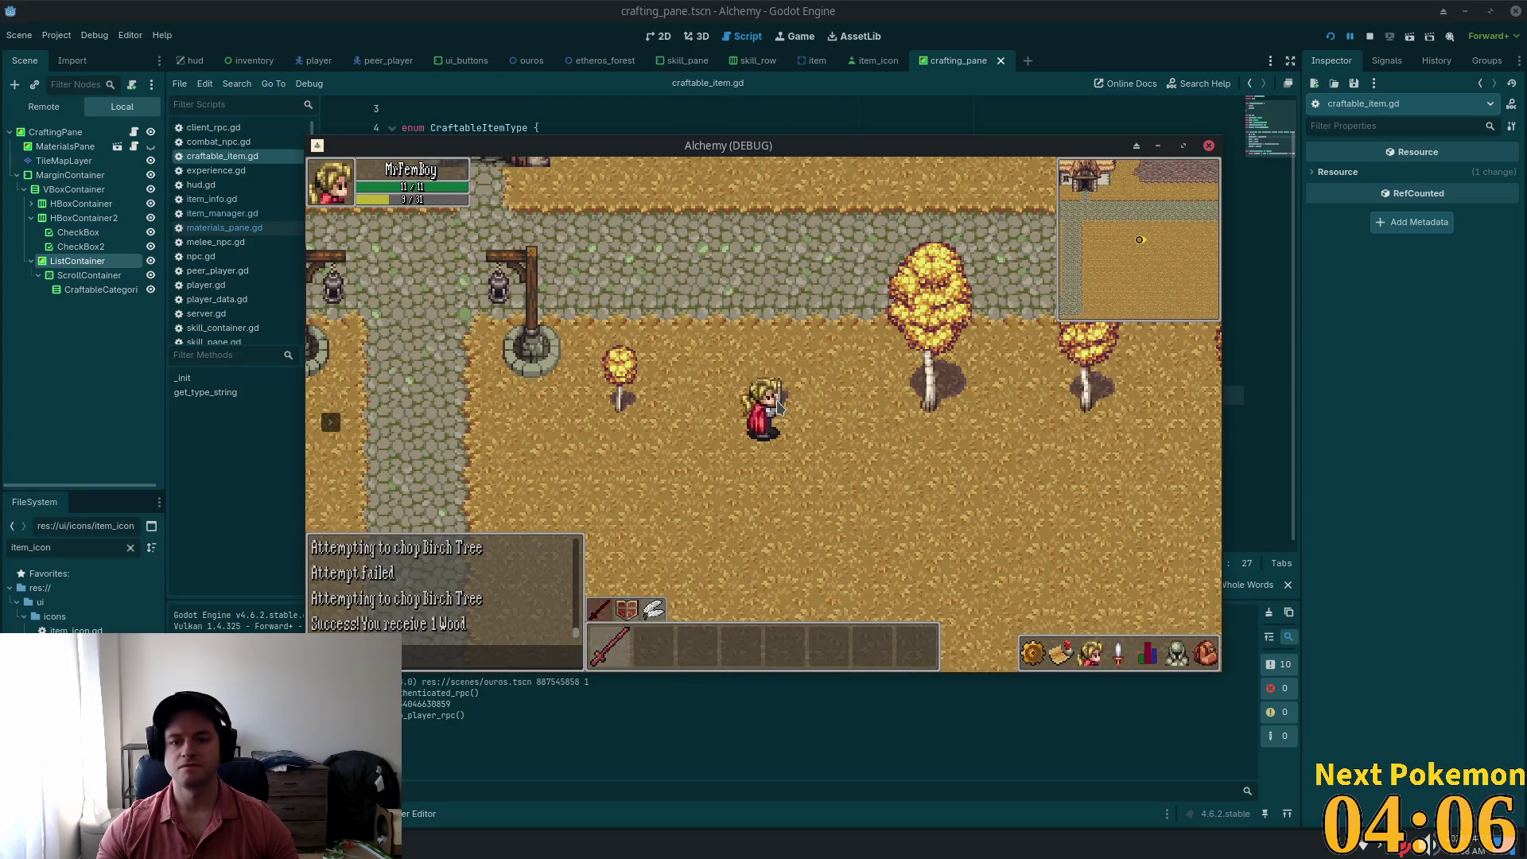
pyautogui.press('a')
pyautogui.press('w')
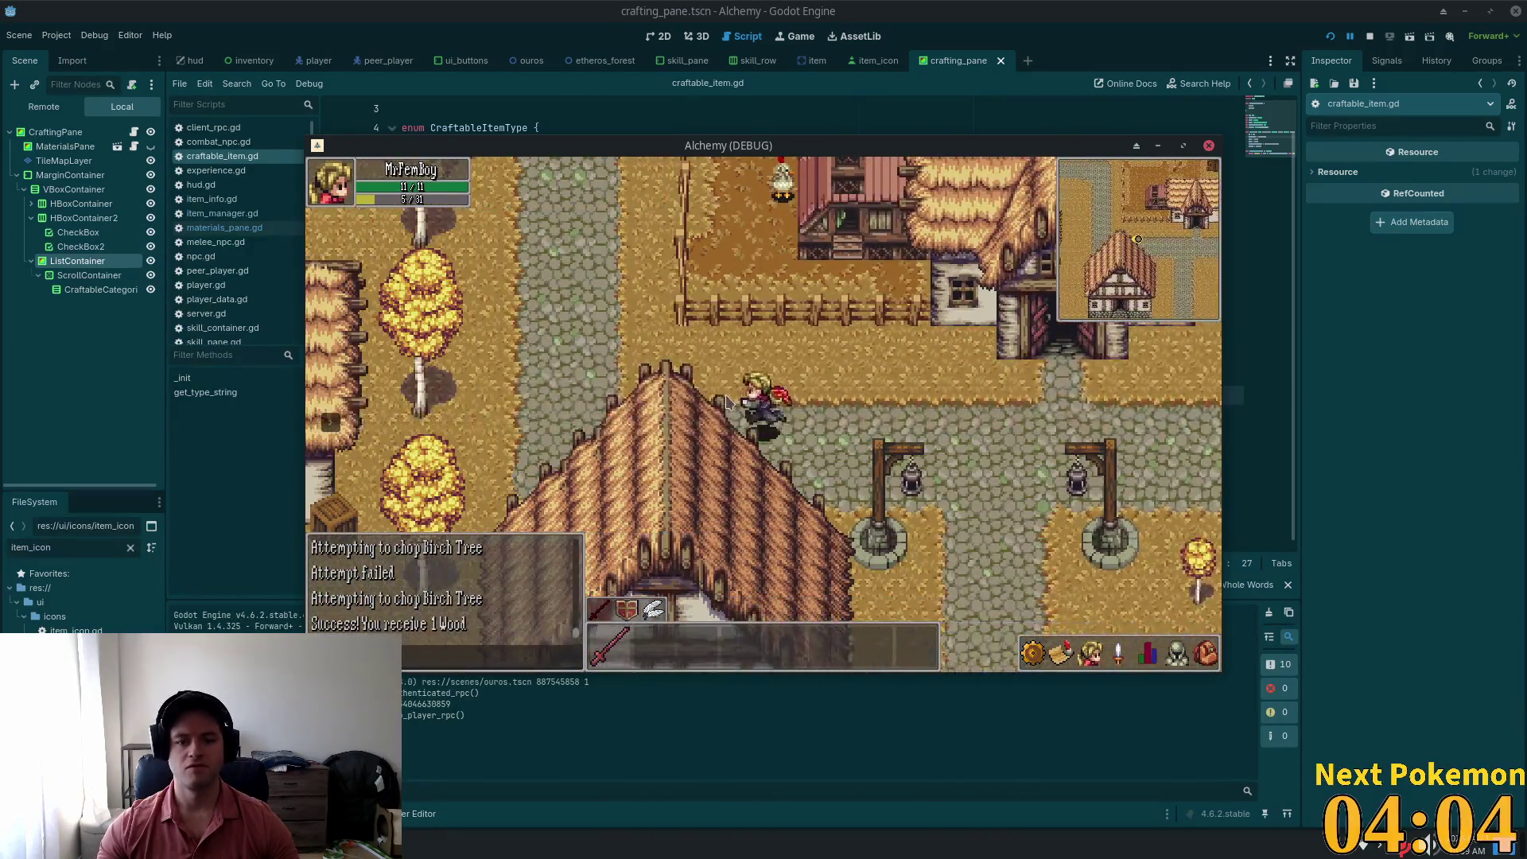
pyautogui.press('w')
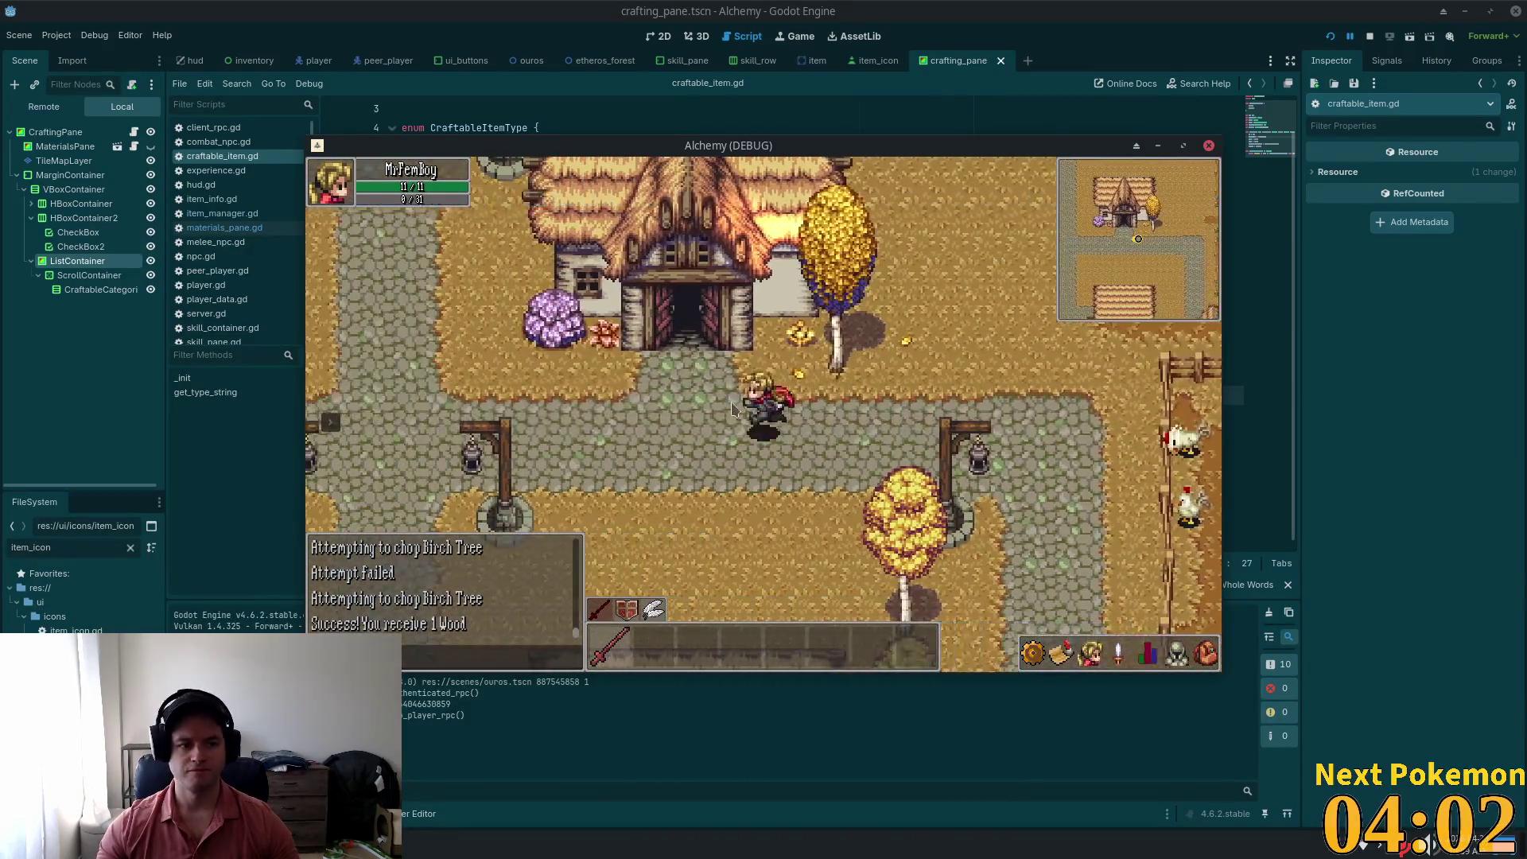
pyautogui.press('w')
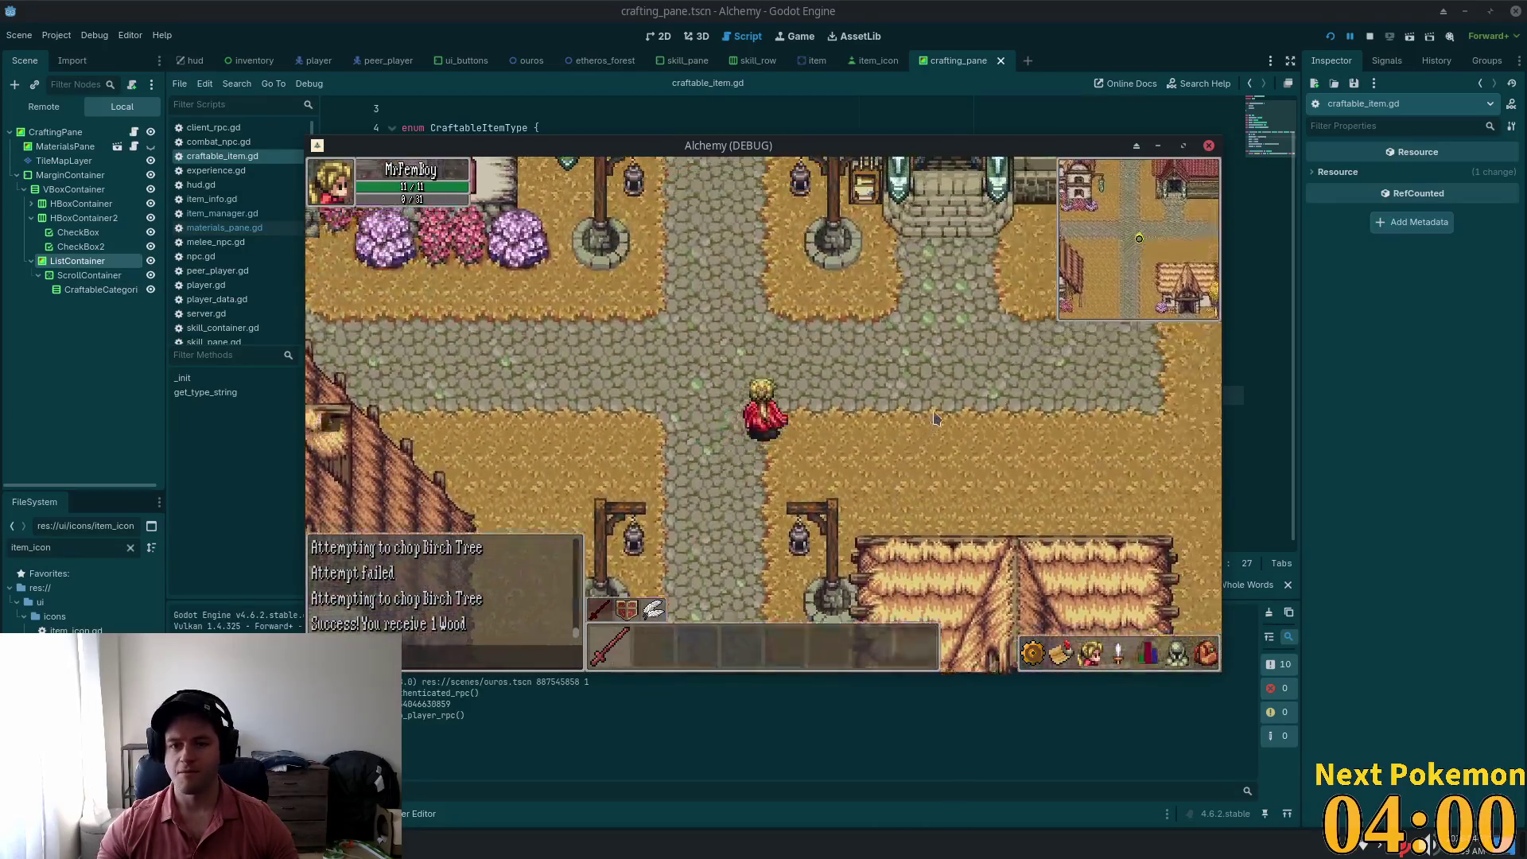
pyautogui.press('w')
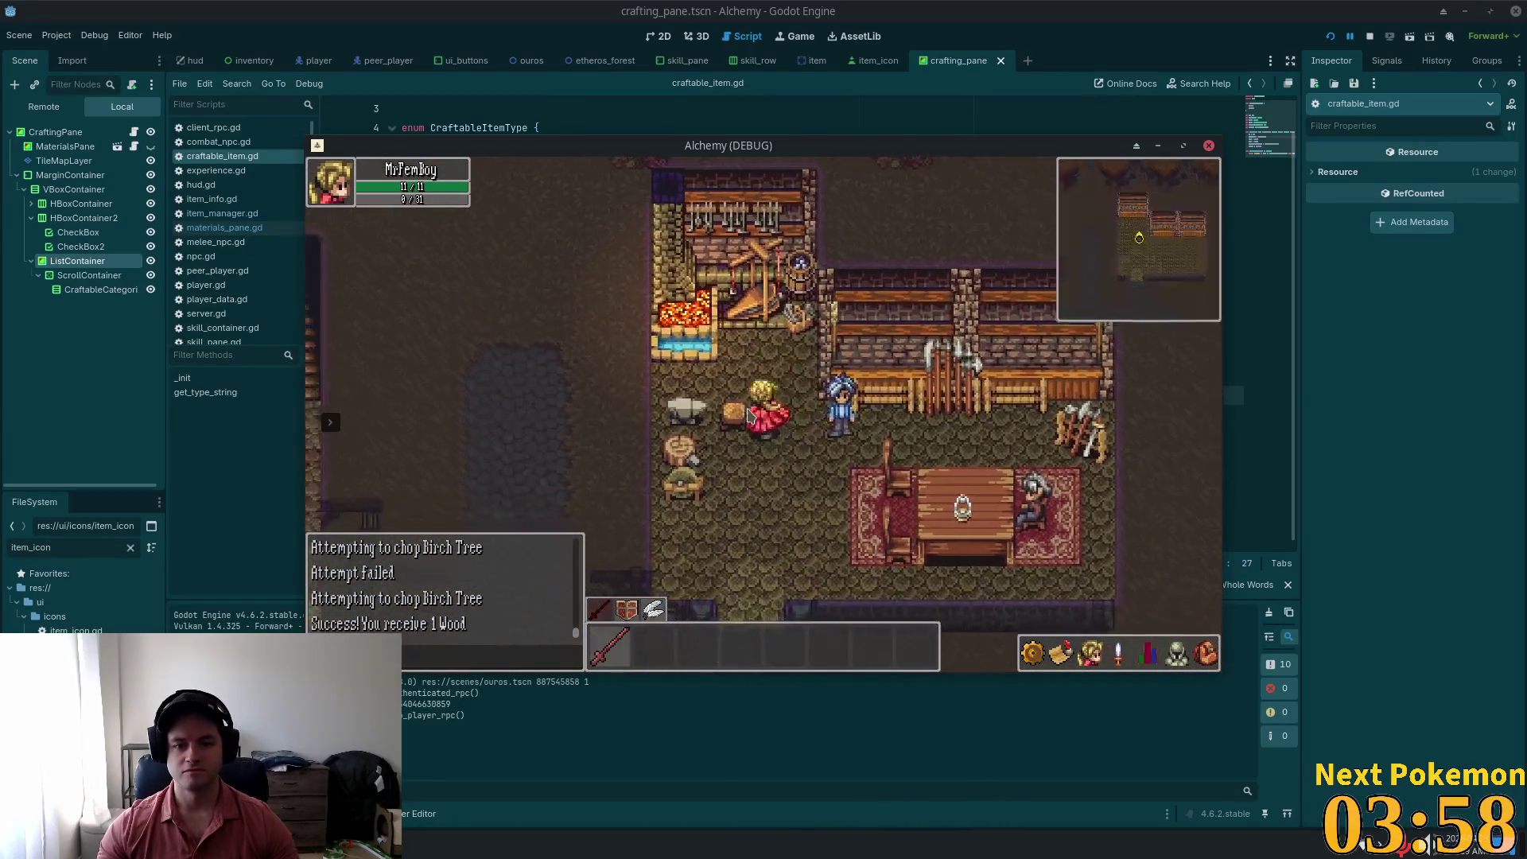
# At the anvil, craft the Wooden Bow and confirm it in the inventory
pyautogui.click(715, 434)
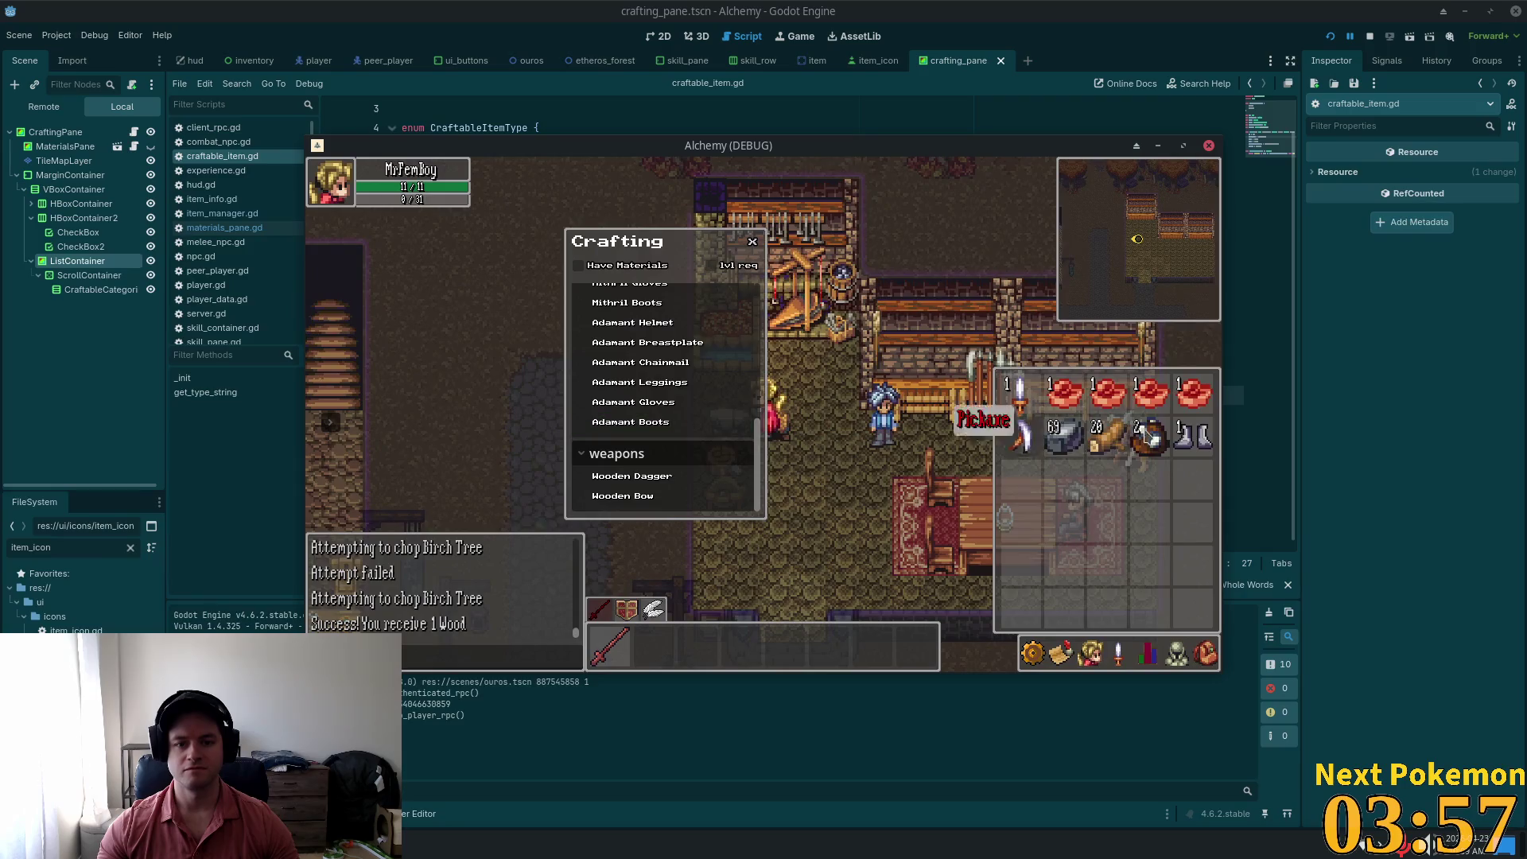
pyautogui.click(673, 501)
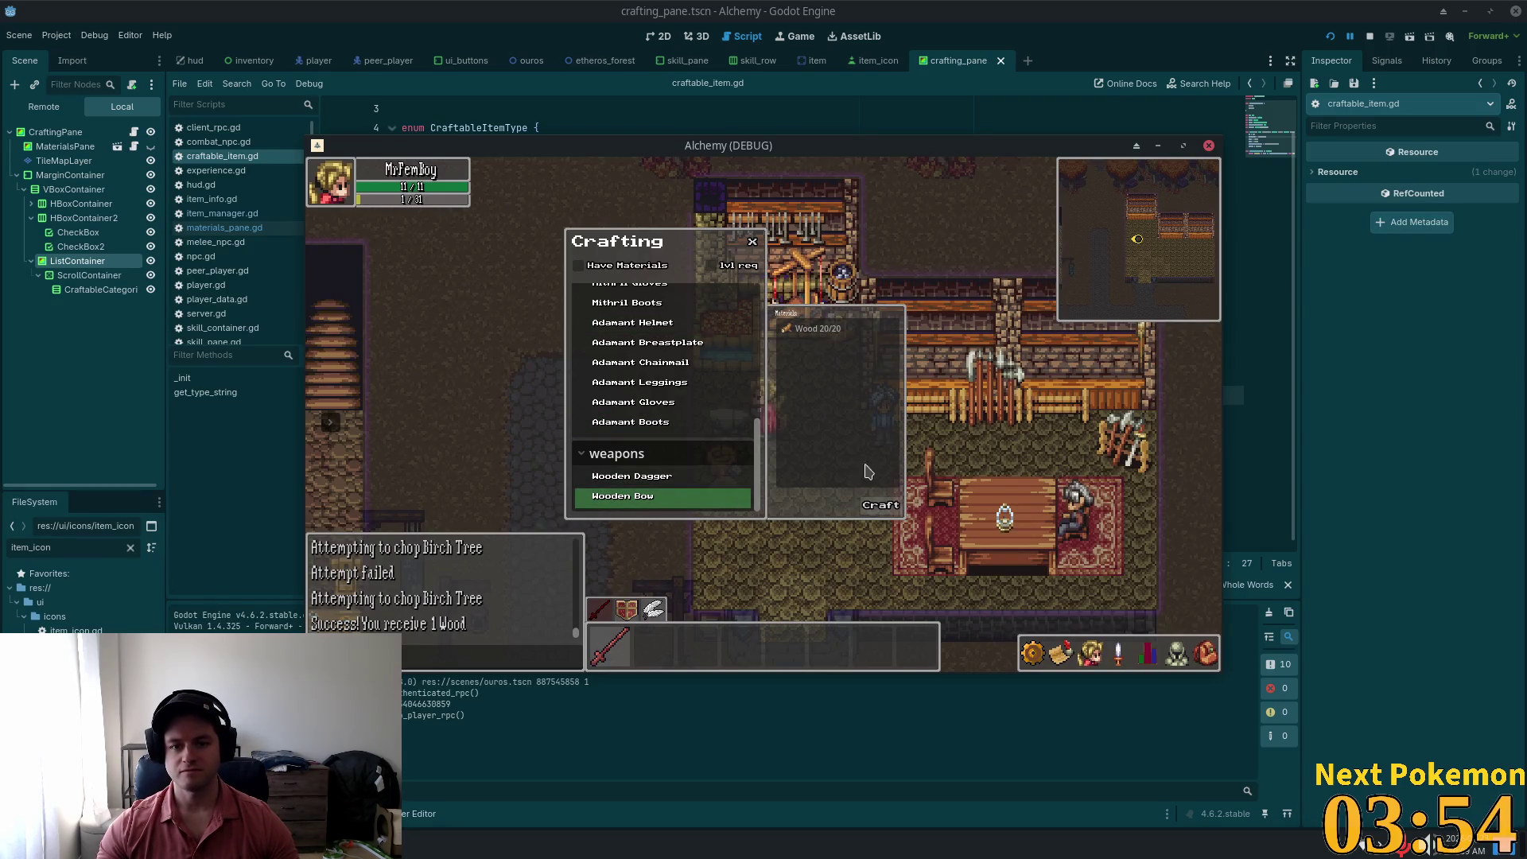
pyautogui.click(885, 513)
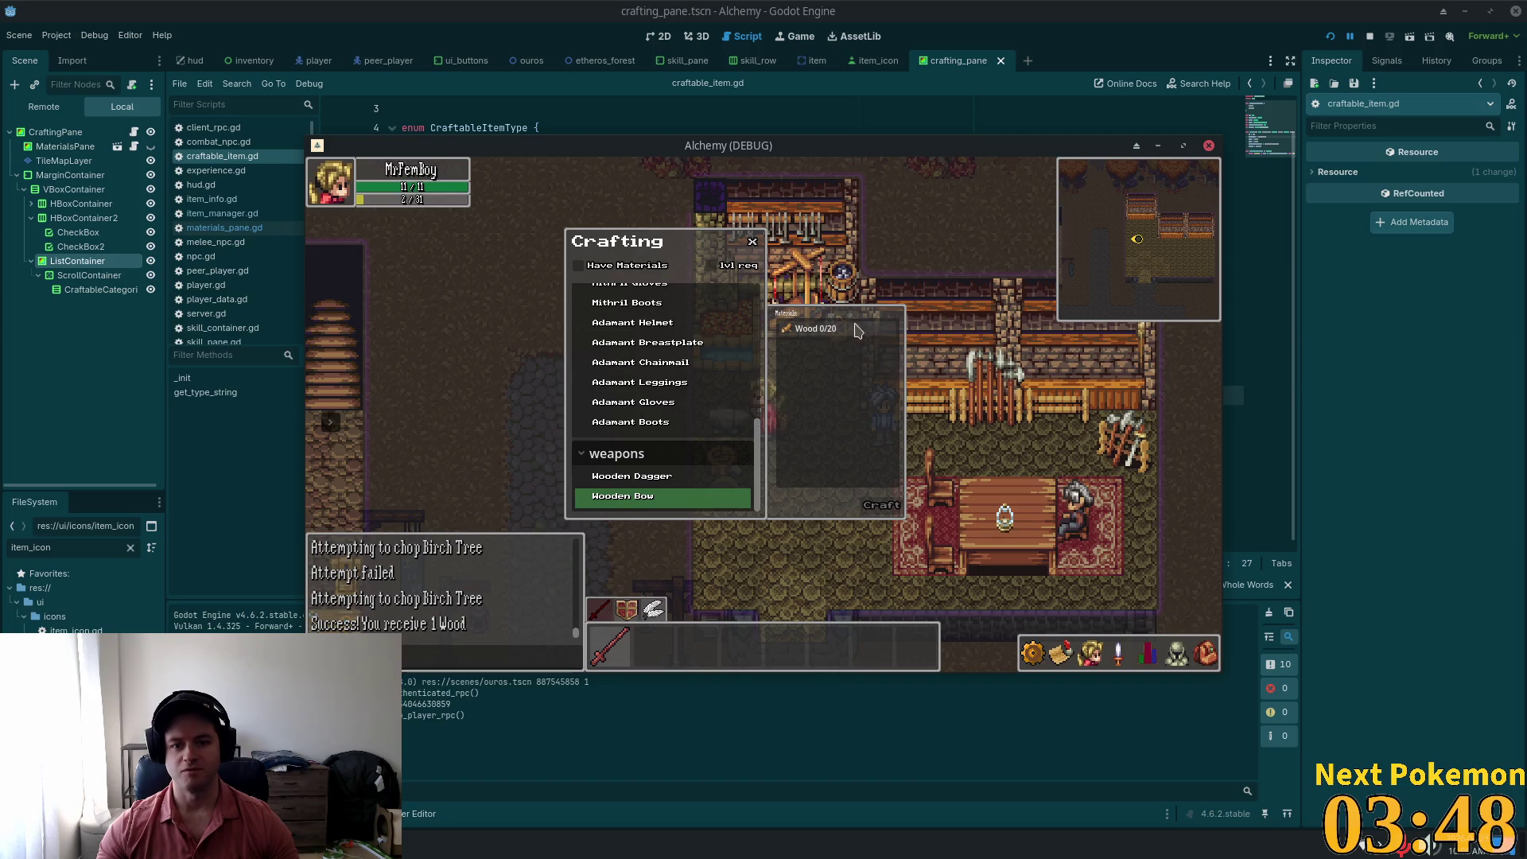
pyautogui.click(1176, 654)
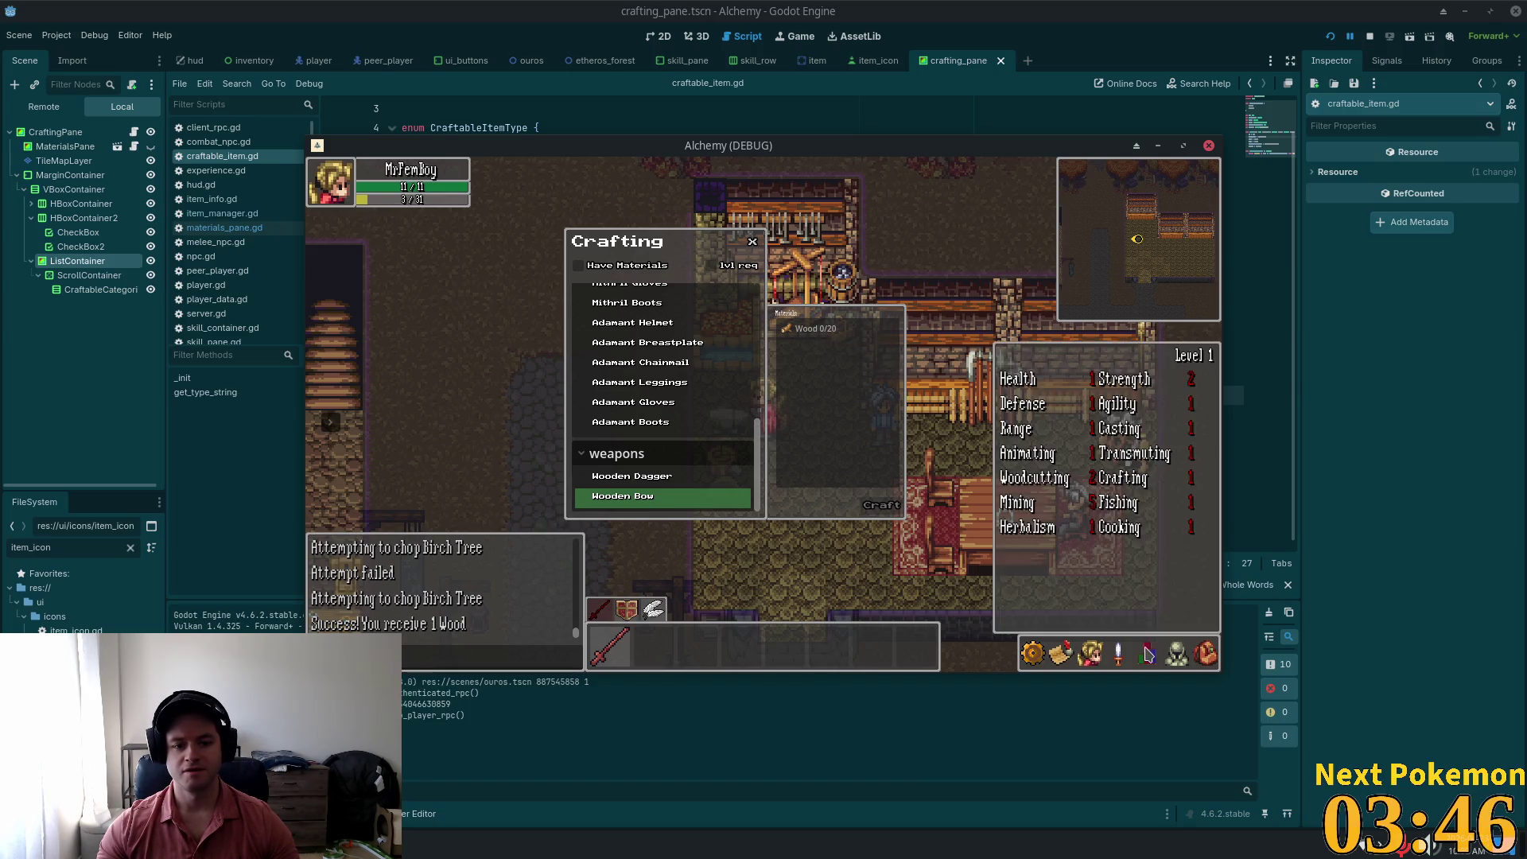
pyautogui.click(1206, 658)
# Walk out through town and back into the smithy, then switch to the TODO list
pyautogui.press('s')
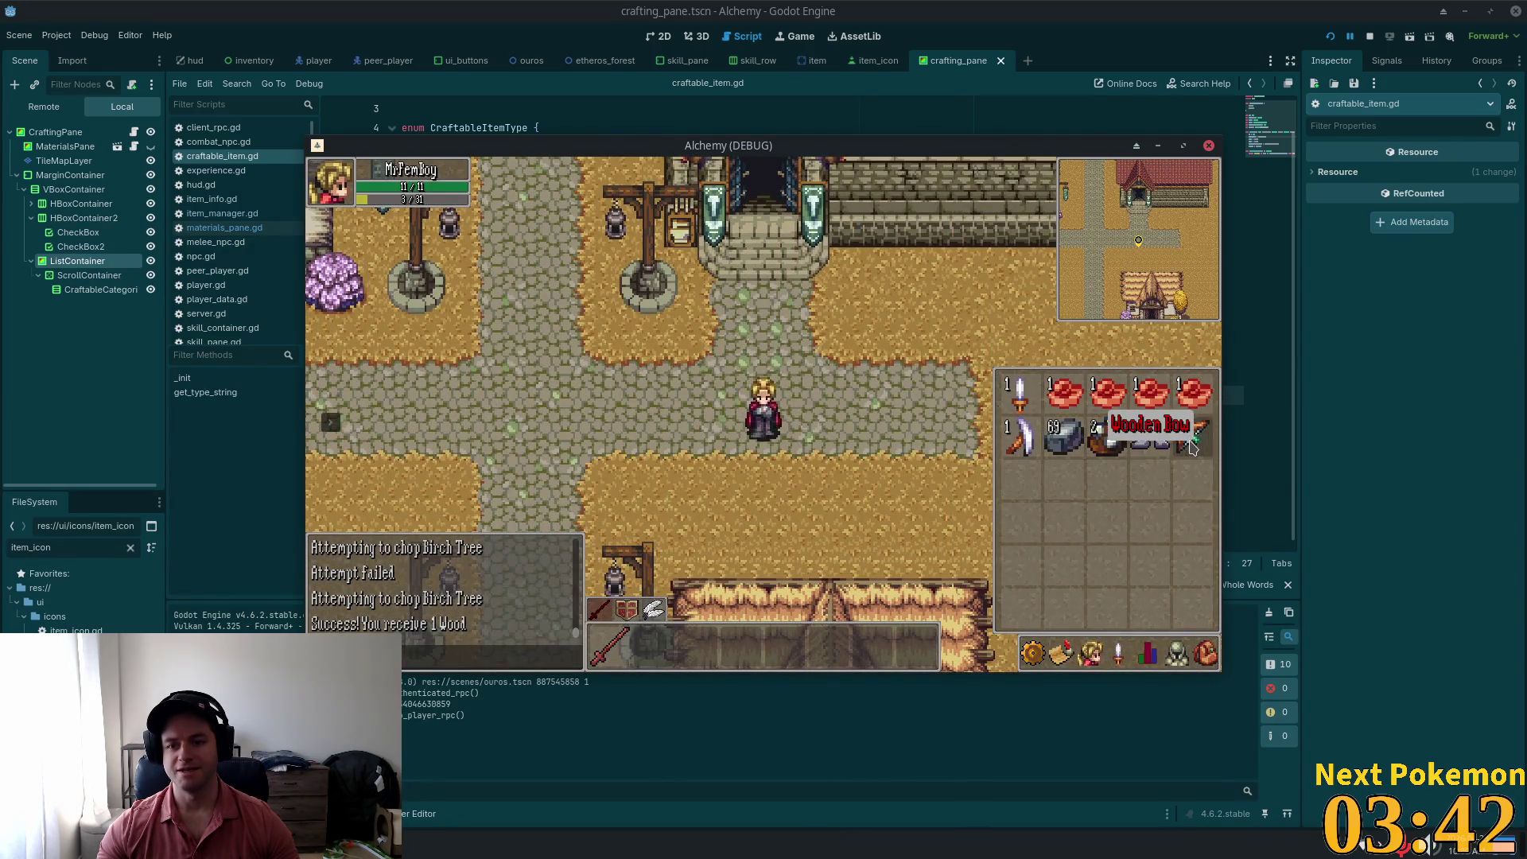
pyautogui.press('Escape')
pyautogui.press('i')
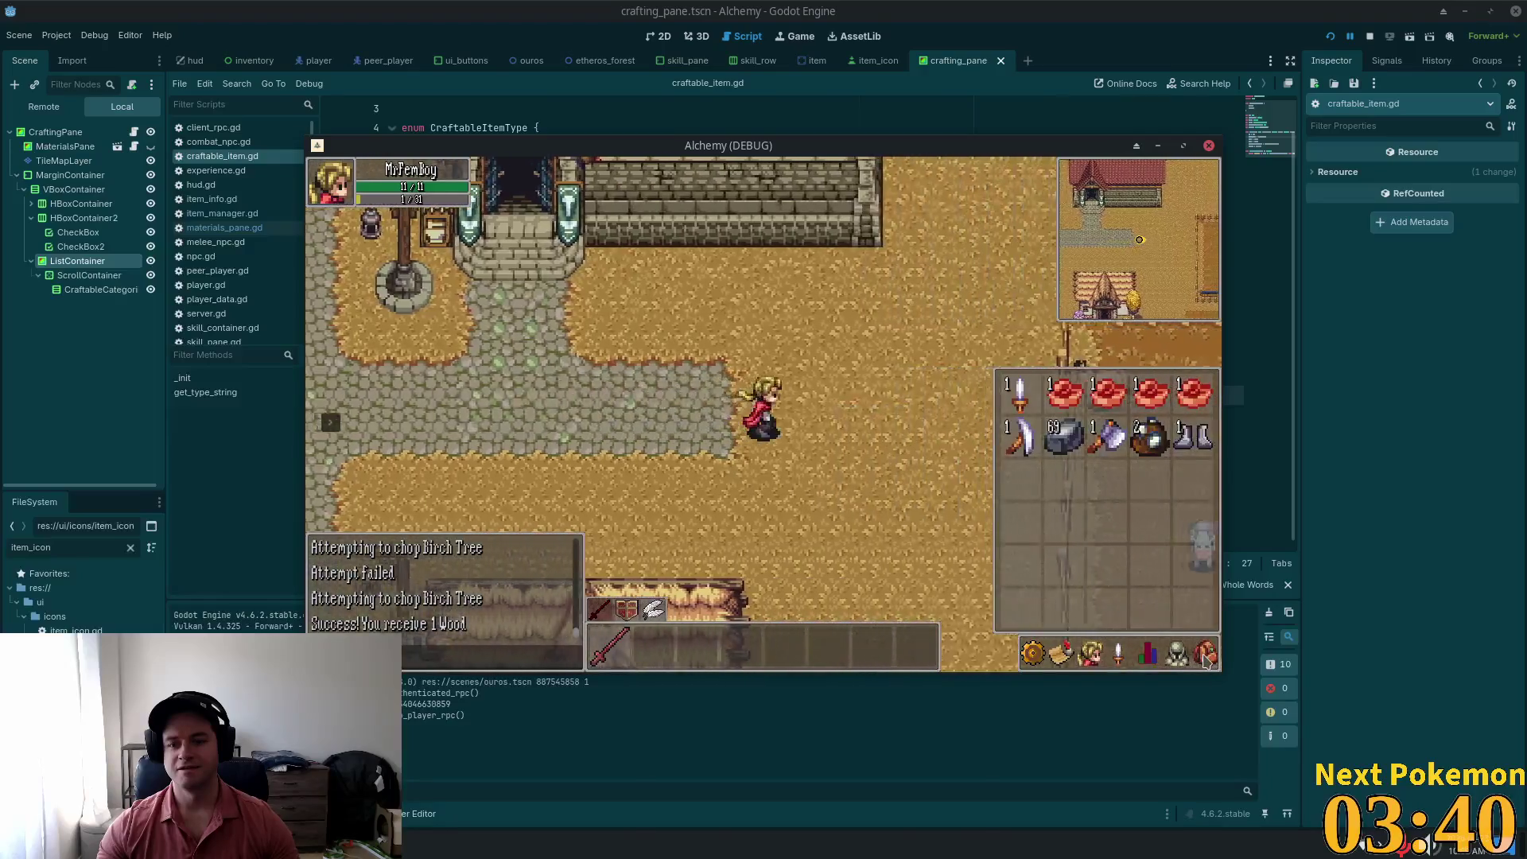
pyautogui.press('Escape')
pyautogui.press('w')
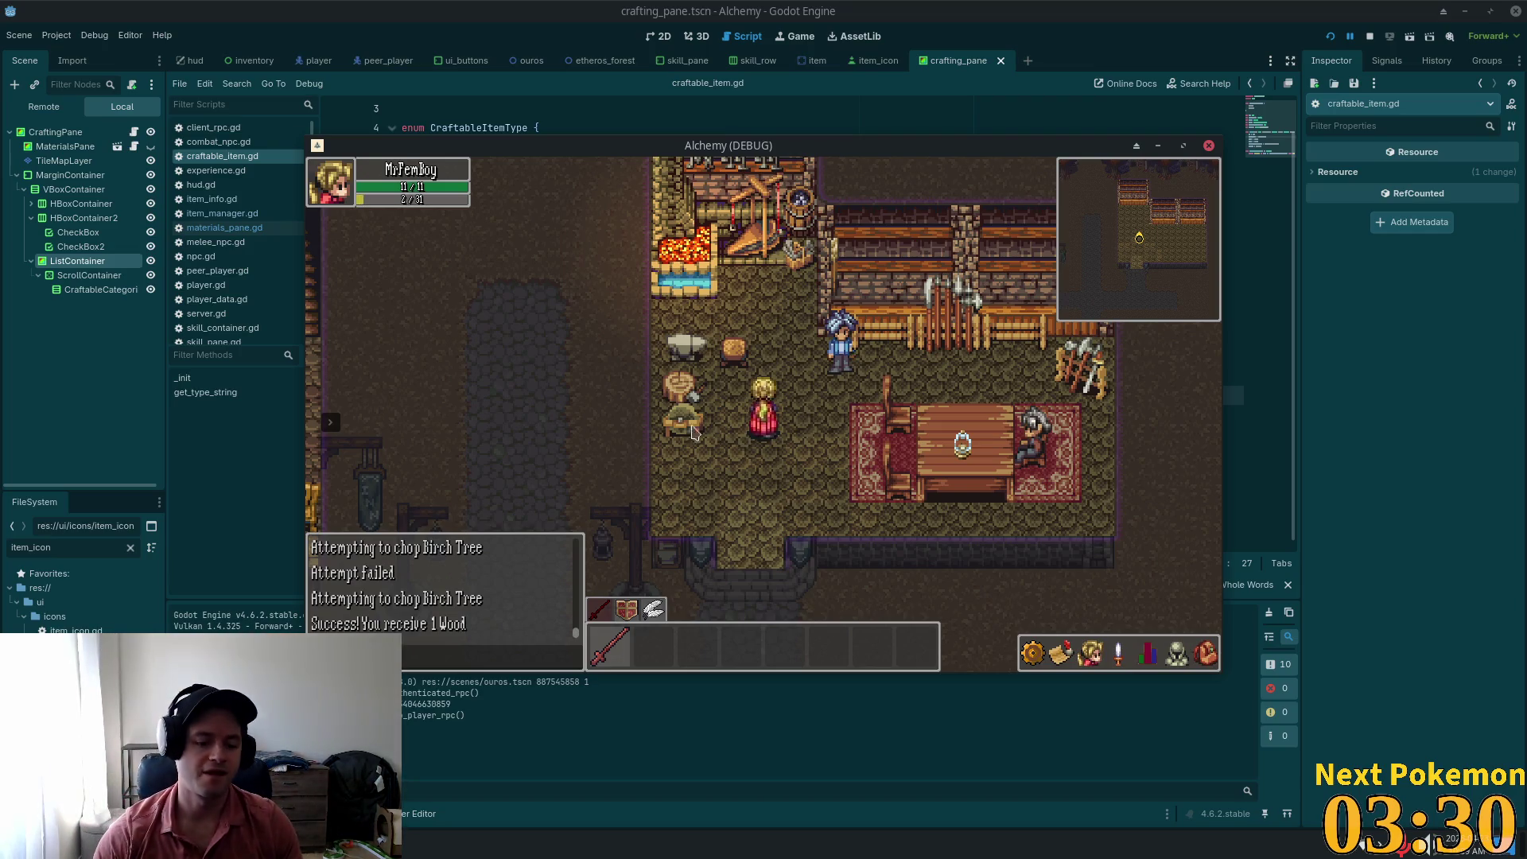
pyautogui.hotkey('alt', 'Tab')
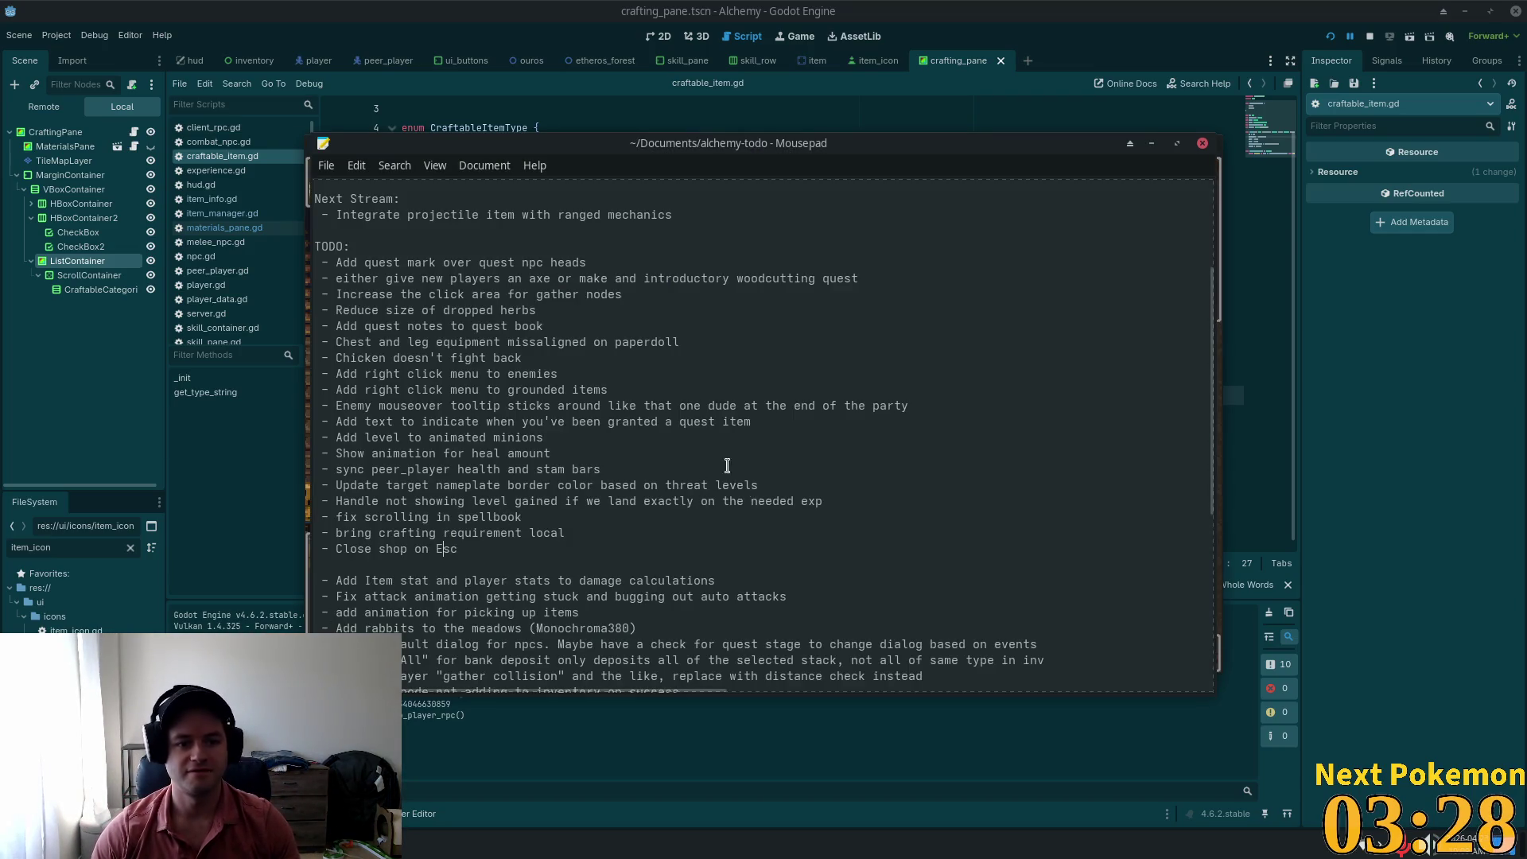
# Insert 'Update font in crafting materials pane to improve visibility' after the gather nodes line, then return to Godot
pyautogui.doubleClick(472, 279)
pyautogui.doubleClick(603, 294)
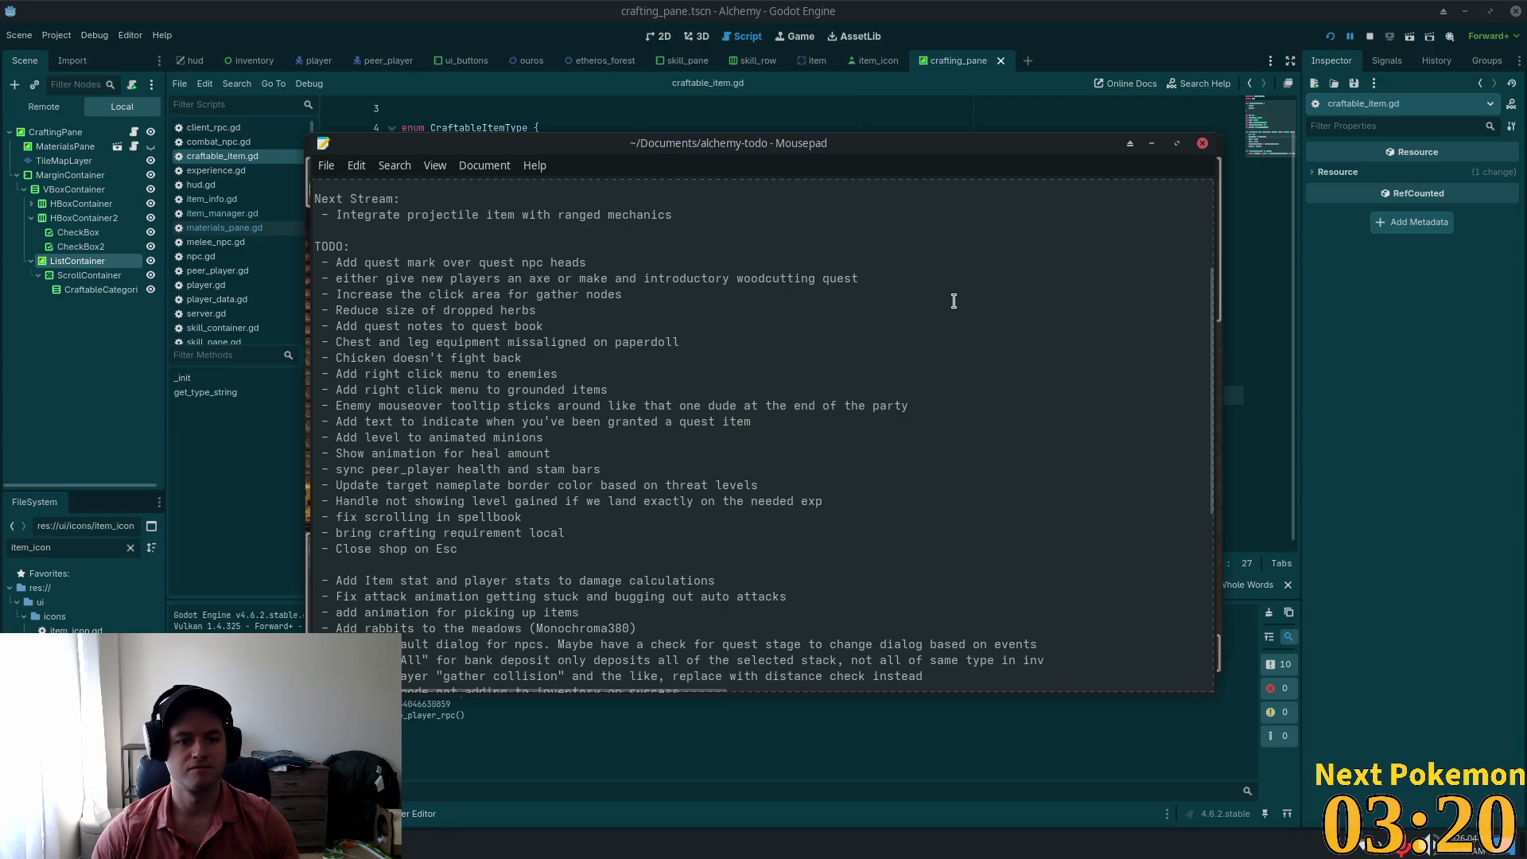
pyautogui.press('Return')
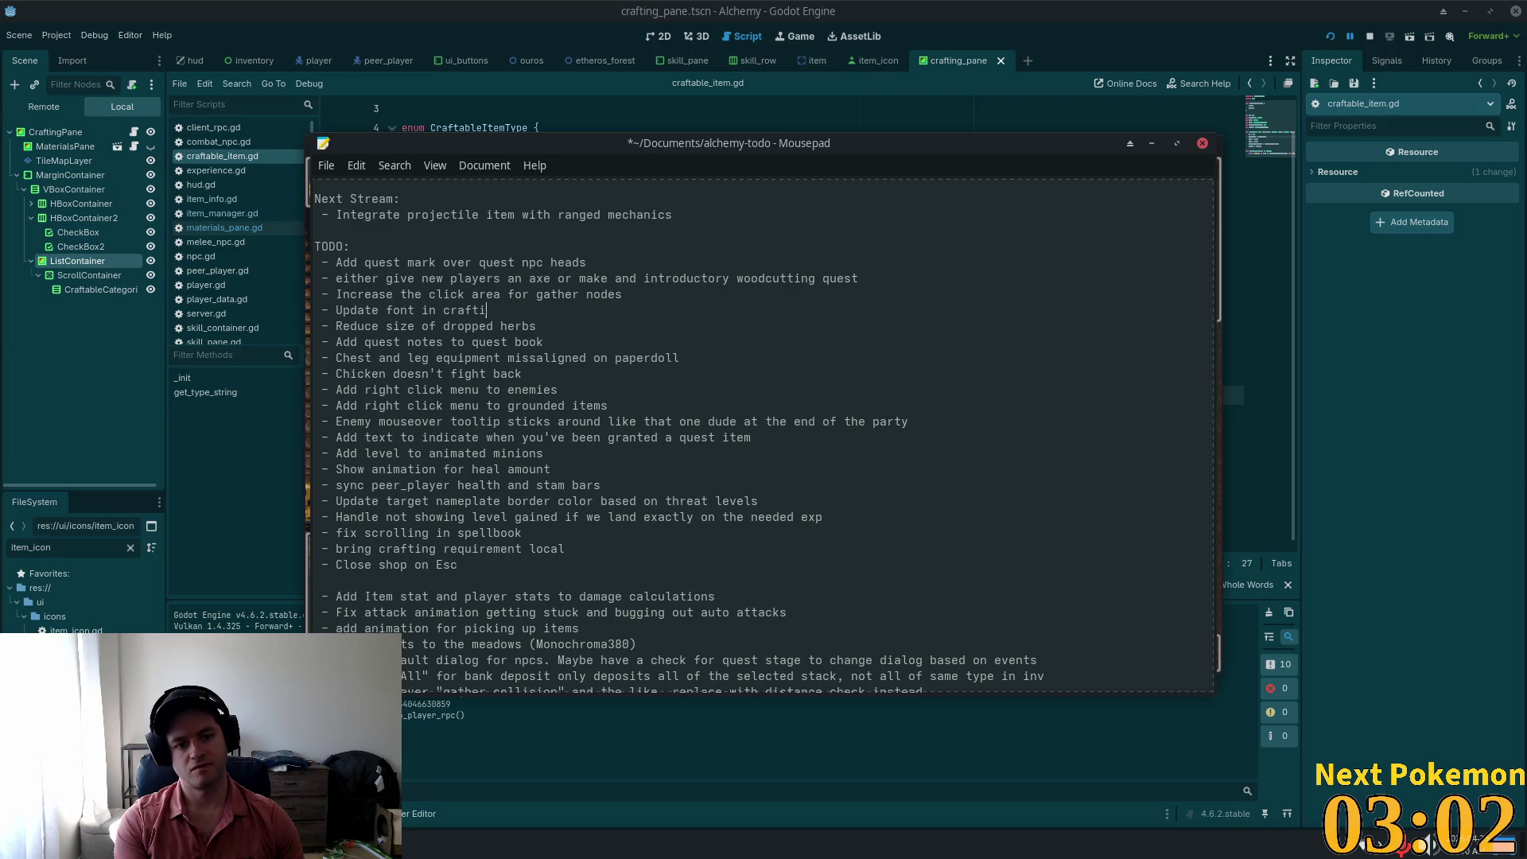
pyautogui.write('pane t')
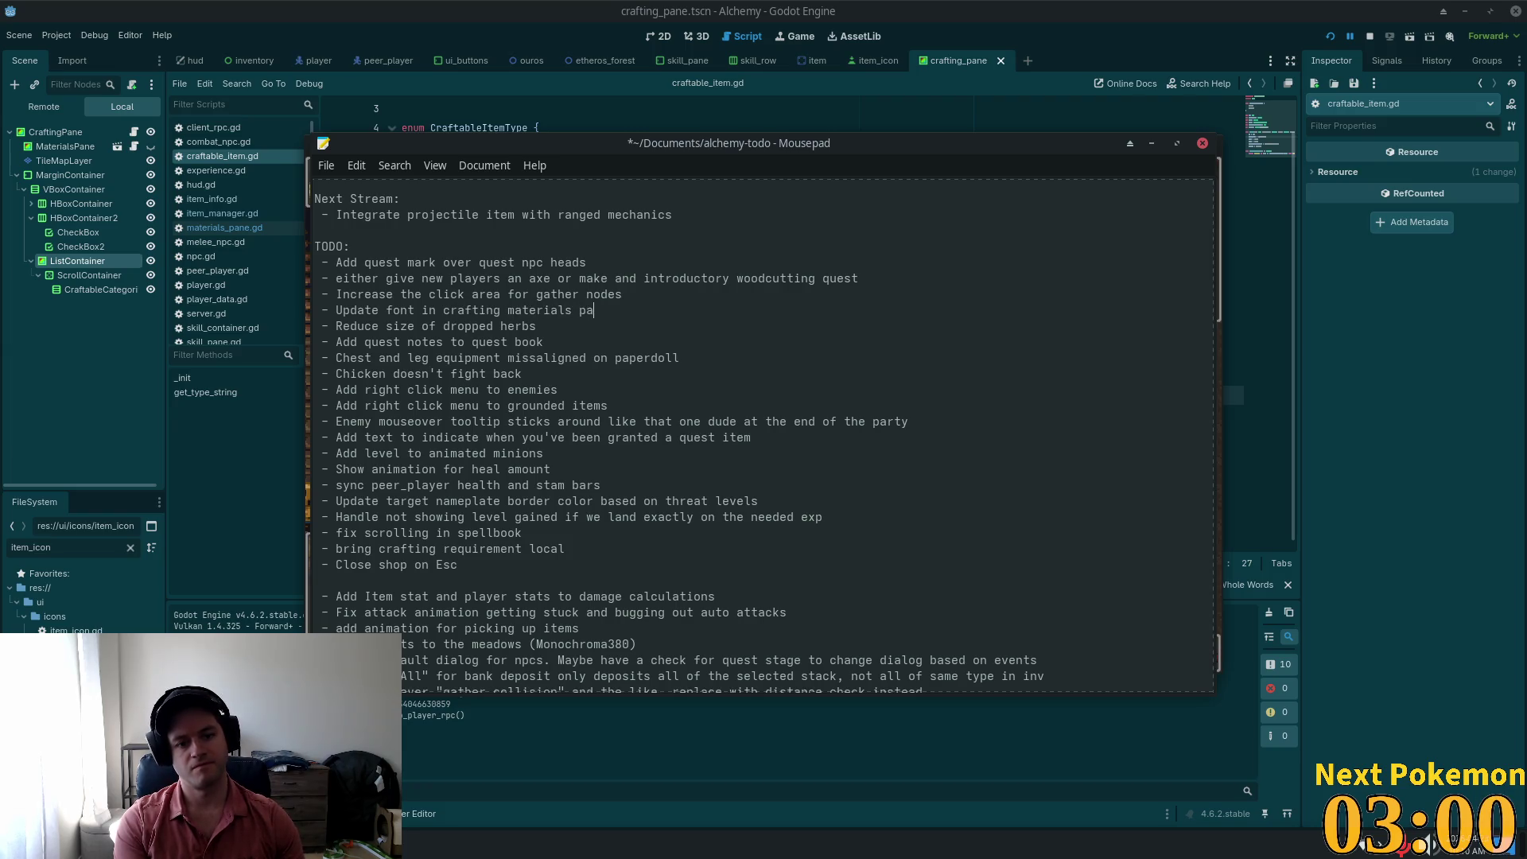
pyautogui.write('o i')
pyautogui.write('mprove')
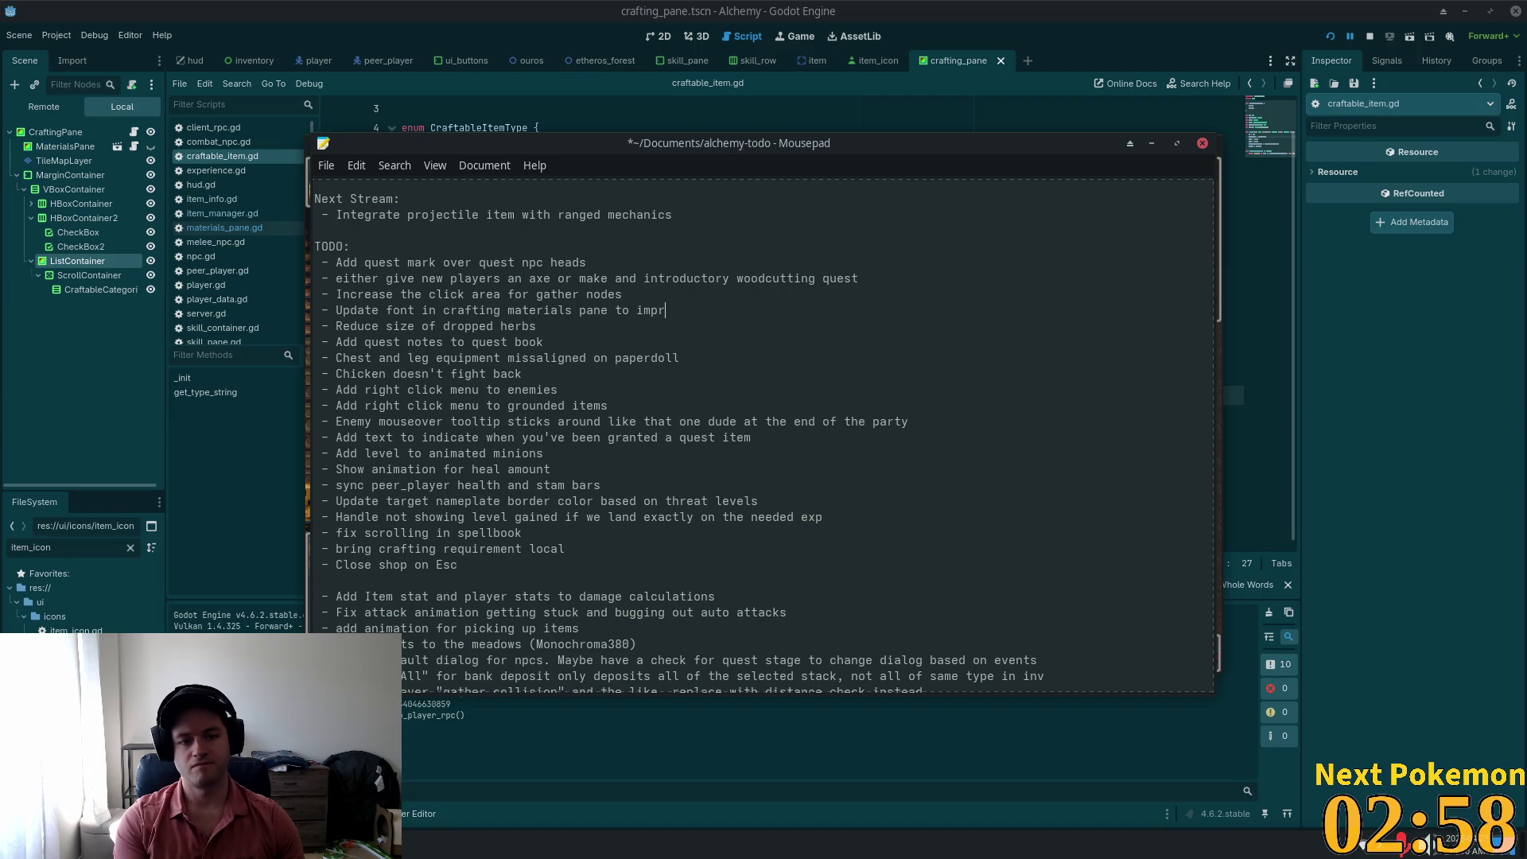
pyautogui.write(' visibi')
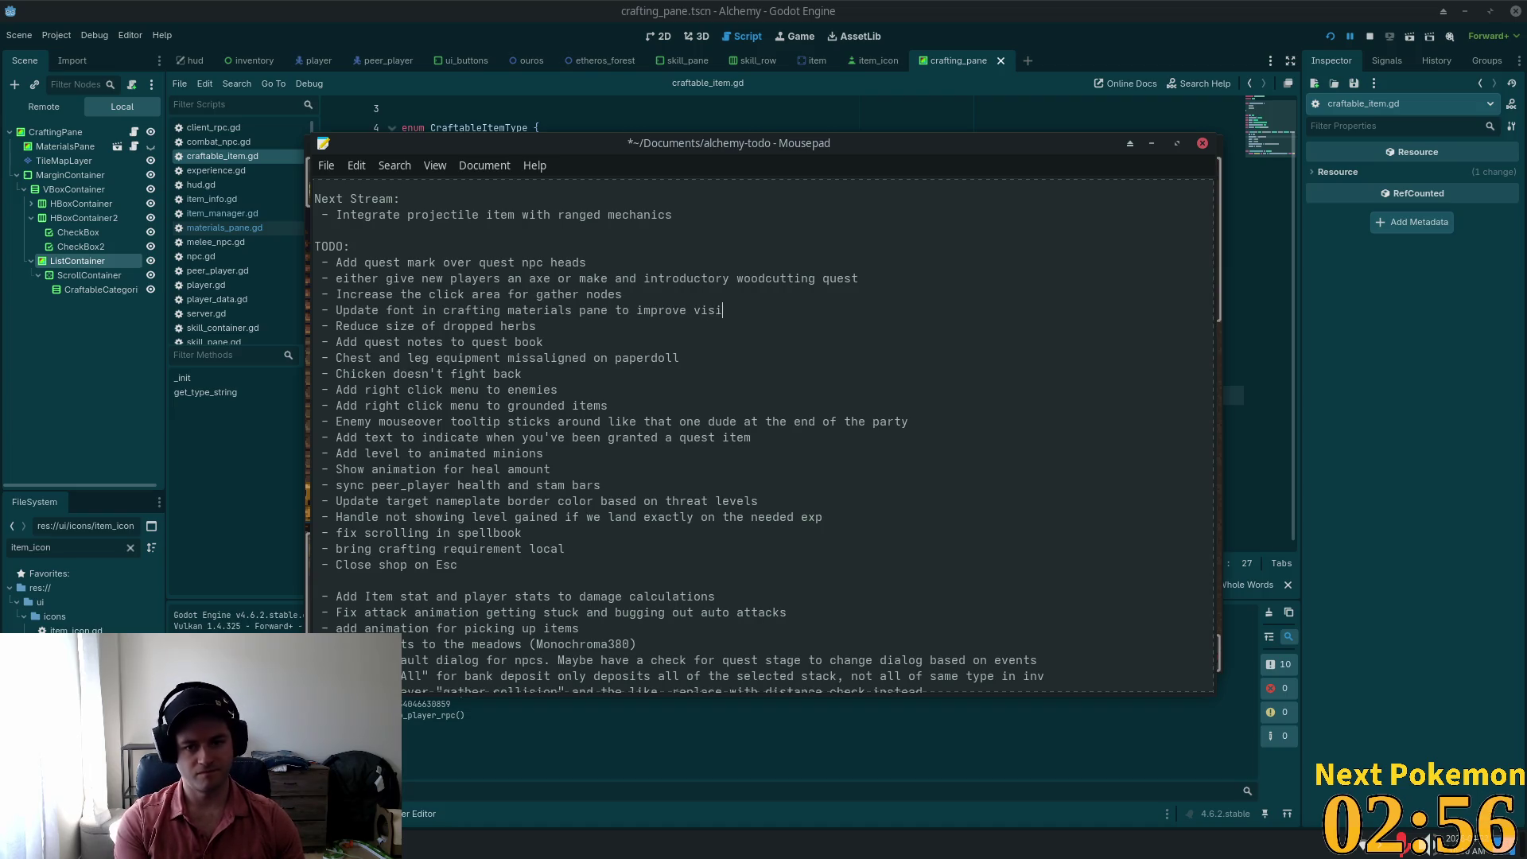
pyautogui.write('lity')
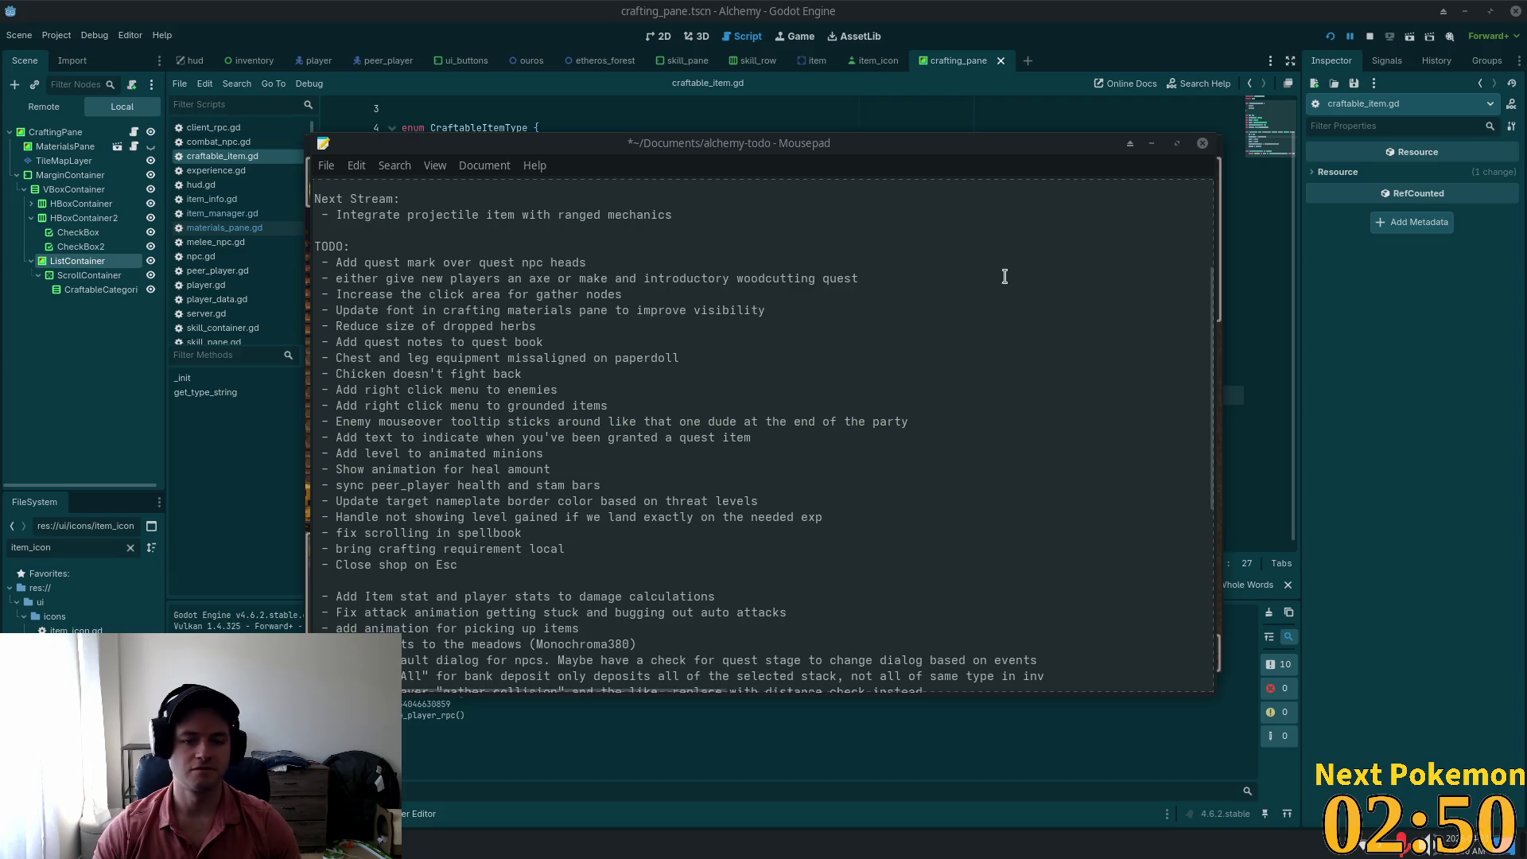
pyautogui.click(1111, 14)
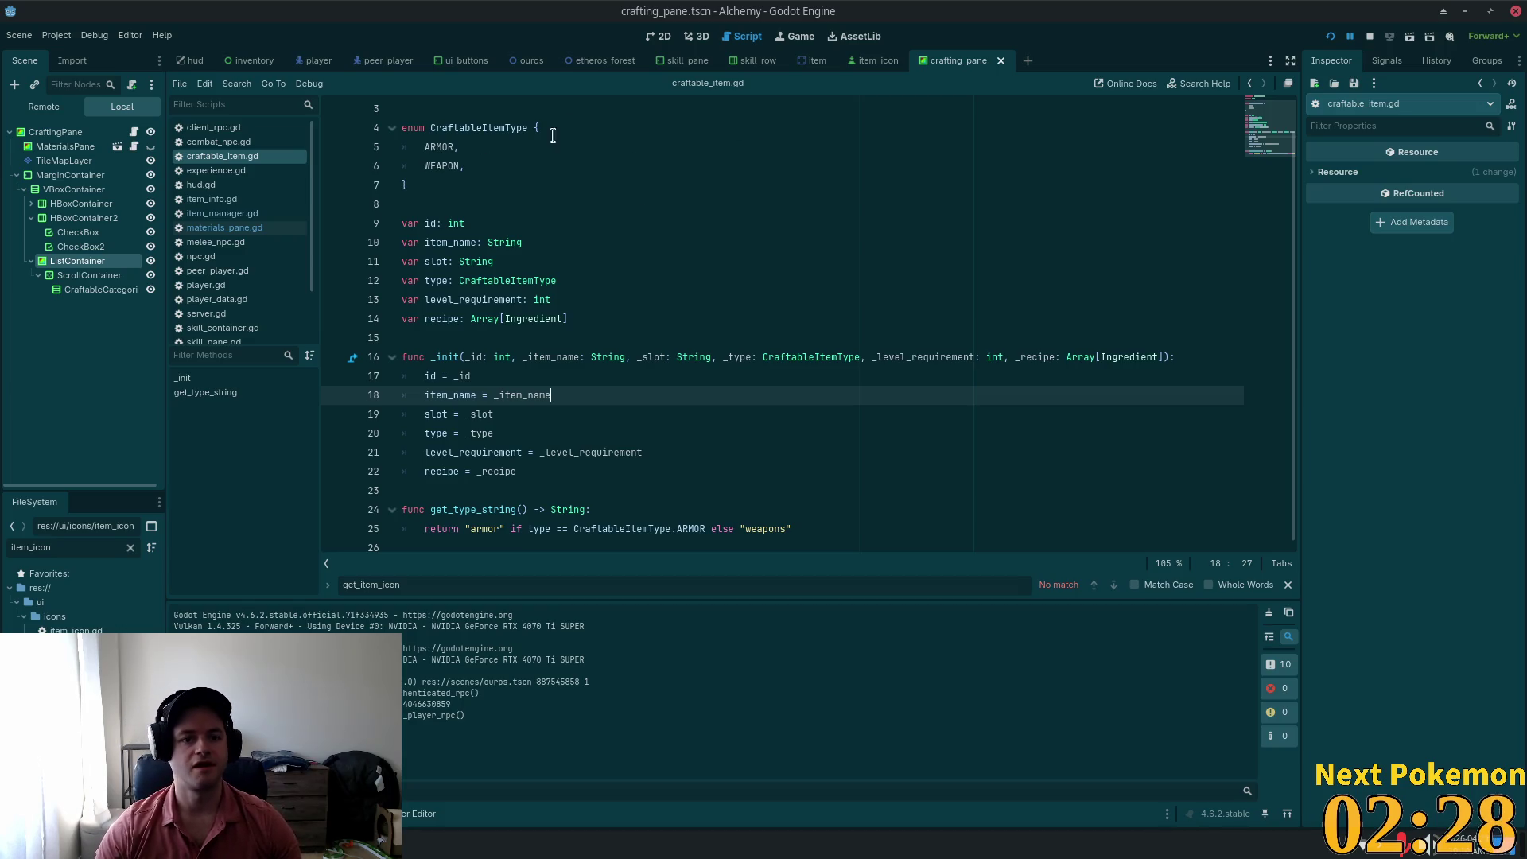
# Insert a new empty line after the Wooden Bow entry in craftable_weapons
pyautogui.click(220, 230)
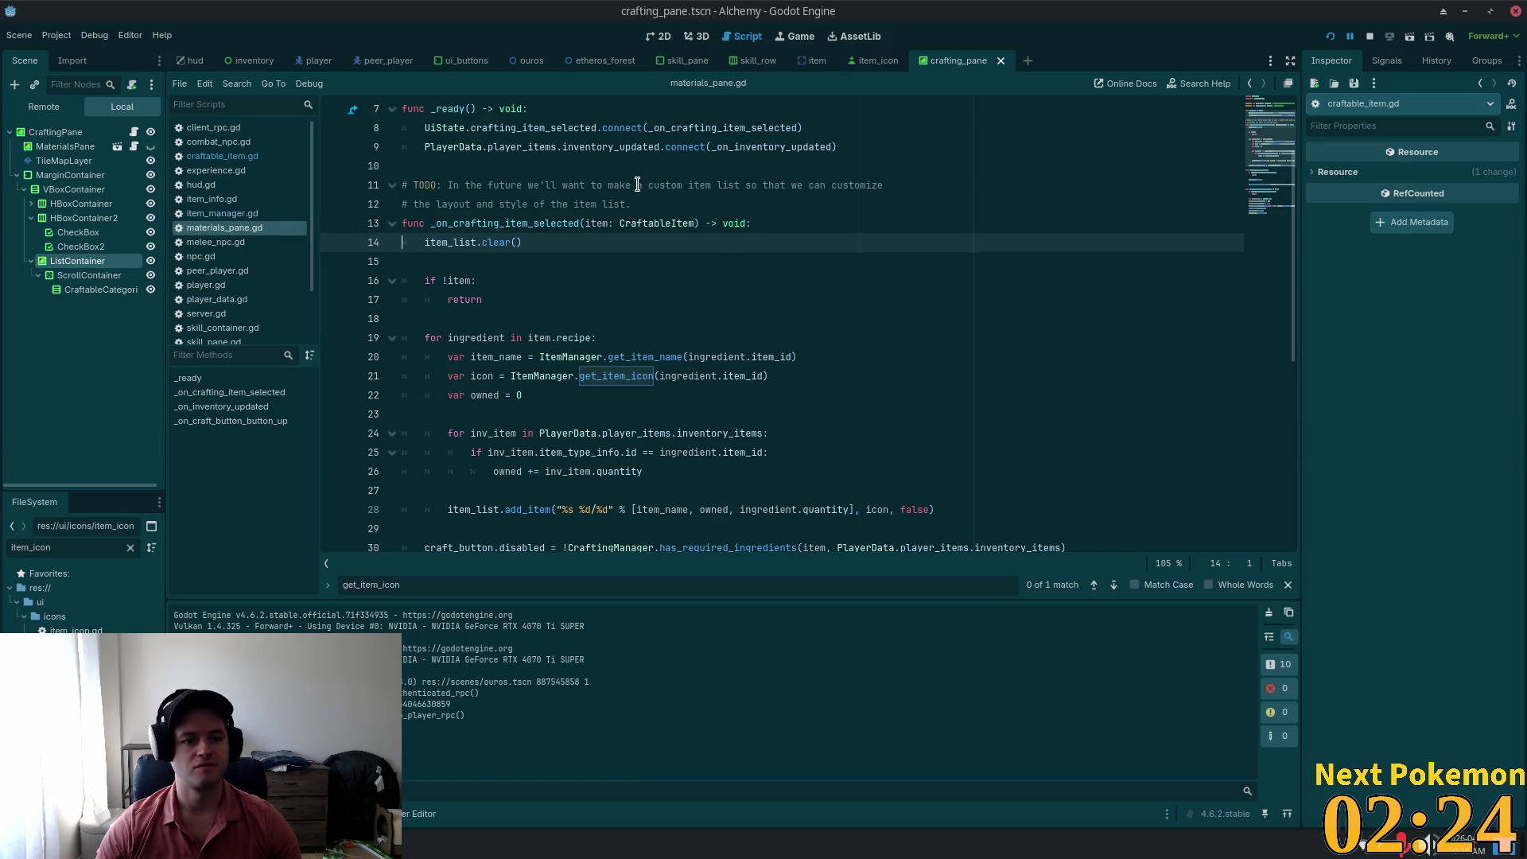
pyautogui.hotkey('alt', 'Tab')
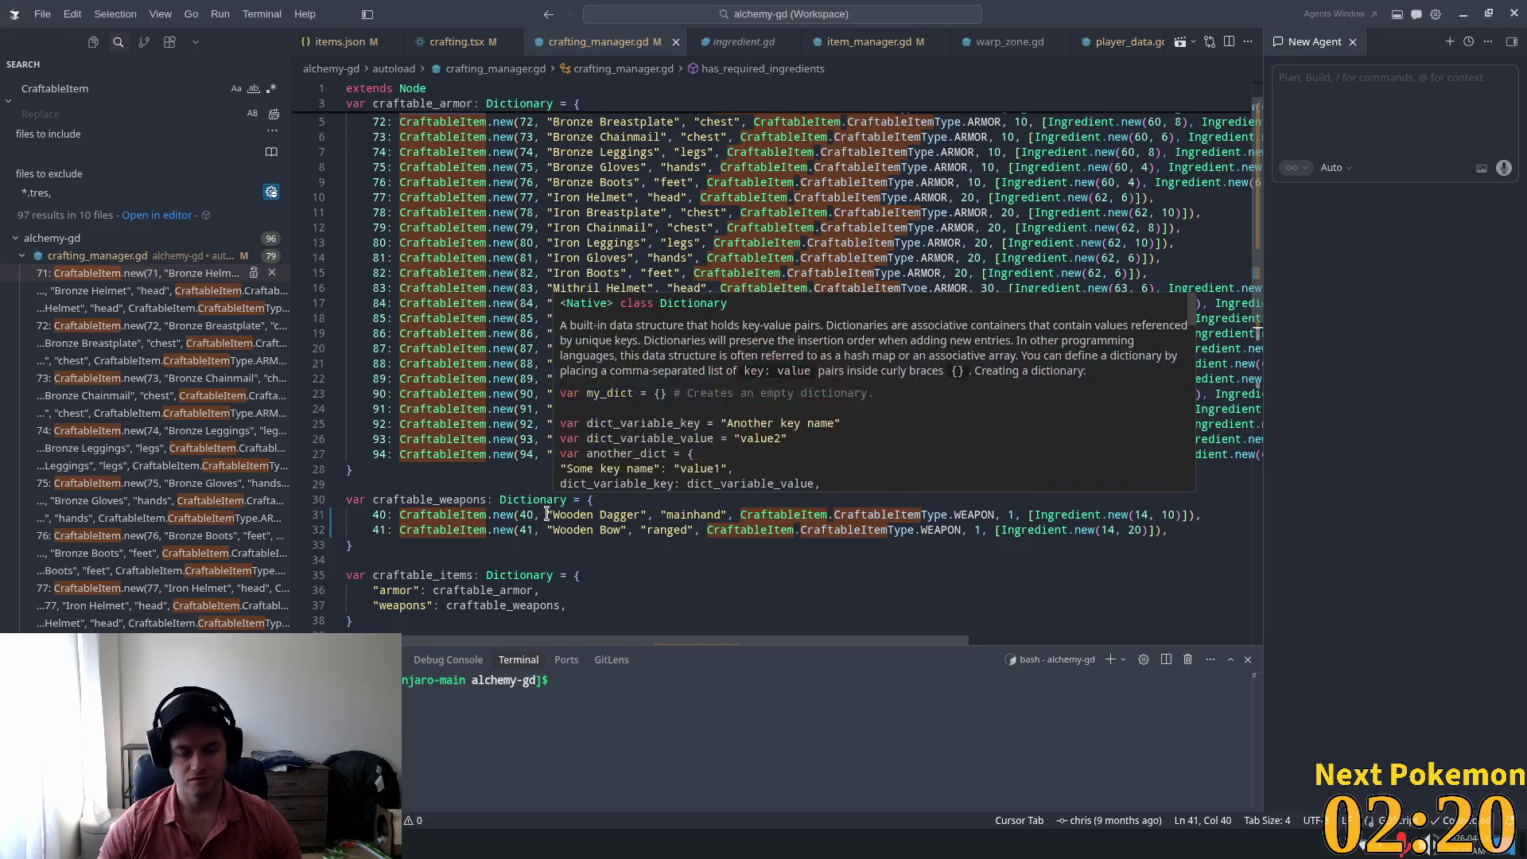
pyautogui.scroll(-1, 555, 499)
pyautogui.scroll(-1, 994, 486)
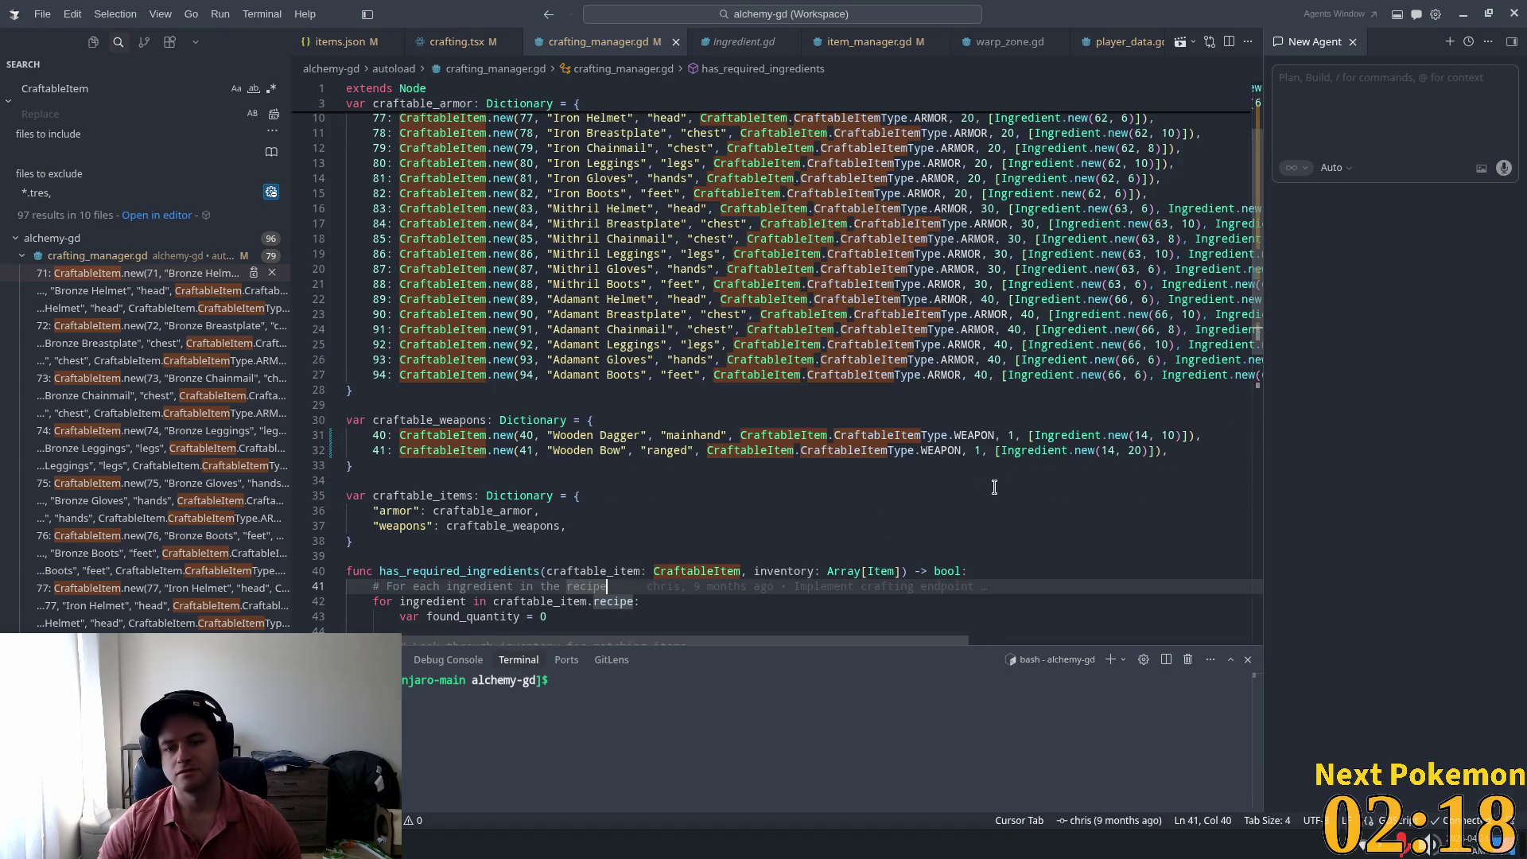
pyautogui.click(1179, 450)
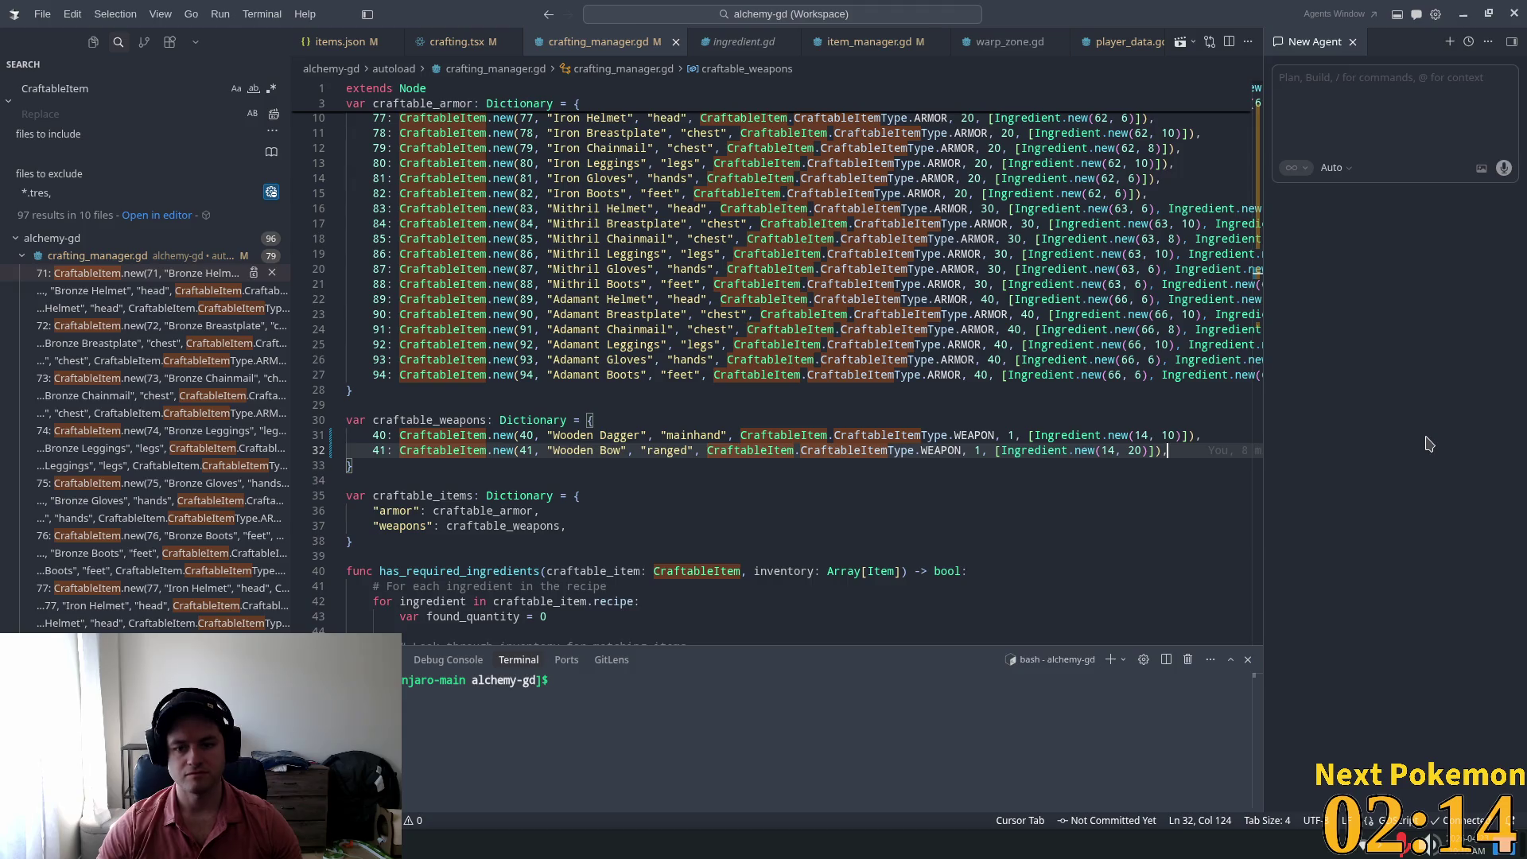
pyautogui.press('Return')
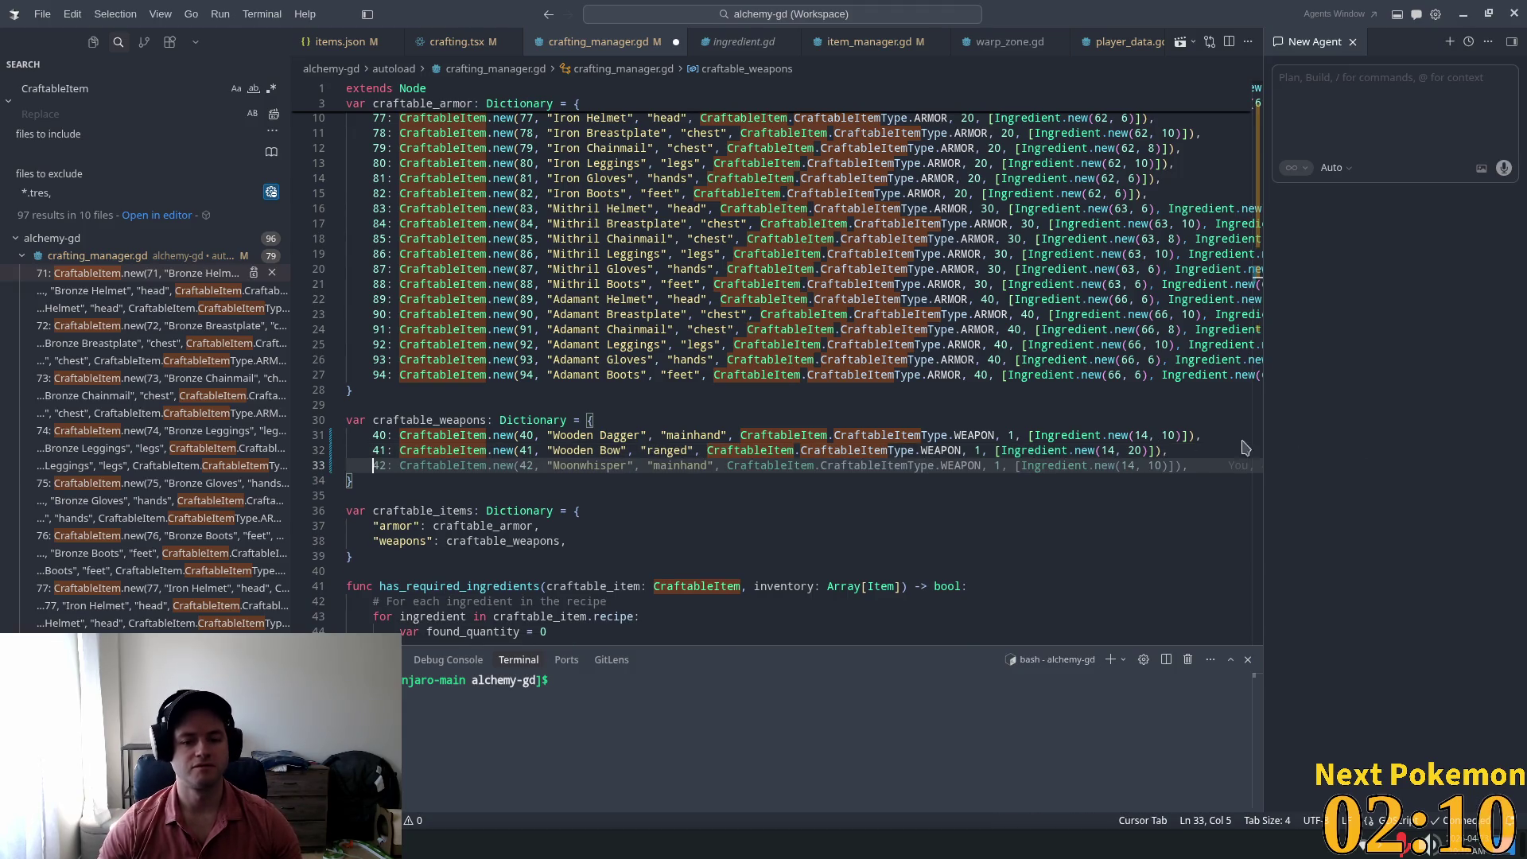
# Search items.json for 'arrow' and select the Wooden Arrow's item id, 106
pyautogui.hotkey('alt', 'Tab')
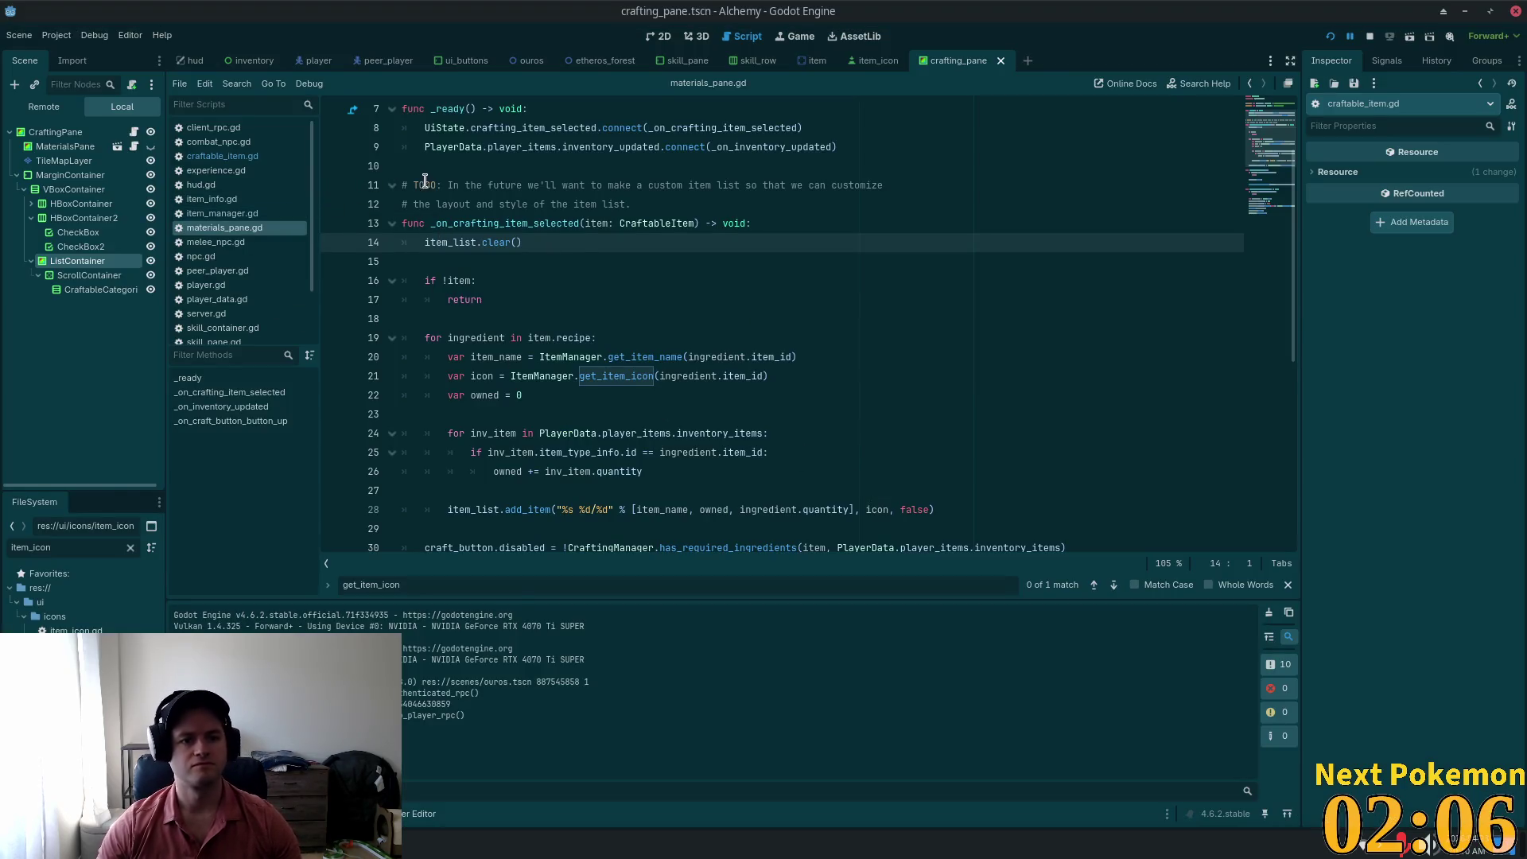
pyautogui.hotkey('alt', 'Tab')
pyautogui.click(350, 45)
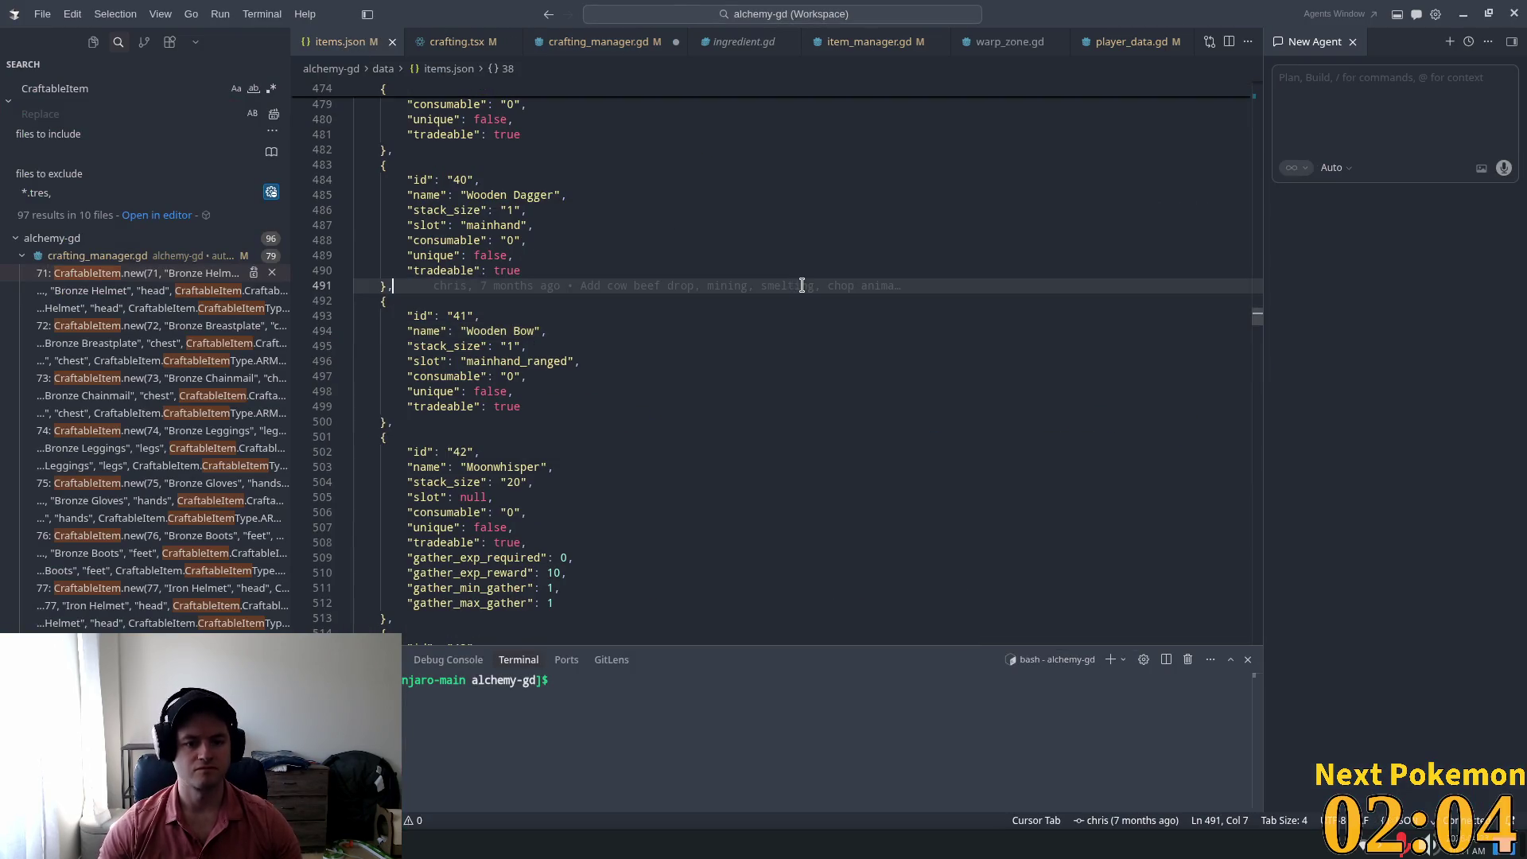
pyautogui.hotkey('ctrl', 'f')
pyautogui.write('arrow')
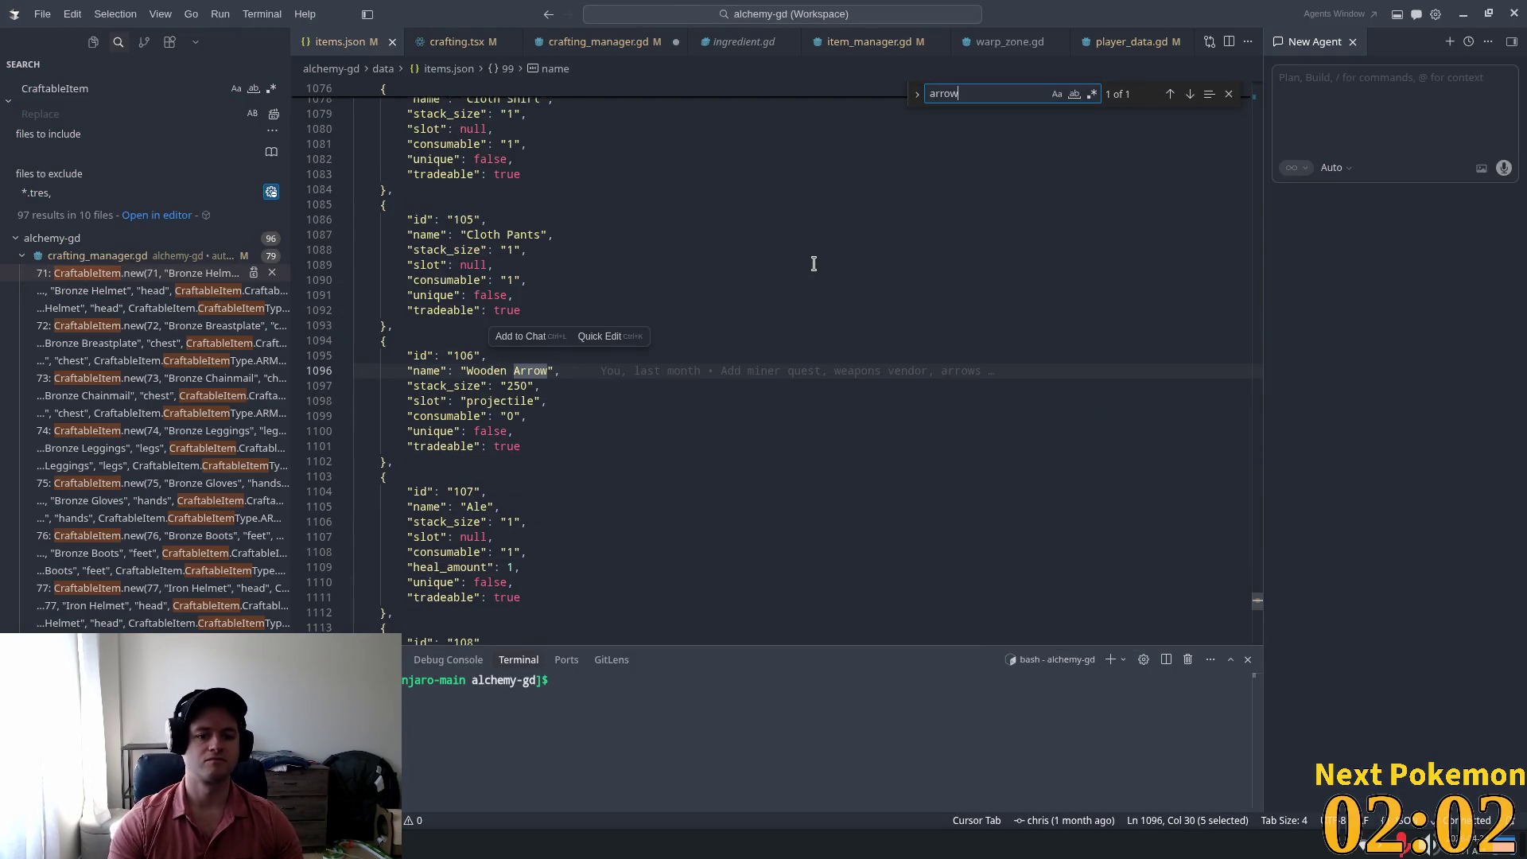
pyautogui.doubleClick(467, 356)
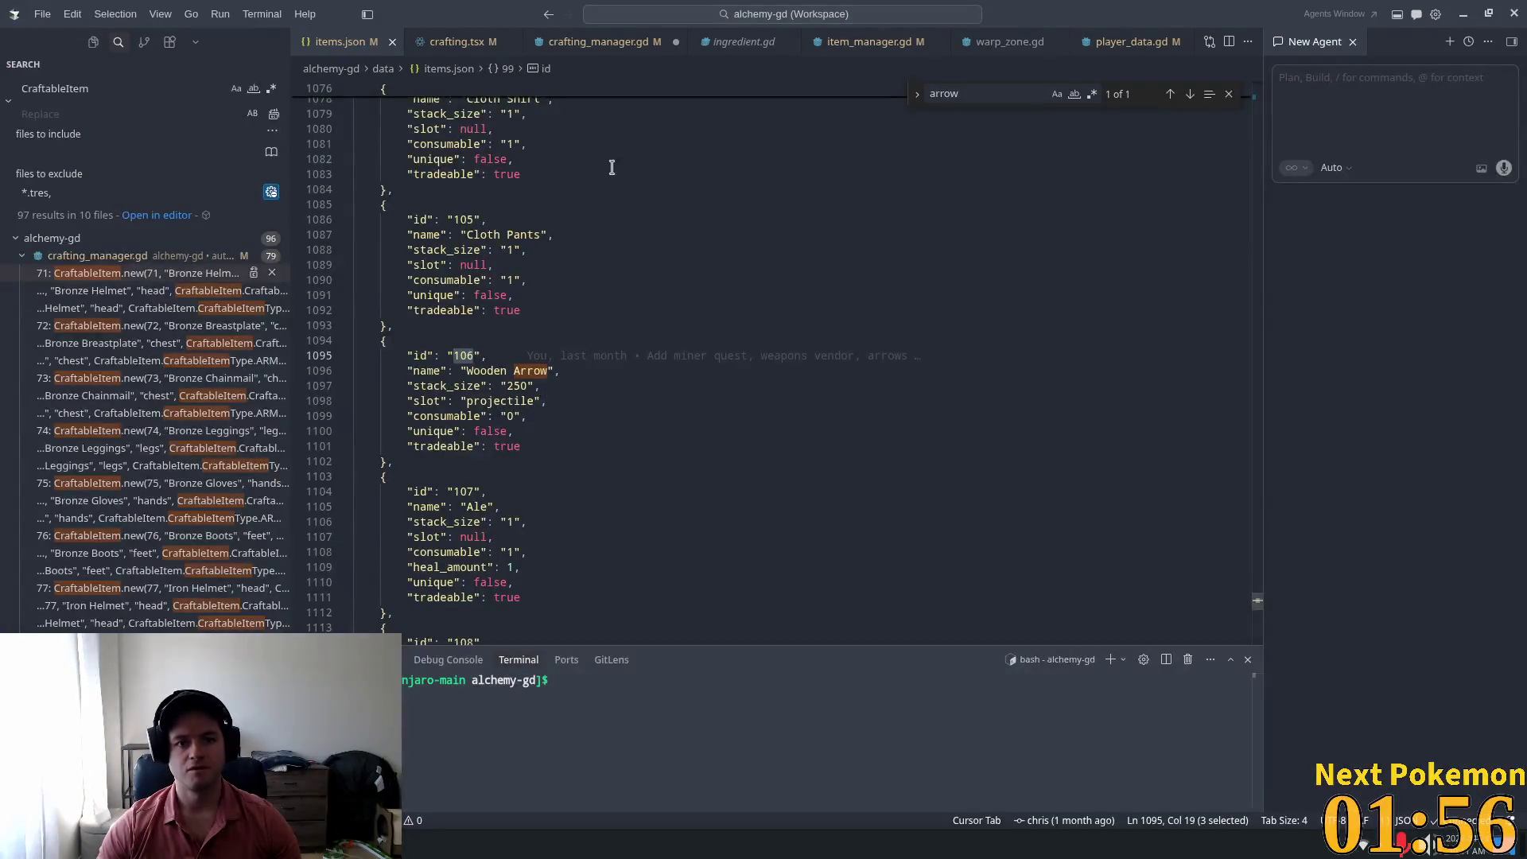
pyautogui.click(600, 41)
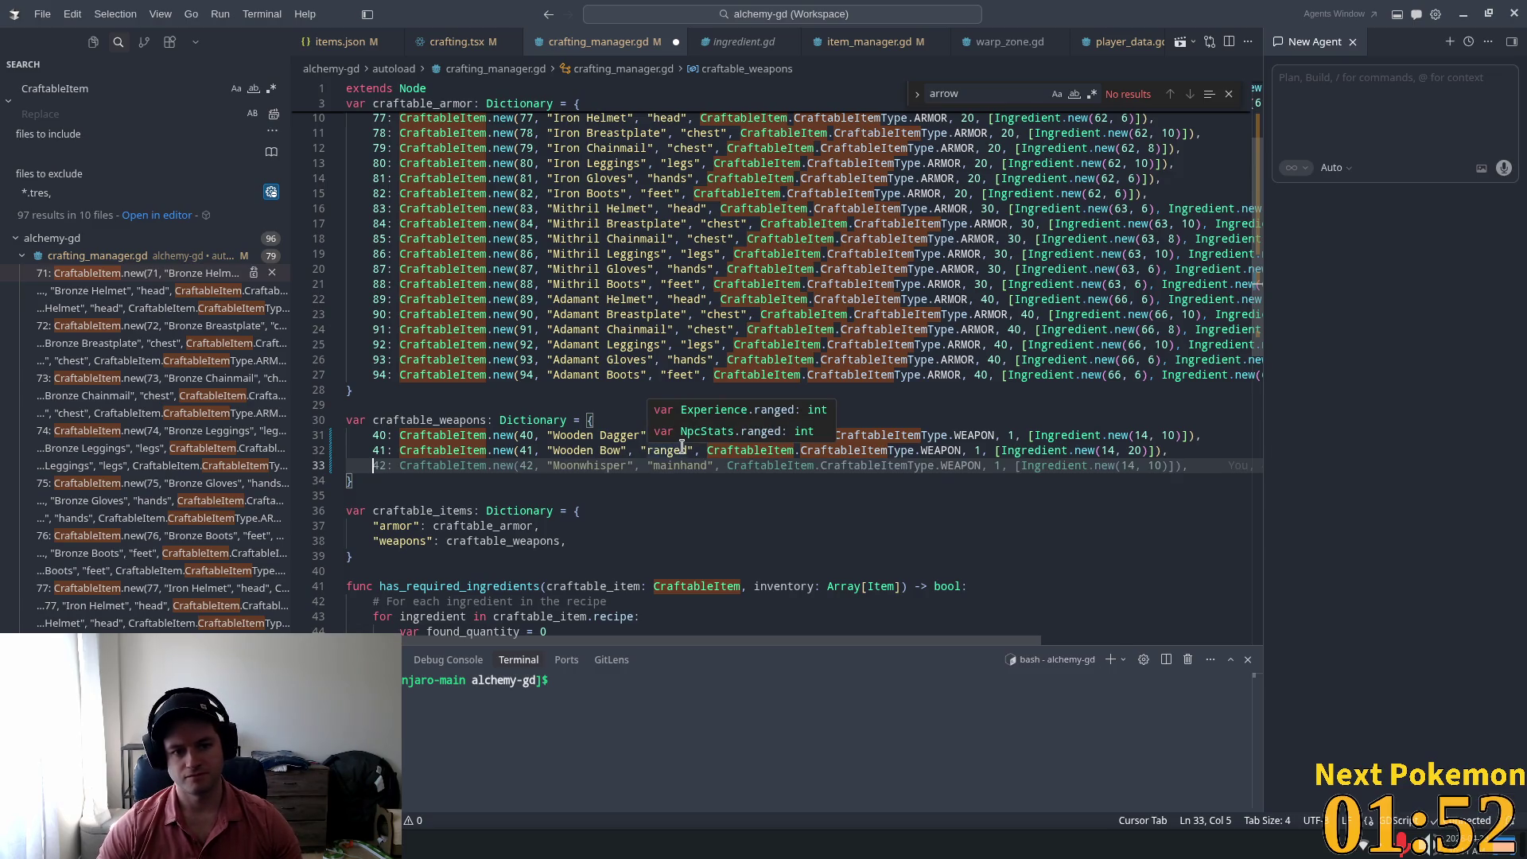
# Enter 106 on line 33 and accept the Wooden Arrow entry suggestion
pyautogui.write('106')
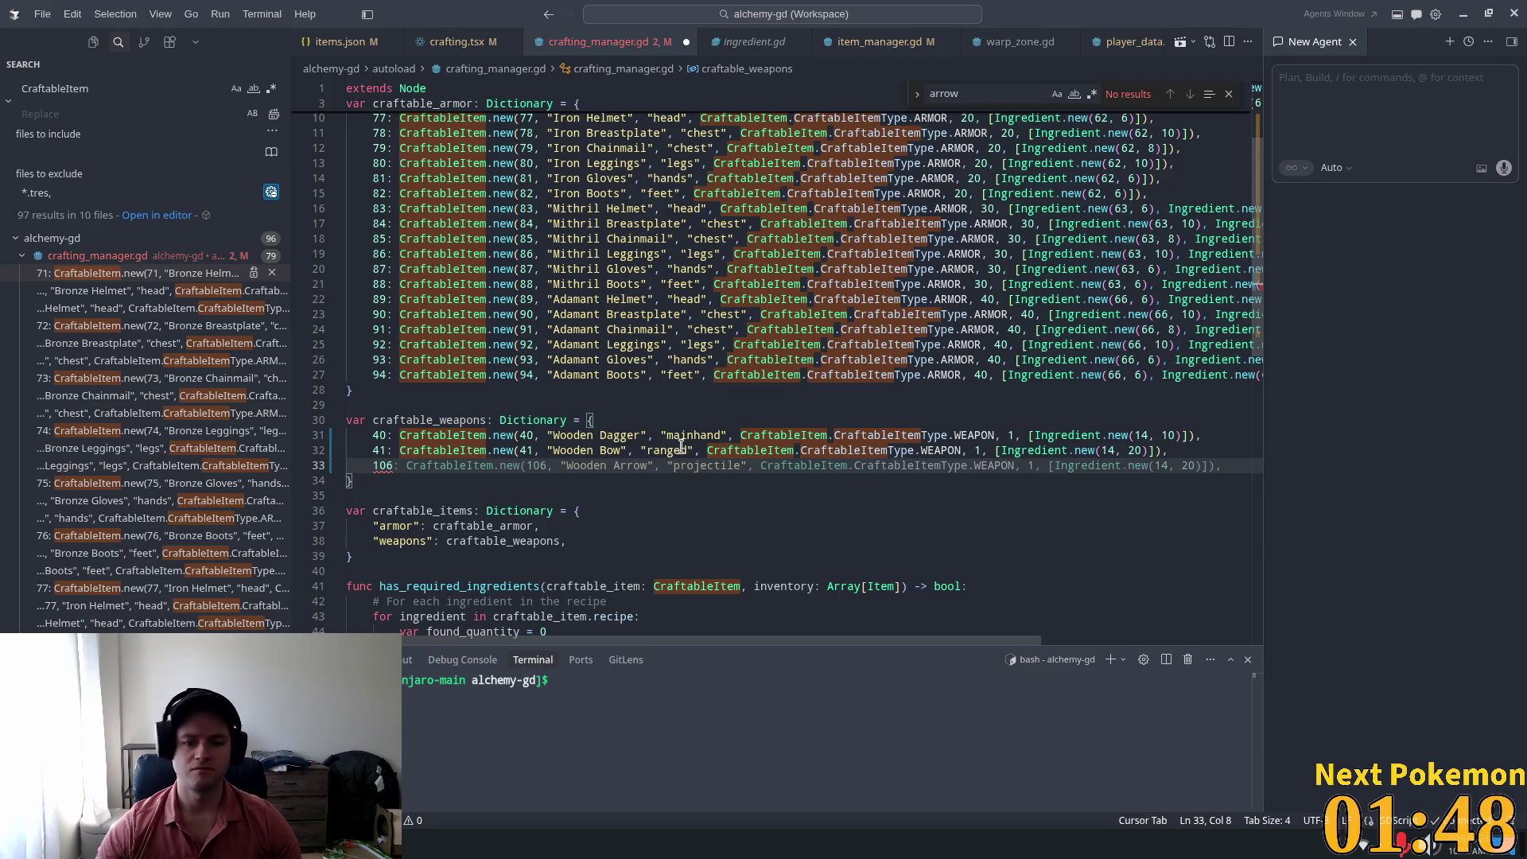
pyautogui.press('Tab')
pyautogui.click(852, 392)
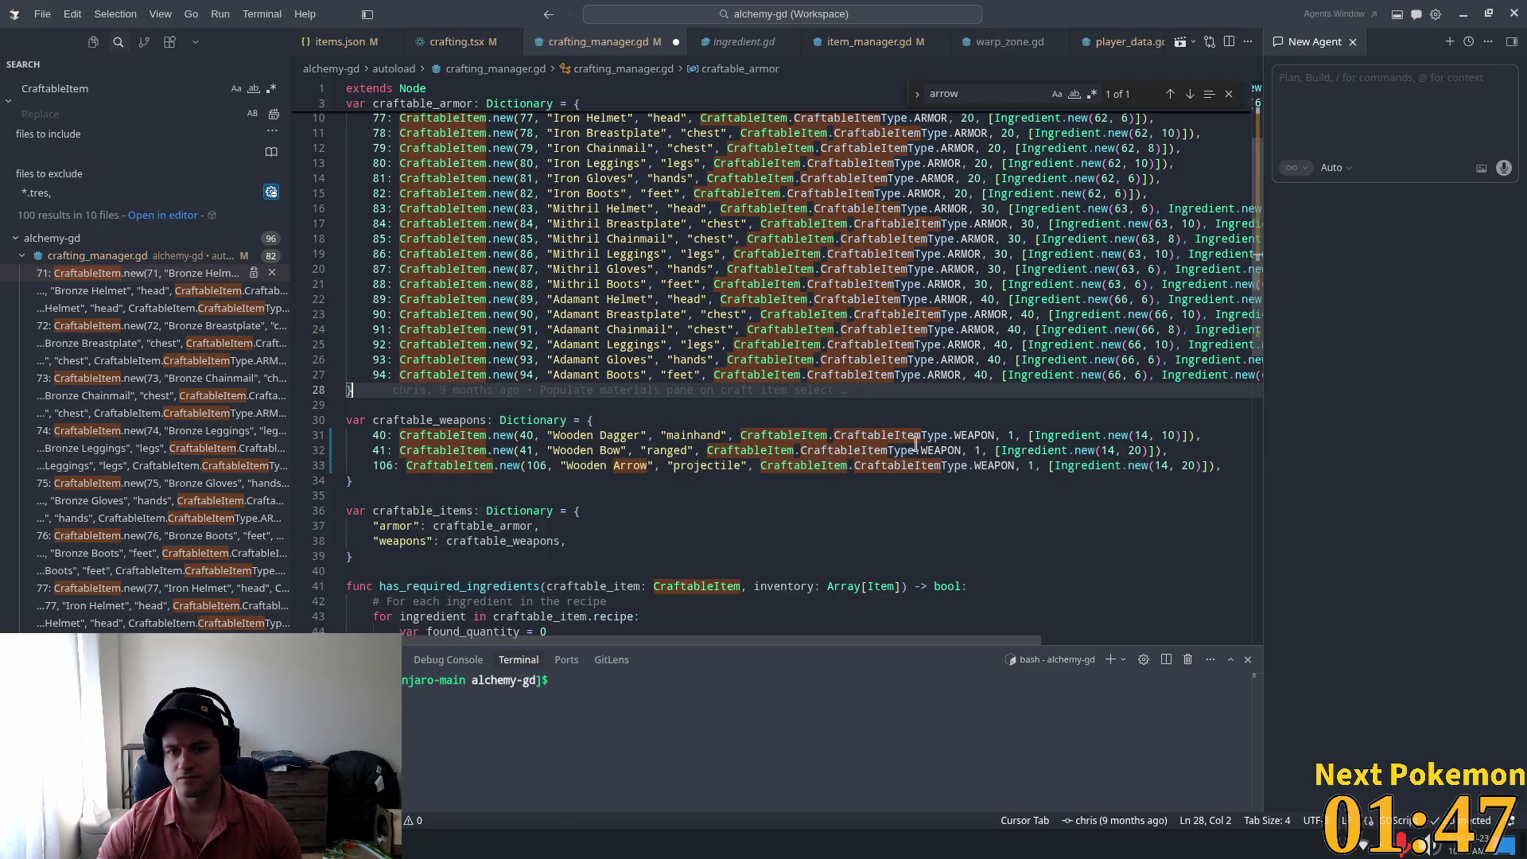
pyautogui.click(1047, 465)
pyautogui.moveTo(983, 648); pyautogui.dragTo(985, 663)
# Change the arrow recipe's ingredient amount from 20 to 1, then to 5
pyautogui.doubleClick(1188, 465)
pyautogui.write('1')
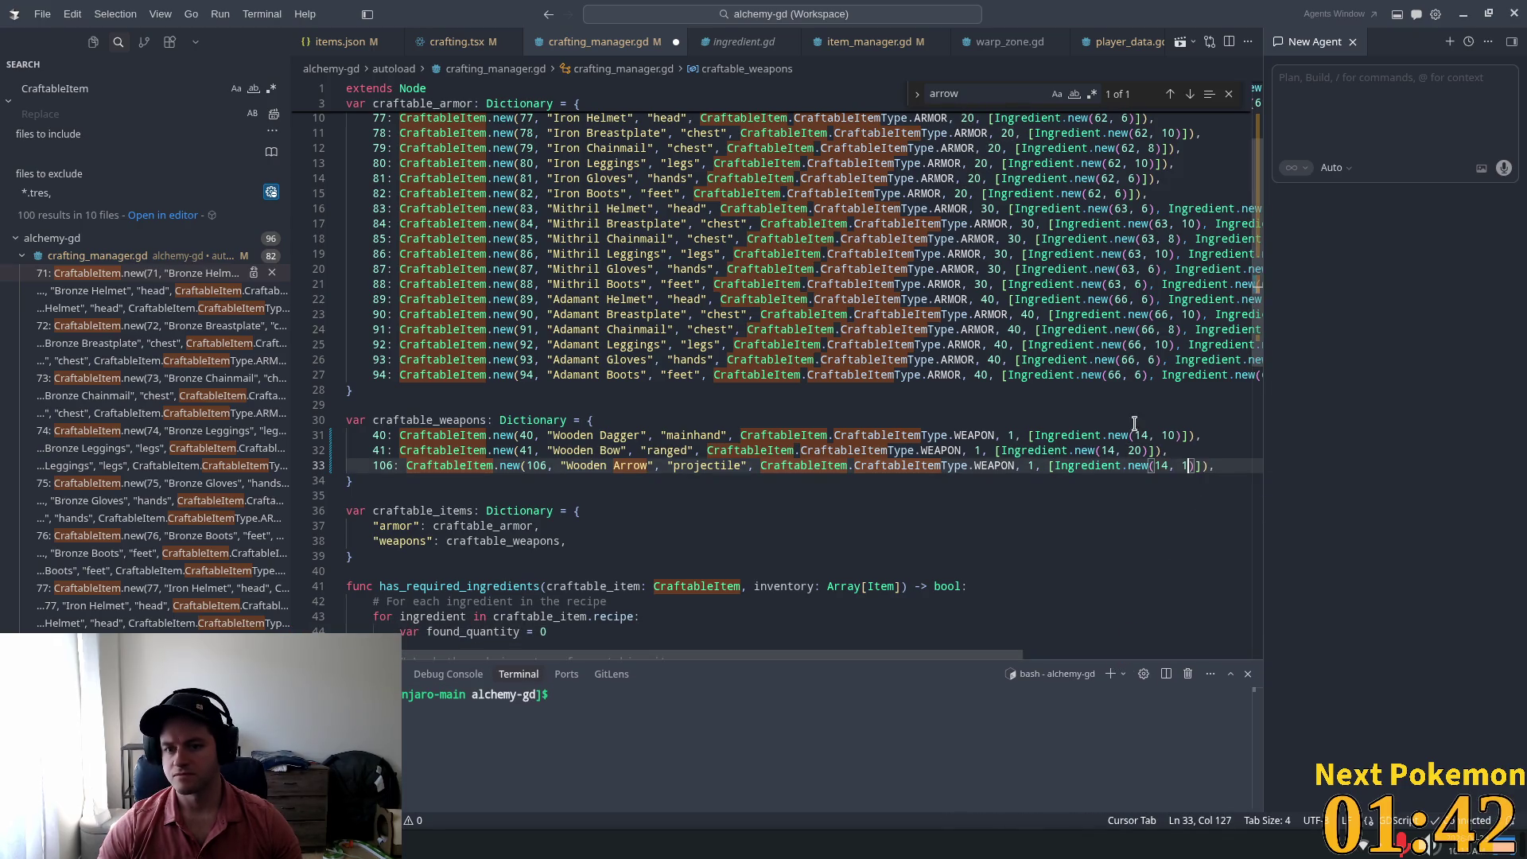
pyautogui.click(1098, 420)
pyautogui.click(1049, 466)
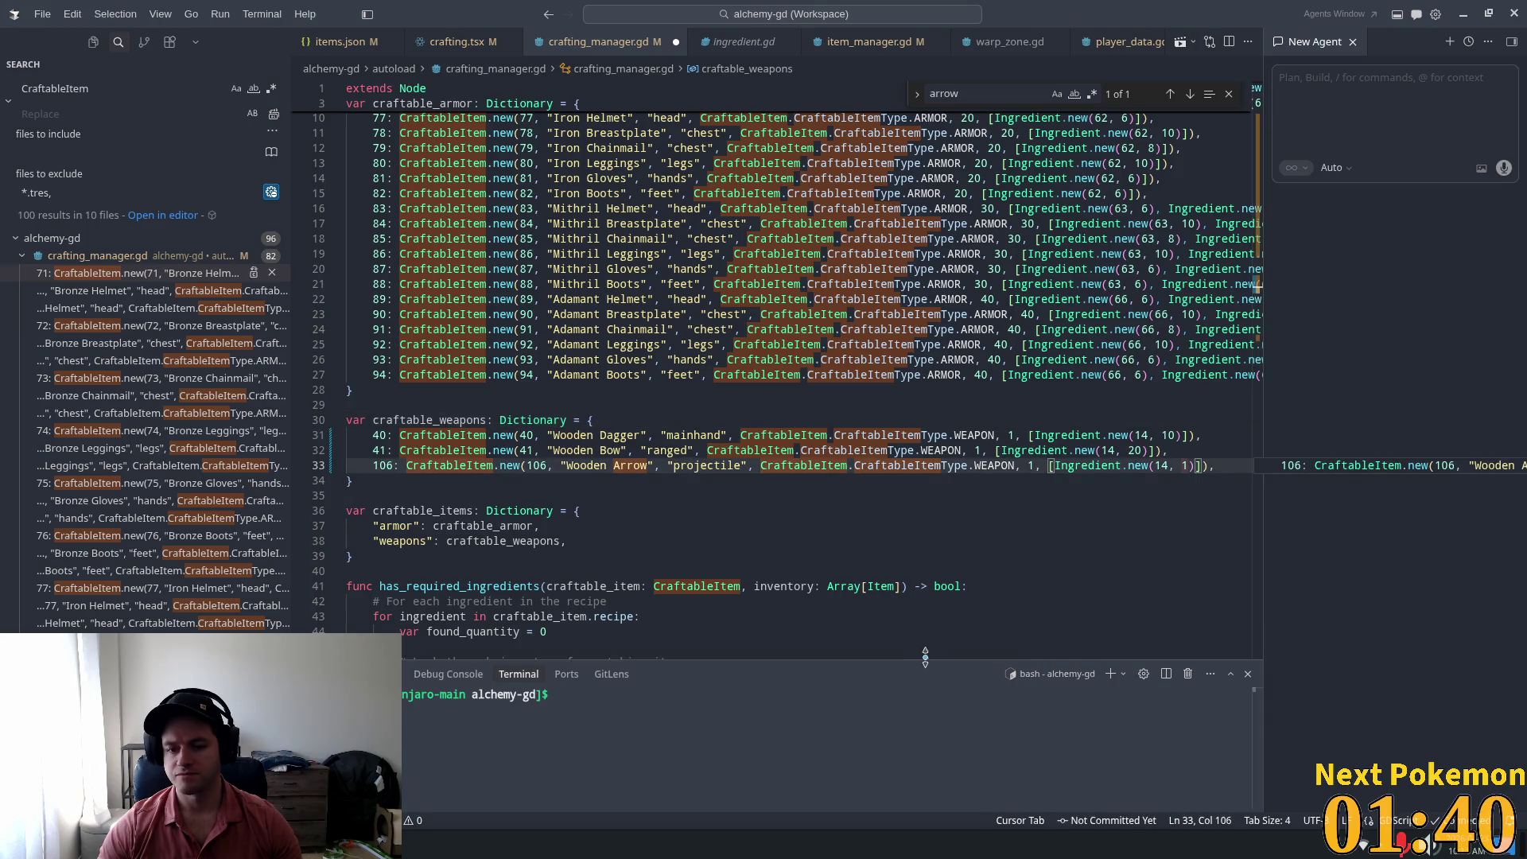
pyautogui.hscroll(3, 1034, 501)
pyautogui.click(1037, 465)
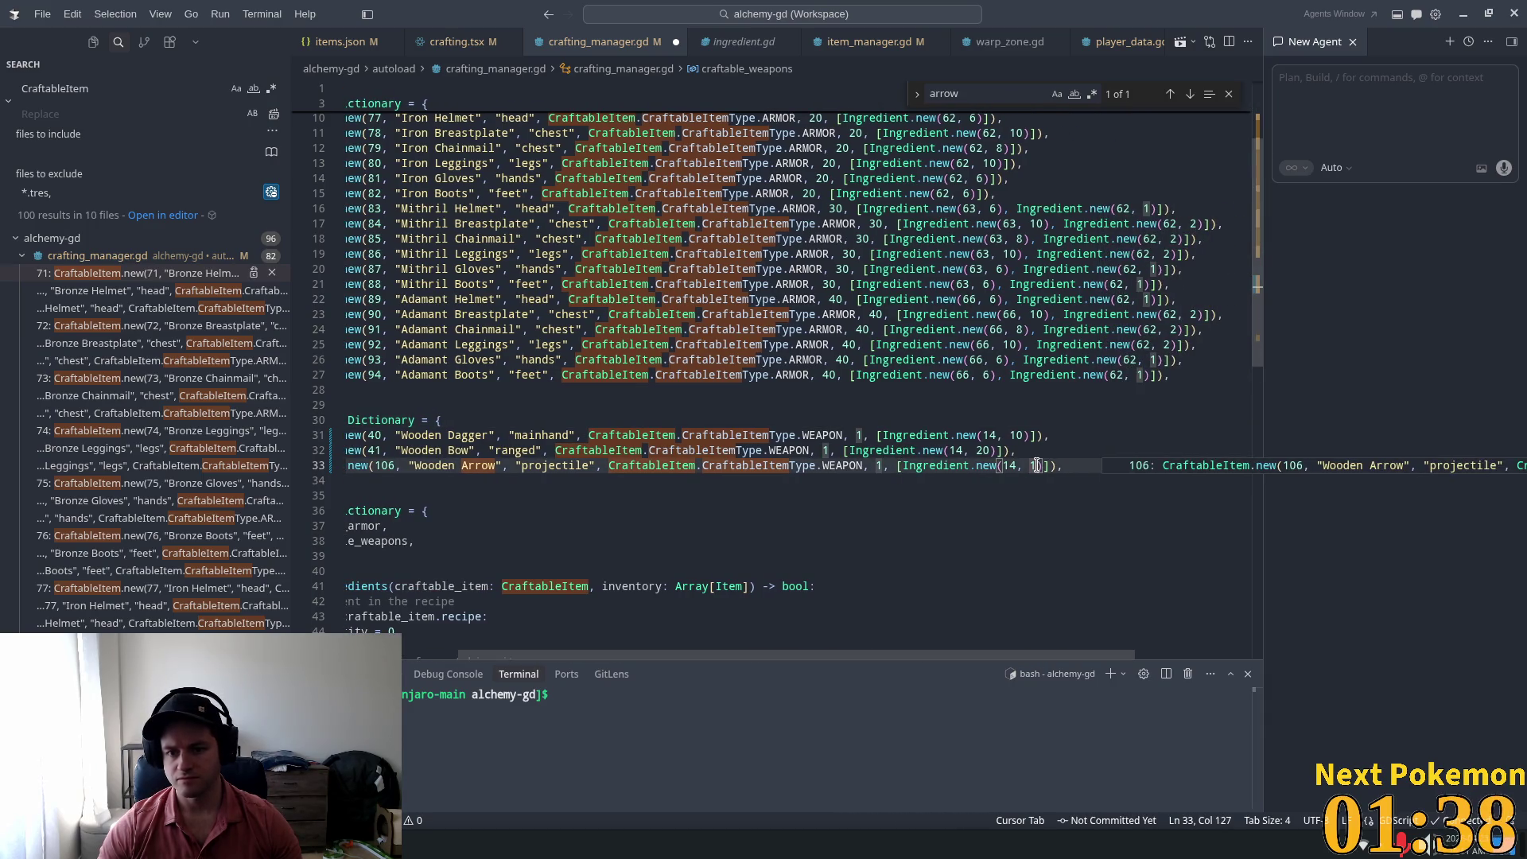
pyautogui.hotkey('shift', 'Left')
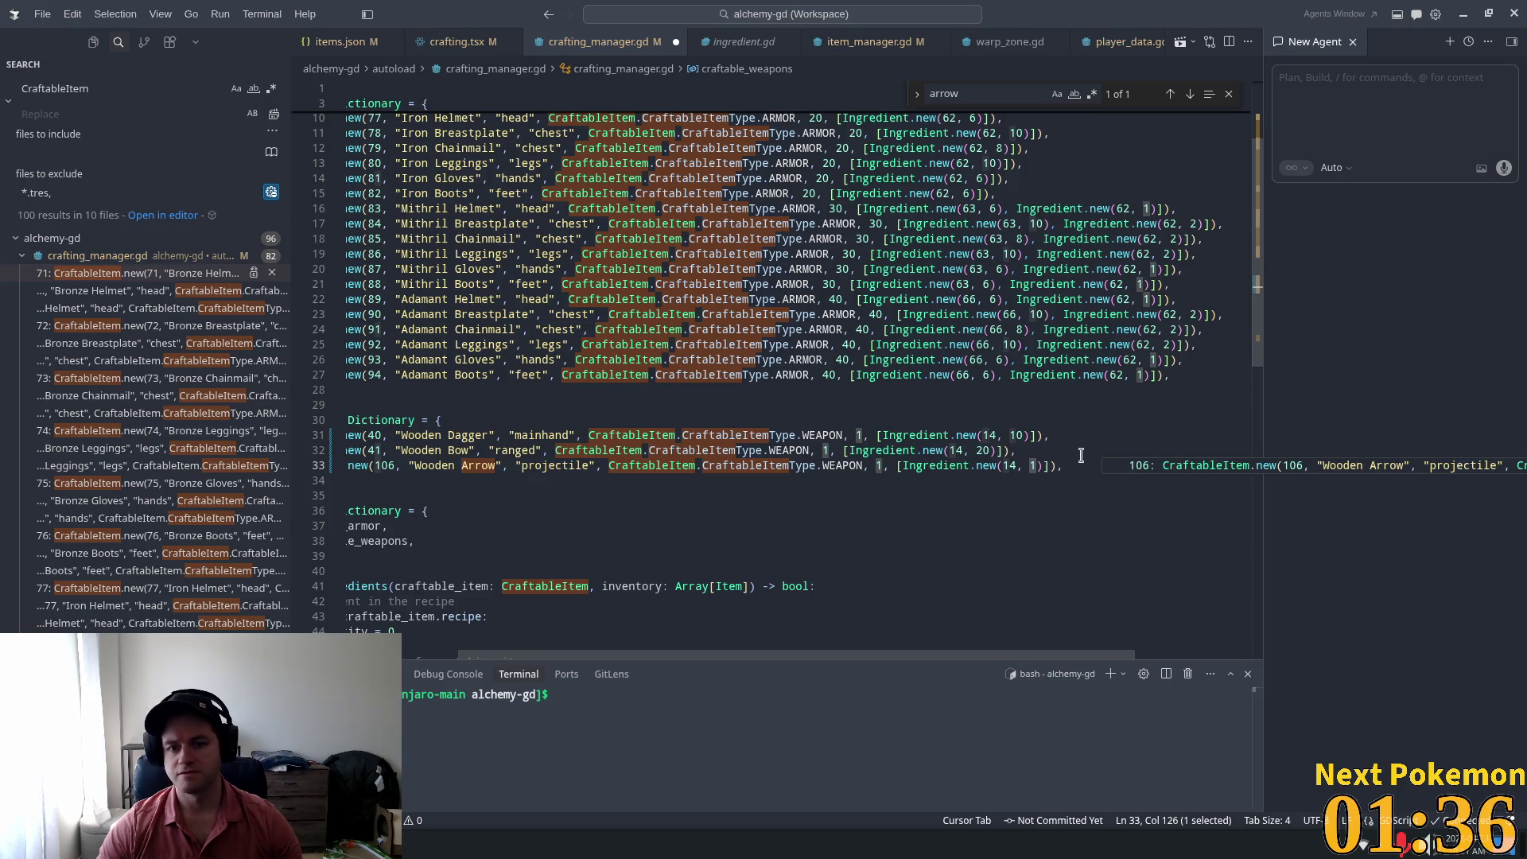
pyautogui.write('5')
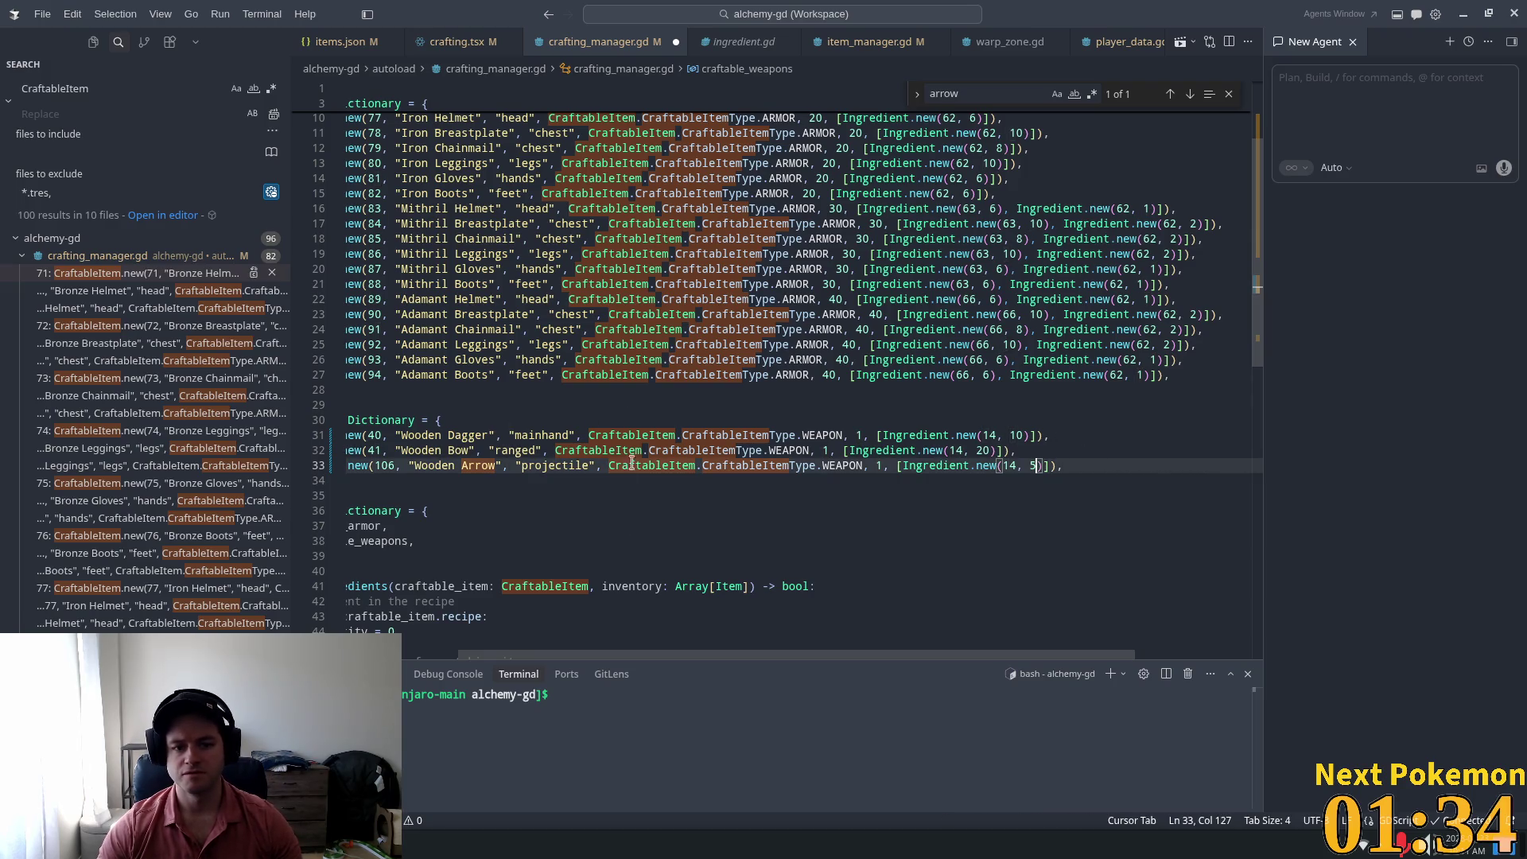
pyautogui.hscroll(-3, 500, 468)
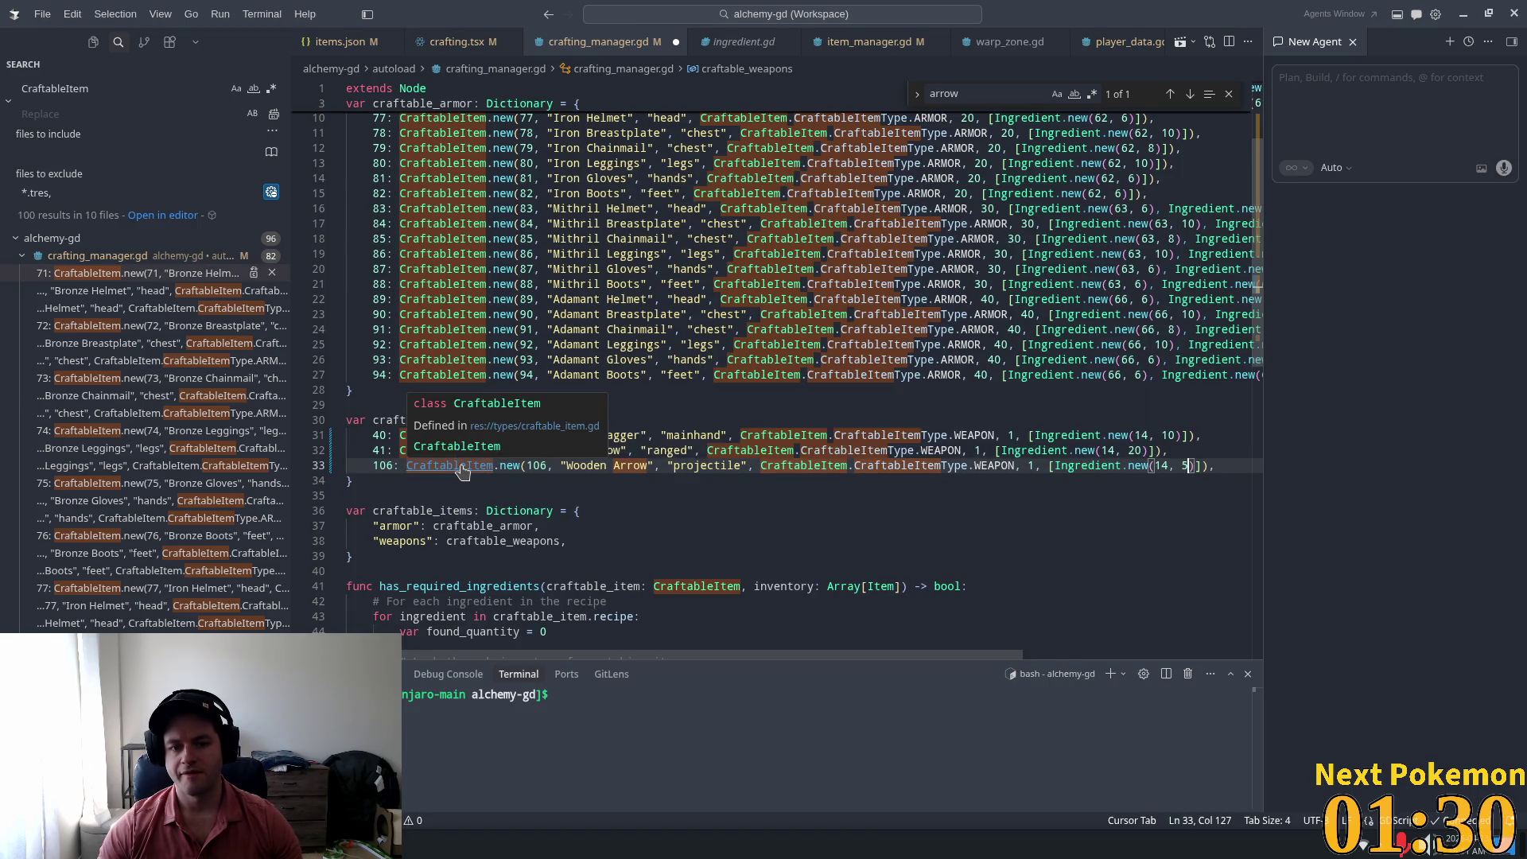
# Review the CraftableItem constructor's id, item_name, recipe and slot parameters
pyautogui.keyDown('ctrl'); pyautogui.click(463, 470); pyautogui.keyUp('ctrl')
pyautogui.doubleClick(388, 361)
pyautogui.doubleClick(447, 407)
pyautogui.doubleClick(420, 345)
pyautogui.doubleClick(416, 330)
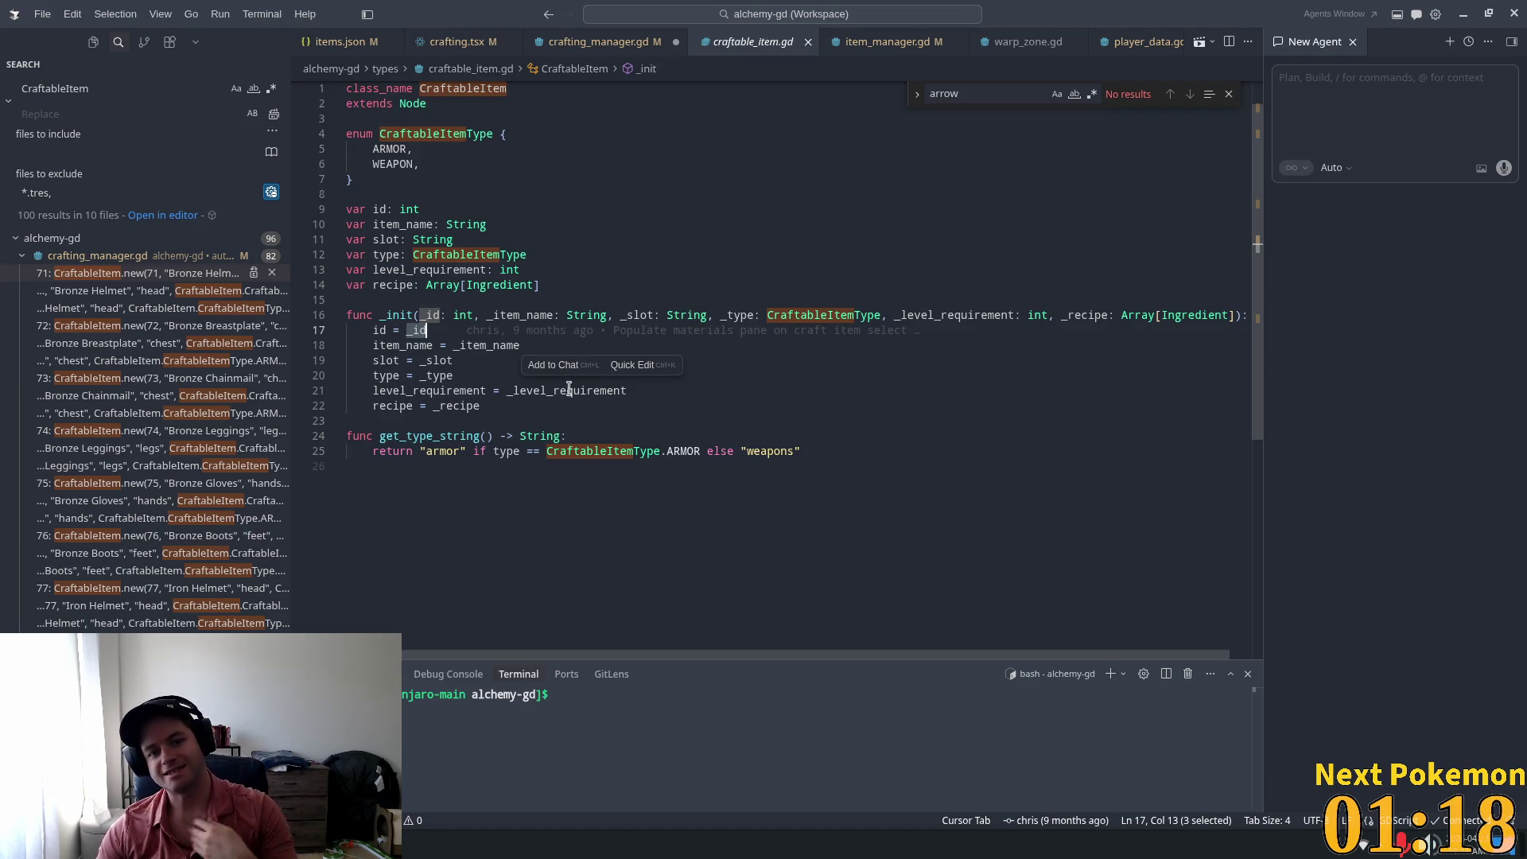
pyautogui.hotkey('alt', 'Tab')
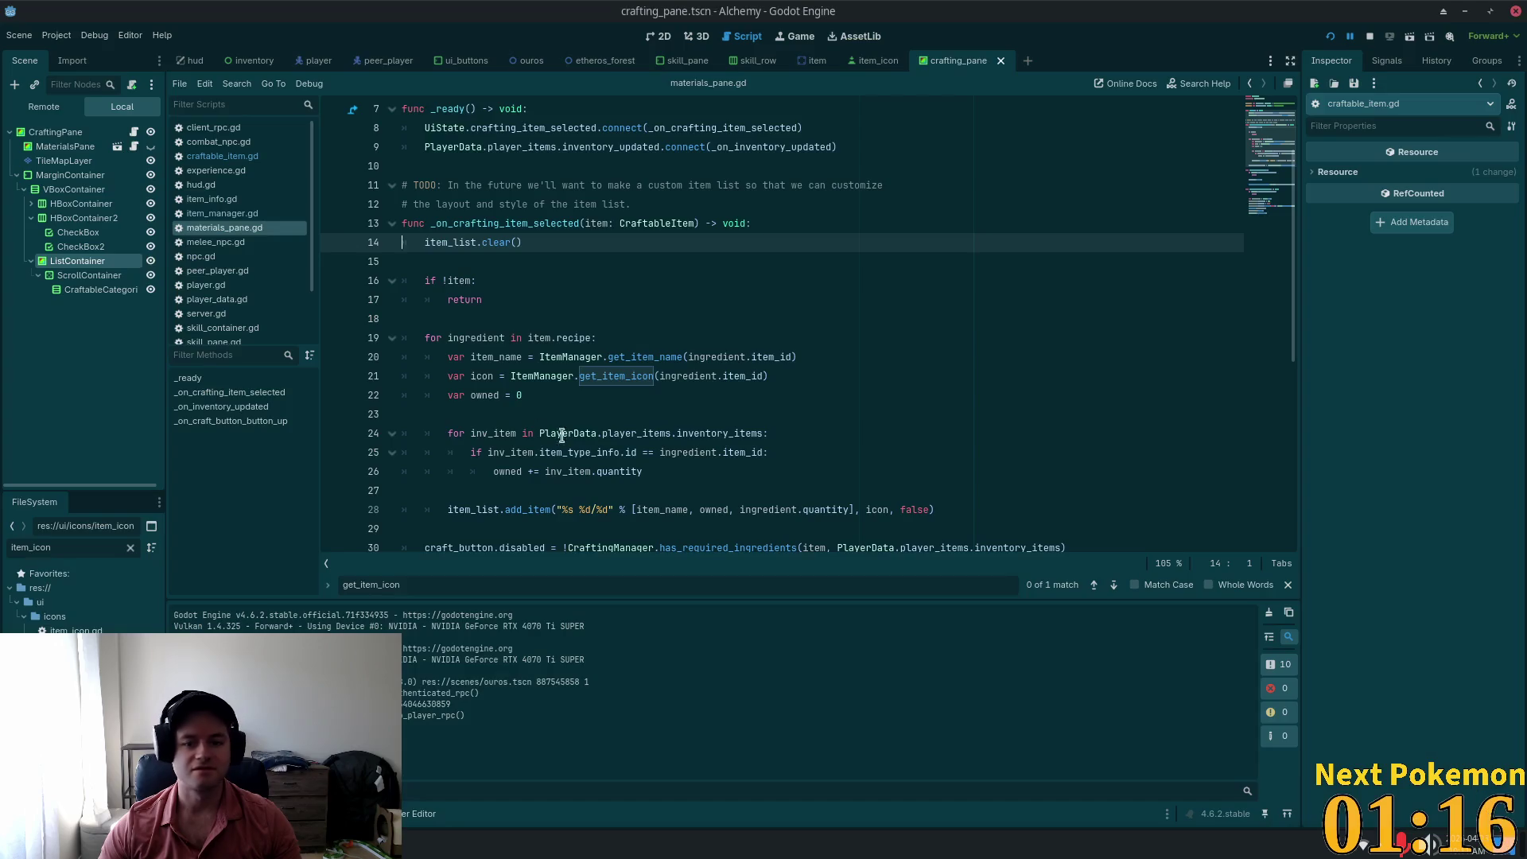
pyautogui.hotkey('alt', 'Tab')
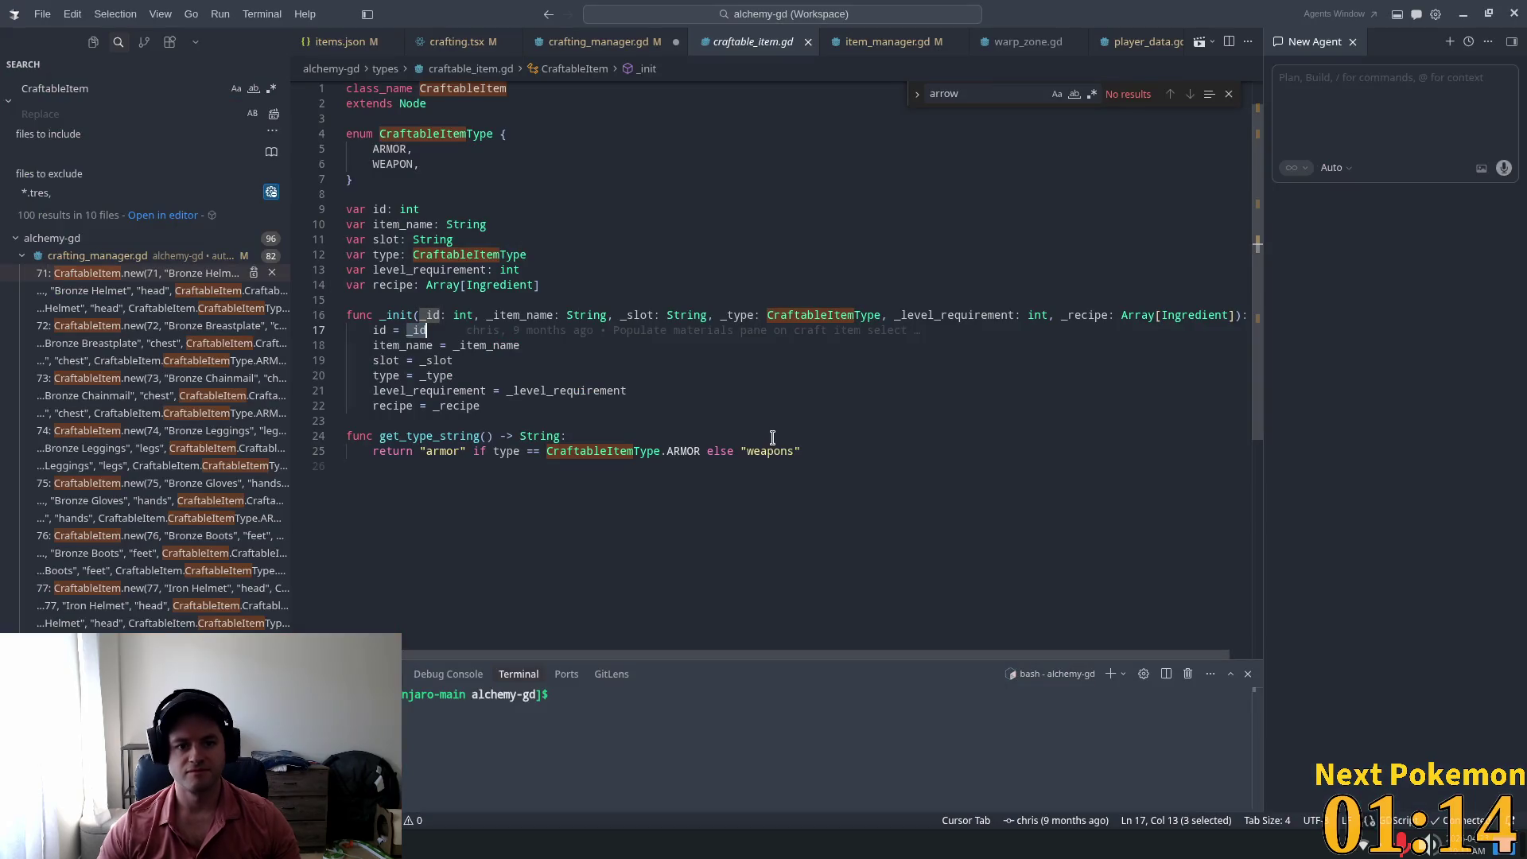
# Set the Wooden Arrow's ingredient 14 amount to 1 and save crafting_manager.gd
pyautogui.click(599, 41)
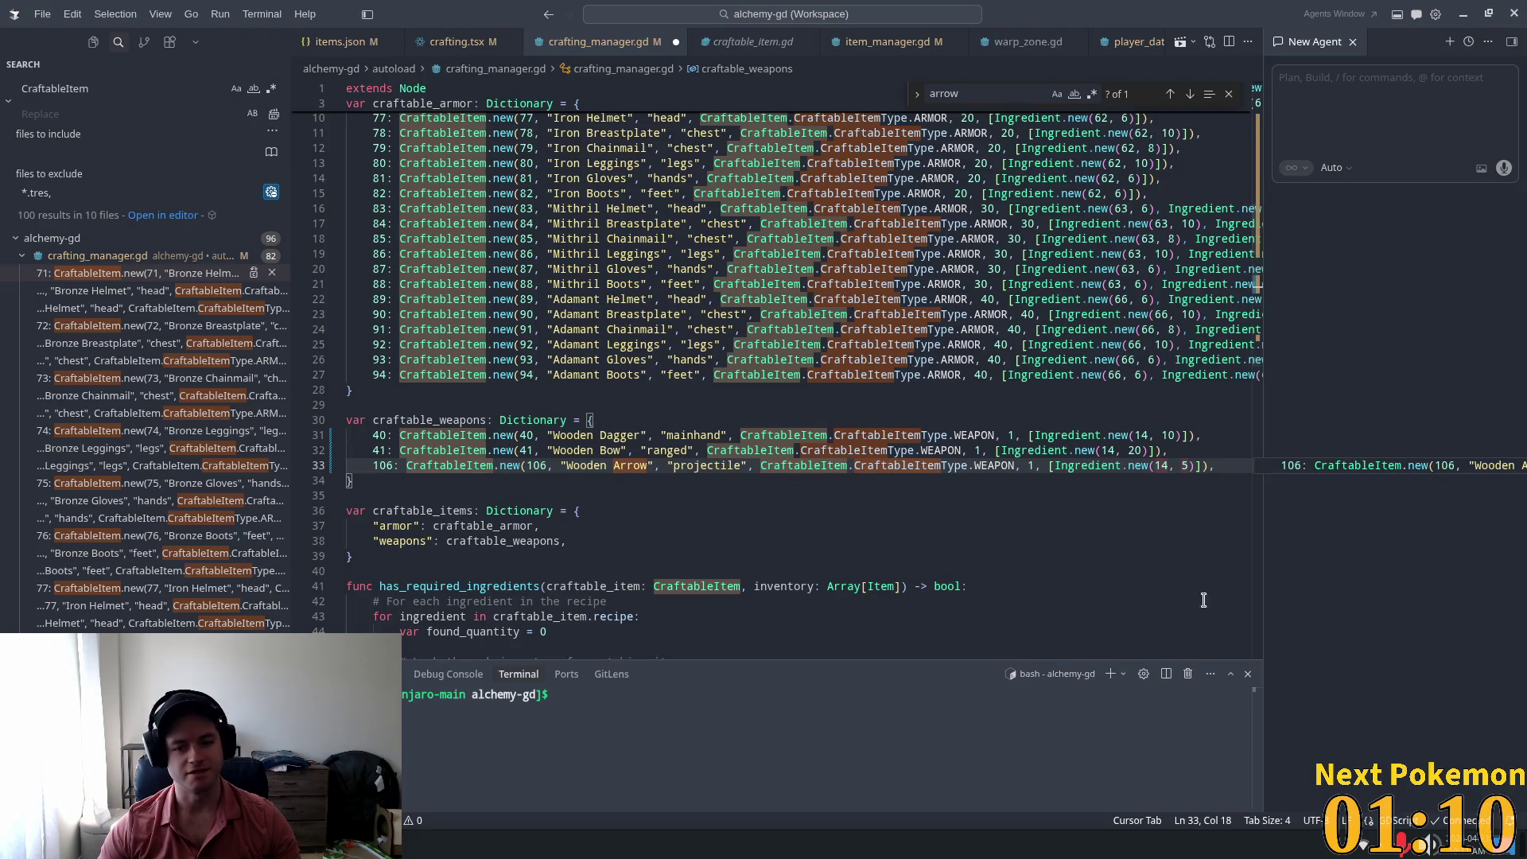
pyautogui.click(1189, 466)
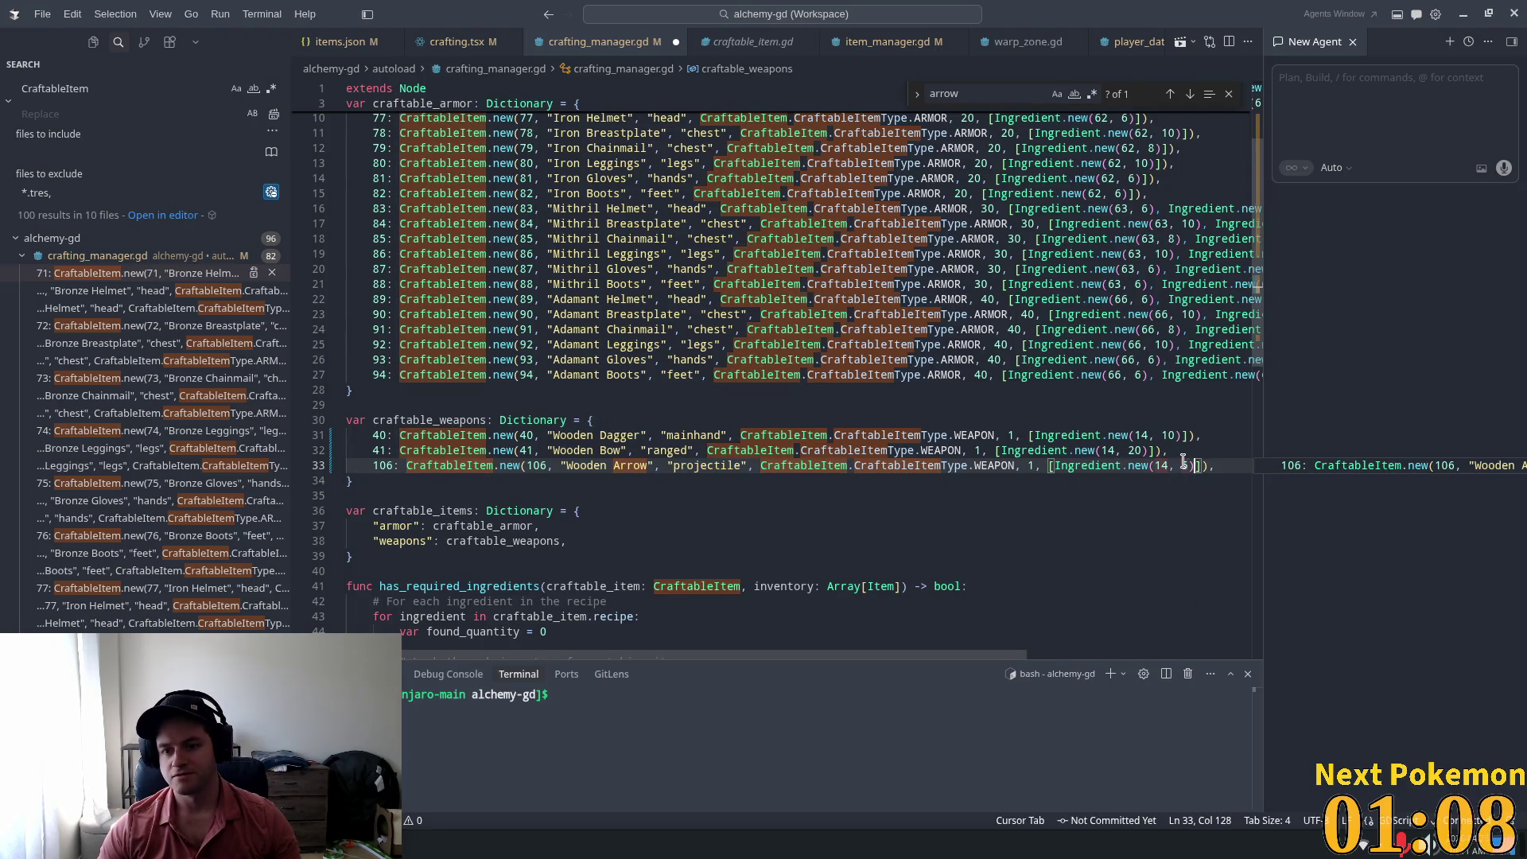
pyautogui.press('BackSpace')
pyautogui.write('1')
pyautogui.press('Down')
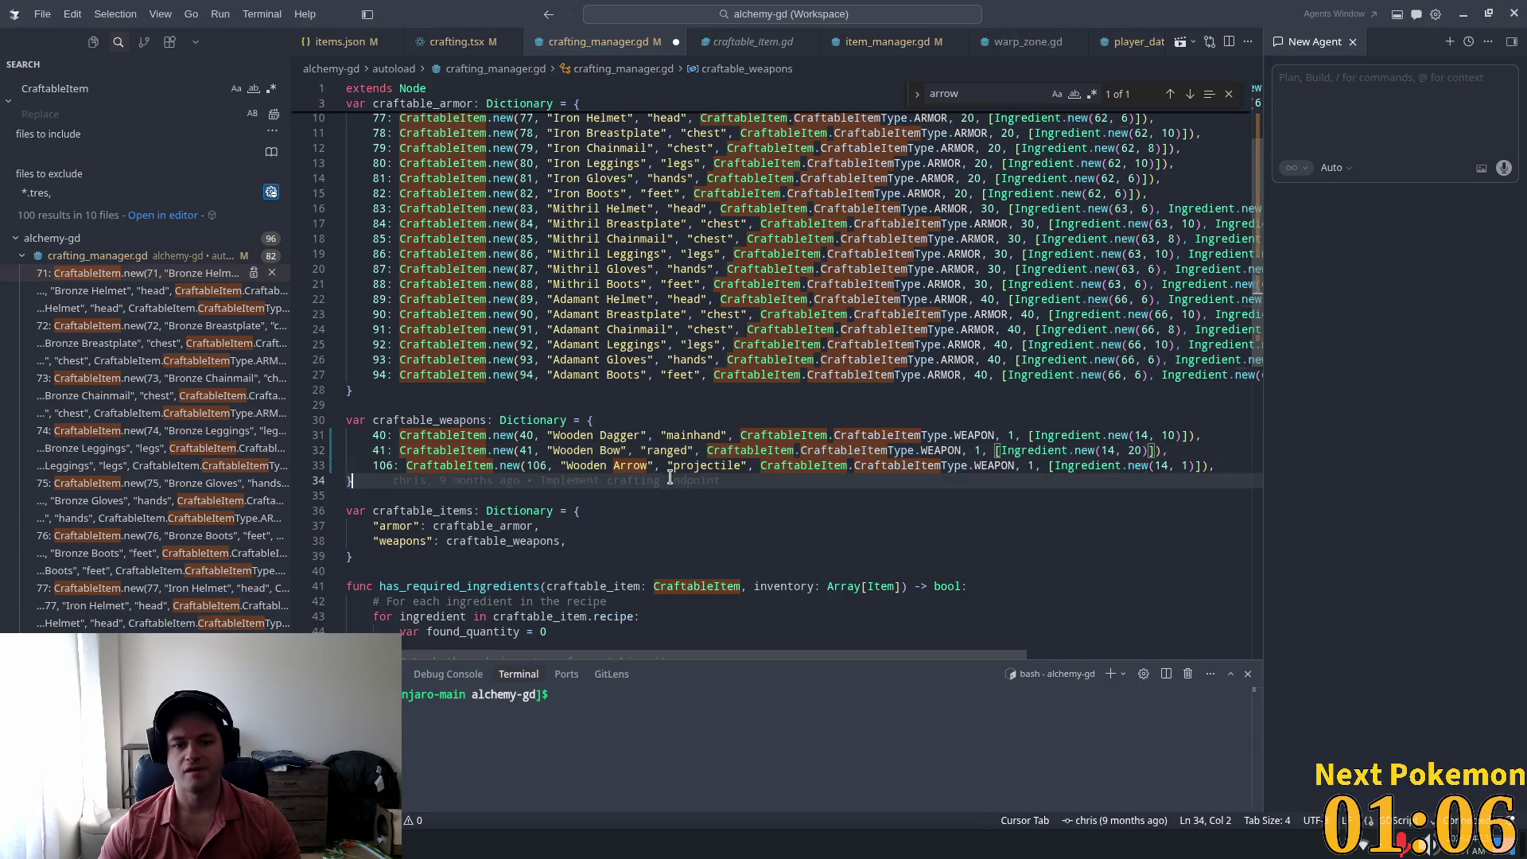
pyautogui.press('Up')
pyautogui.press('Up')
pyautogui.press('Up')
pyautogui.hotkey('ctrl', 's')
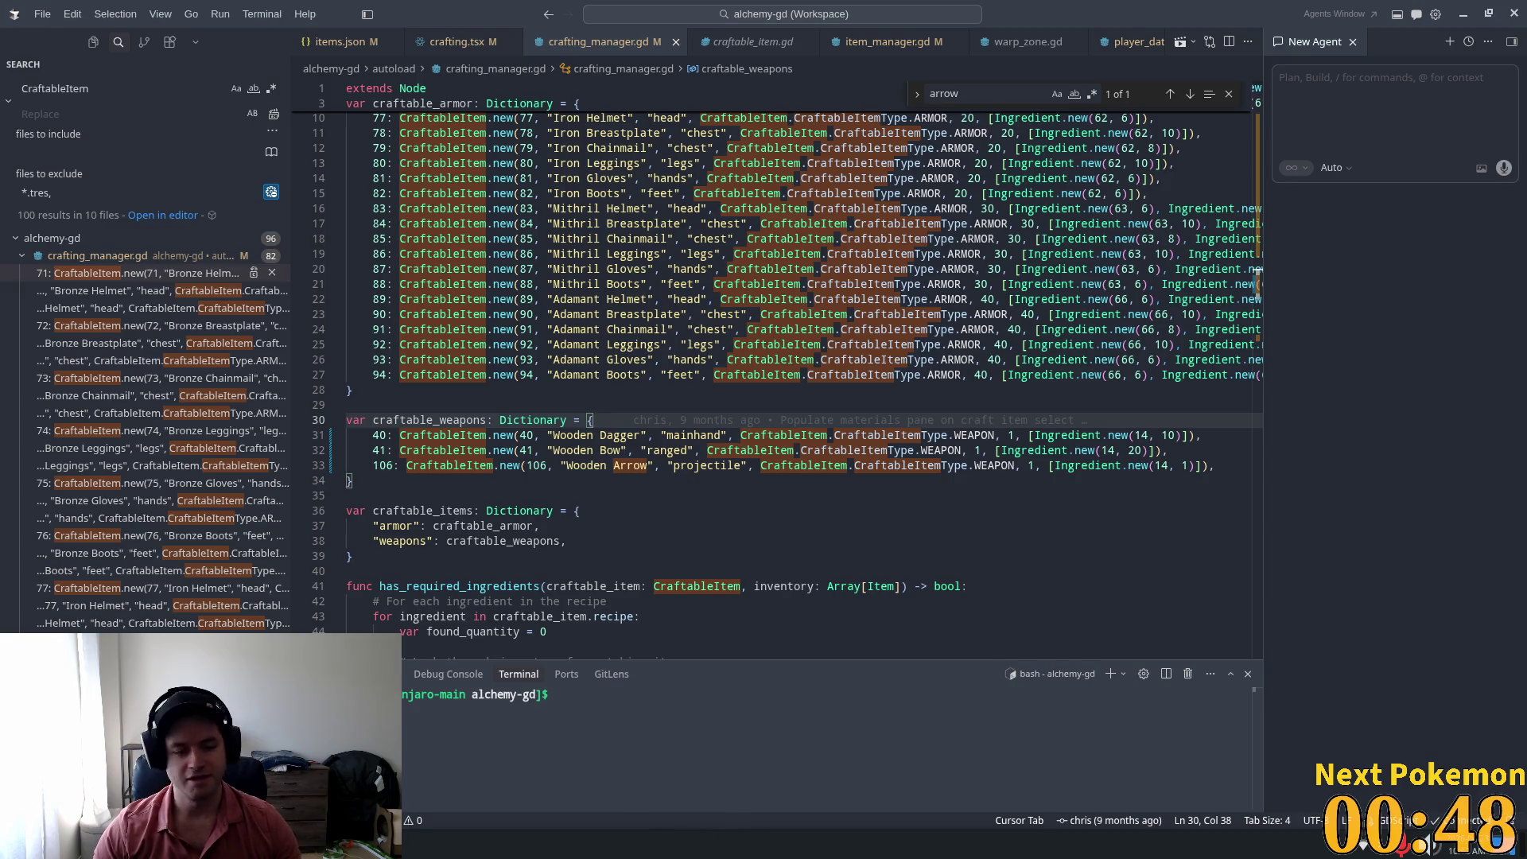
pyautogui.hotkey('alt', 'Tab')
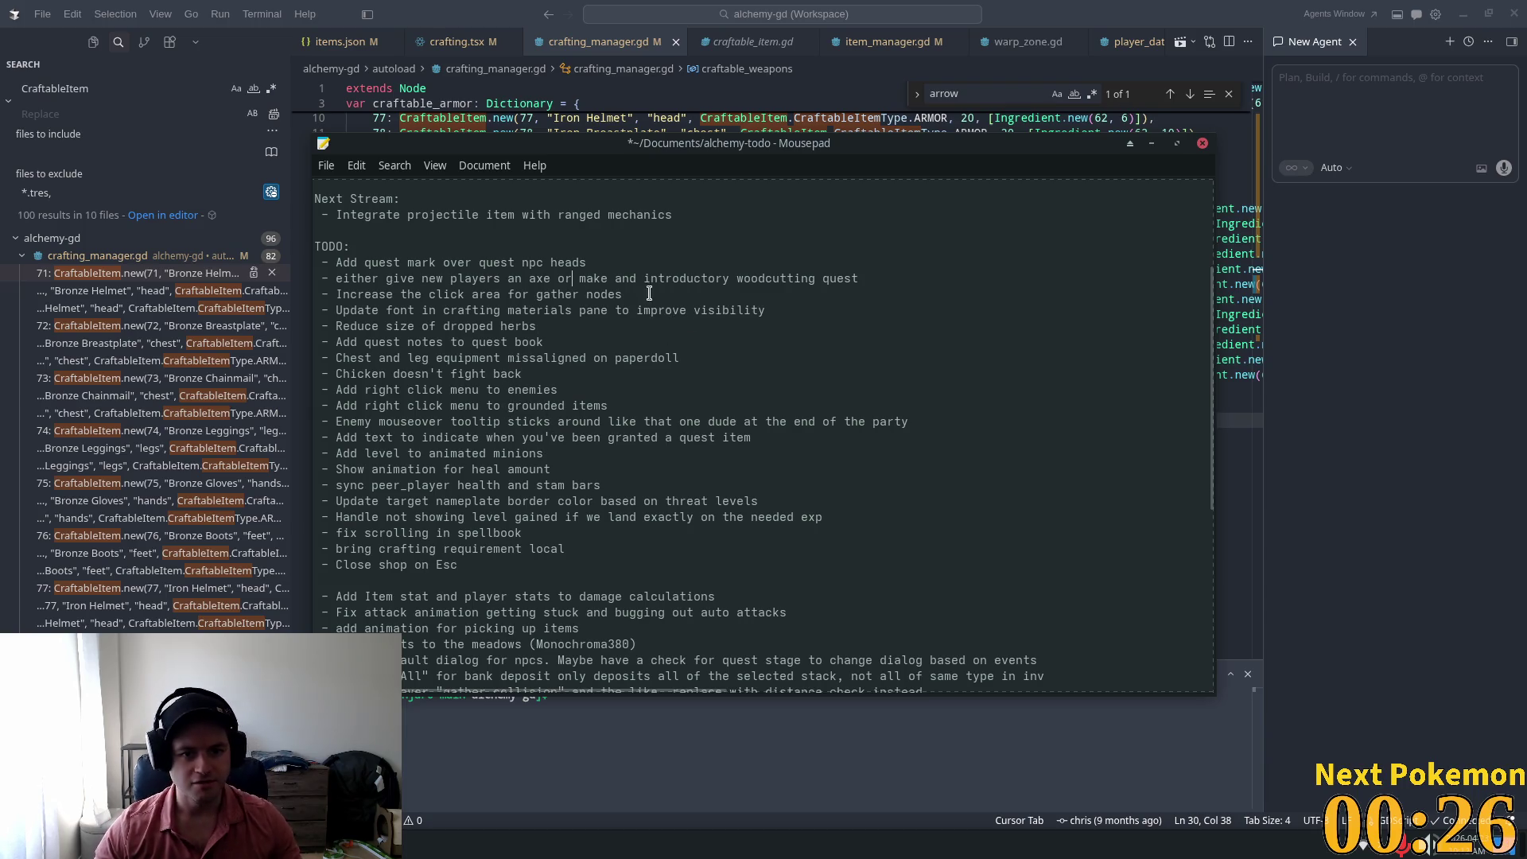
# Add 'Allow crafting more than one item at a time' below the first TODO and save
pyautogui.press('Return')
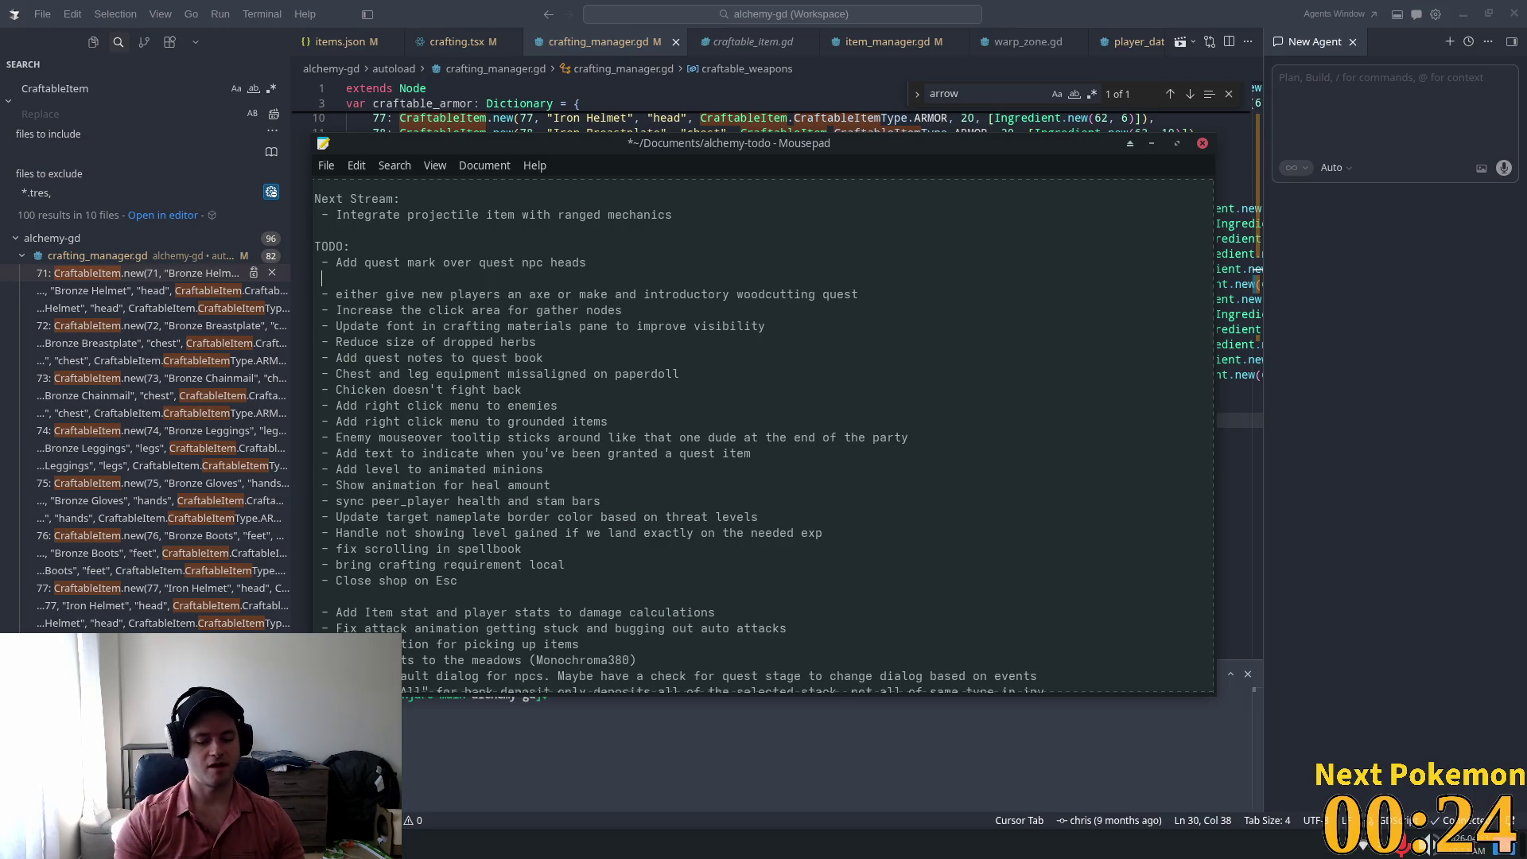
pyautogui.write('Al')
pyautogui.write('c')
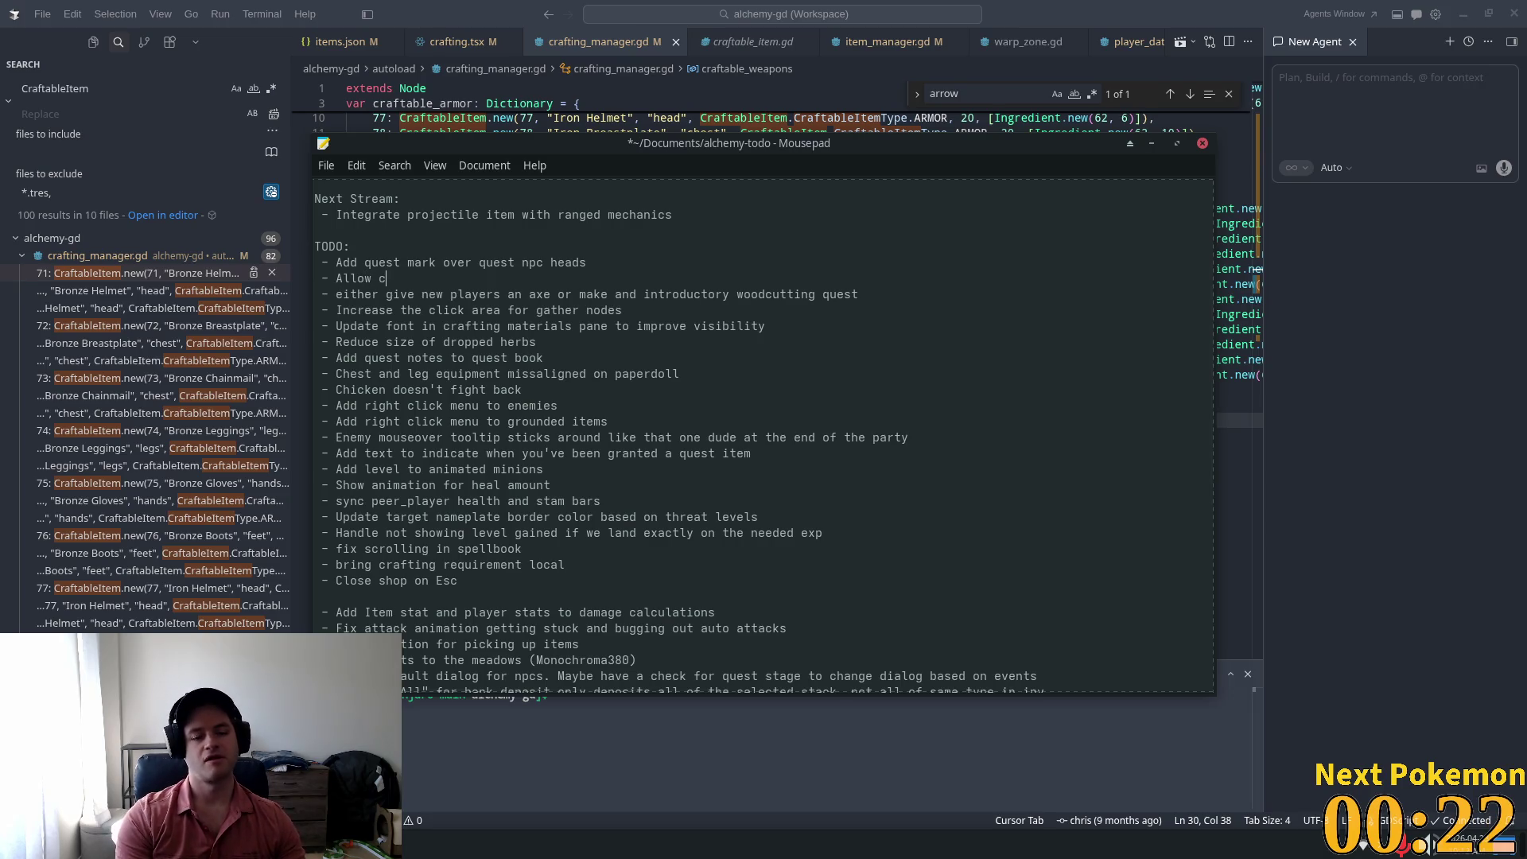
pyautogui.write('in')
pyautogui.write('e tha')
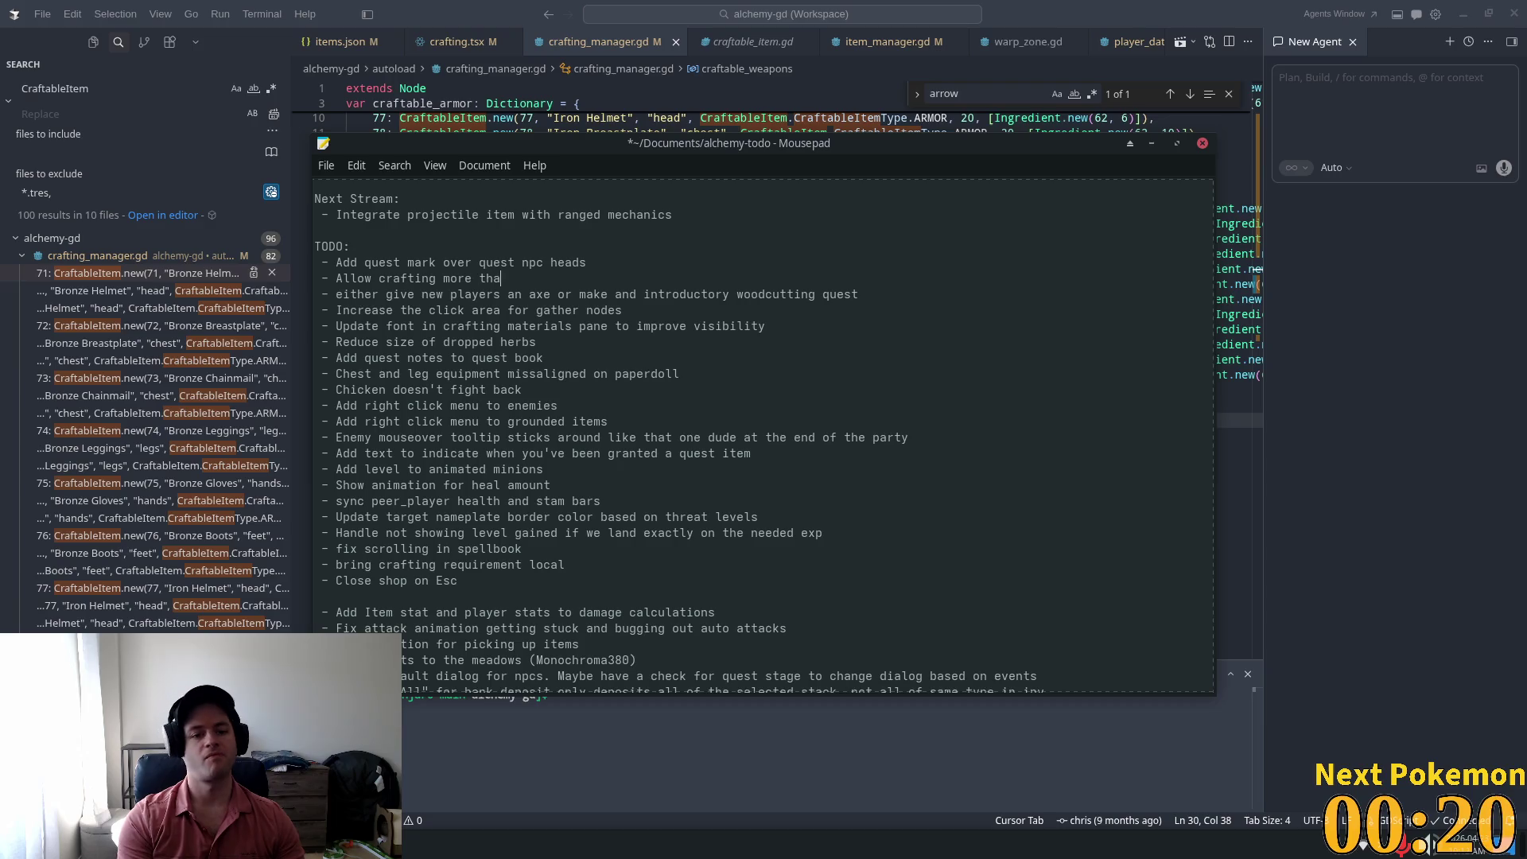
pyautogui.write('oneitem')
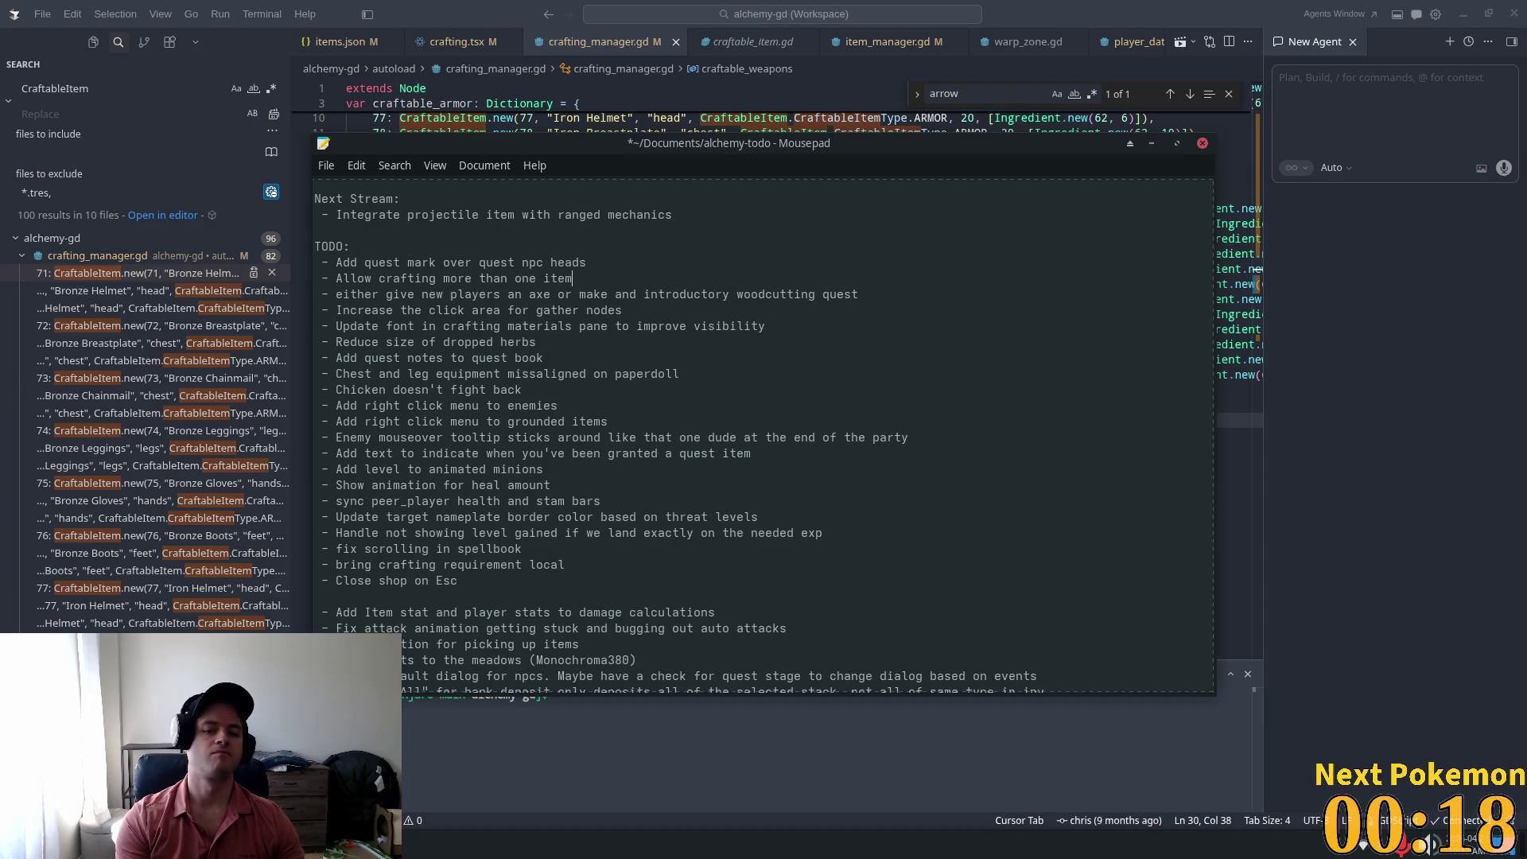
pyautogui.write(' a ')
pyautogui.write('e')
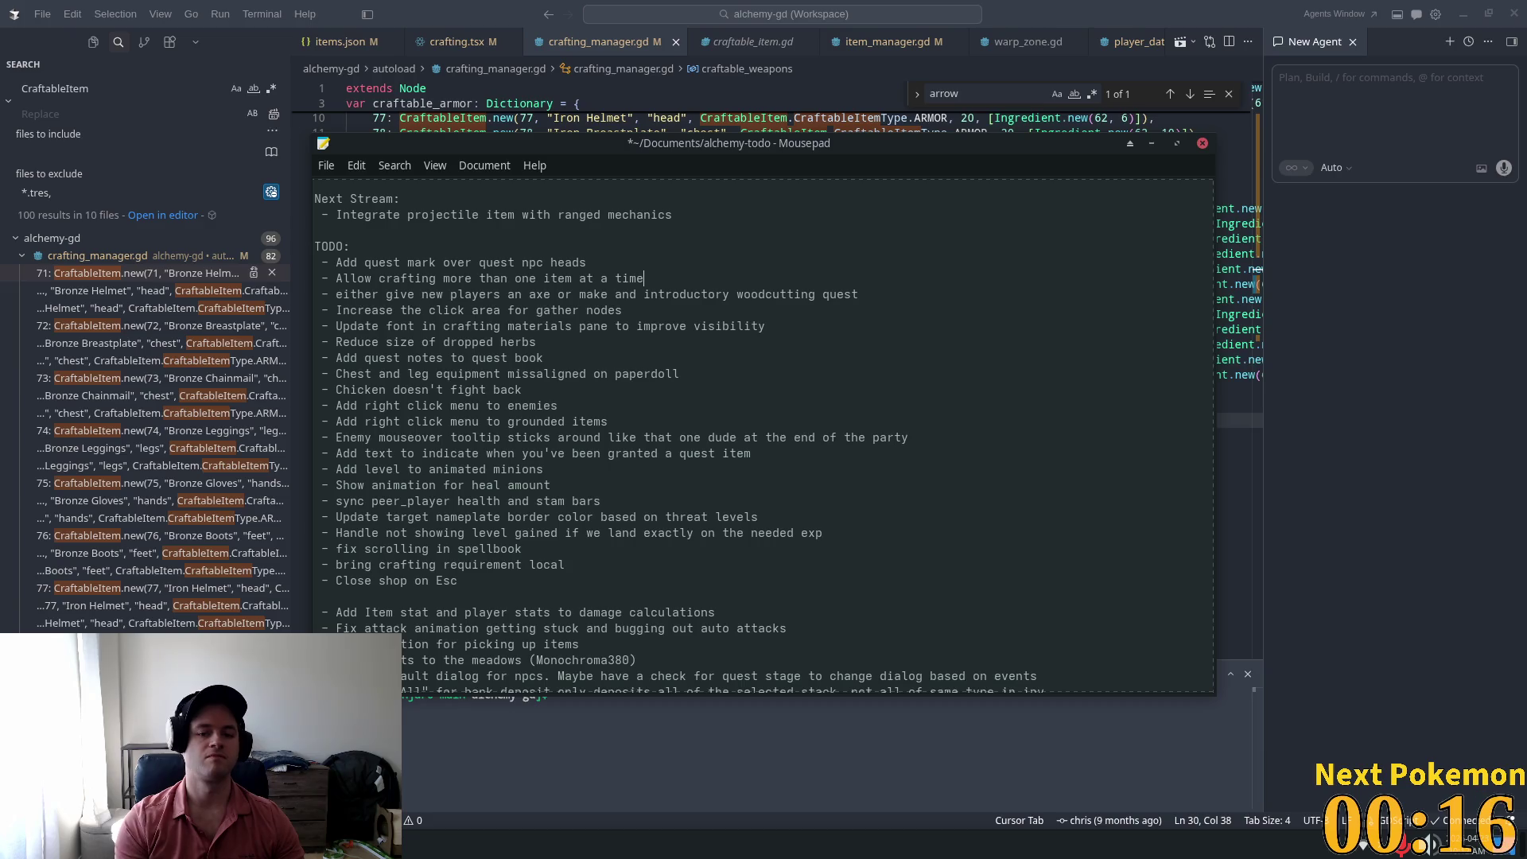
pyautogui.hotkey('ctrl', 's')
pyautogui.click(1088, 8)
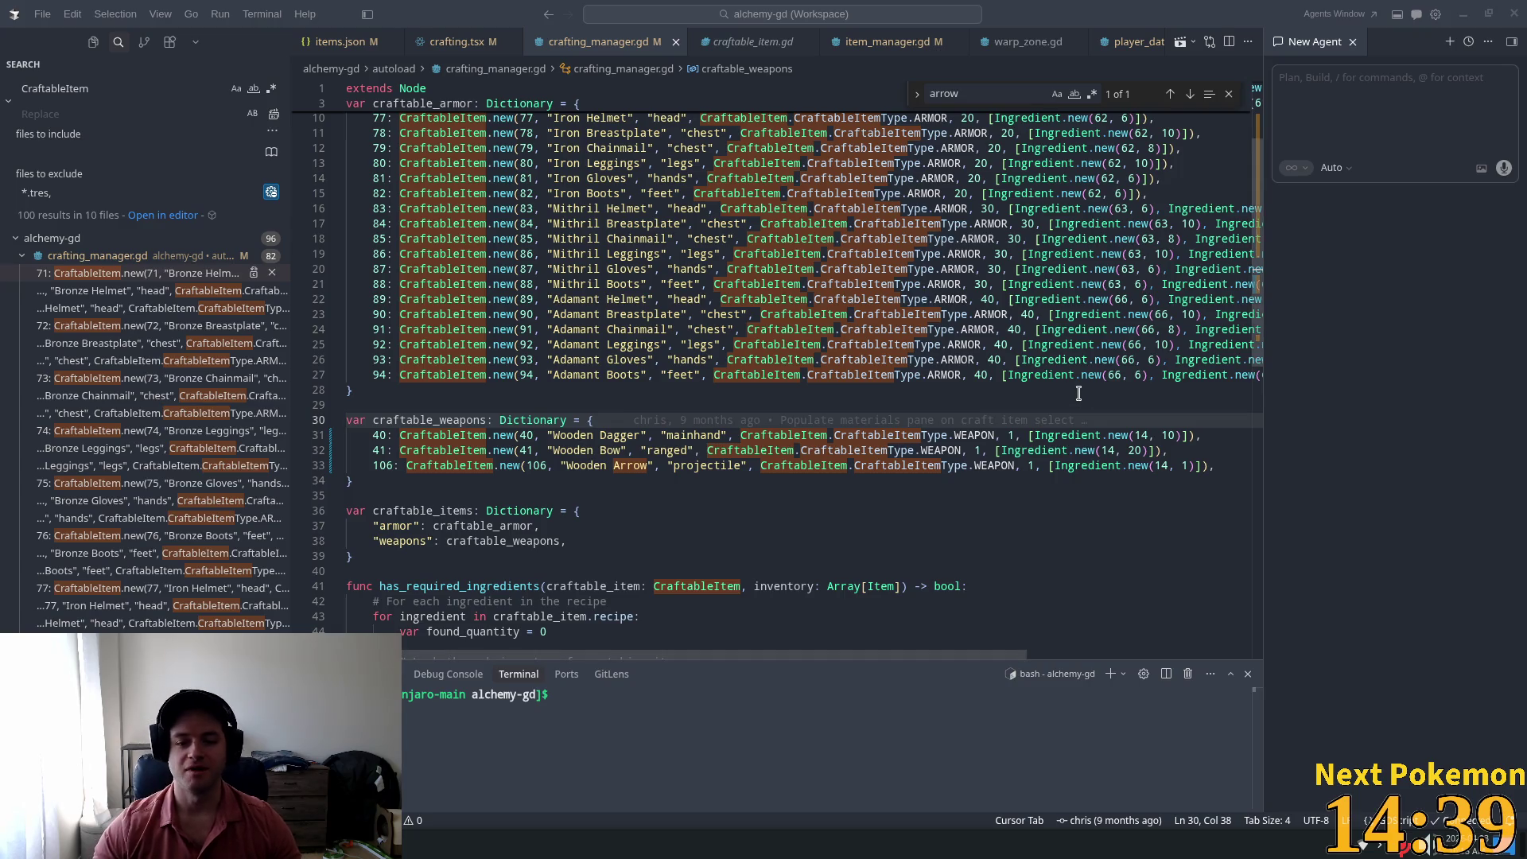
# Look over the Wooden Bow recipe line in craftable_weapons, then go to Godot
pyautogui.click(801, 451)
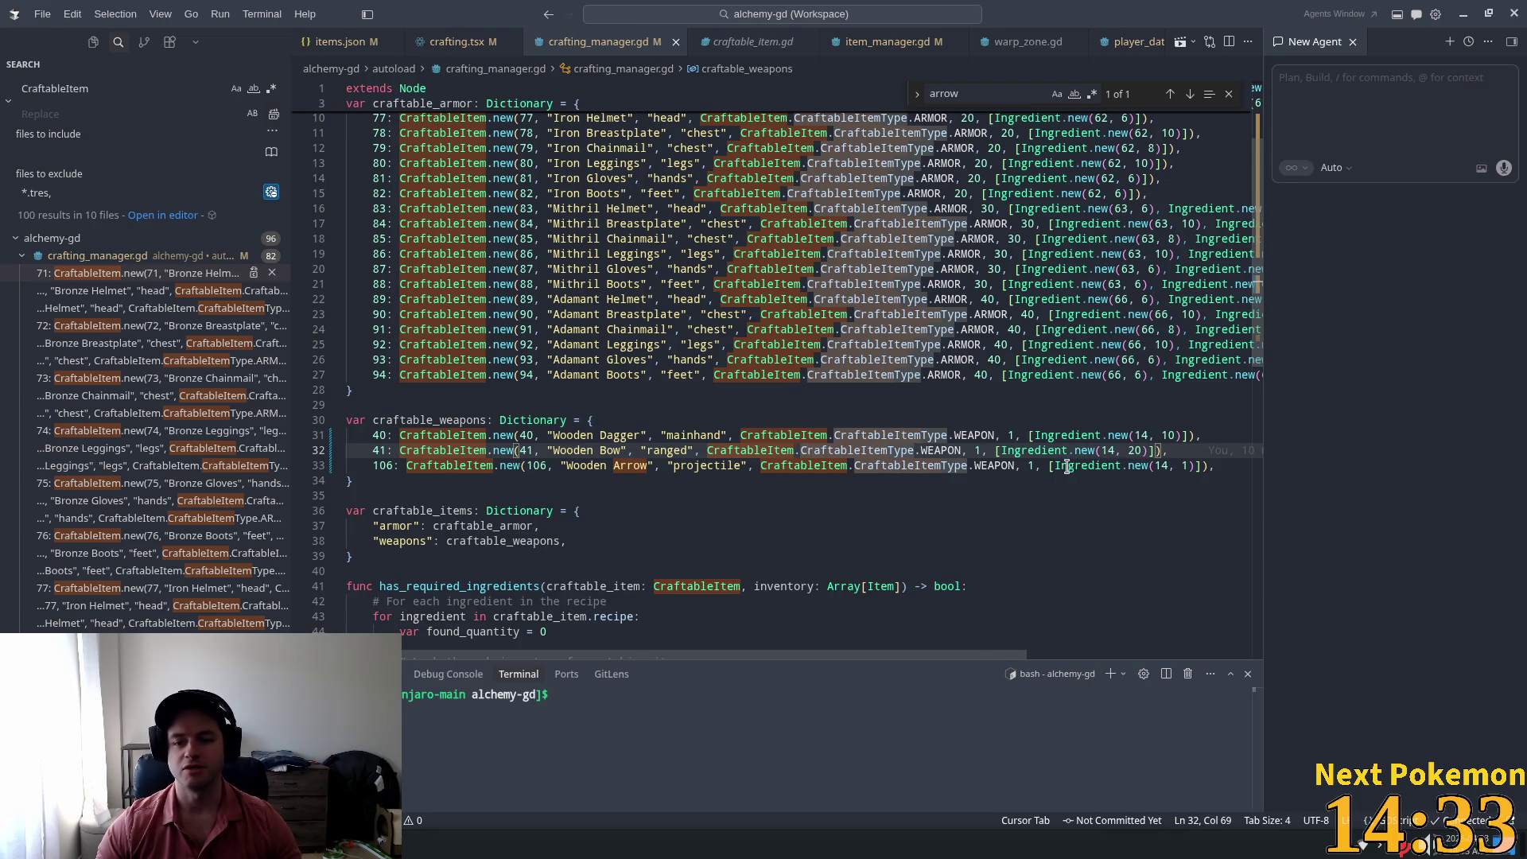
pyautogui.hotkey('alt', 'Tab')
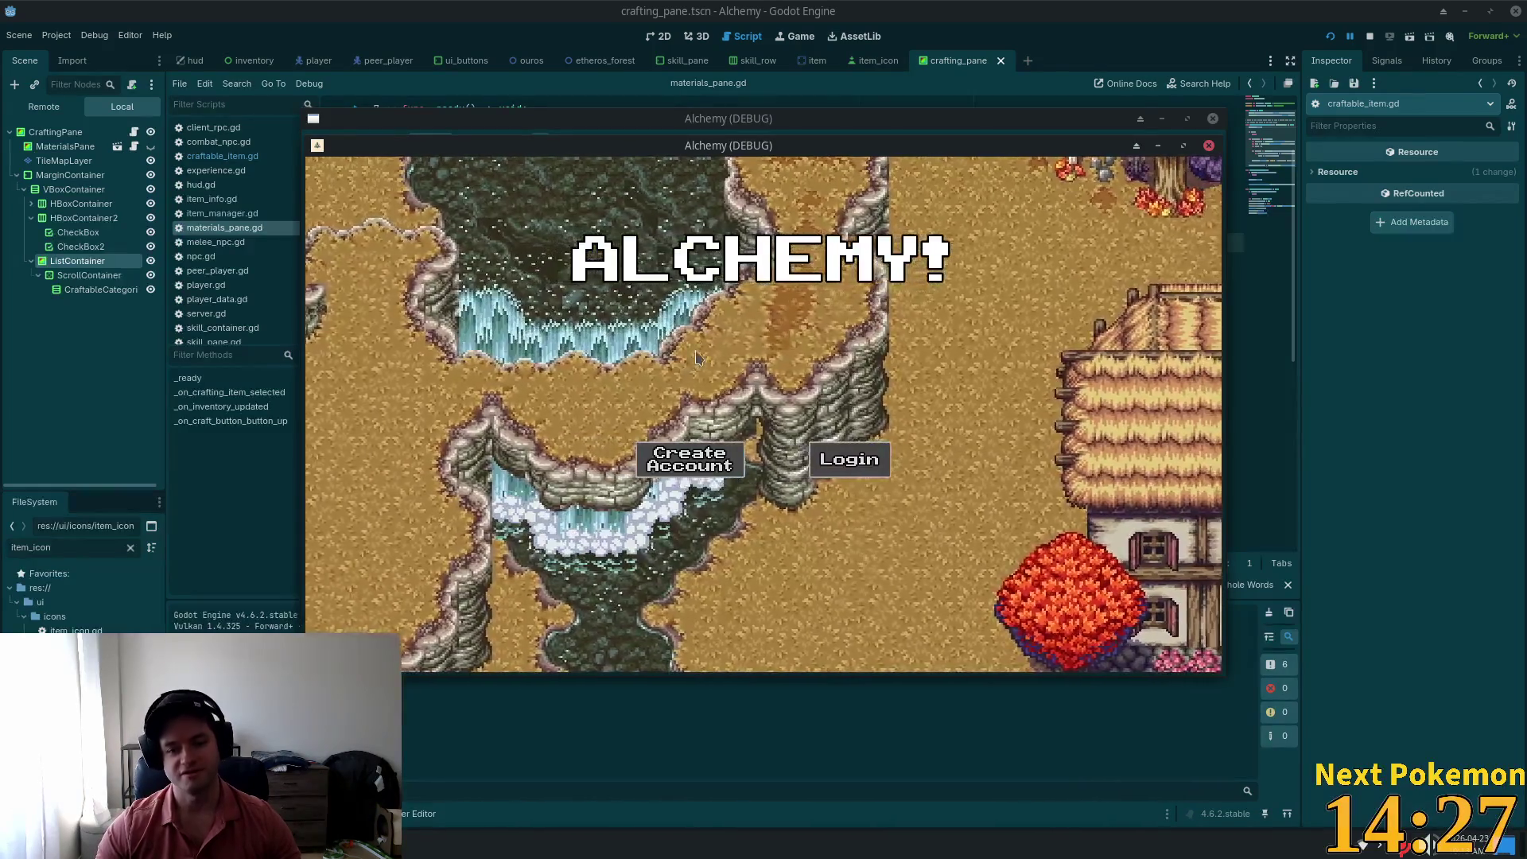
# Log into the game, check the inventory for the axe, and walk south to the farm
pyautogui.click(850, 459)
pyautogui.click(720, 422)
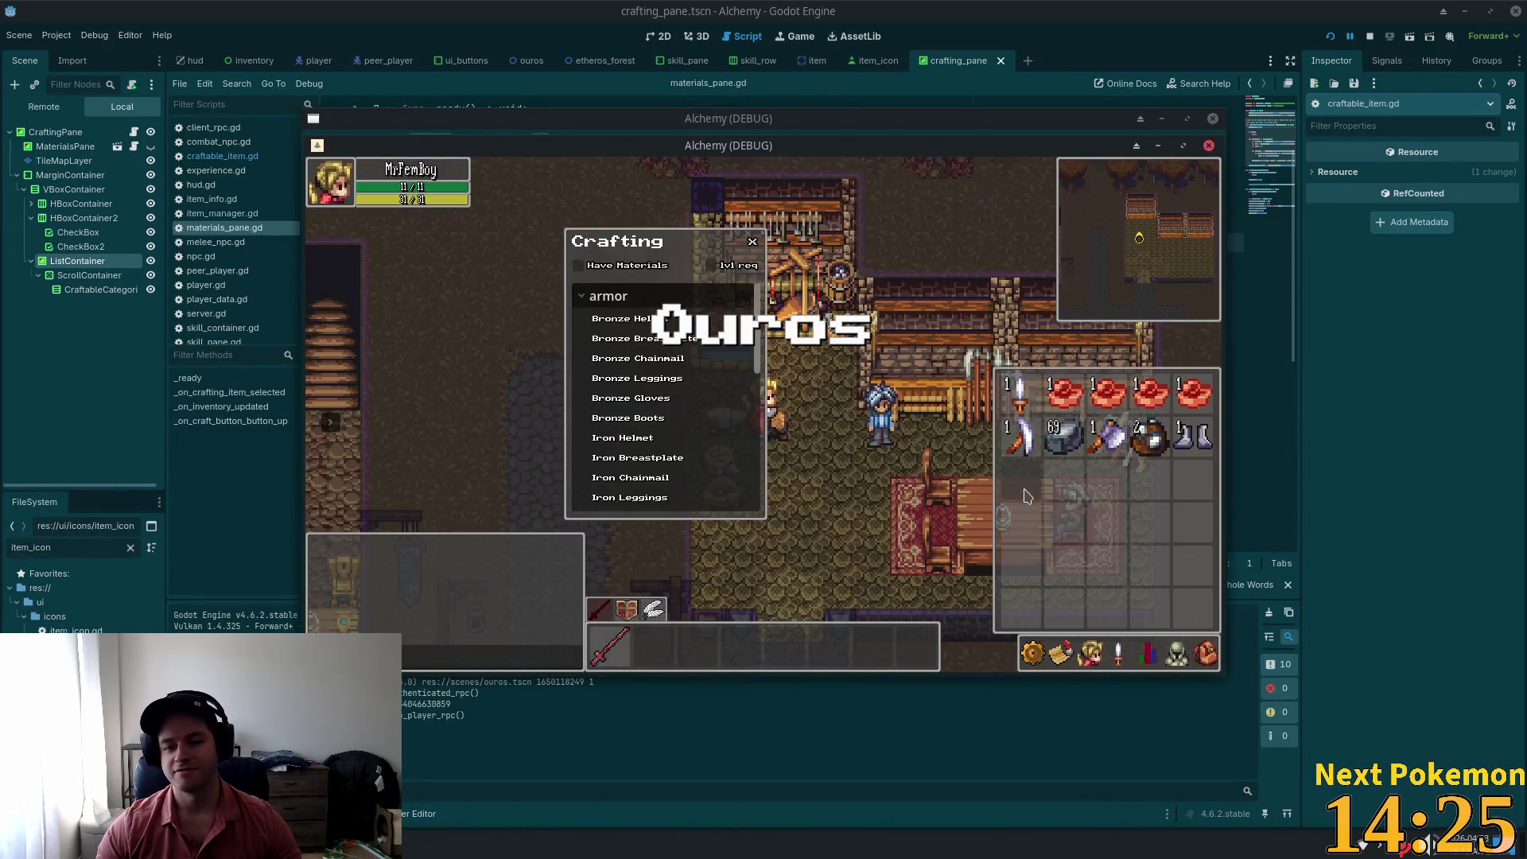
pyautogui.scroll(-3, 716, 393)
pyautogui.press('k')
pyautogui.press('i')
pyautogui.press('i')
pyautogui.press('s')
pyautogui.press('s')
pyautogui.press('d')
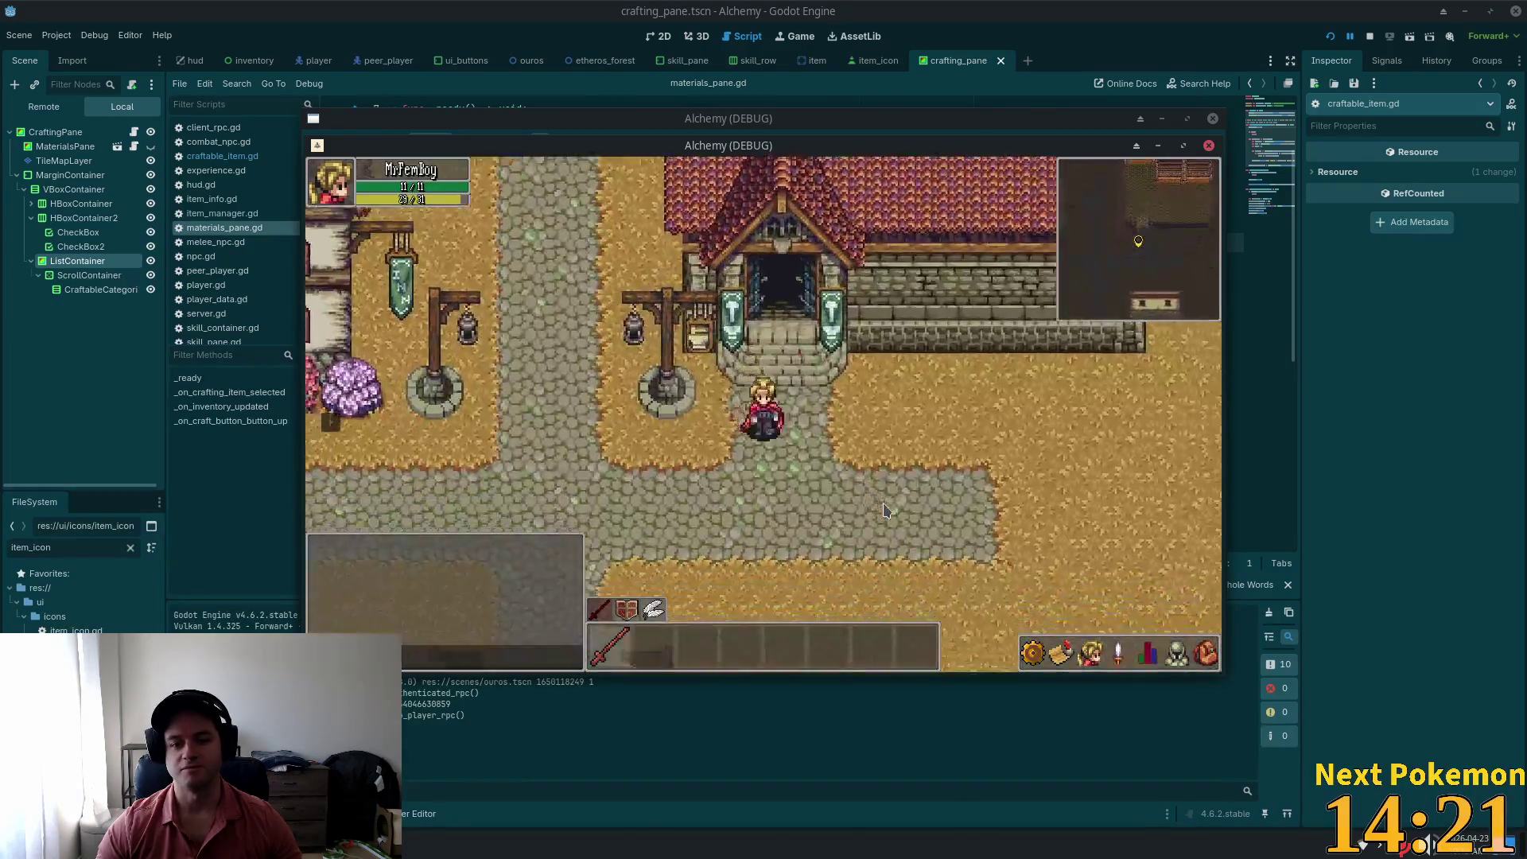
pyautogui.press('s')
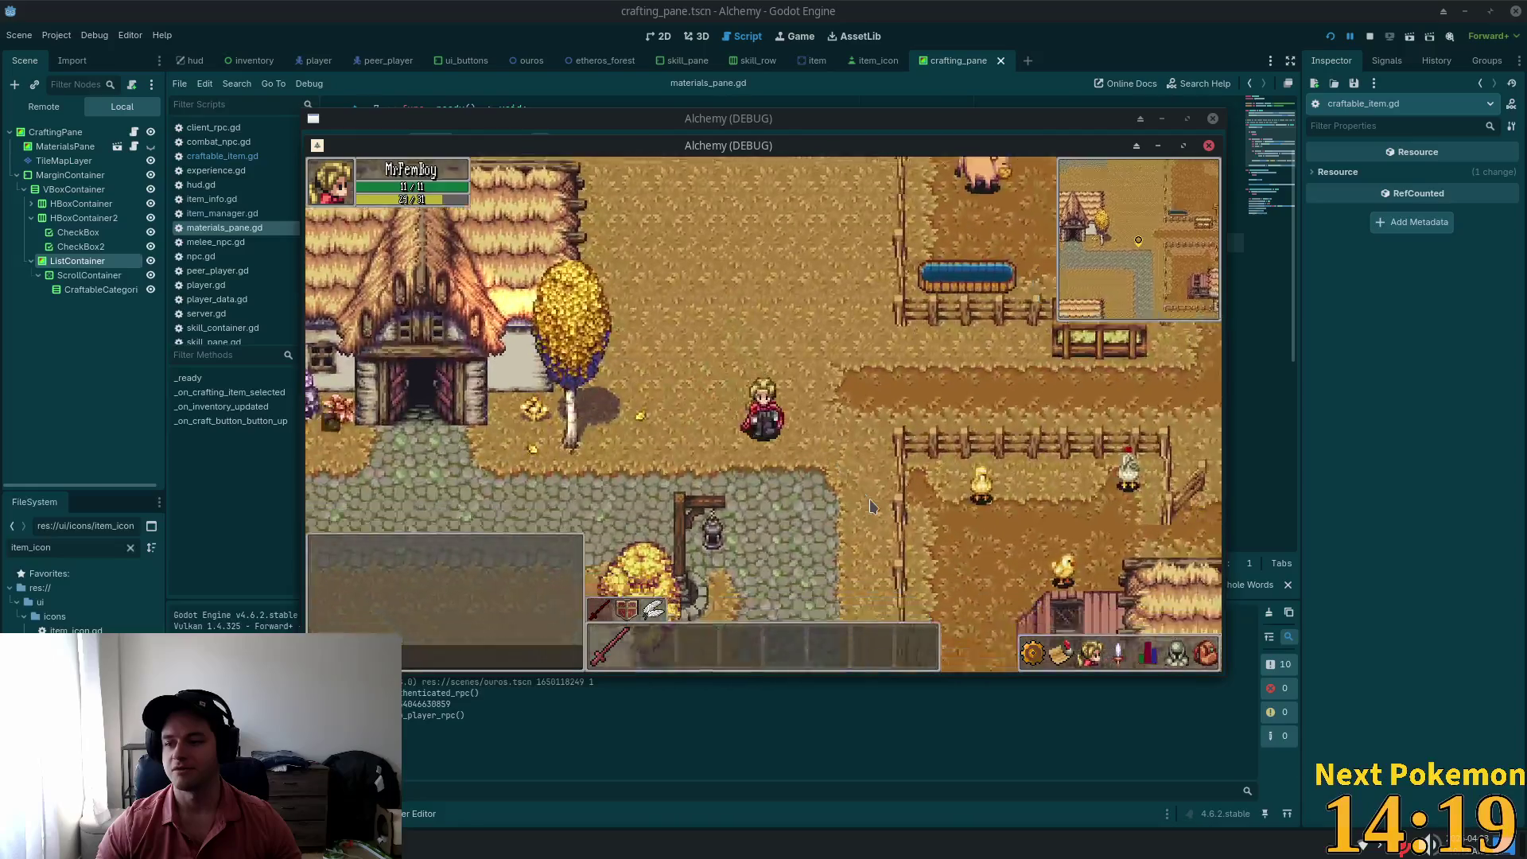
pyautogui.press('s')
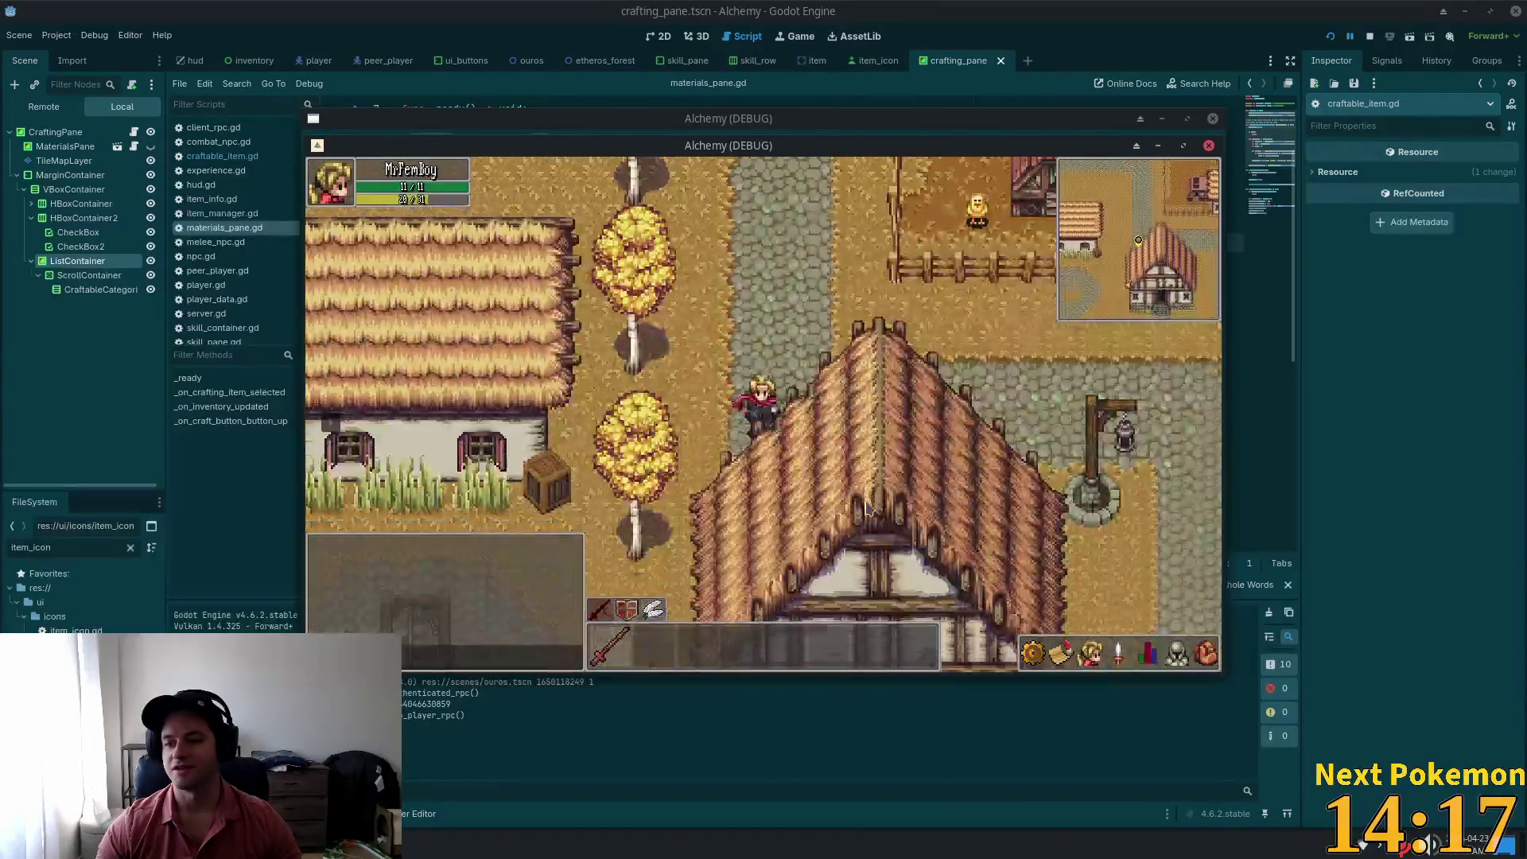
pyautogui.press('d')
pyautogui.press('d')
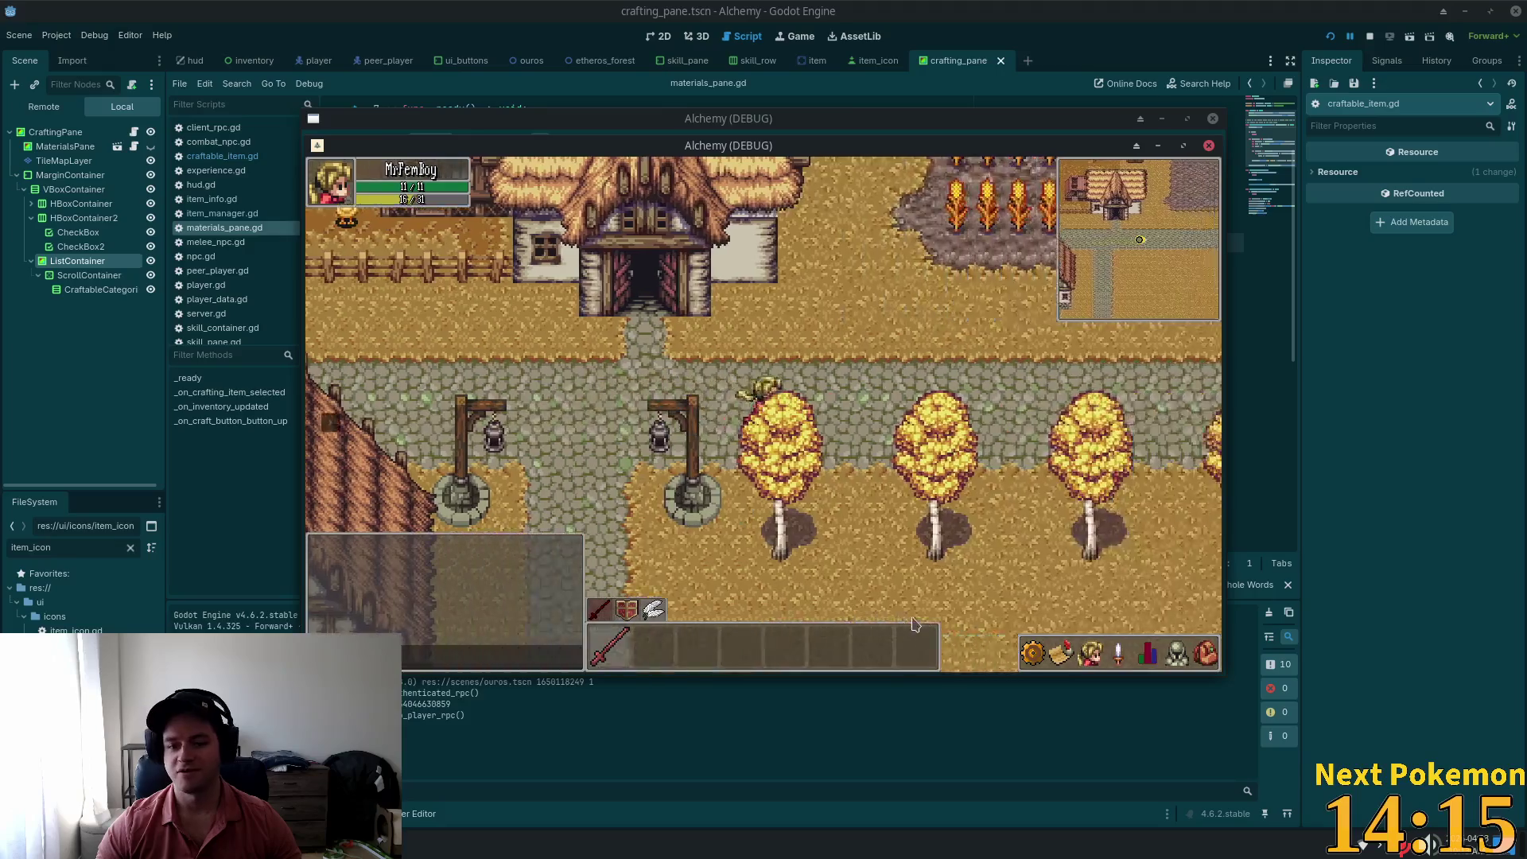
pyautogui.press('s')
pyautogui.click(1204, 653)
pyautogui.click(1203, 652)
pyautogui.click(1203, 652)
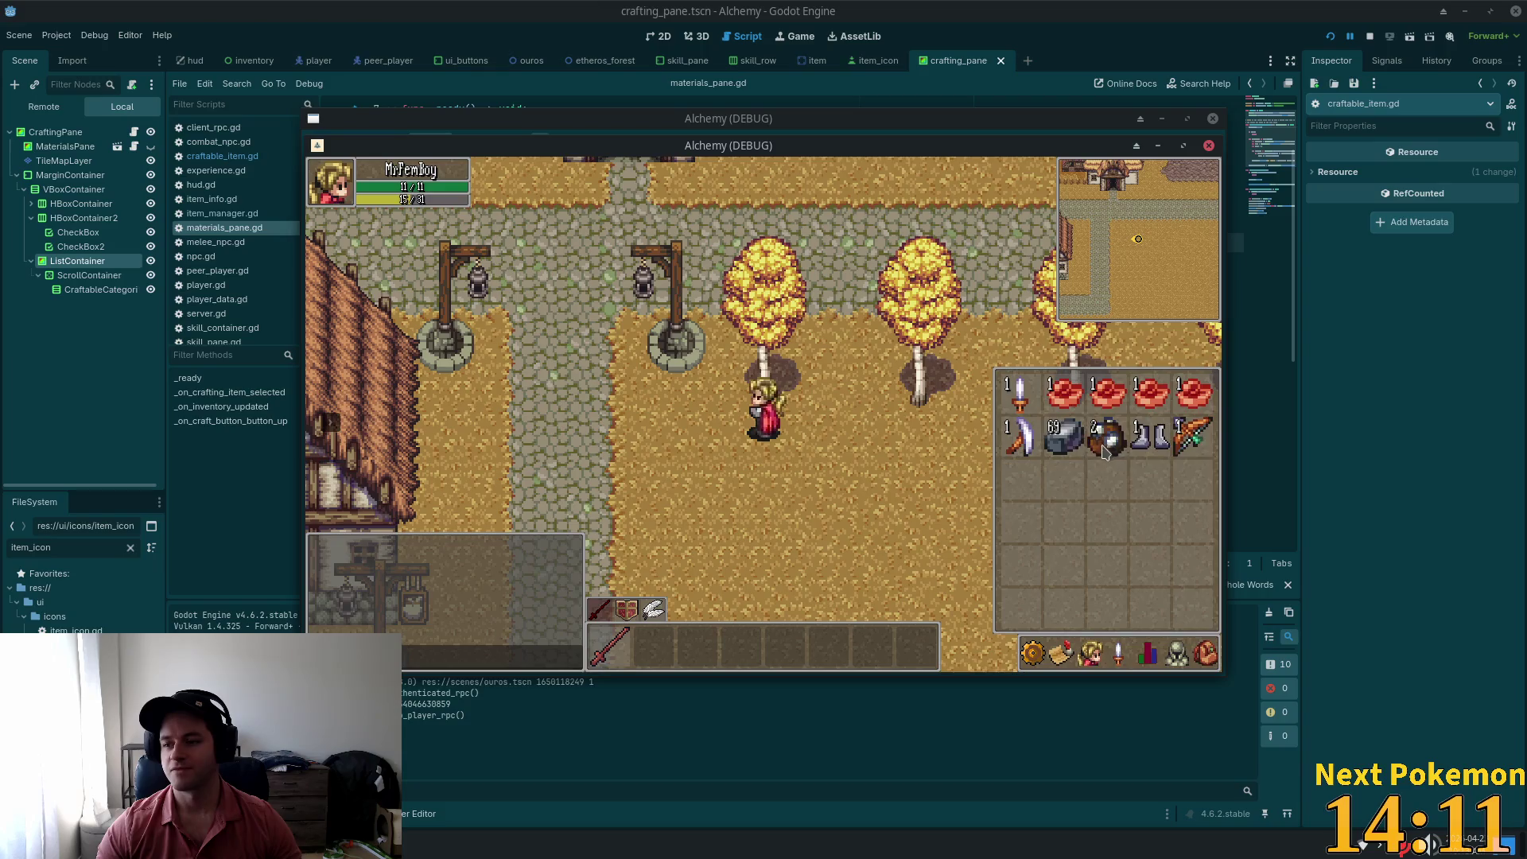
pyautogui.press('i')
# Chop several birch trees for Wood, checking the collected wood in the inventory
pyautogui.press('w')
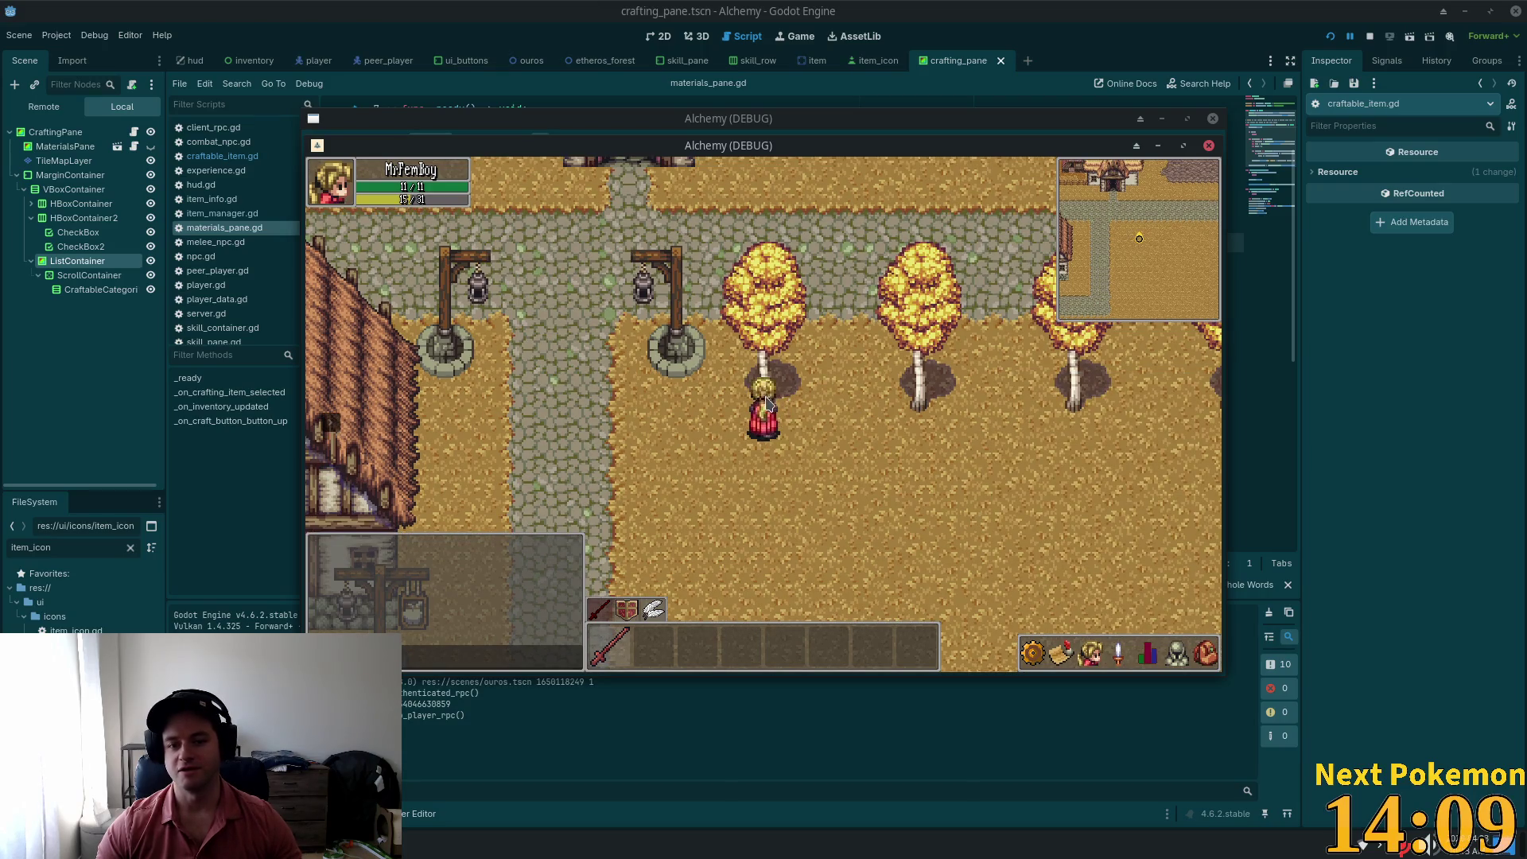
pyautogui.press('e')
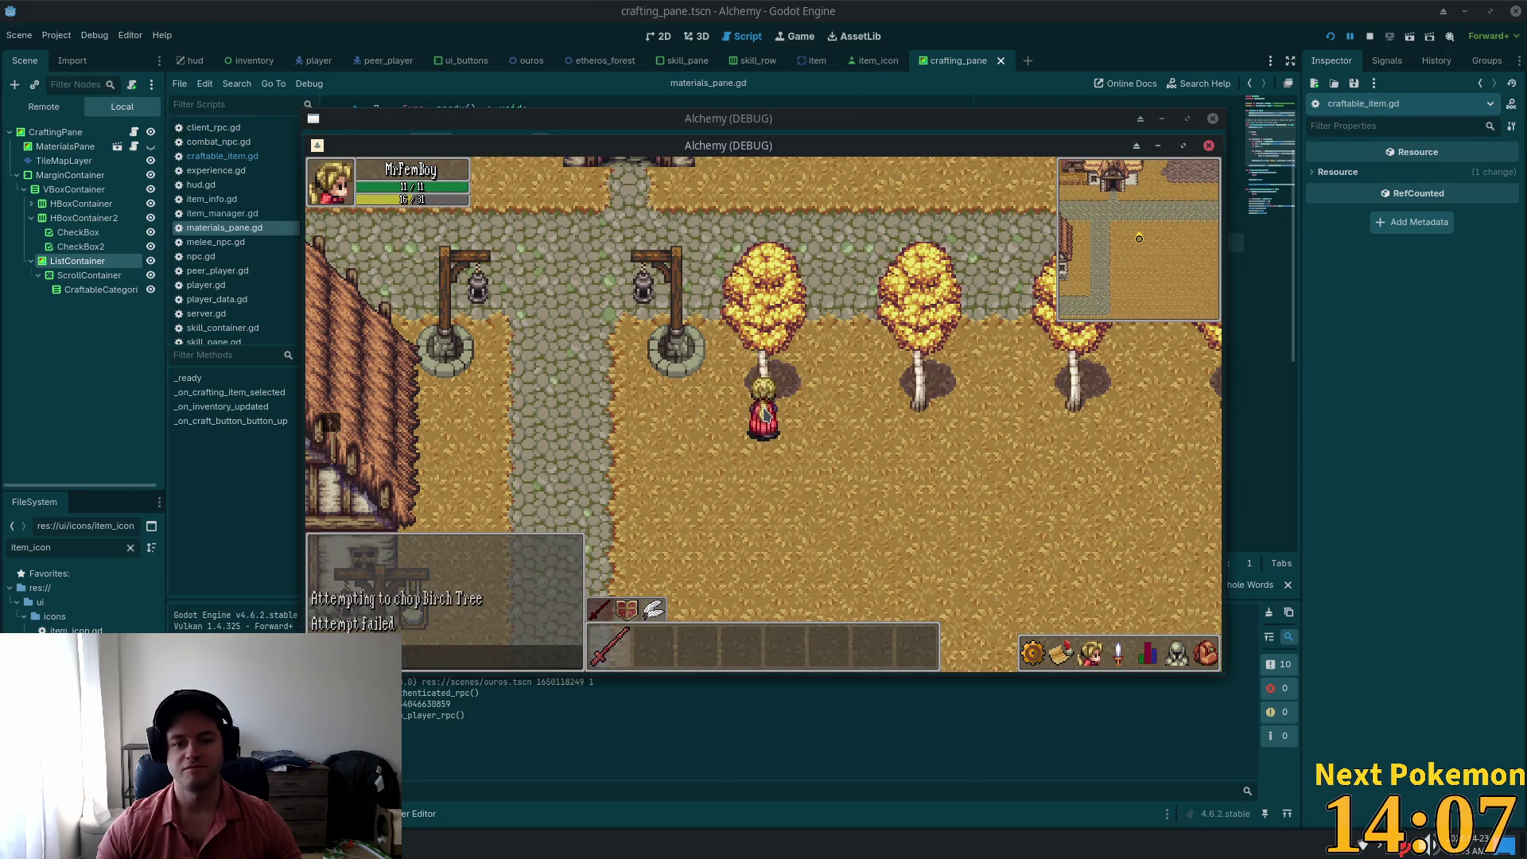
pyautogui.press('d')
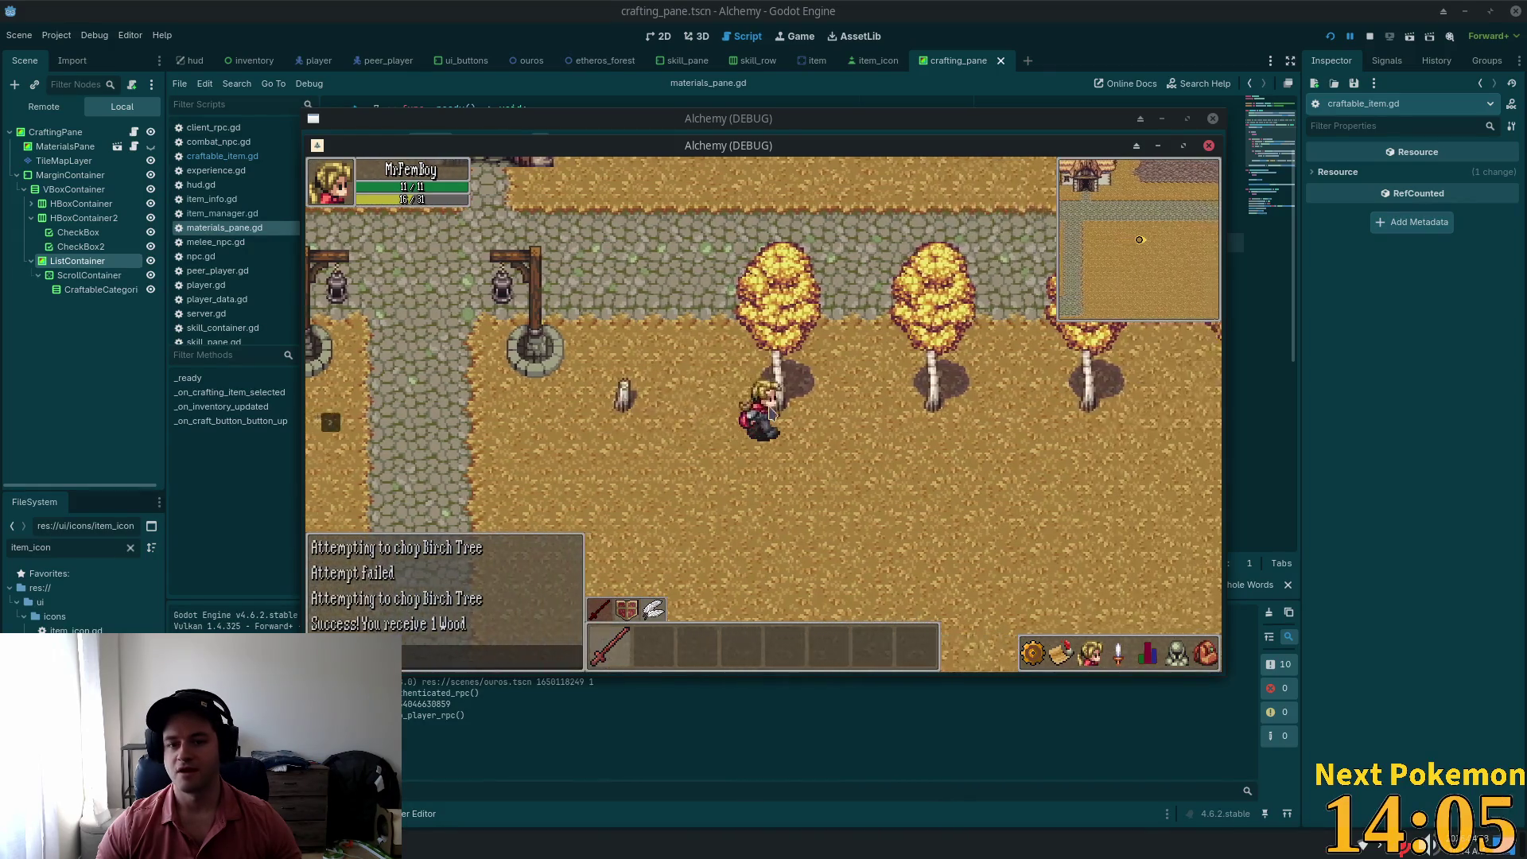
pyautogui.press('e')
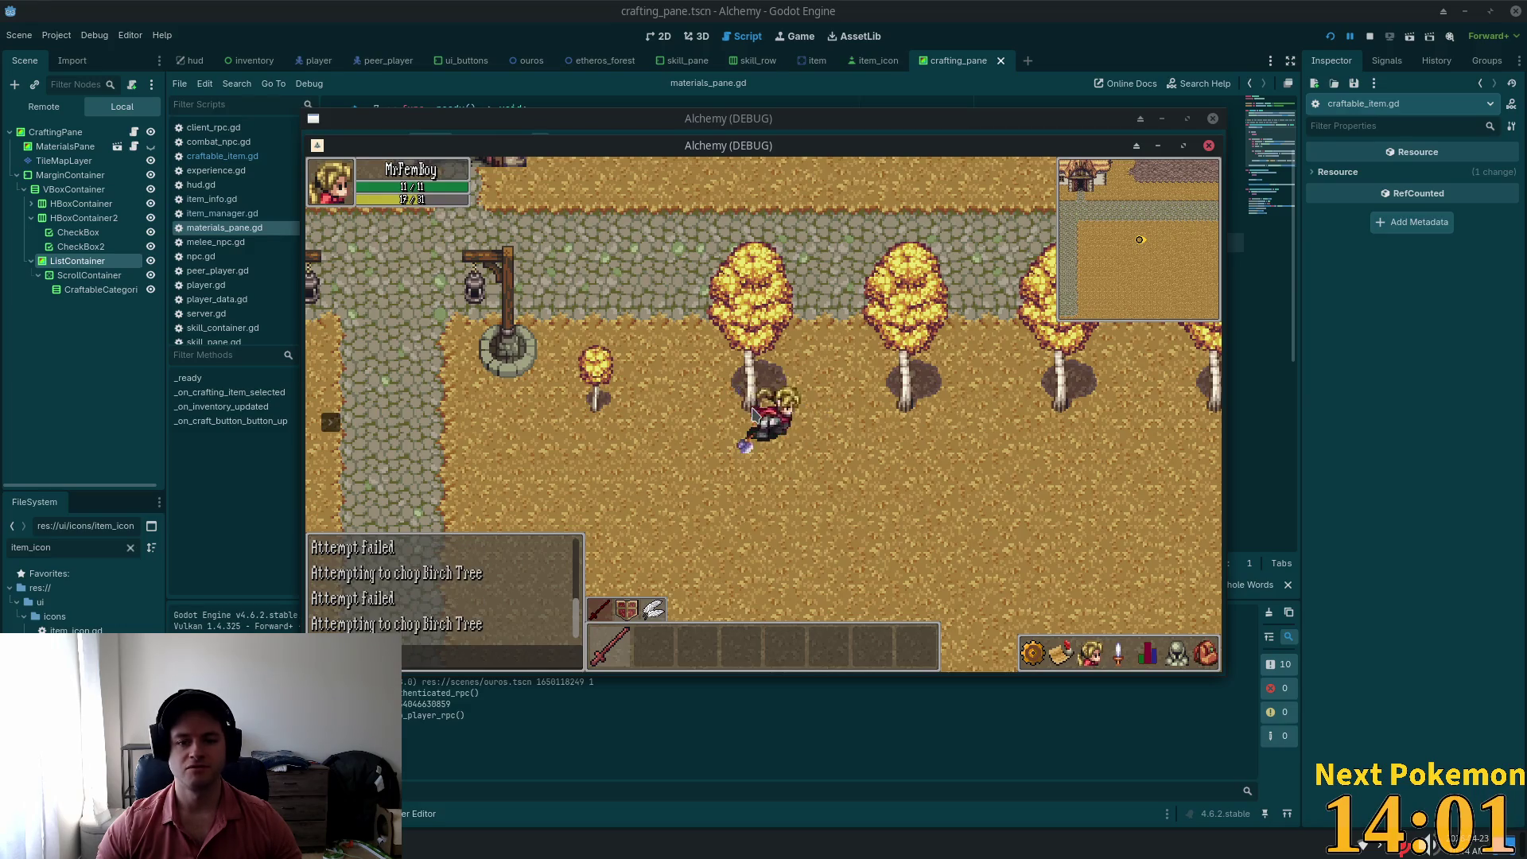
pyautogui.press('d')
pyautogui.press('d')
pyautogui.press('e')
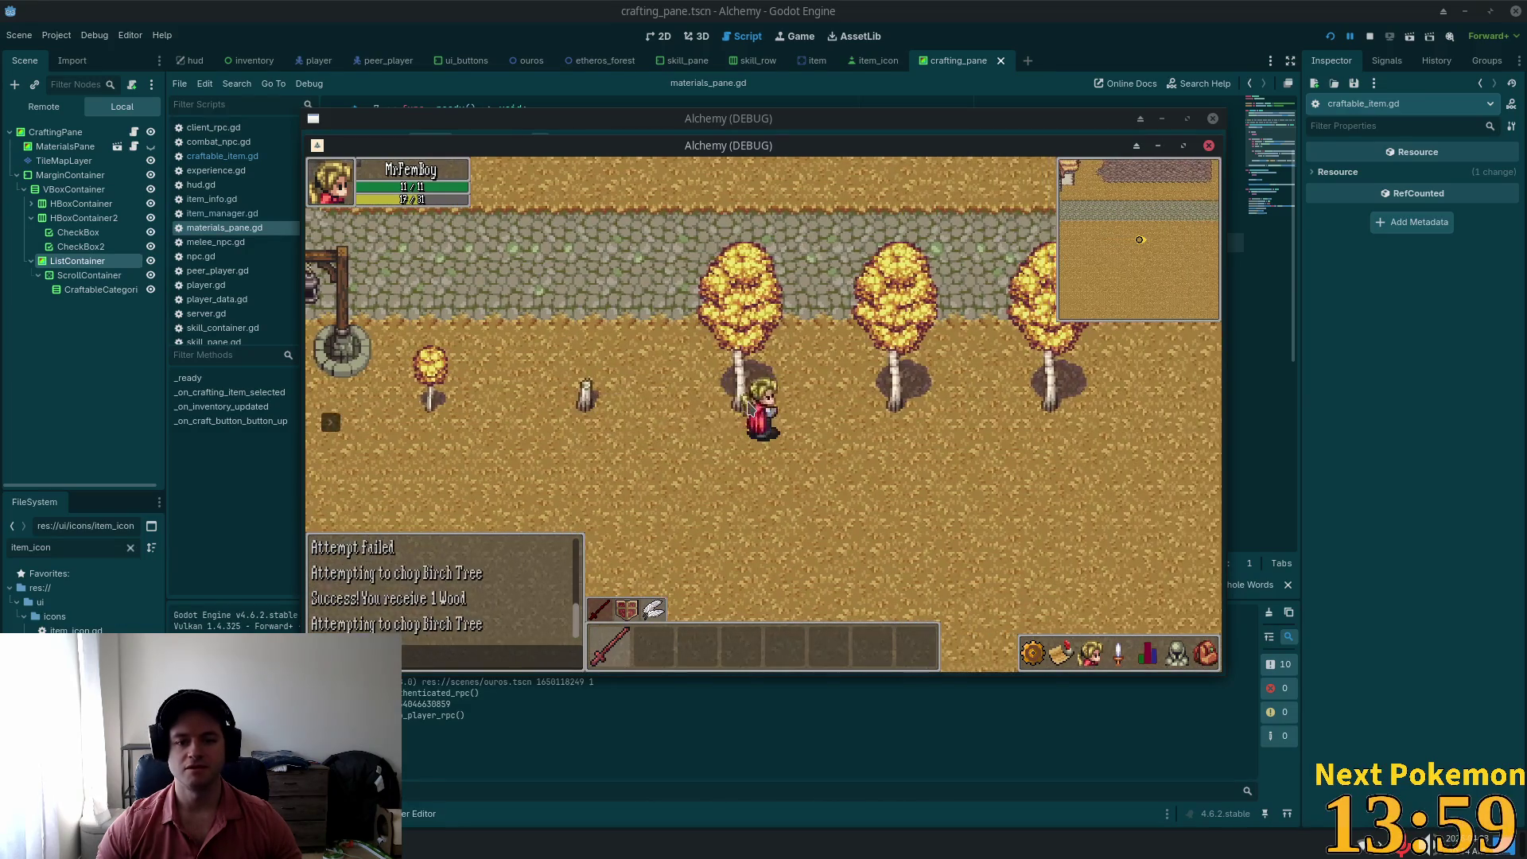
pyautogui.press('d')
pyautogui.press('d')
pyautogui.press('e')
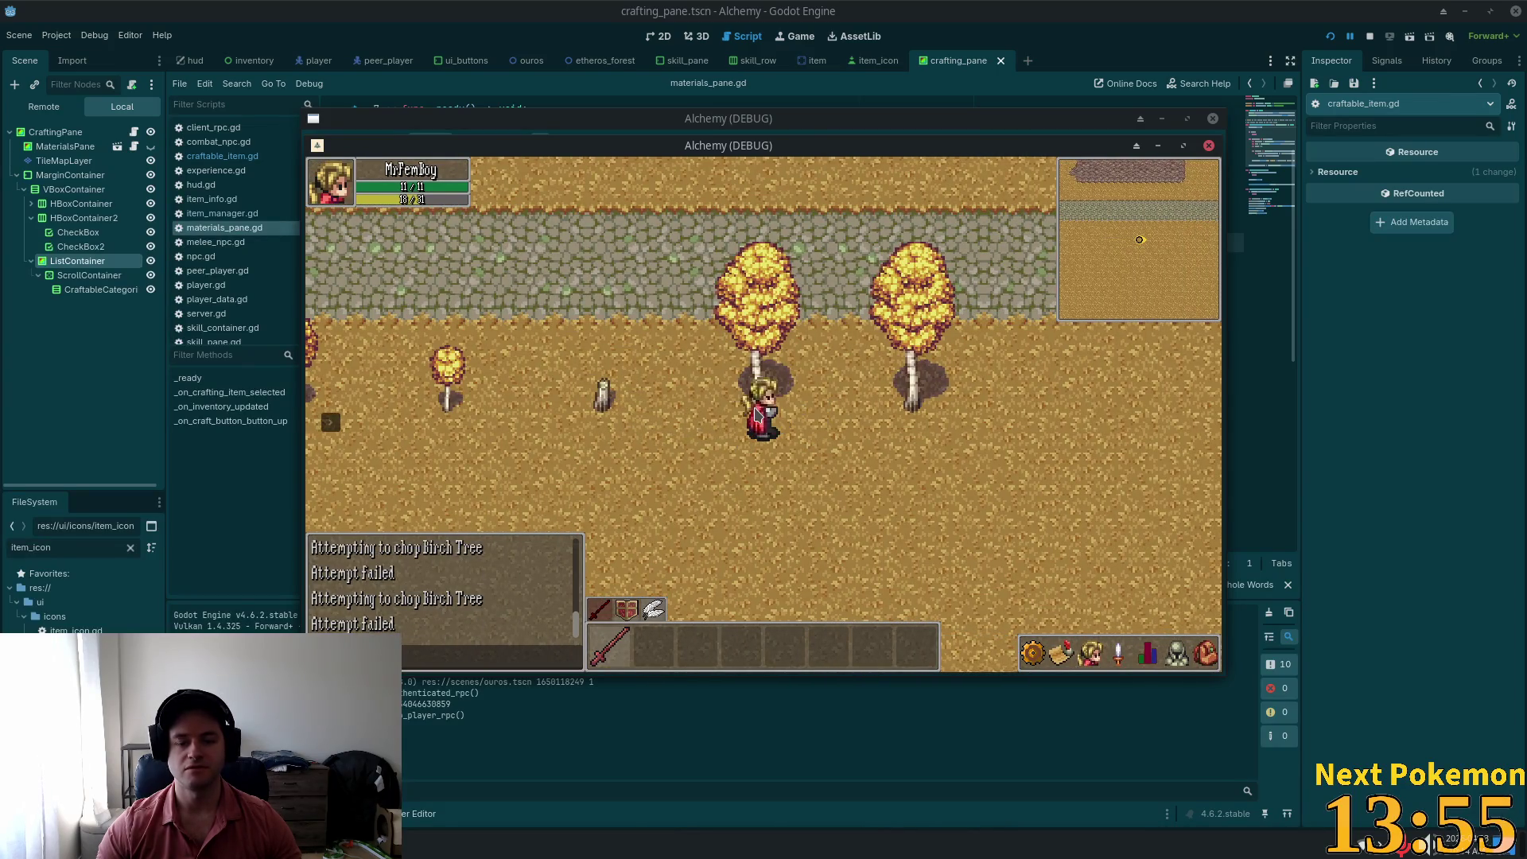
pyautogui.press('d')
pyautogui.press('a')
pyautogui.click(1205, 654)
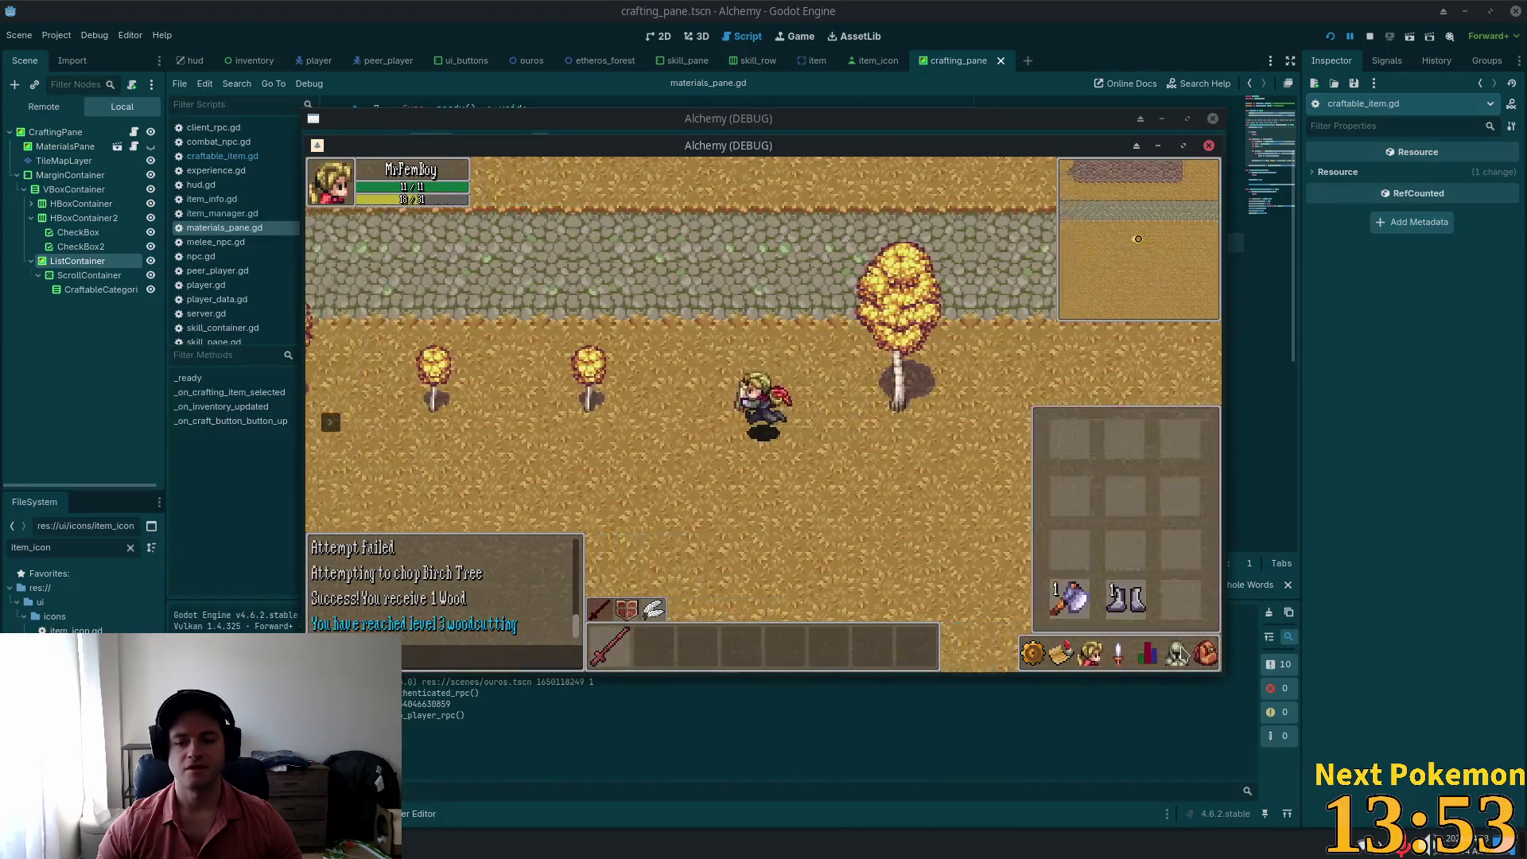
pyautogui.press('w')
pyautogui.press('a')
pyautogui.click(1206, 658)
pyautogui.press('s')
pyautogui.press('d')
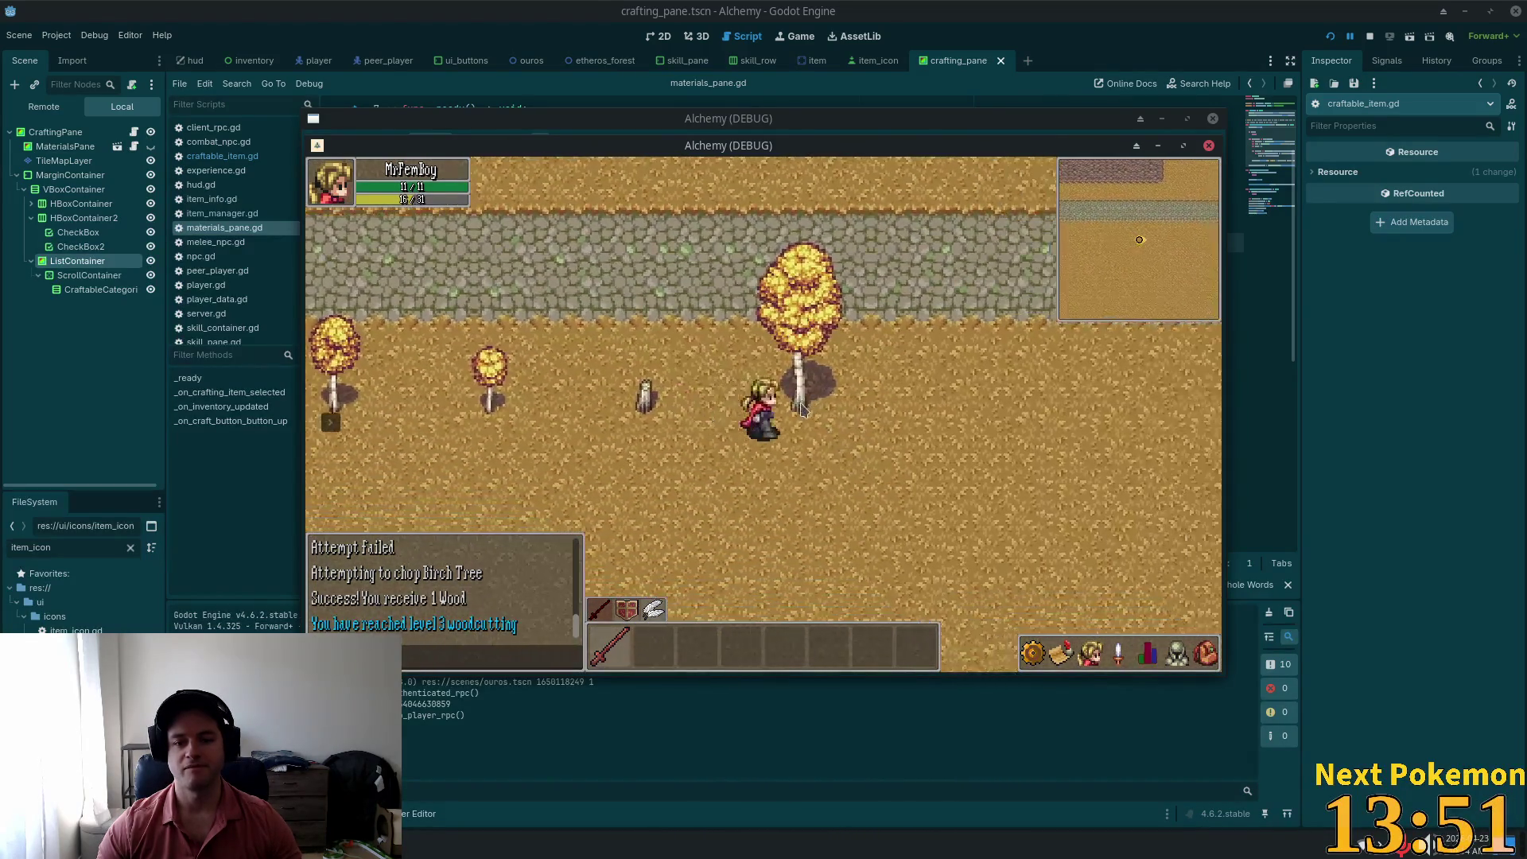
pyautogui.press('e')
# Walk back north up the stone path through the village to the crossroad
pyautogui.press('w')
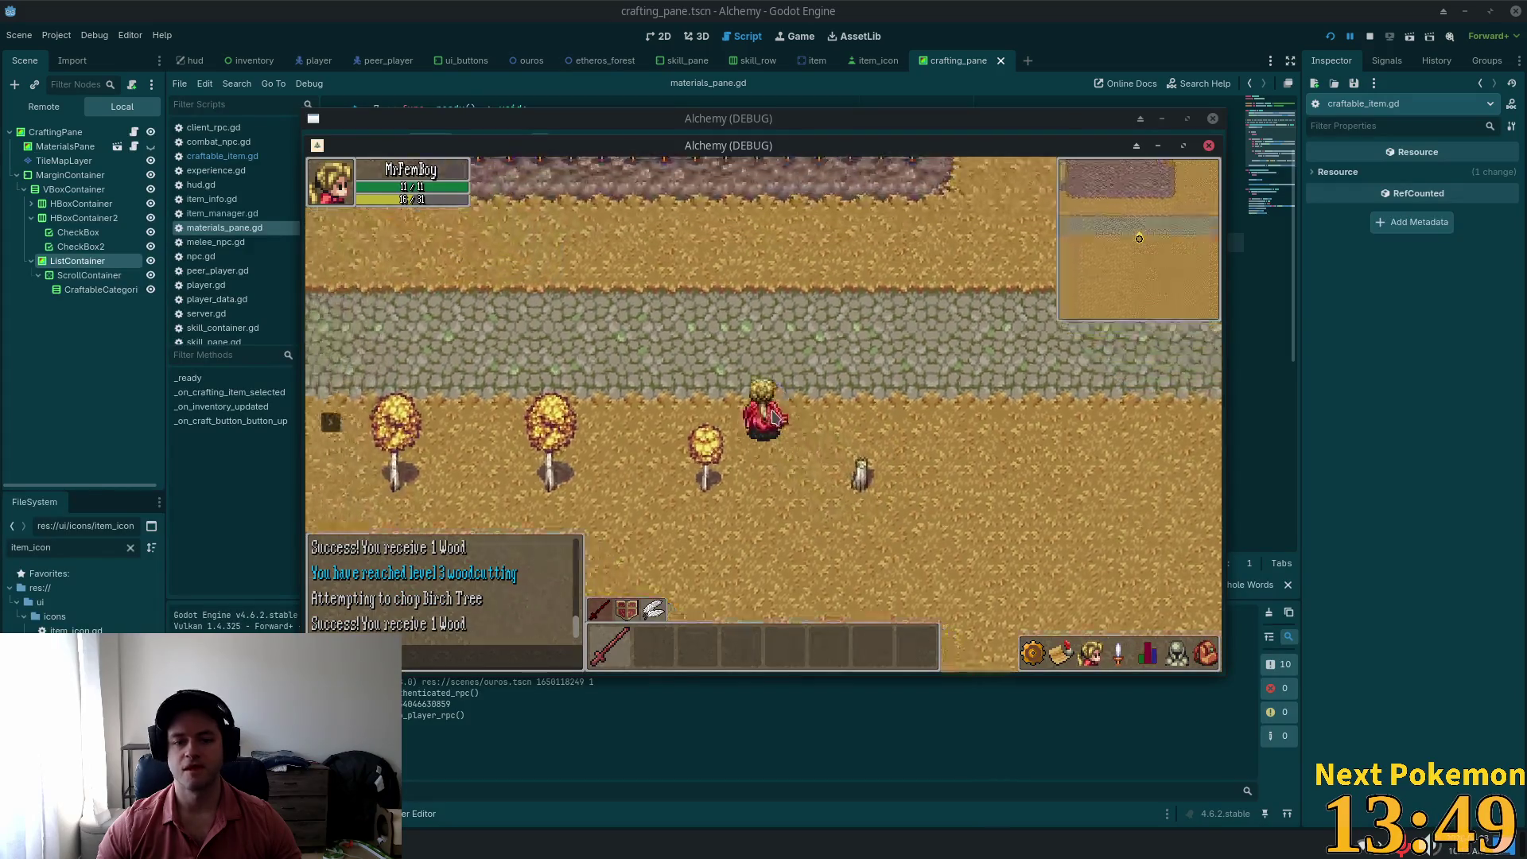
pyautogui.press('a')
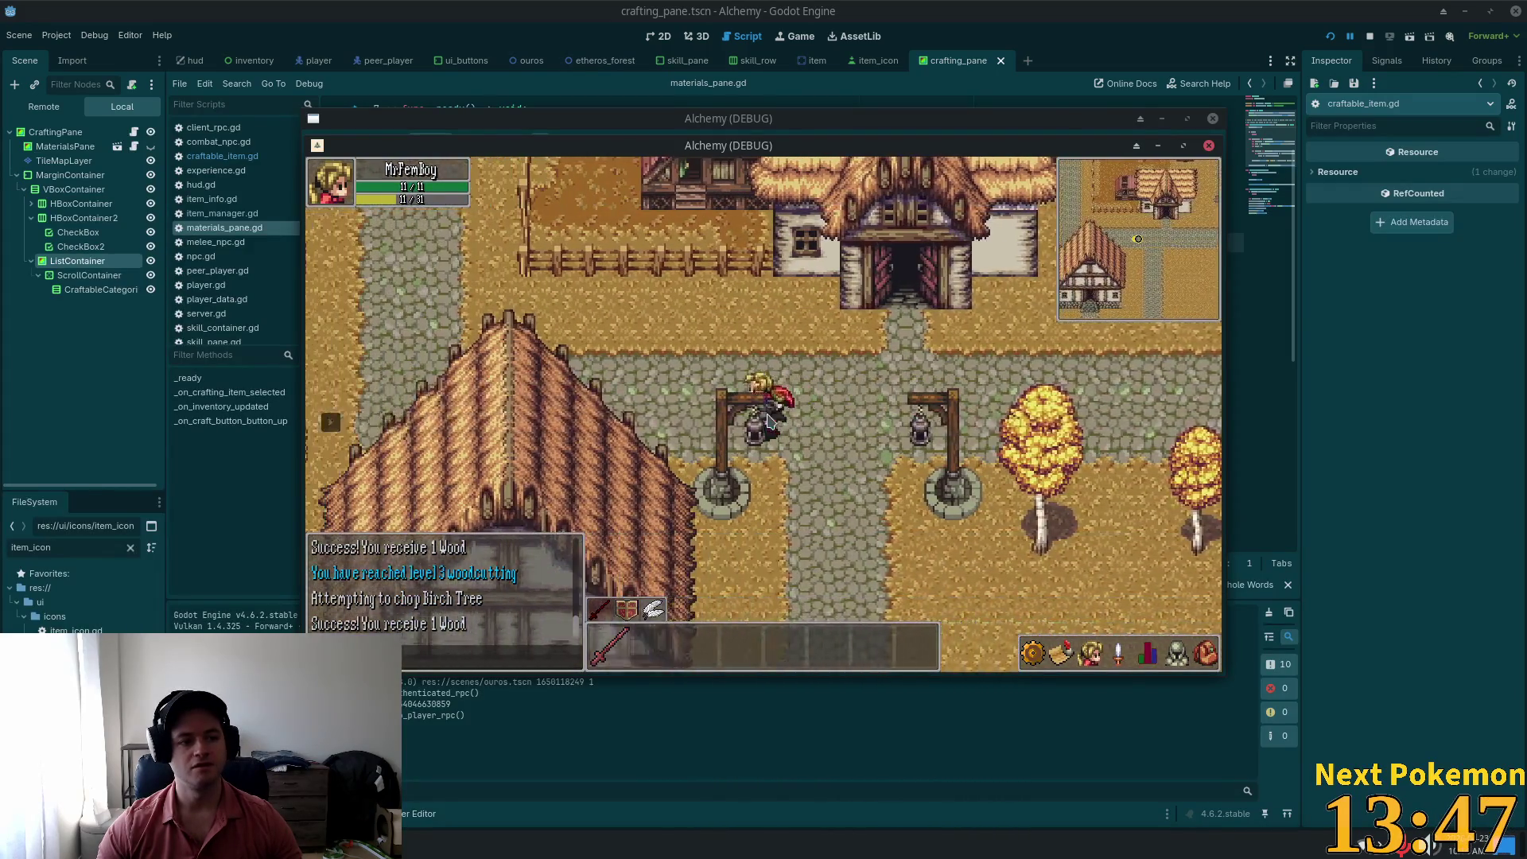
pyautogui.press('w')
pyautogui.press('w')
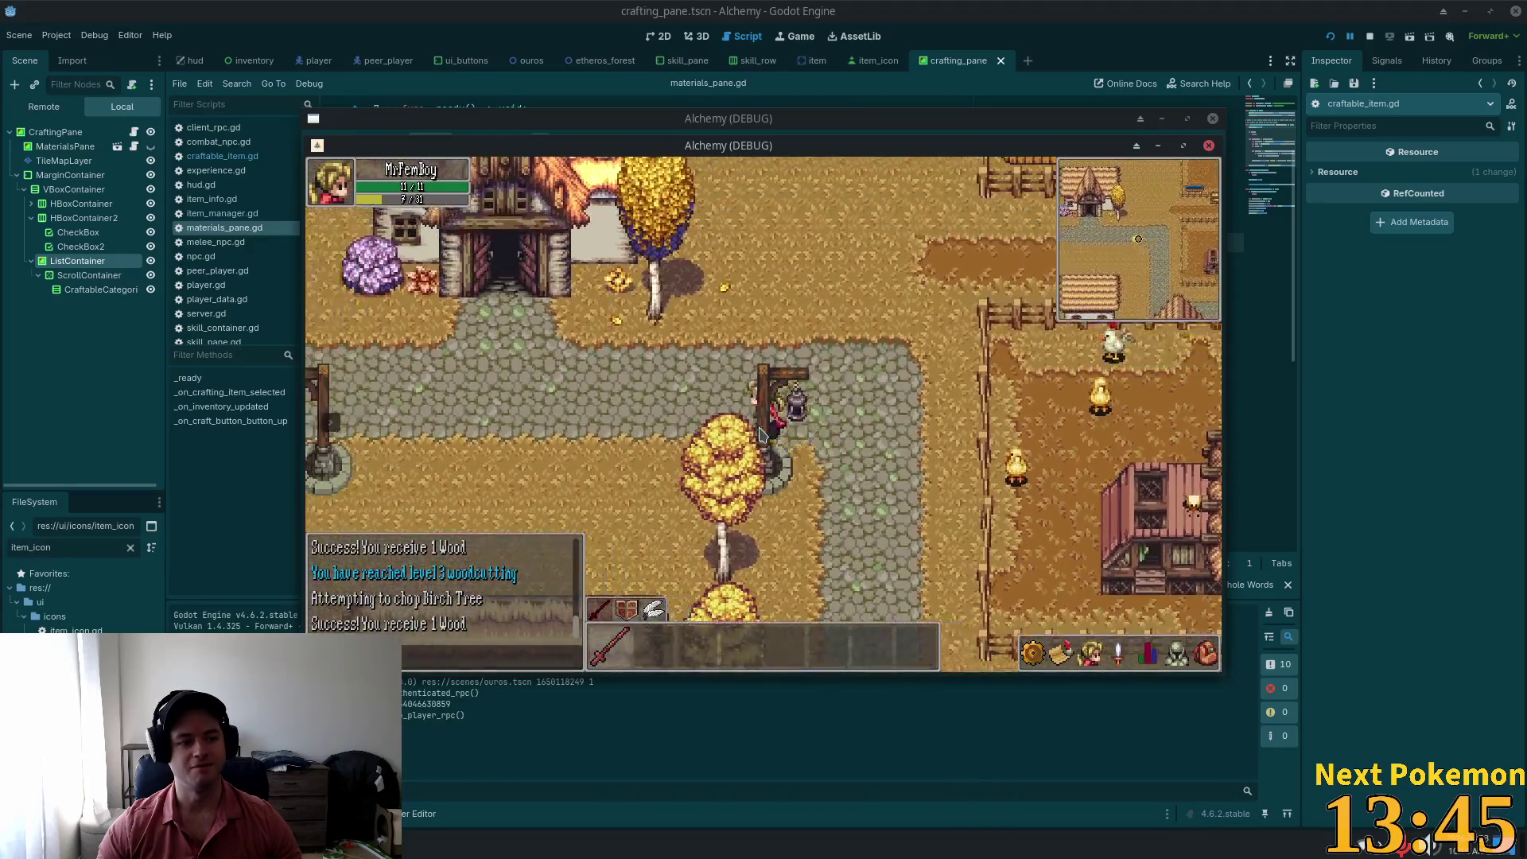
pyautogui.press('d')
pyautogui.press('w')
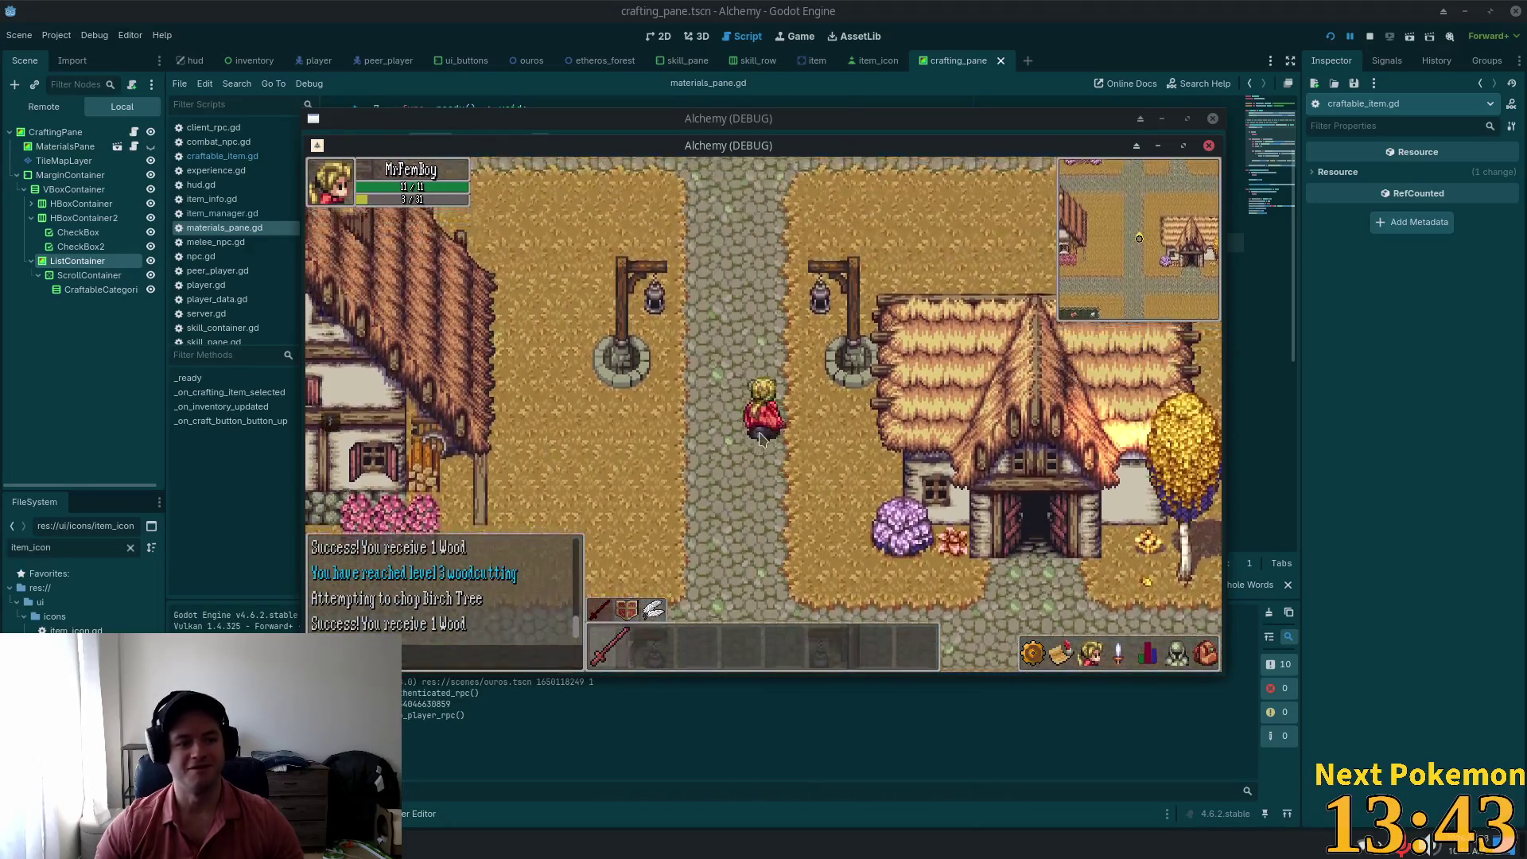
pyautogui.press('w')
pyautogui.press('d')
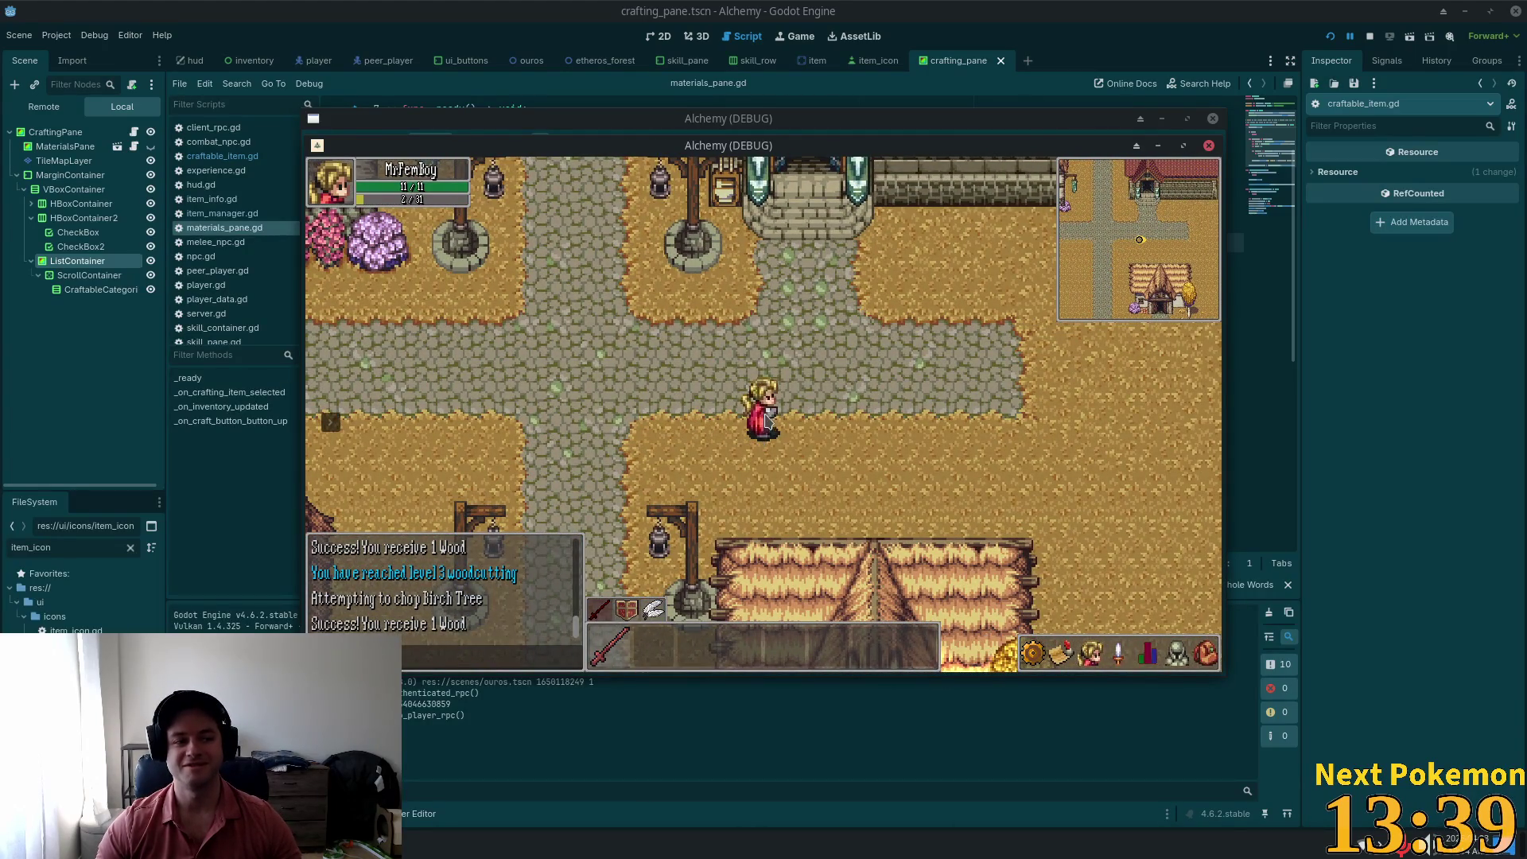
# Enter the smithy and craft two Wooden Arrows at the anvil from the wood
pyautogui.press('w')
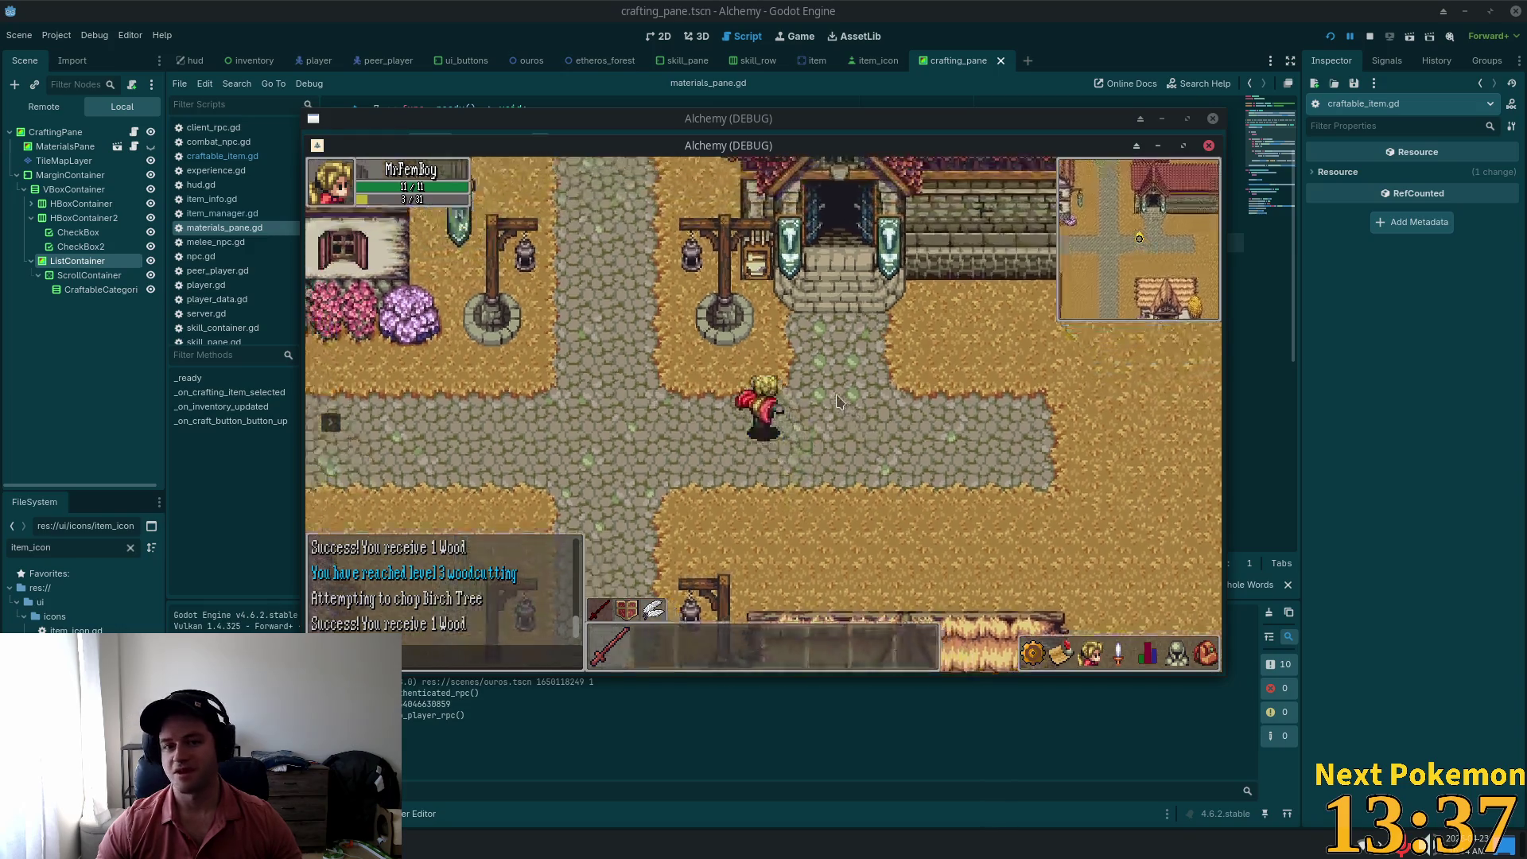
pyautogui.press('w')
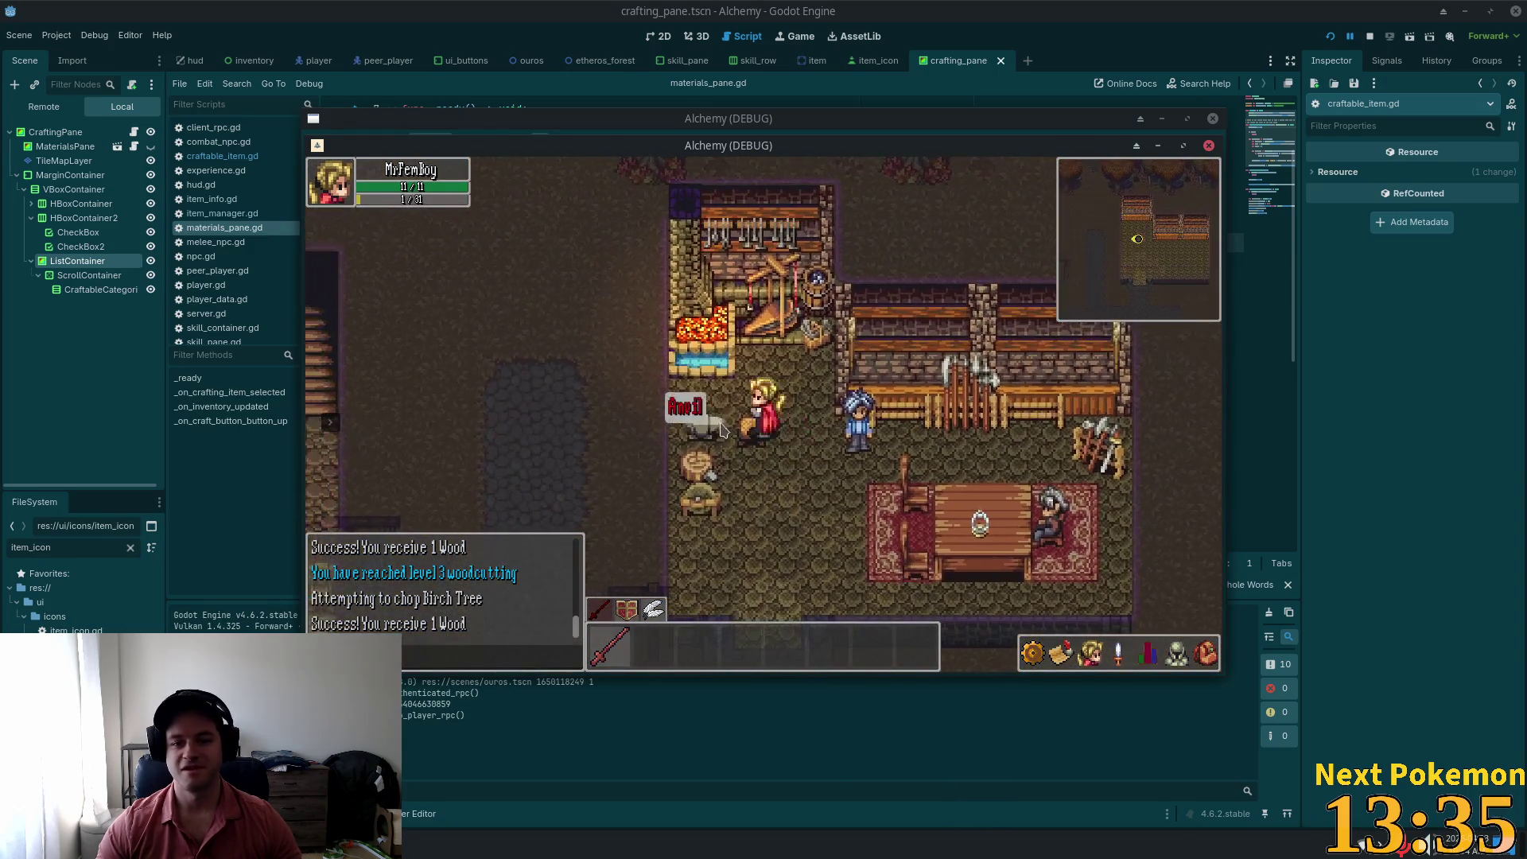
pyautogui.click(729, 403)
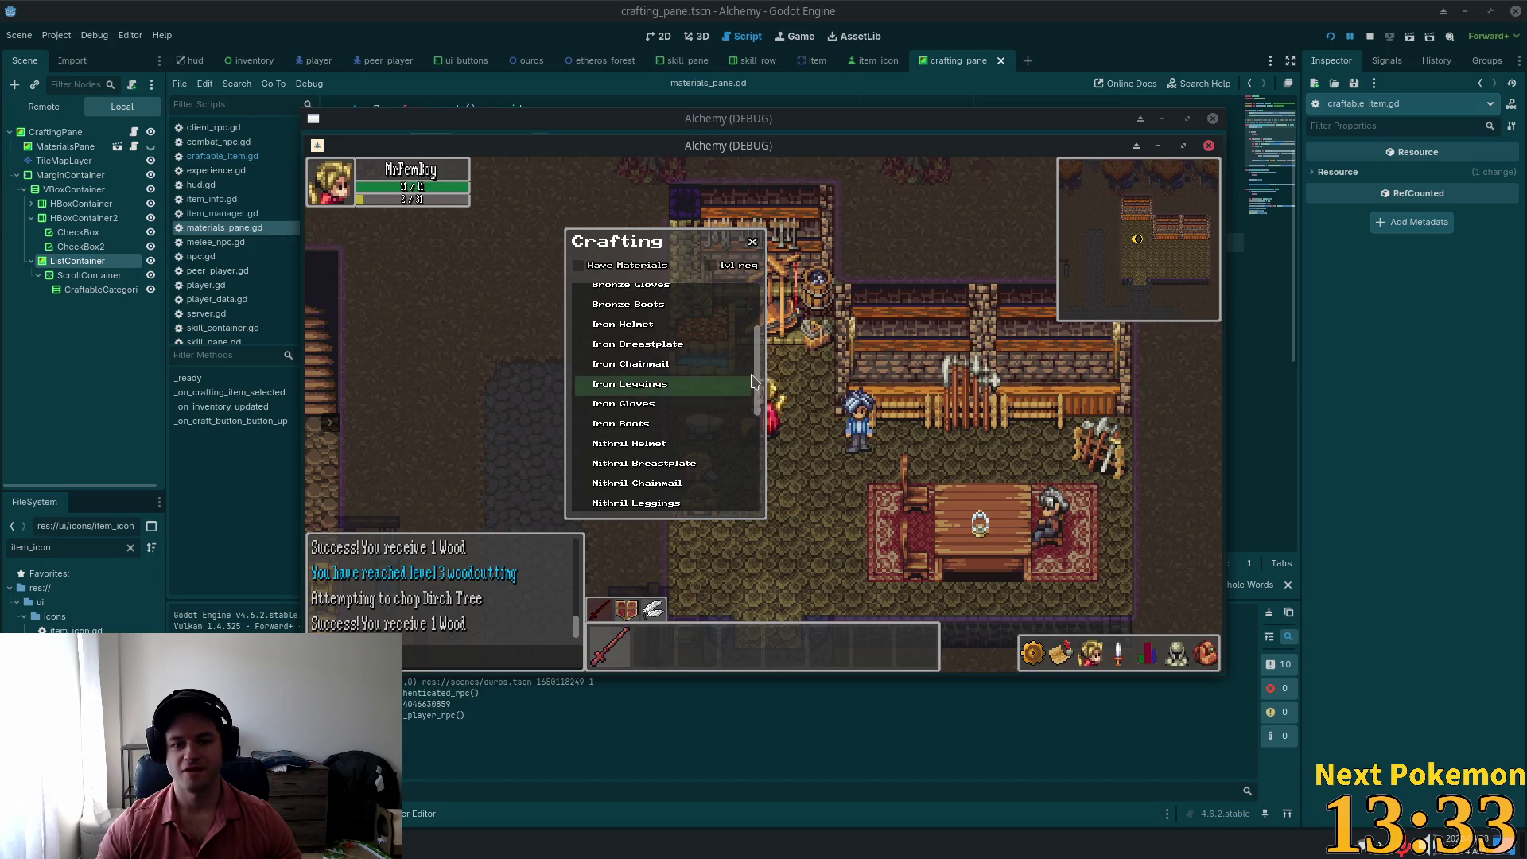
pyautogui.scroll(1, 756, 365)
pyautogui.scroll(-5, 757, 365)
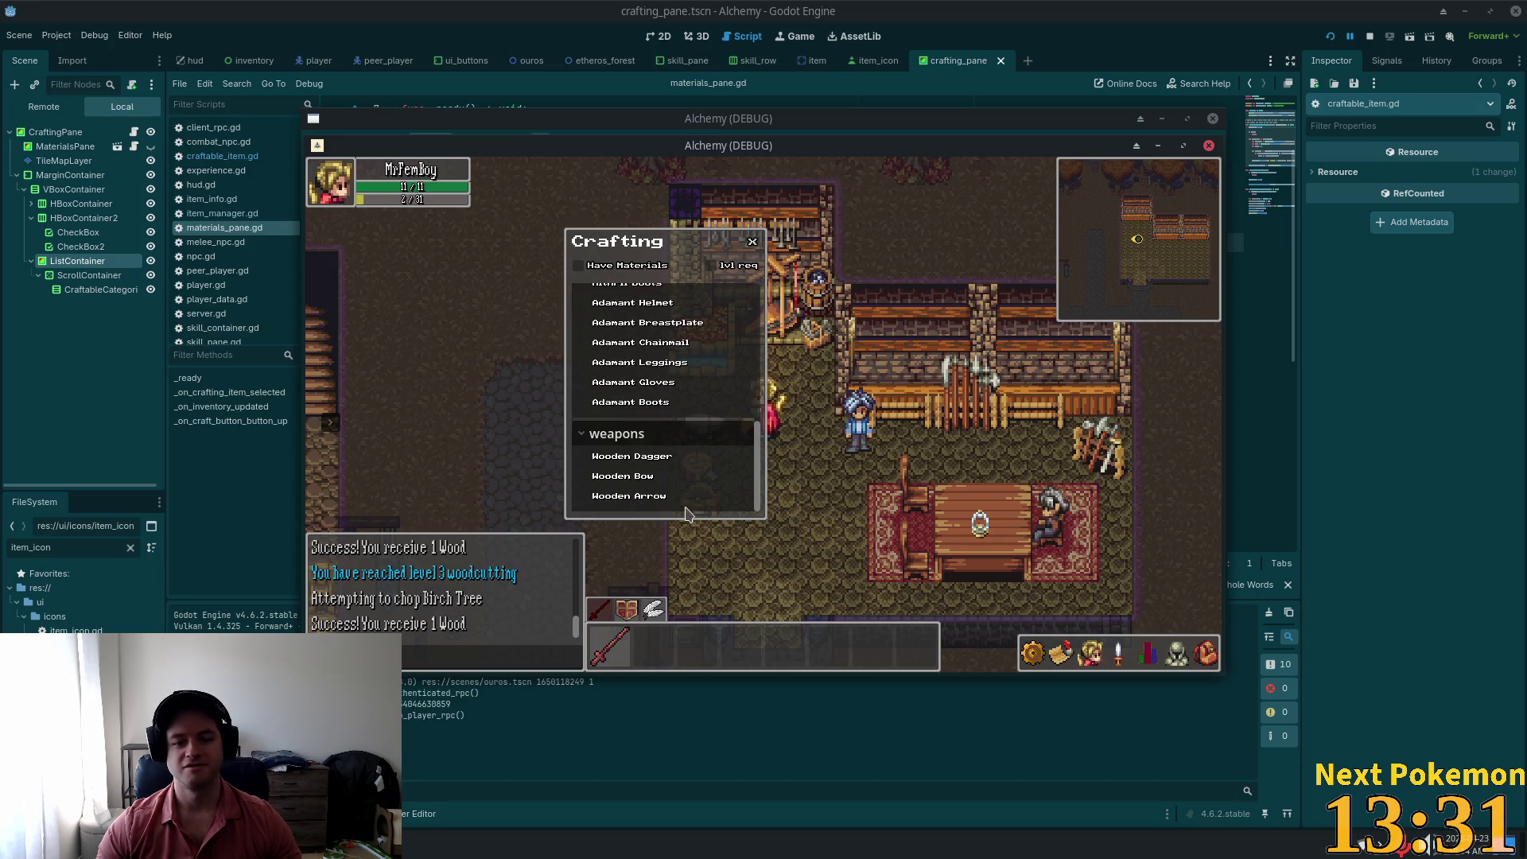
pyautogui.click(685, 497)
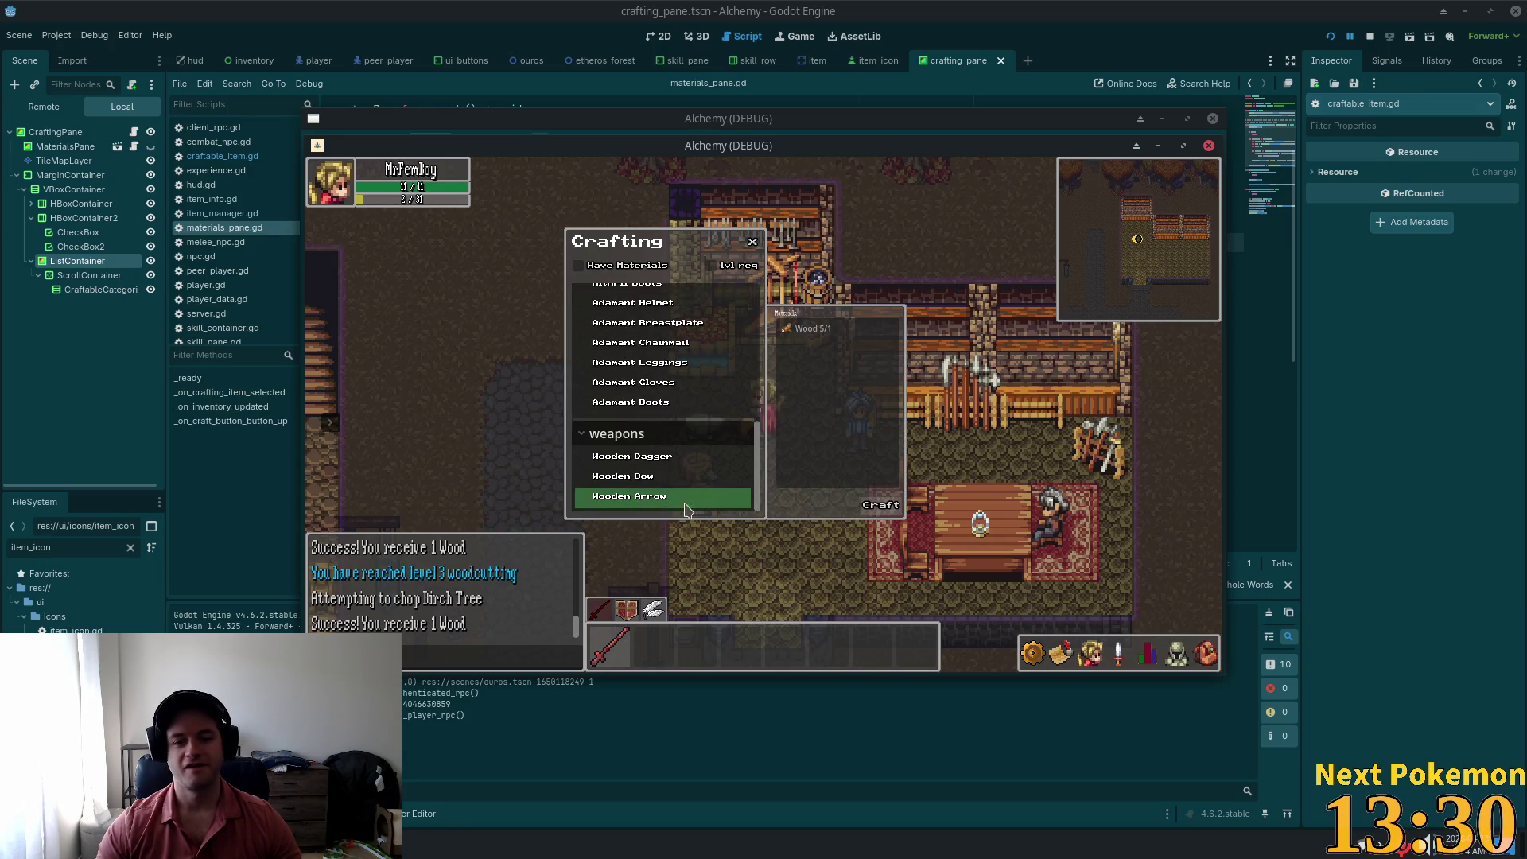
pyautogui.click(888, 511)
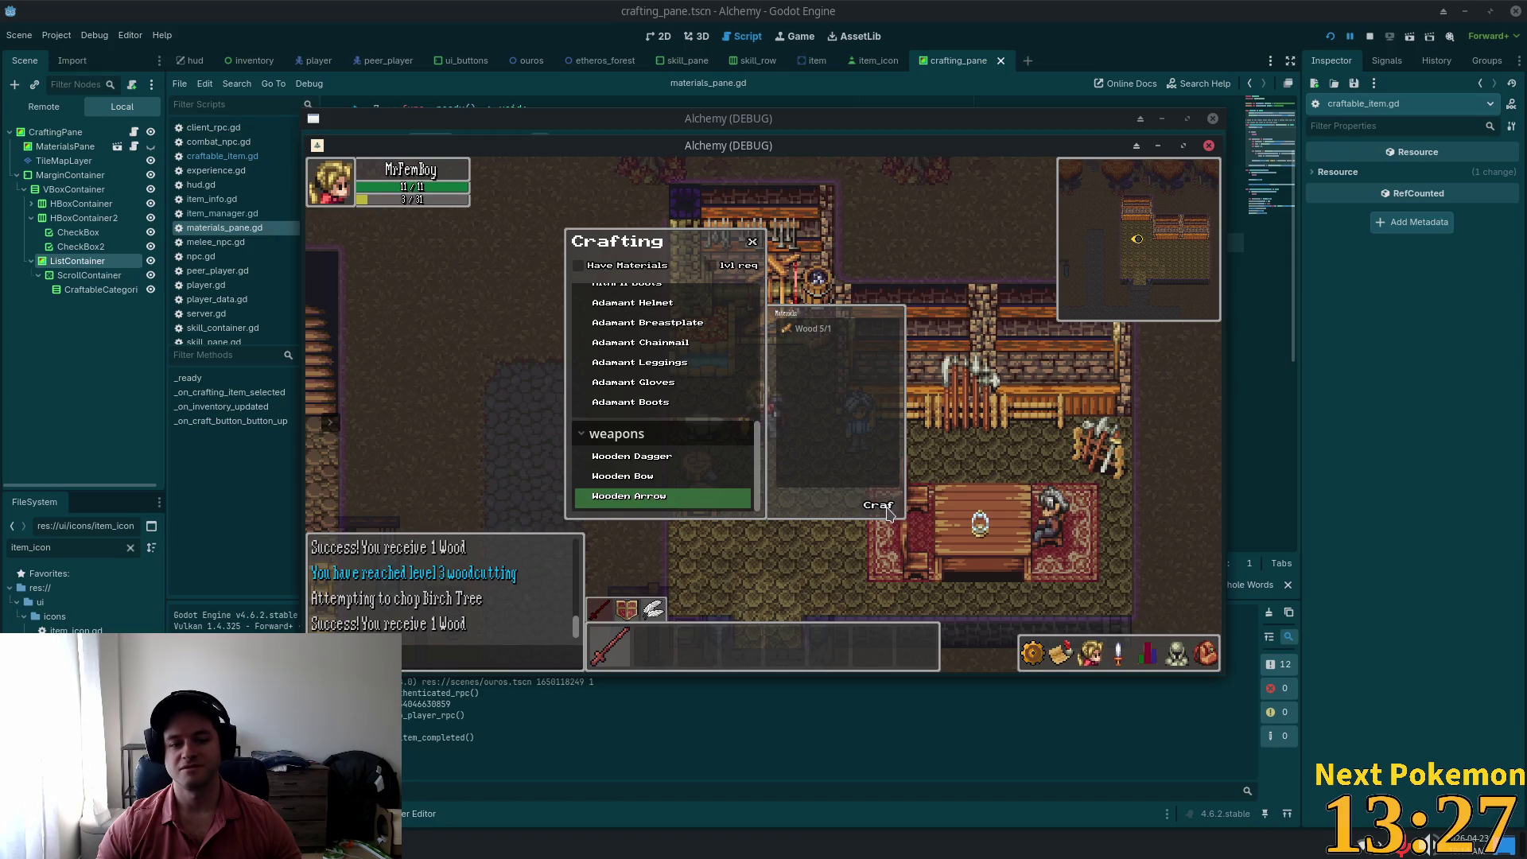
pyautogui.click(889, 511)
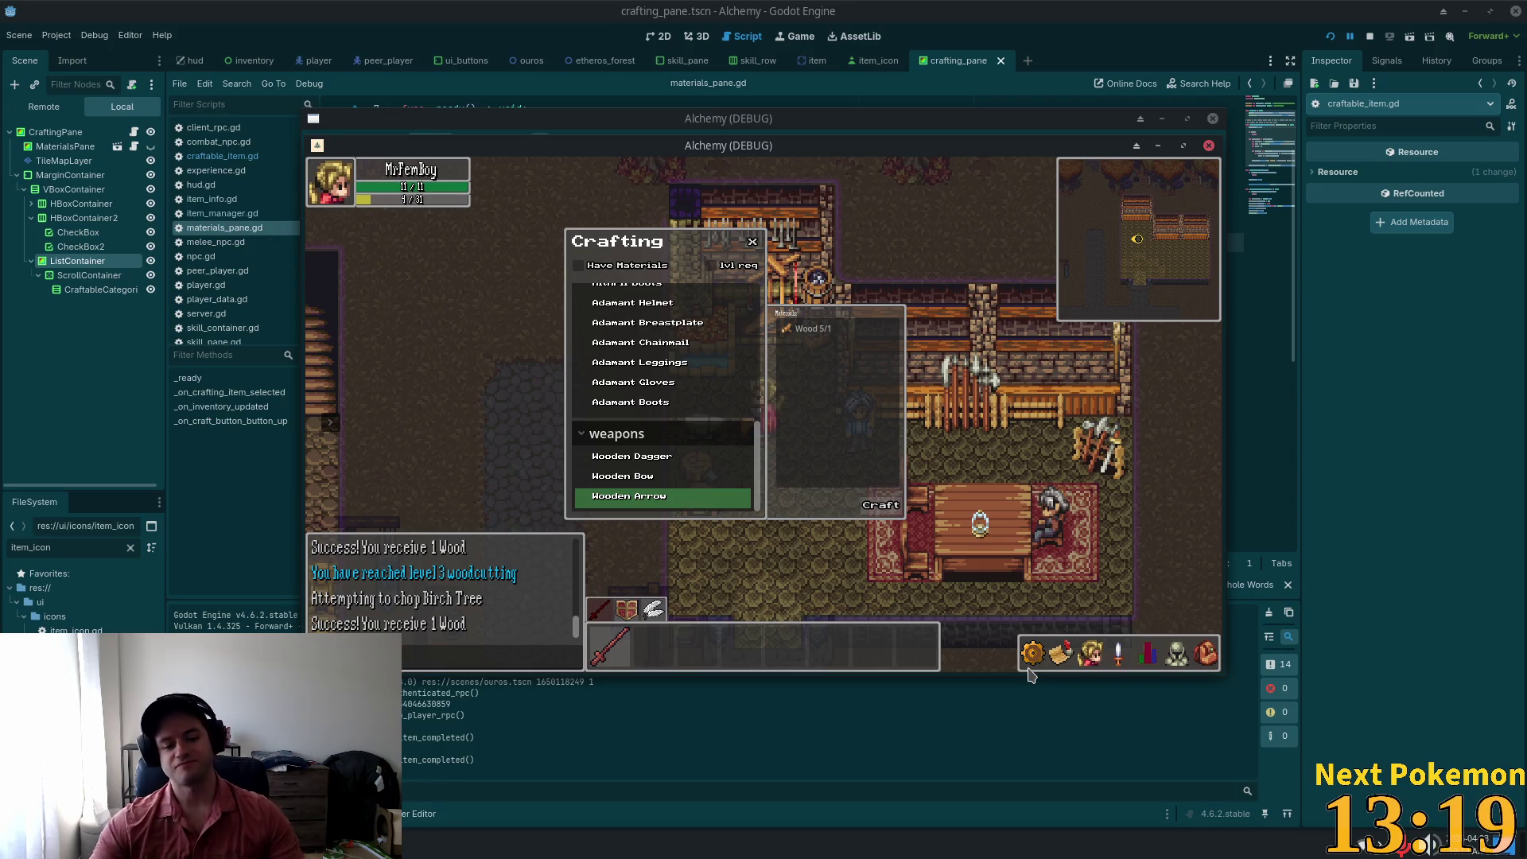
pyautogui.hotkey('alt', 'Tab')
pyautogui.hotkey('alt', 'Tab')
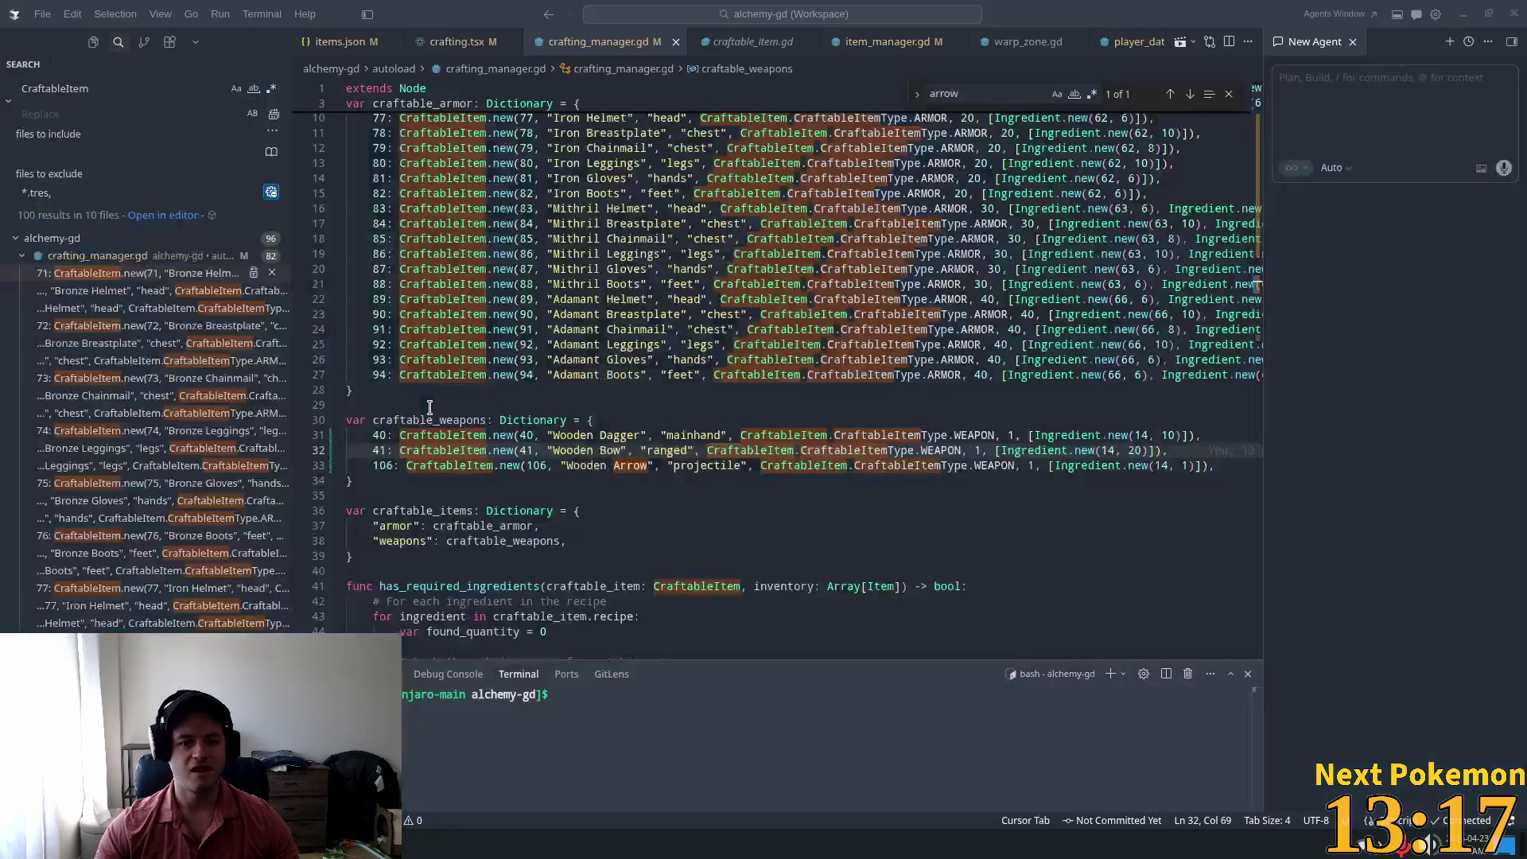
# Check the Wooden Arrow line in crafting_manager.gd, then bring up the TODO notes
pyautogui.click(575, 467)
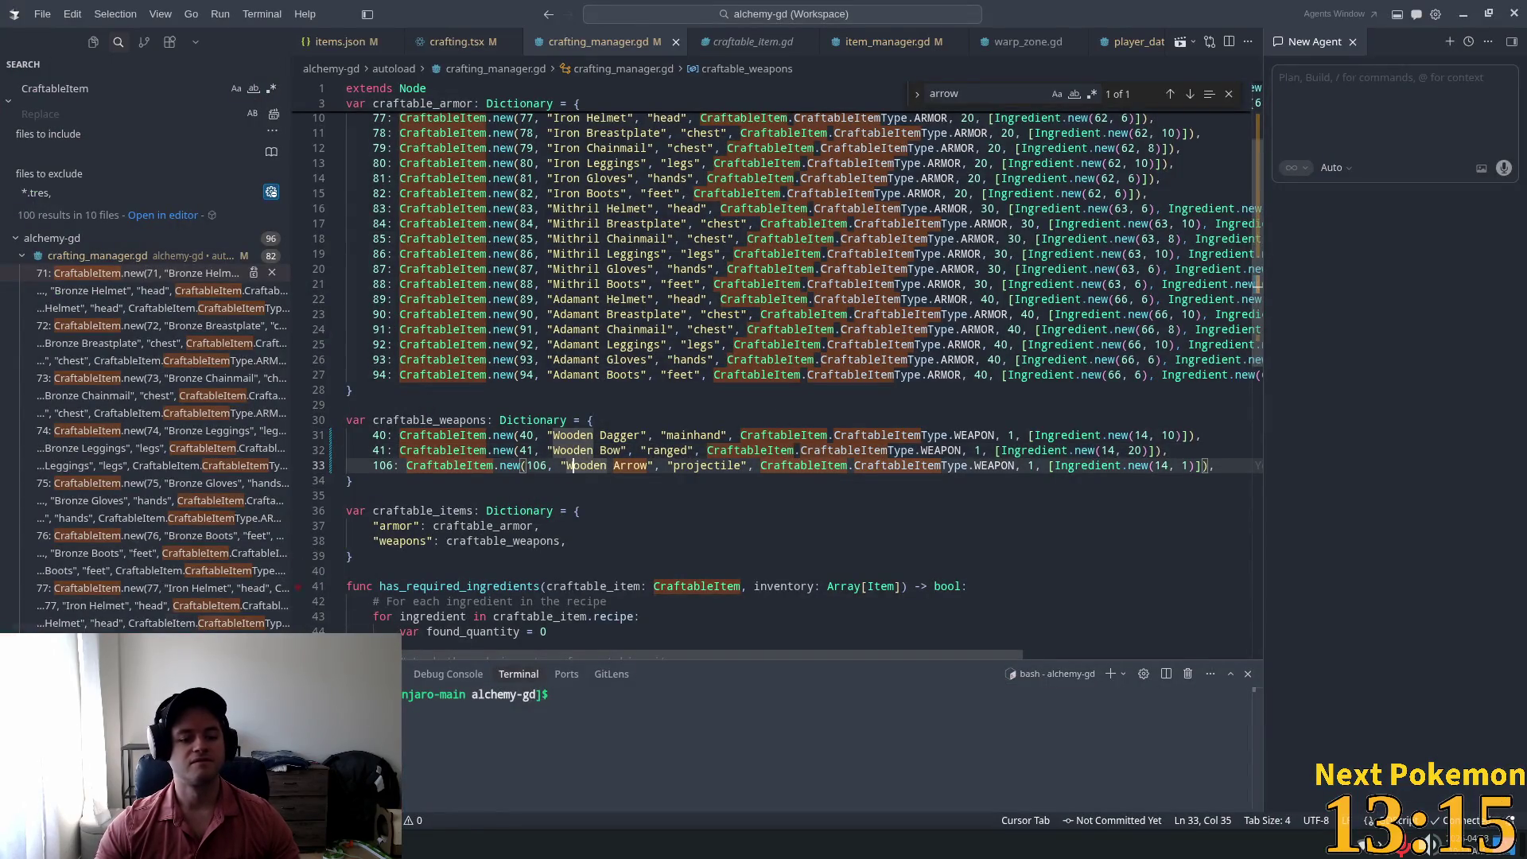
pyautogui.hotkey('alt', 'Tab')
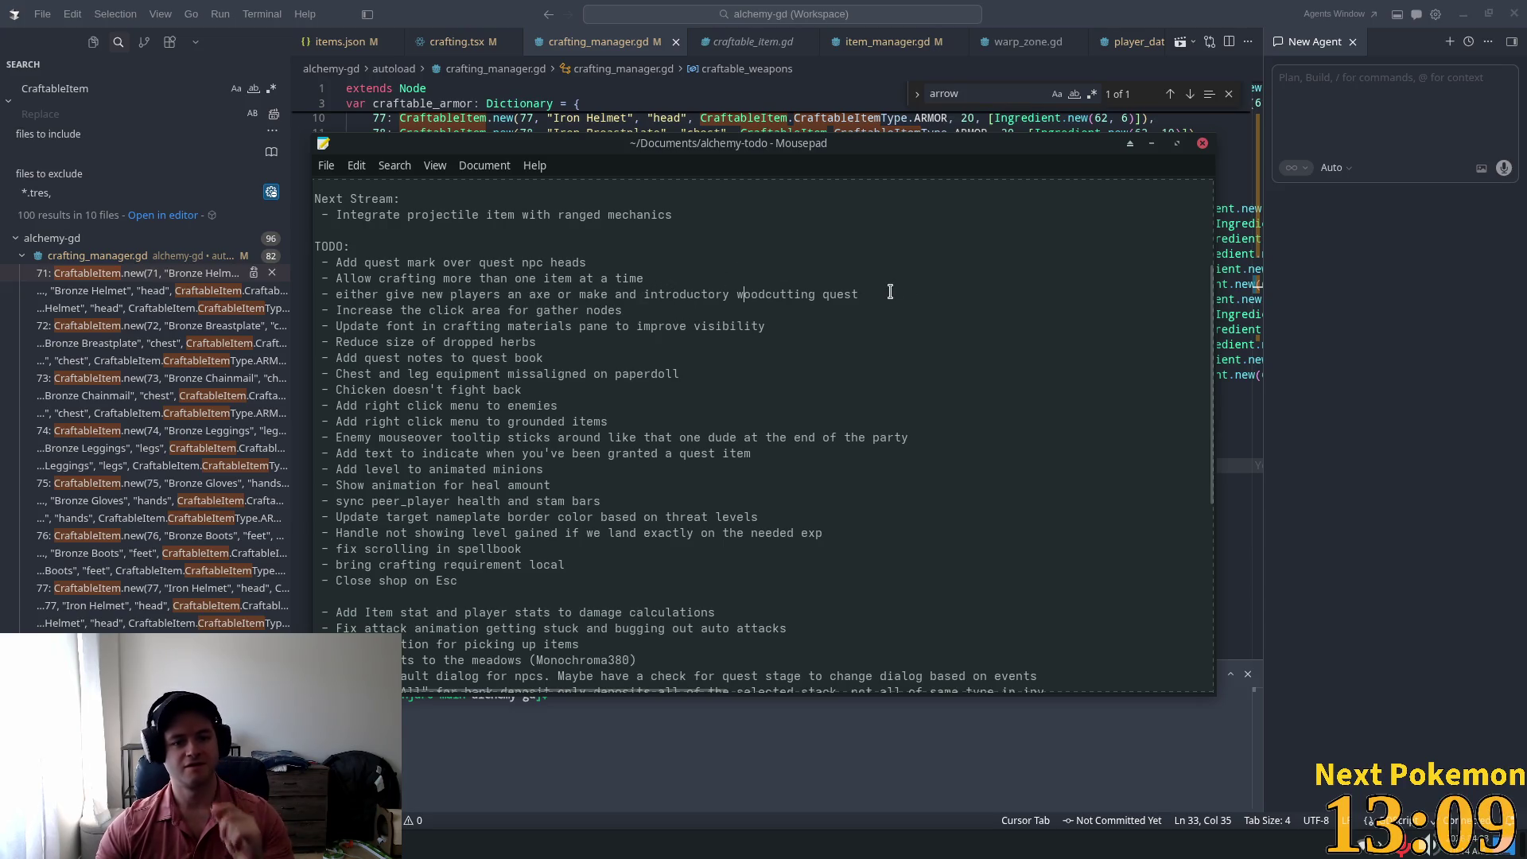
# Add a 'Remove API side checks for crafting' TODO line and hide the notes
pyautogui.press('Home')
pyautogui.press('Return')
pyautogui.press('Up')
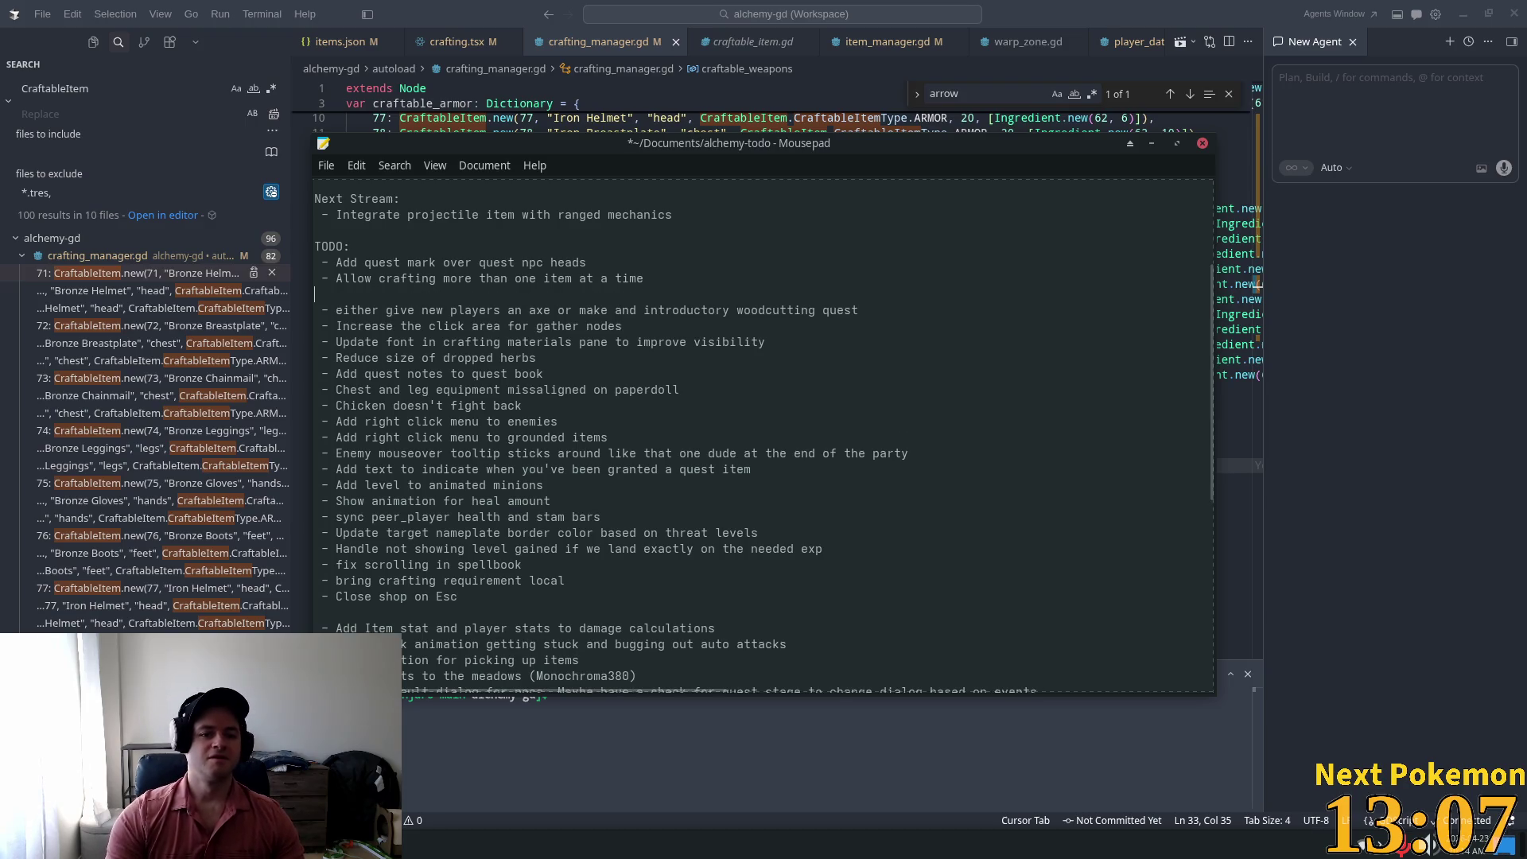
pyautogui.write('- Remove')
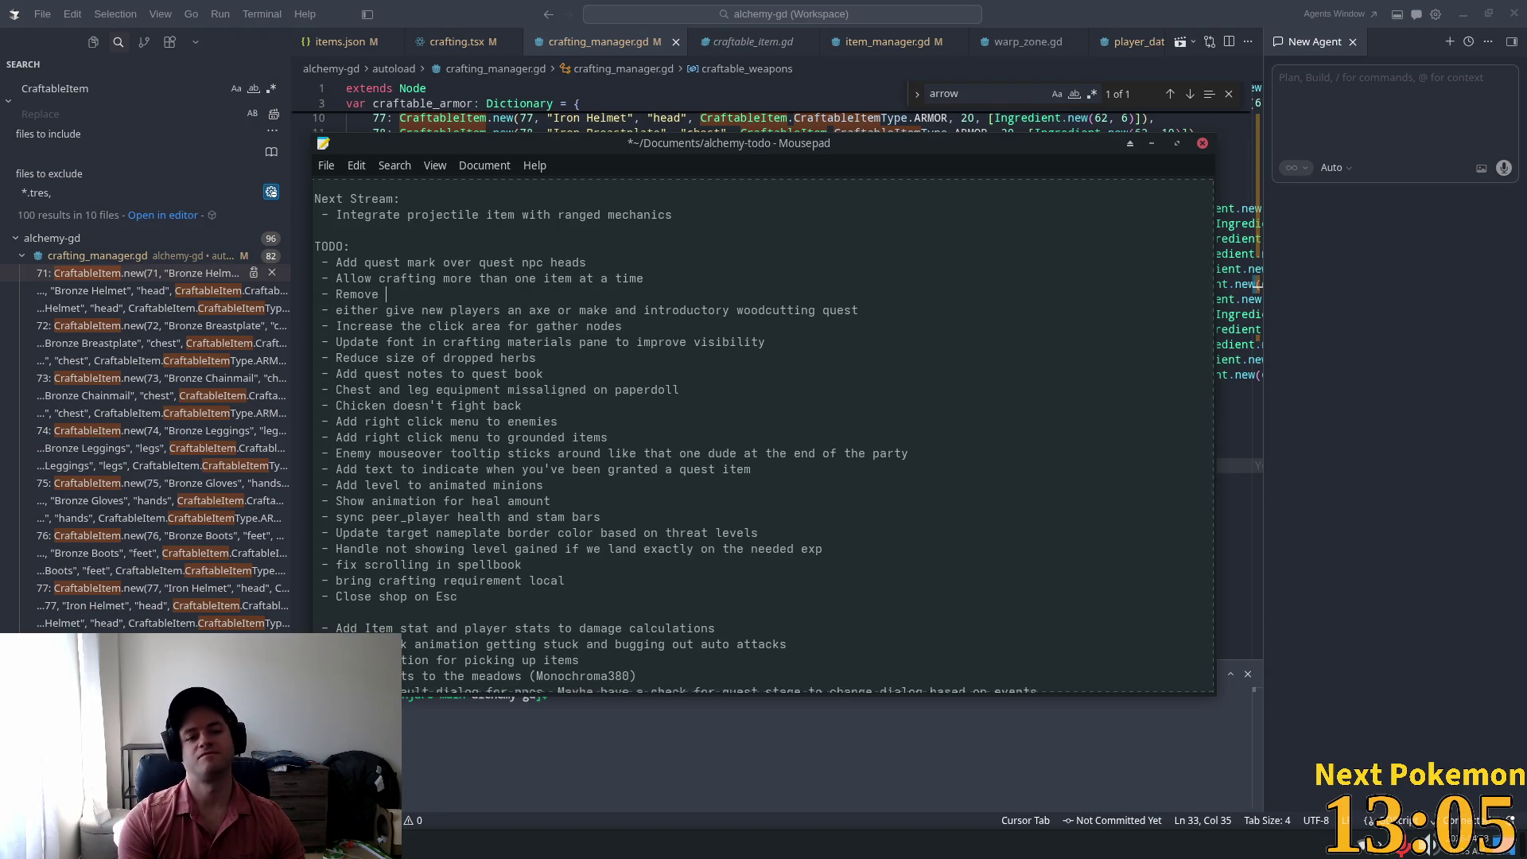
pyautogui.write('chec')
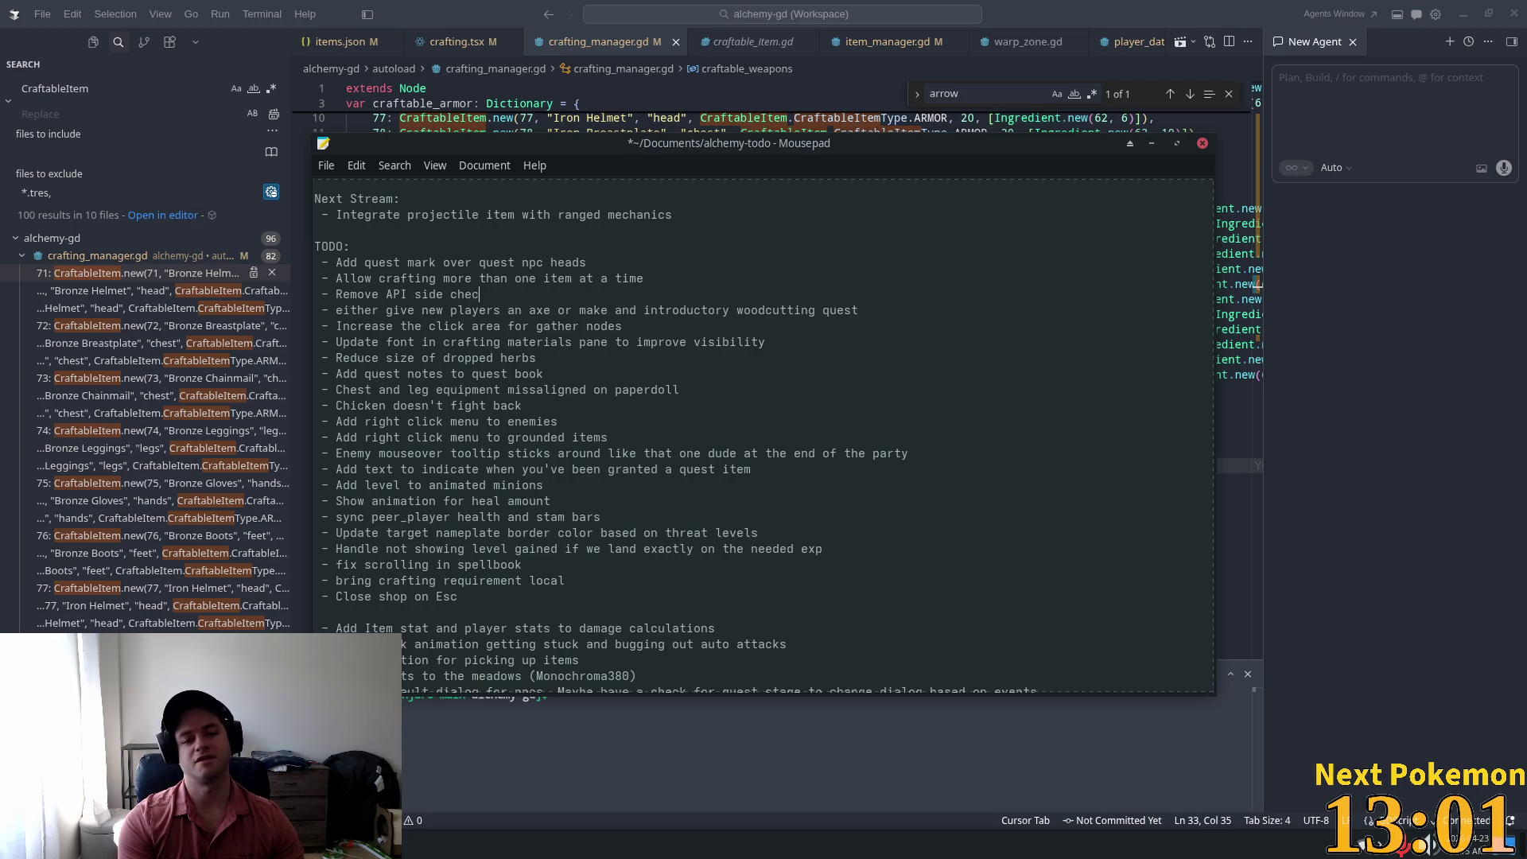
pyautogui.write('ks for craft')
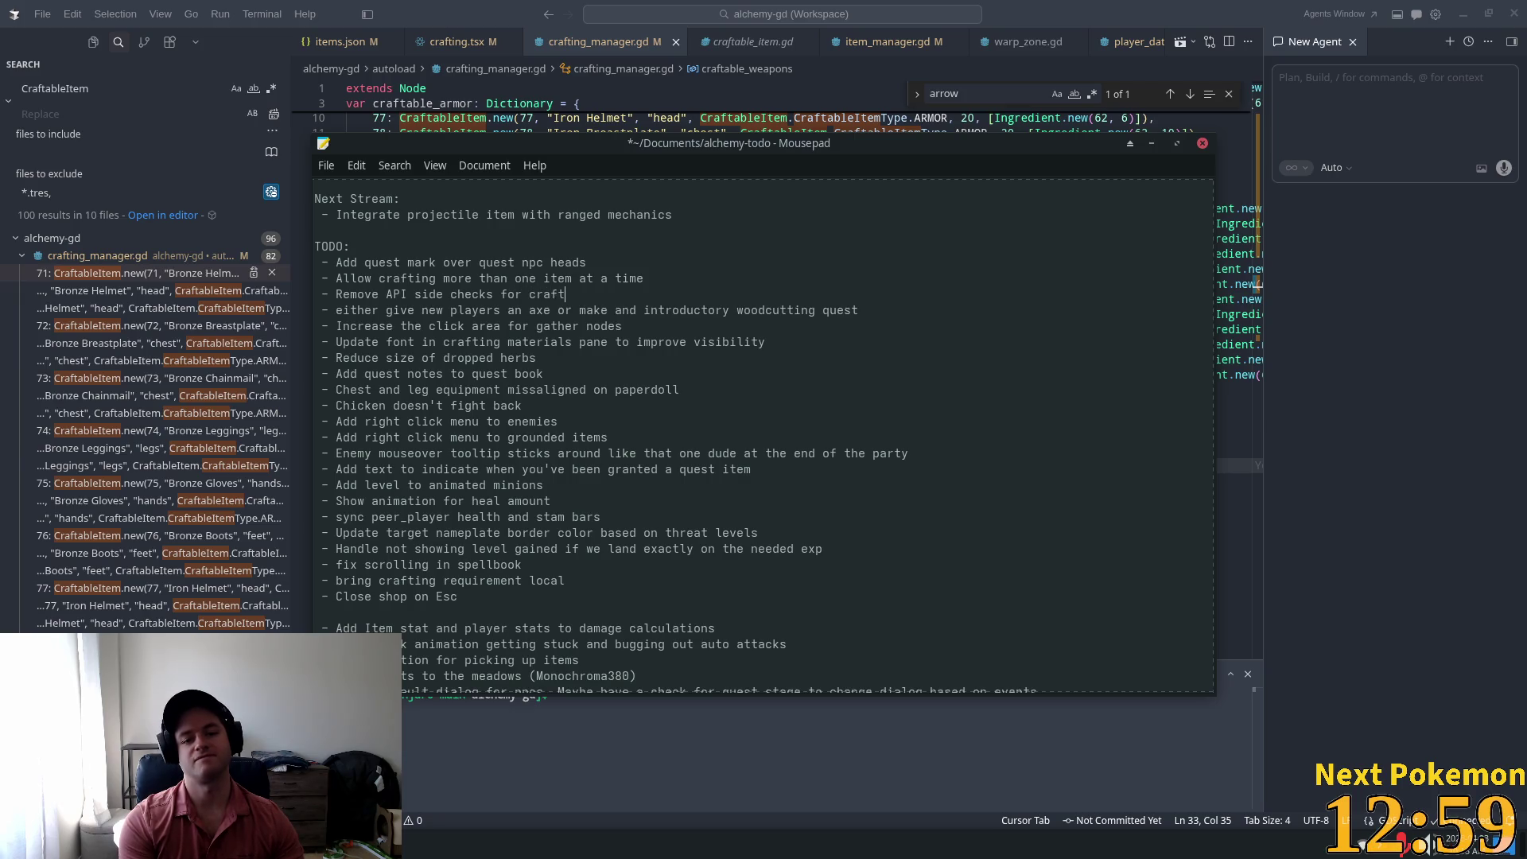
pyautogui.hotkey('alt', 'Tab')
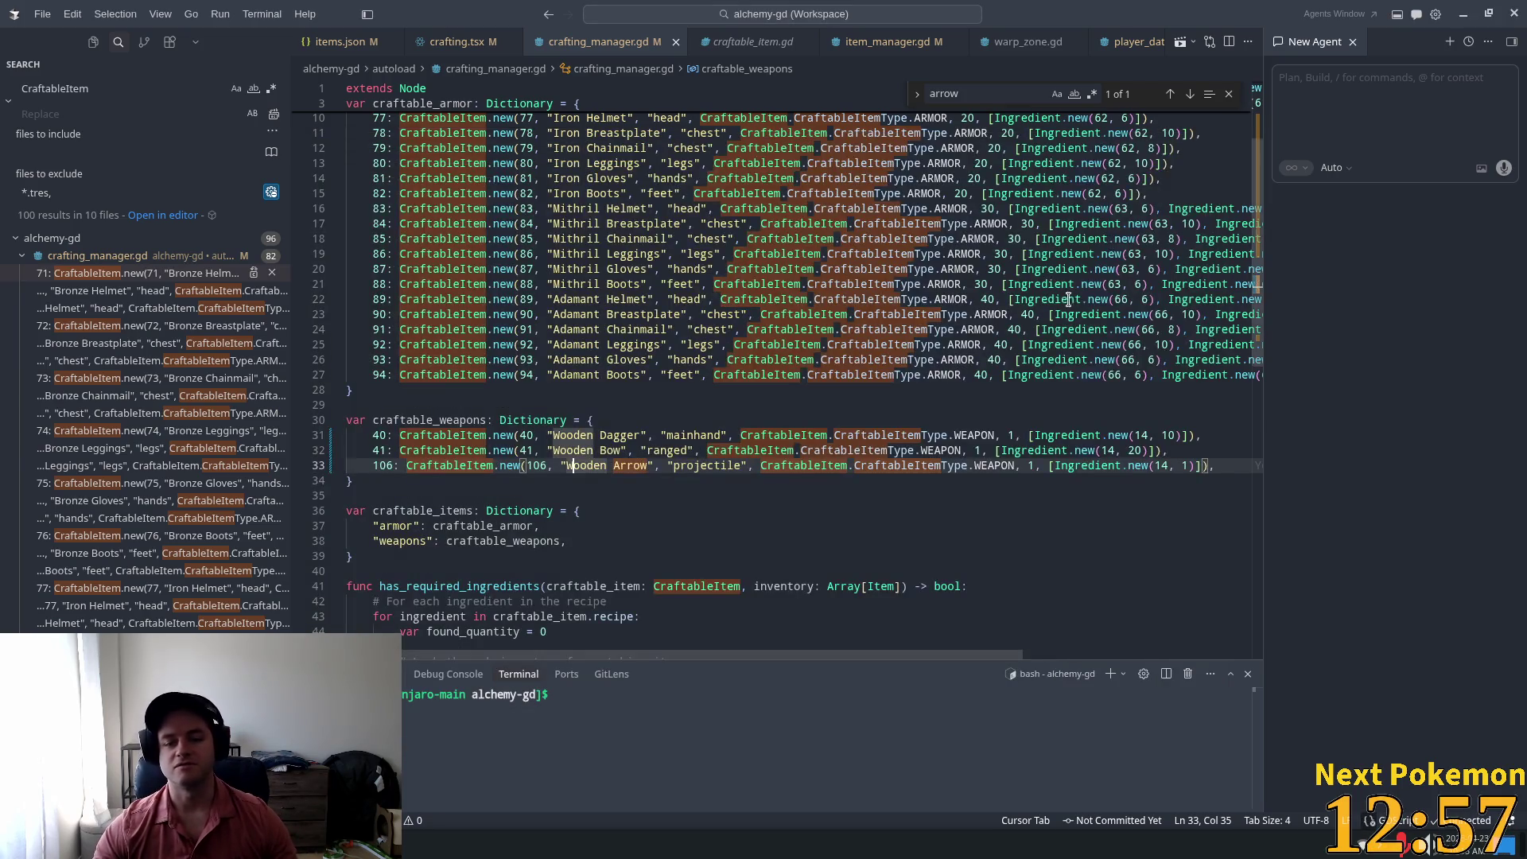
# Close the Crafting pane in the running game and open the character's inventory
pyautogui.hotkey('alt', 'Tab')
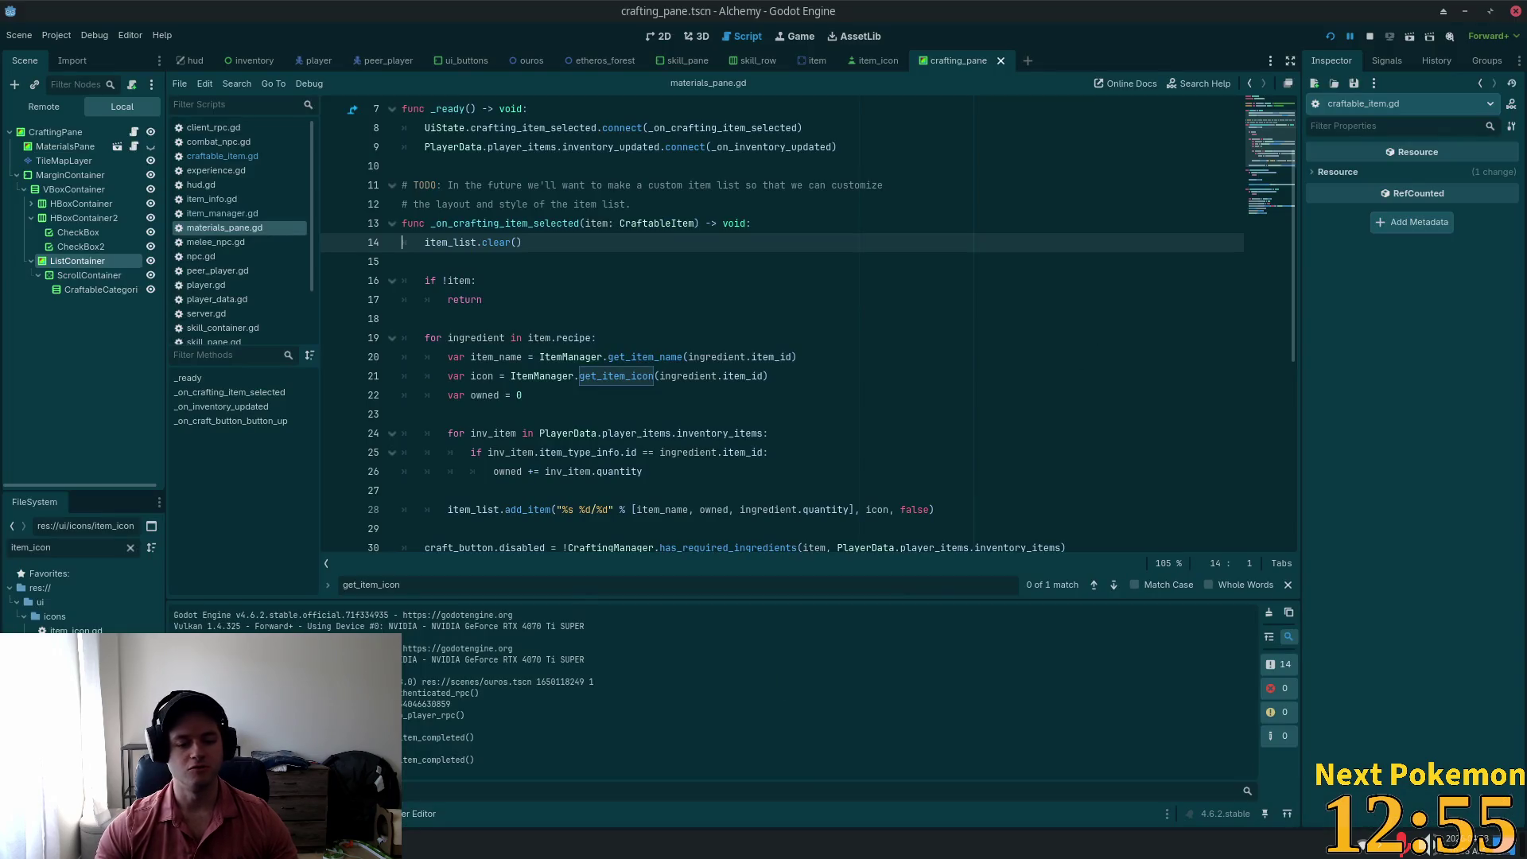
pyautogui.hotkey('alt', 'Tab')
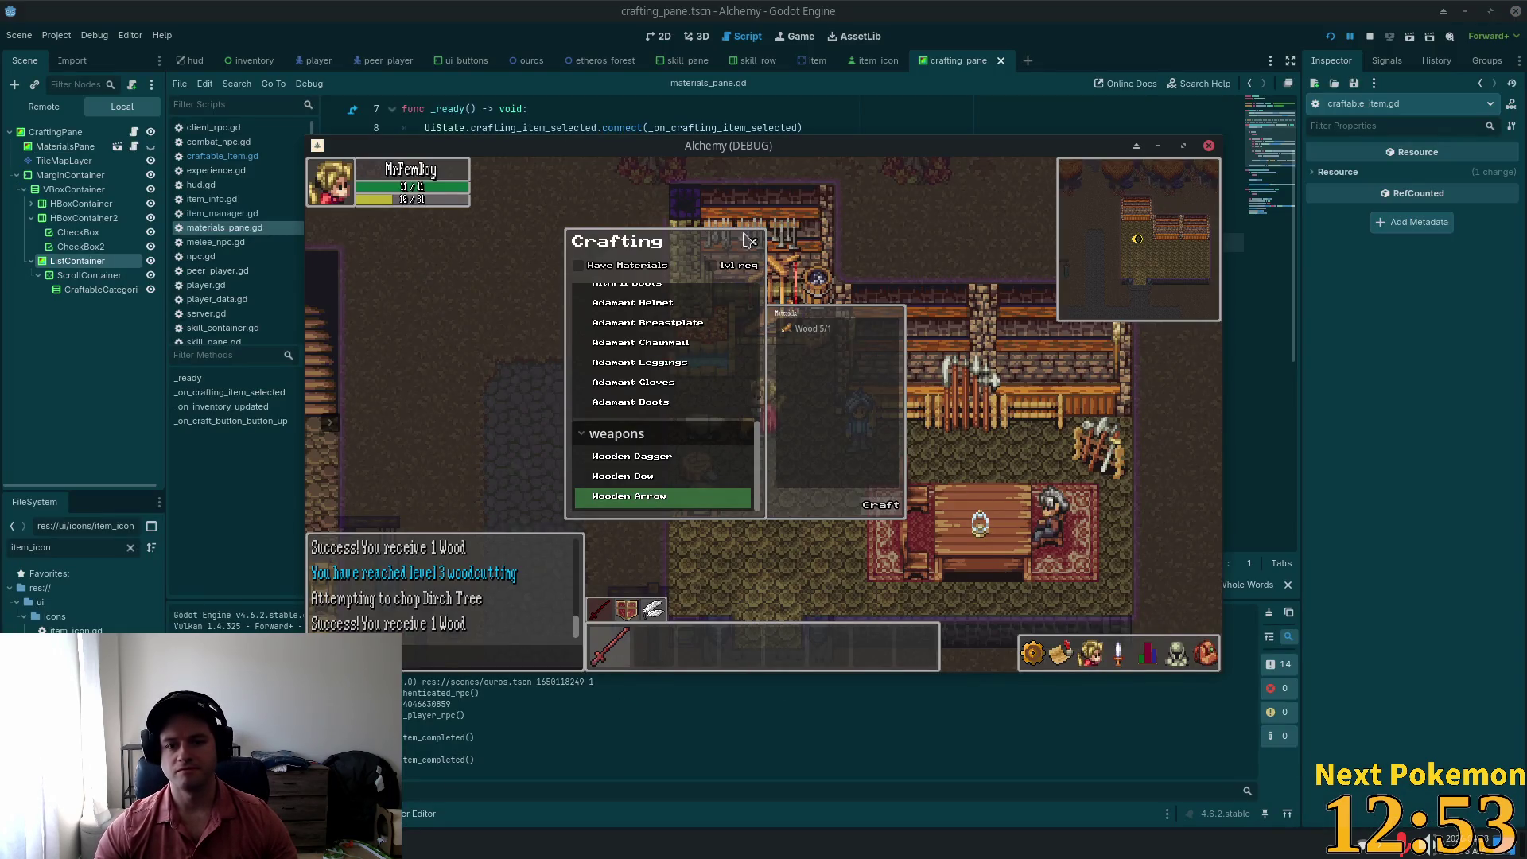
pyautogui.click(750, 241)
pyautogui.click(1206, 654)
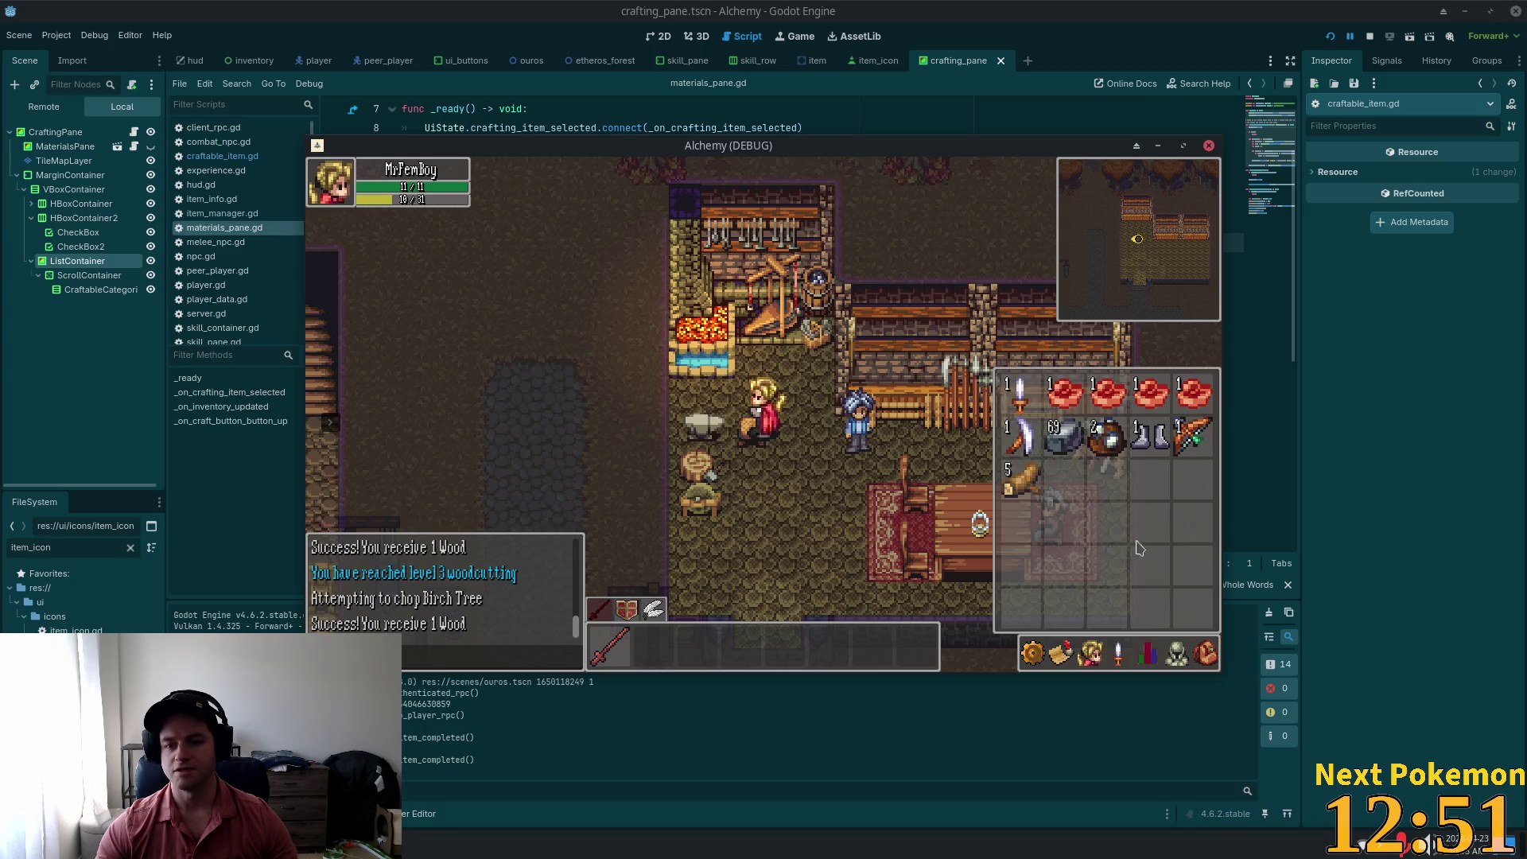
pyautogui.press('s')
pyautogui.click(1206, 652)
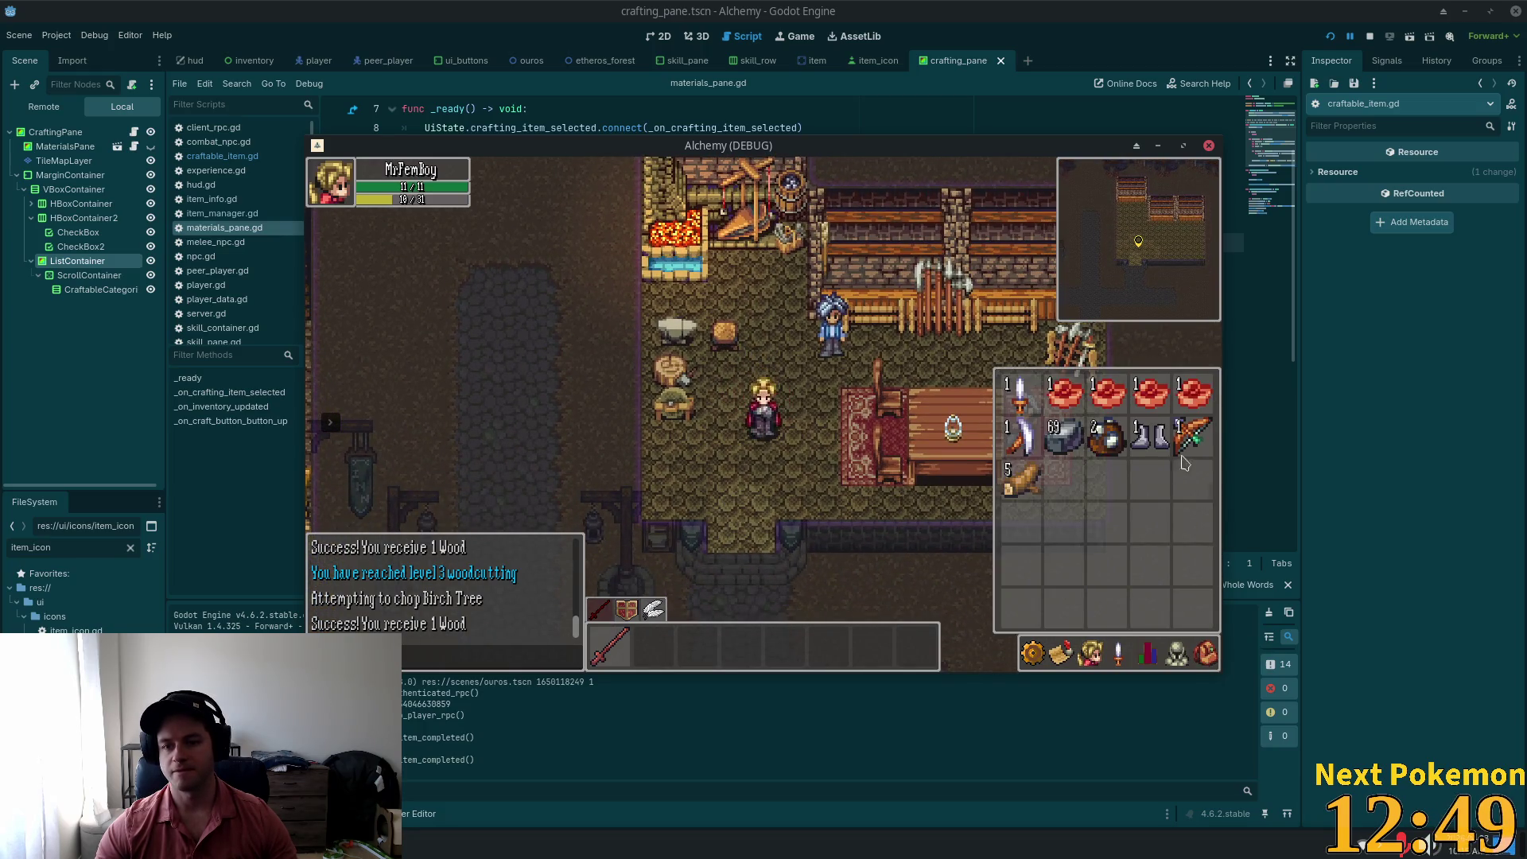
pyautogui.press('a')
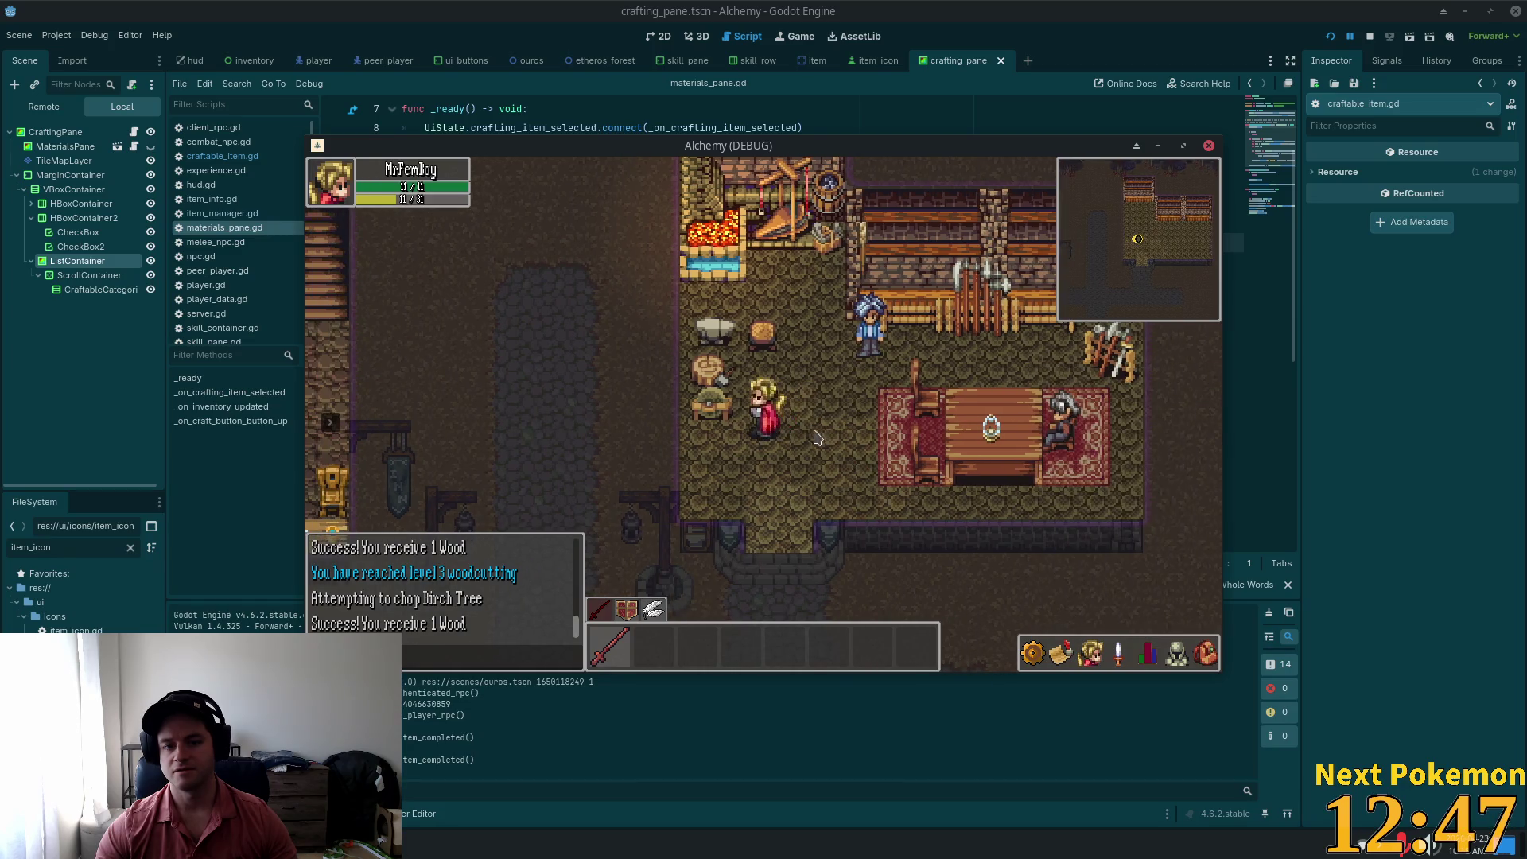
pyautogui.press('d')
pyautogui.click(1207, 655)
pyautogui.press('s')
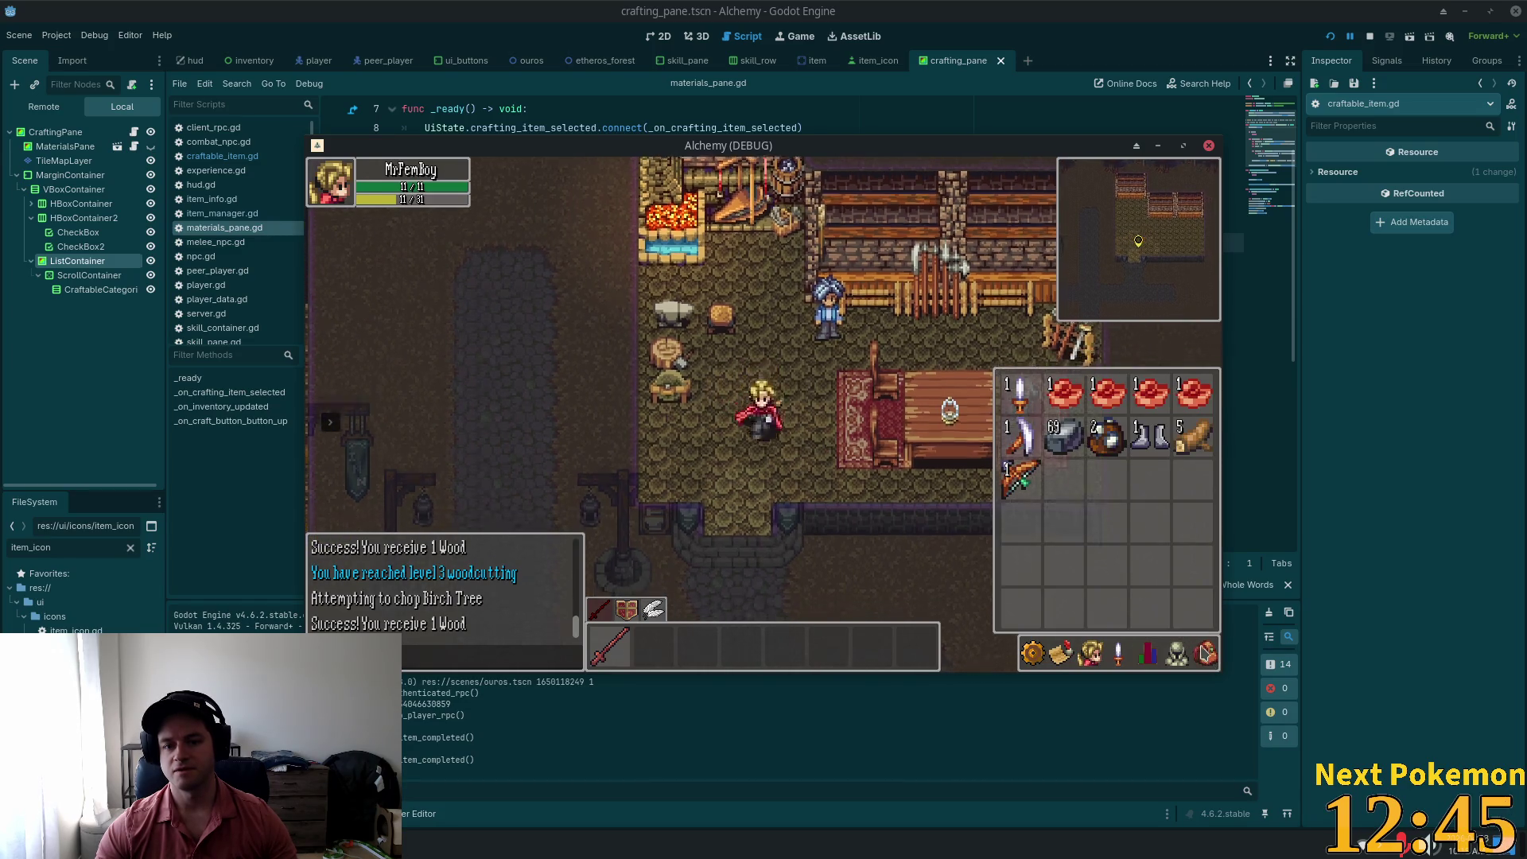
# Equip the Wooden Bow from the inventory and walk back into the smithy
pyautogui.rightClick(1025, 487)
pyautogui.click(1034, 490)
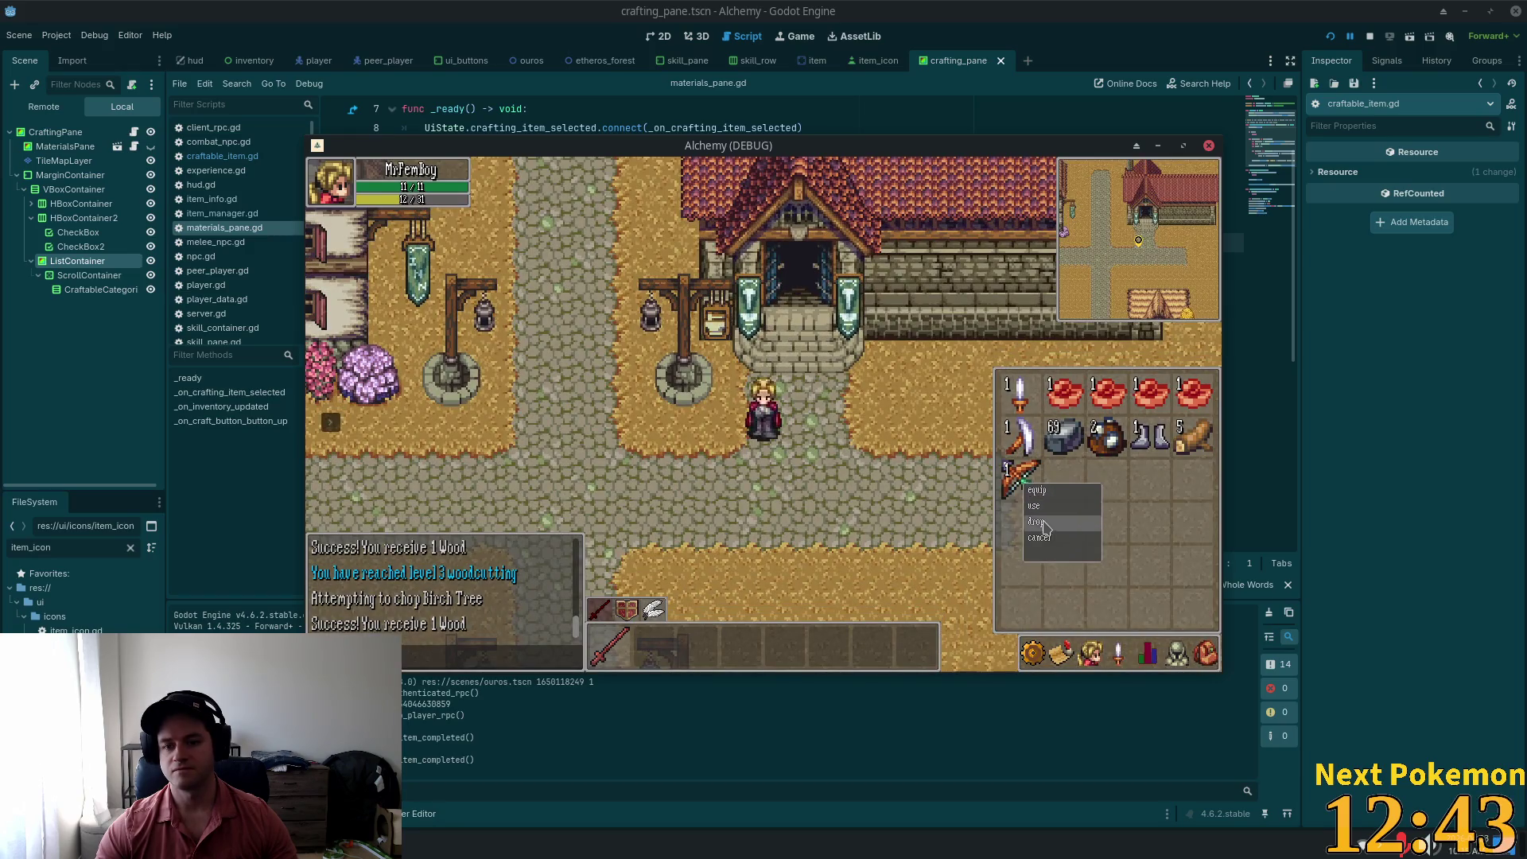
pyautogui.press('a')
pyautogui.press('w')
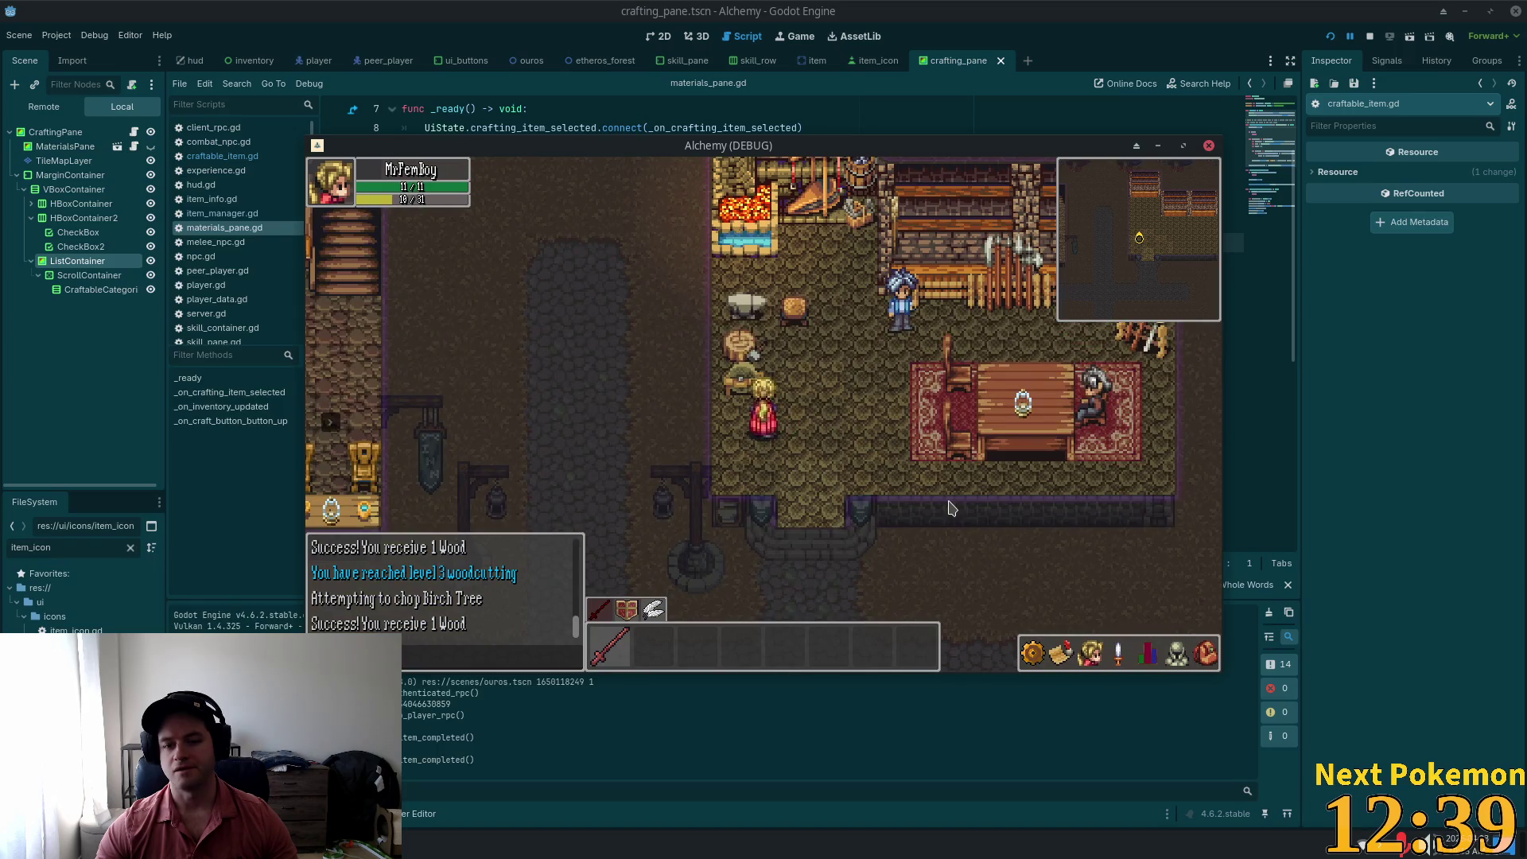
# Walk from the blacksmith past the inn to the stone bridge and back to the thatched house
pyautogui.press('s')
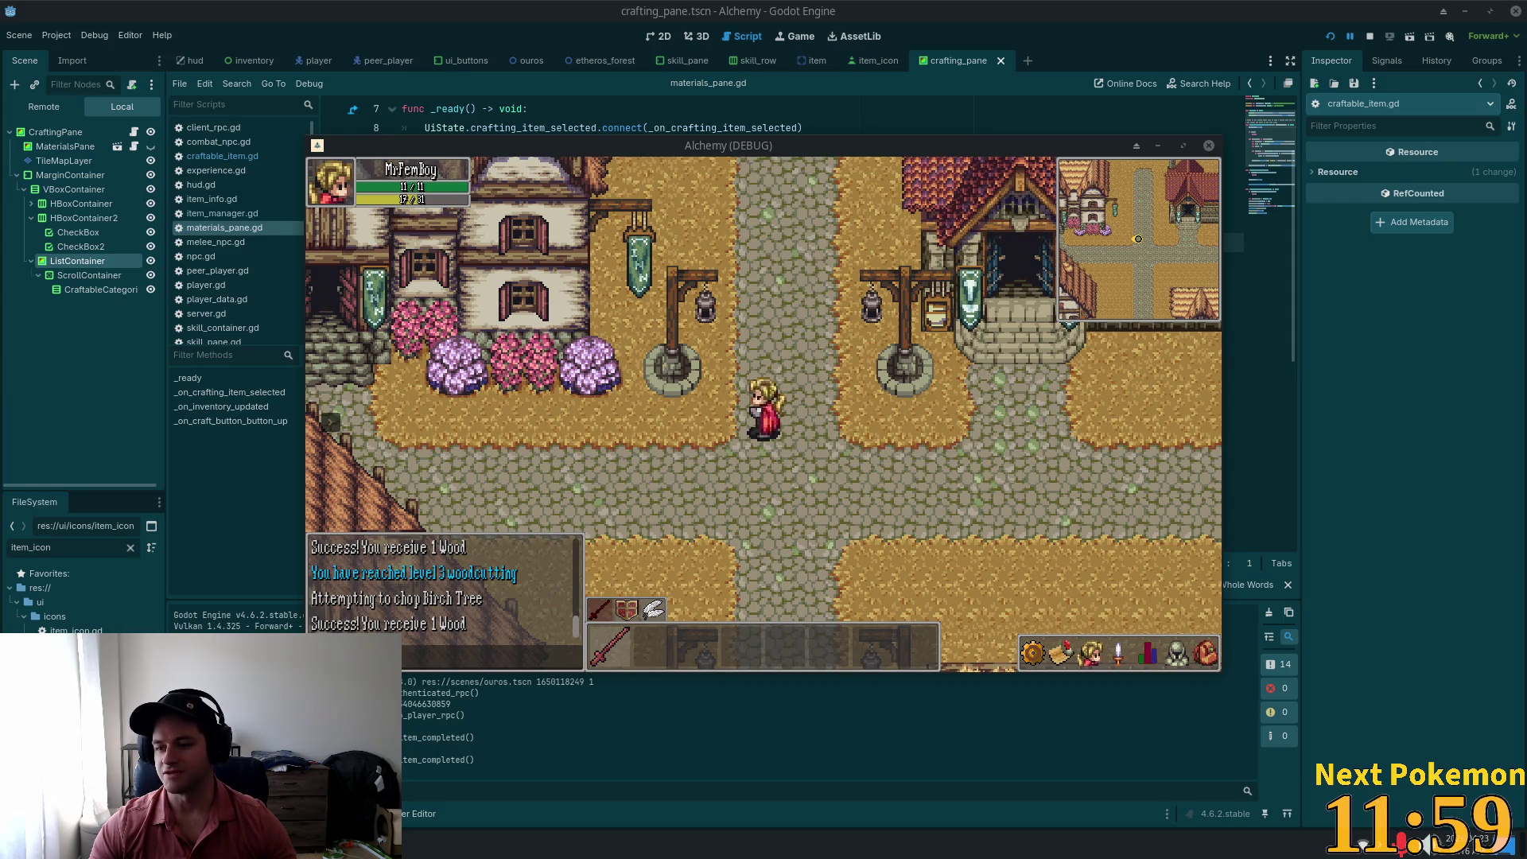
pyautogui.press('d')
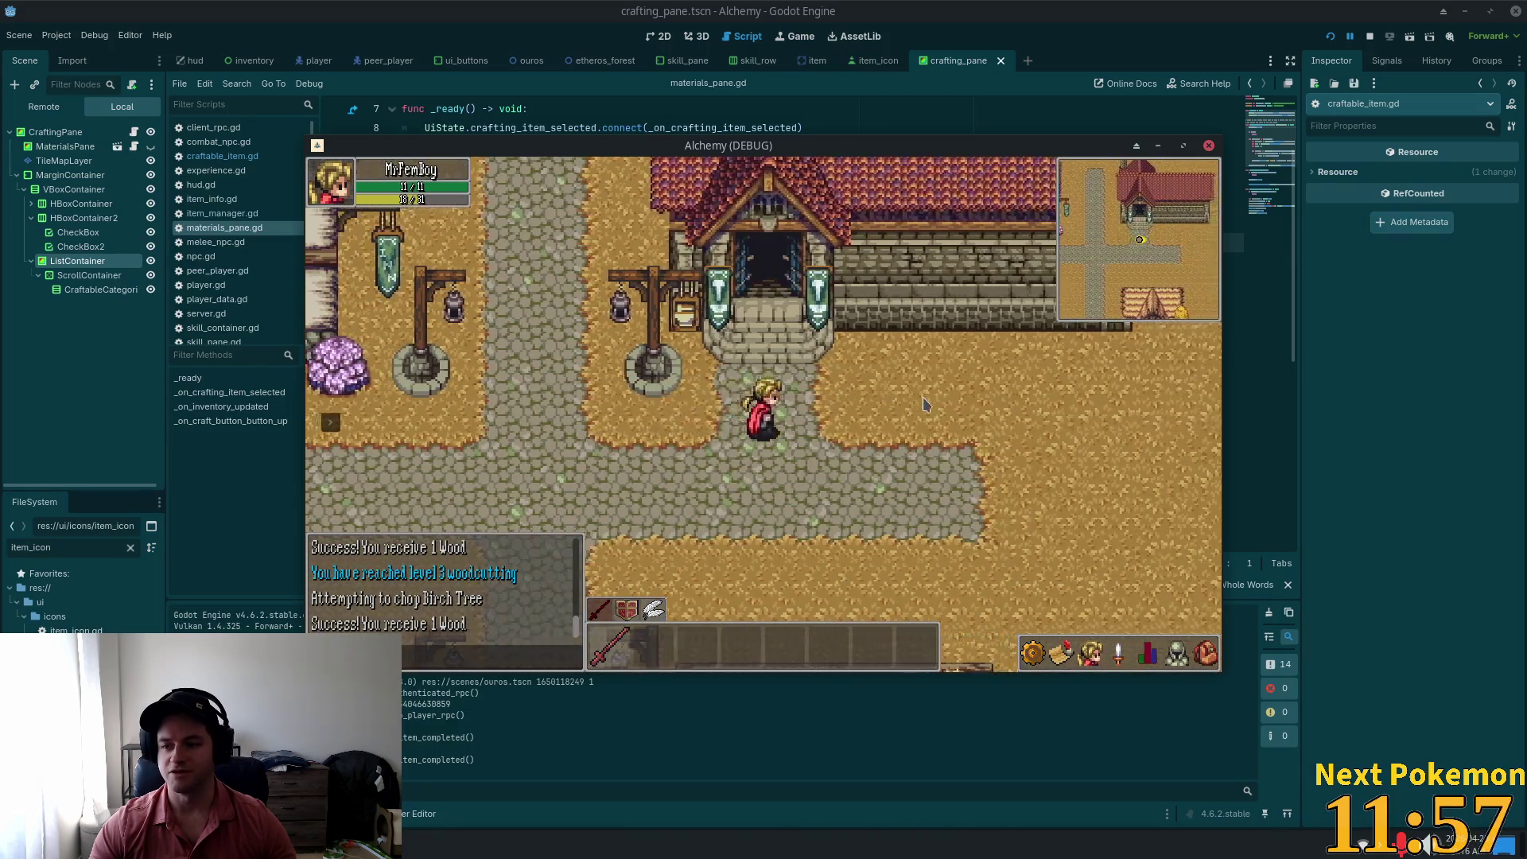
pyautogui.press('w')
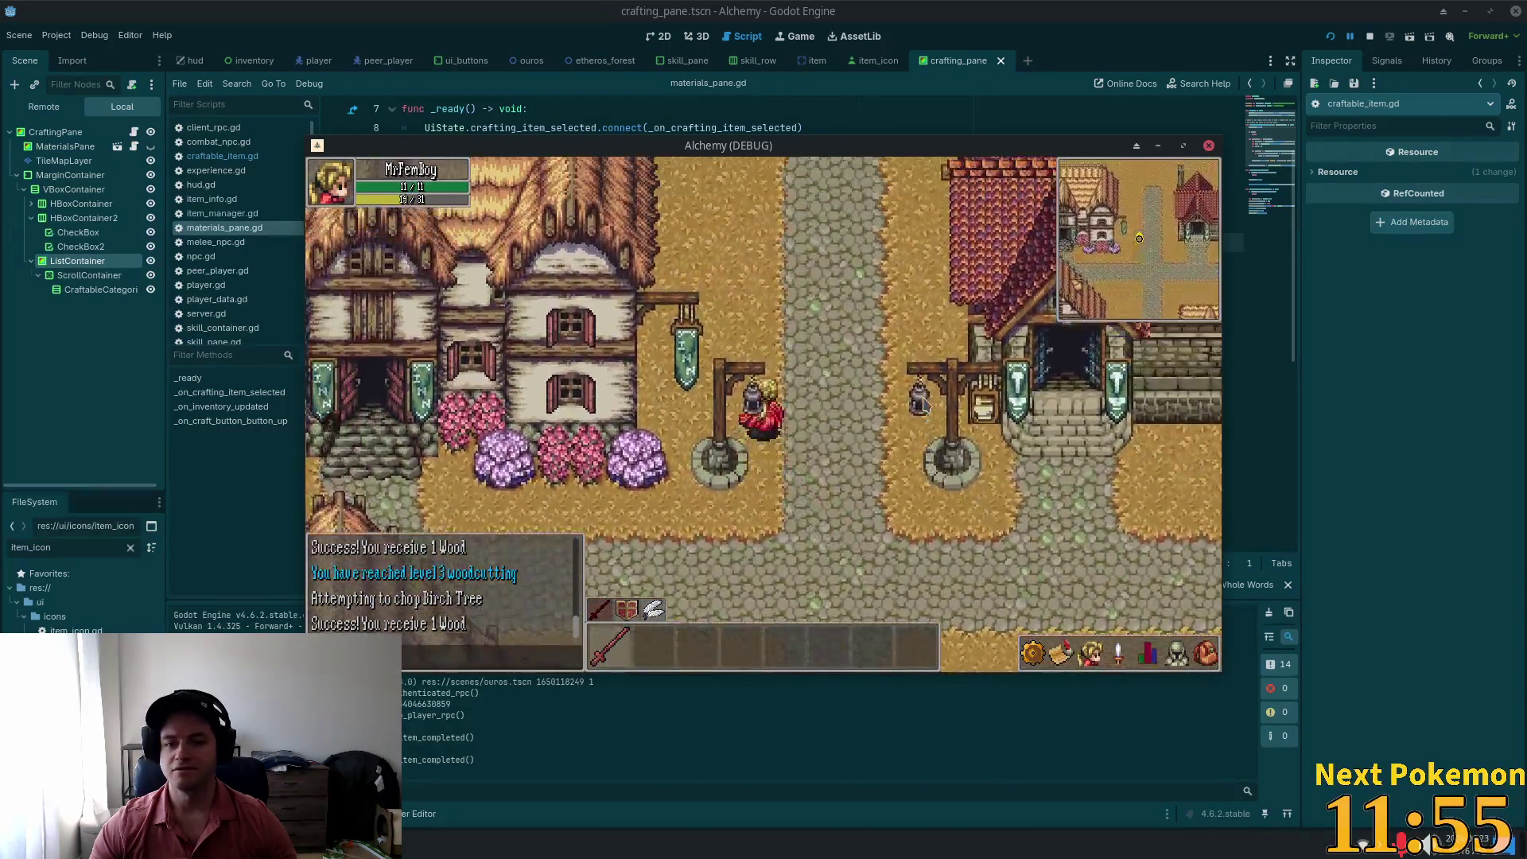
pyautogui.press('s')
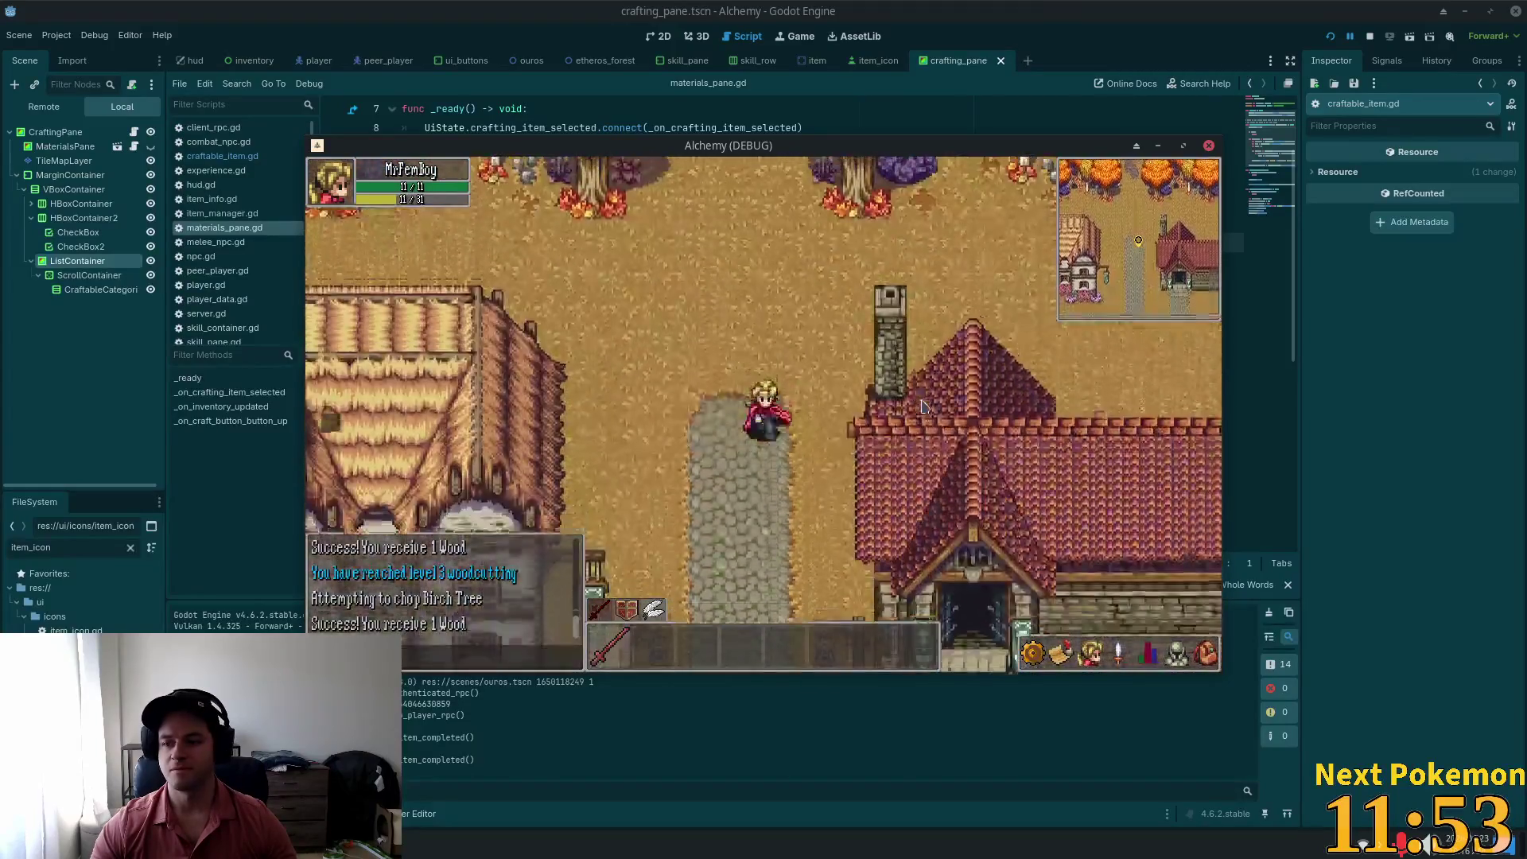
pyautogui.press('a')
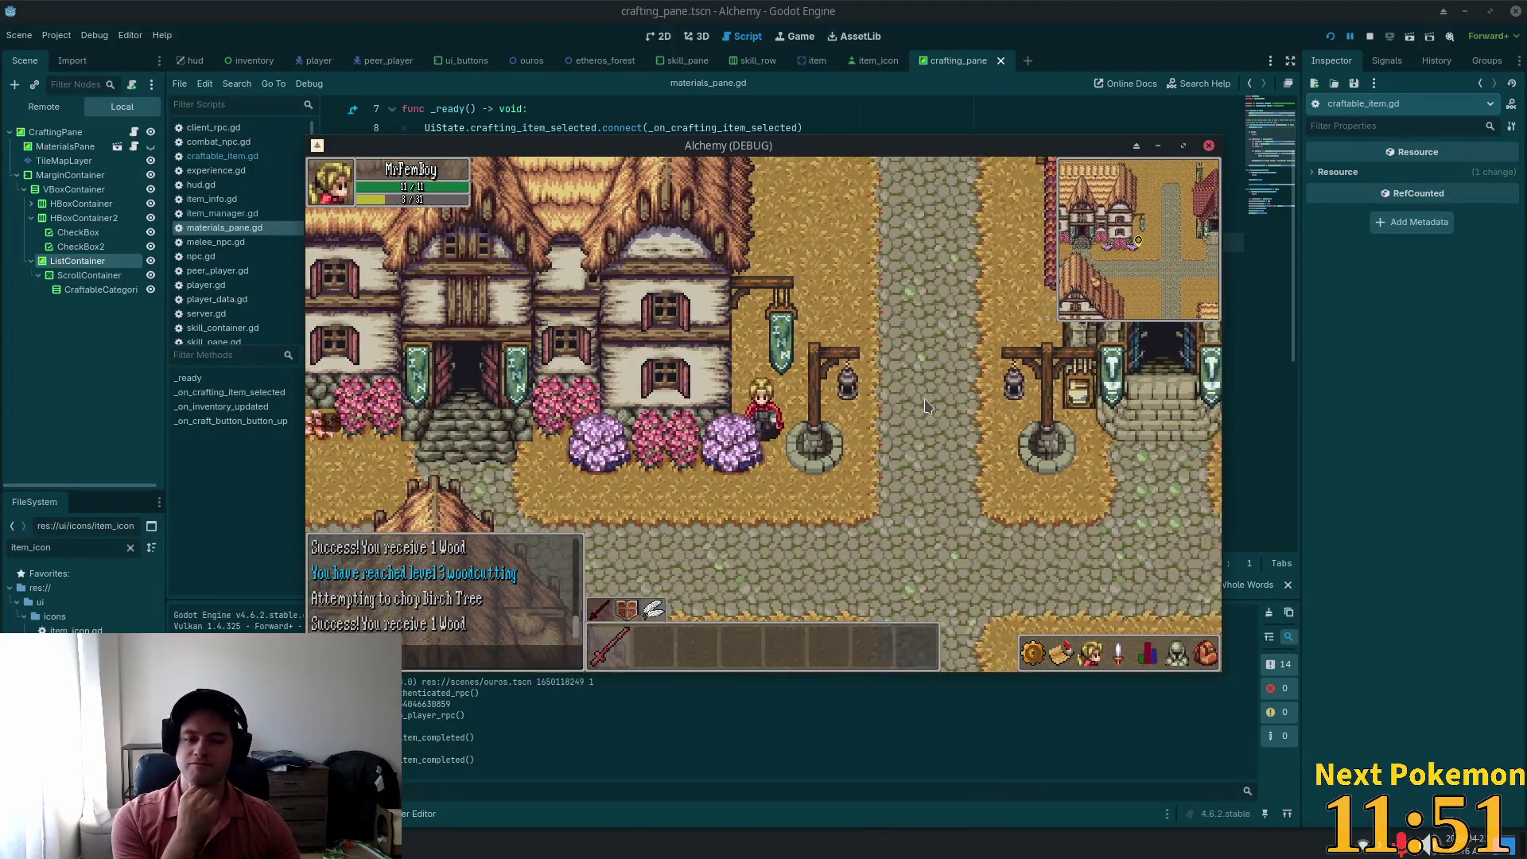
pyautogui.press('s')
pyautogui.press('a')
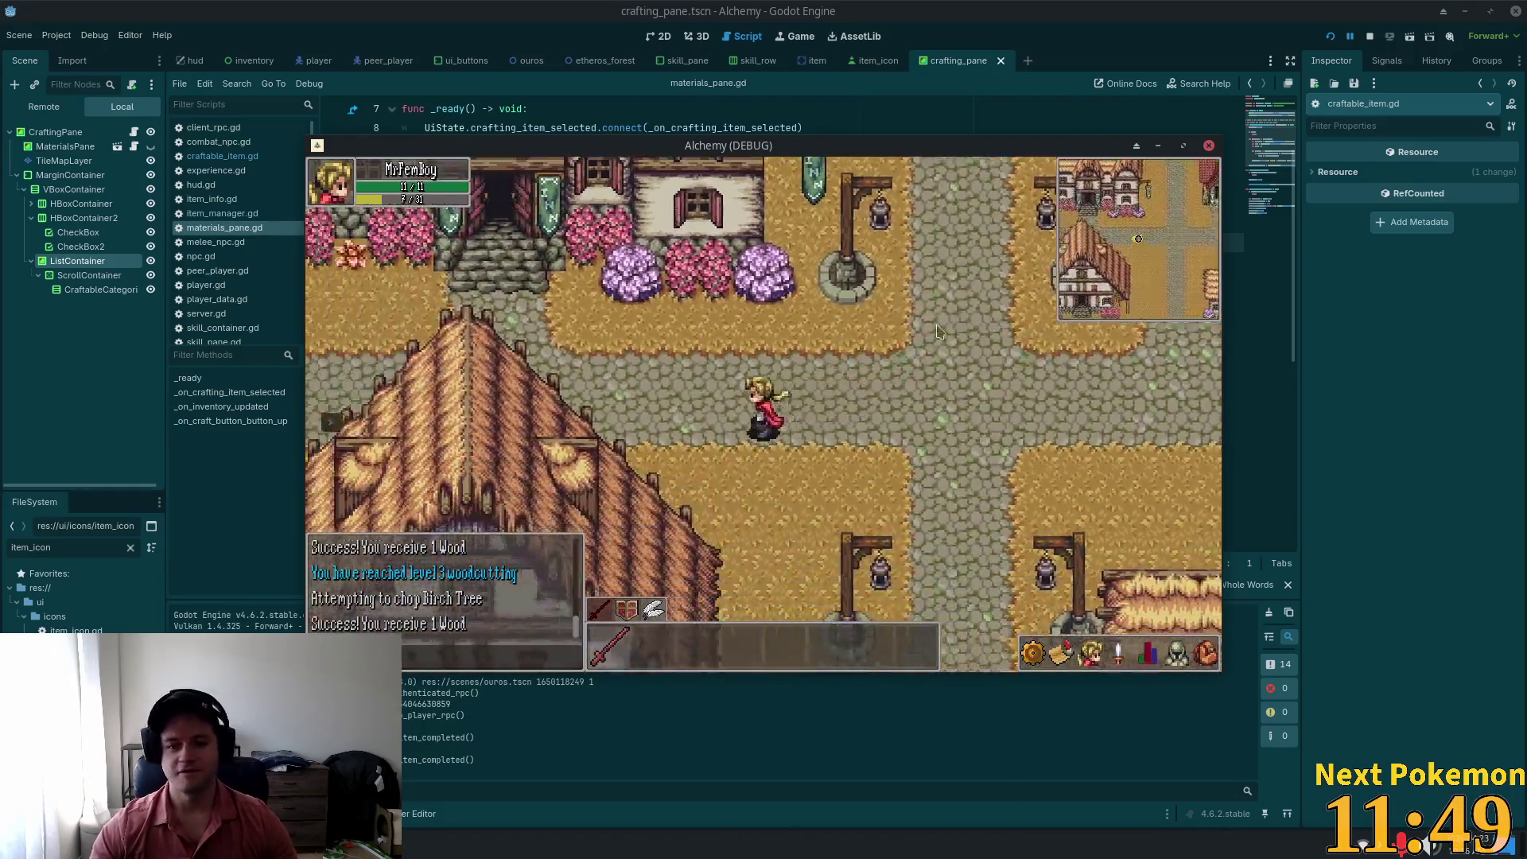
pyautogui.press('a')
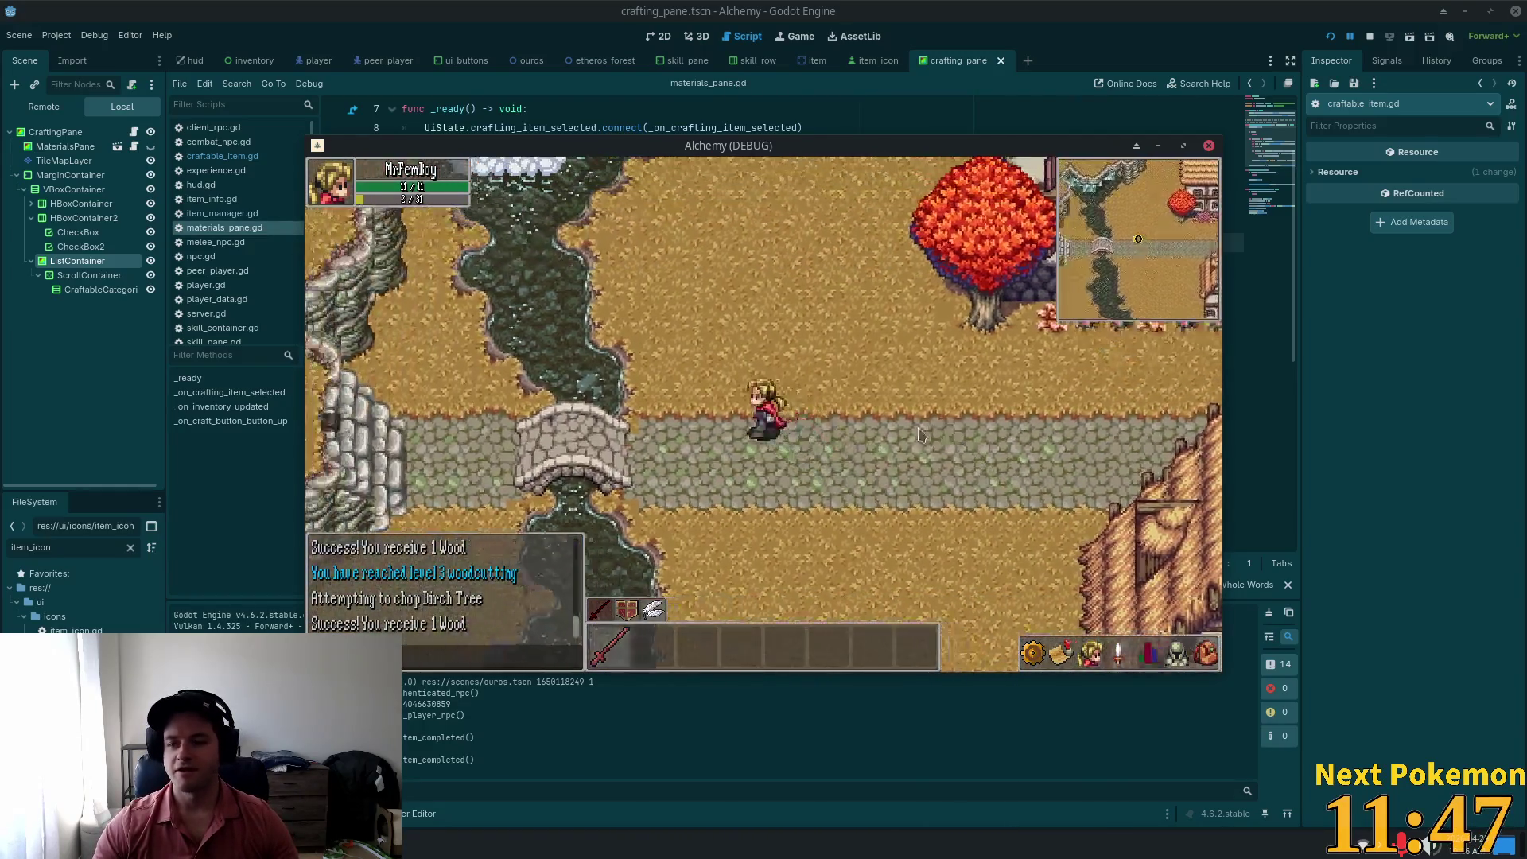
pyautogui.press('w')
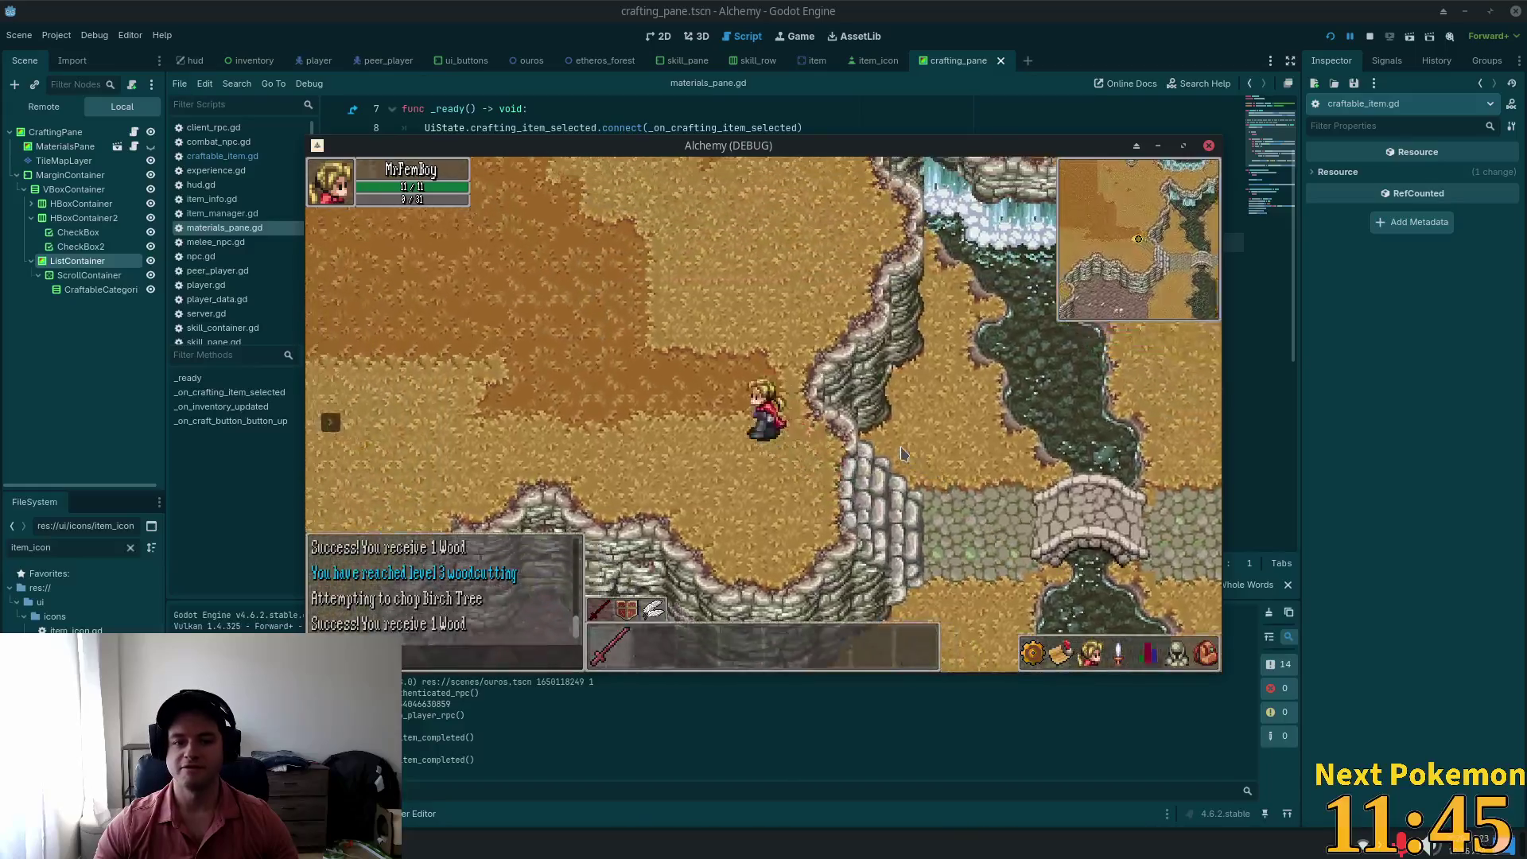
pyautogui.press('s')
pyautogui.press('d')
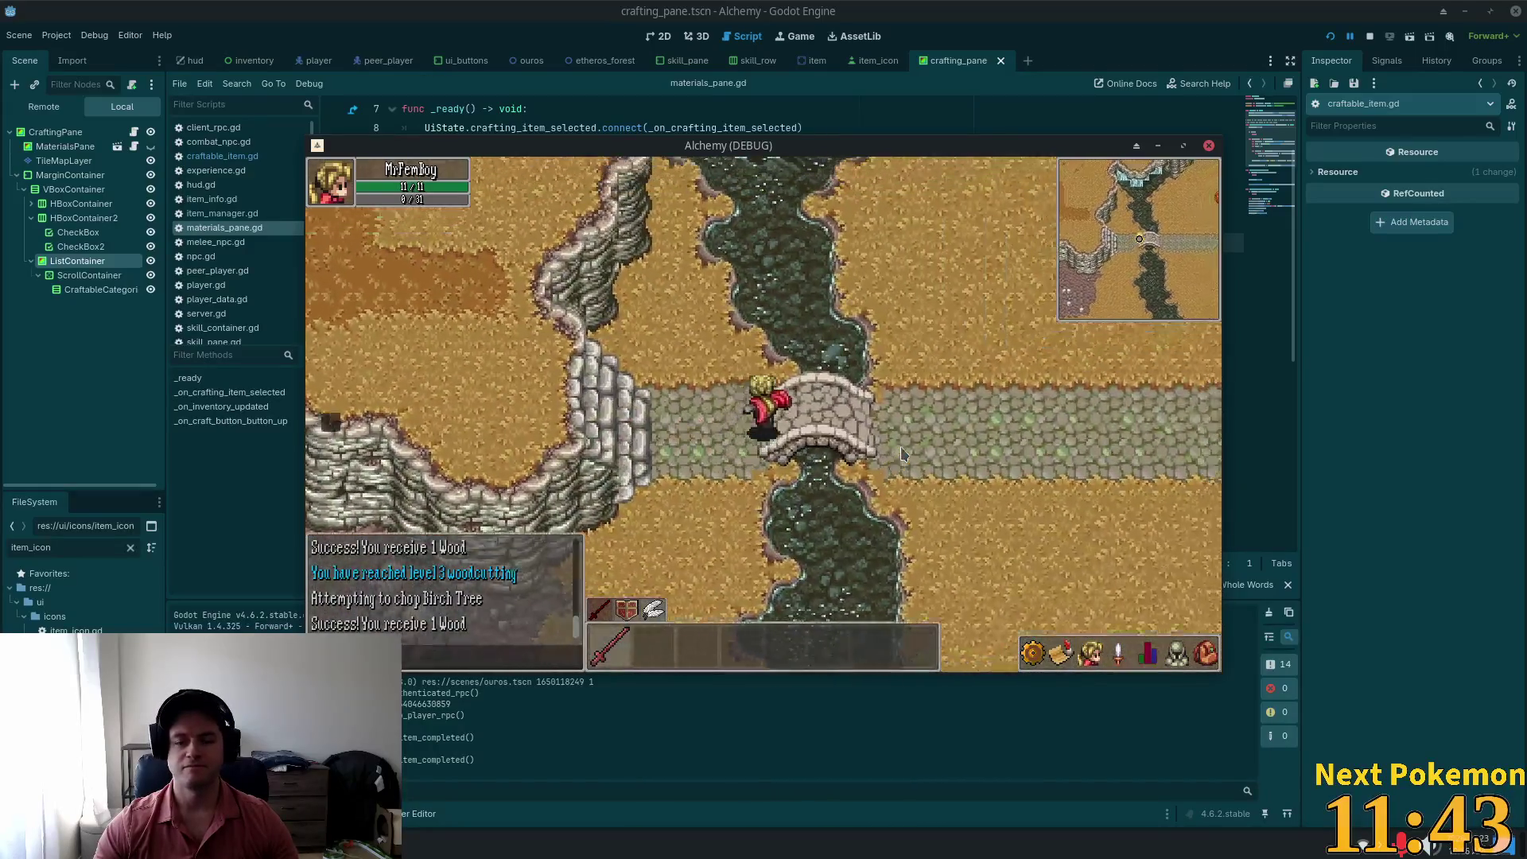
pyautogui.press('d')
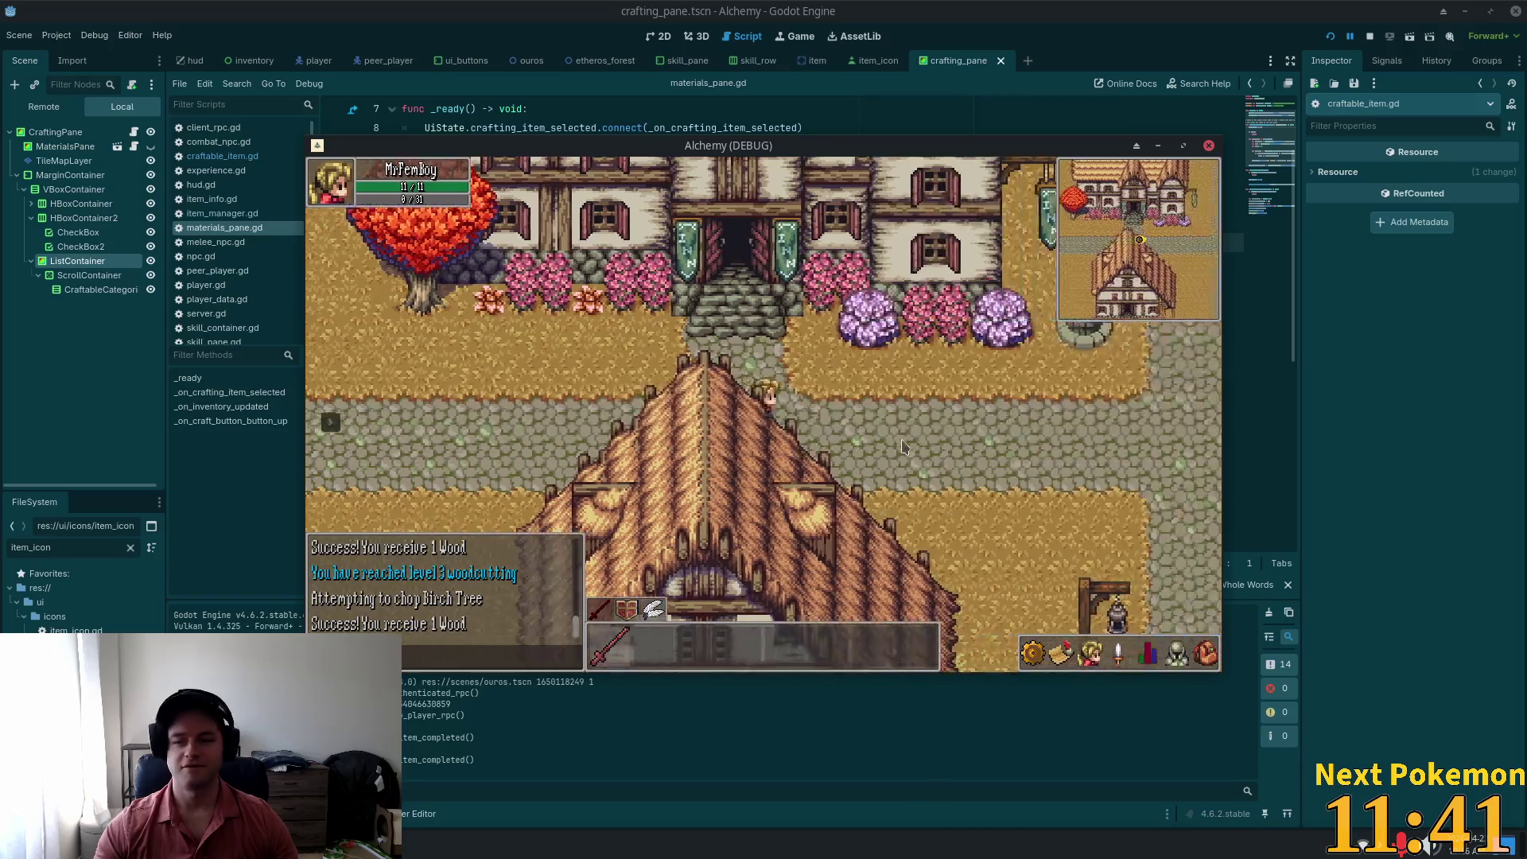
pyautogui.press('s')
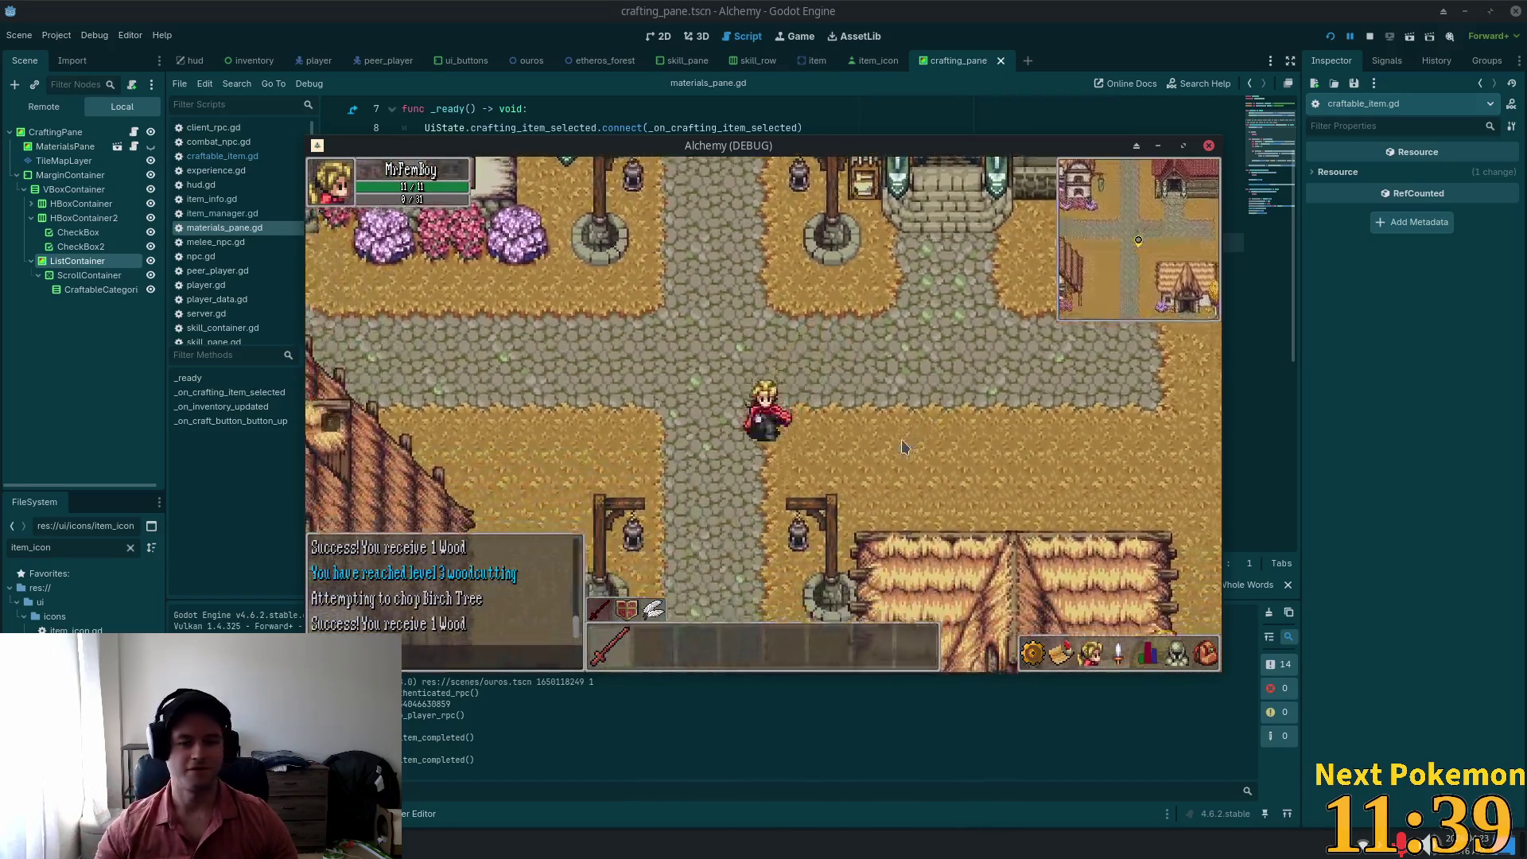
pyautogui.press('s')
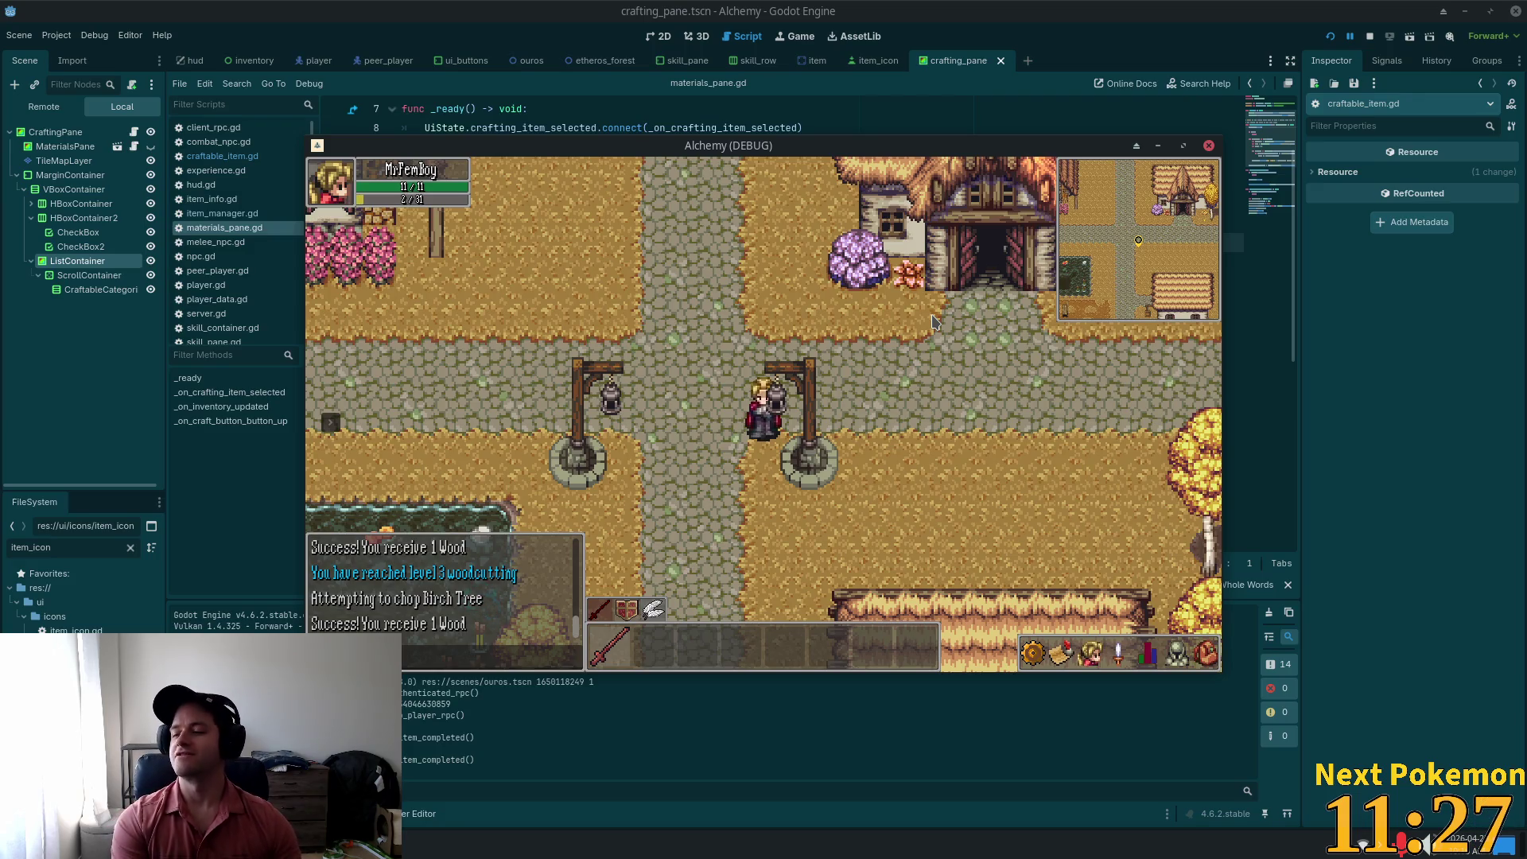
# Walk east along the road into the Fields of Ouros, across the wooden bridge and back
pyautogui.press('w')
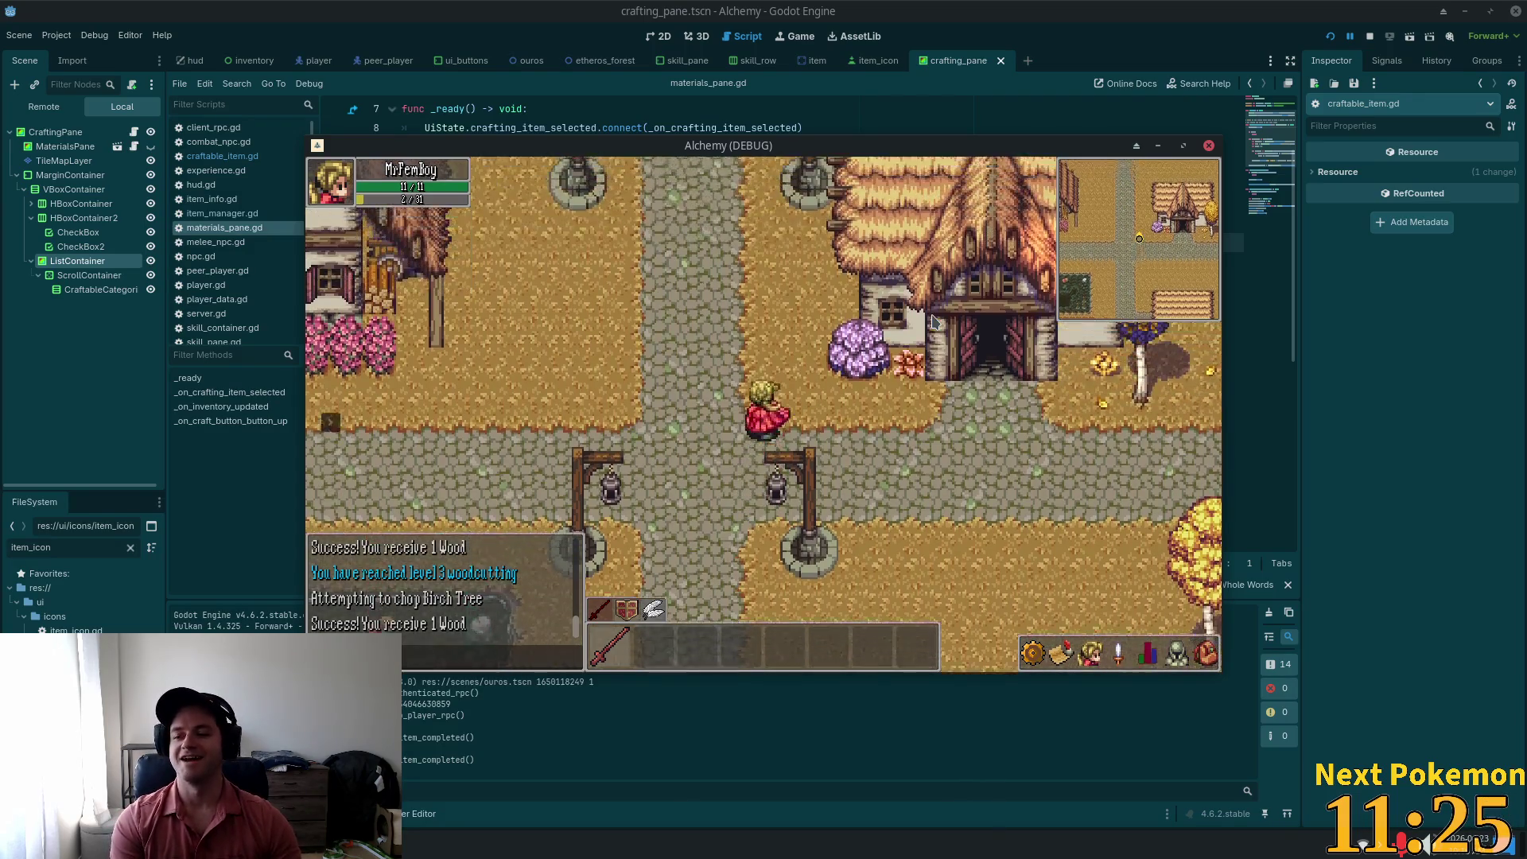
pyautogui.press('d')
pyautogui.press('d')
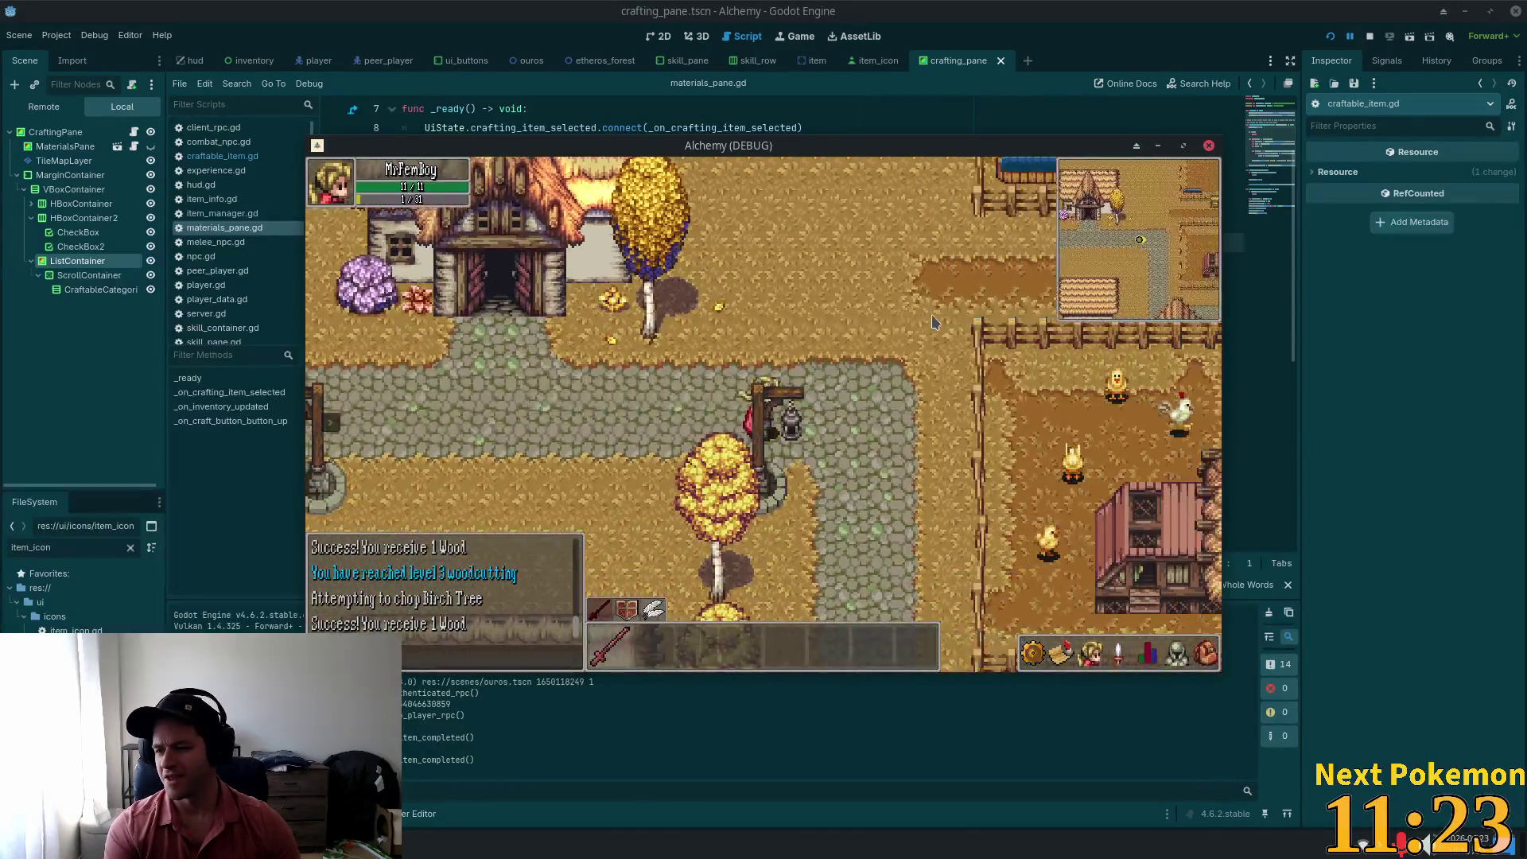
pyautogui.press('s')
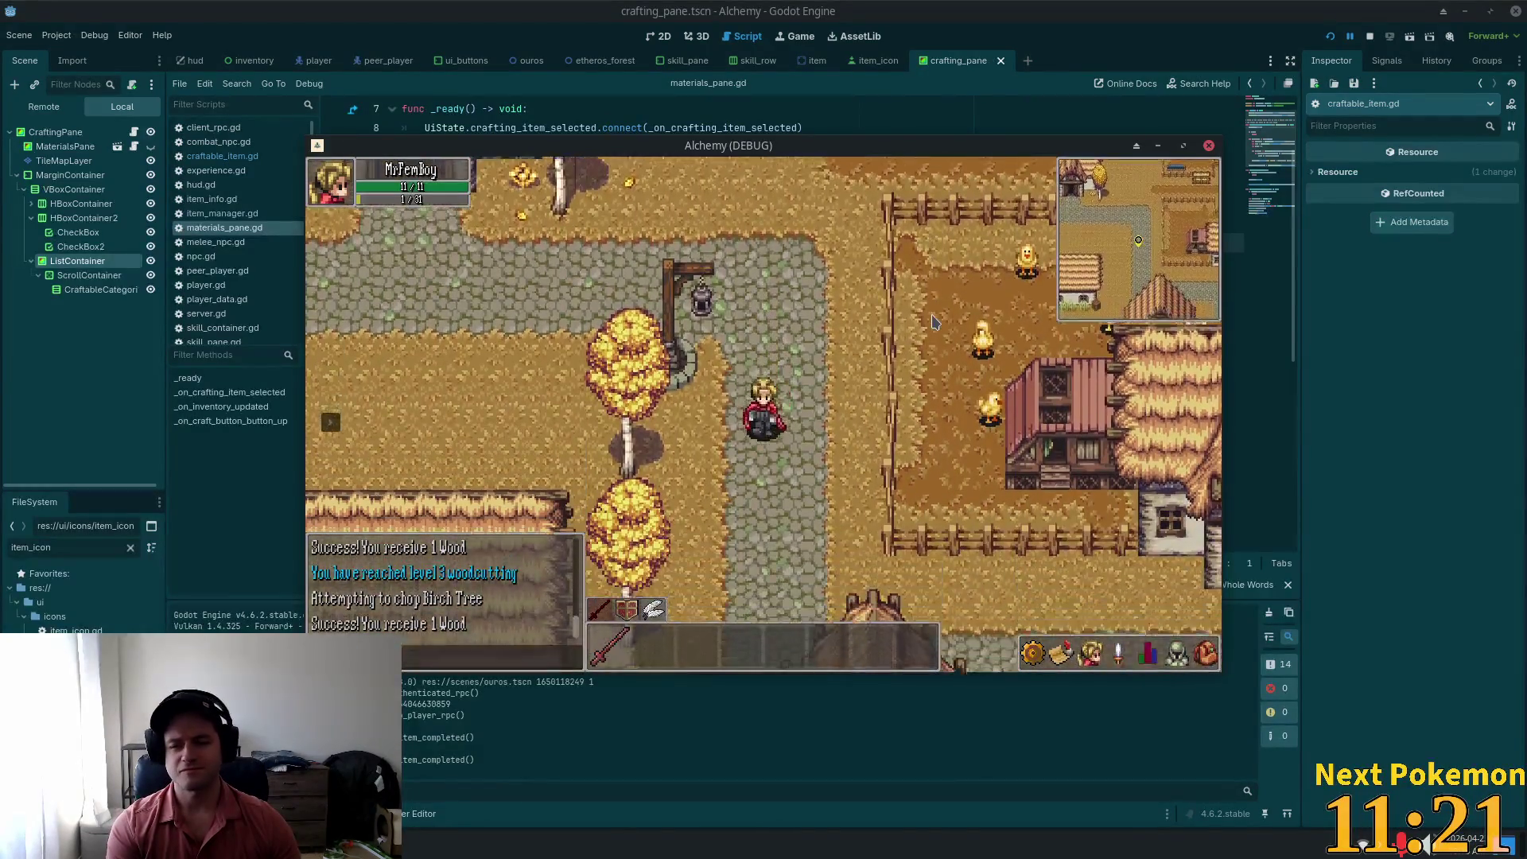
pyautogui.press('d')
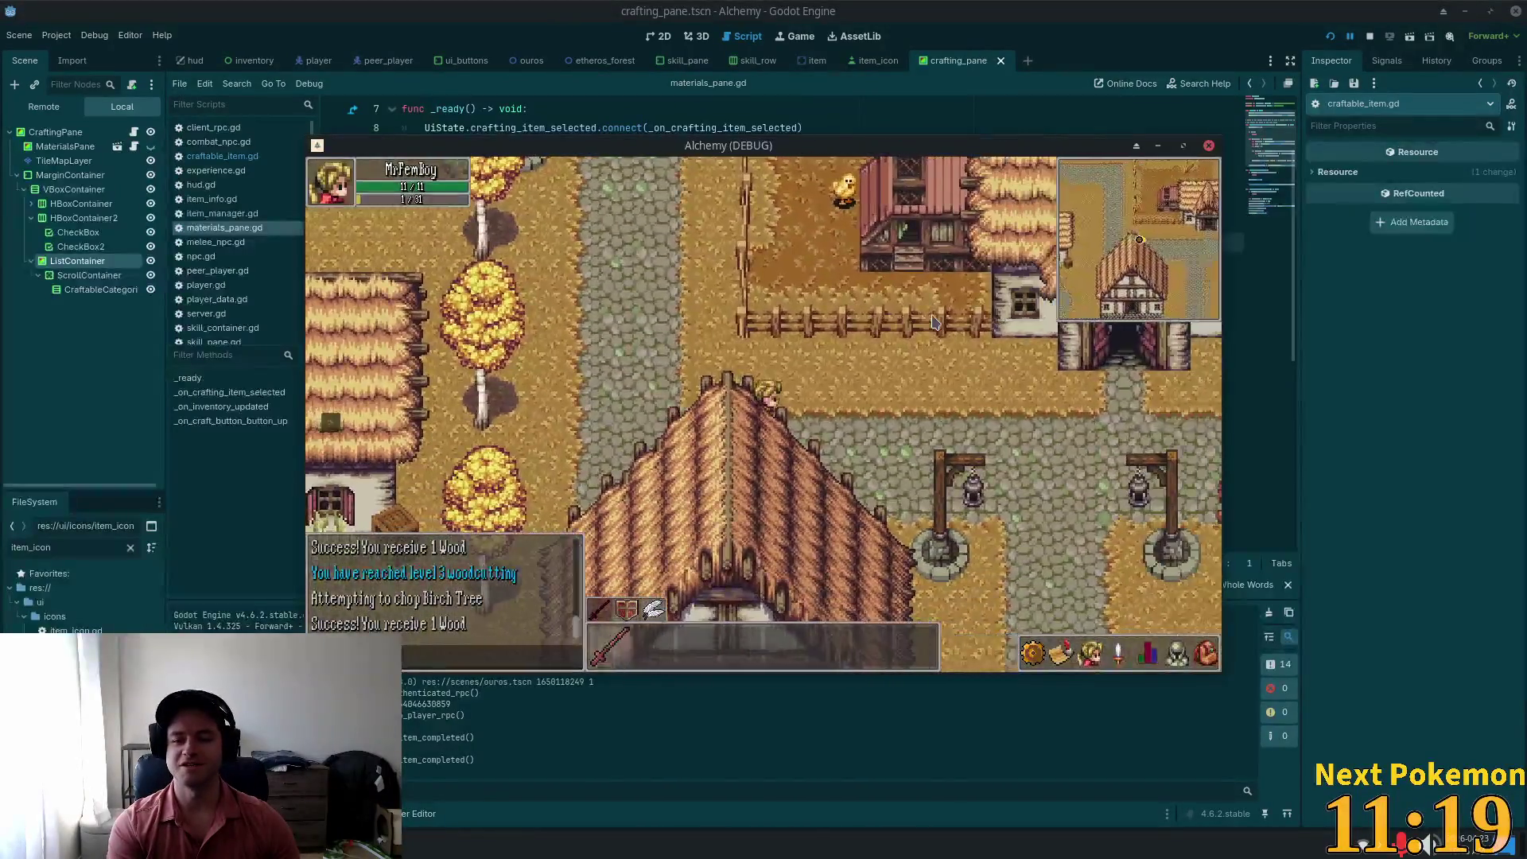
pyautogui.press('d')
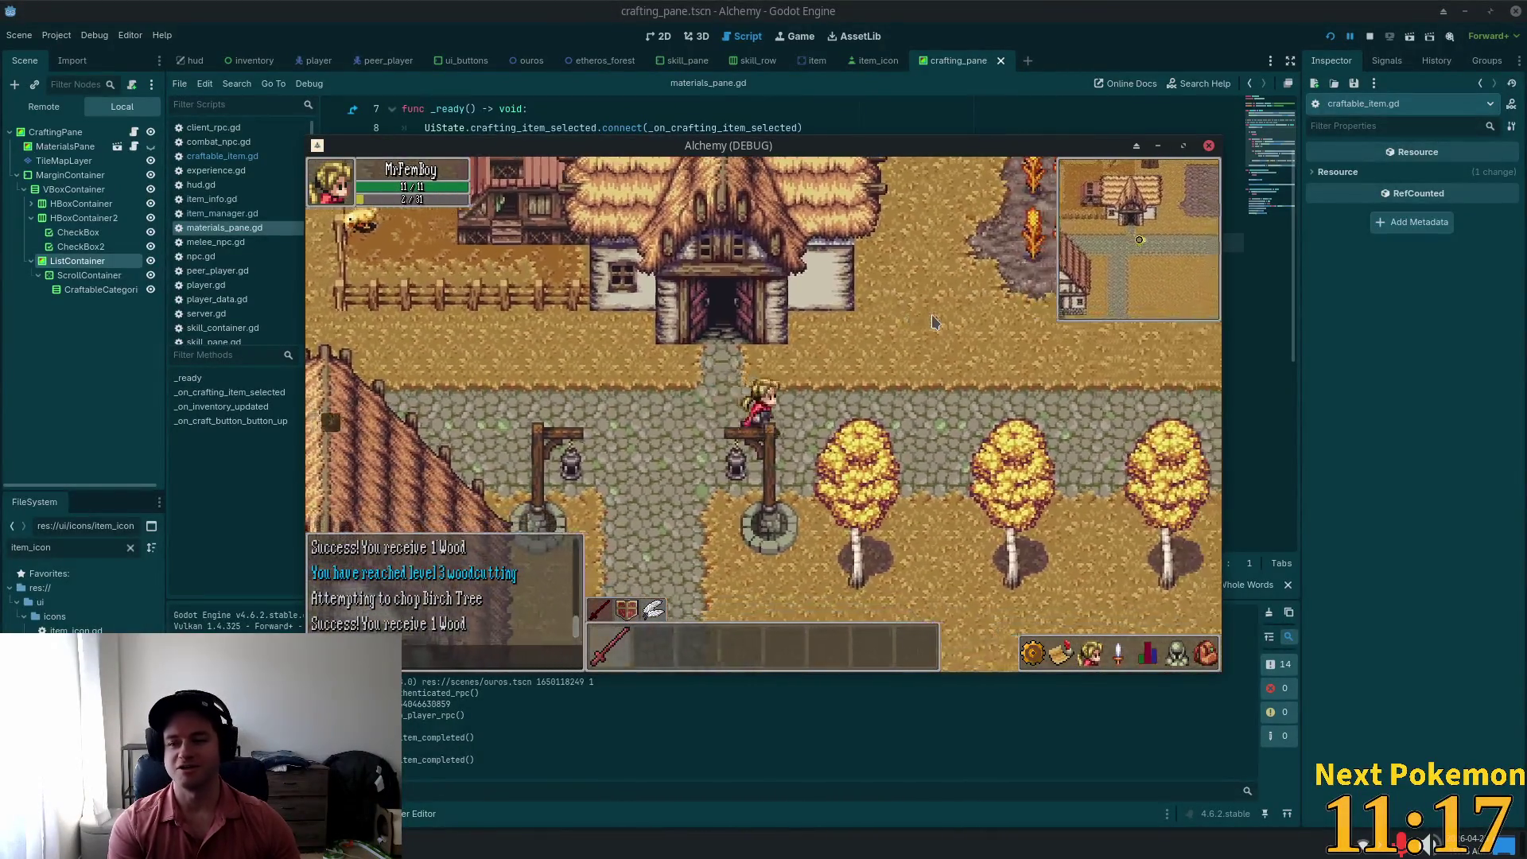
pyautogui.press('d')
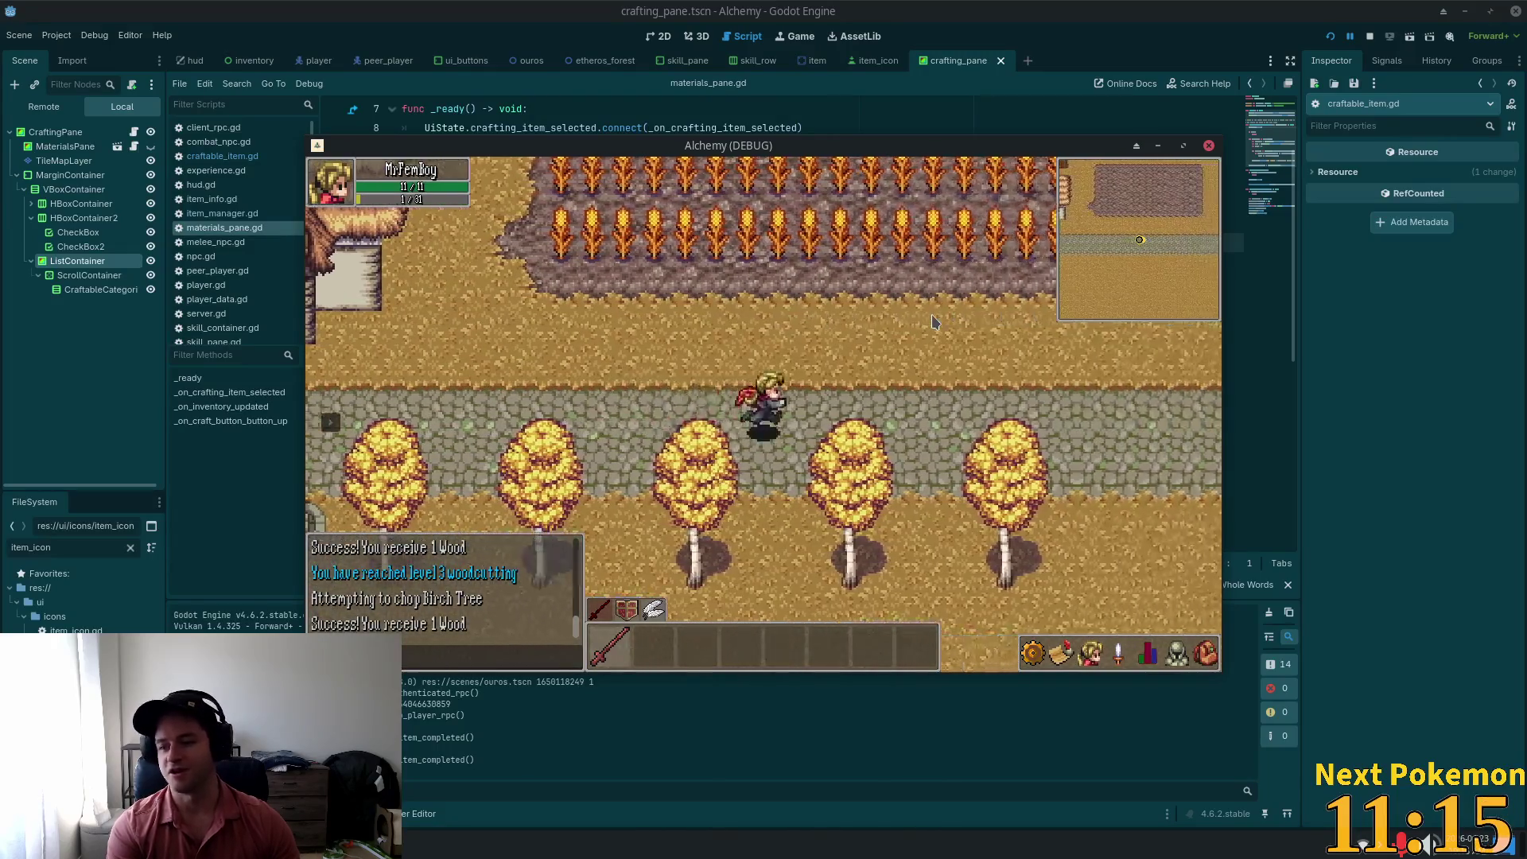
pyautogui.press('d')
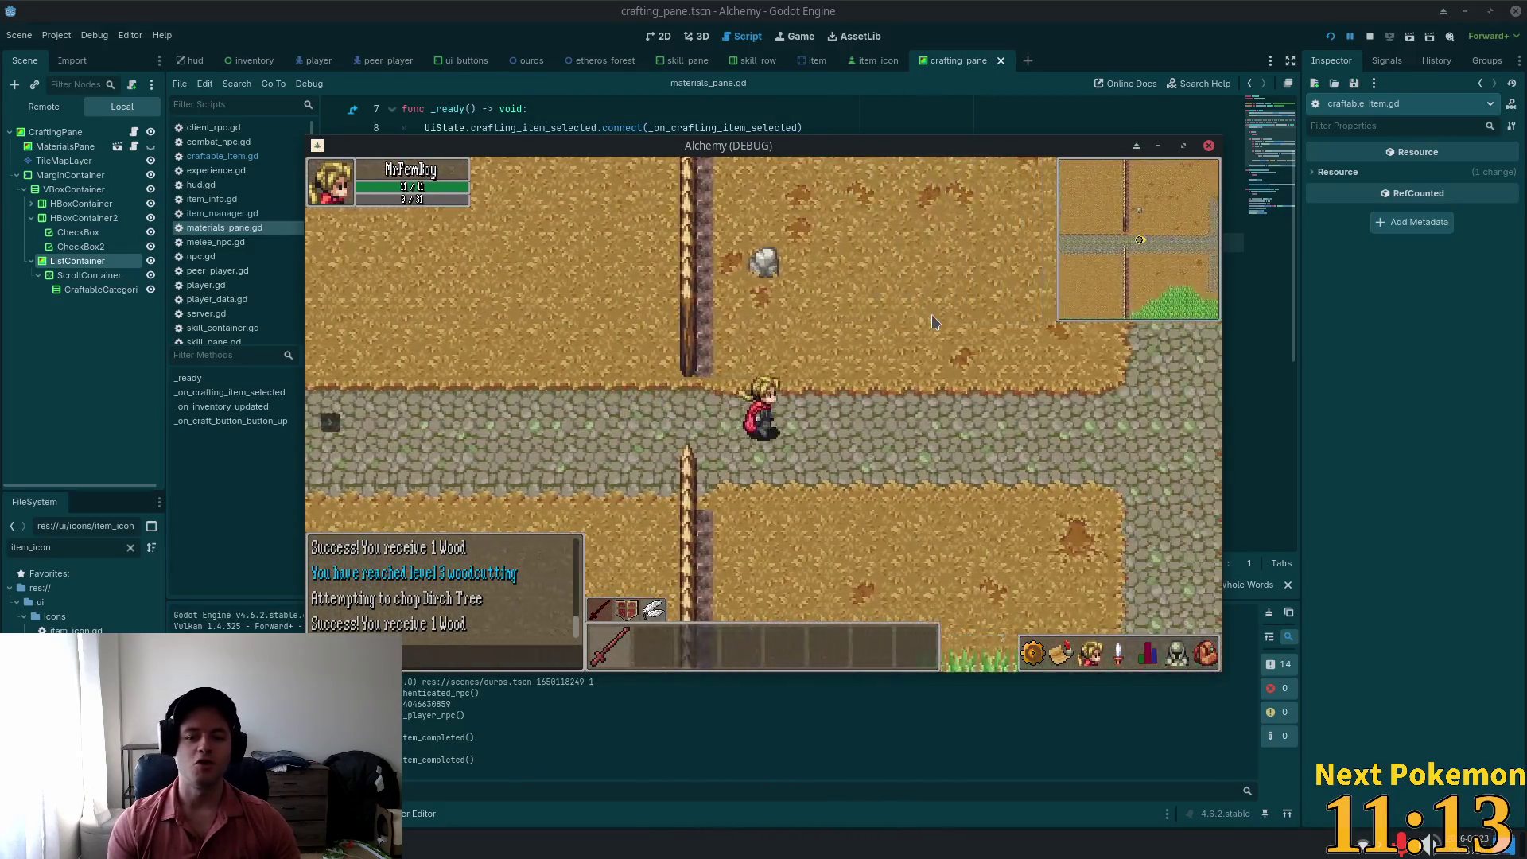
pyautogui.press('d')
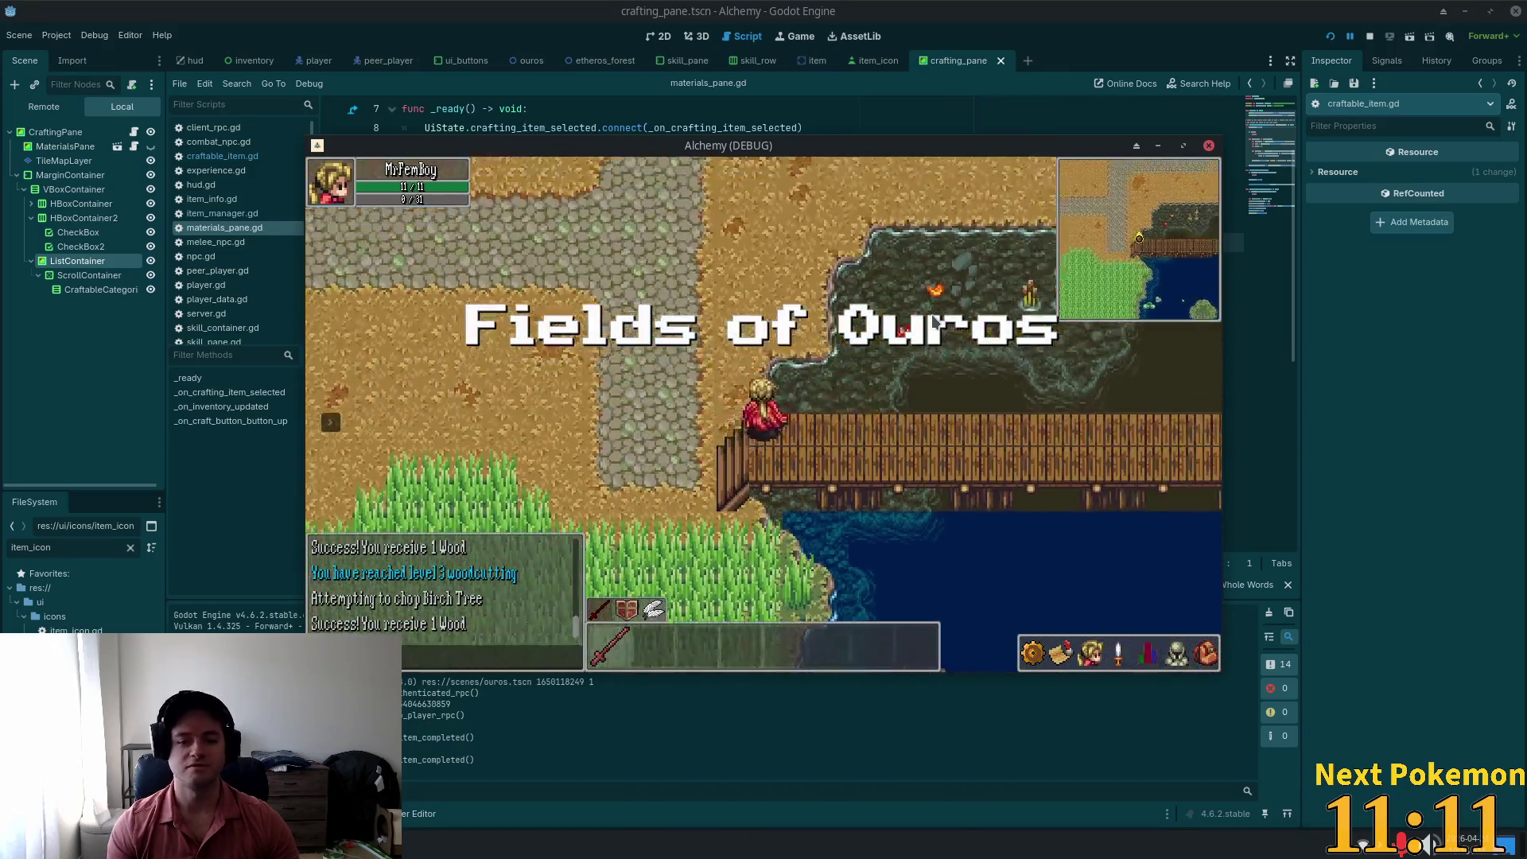
pyautogui.press('d')
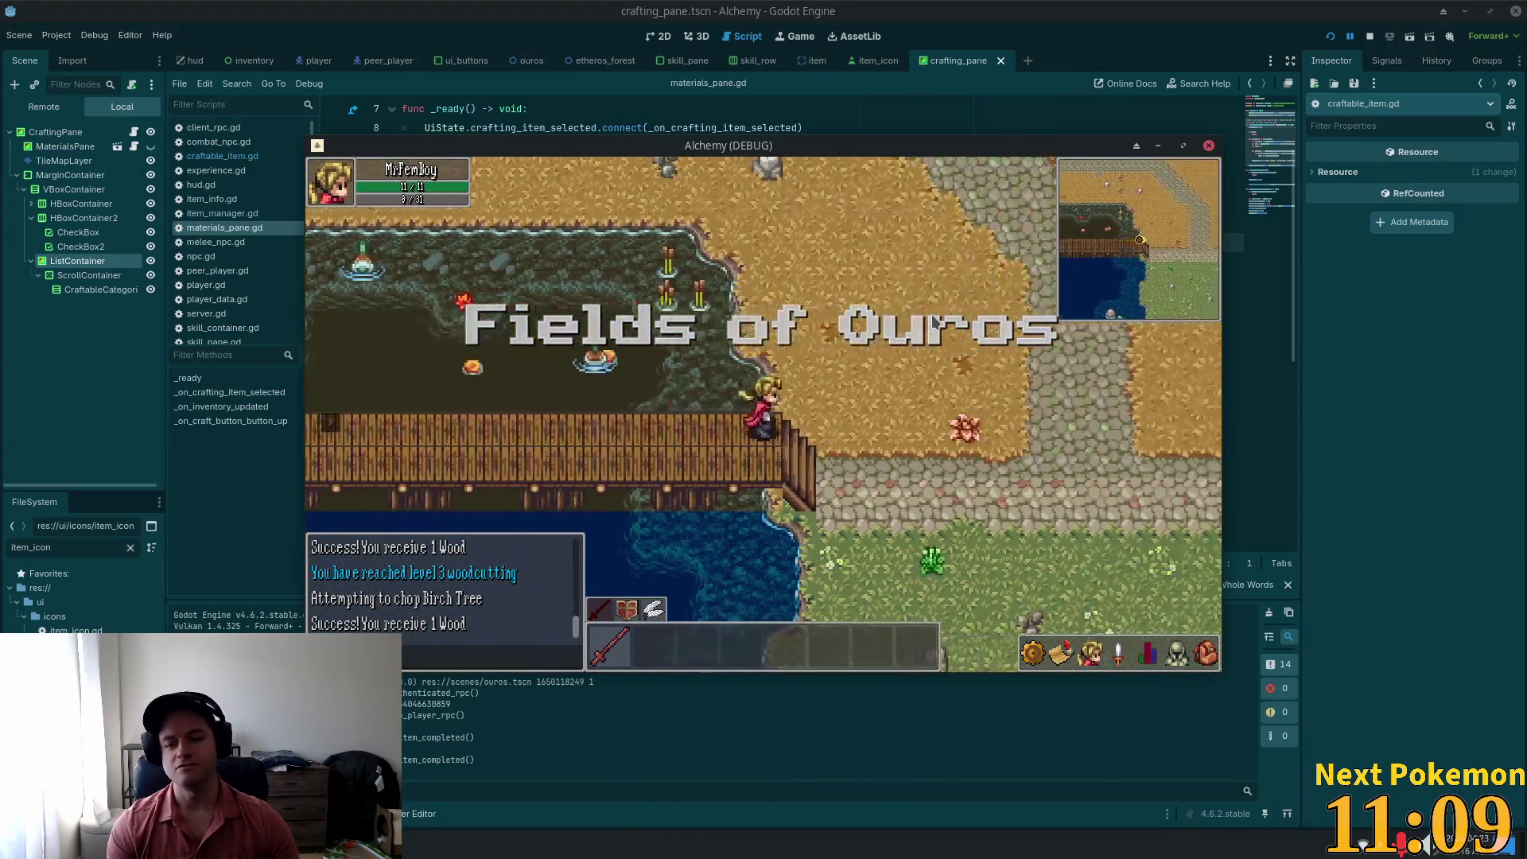
pyautogui.press('a')
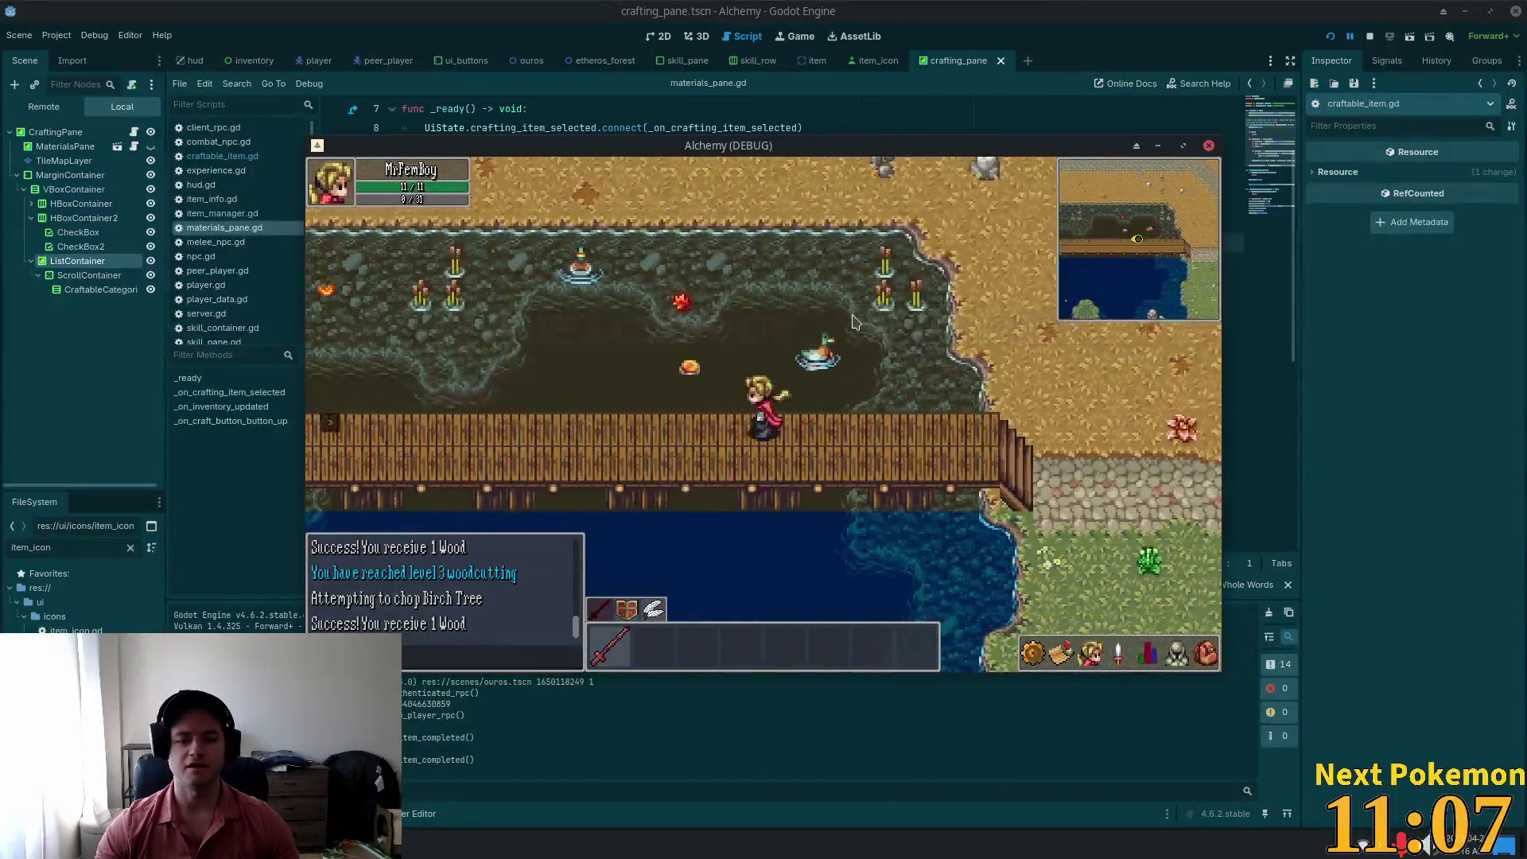
pyautogui.press('w')
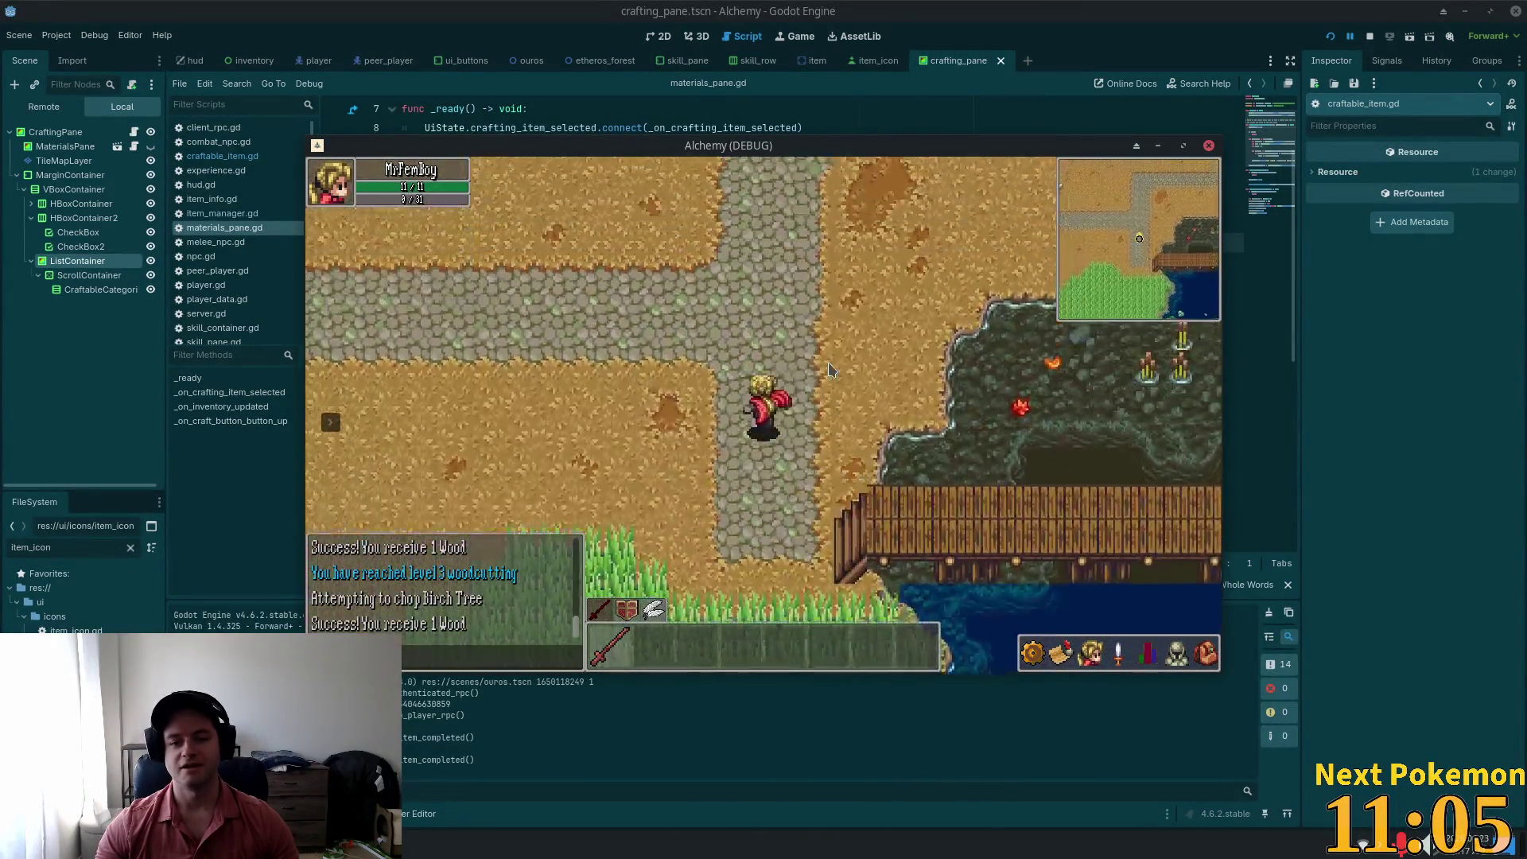
# Walk the character west along the cobblestone road through Ouros town past the houses
pyautogui.press('a')
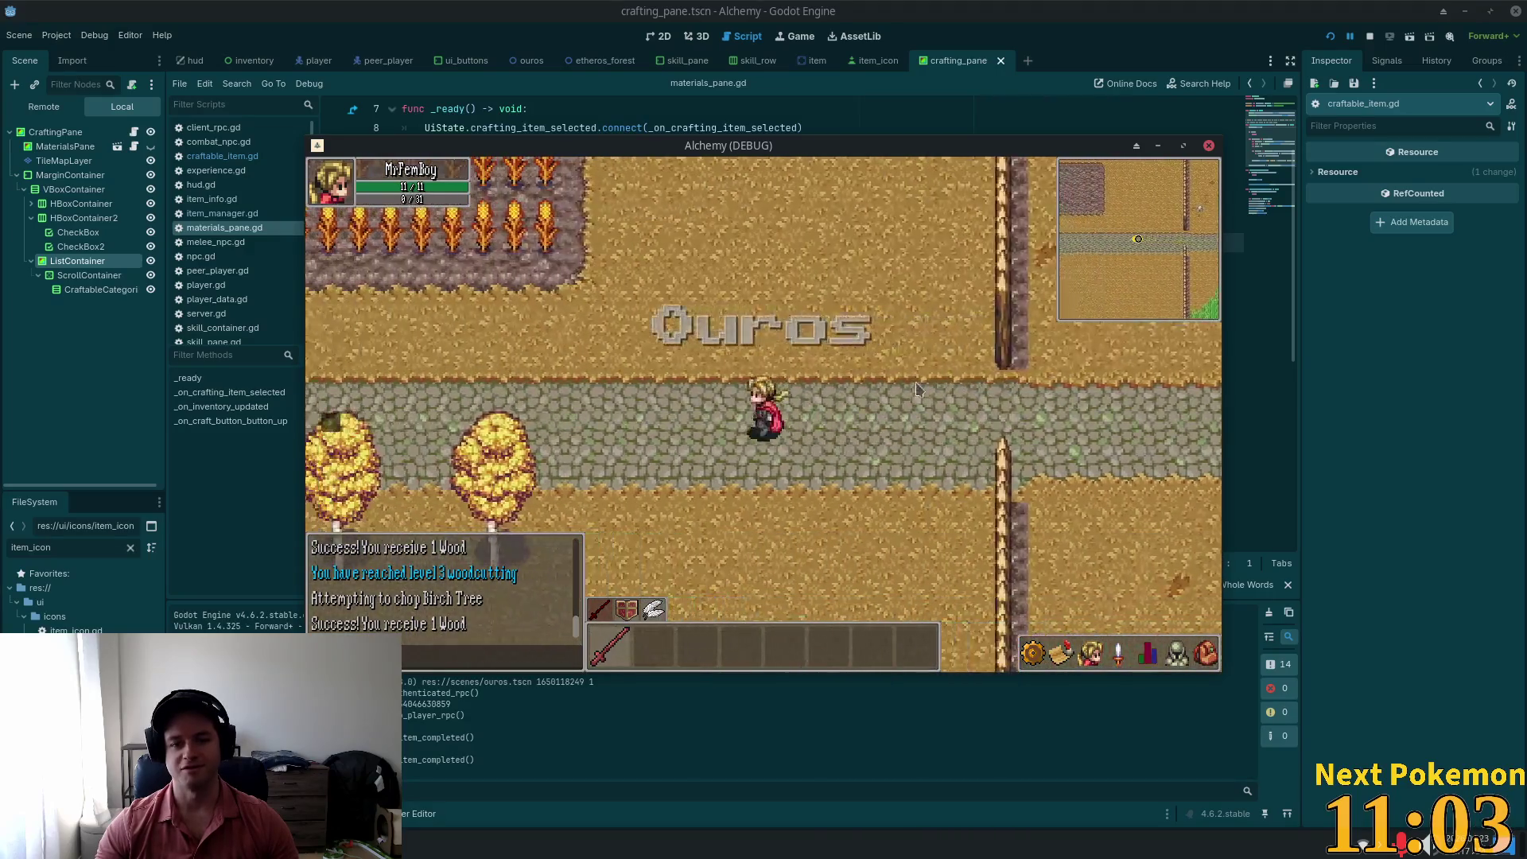
pyautogui.press('a')
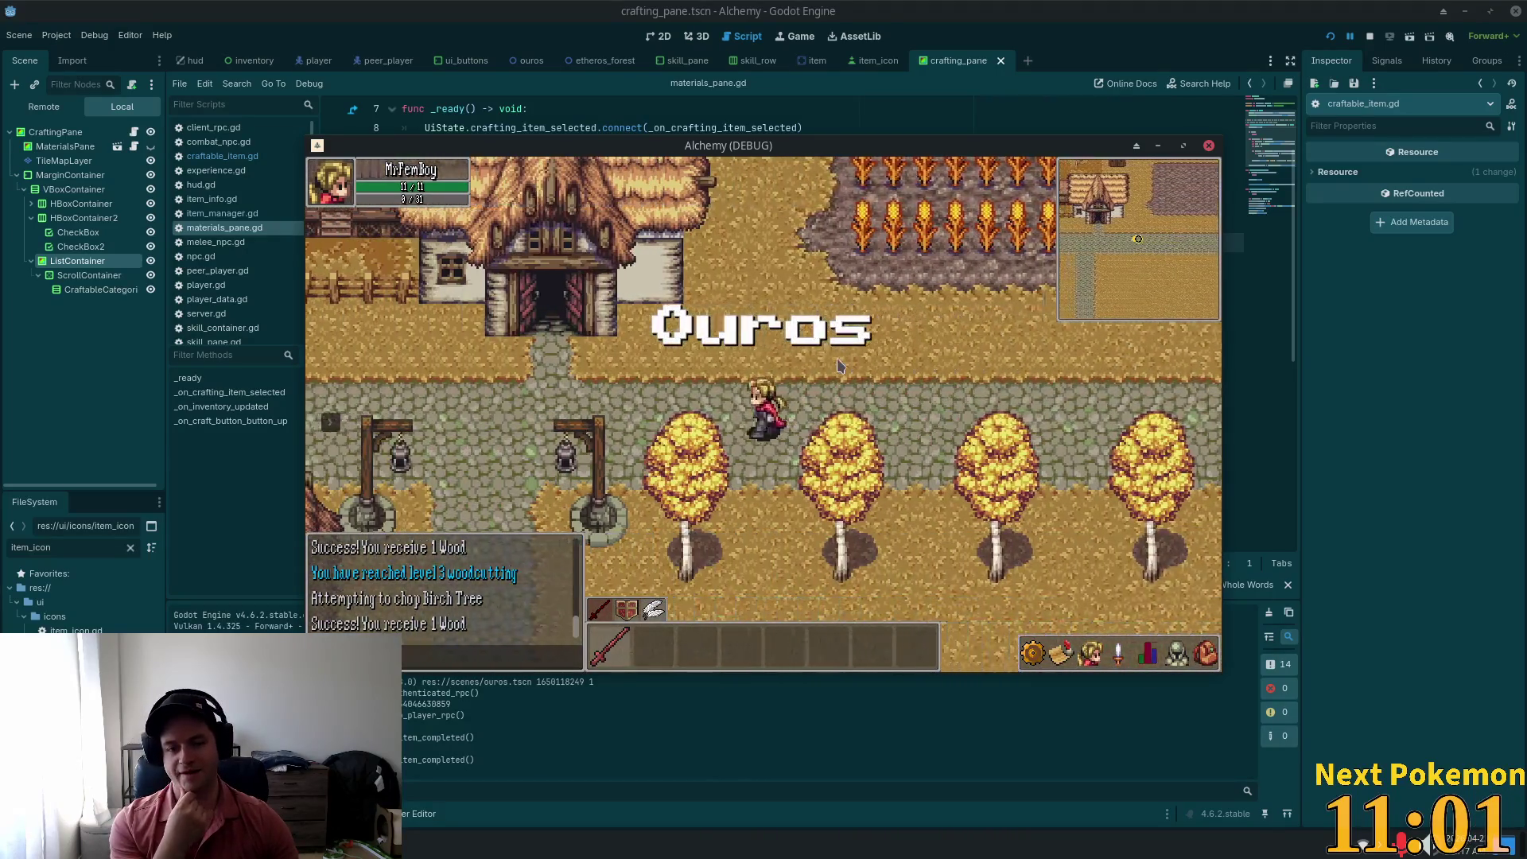
pyautogui.press('a')
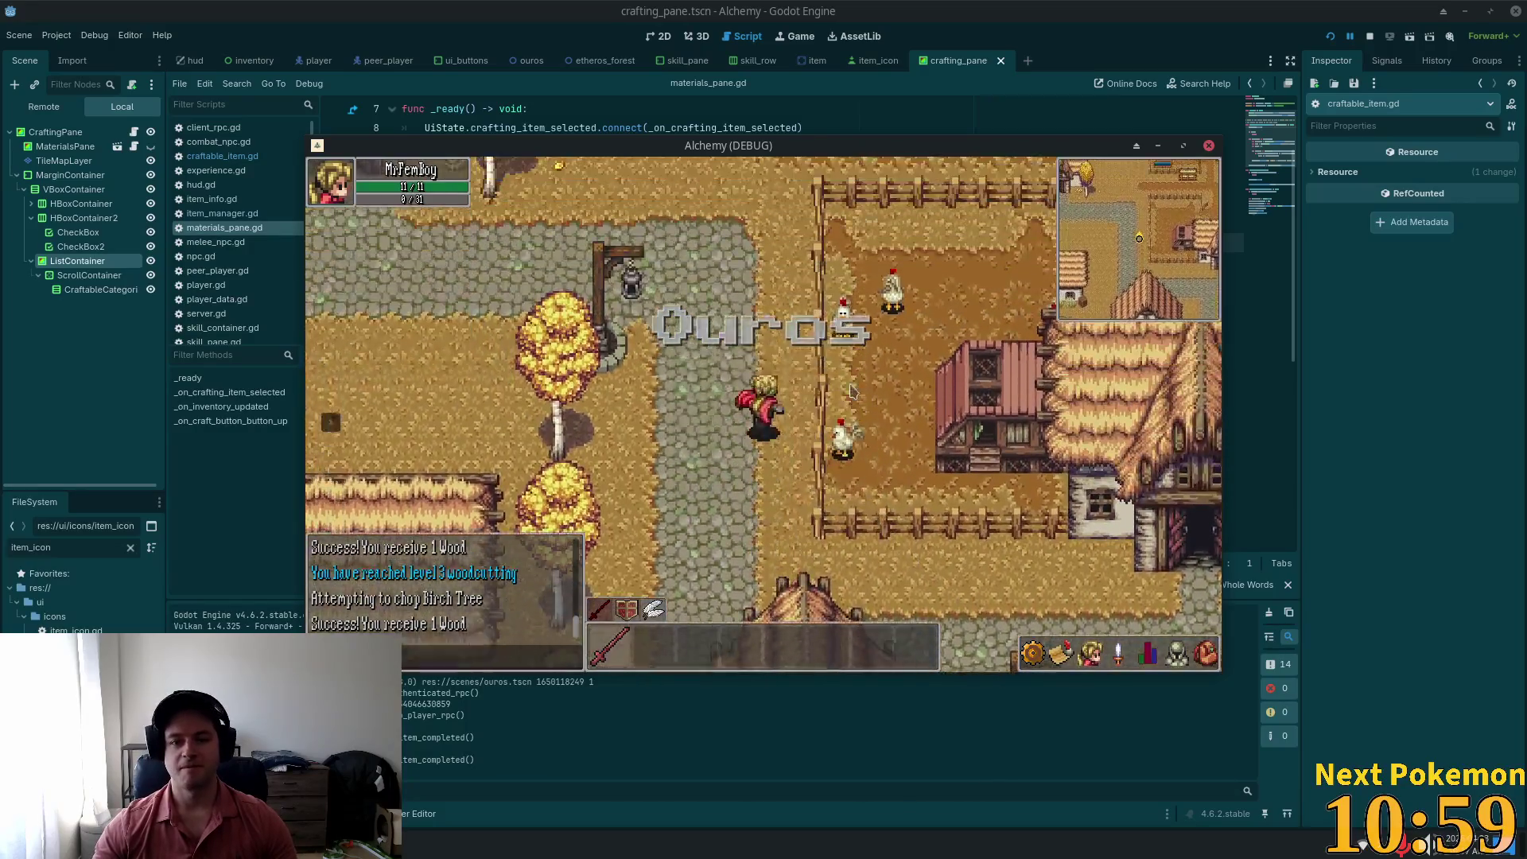
pyautogui.press('a')
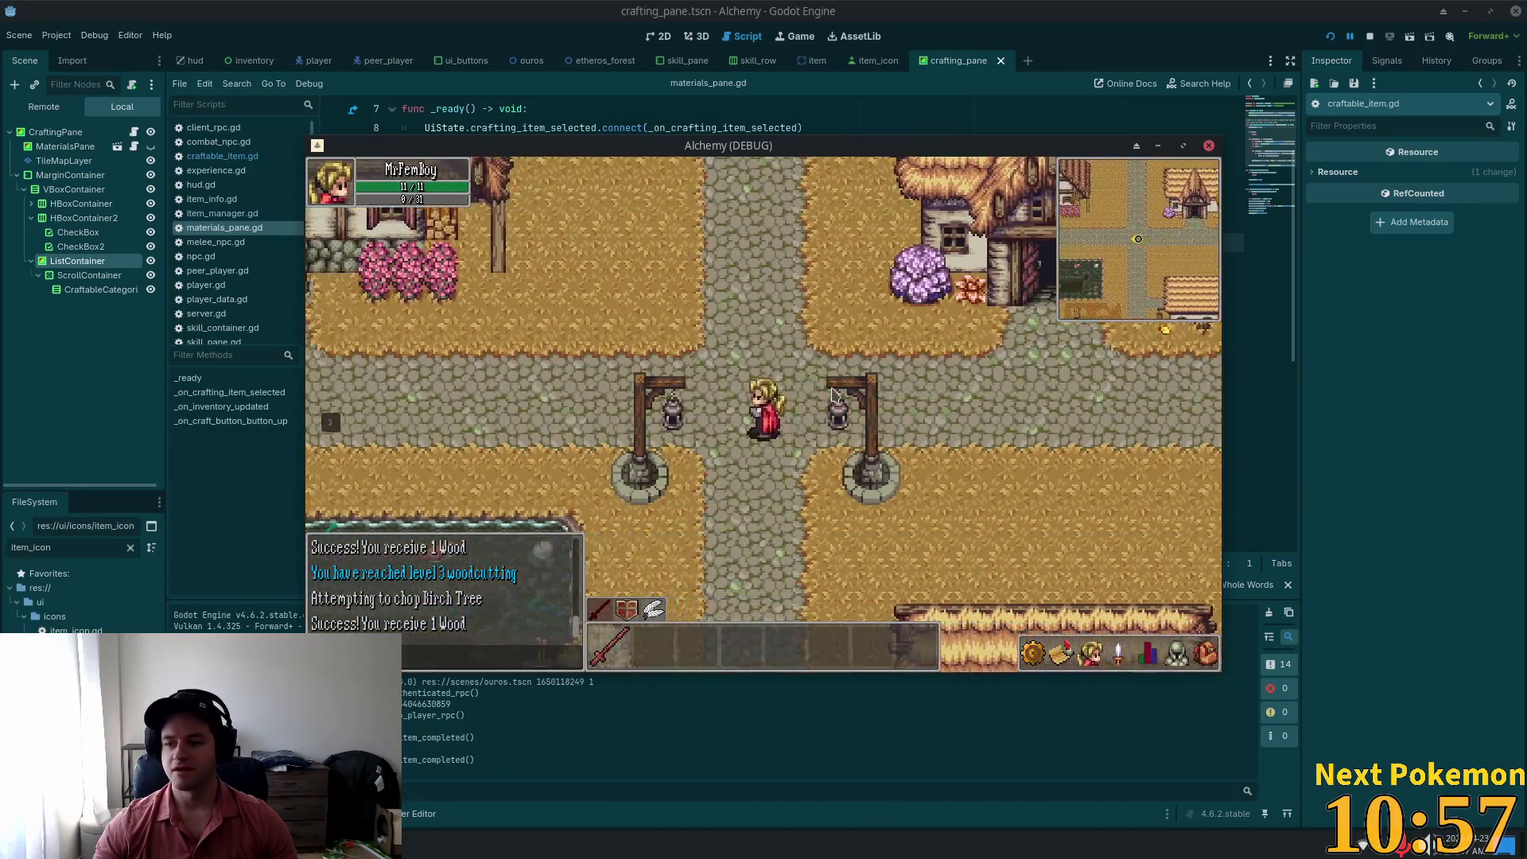
pyautogui.press('a')
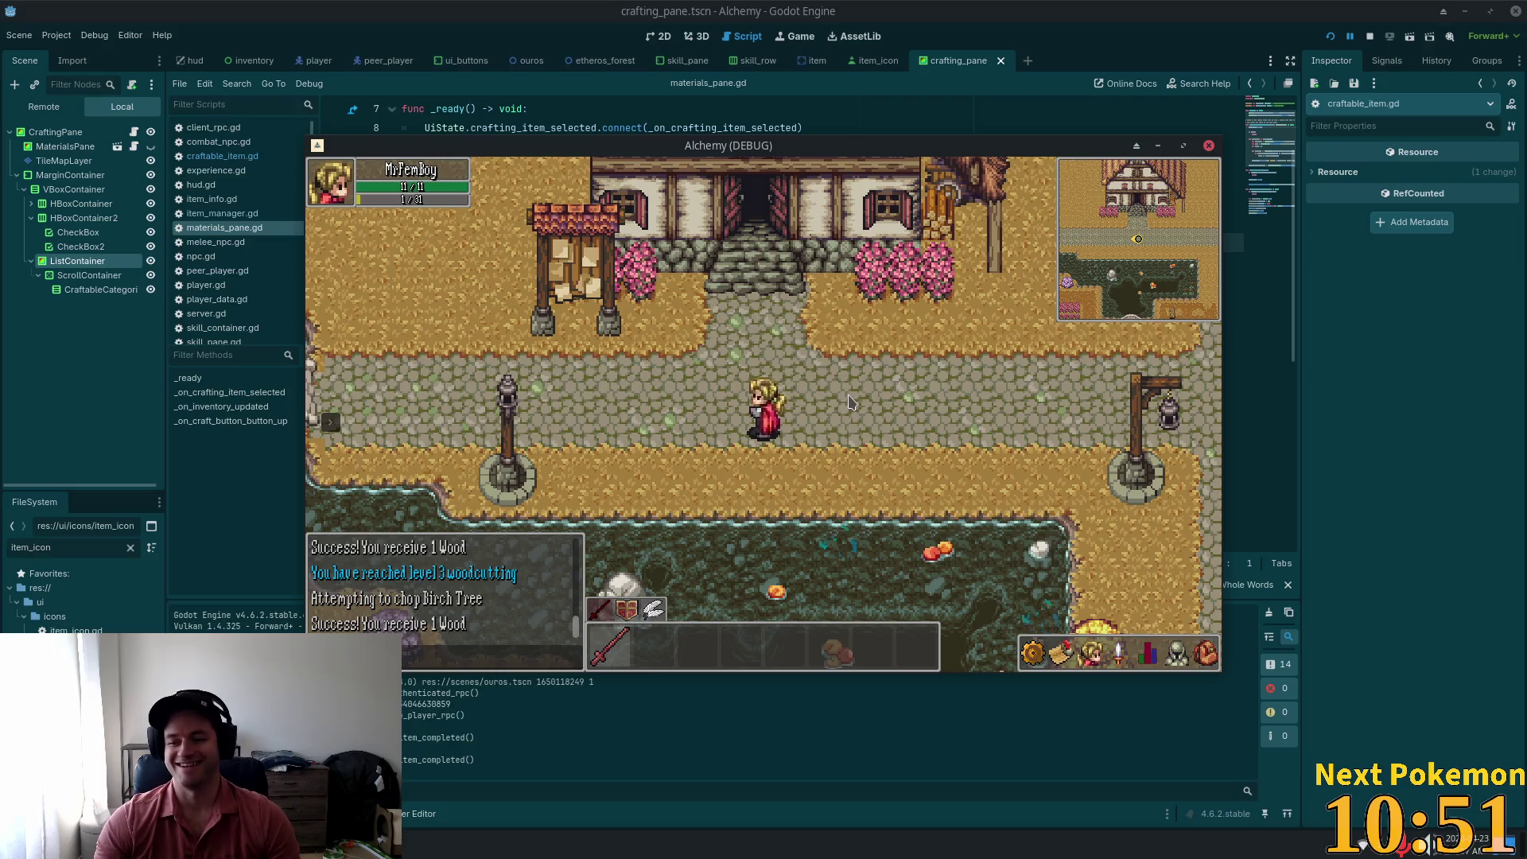
# Walk the character left through town and onto the stone bridge
pyautogui.press('a')
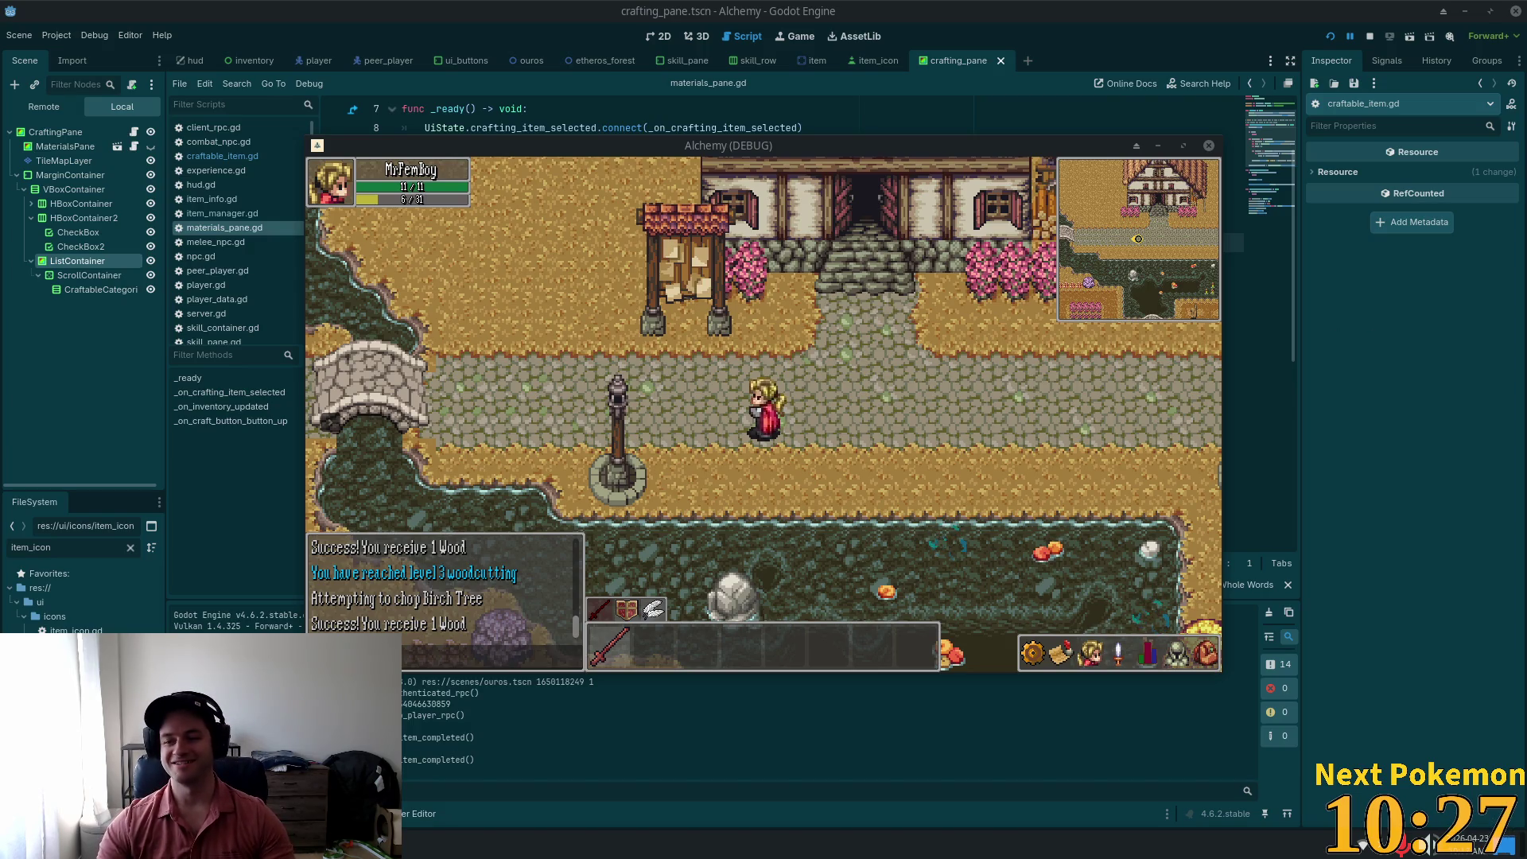
pyautogui.press('Up')
pyautogui.press('Left')
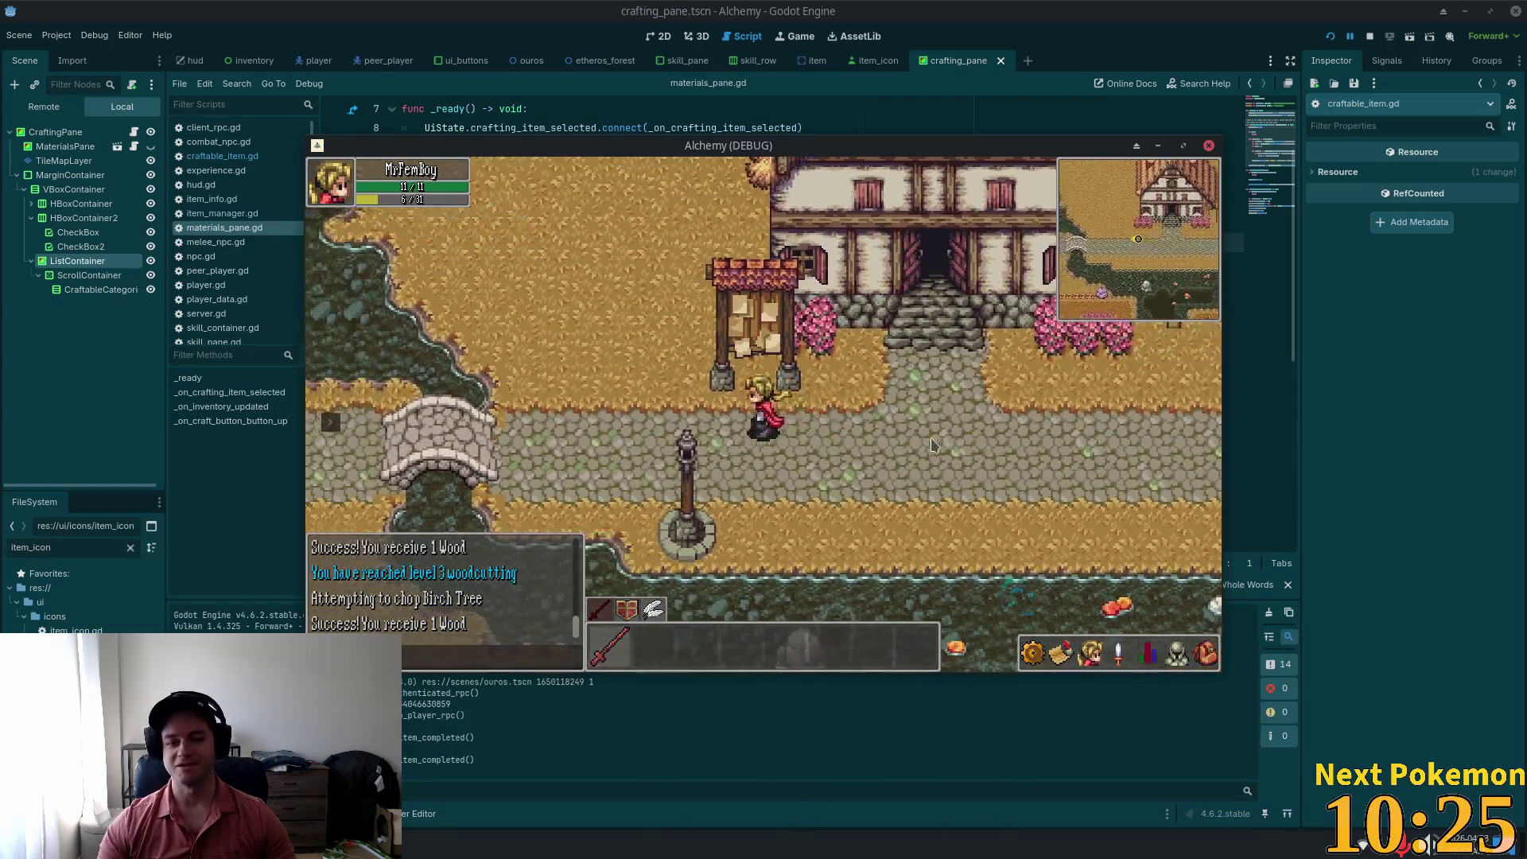
pyautogui.press('Left')
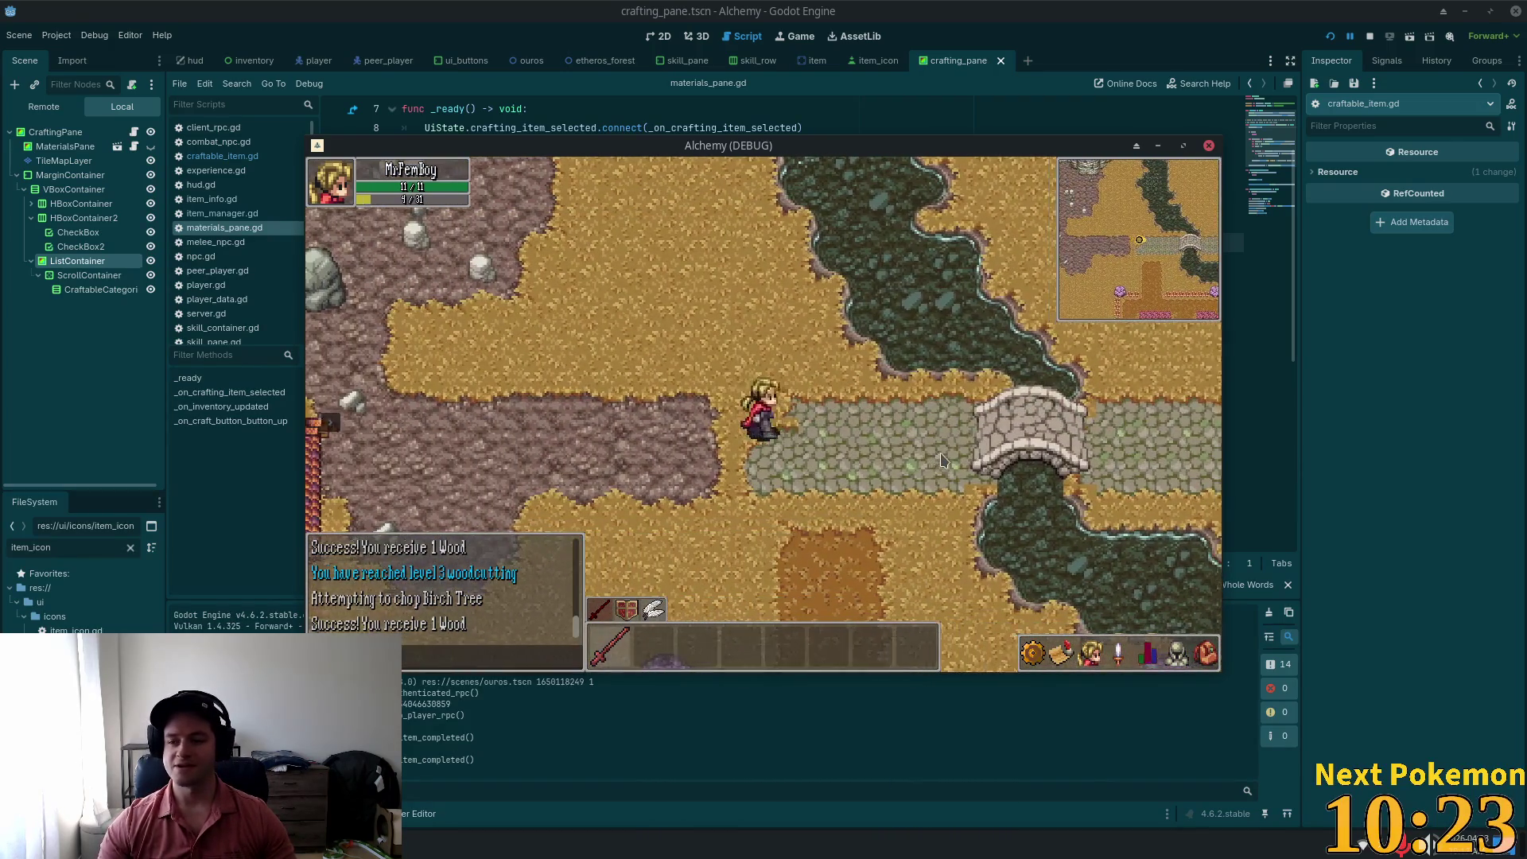
pyautogui.press('Right')
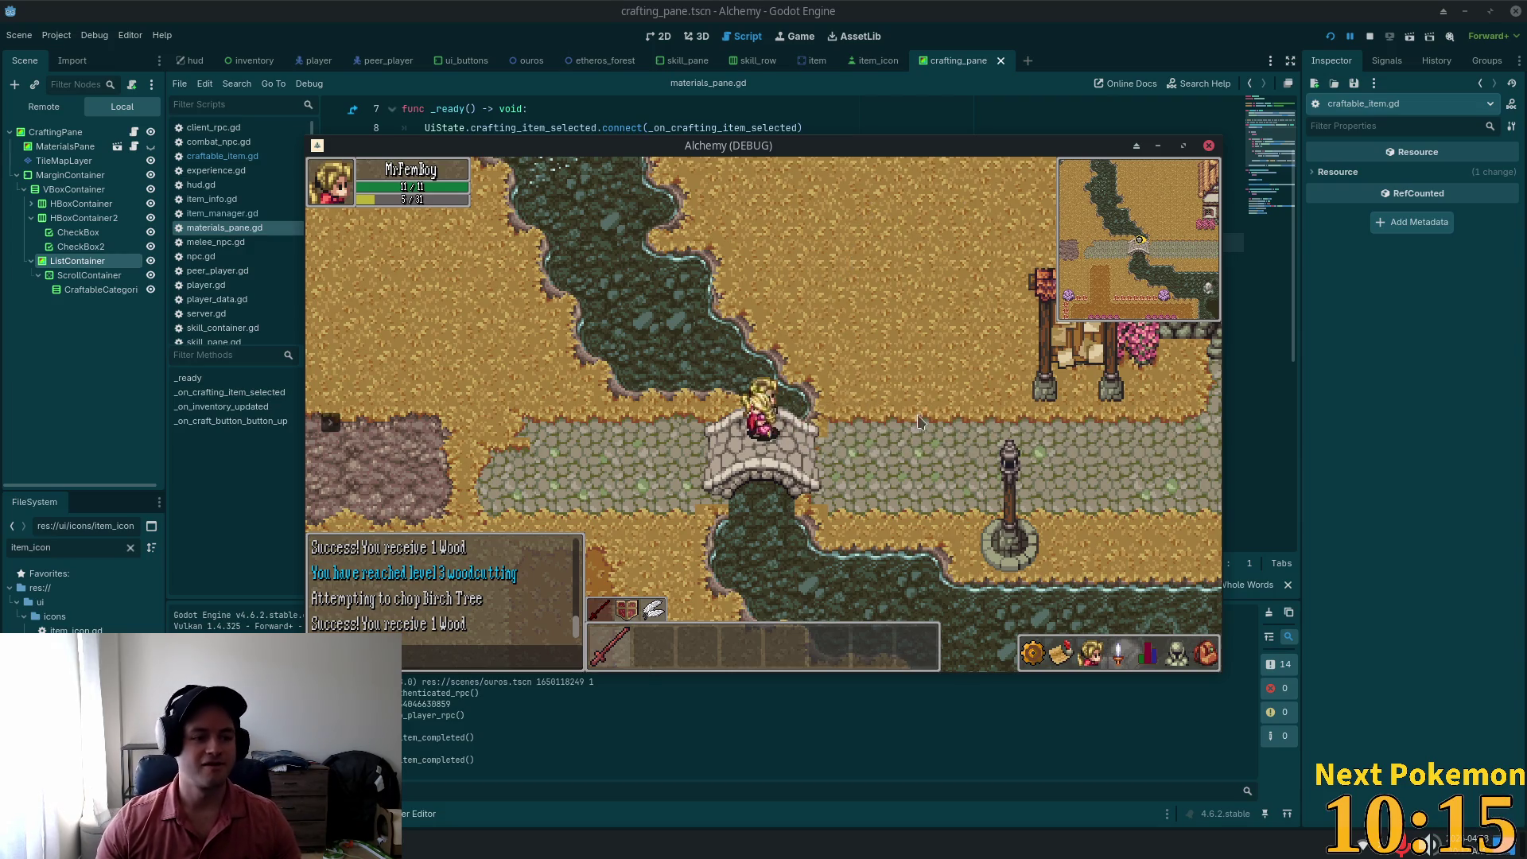
# Walk off the bridge east along the town path and out of the thatched cottage
pyautogui.press('d')
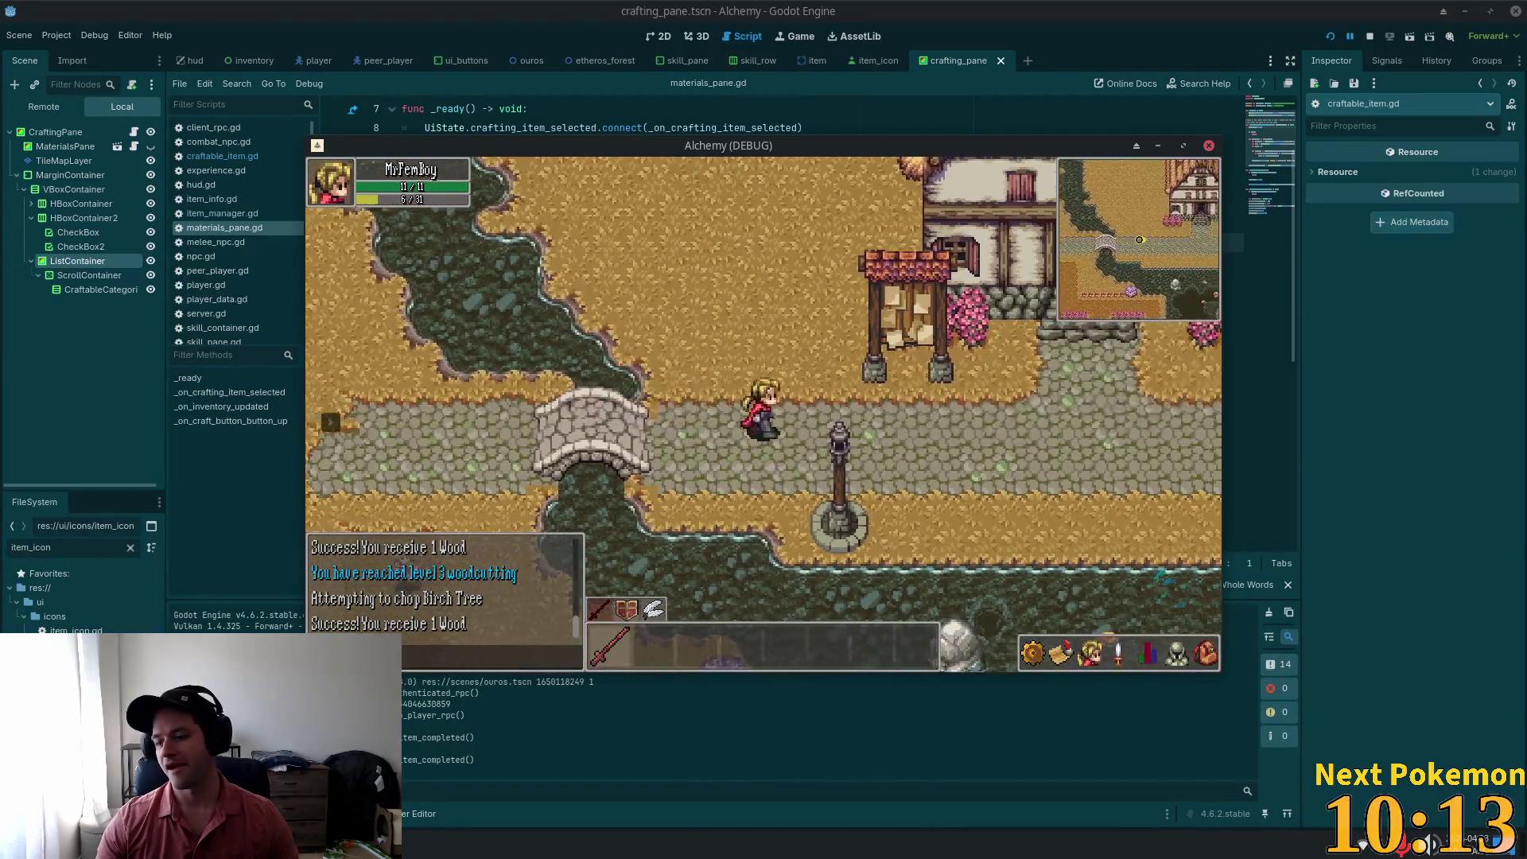
pyautogui.press('d')
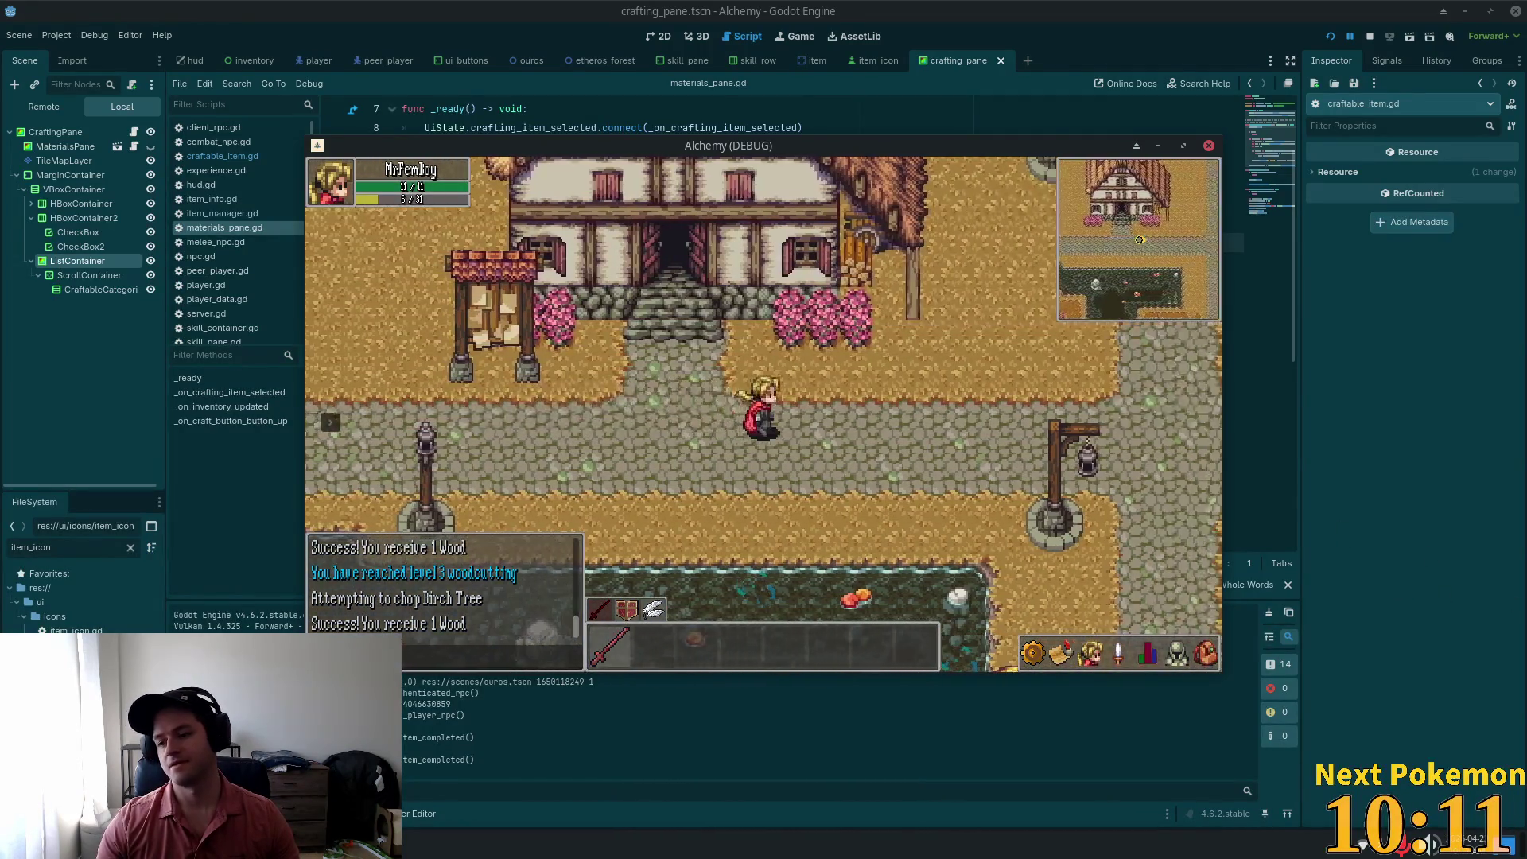
pyautogui.press('d')
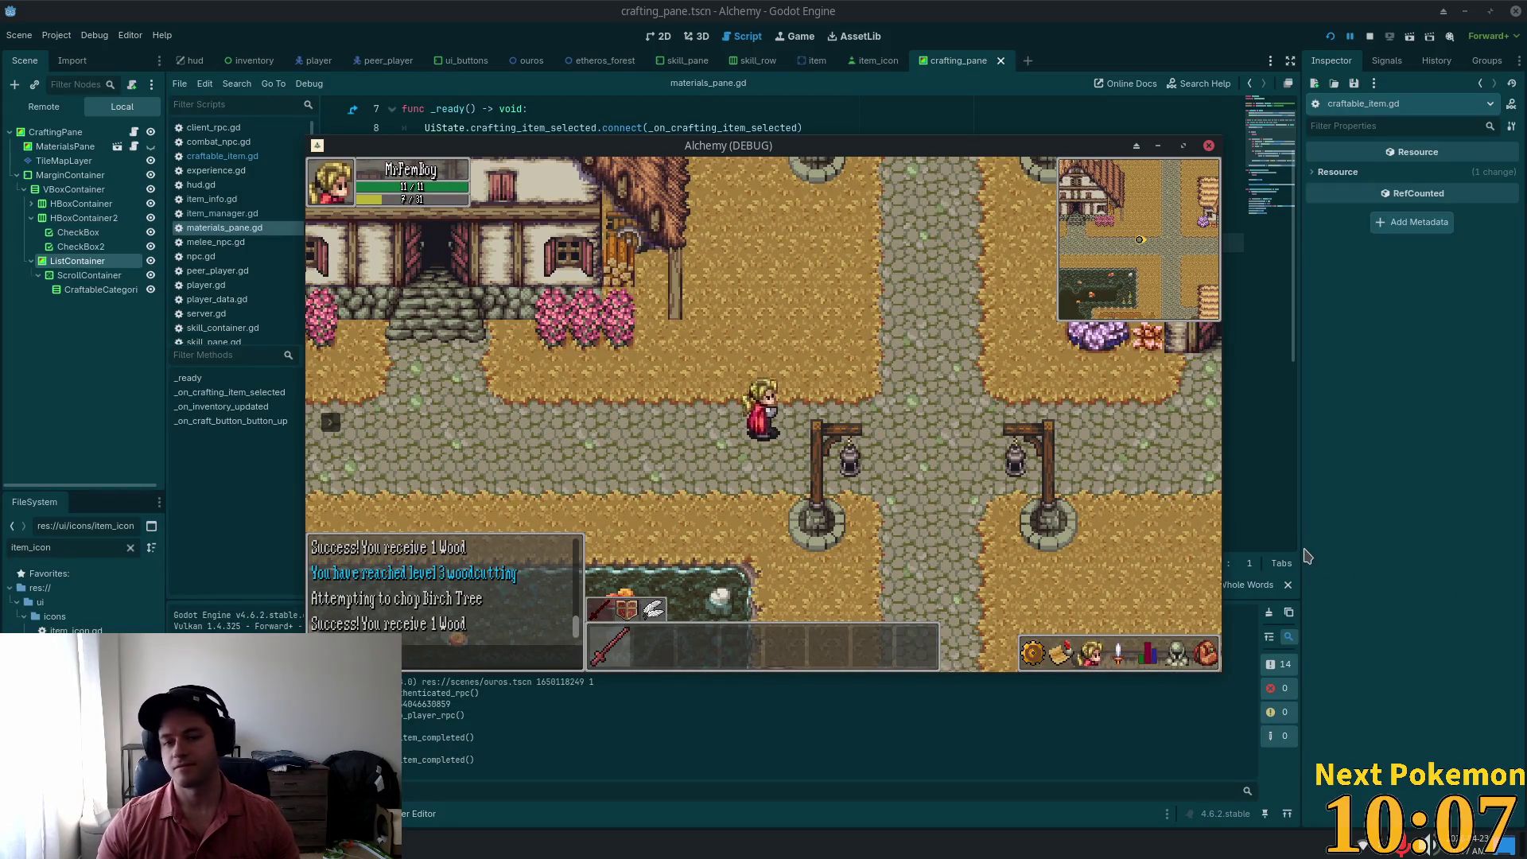
pyautogui.click(977, 394)
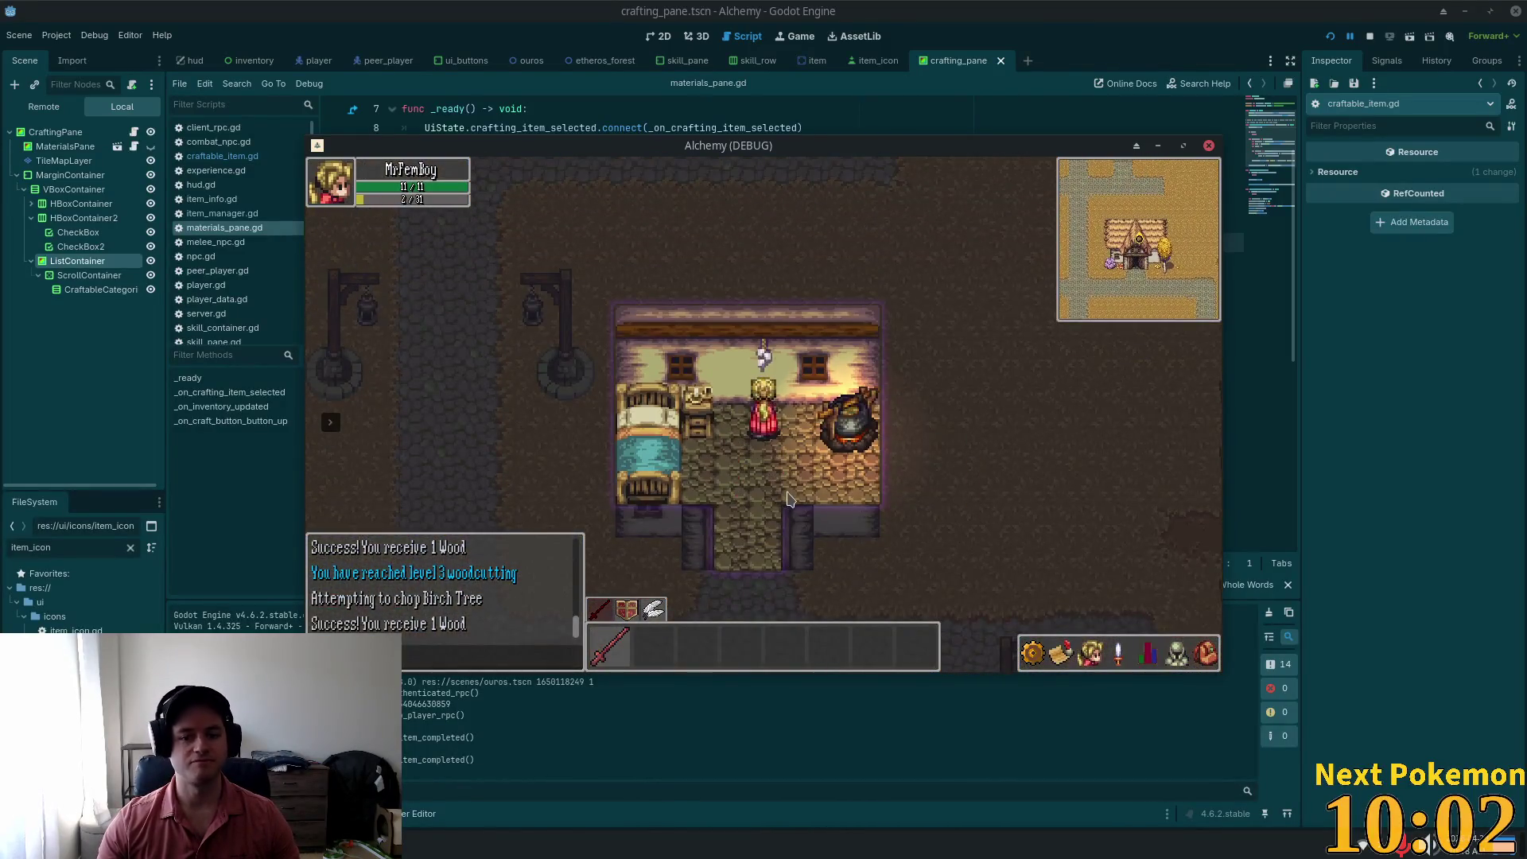
pyautogui.click(789, 498)
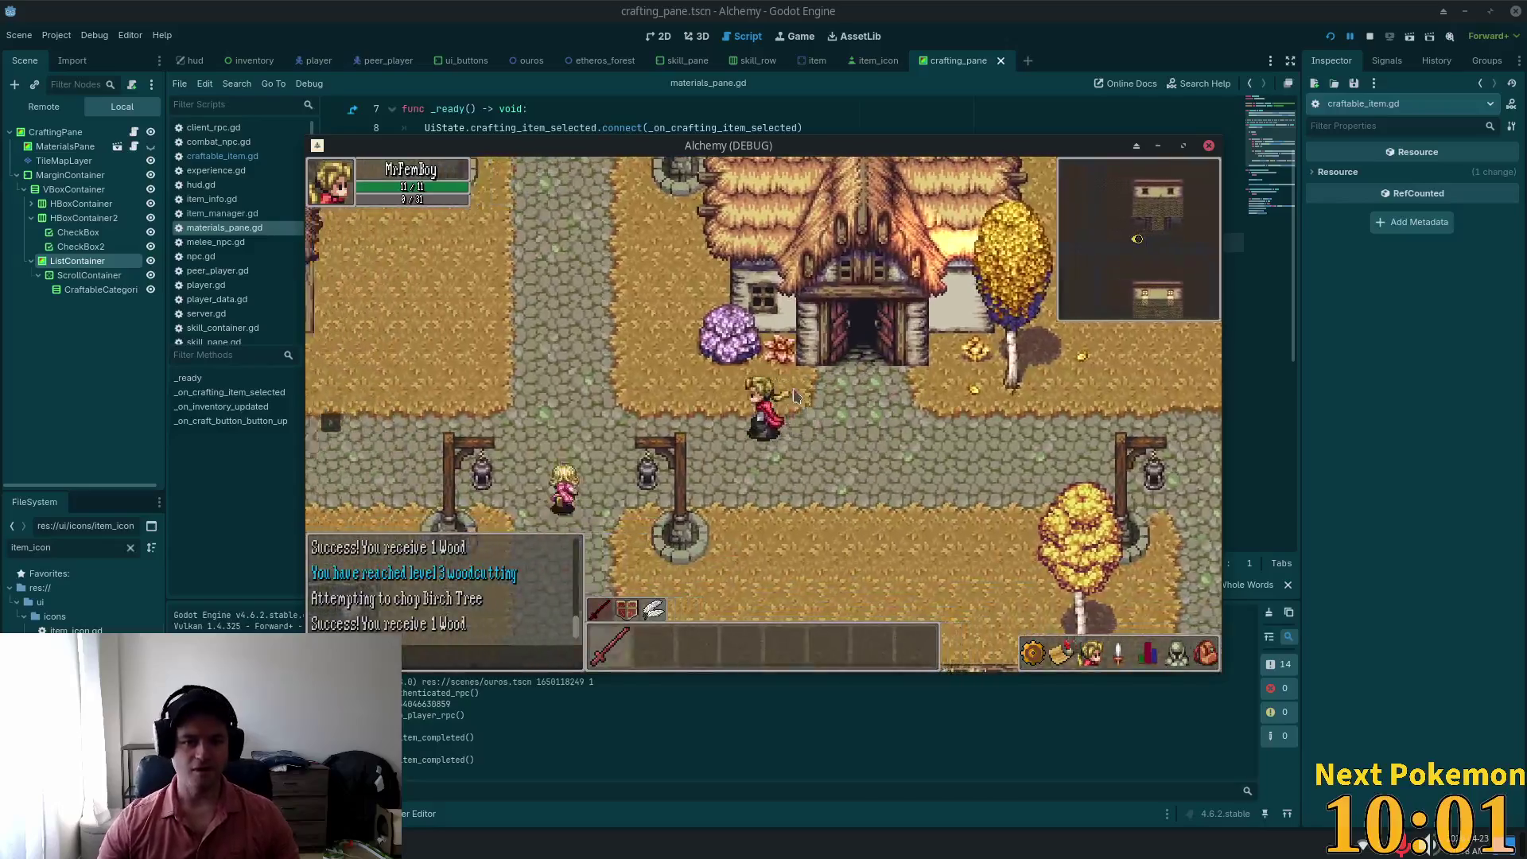
# Move the 'Add quest mark over quest npc heads' line to after 'Close shop on Esc'
pyautogui.hotkey('alt', 'Tab')
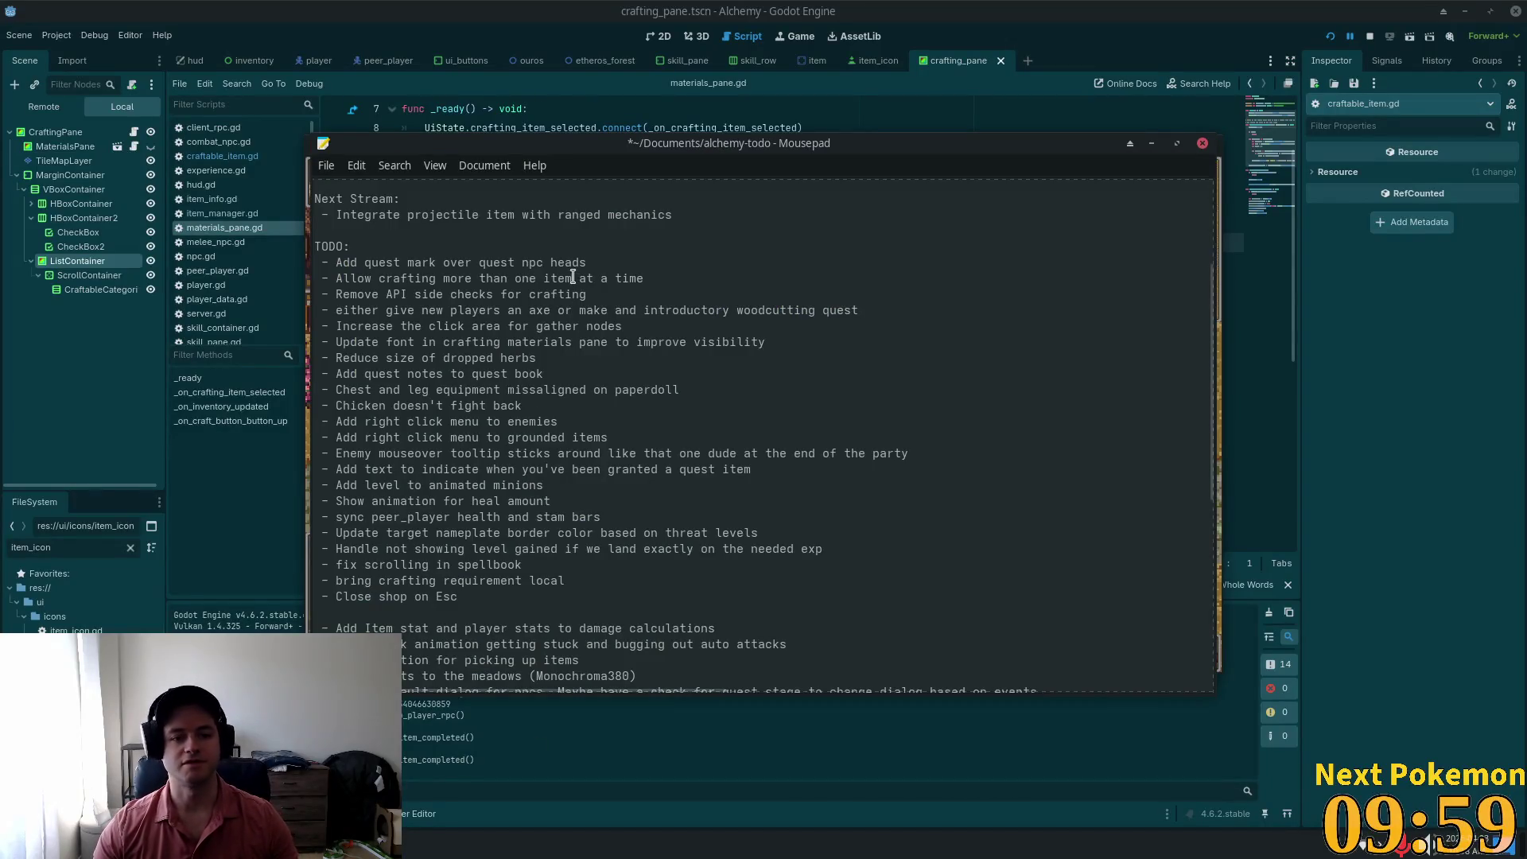
pyautogui.moveTo(589, 263); pyautogui.dragTo(327, 265)
pyautogui.press('BackSpace')
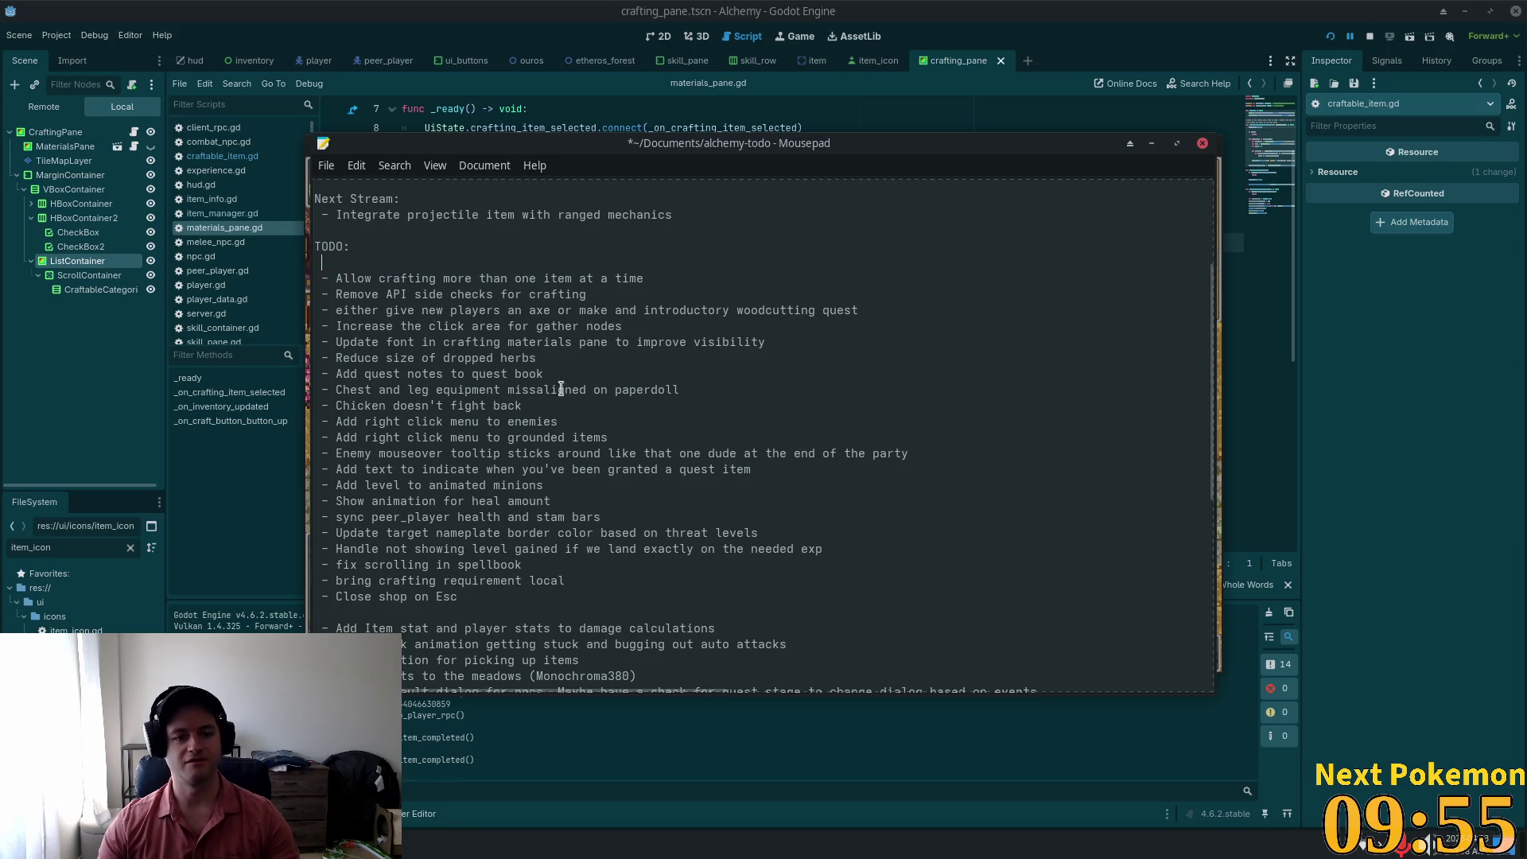
pyautogui.press('BackSpace')
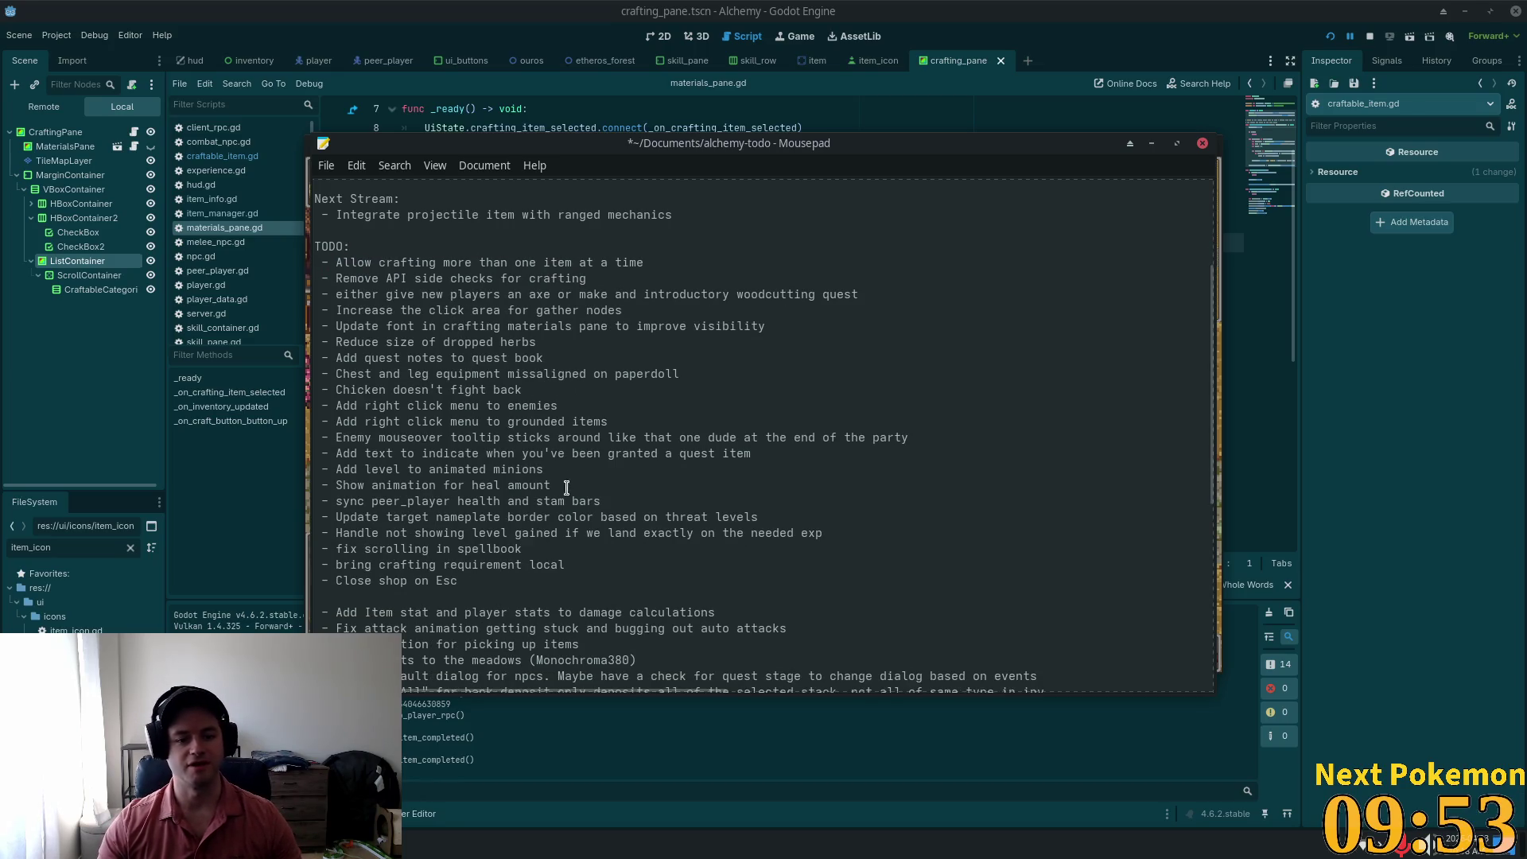
pyautogui.click(314, 597)
pyautogui.write('- Add quest mark over quest npc heads')
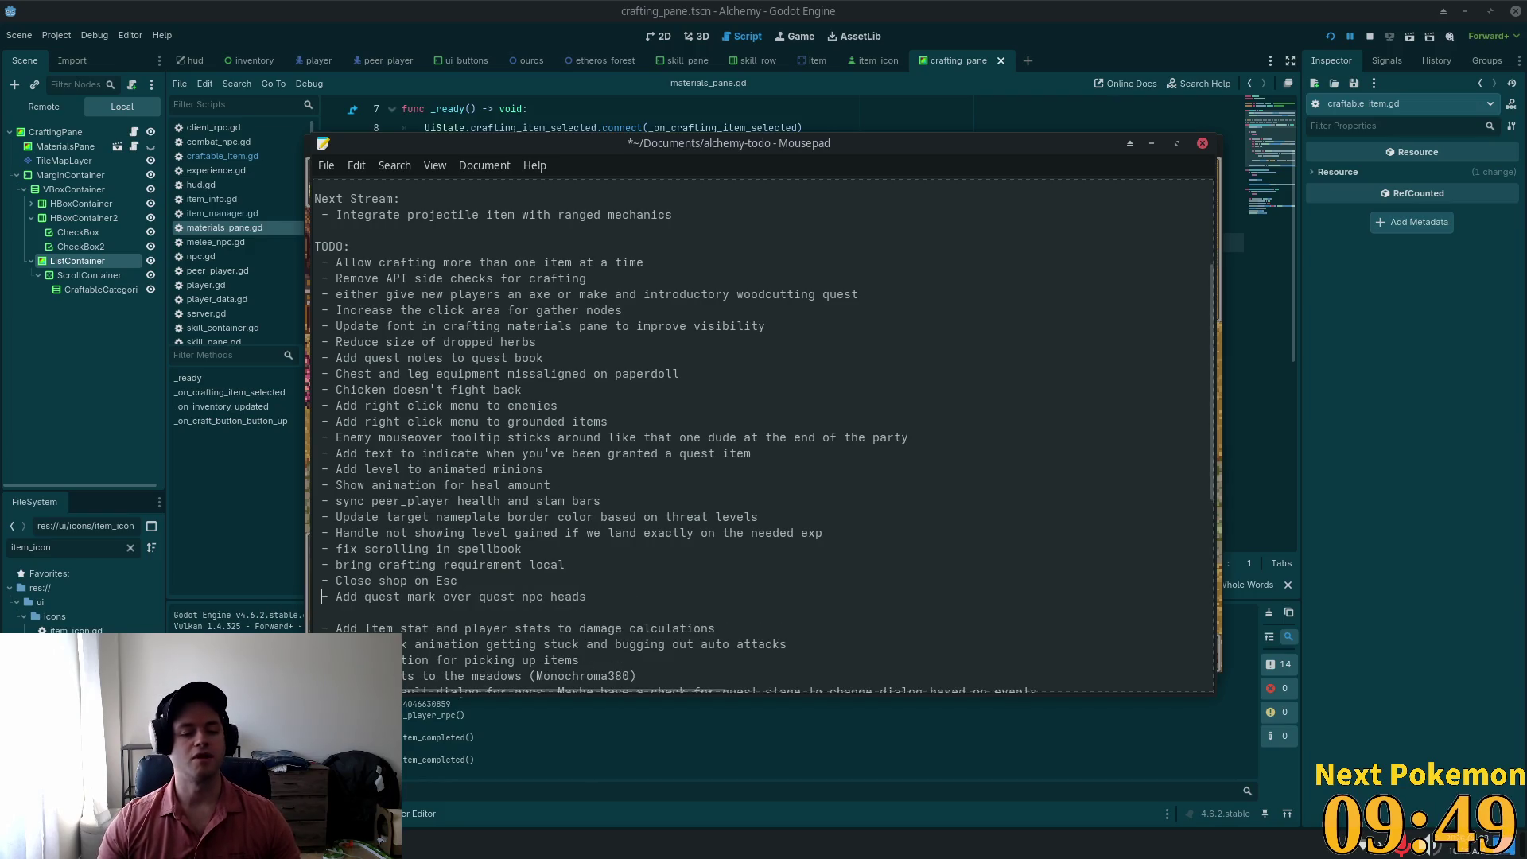
# Move the multi-item crafting line below the quest-mark line, leaving the axe line at the top
pyautogui.moveTo(331, 261); pyautogui.dragTo(754, 268)
pyautogui.click(726, 267)
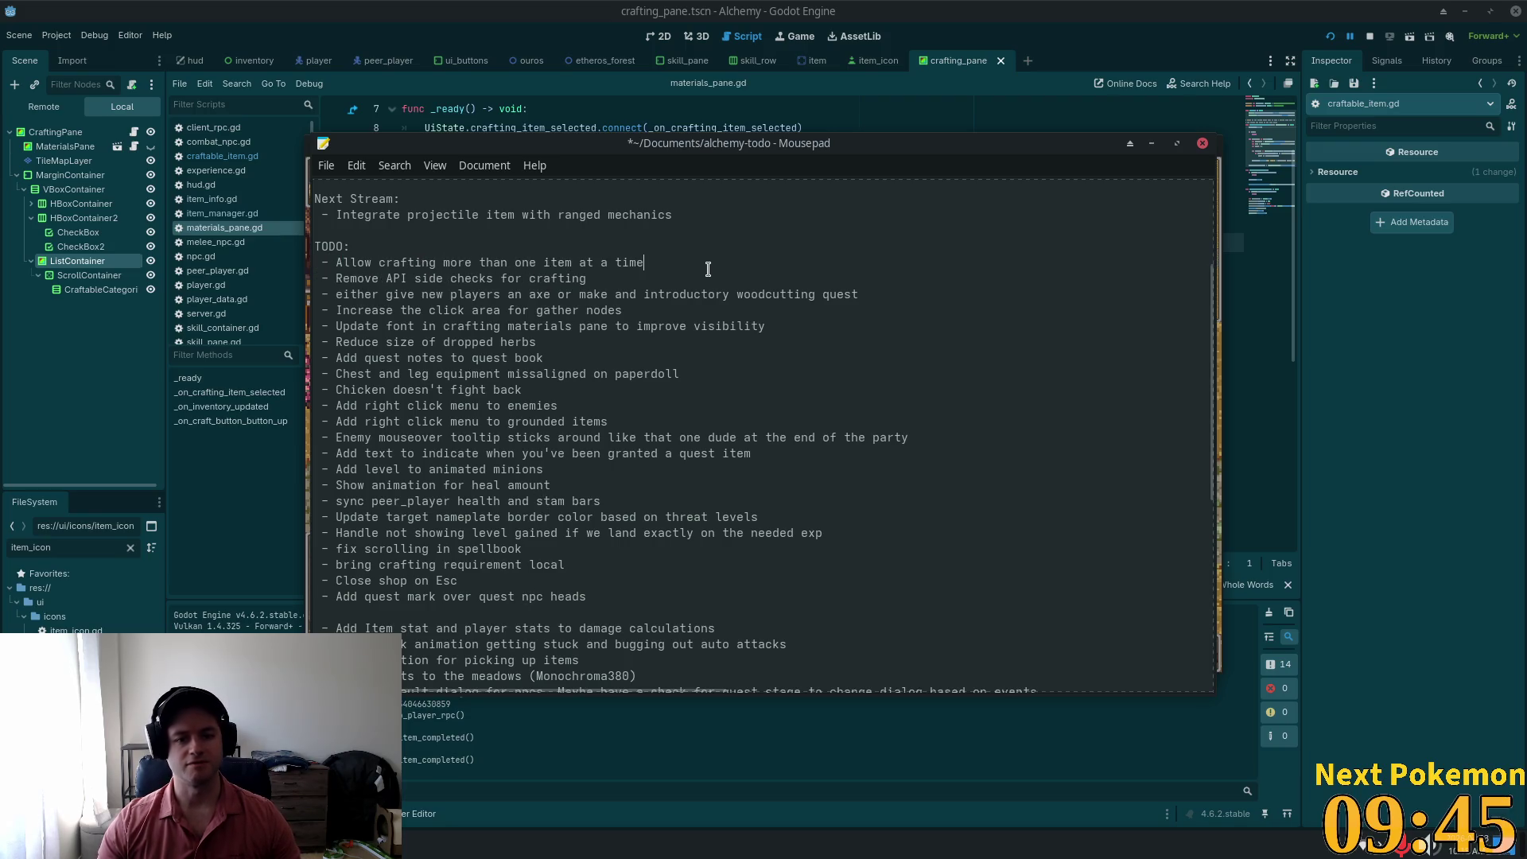
pyautogui.hotkey('shift', 'Home')
pyautogui.hotkey('ctrl', 'c')
pyautogui.press('BackSpace')
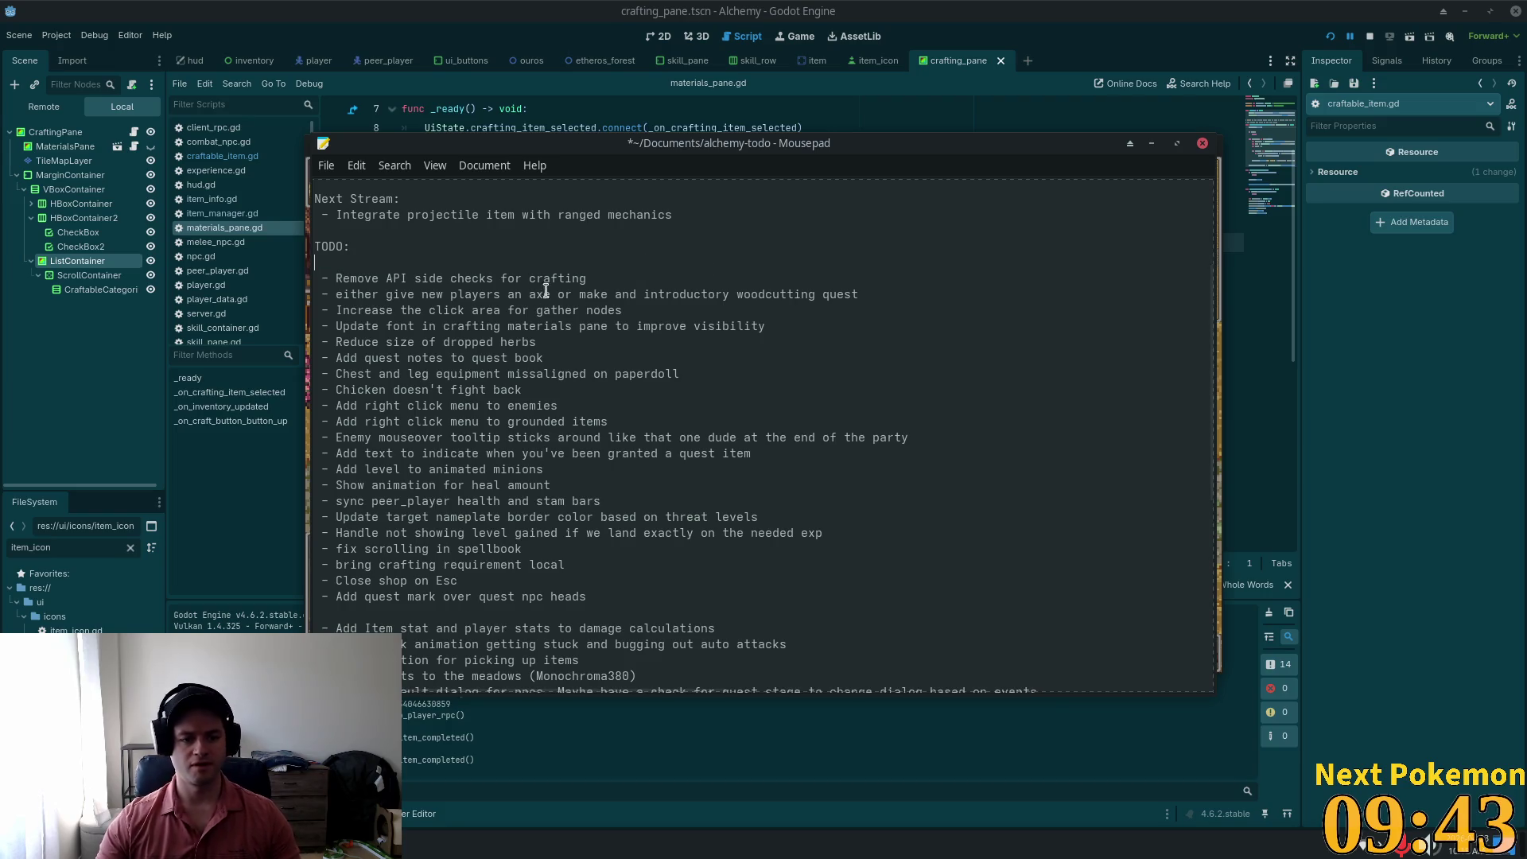
pyautogui.press('BackSpace')
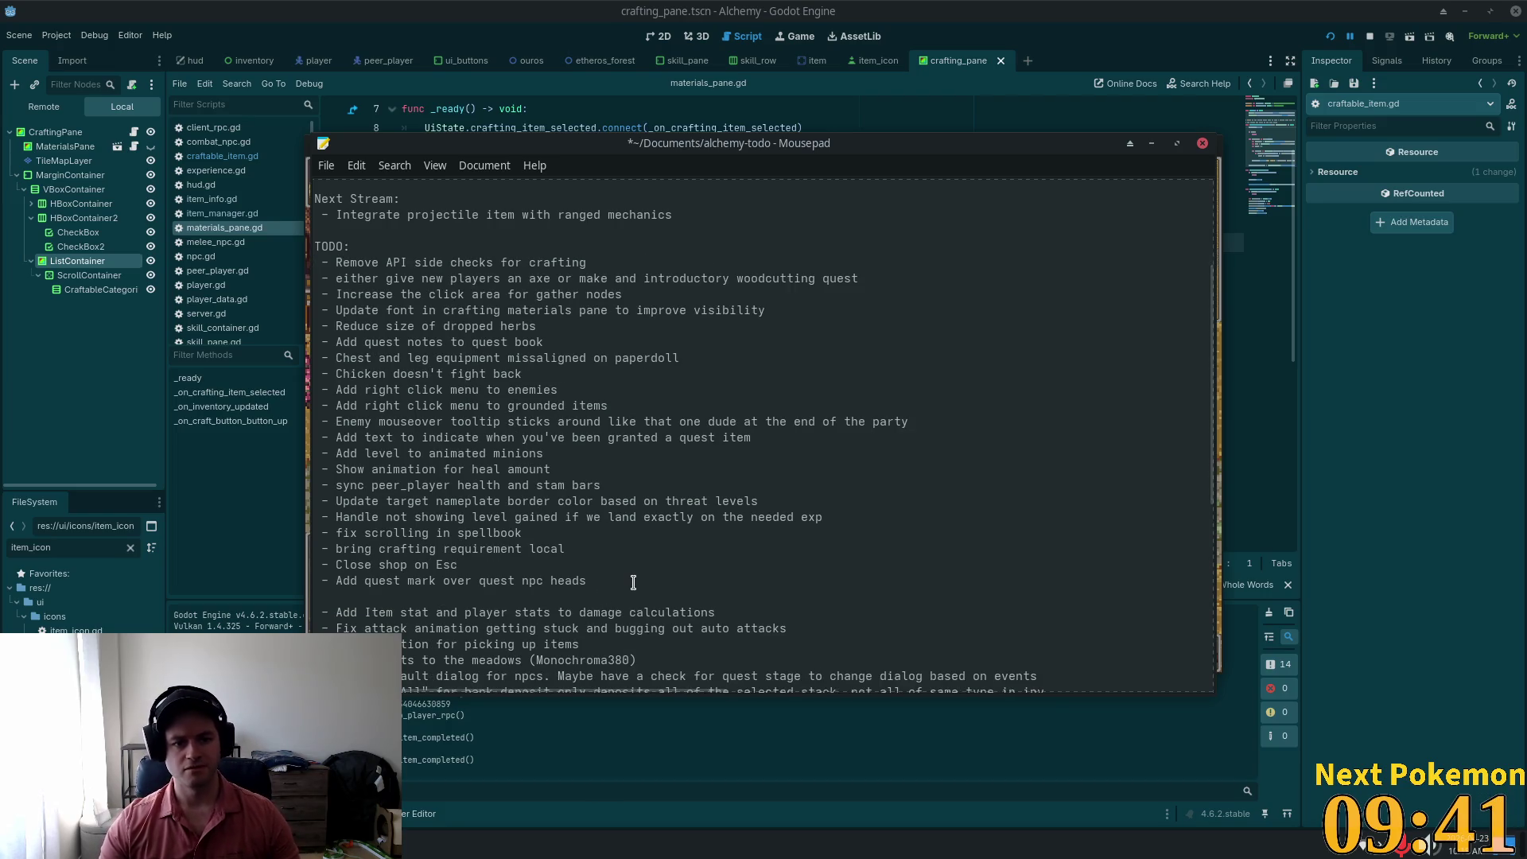
pyautogui.click(619, 578)
pyautogui.press('Return')
pyautogui.hotkey('ctrl', 'v')
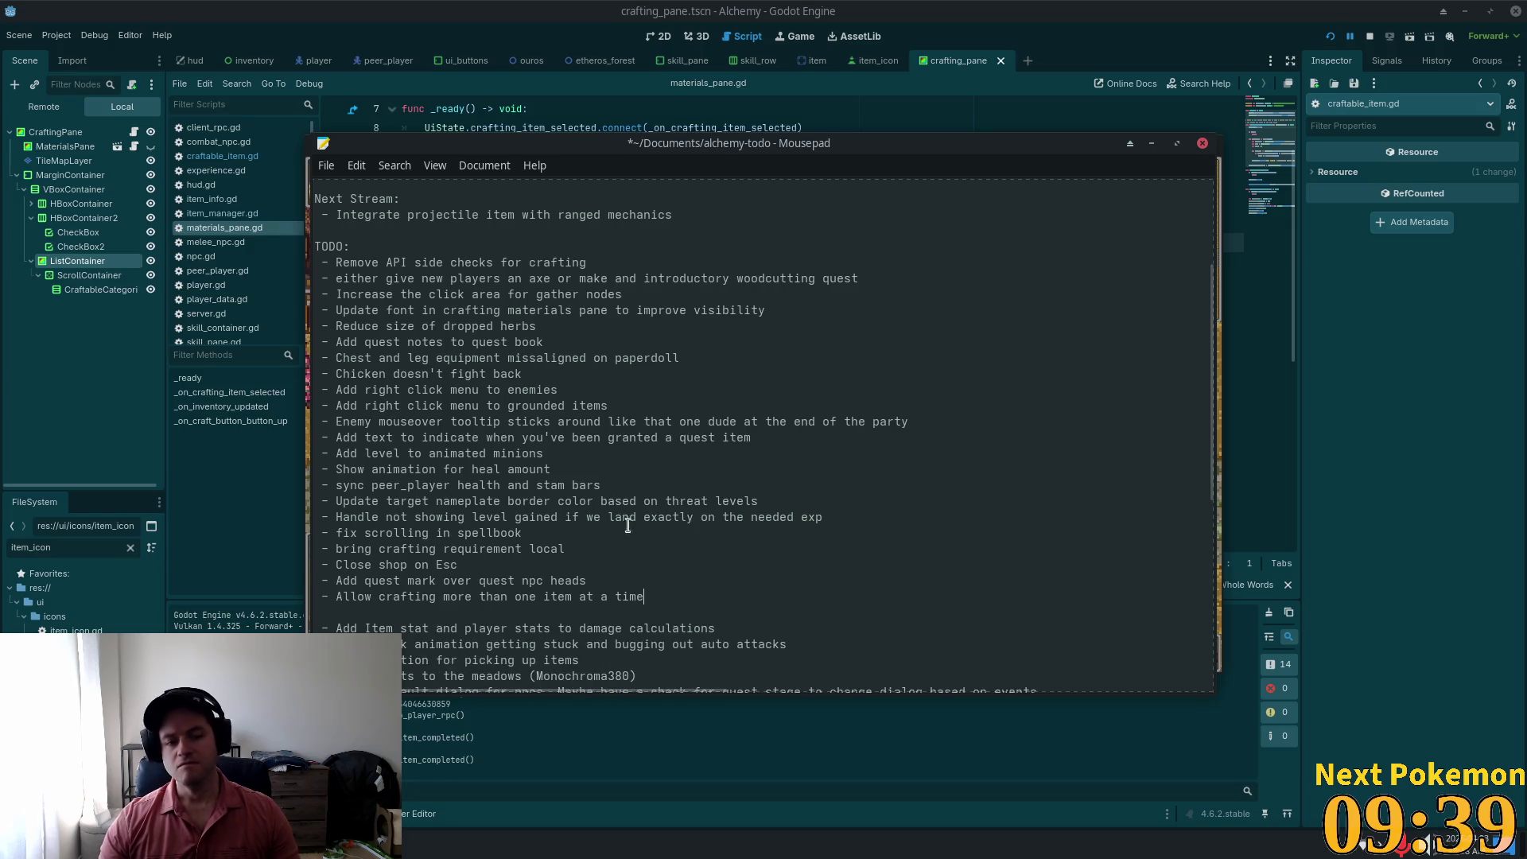
pyautogui.moveTo(859, 279); pyautogui.dragTo(321, 278)
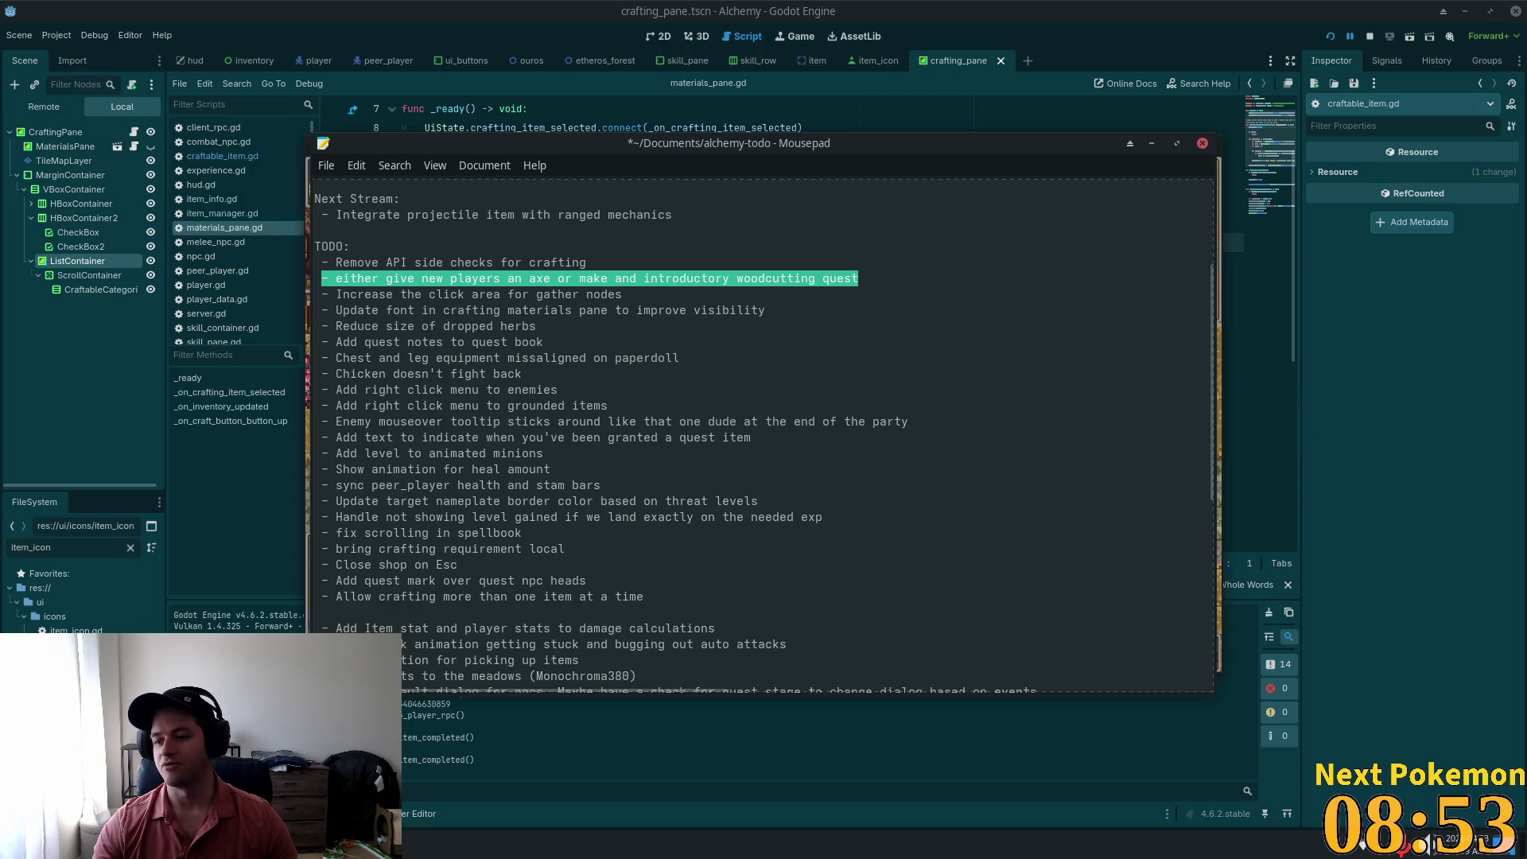
pyautogui.press('Right')
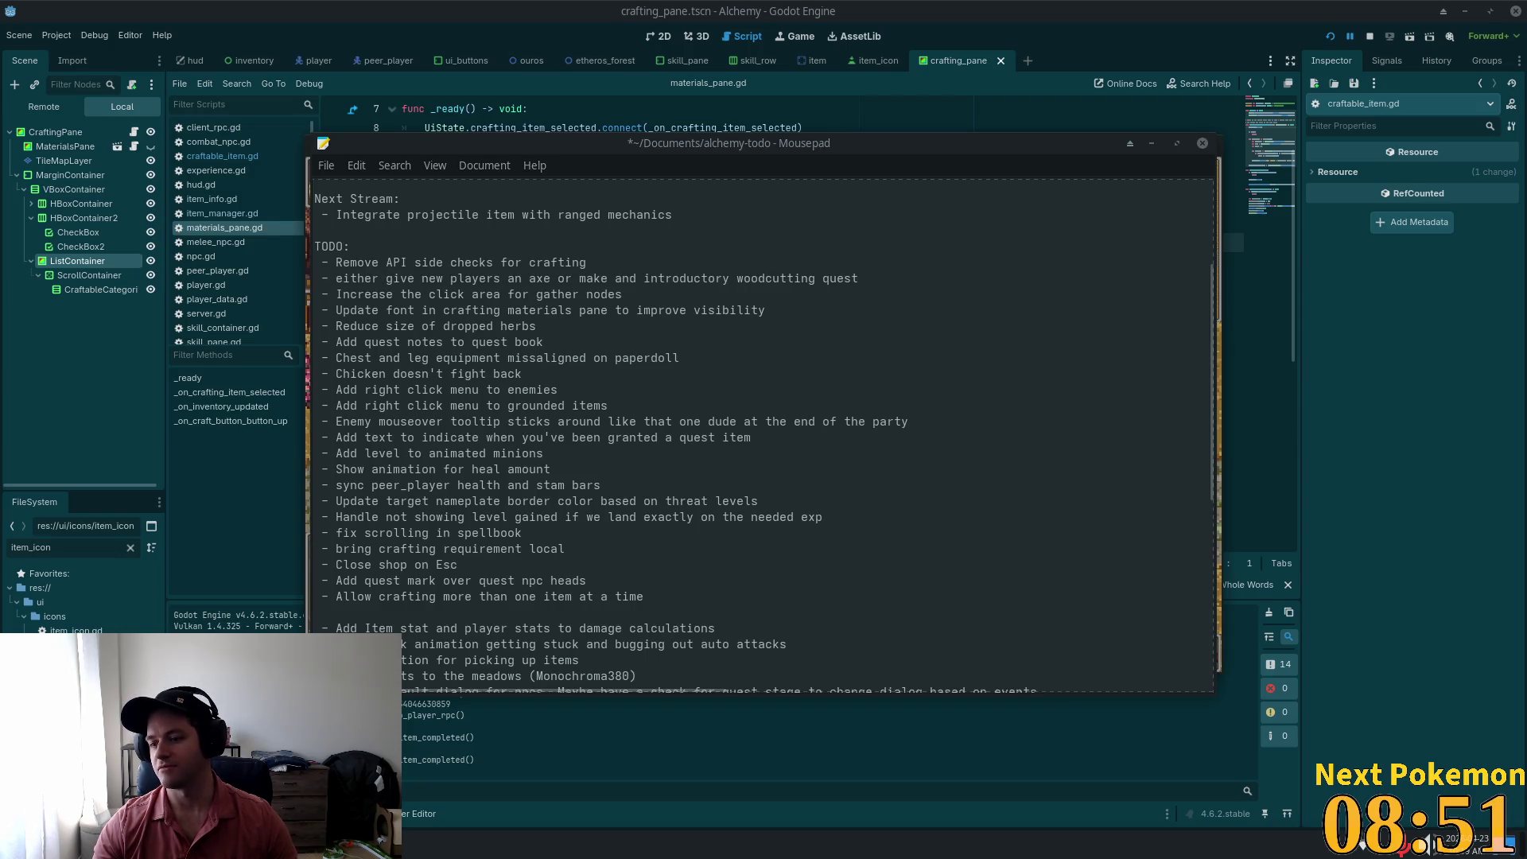
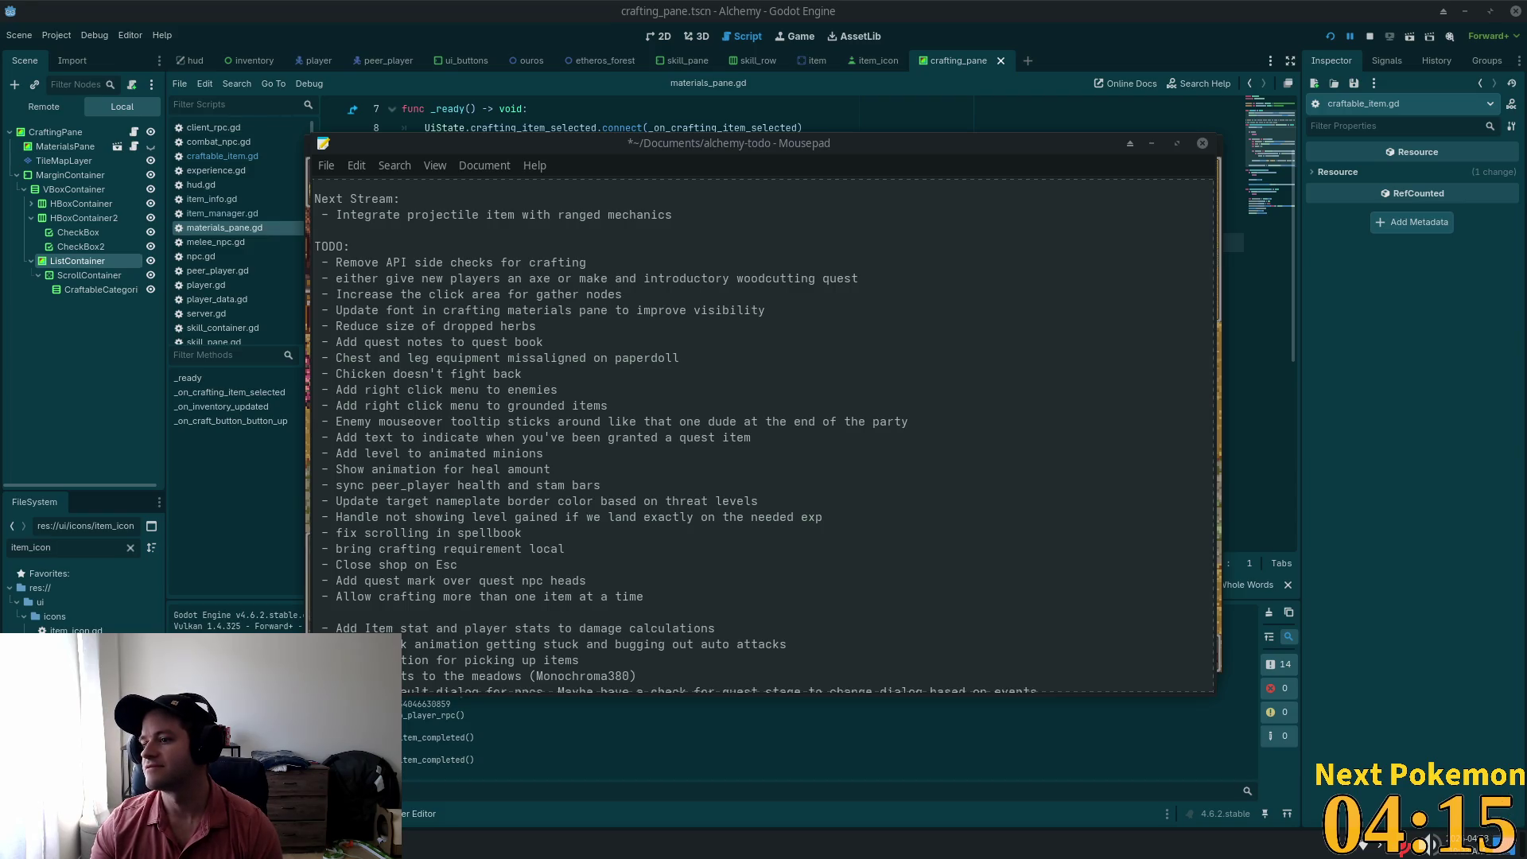
# Bring the browser showing the Imgur post to the front, maximized to fill the screen
pyautogui.hotkey('alt', 'Tab')
pyautogui.doubleClick(476, 4)
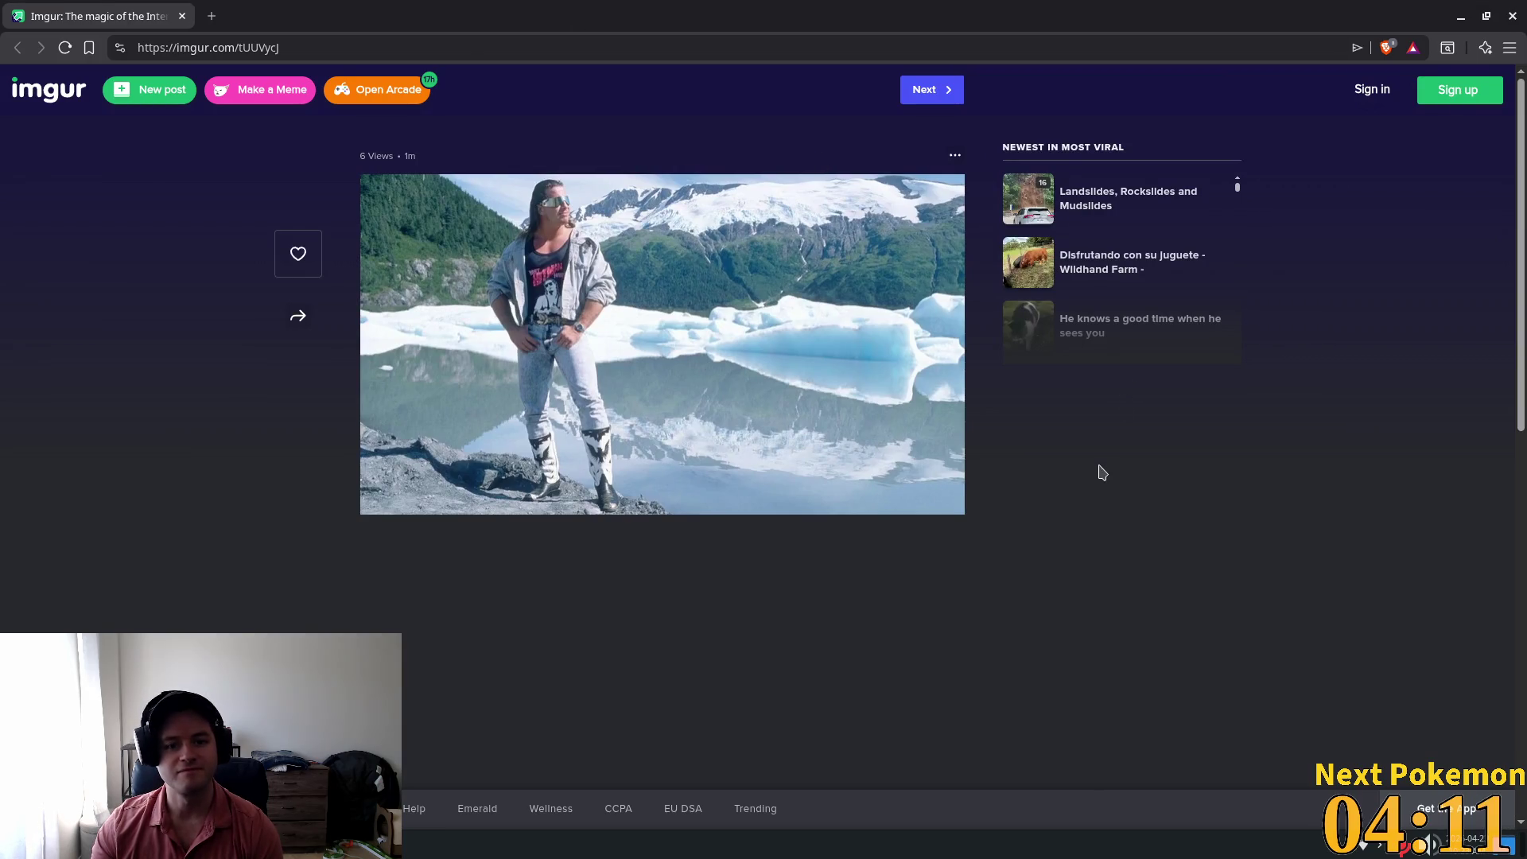
# View the Imgur post's photo enlarged, dismiss it, and close the browser
pyautogui.click(547, 280)
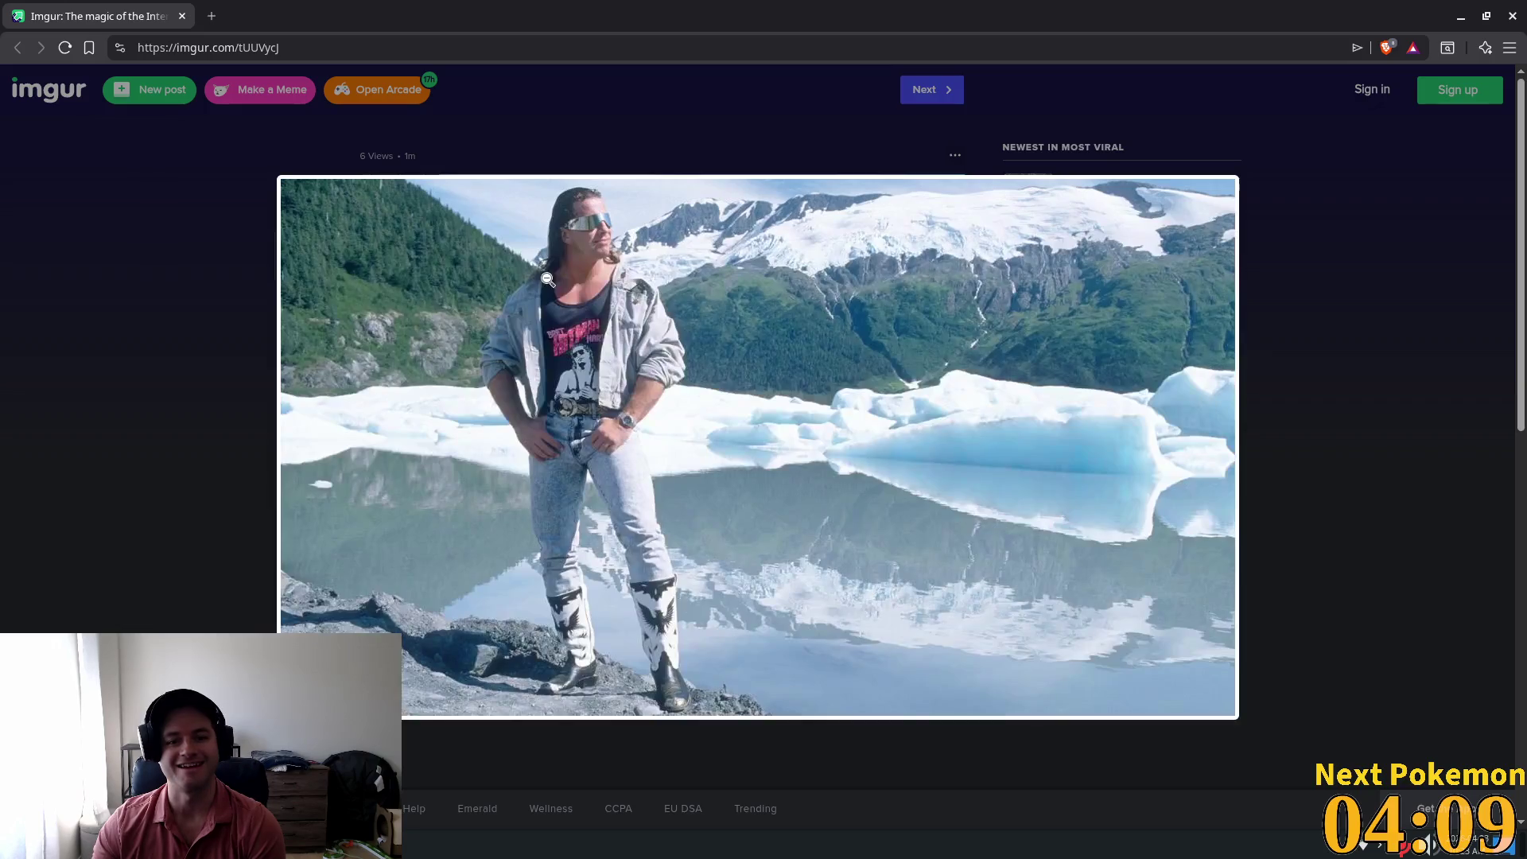
pyautogui.click(584, 253)
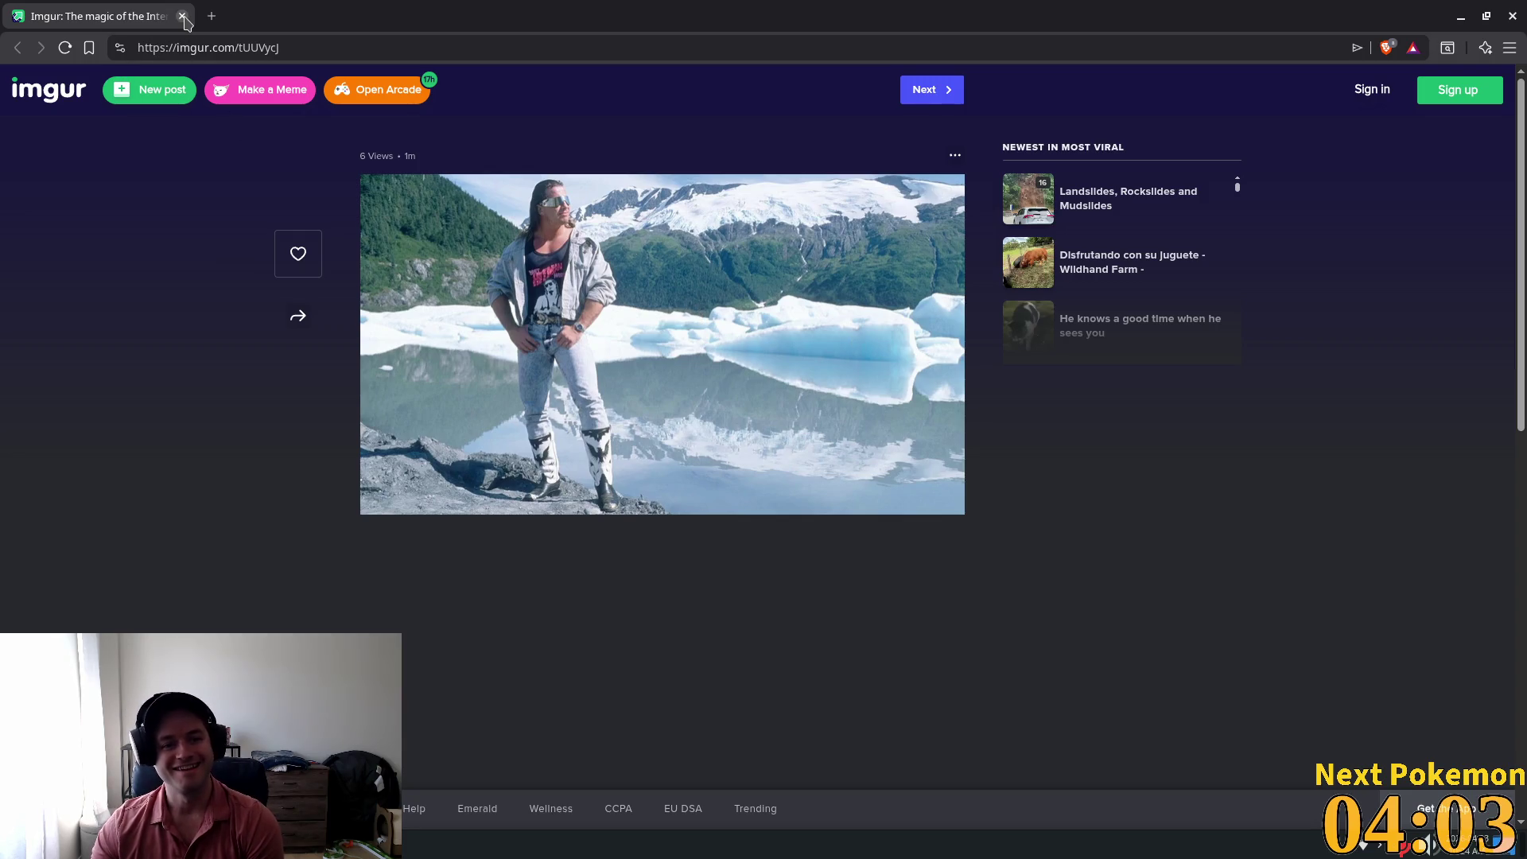
pyautogui.click(182, 16)
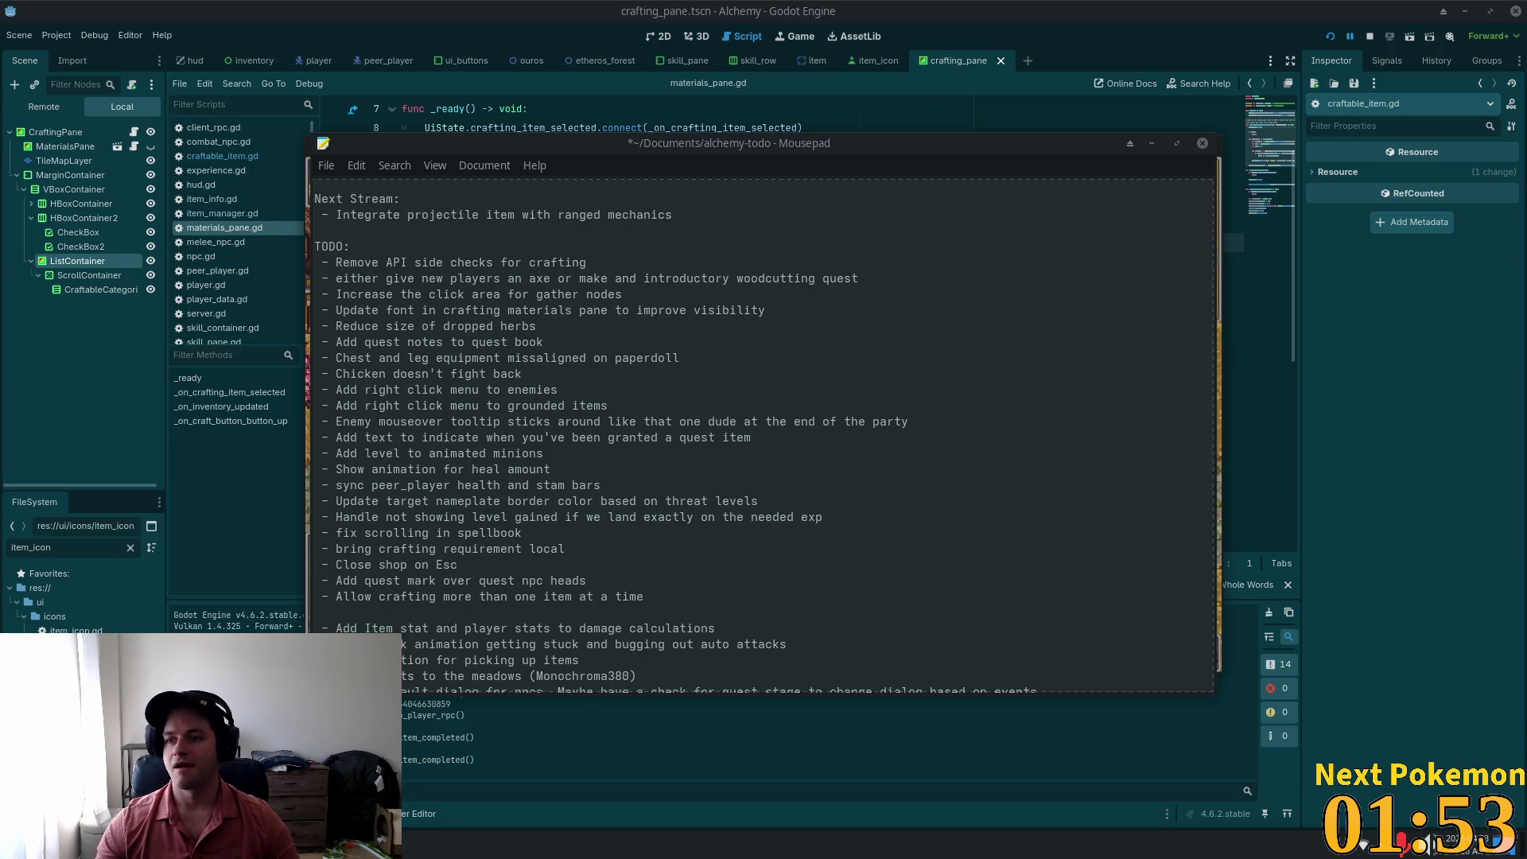
# Remove the 'Remove API side checks for crafting' line and its empty line from the top of the TODO list
pyautogui.moveTo(340, 263)
pyautogui.mouseDown()
pyautogui.moveTo(776, 291)
pyautogui.moveTo(762, 280)
pyautogui.mouseUp()
pyautogui.click(447, 259)
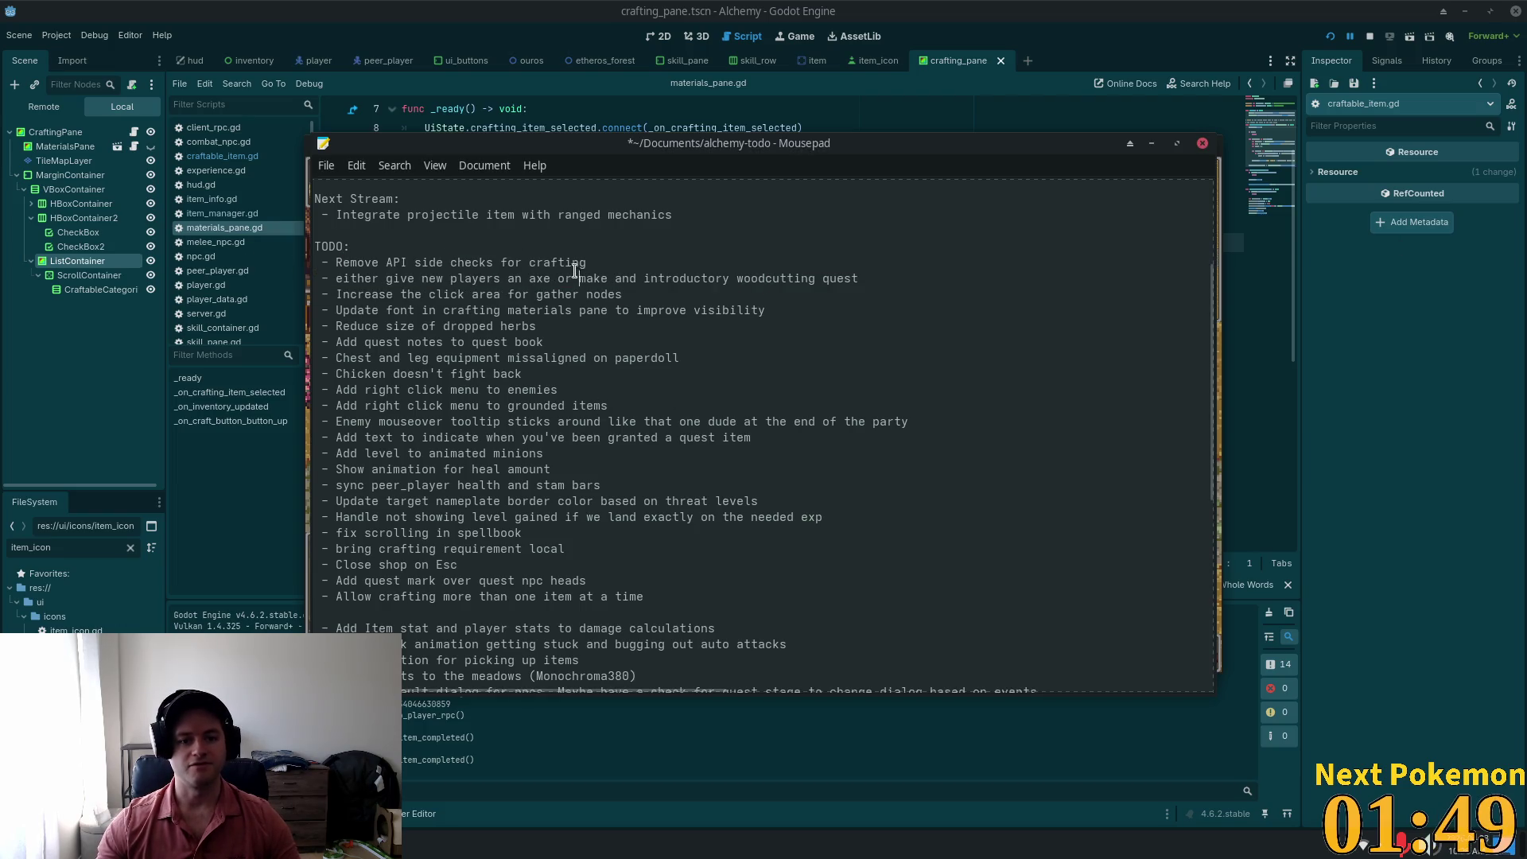
pyautogui.moveTo(587, 264); pyautogui.dragTo(315, 262)
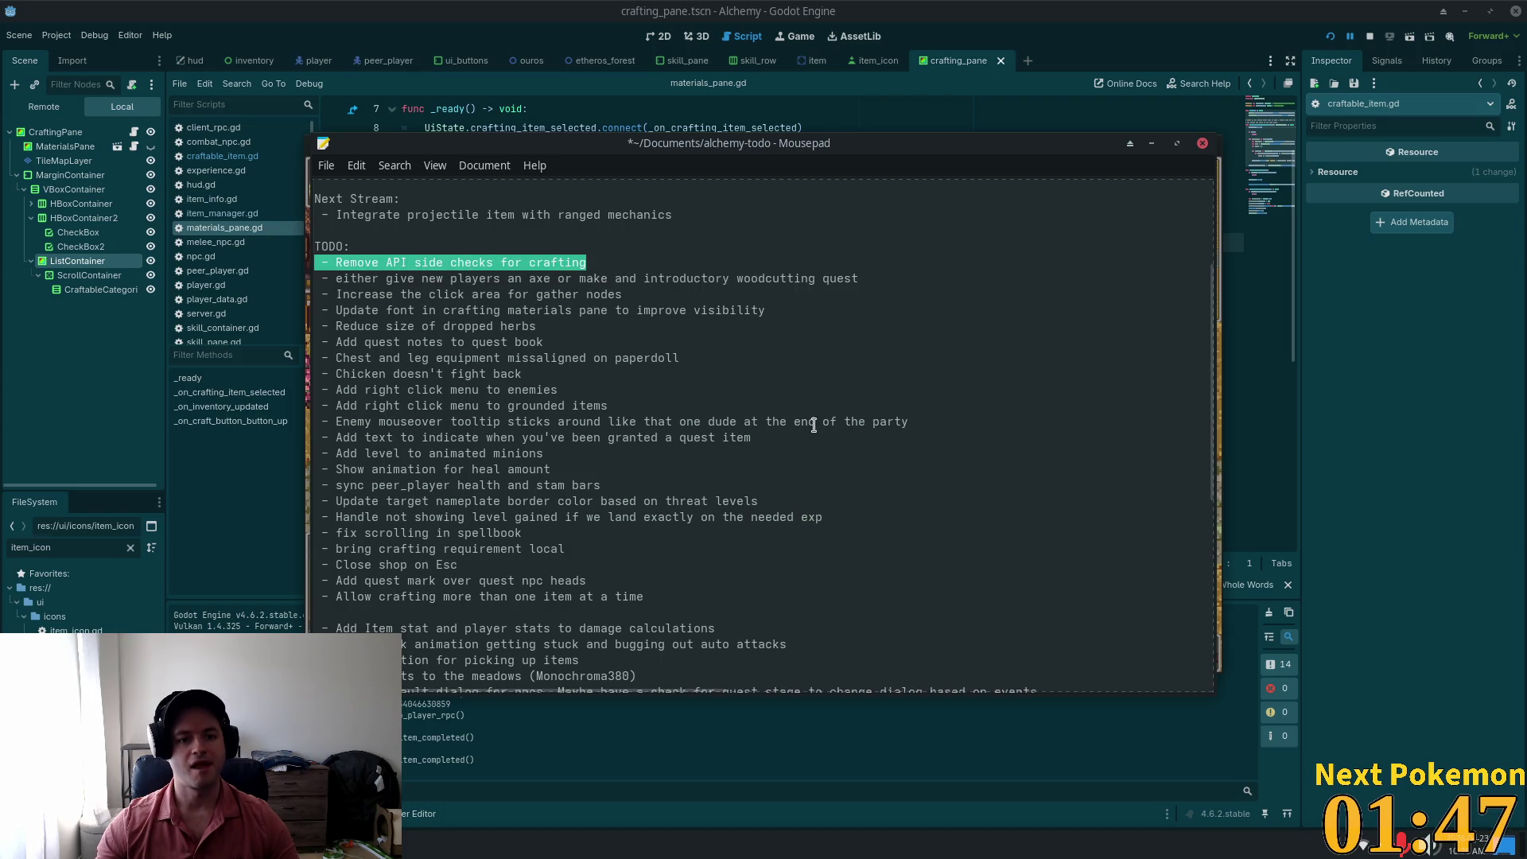
pyautogui.click(595, 263)
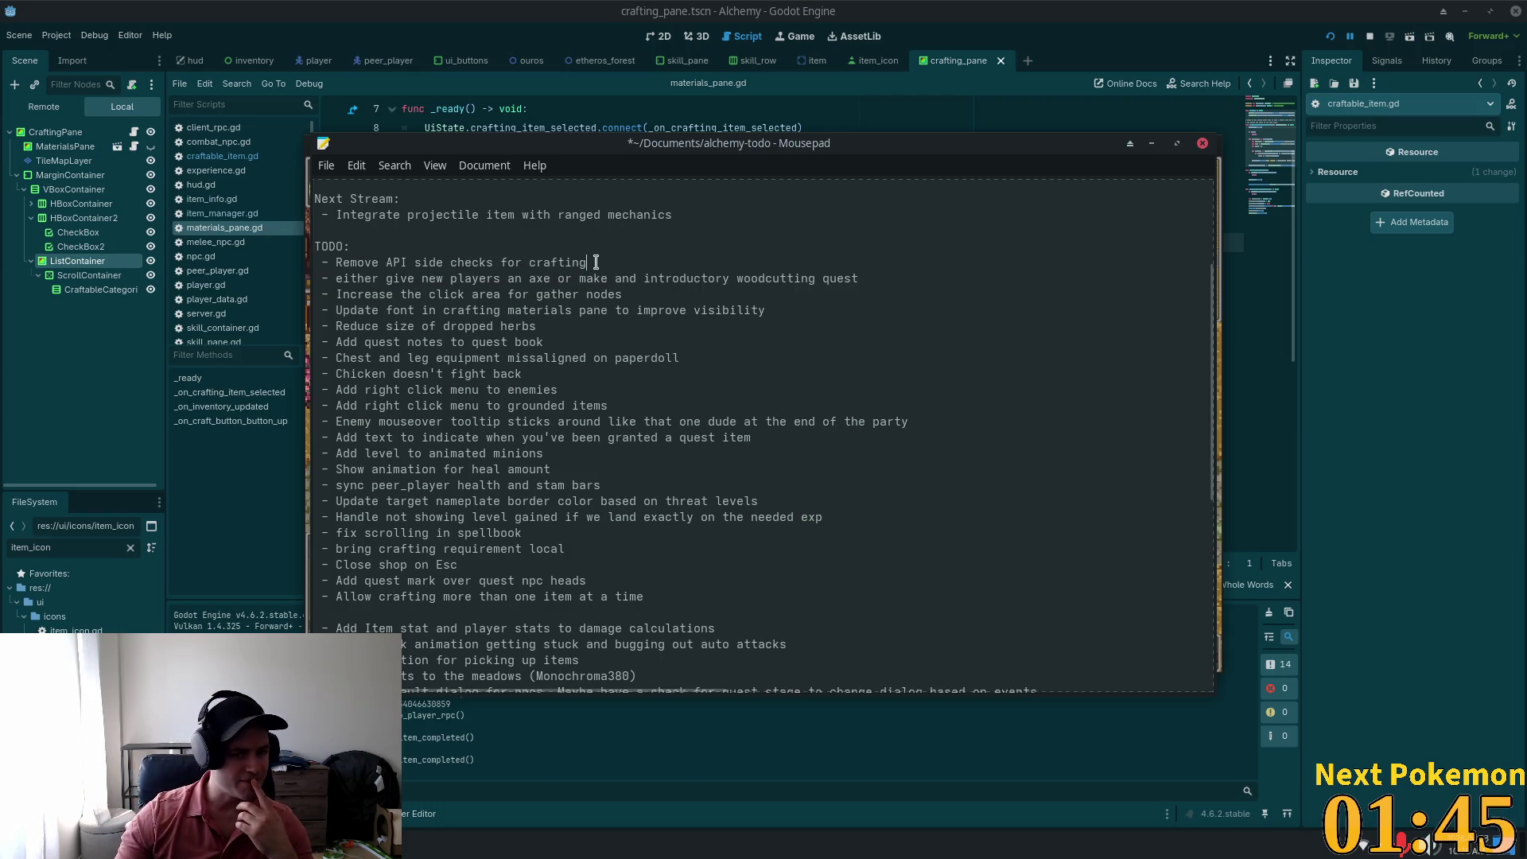
pyautogui.tripleClick(596, 263)
pyautogui.moveTo(596, 262); pyautogui.dragTo(338, 264)
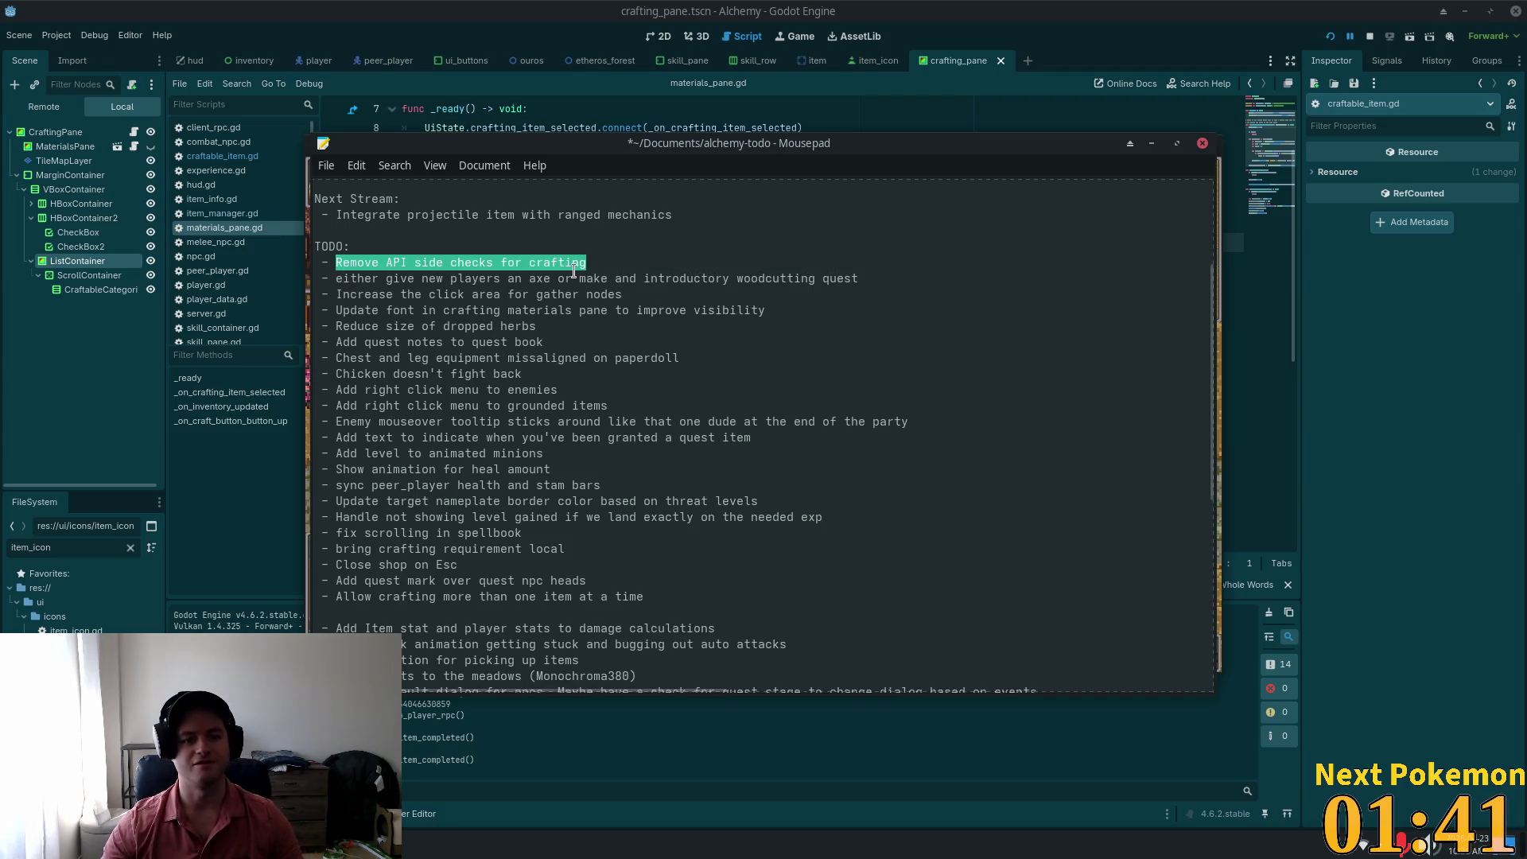
pyautogui.press('BackSpace')
pyautogui.hotkey('ctrl', 'shift', 'Delete')
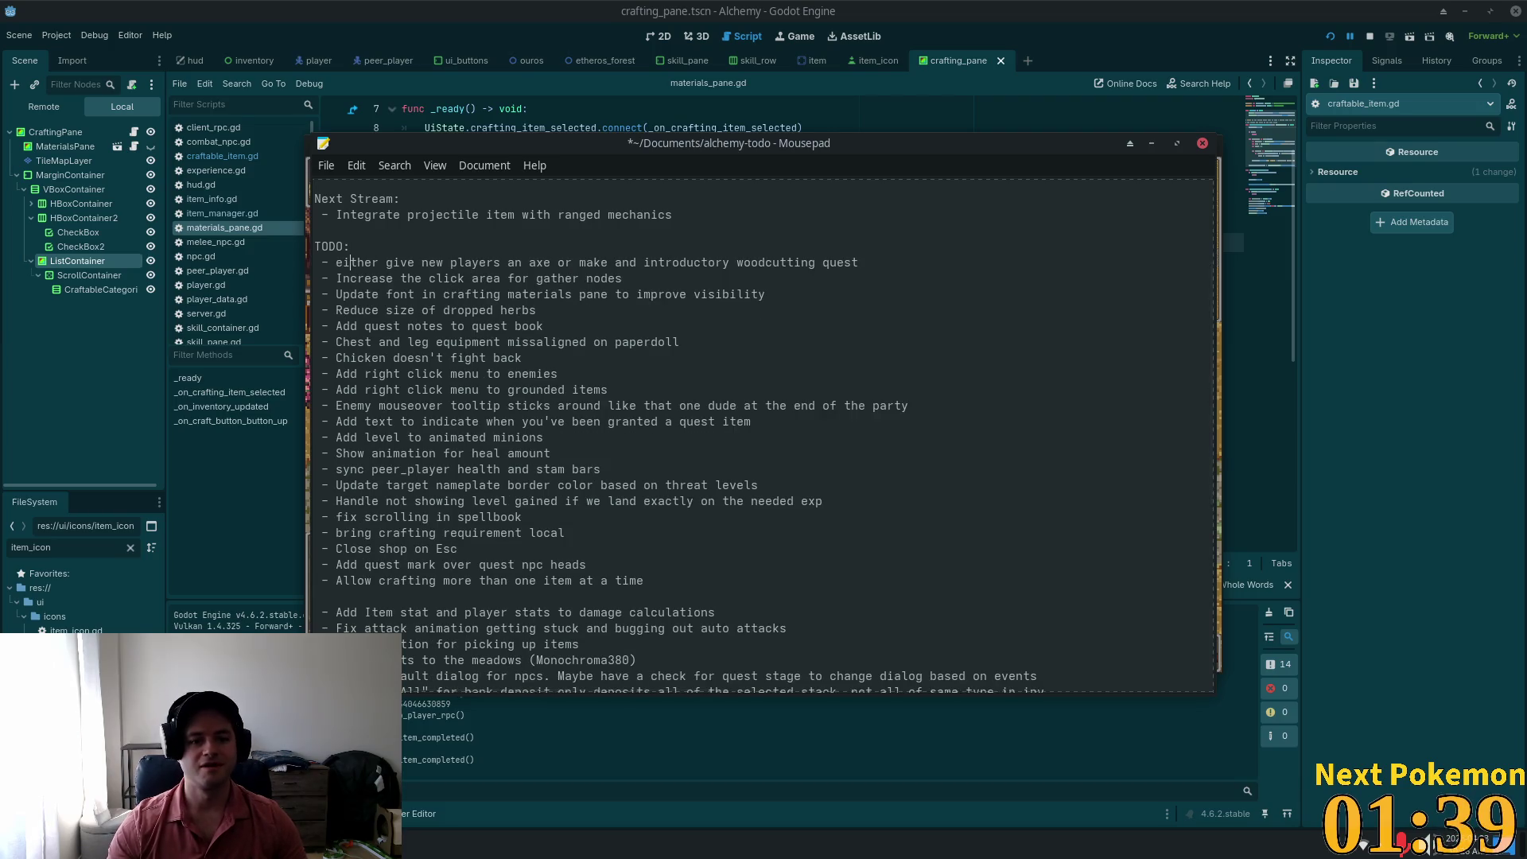
# Add '- Remove API side checks for crafting' on a new line below the grounded-items task, then switch back to Godot
pyautogui.click(350, 310)
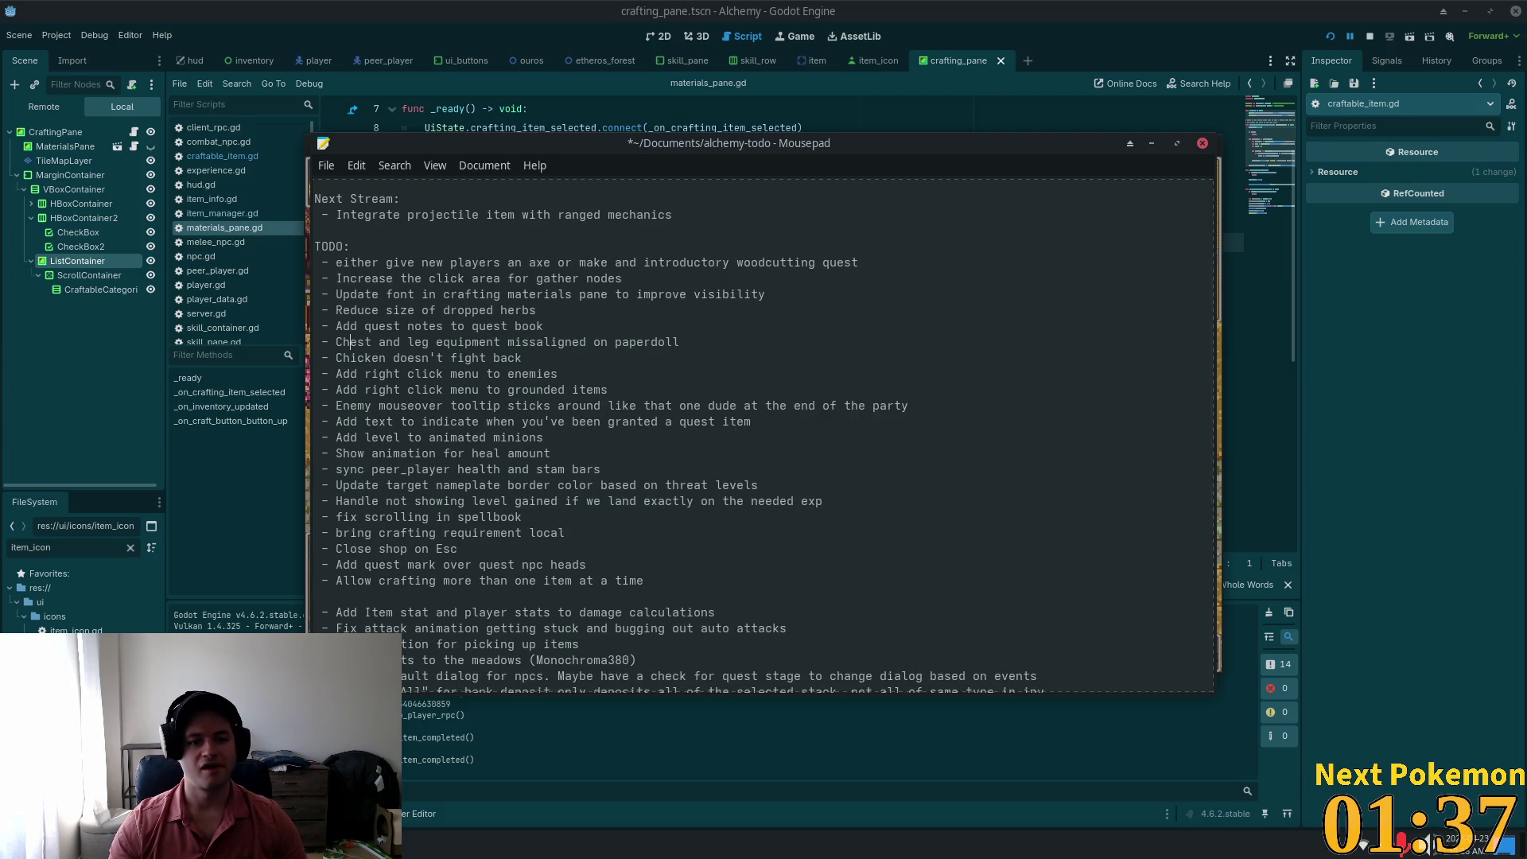
pyautogui.press('Down')
pyautogui.press('Down')
pyautogui.press('Down')
pyautogui.press('End')
pyautogui.press('Return')
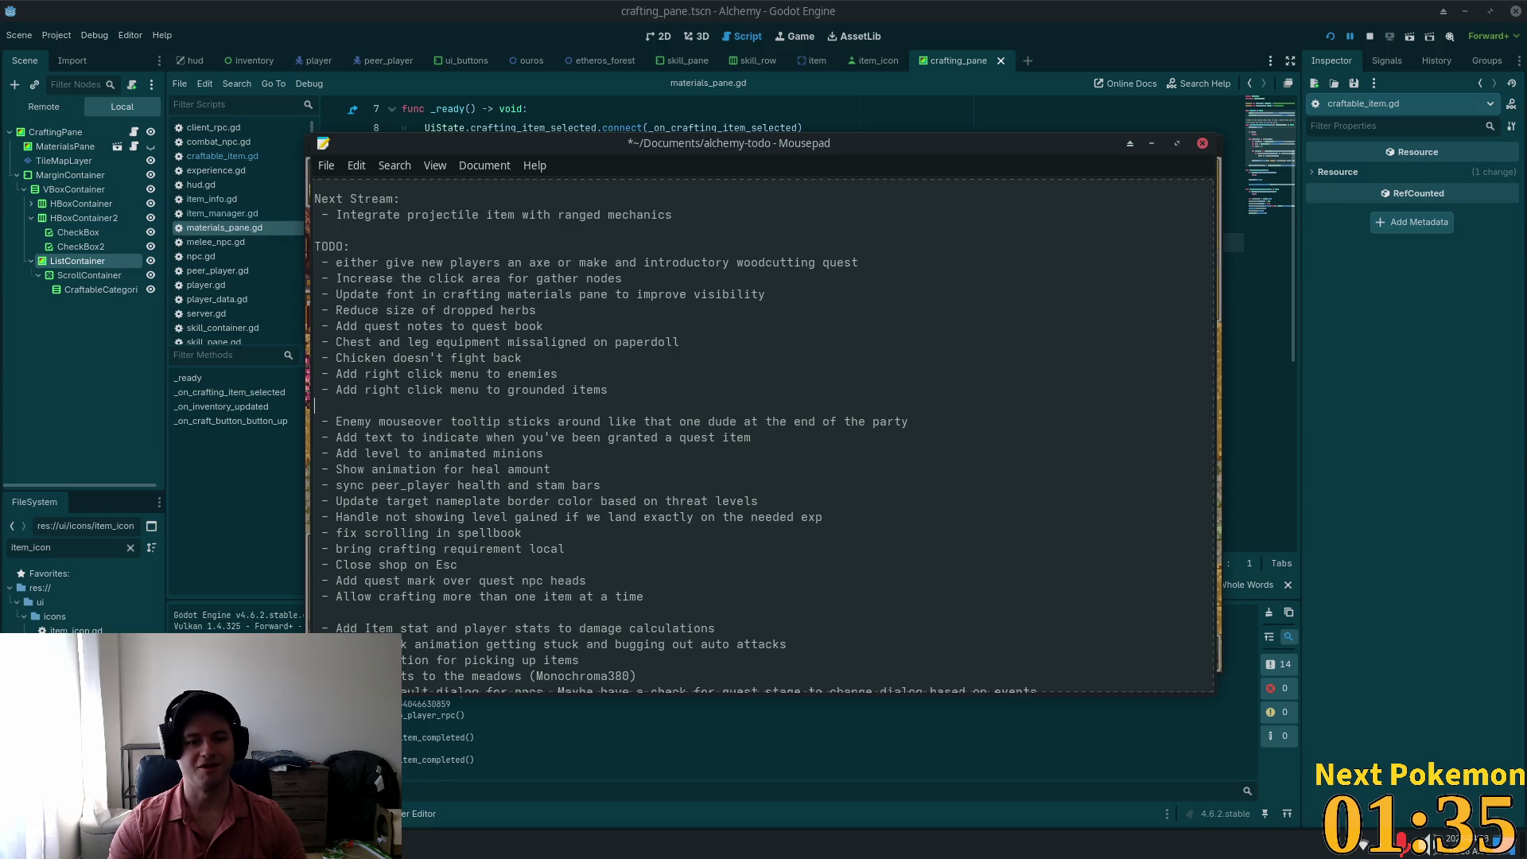
pyautogui.write('- Remove API side checks for crafting')
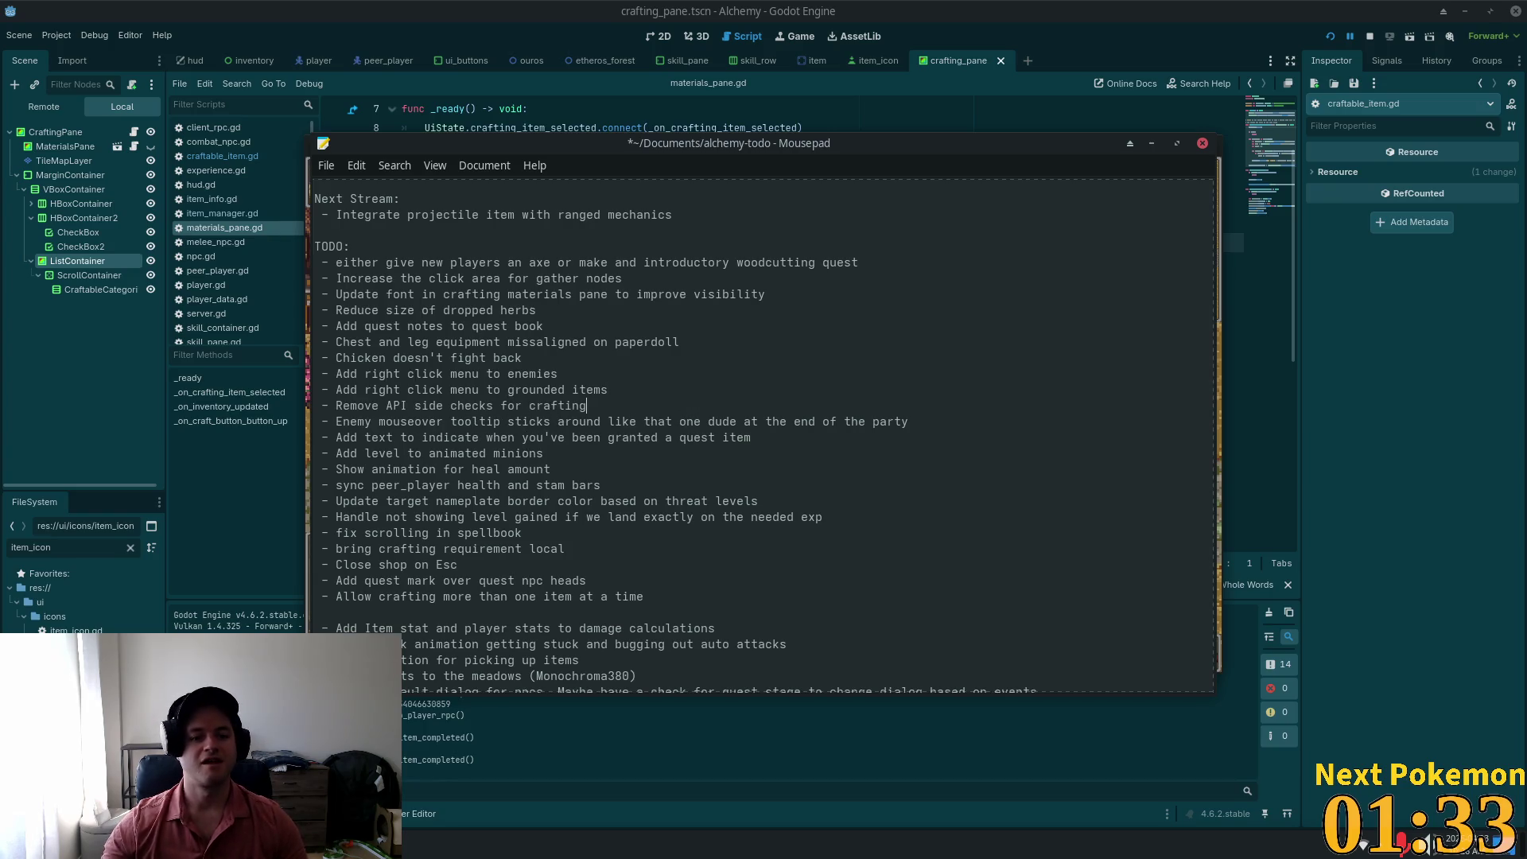
pyautogui.hotkey('alt', 'Tab')
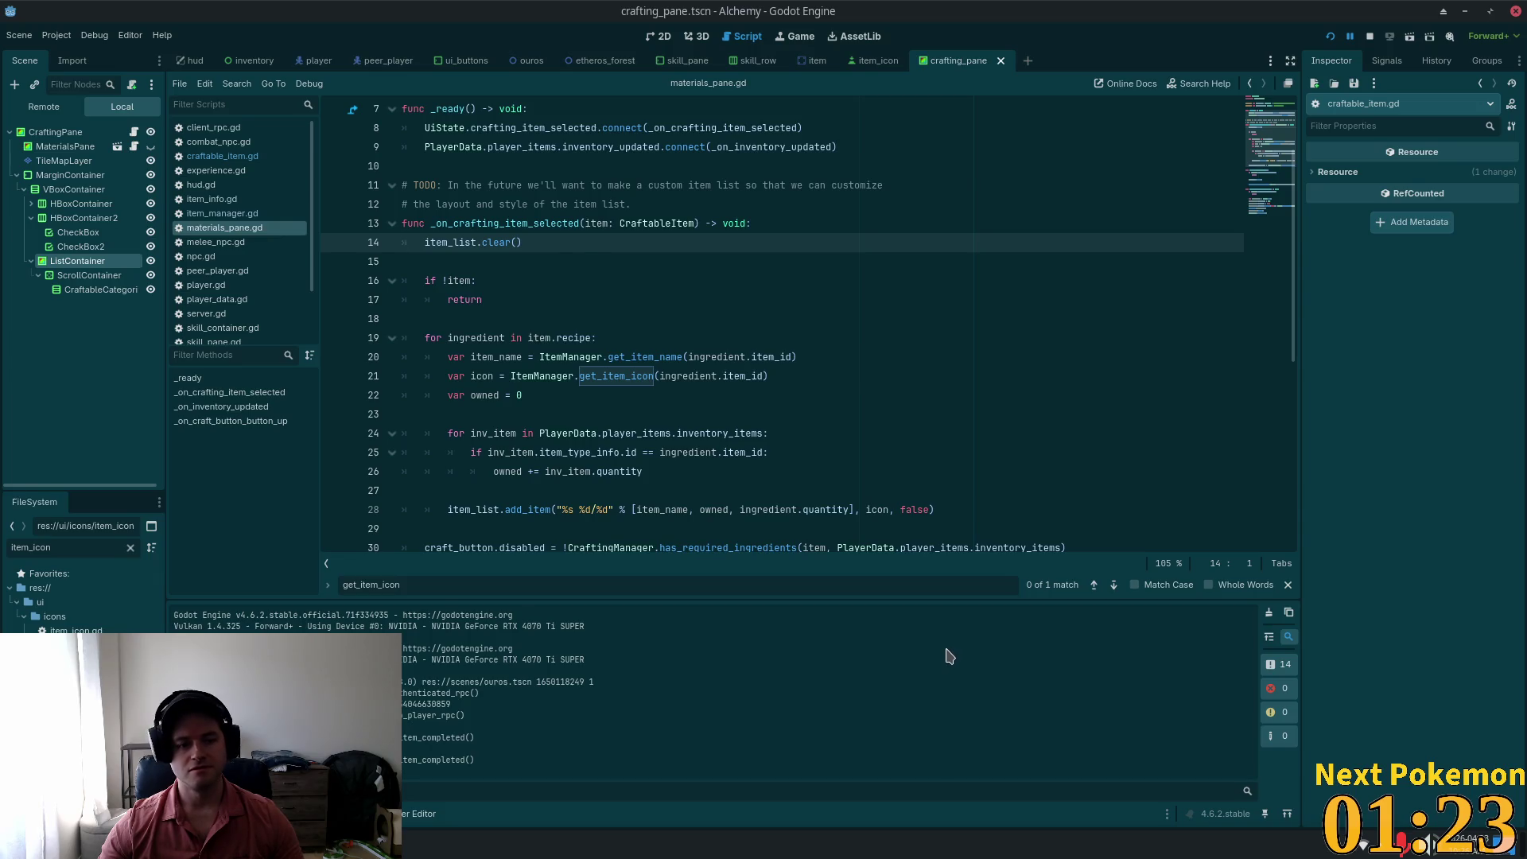
# Show the CraftableItem class in craftable_item.gd in Cursor, then return to the running Alchemy game
pyautogui.hotkey('alt', 'Tab')
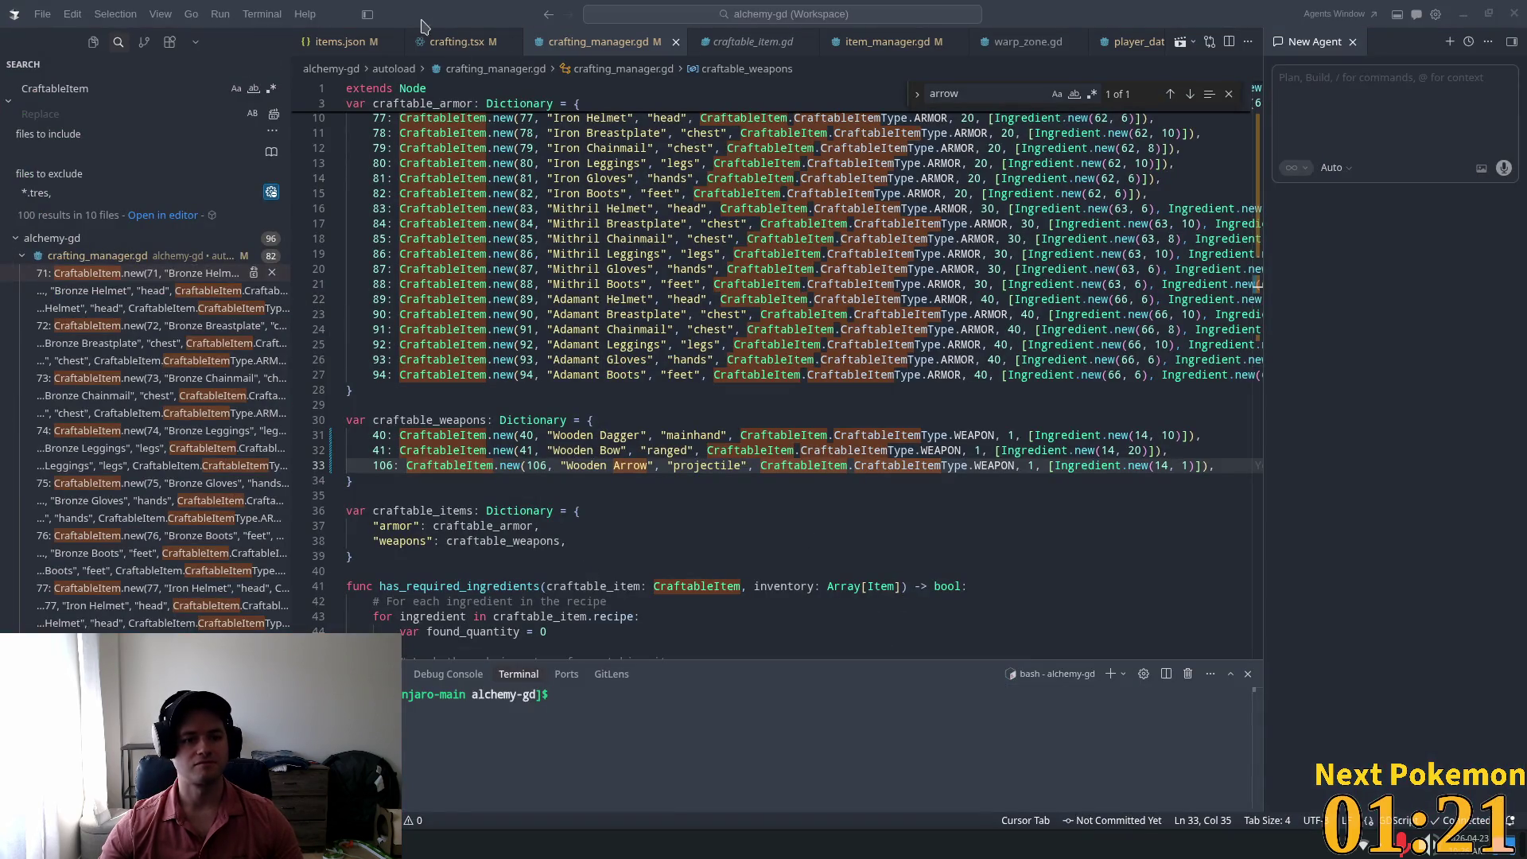
pyautogui.click(753, 43)
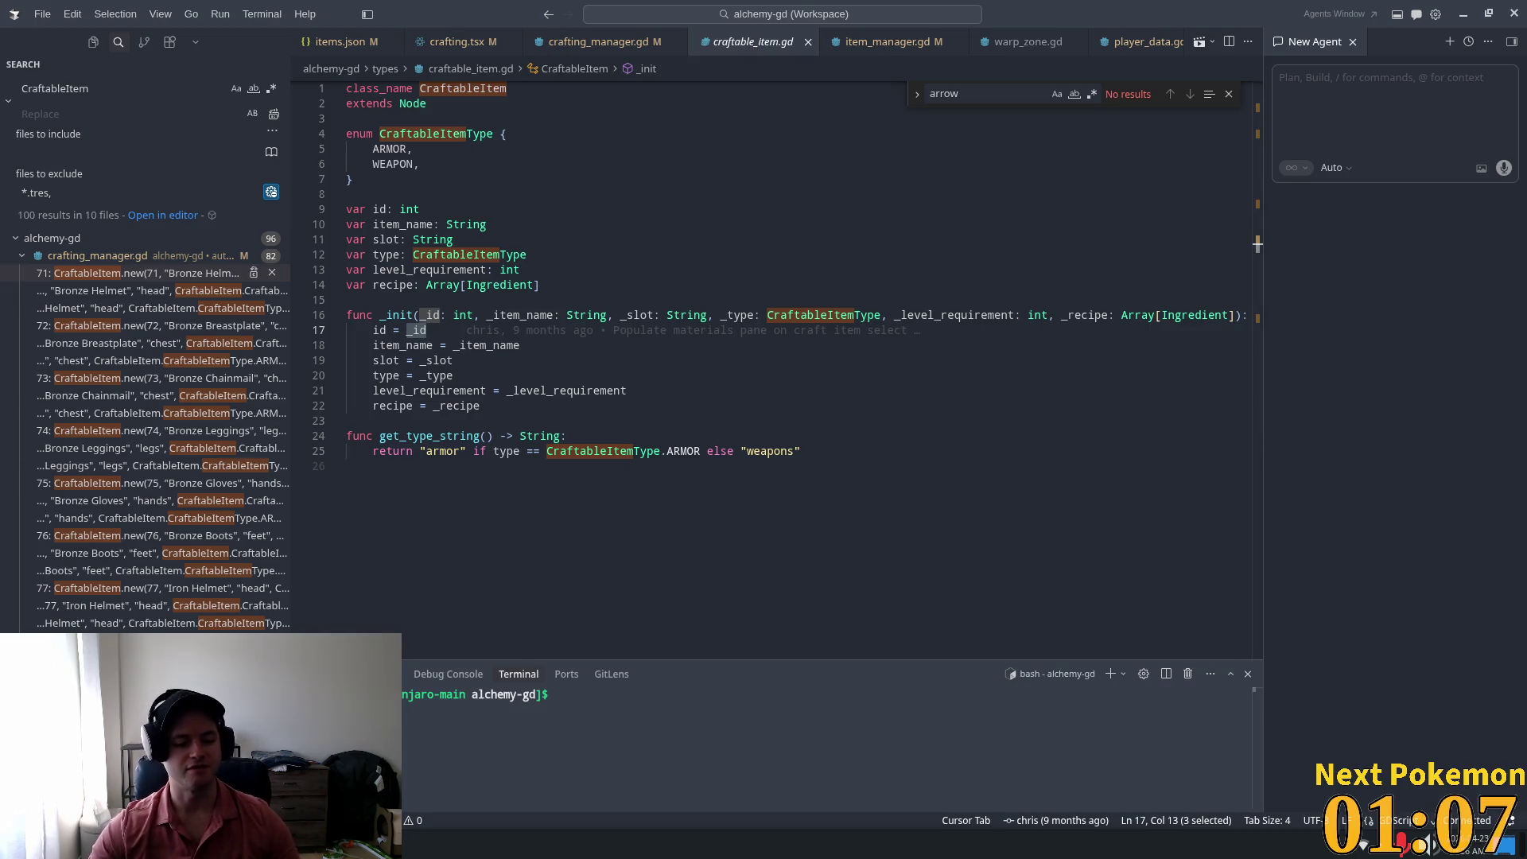
pyautogui.hotkey('alt', 'Tab')
# Walk the character around the village and farm, then east along the road into the Fields of Ouros
pyautogui.press('d')
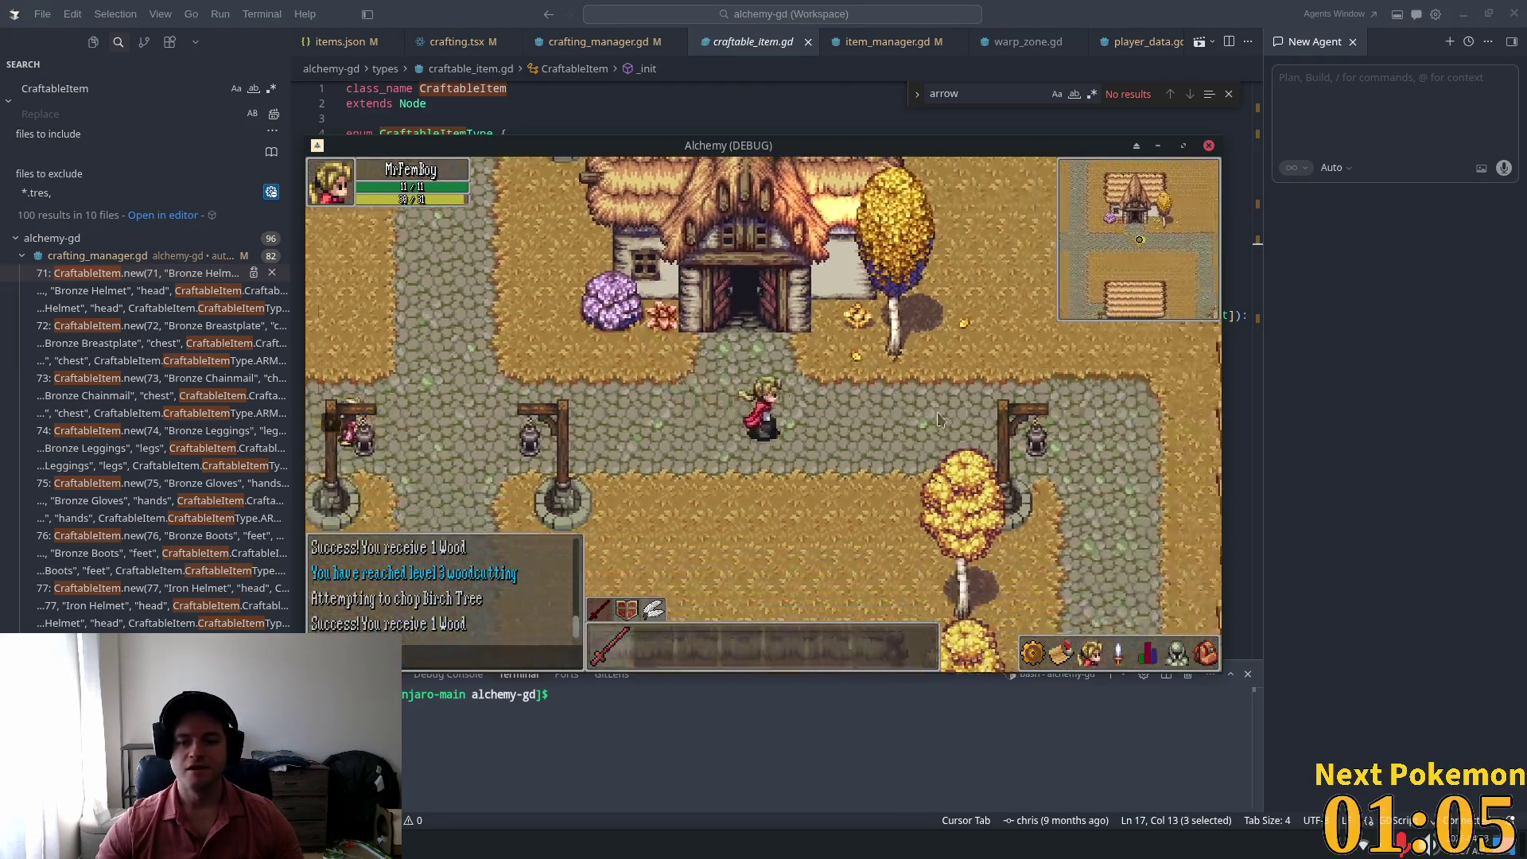
pyautogui.press('s')
pyautogui.press('d')
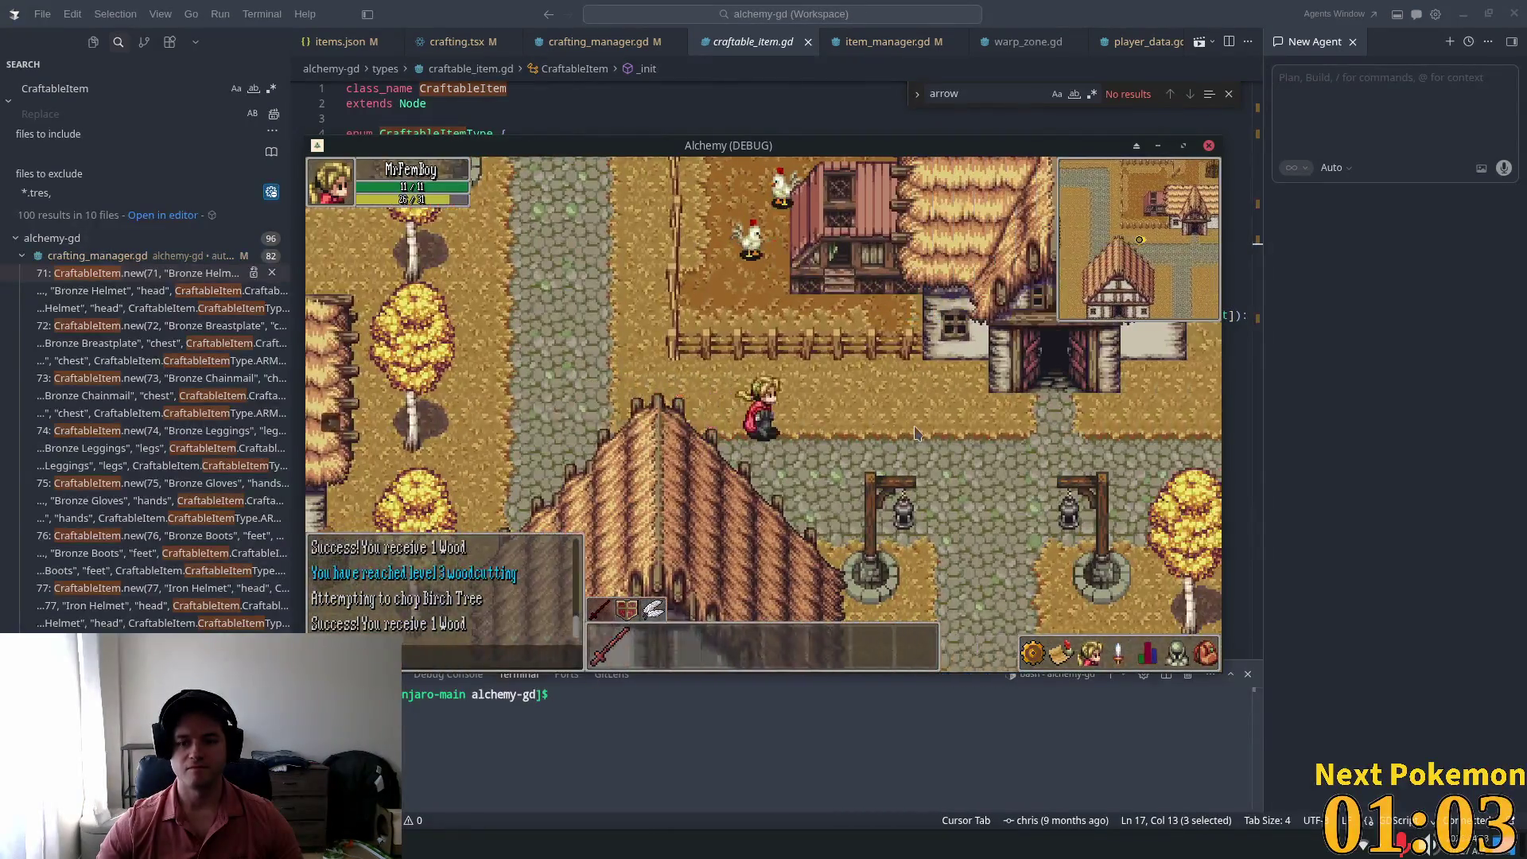
pyautogui.press('w')
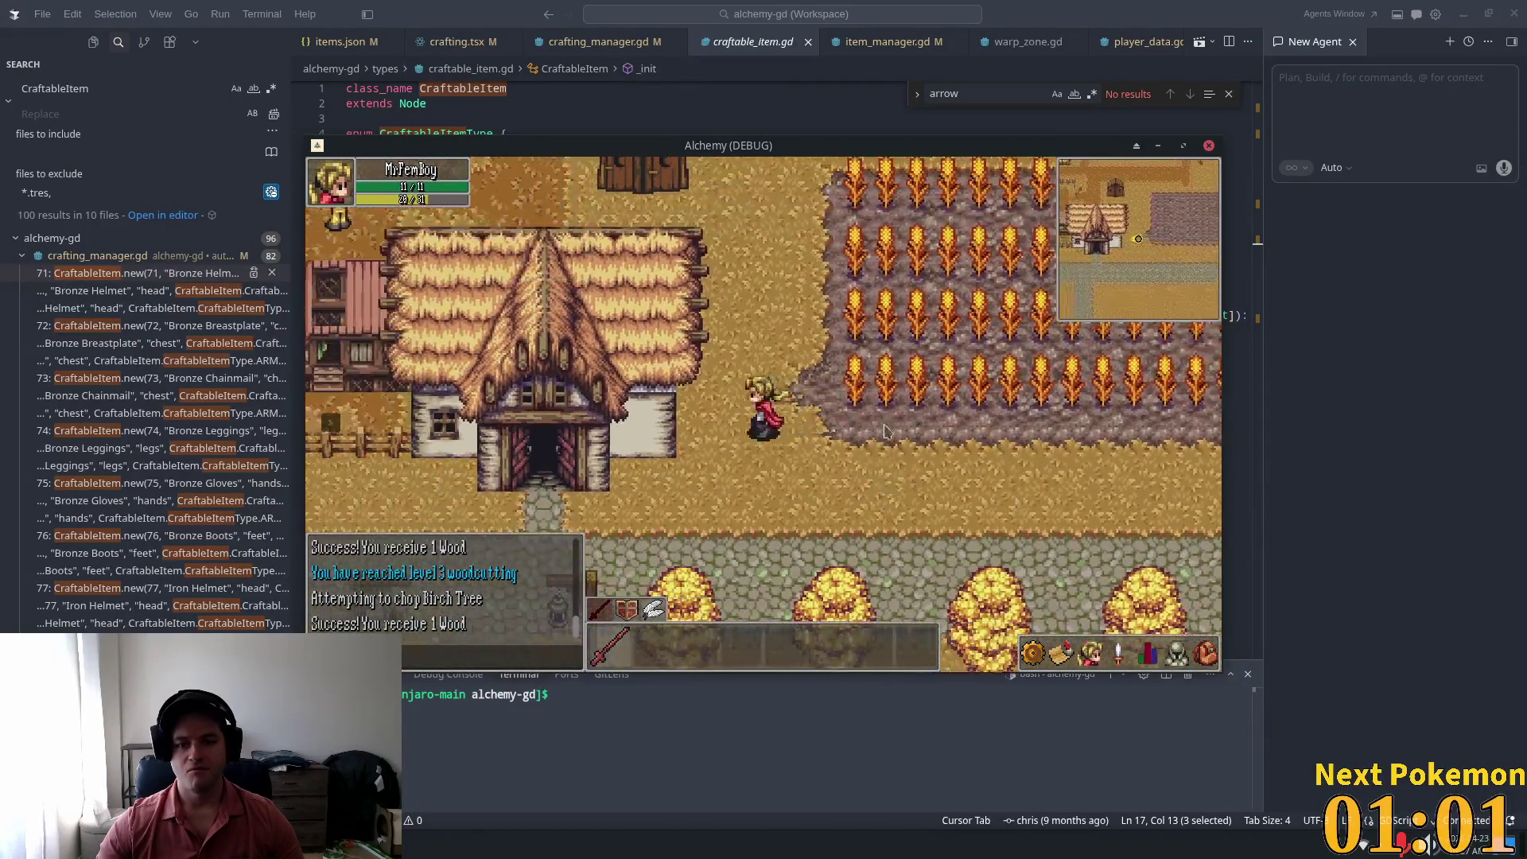
pyautogui.press('s')
pyautogui.press('a')
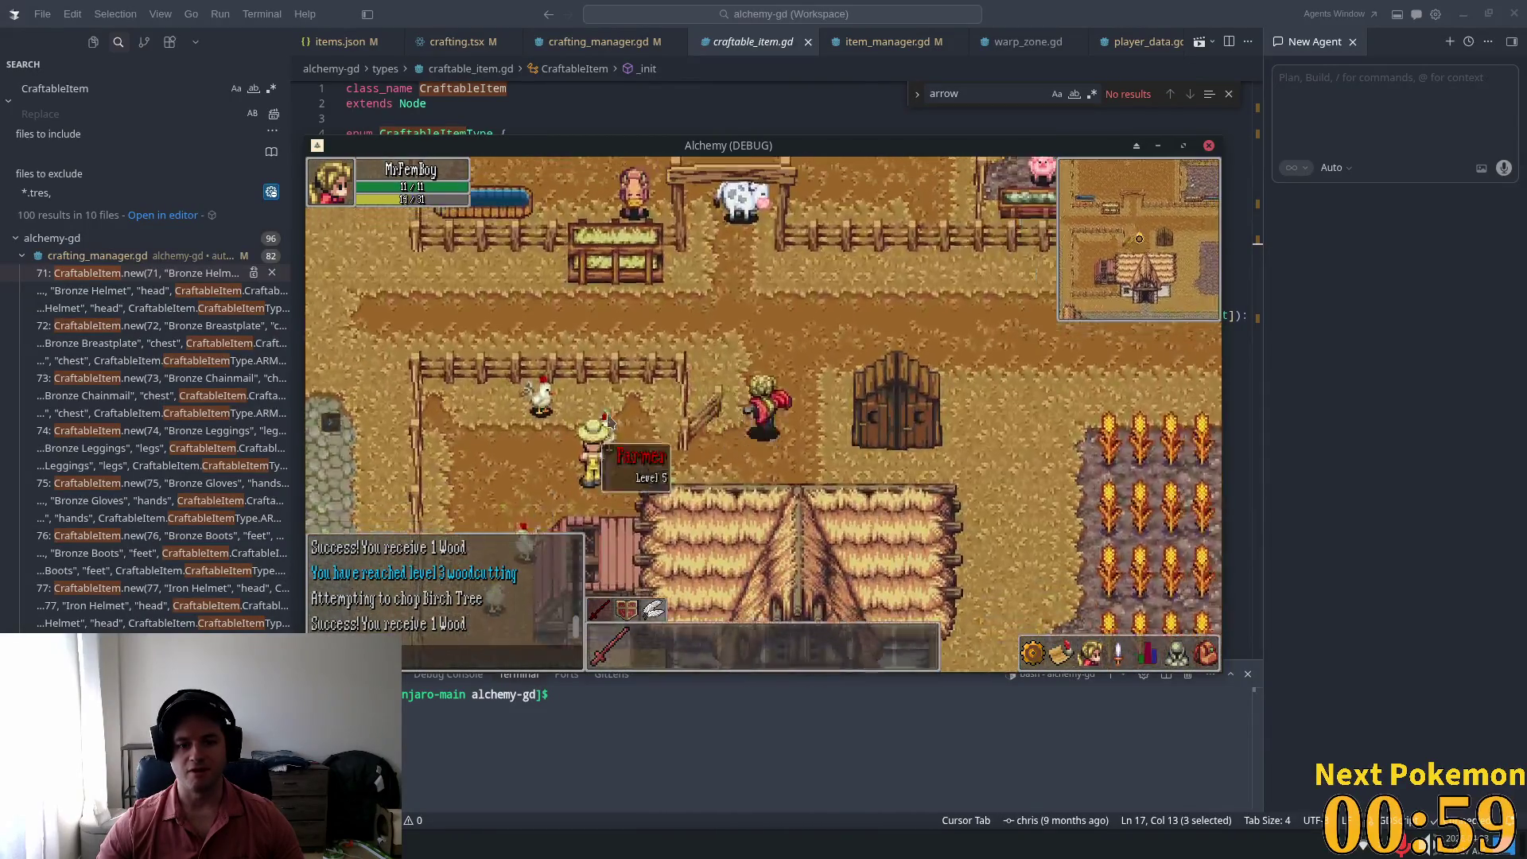
pyautogui.press('w')
pyautogui.press('w')
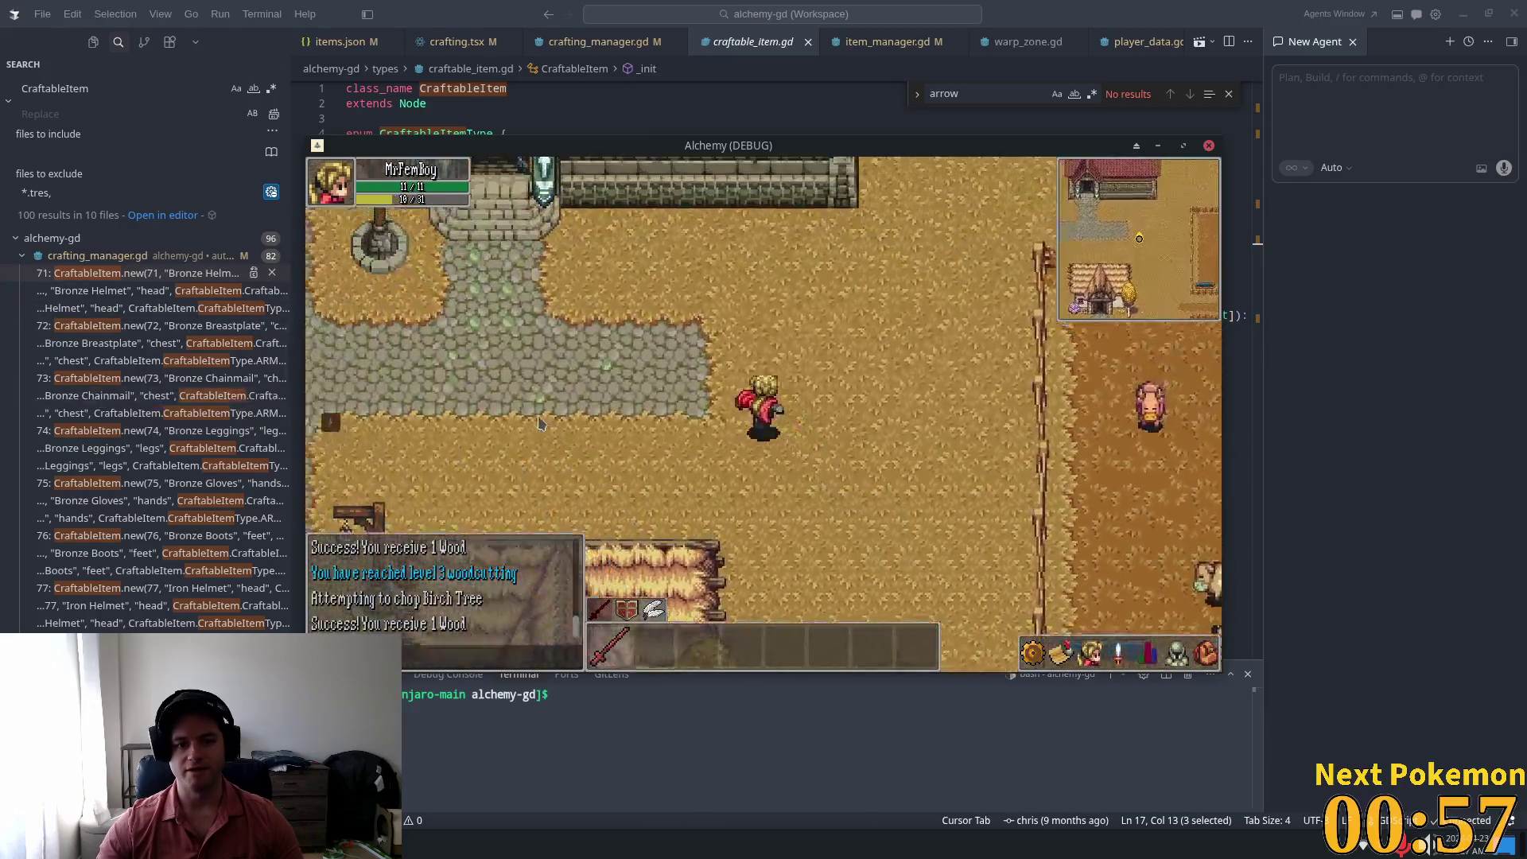
pyautogui.press('s')
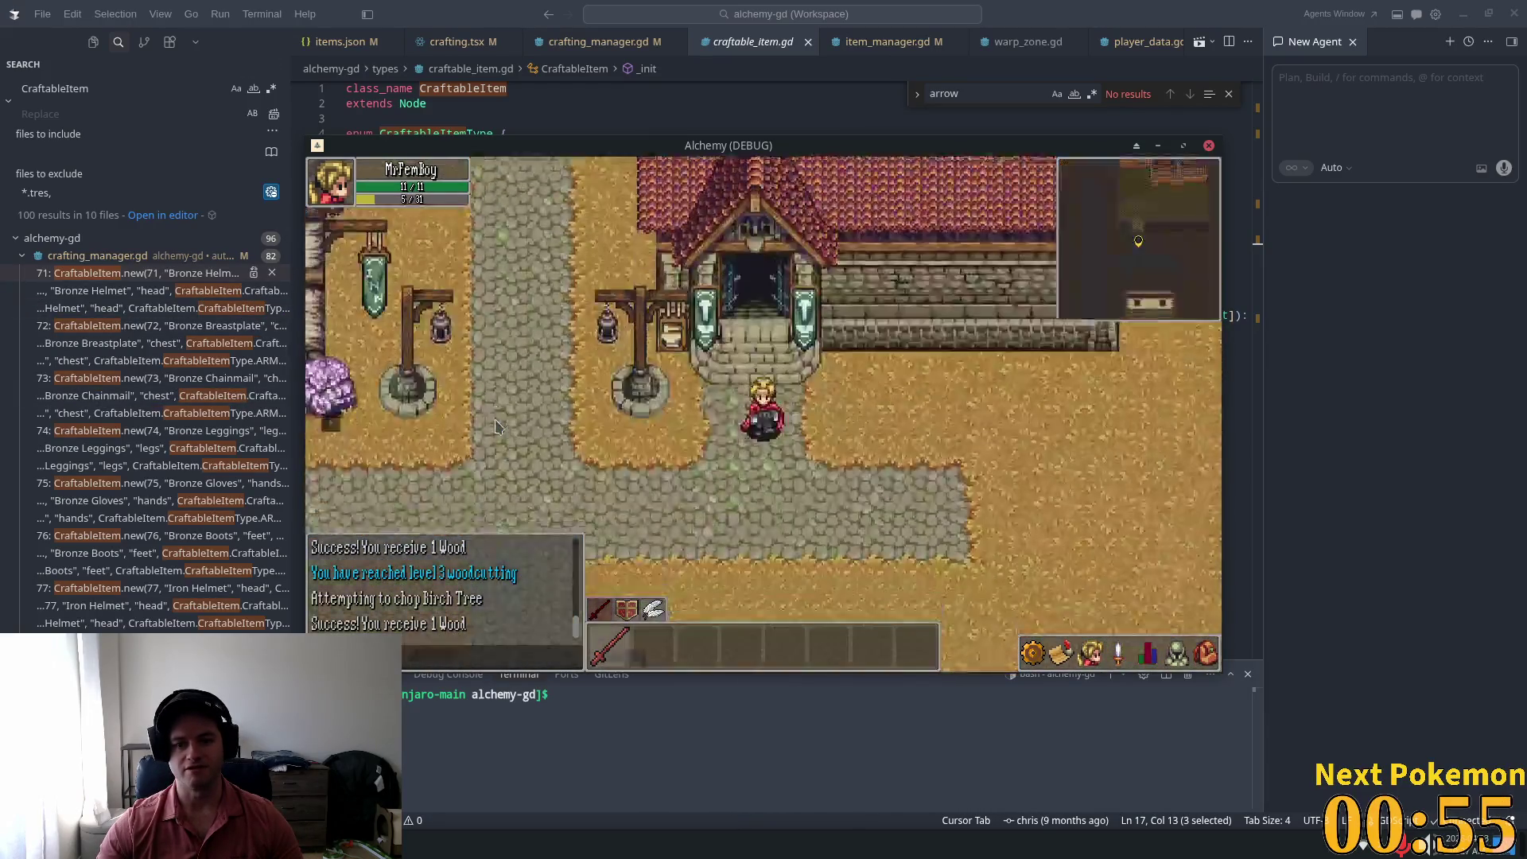
pyautogui.press('s')
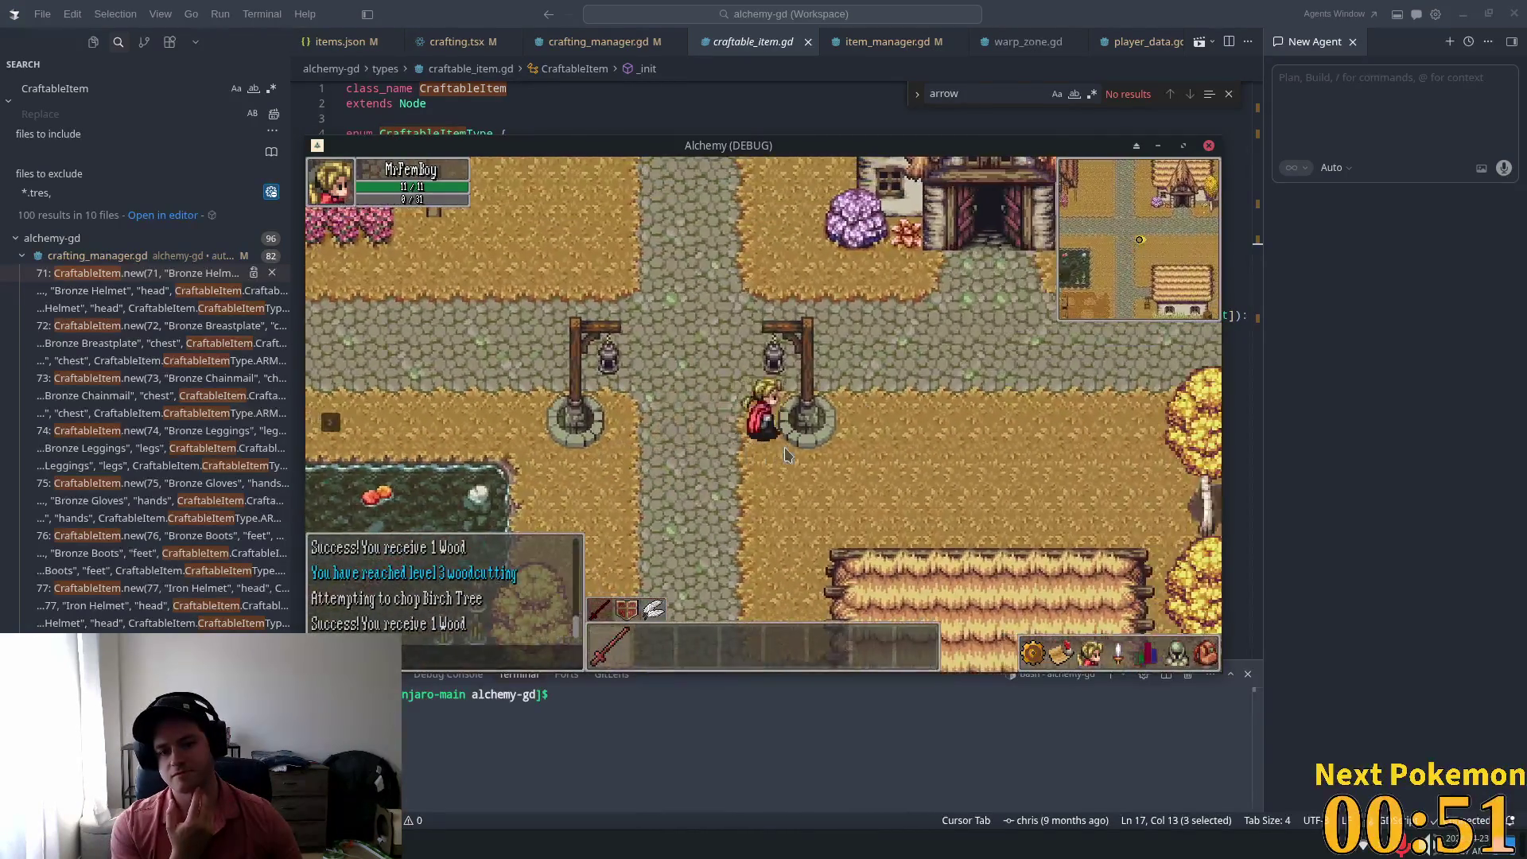
pyautogui.press('w')
pyautogui.press('s')
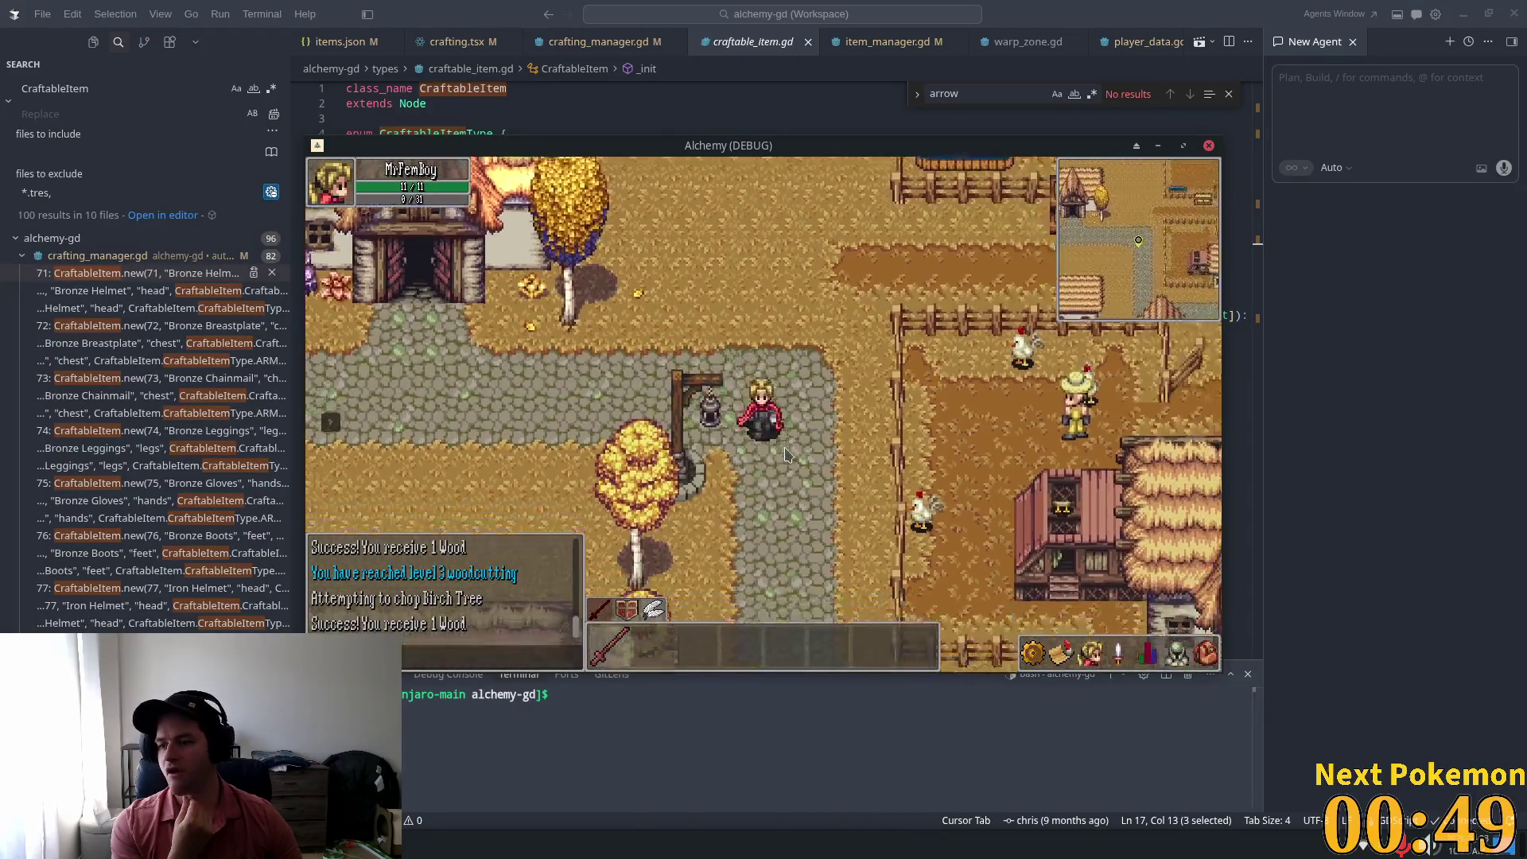
pyautogui.press('d')
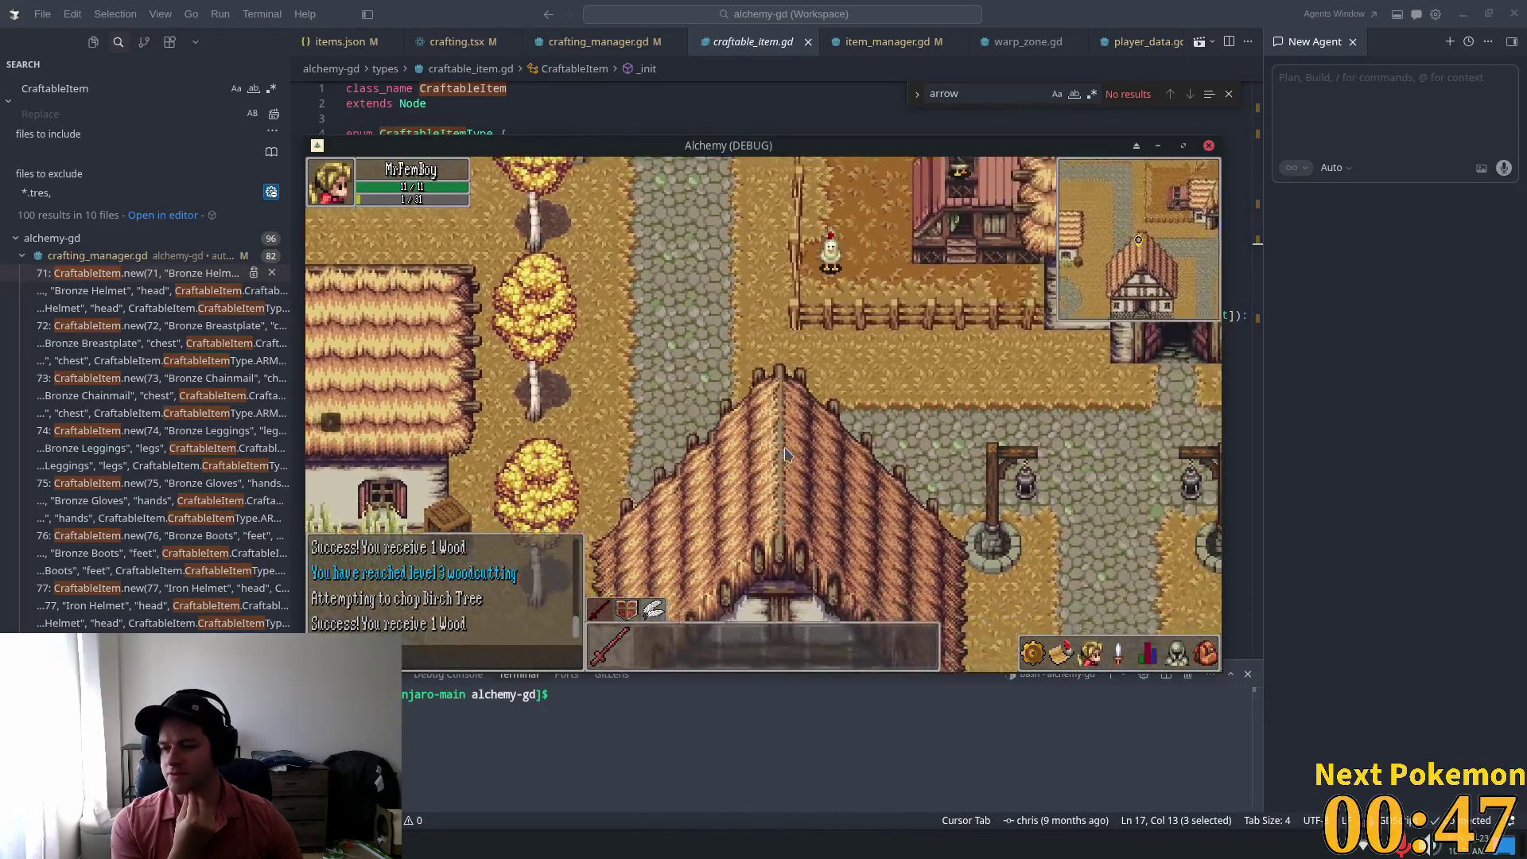
pyautogui.press('d')
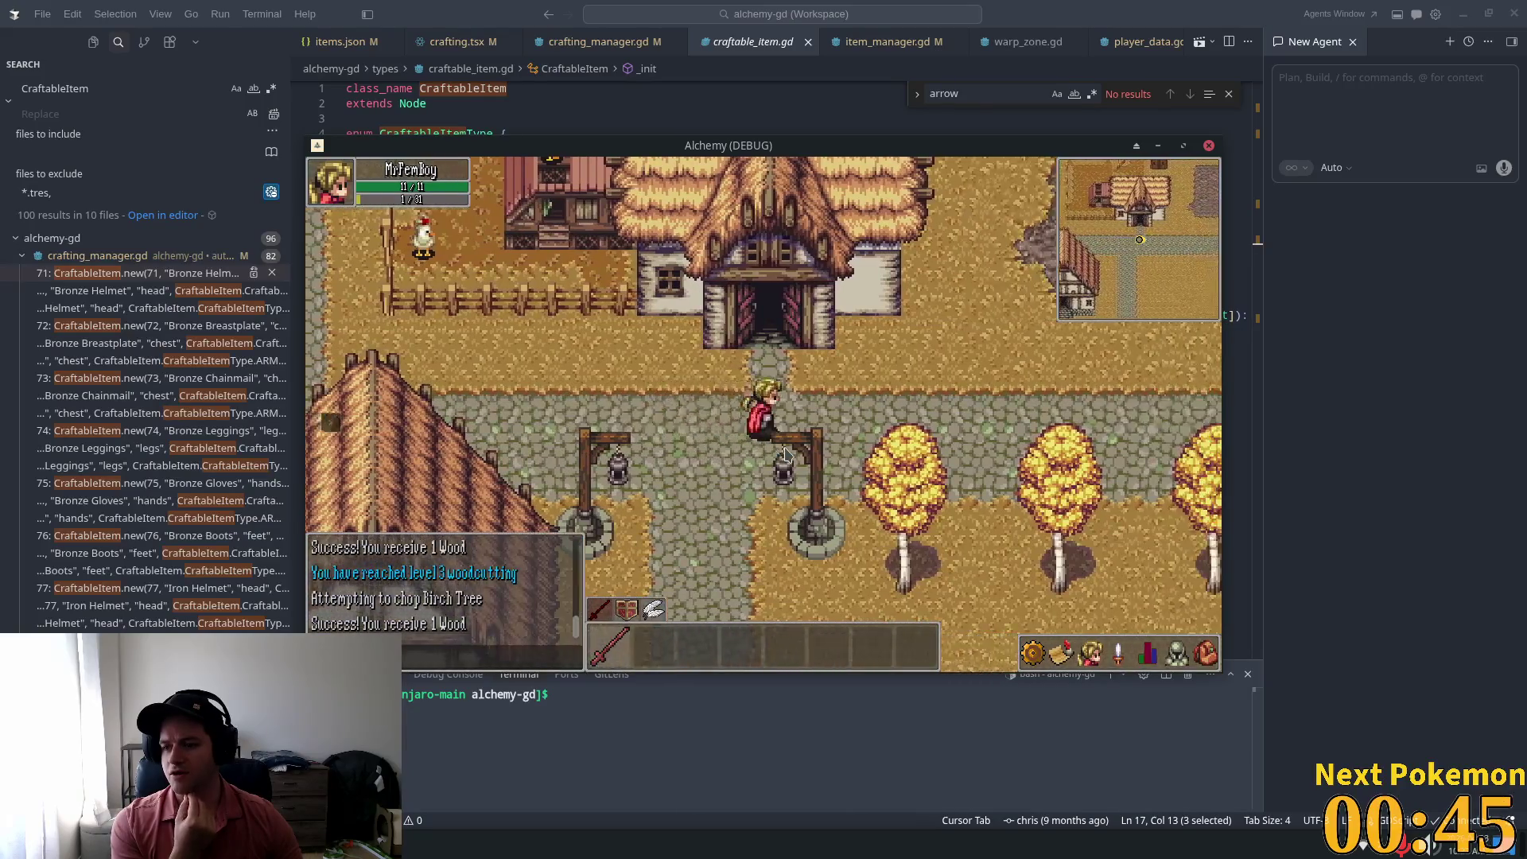
pyautogui.press('d')
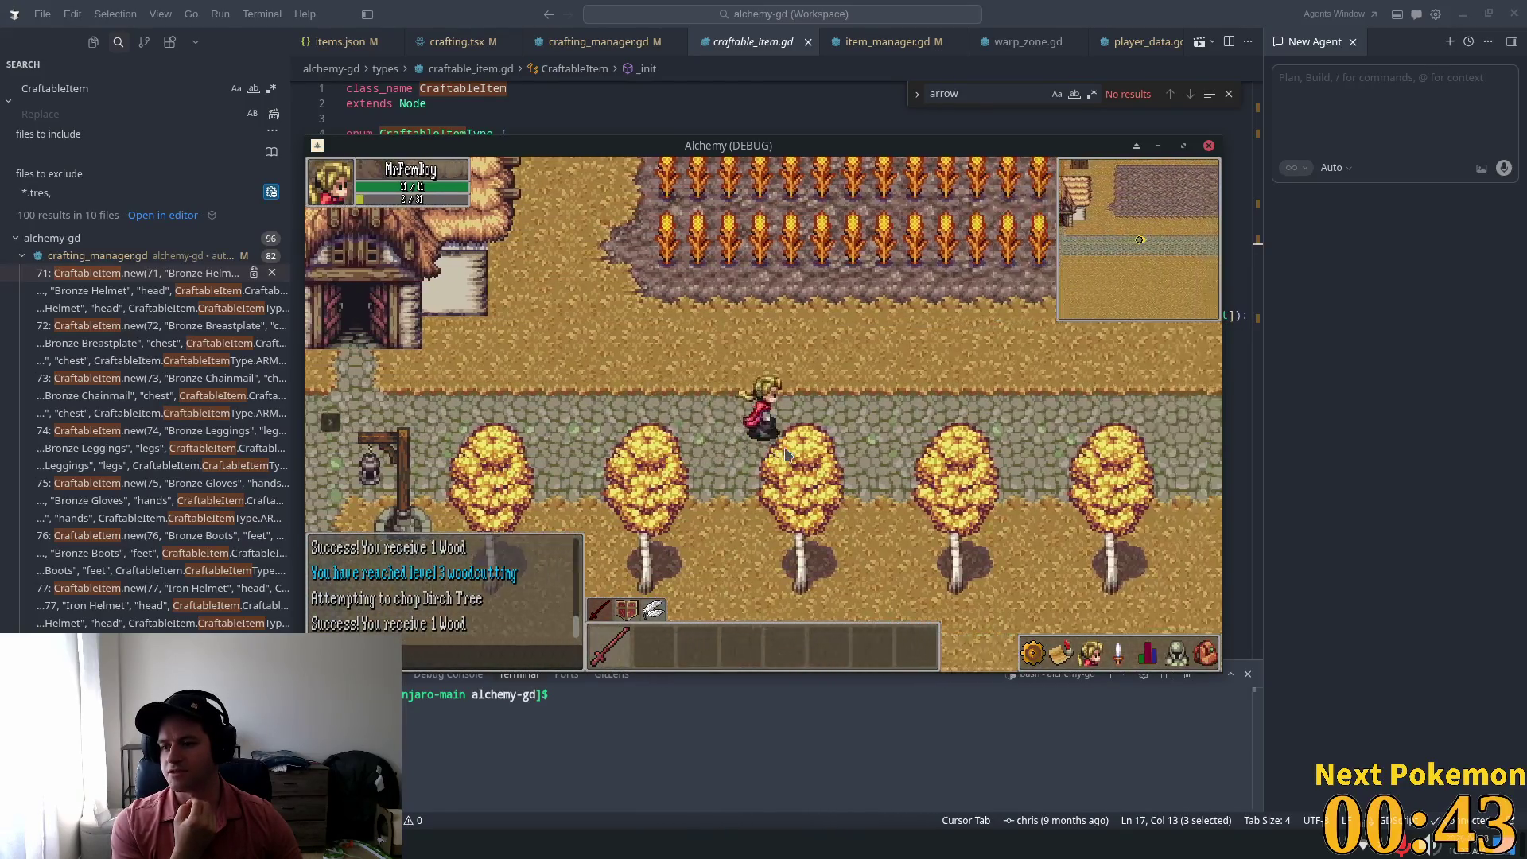
pyautogui.press('d')
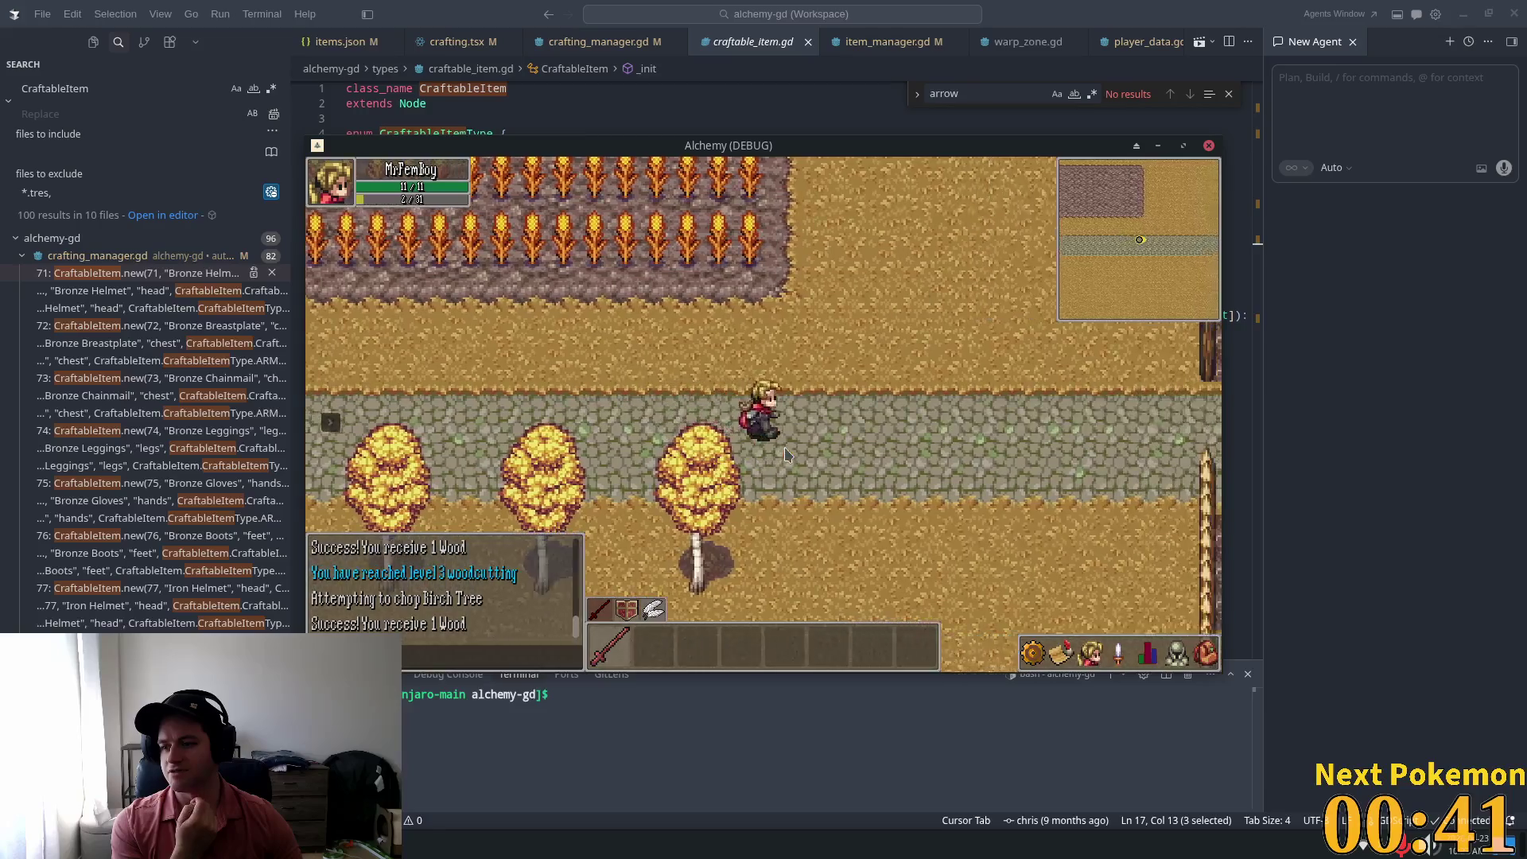
pyautogui.press('d')
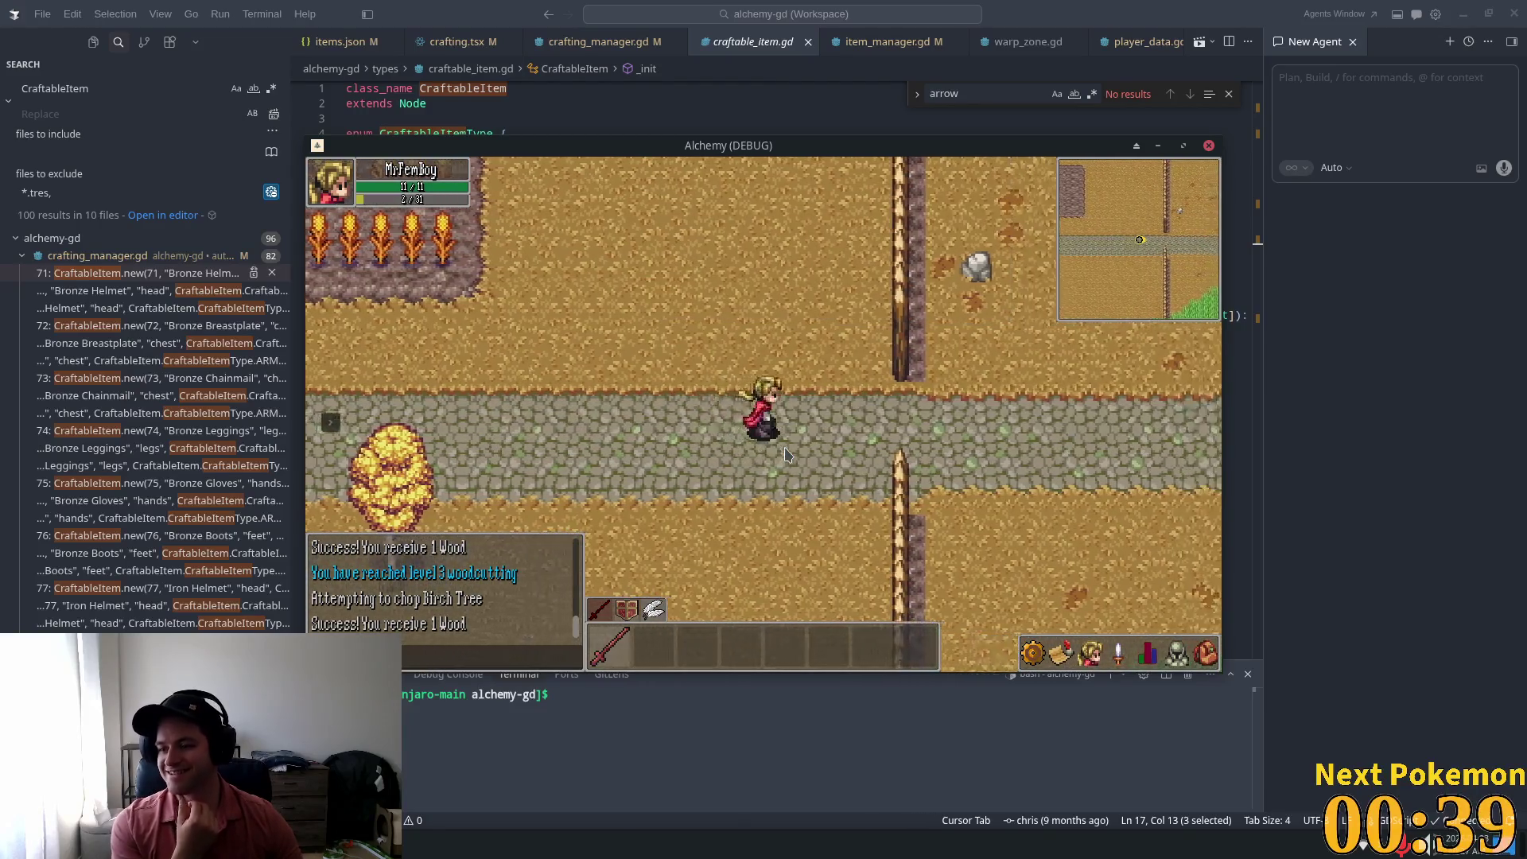
pyautogui.press('d')
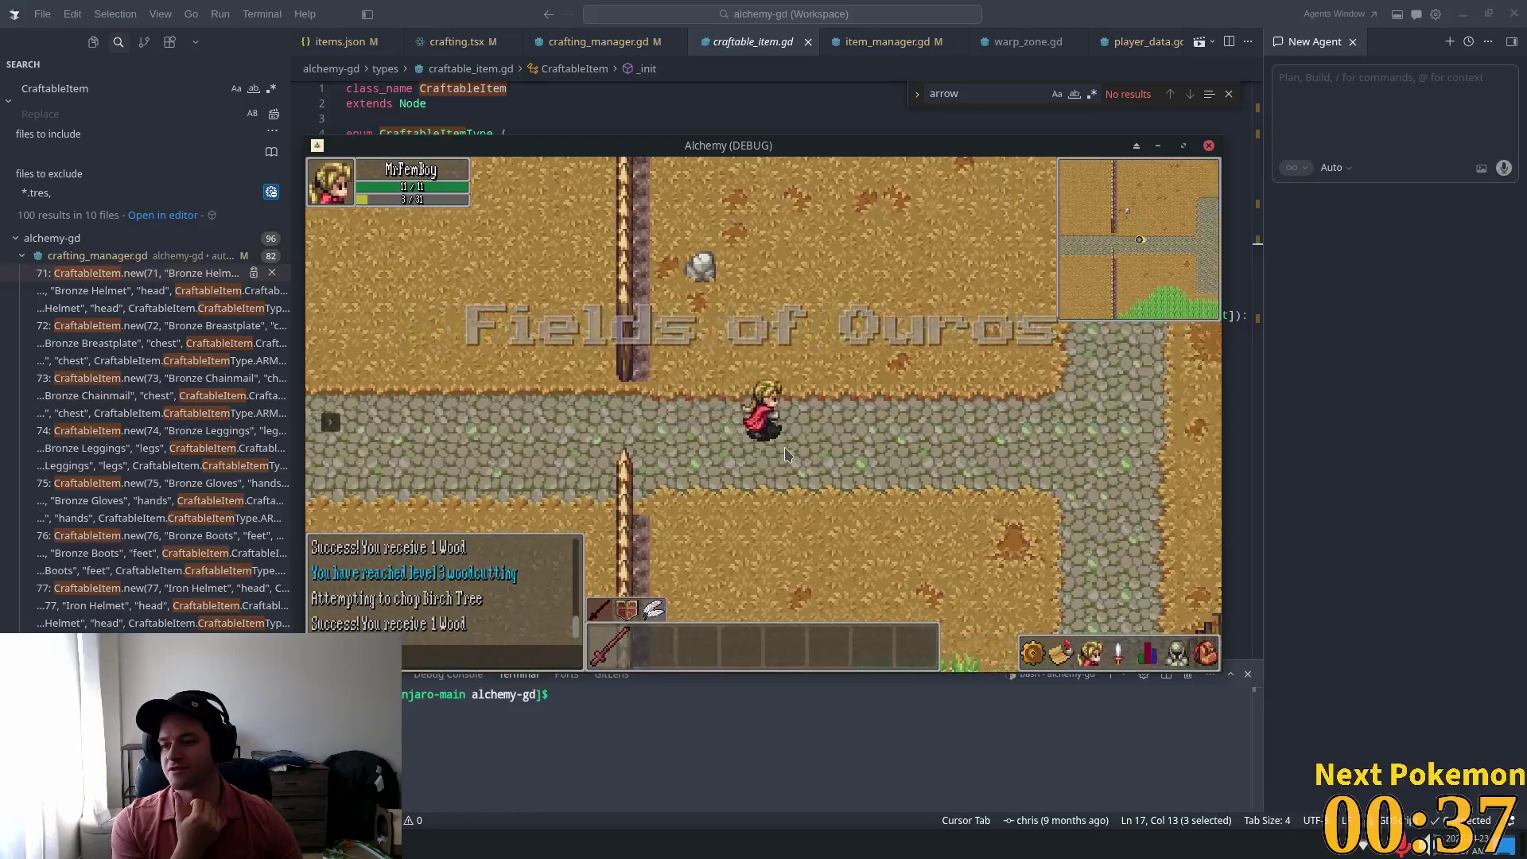
pyautogui.press('d')
# Head south from the crossroads past the dock into the grassland by the water and cliff
pyautogui.press('s')
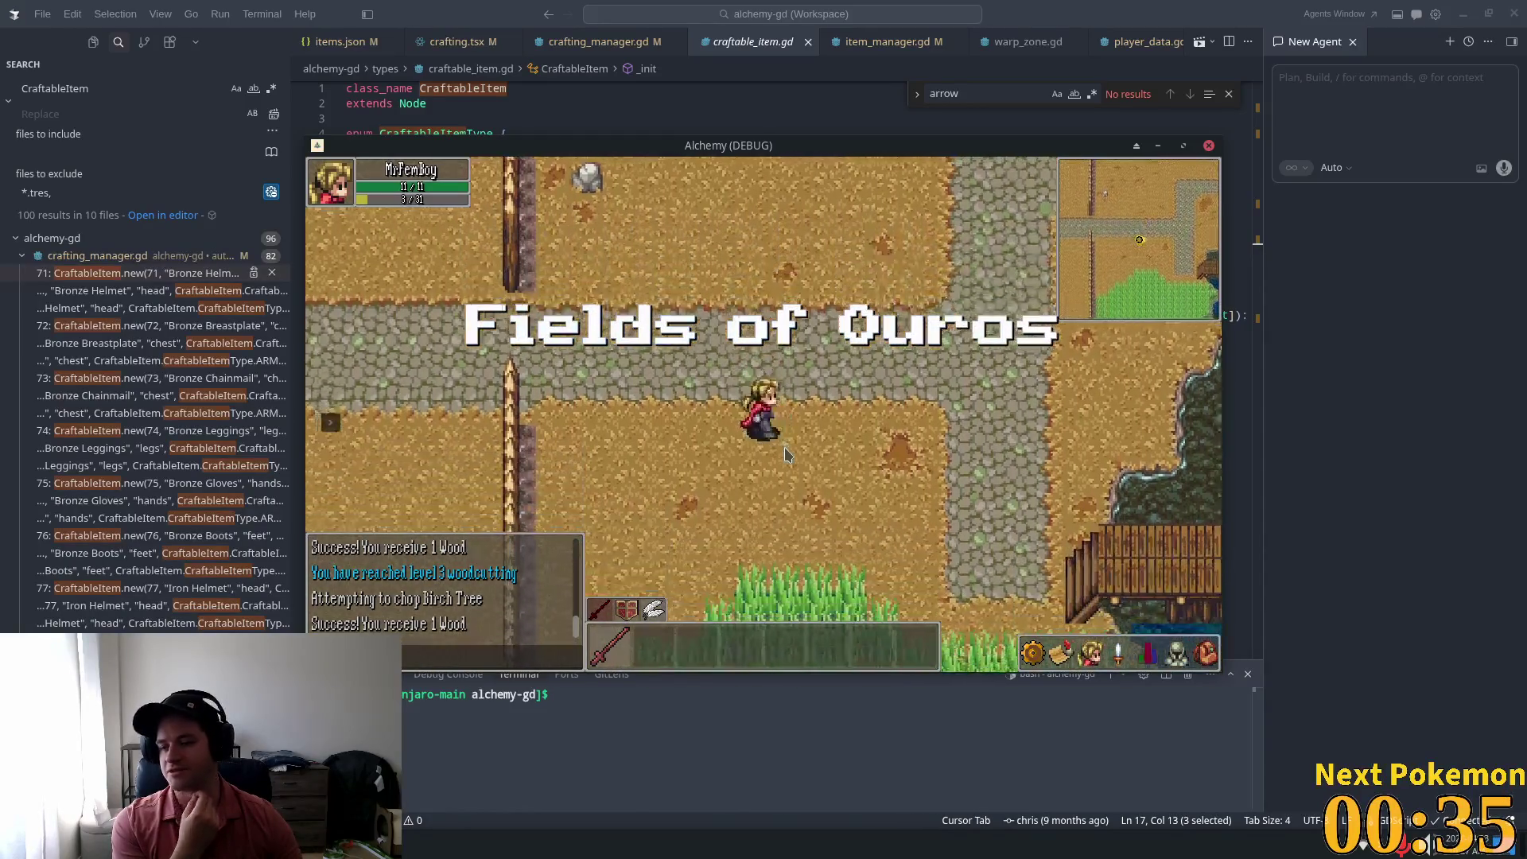
pyautogui.press('s')
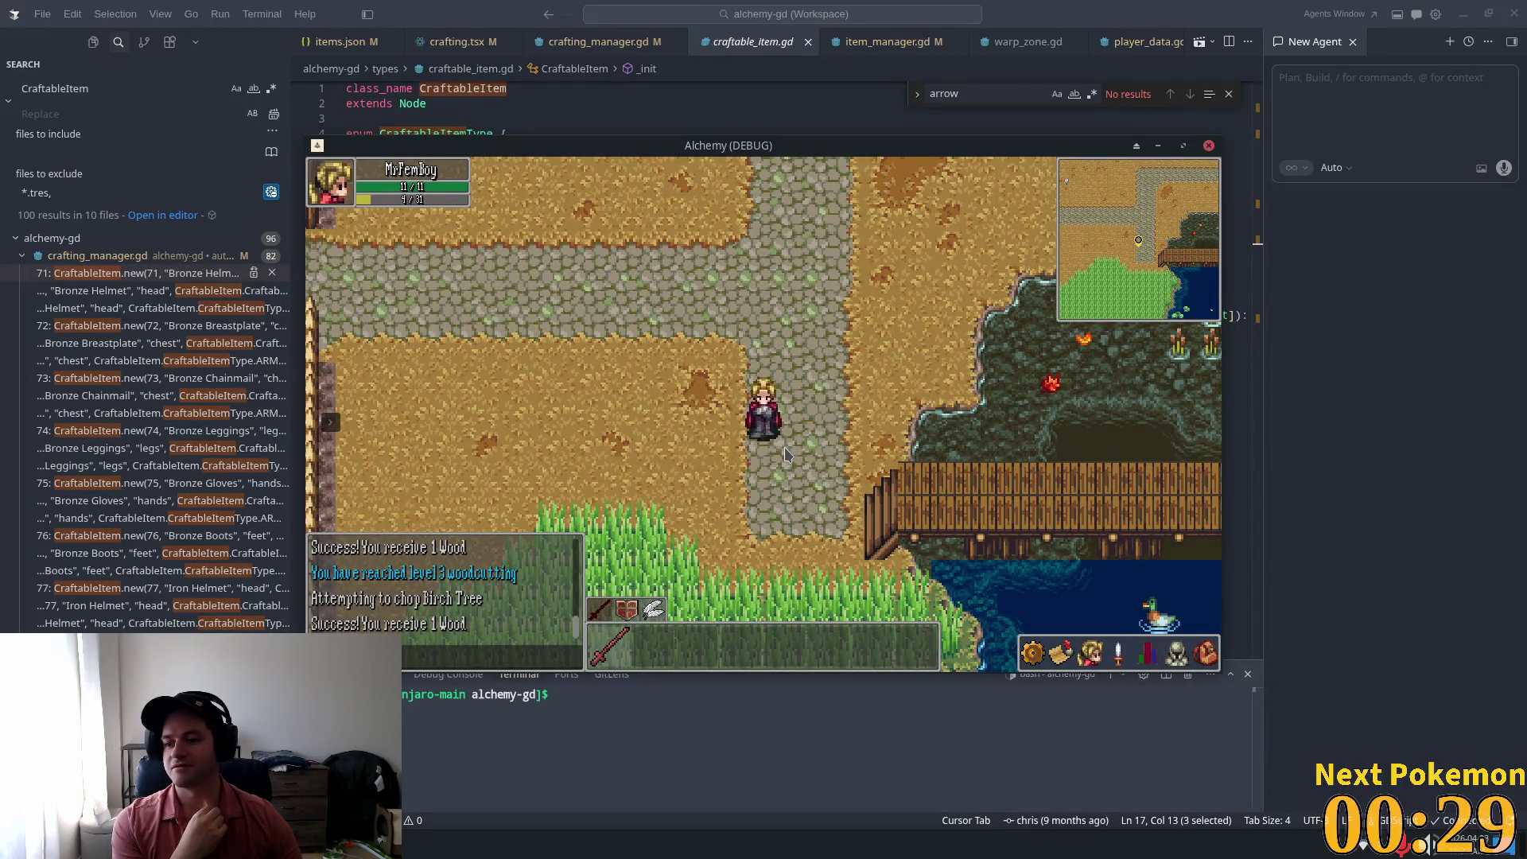
pyautogui.press('s')
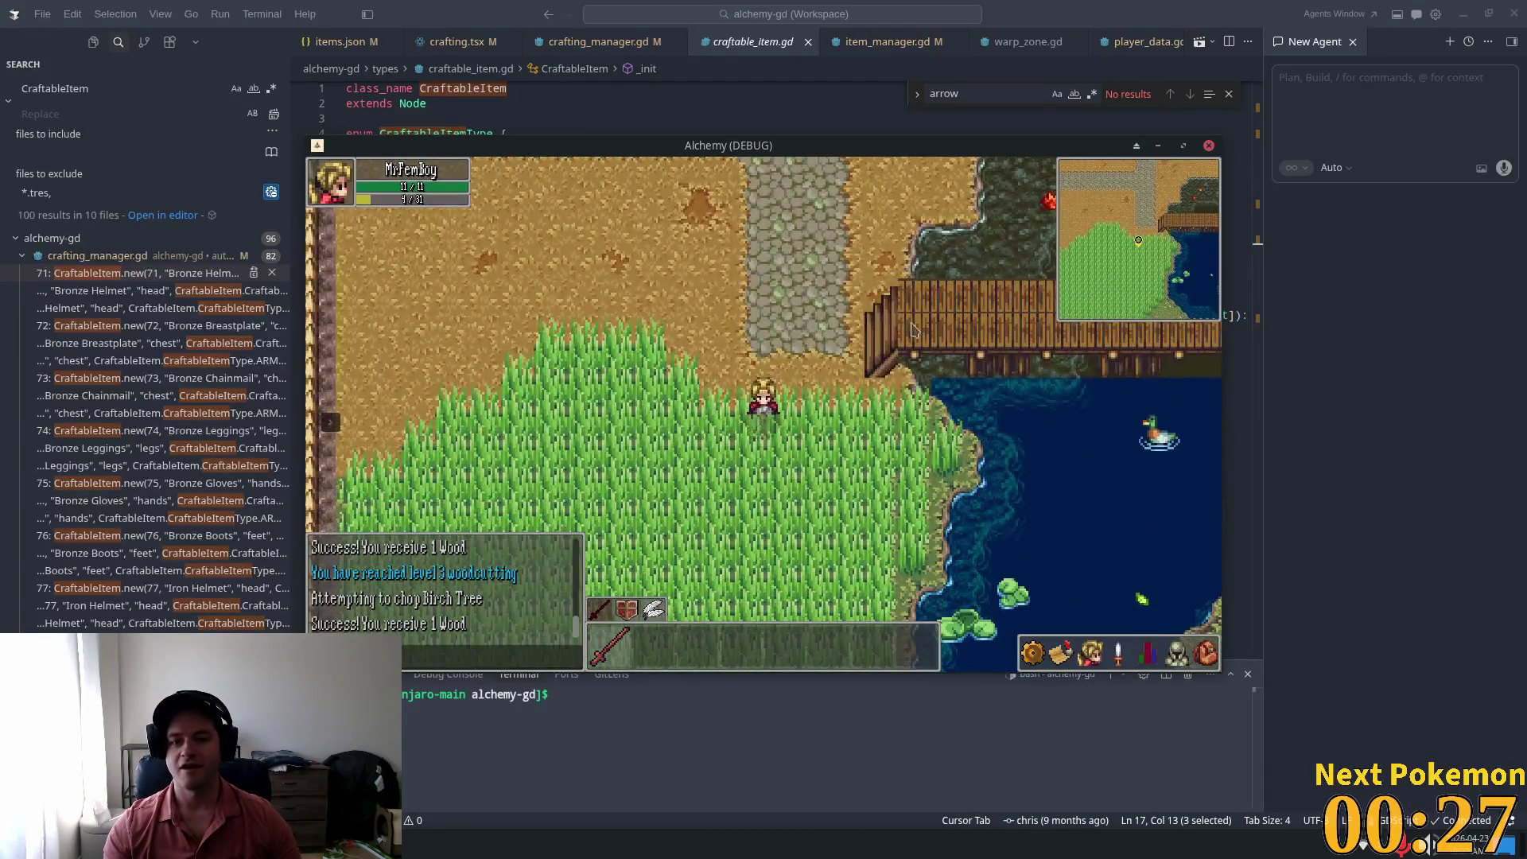
pyautogui.press('w')
pyautogui.press('a')
pyautogui.press('s')
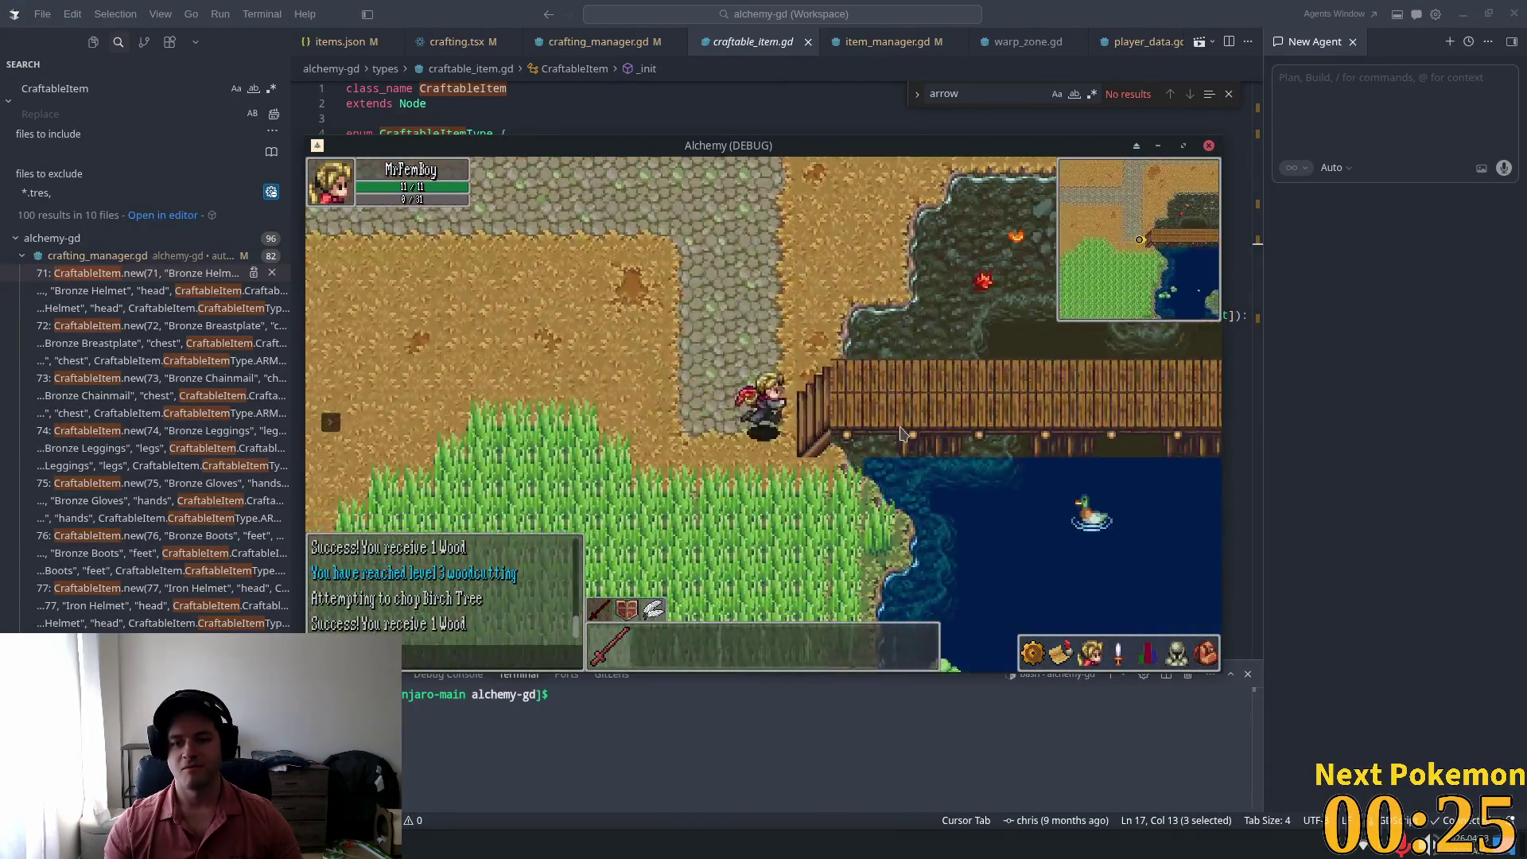
pyautogui.press('d')
pyautogui.press('w')
pyautogui.press('d')
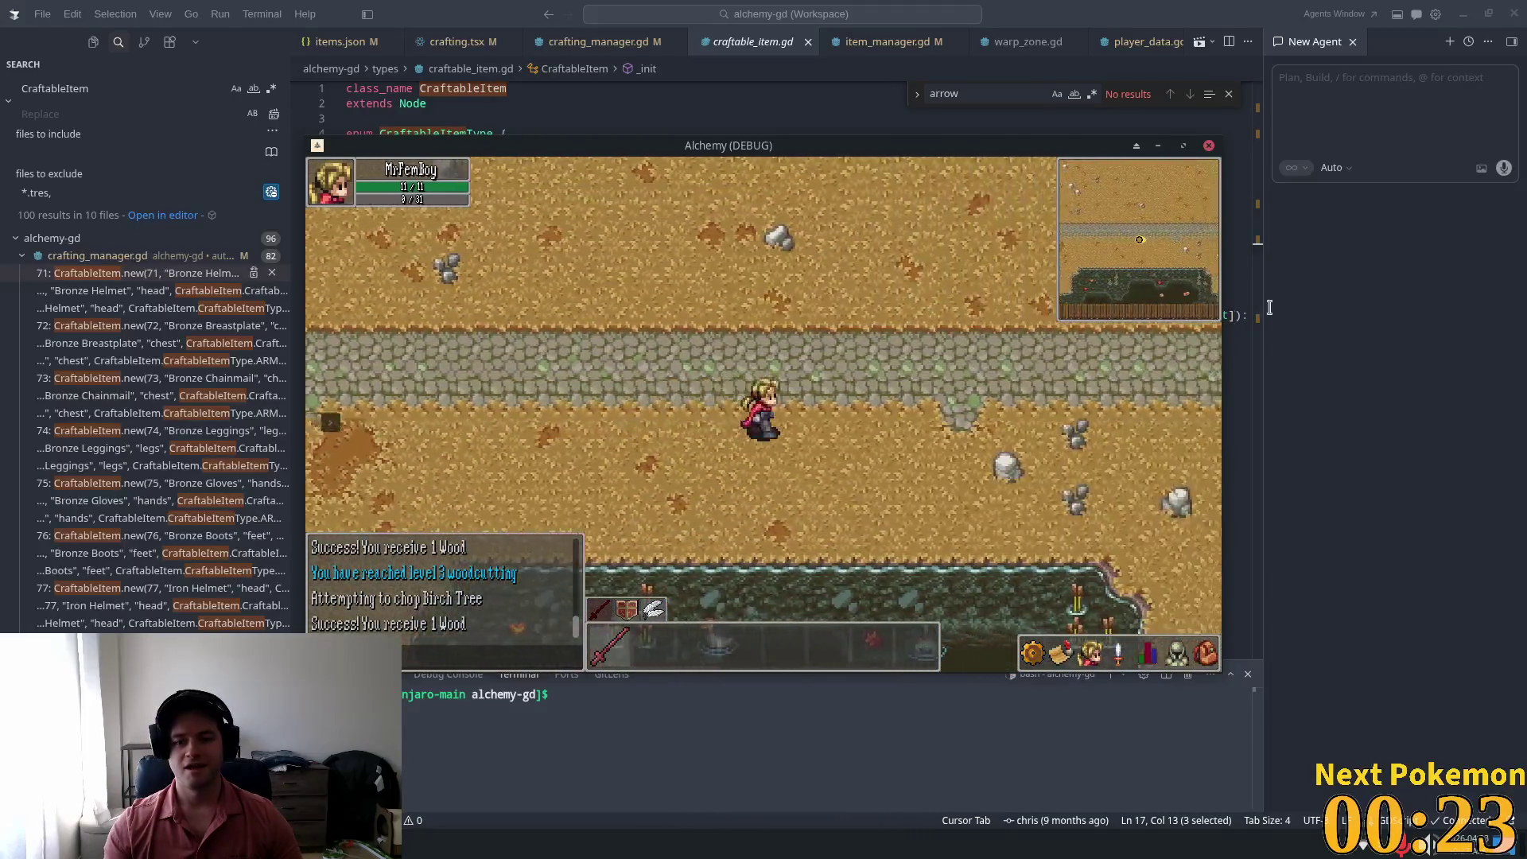
pyautogui.press('s')
pyautogui.press('d')
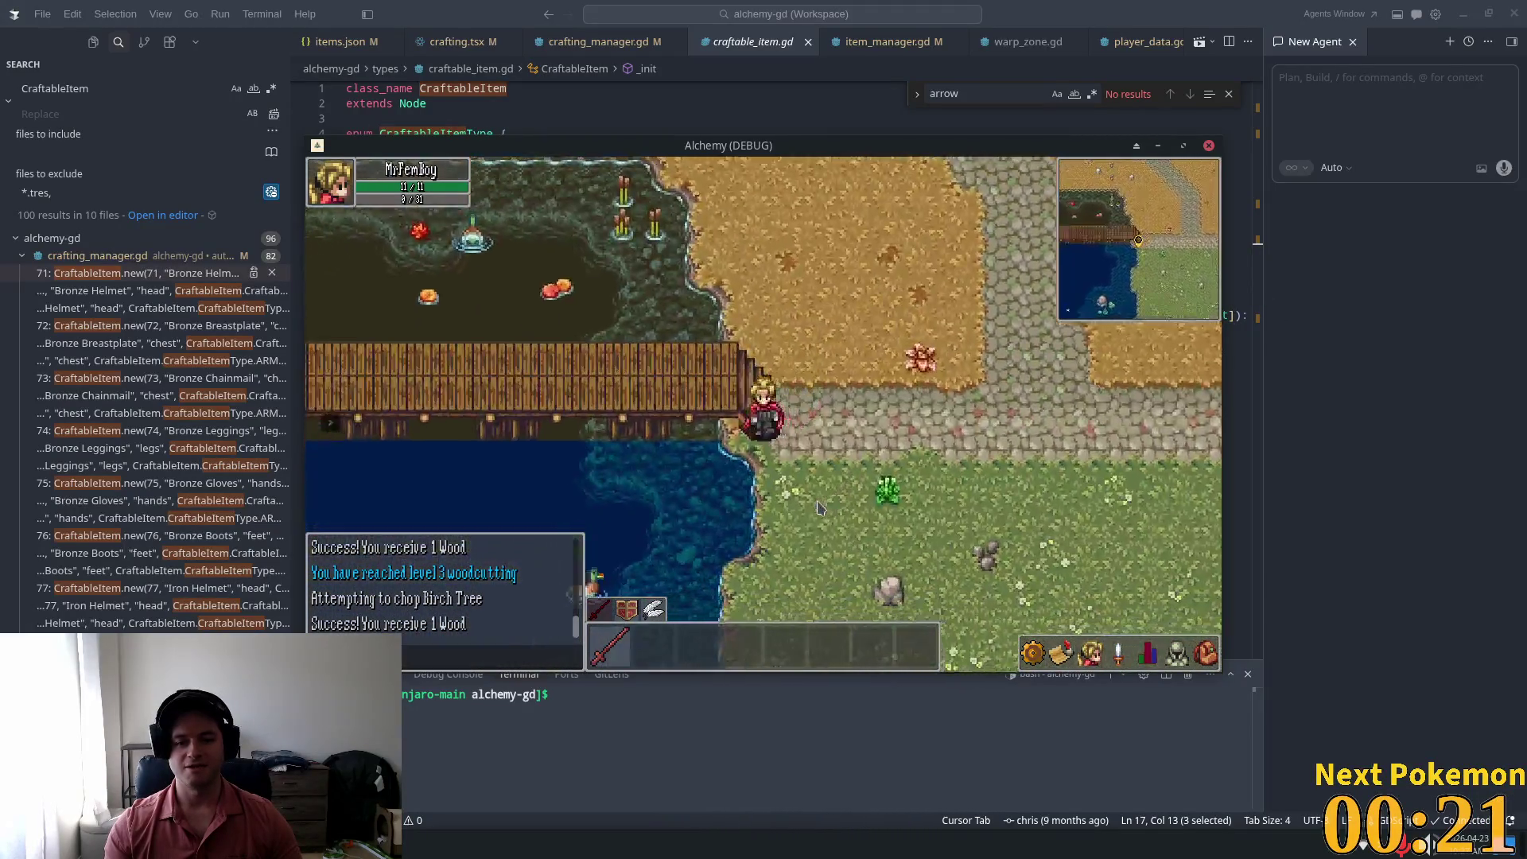
pyautogui.press('s')
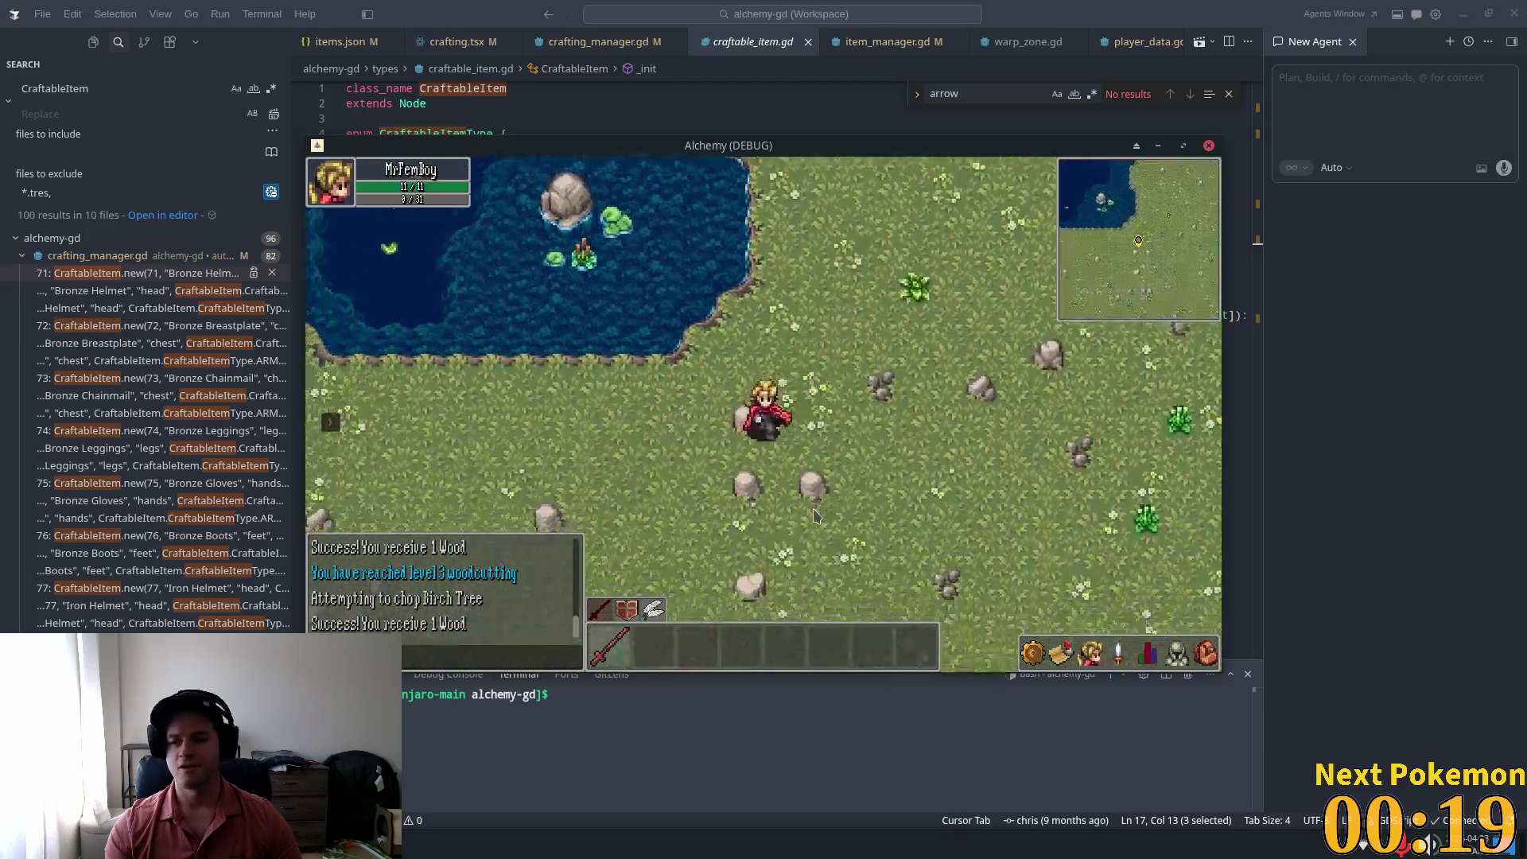
pyautogui.press('w')
pyautogui.press('a')
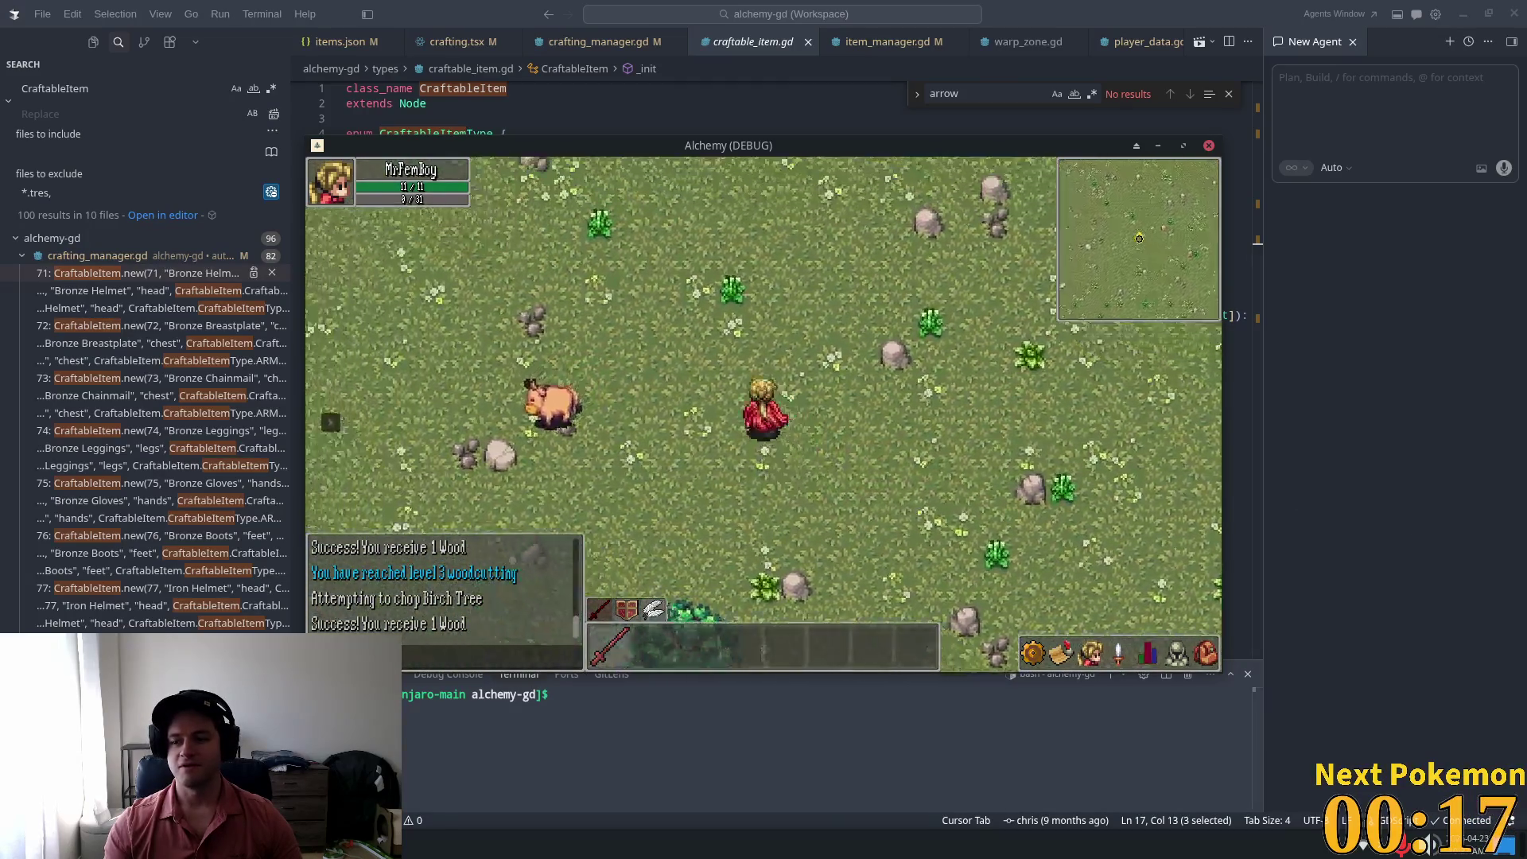
pyautogui.press('a')
pyautogui.press('w')
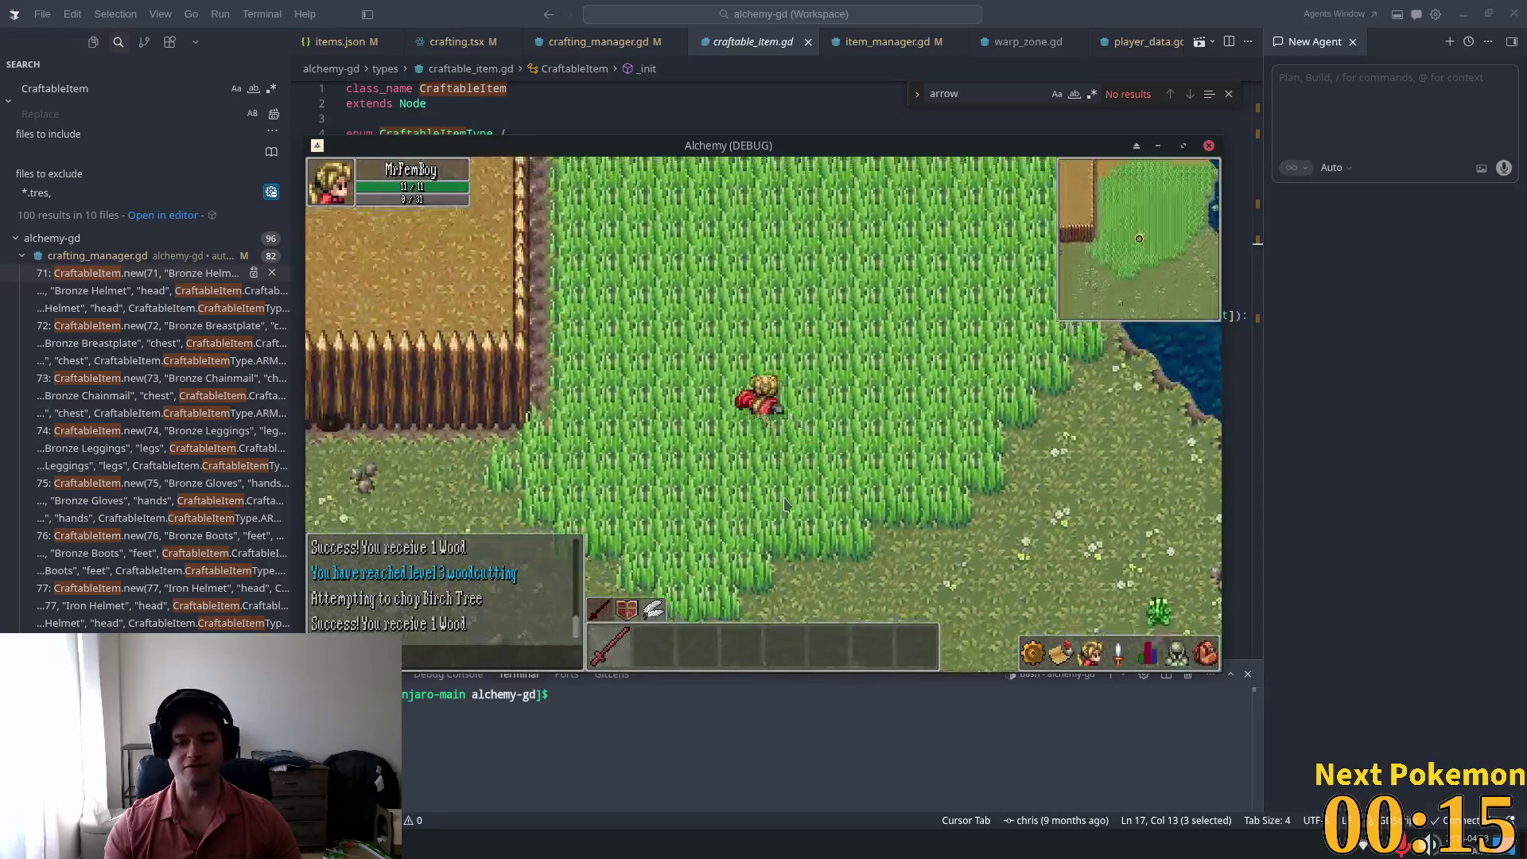
pyautogui.press('s')
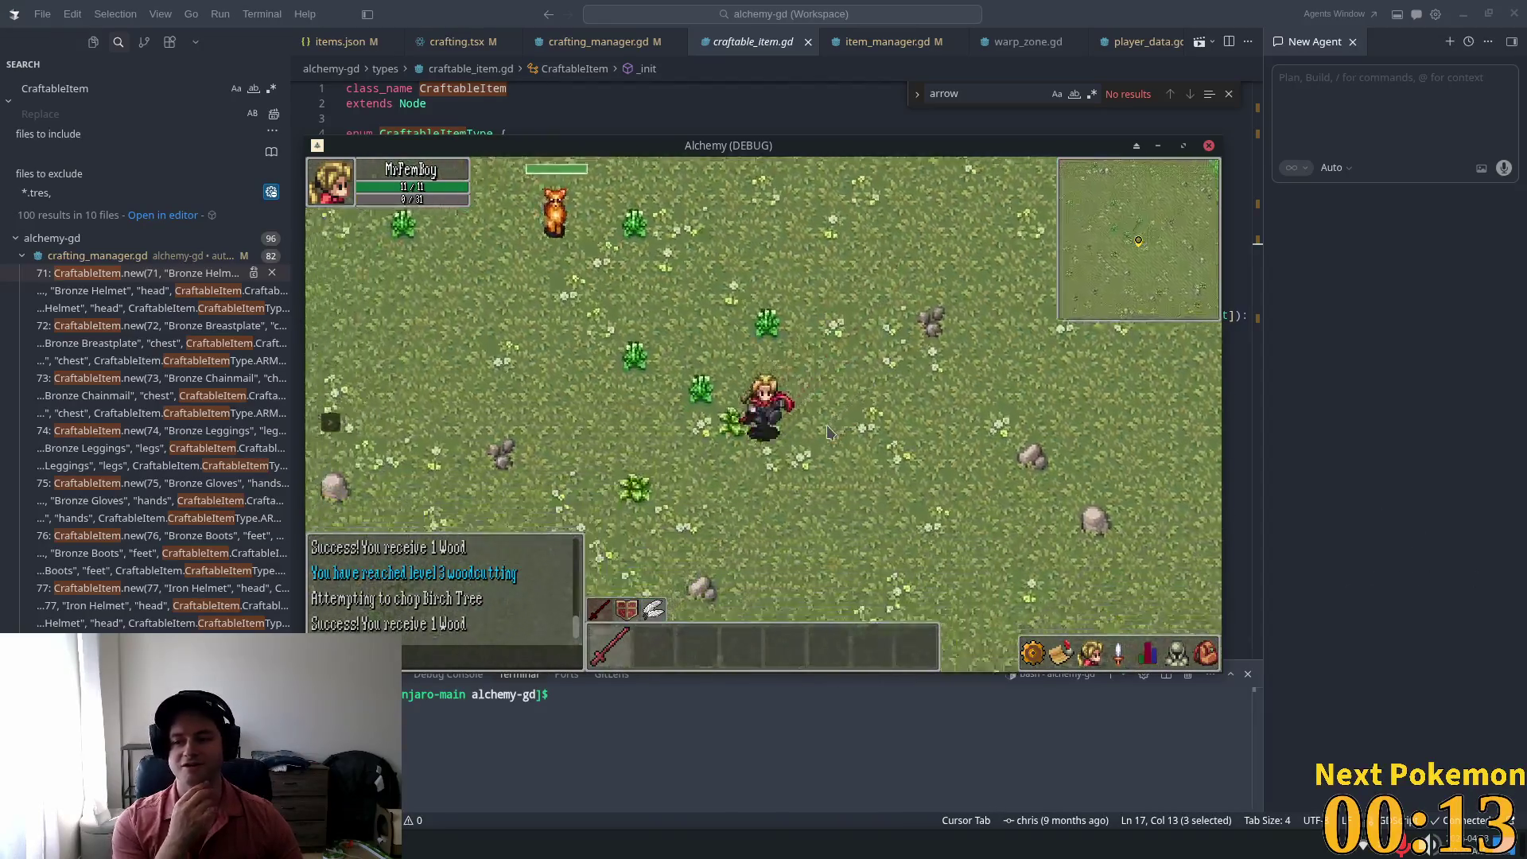
pyautogui.press('w')
pyautogui.press('a')
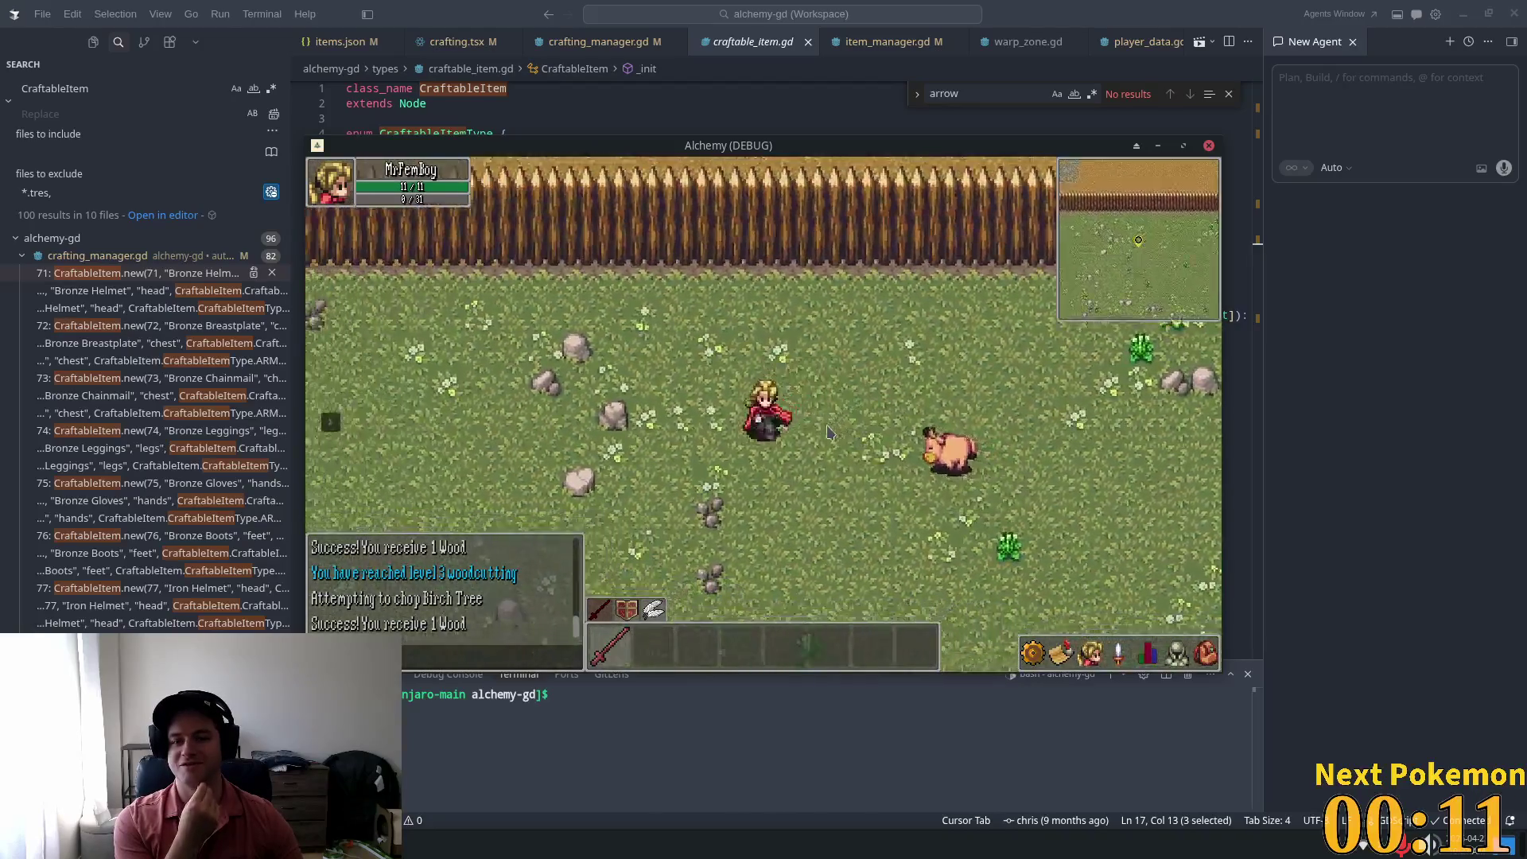
pyautogui.press('s')
pyautogui.press('s')
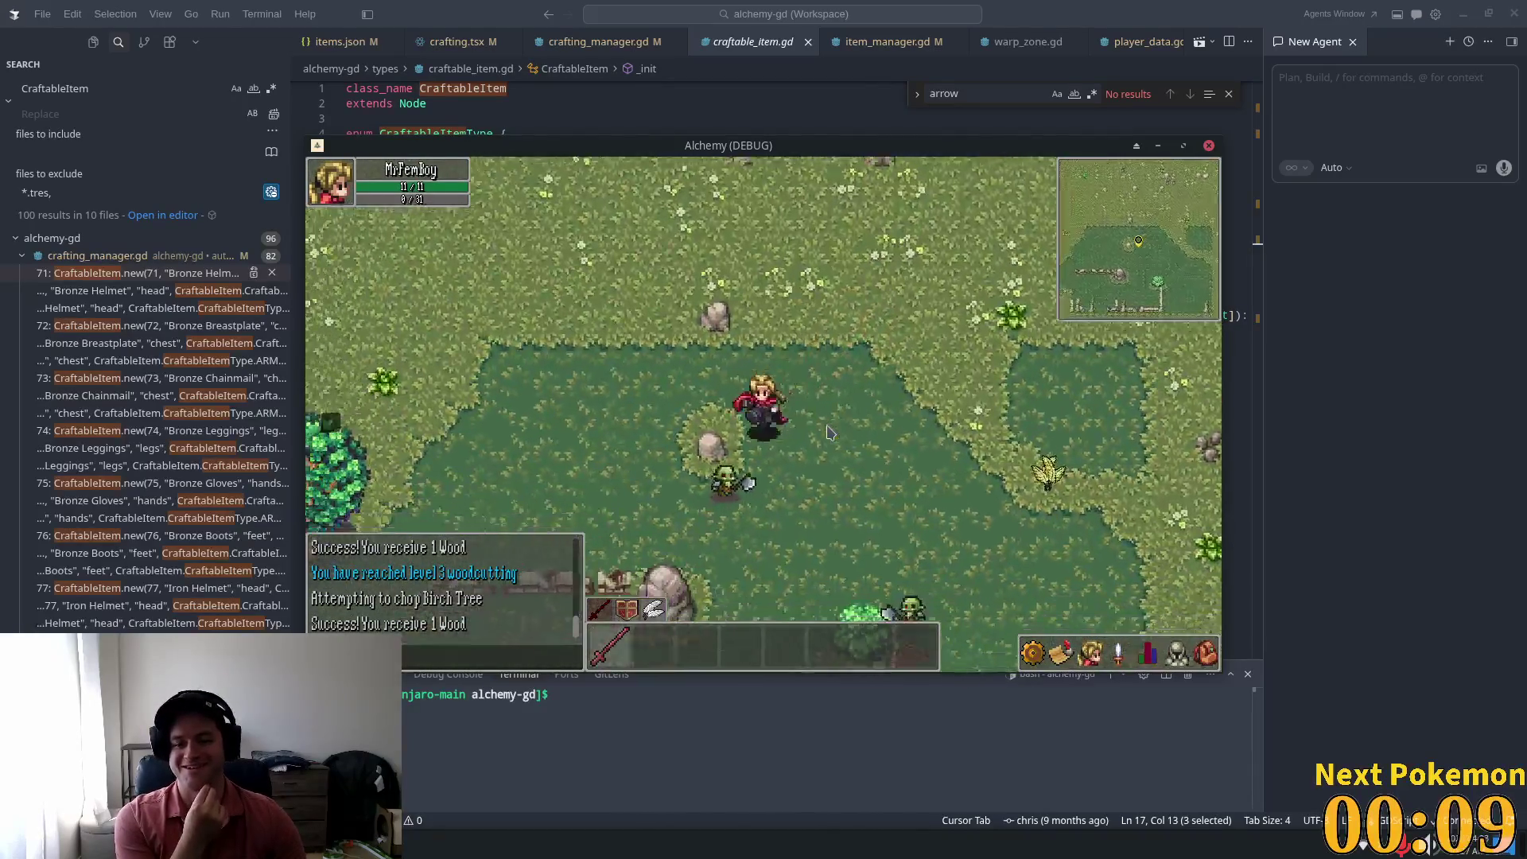
pyautogui.press('d')
pyautogui.press('s')
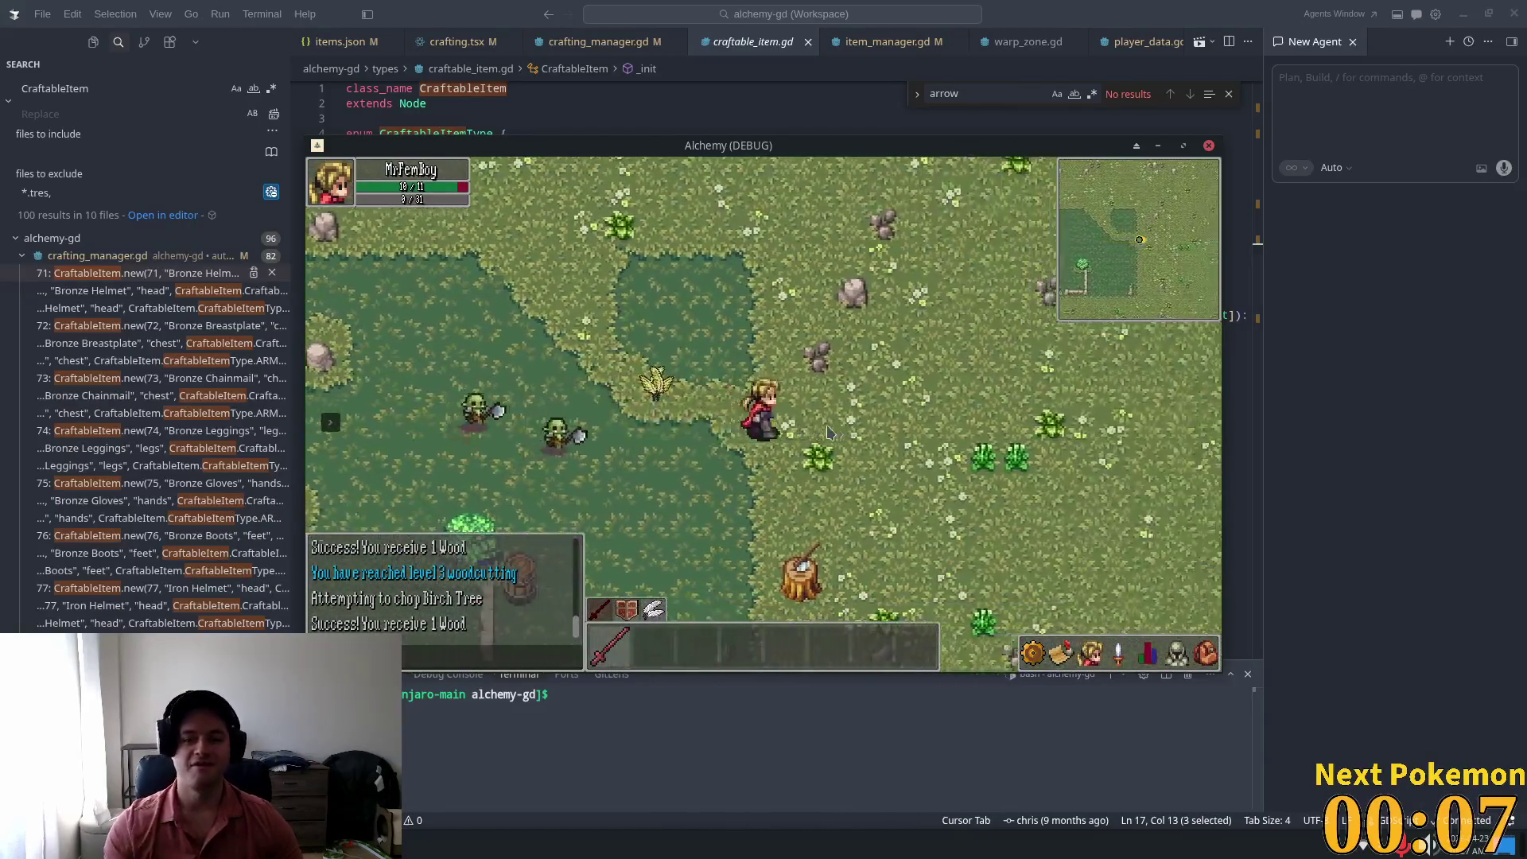
# Walk back through the fence gap into Ouros and north out of the village into Etheros Forest
pyautogui.press('w')
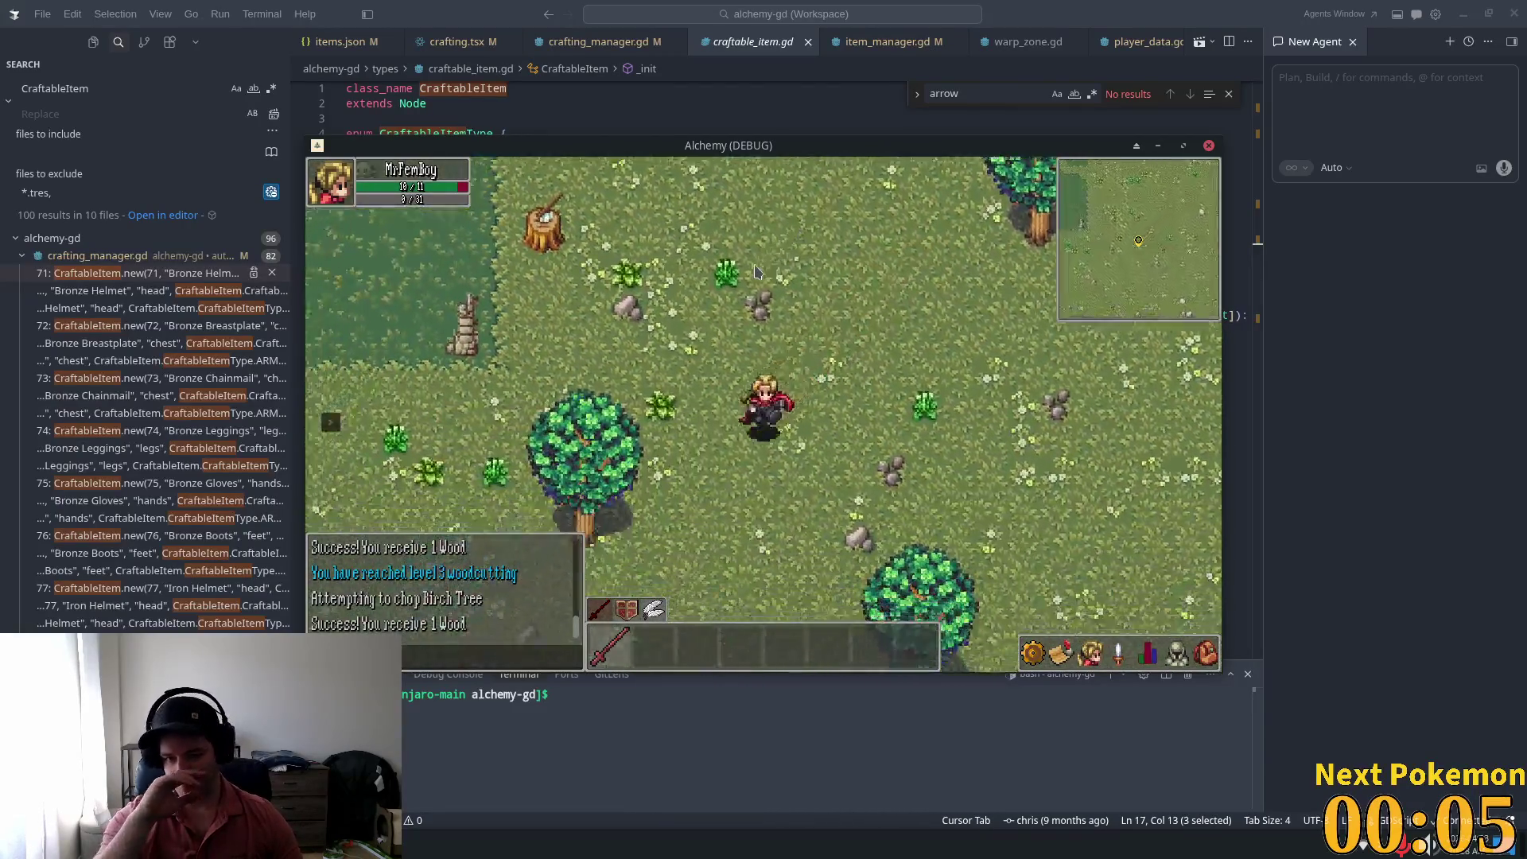
pyautogui.press('a')
pyautogui.press('w')
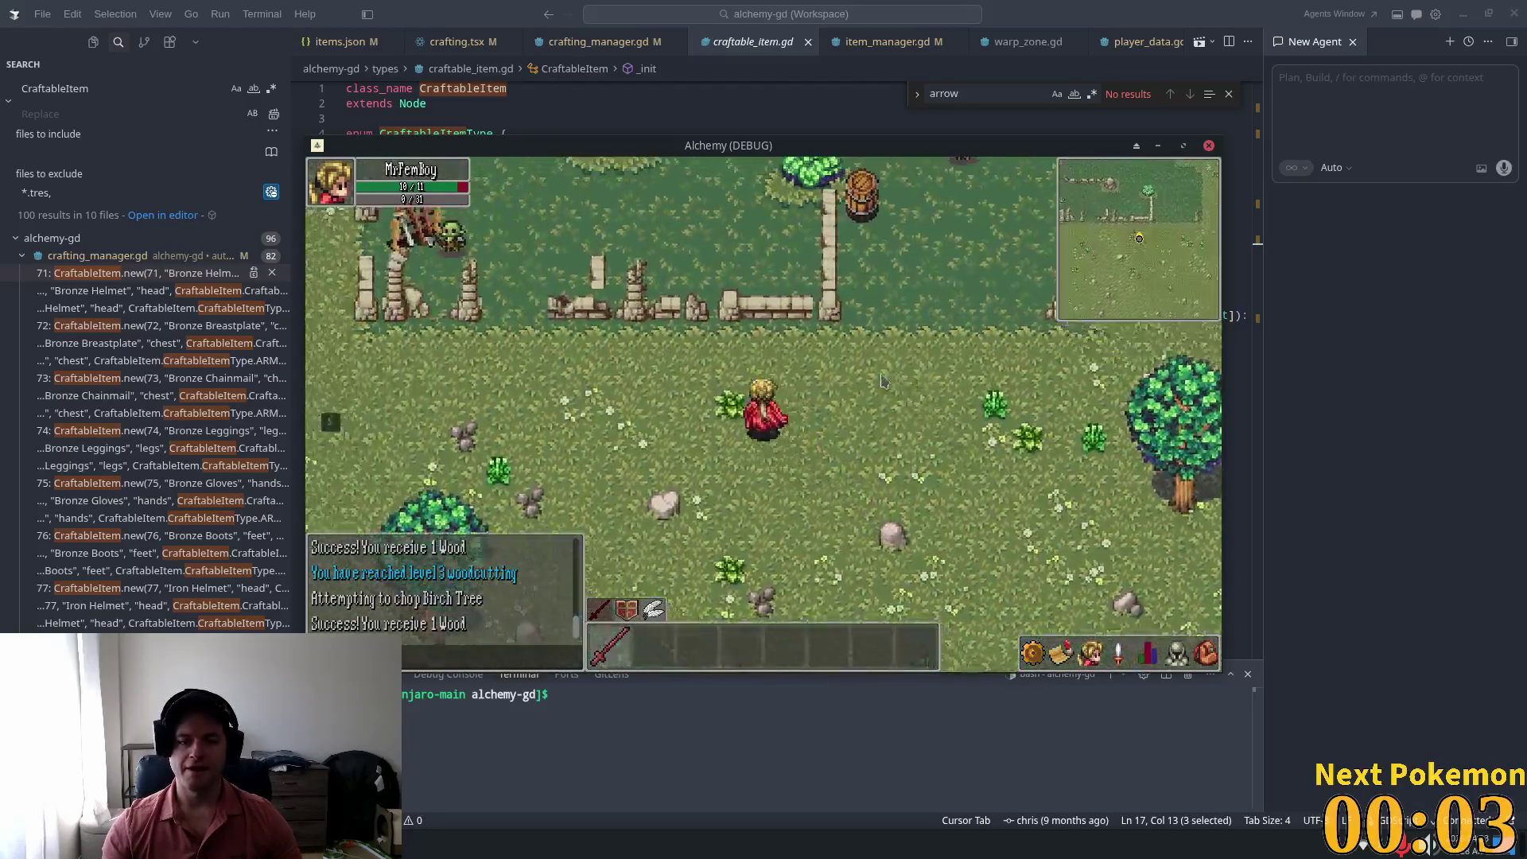
pyautogui.press('w')
pyautogui.press('a')
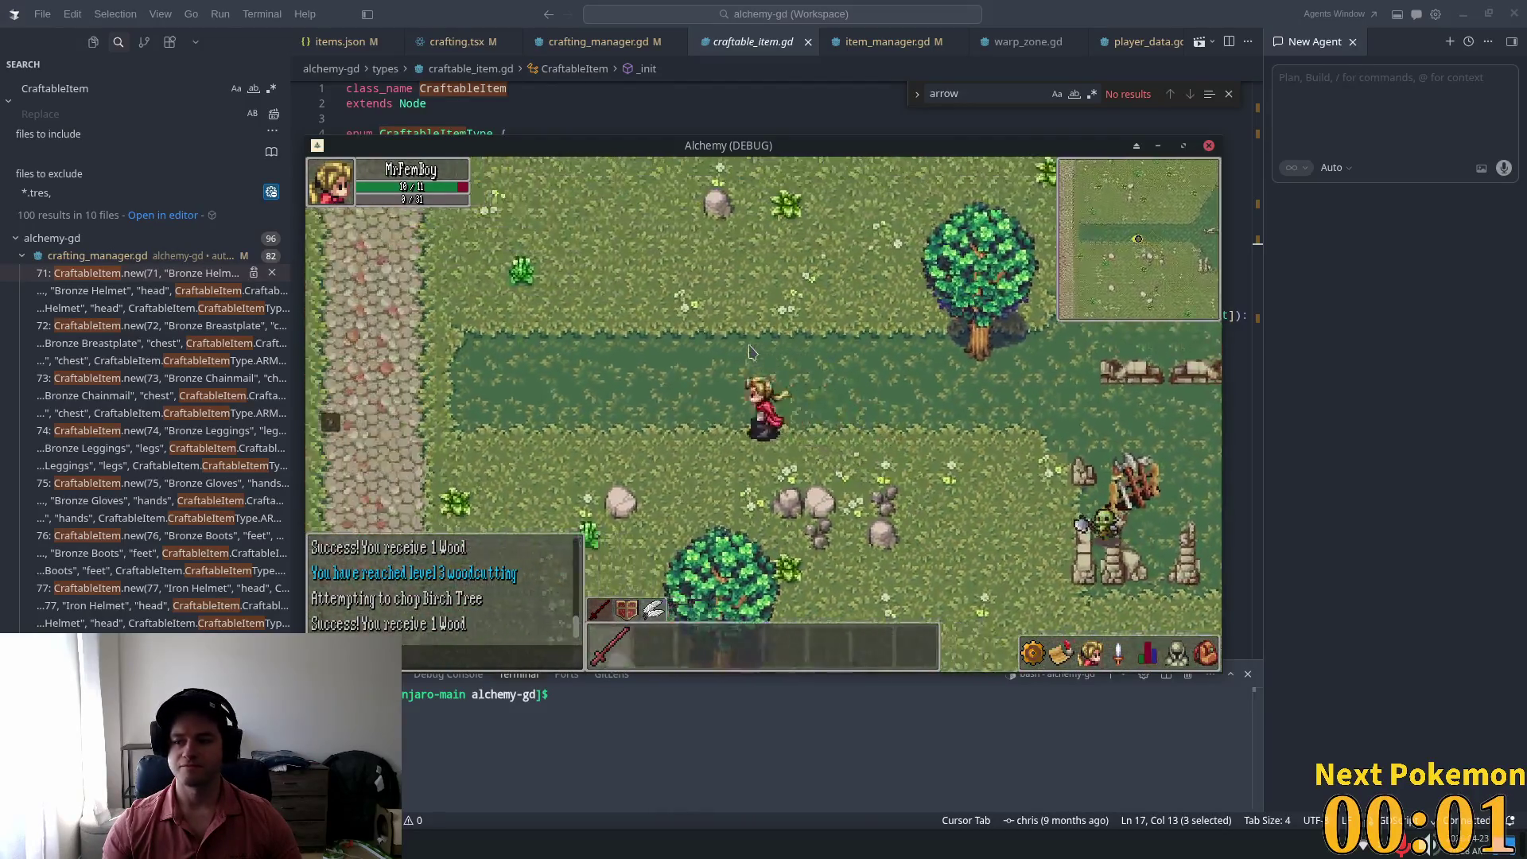
pyautogui.press('w')
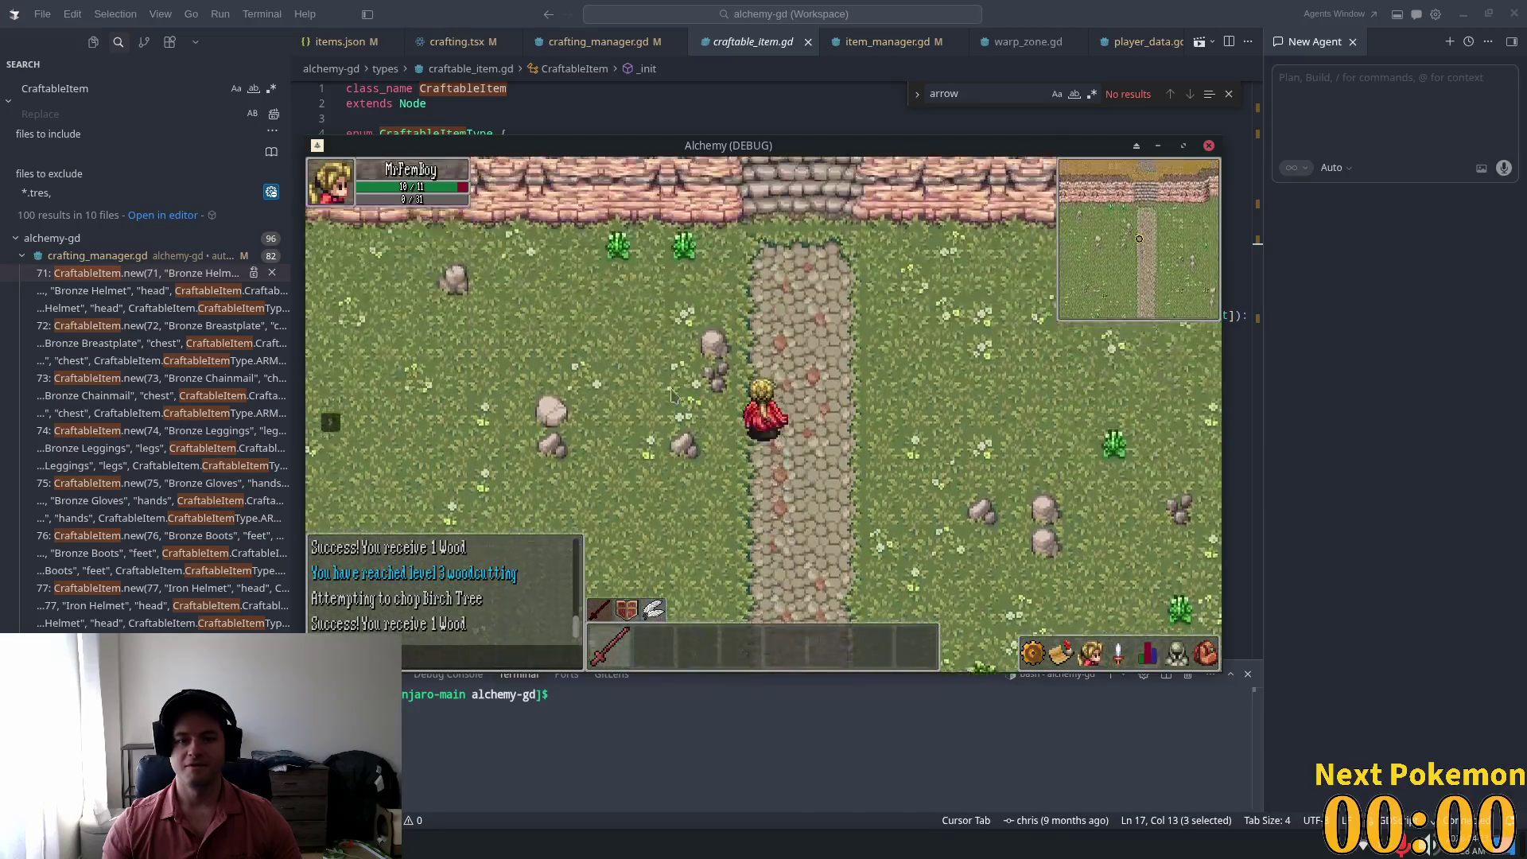
pyautogui.press('d')
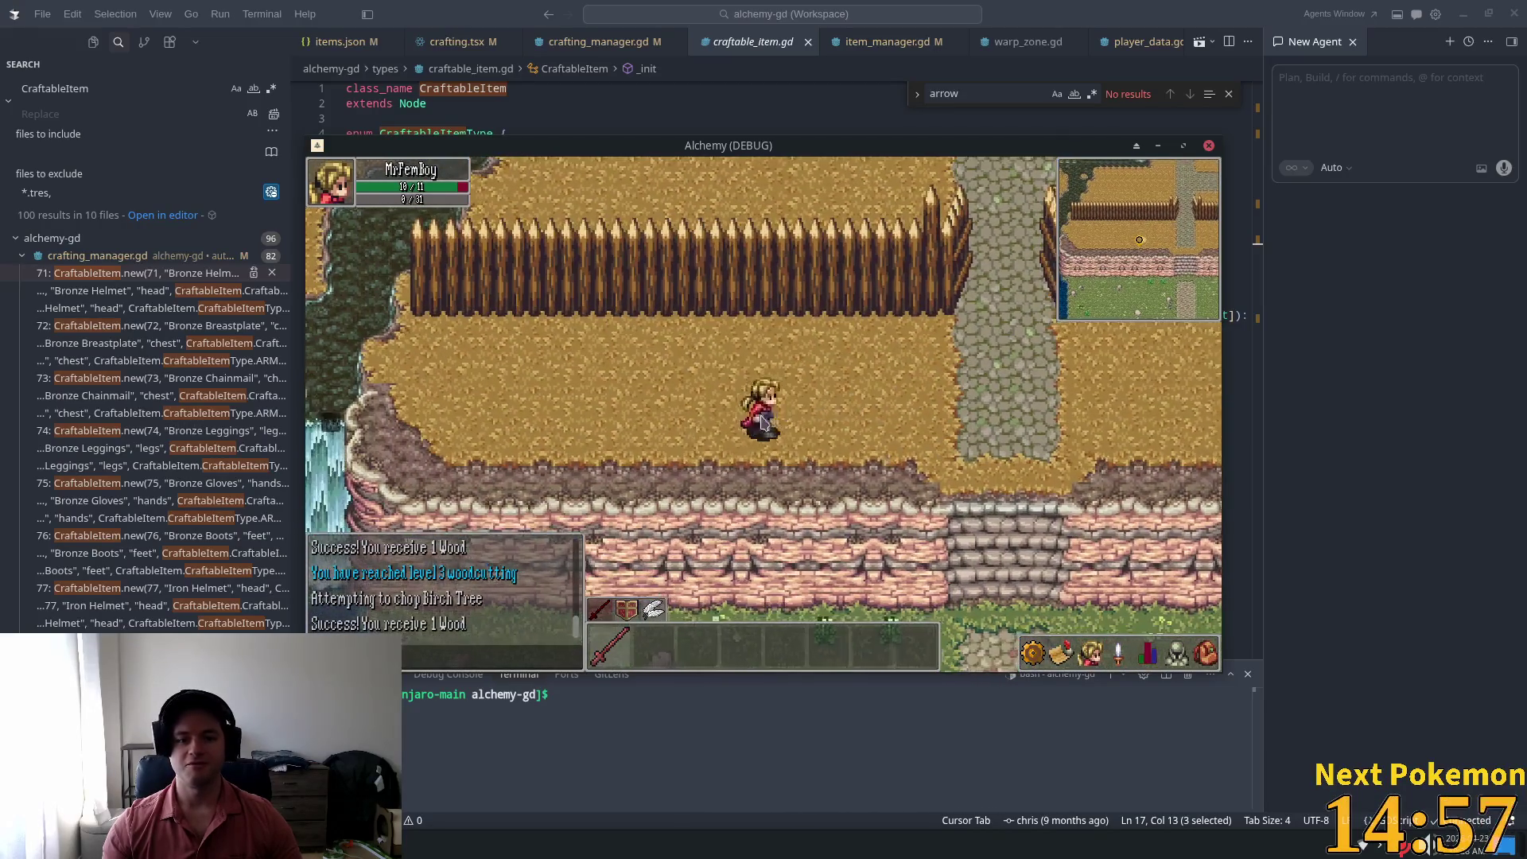
pyautogui.press('w')
pyautogui.press('a')
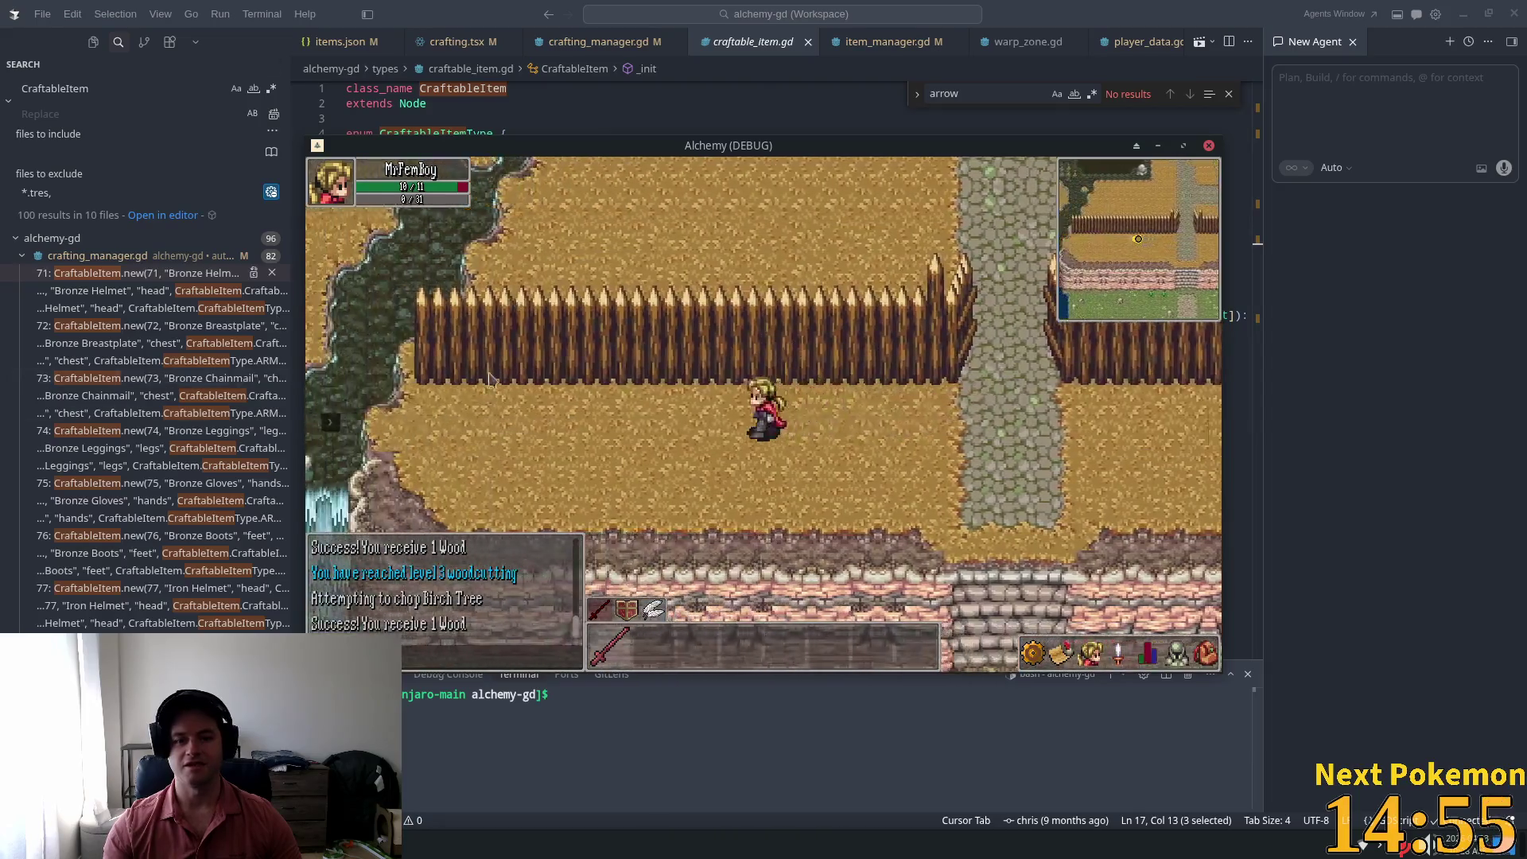
pyautogui.press('d')
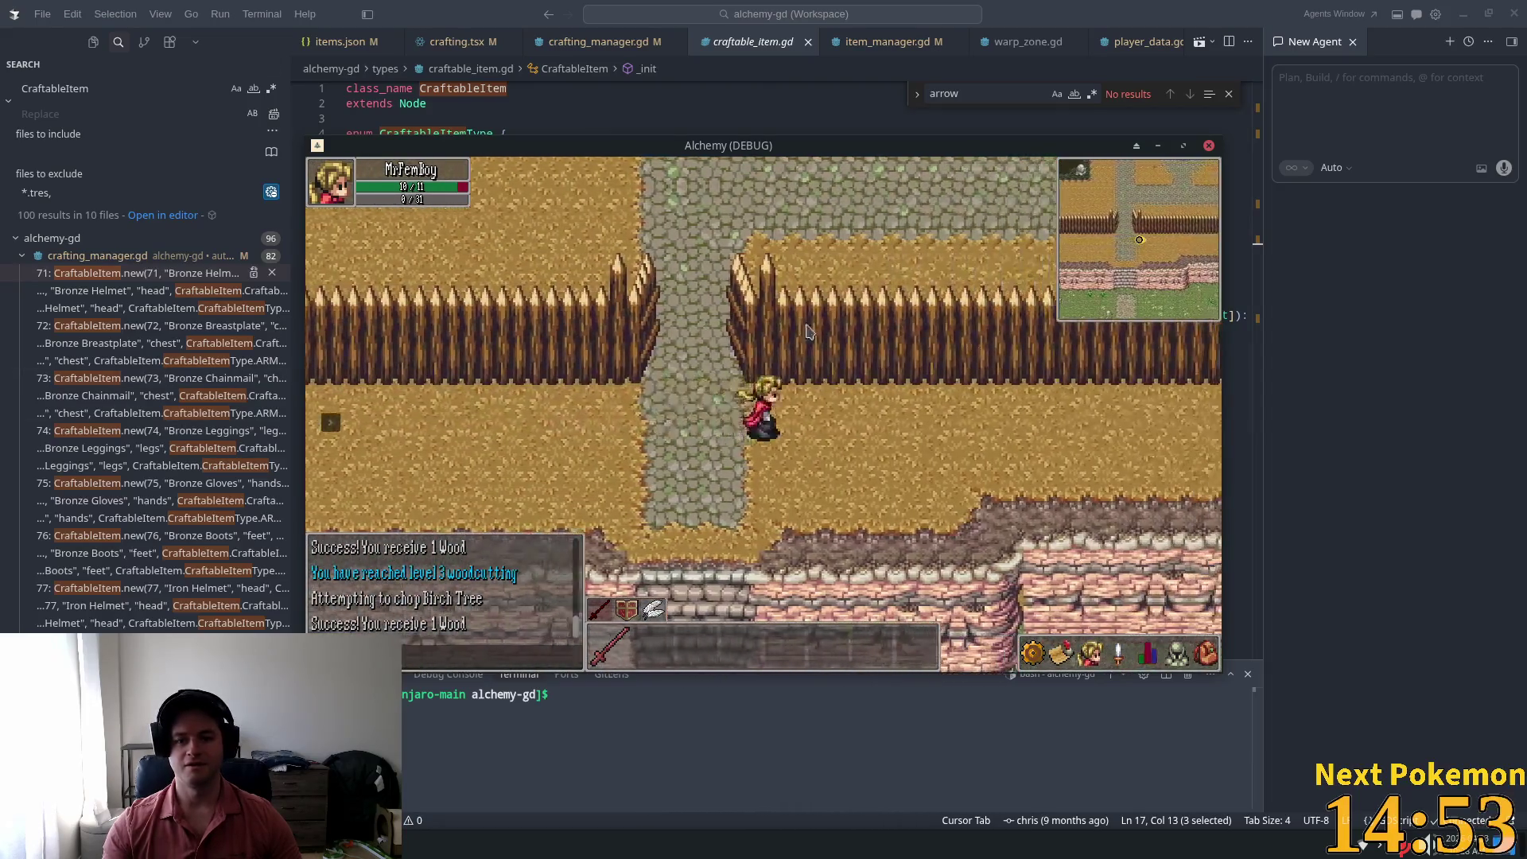
pyautogui.press('a')
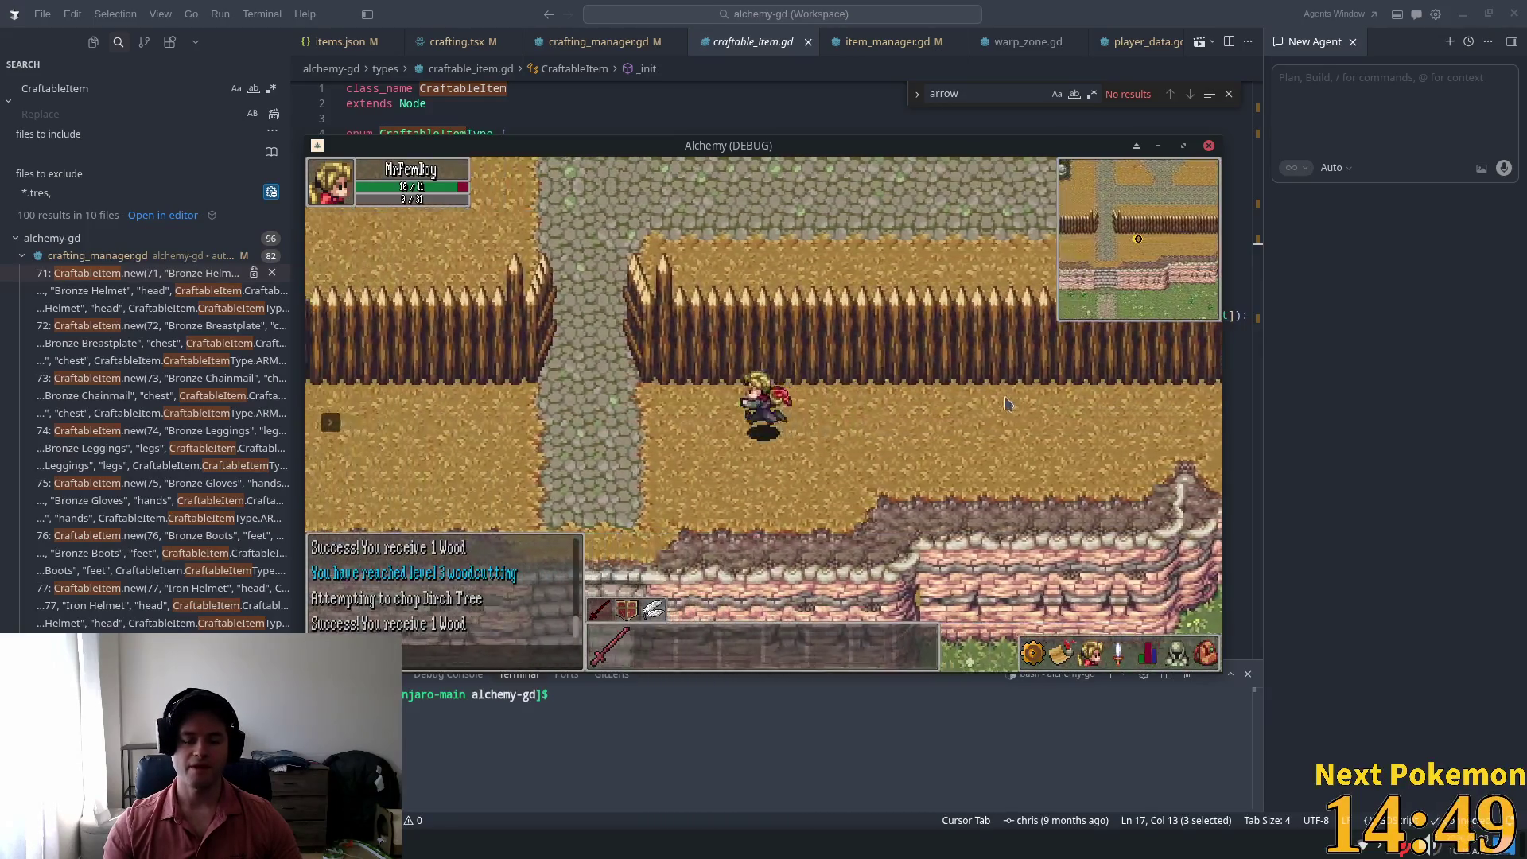
pyautogui.press('w')
pyautogui.press('w')
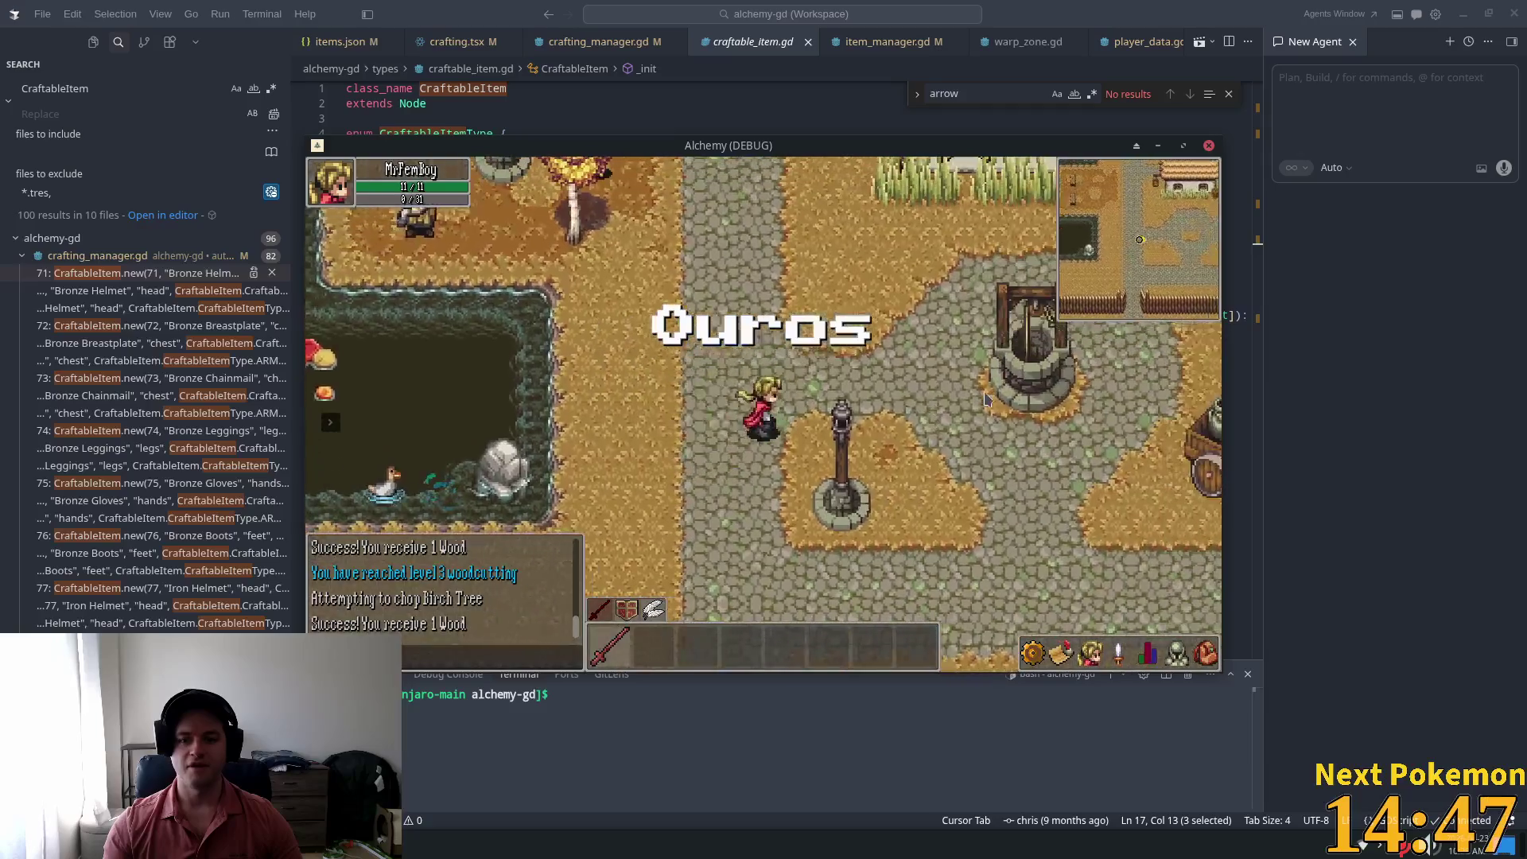
pyautogui.press('d')
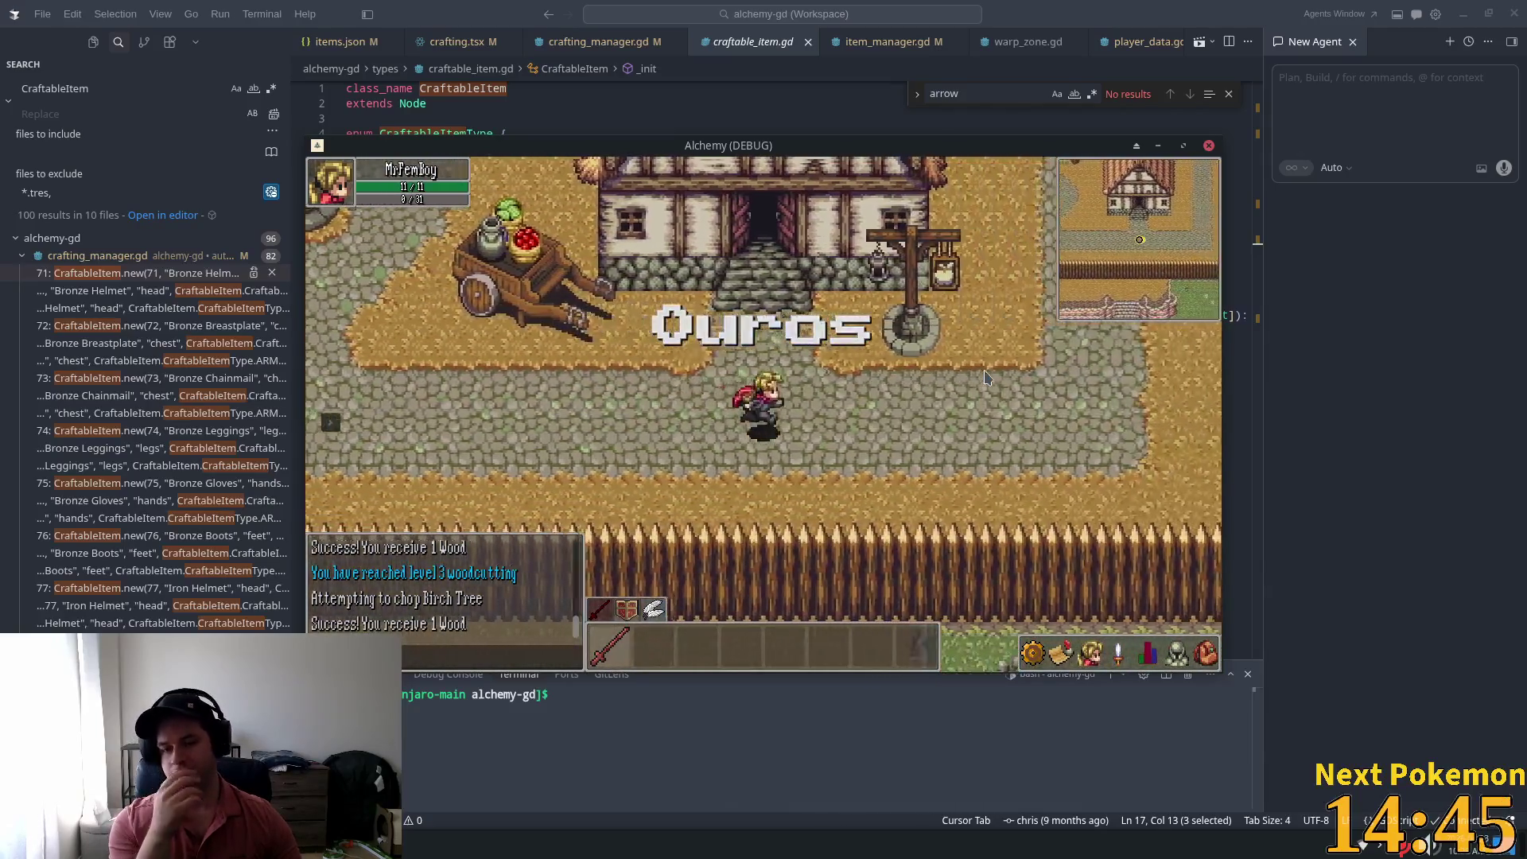
pyautogui.press('w')
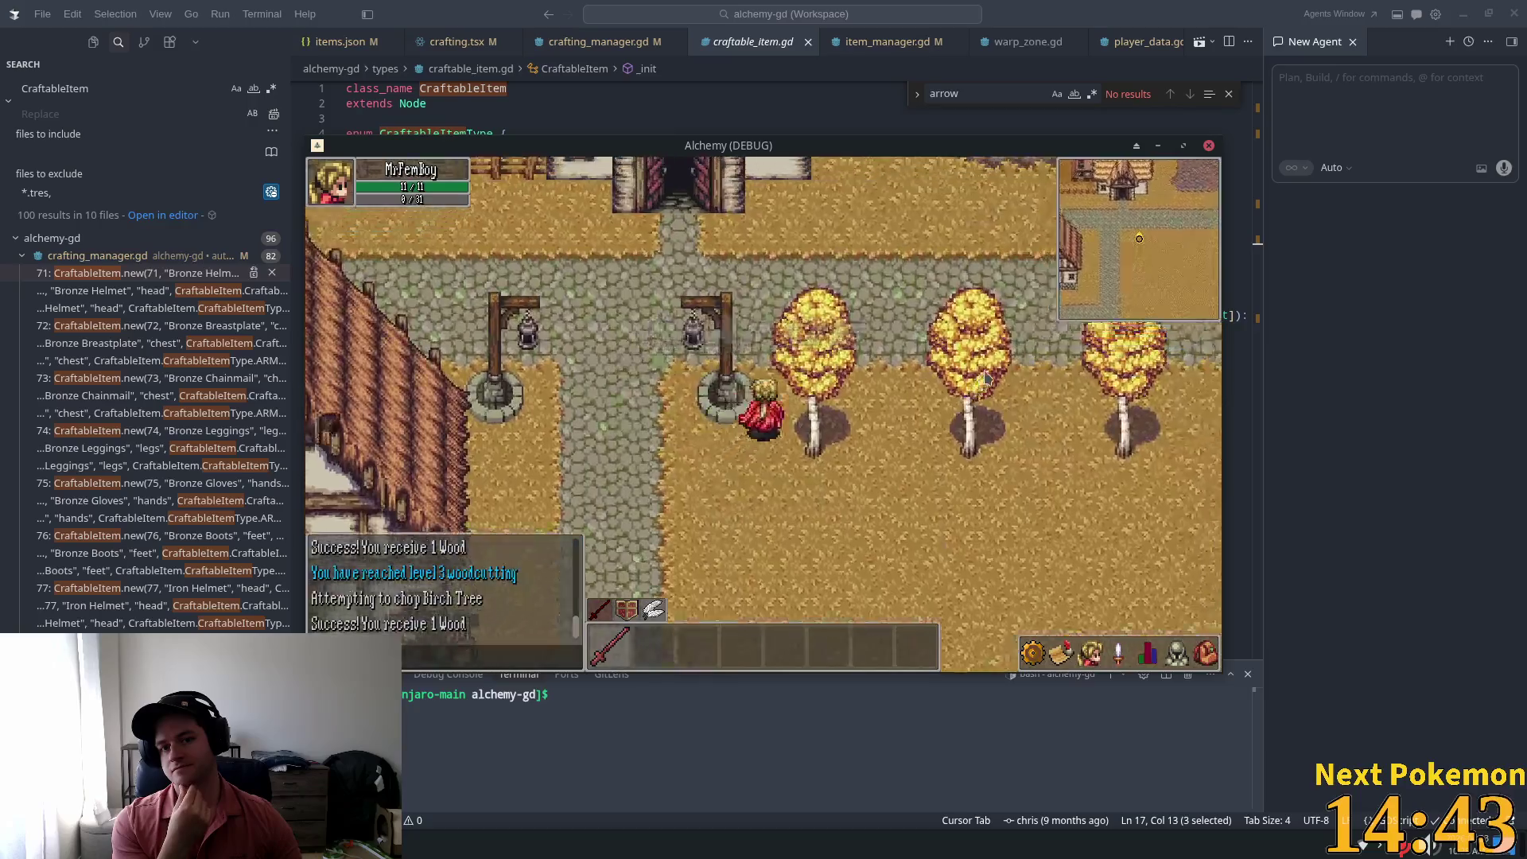
pyautogui.press('a')
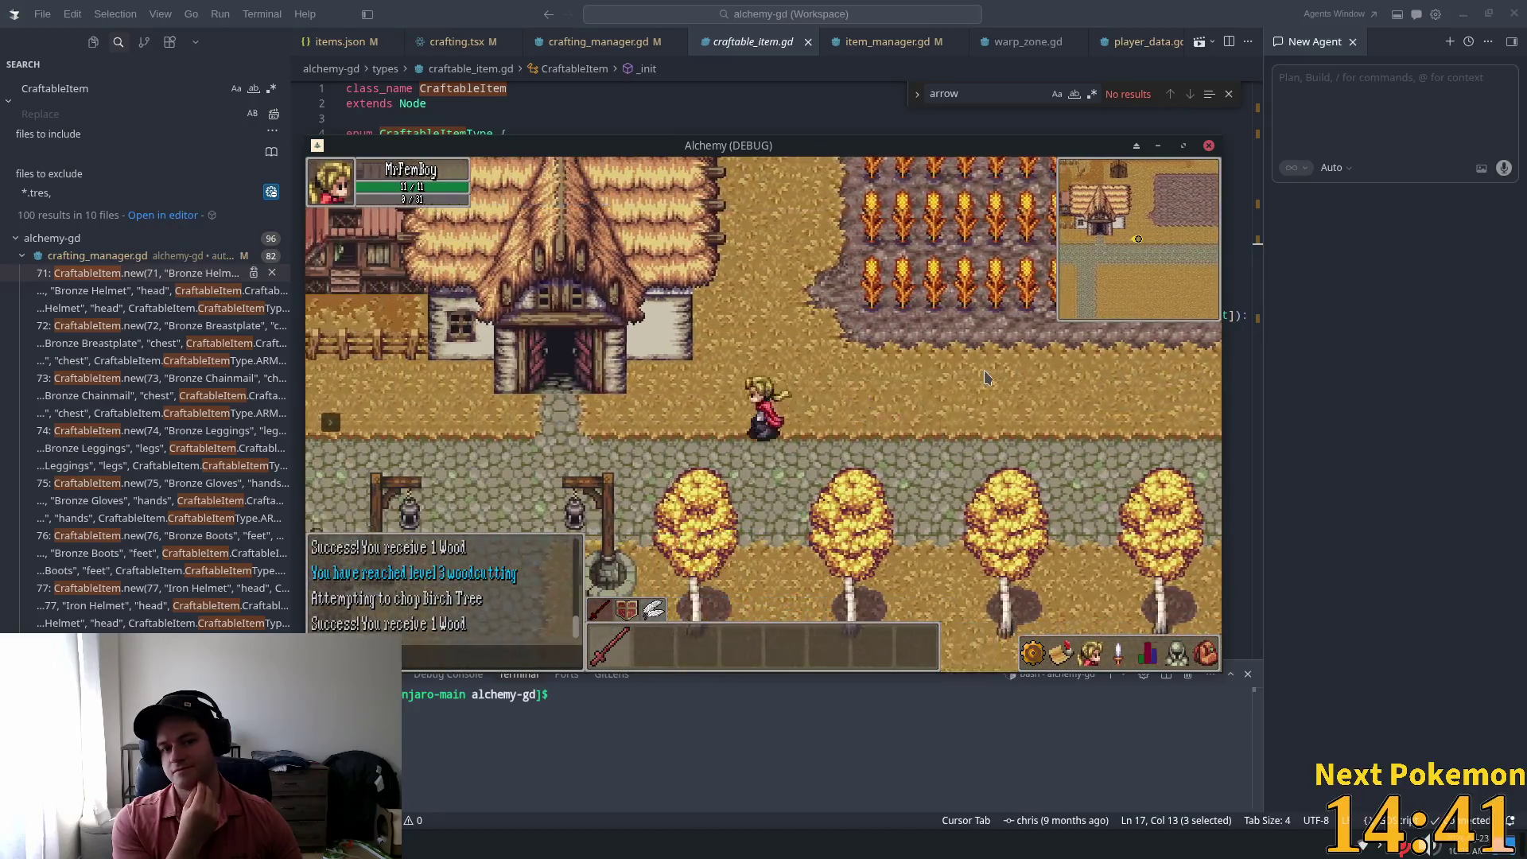
pyautogui.press('w')
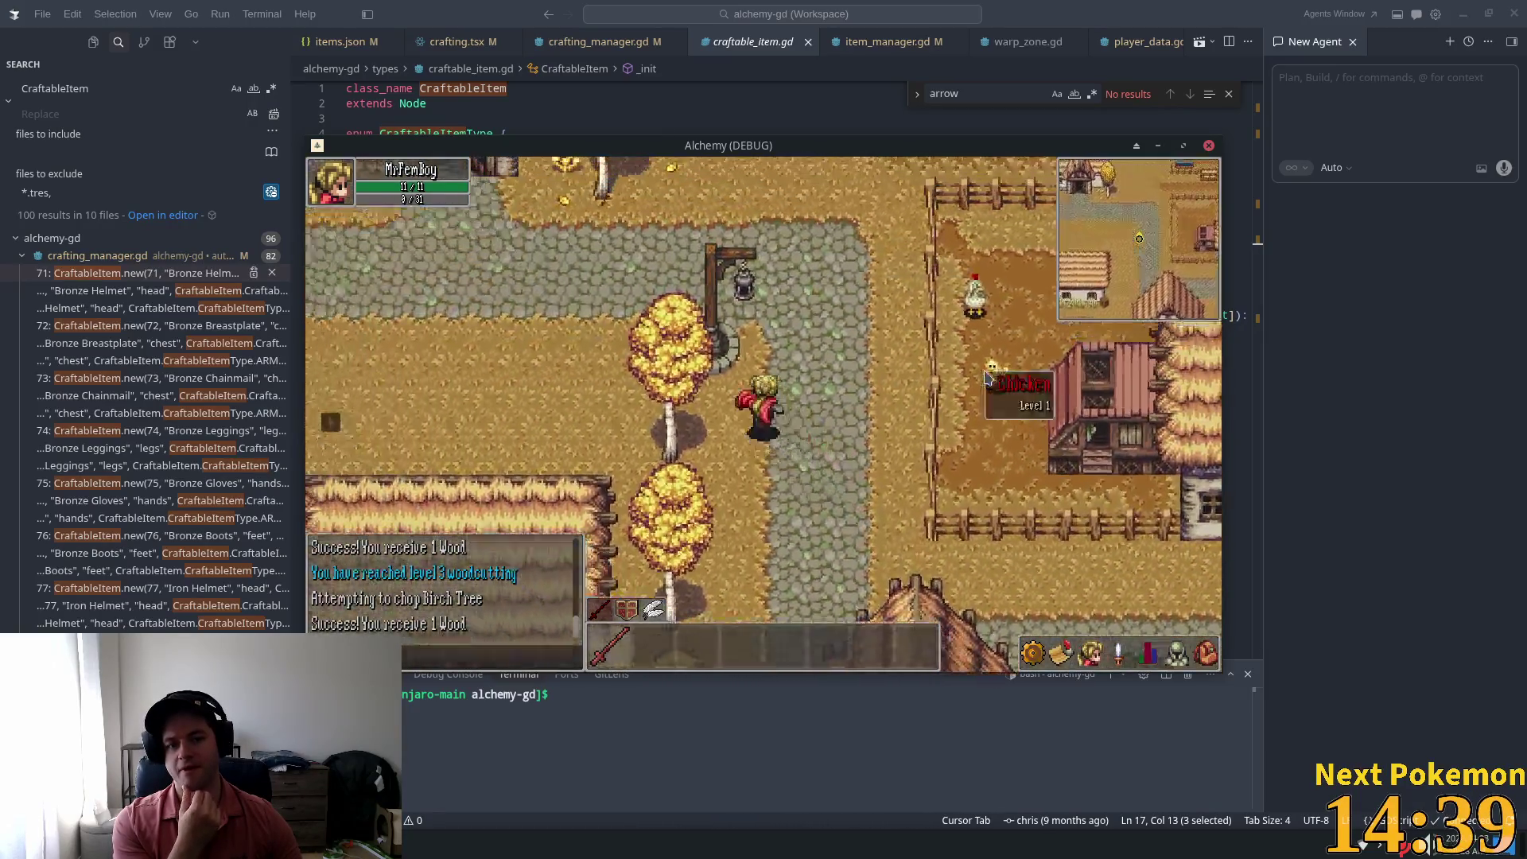
pyautogui.press('a')
pyautogui.press('w')
pyautogui.press('w')
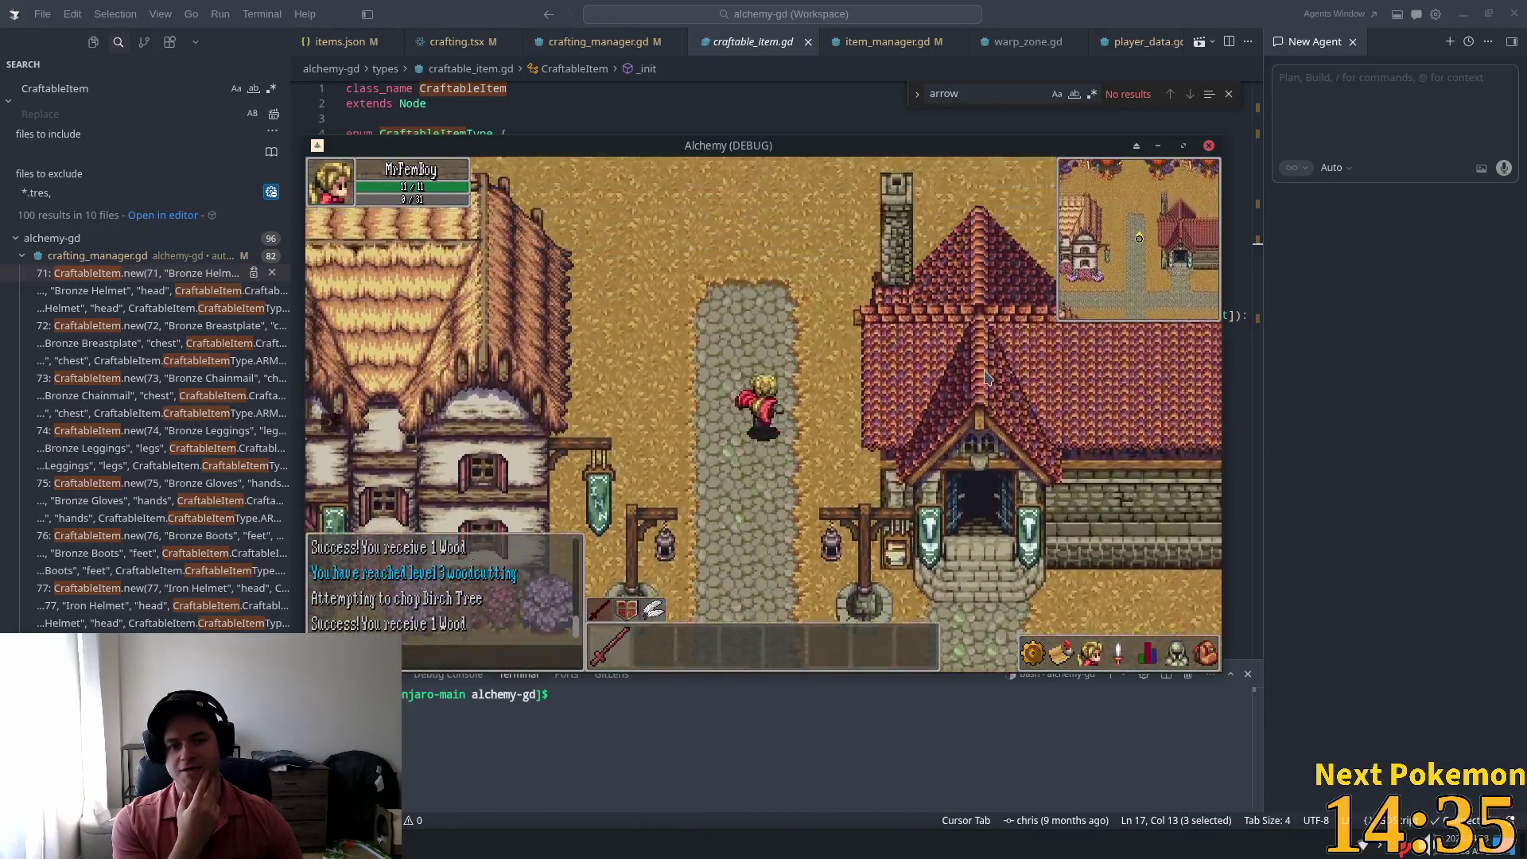
pyautogui.press('w')
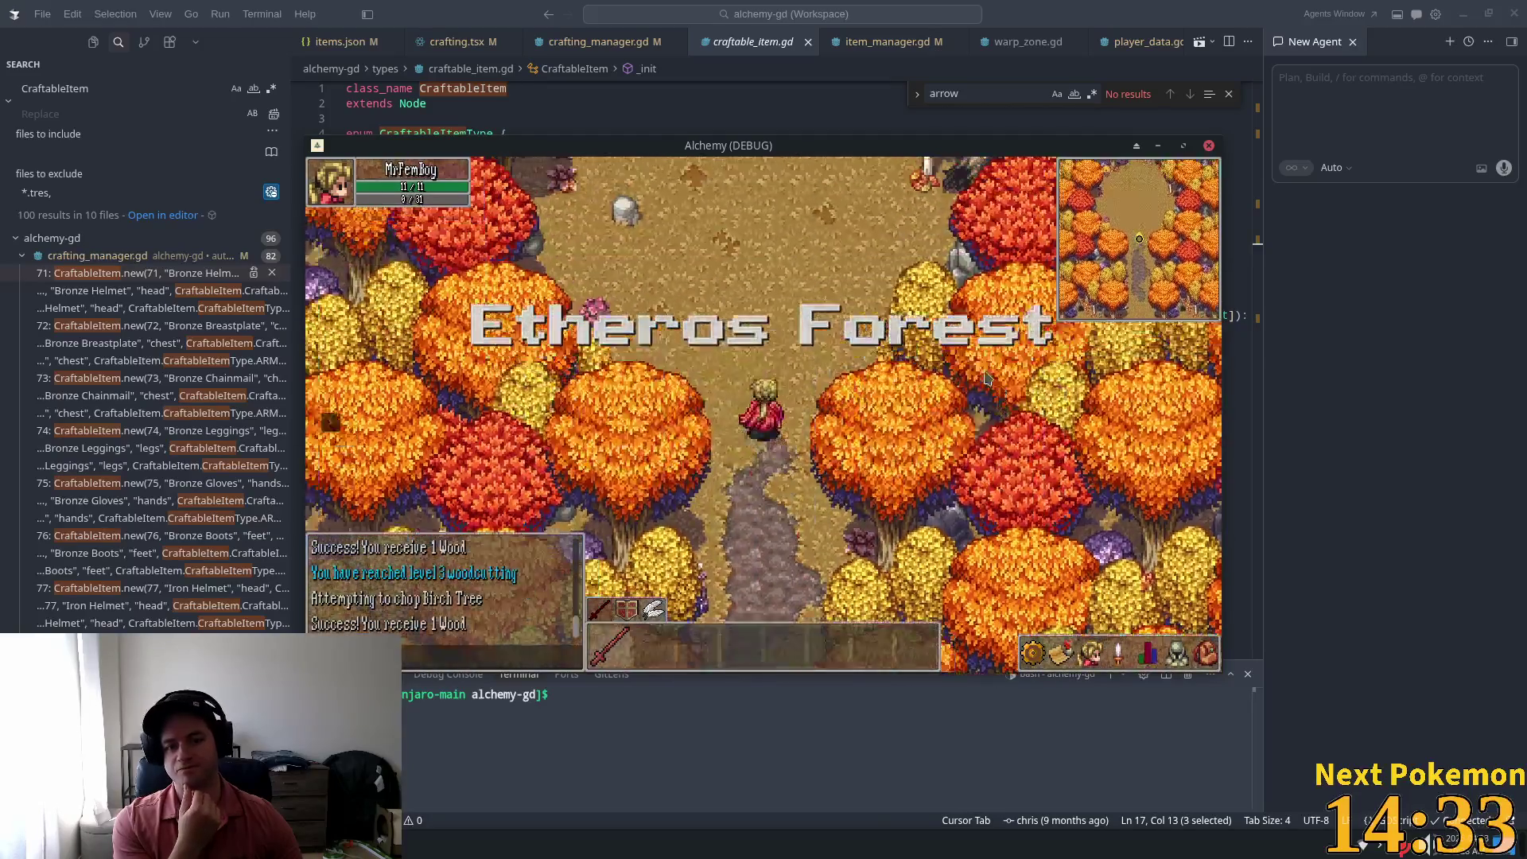
pyautogui.press('w')
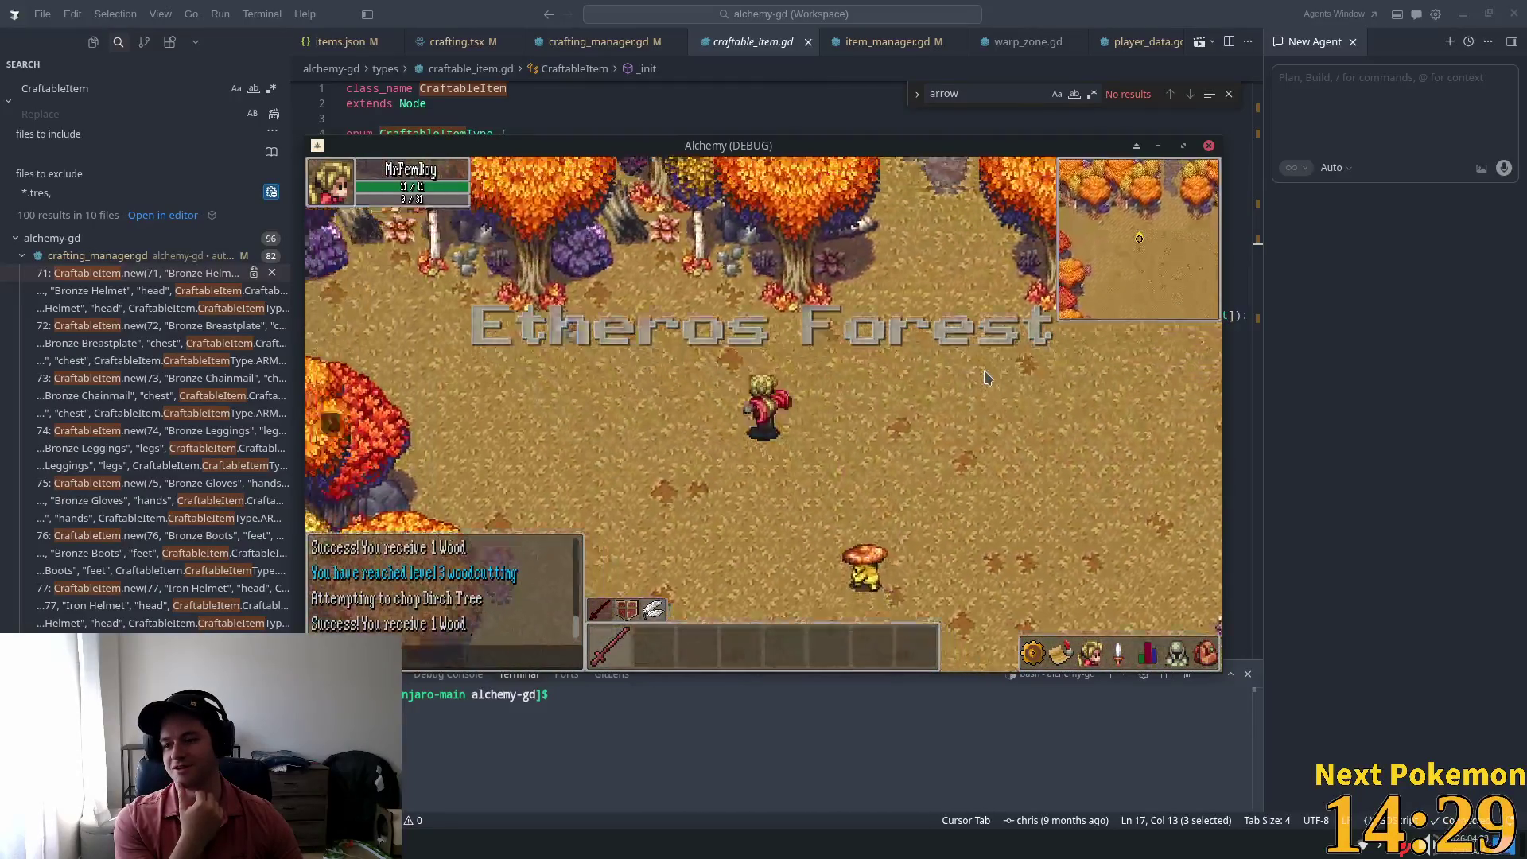
# Walk from the forest clearing south through Ouros, west past the stone bridge into the rocky plain
pyautogui.press('d')
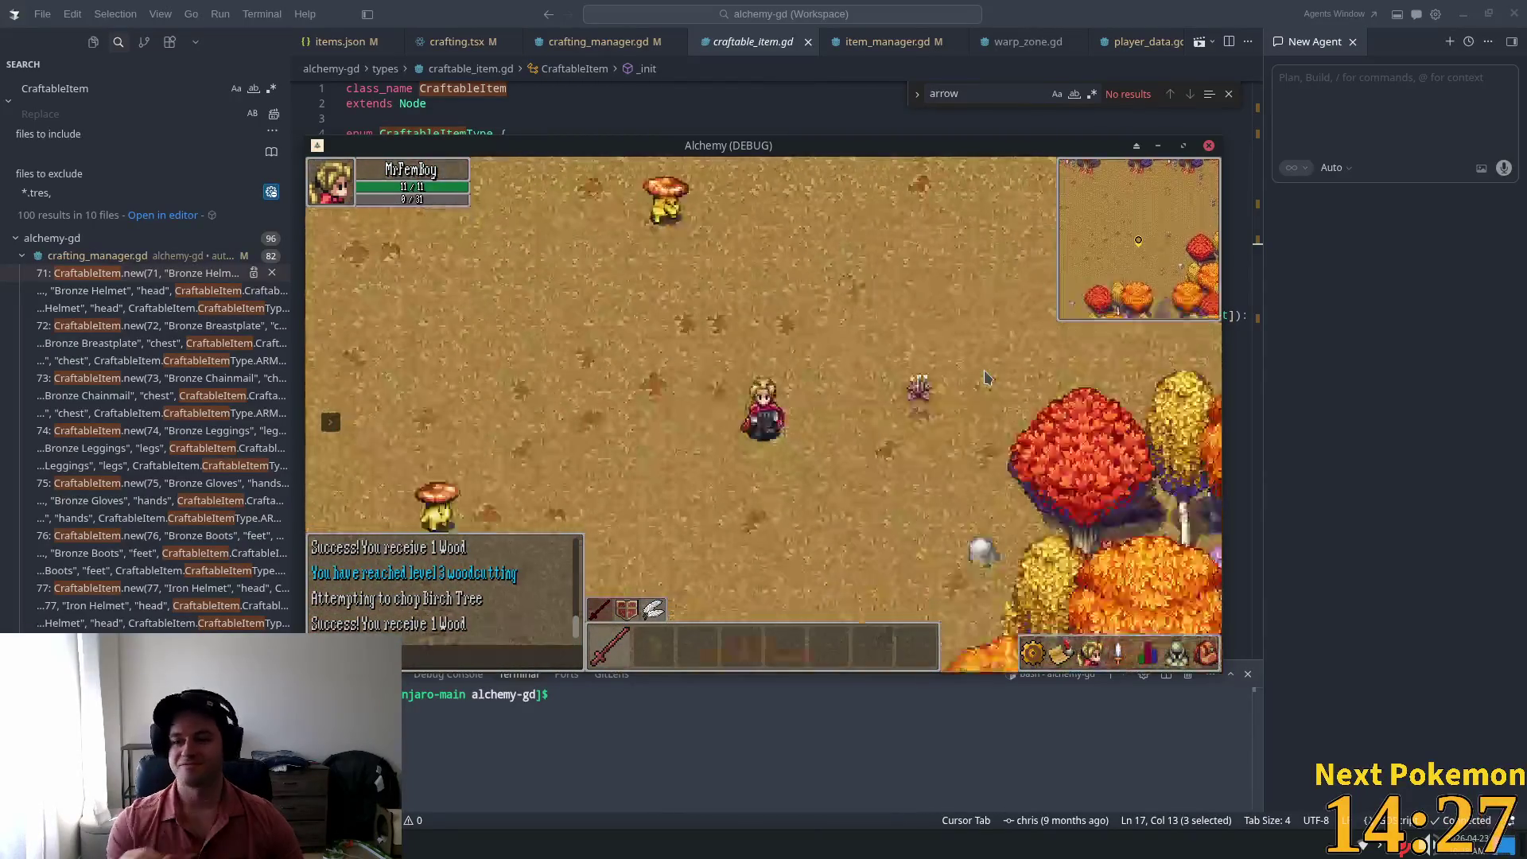
pyautogui.press('s')
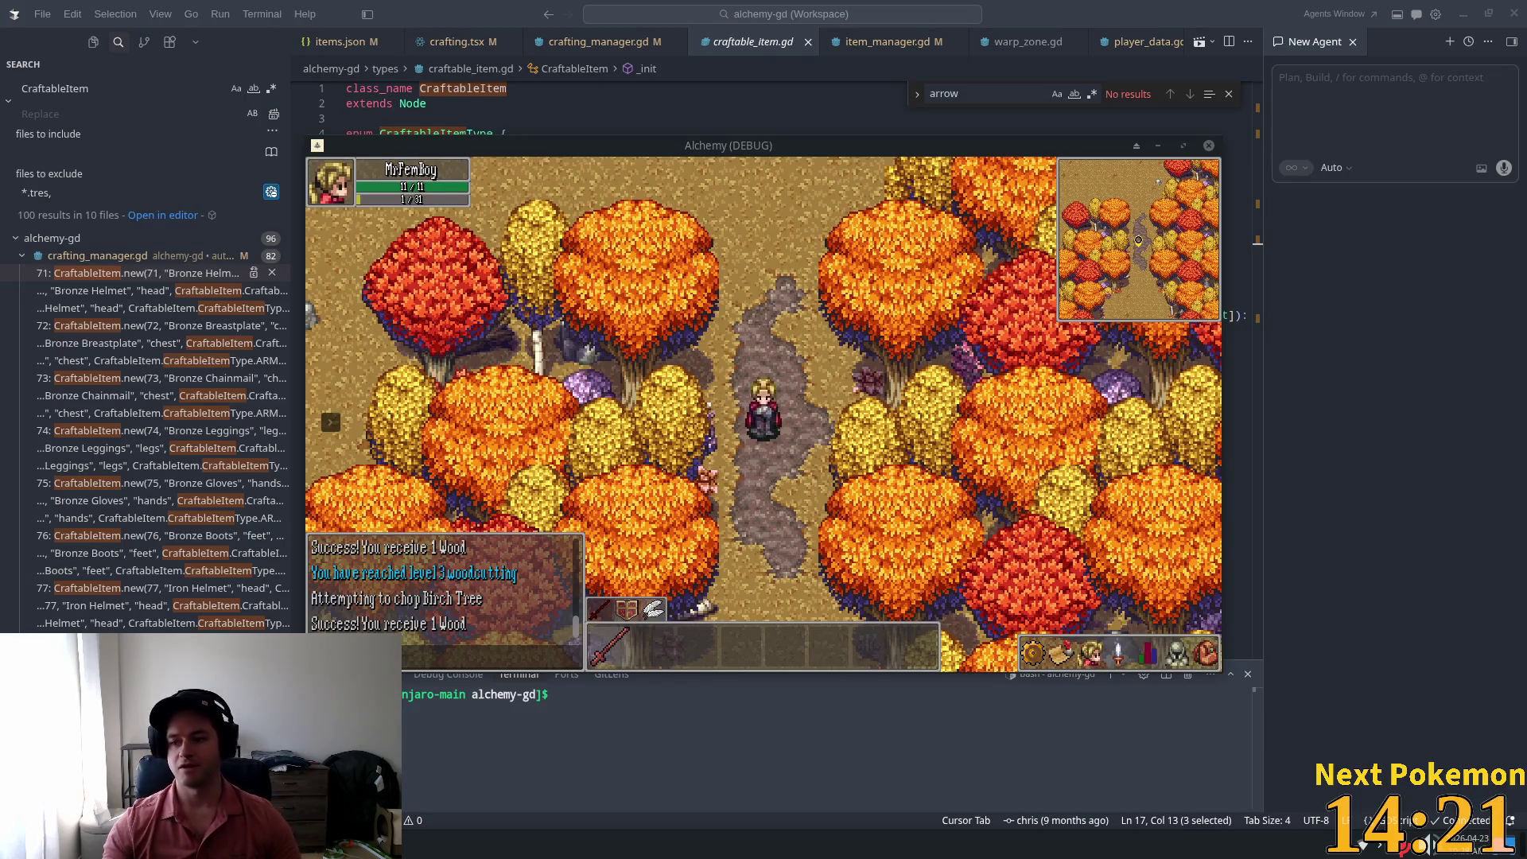
pyautogui.press('w')
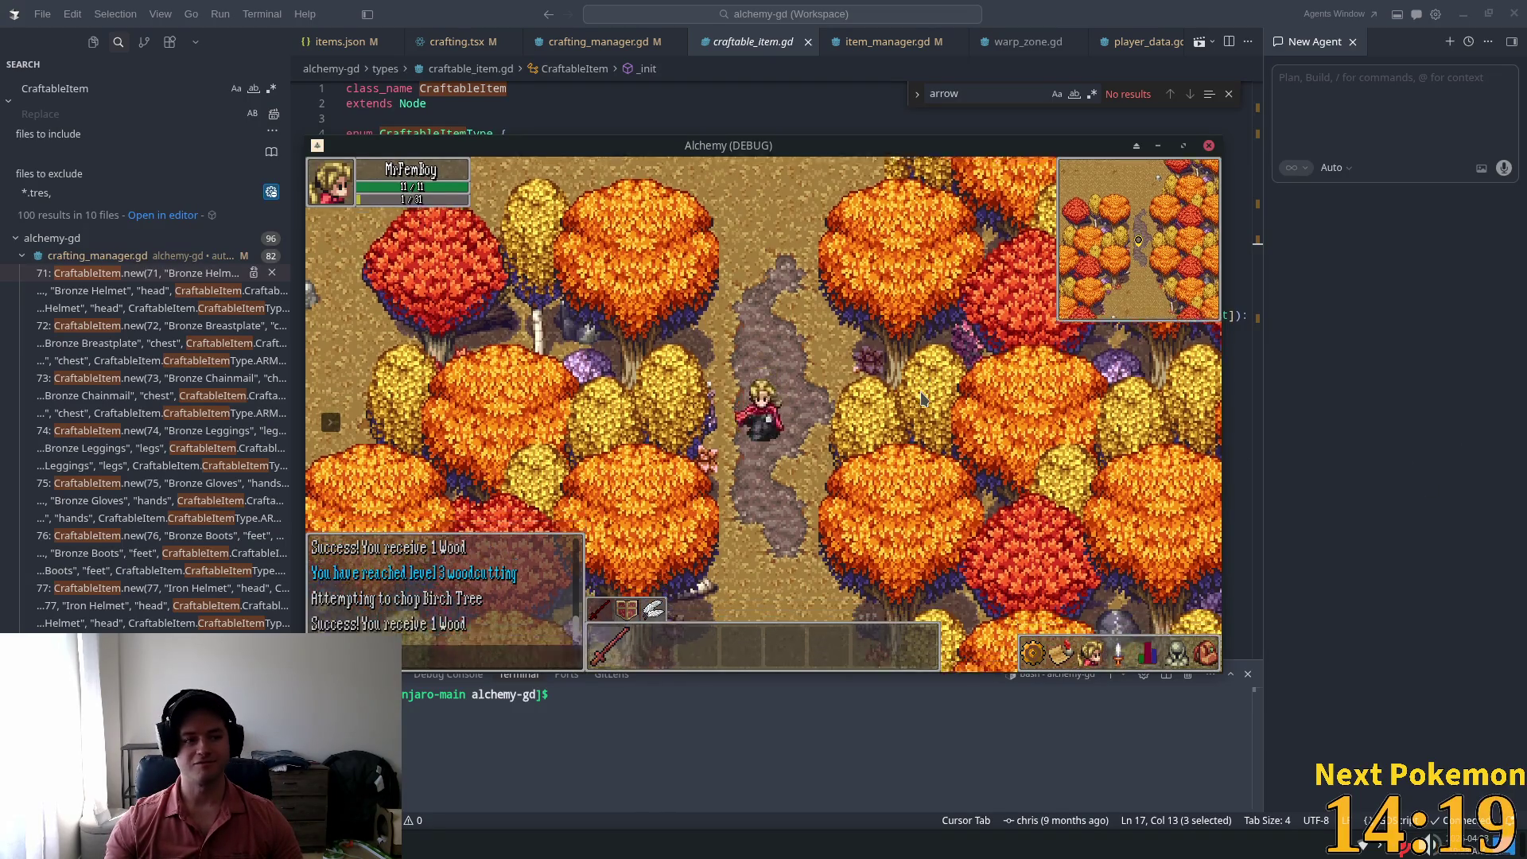
pyautogui.press('s')
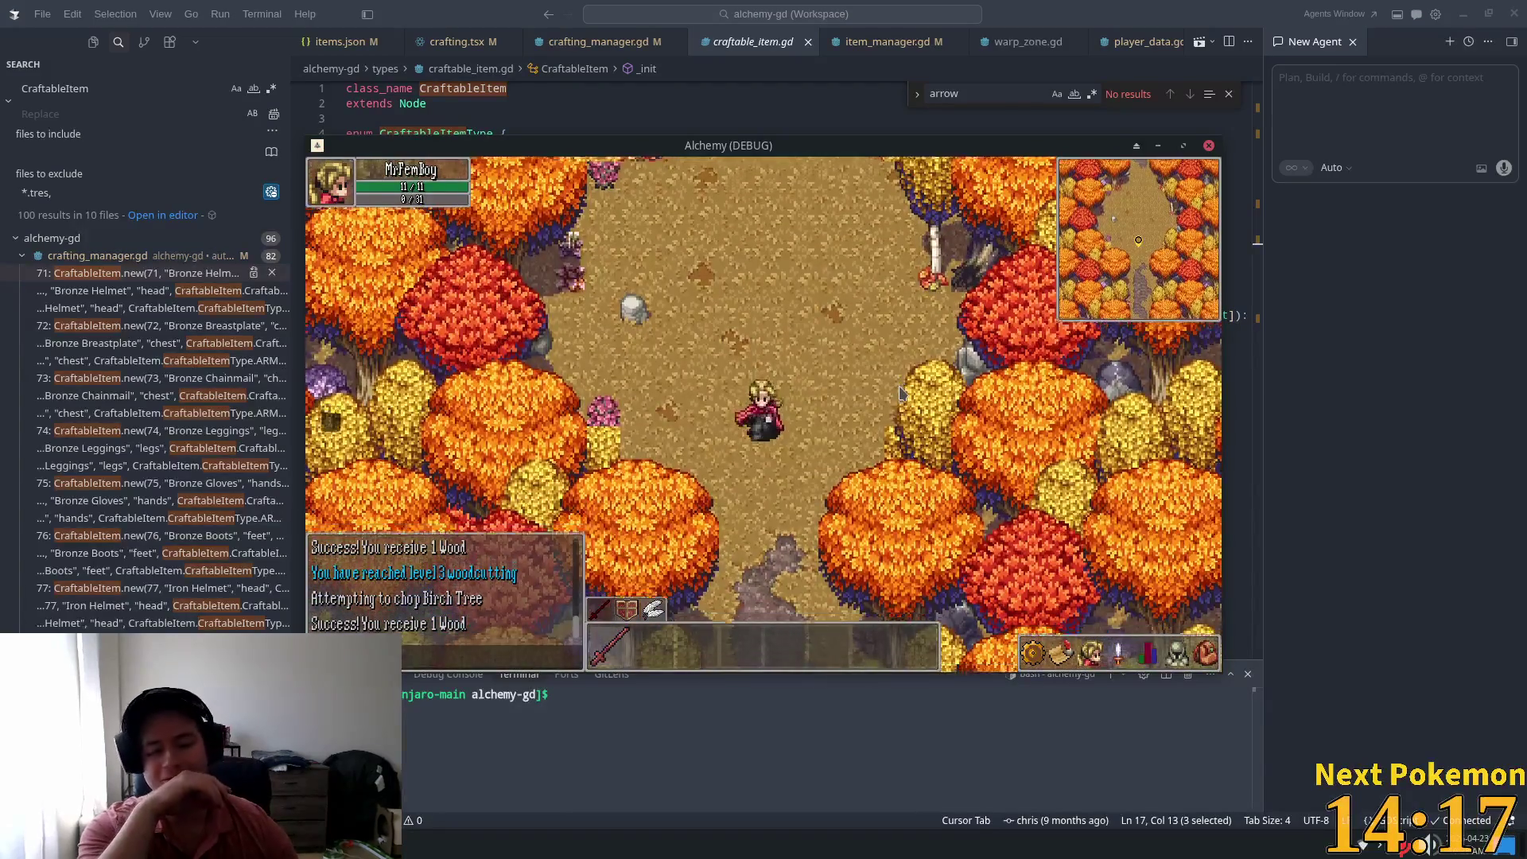
pyautogui.press('s')
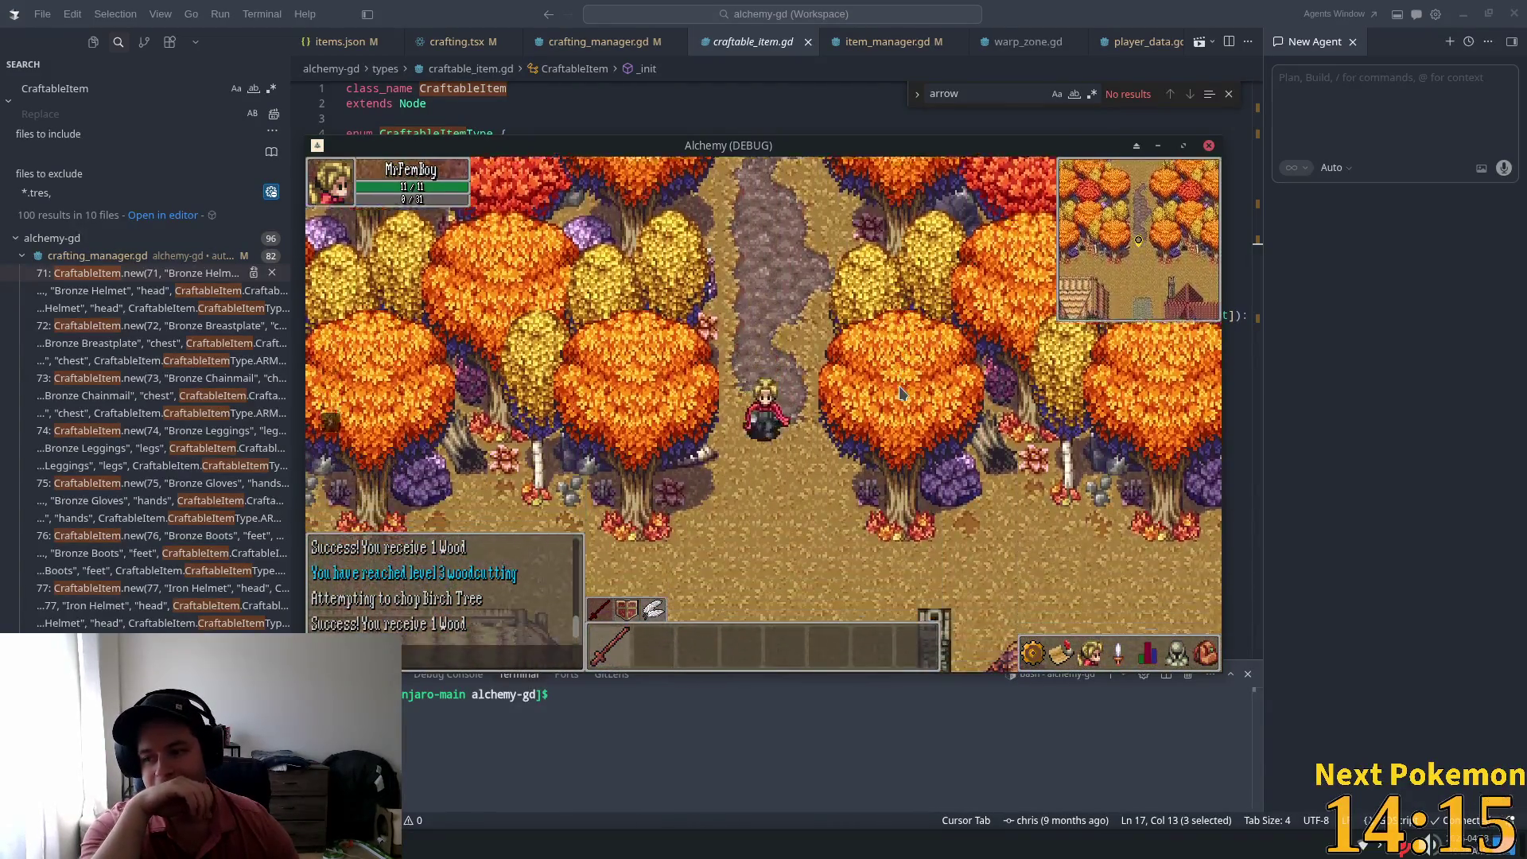
pyautogui.press('s')
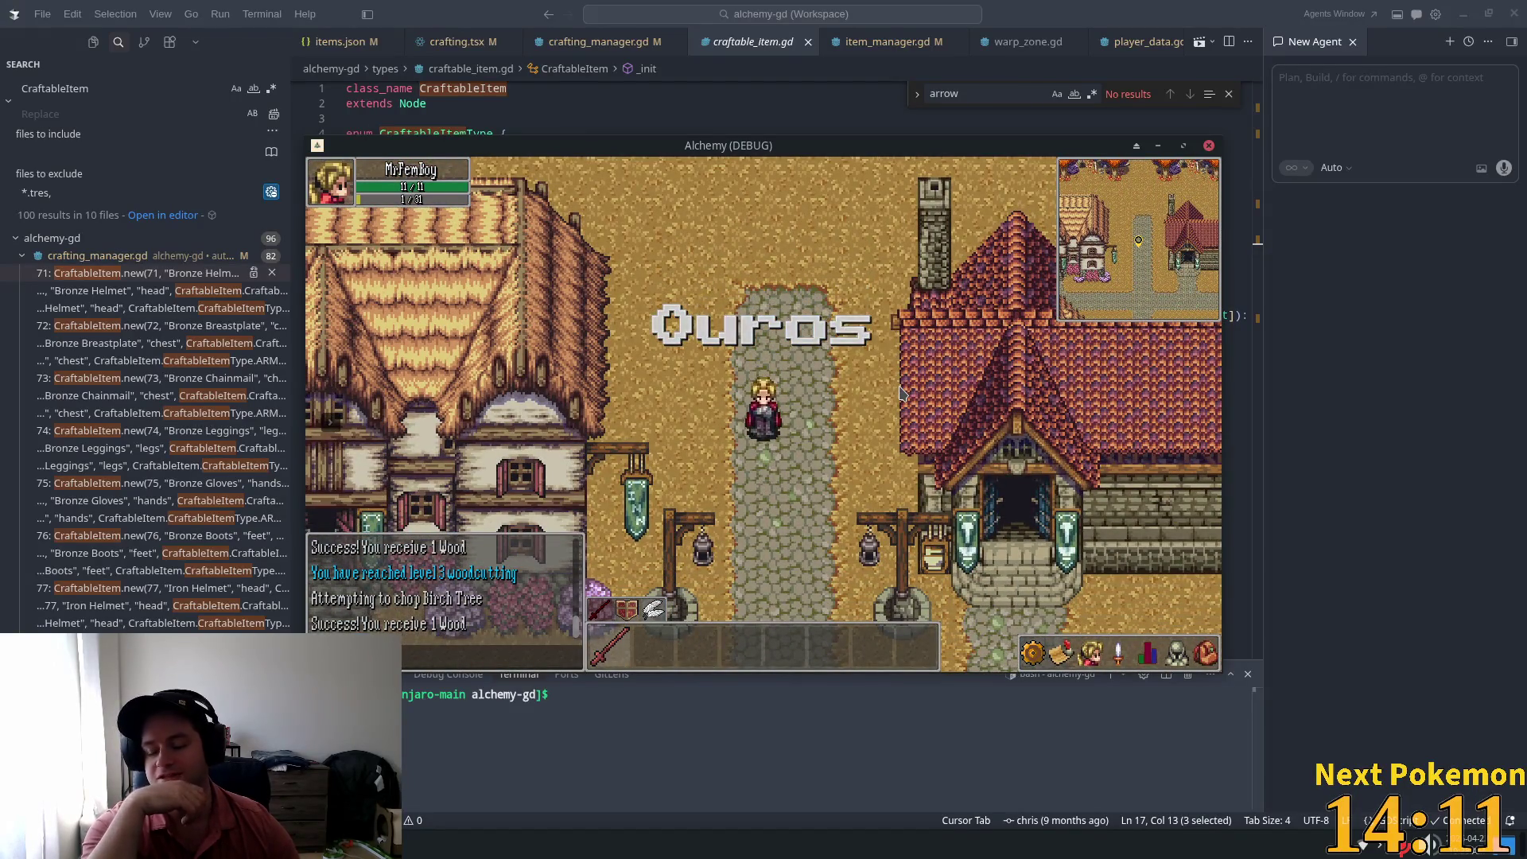
pyautogui.press('s')
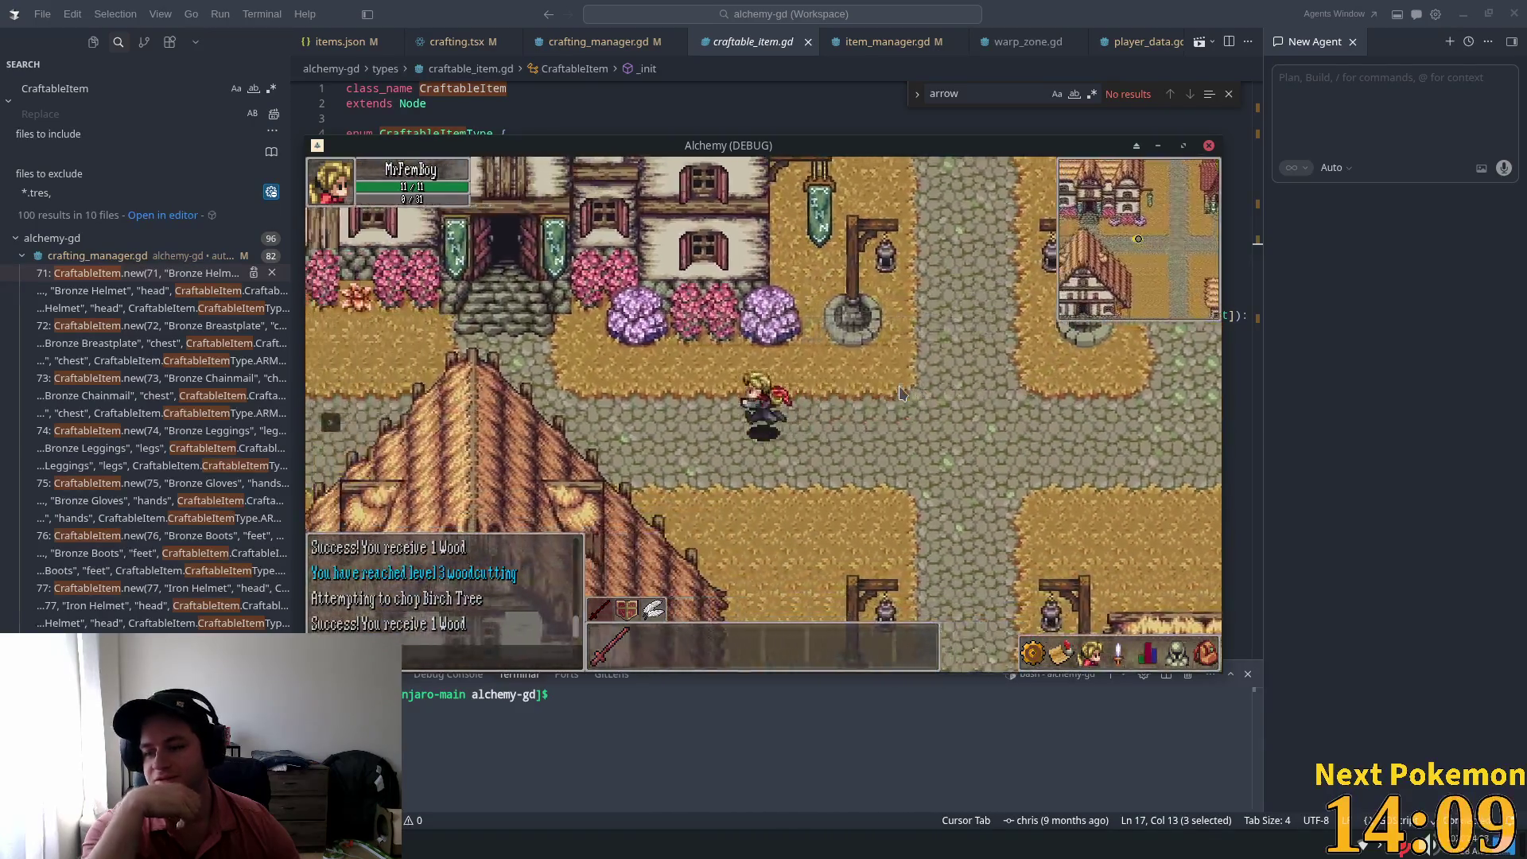
pyautogui.press('a')
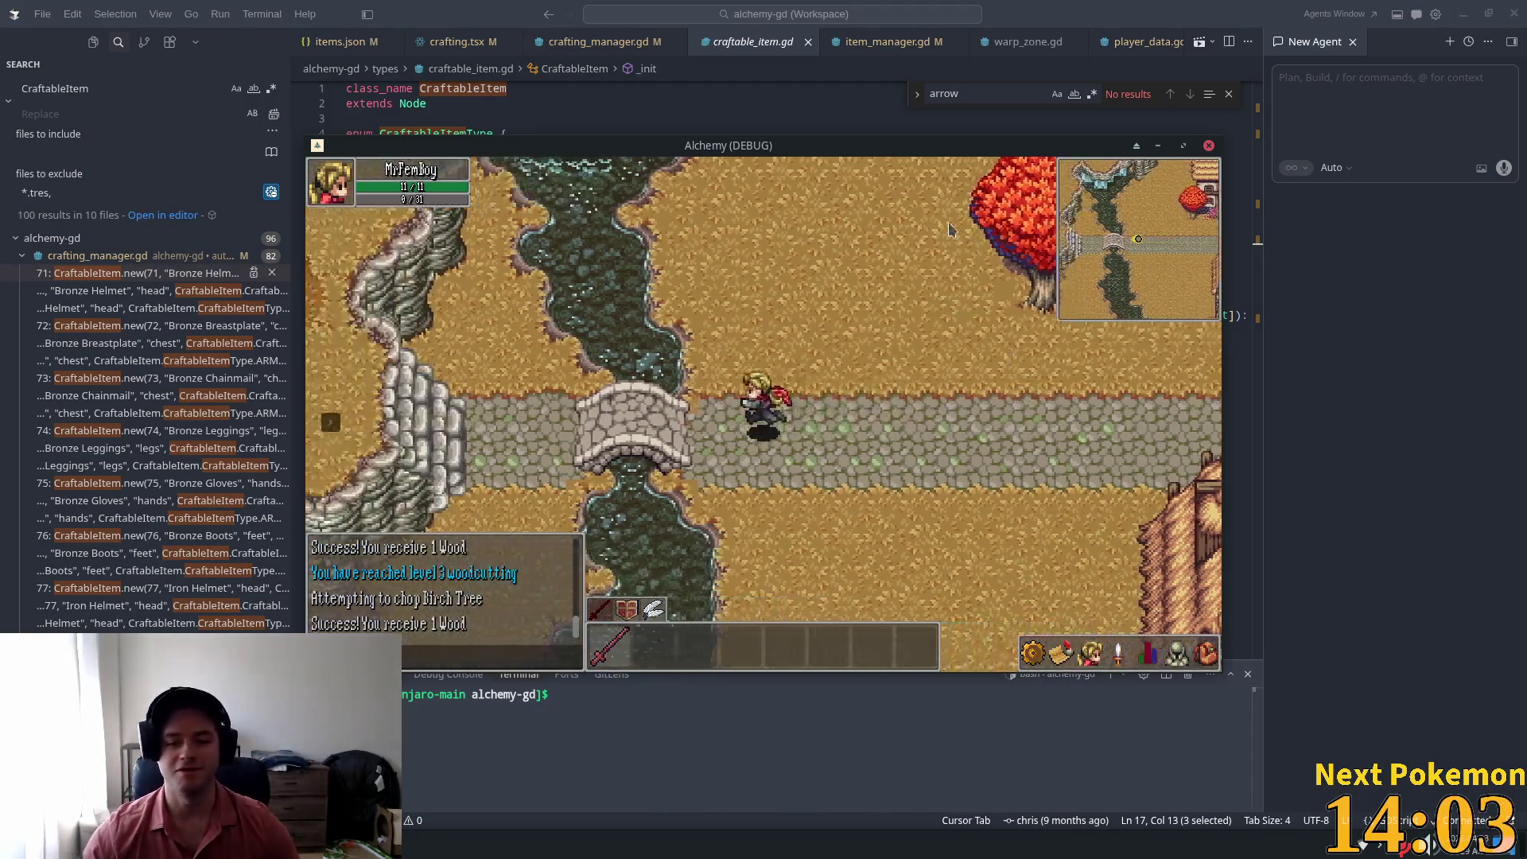
pyautogui.press('a')
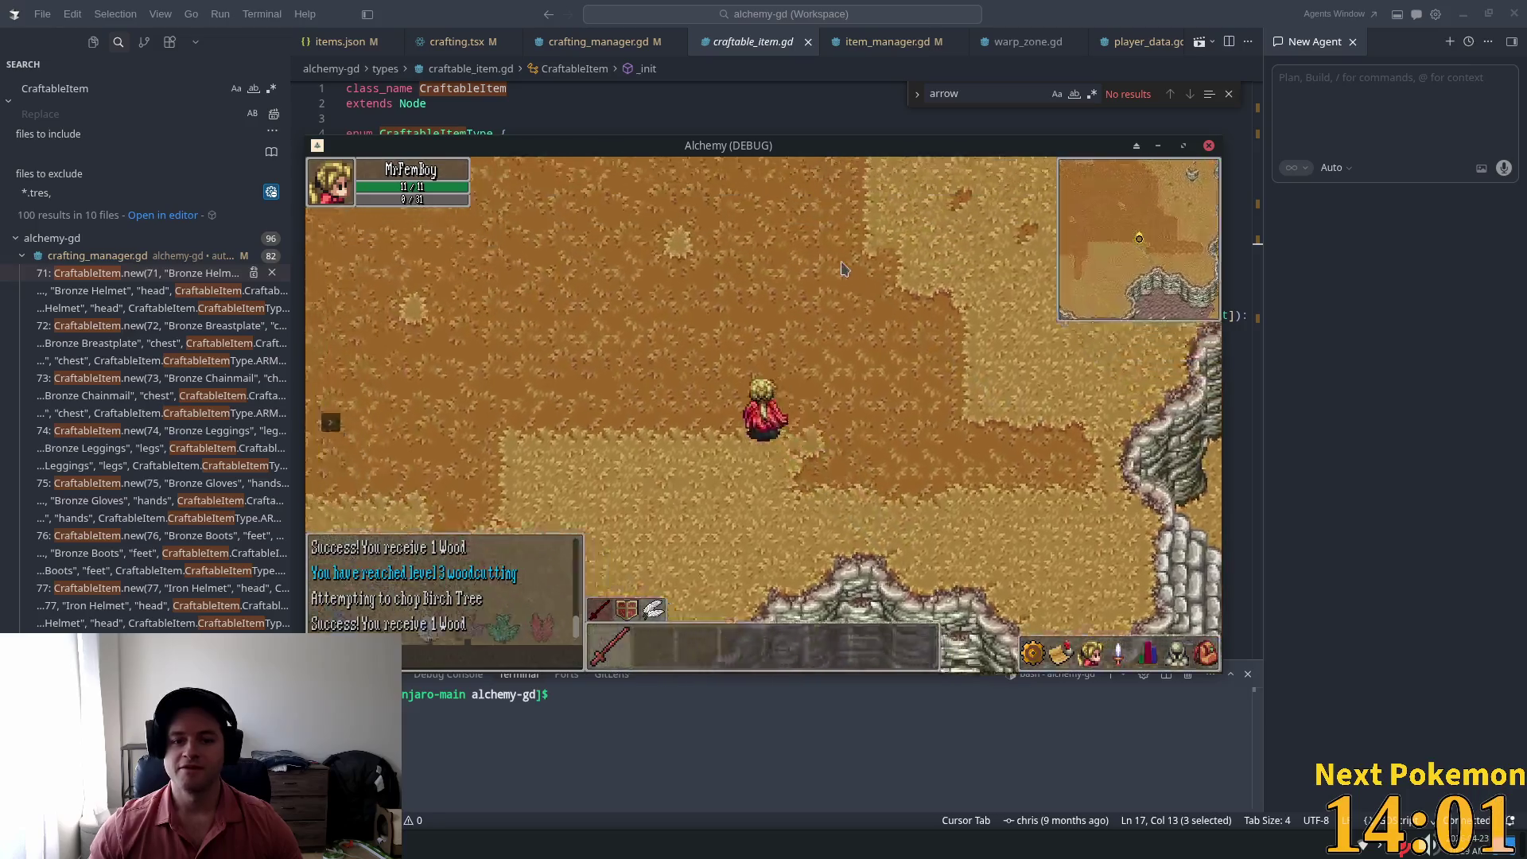
pyautogui.press('a')
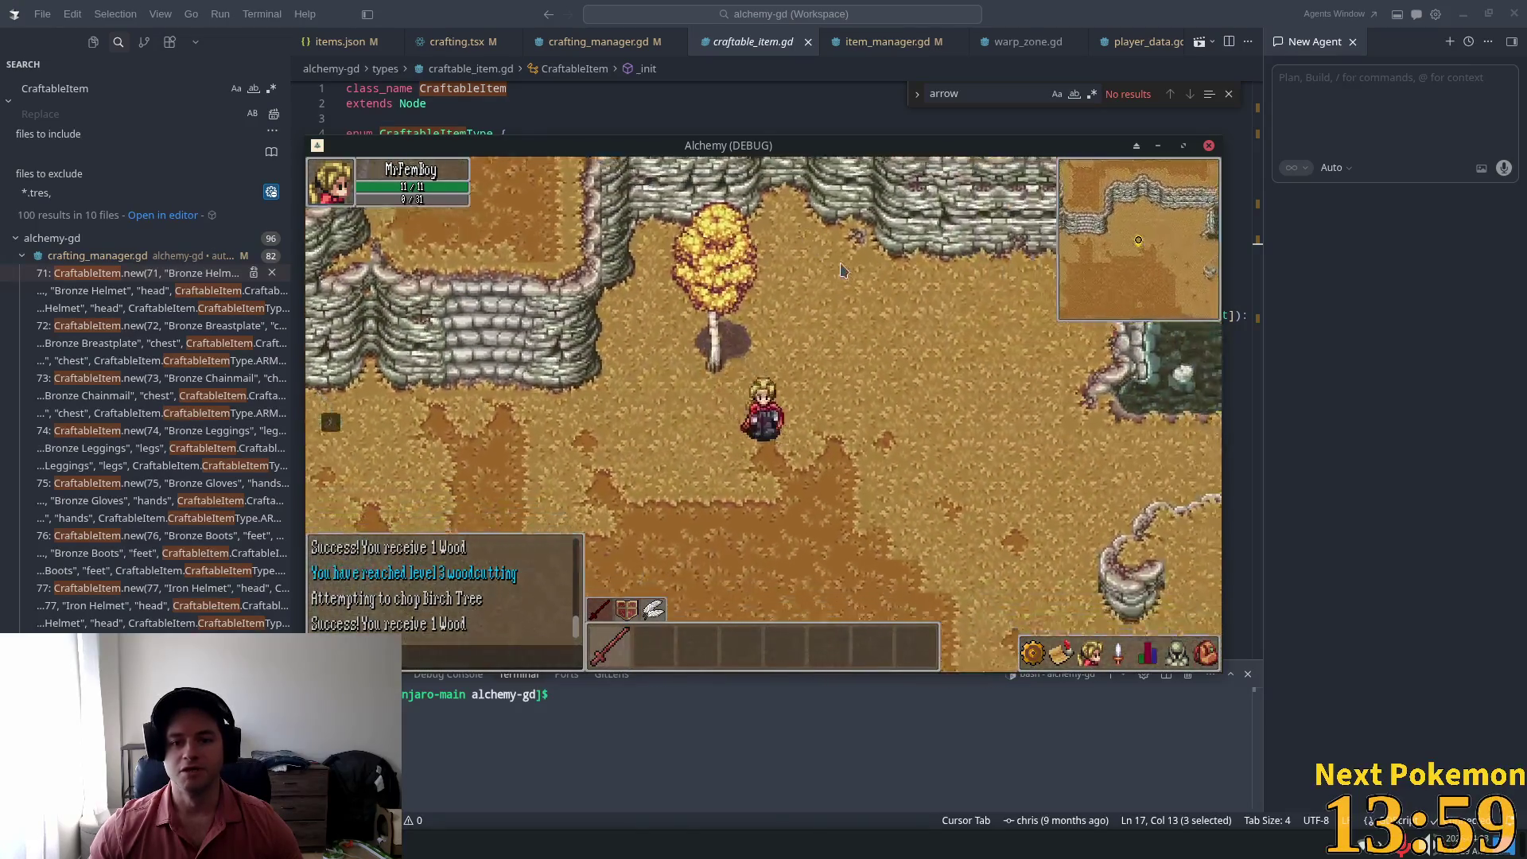
pyautogui.press('w')
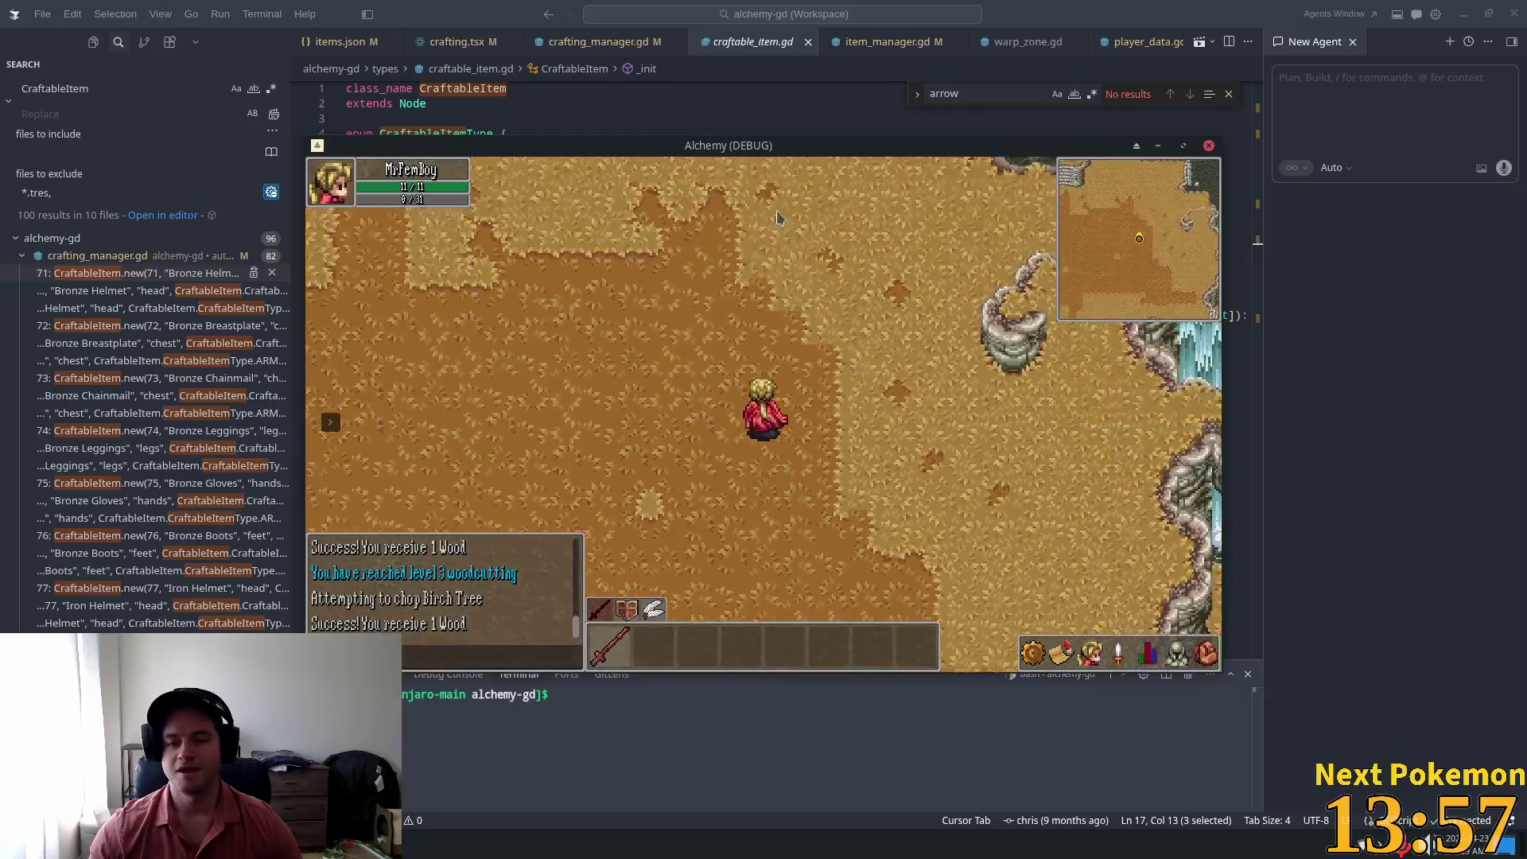
pyautogui.press('a')
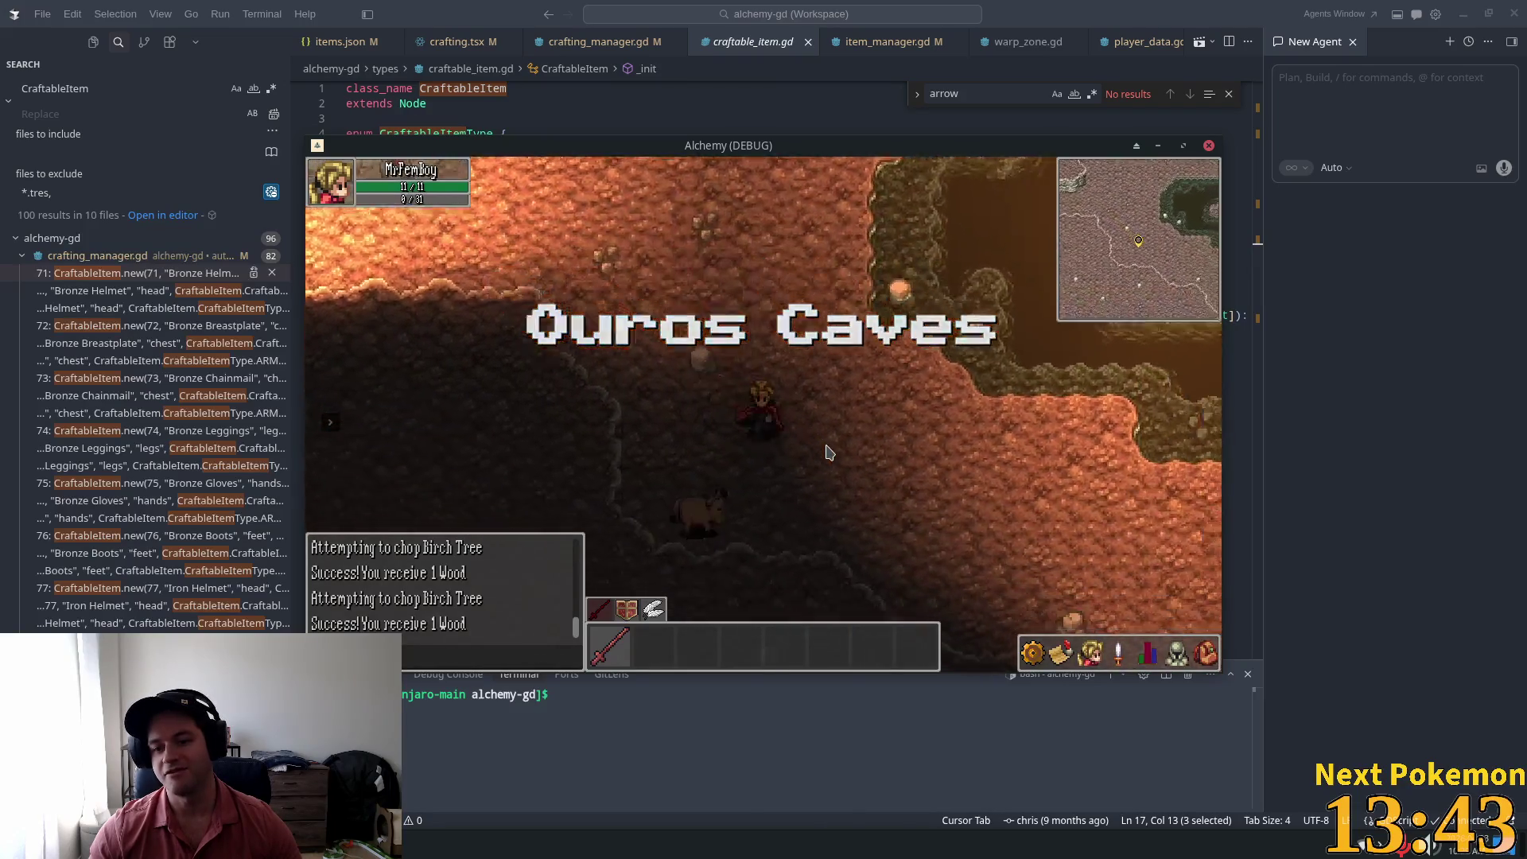
# Walk through the torch-lit Ouros Caves to Ouros Well and through the fence gap toward the Fields of Ouros
pyautogui.press('w')
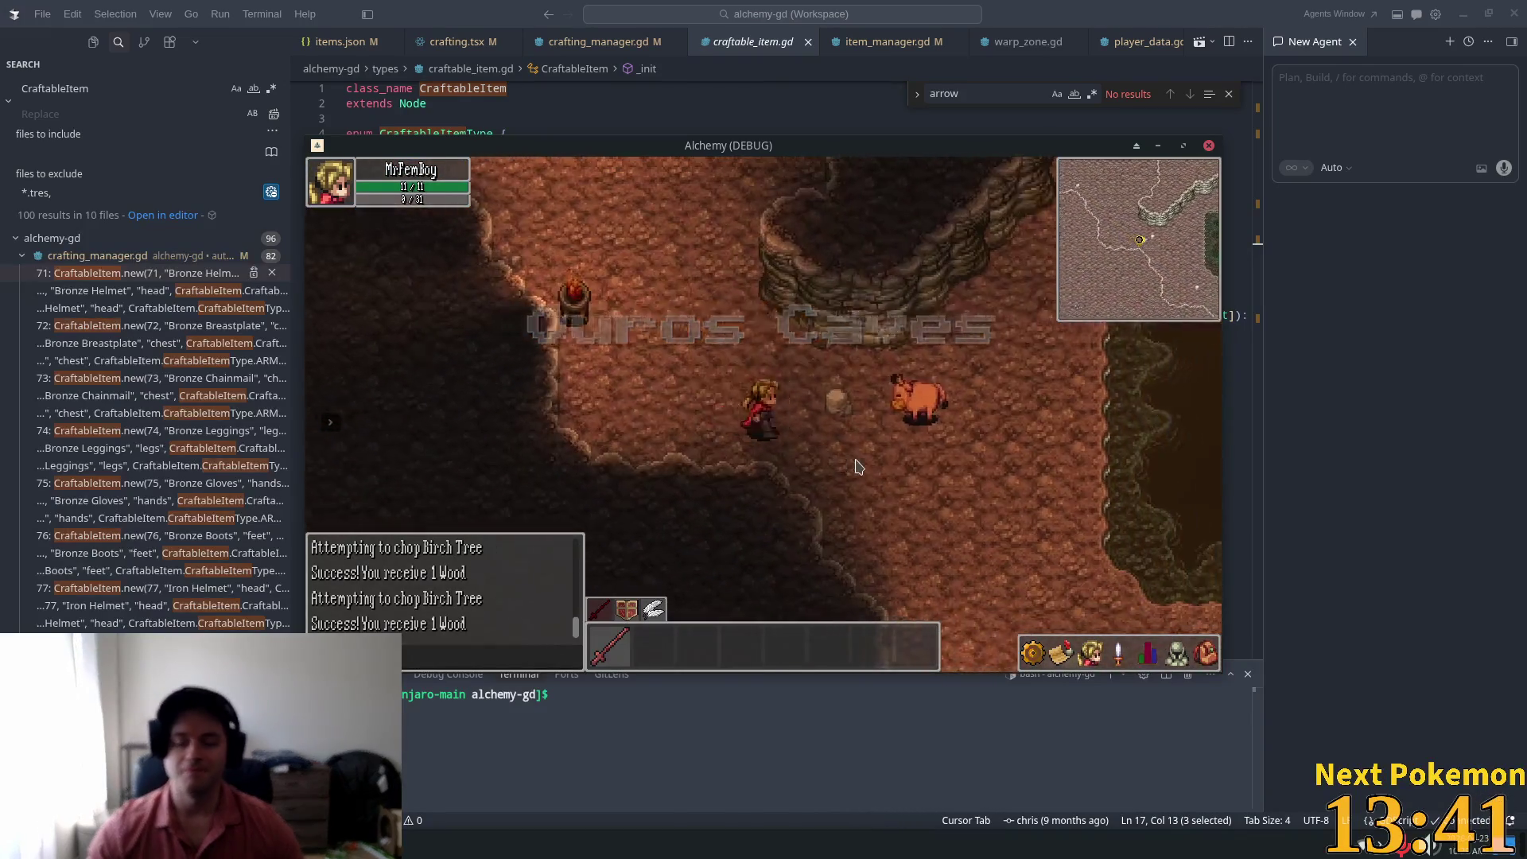
pyautogui.press('w')
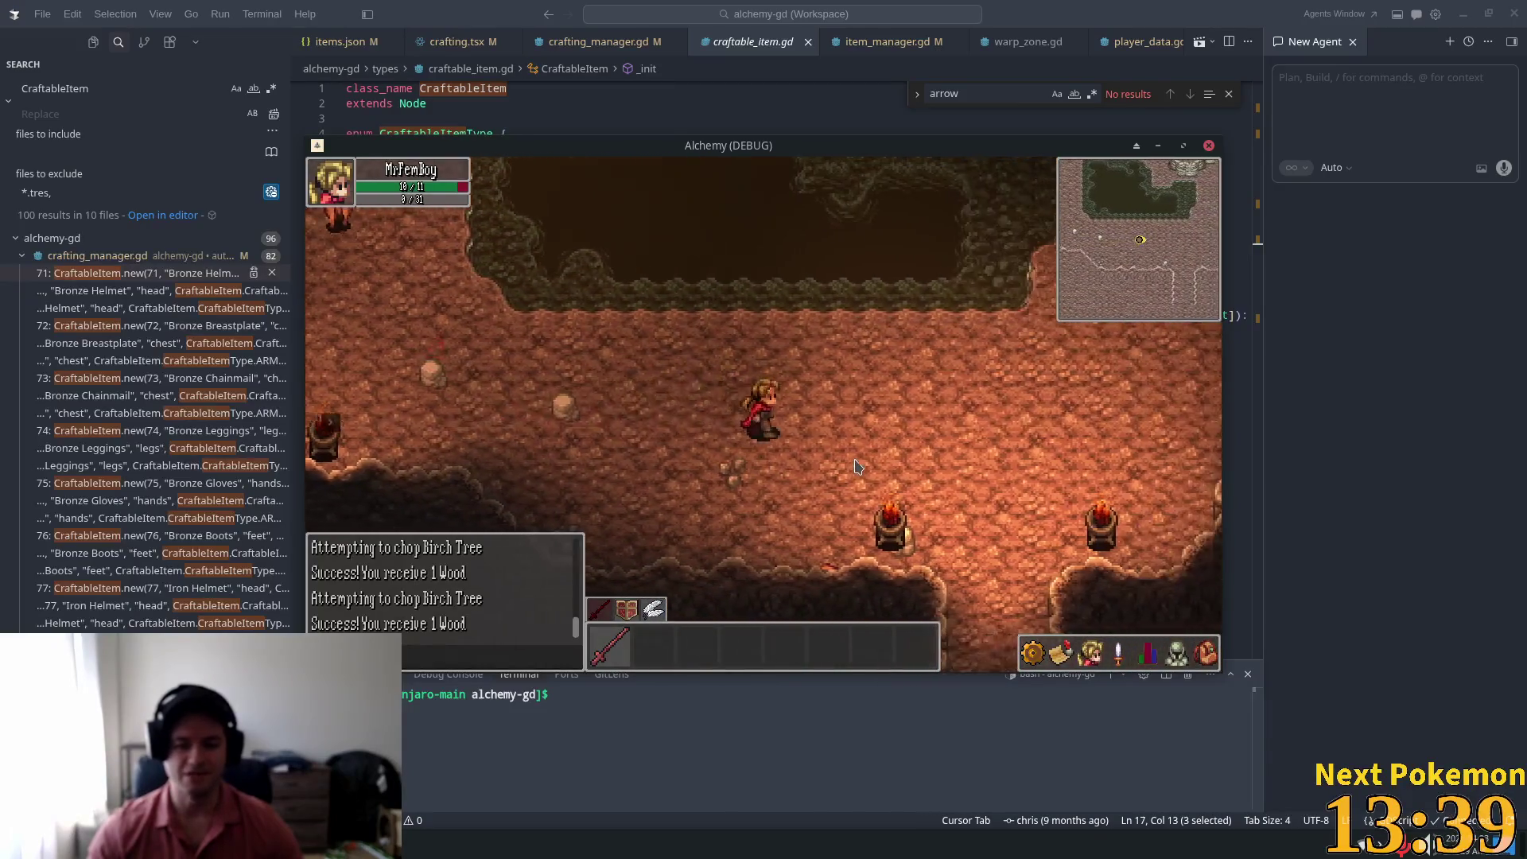
pyautogui.press('w')
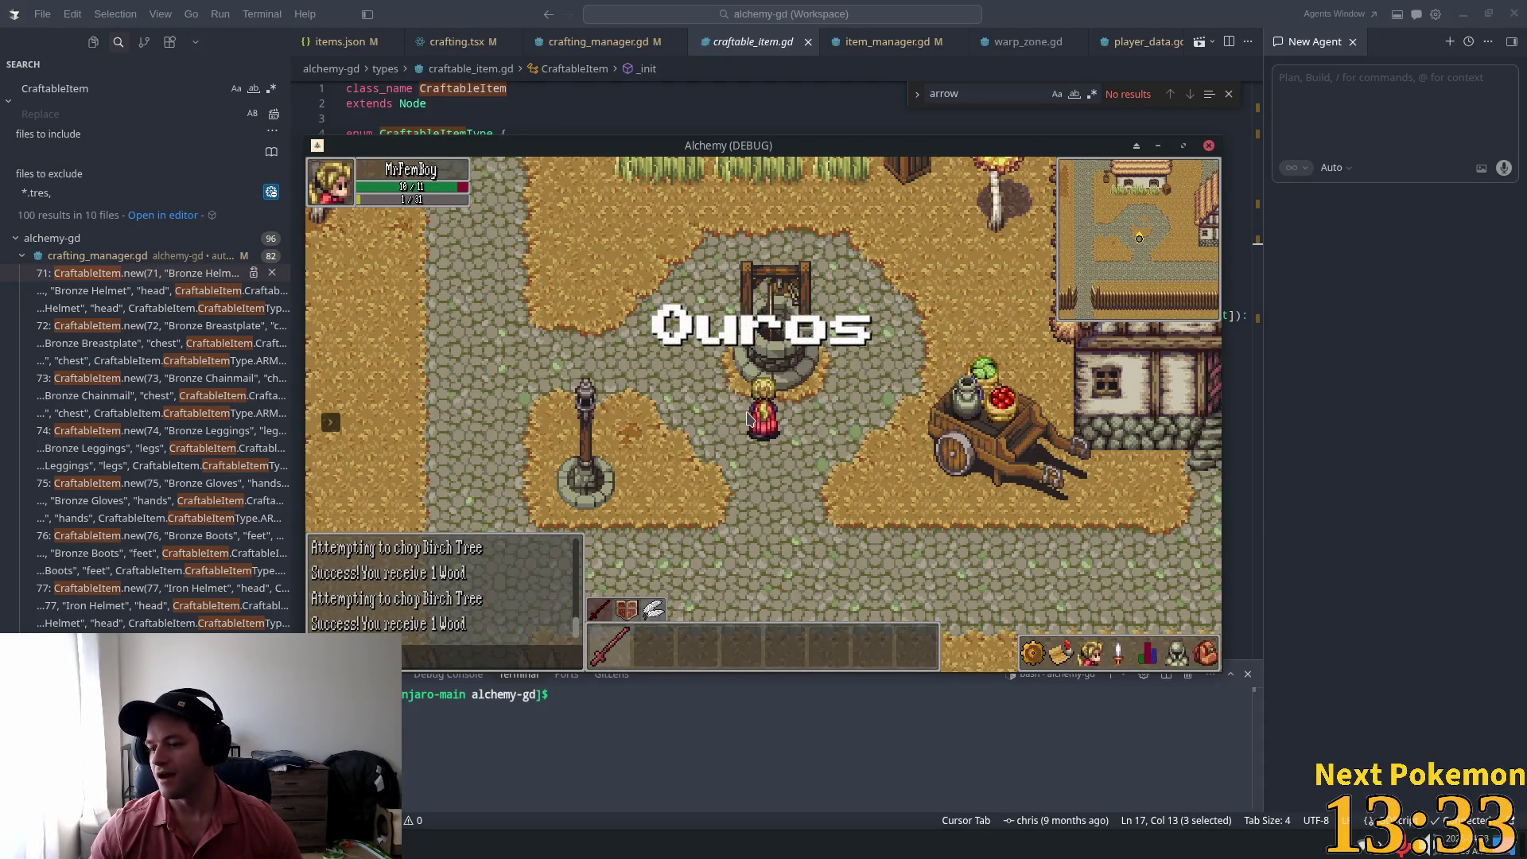
pyautogui.press('s')
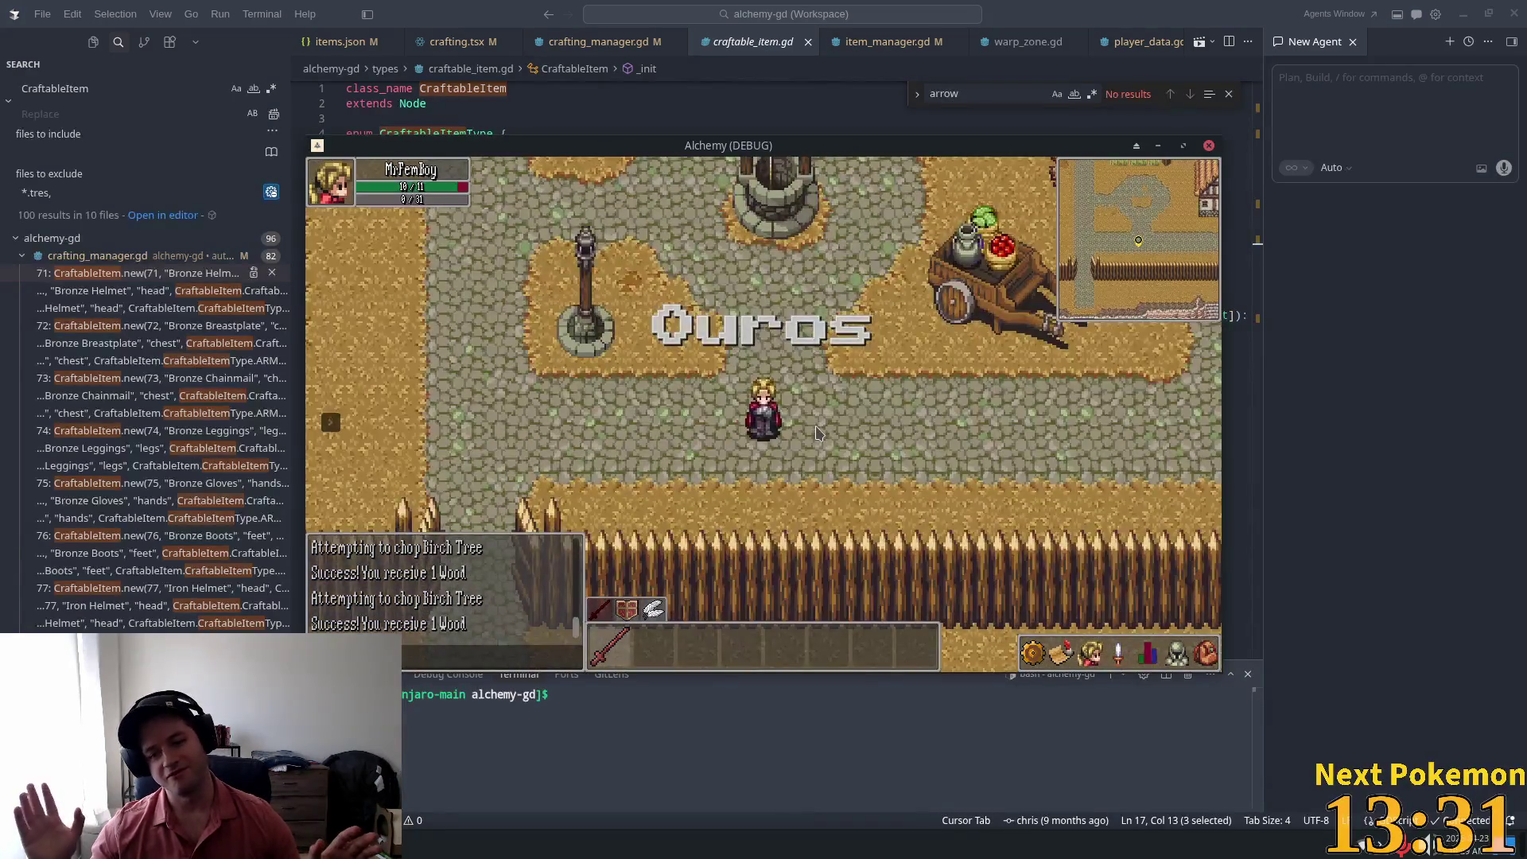
pyautogui.press('a')
pyautogui.press('s')
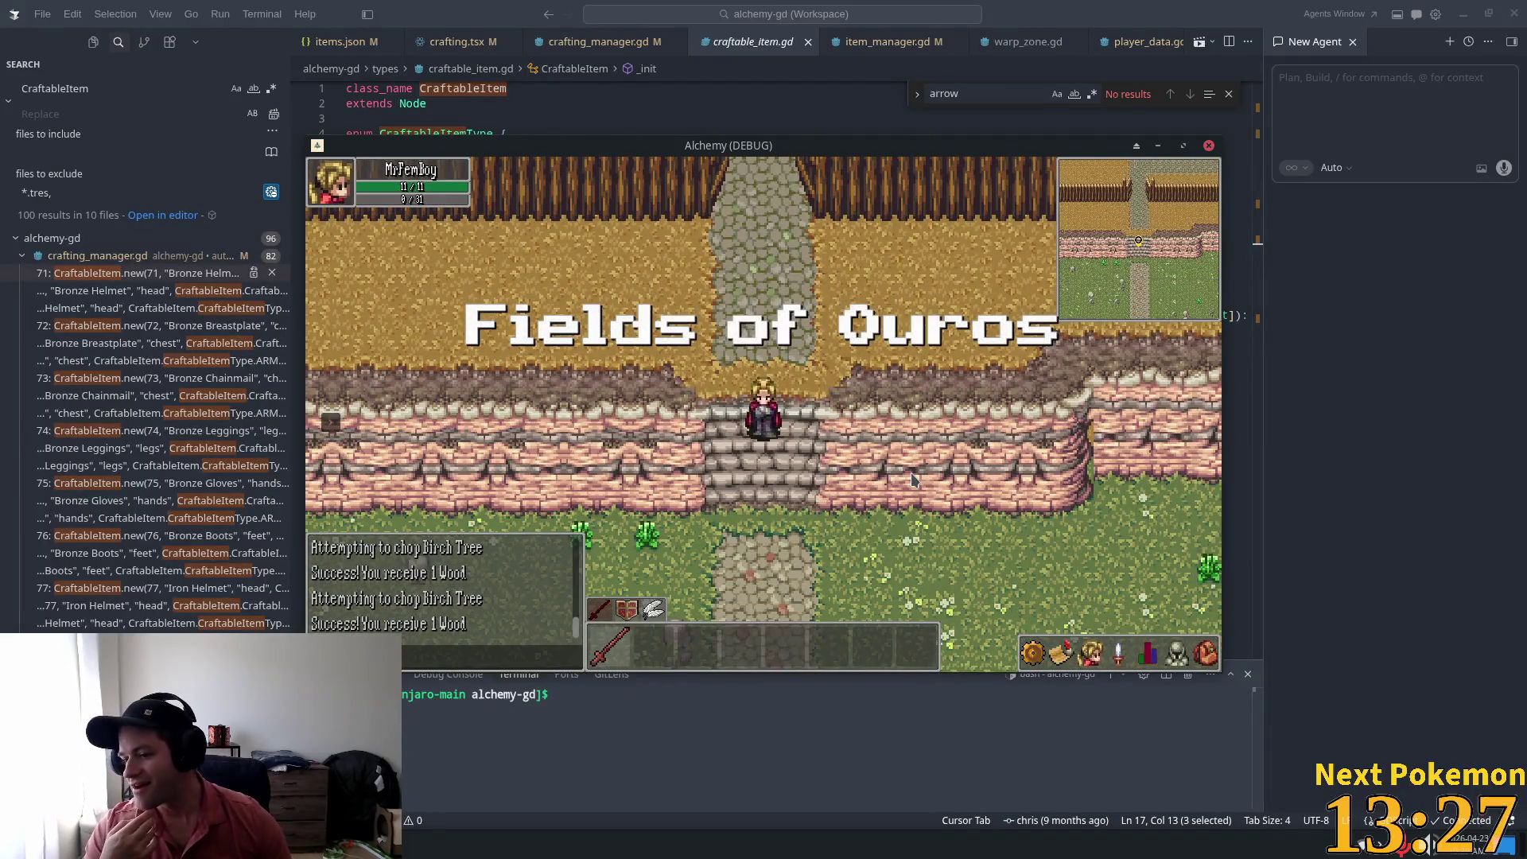
pyautogui.press('w')
pyautogui.press('a')
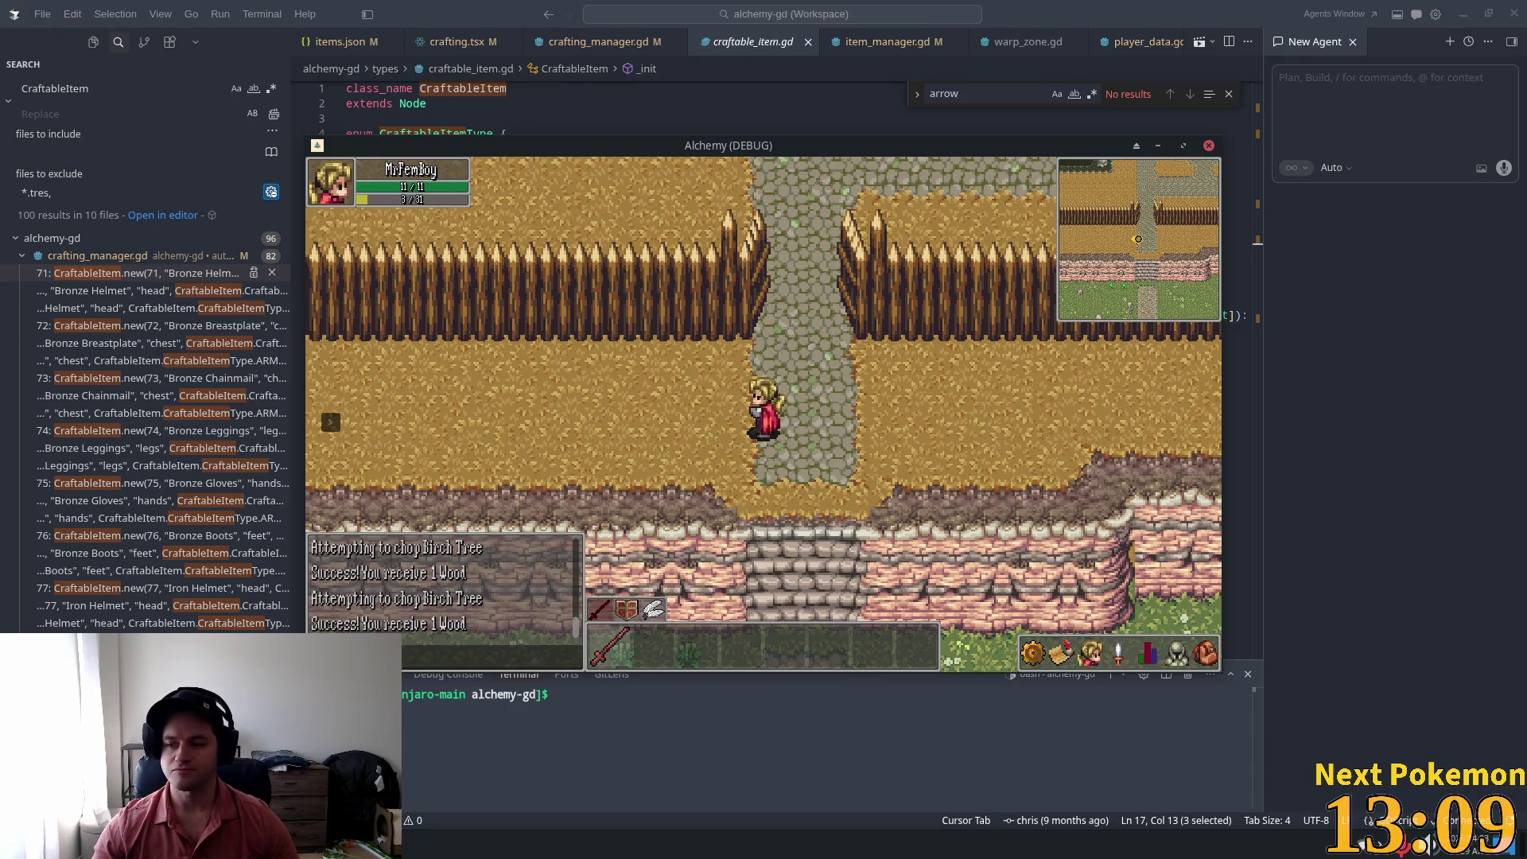
# Walk down the stairs into the grassy field toward the river and back to the stone path
pyautogui.press('Right')
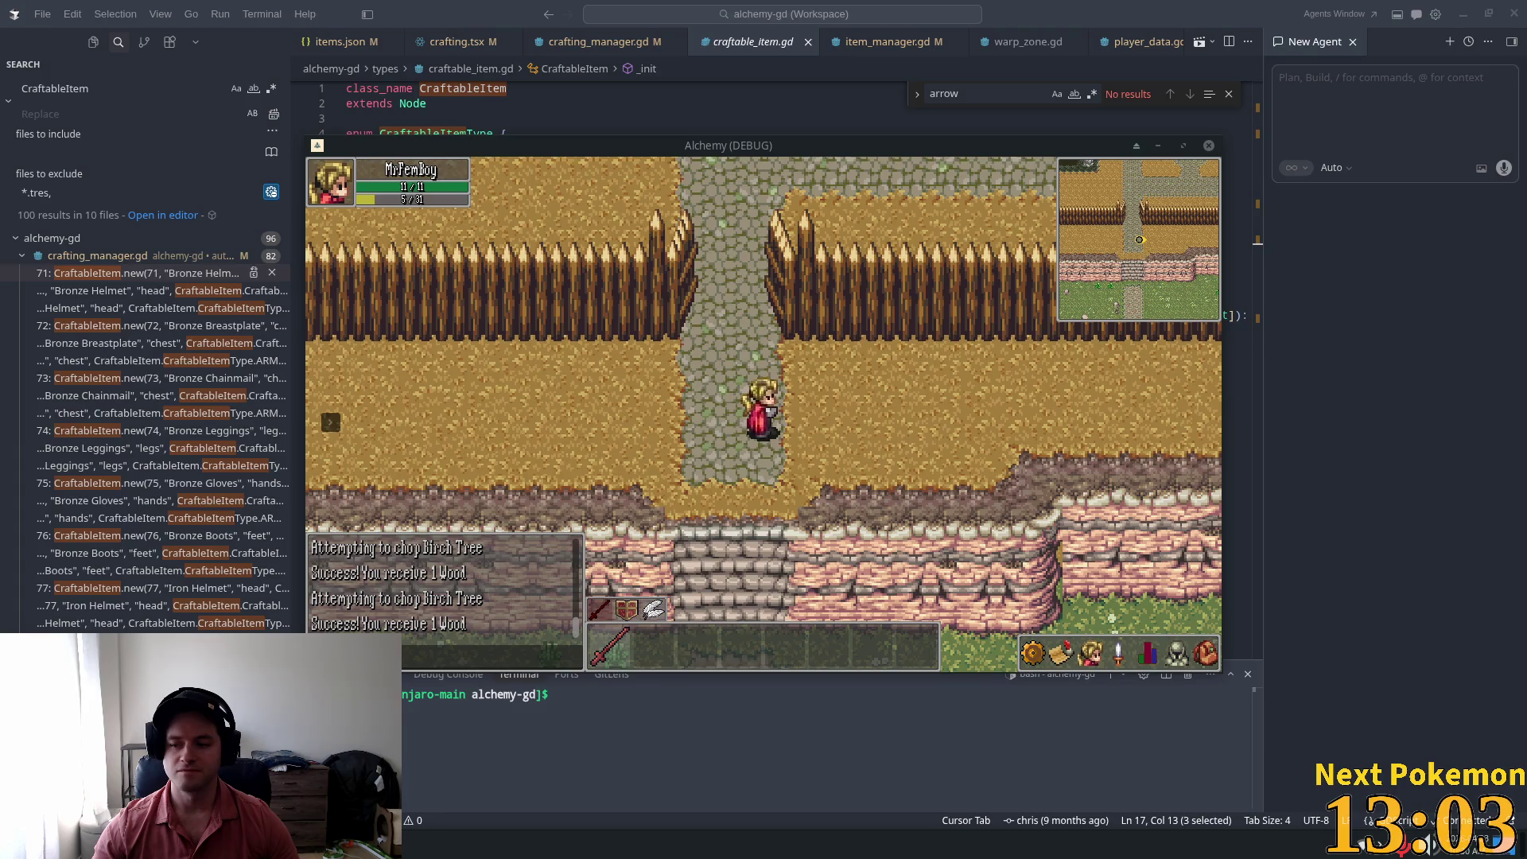
pyautogui.press('Left')
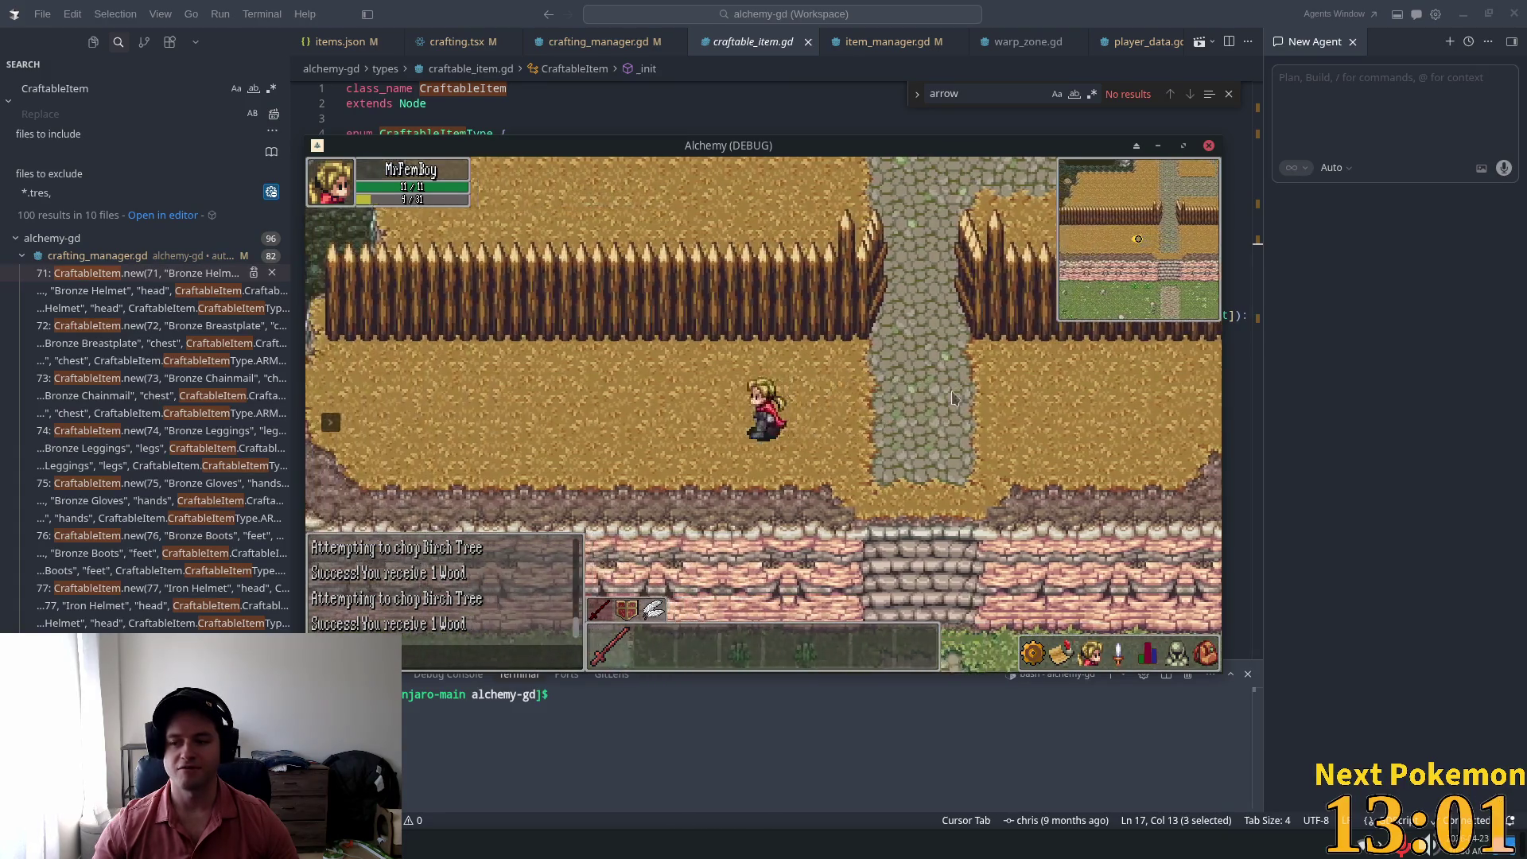
pyautogui.press('Right')
pyautogui.press('Down')
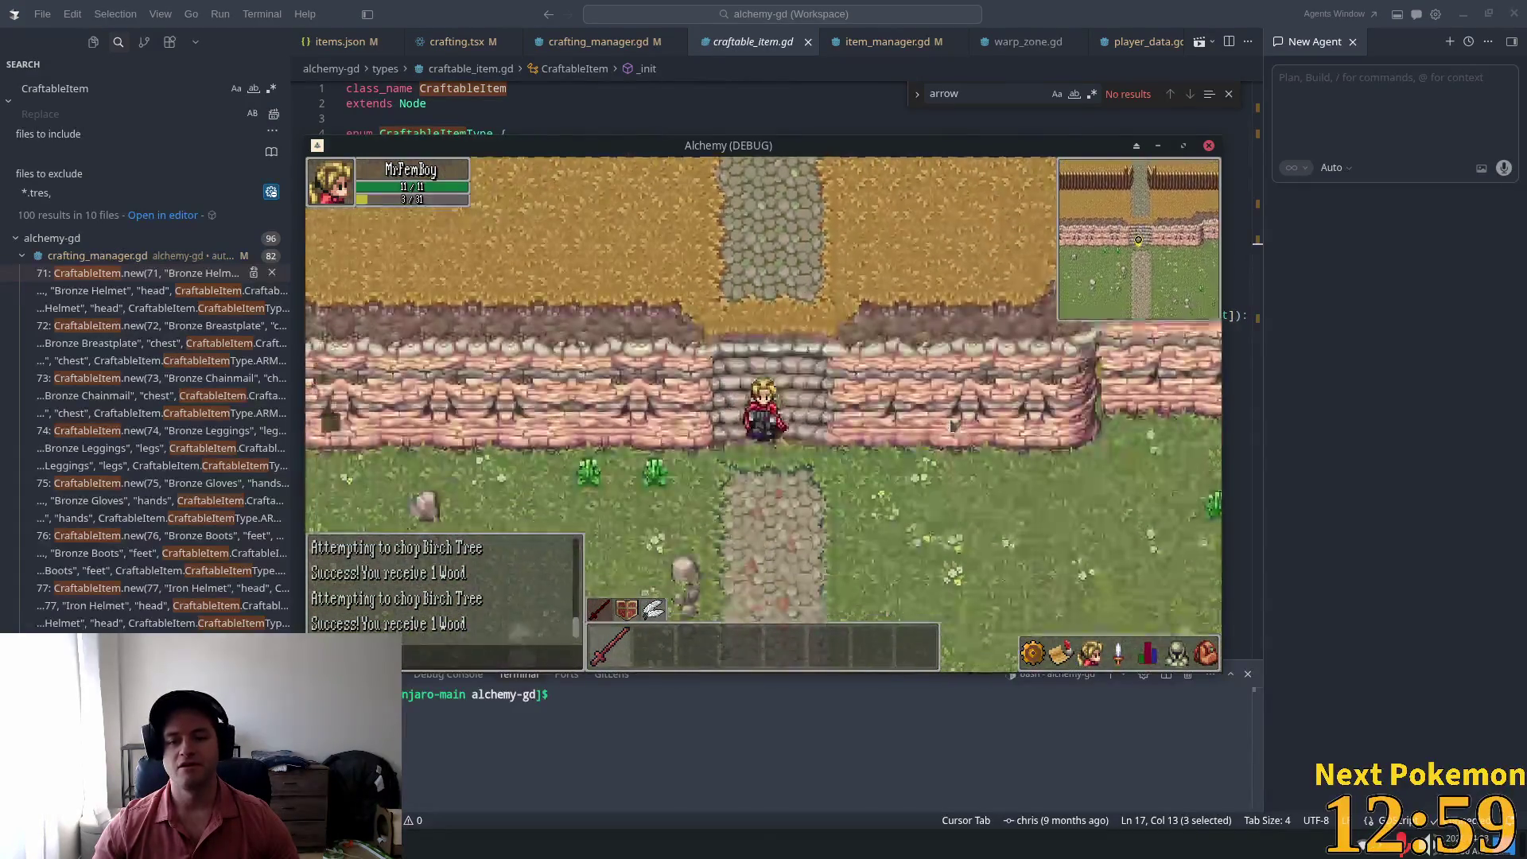
pyautogui.press('Left')
pyautogui.press('Down')
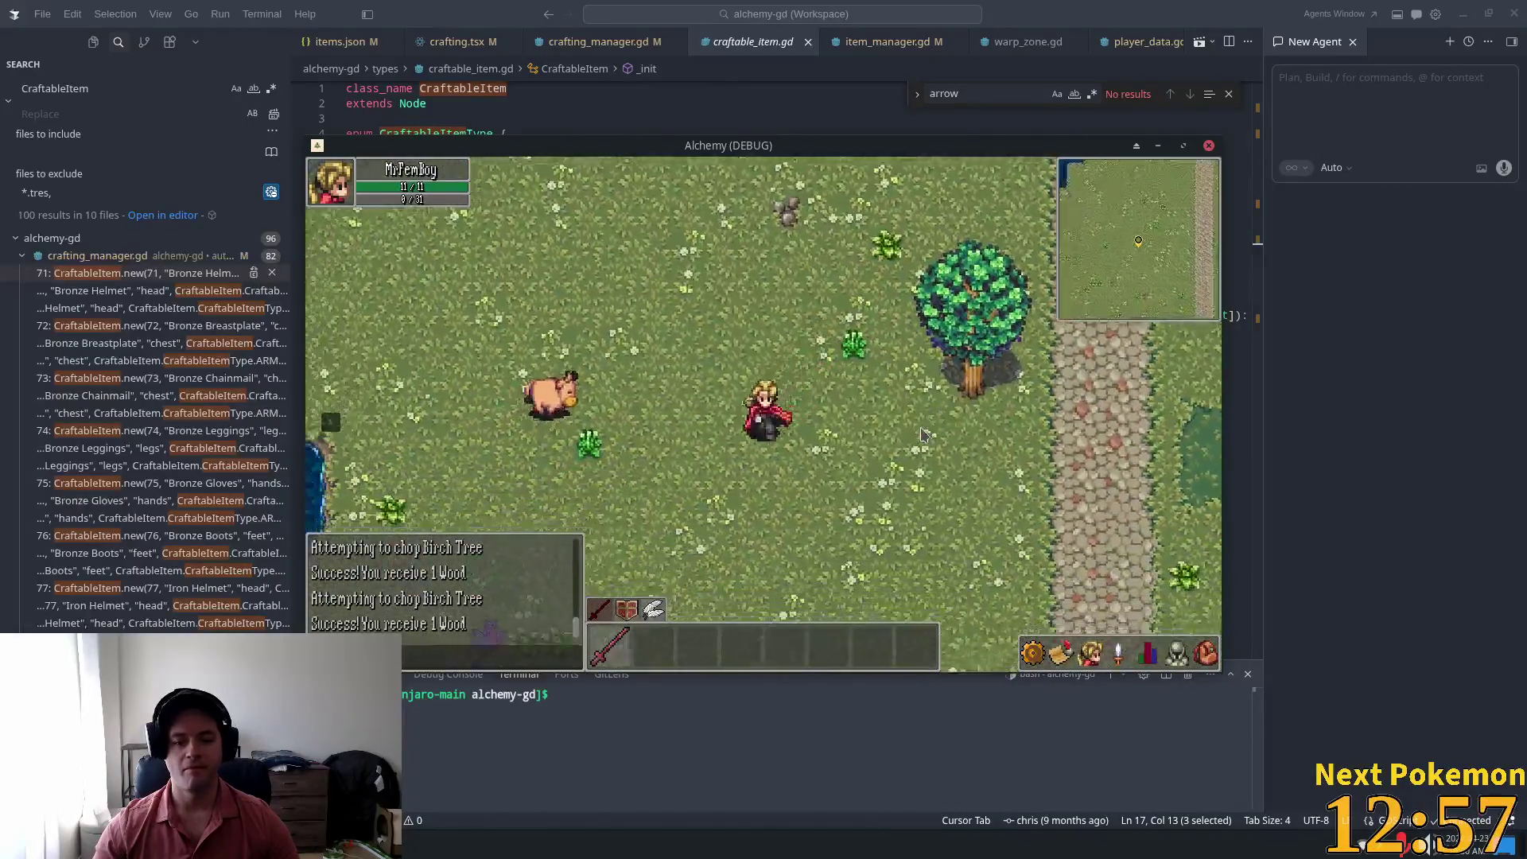
pyautogui.press('Right')
pyautogui.press('Up')
pyautogui.press('Up')
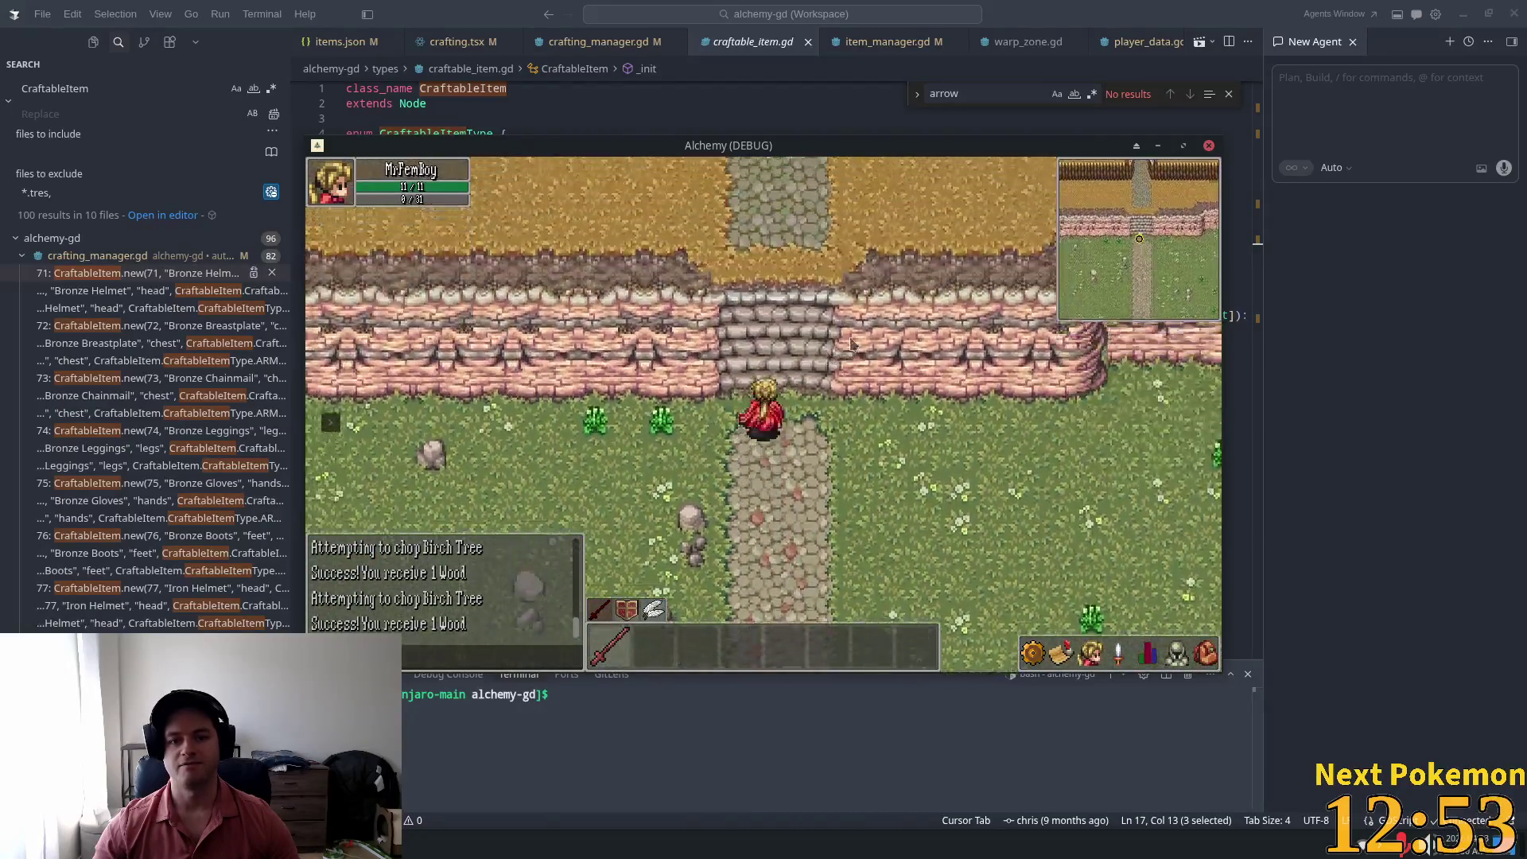
pyautogui.press('Right')
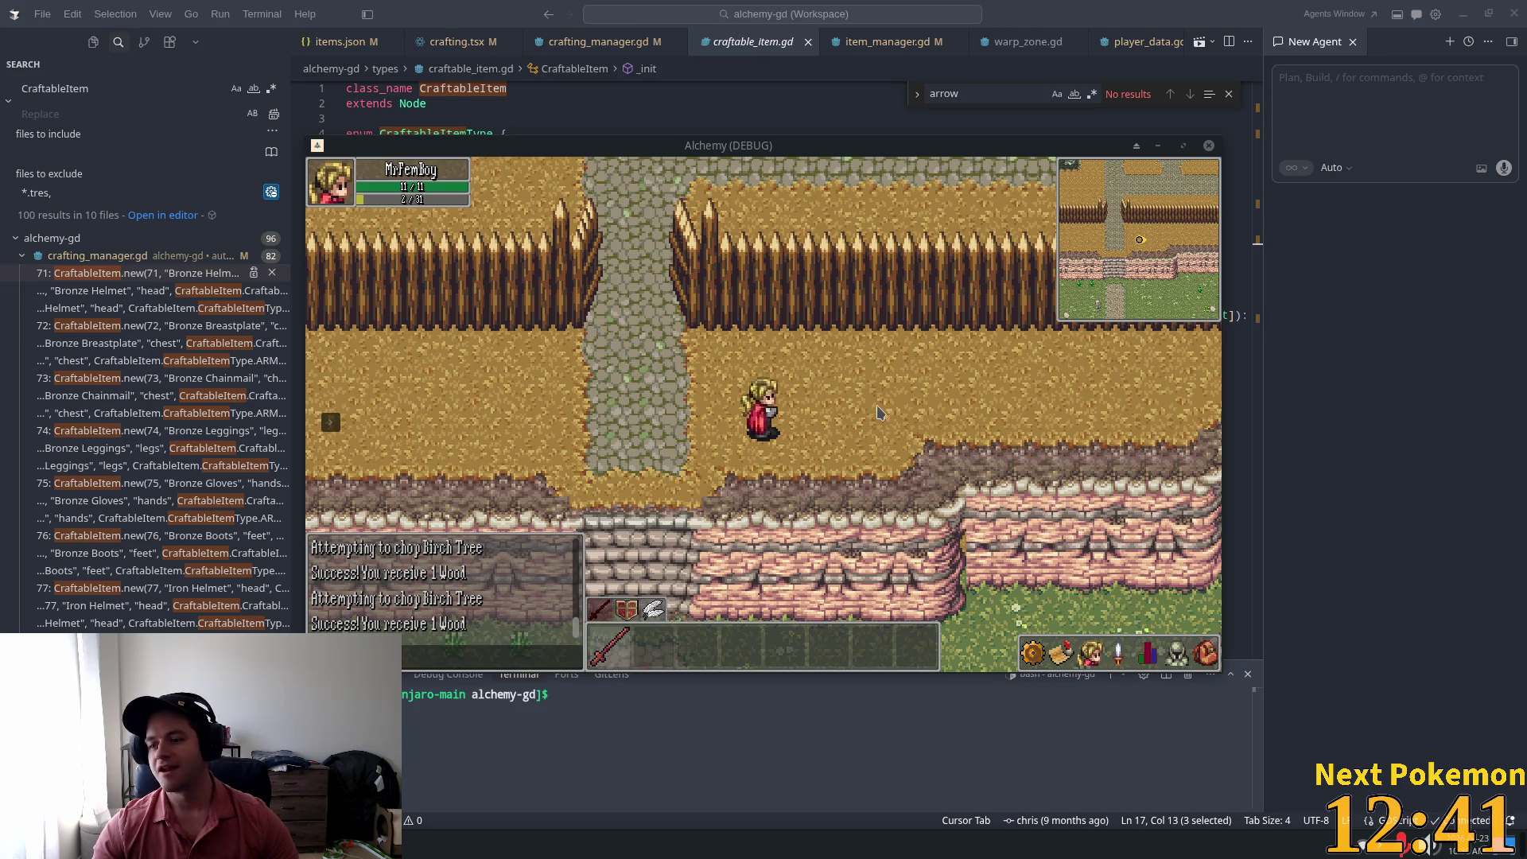
# Walk through the fence gap into Ouros, visit a house, then raise the Pokemon Community Game Missions popup
pyautogui.press('Down')
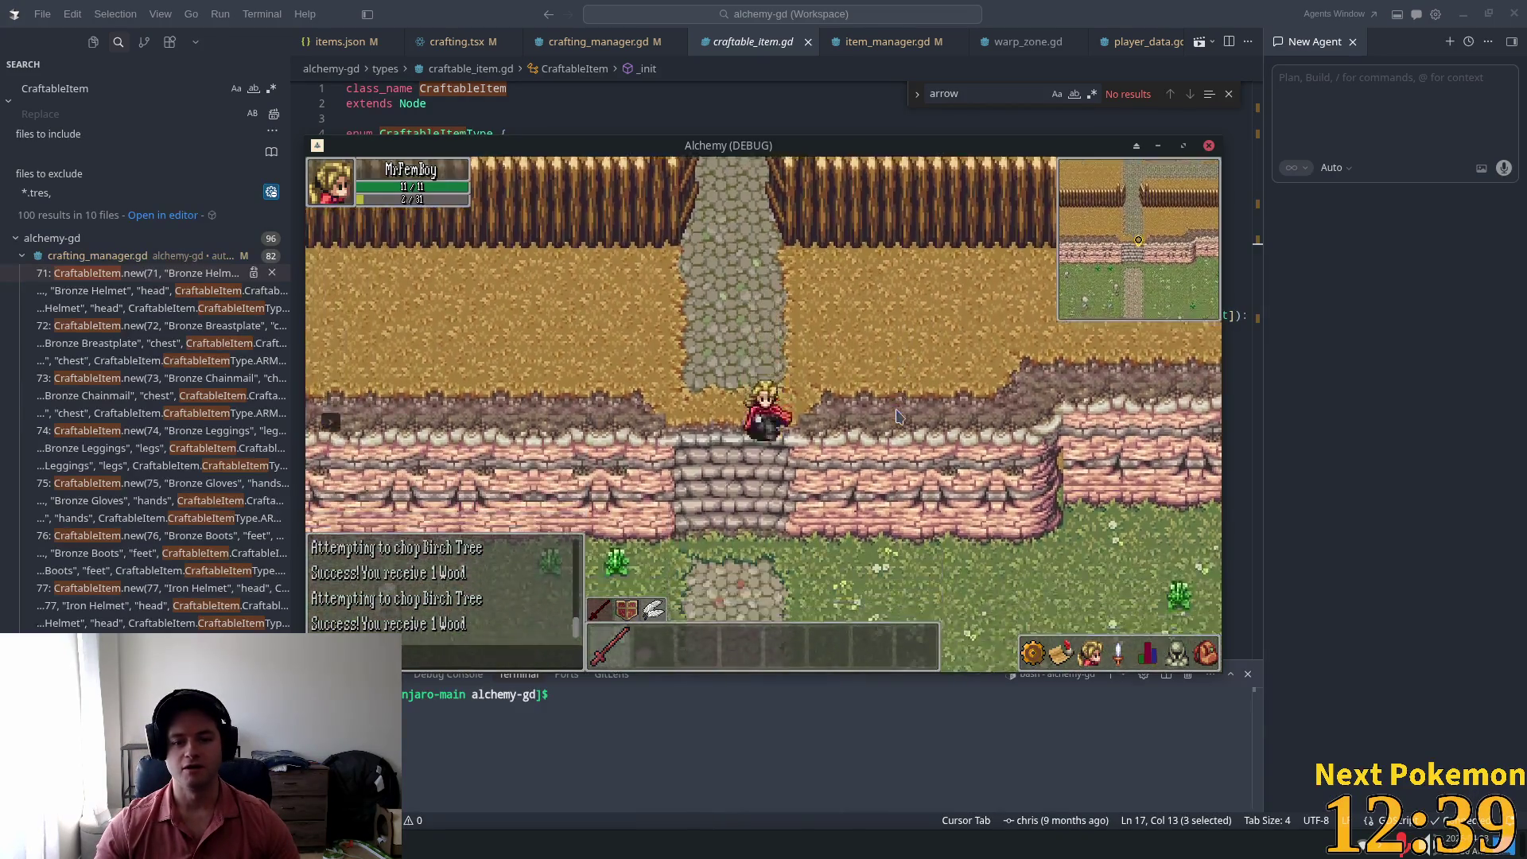
pyautogui.press('Up')
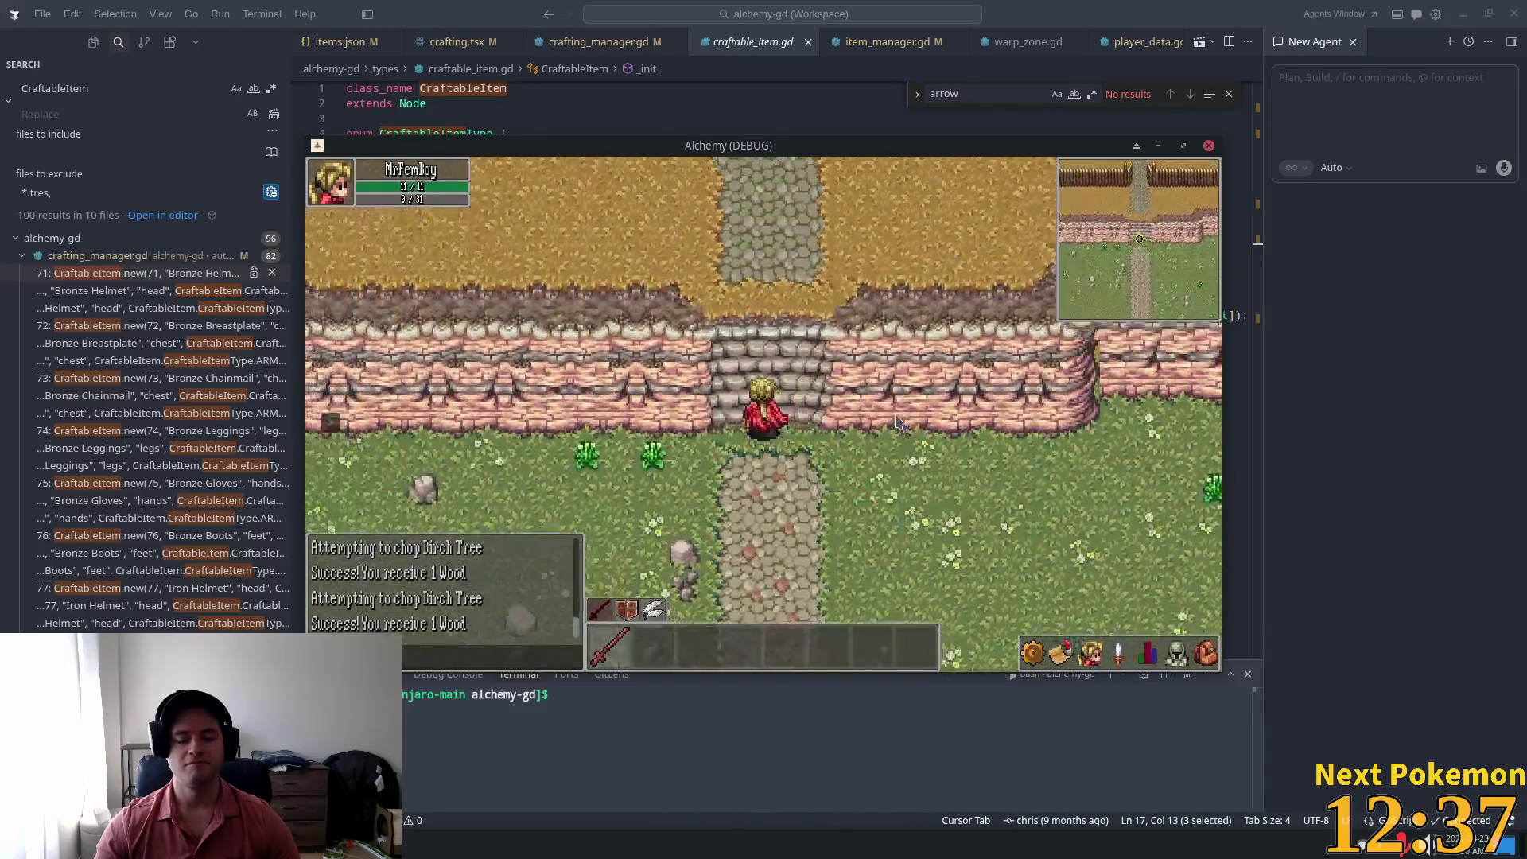
pyautogui.press('Up')
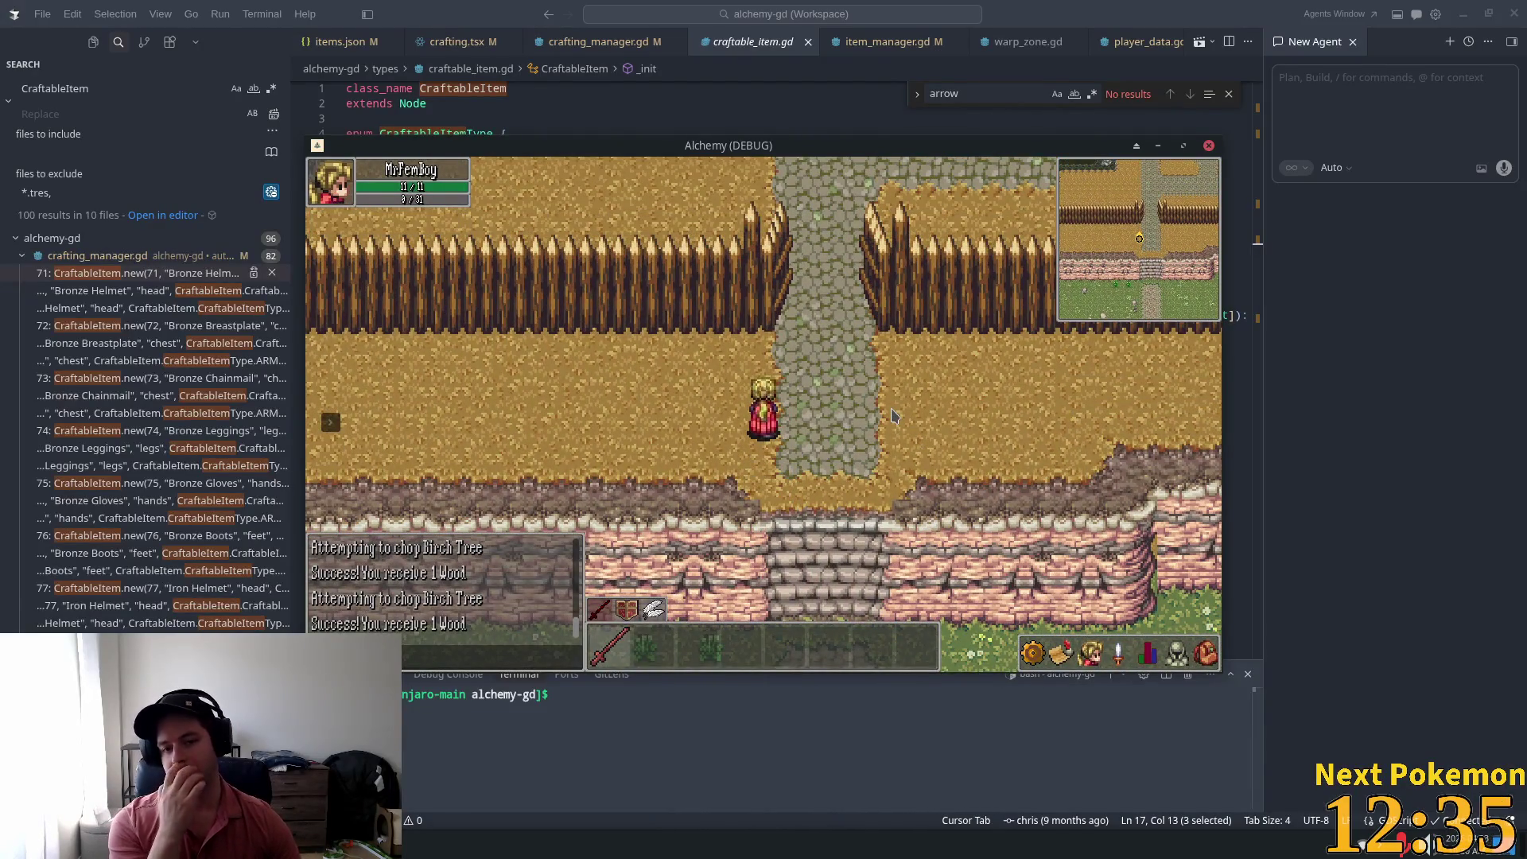
pyautogui.press('Up')
pyautogui.press('Right')
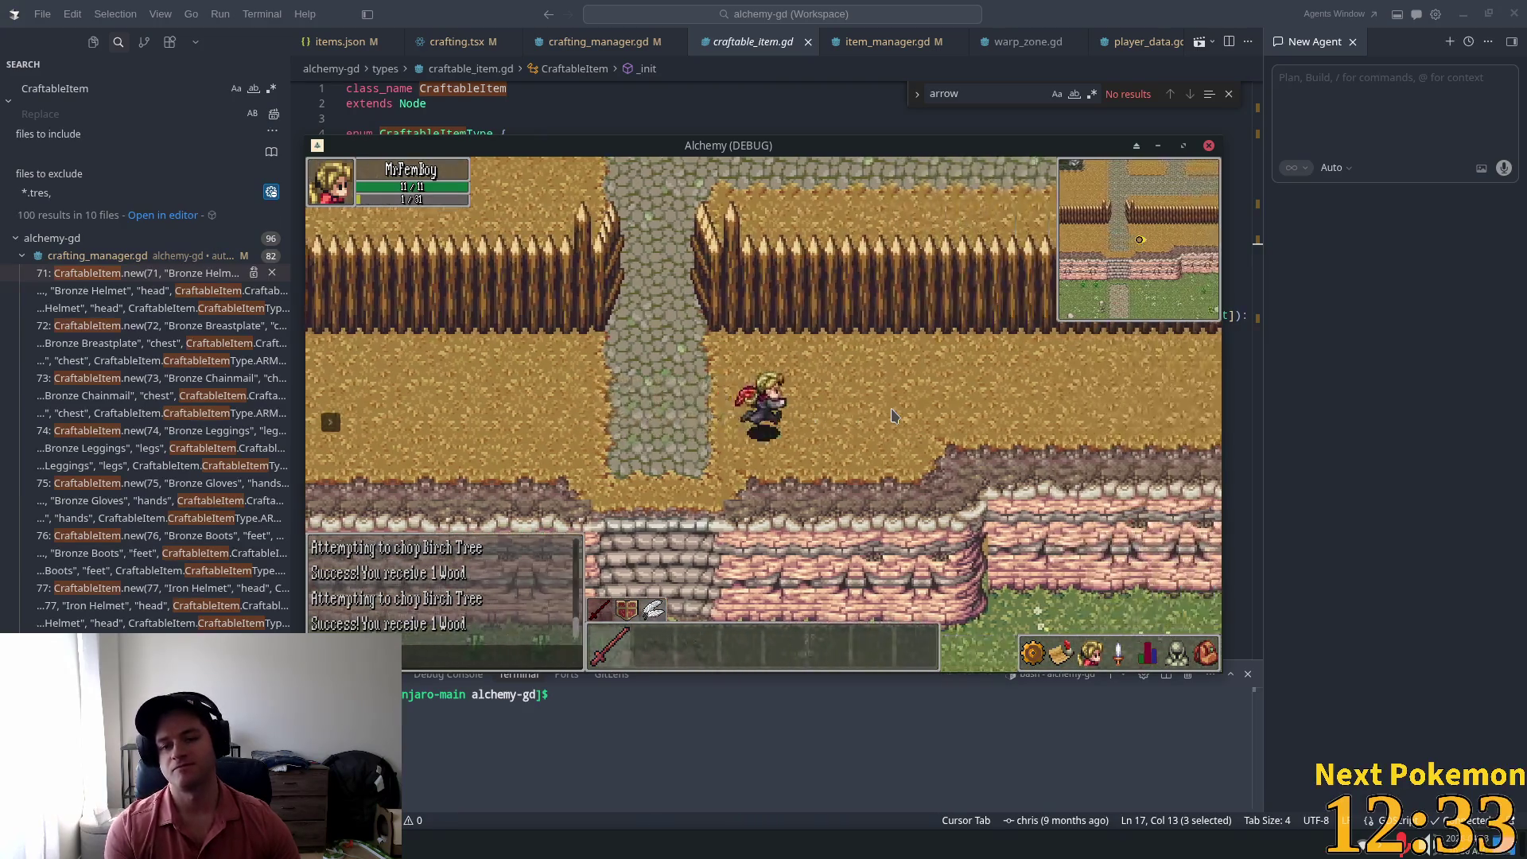
pyautogui.press('Left')
pyautogui.press('Down')
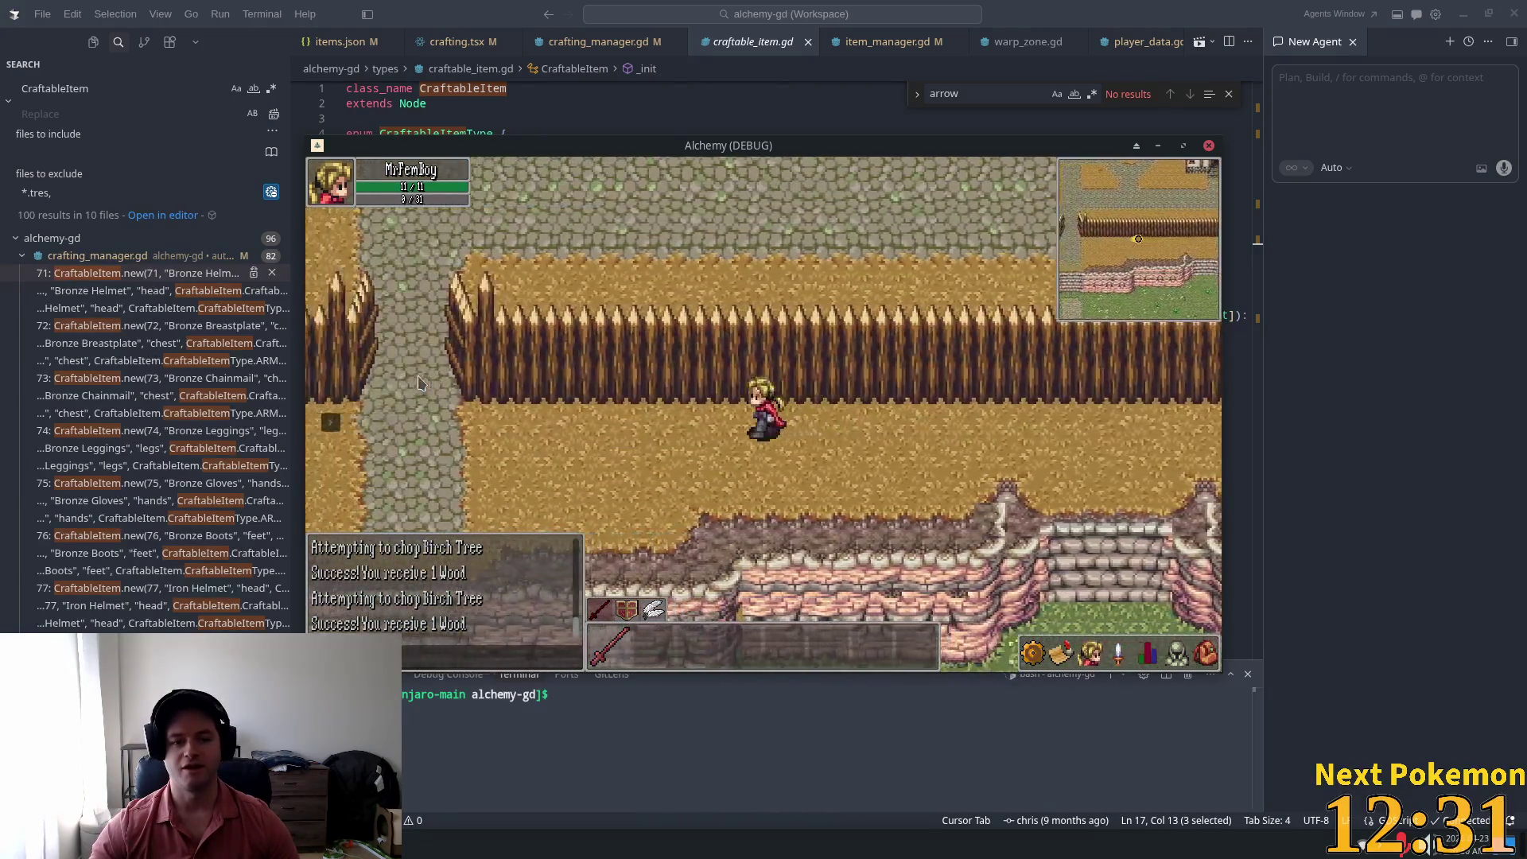
pyautogui.press('Left')
pyautogui.press('Up')
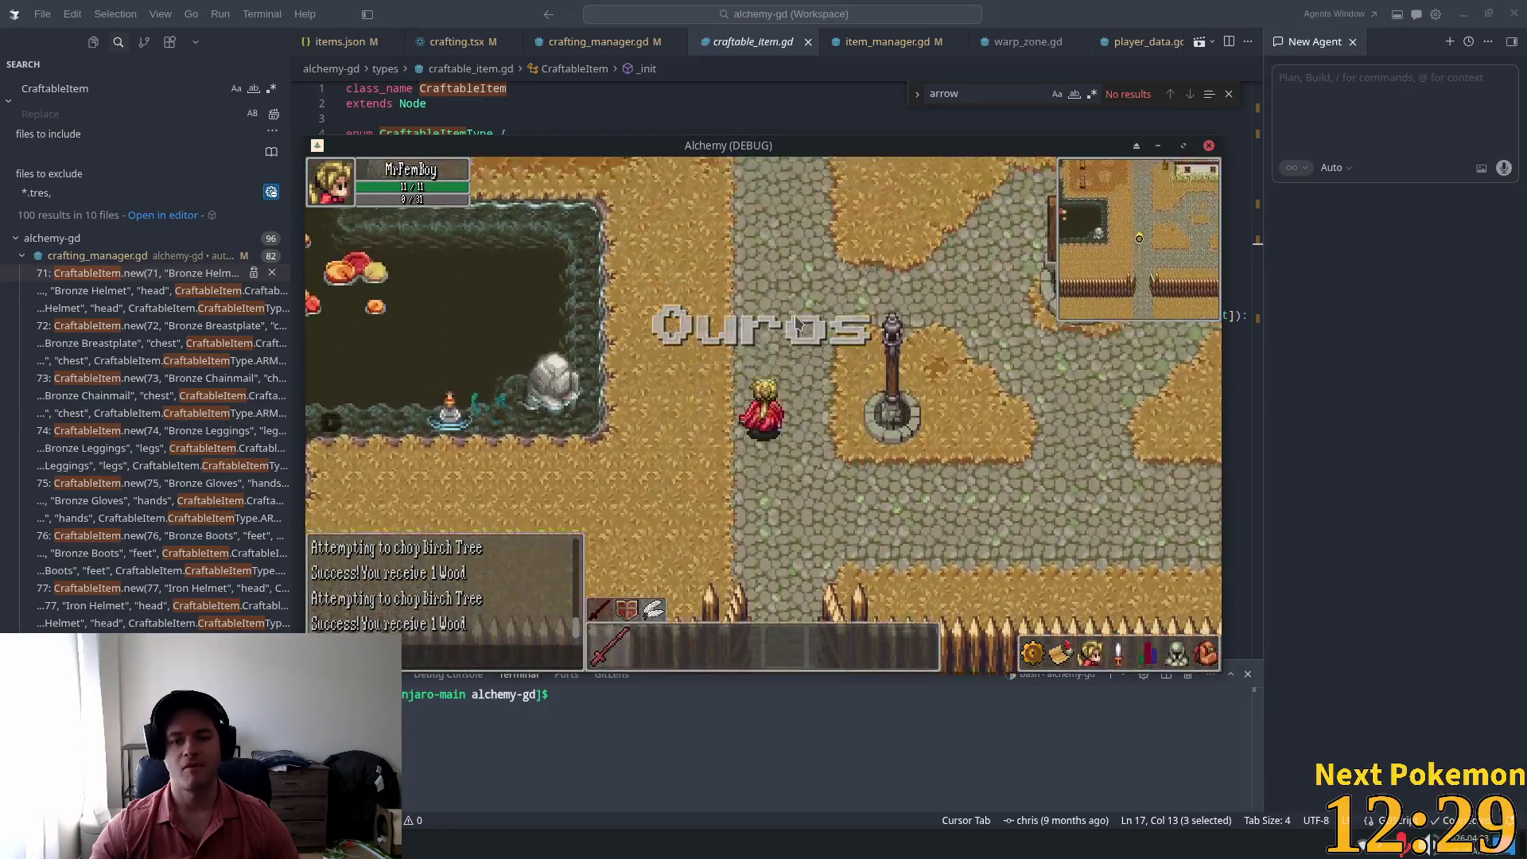
pyautogui.press('Up')
pyautogui.press('Left')
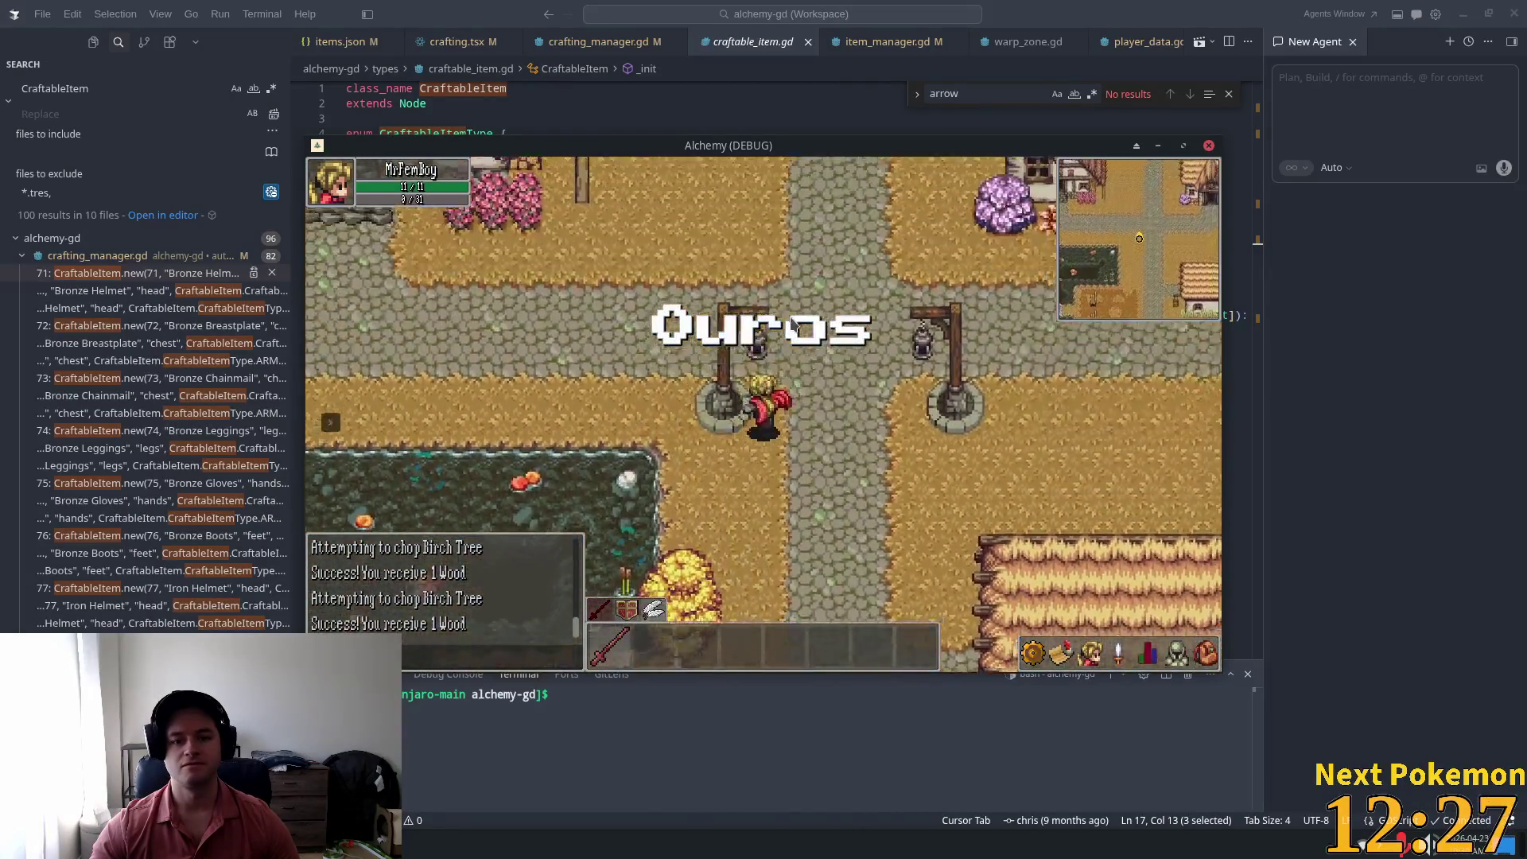
pyautogui.press('Up')
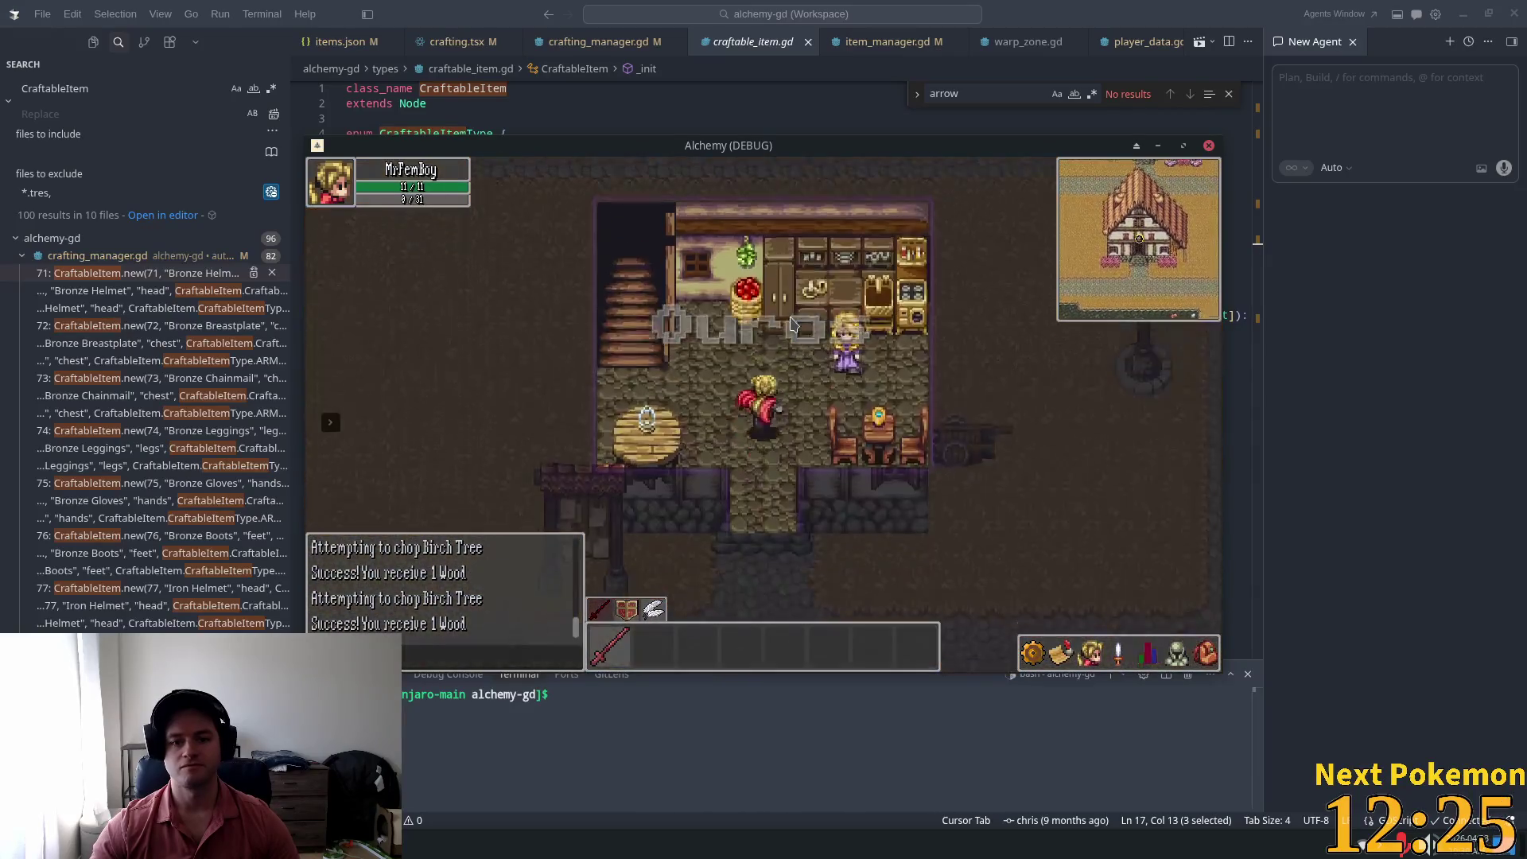
pyautogui.press('Down')
pyautogui.press('Right')
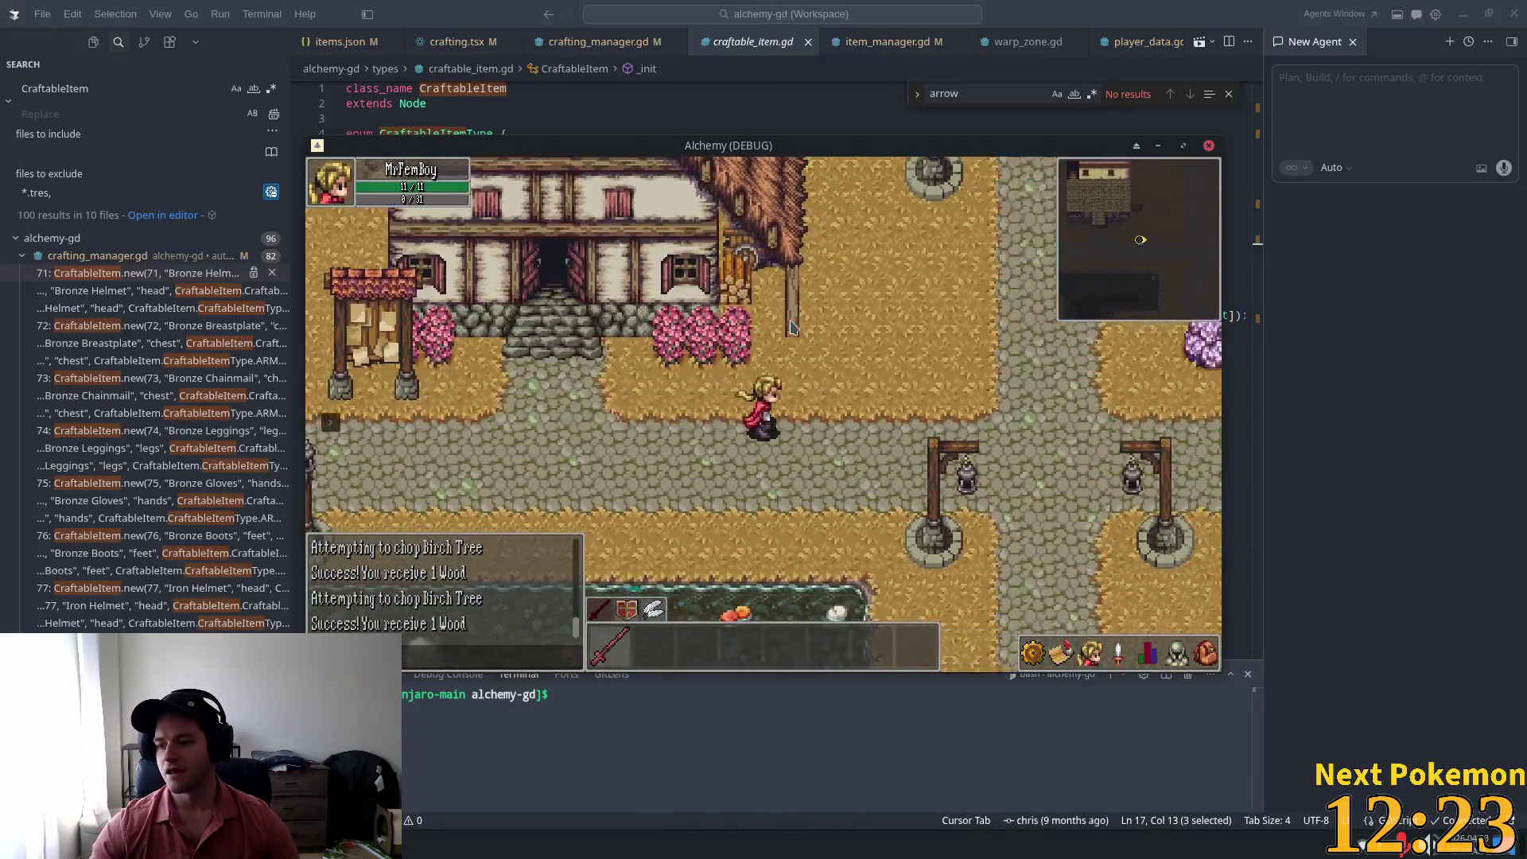
pyautogui.press('Down')
pyautogui.press('Down')
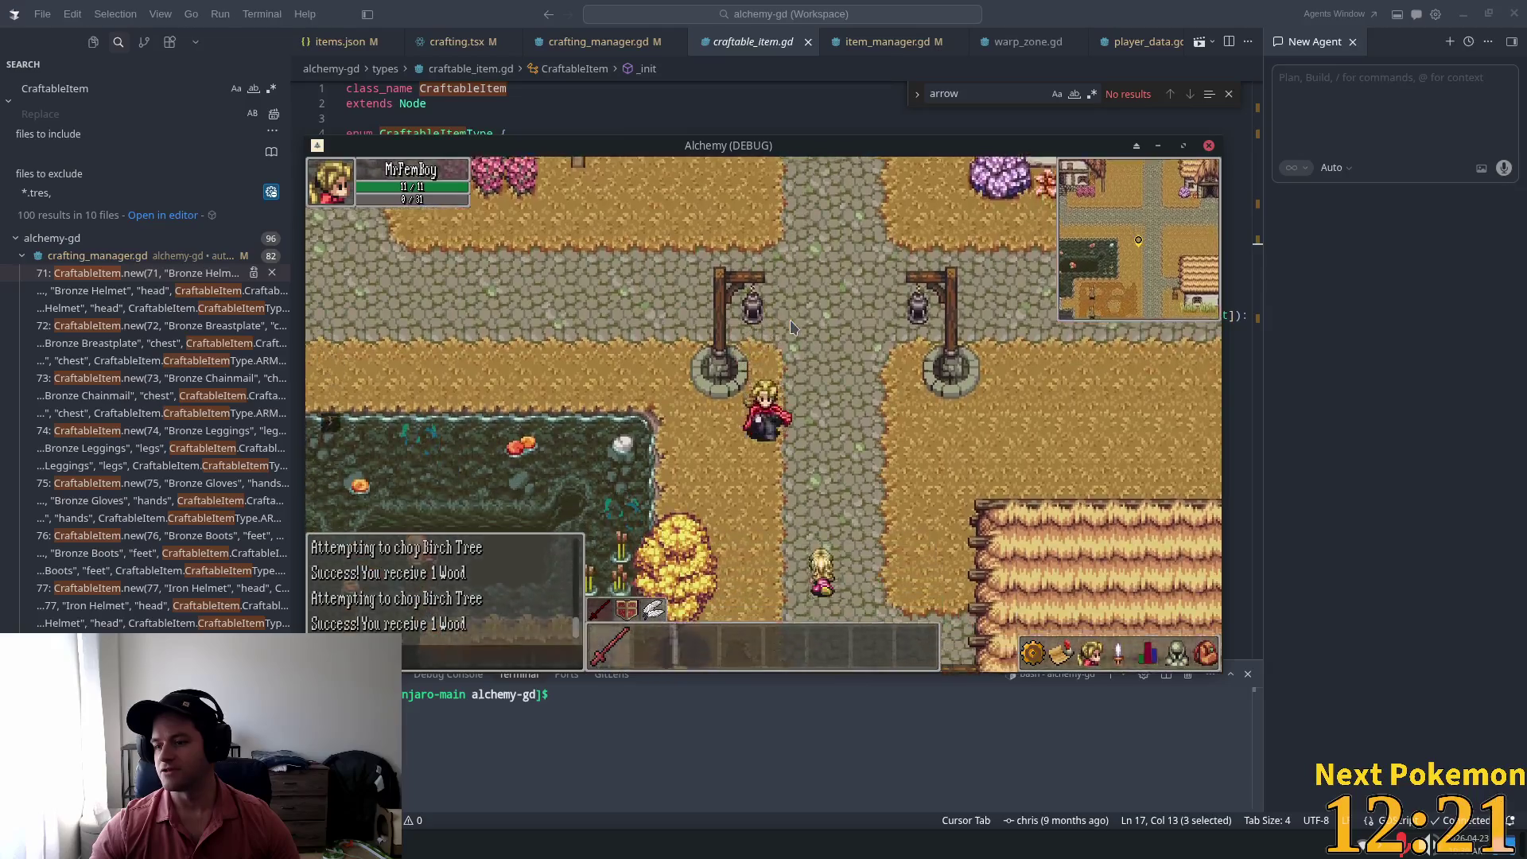
pyautogui.press('Down')
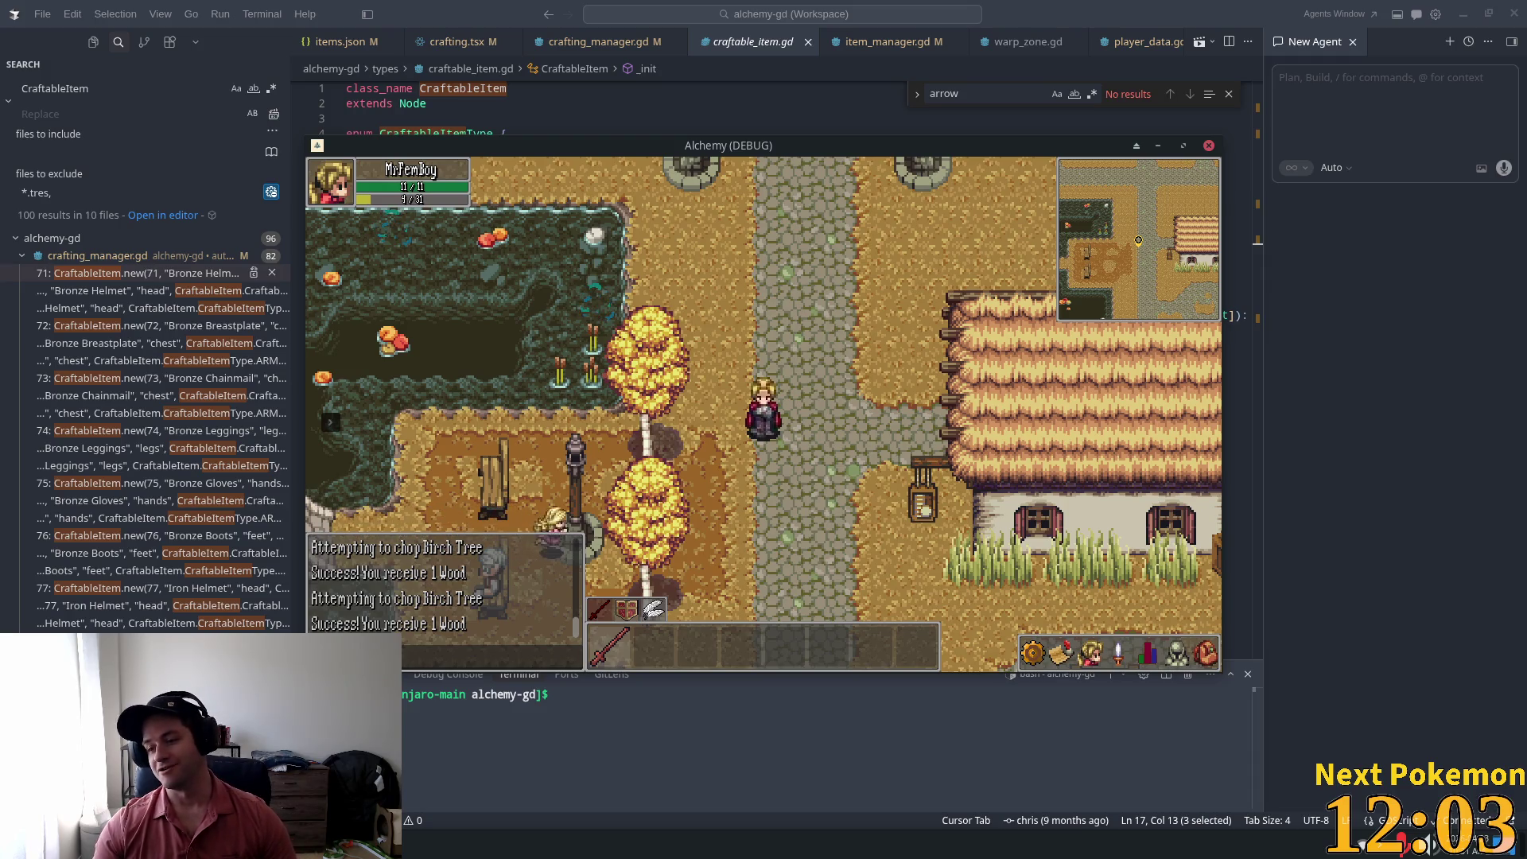
pyautogui.hotkey('alt', 'Tab')
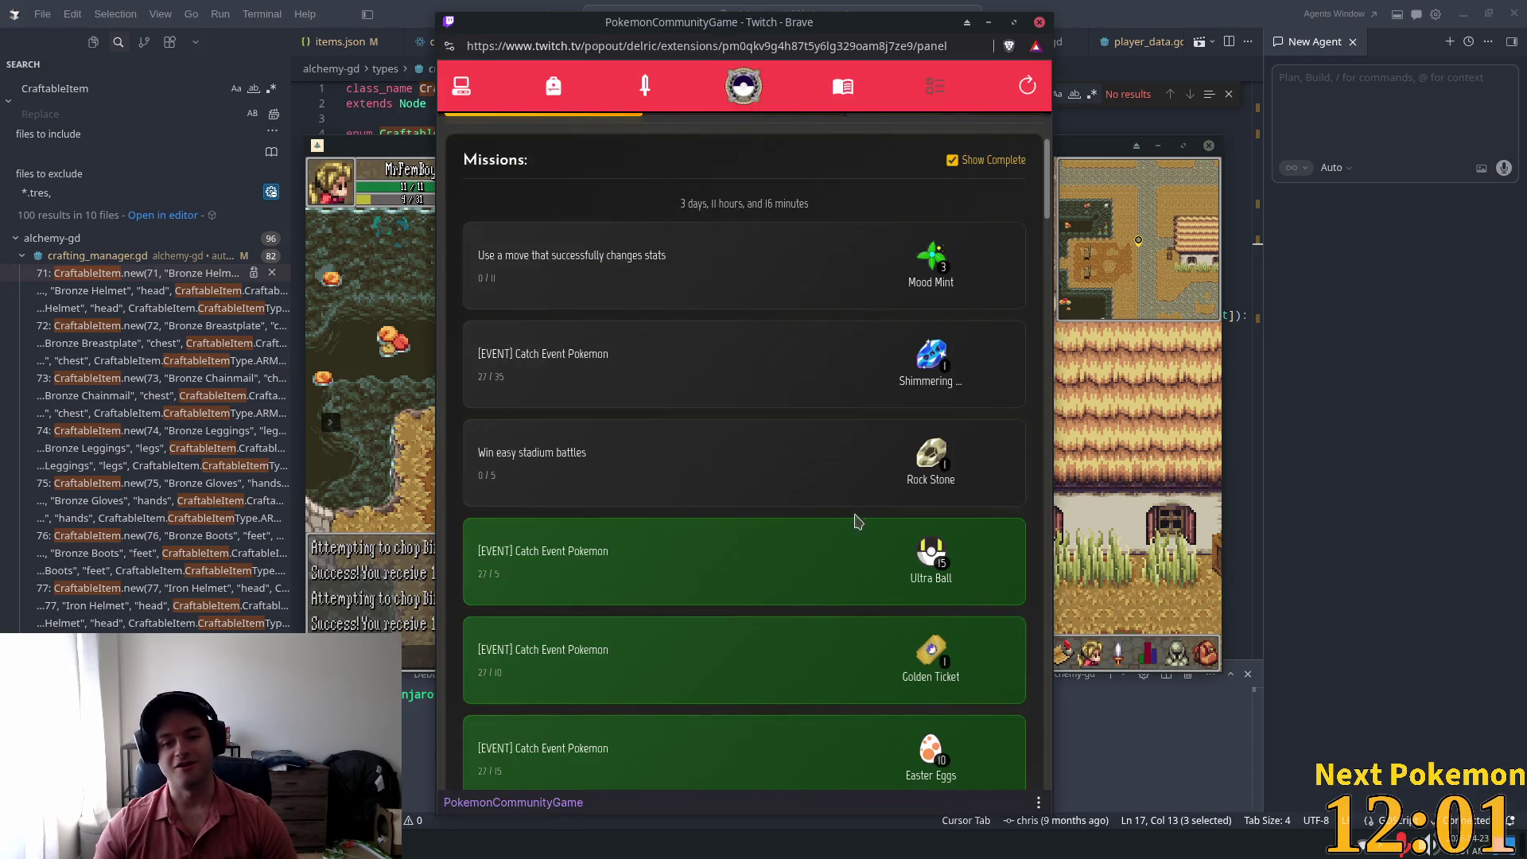
# Check the owned Pokémon and the stats of Alo Exeggutor and Pal Tauros (Aqua), then return to Cursor
pyautogui.click(475, 87)
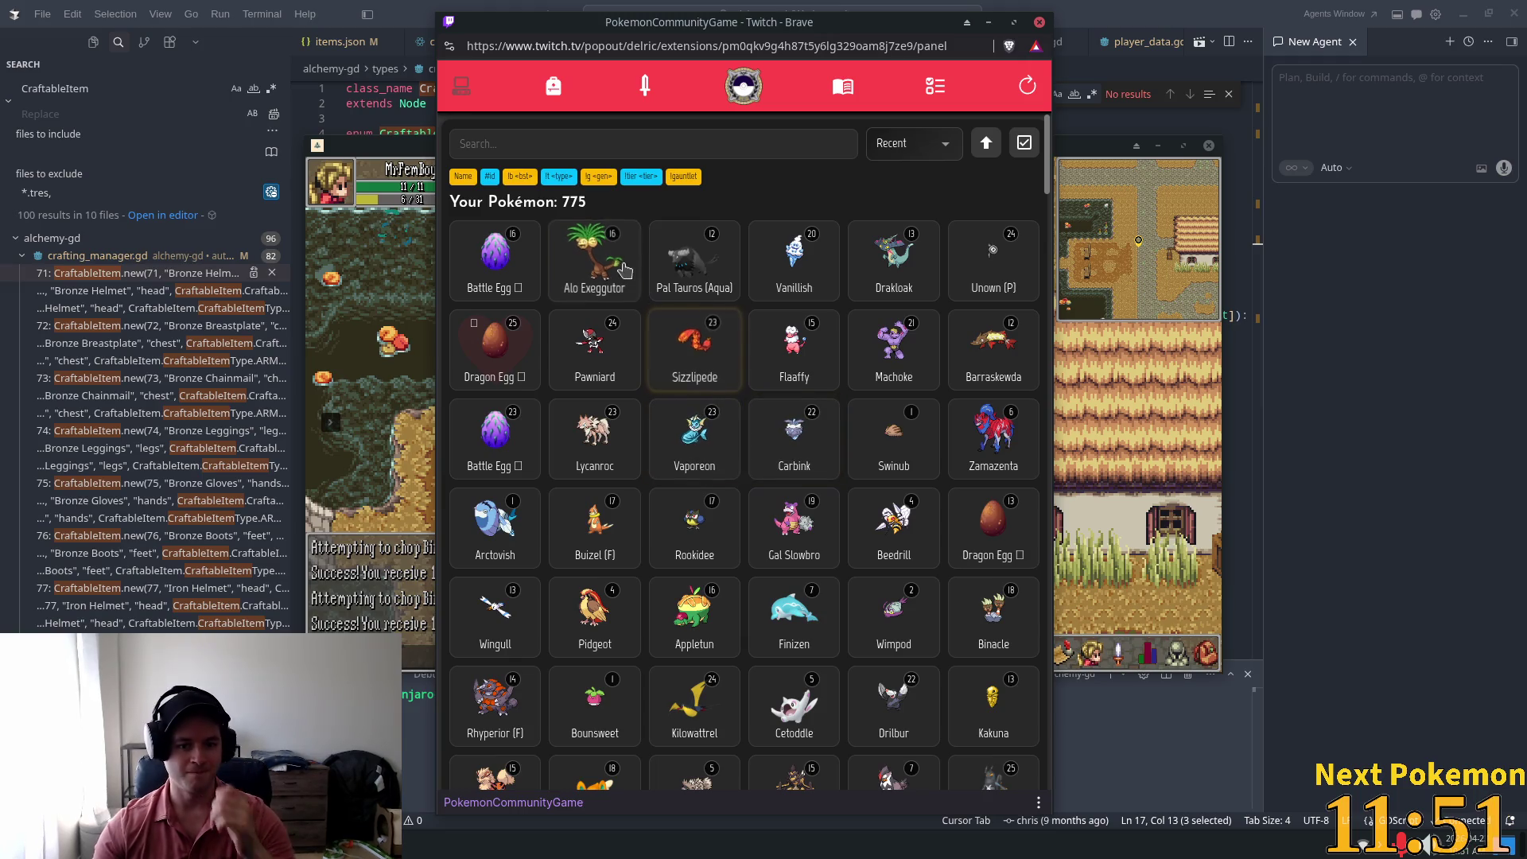
pyautogui.click(595, 256)
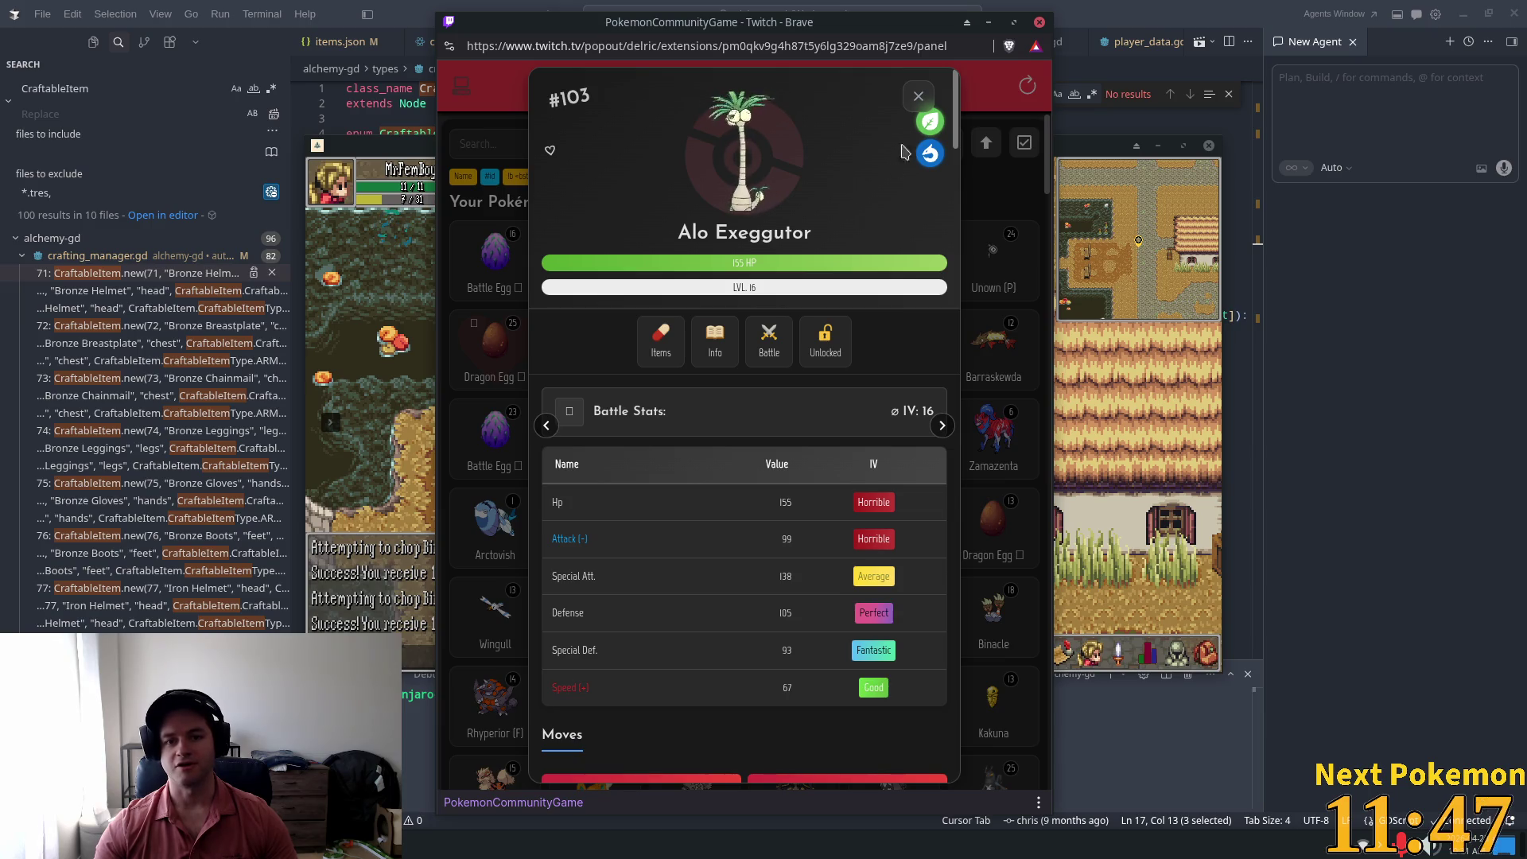
pyautogui.click(918, 96)
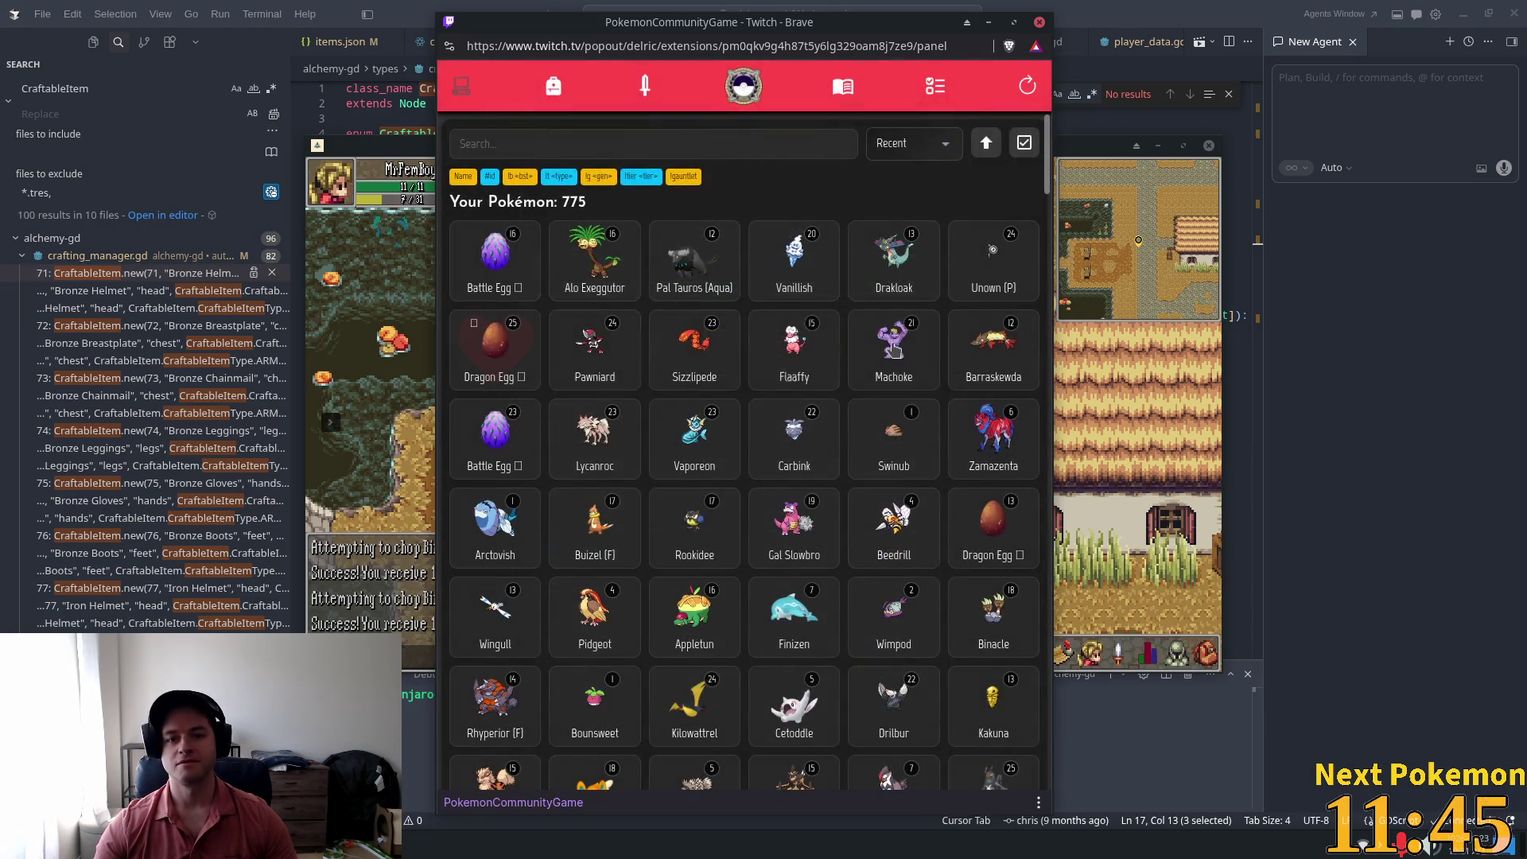
pyautogui.click(738, 289)
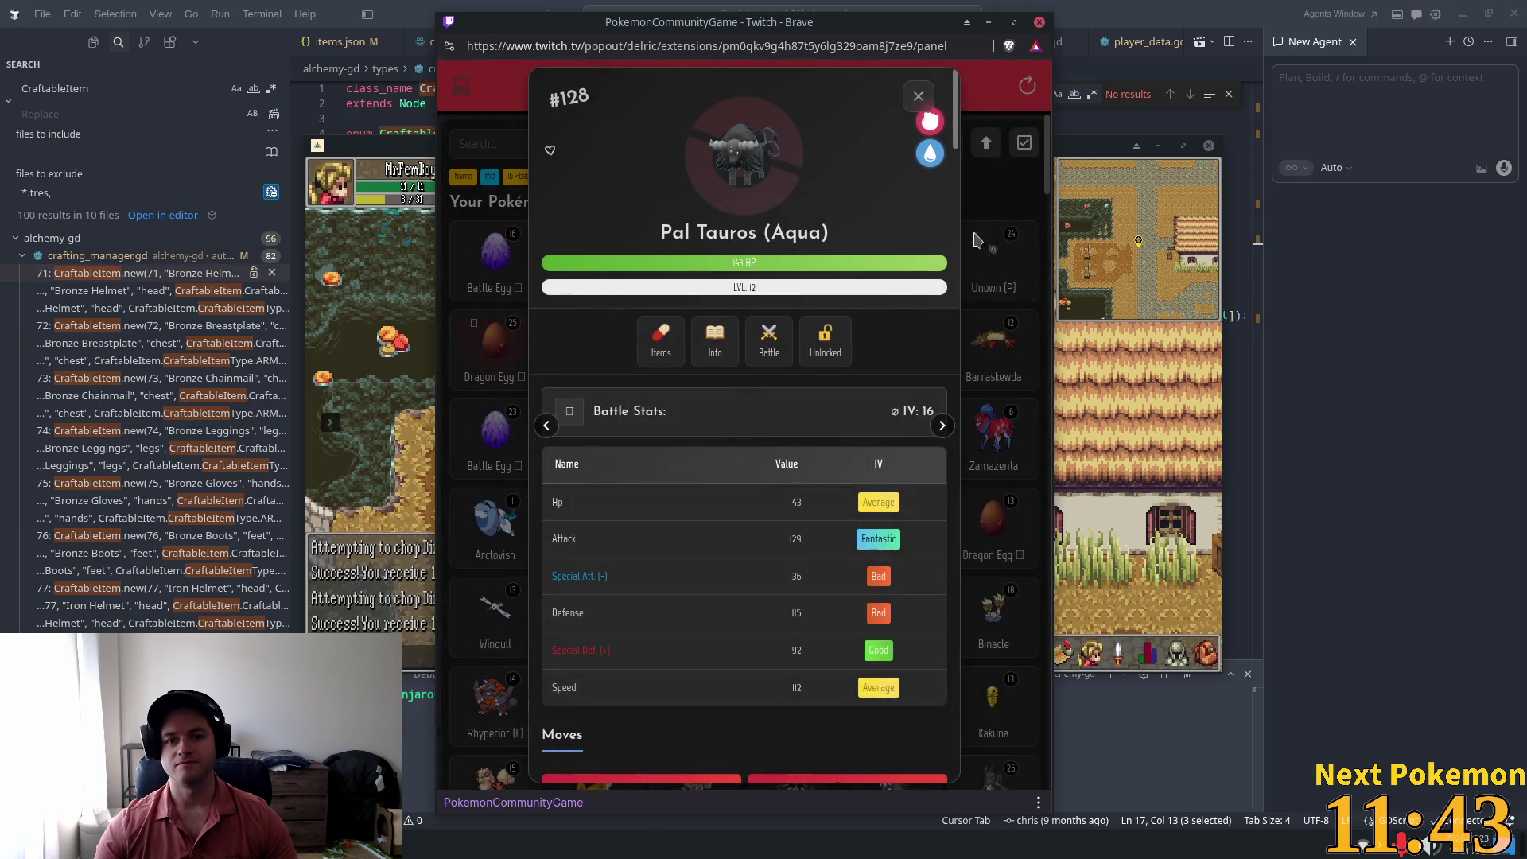
pyautogui.click(918, 96)
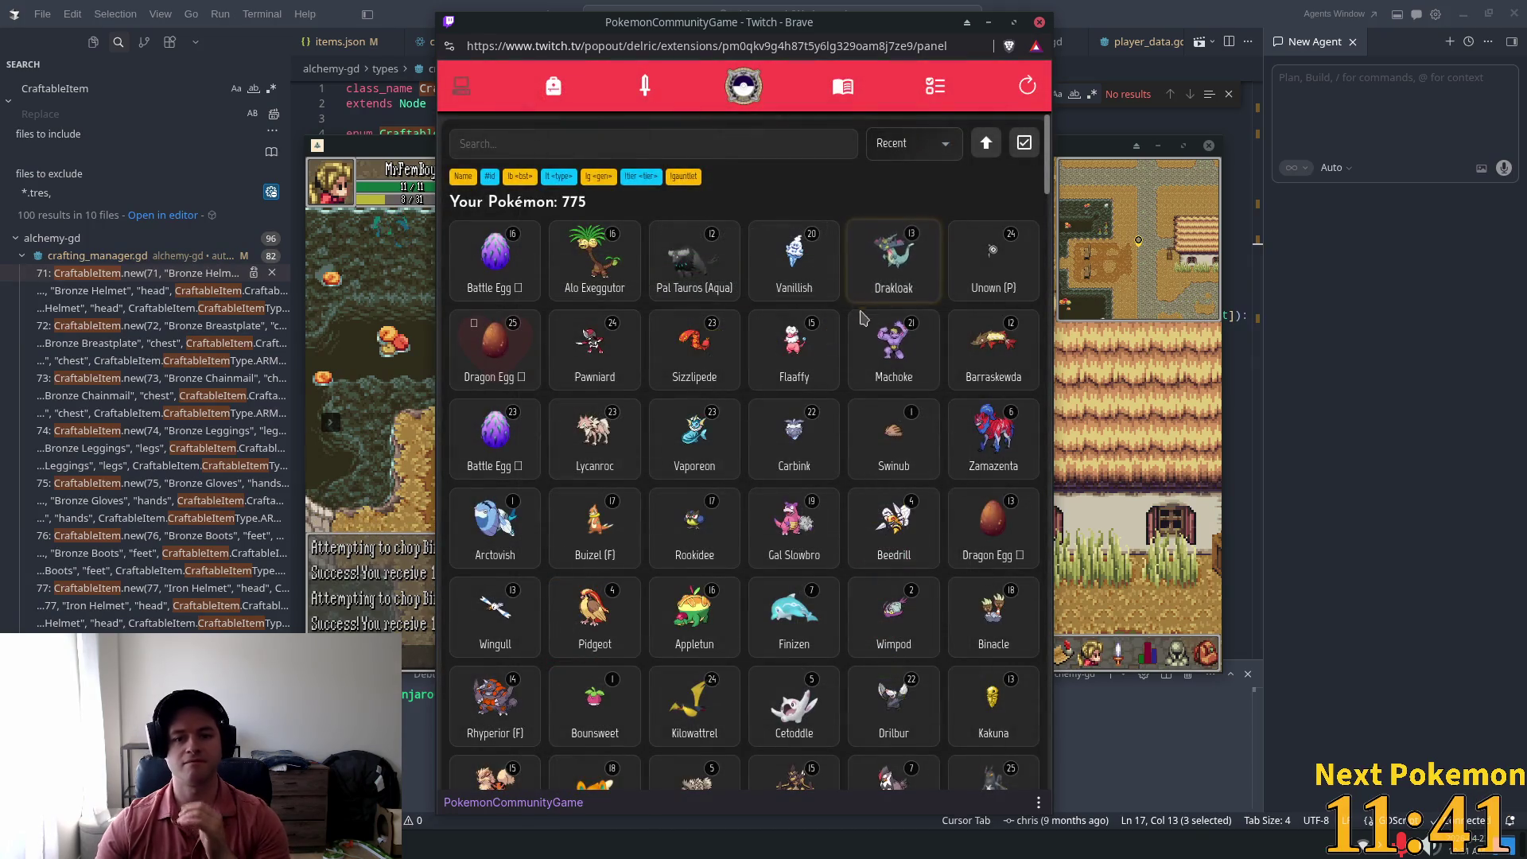
pyautogui.click(1251, 158)
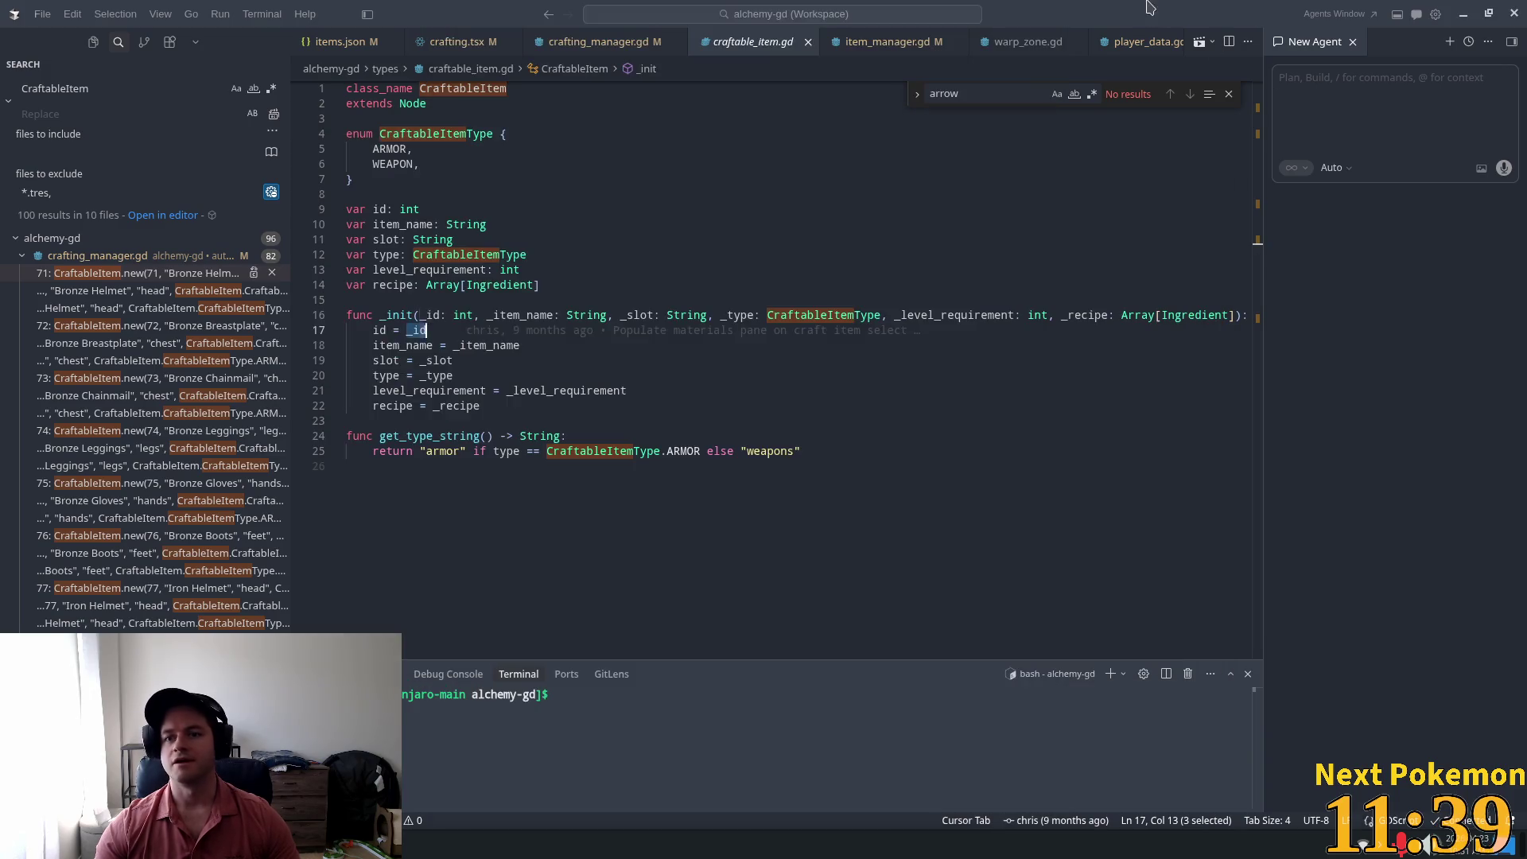
# Clear the FileSystem filter, run the Alchemy game and talk to Sandy in her house
pyautogui.click(652, 304)
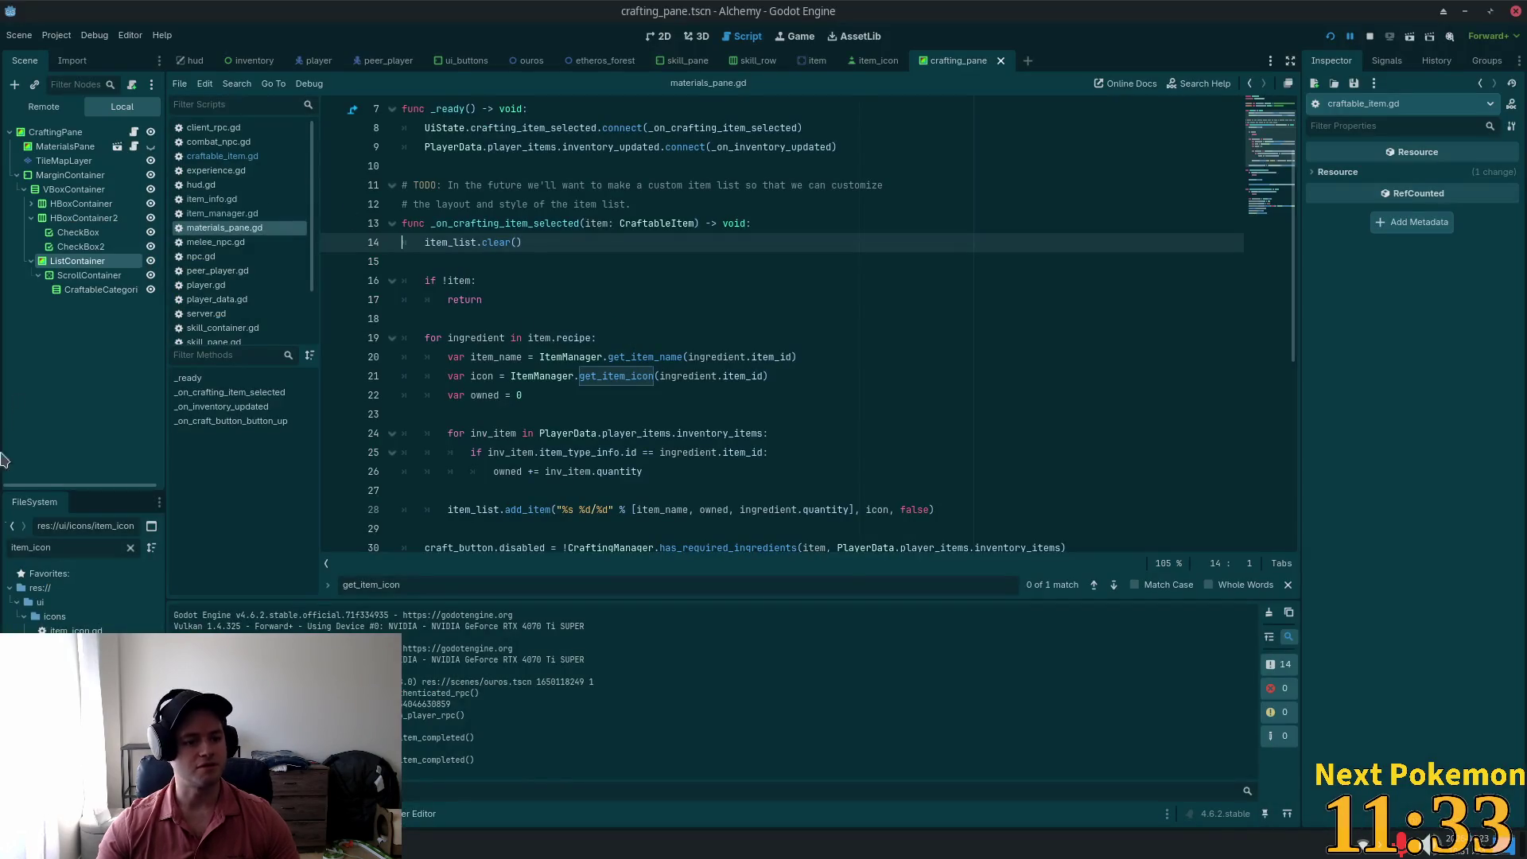
pyautogui.press('BackSpace')
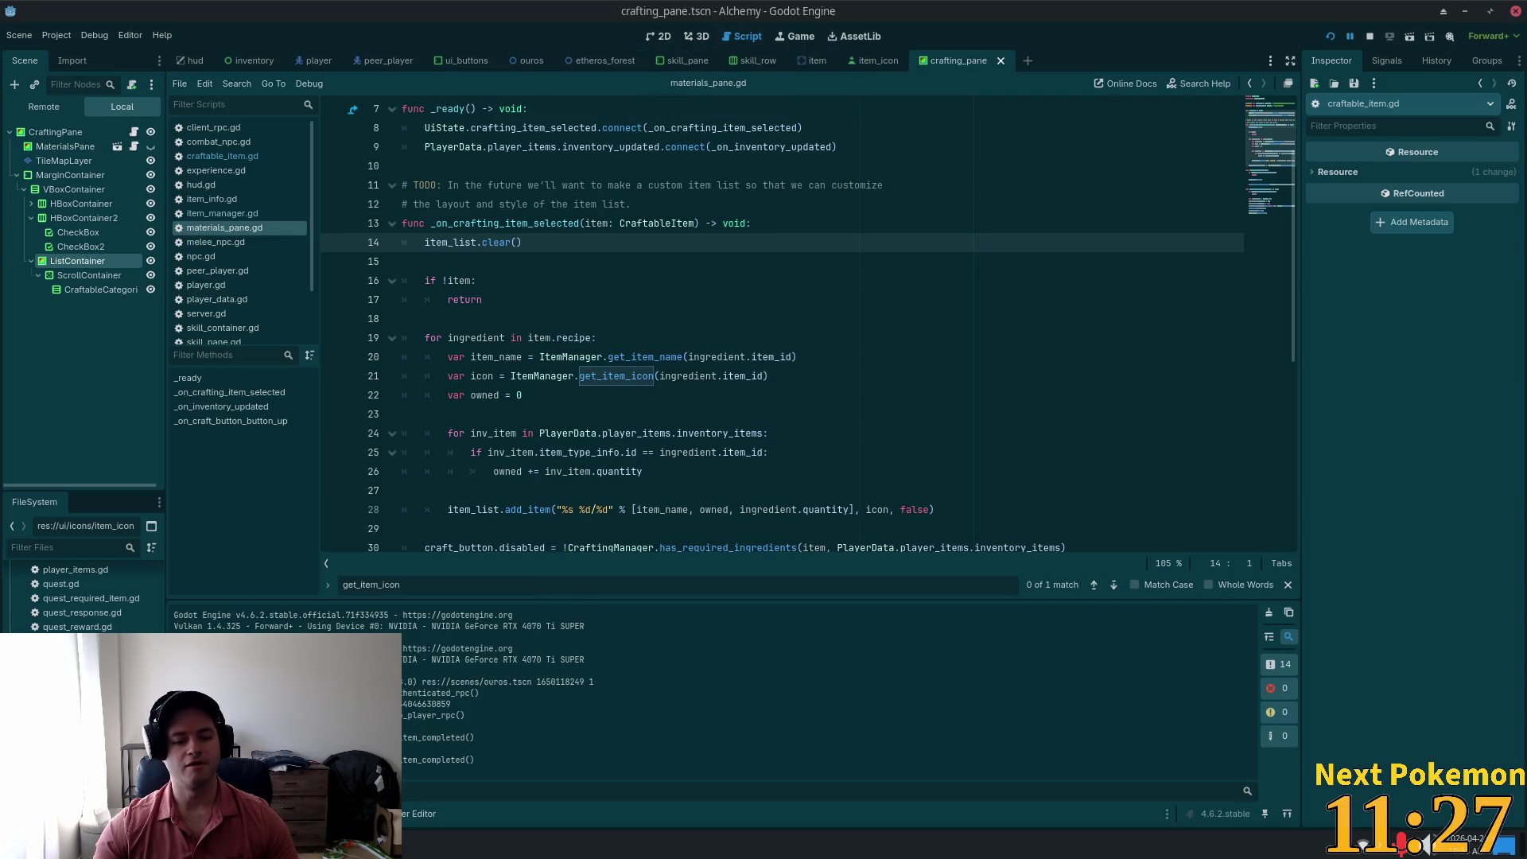
pyautogui.hotkey('alt', 'Tab')
pyautogui.press('w')
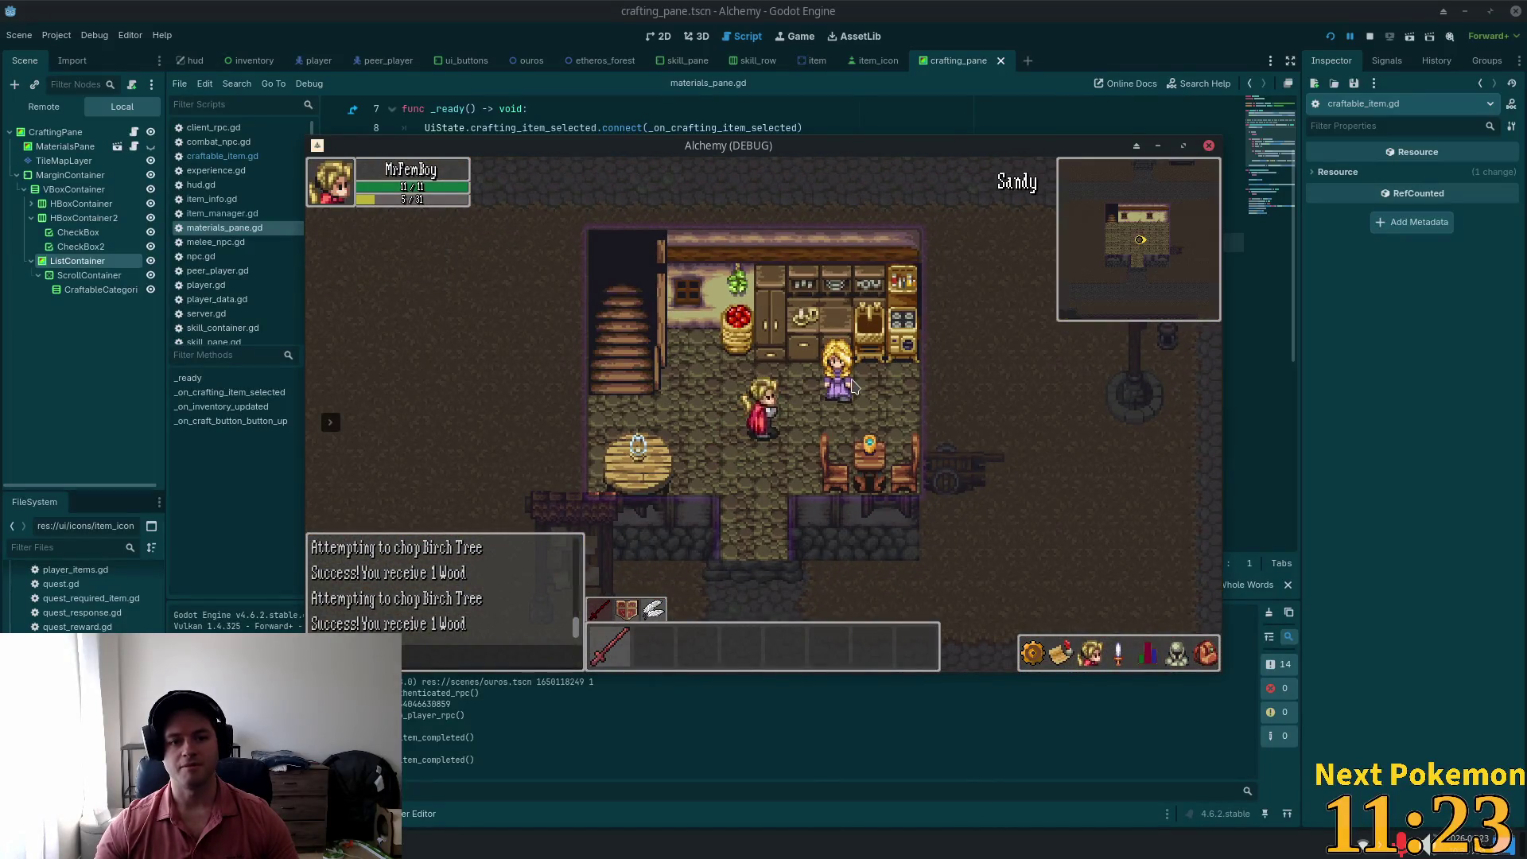
pyautogui.click(851, 387)
pyautogui.press('s')
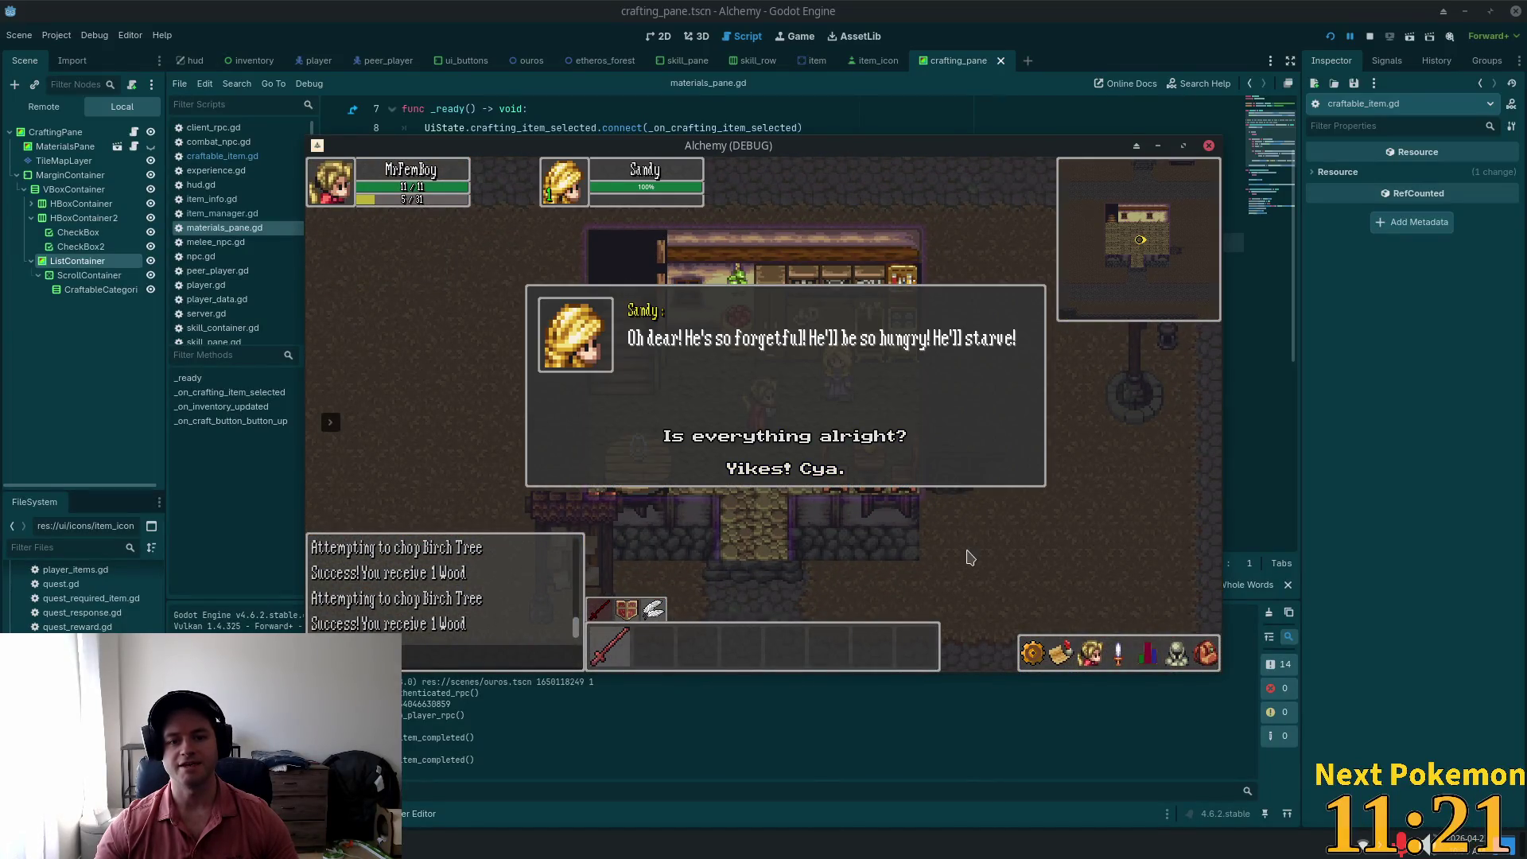
# Walk north to visit the Miner, walk back south toward the well, then stop the game
pyautogui.press('w')
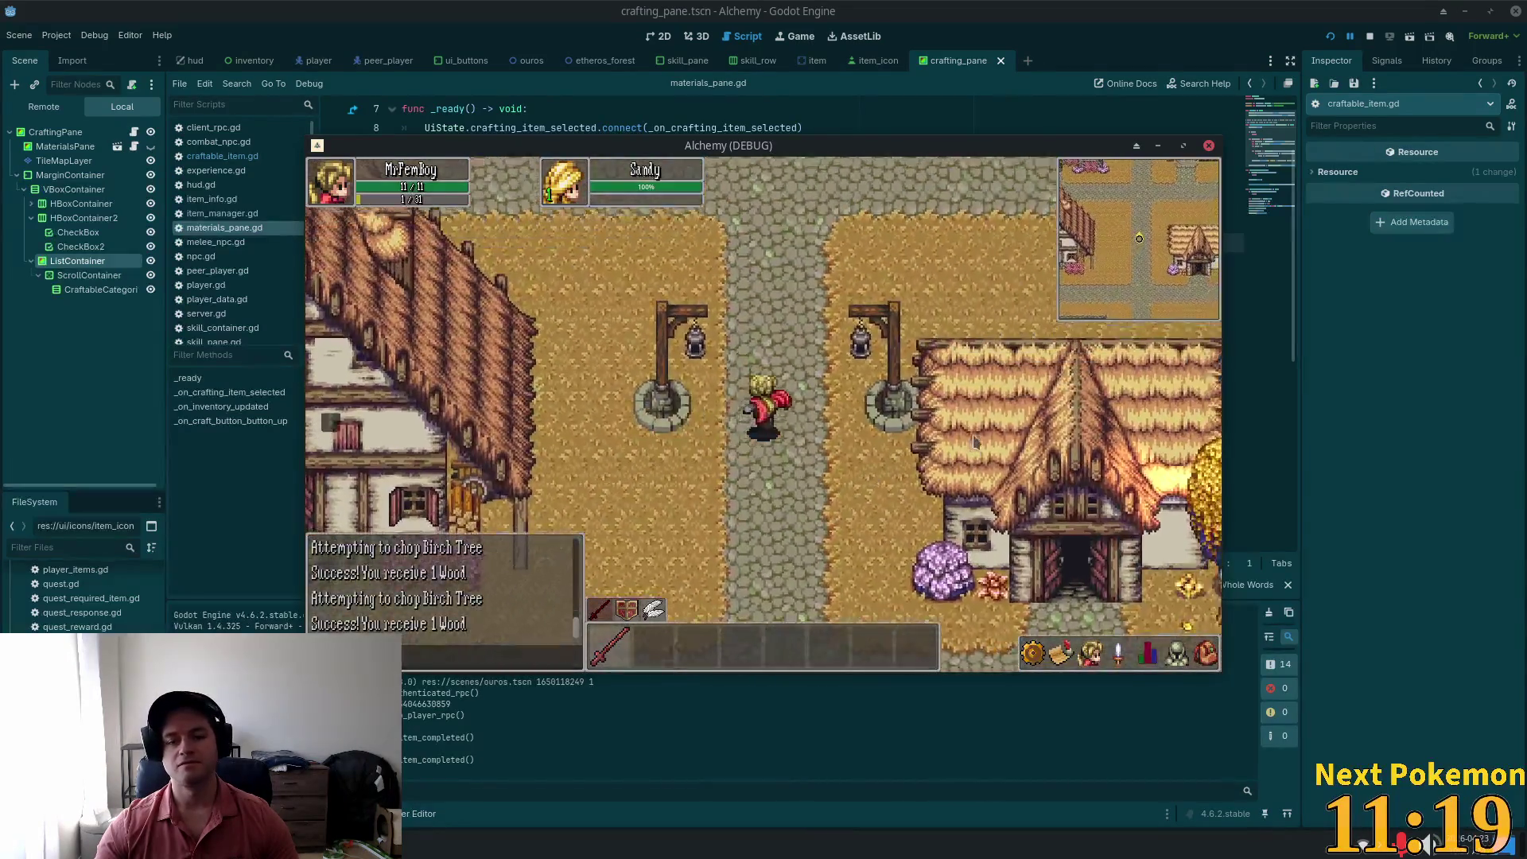
pyautogui.click(956, 424)
pyautogui.click(955, 358)
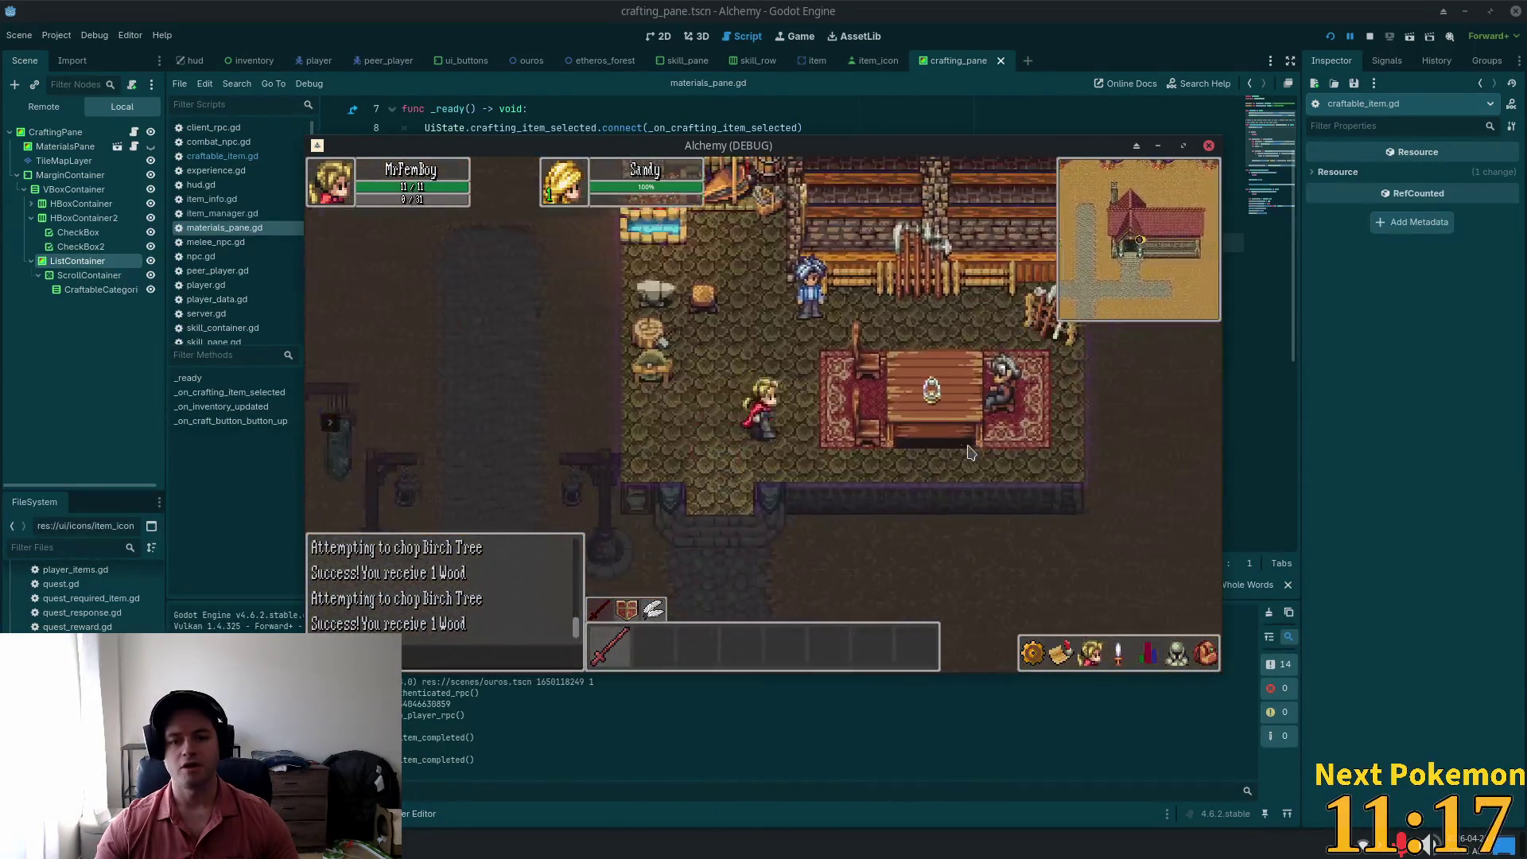
pyautogui.press('s')
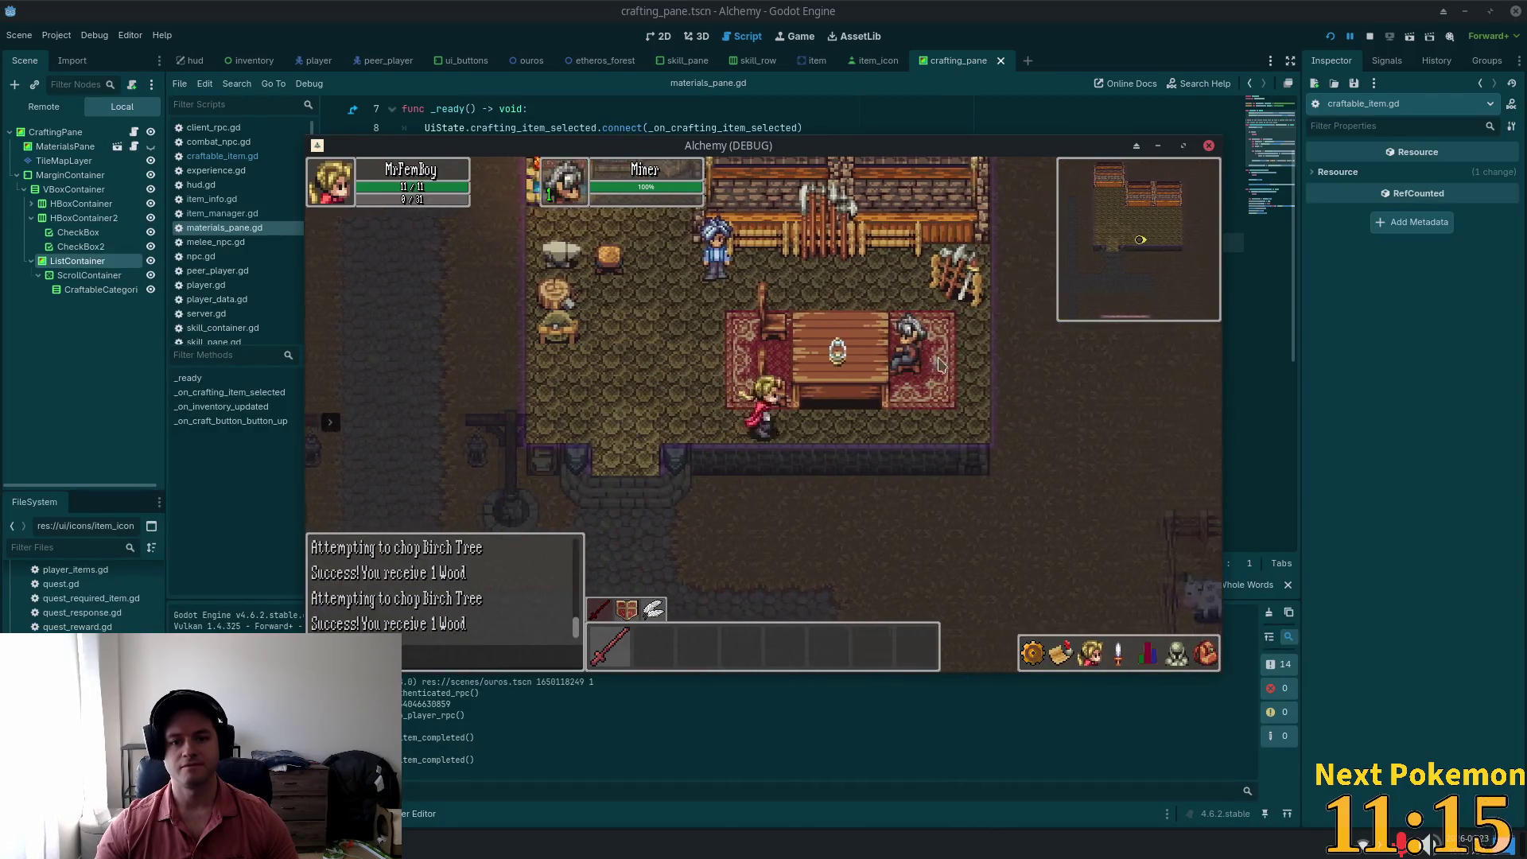
pyautogui.press('s')
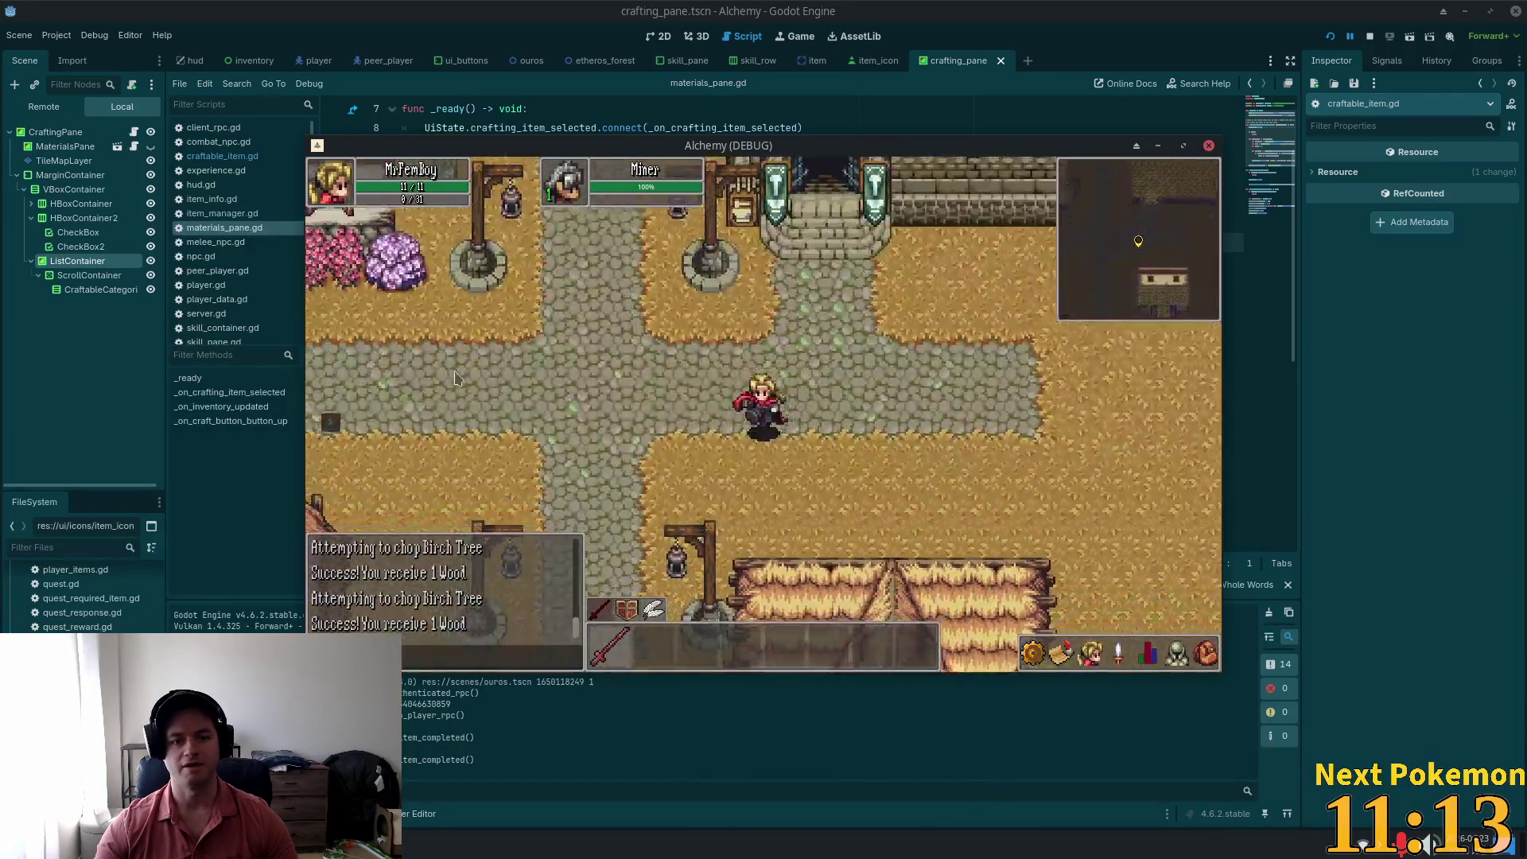
pyautogui.press('s')
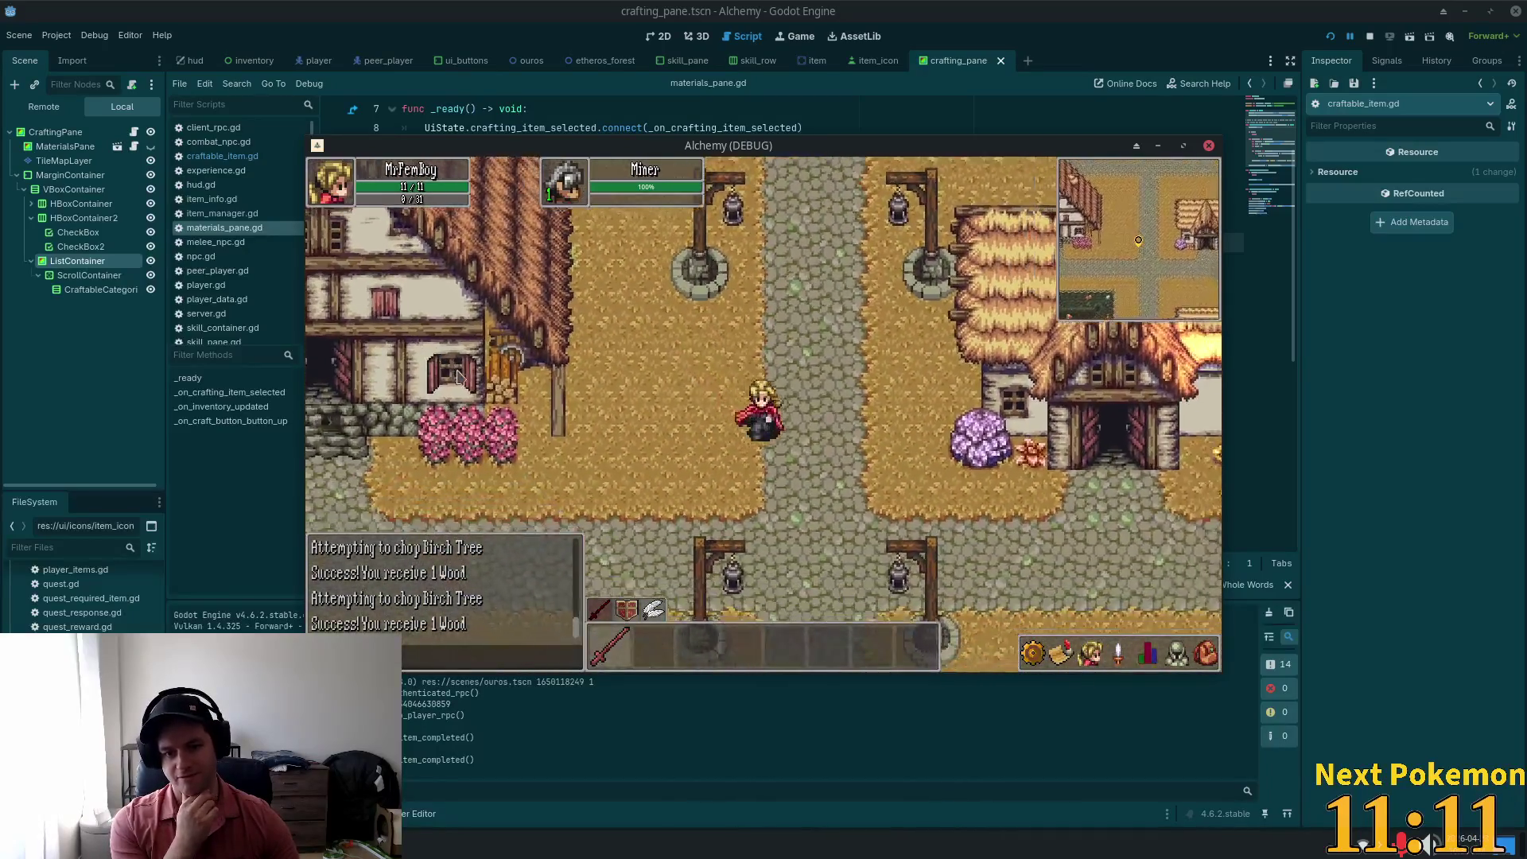
pyautogui.press('s')
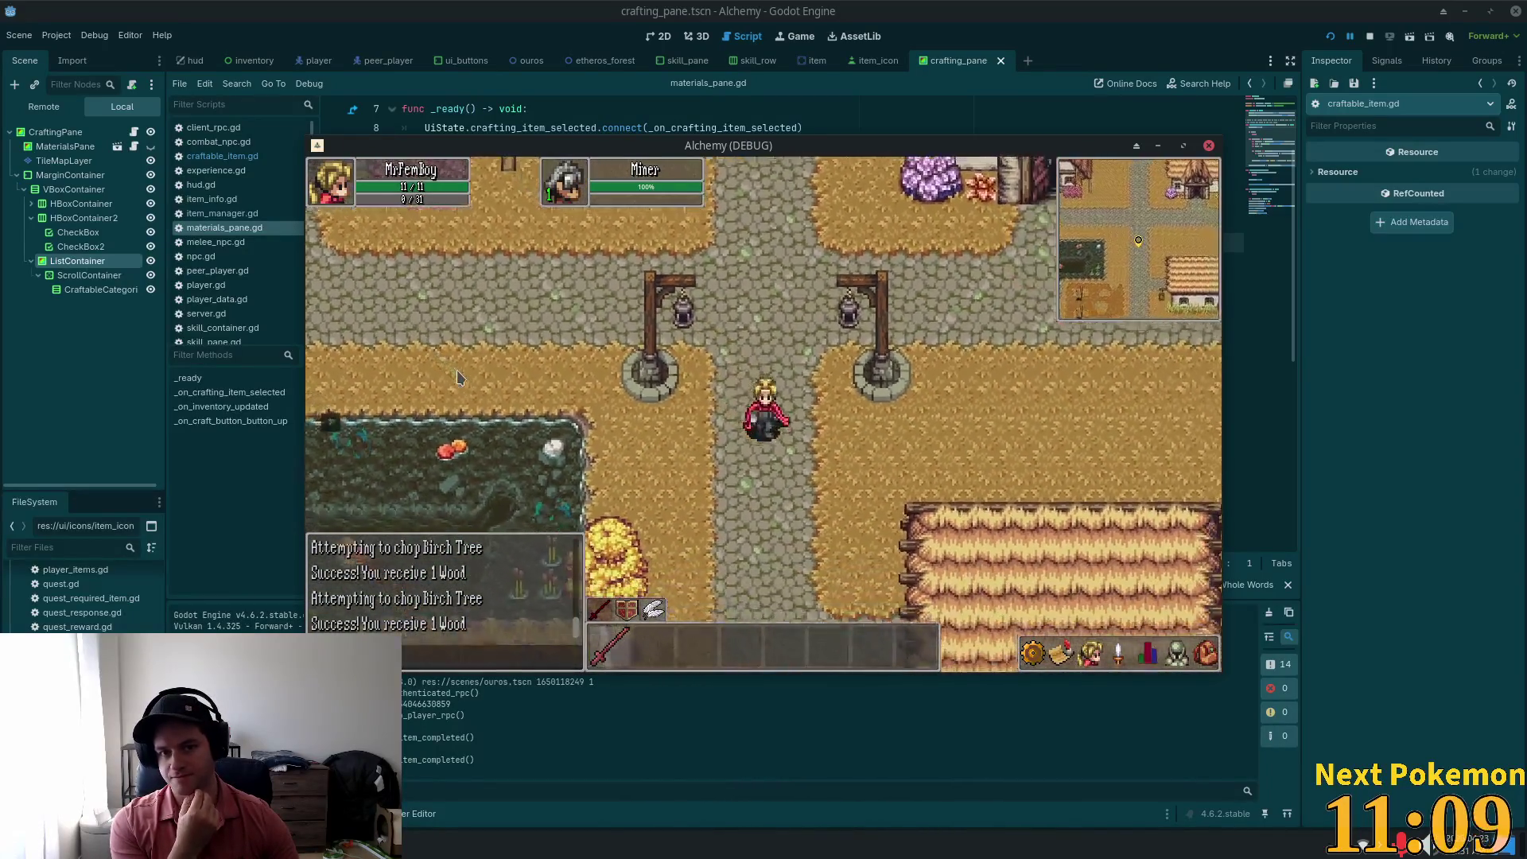
pyautogui.press('s')
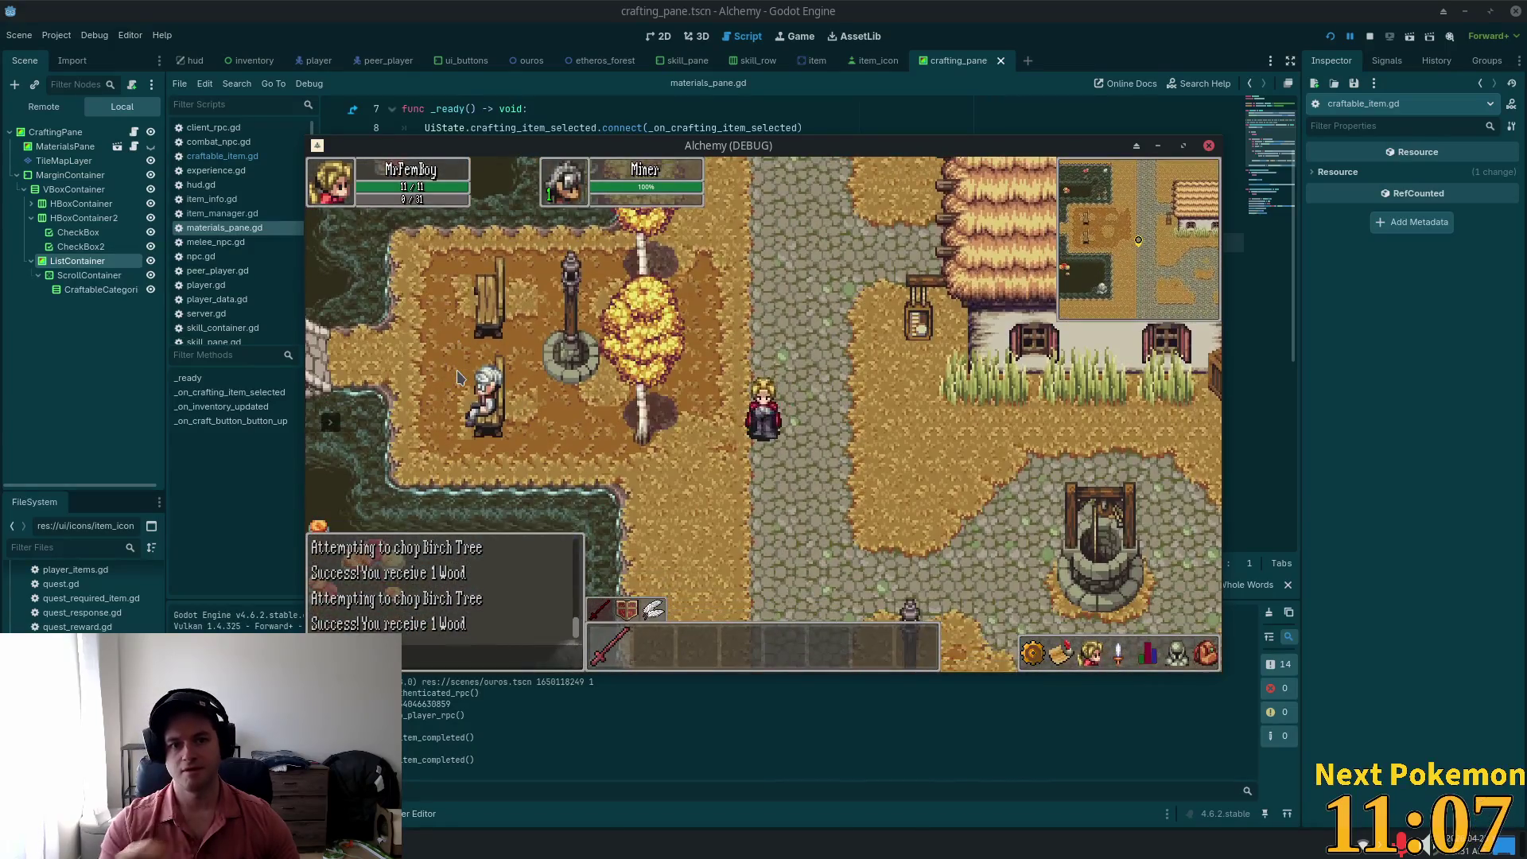
pyautogui.press('F8')
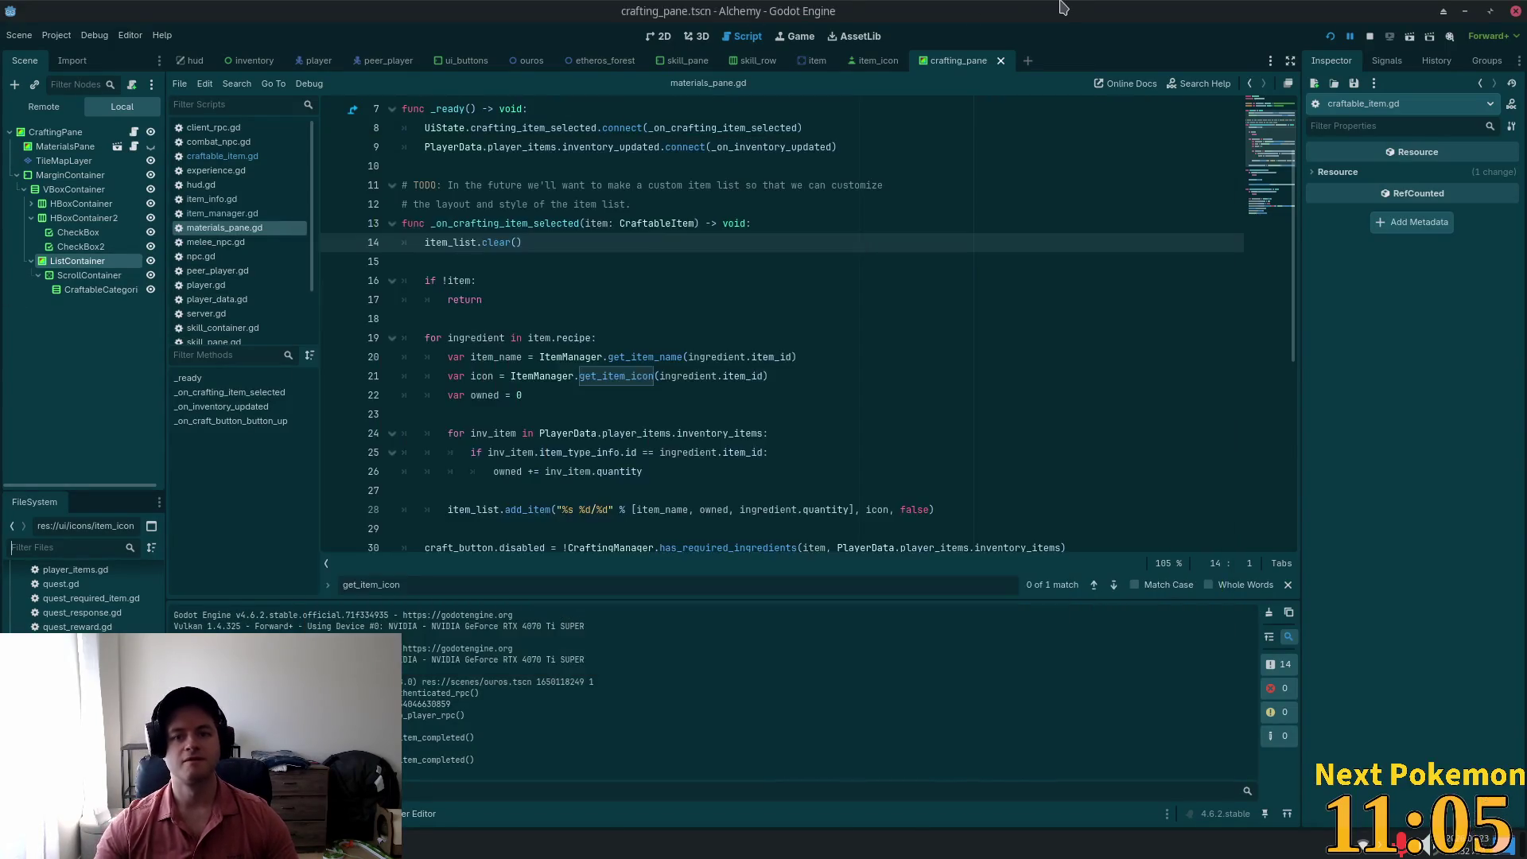
# Quick-open the miner.tscn scene by searching for 'miner'
pyautogui.hotkey('shift', 'alt', 'o')
pyautogui.write('miner')
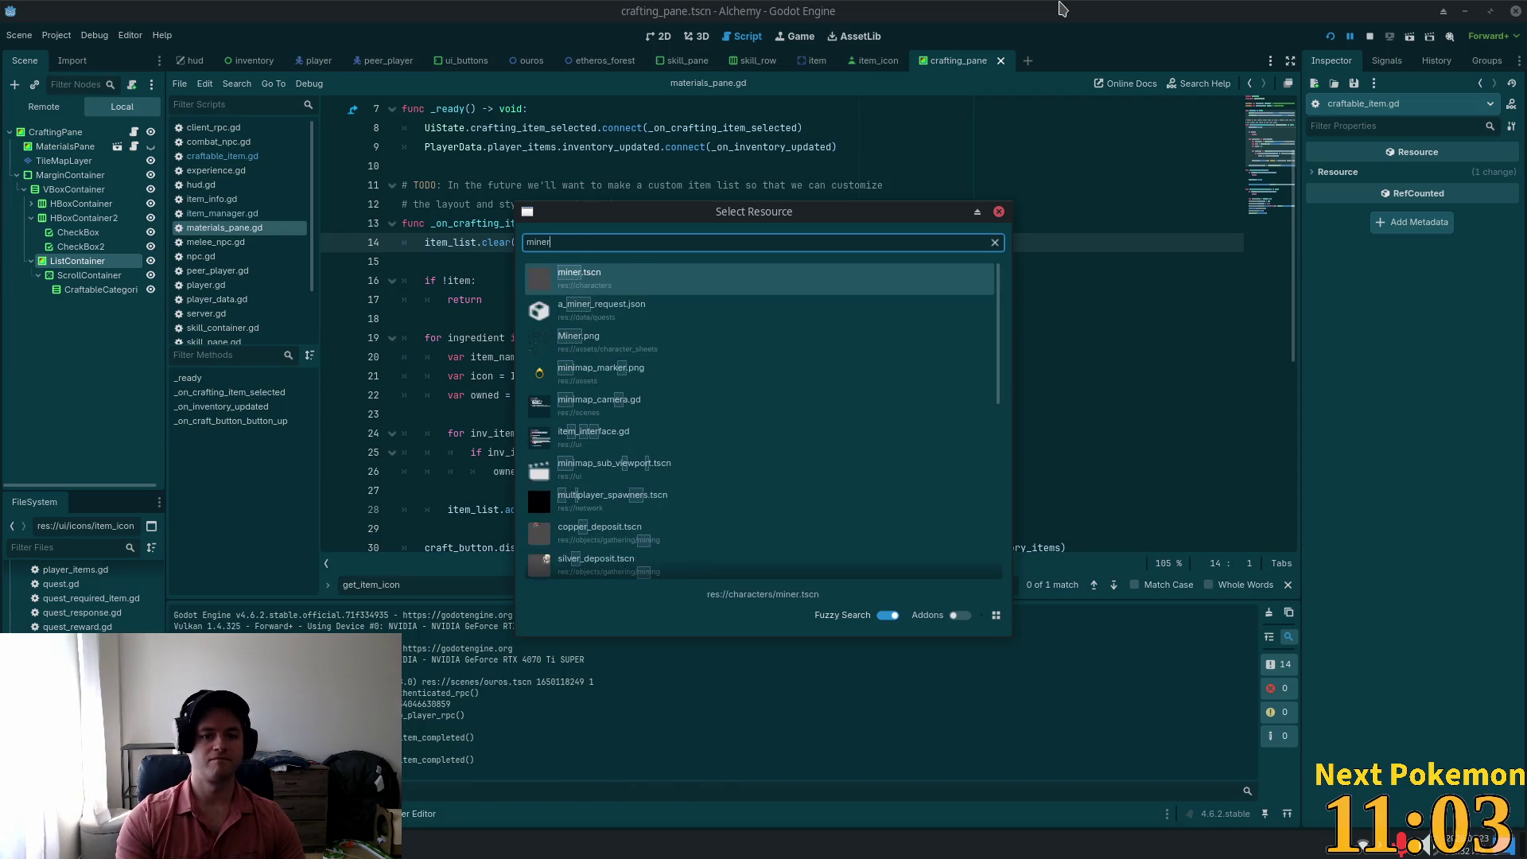
pyautogui.doubleClick(665, 280)
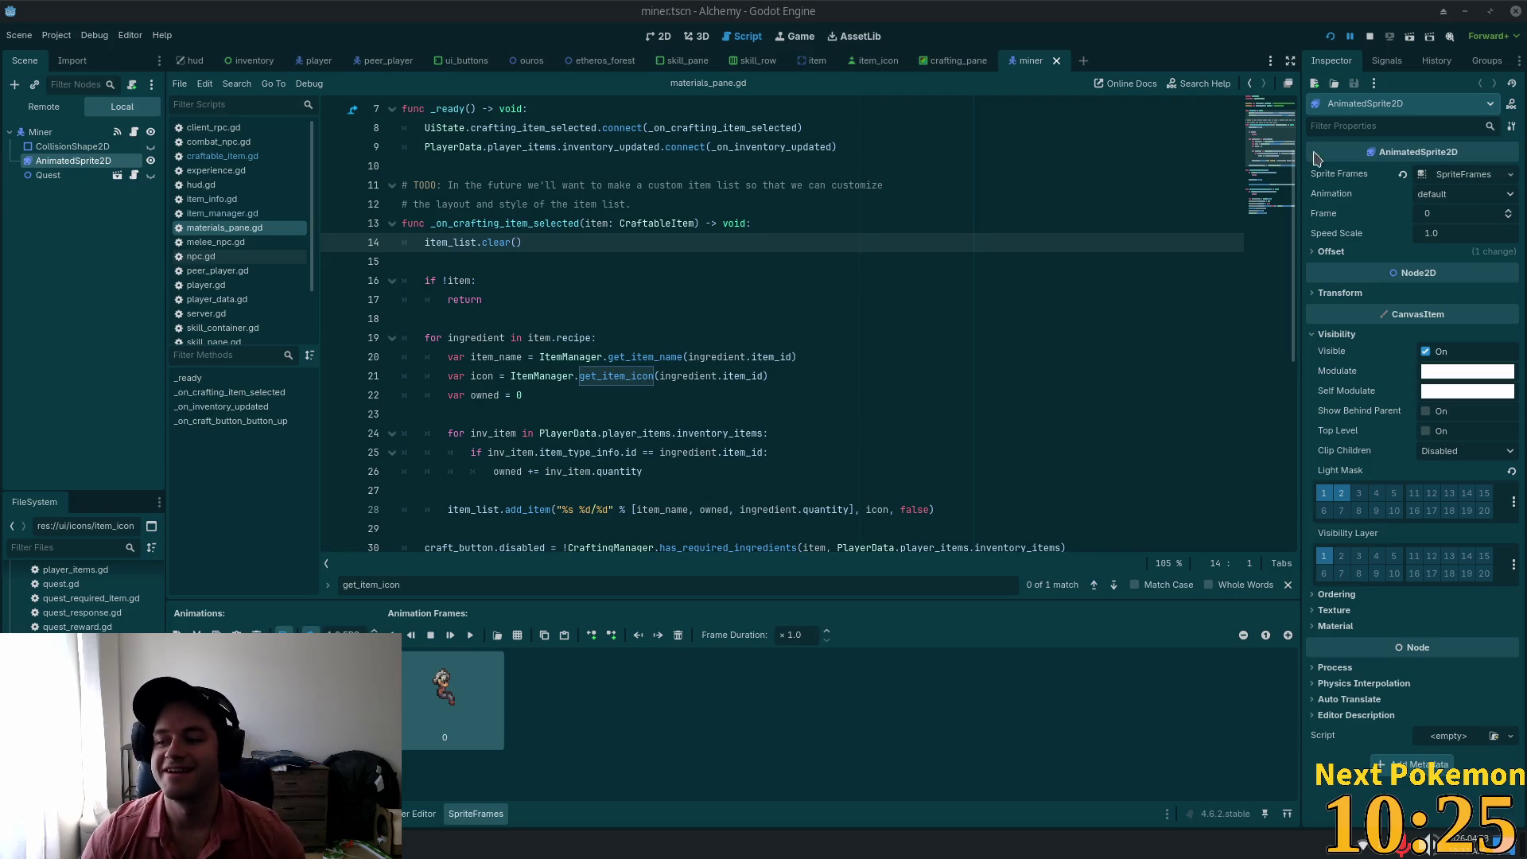
# Select the Miner root node and filter the FileSystem for 'miner' to find miner.tscn
pyautogui.click(818, 180)
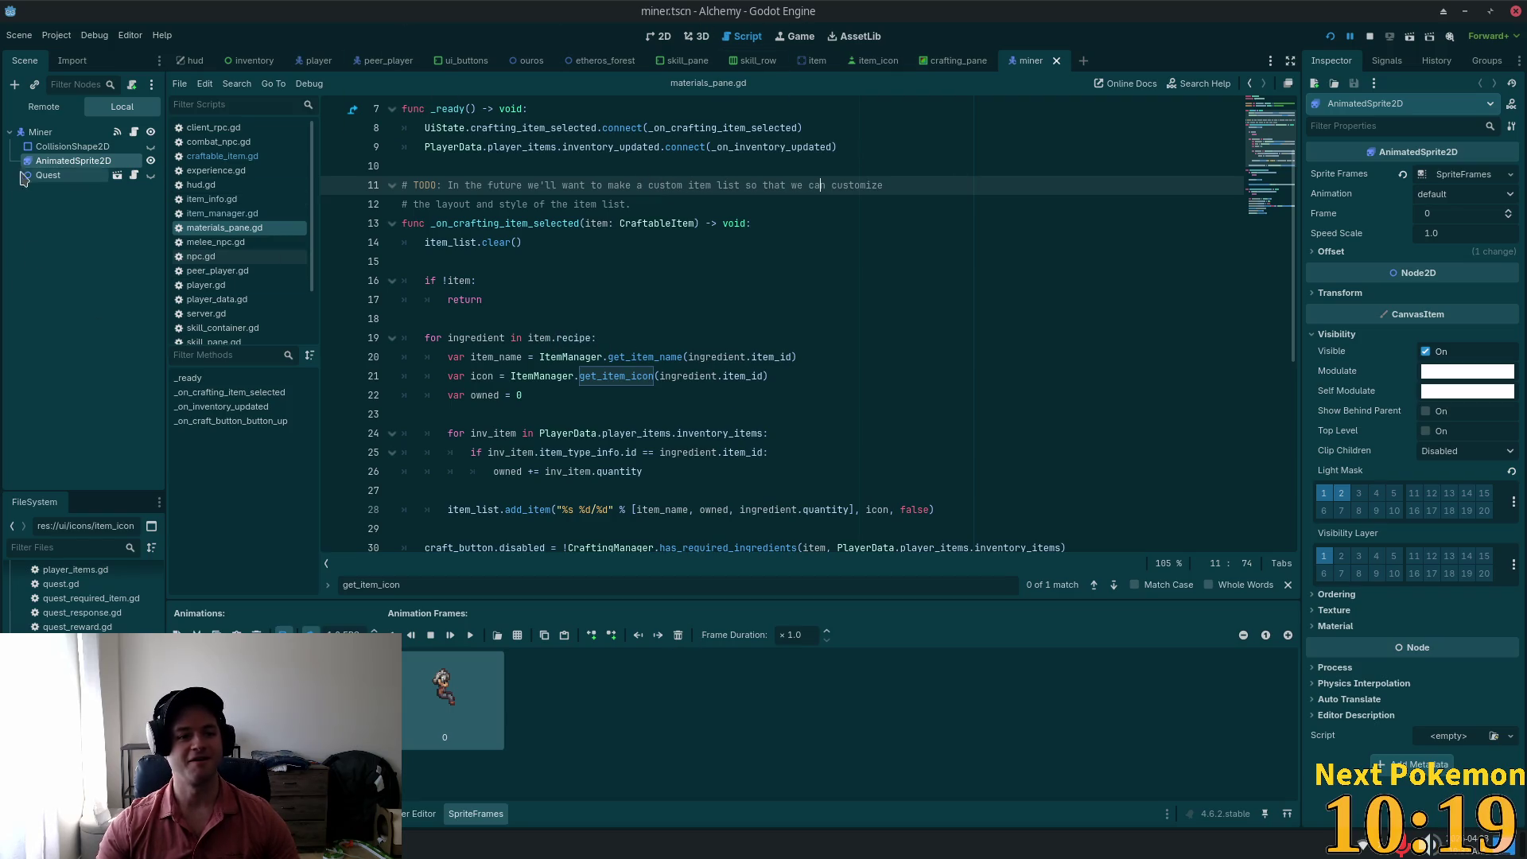
pyautogui.click(40, 133)
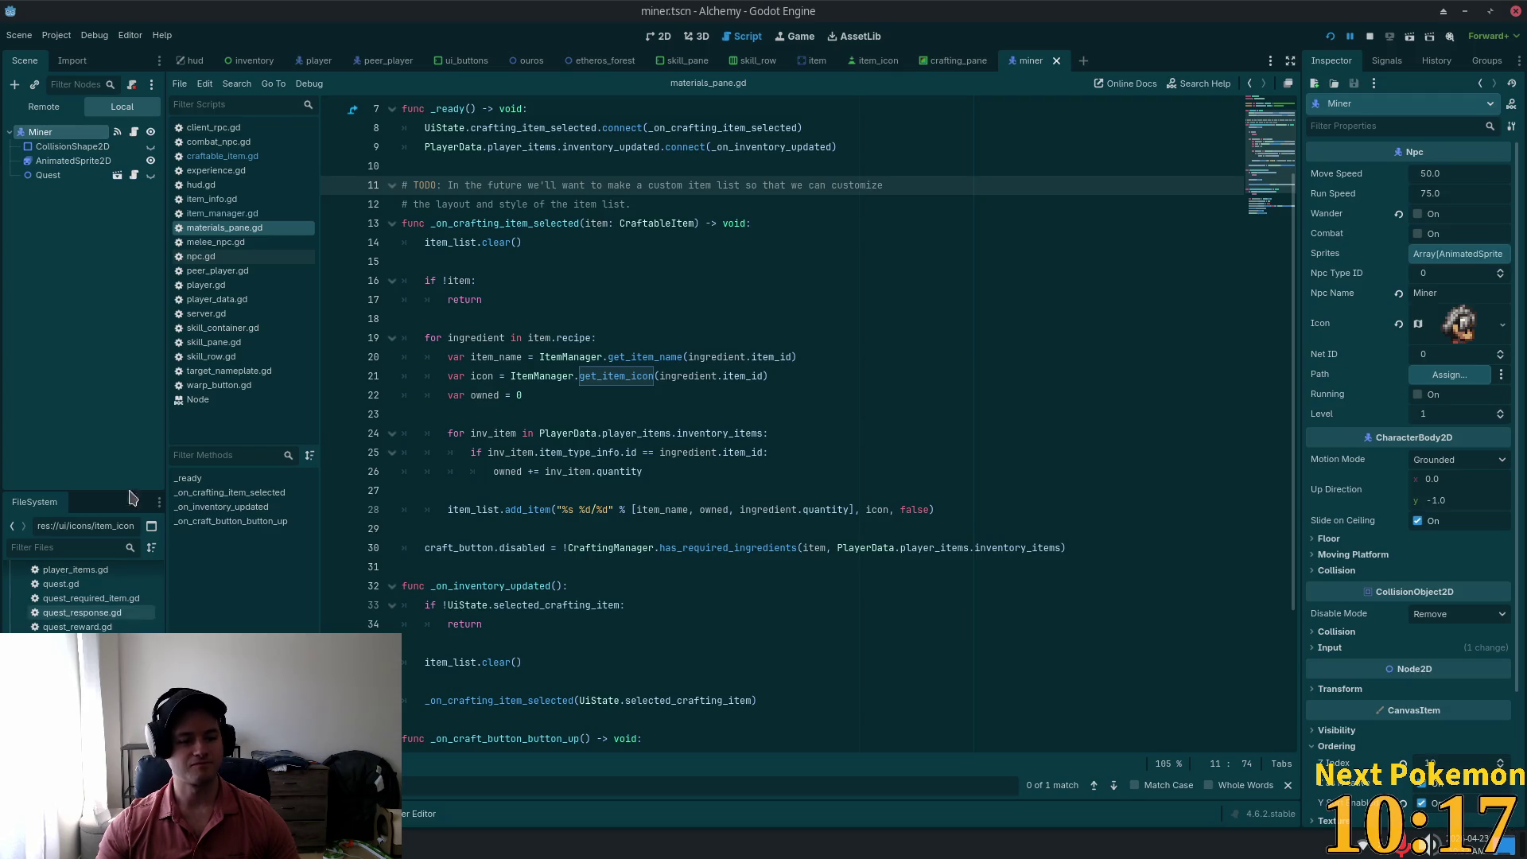
pyautogui.scroll(-2, 92, 598)
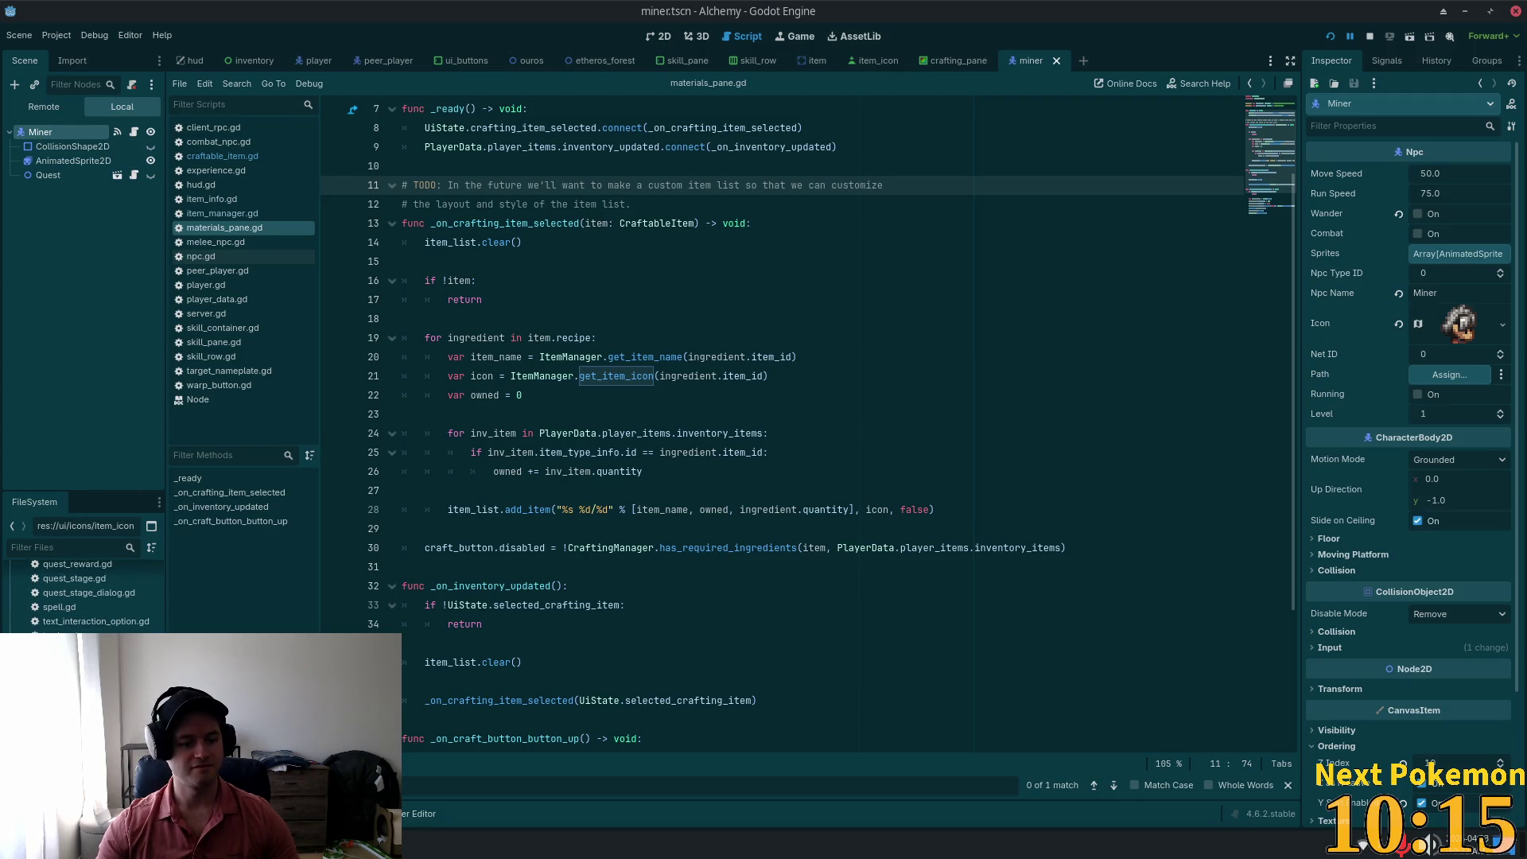
pyautogui.write('miner')
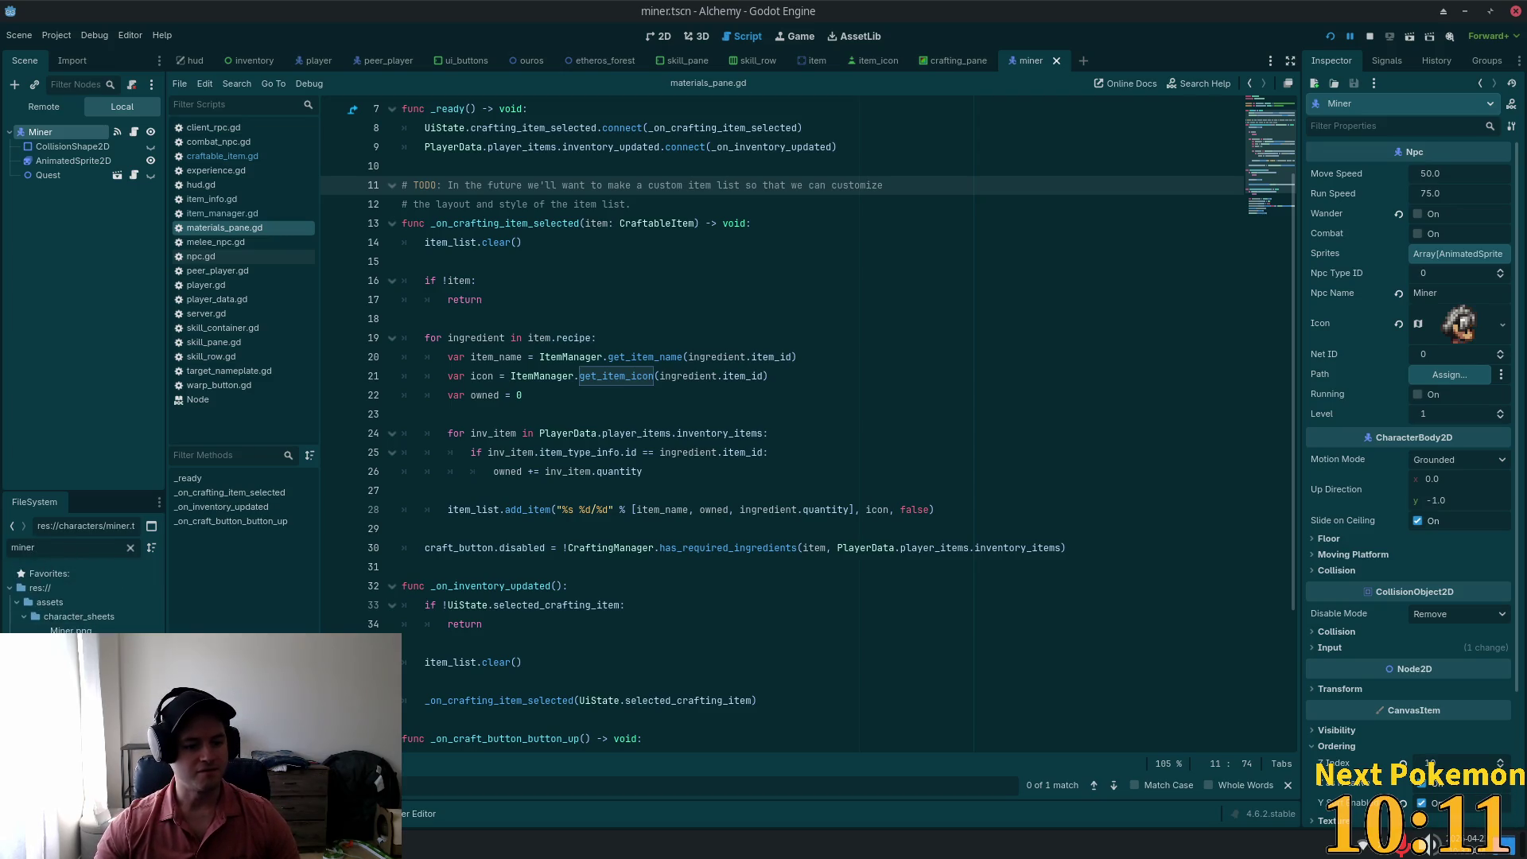
pyautogui.rightClick(49, 523)
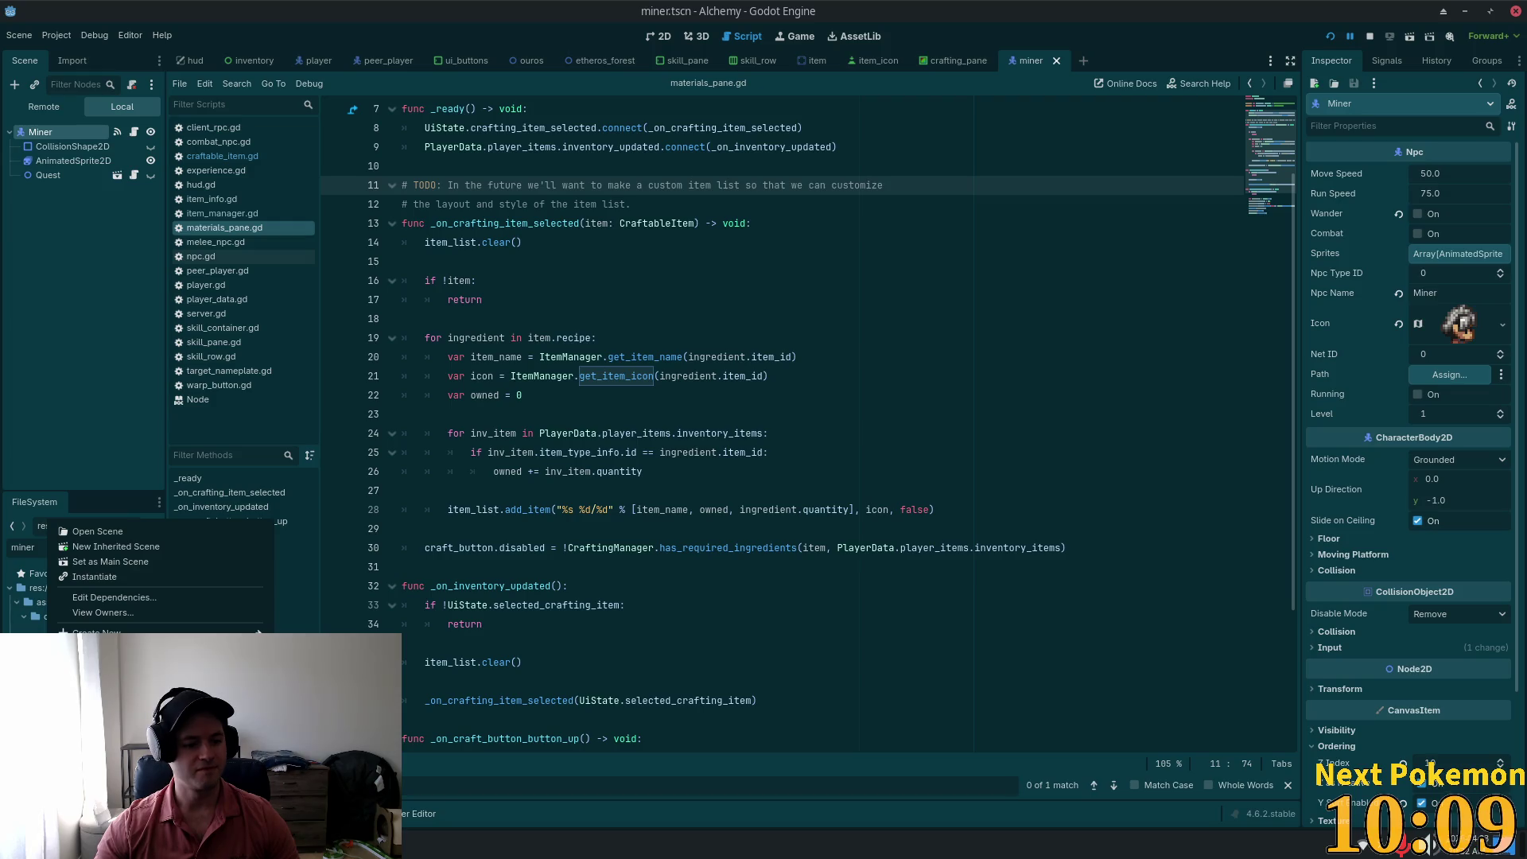
pyautogui.press('Escape')
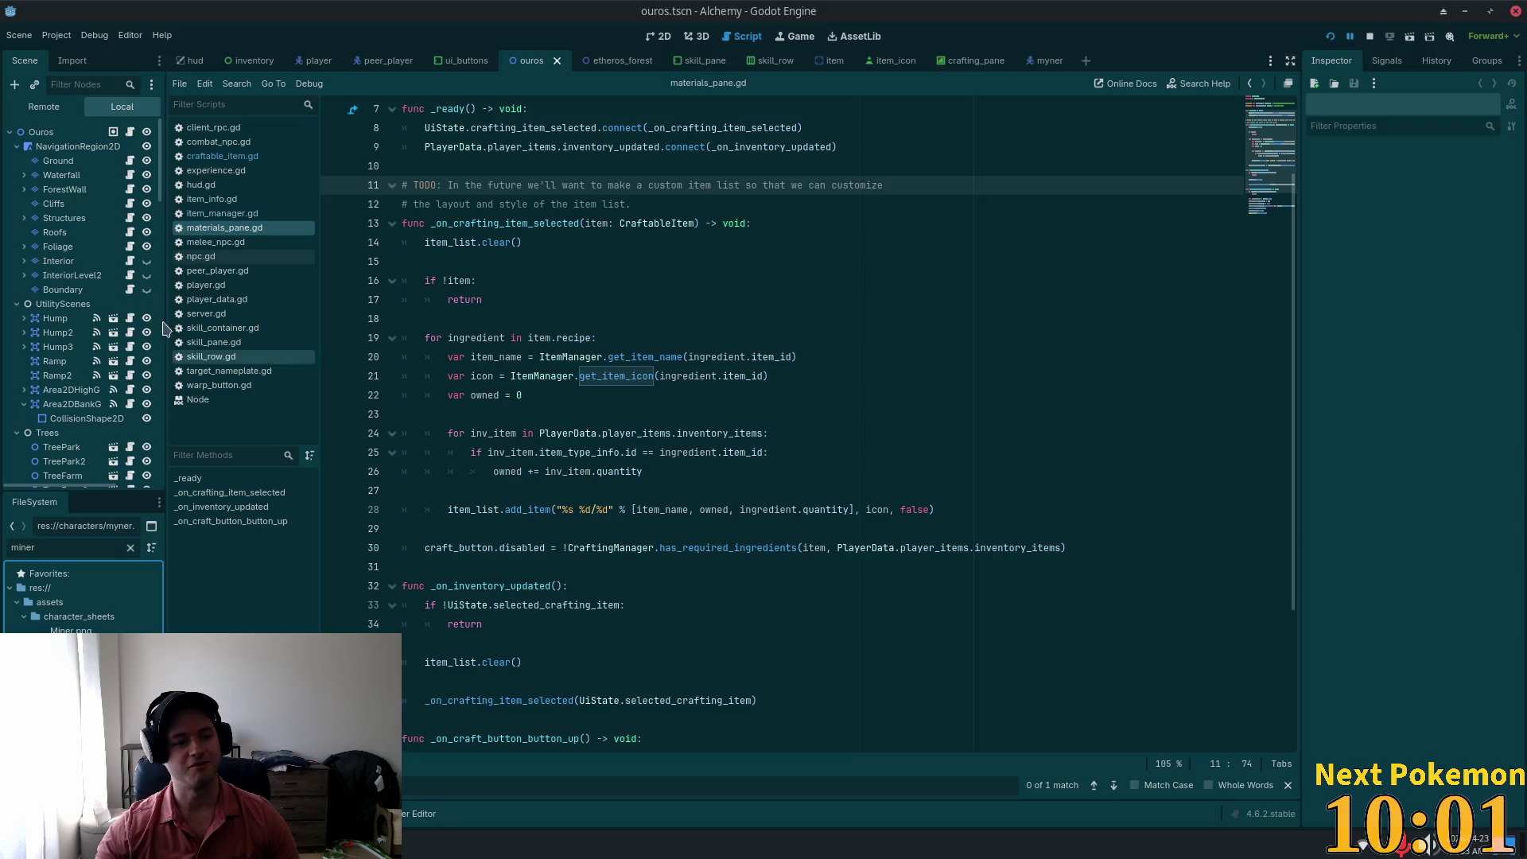
# In the myner scene, rename the root node from Miner to Myner and select the NPC name field
pyautogui.click(1038, 63)
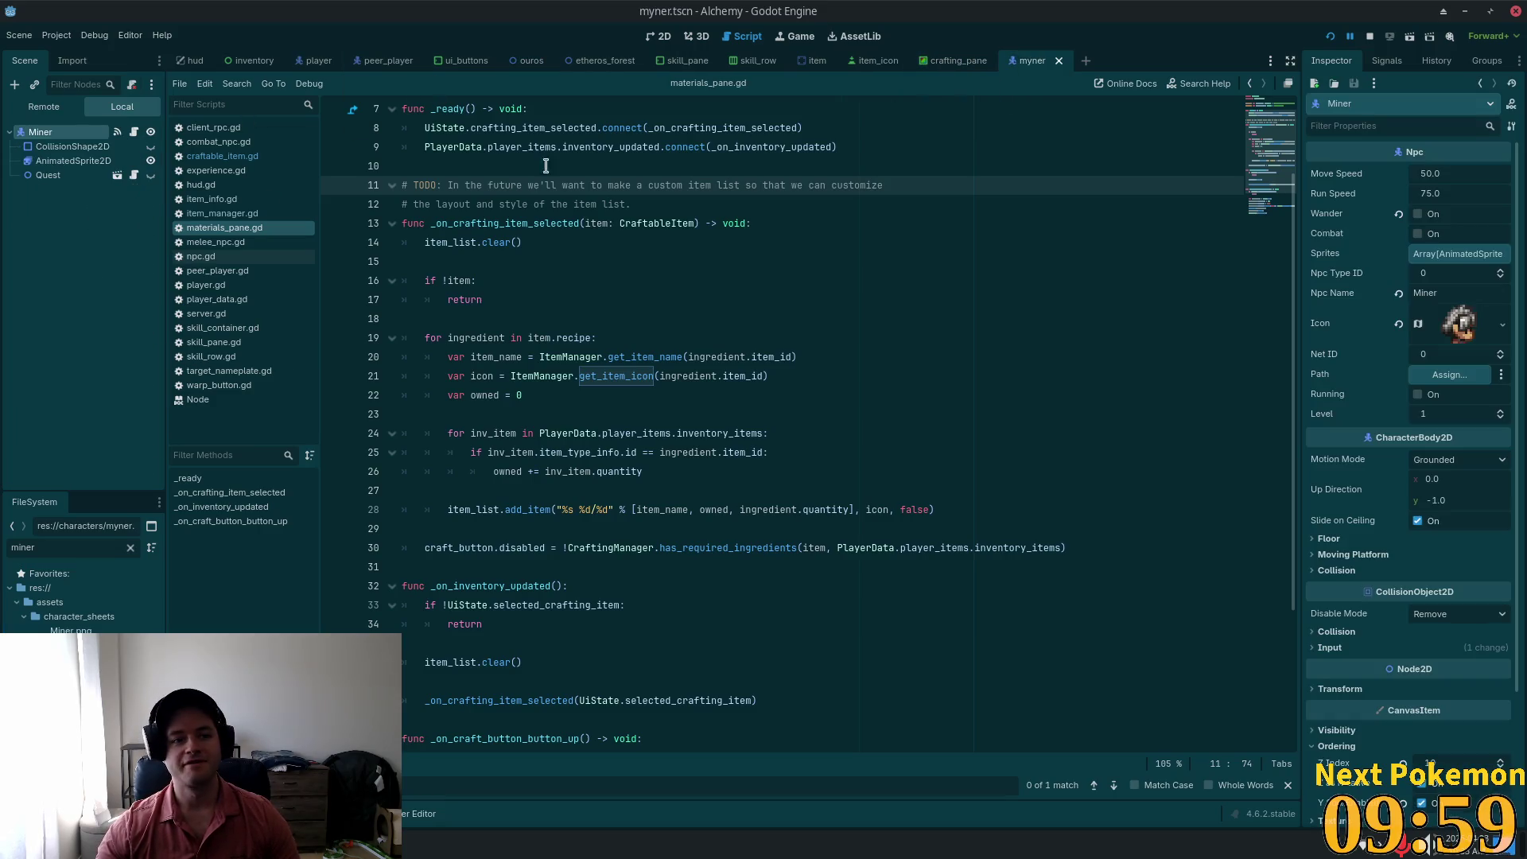
pyautogui.doubleClick(65, 132)
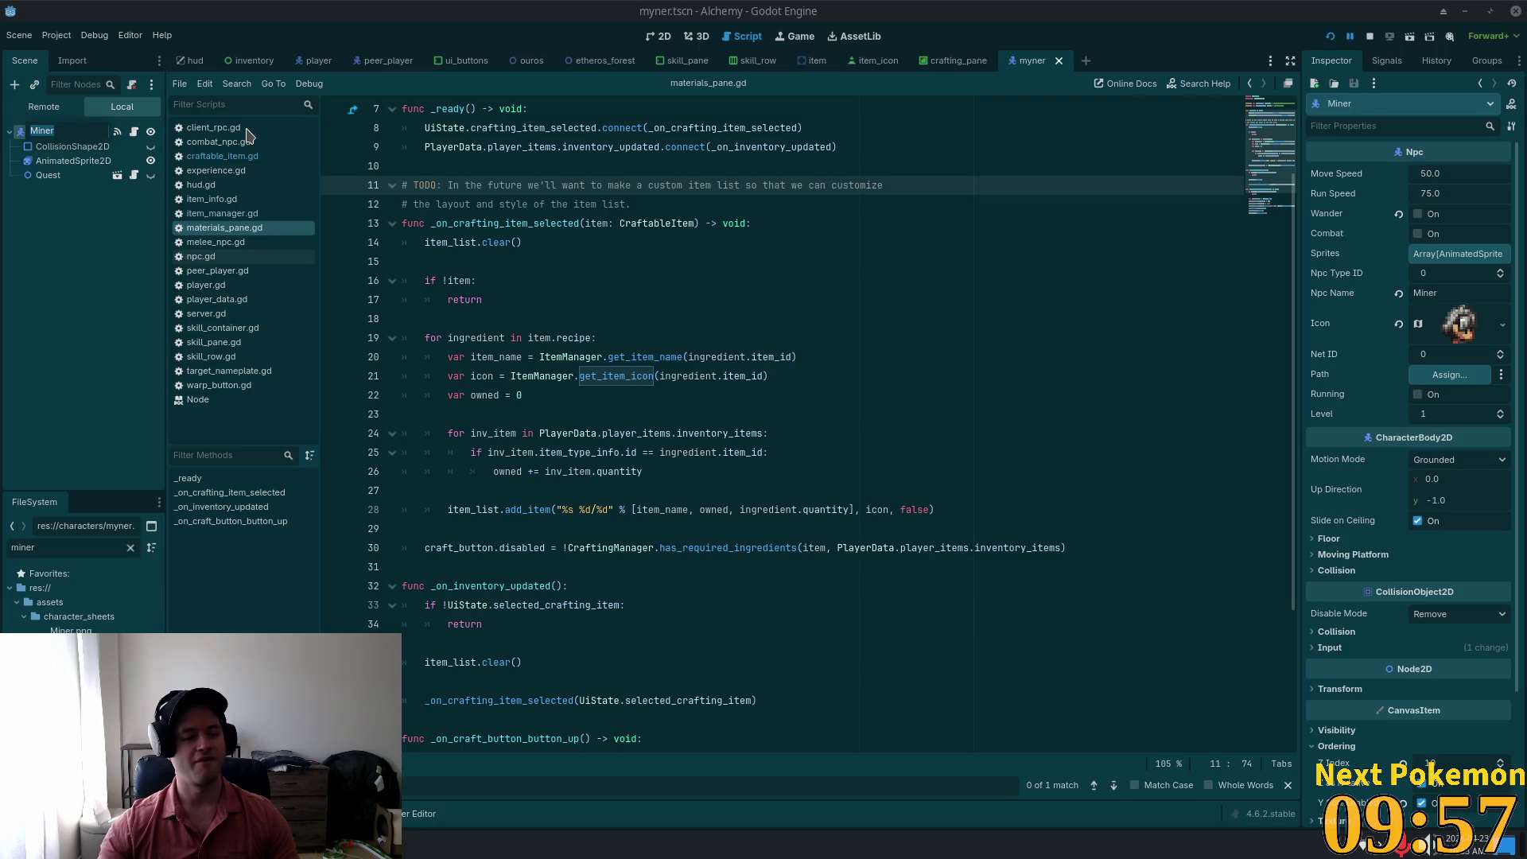
pyautogui.write('yner')
pyautogui.press('Return')
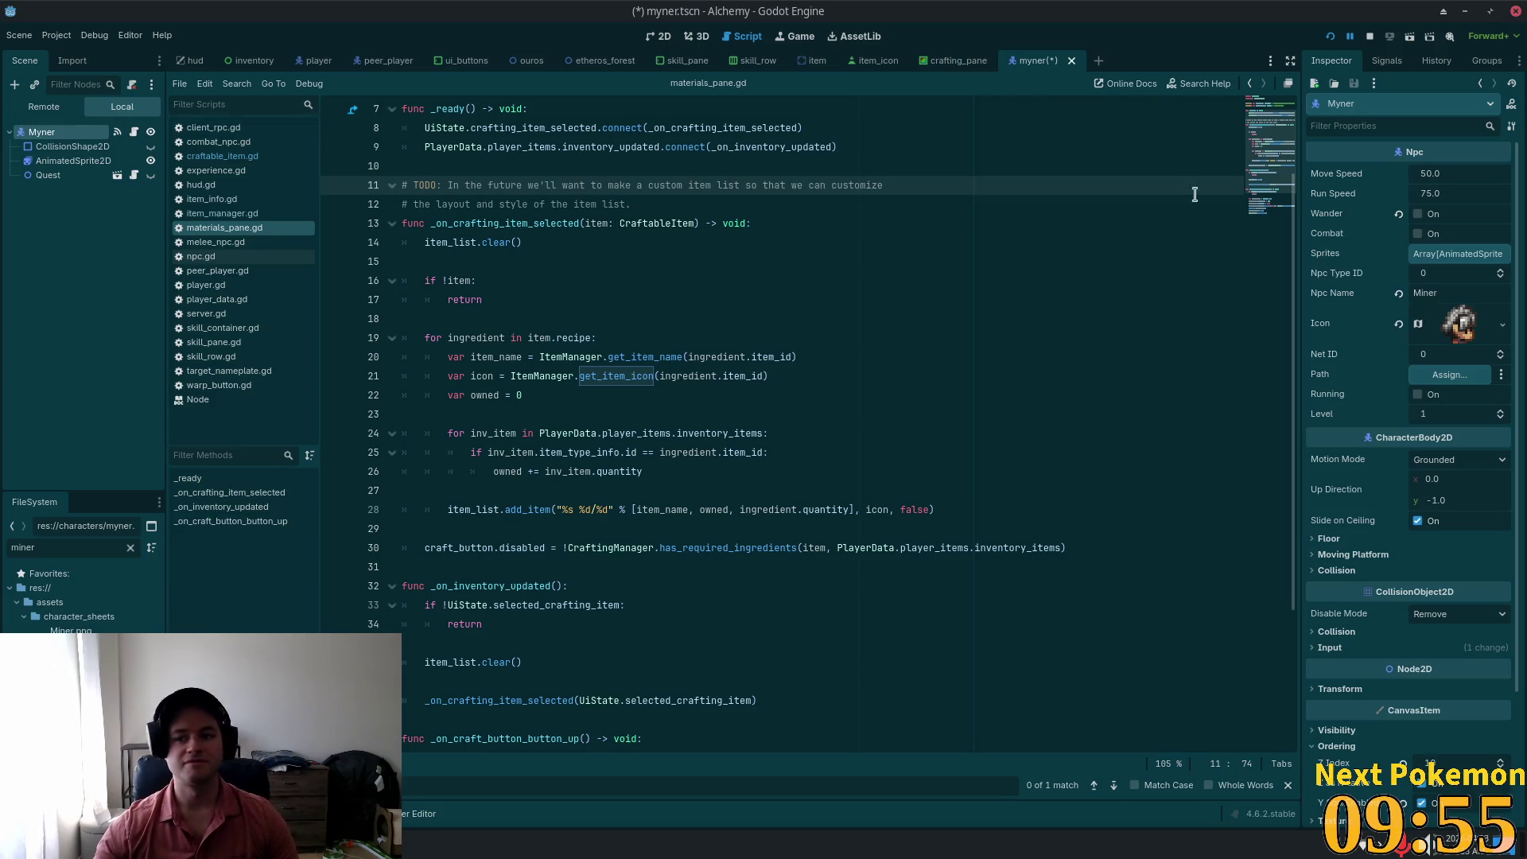
pyautogui.click(1433, 294)
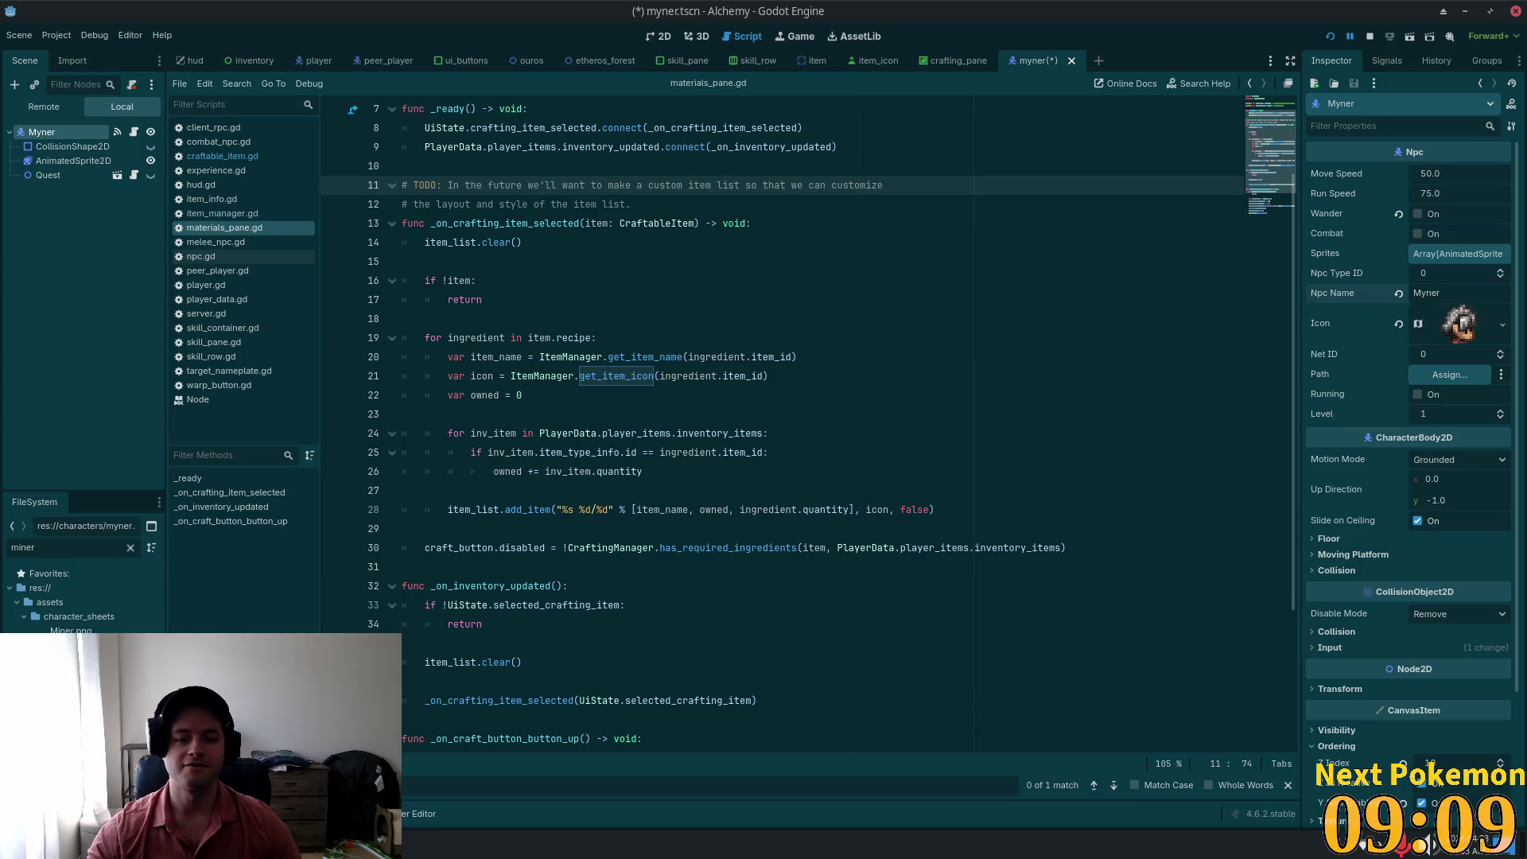
# Review lines 23-27 of materials_pane.gd, briefly checking the music player
pyautogui.click(915, 414)
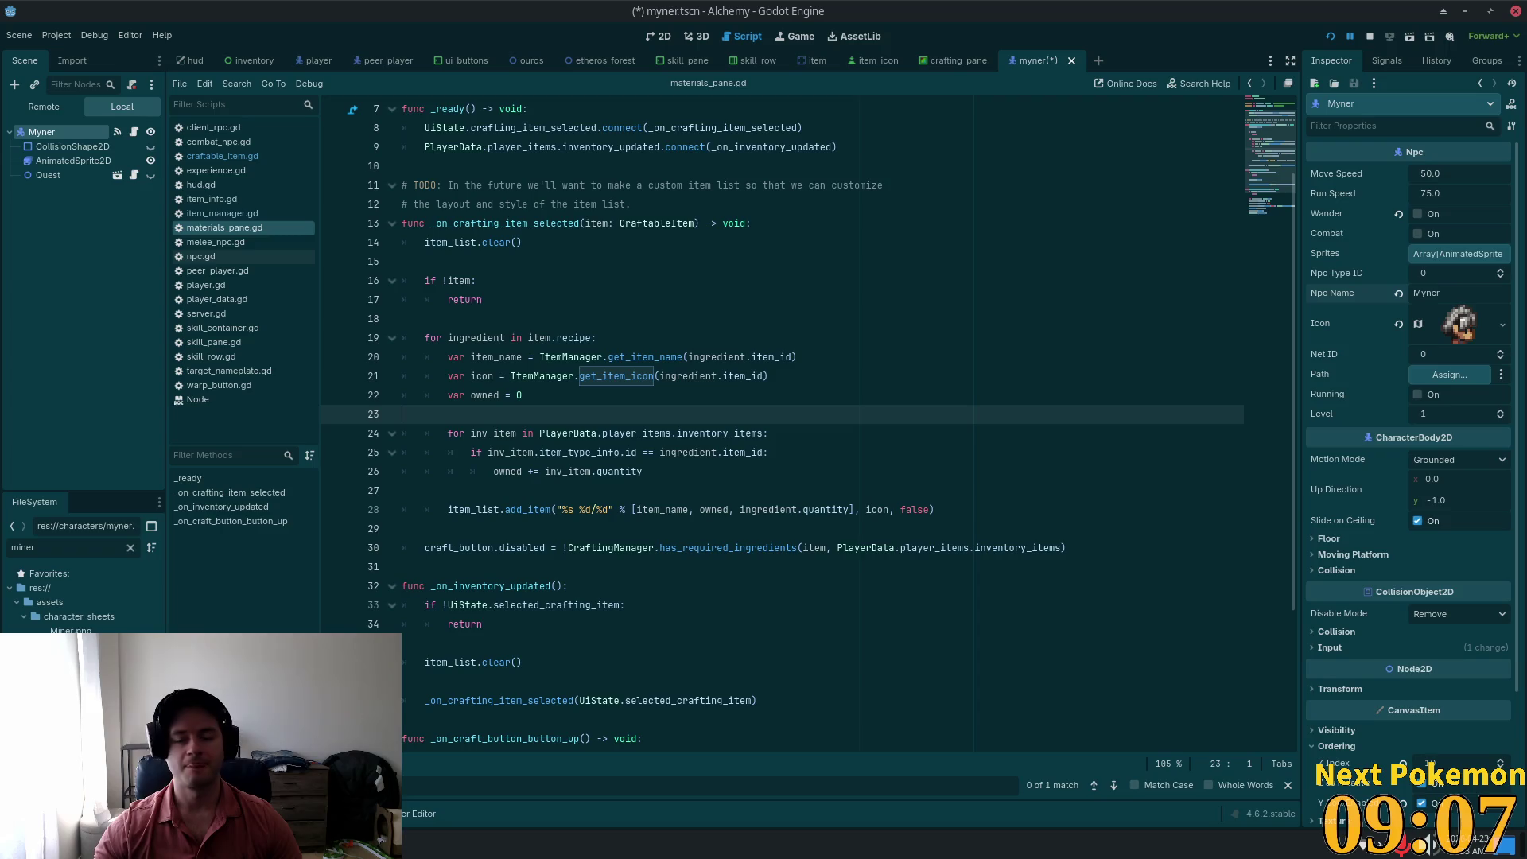
pyautogui.scroll(-2, 481, 311)
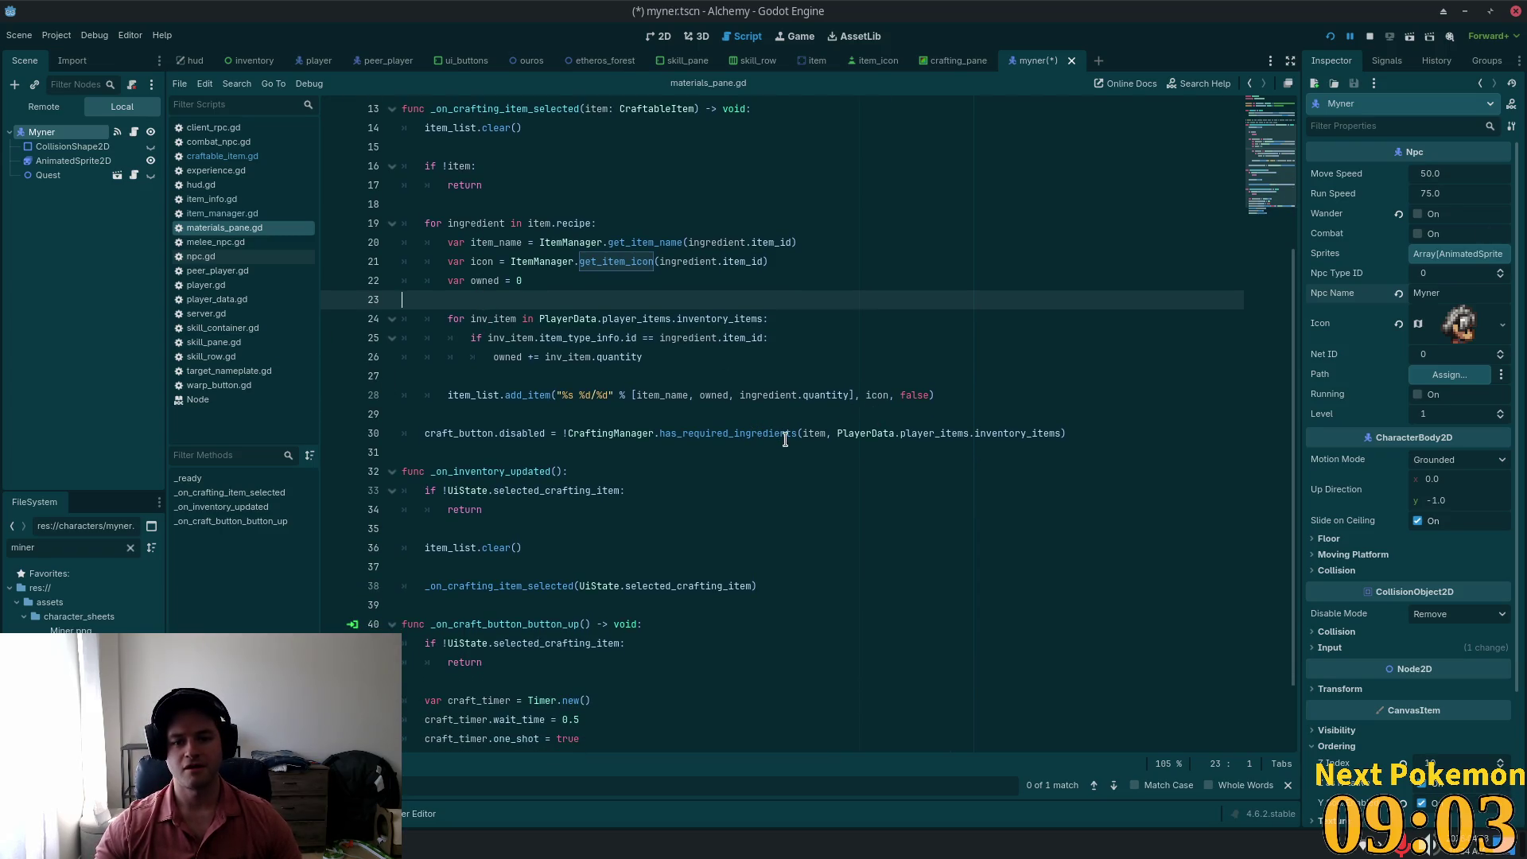
pyautogui.moveTo(788, 427)
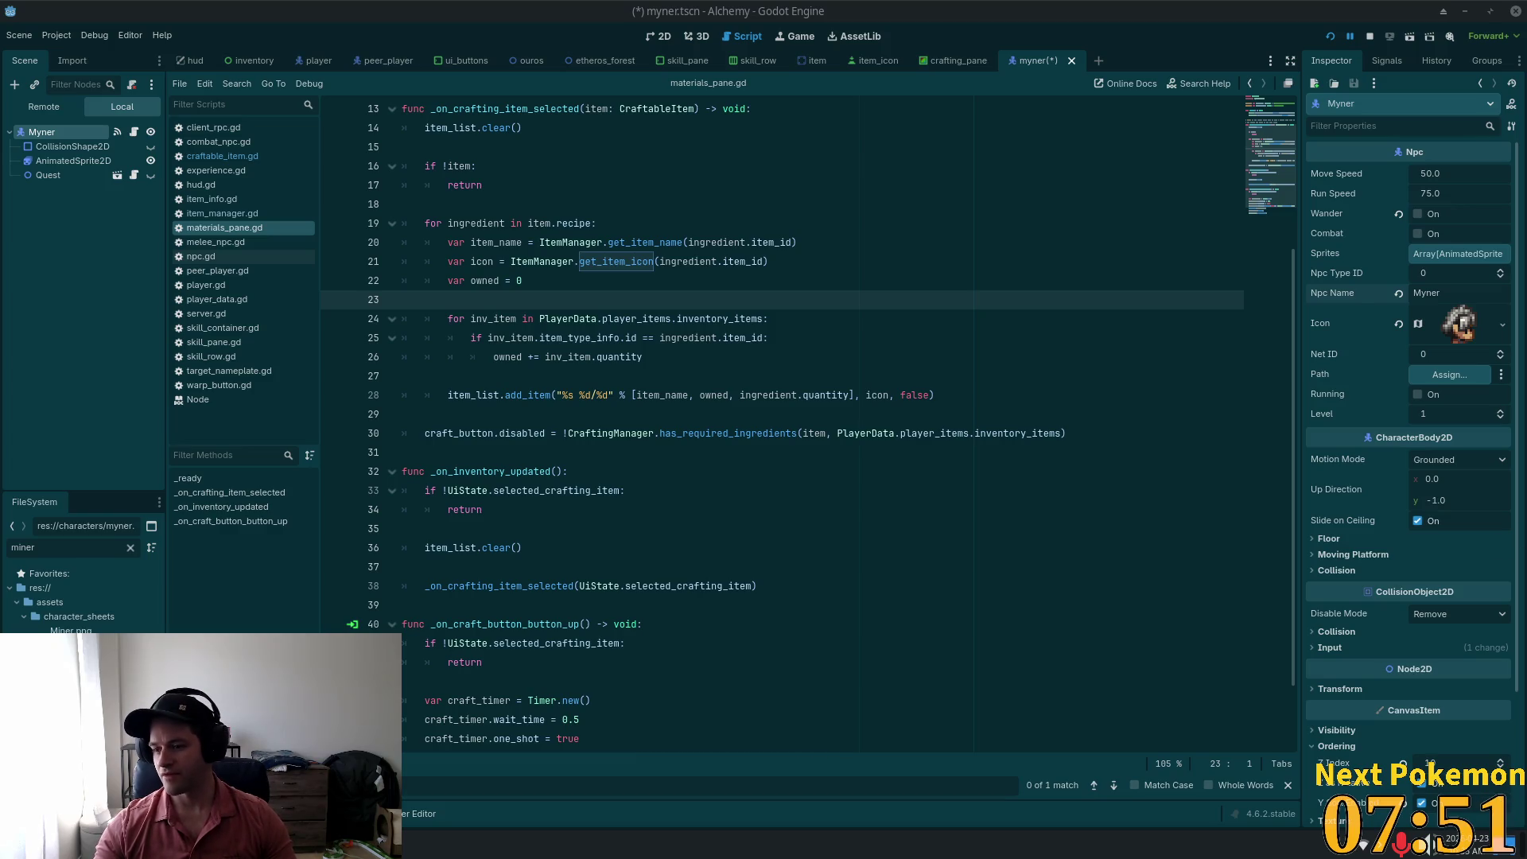
pyautogui.click(919, 353)
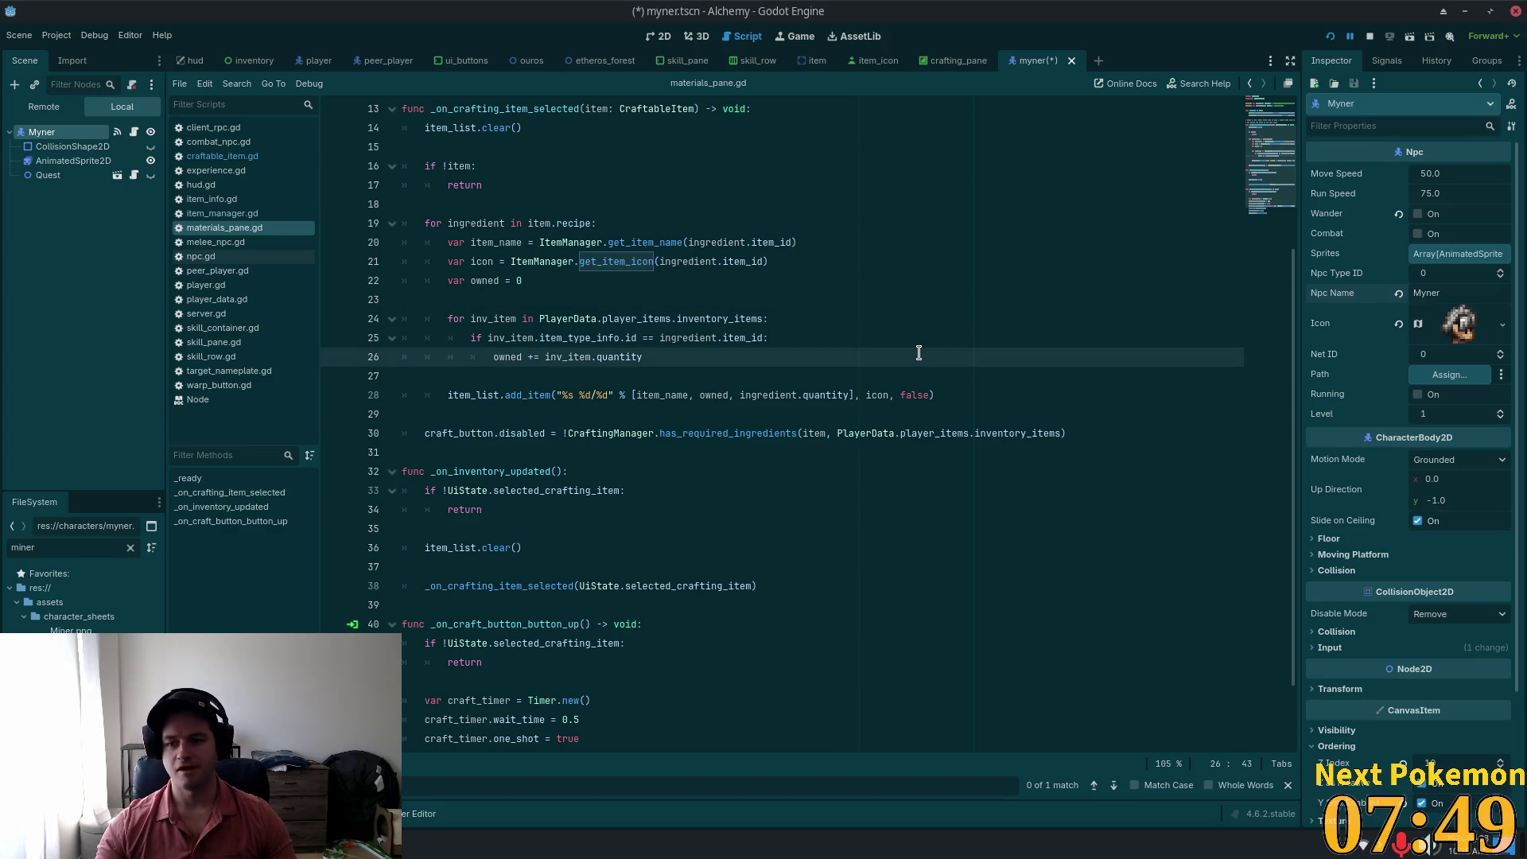
pyautogui.click(556, 377)
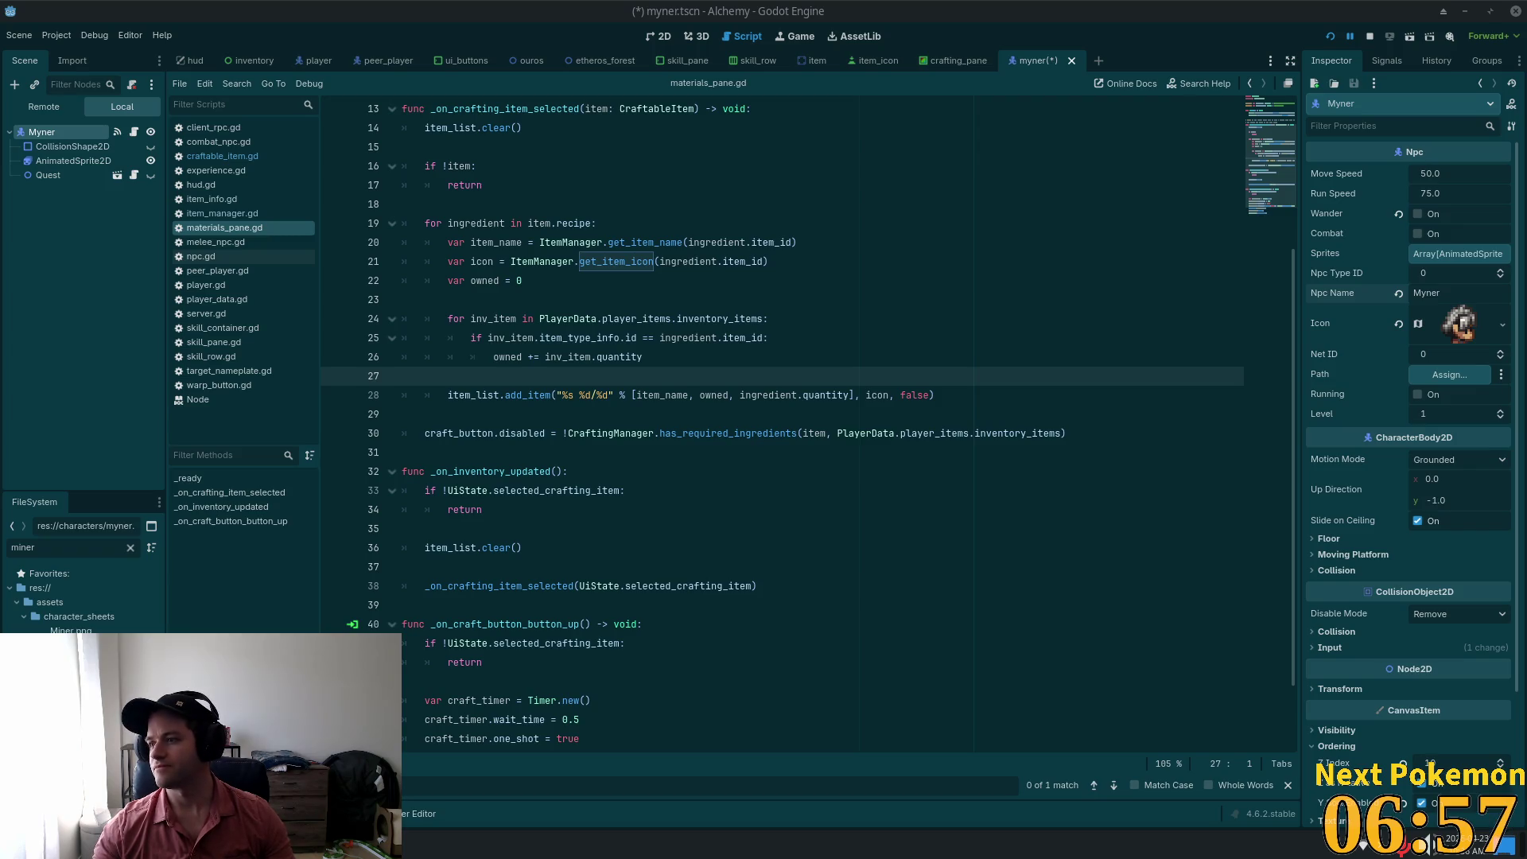
pyautogui.hotkey('alt', 'Tab')
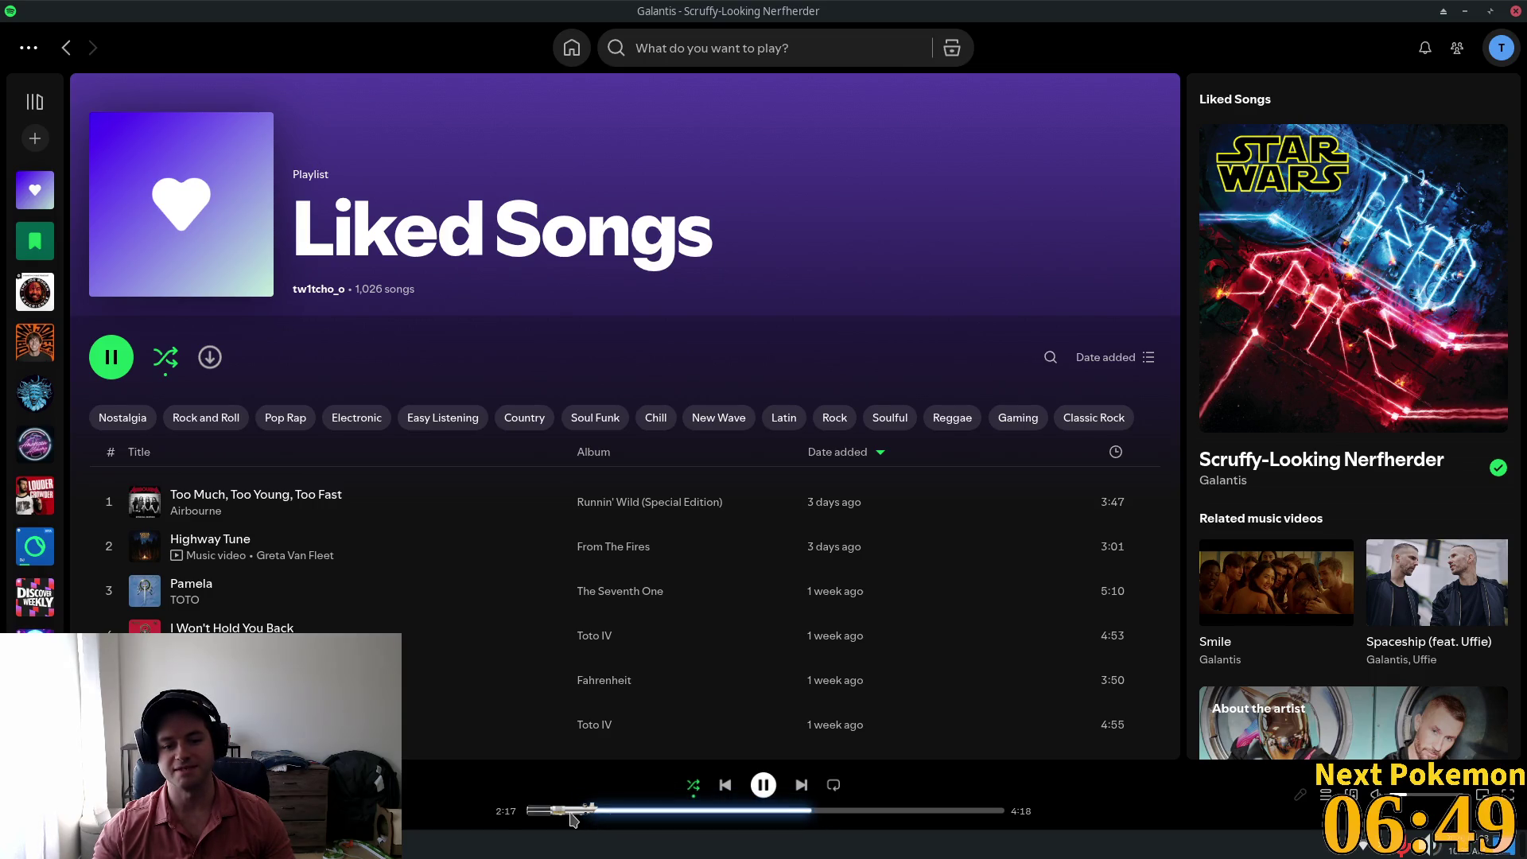
pyautogui.click(1464, 11)
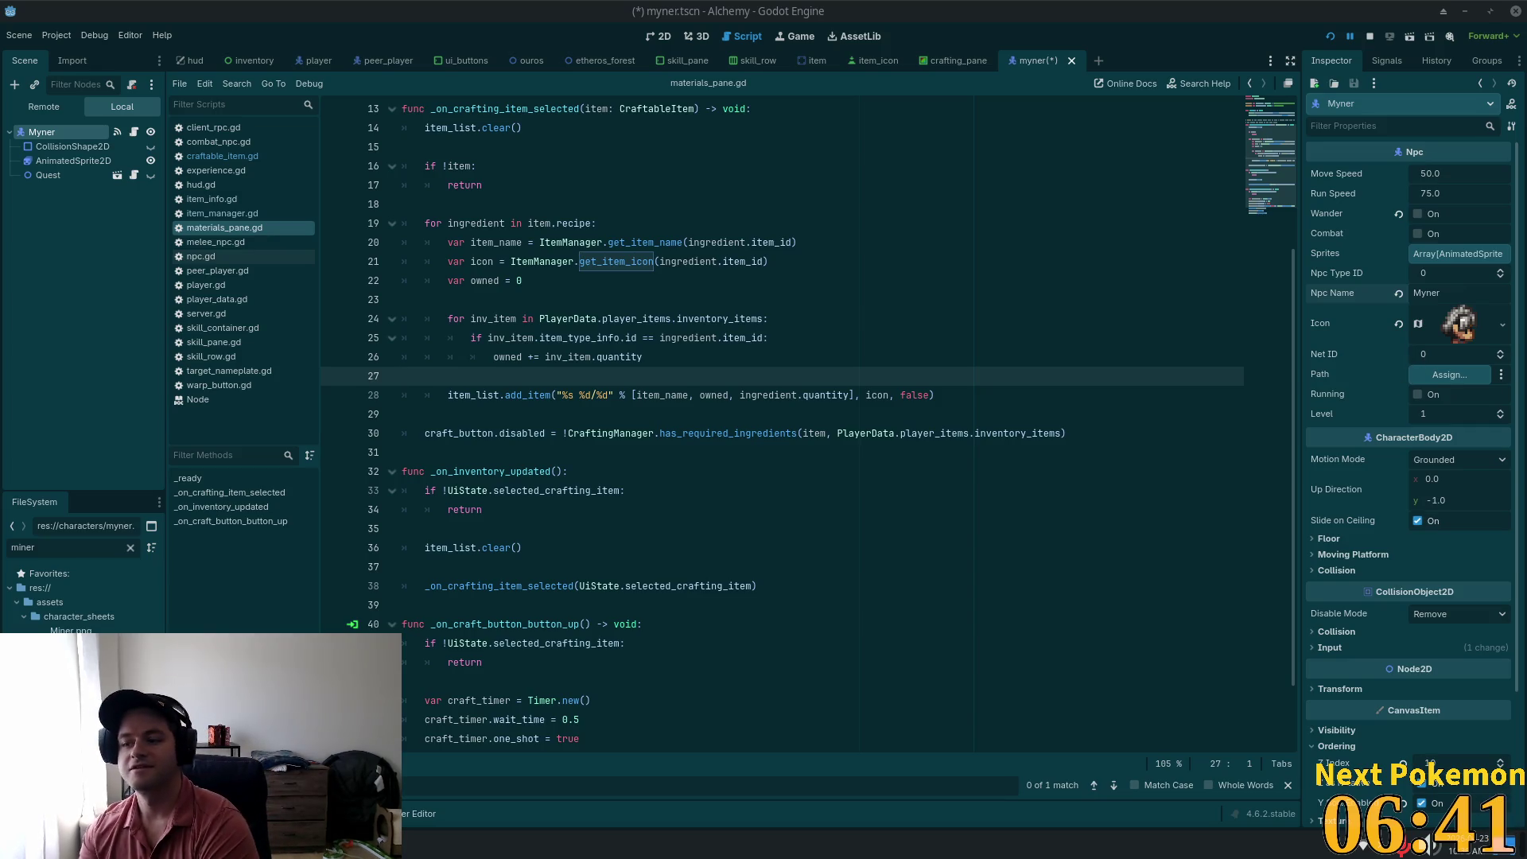
# Review the ingredient code on lines 27-32, then save myner.tscn and run the game
pyautogui.click(875, 471)
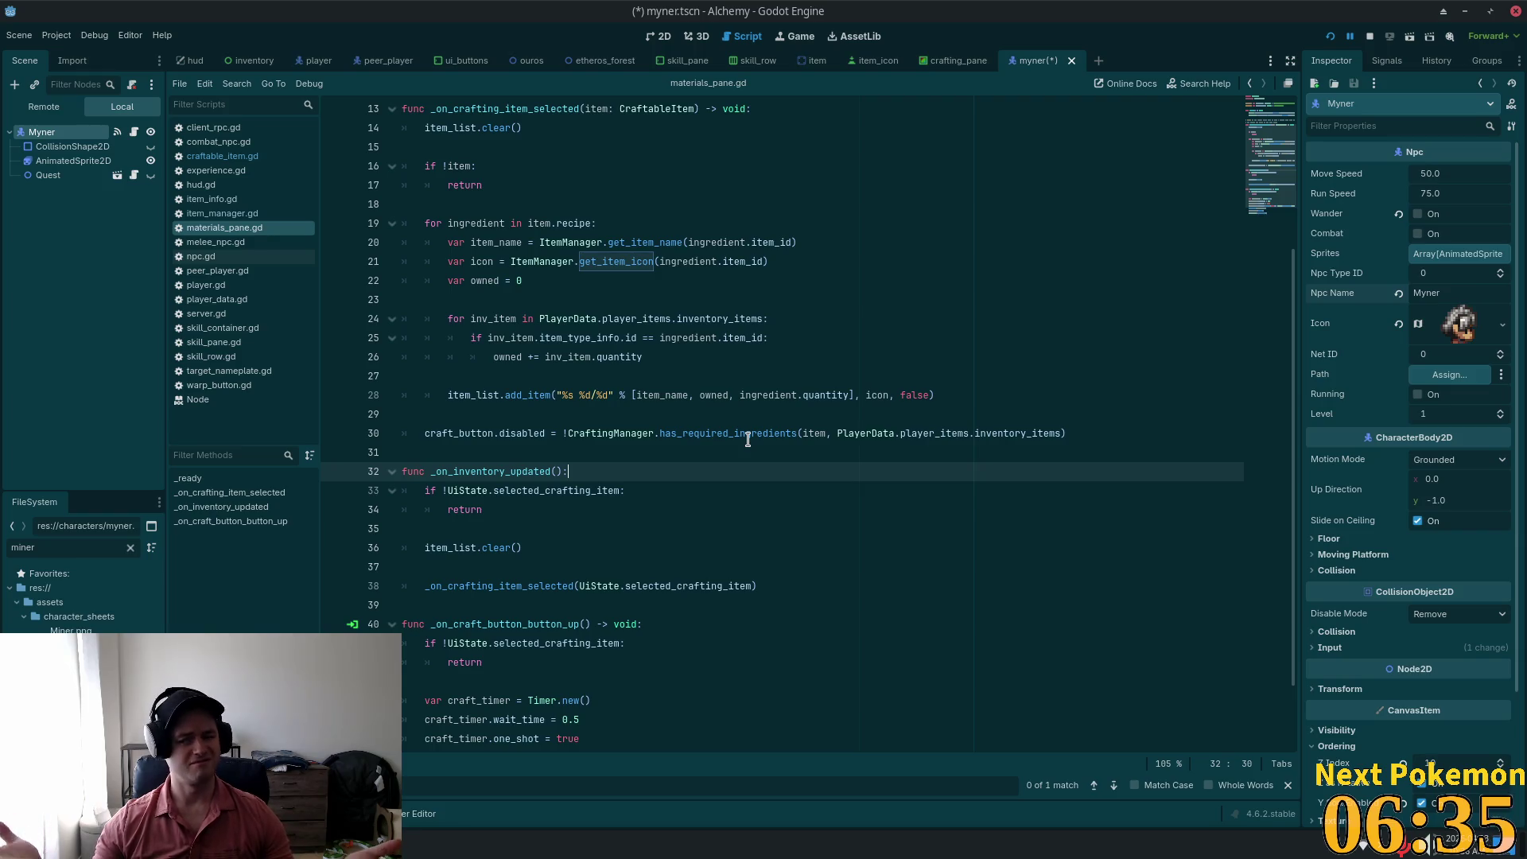
pyautogui.moveTo(748, 440)
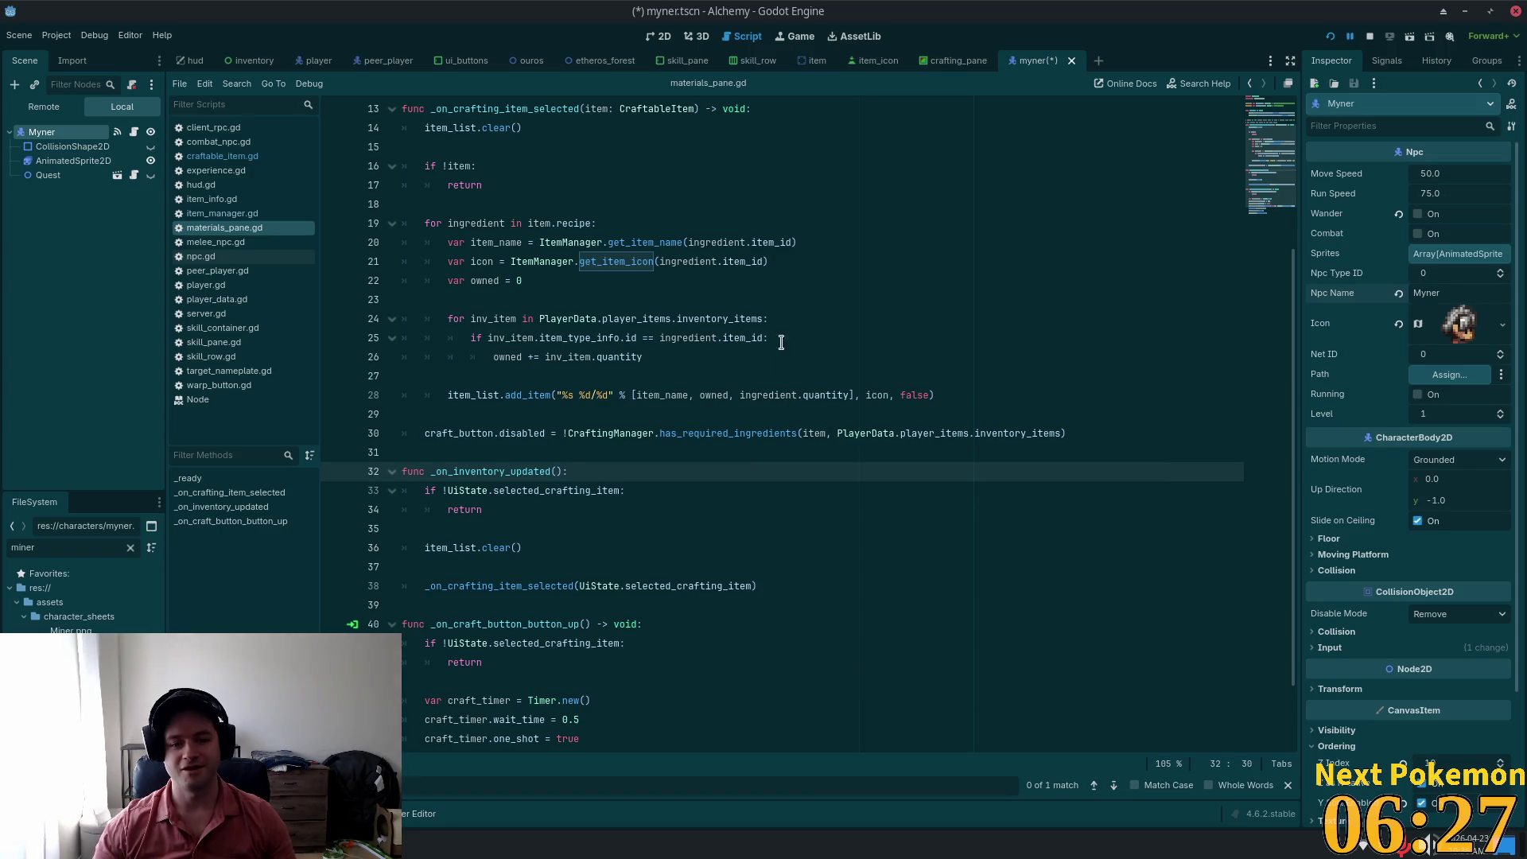
pyautogui.click(659, 395)
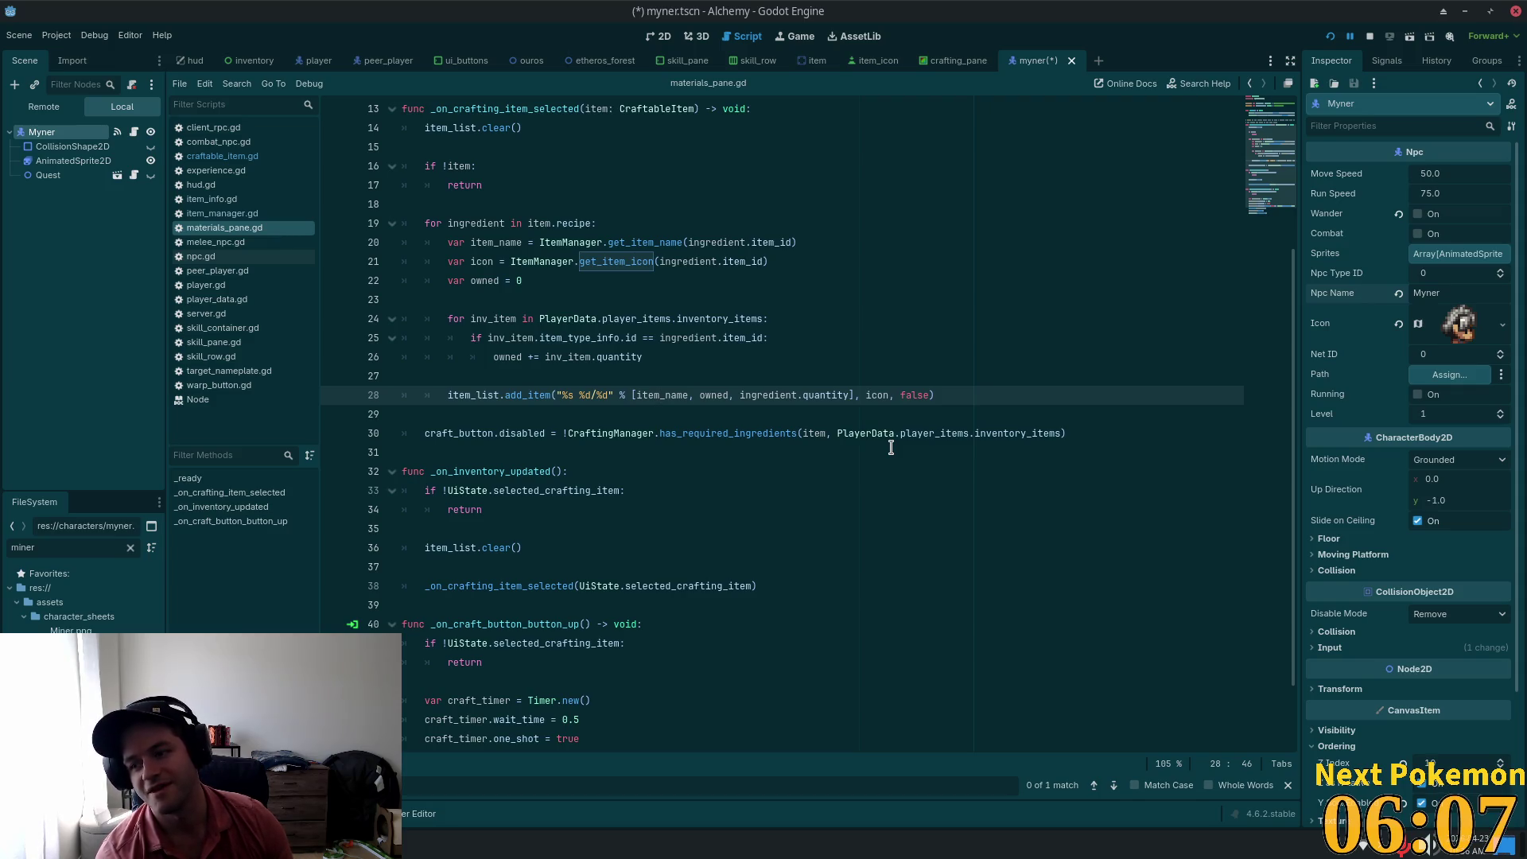
pyautogui.click(969, 469)
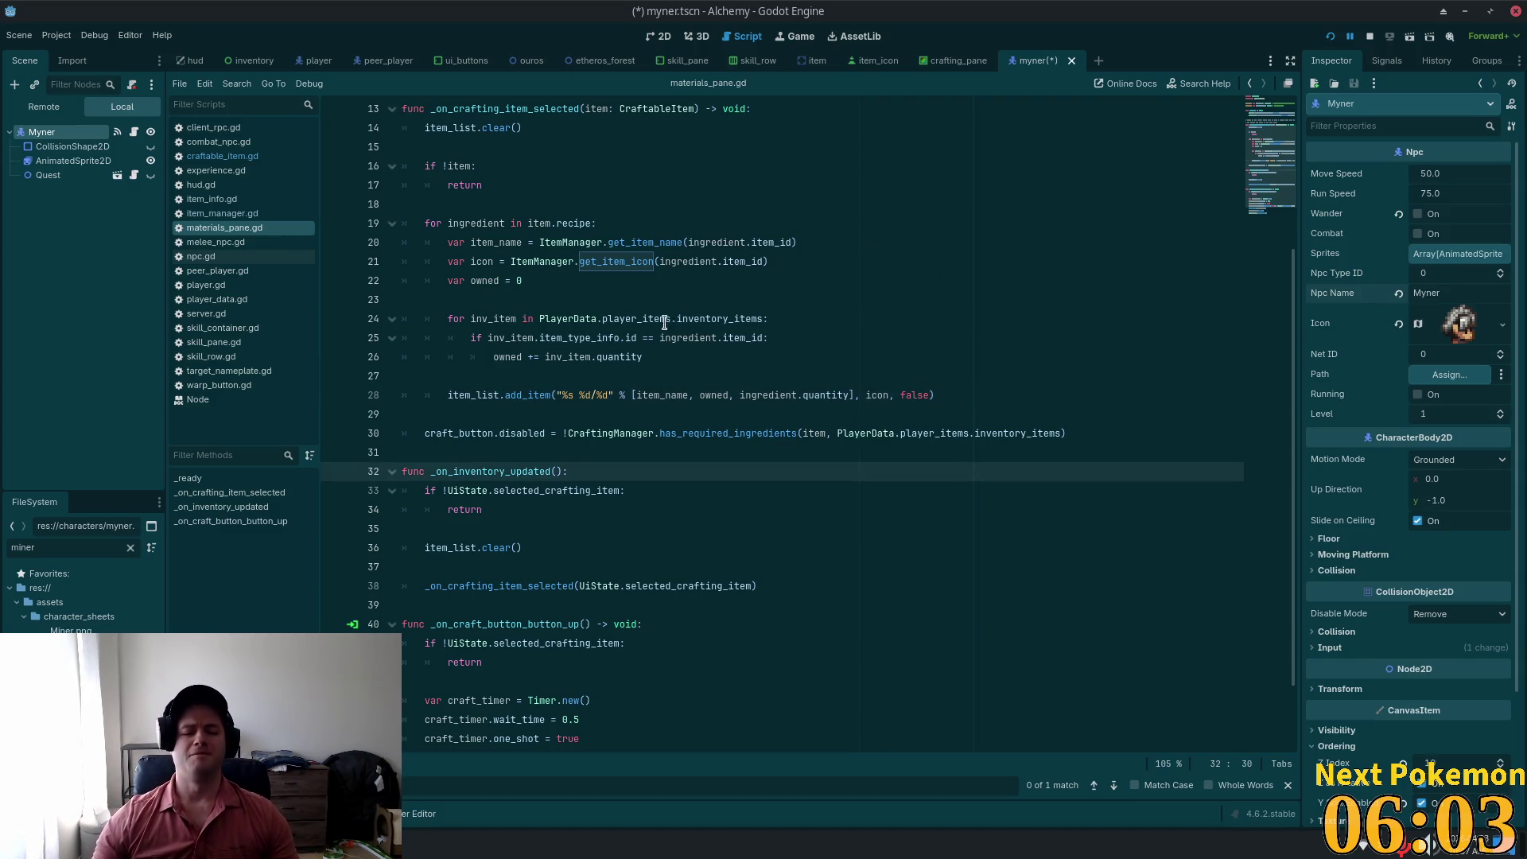
pyautogui.click(661, 372)
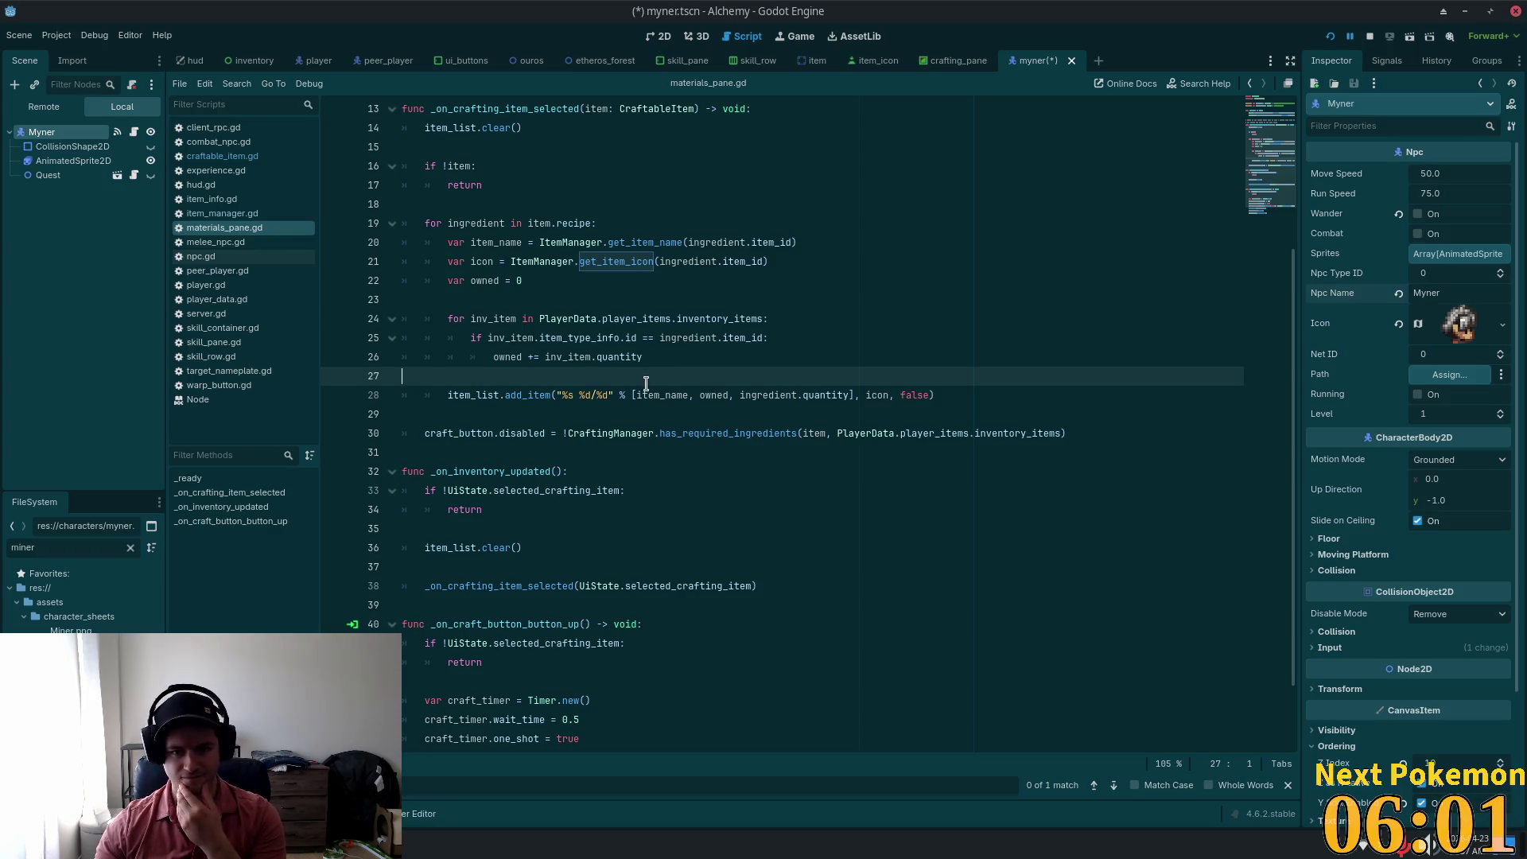
pyautogui.scroll(-2, 617, 493)
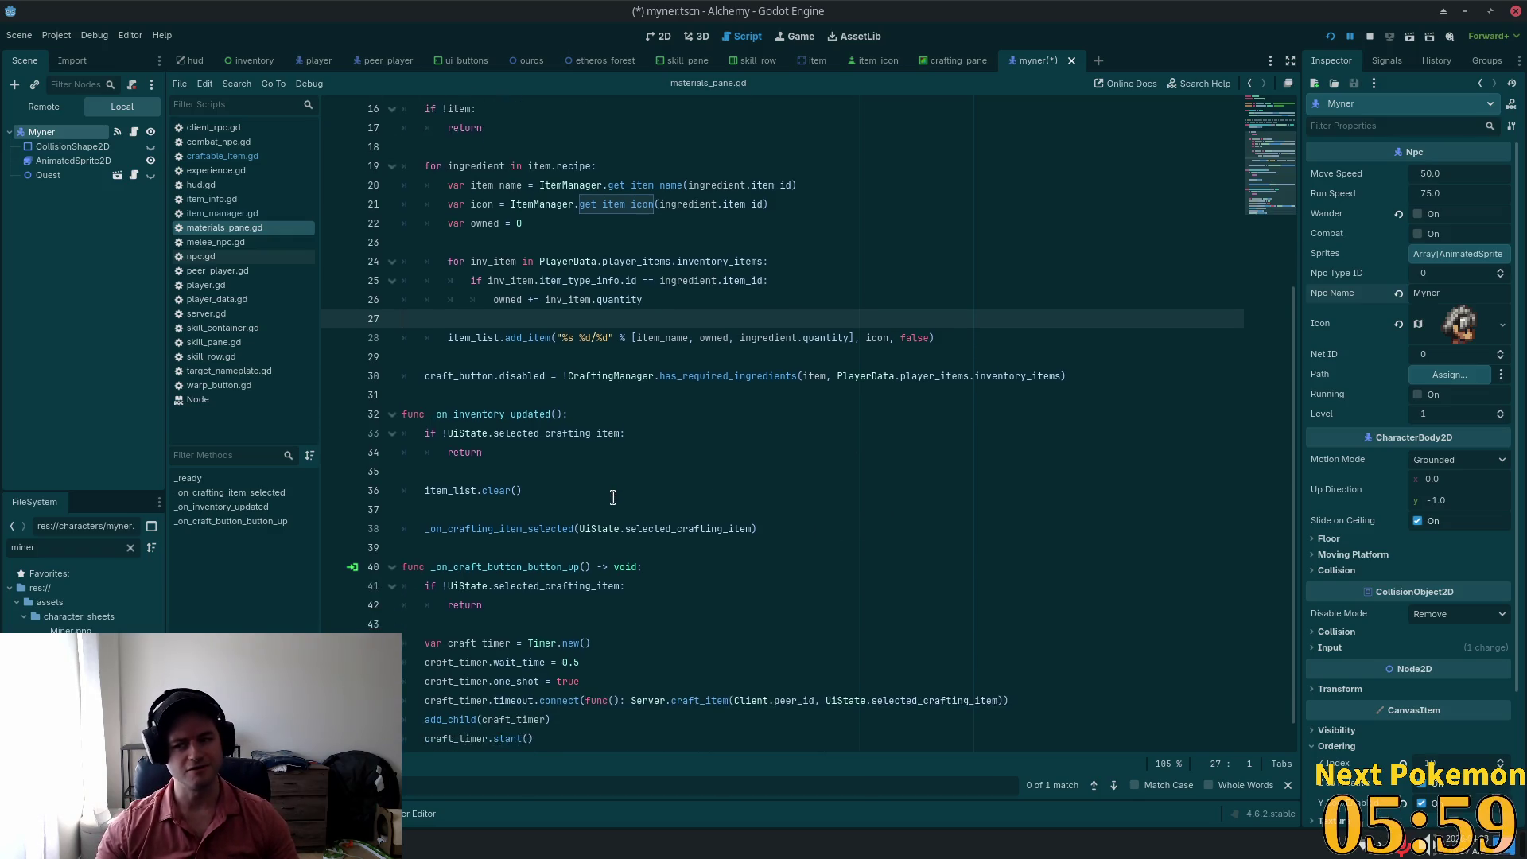
pyautogui.scroll(4, 624, 502)
pyautogui.scroll(3, 649, 540)
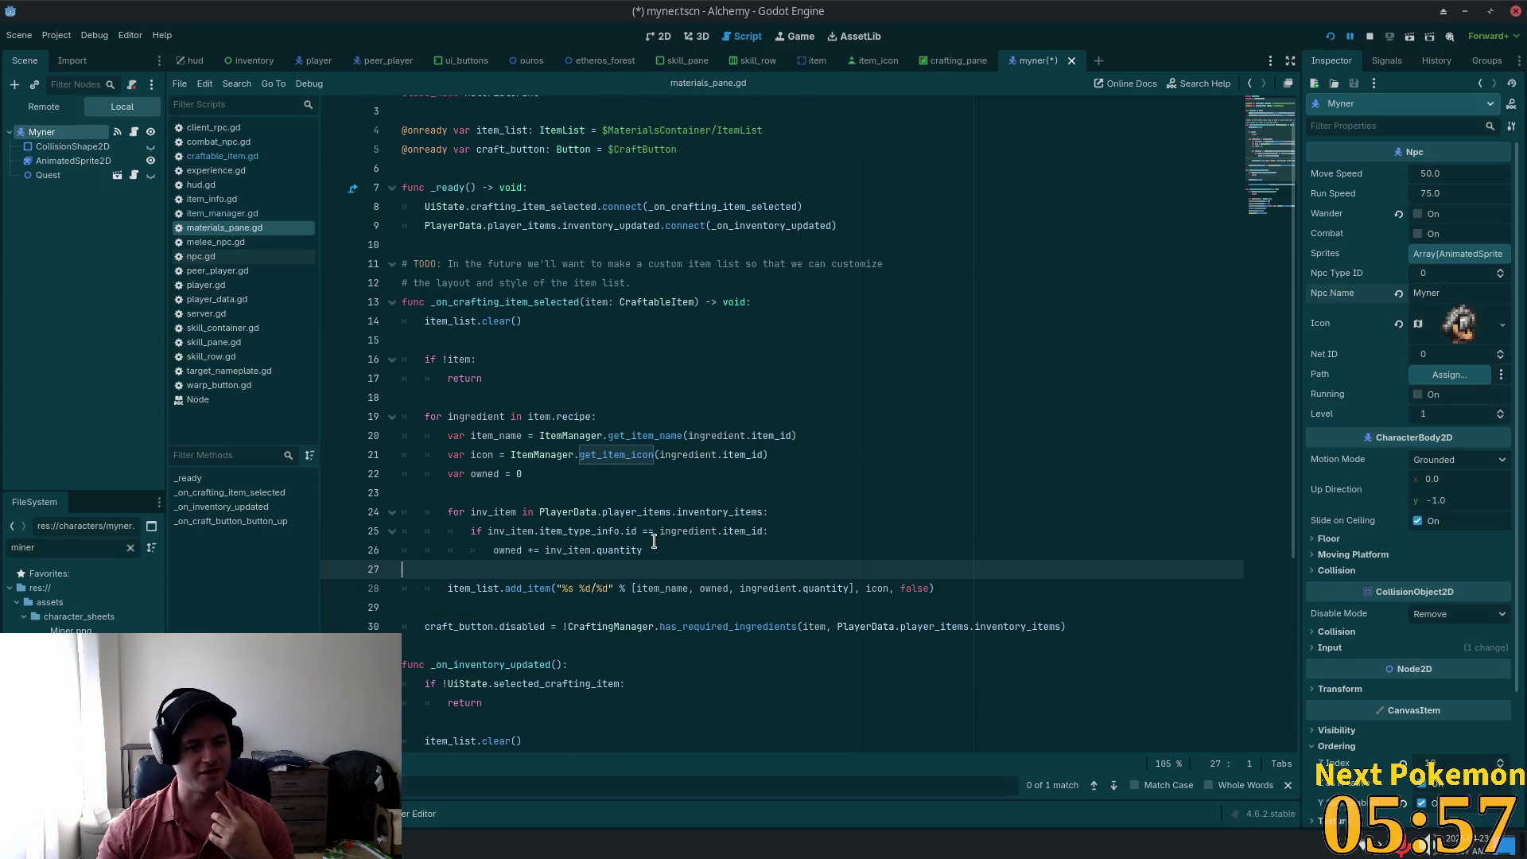
pyautogui.scroll(-2, 630, 432)
pyautogui.scroll(-2, 630, 432)
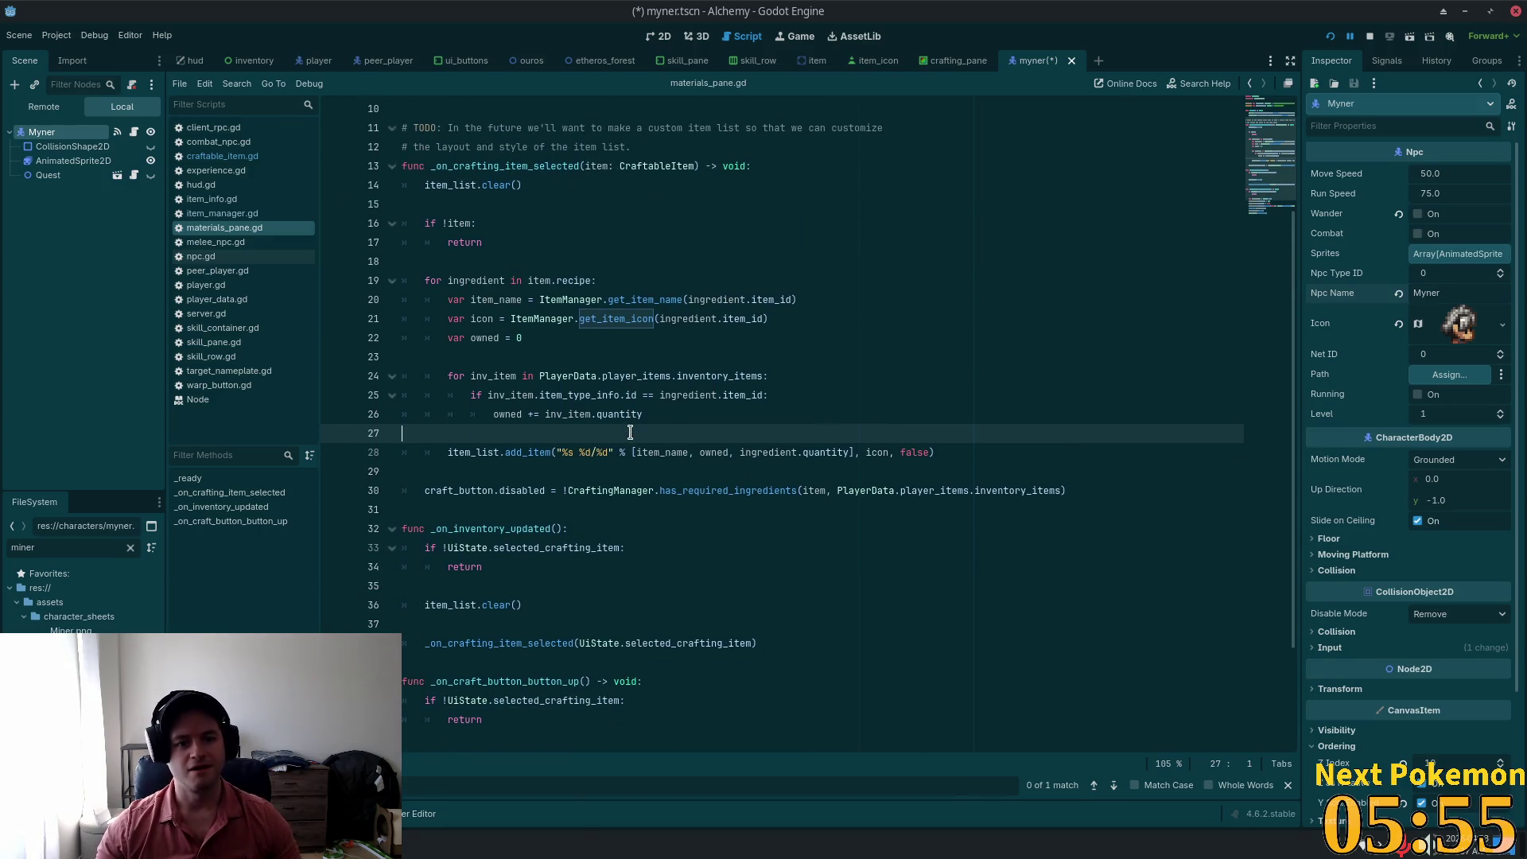
pyautogui.scroll(2, 619, 397)
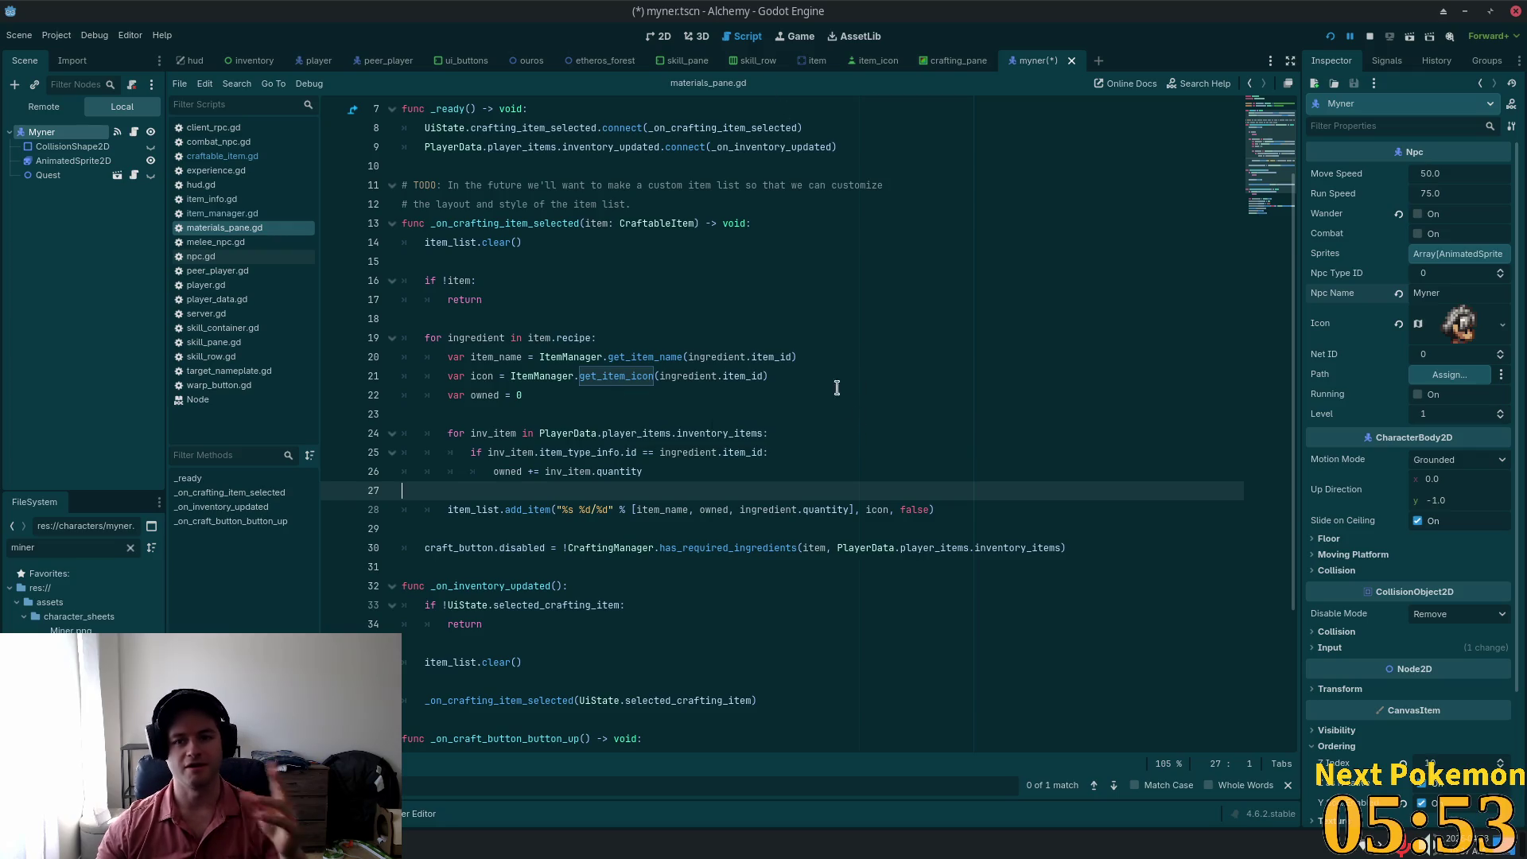
pyautogui.hotkey('ctrl', 's')
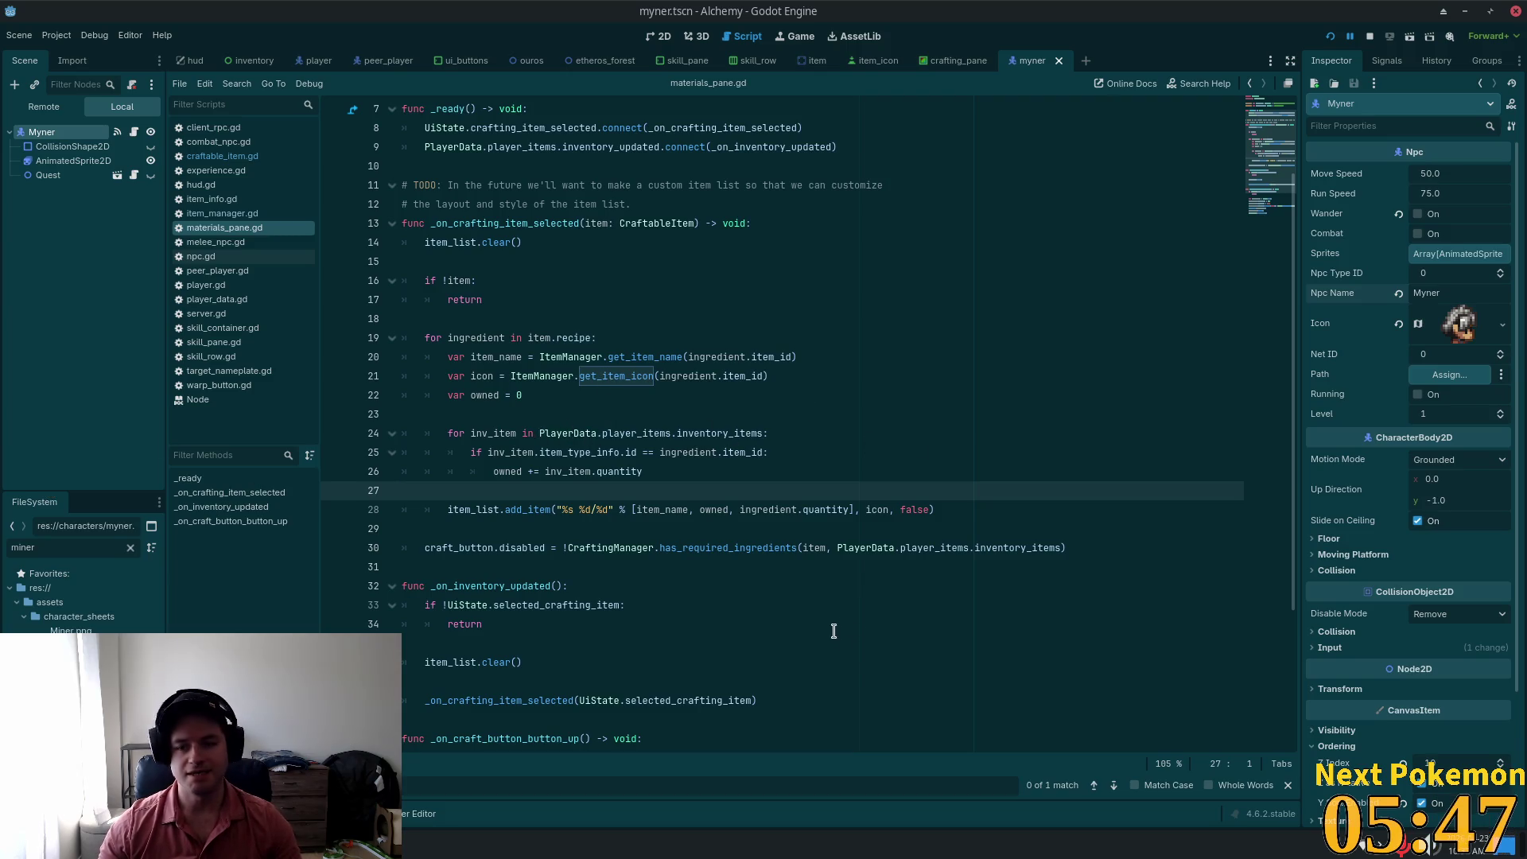
pyautogui.click(1330, 36)
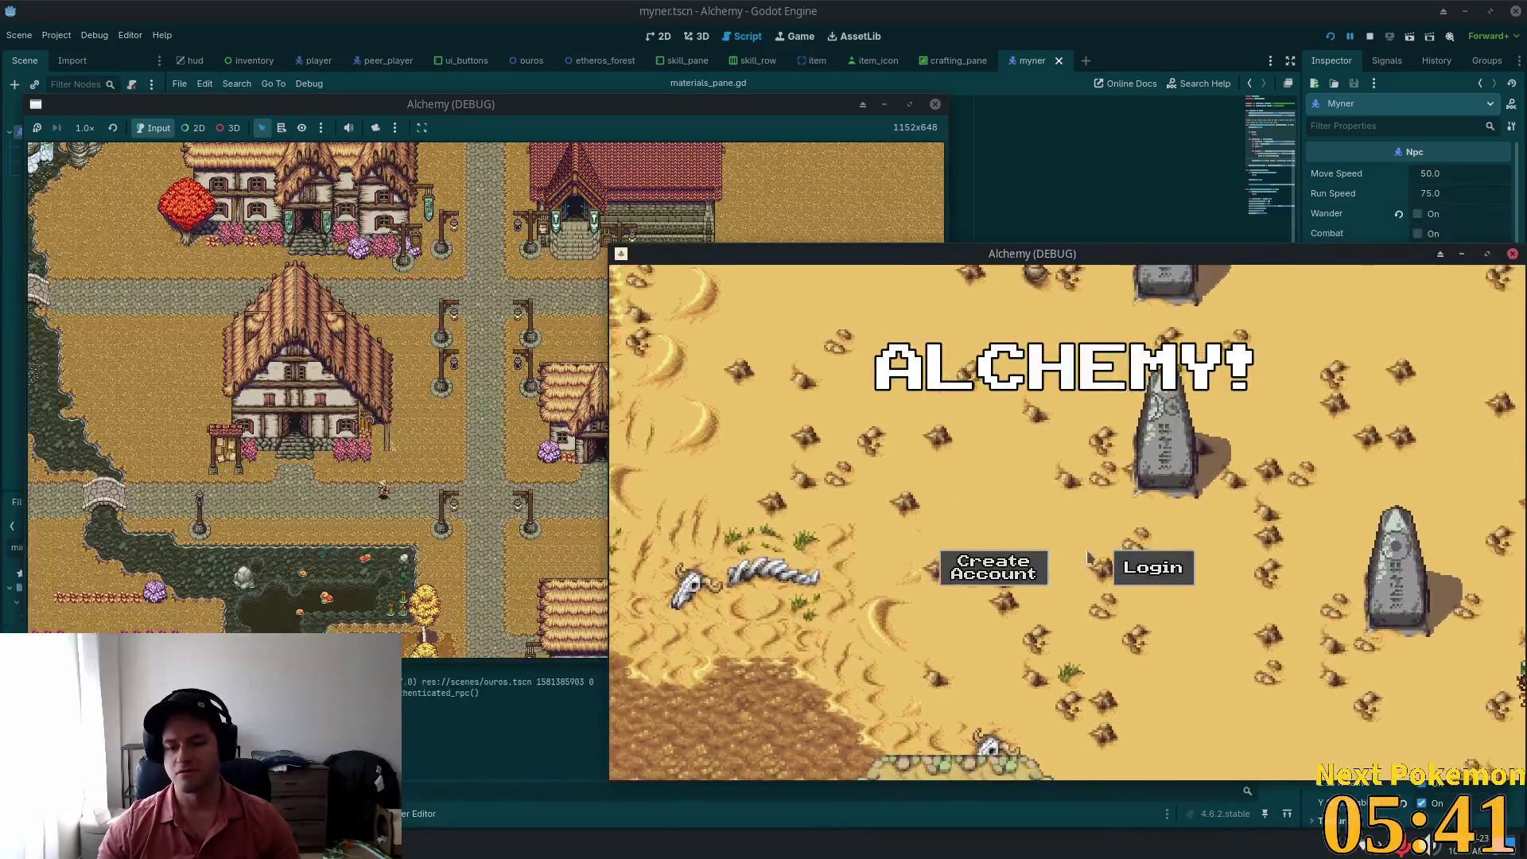
# Log in and walk through Ouros town into the Myner shop and back out
pyautogui.click(1158, 567)
pyautogui.press('w')
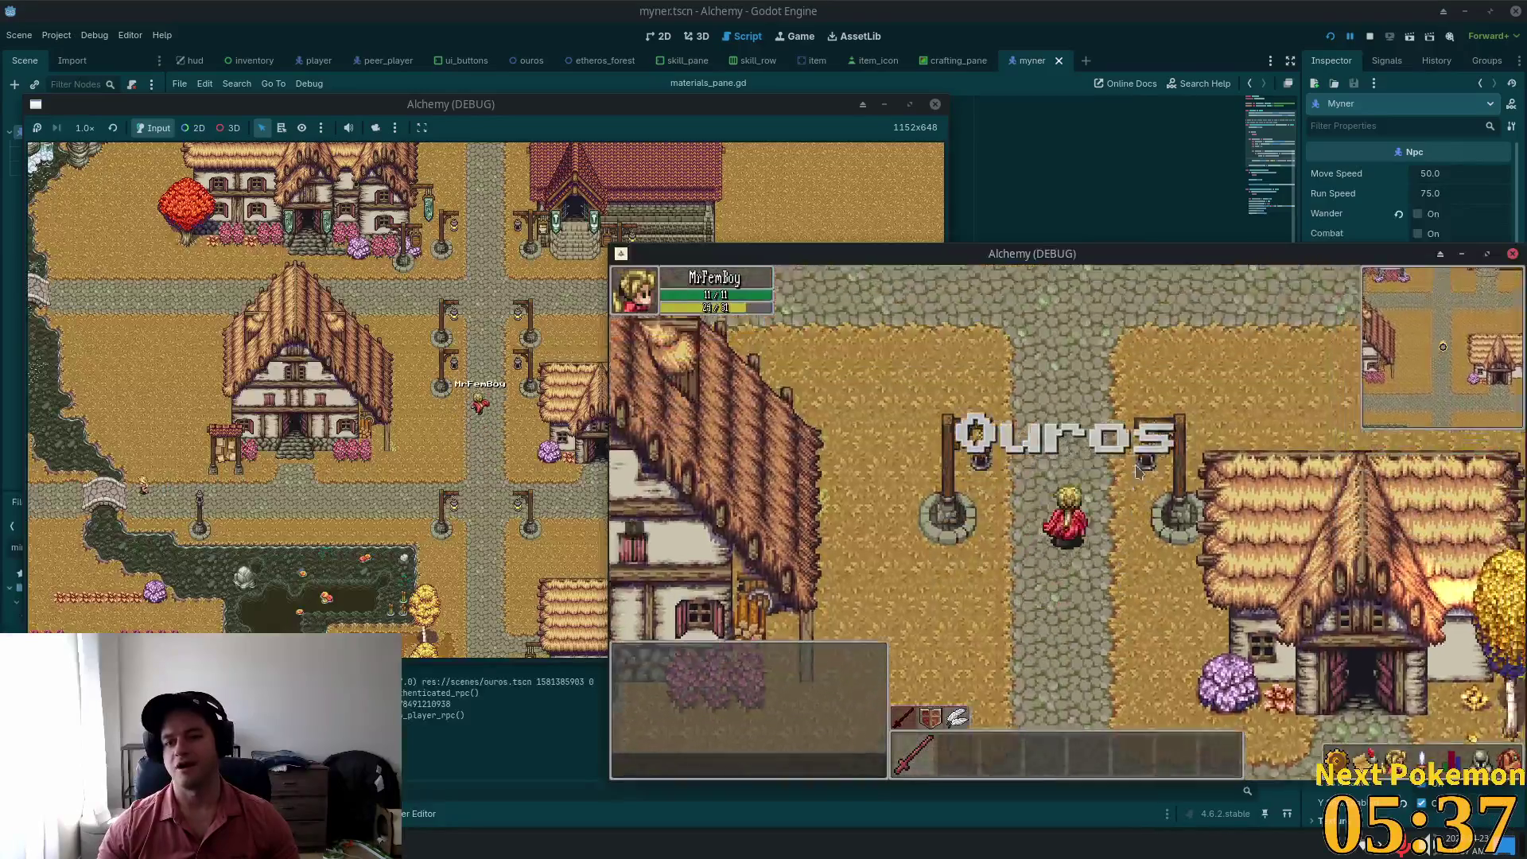
pyautogui.press('d')
pyautogui.press('w')
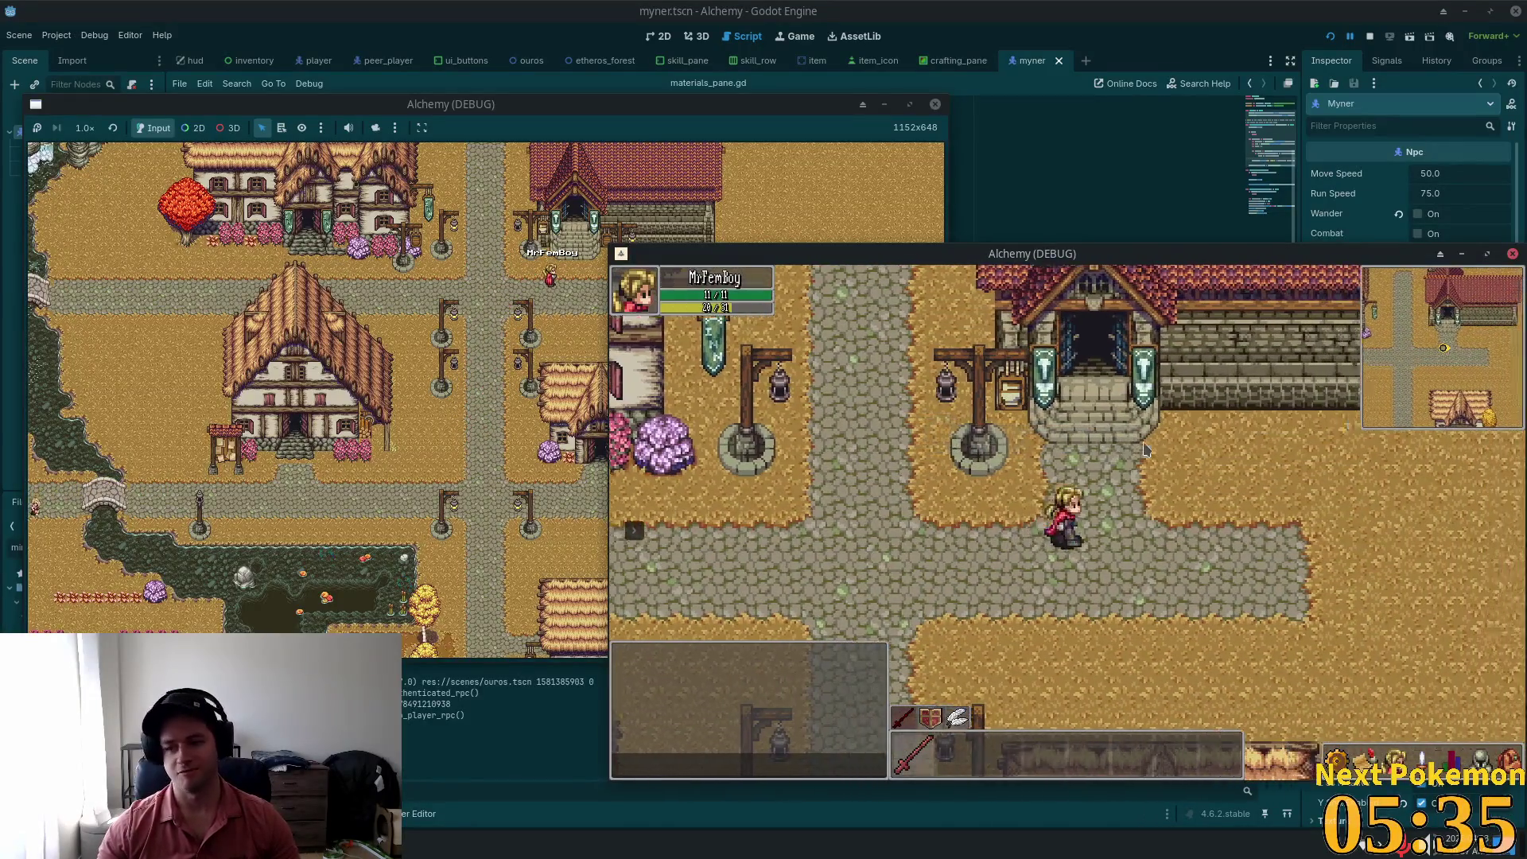
pyautogui.press('w')
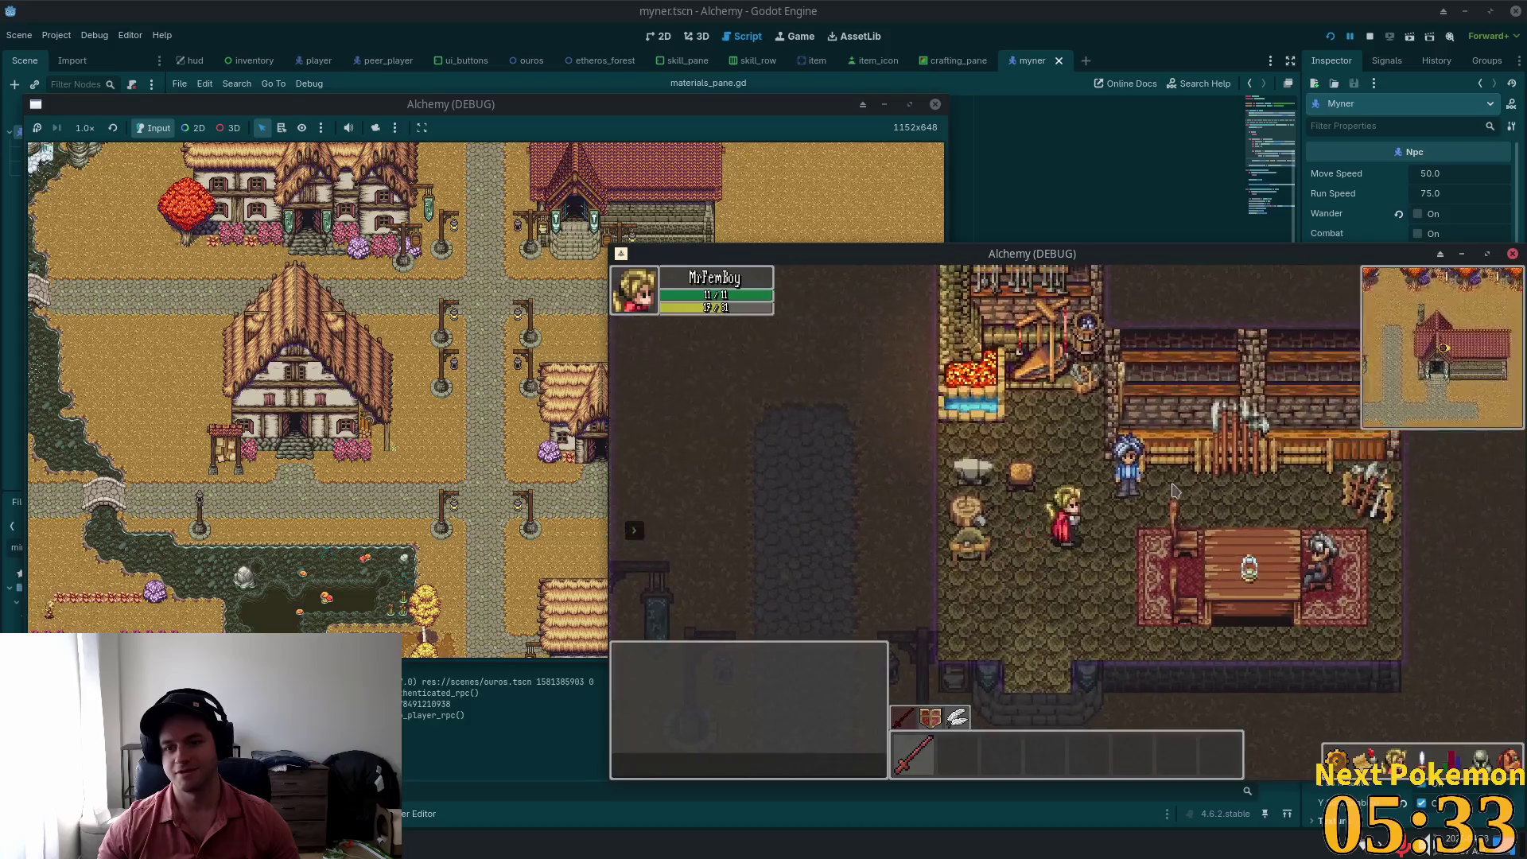
pyautogui.press('s')
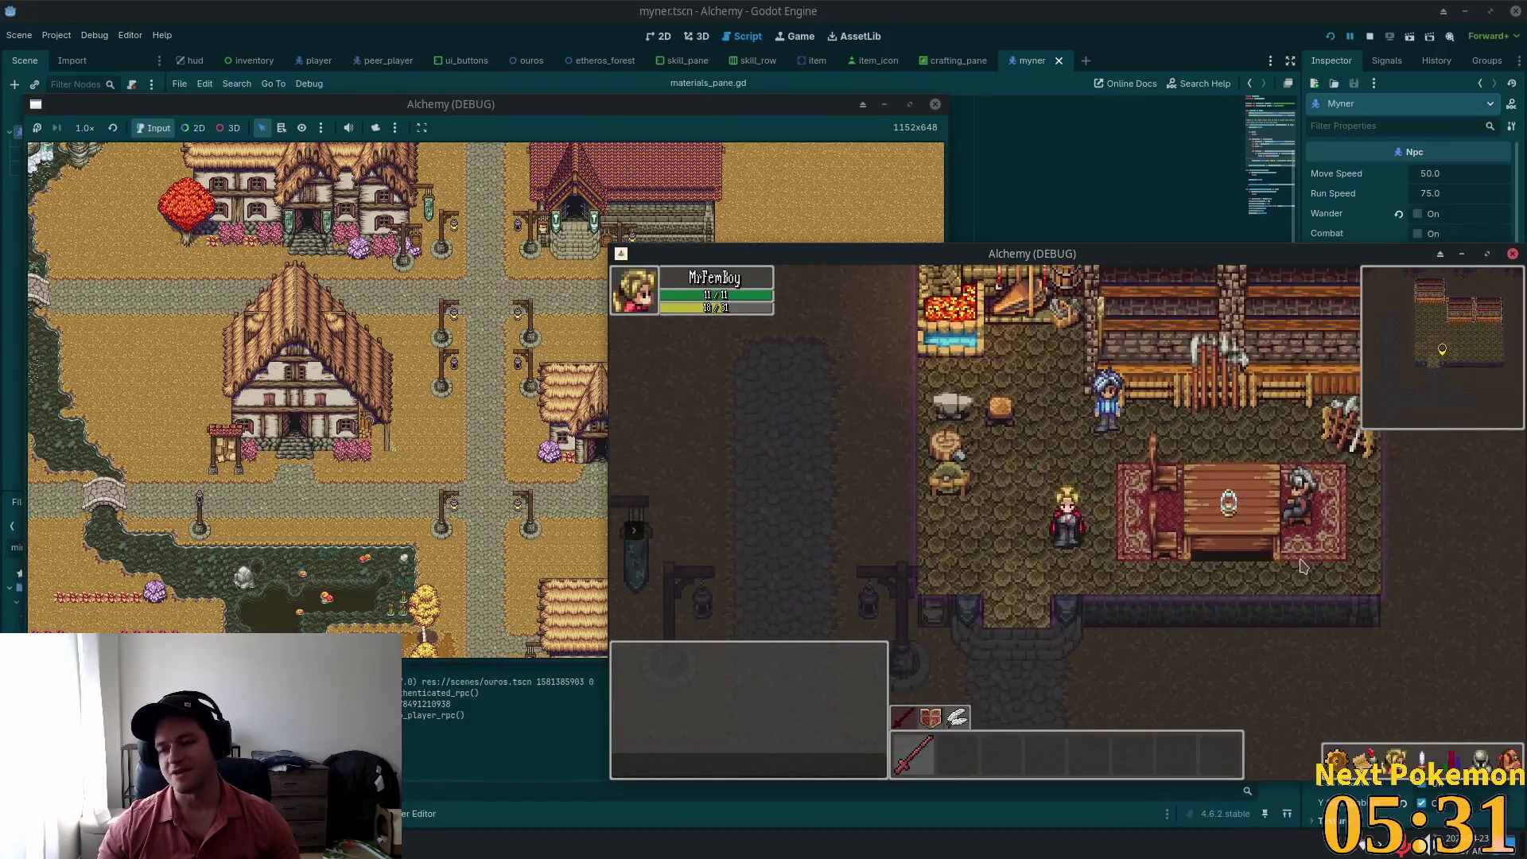
pyautogui.press('s')
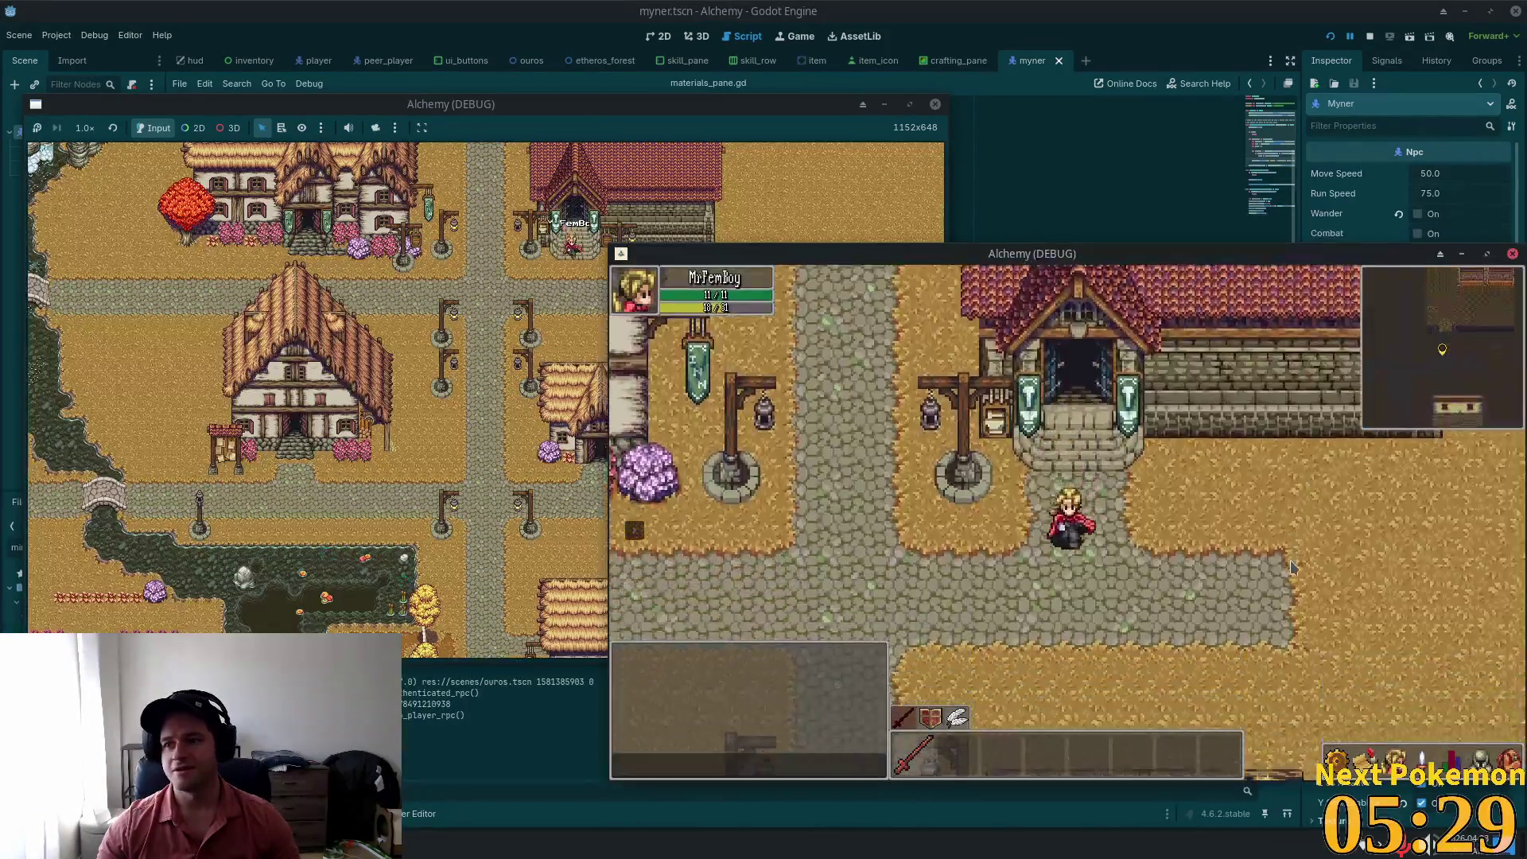
pyautogui.press('s')
pyautogui.press('a')
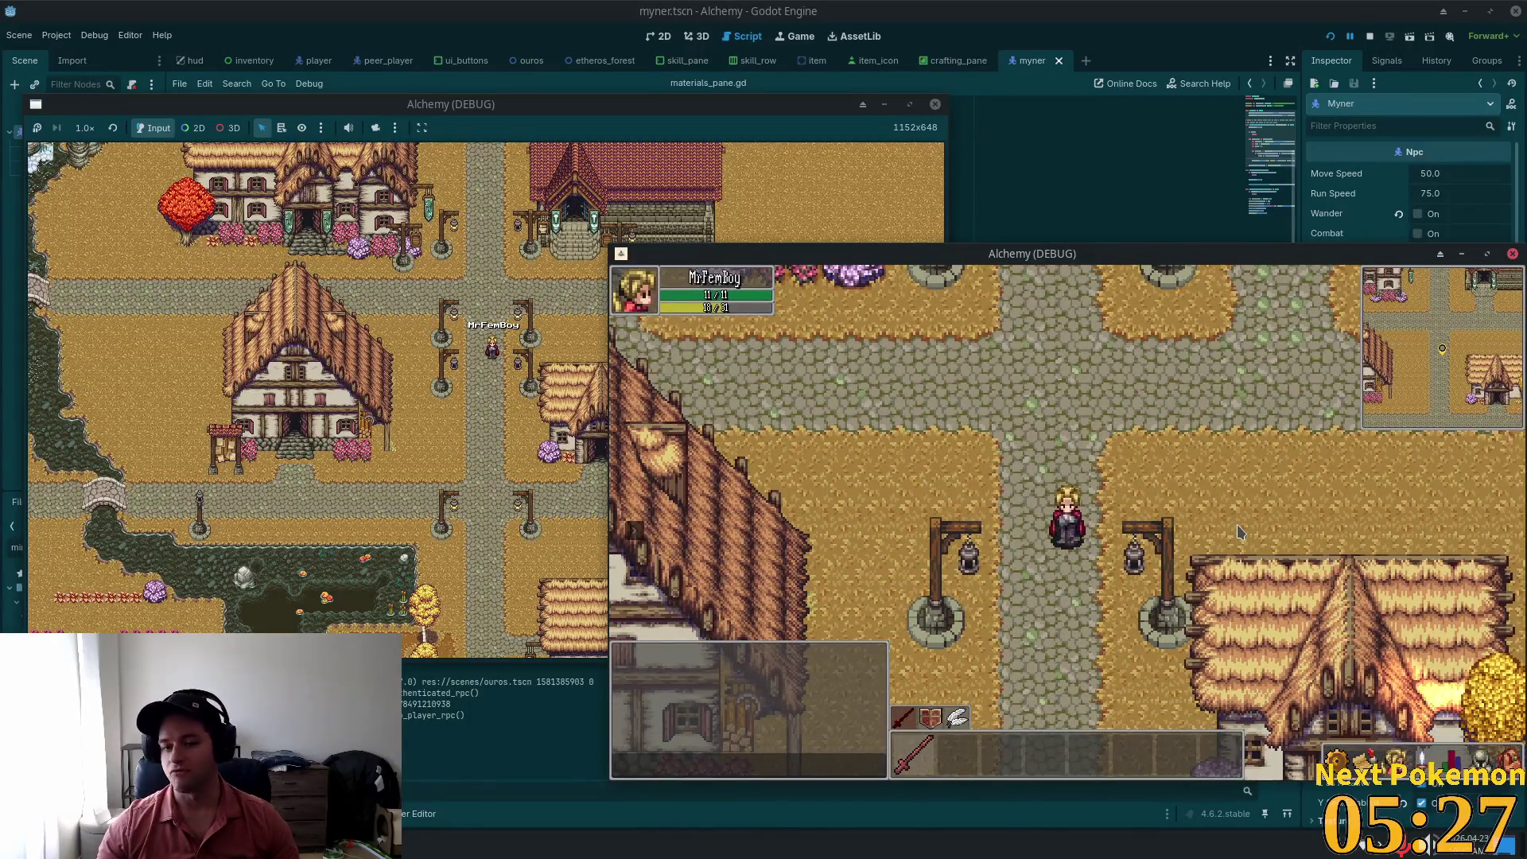
# Walk south past the pond into the Fields of Ouros, up the stairs, then stop the game
pyautogui.press('s')
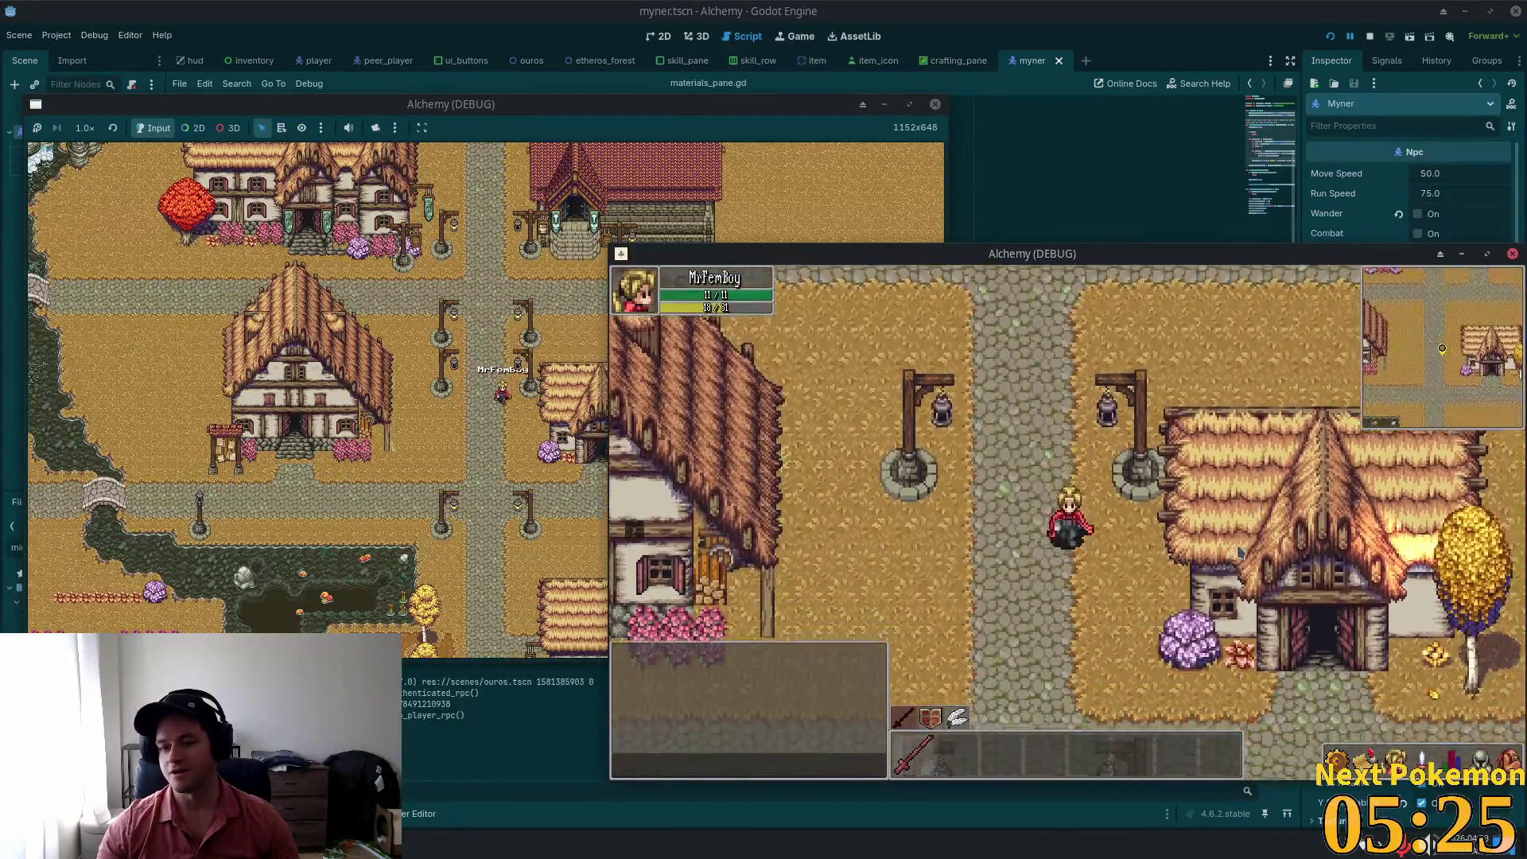
pyautogui.press('s')
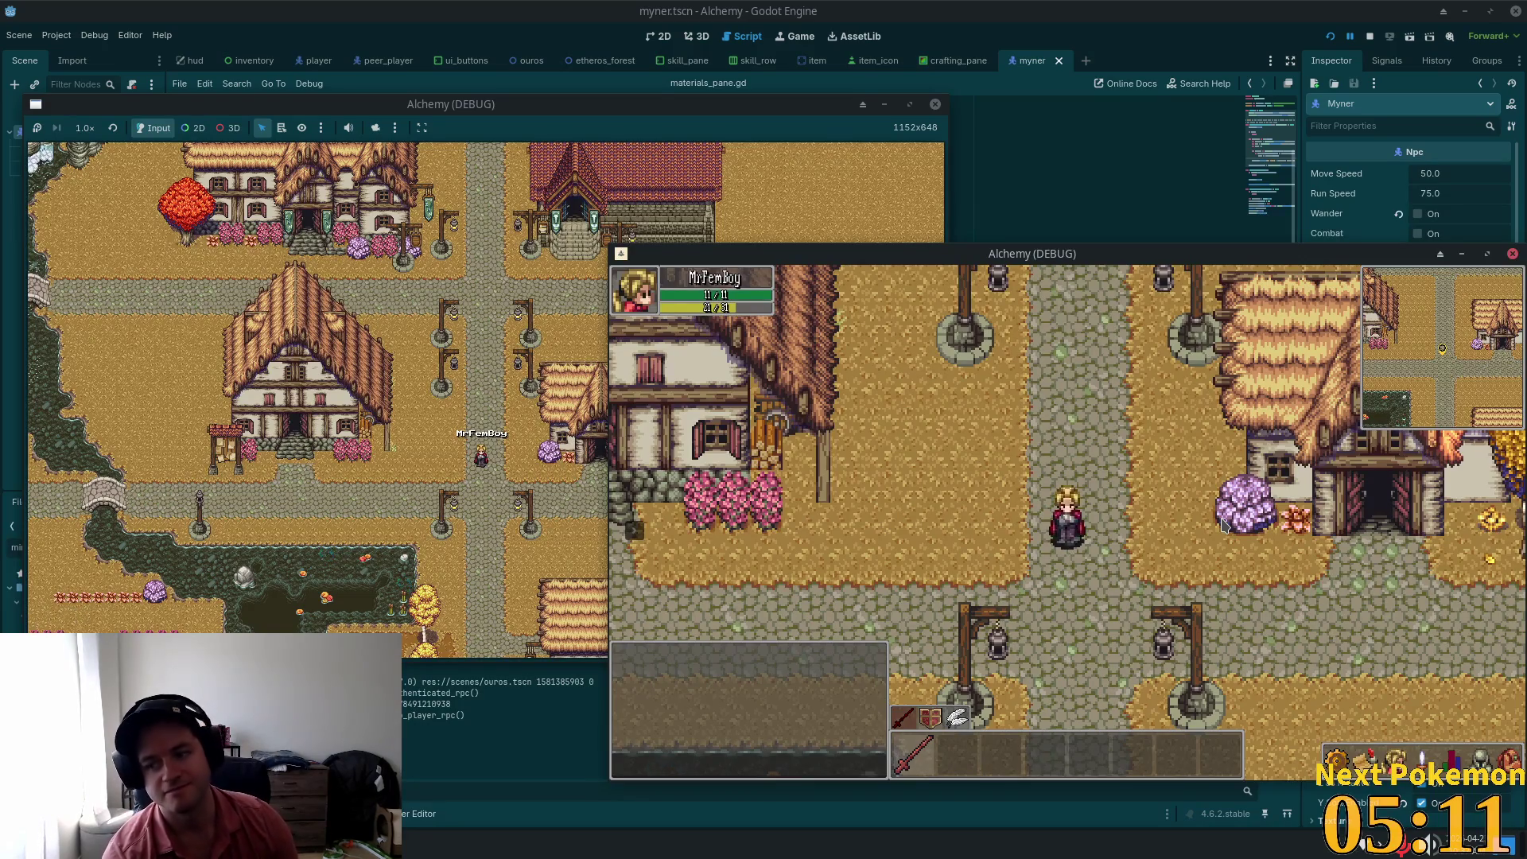
pyautogui.press('s')
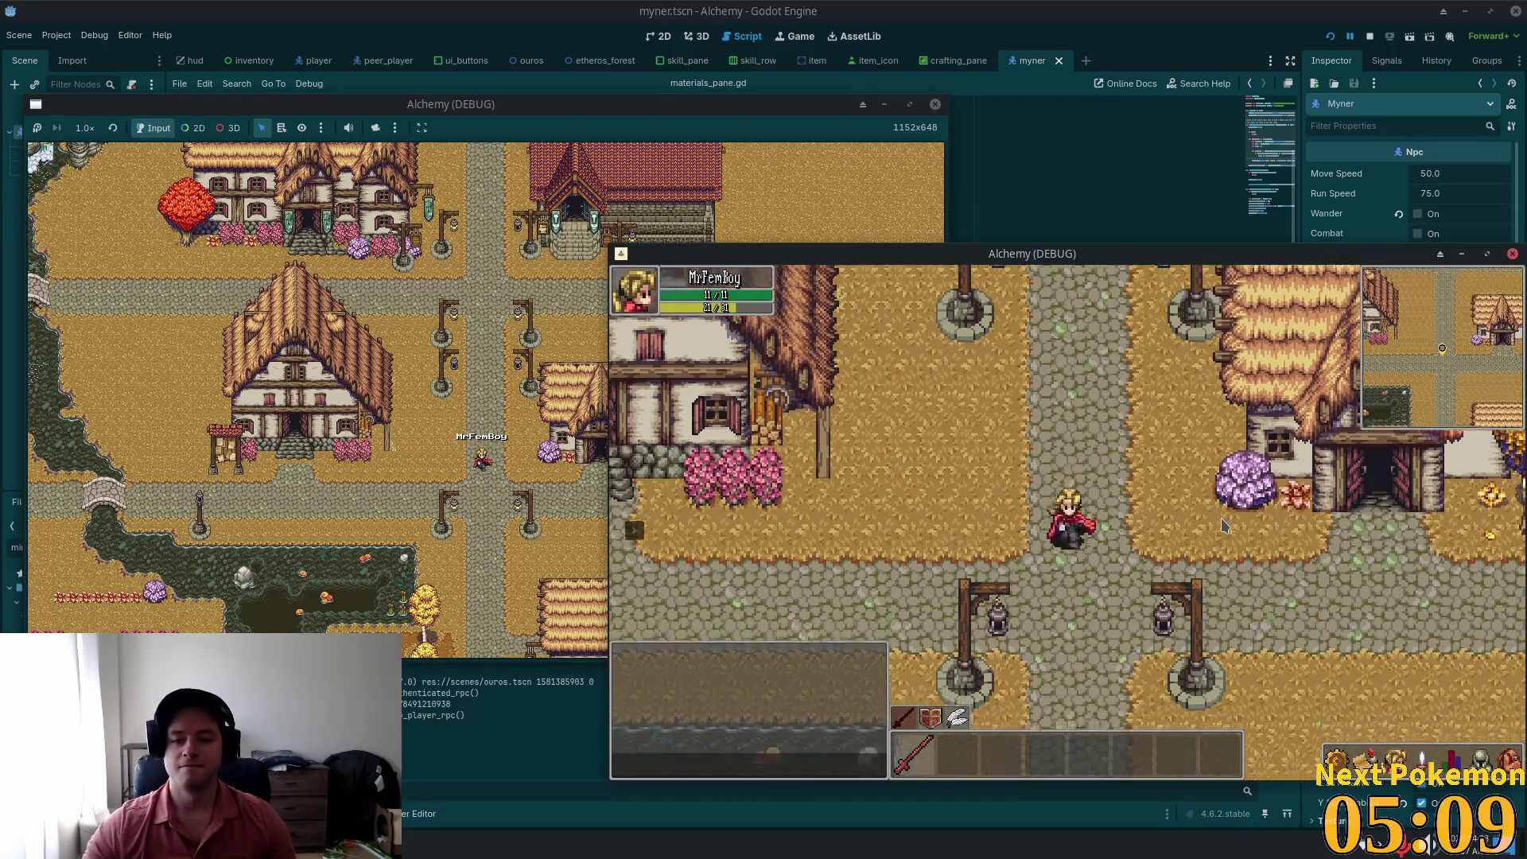
pyautogui.press('s')
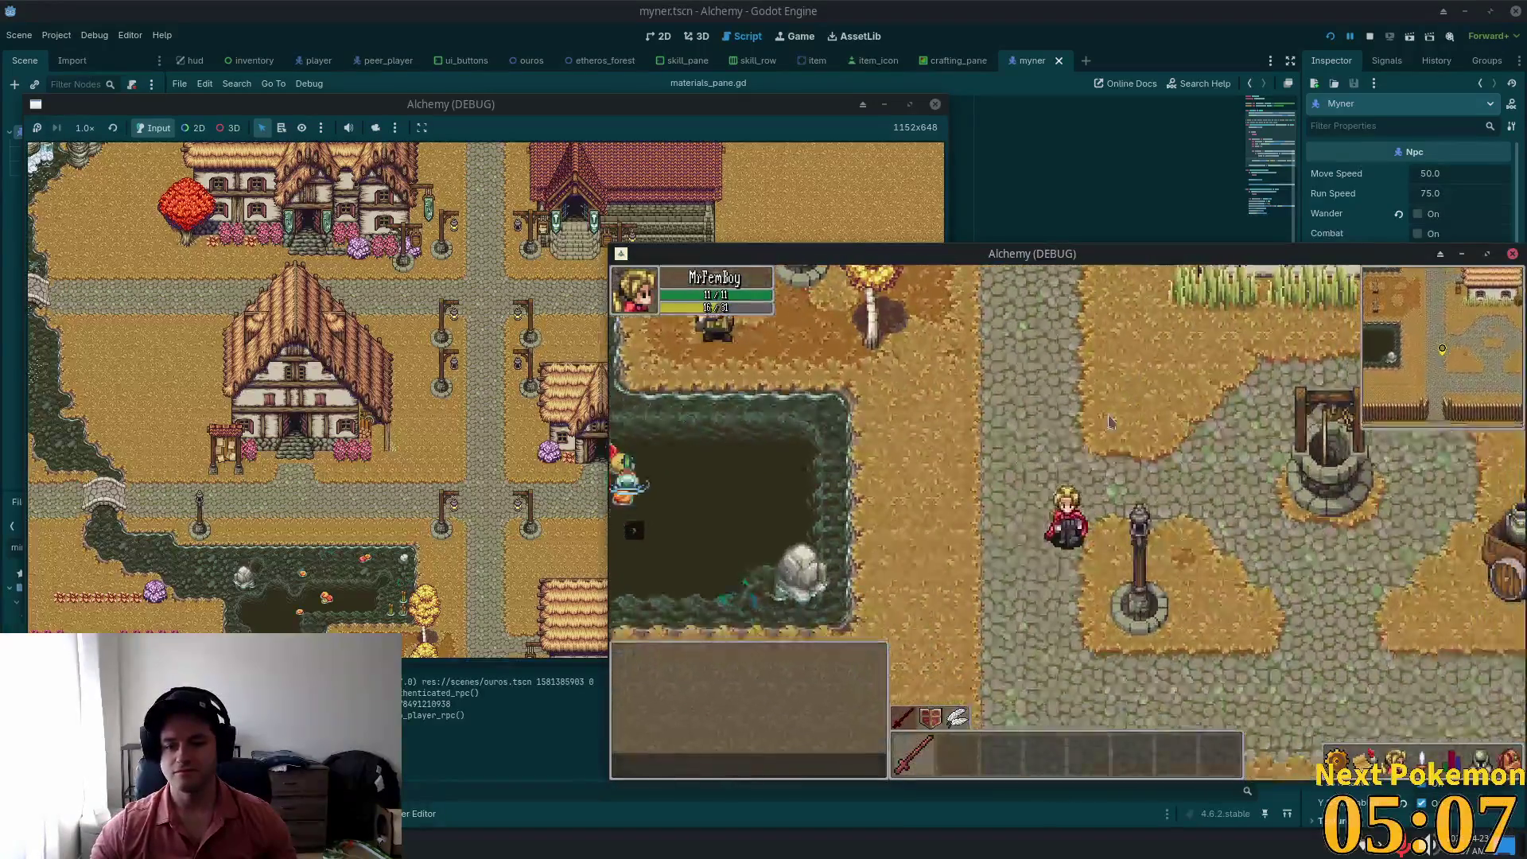
pyautogui.press('s')
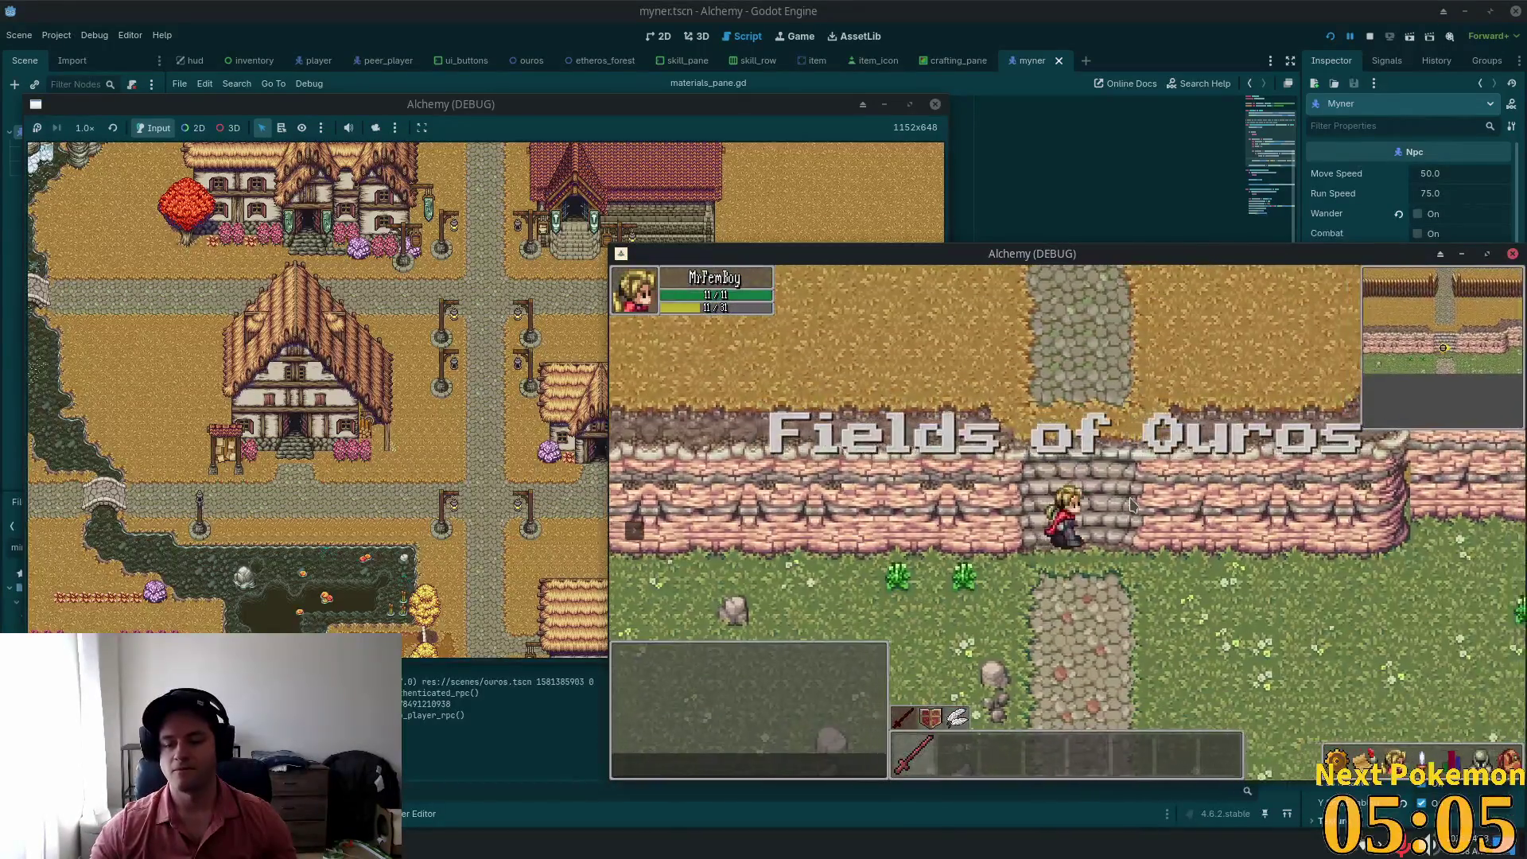
pyautogui.press('w')
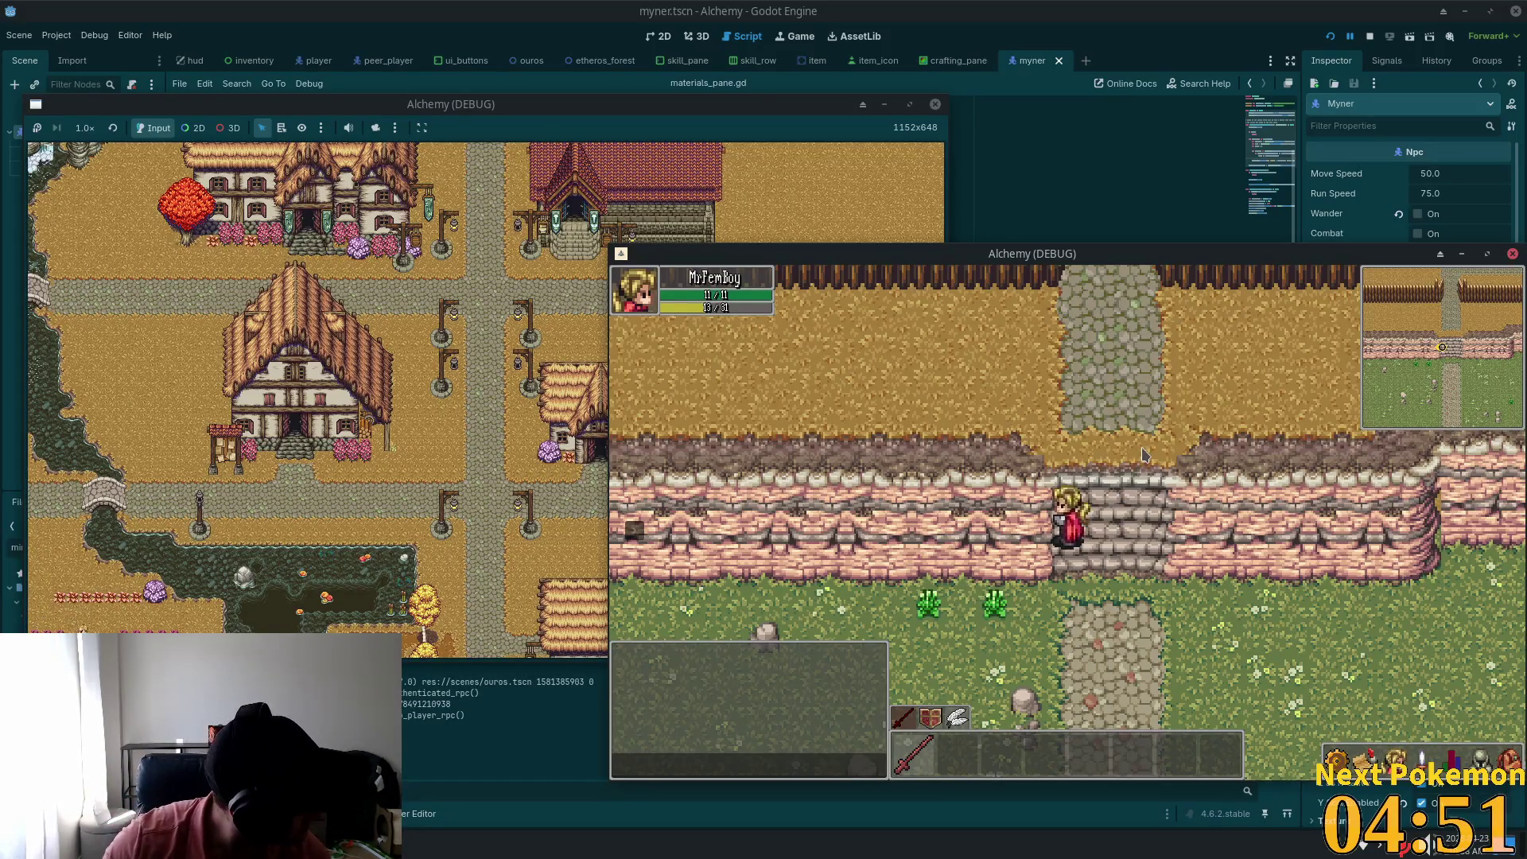
pyautogui.press('w')
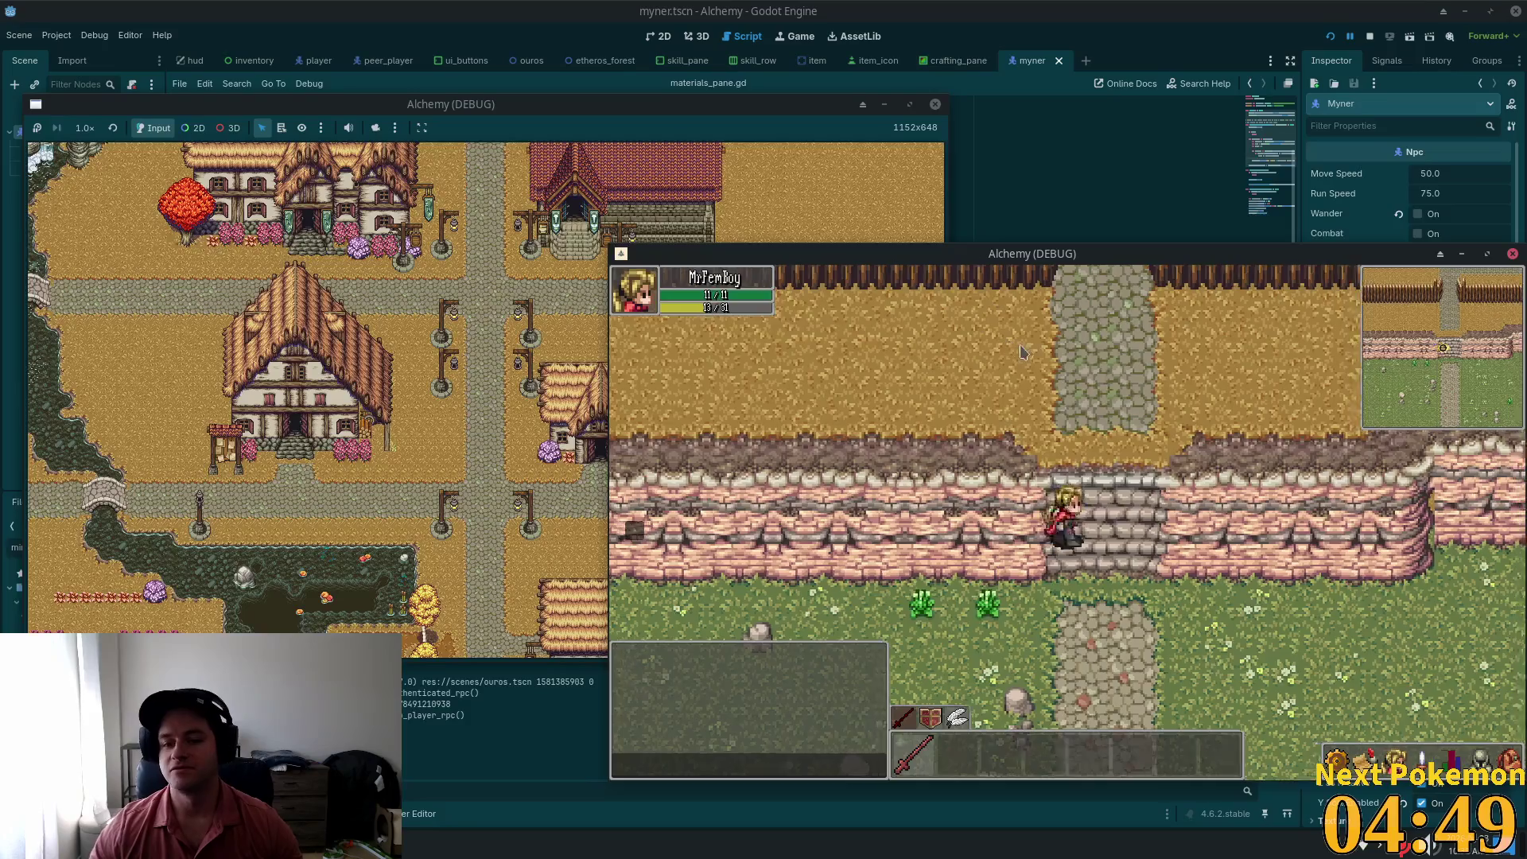
pyautogui.press('s')
pyautogui.press('s')
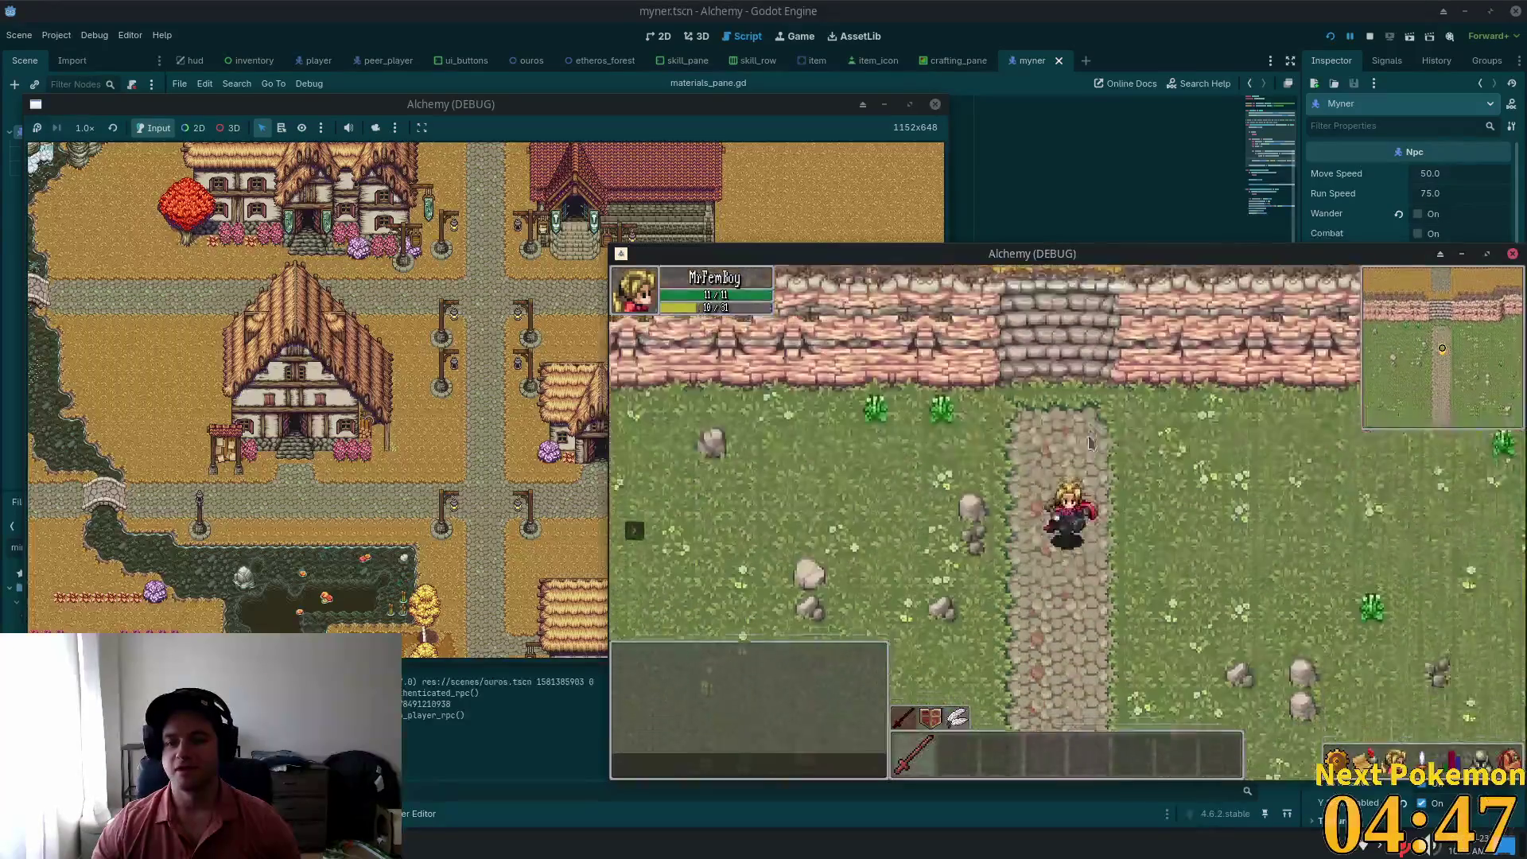
pyautogui.press('w')
pyautogui.press('w')
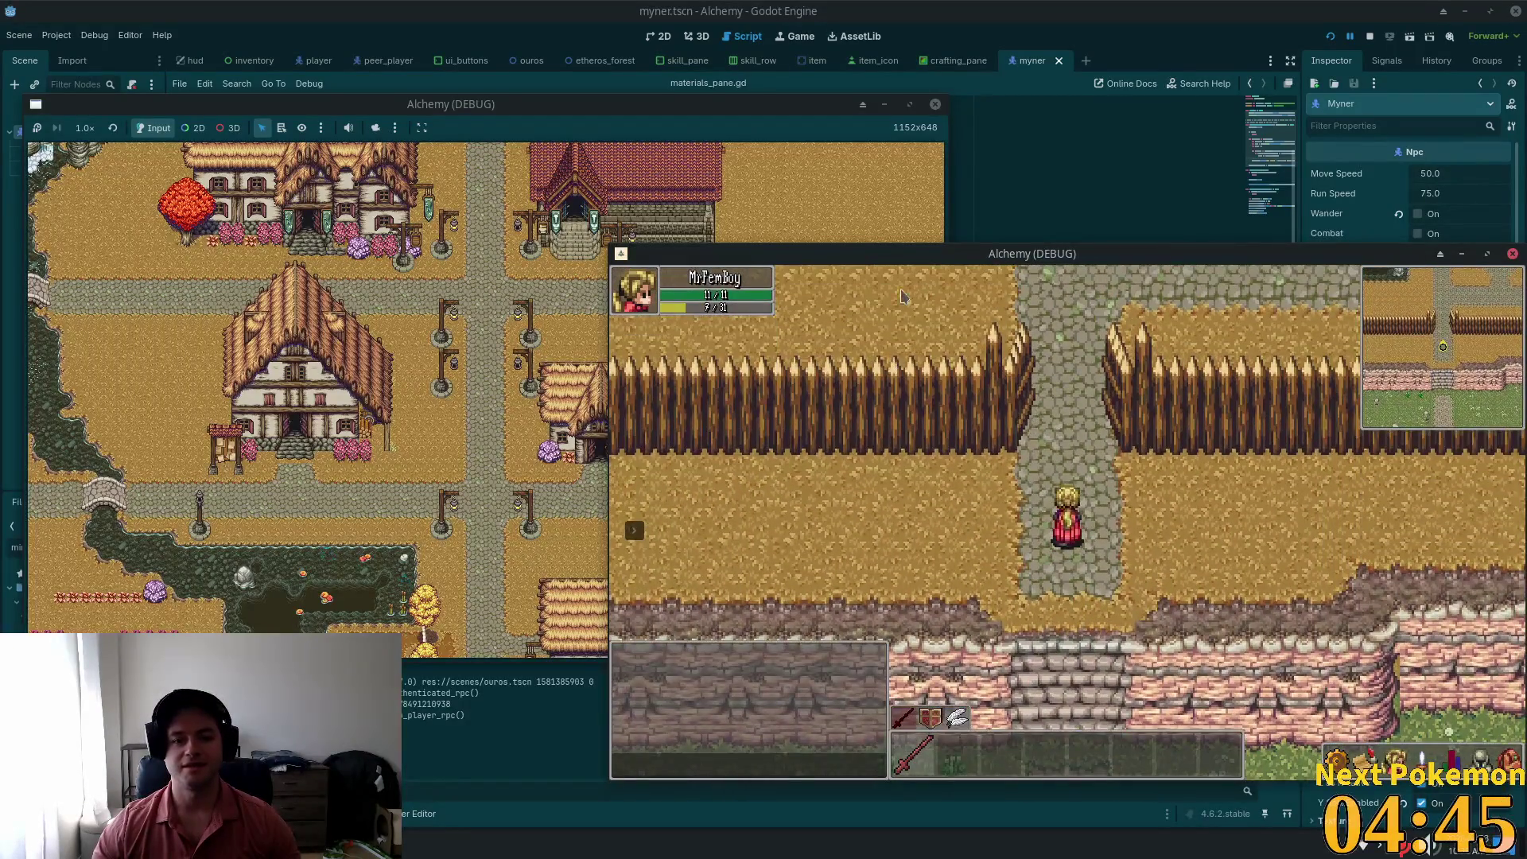
pyautogui.press('F8')
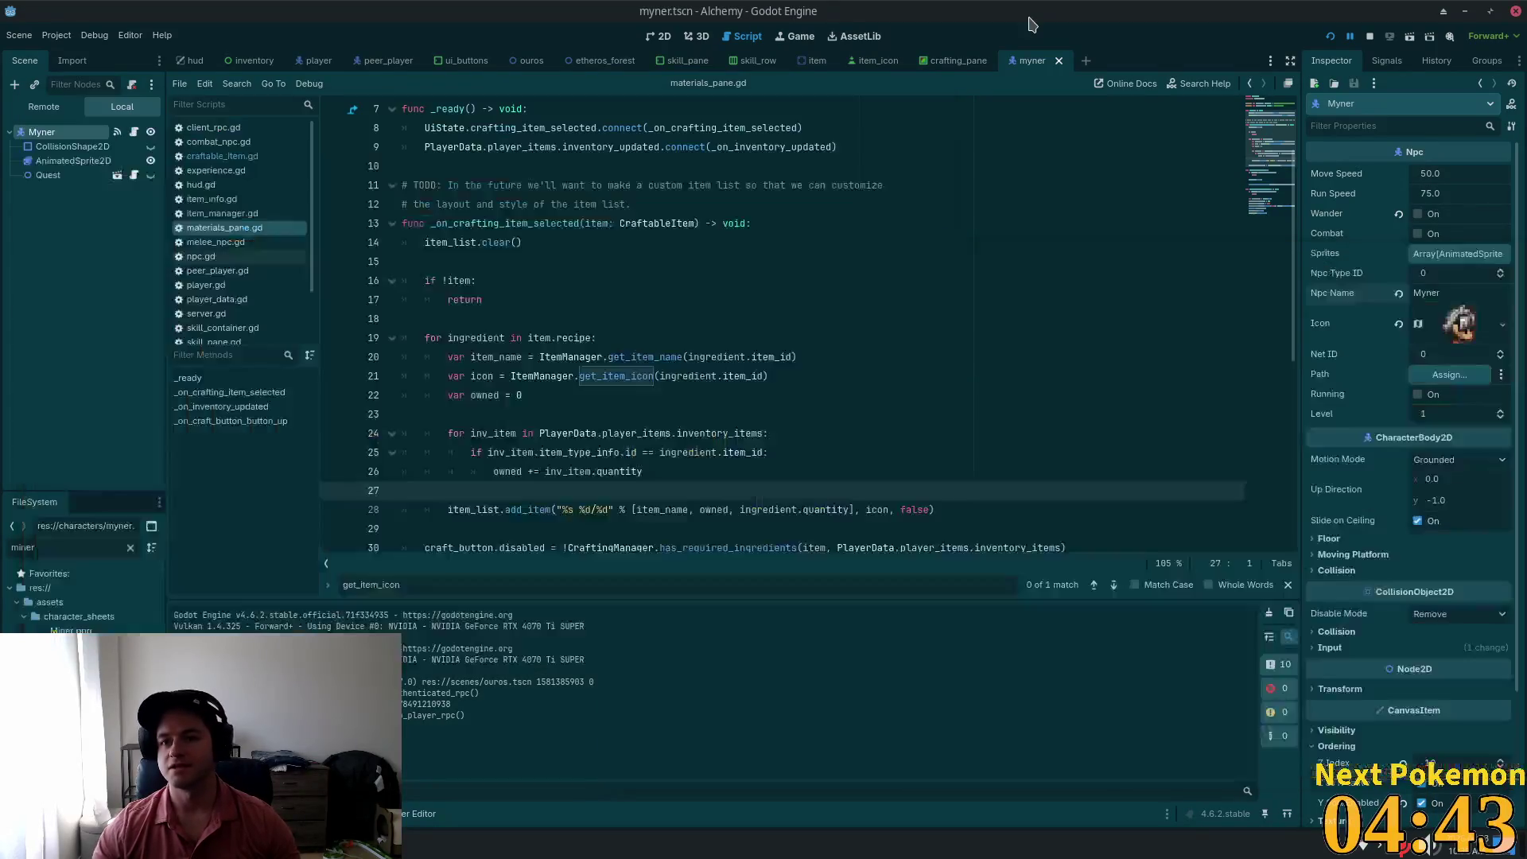
# Filter the FileSystem for 'myner' and duplicate myner.tscn as tim.tscn
pyautogui.click(71, 573)
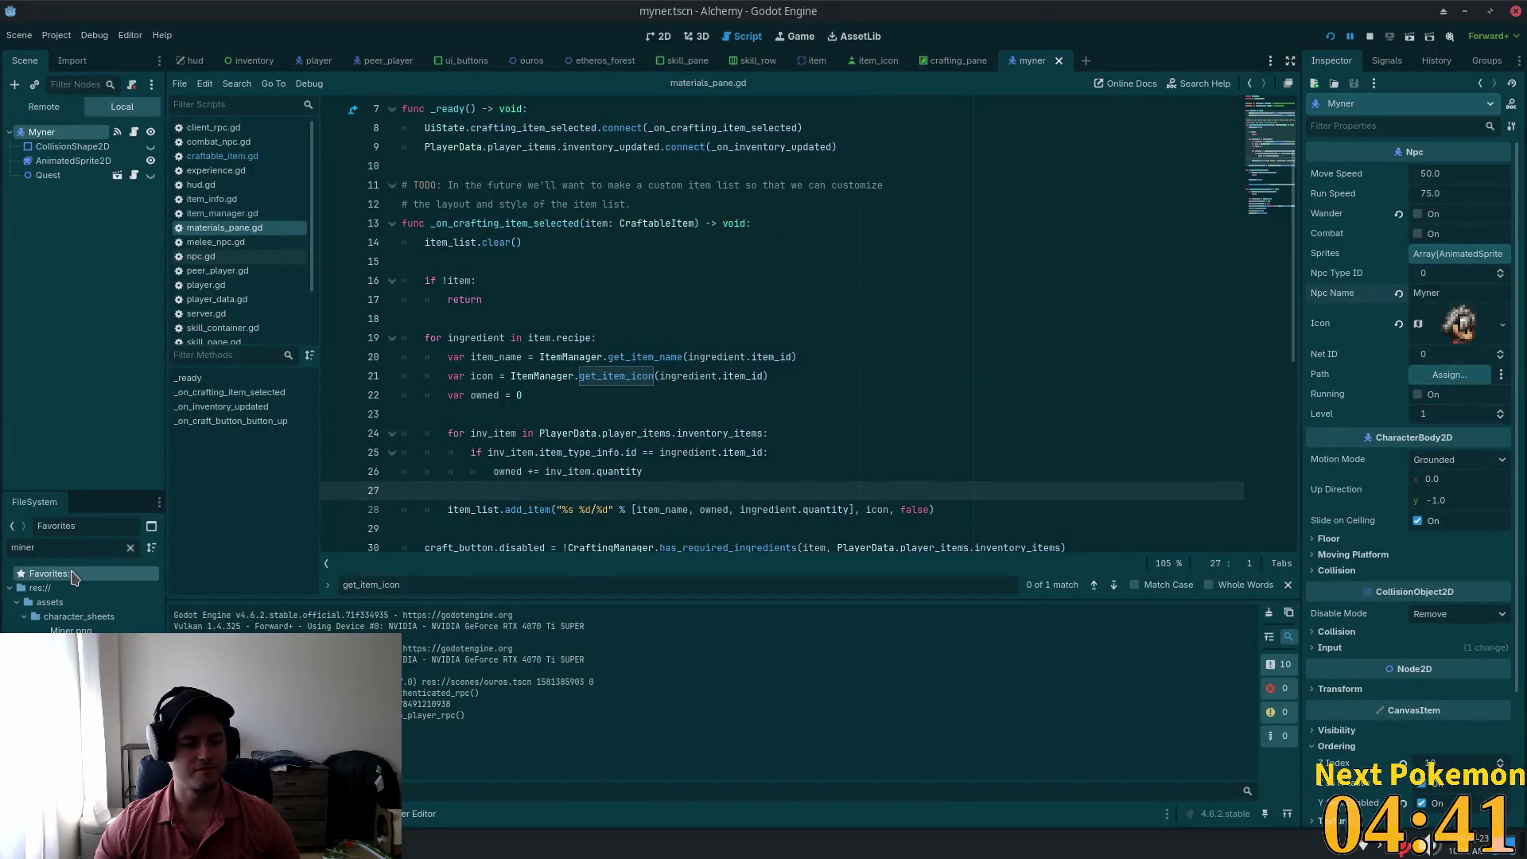
pyautogui.click(118, 553)
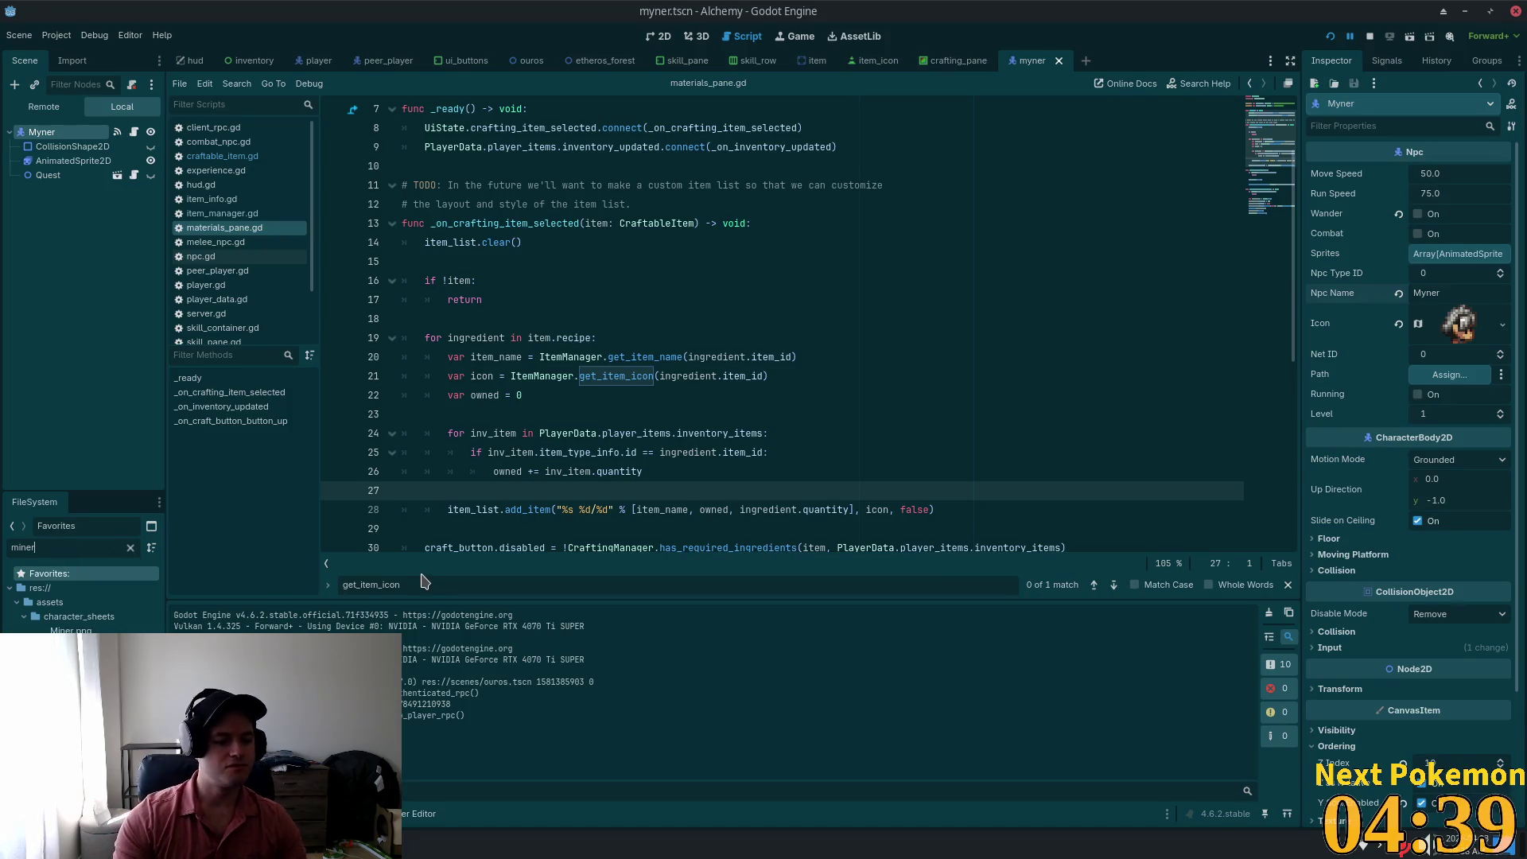
pyautogui.click(71, 629)
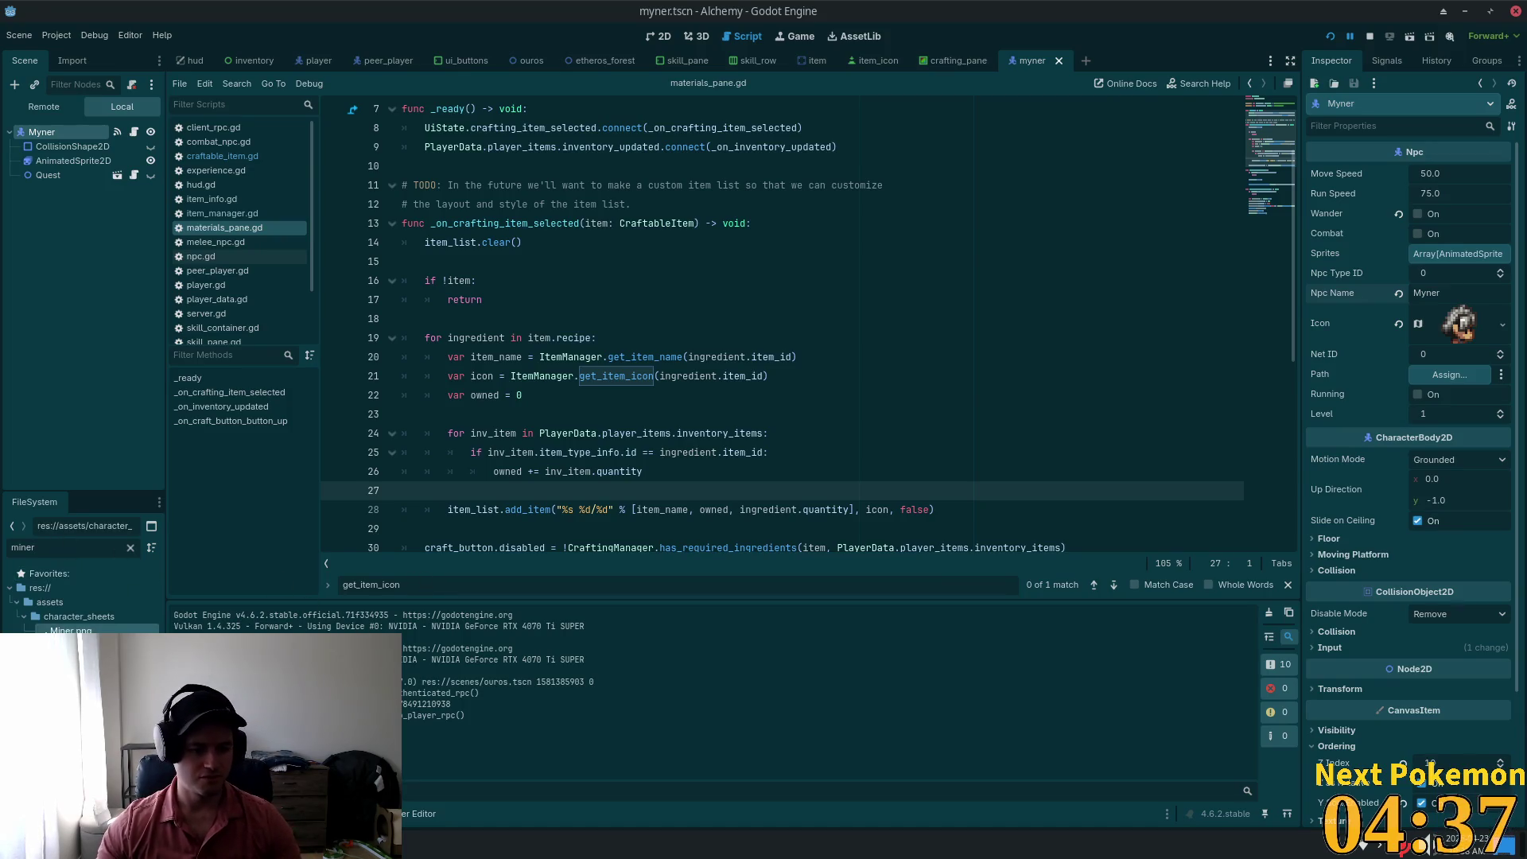
pyautogui.click(62, 555)
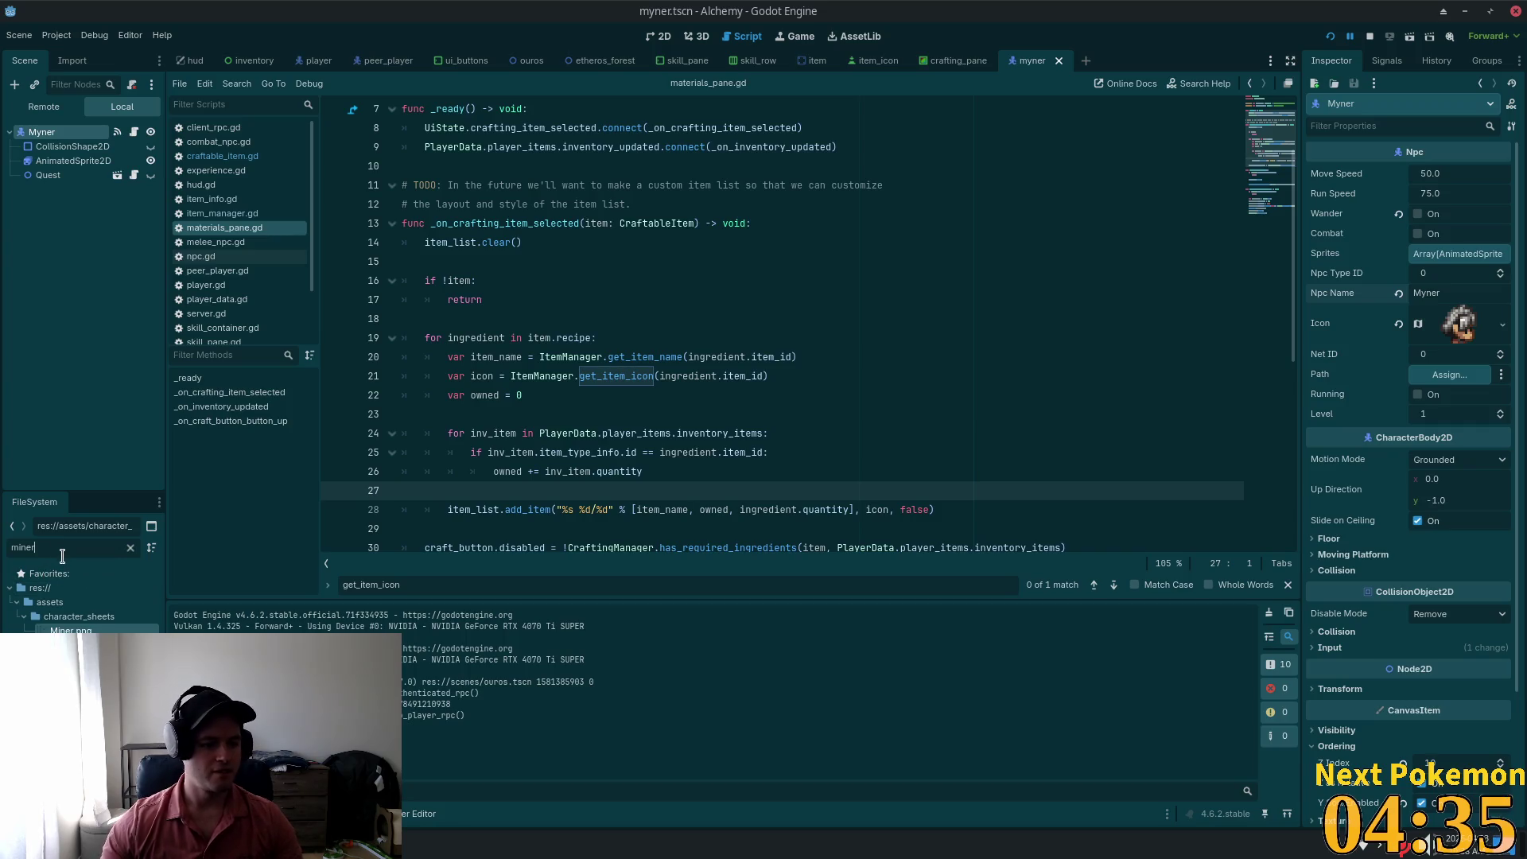
pyautogui.write('myner')
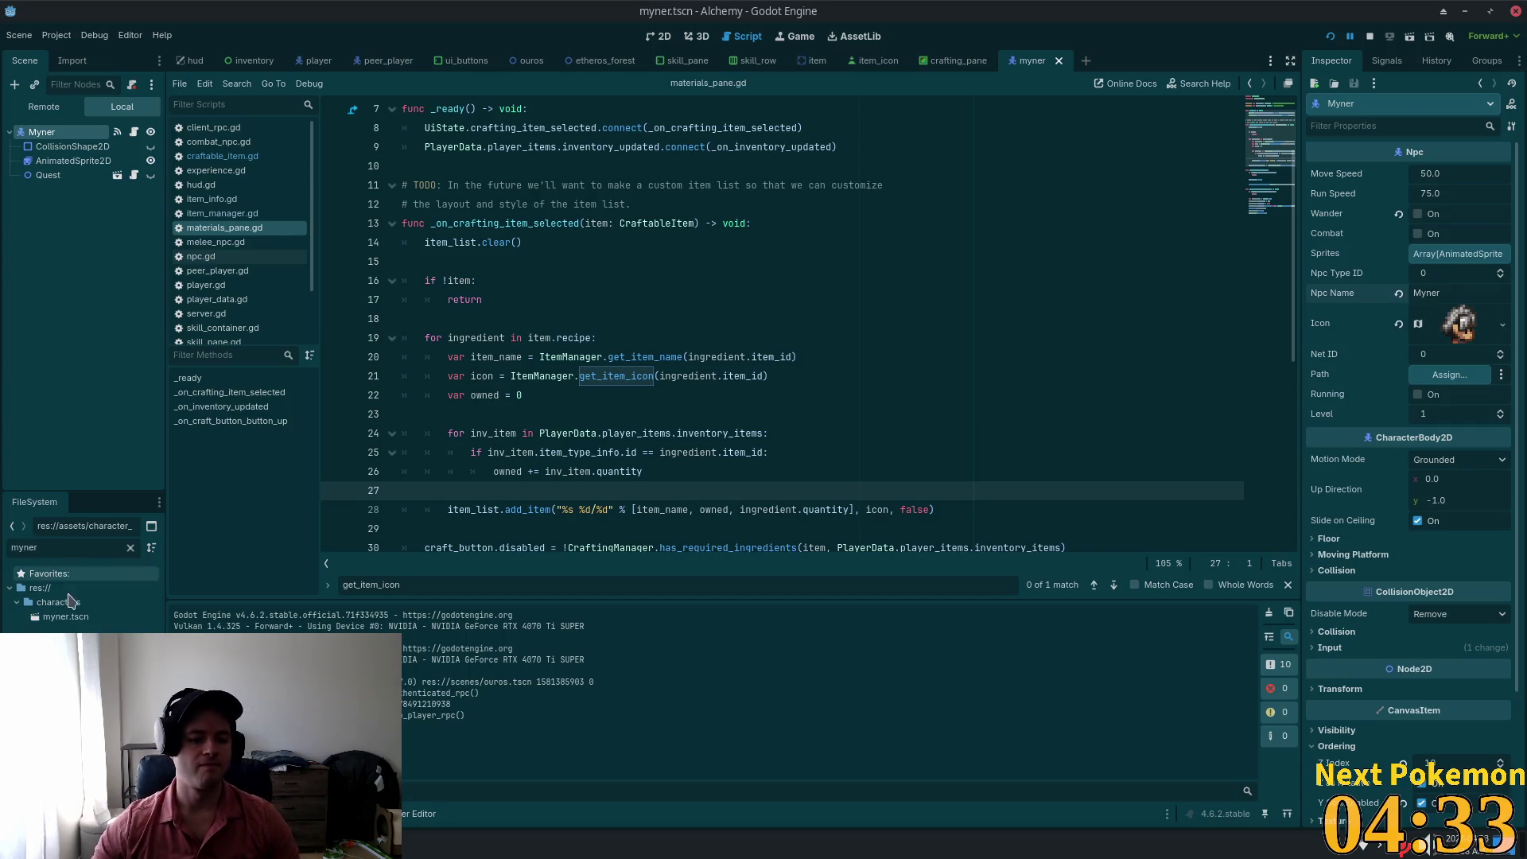
pyautogui.click(60, 625)
pyautogui.hotkey('ctrl', 'd')
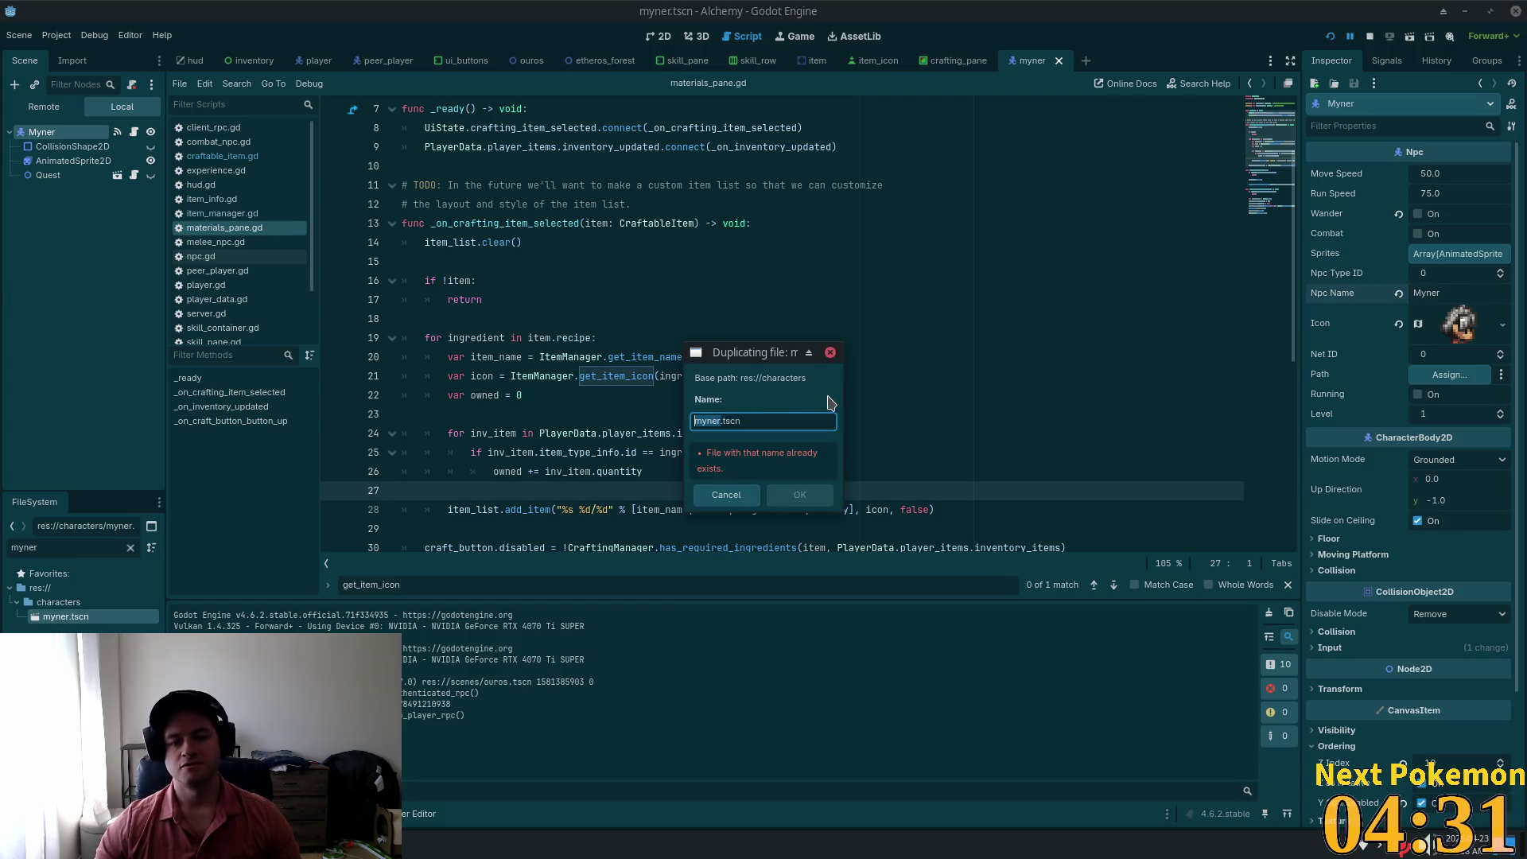
pyautogui.write('tim')
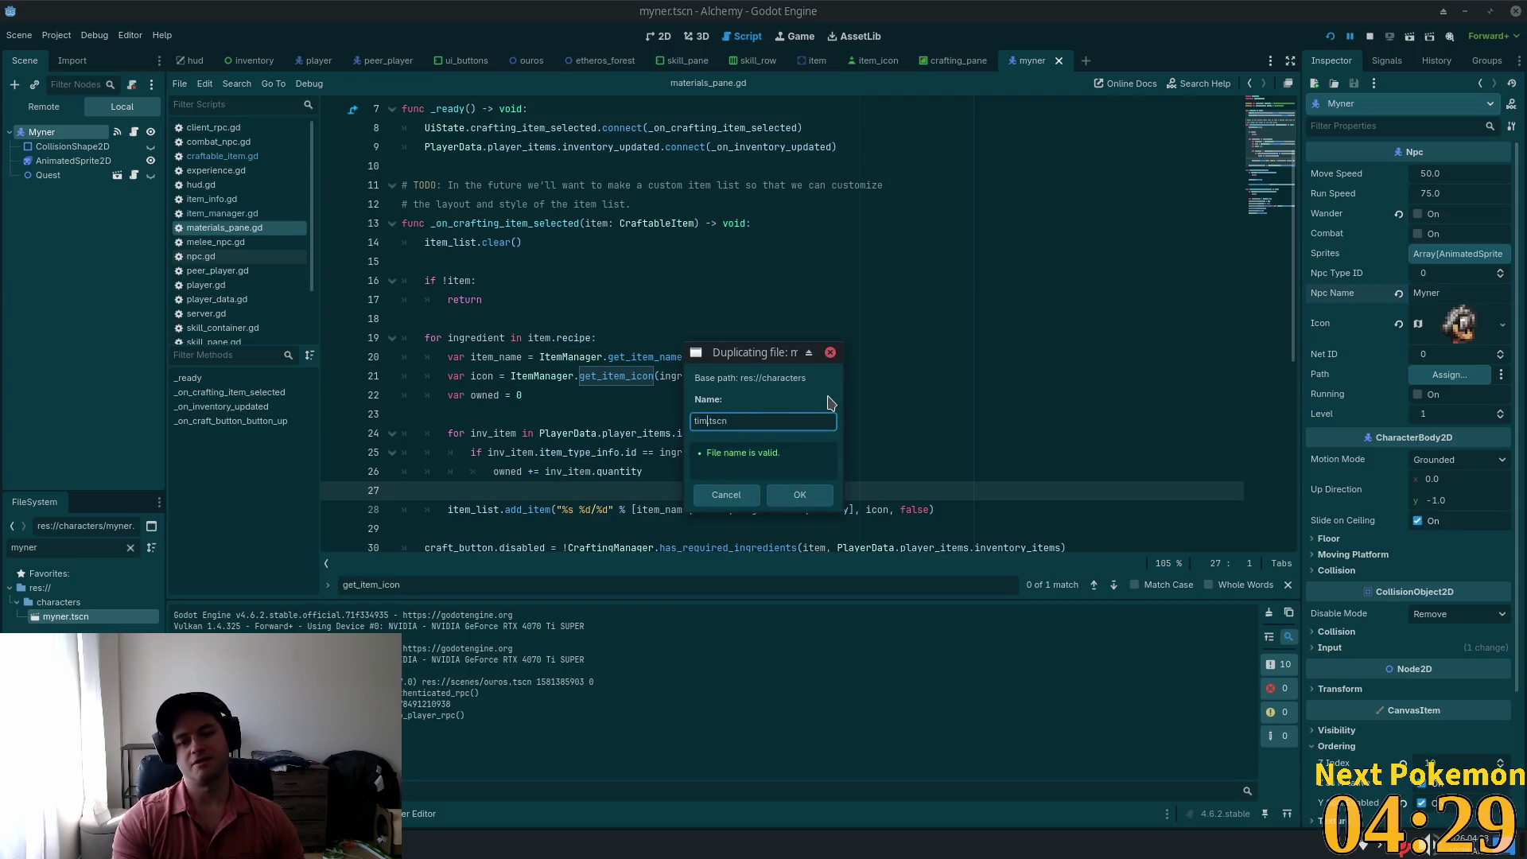
pyautogui.click(798, 495)
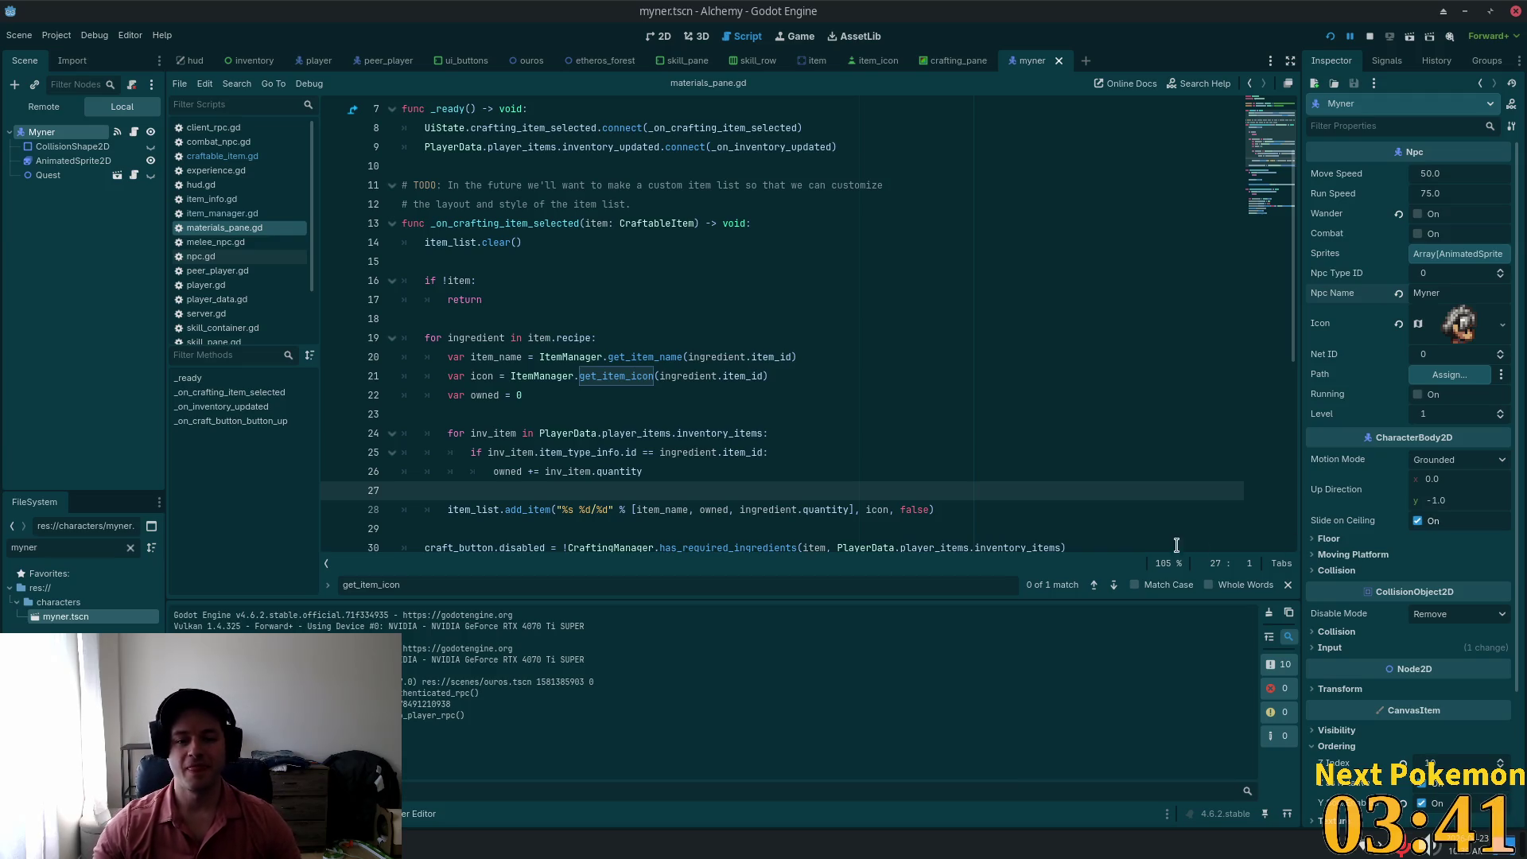
pyautogui.click(864, 384)
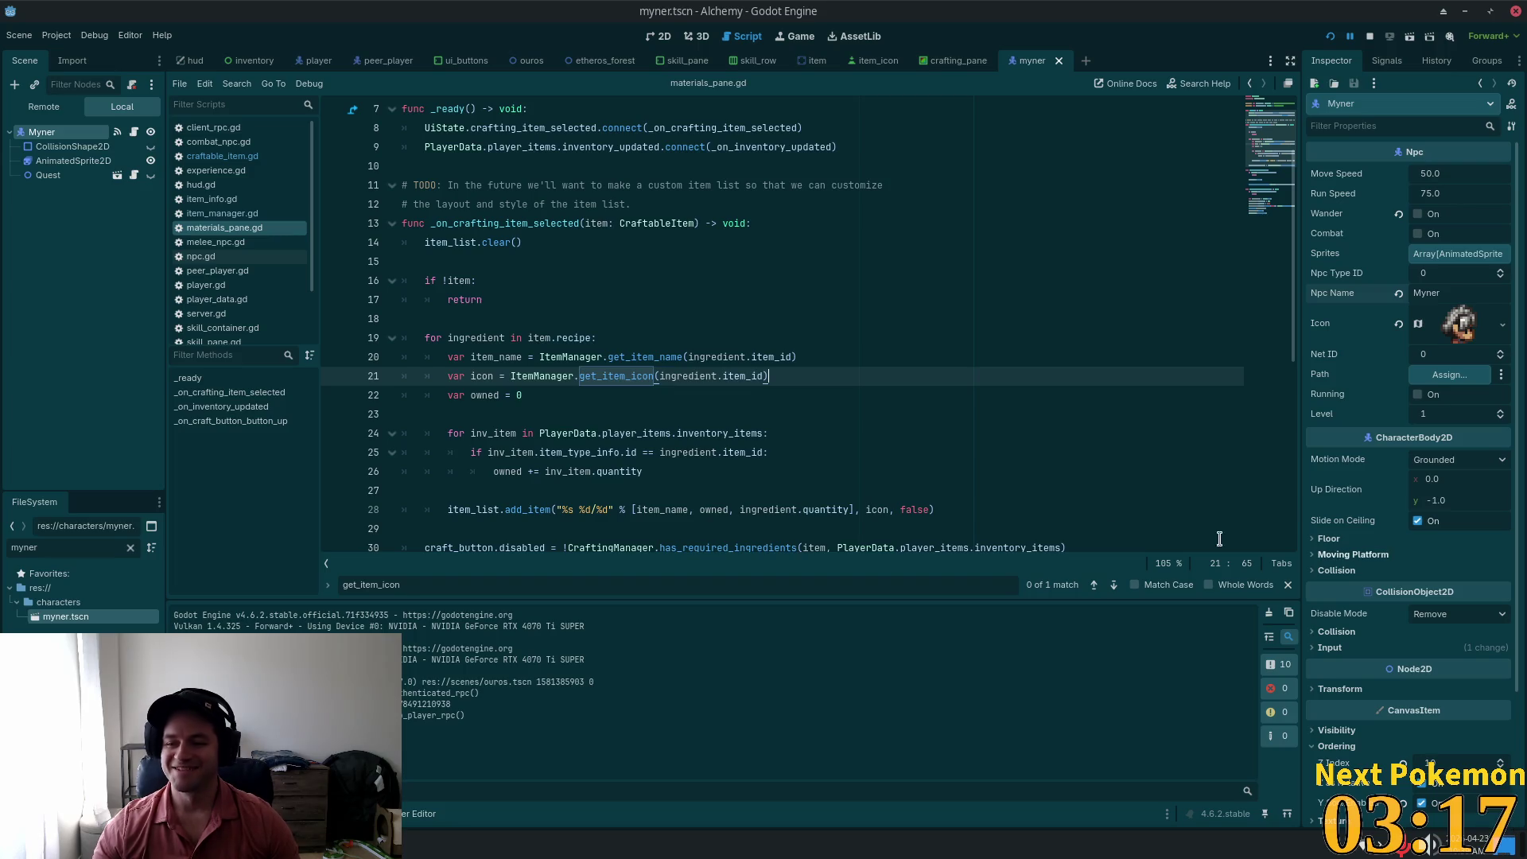
pyautogui.click(719, 318)
pyautogui.scroll(2, 719, 318)
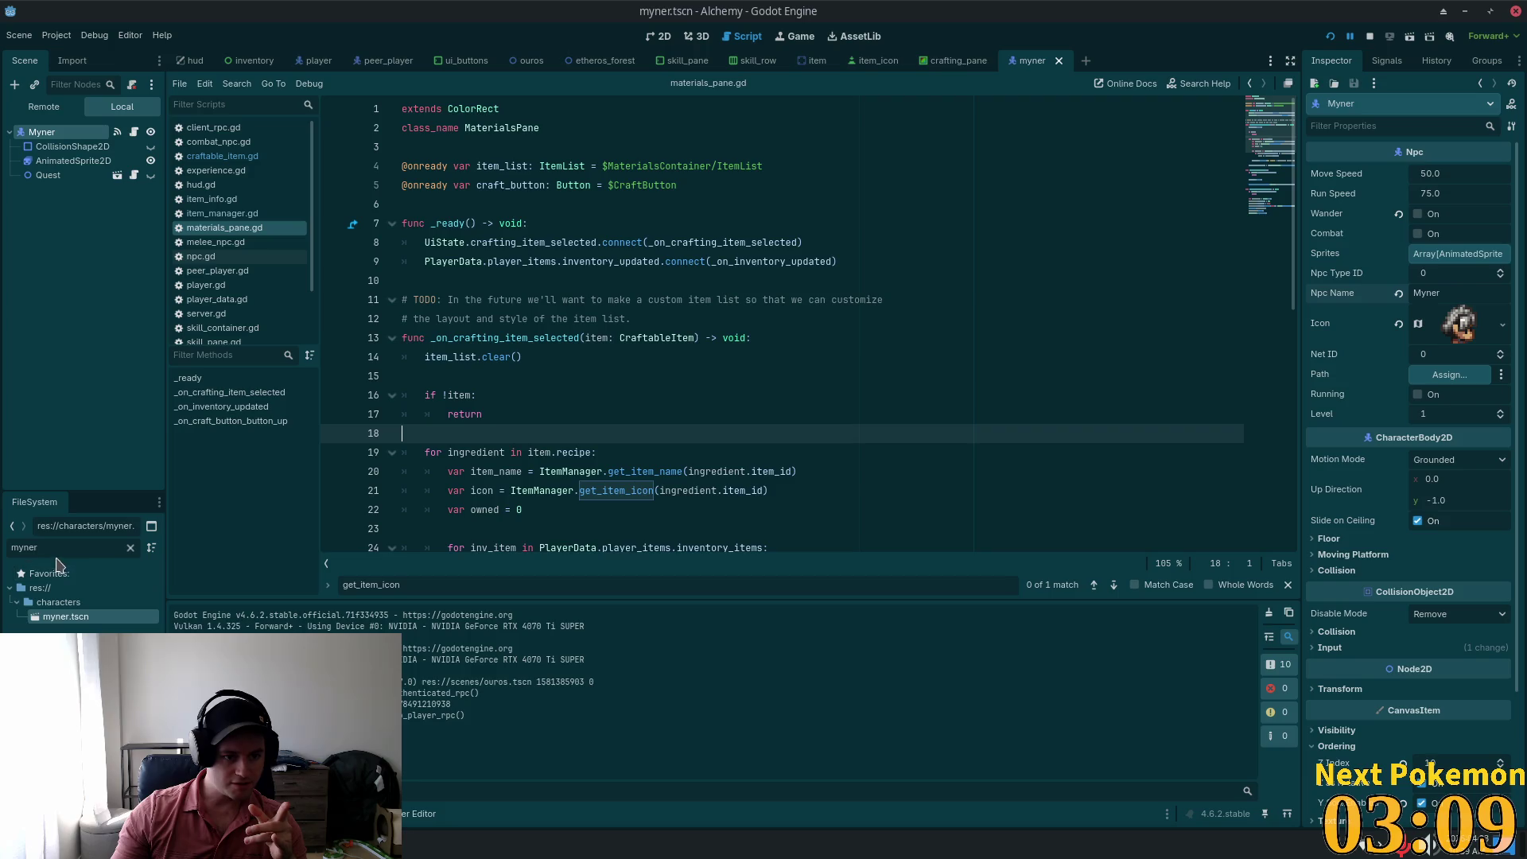
# Open tim.tscn from the 'tim' filter and rename its root node from Myner to Tim
pyautogui.write('time')
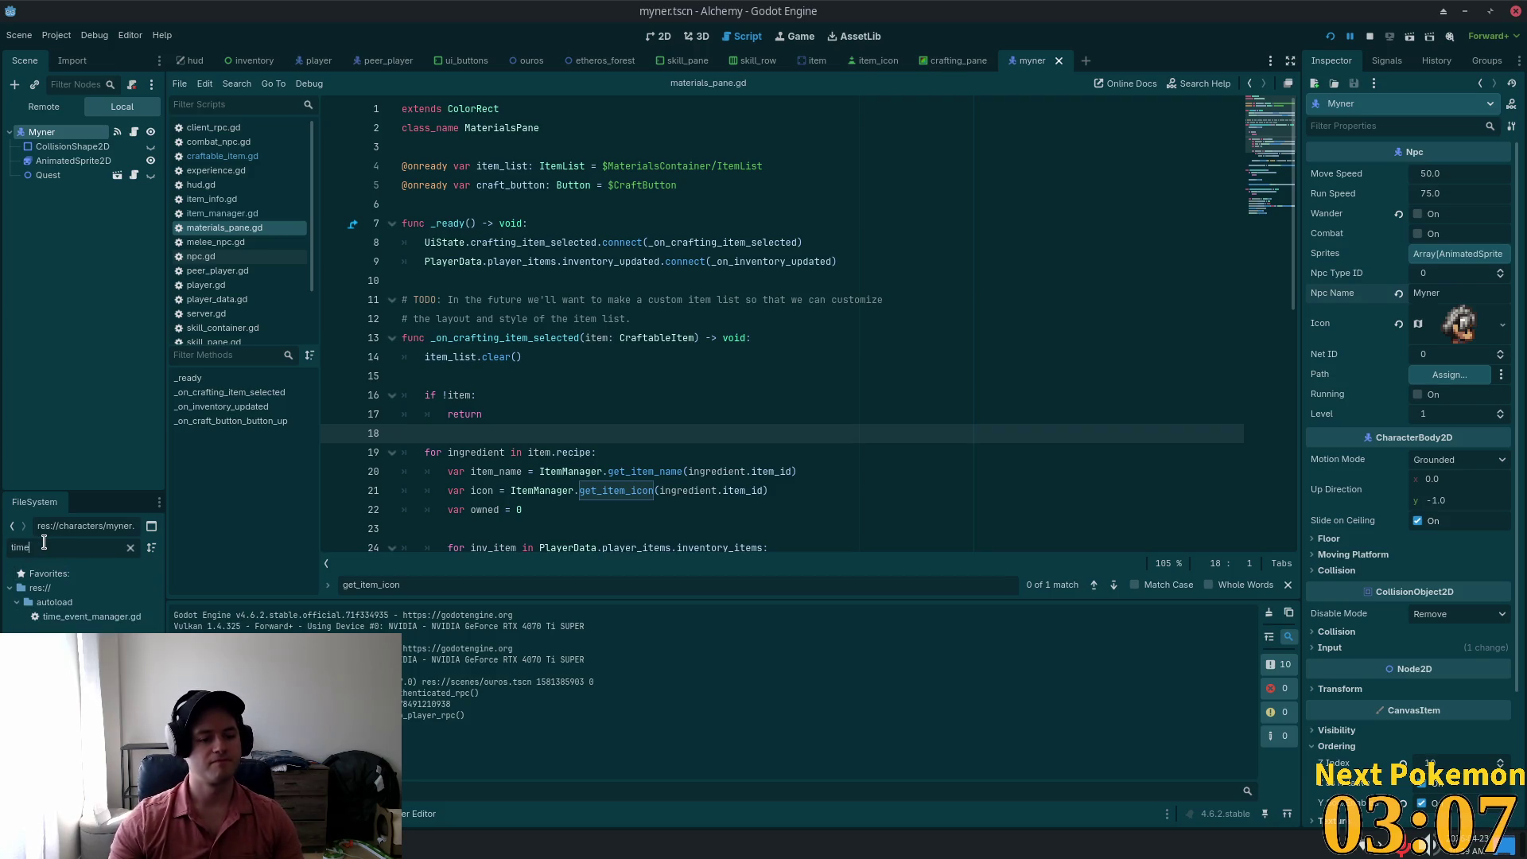
pyautogui.press('BackSpace')
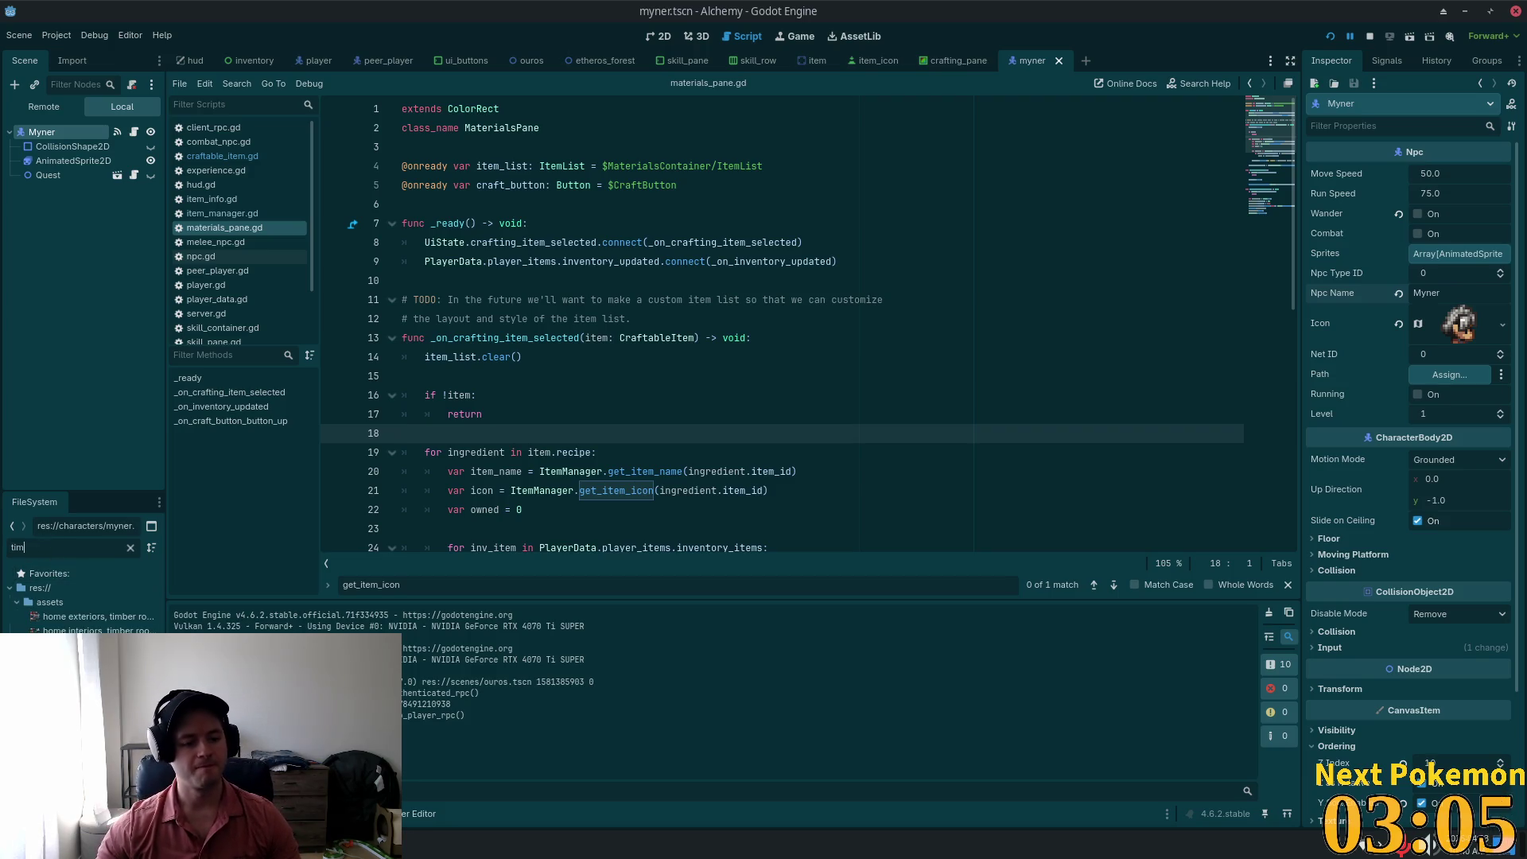
pyautogui.press('Return')
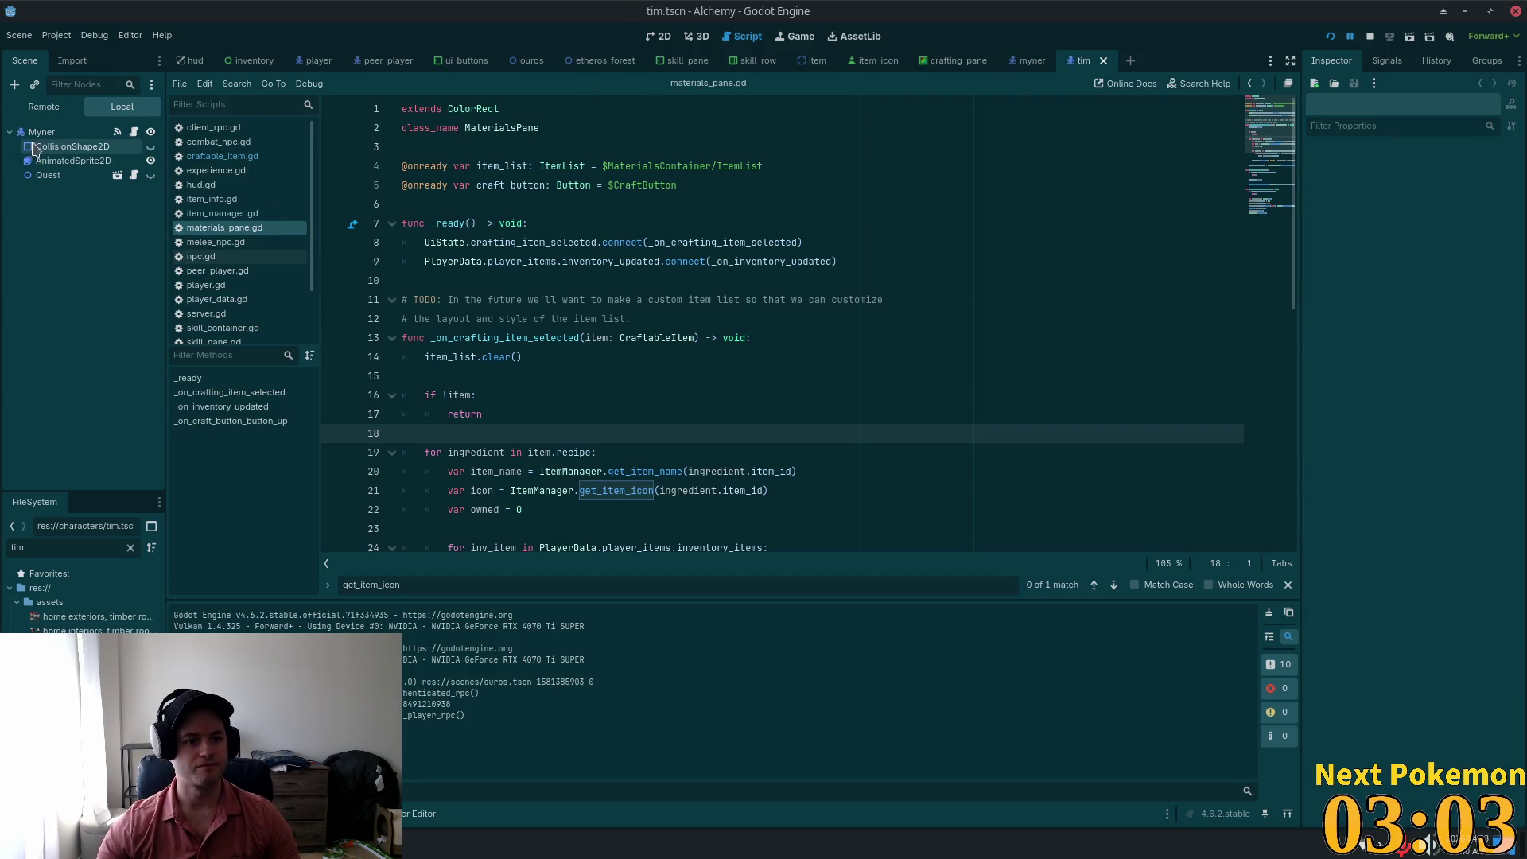
pyautogui.click(50, 133)
pyautogui.press('F2')
pyautogui.write('Tim')
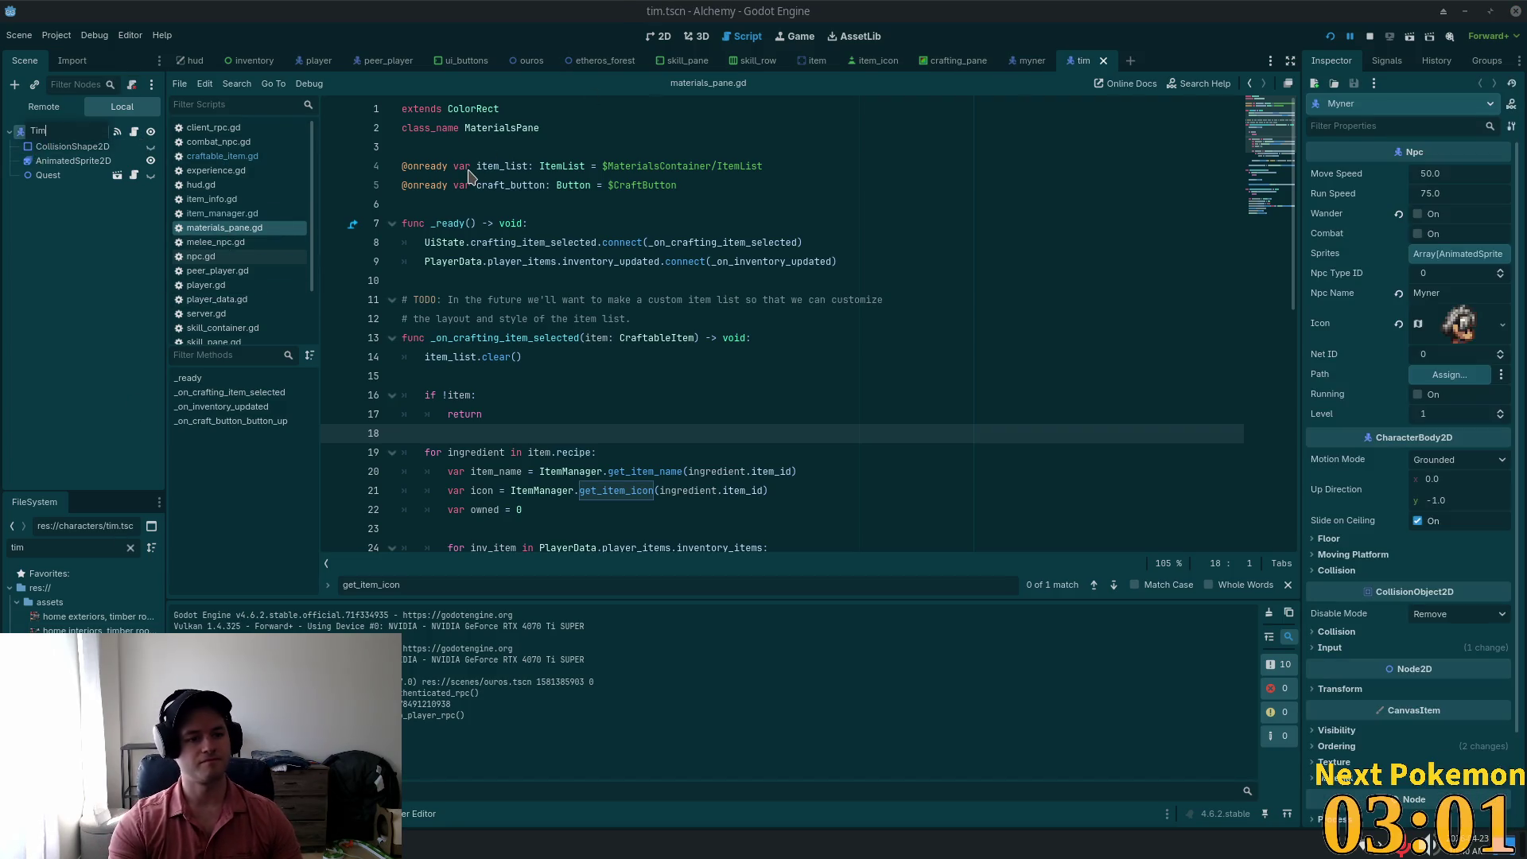
pyautogui.press('Return')
# Expand the AnimatedSprite2D's Sprite Frames, then search the app launcher for Steam
pyautogui.click(76, 161)
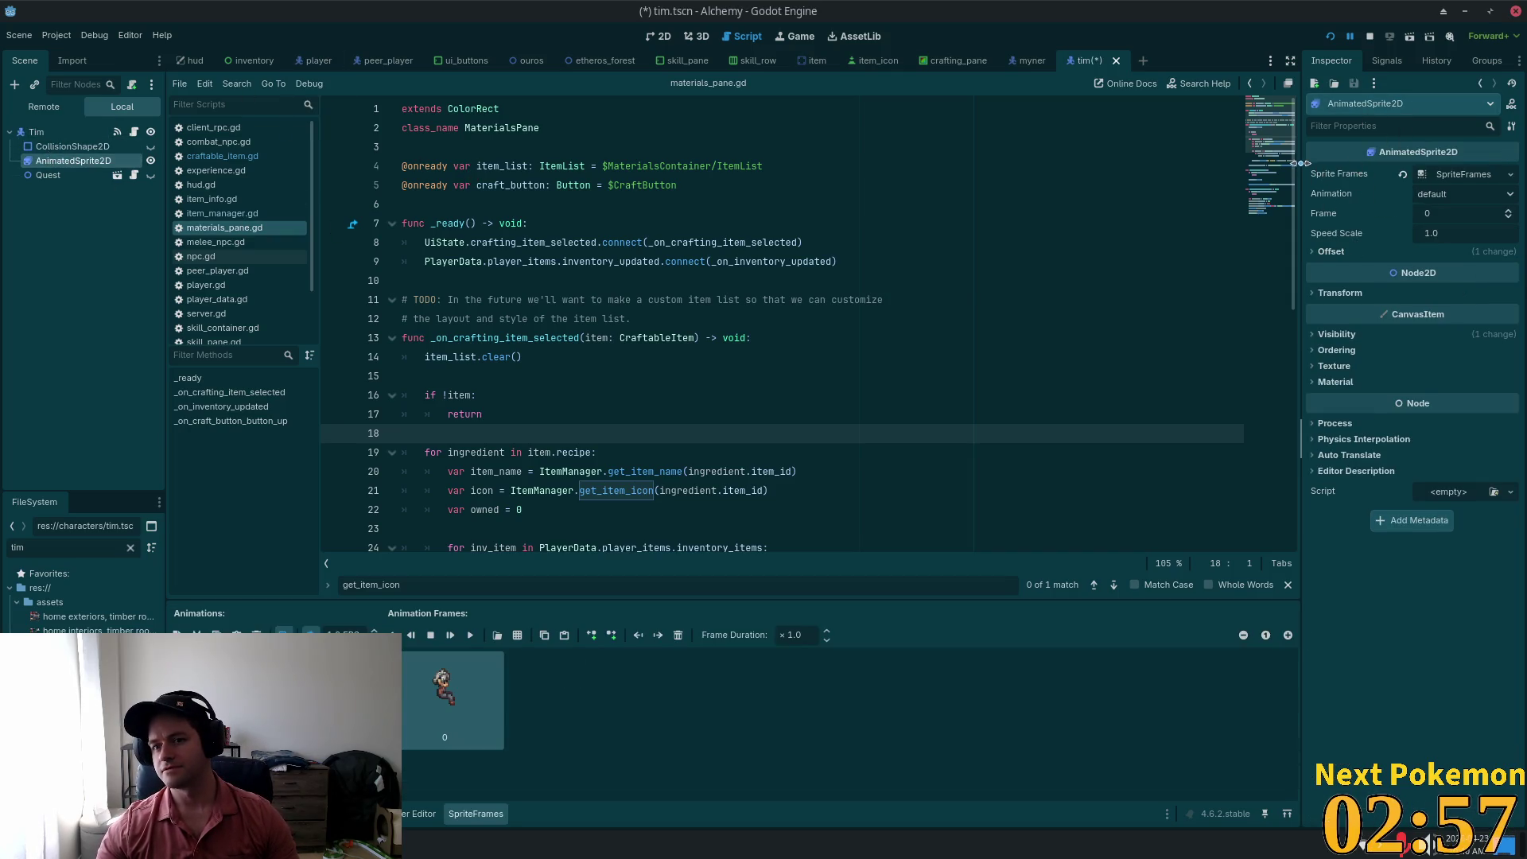
pyautogui.click(1445, 176)
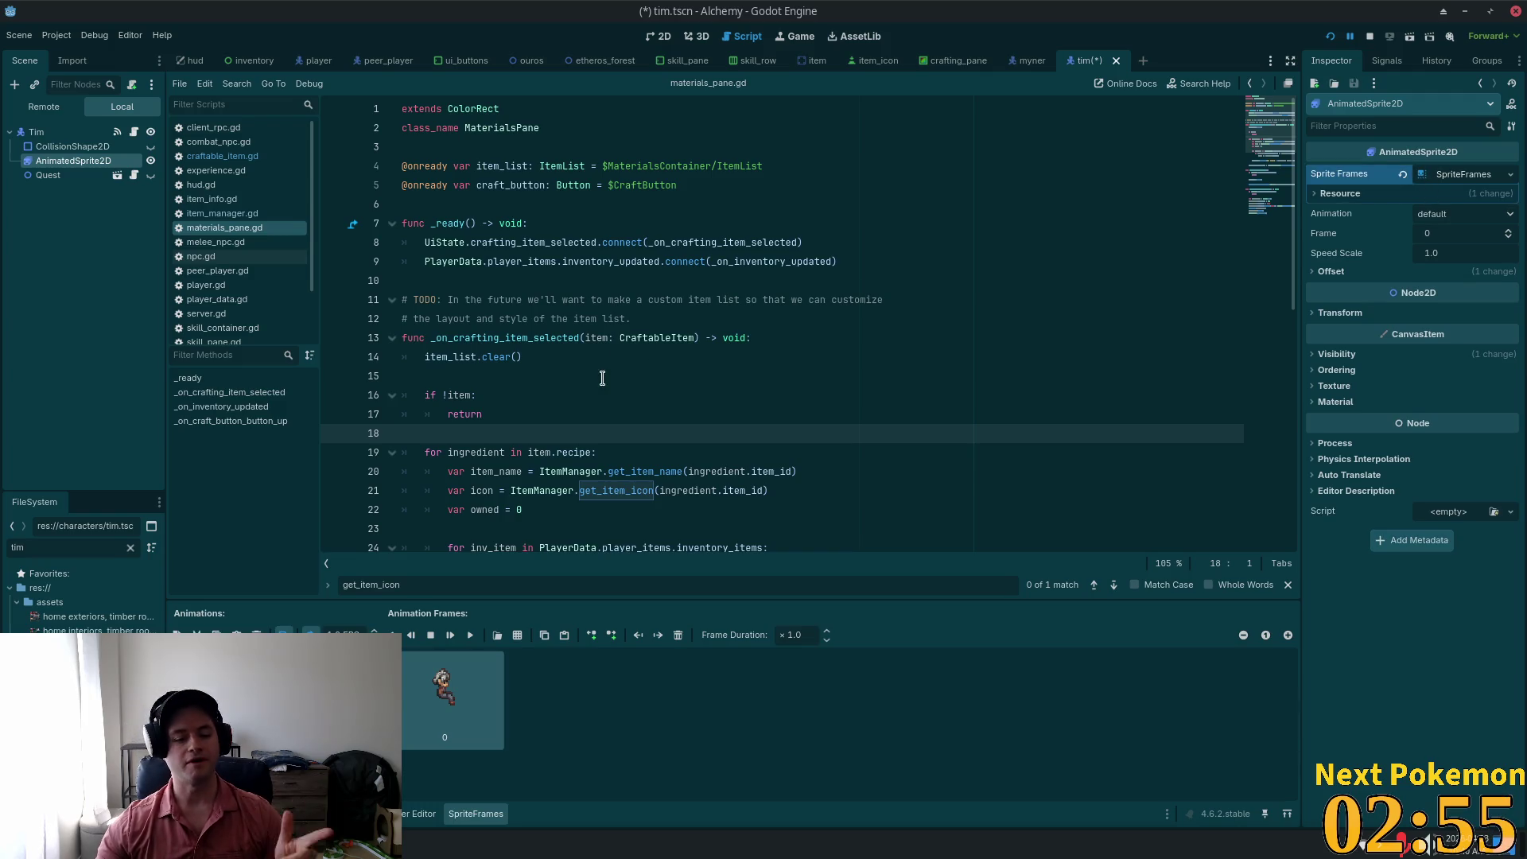
pyautogui.press('super')
pyautogui.write('stme')
pyautogui.press('BackSpace')
pyautogui.press('BackSpace')
# Launch Steam and play Mana Seed Sprite Generator from the Library
pyautogui.write('e')
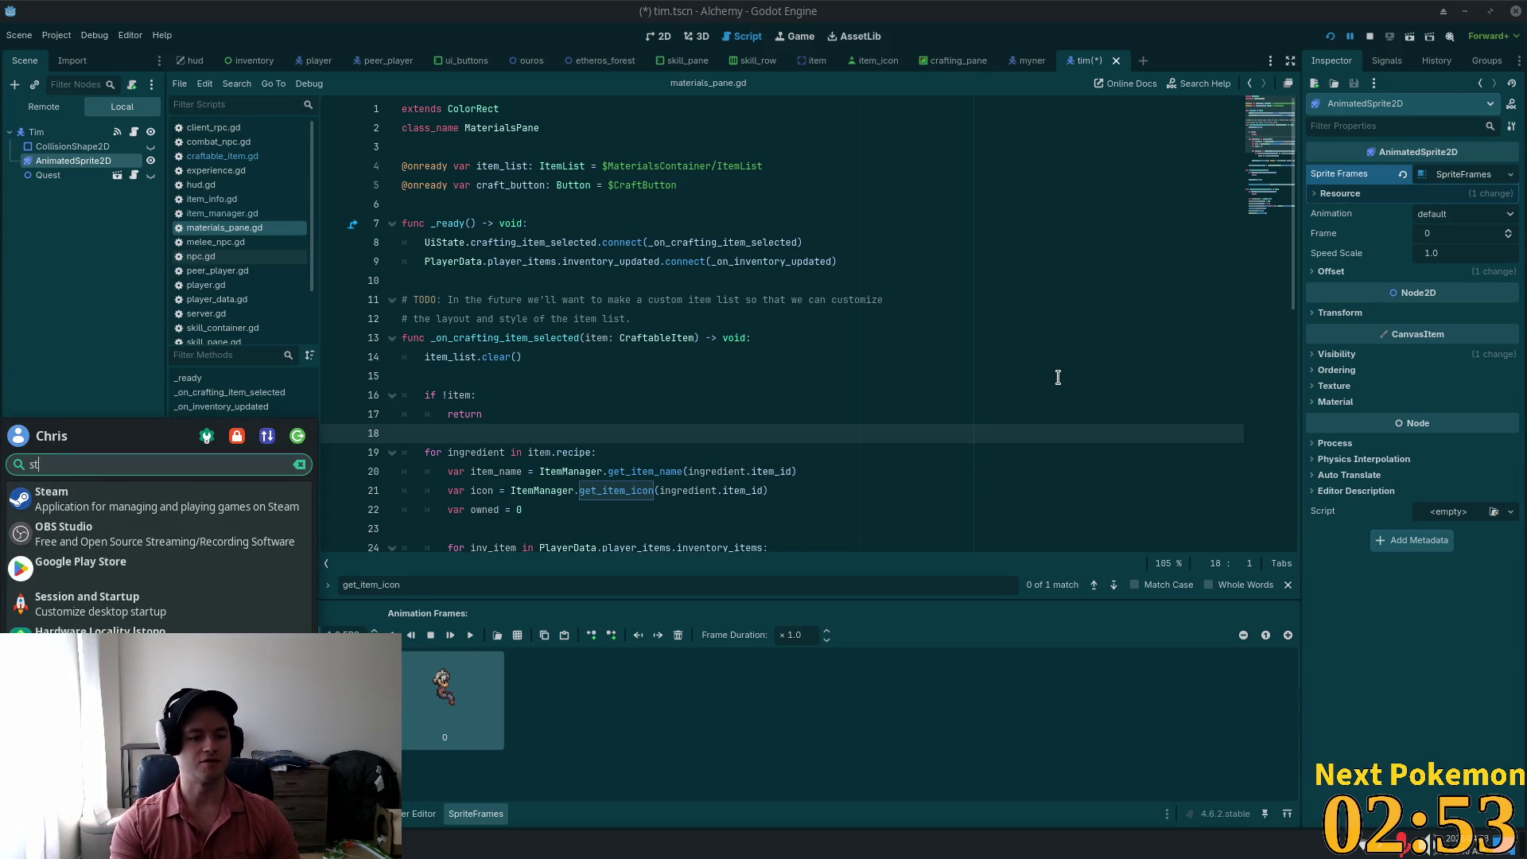
pyautogui.press('Escape')
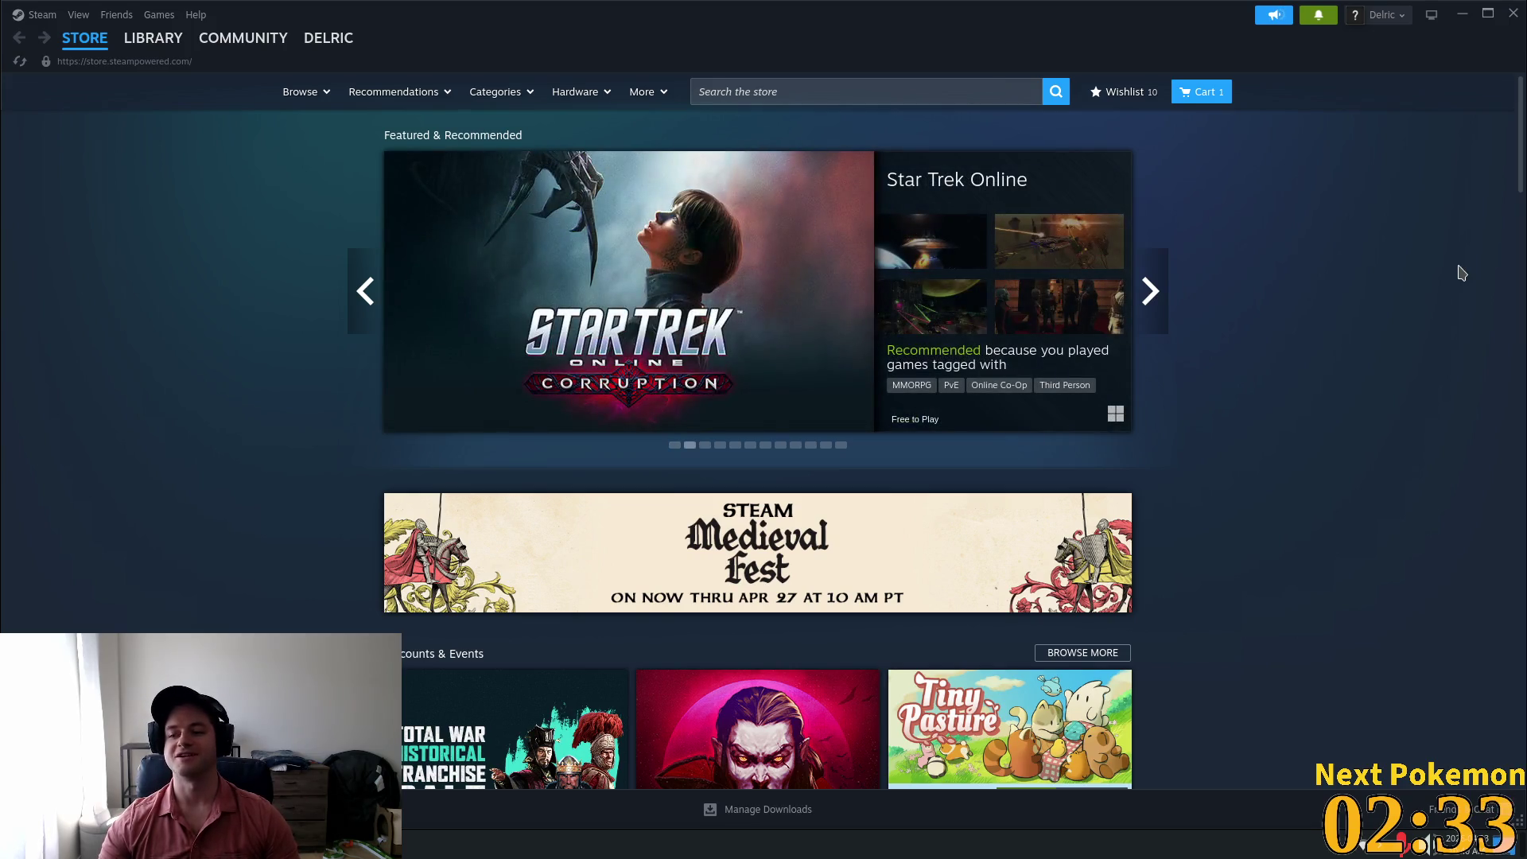
pyautogui.click(821, 92)
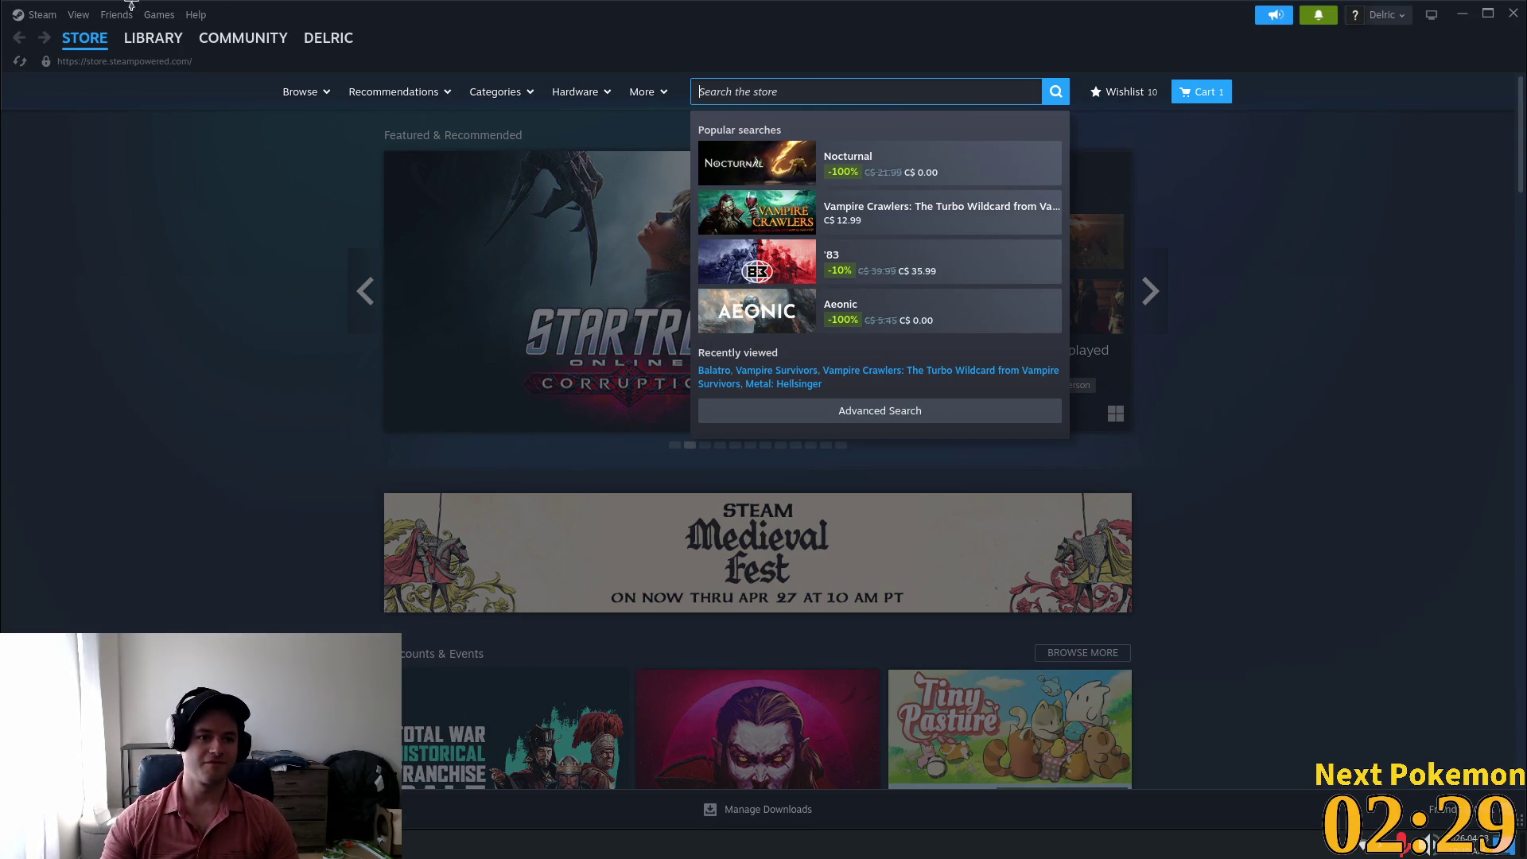
pyautogui.click(188, 38)
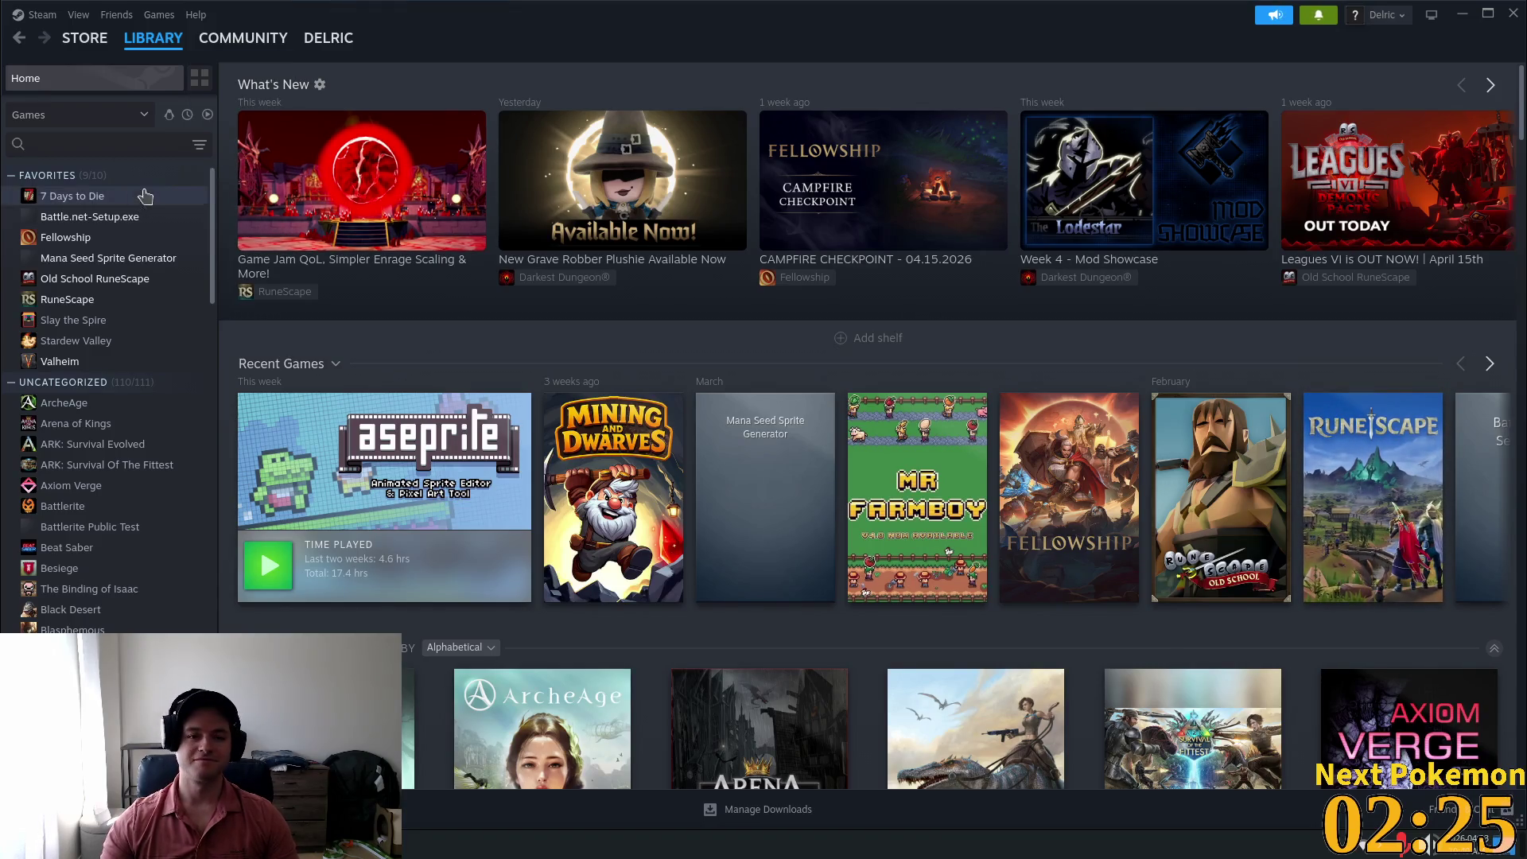
pyautogui.click(64, 137)
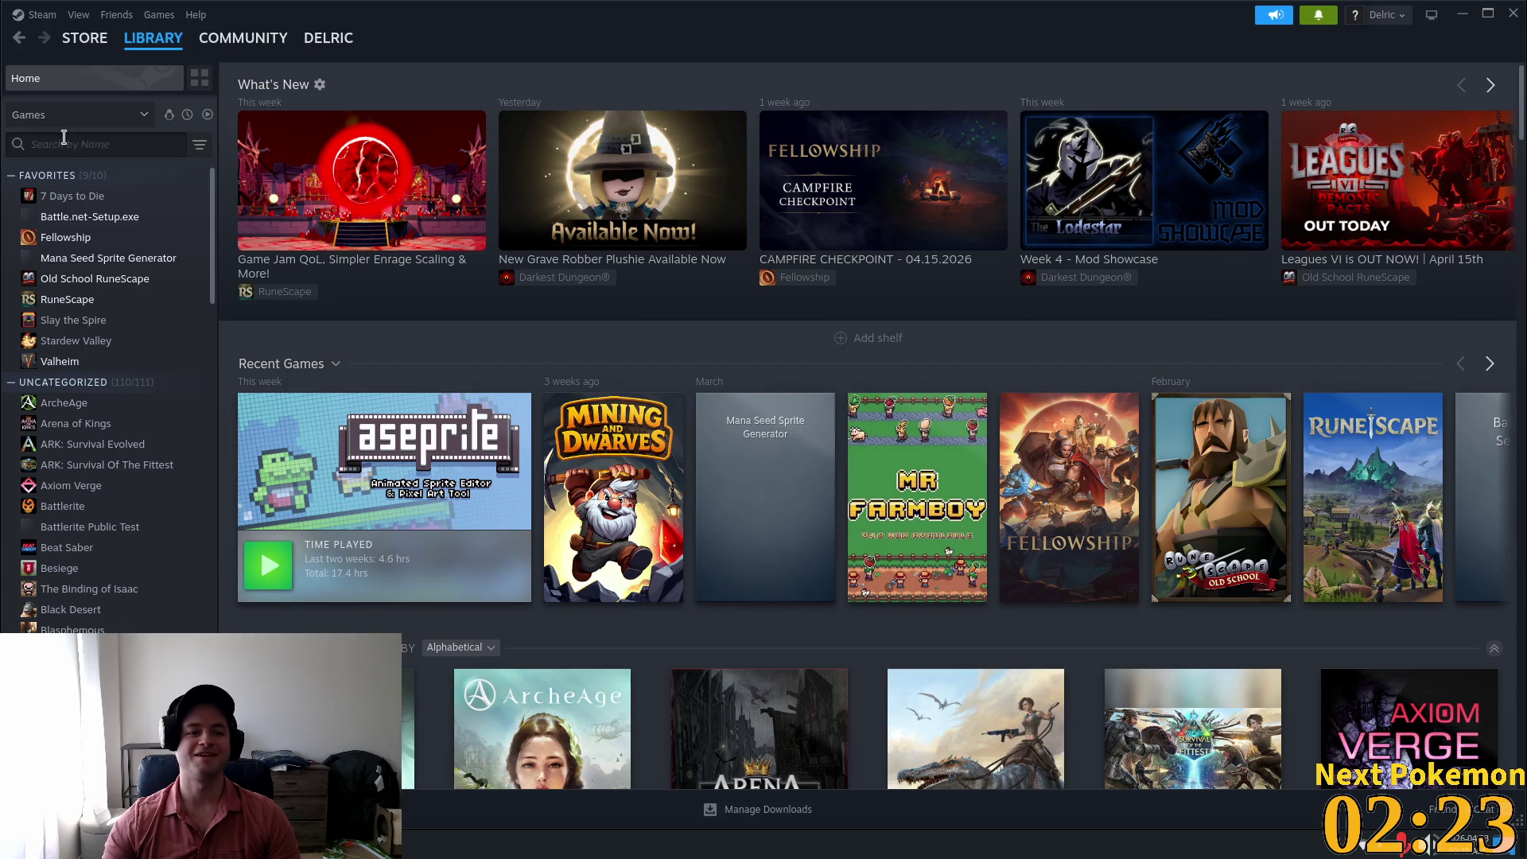
pyautogui.click(101, 266)
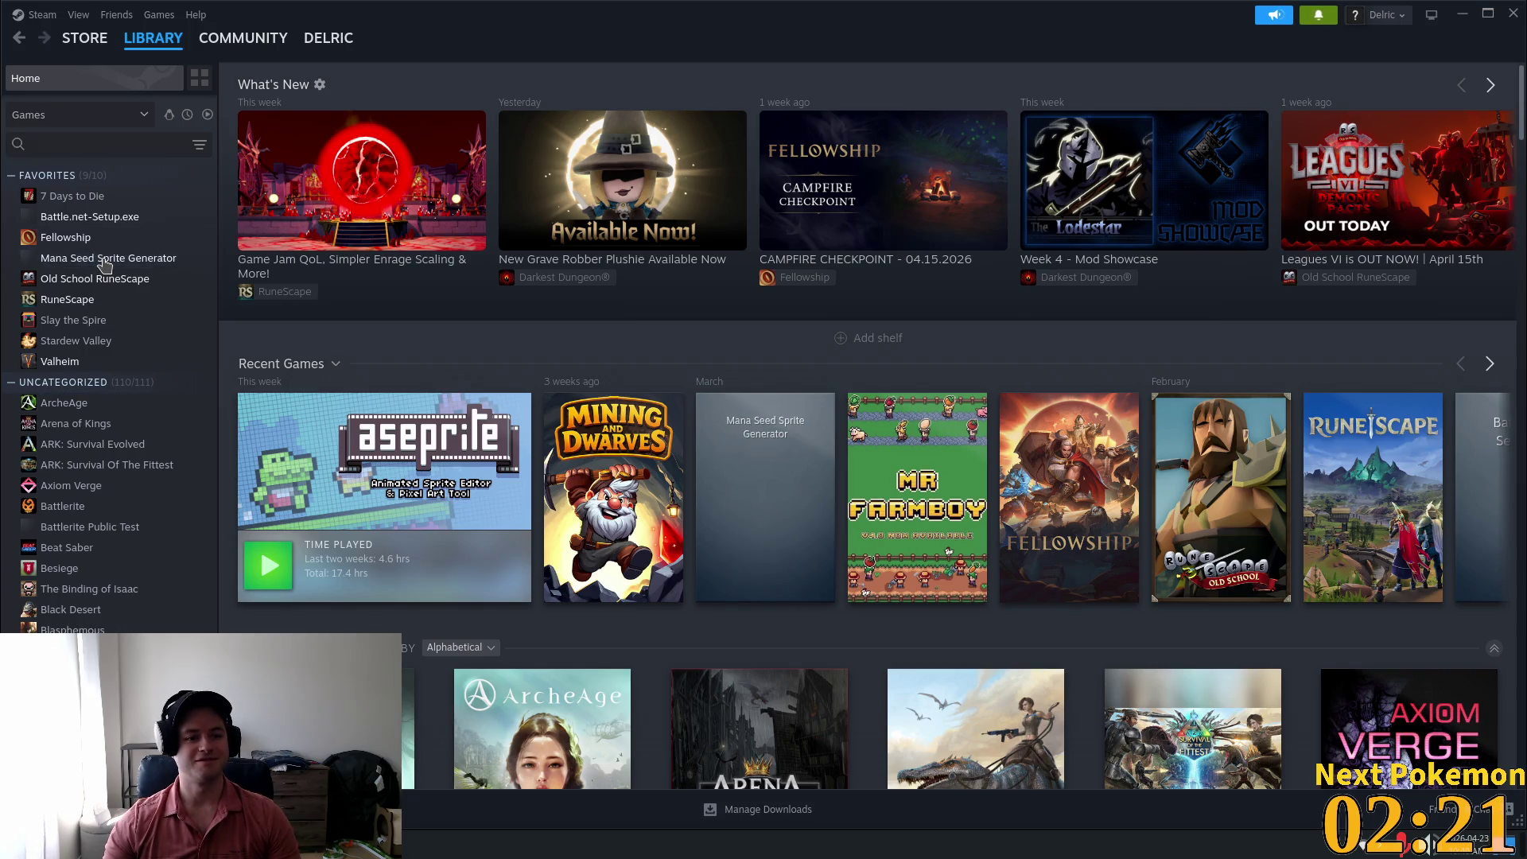
pyautogui.click(291, 344)
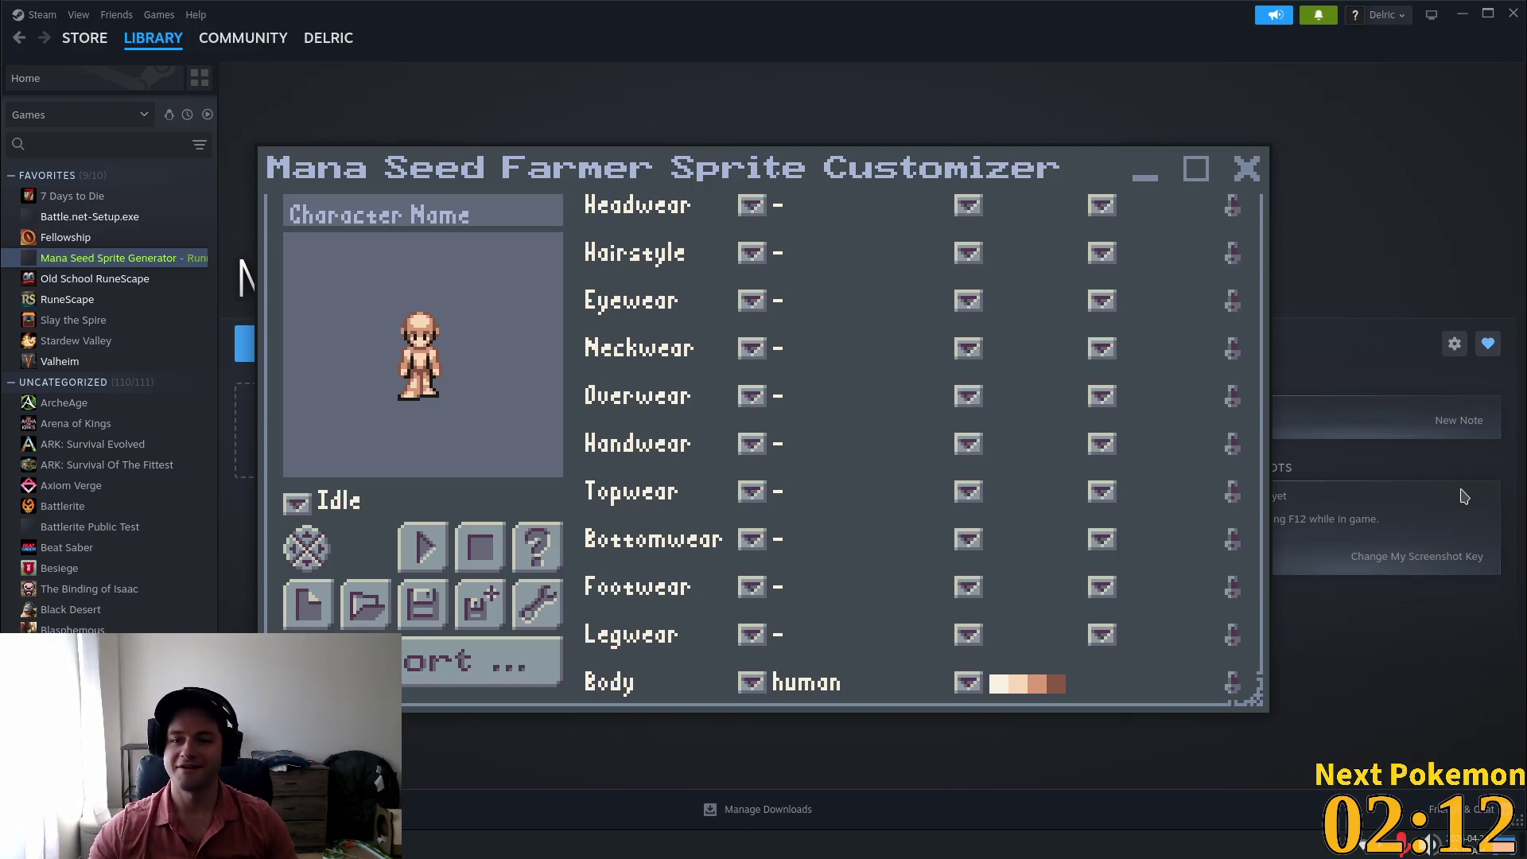
# Try mushroom1, floppyhat and headscarf headwear on the character
pyautogui.click(747, 210)
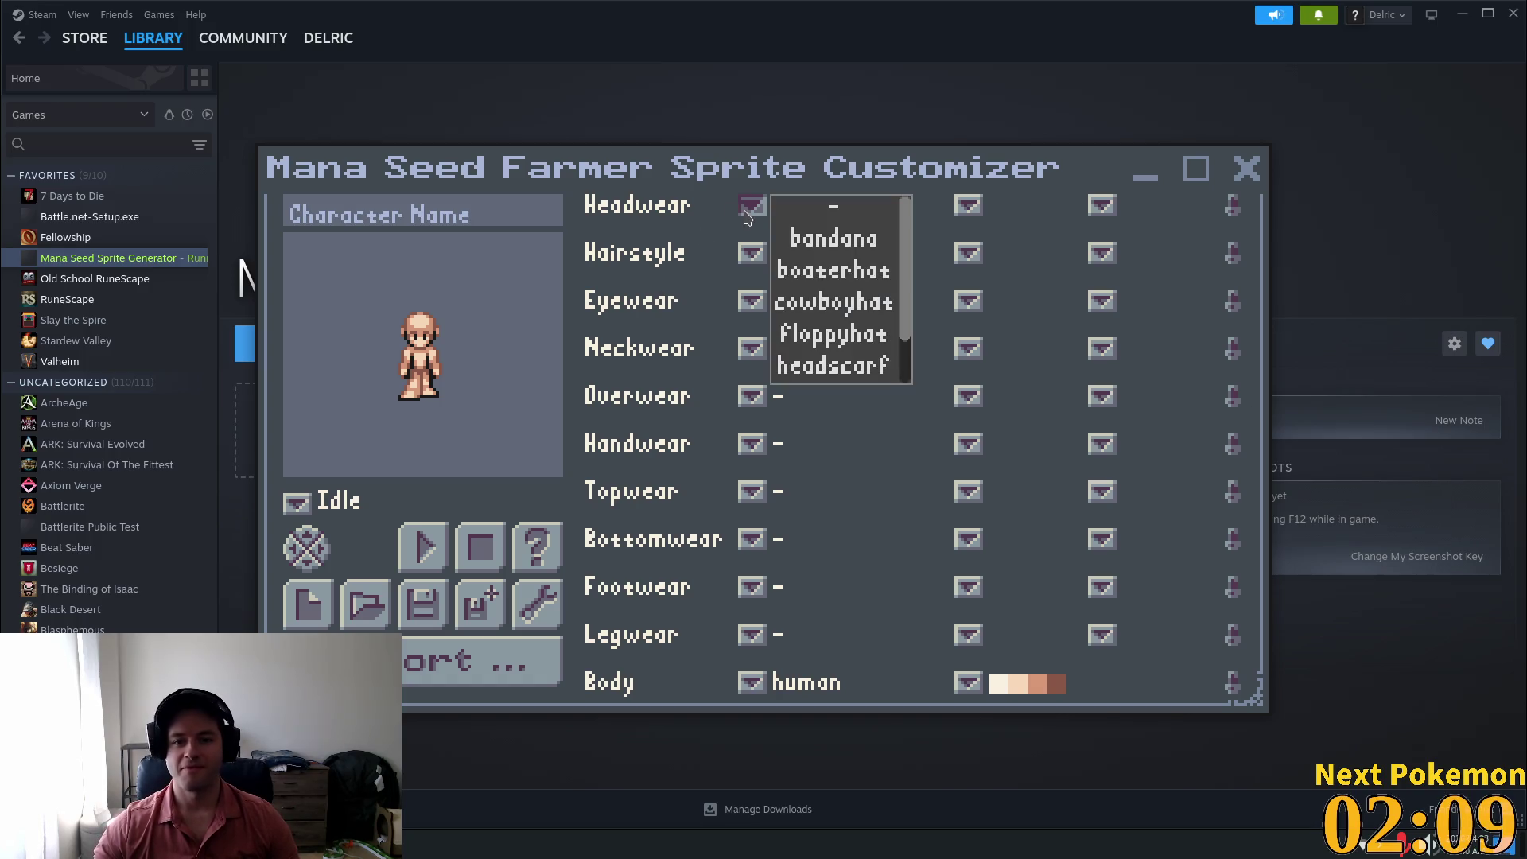
pyautogui.moveTo(903, 305); pyautogui.dragTo(904, 329)
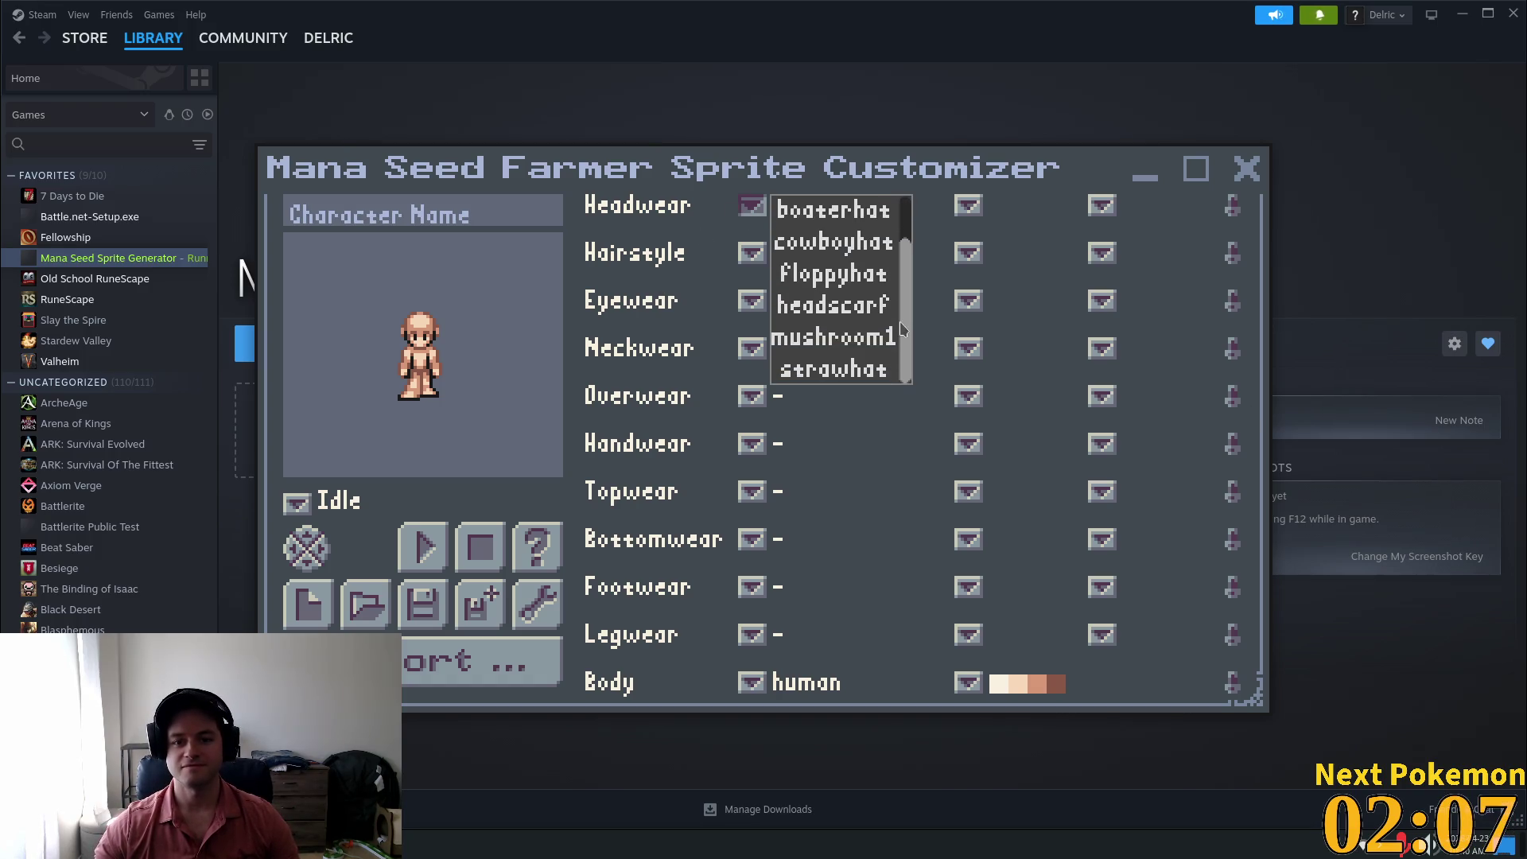
pyautogui.click(850, 340)
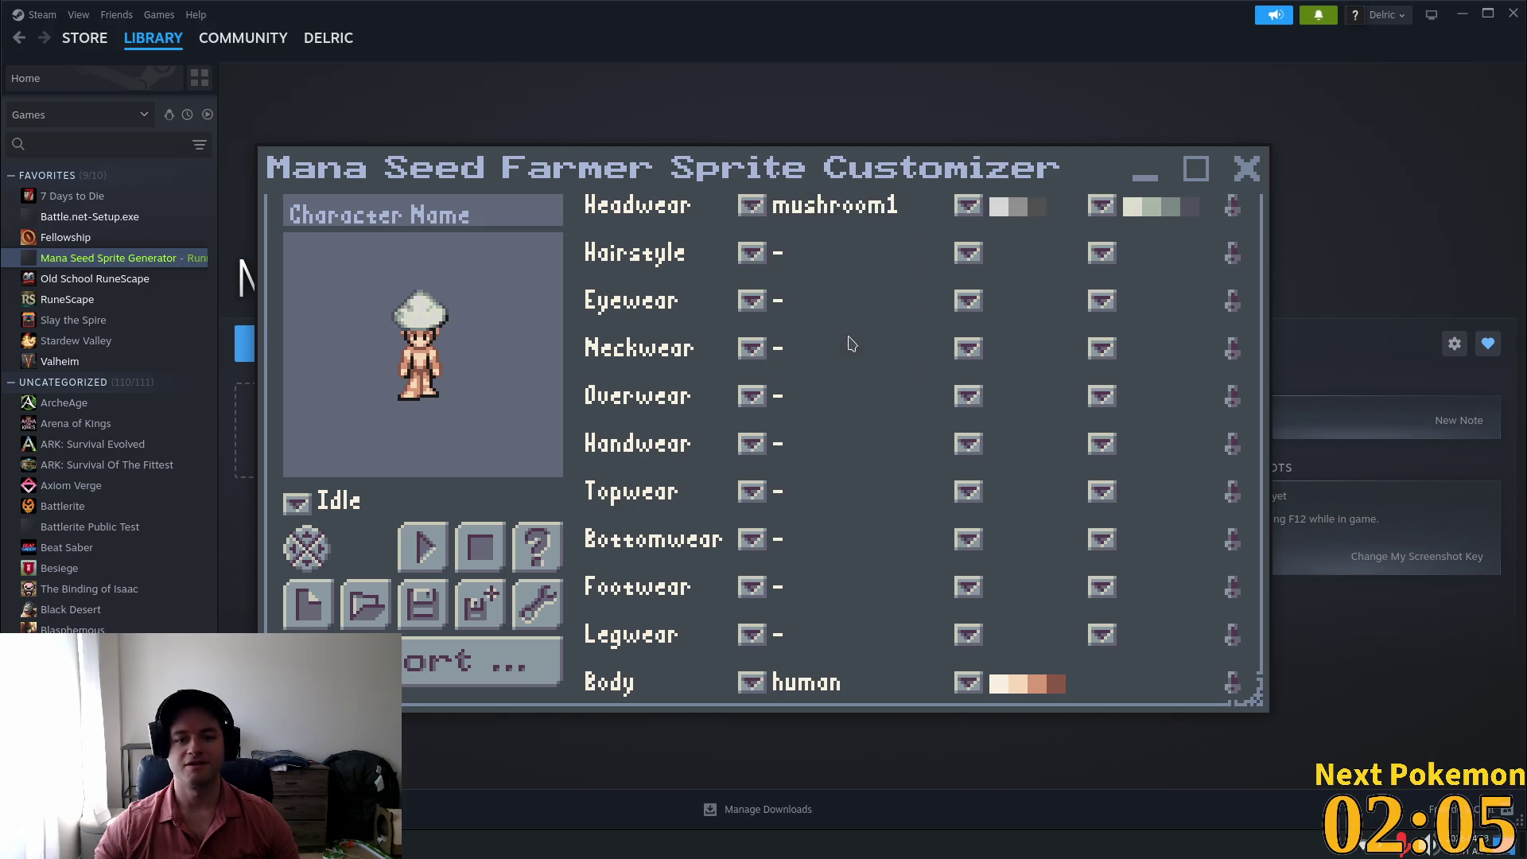
pyautogui.click(751, 207)
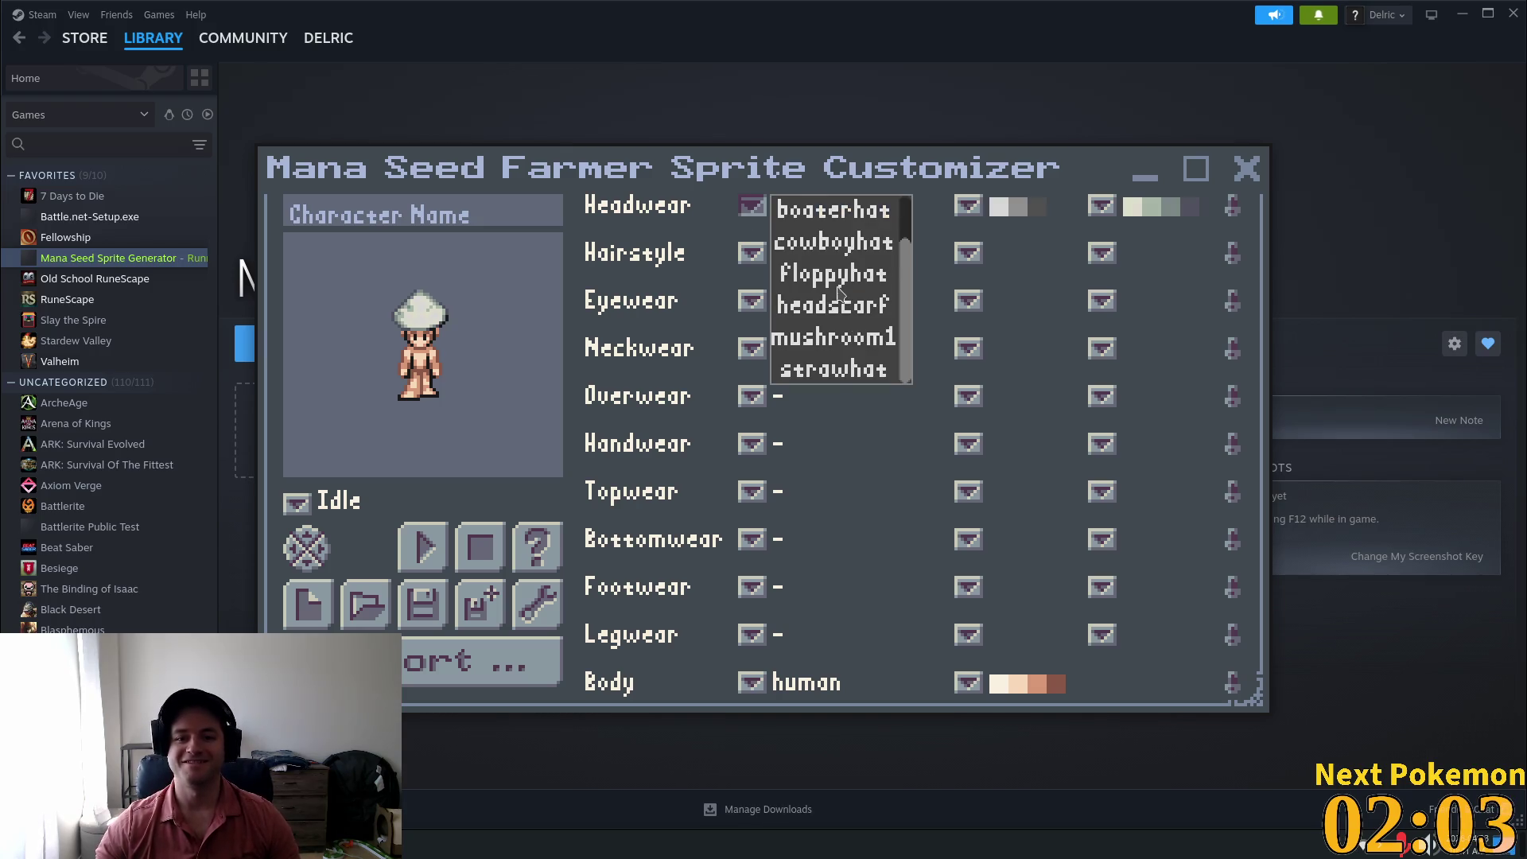
pyautogui.click(818, 266)
pyautogui.click(752, 207)
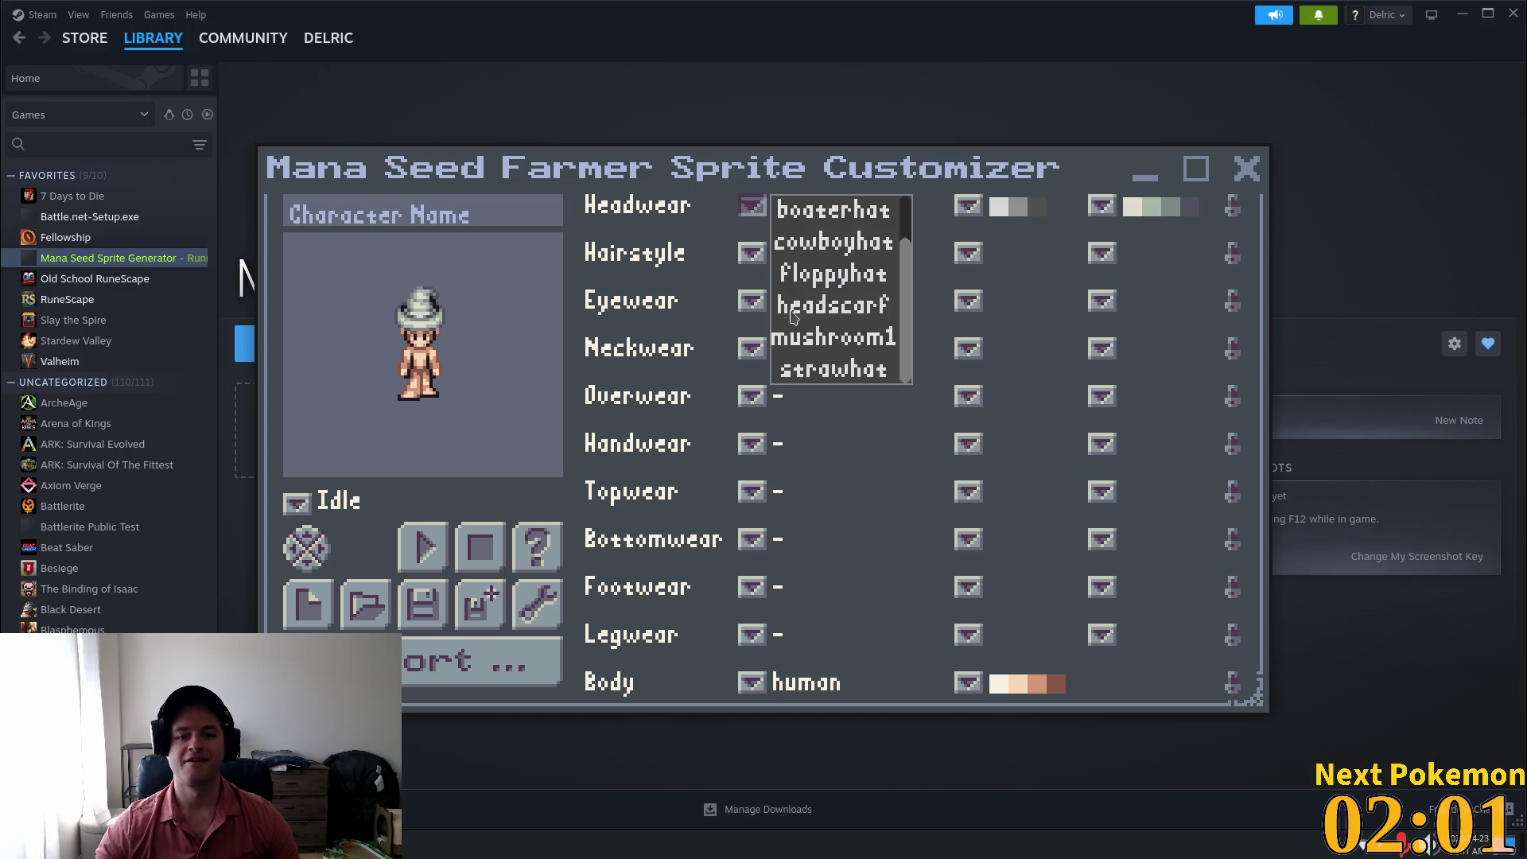
pyautogui.click(844, 314)
# Try a bandana in side view and a cowboy hat, then set headwear to none
pyautogui.click(749, 208)
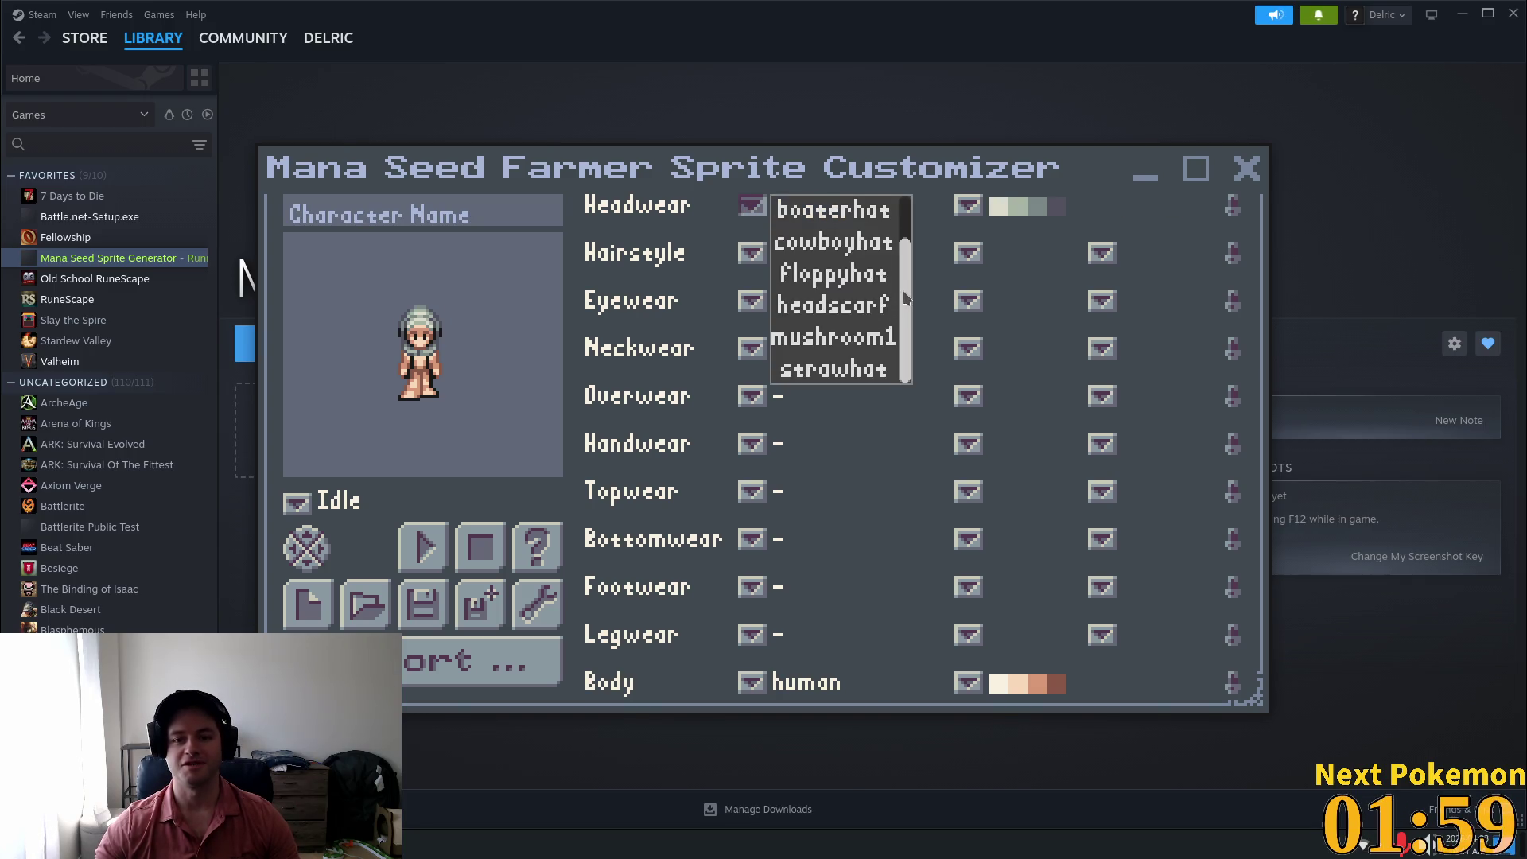
pyautogui.scroll(2, 822, 253)
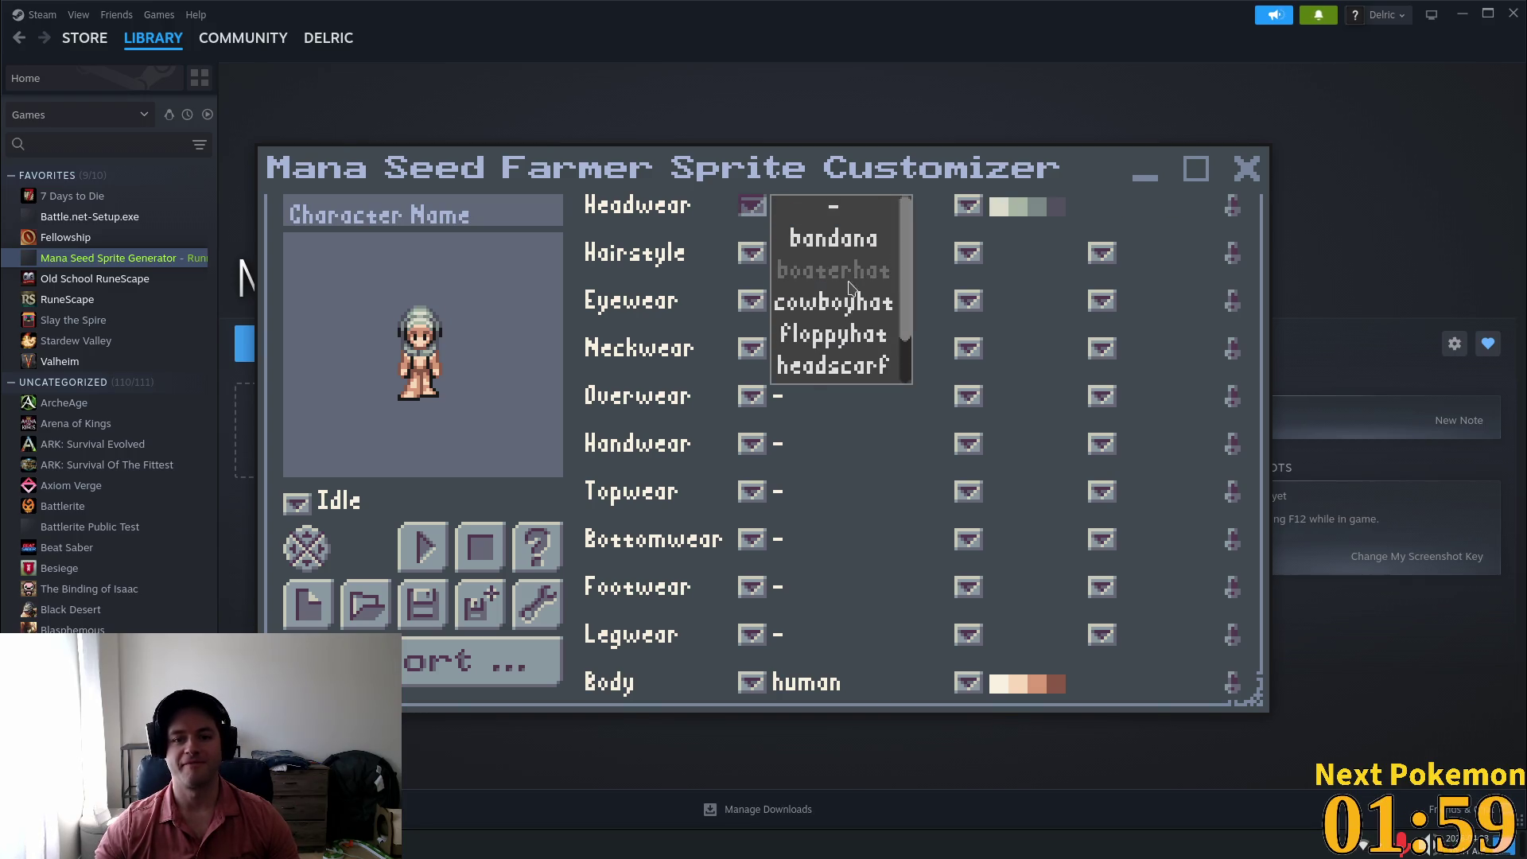
pyautogui.click(824, 245)
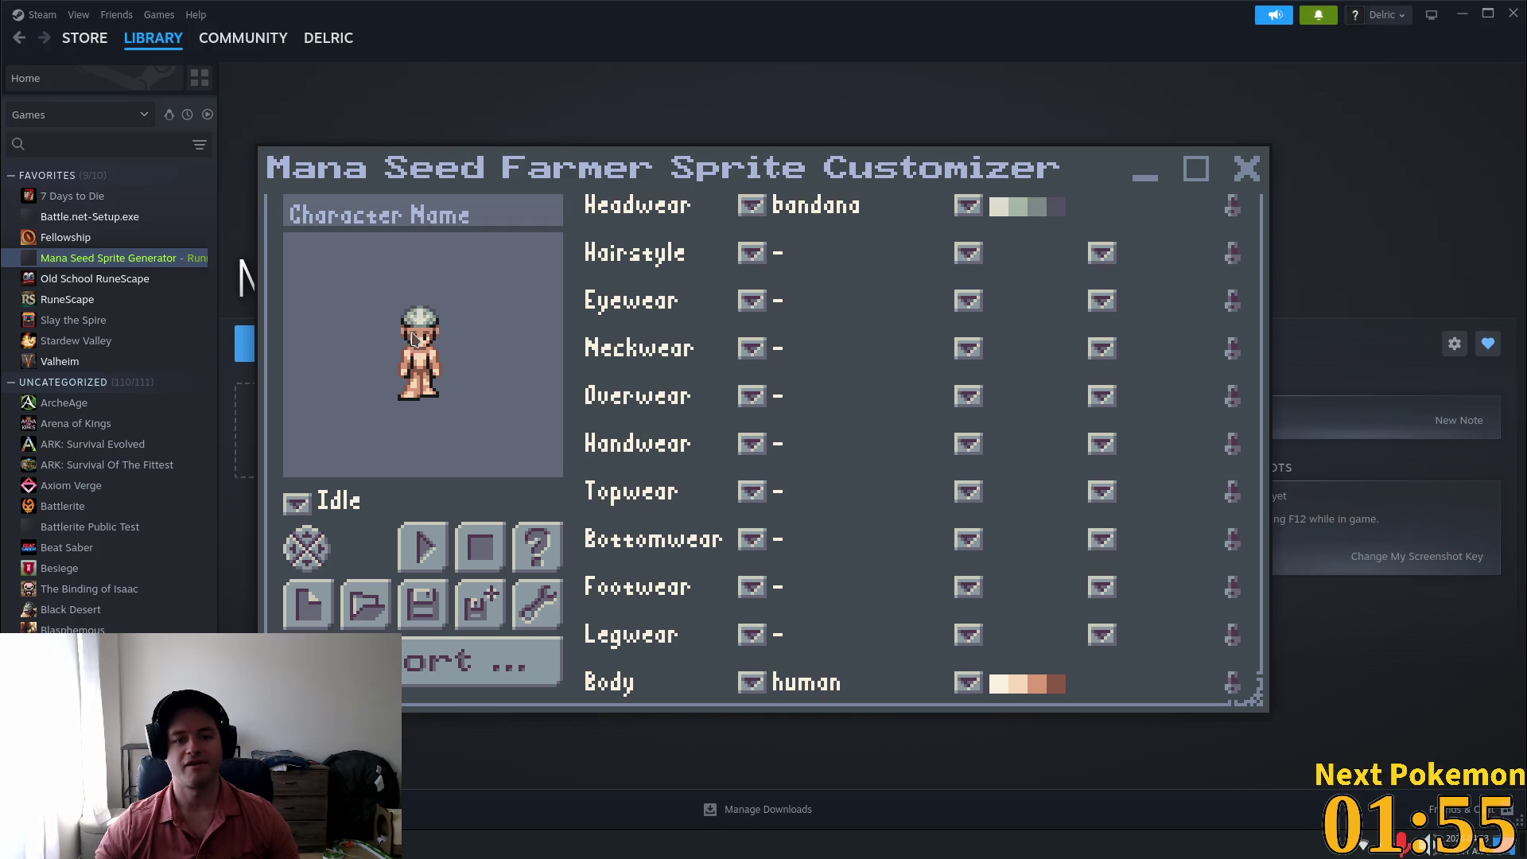
pyautogui.click(296, 554)
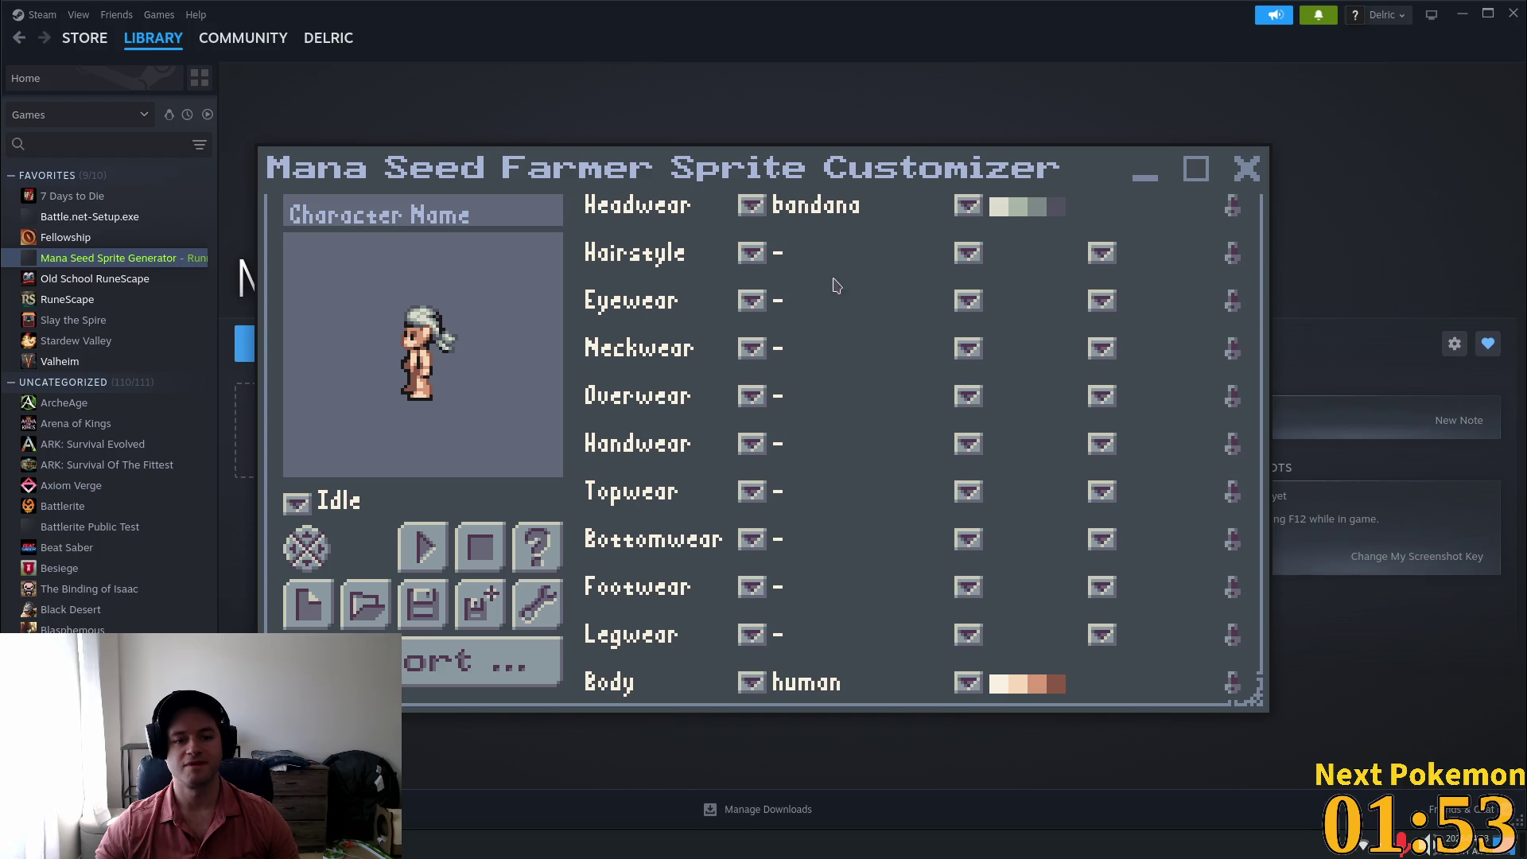
pyautogui.click(758, 208)
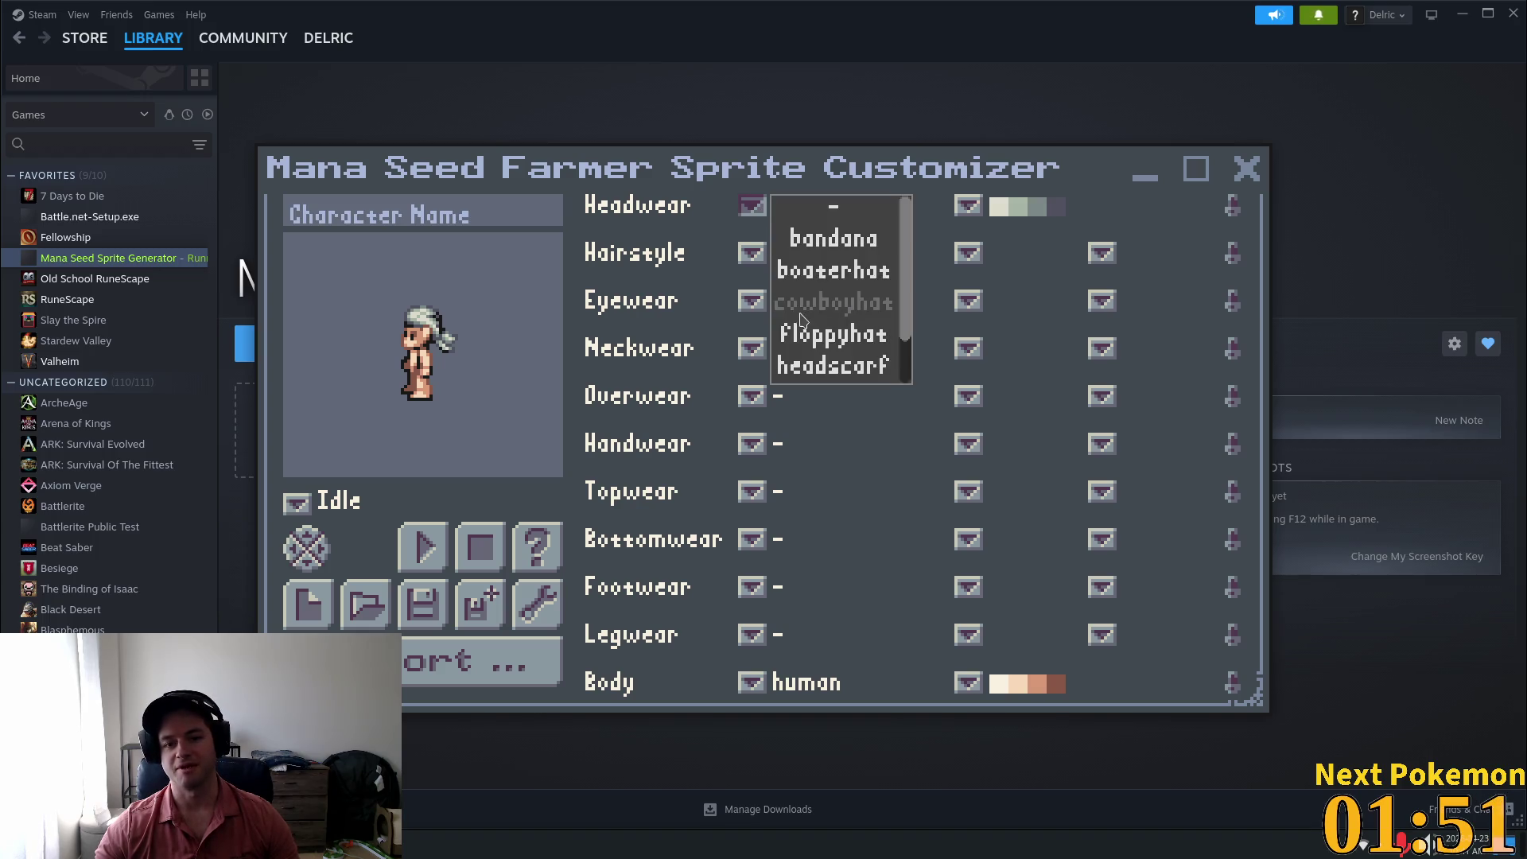
pyautogui.click(805, 307)
pyautogui.click(751, 206)
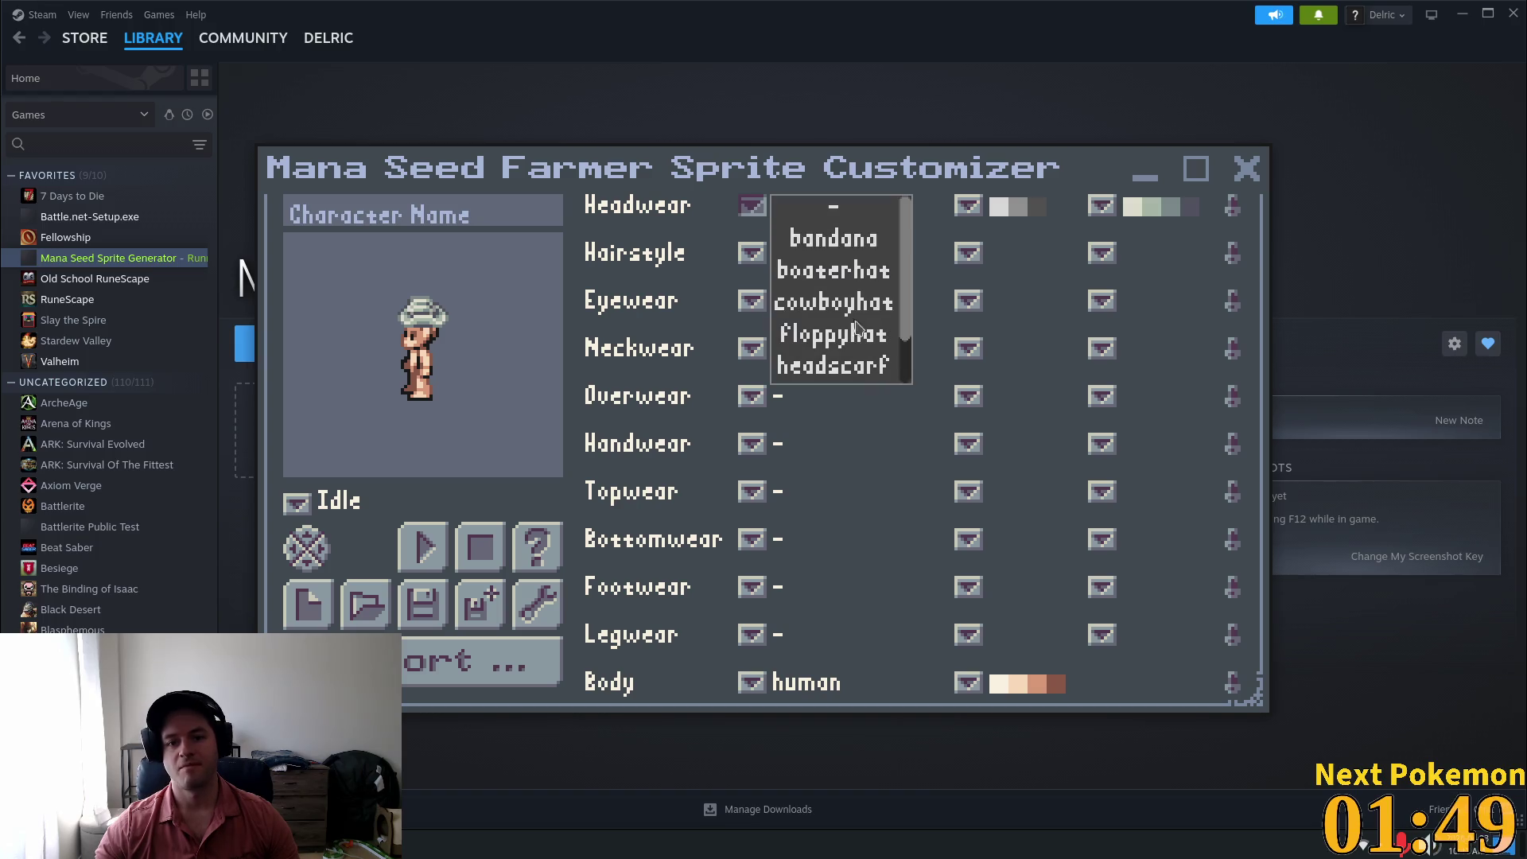
pyautogui.click(825, 219)
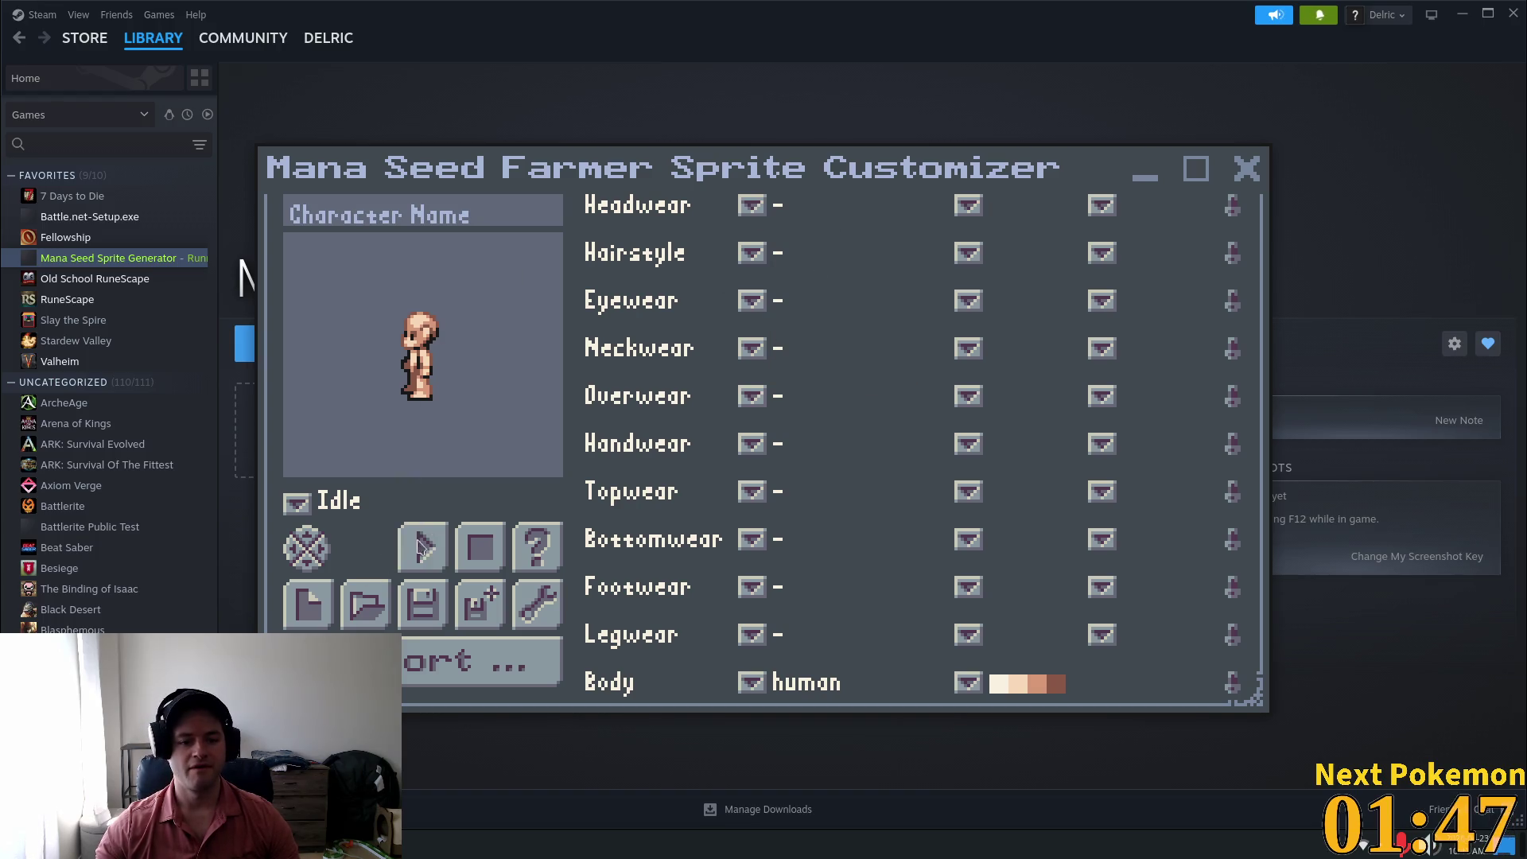
# Face the preview front and try the bob1, longwavy and mohawk hairstyles
pyautogui.click(307, 553)
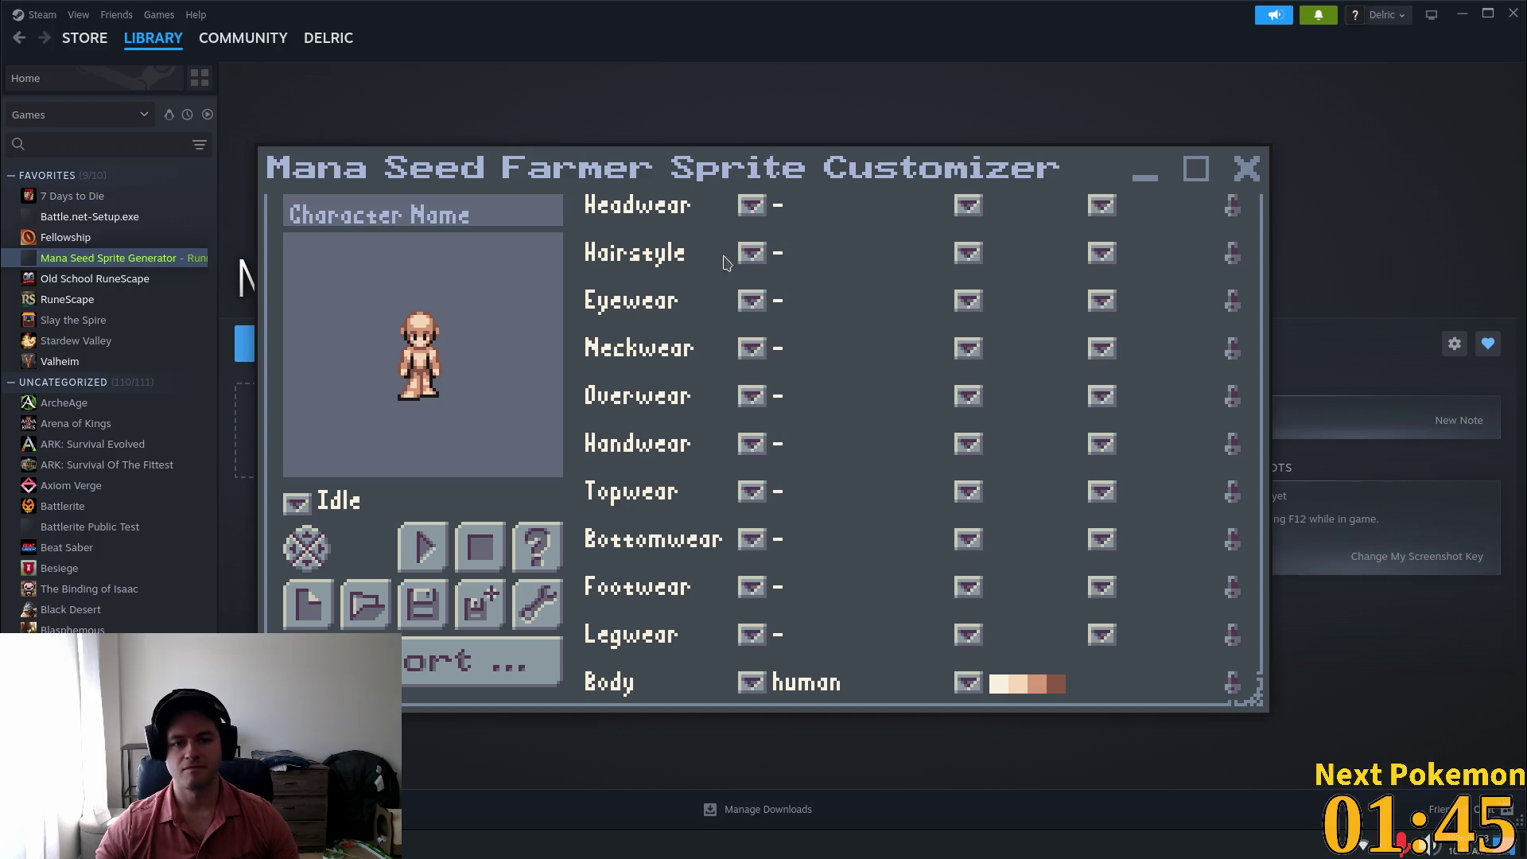
pyautogui.click(752, 253)
pyautogui.click(827, 350)
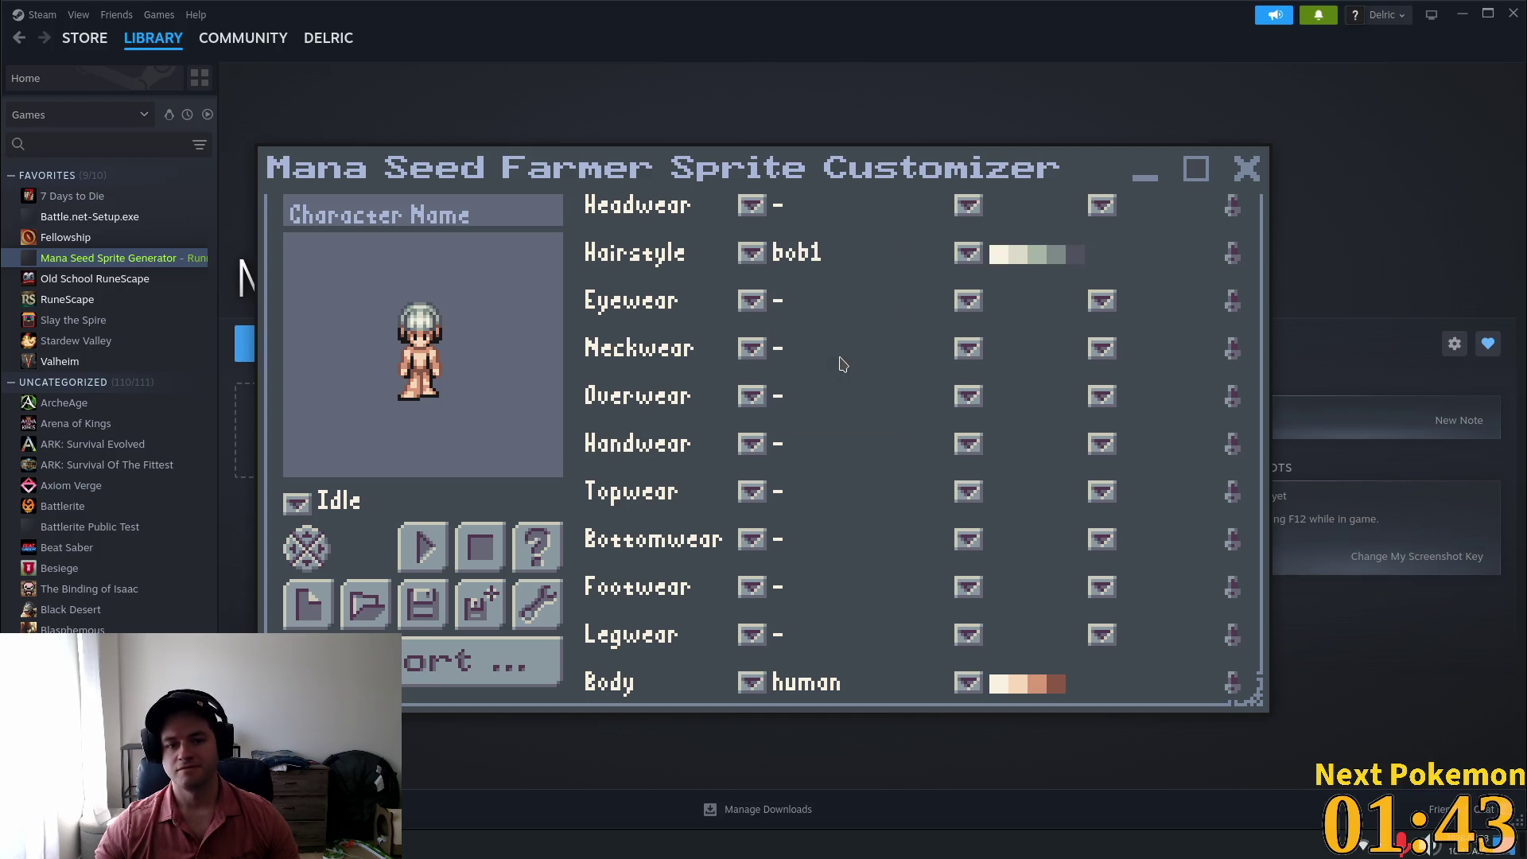
pyautogui.click(806, 270)
pyautogui.moveTo(897, 312); pyautogui.dragTo(888, 351)
pyautogui.click(827, 360)
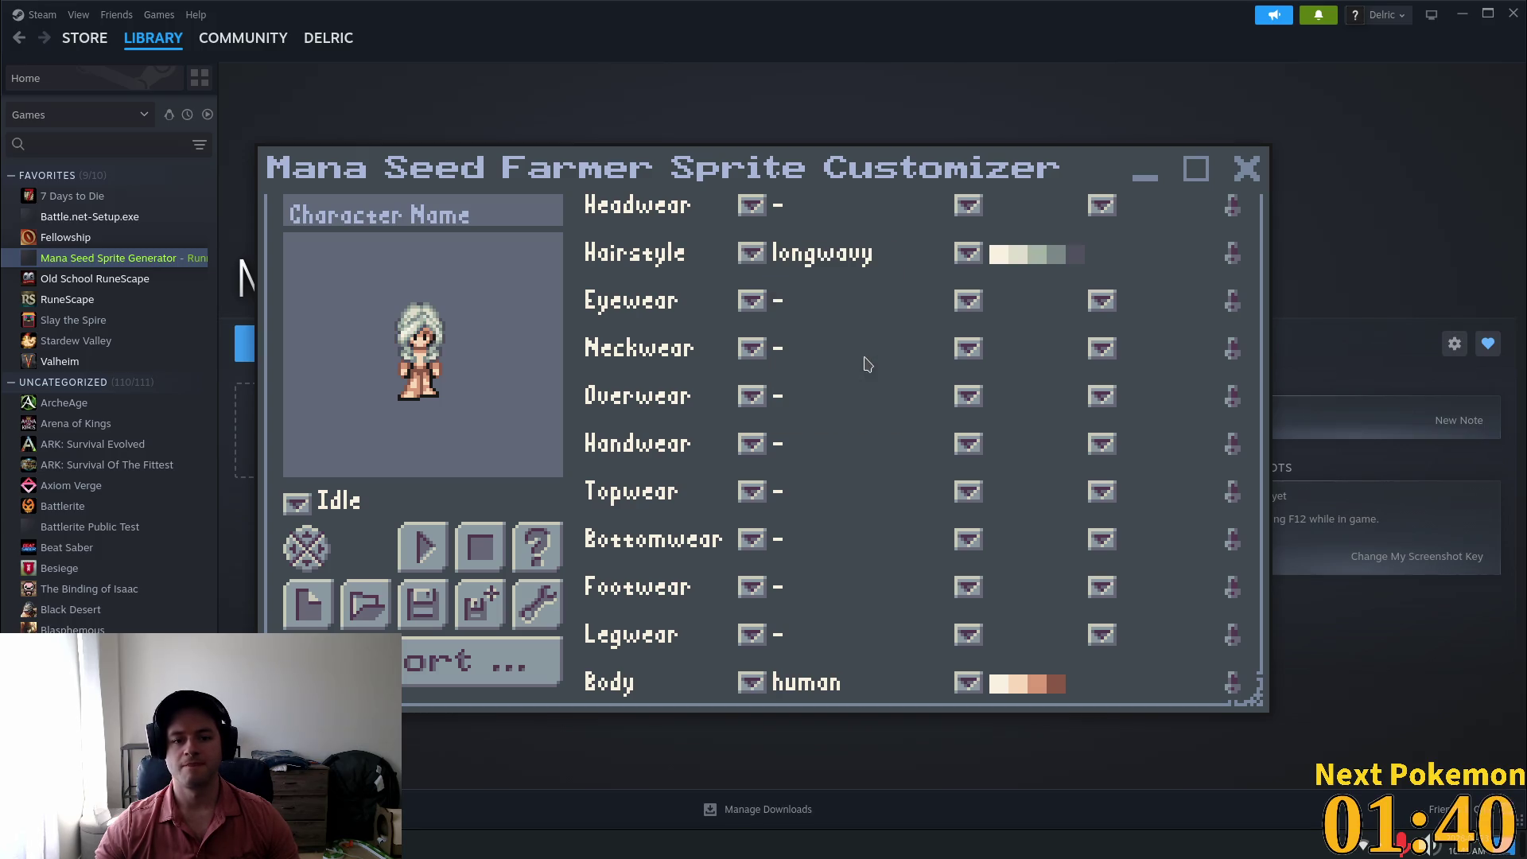
pyautogui.click(787, 275)
pyautogui.click(827, 390)
# Try spiky1 and spiky2, turn the preview sideways, and settle on the flattop hairstyle
pyautogui.click(835, 259)
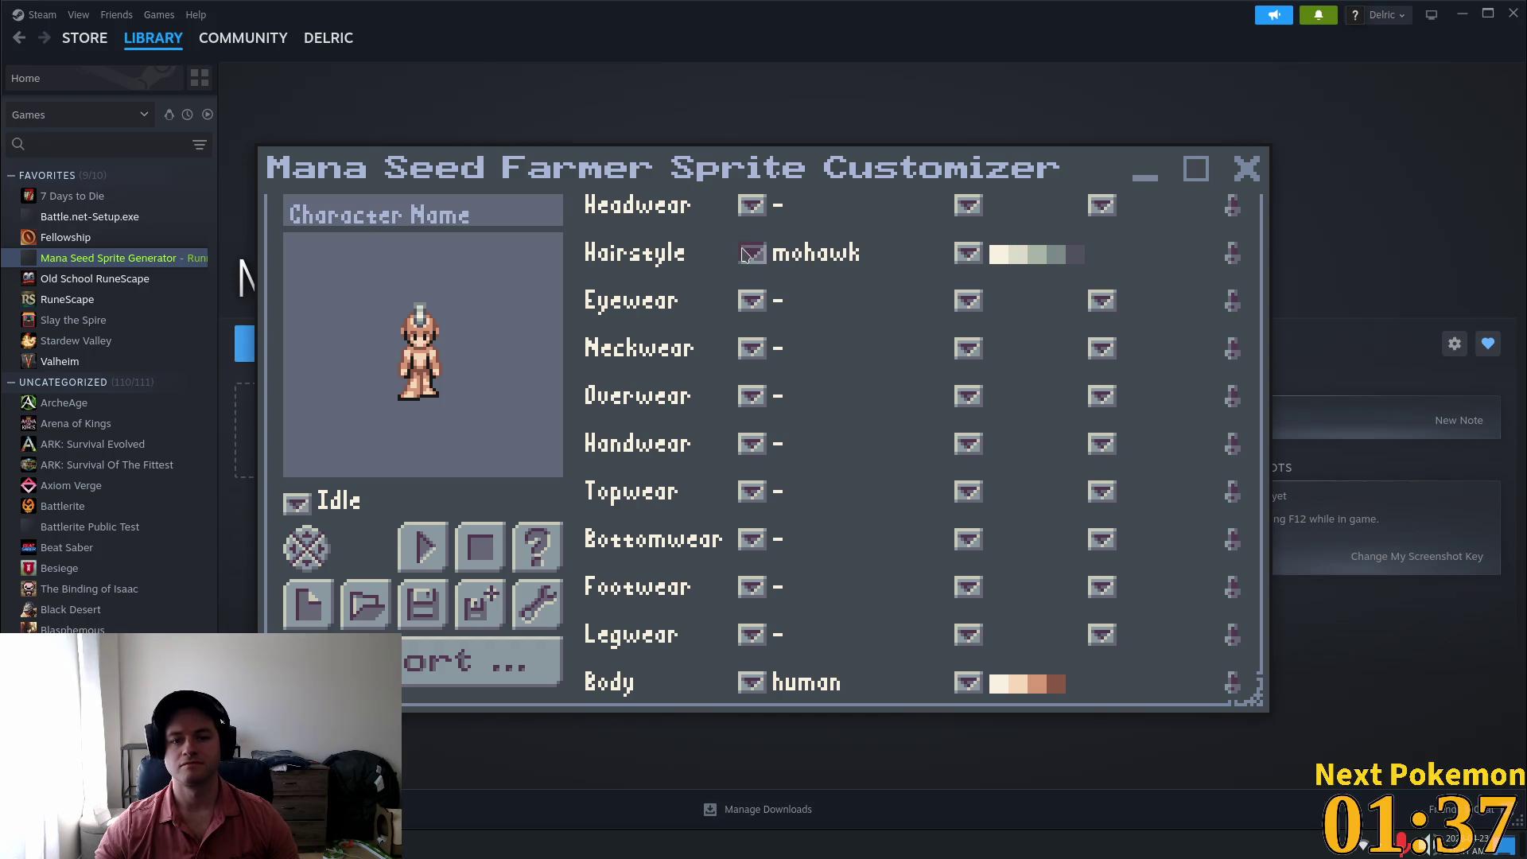
pyautogui.moveTo(892, 326); pyautogui.dragTo(893, 374)
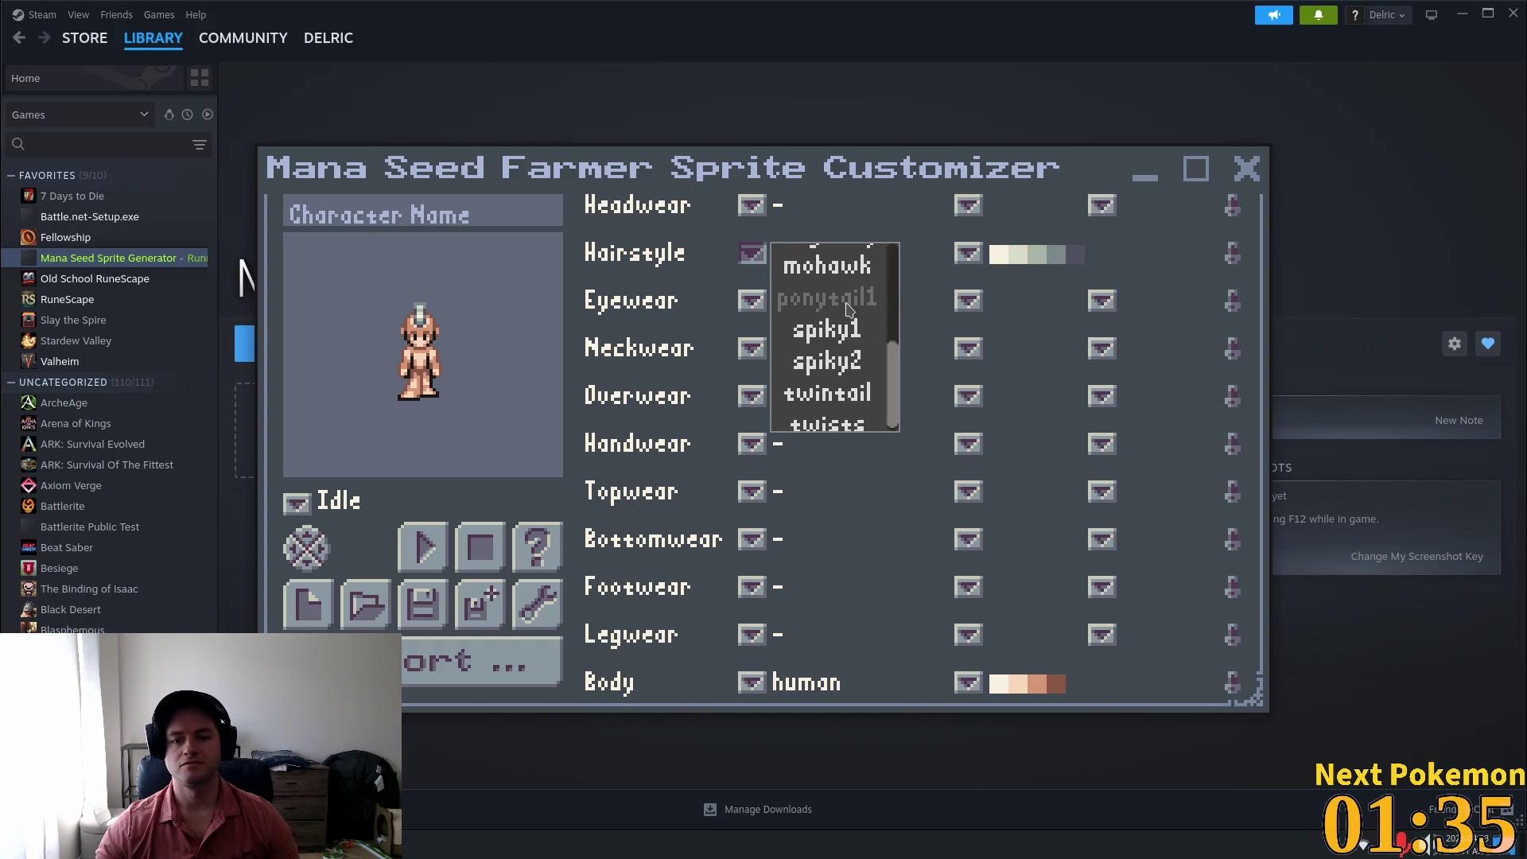
pyautogui.click(842, 342)
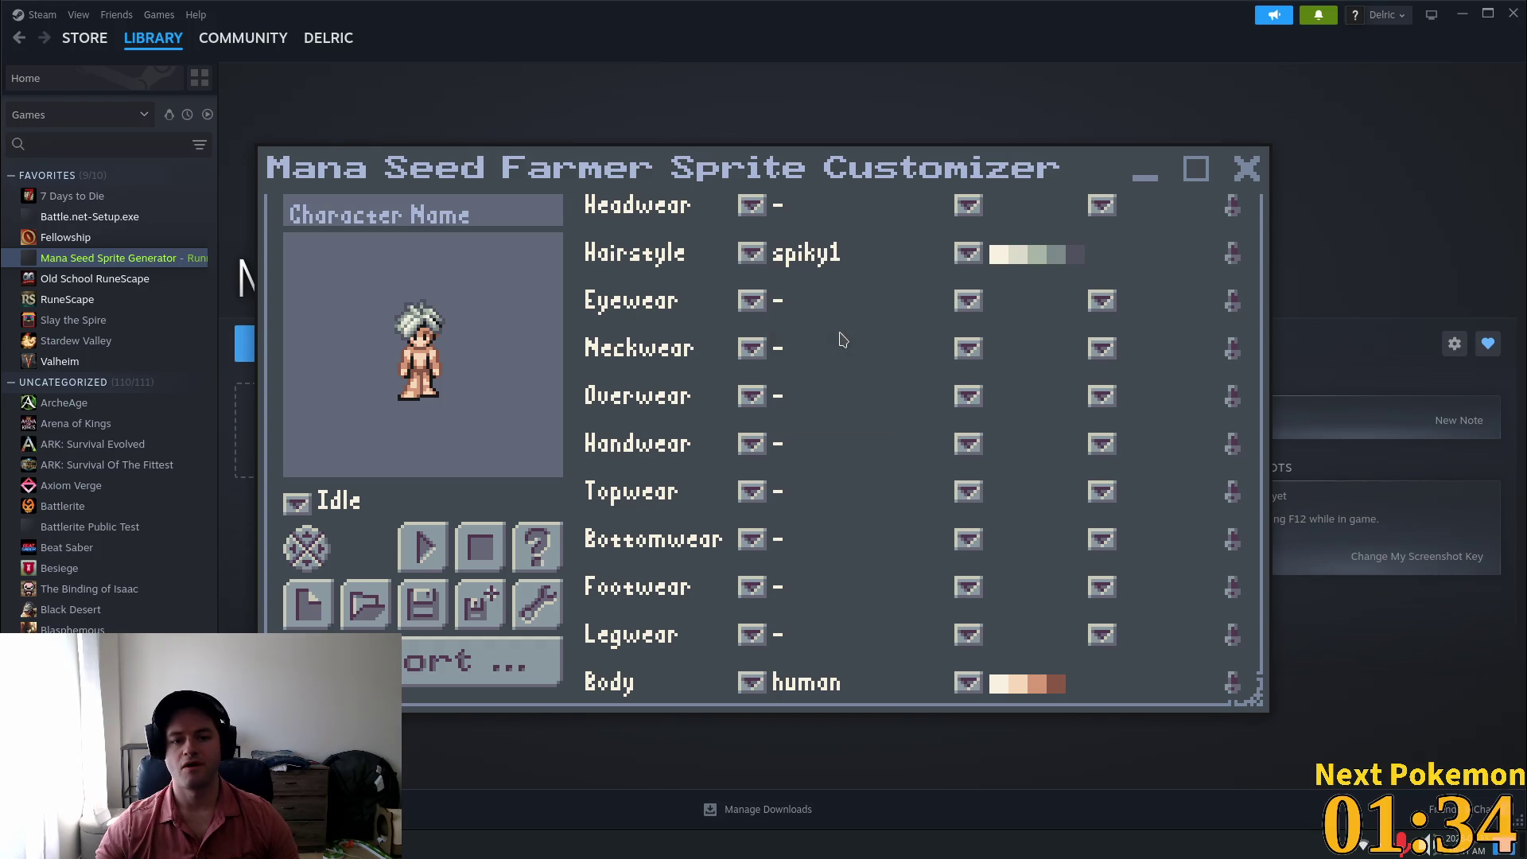
pyautogui.click(752, 253)
pyautogui.click(851, 364)
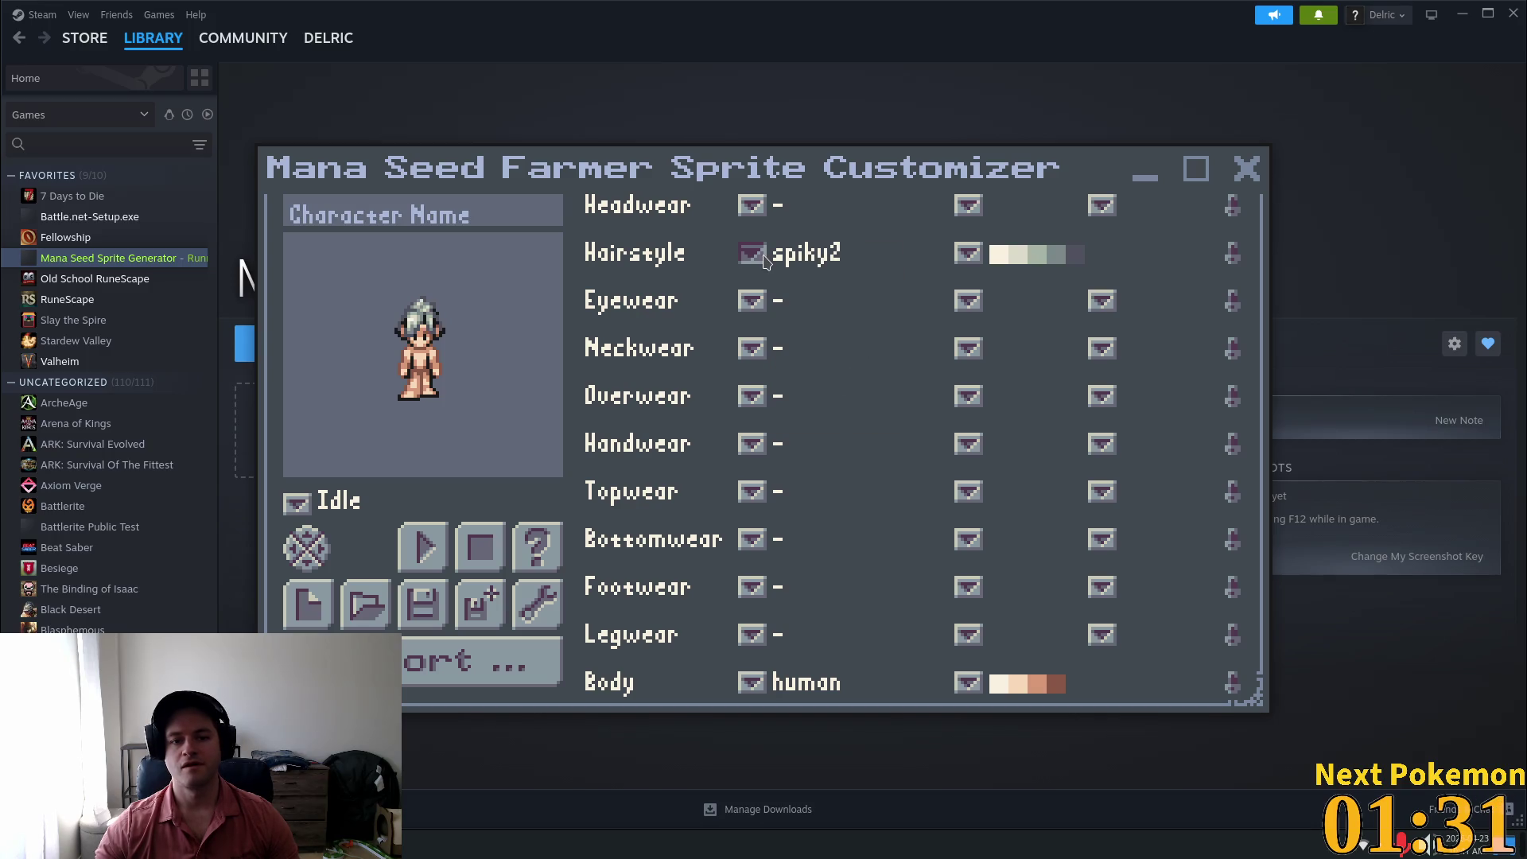
pyautogui.click(760, 255)
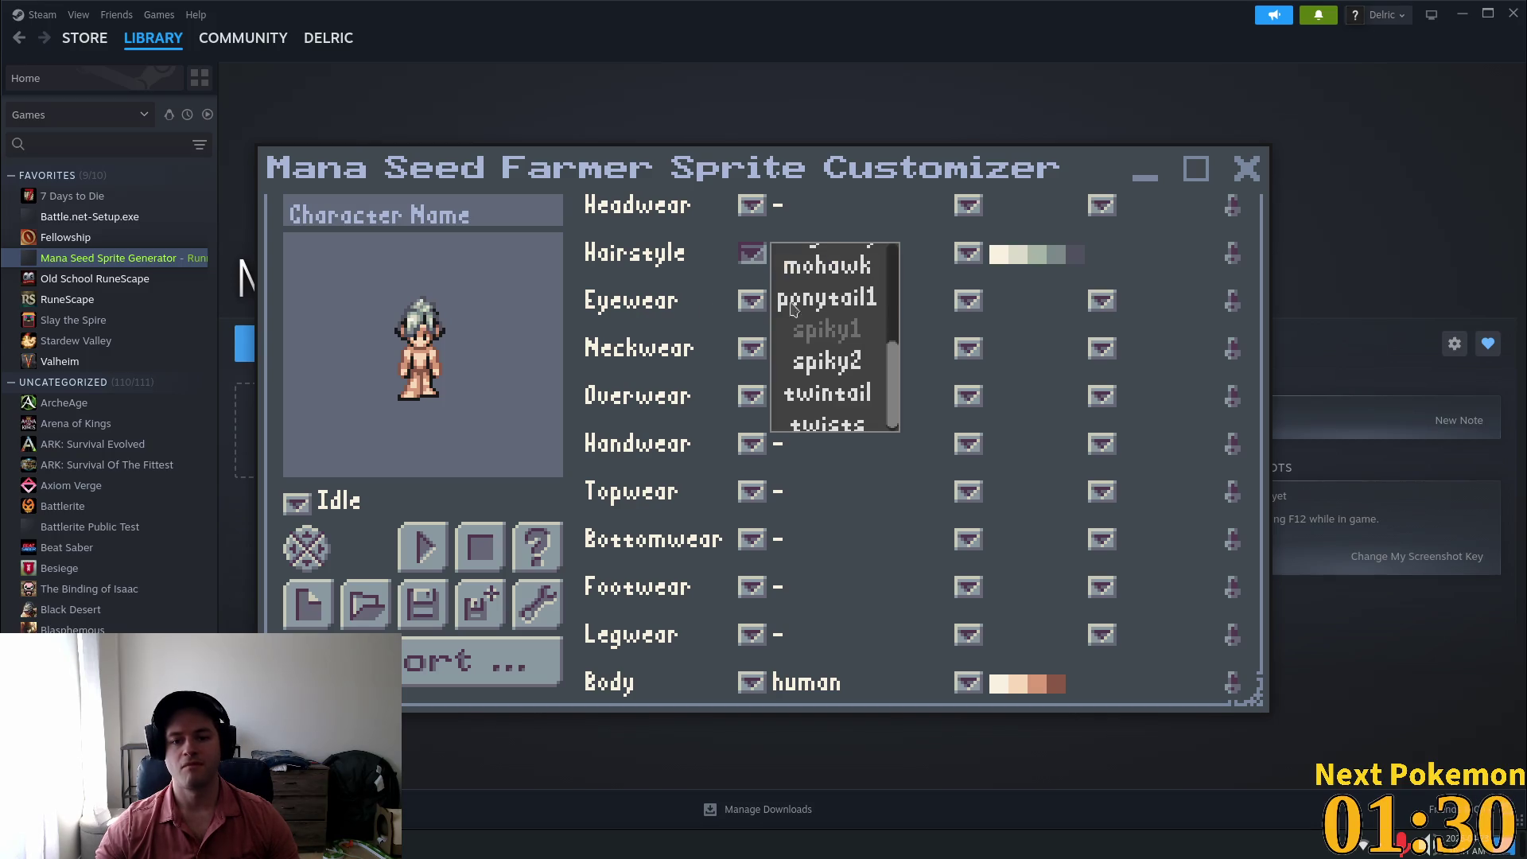
pyautogui.click(322, 553)
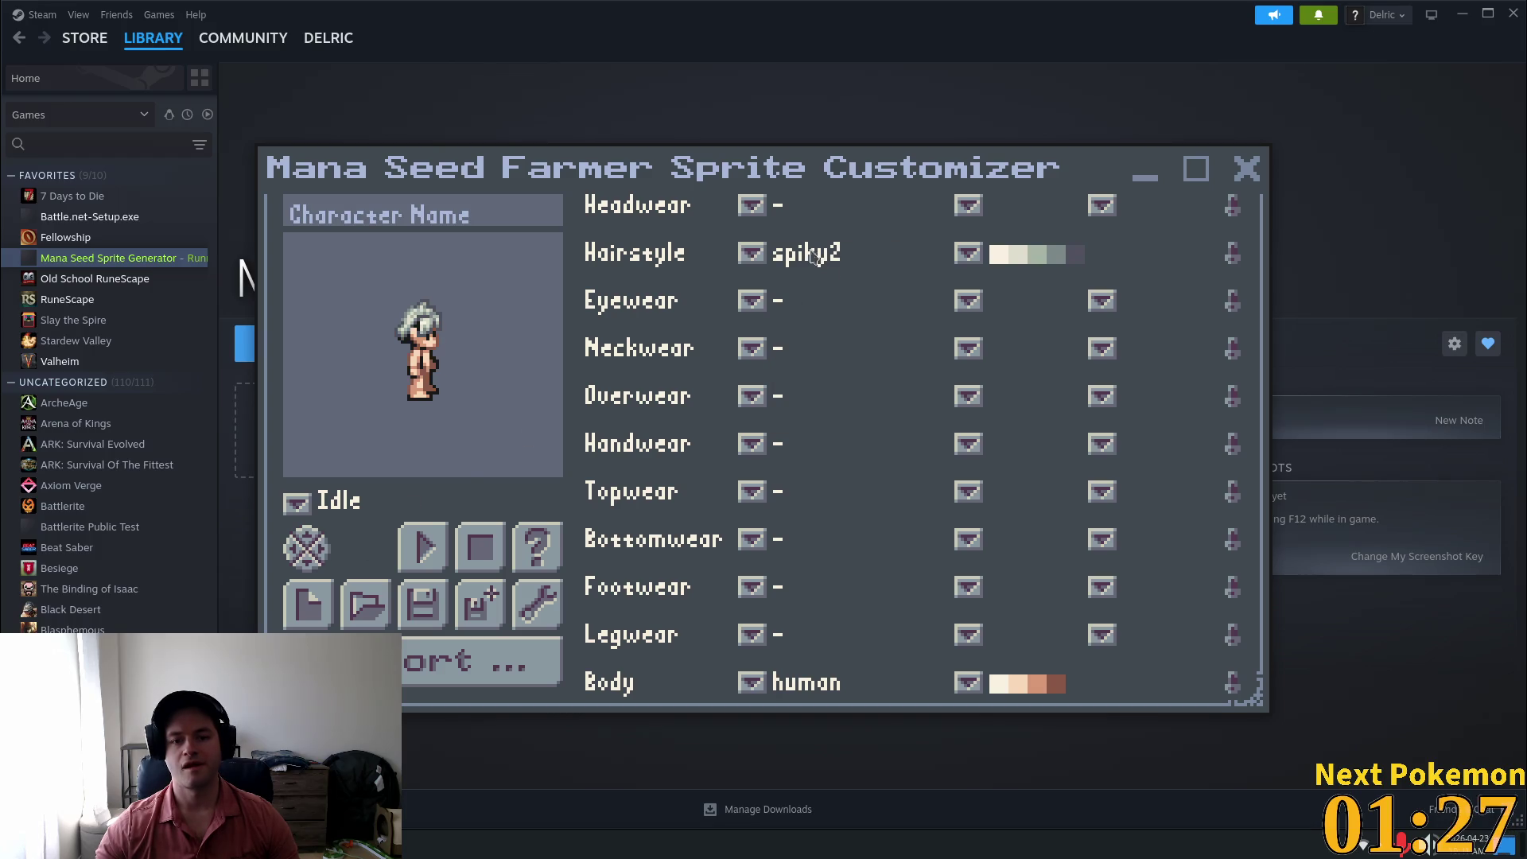
pyautogui.click(751, 255)
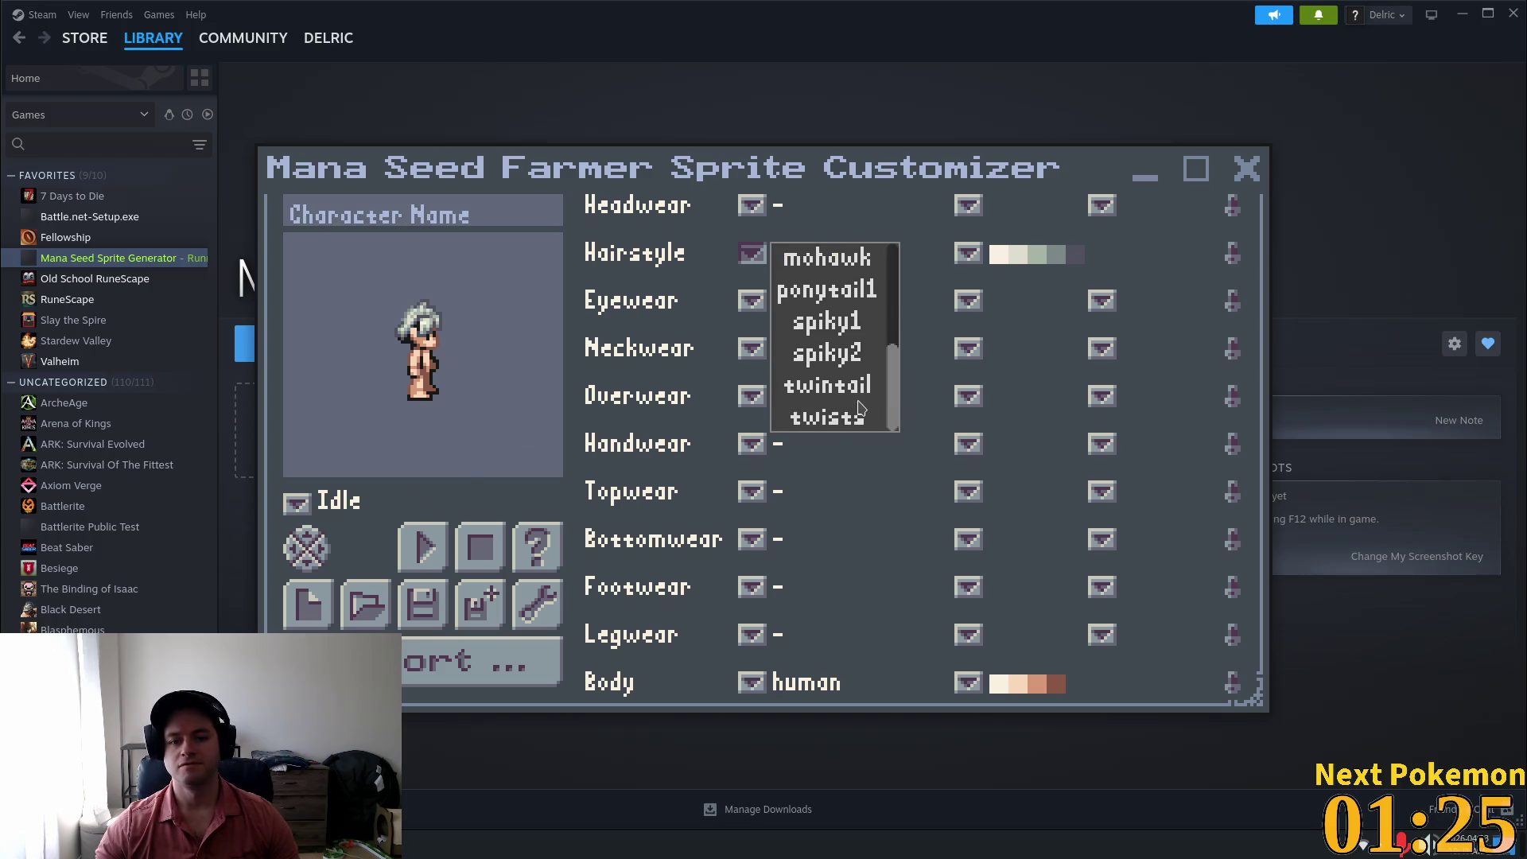
pyautogui.scroll(4, 856, 362)
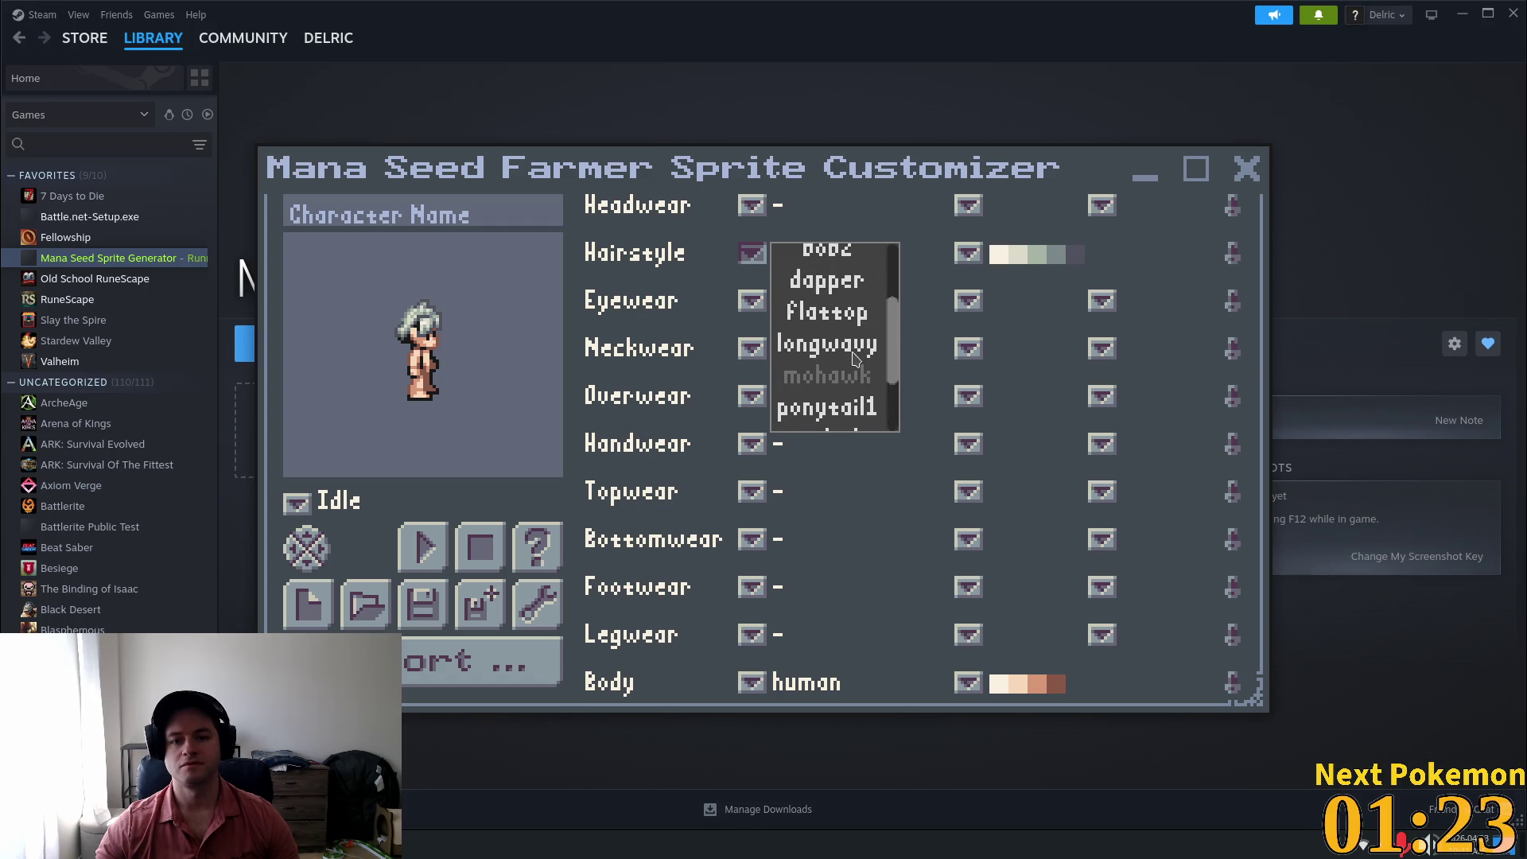
pyautogui.click(831, 338)
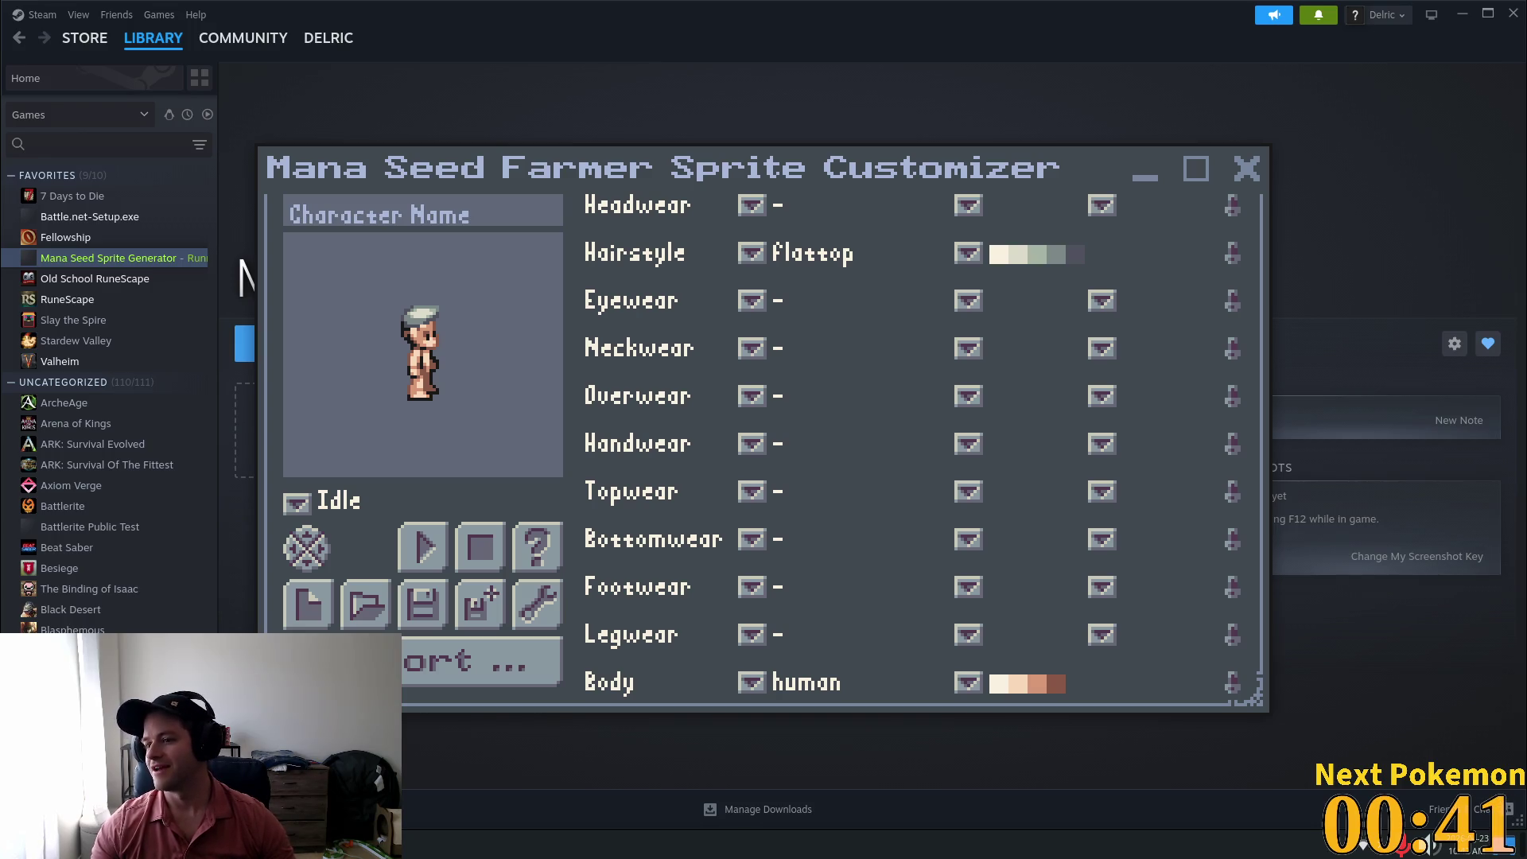
pyautogui.hotkey('alt', 'Tab')
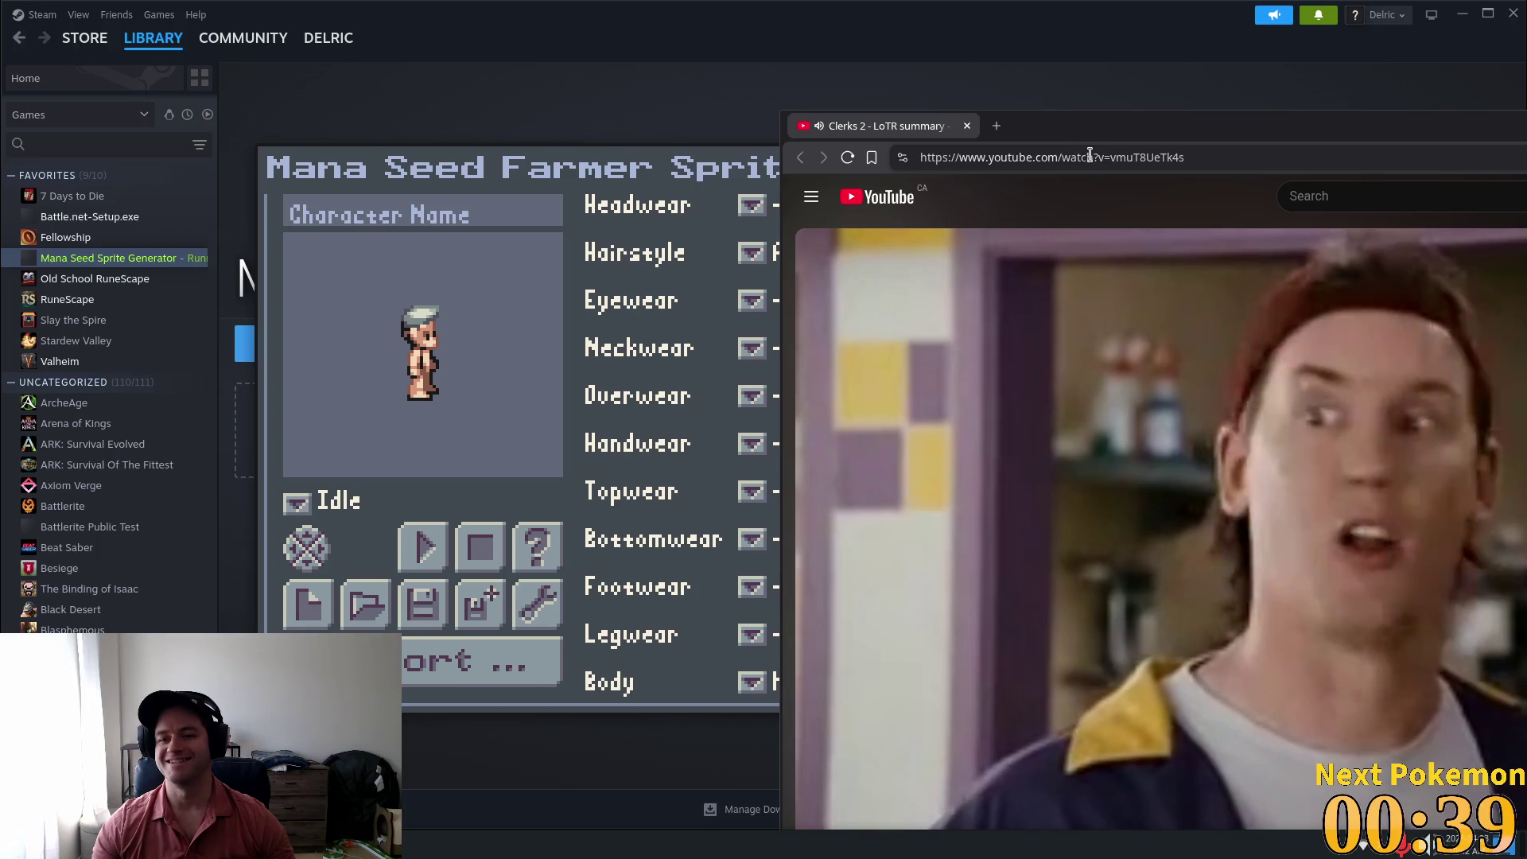
pyautogui.moveTo(1039, 130); pyautogui.dragTo(501, 4)
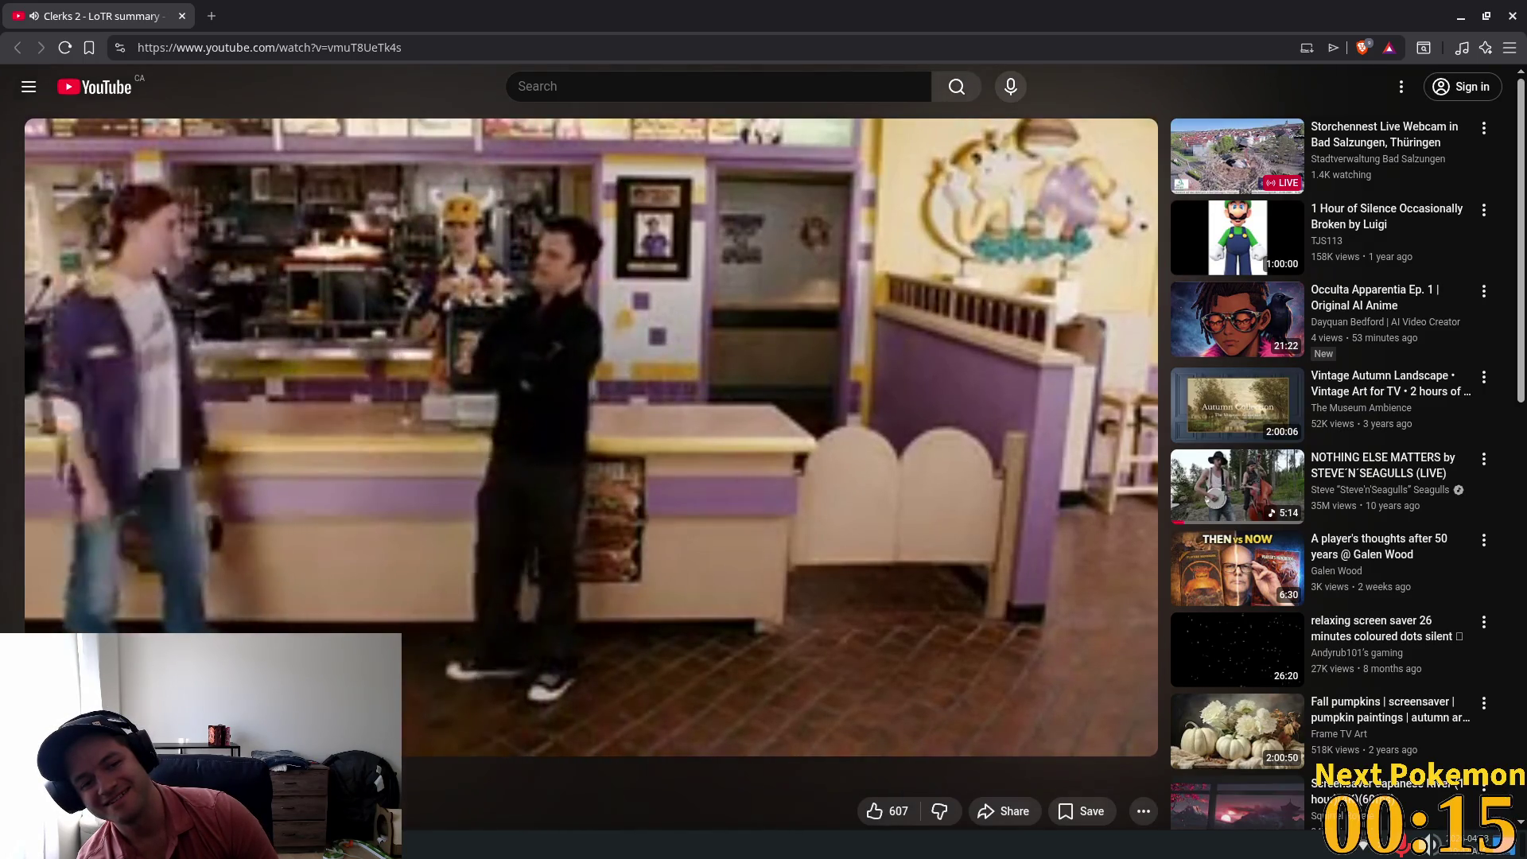
pyautogui.moveTo(899, 689)
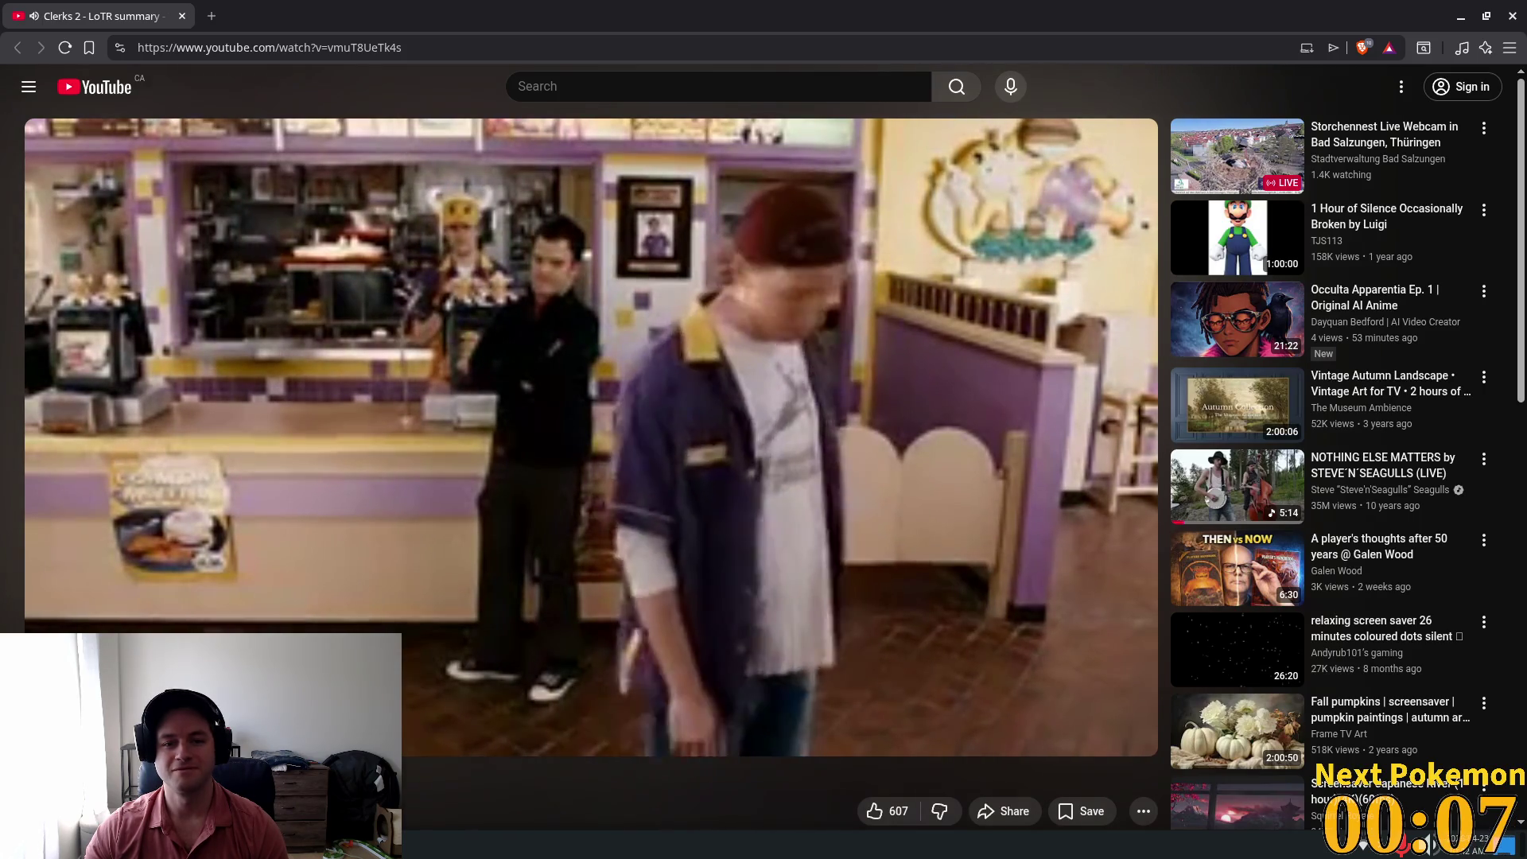
pyautogui.moveTo(940, 567)
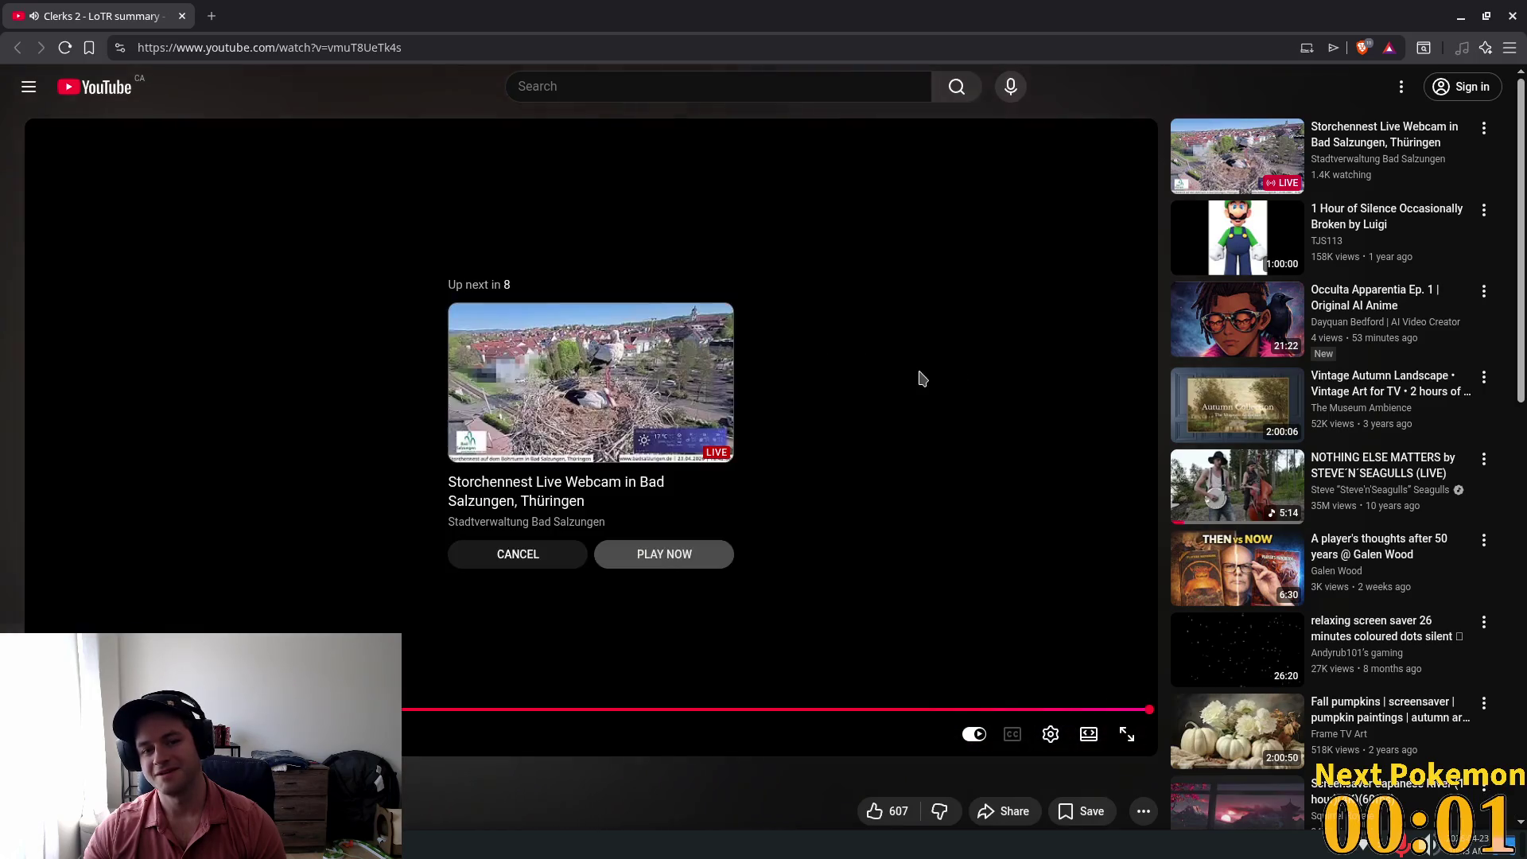
pyautogui.click(518, 555)
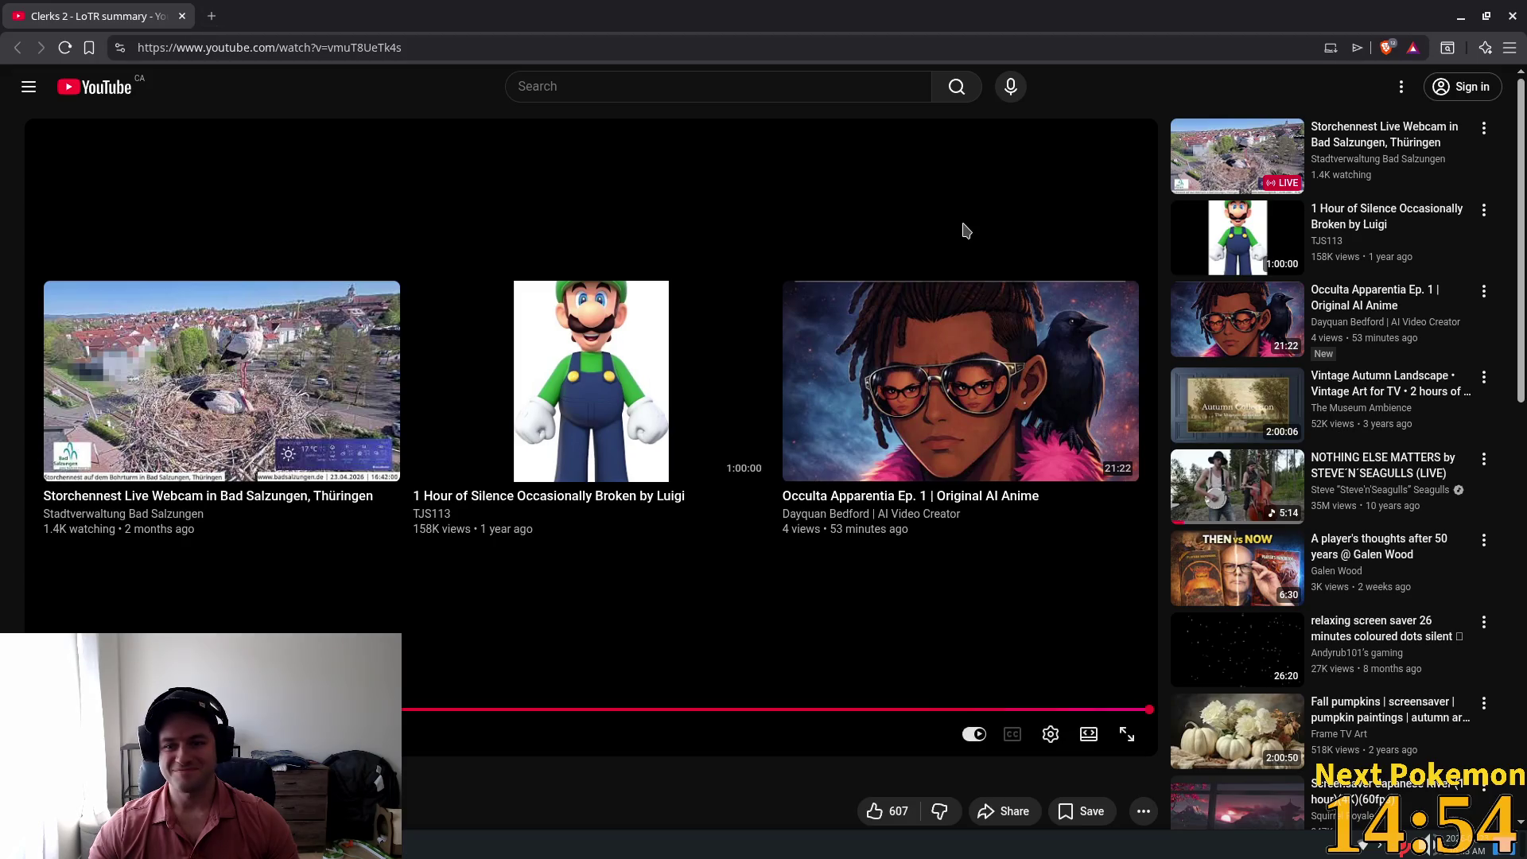
pyautogui.click(182, 16)
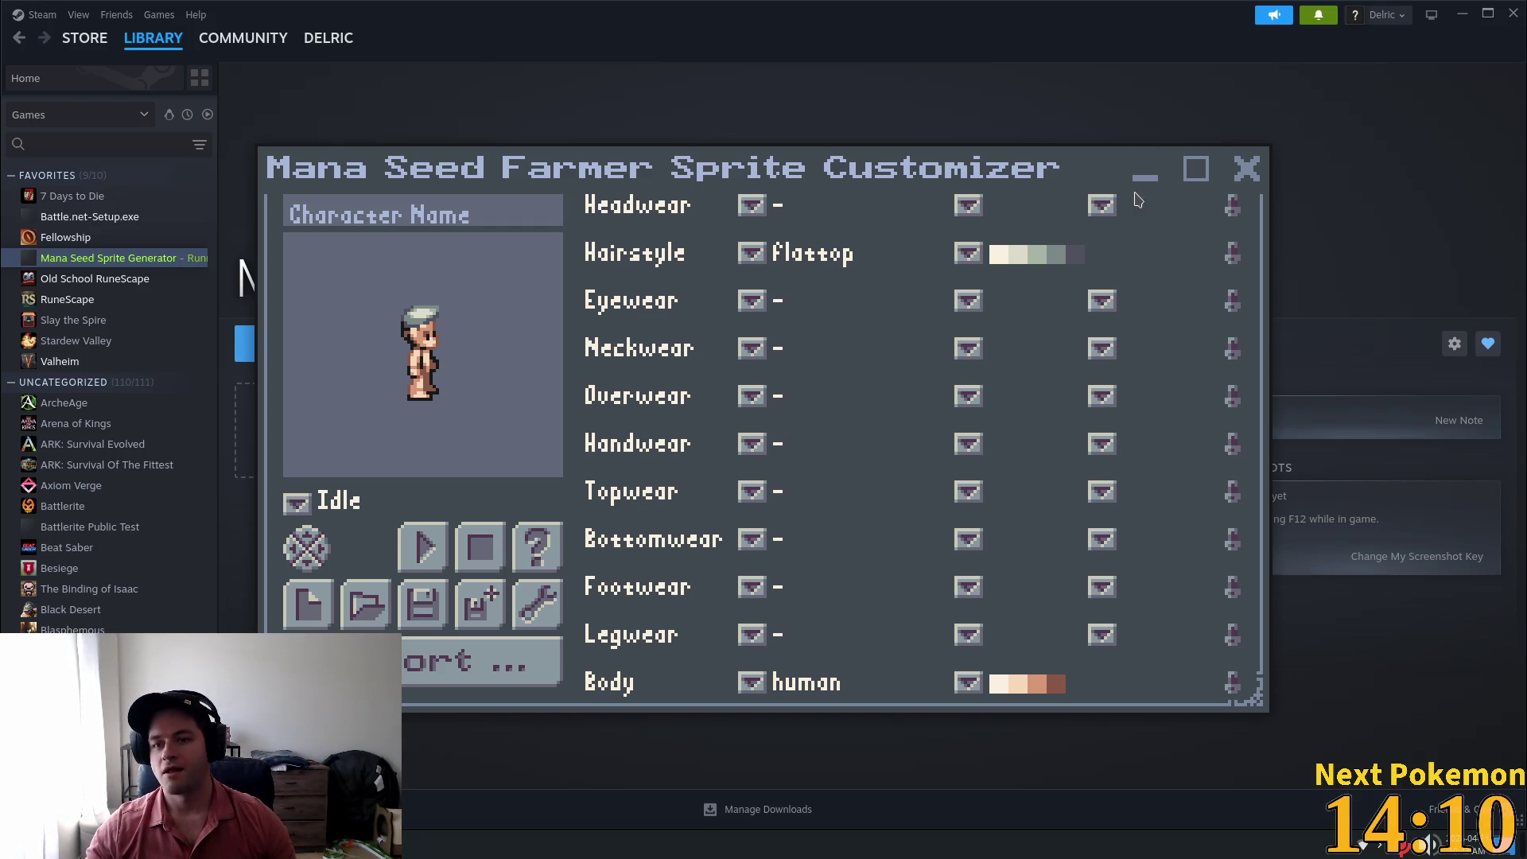
# Minimise the Mana Seed sprite customizer window to bring Steam's library page into view
pyautogui.click(1145, 182)
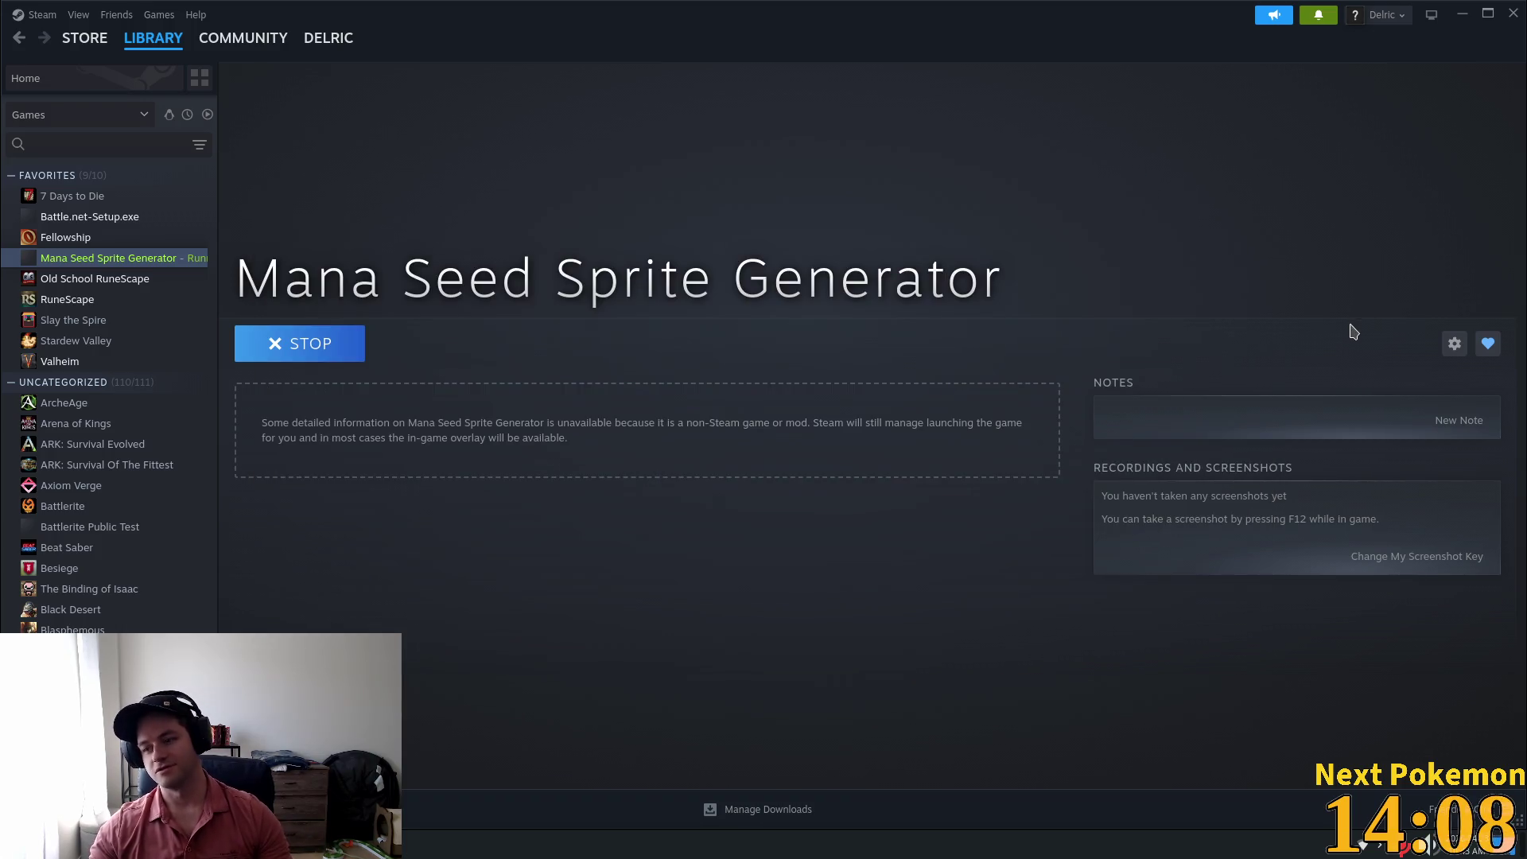
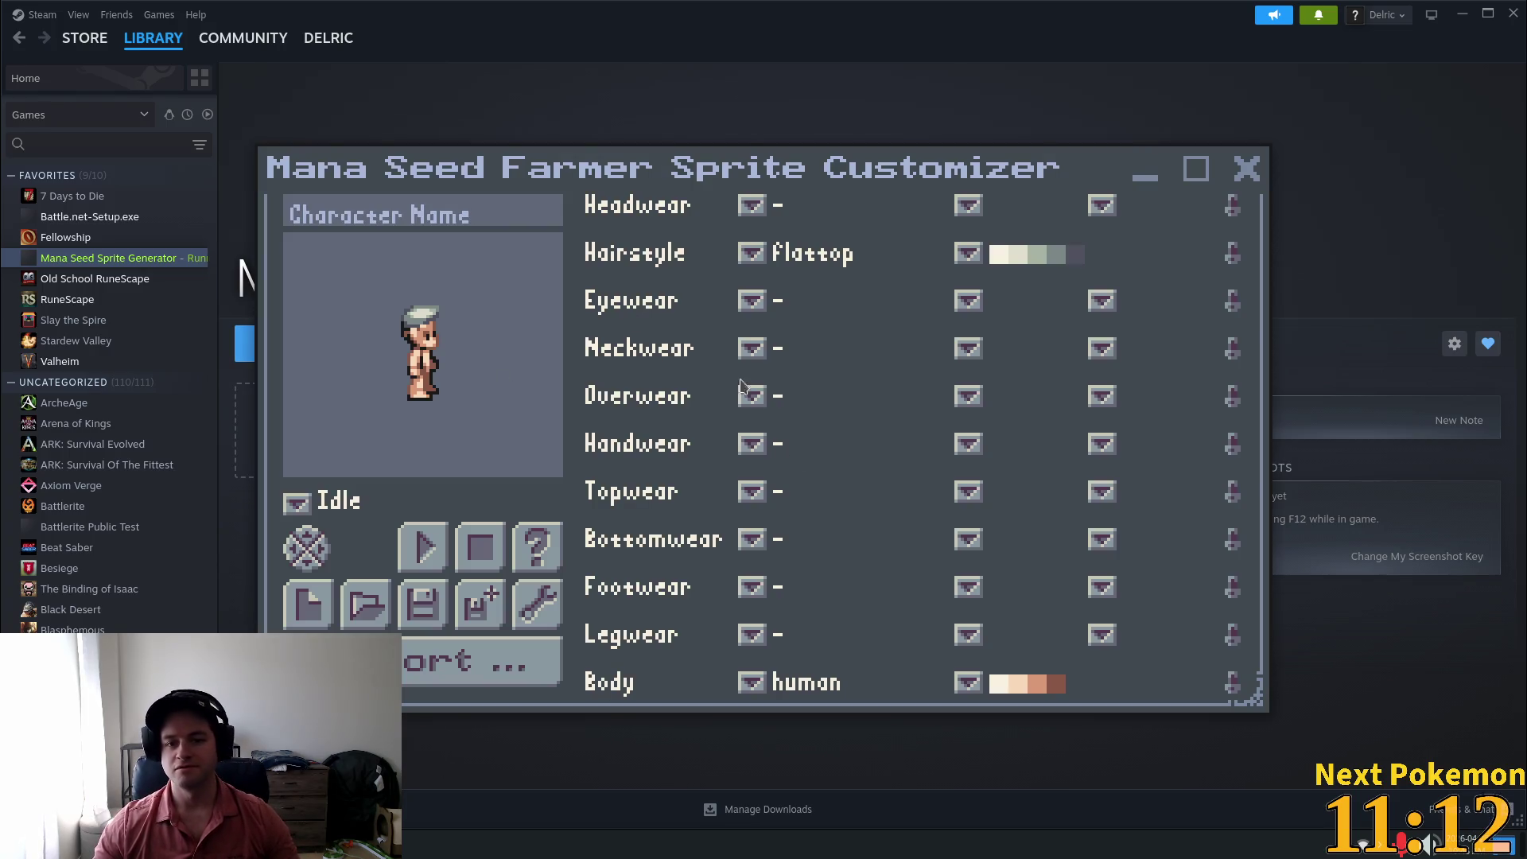
# Try grey and red-orange hair ramps, then settle on the ginger yellow-orange-red ramp
pyautogui.click(968, 258)
pyautogui.click(1050, 328)
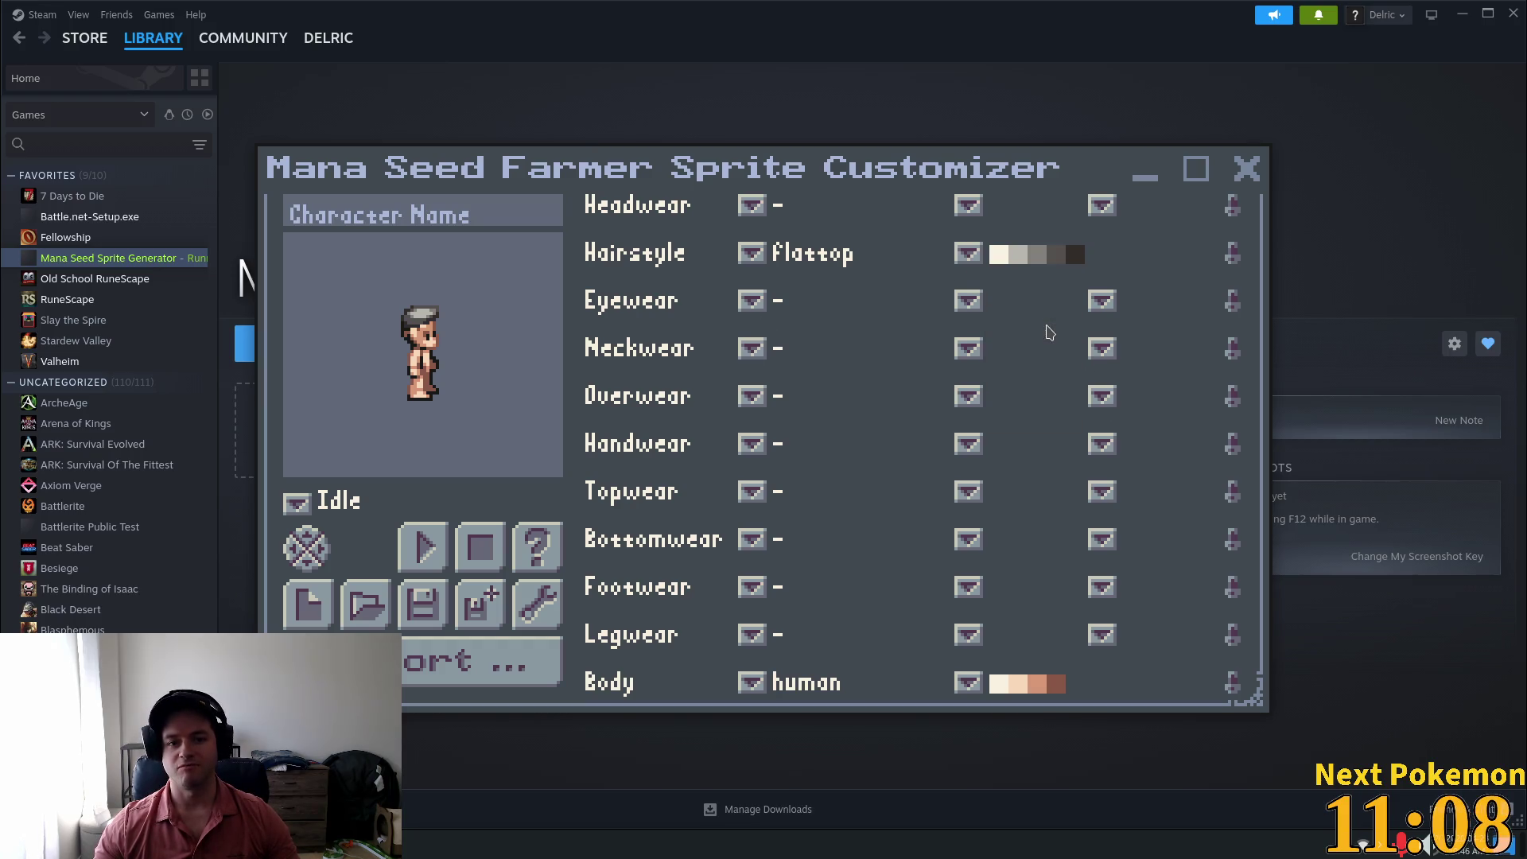
pyautogui.click(968, 253)
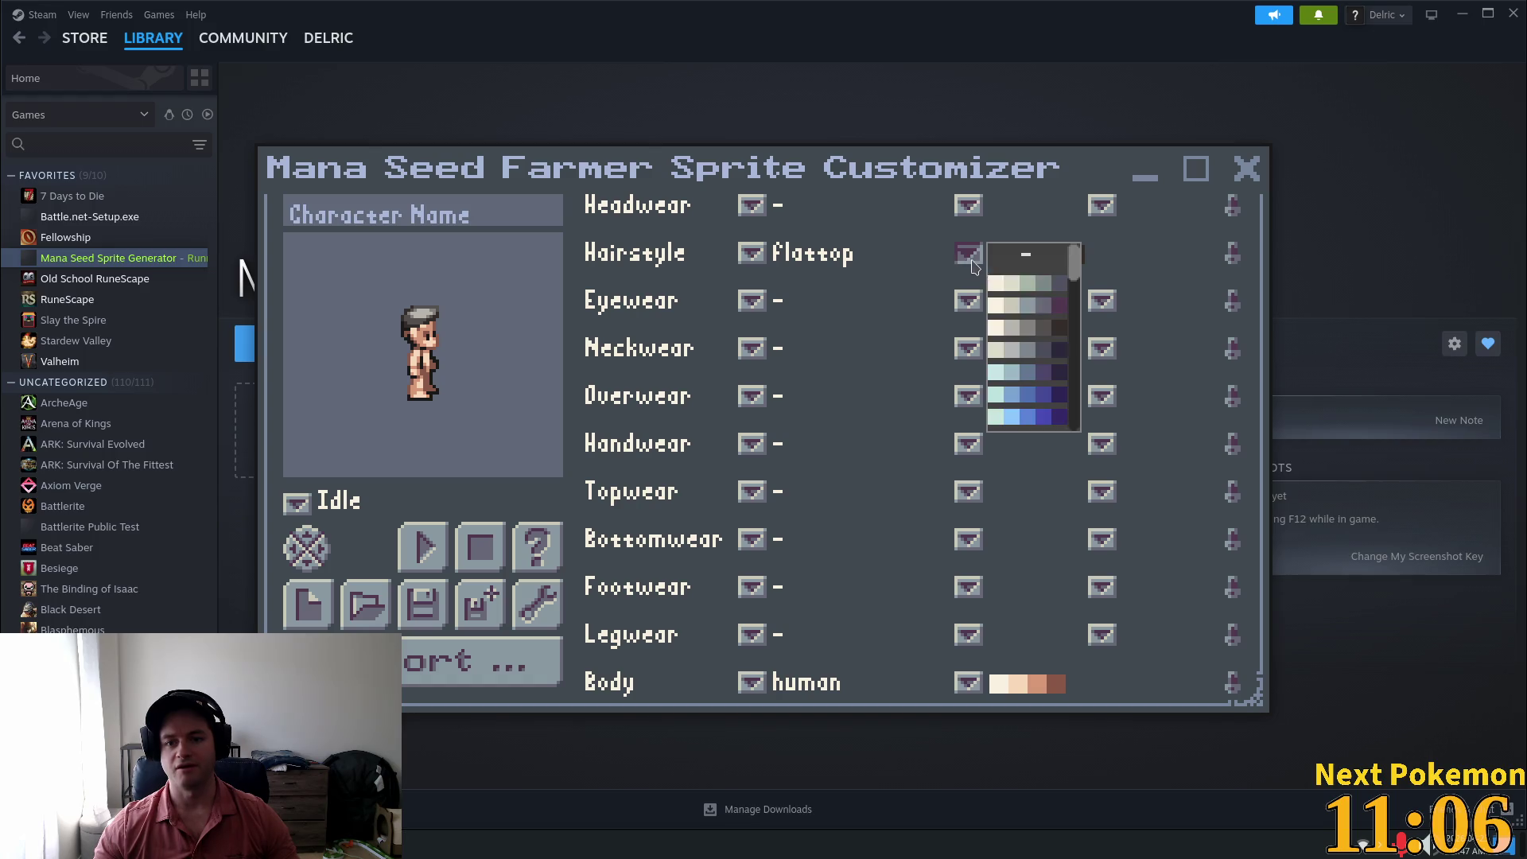
pyautogui.moveTo(1075, 251); pyautogui.dragTo(1070, 365)
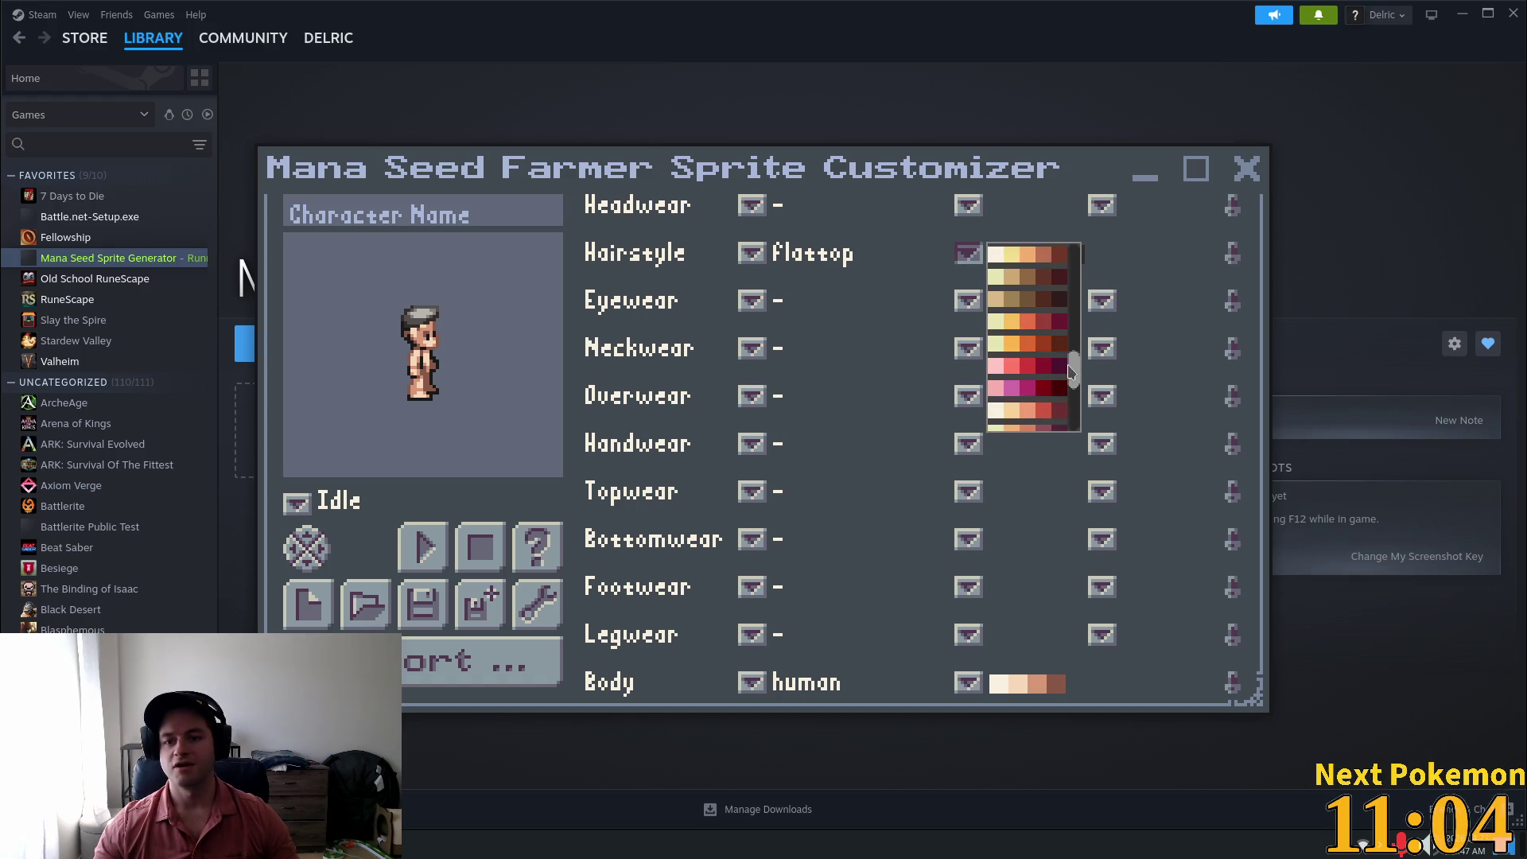
pyautogui.click(1041, 334)
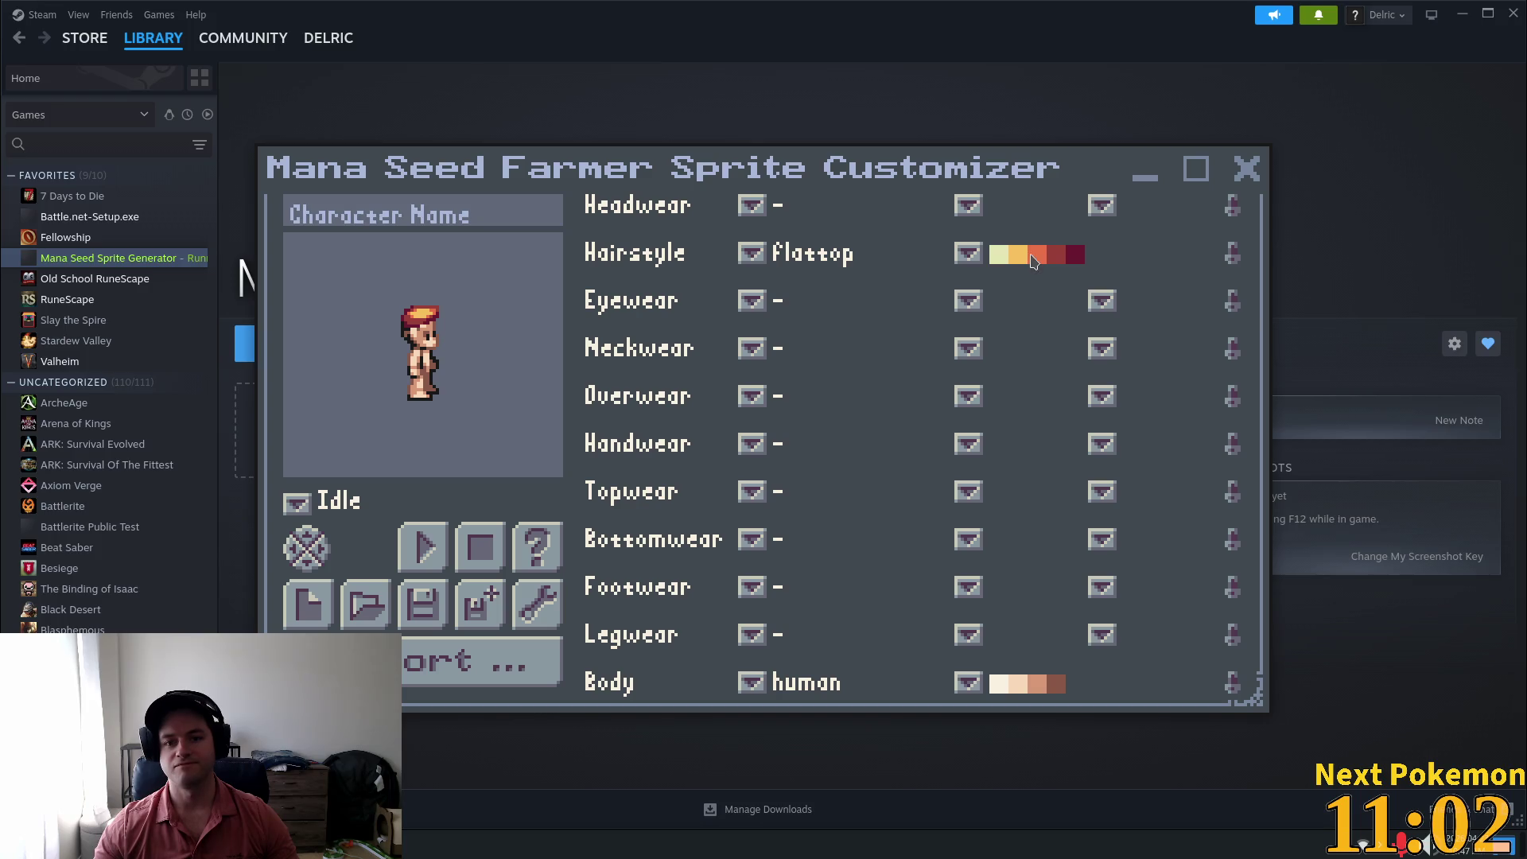
pyautogui.click(977, 266)
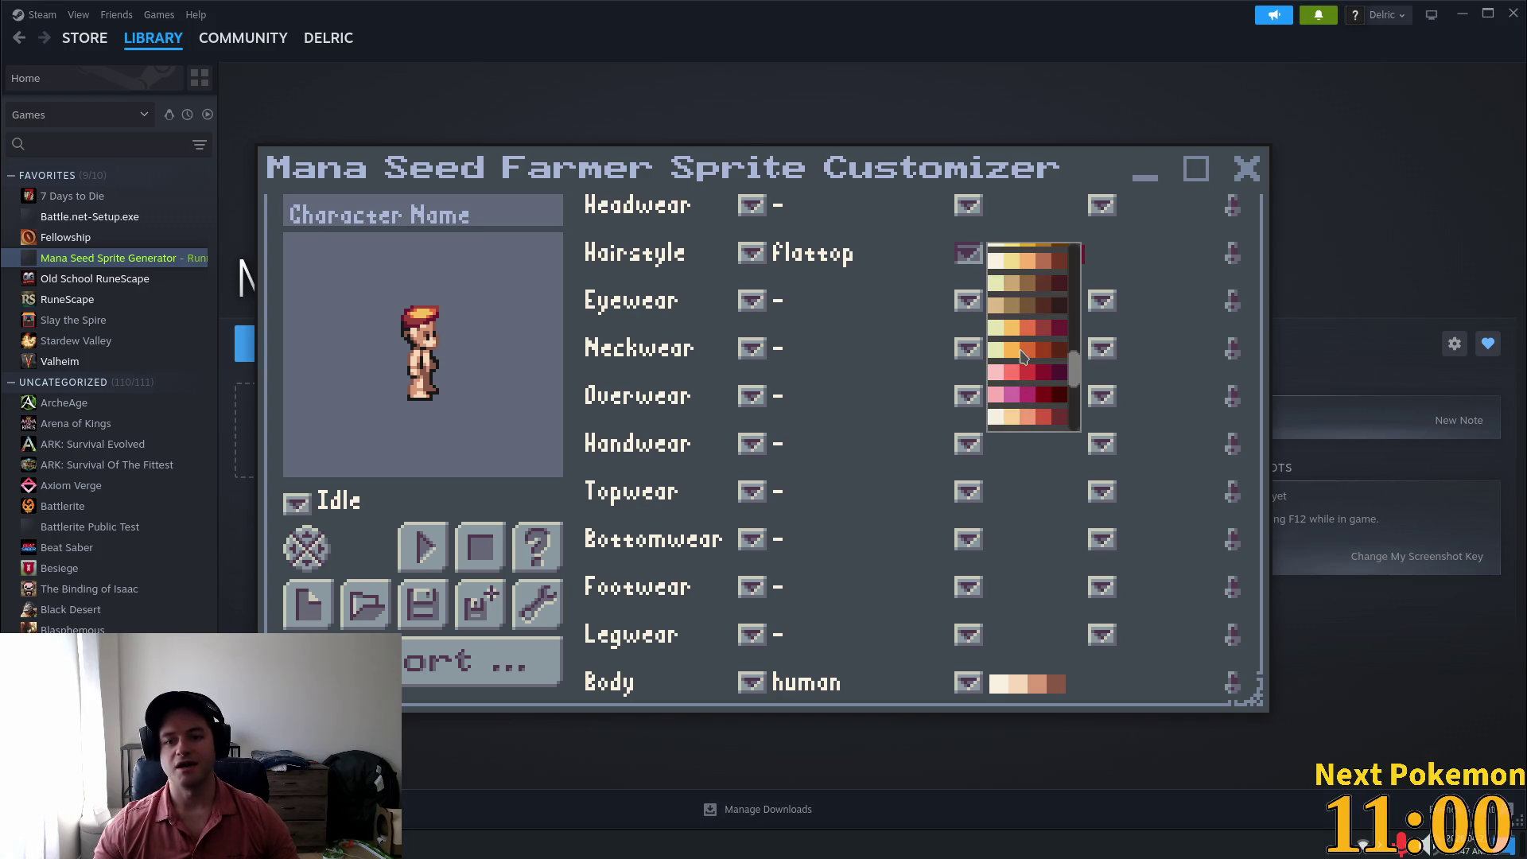
pyautogui.click(1023, 356)
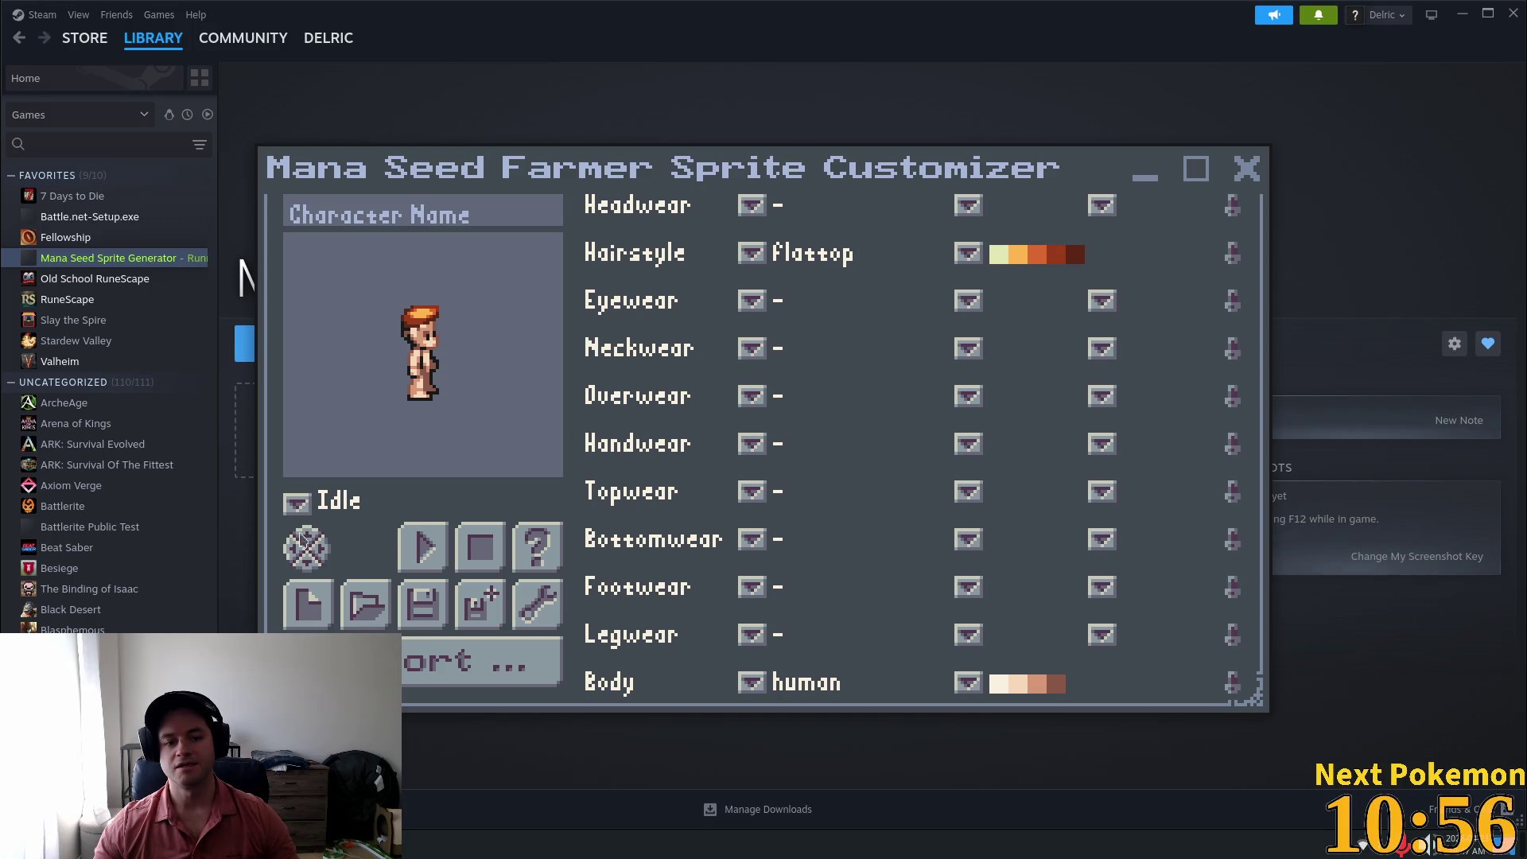
pyautogui.click(304, 544)
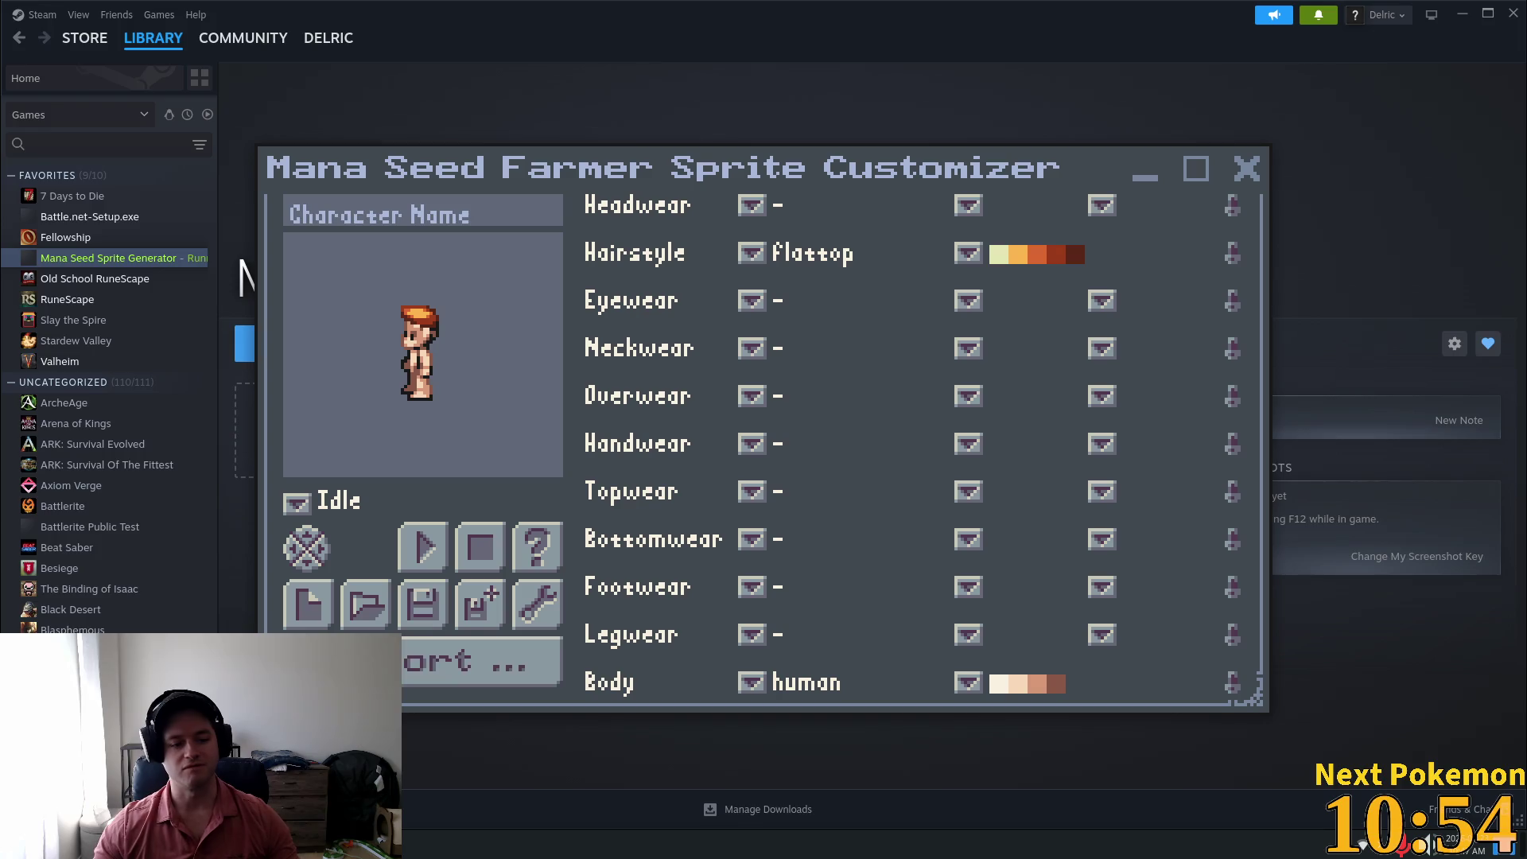
# Walk the character north and east into the house and open the Teller's storage
pyautogui.press('w')
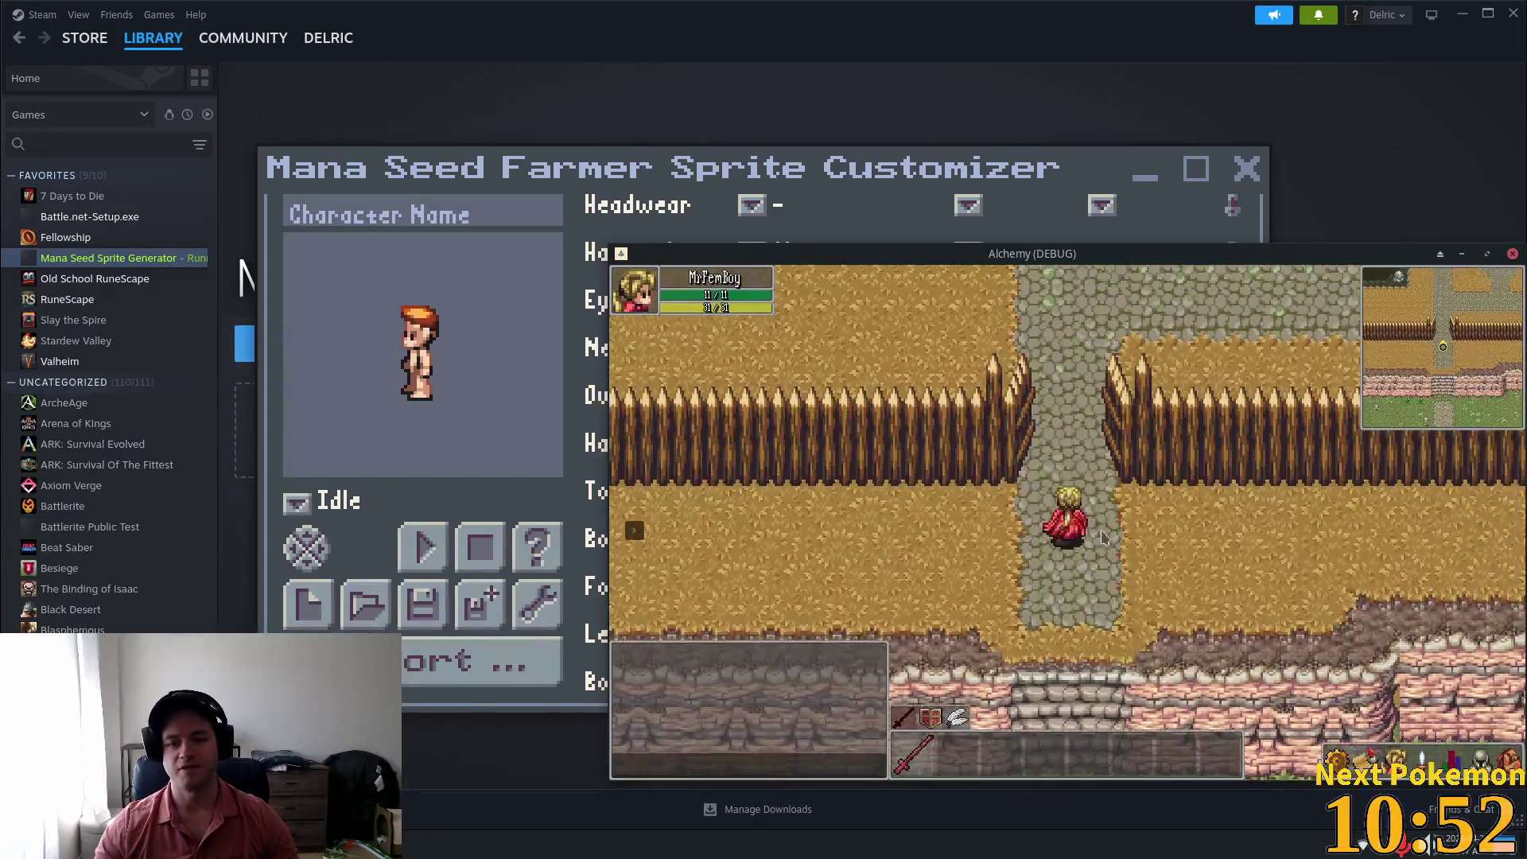
pyautogui.press('w')
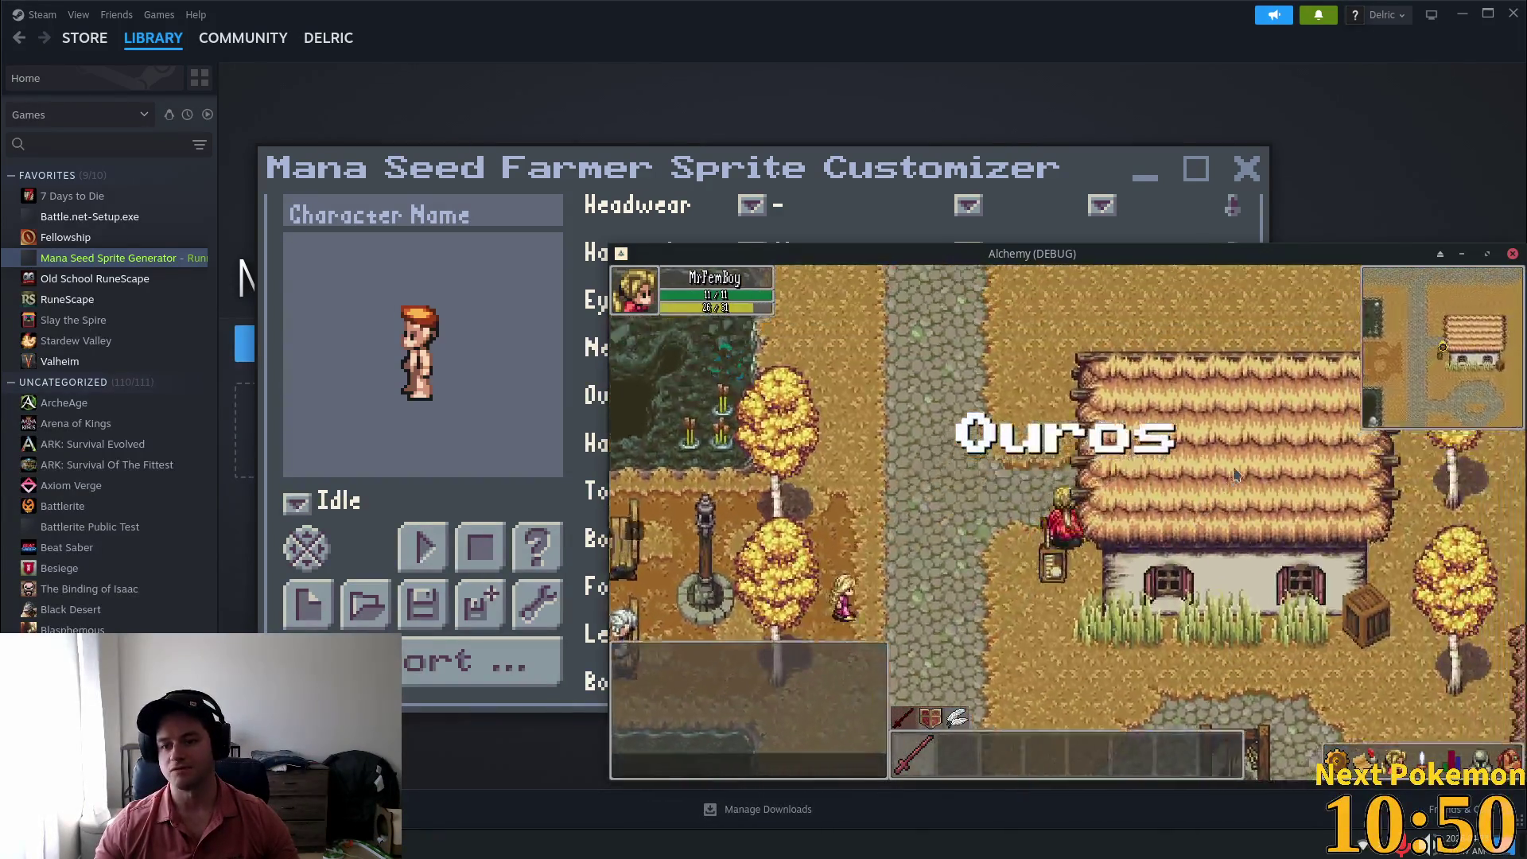
pyautogui.press('d')
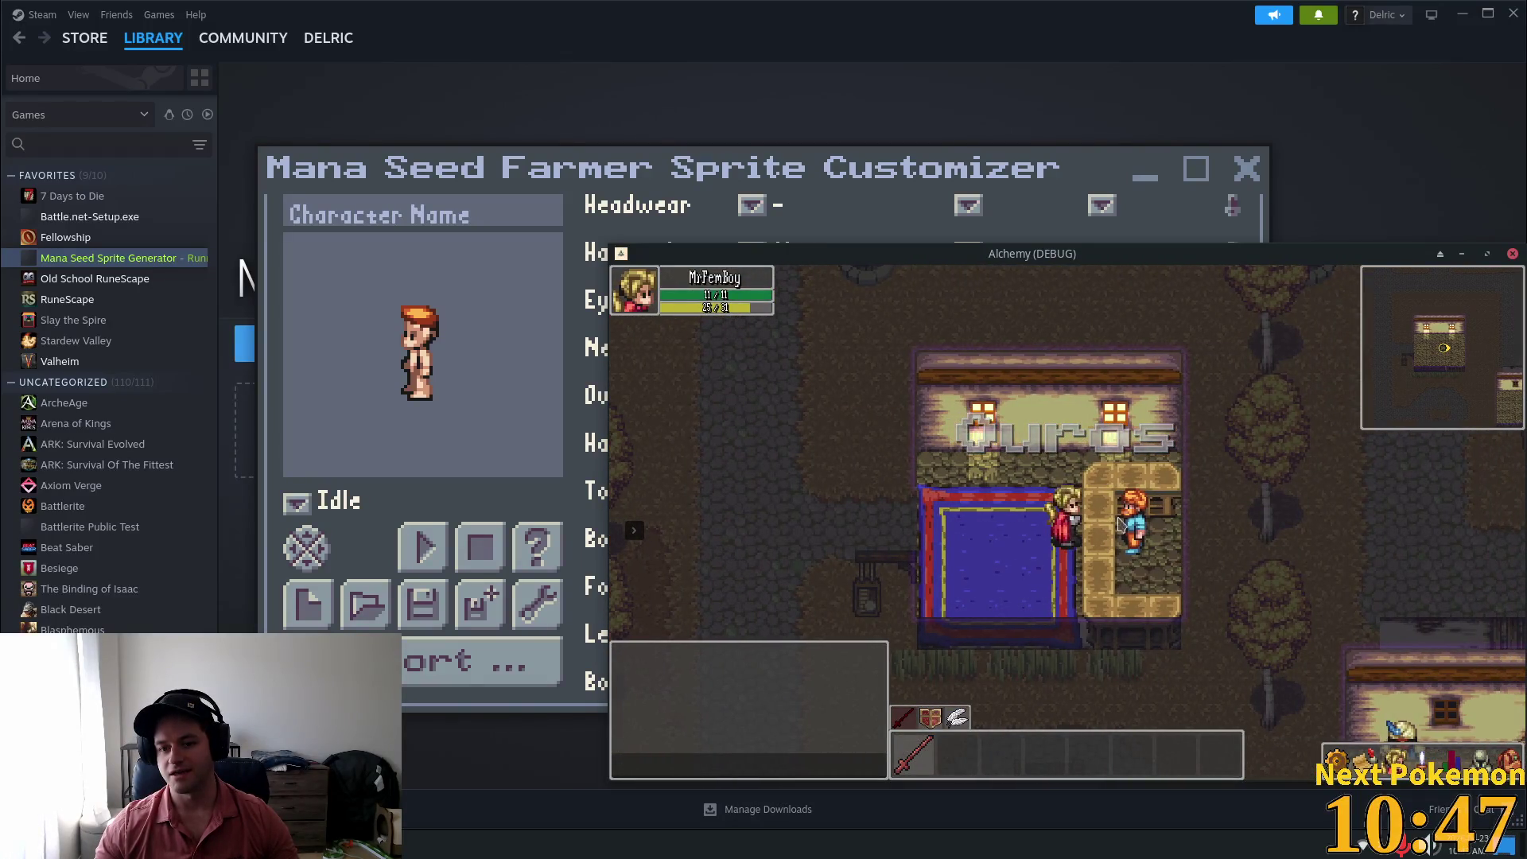
pyautogui.click(1136, 534)
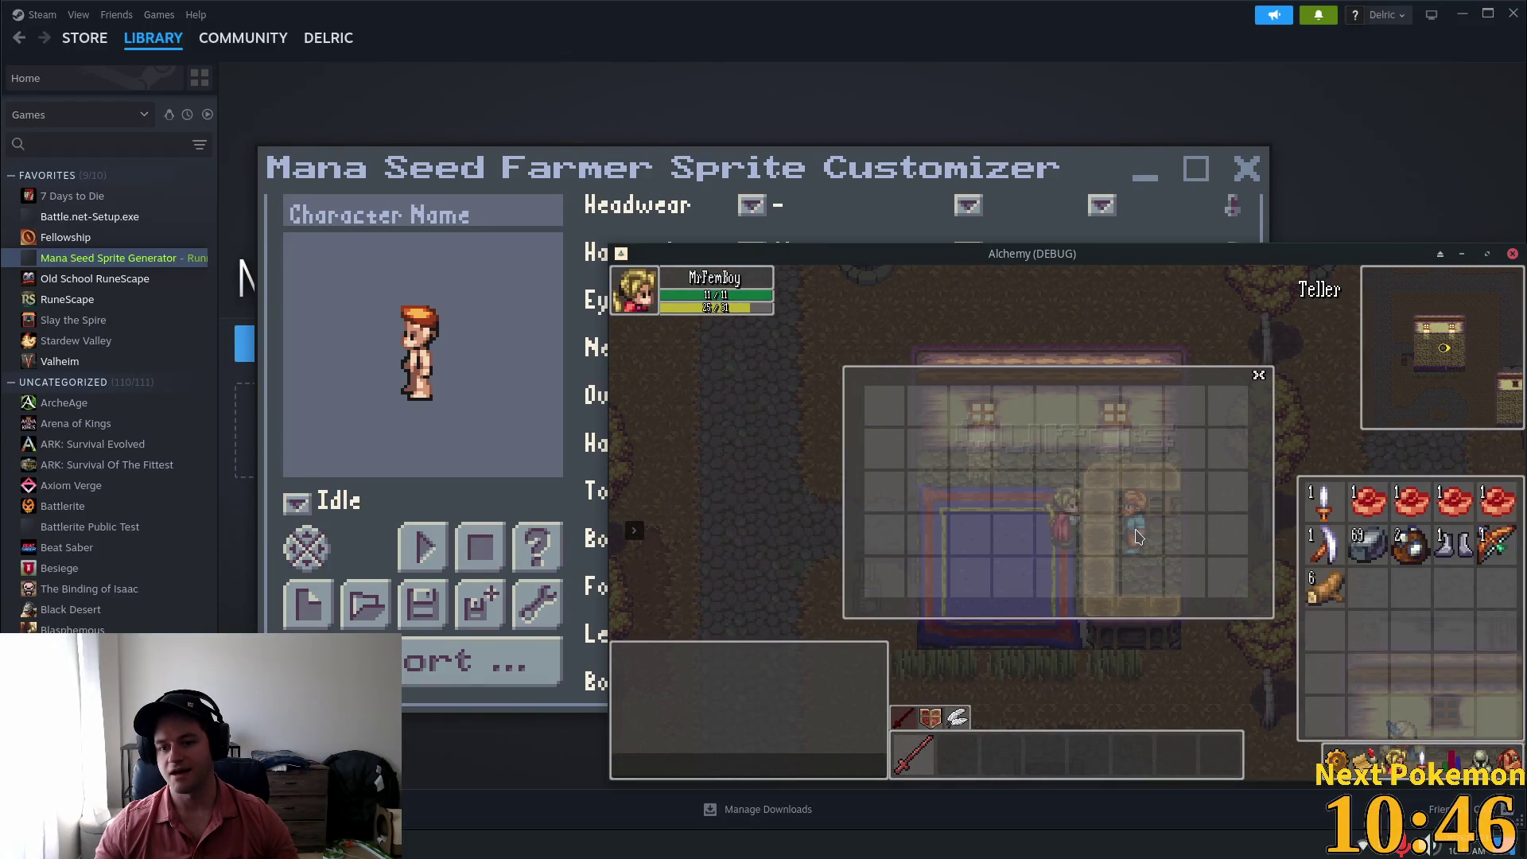
# Close the storage panels, step back south, and maximize the Alchemy game window
pyautogui.click(1259, 375)
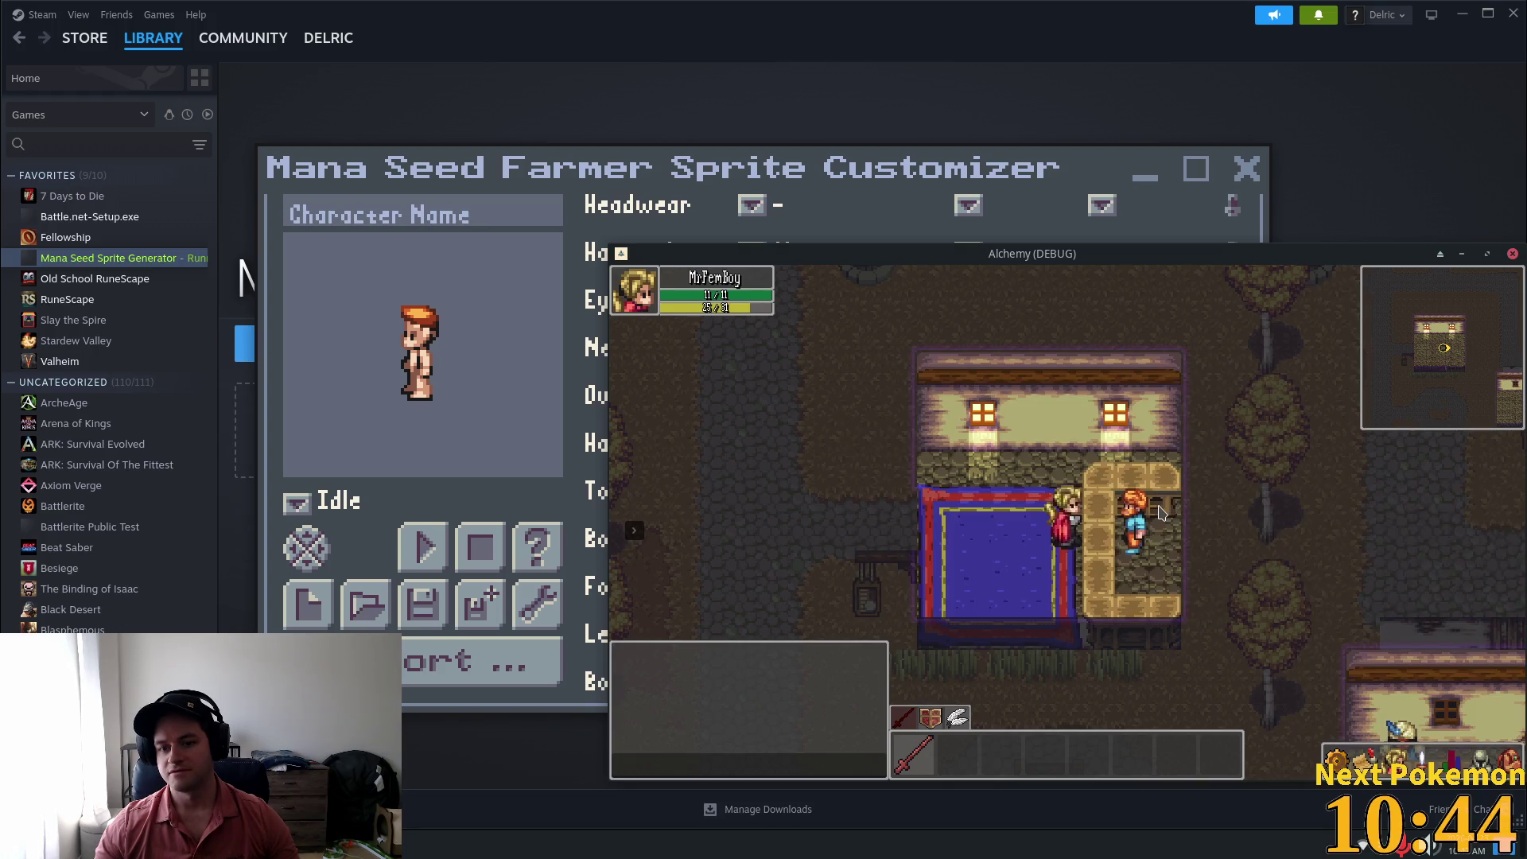
pyautogui.press('s')
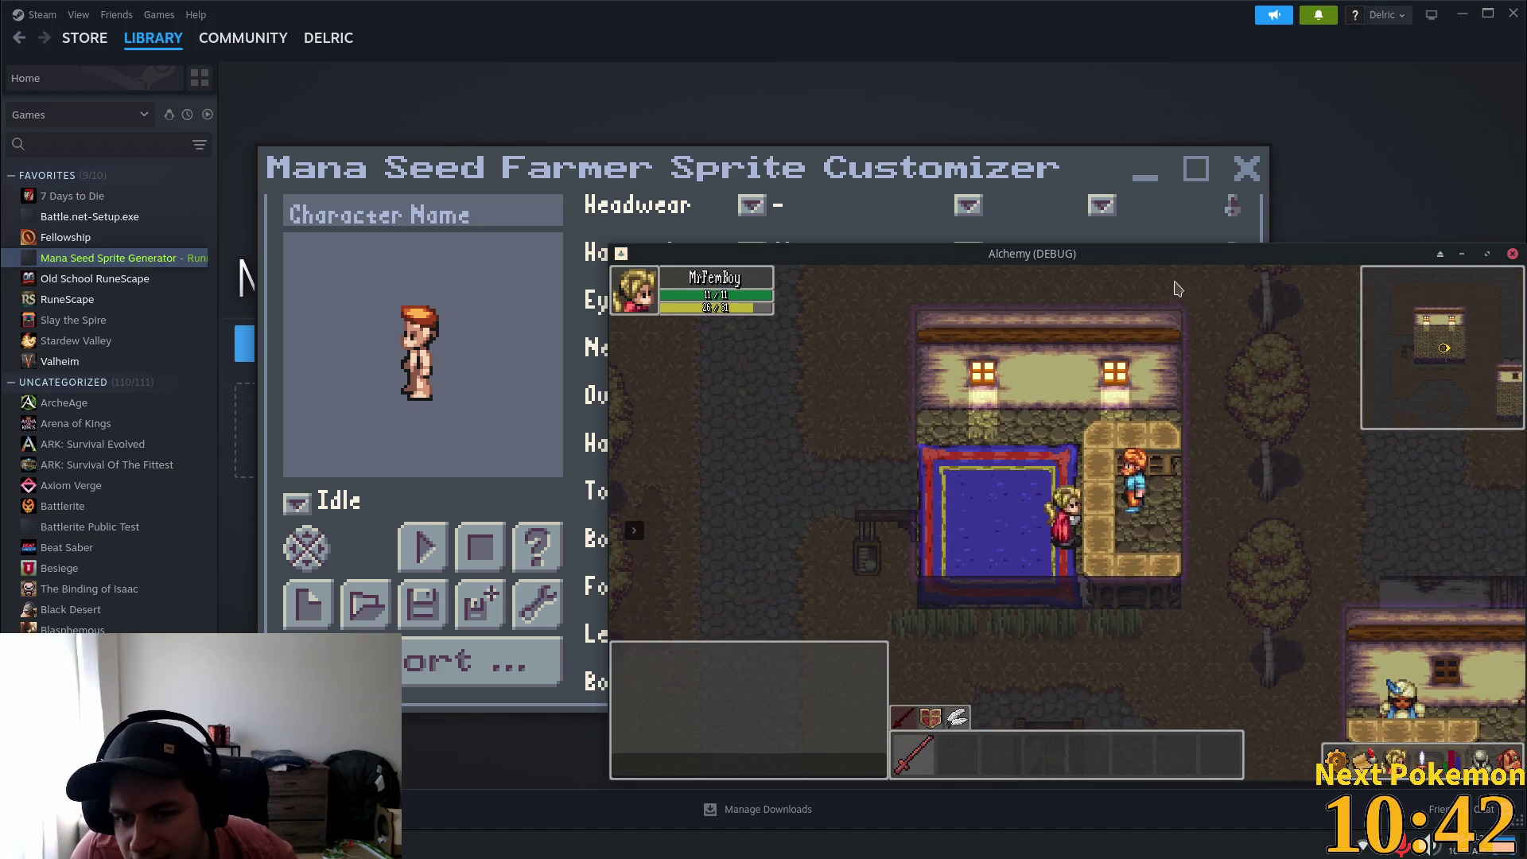
pyautogui.doubleClick(1142, 262)
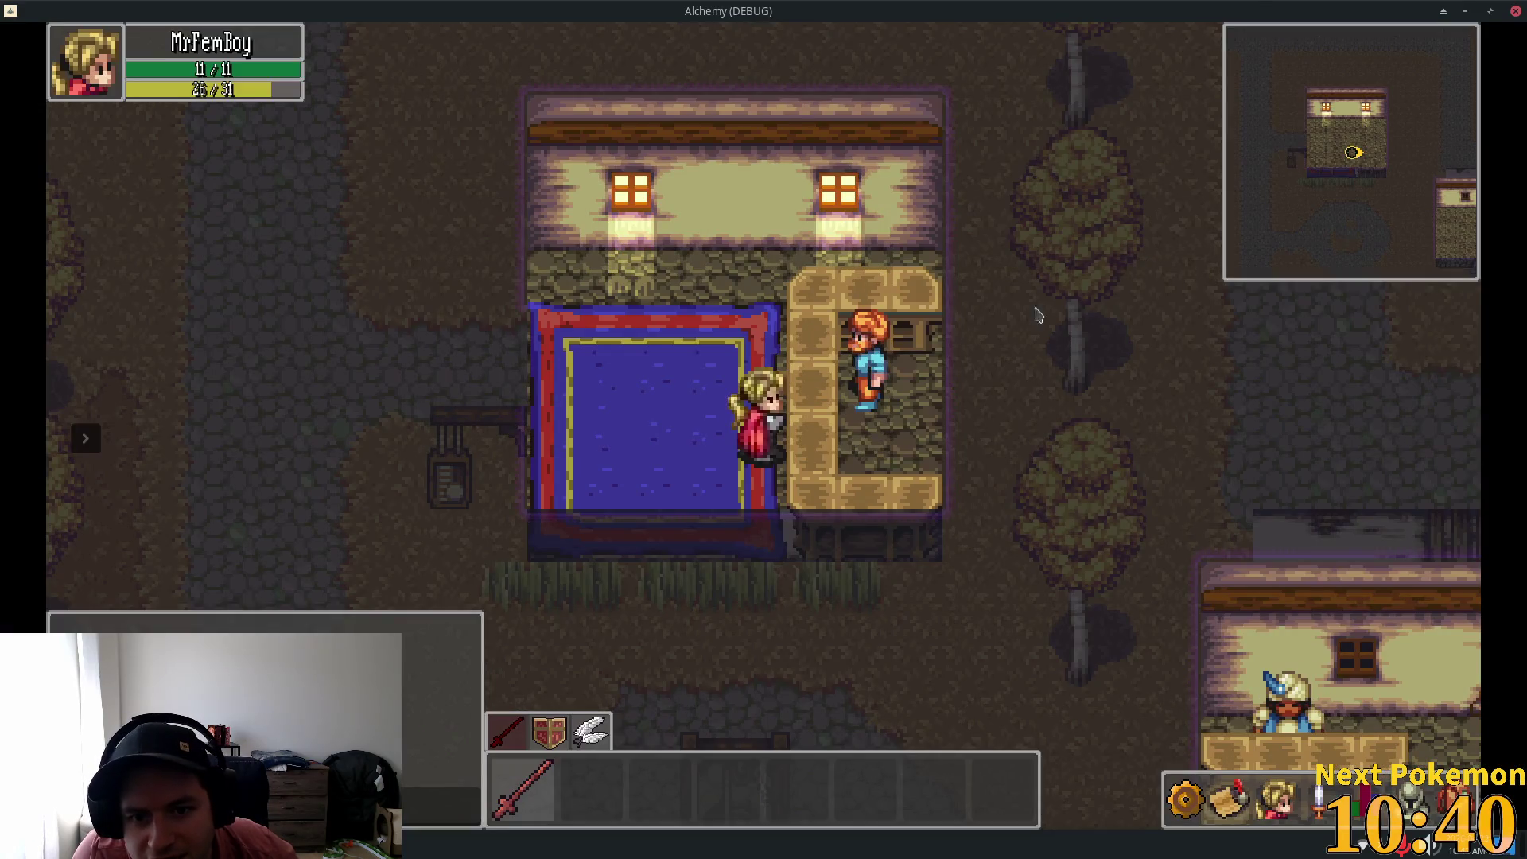
# Try the longwavy and bob2 hairstyles, then settle on dapper
pyautogui.click(887, 343)
pyautogui.click(752, 255)
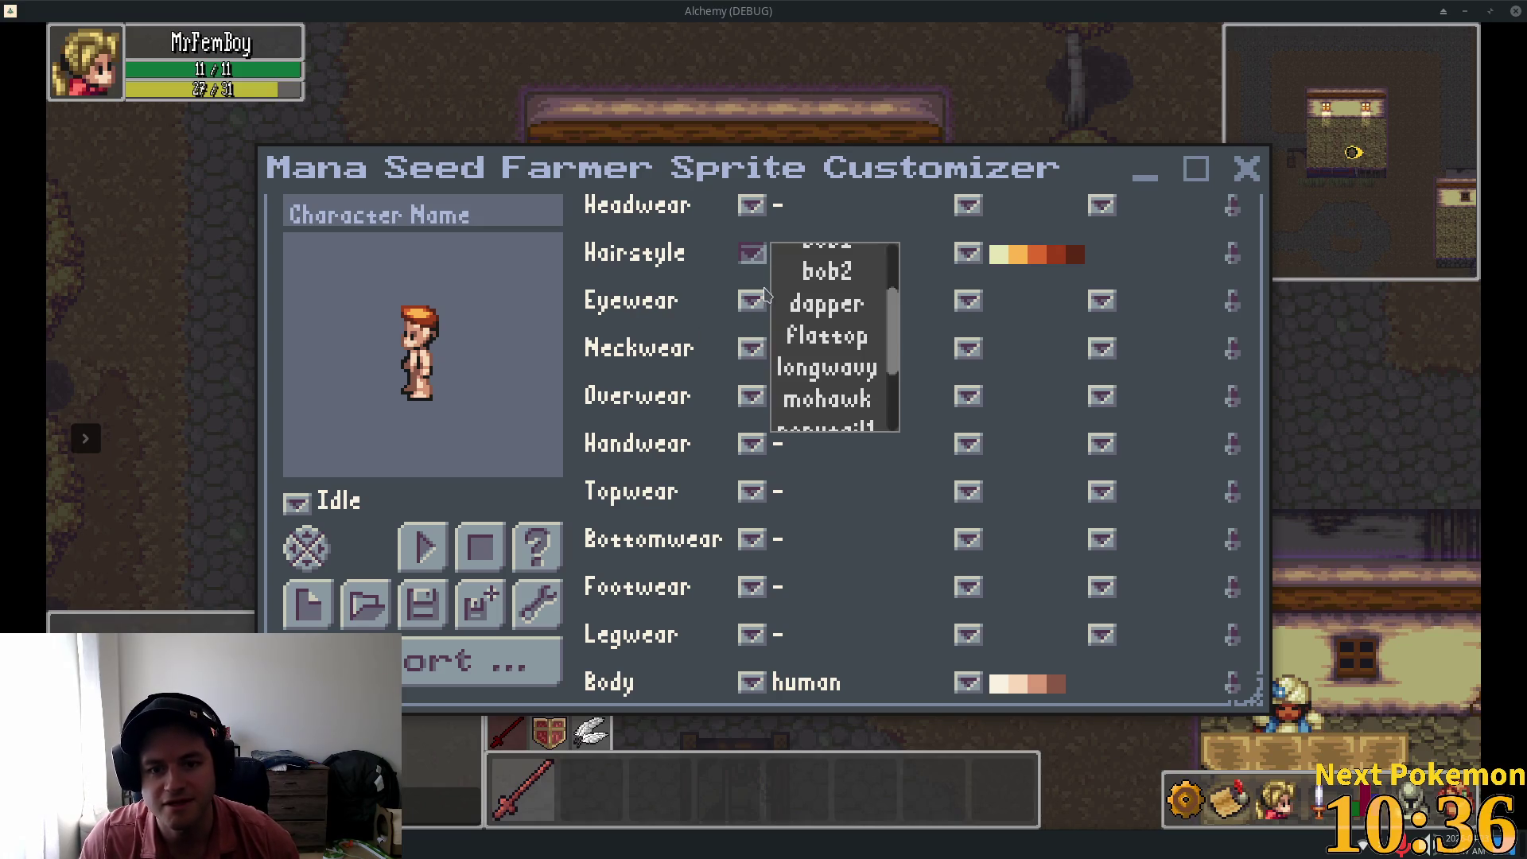
pyautogui.click(831, 370)
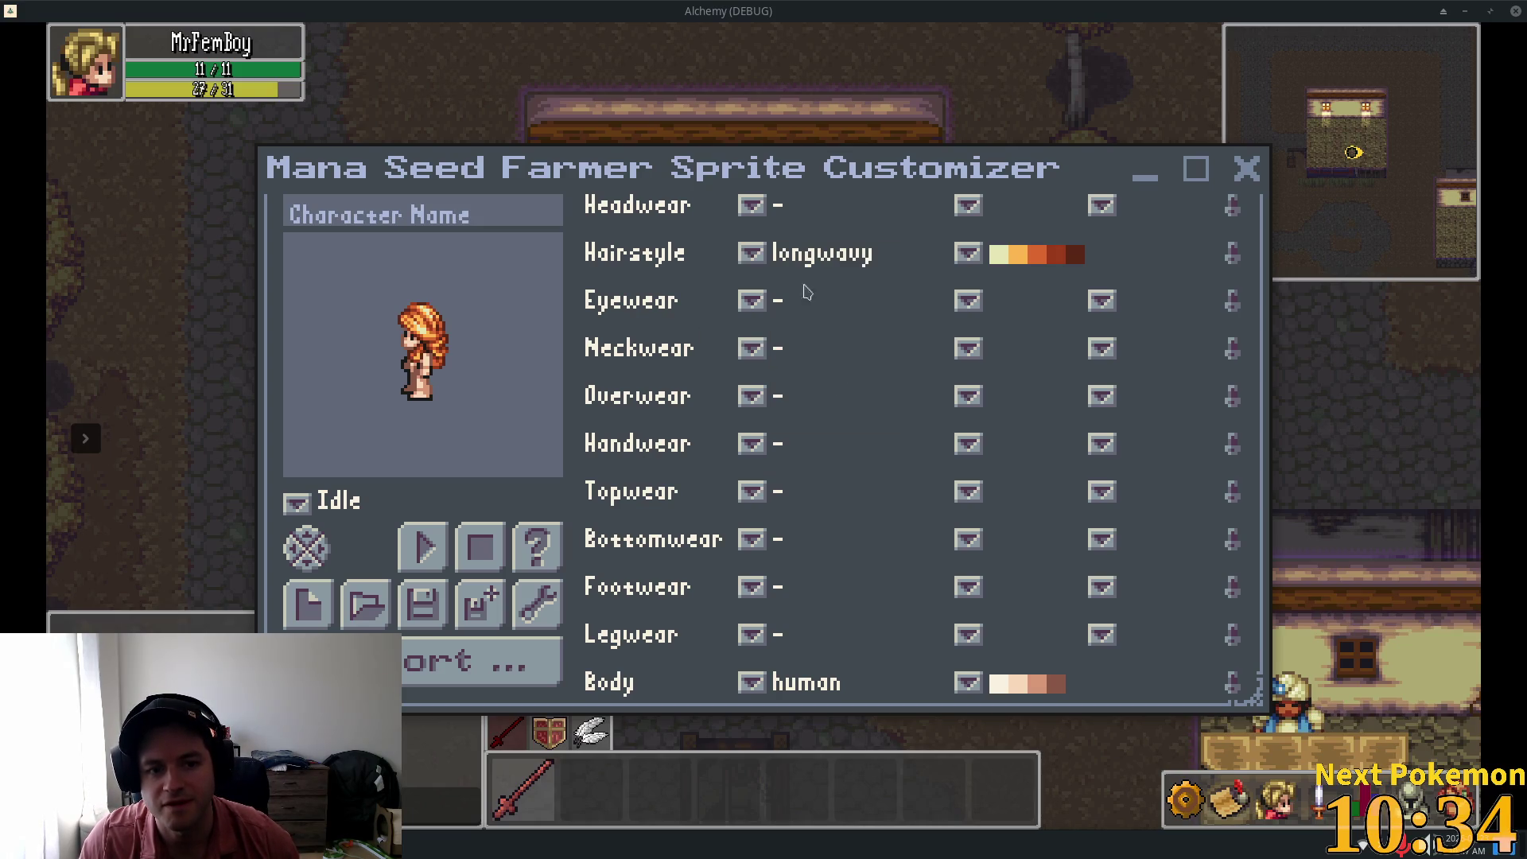
pyautogui.click(760, 261)
pyautogui.scroll(3, 832, 334)
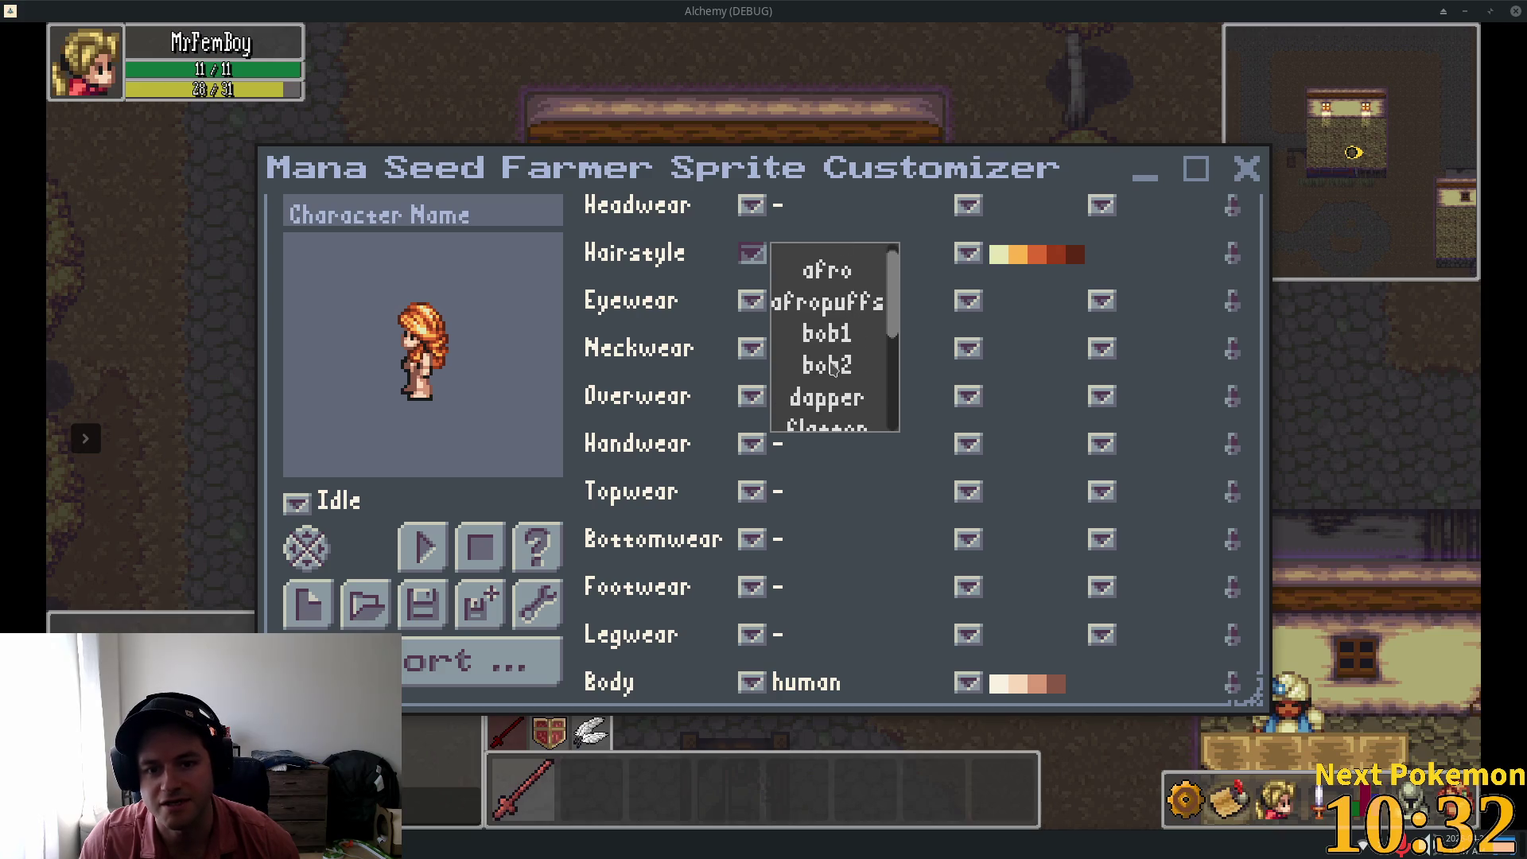
pyautogui.click(831, 368)
pyautogui.click(751, 253)
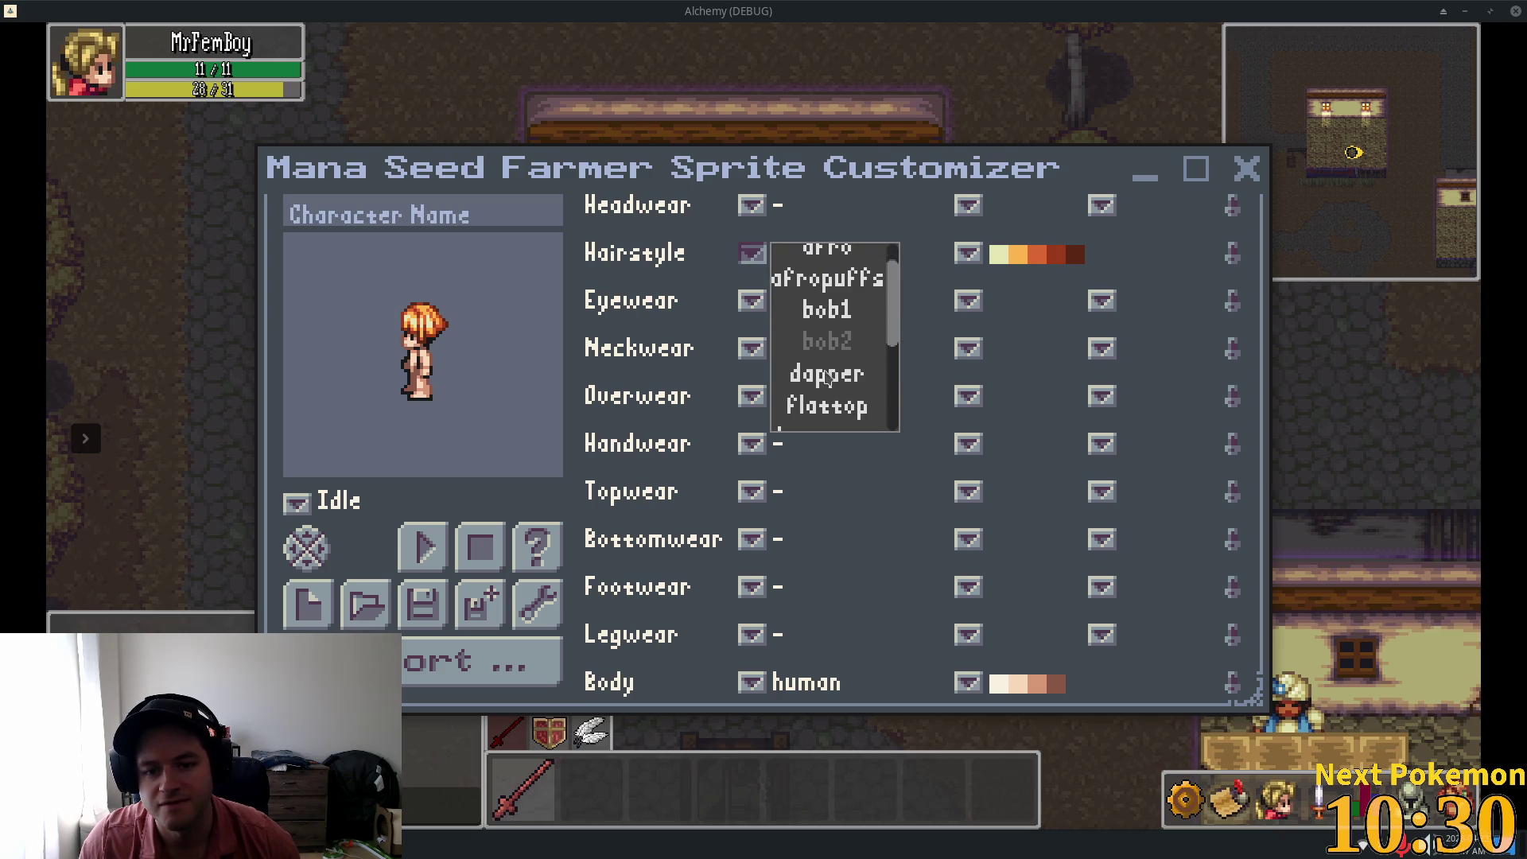
pyautogui.click(827, 377)
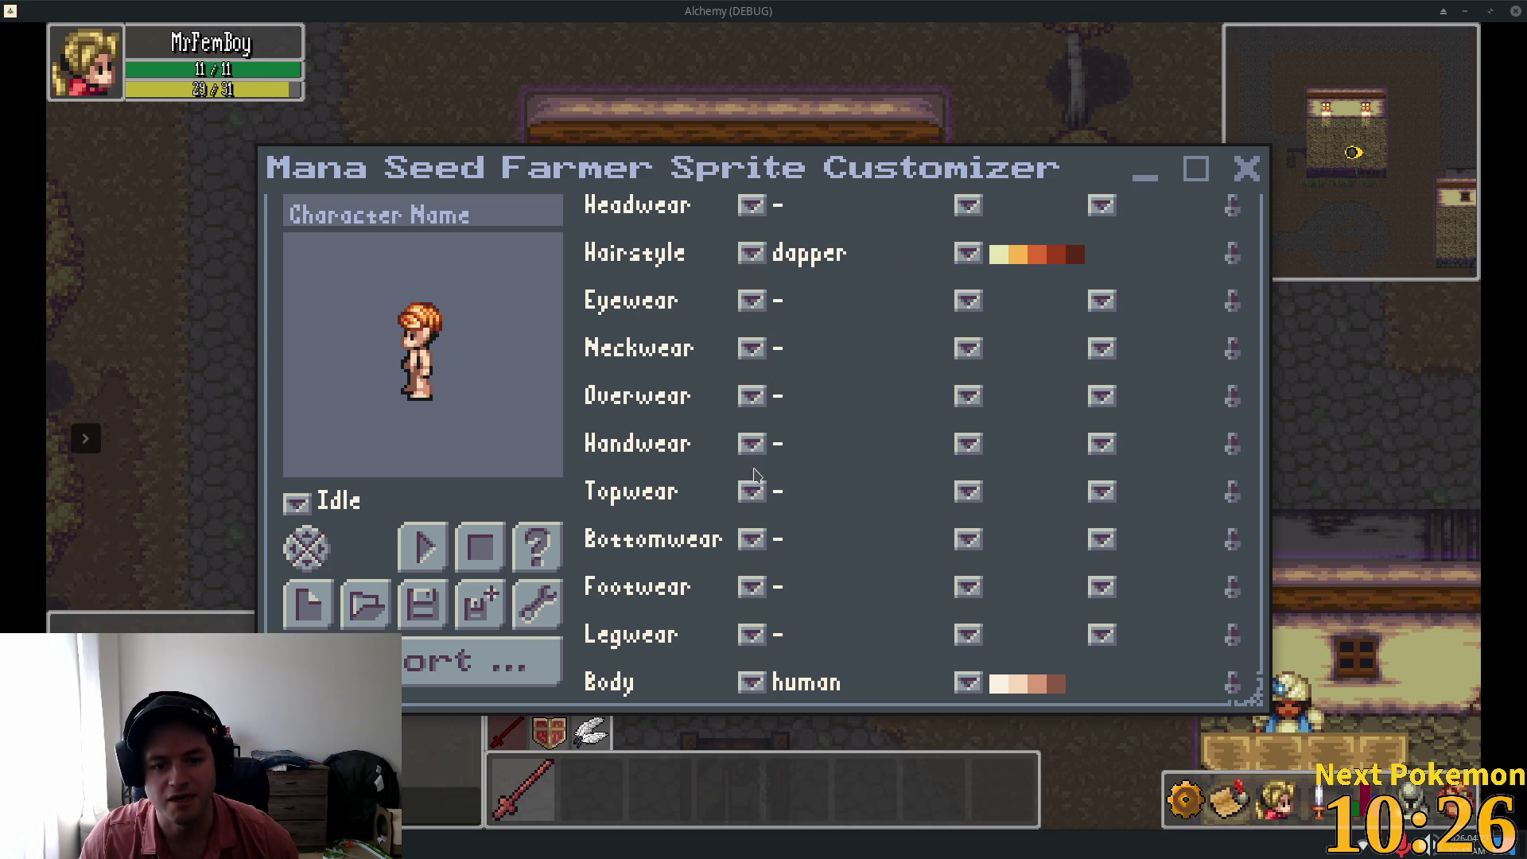
# Browse the Neckwear, Eyewear and Headwear options without choosing any
pyautogui.click(749, 358)
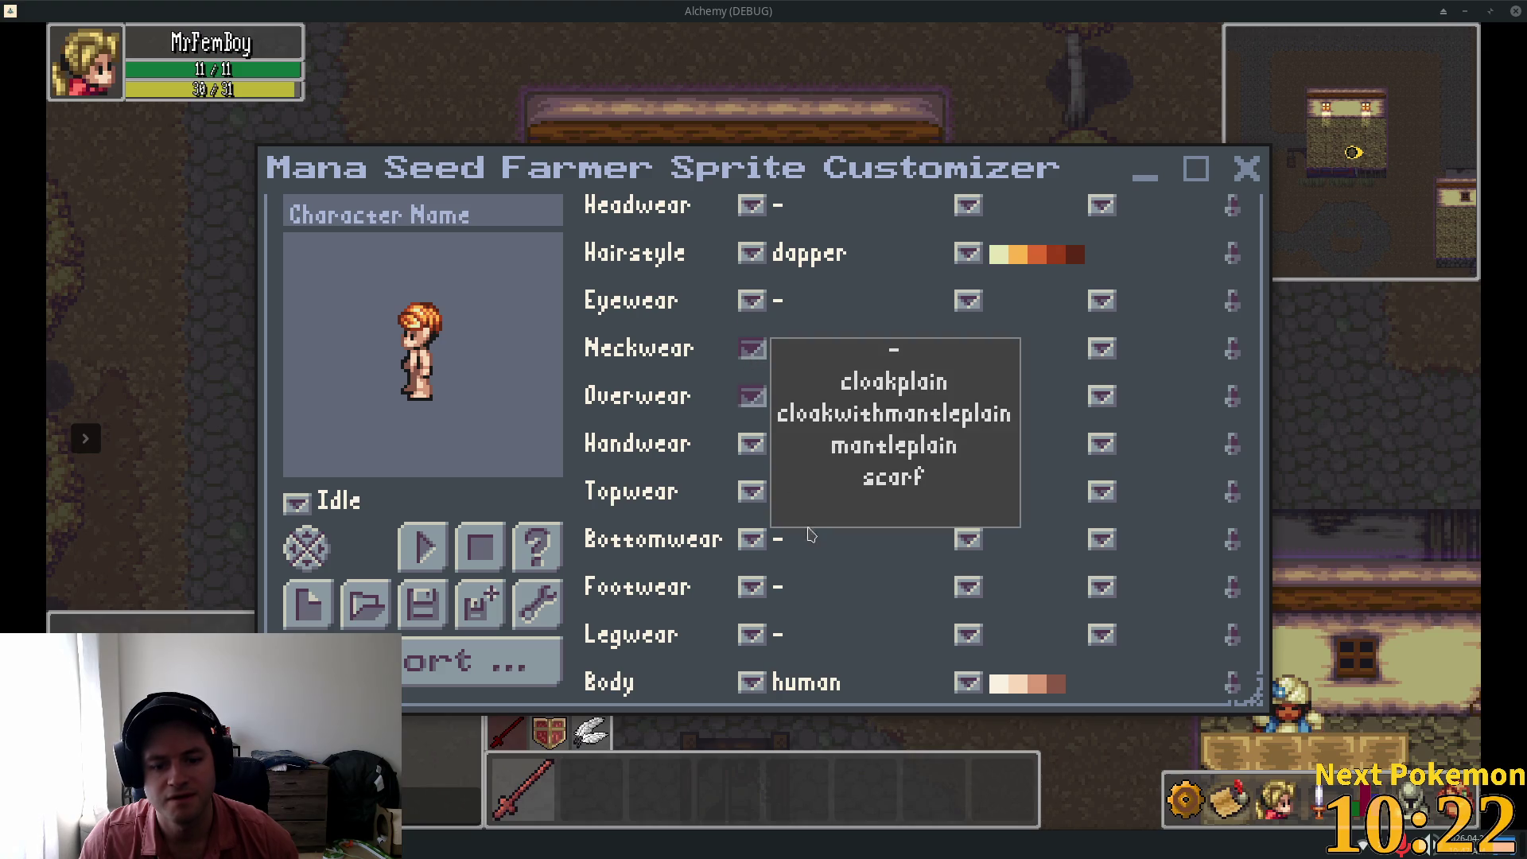
pyautogui.click(752, 302)
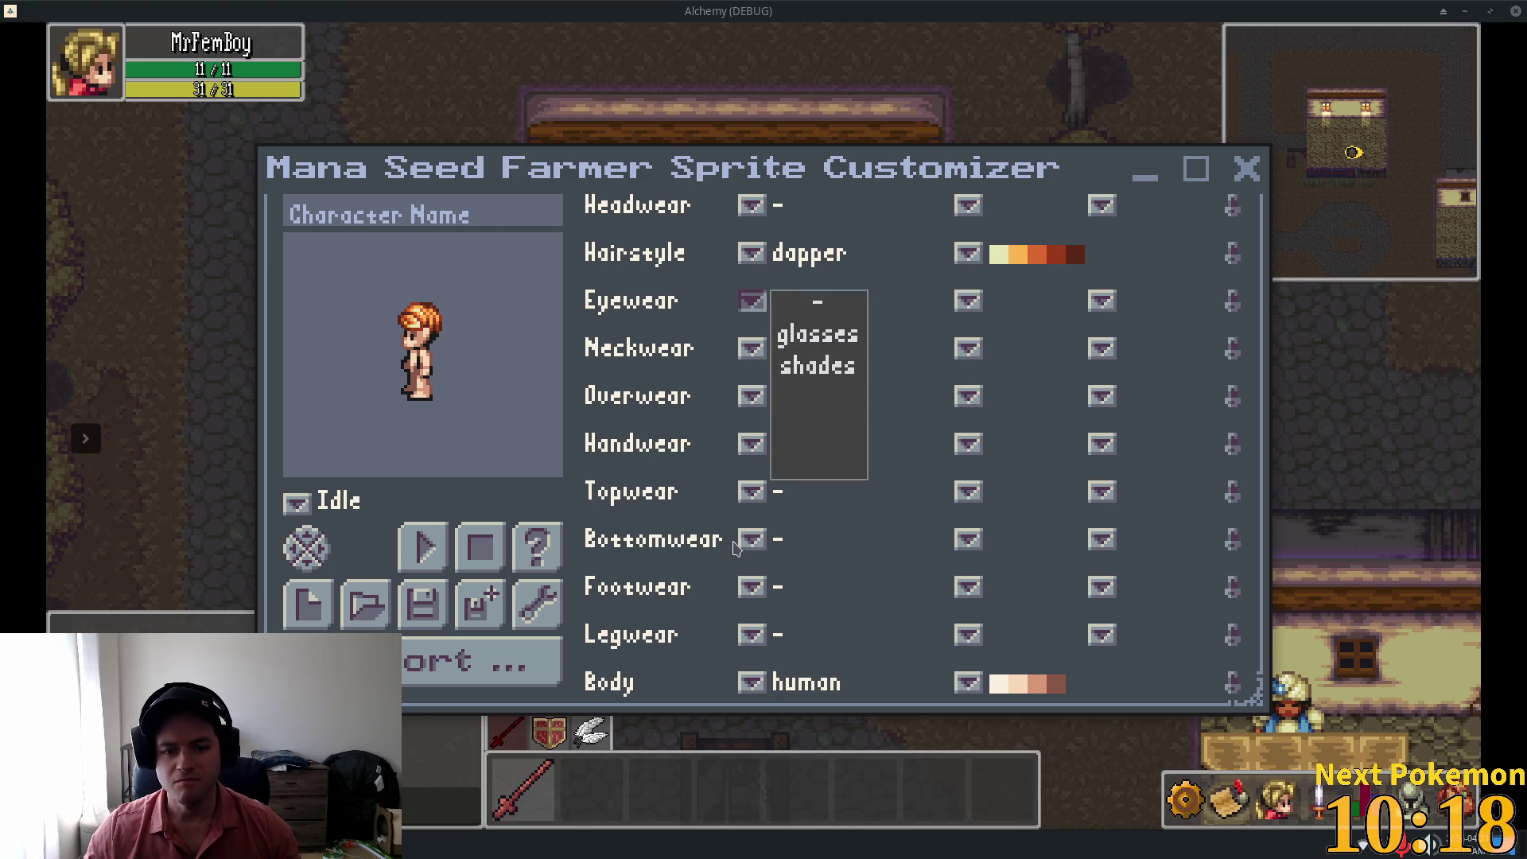
pyautogui.click(752, 207)
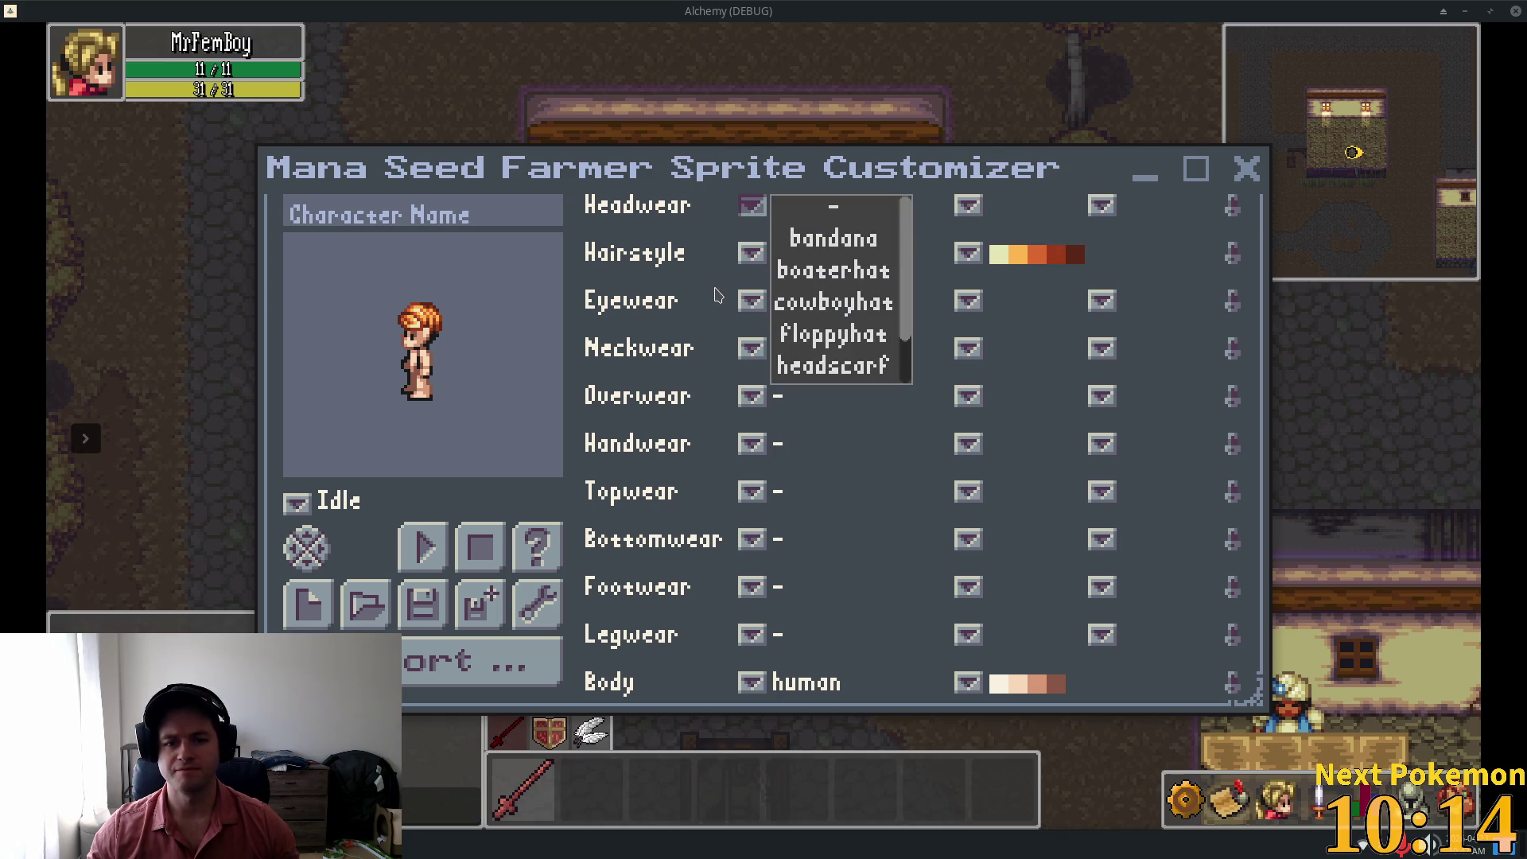
pyautogui.click(737, 272)
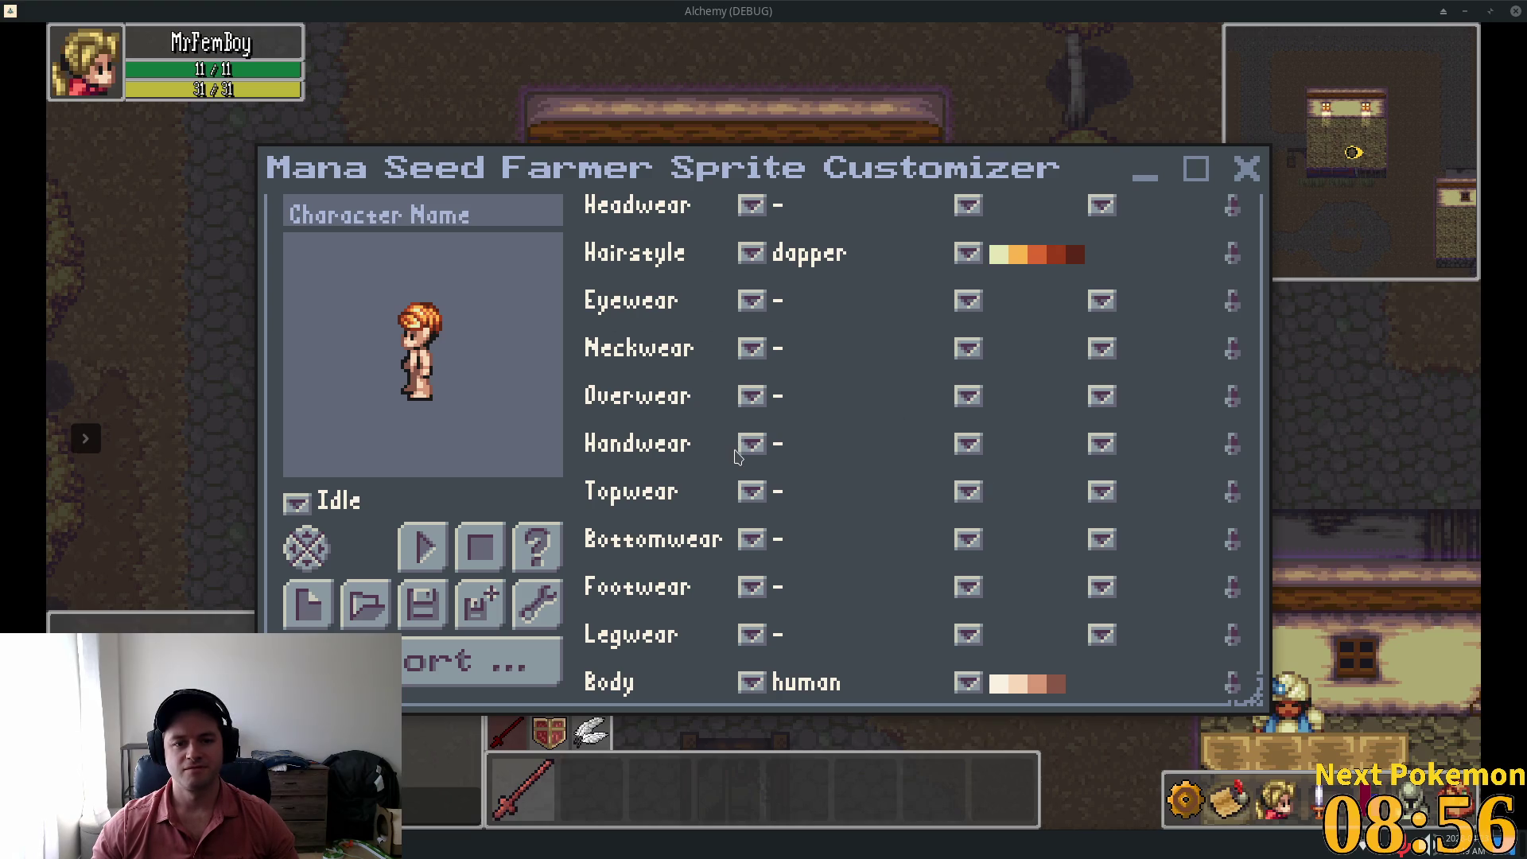
pyautogui.click(751, 396)
# Put suspenders on the farmer with a blue-purple palette
pyautogui.click(879, 429)
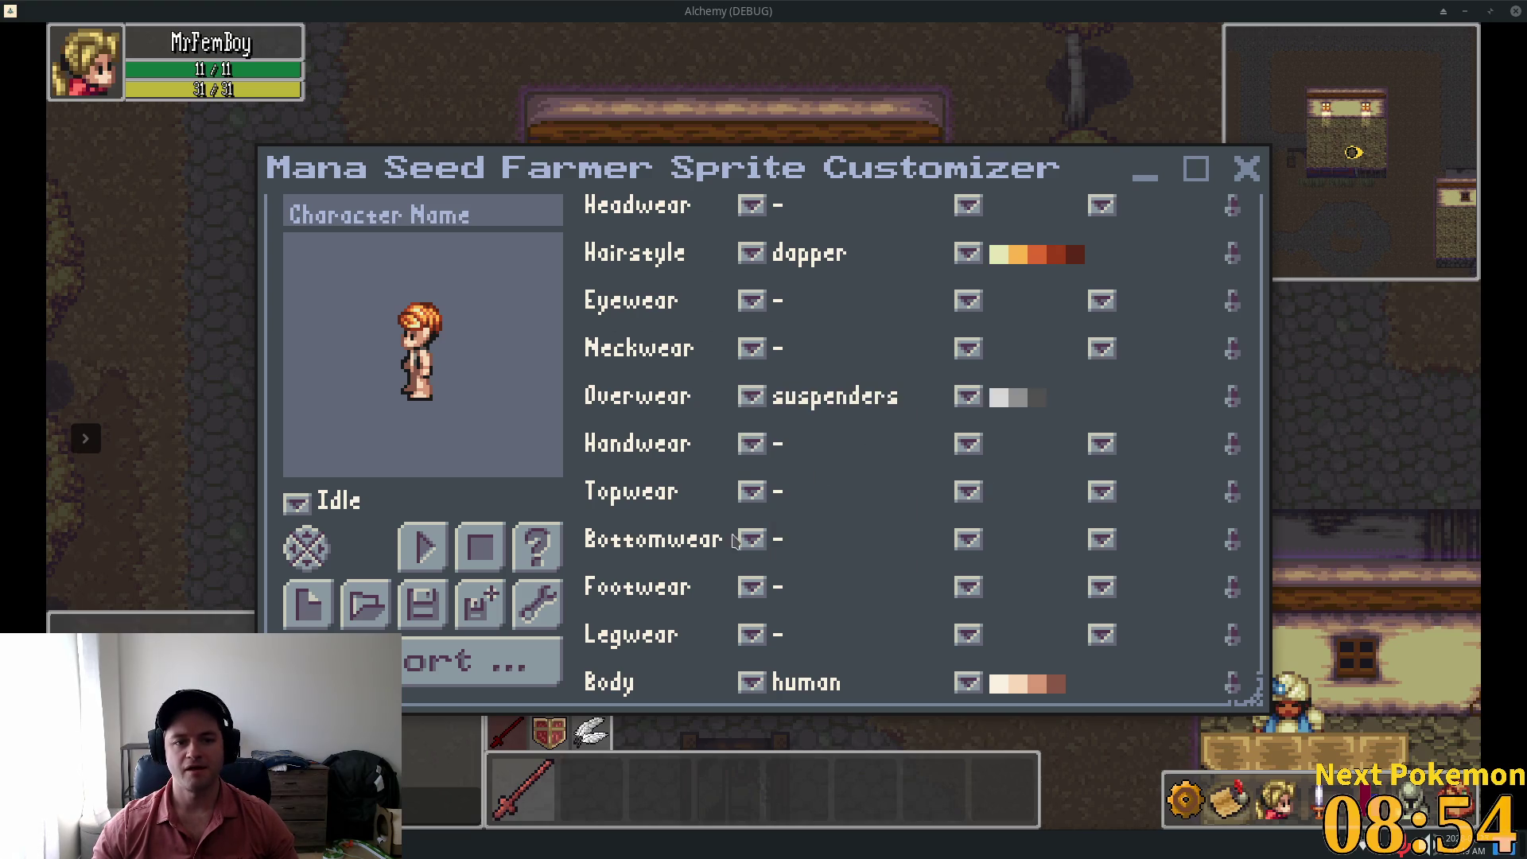
pyautogui.click(970, 400)
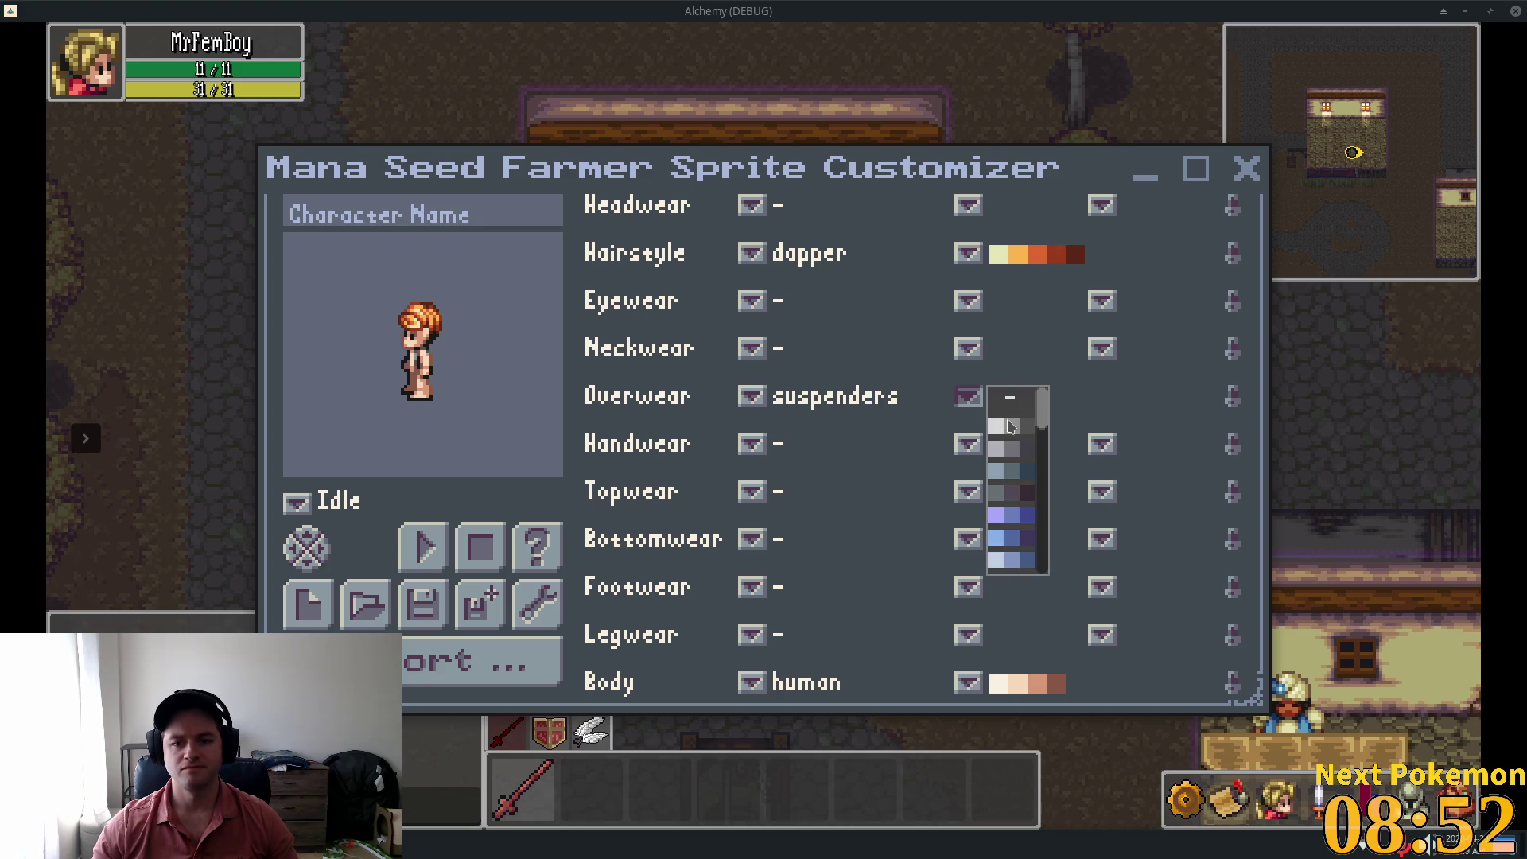
pyautogui.click(1021, 519)
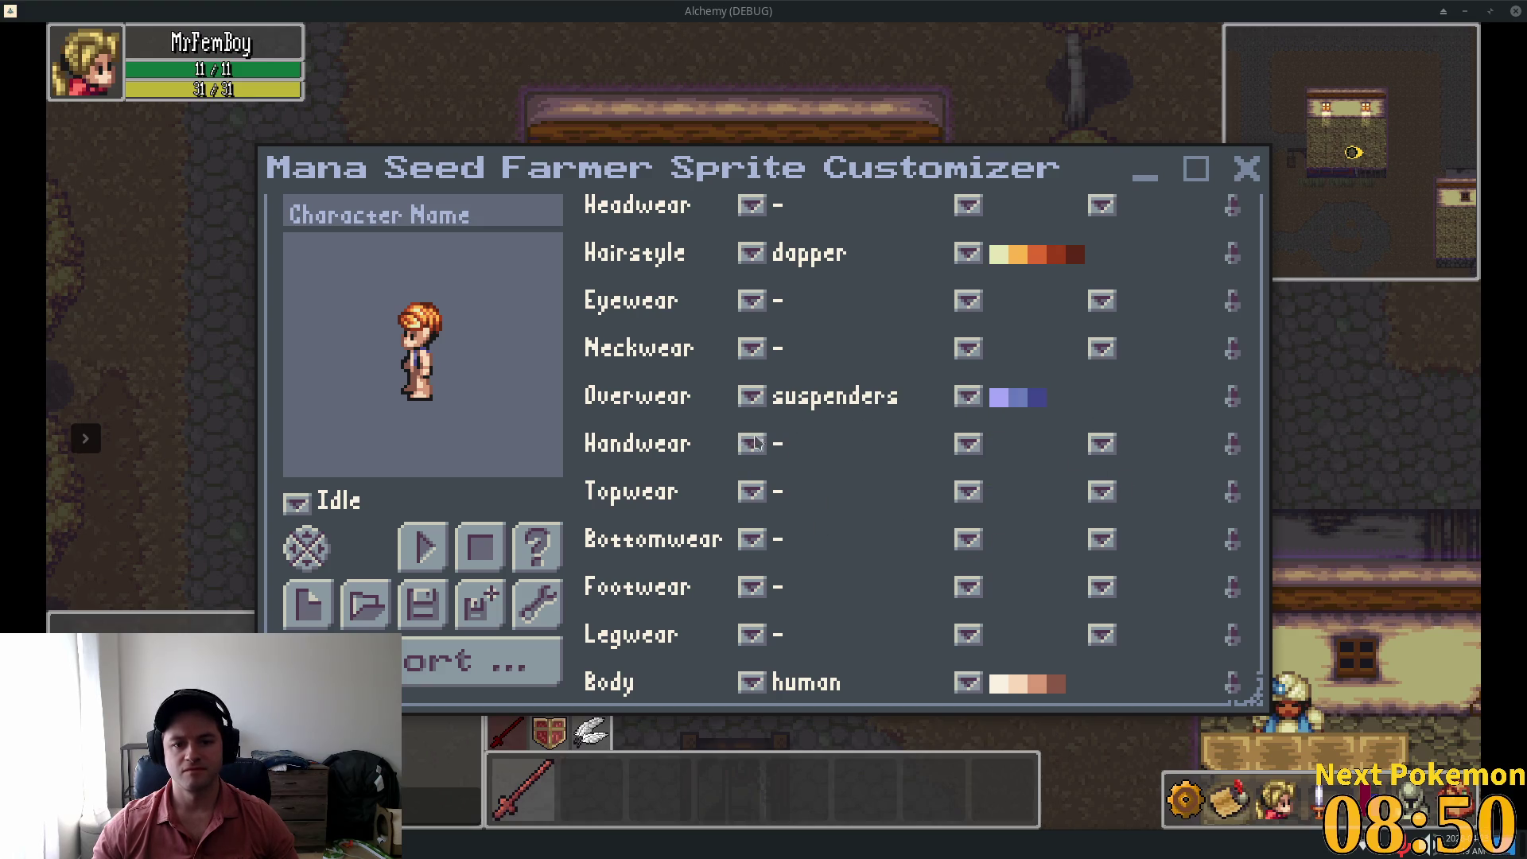
# Equip gloves as handwear and colour them orange
pyautogui.click(755, 449)
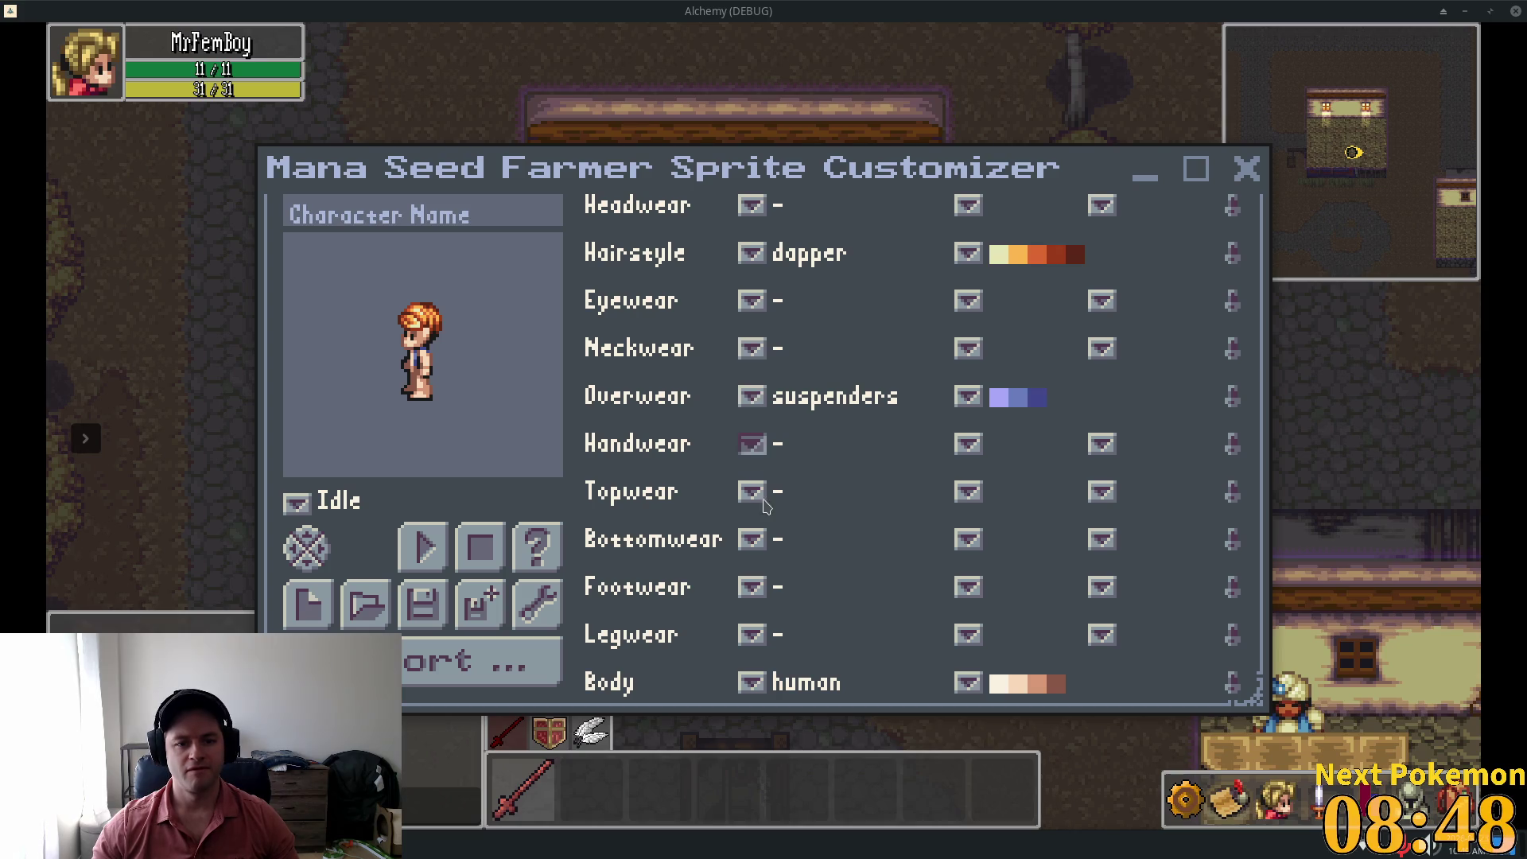
pyautogui.click(756, 449)
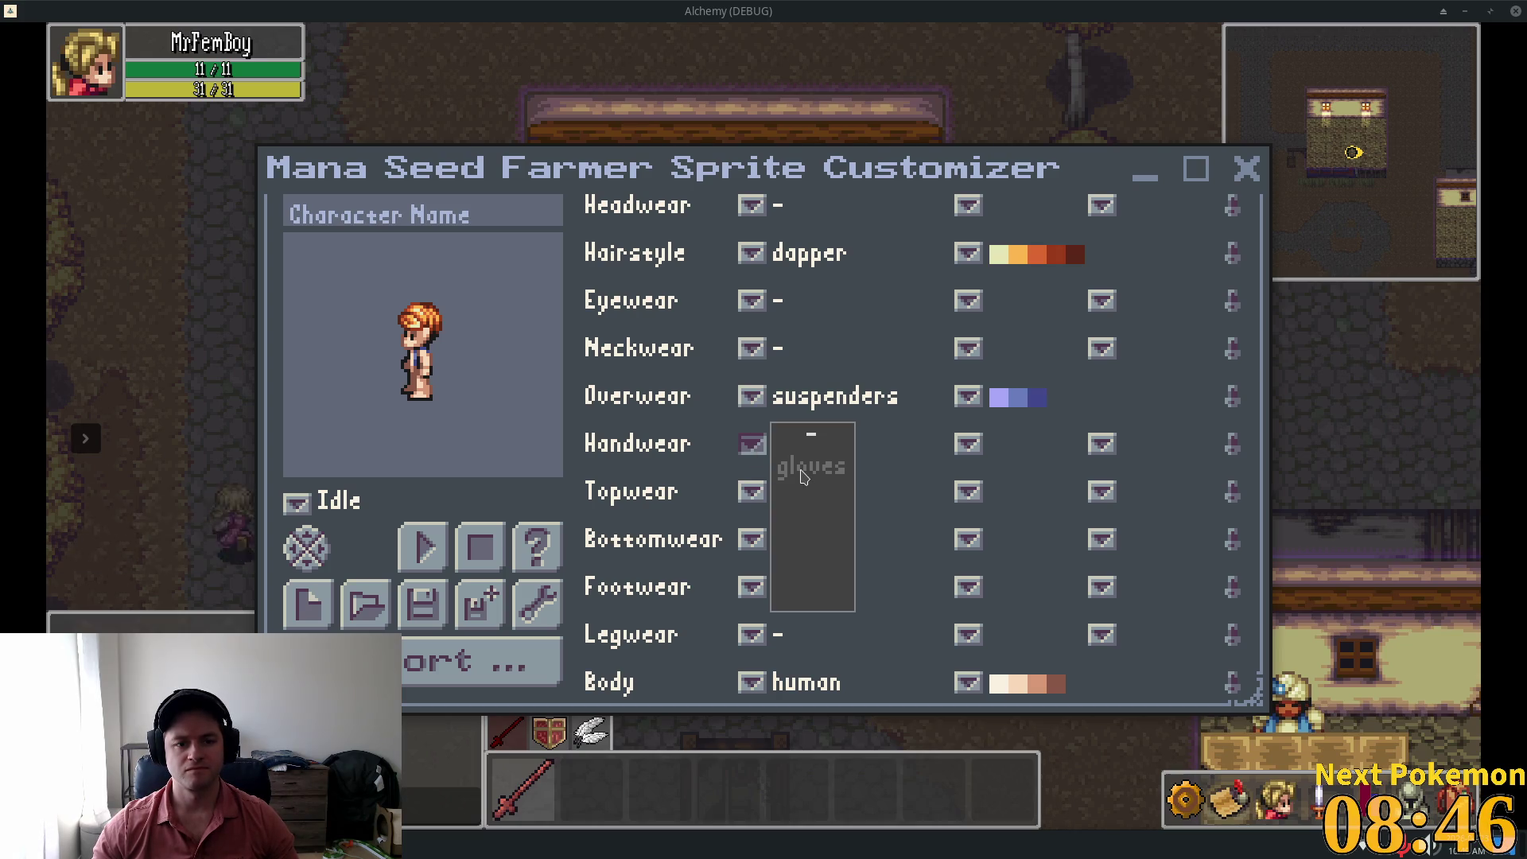
pyautogui.click(811, 467)
pyautogui.click(968, 444)
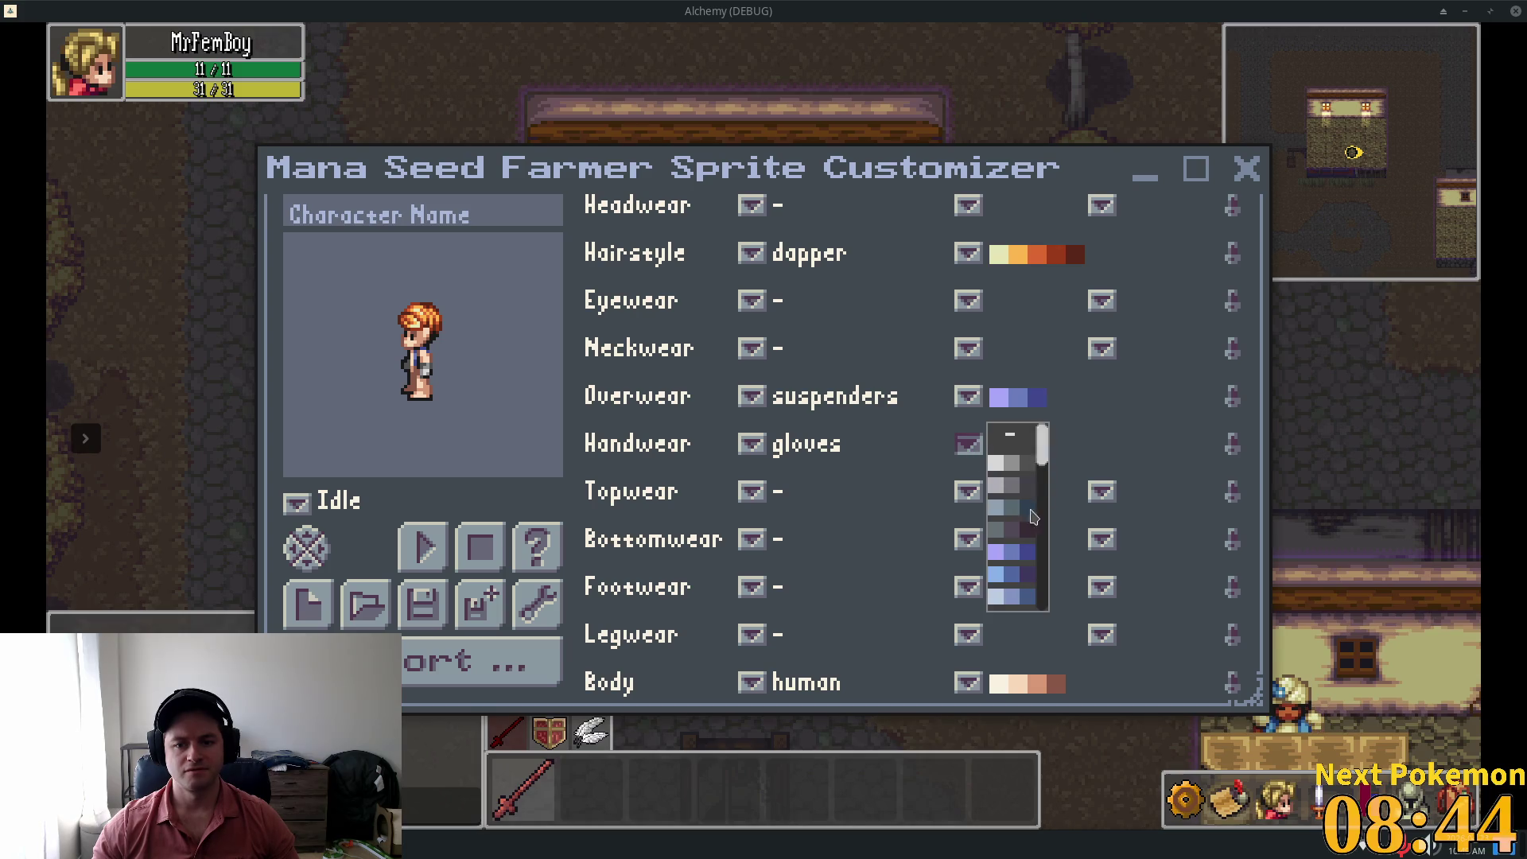
pyautogui.scroll(-10, 1027, 519)
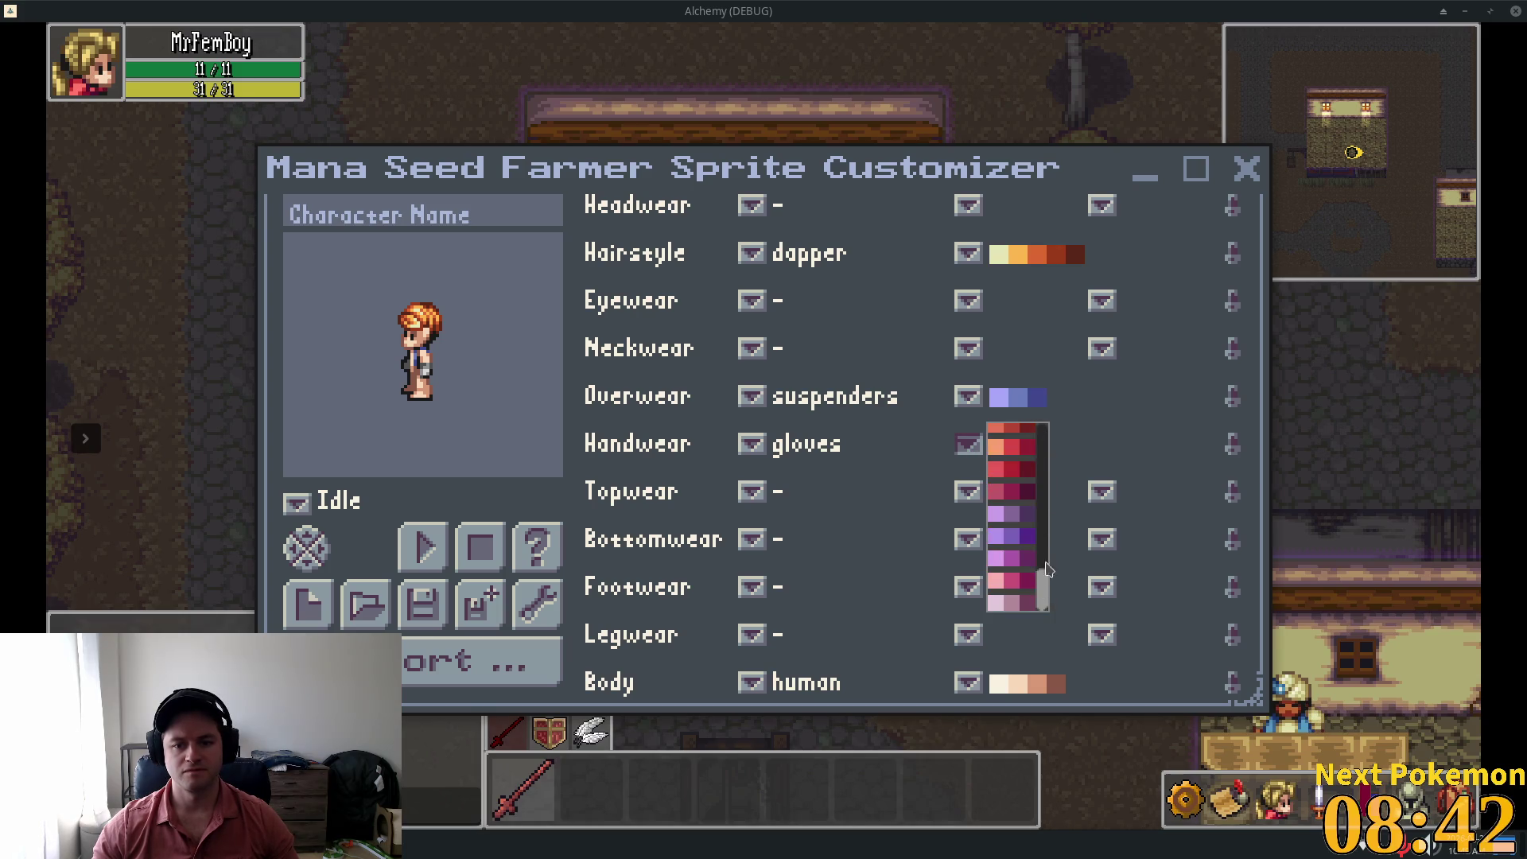
pyautogui.click(1017, 589)
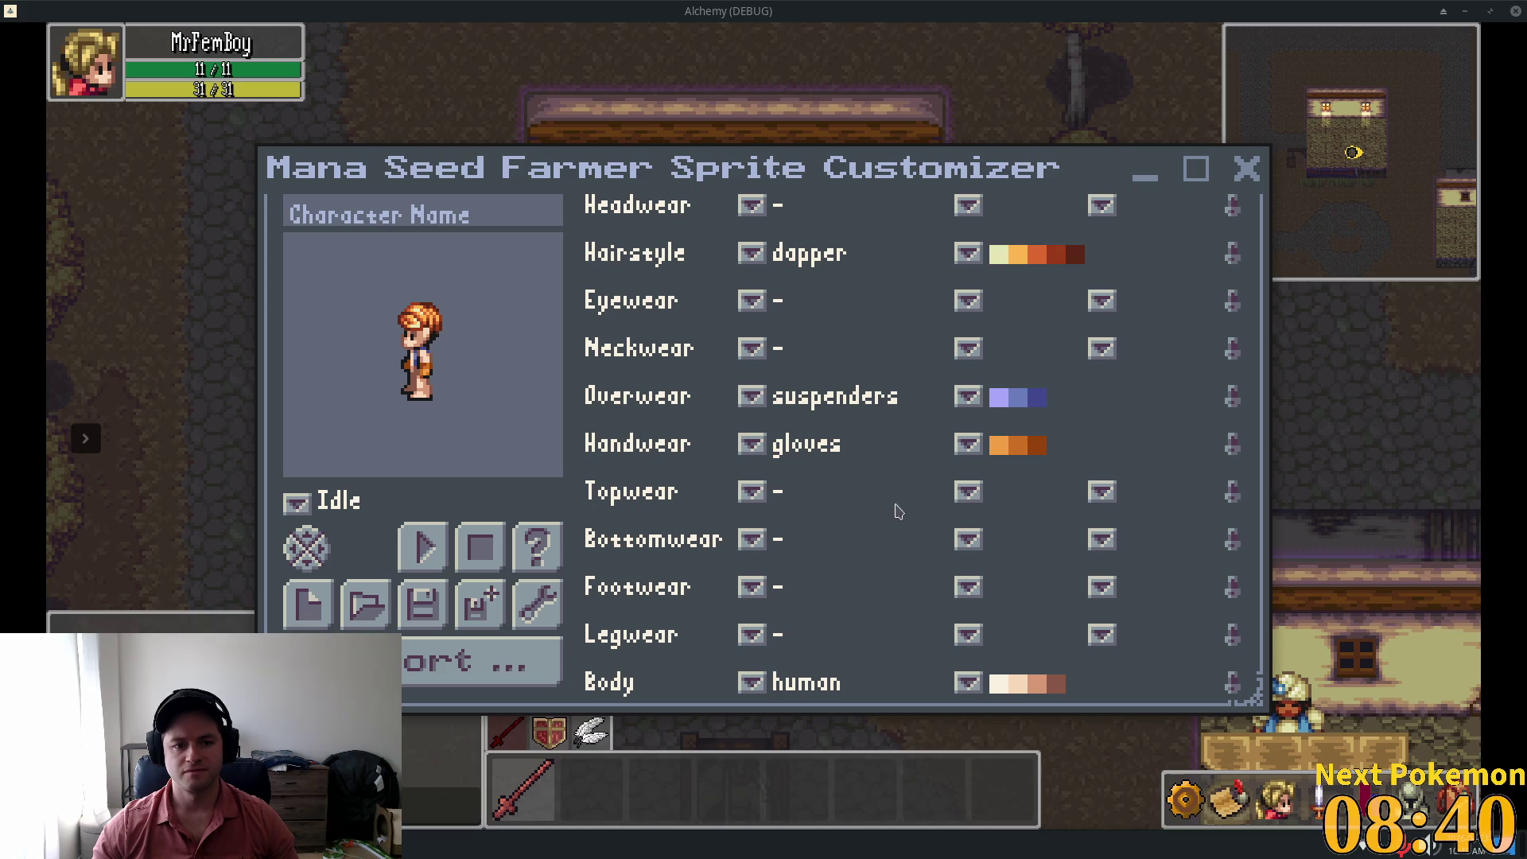
pyautogui.click(751, 492)
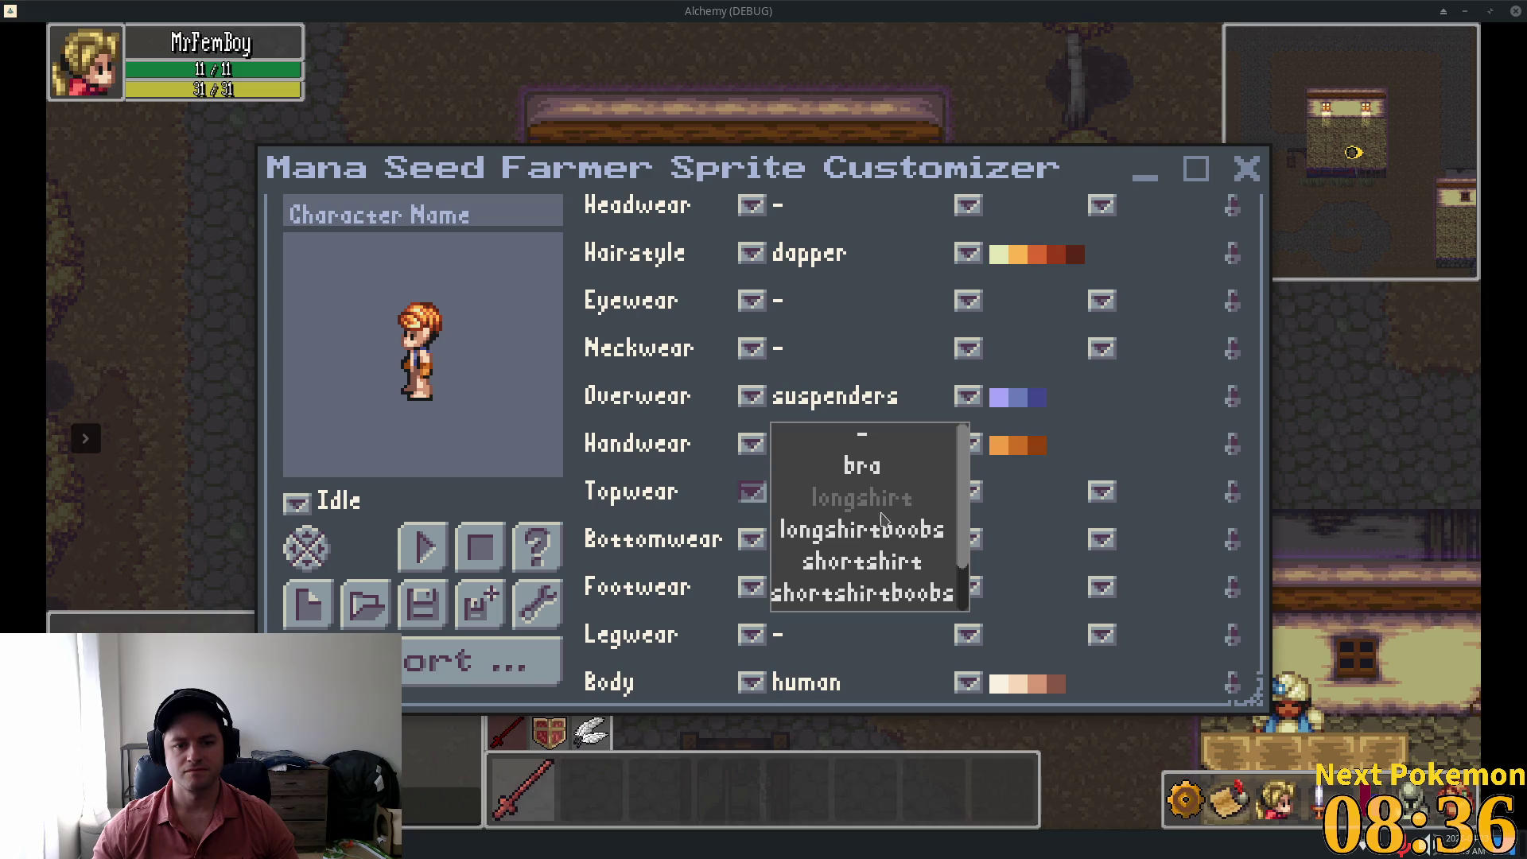
# Dress the farmer in a shortshirt with a red palette
pyautogui.click(909, 566)
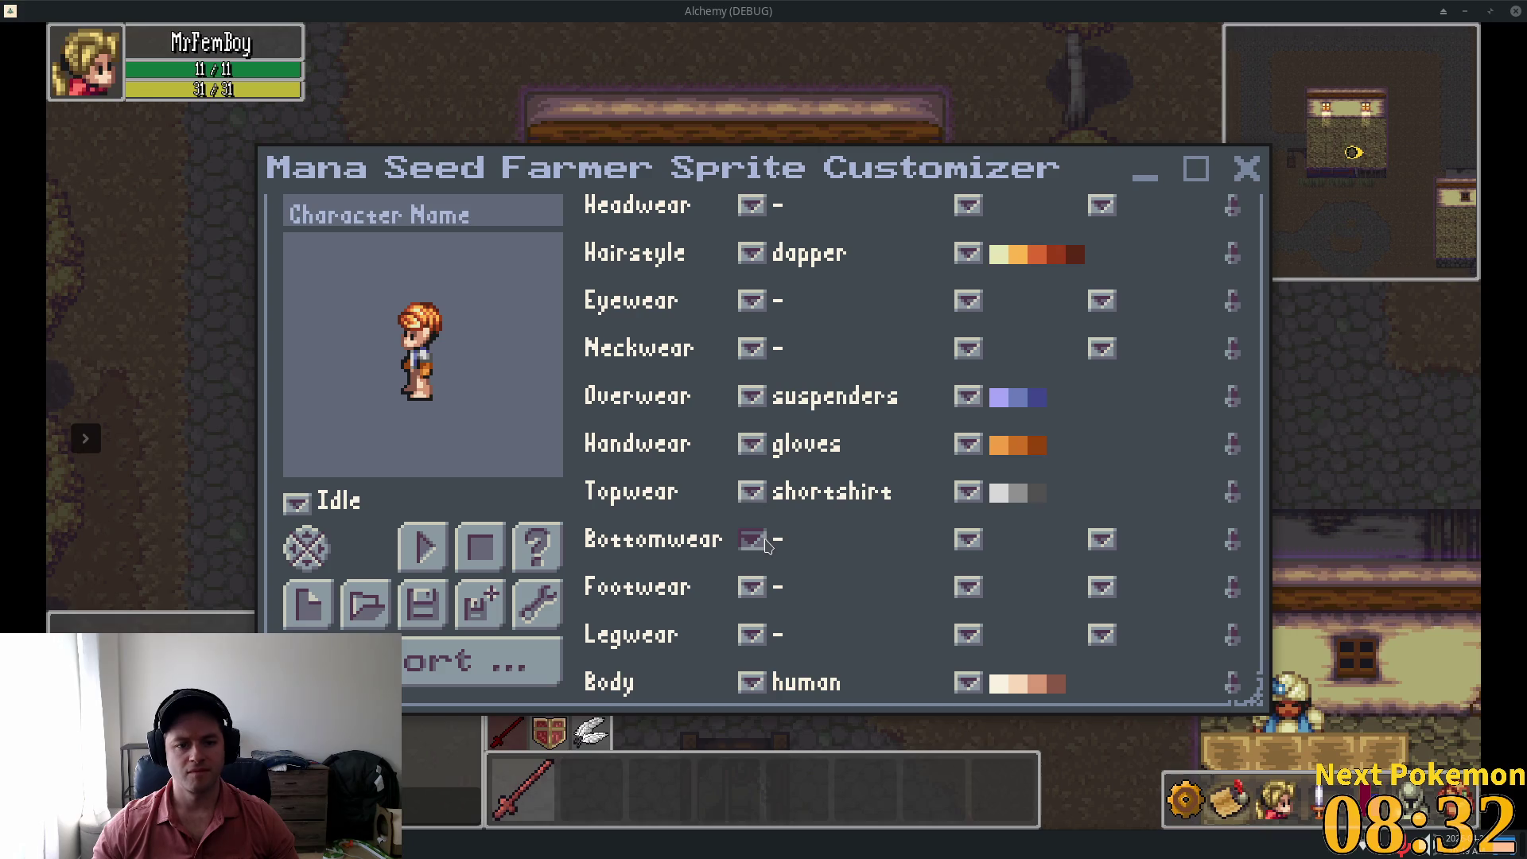
pyautogui.click(982, 448)
pyautogui.click(968, 492)
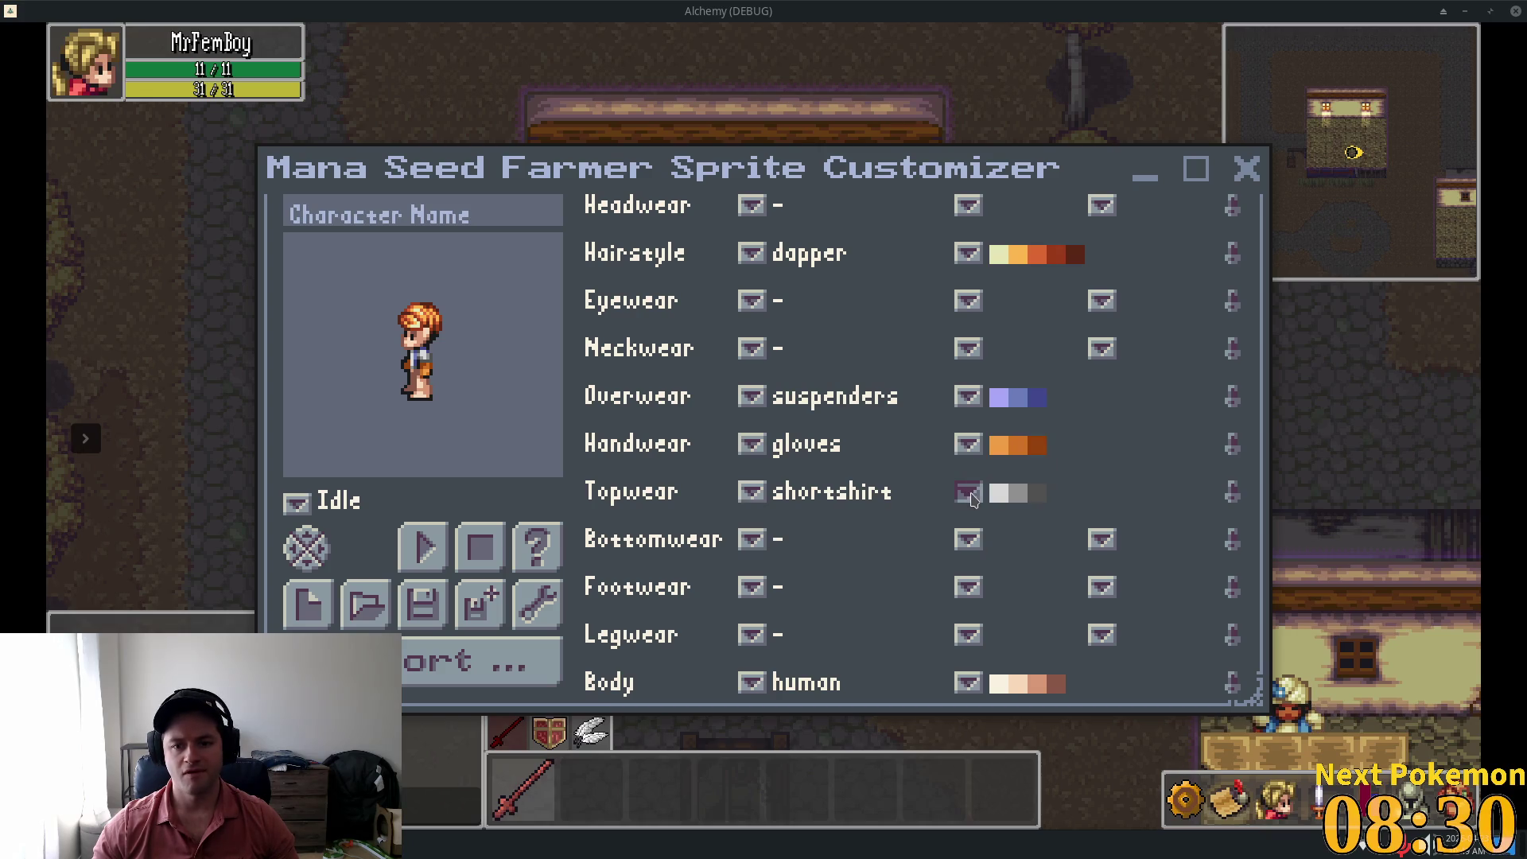
pyautogui.click(968, 491)
pyautogui.moveTo(1042, 455); pyautogui.dragTo(1040, 513)
pyautogui.scroll(5, 1040, 513)
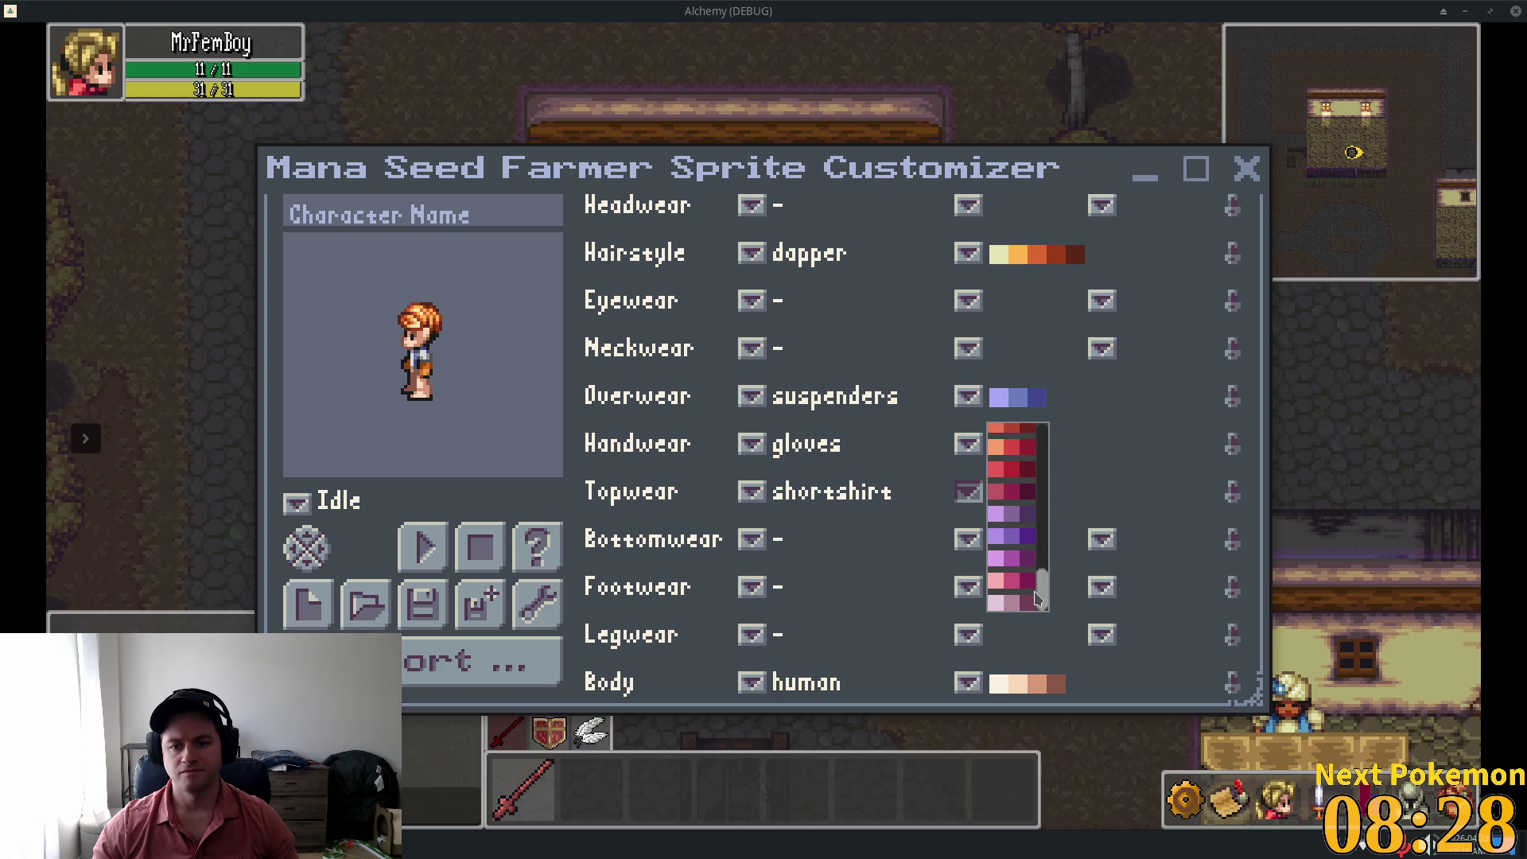
pyautogui.click(1013, 478)
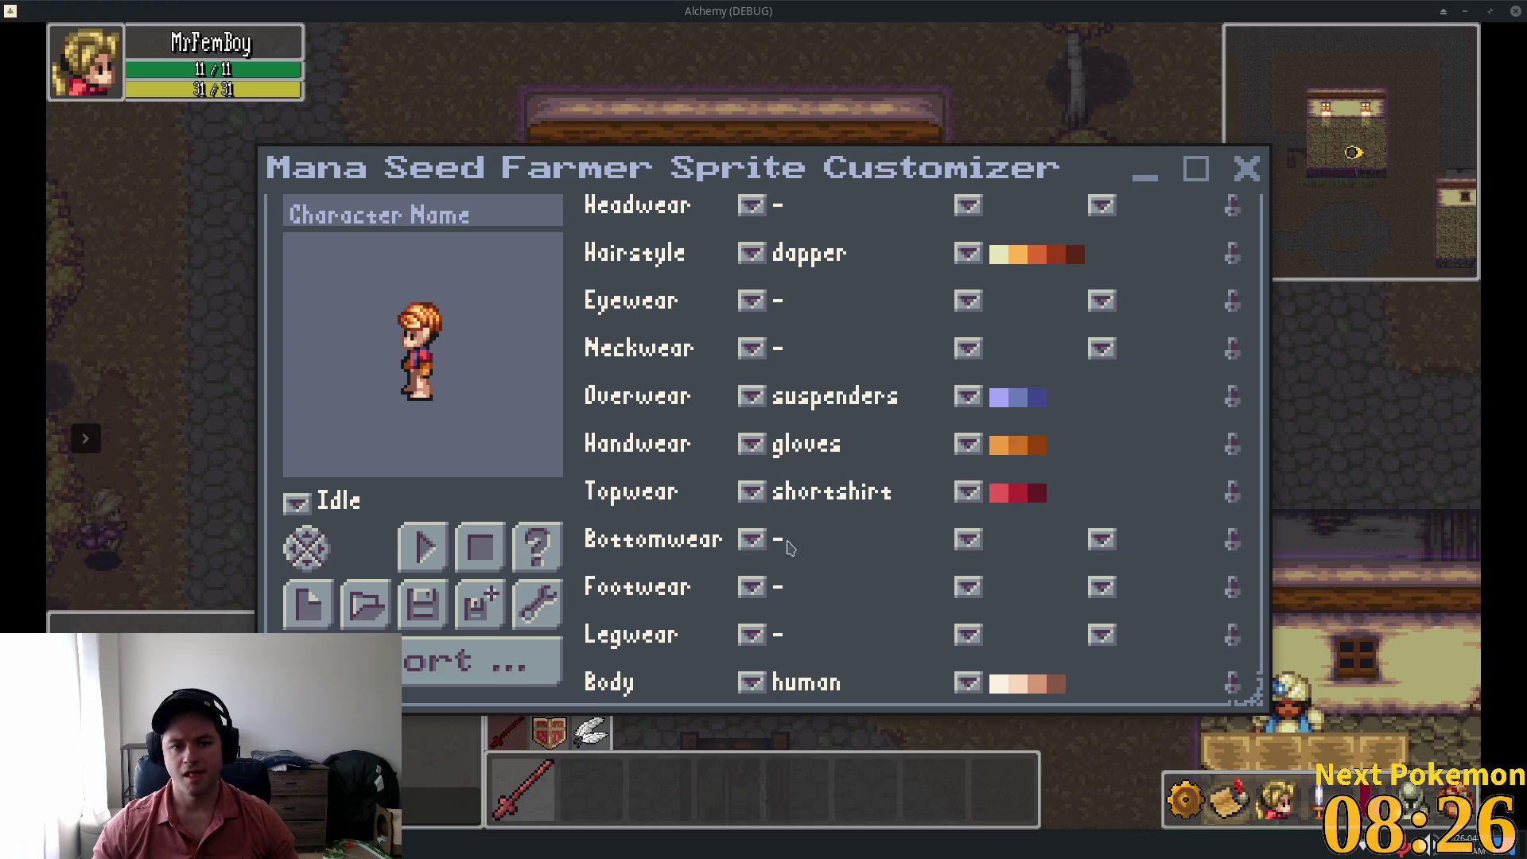
# Try overalls as bottomwear, then switch to longpants
pyautogui.click(742, 543)
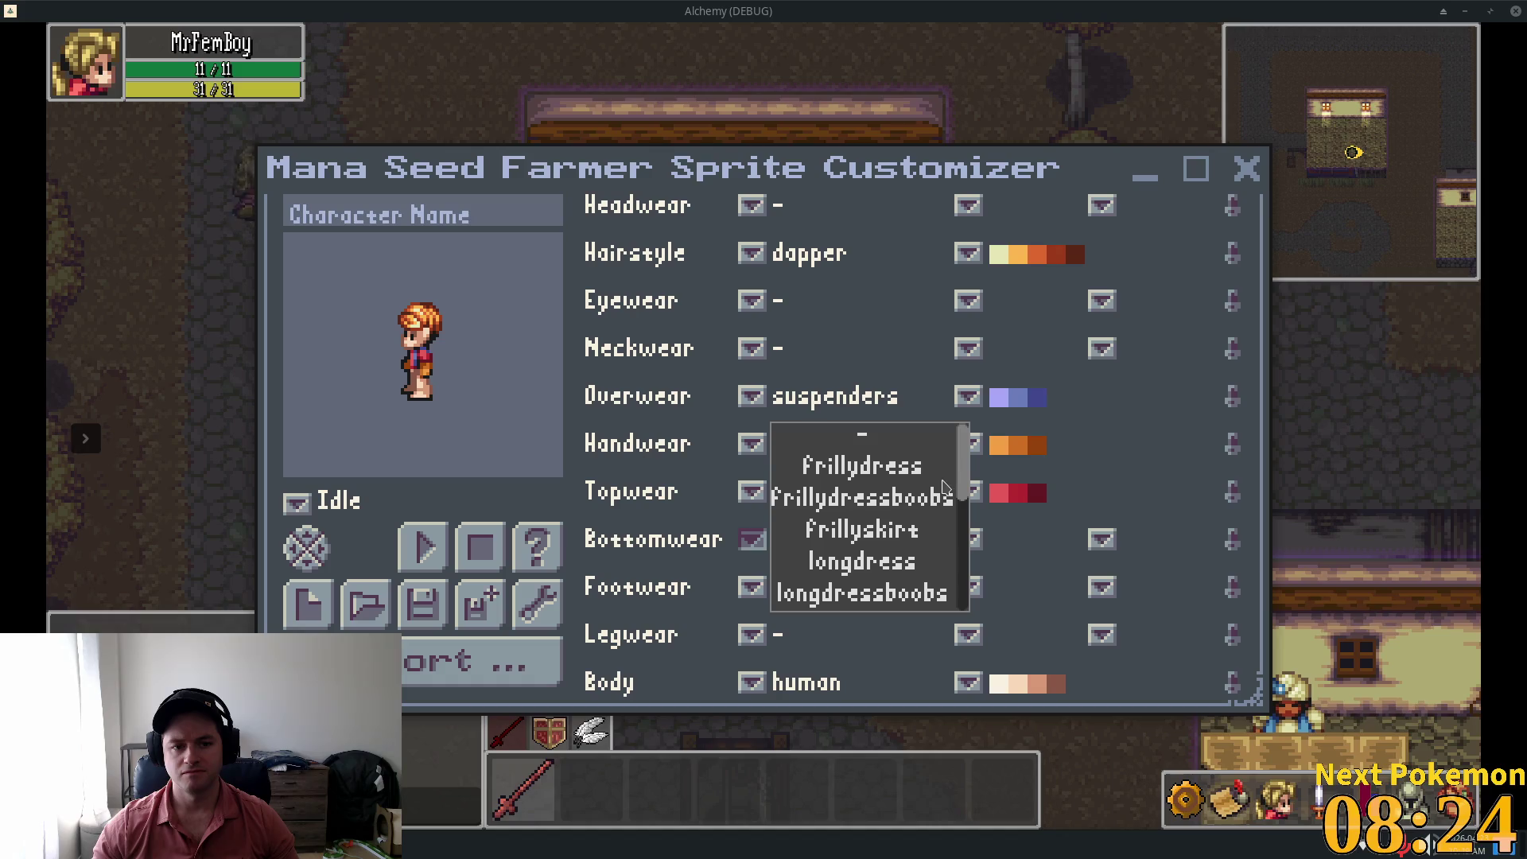
pyautogui.scroll(-2, 962, 503)
pyautogui.scroll(-7, 879, 556)
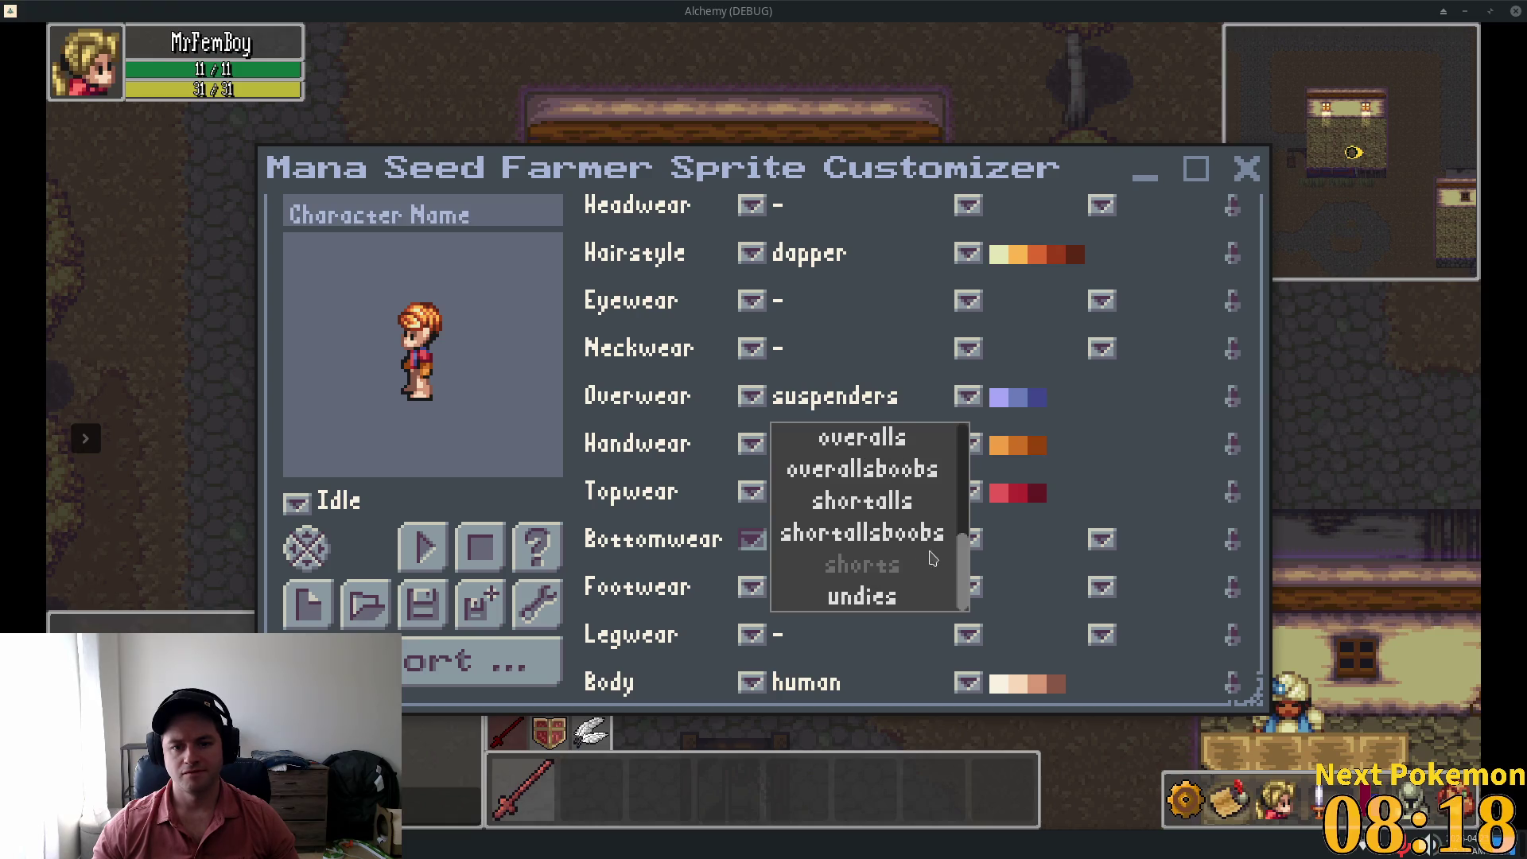
pyautogui.click(855, 442)
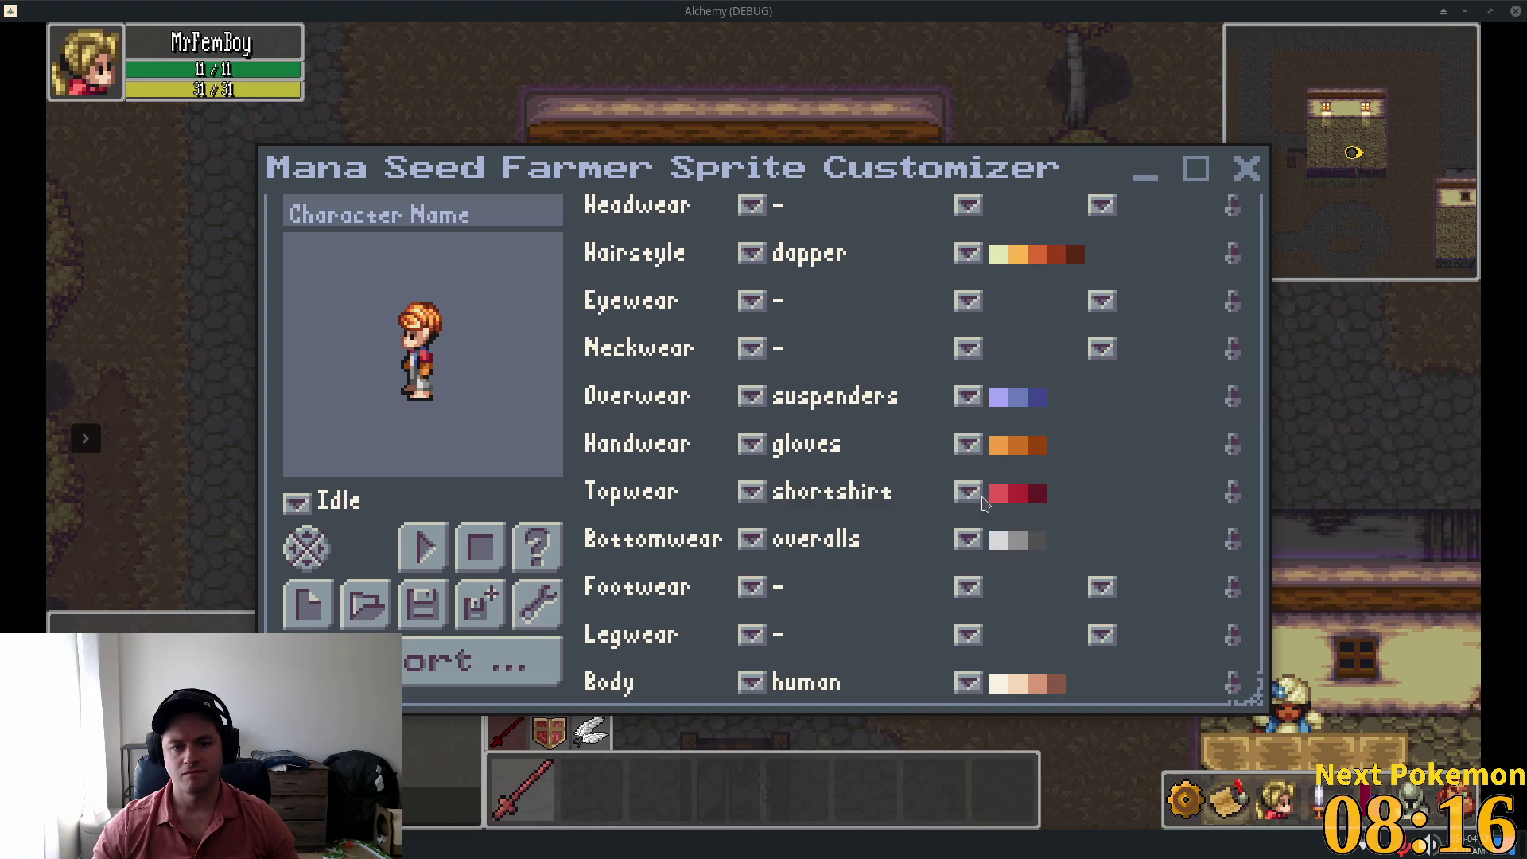
pyautogui.click(776, 551)
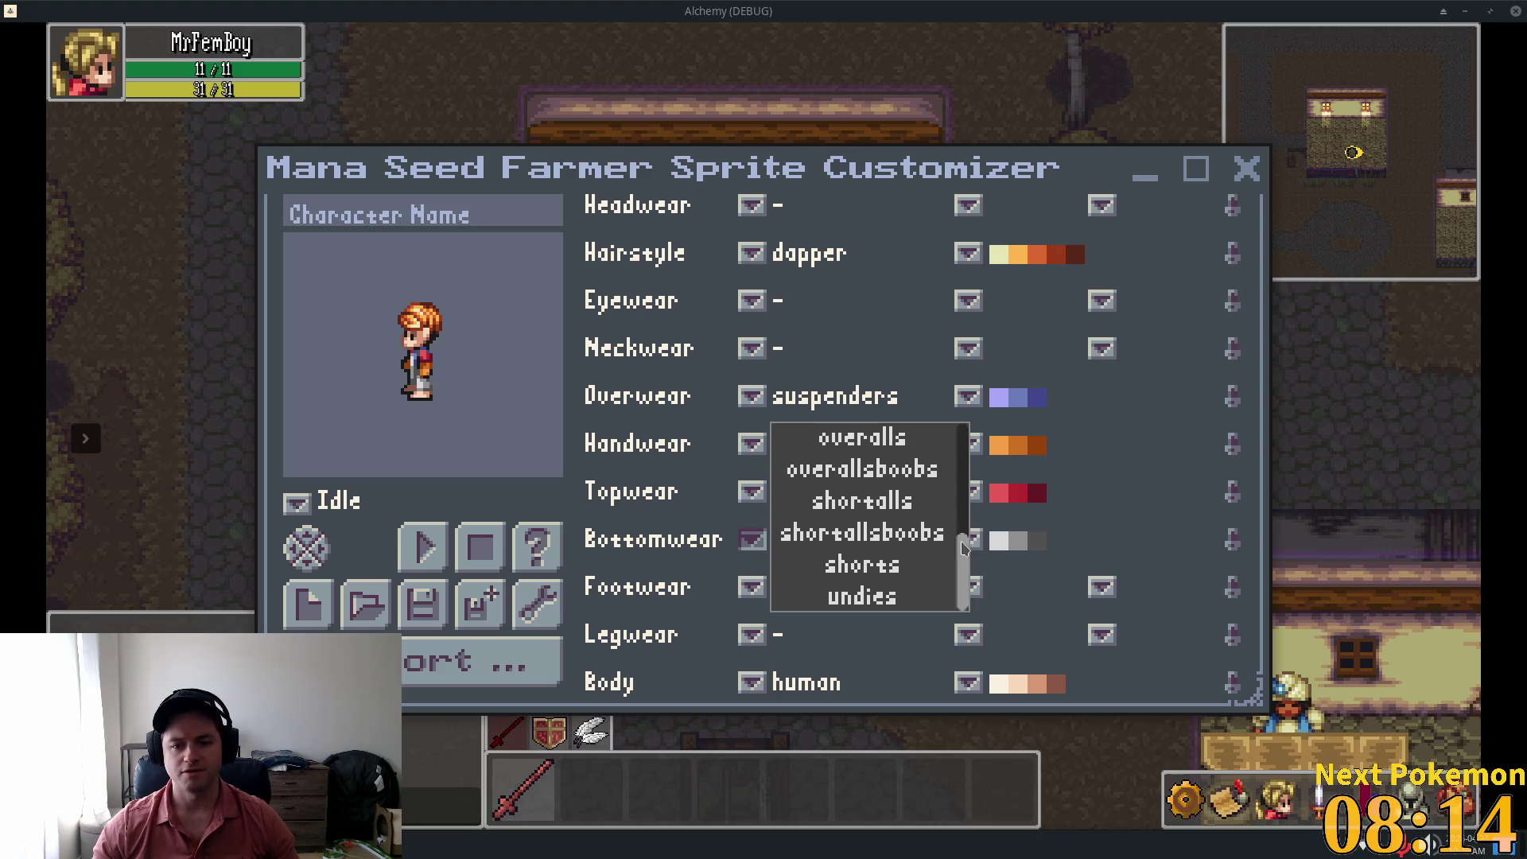
pyautogui.scroll(3, 963, 547)
pyautogui.click(888, 522)
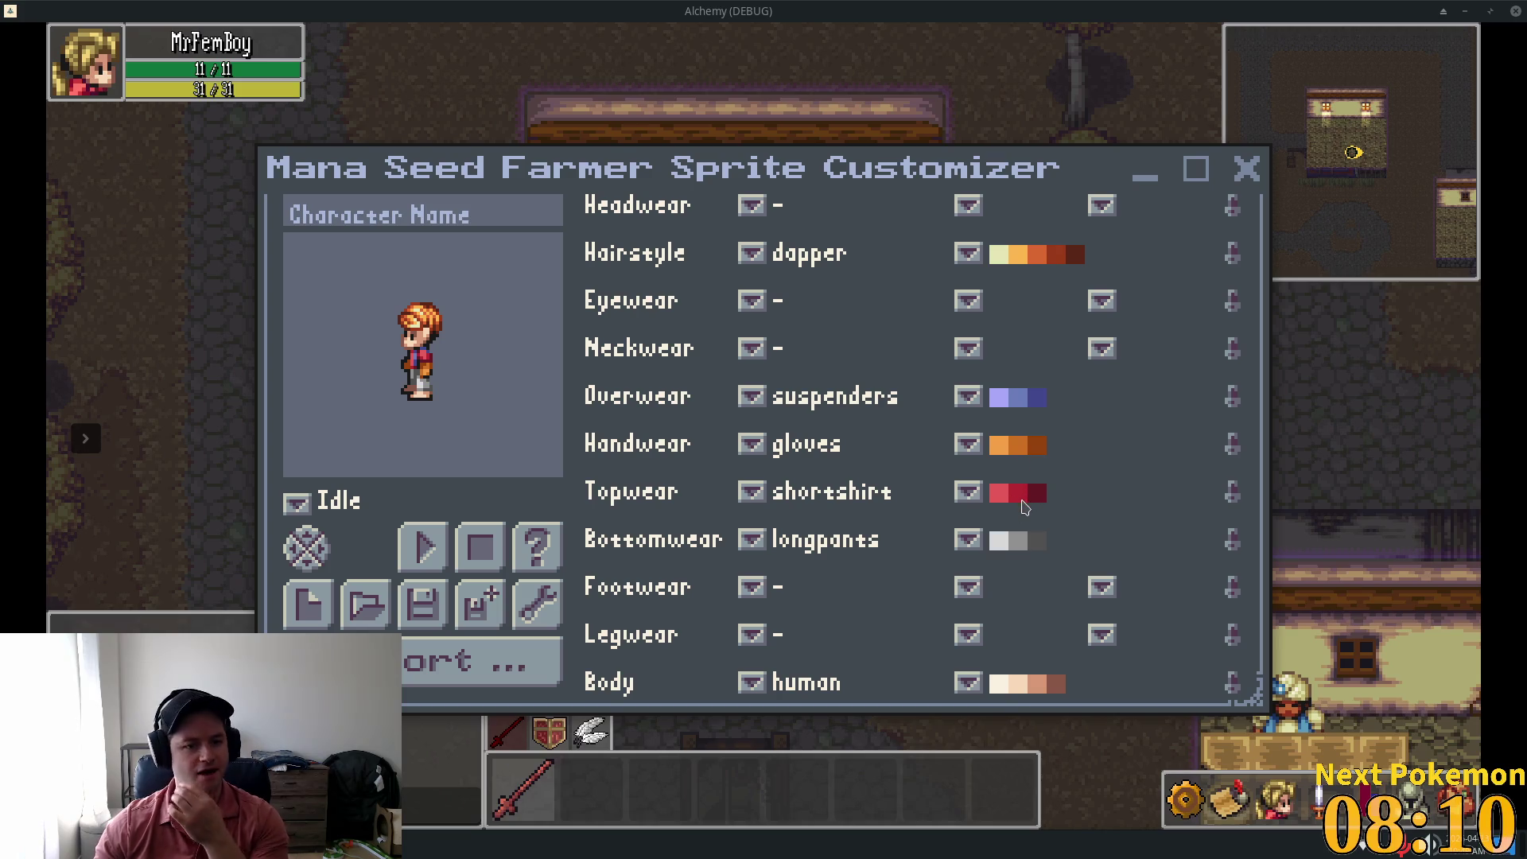
# Try a gold-brown palette on the shirt, then set it back to red
pyautogui.click(1035, 503)
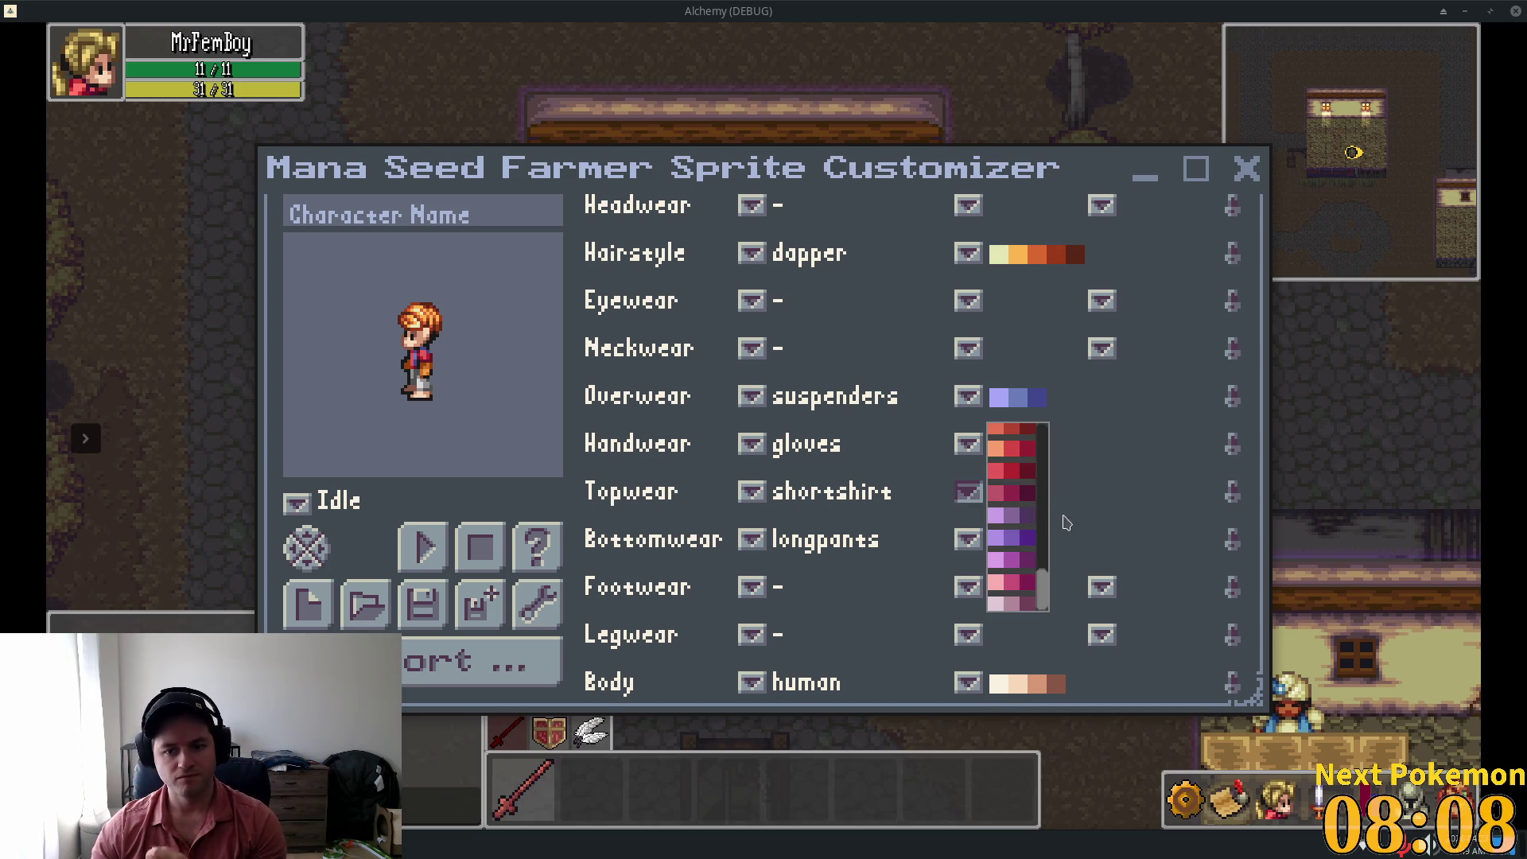
pyautogui.scroll(2, 1051, 543)
pyautogui.scroll(2, 1051, 540)
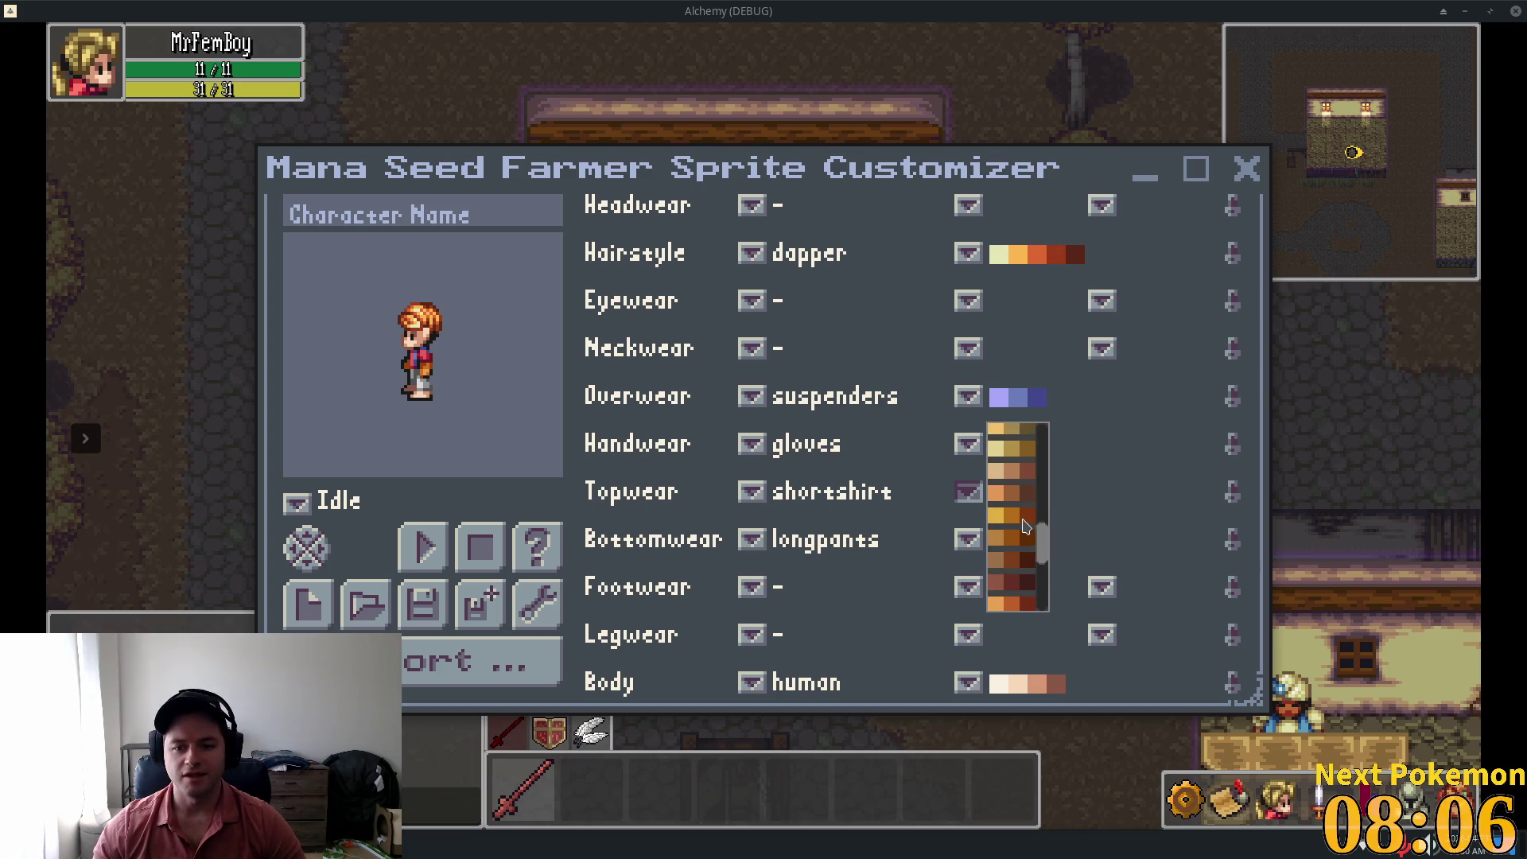
pyautogui.click(1023, 521)
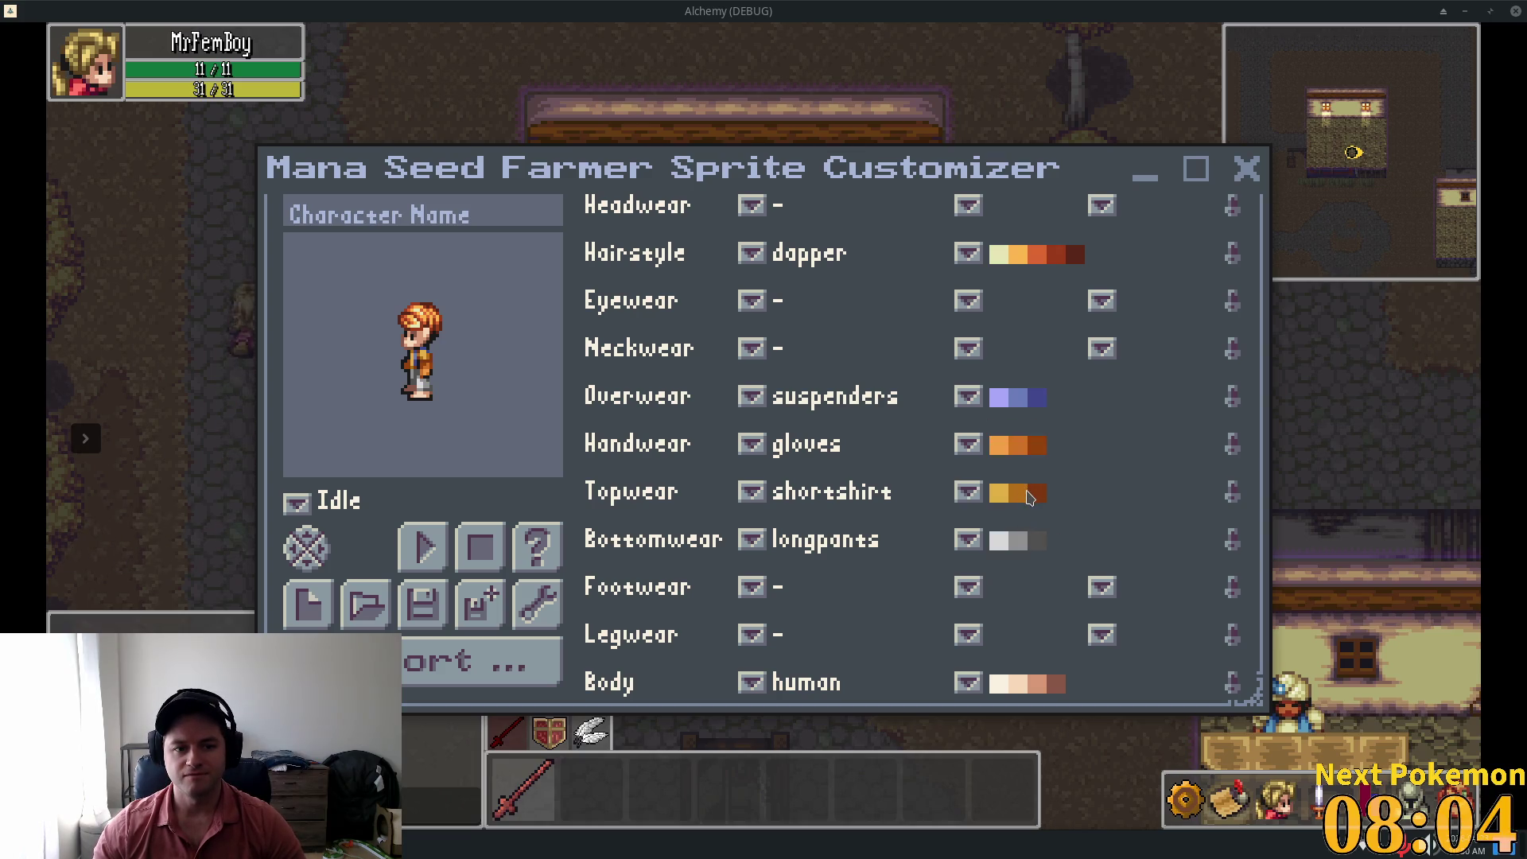
pyautogui.click(1030, 513)
pyautogui.moveTo(1047, 547); pyautogui.dragTo(1036, 585)
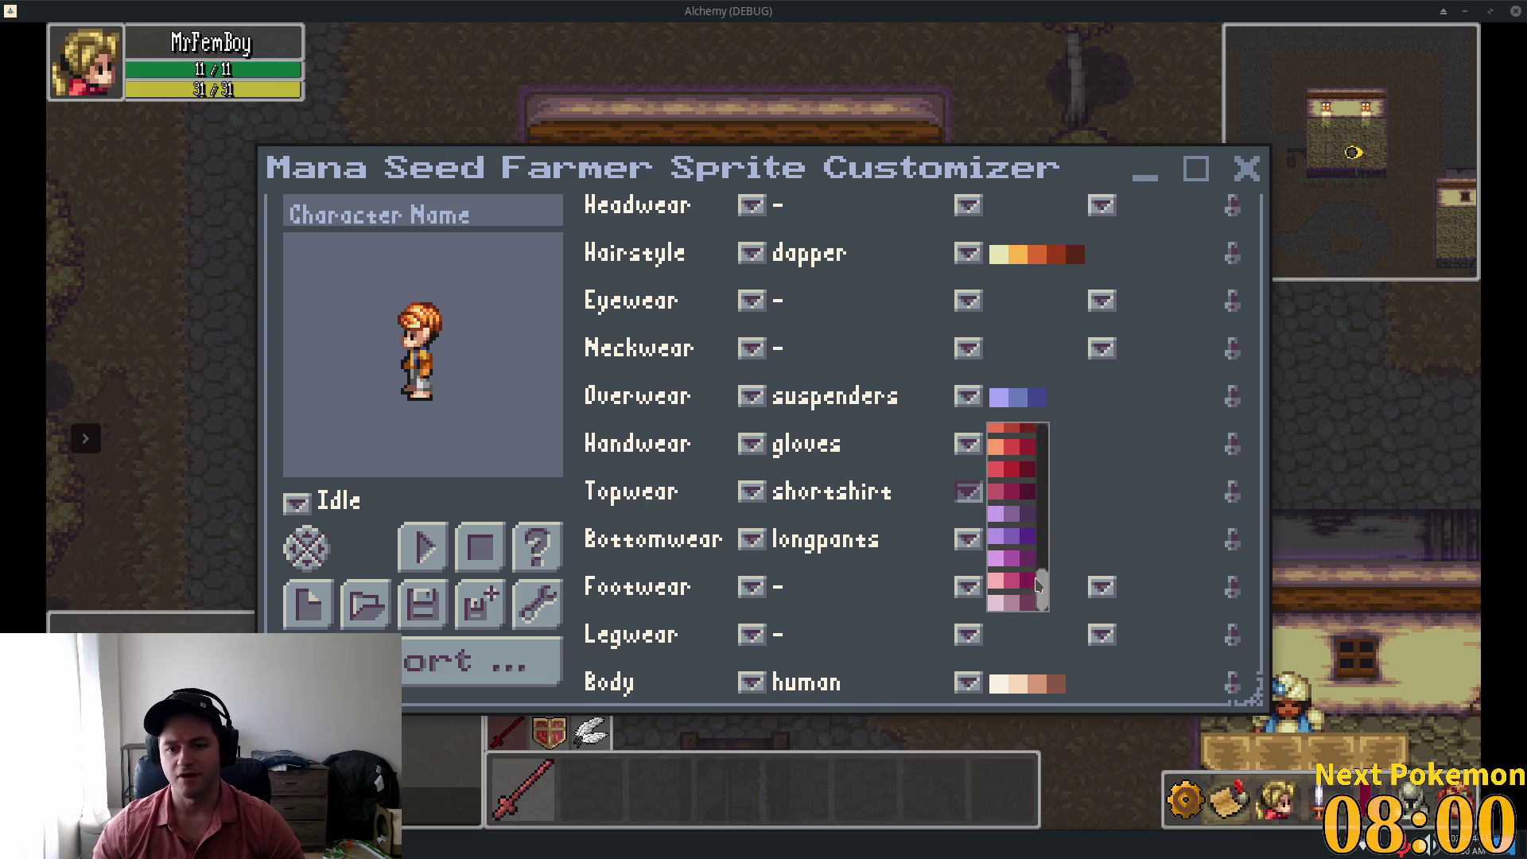
pyautogui.click(1010, 478)
# Colour the long pants yellow
pyautogui.click(970, 535)
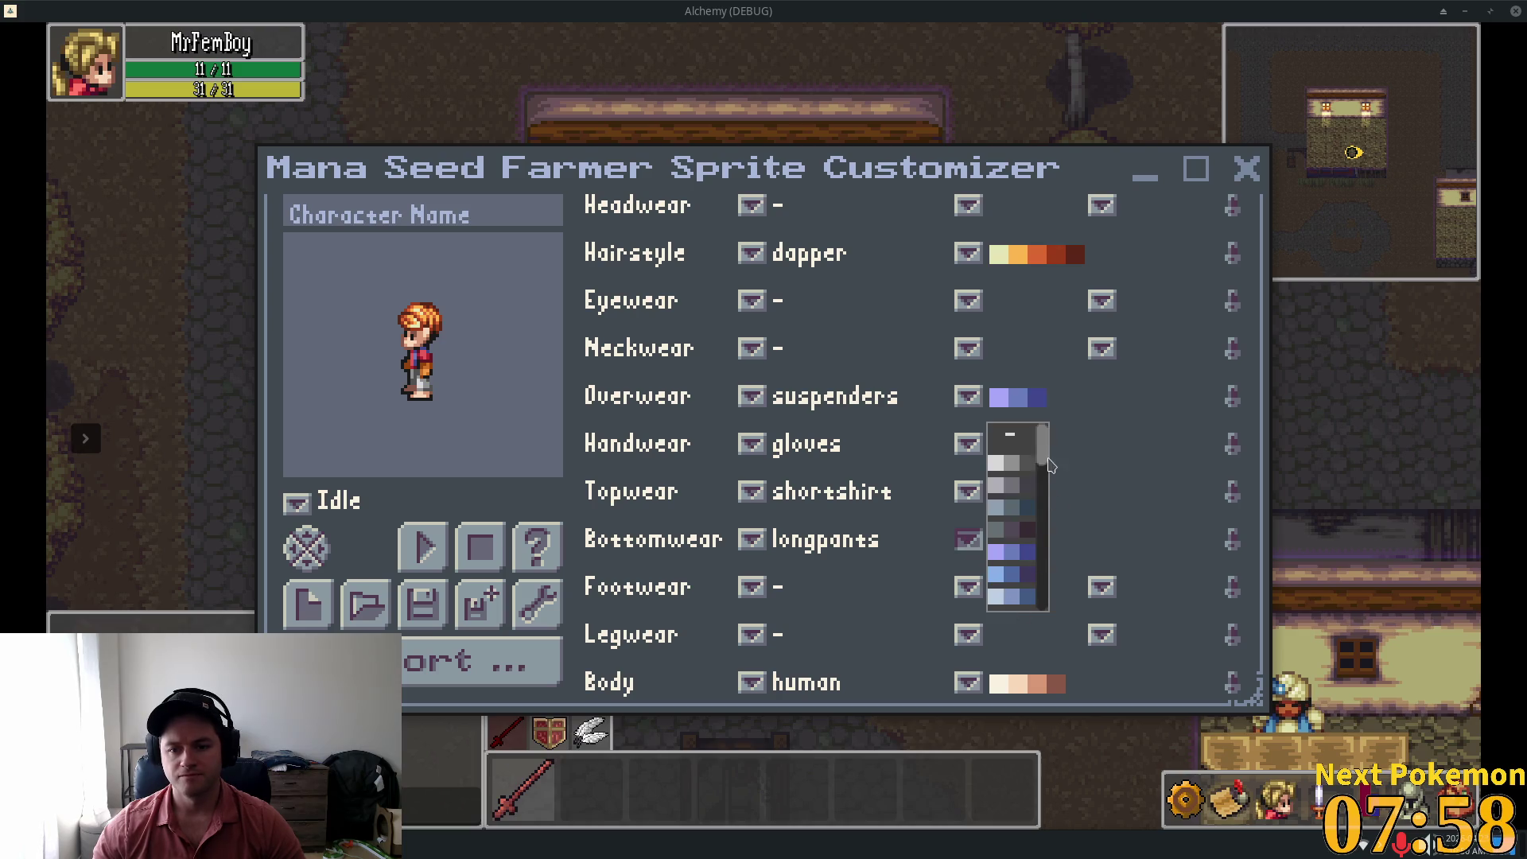
pyautogui.scroll(-5, 1048, 465)
pyautogui.click(1024, 501)
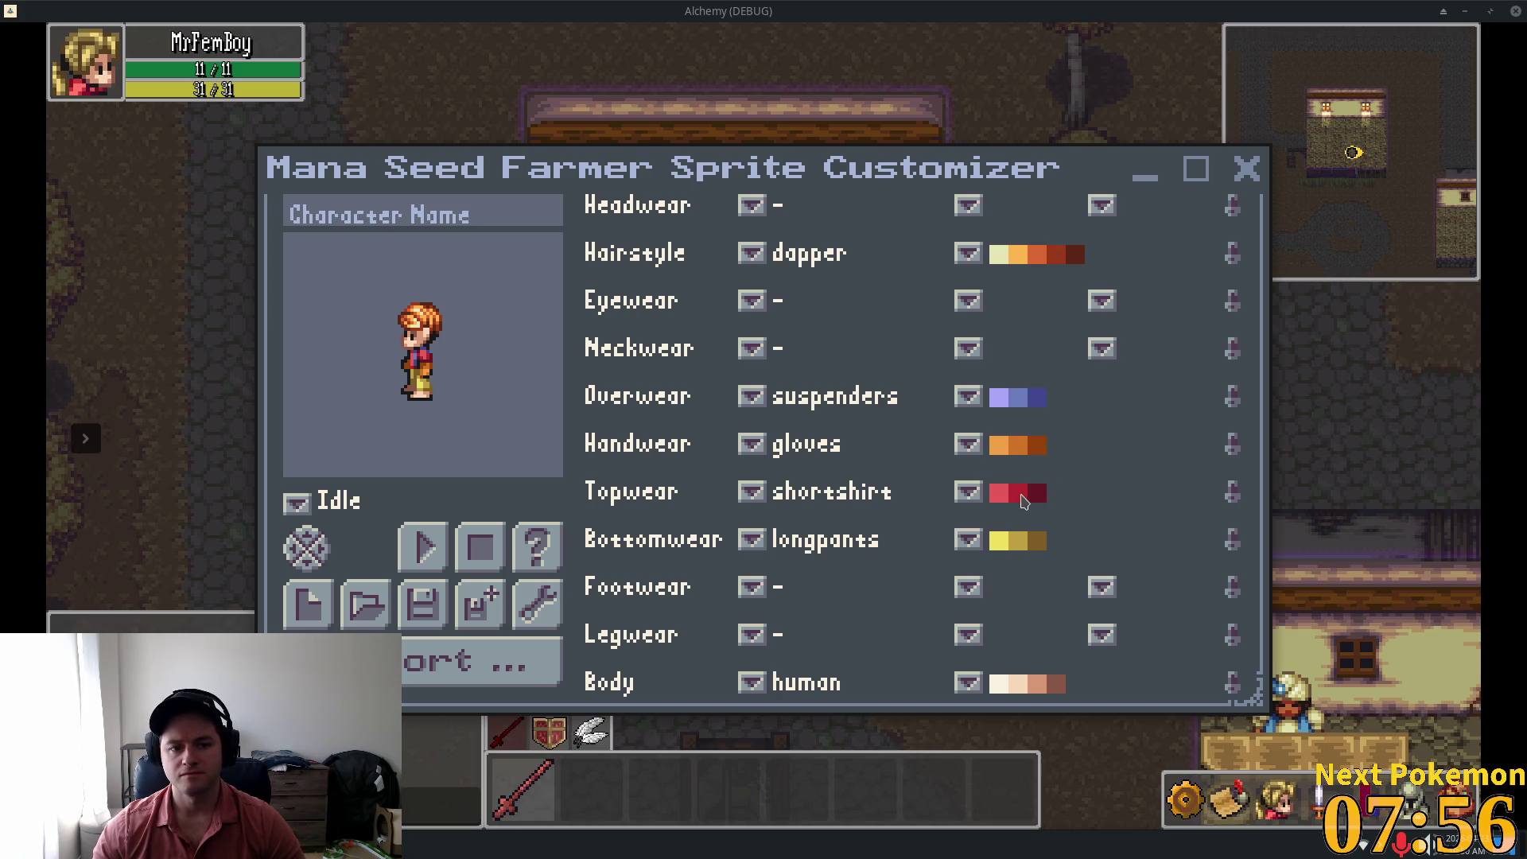
pyautogui.click(753, 443)
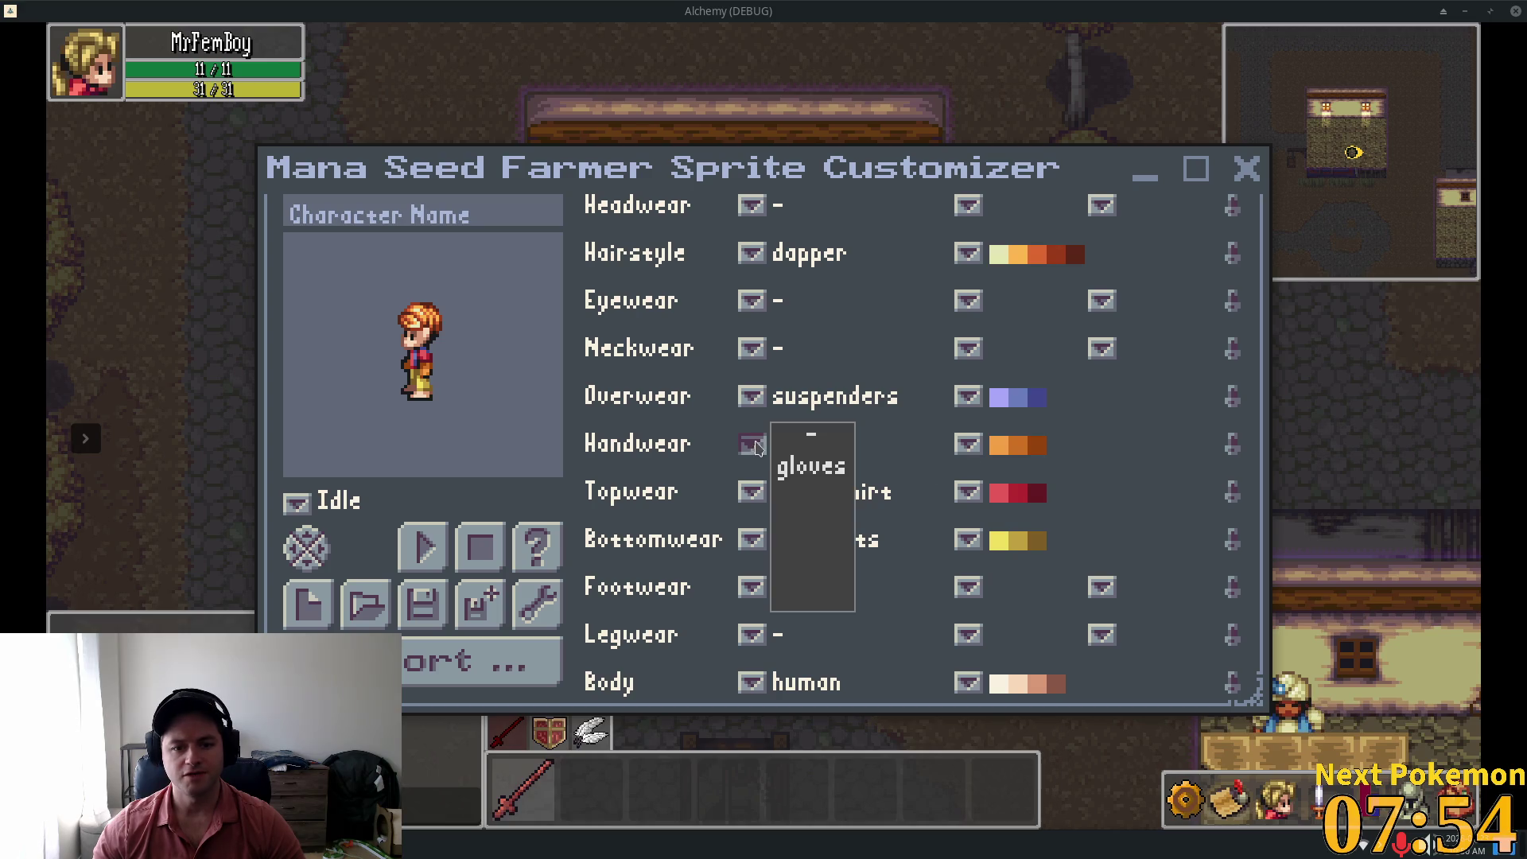
# Remove the gloves, make the suspenders and new boots dark grey, then switch to YouTube
pyautogui.click(819, 448)
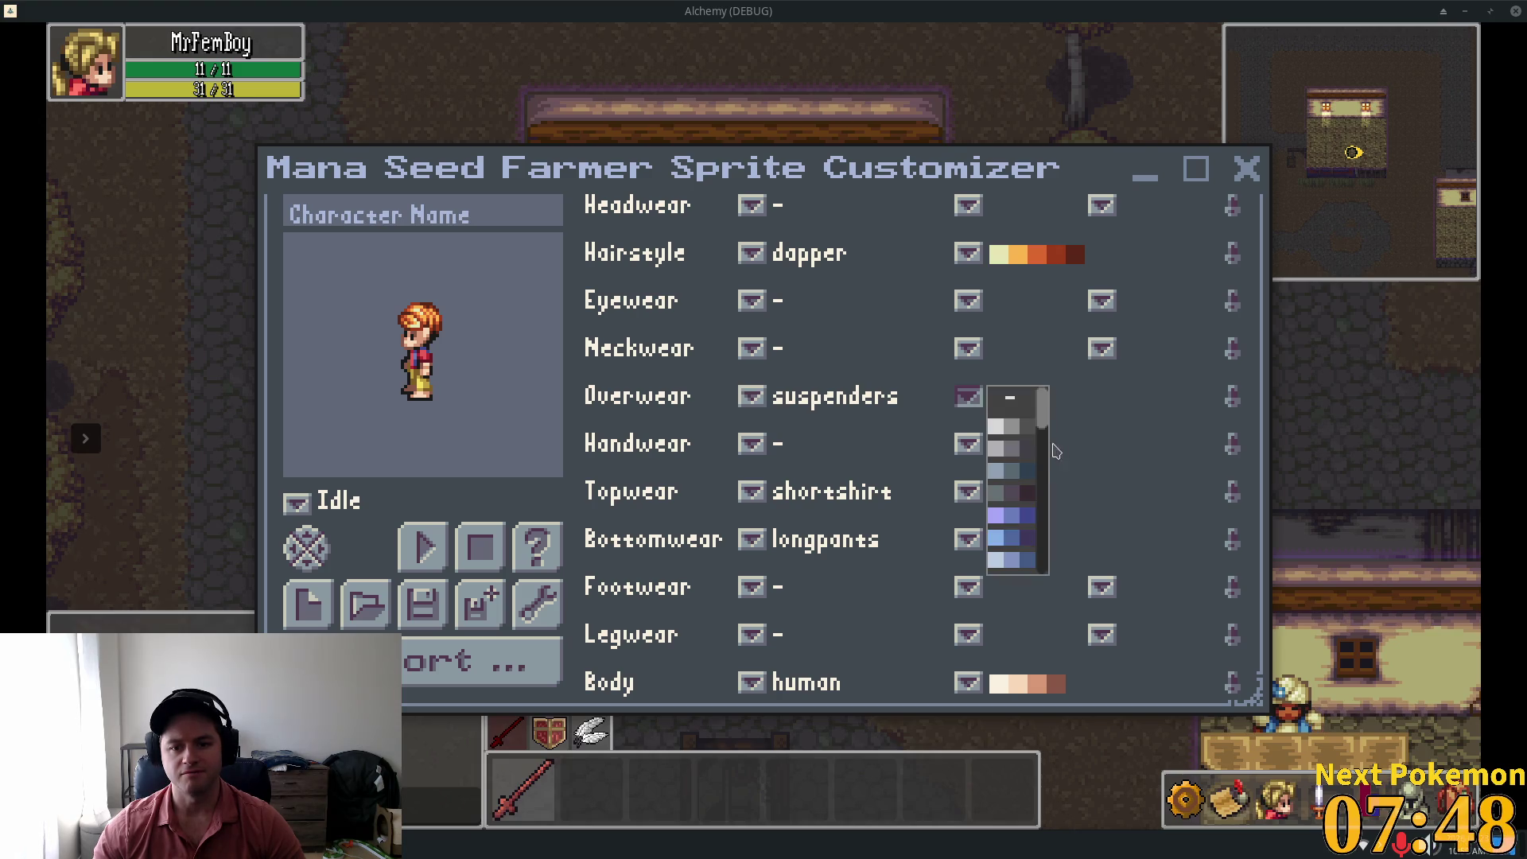
pyautogui.click(1016, 492)
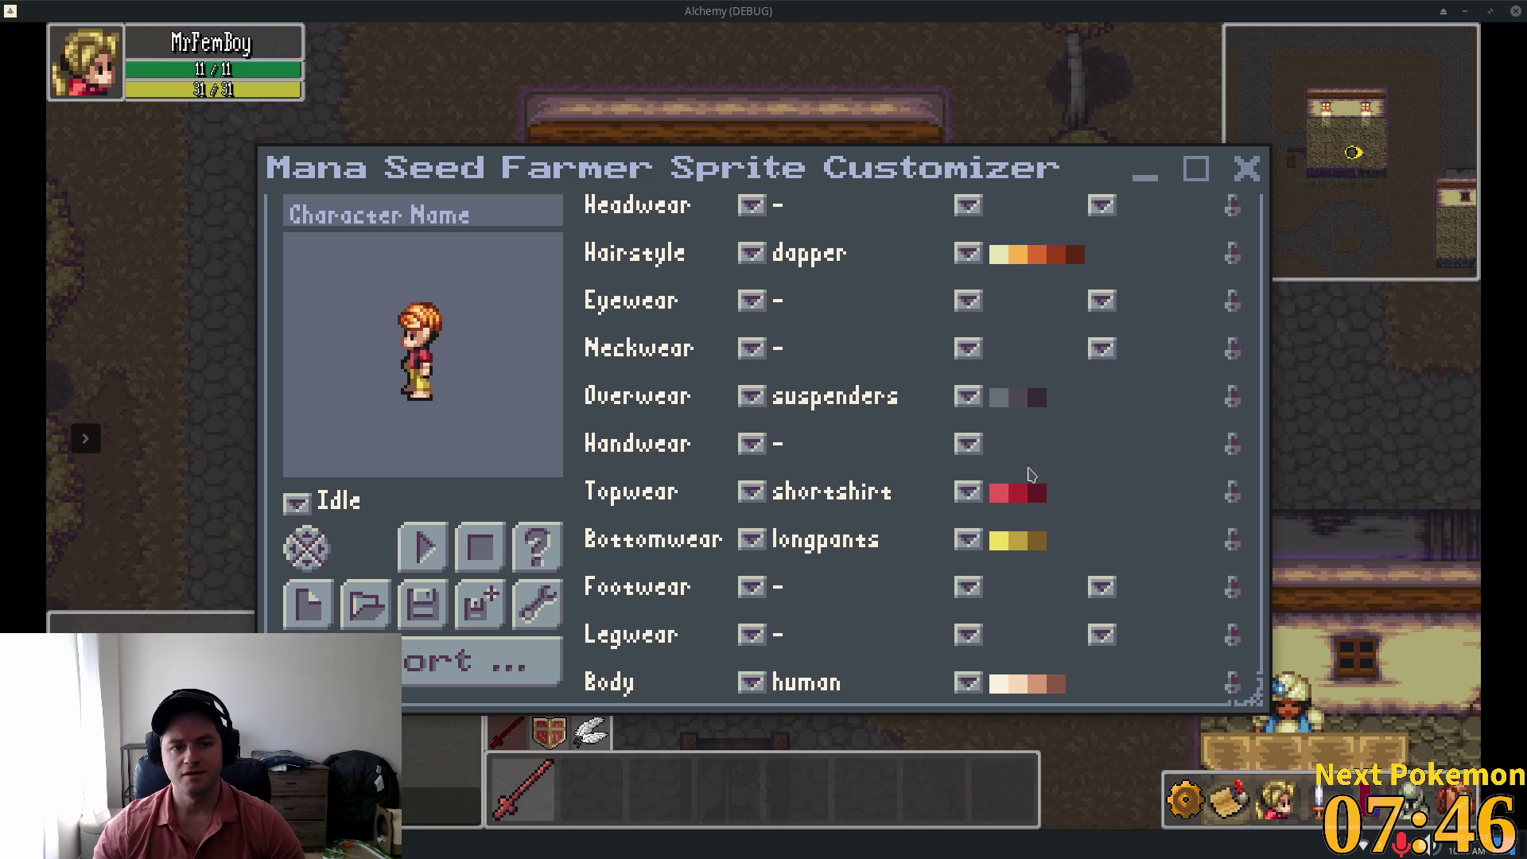
pyautogui.click(756, 595)
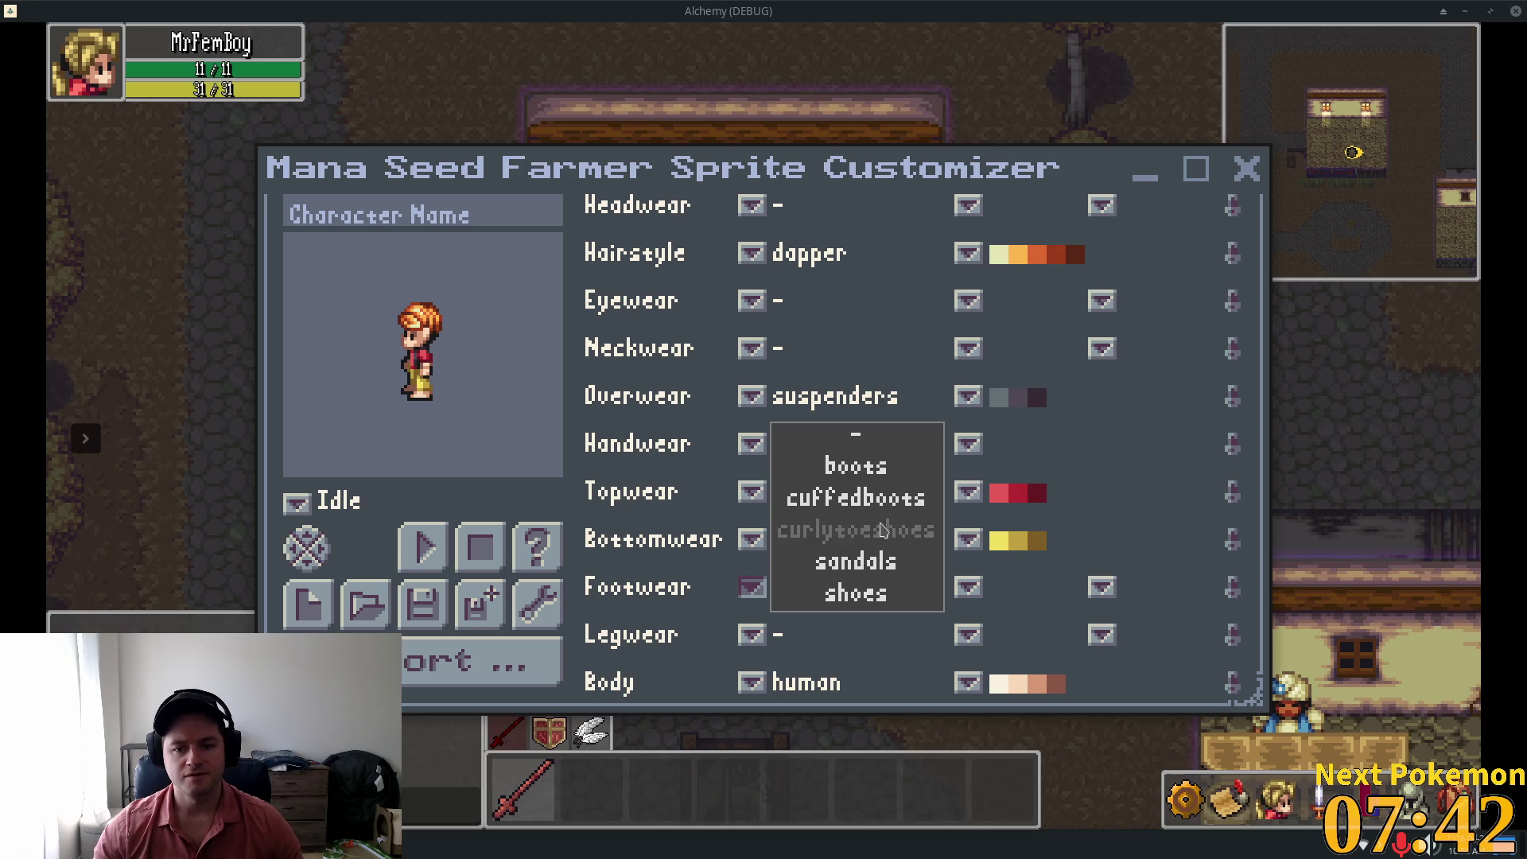
pyautogui.click(856, 466)
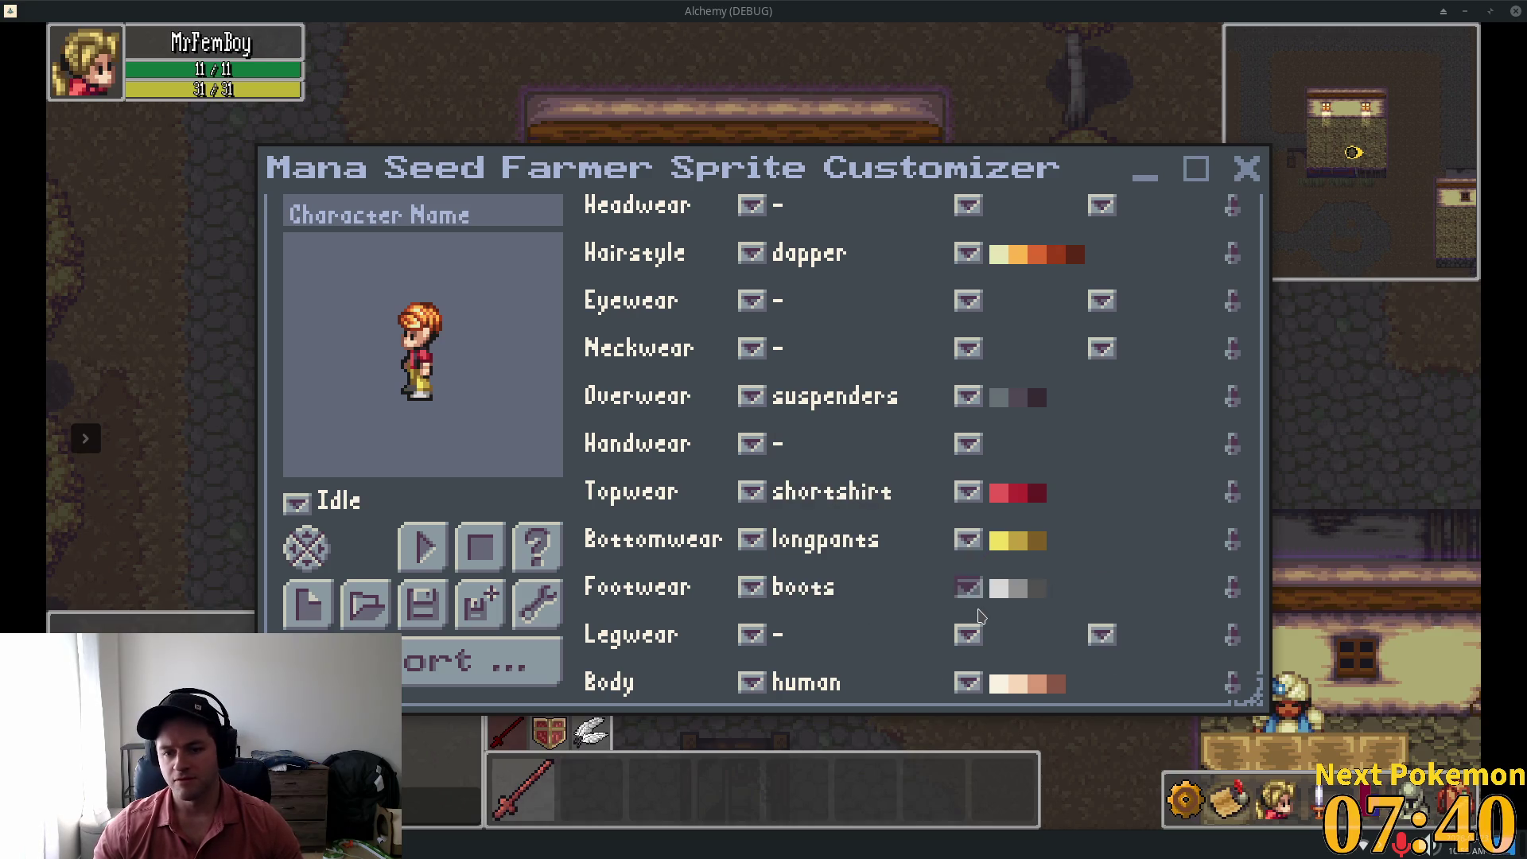
pyautogui.click(969, 588)
pyautogui.click(1040, 565)
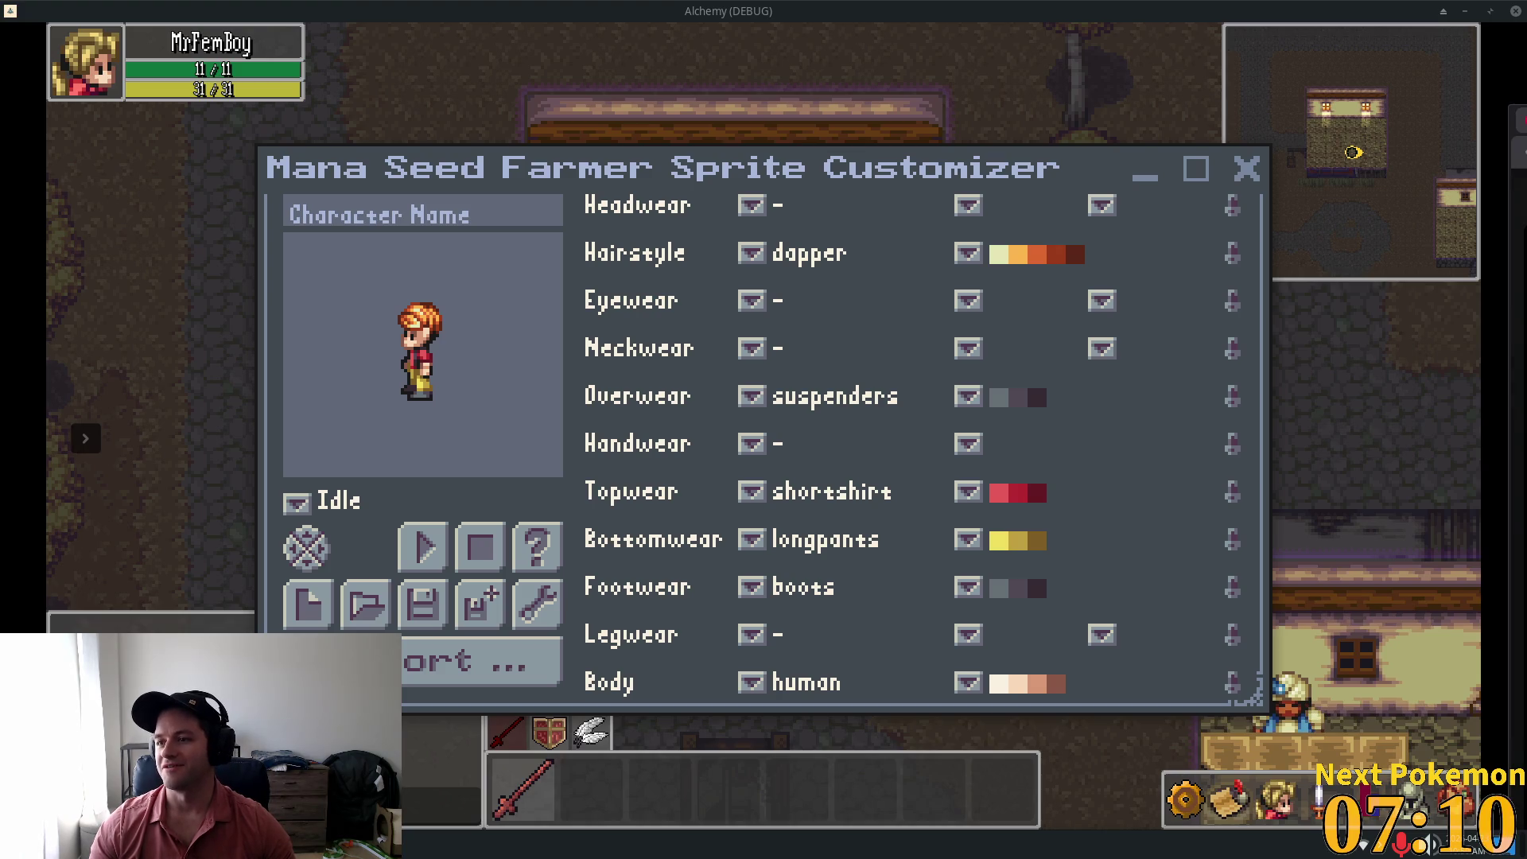
pyautogui.hotkey('alt', 'Tab')
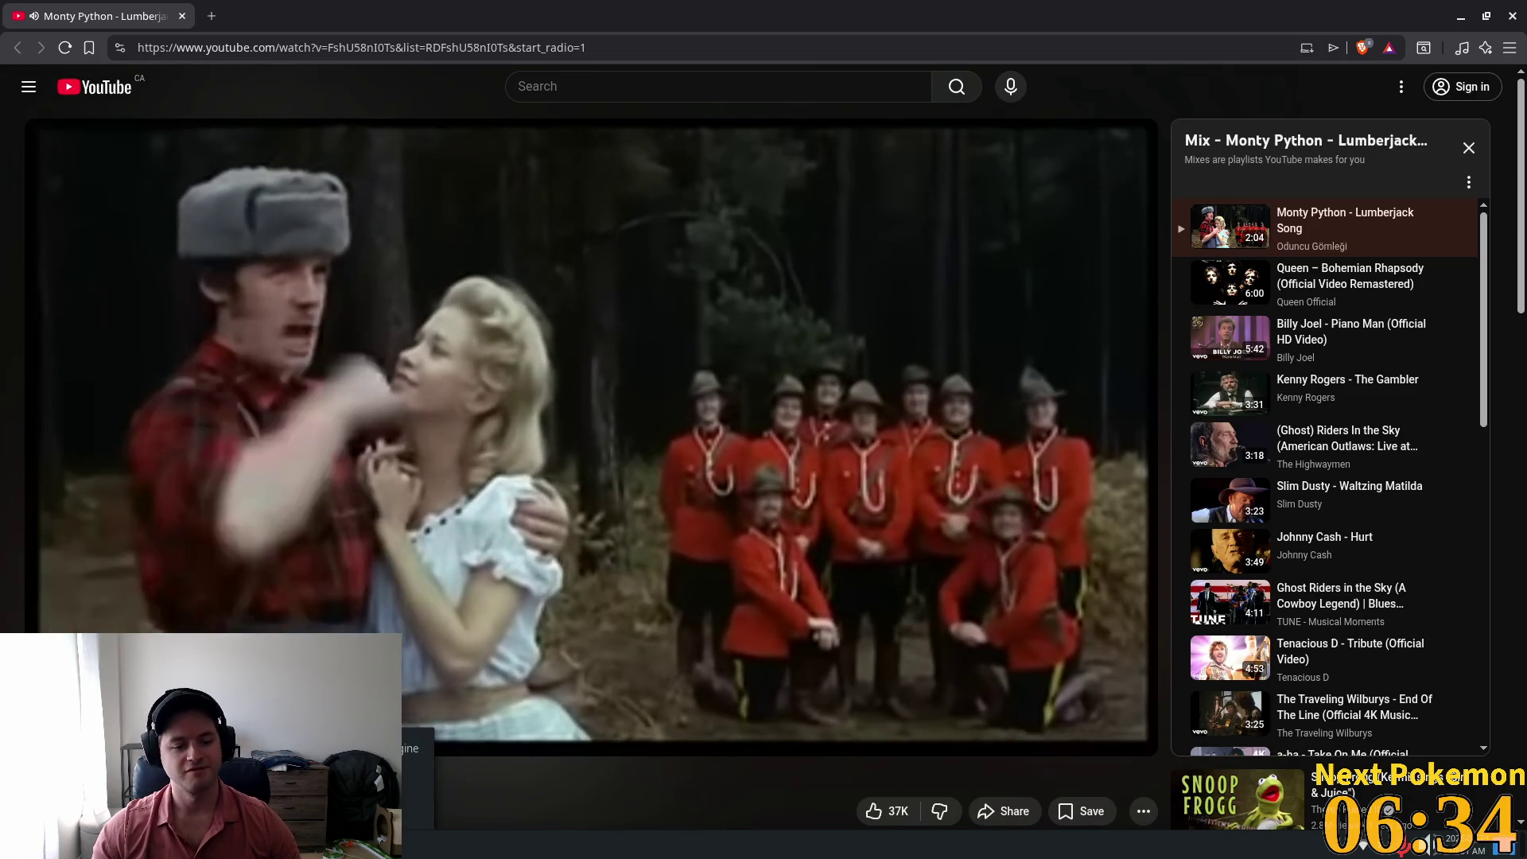
# Switch from the Lumberjack Song video back to the Godot script editor
pyautogui.hotkey('alt', 'Tab')
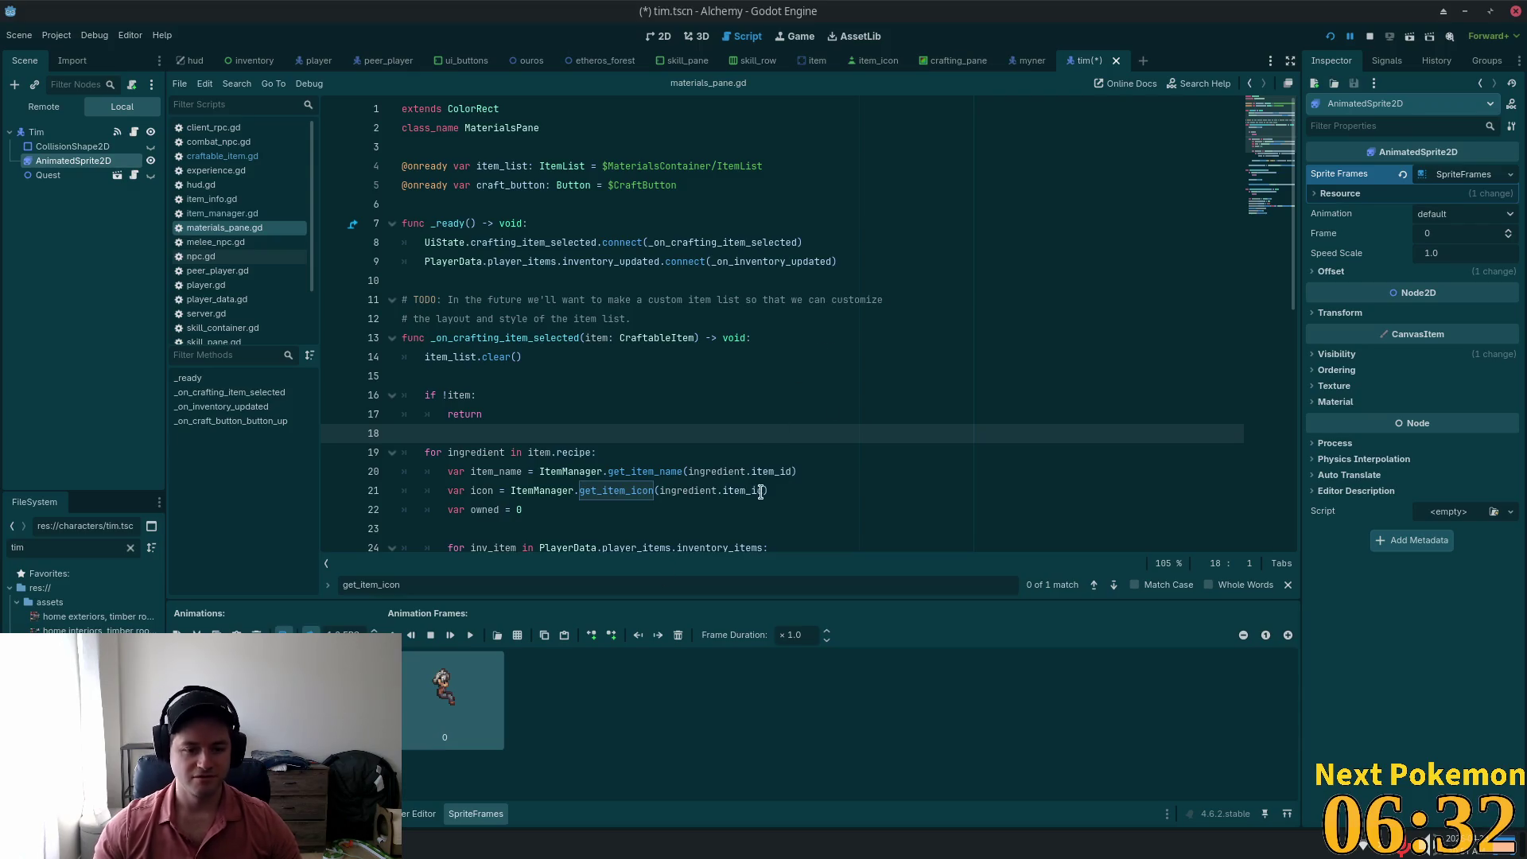
# Back in the customizer, change the long pants to a blue palette
pyautogui.hotkey('alt', 'Tab')
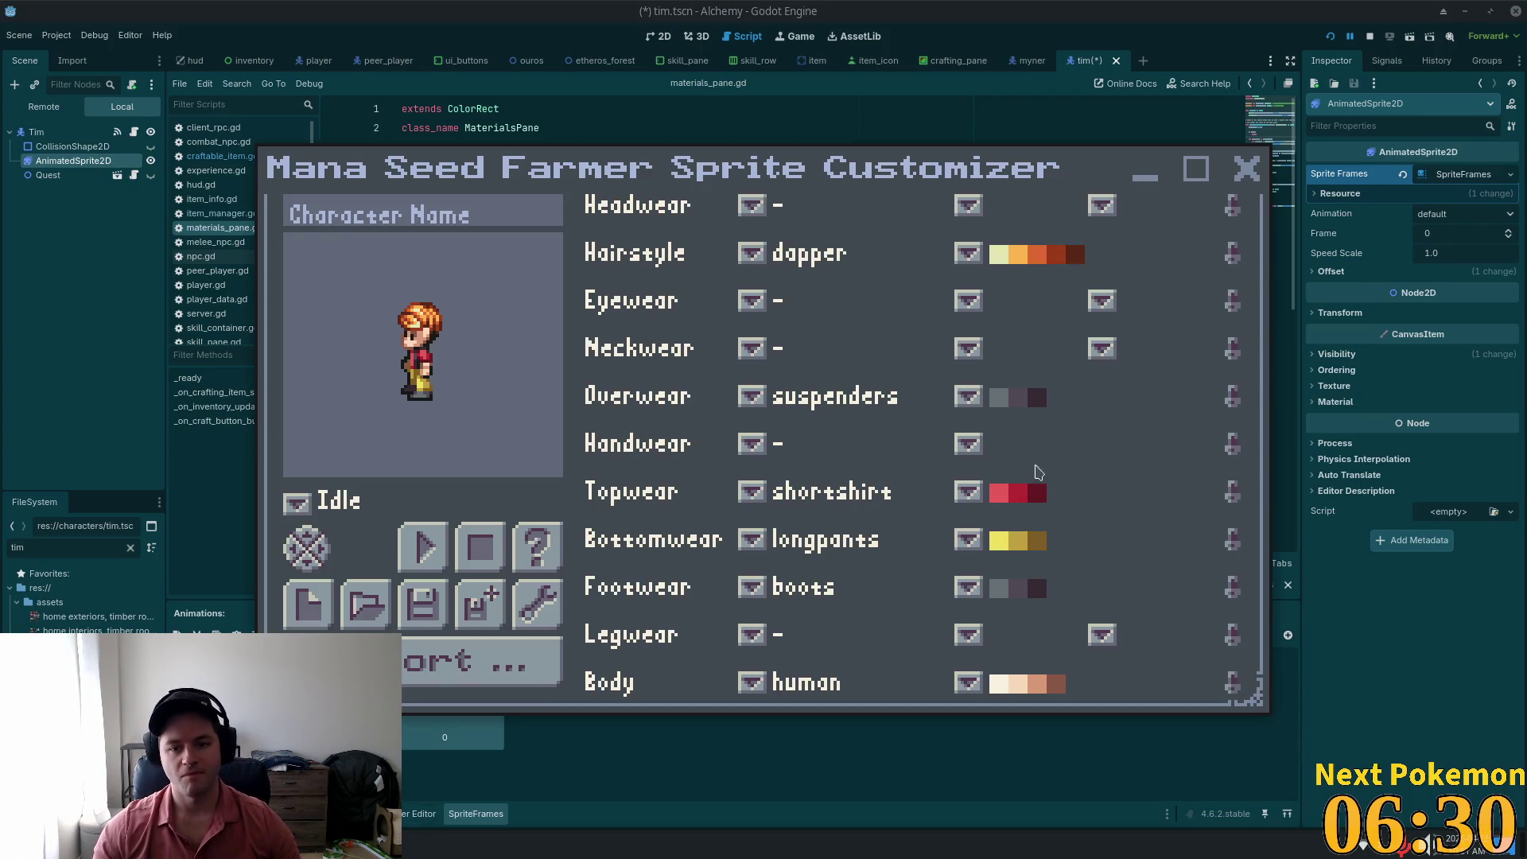
pyautogui.click(969, 543)
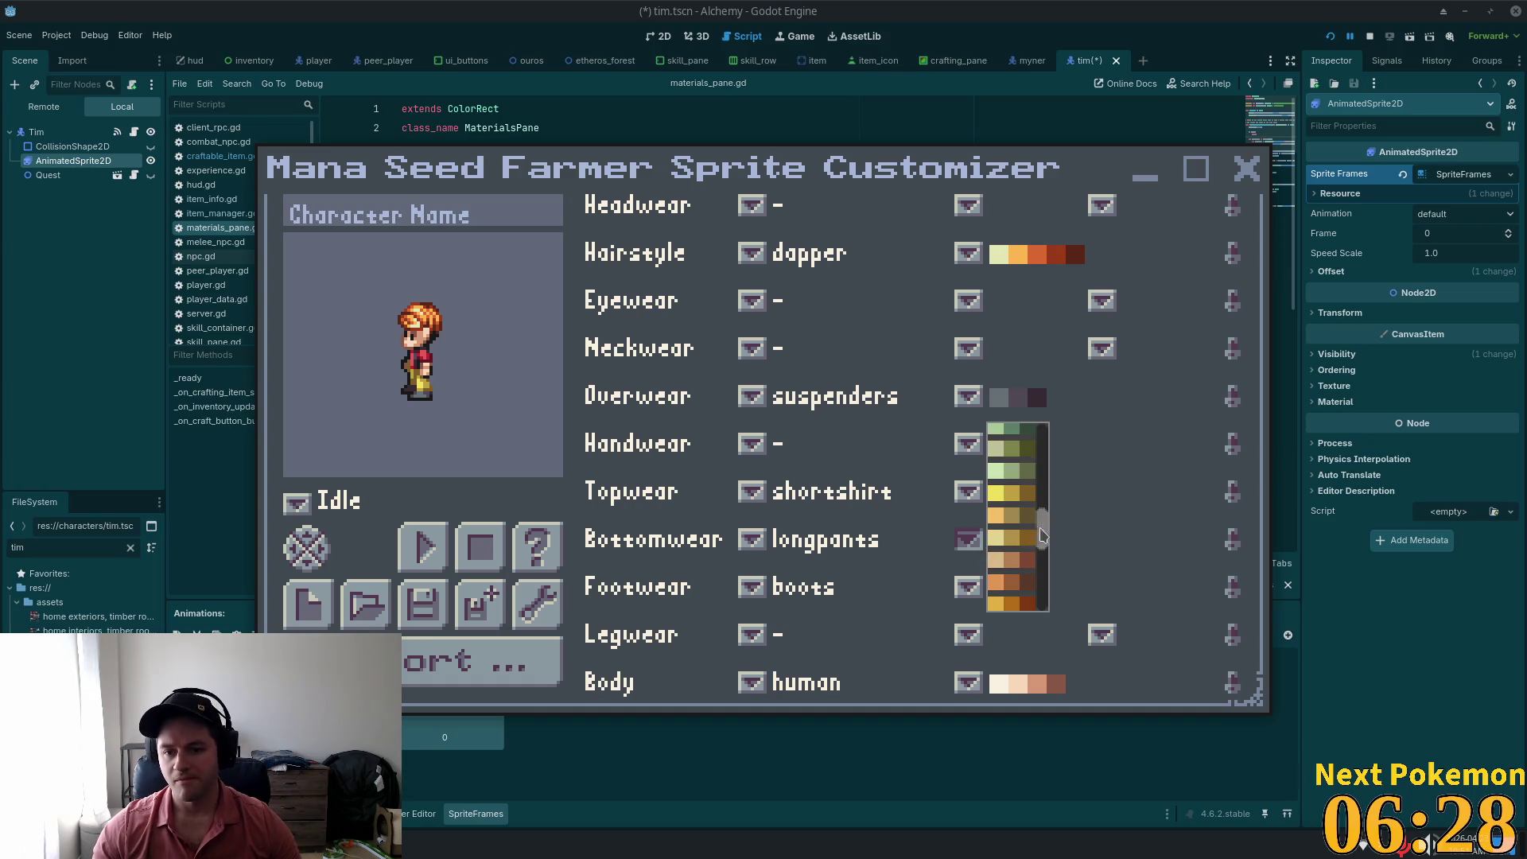
pyautogui.moveTo(1042, 537); pyautogui.dragTo(1056, 462)
pyautogui.click(1026, 509)
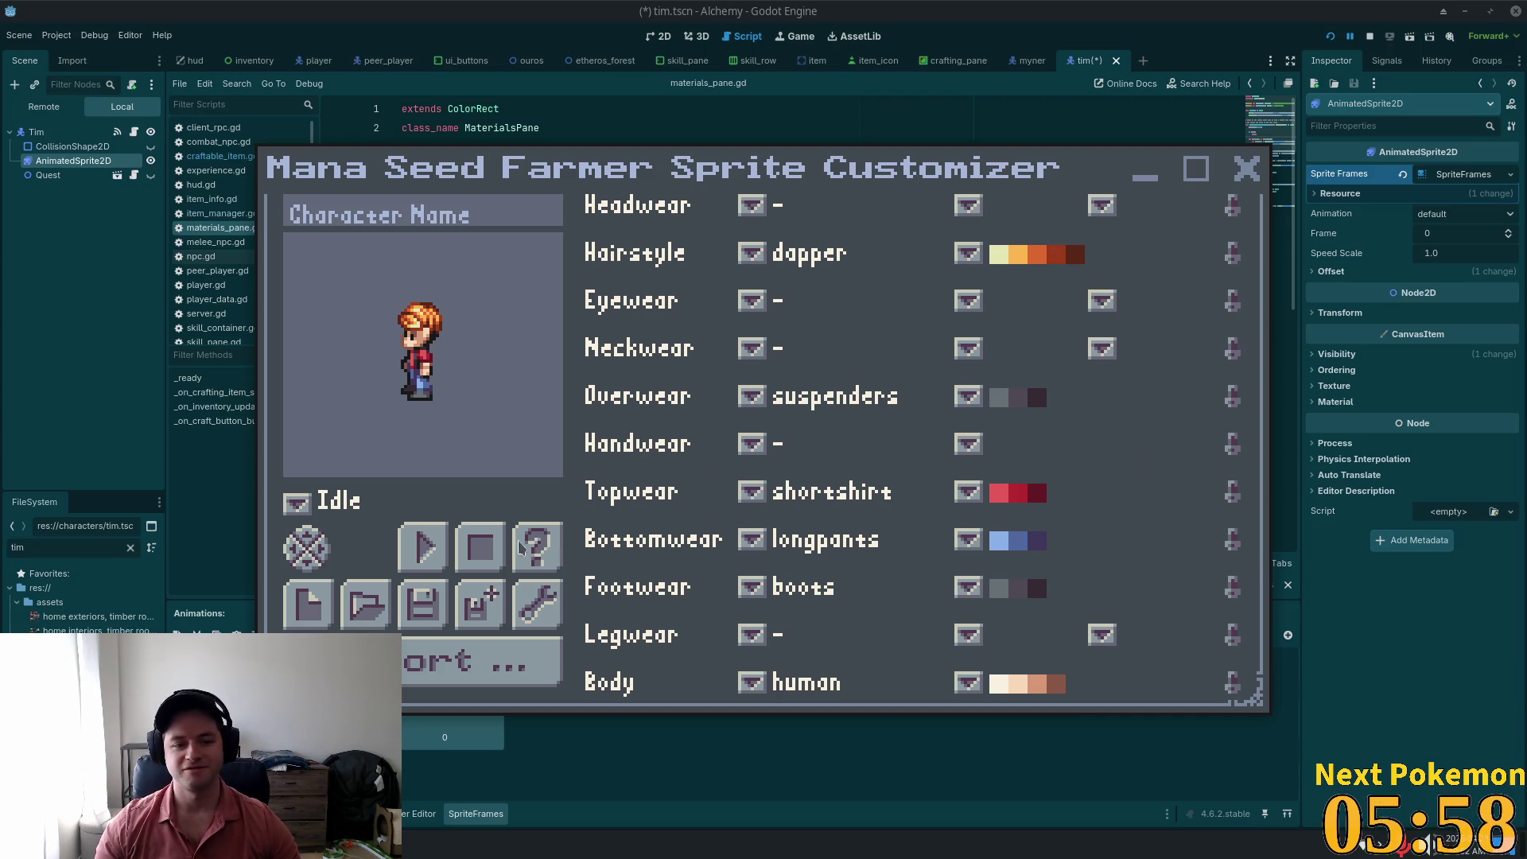
# Name the character Tim and bring the Lumberjack Song video back from the taskbar
pyautogui.click(396, 217)
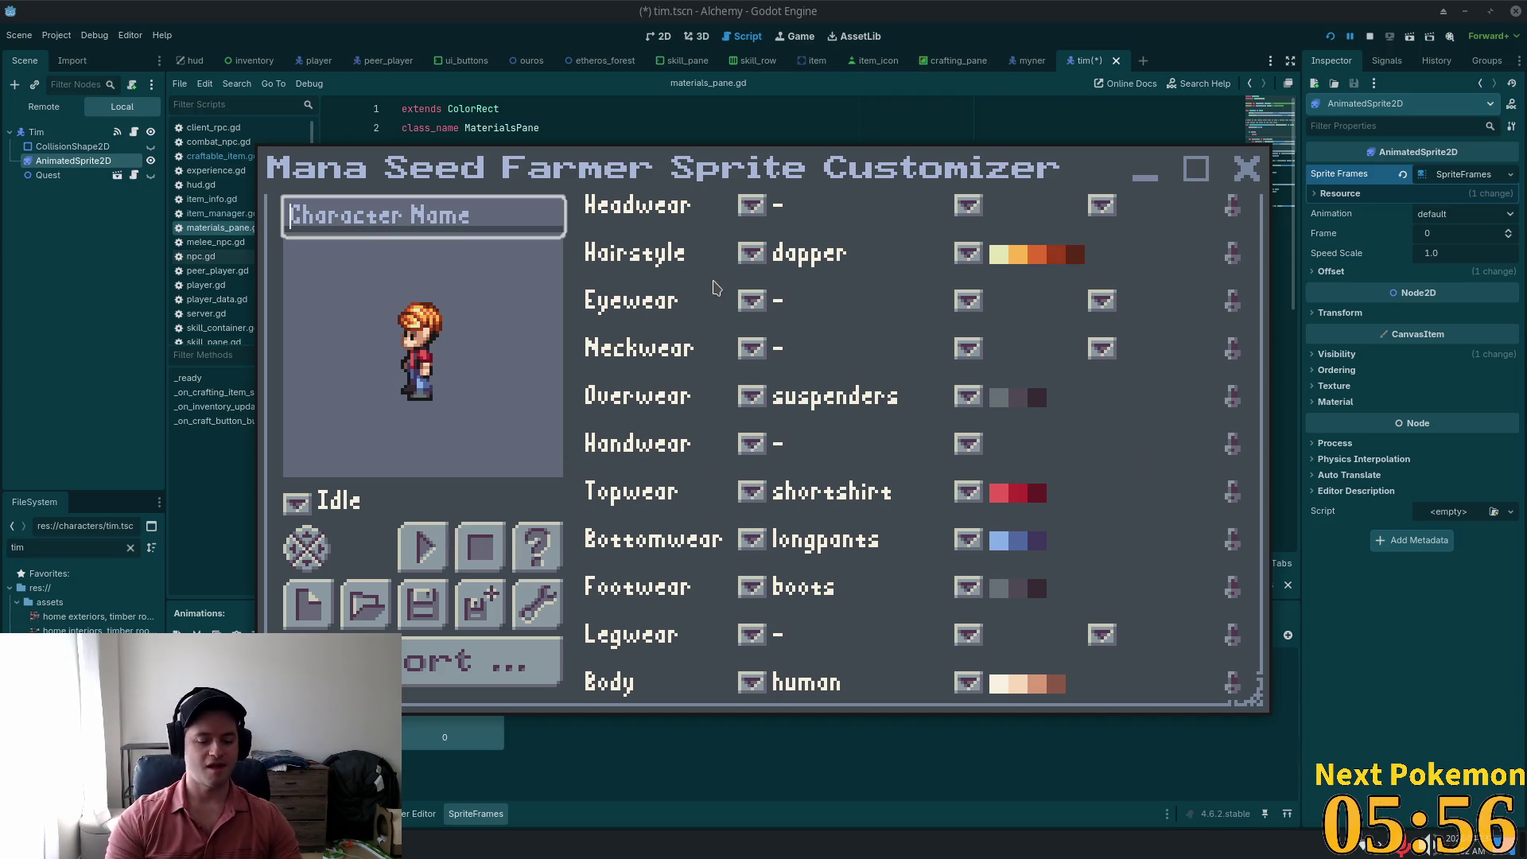
pyautogui.write('Time')
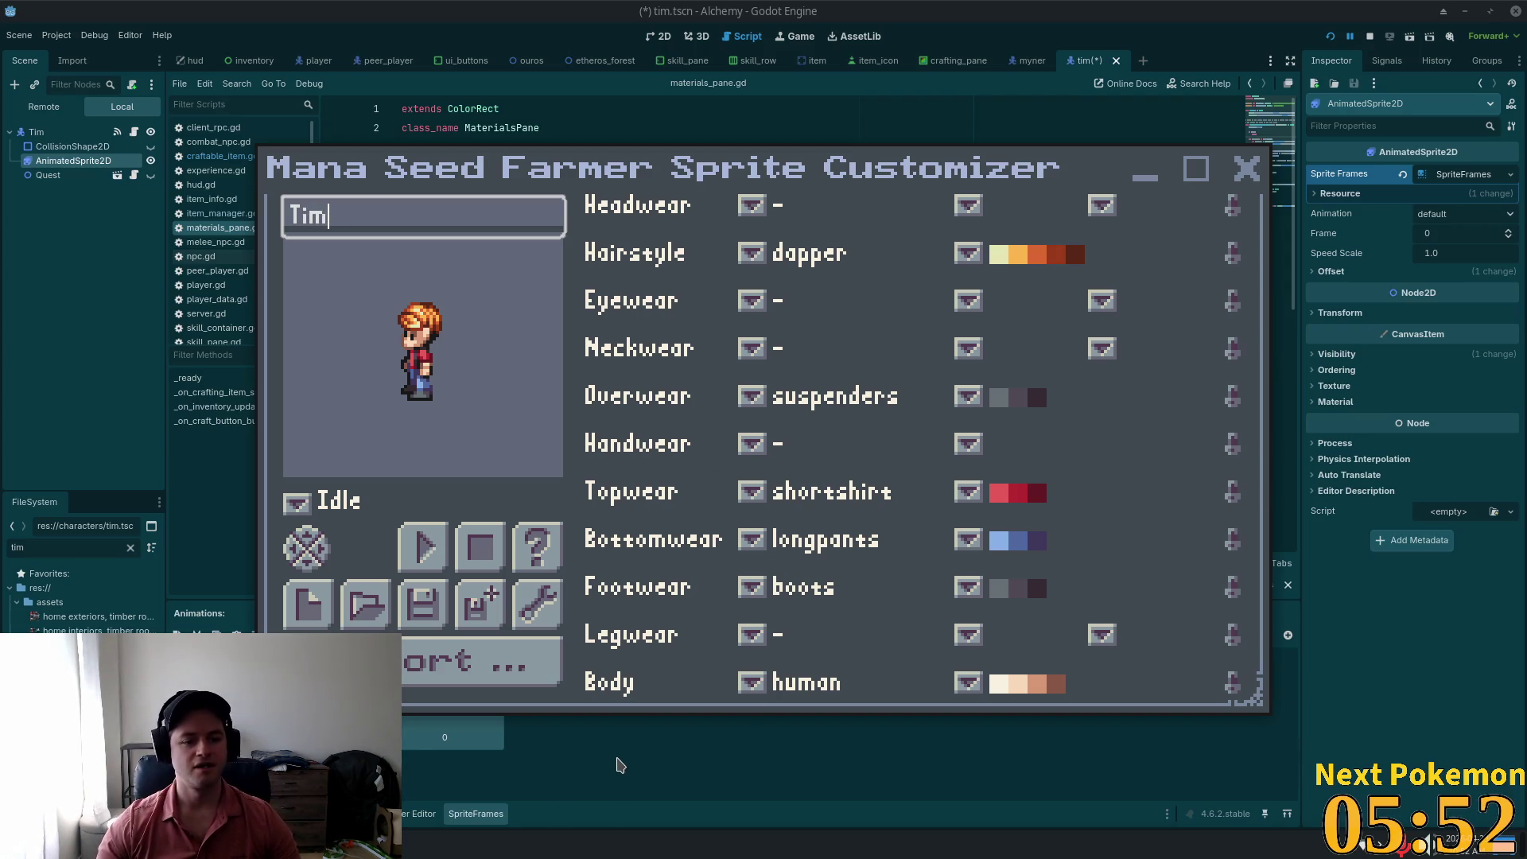
pyautogui.rightClick(433, 843)
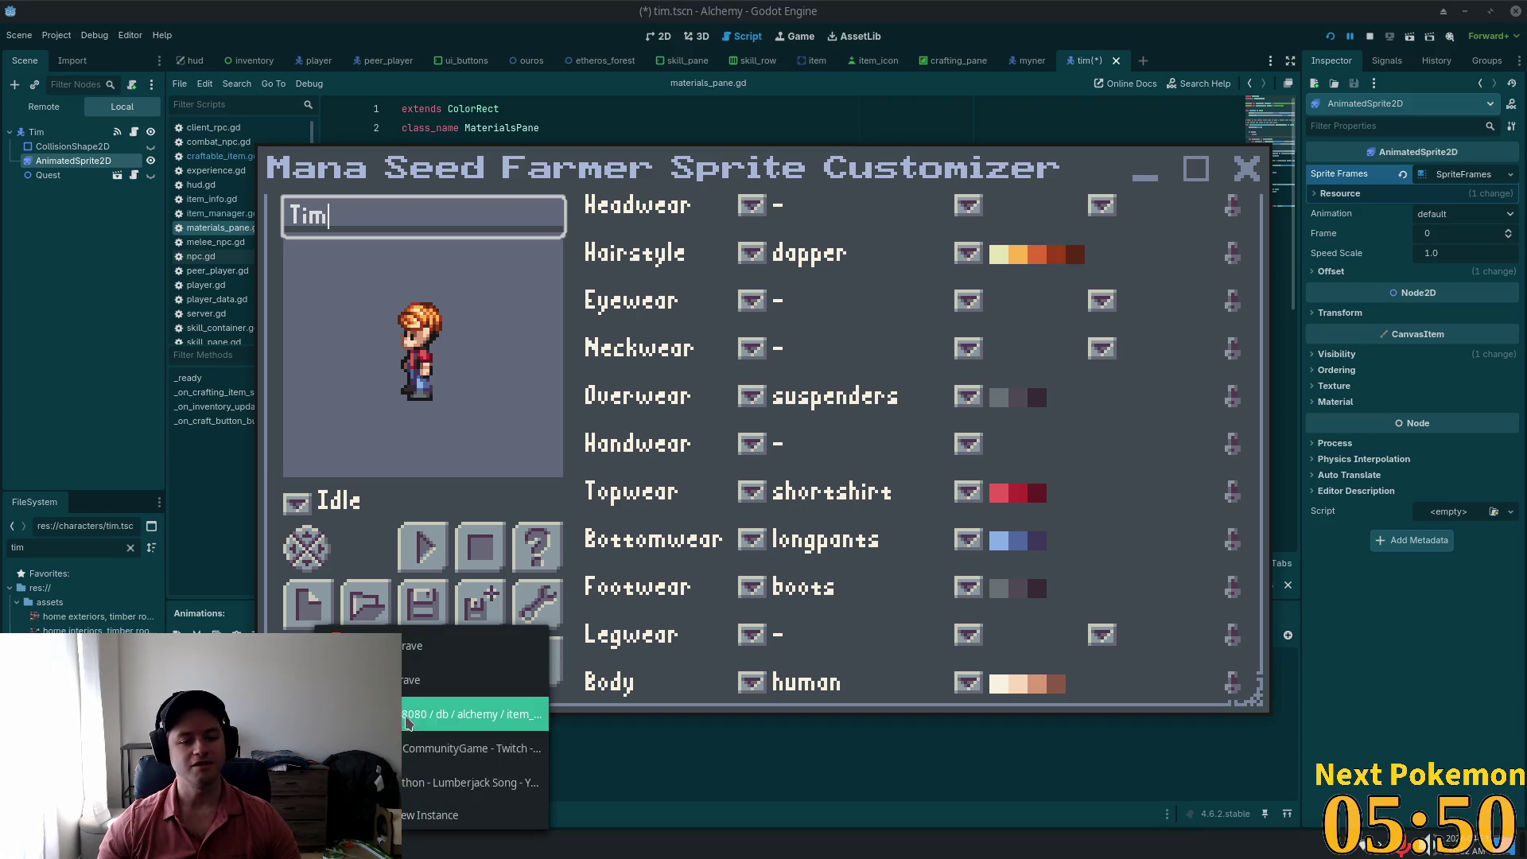
pyautogui.click(438, 782)
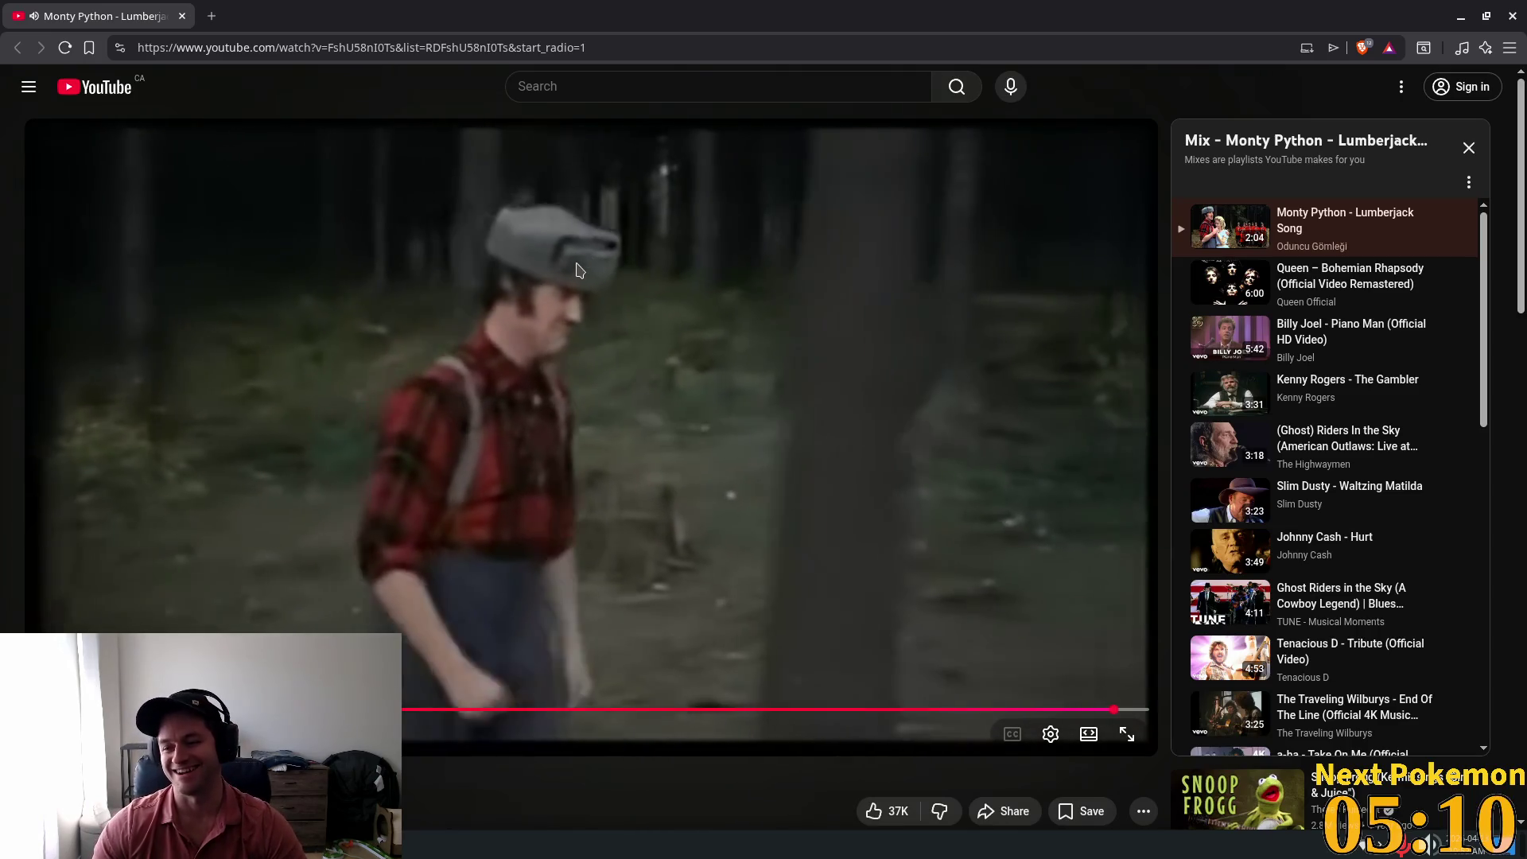
# Pause the Lumberjack Song video and close its browser tab
pyautogui.click(577, 271)
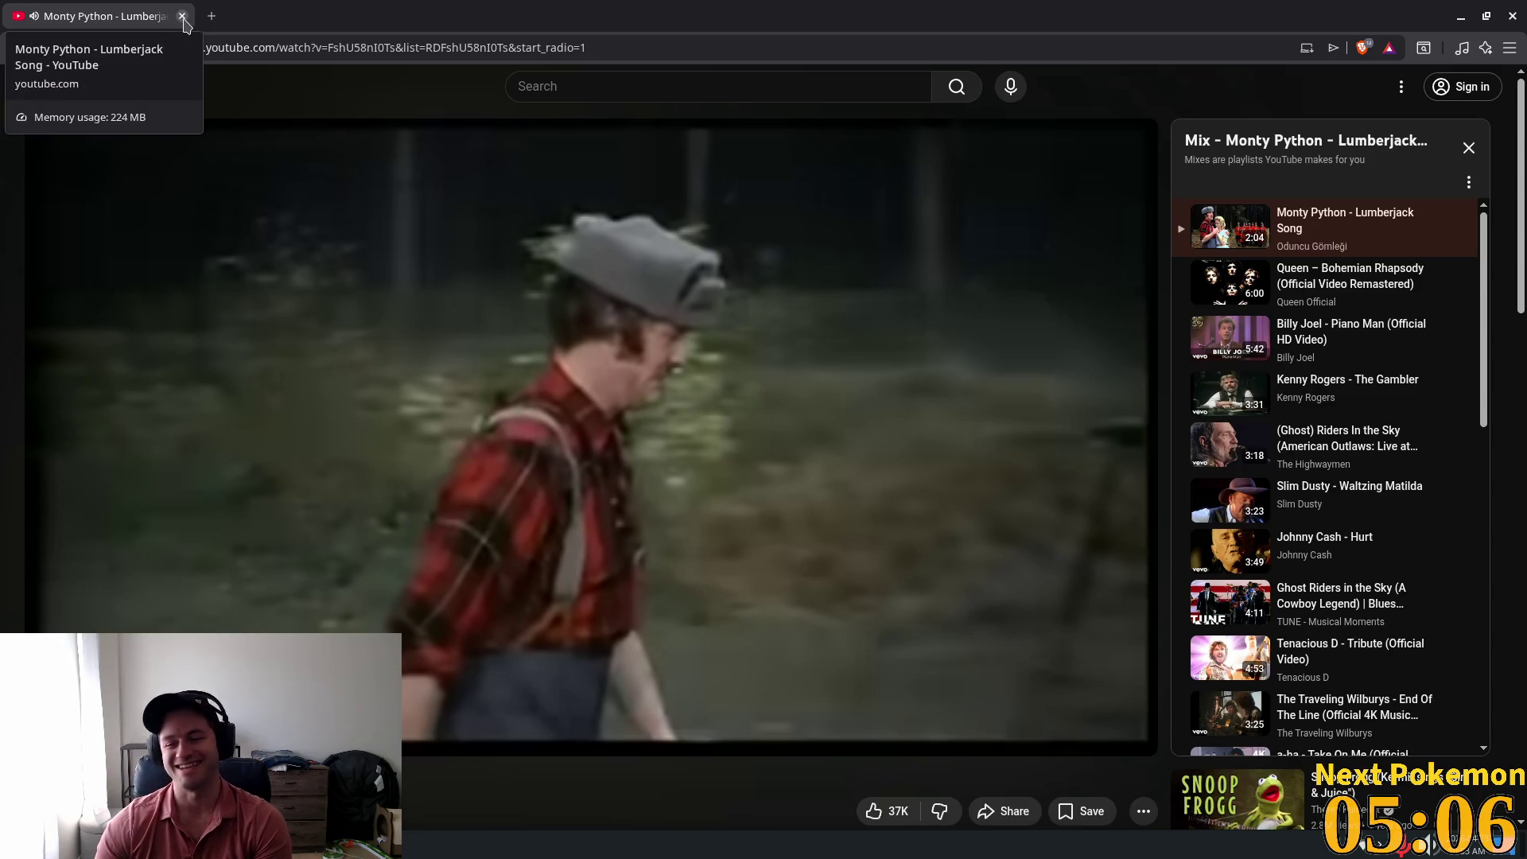
pyautogui.click(182, 16)
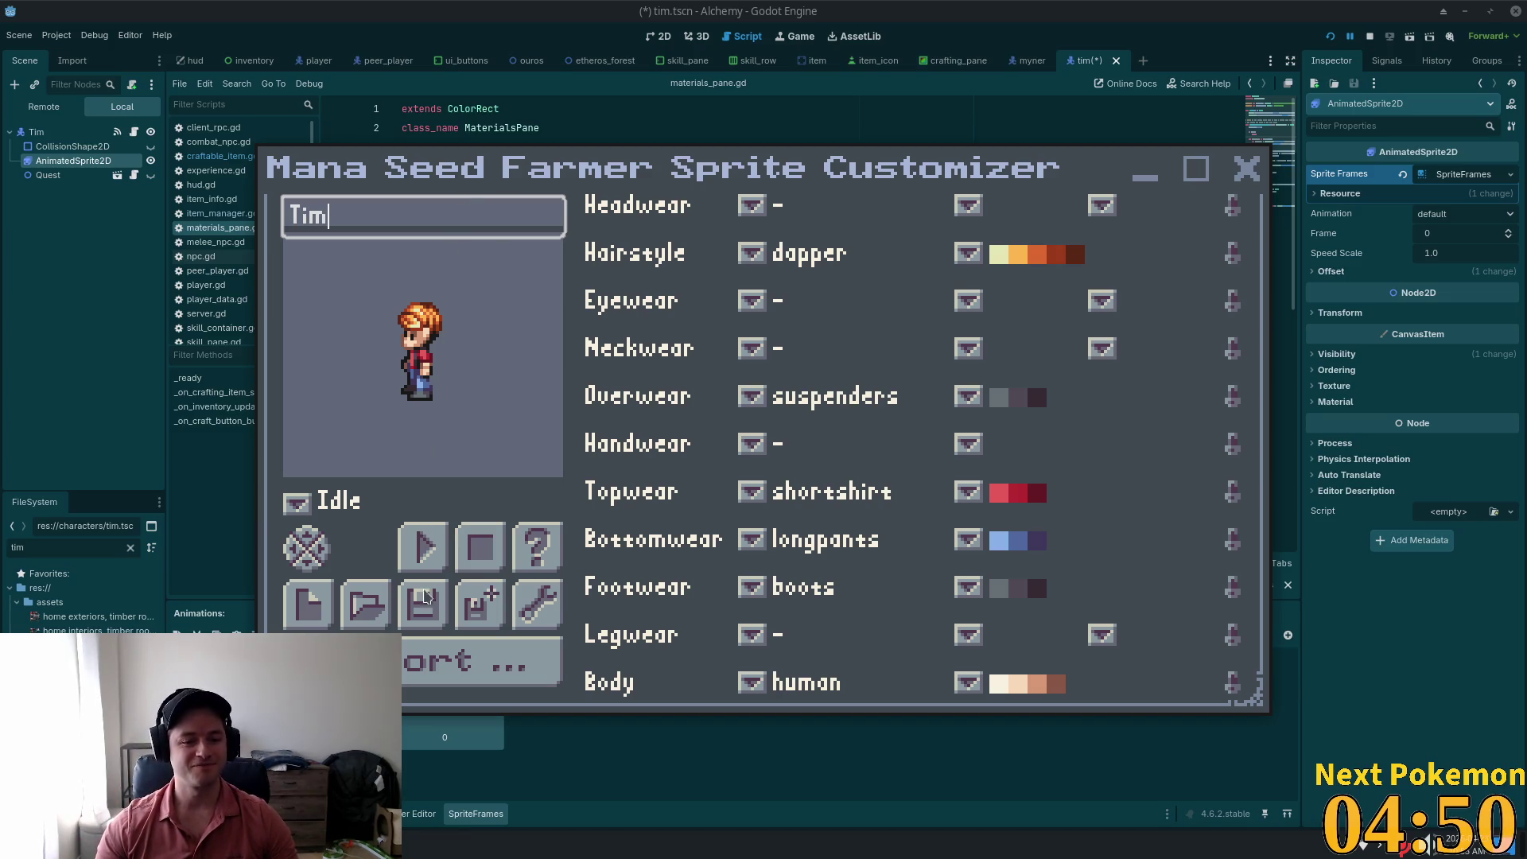
# Save the outfit selection as Tim.msfbc and export the spritesheet as Tim.png
pyautogui.click(480, 611)
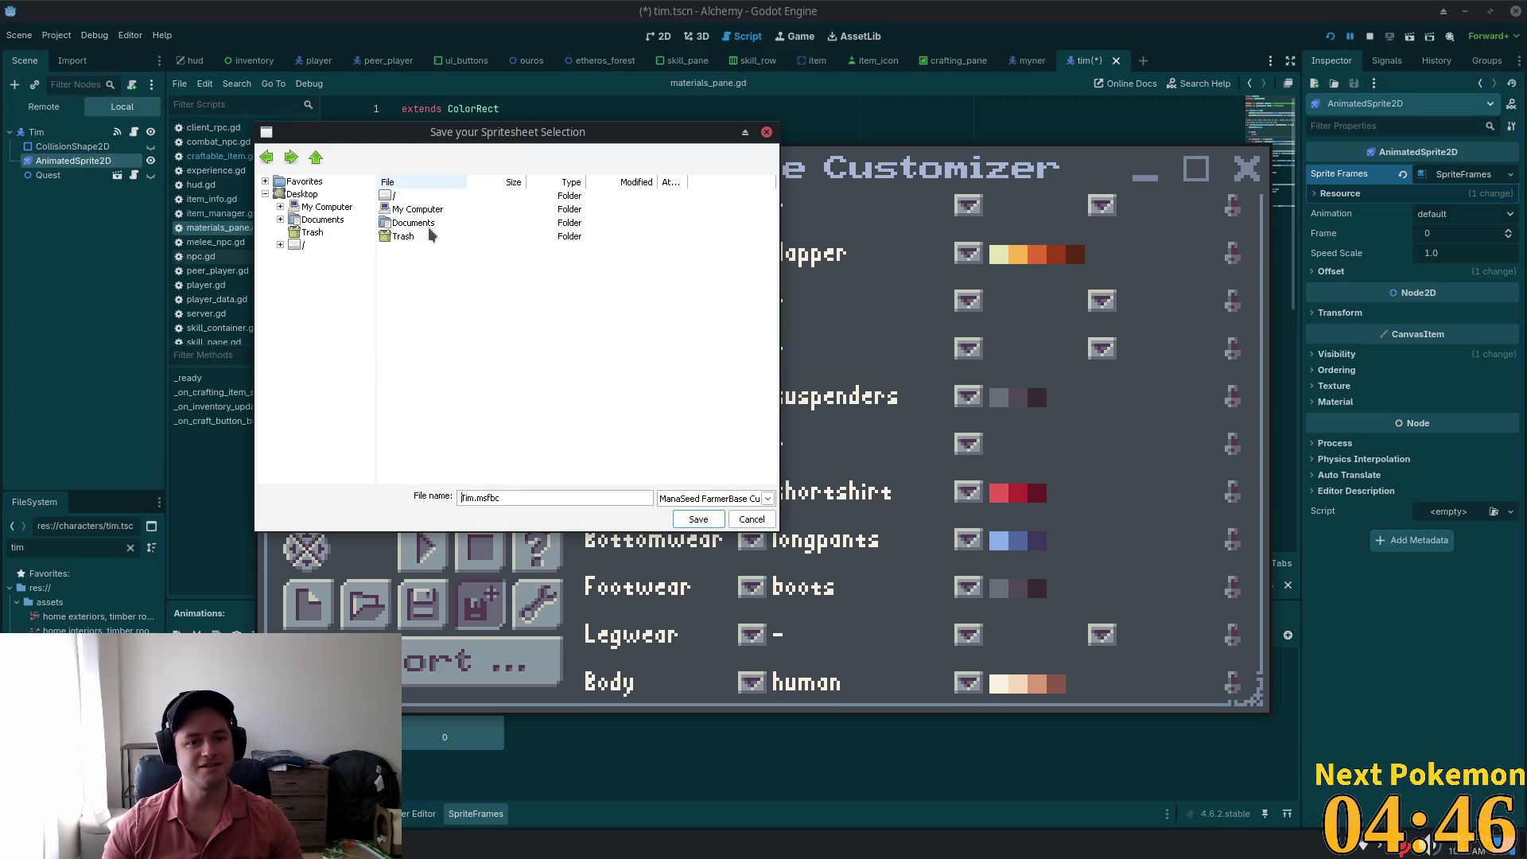
pyautogui.doubleClick(414, 223)
pyautogui.click(690, 521)
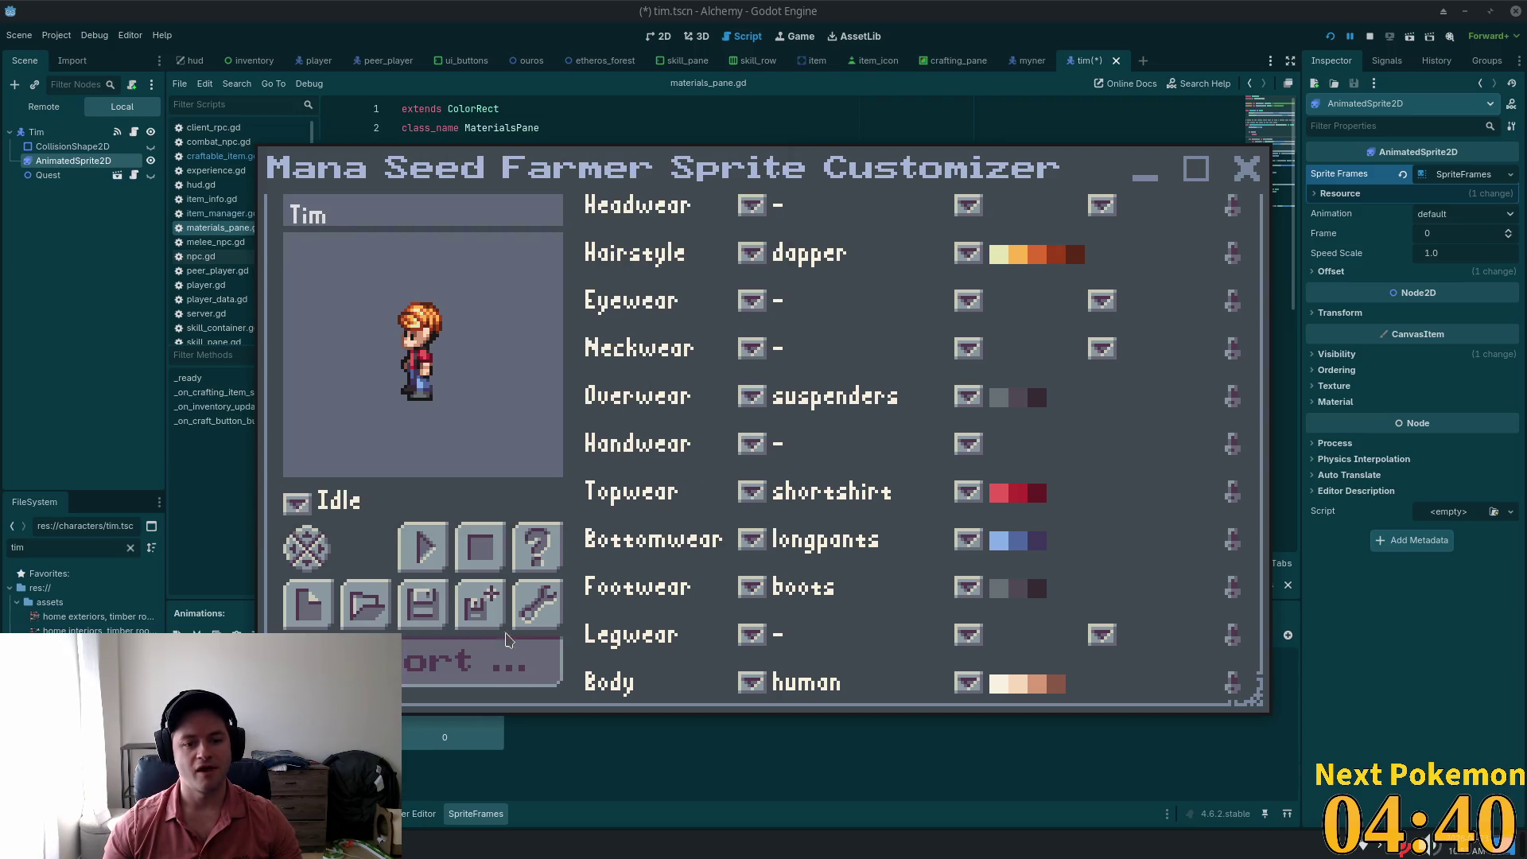
pyautogui.click(489, 695)
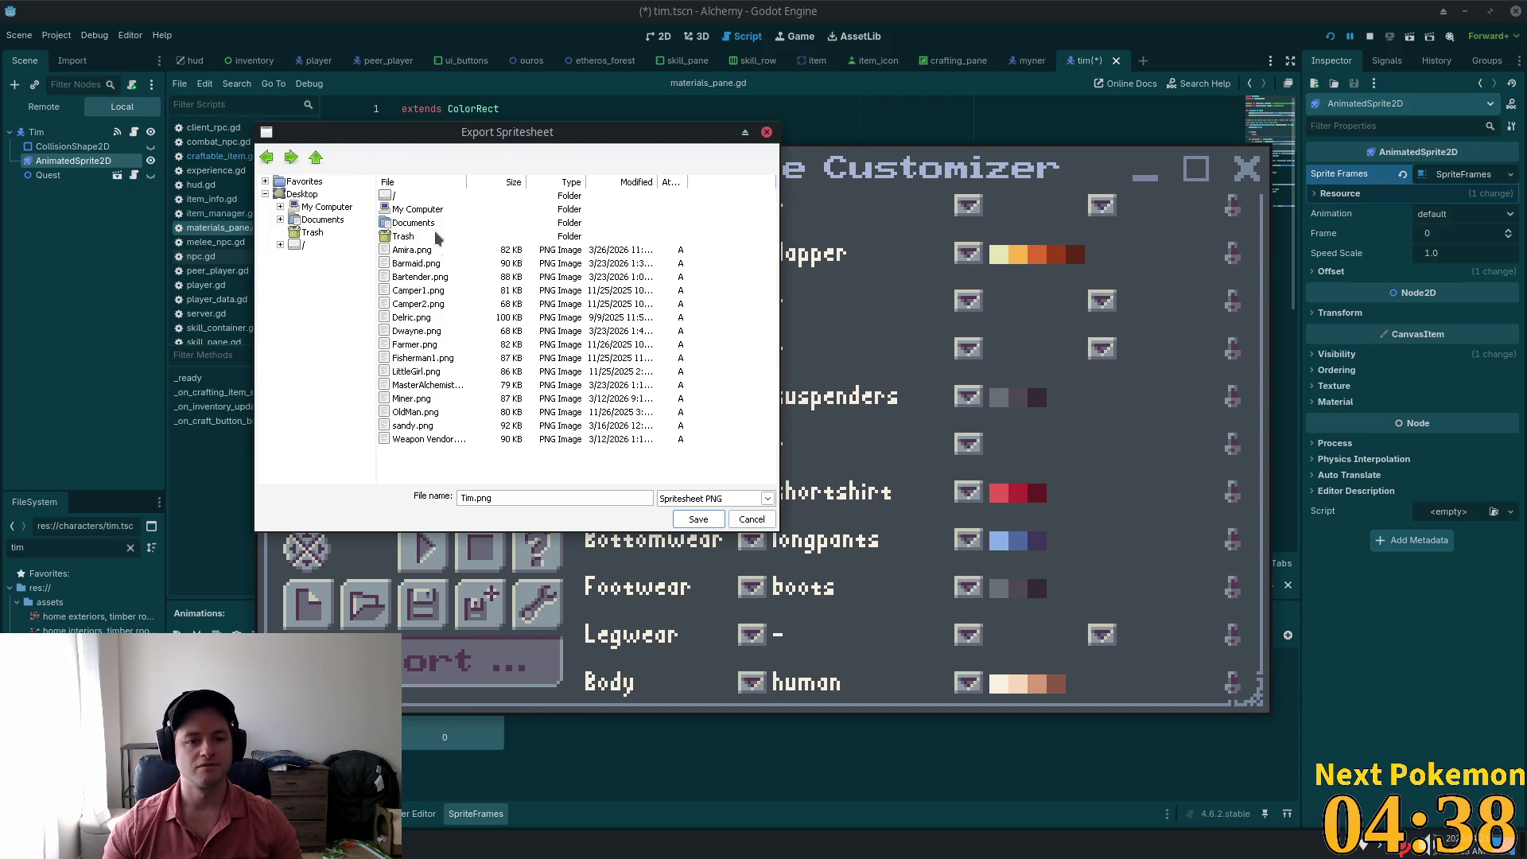
pyautogui.click(697, 520)
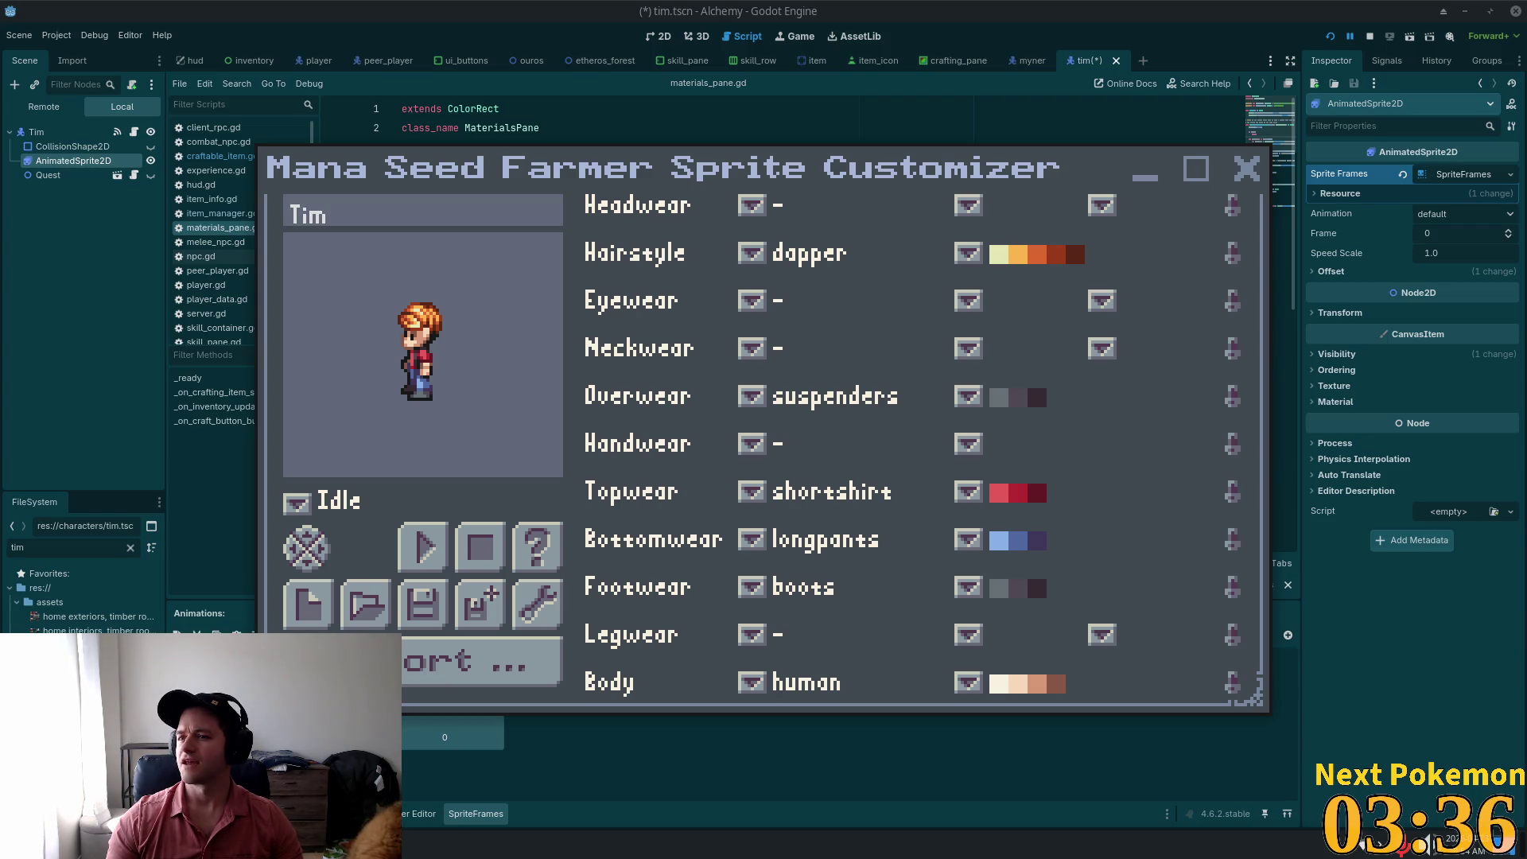
# Raise the YouTube browser window showing the Wheeler Walker Jr. video over the customizer
pyautogui.click(1309, 167)
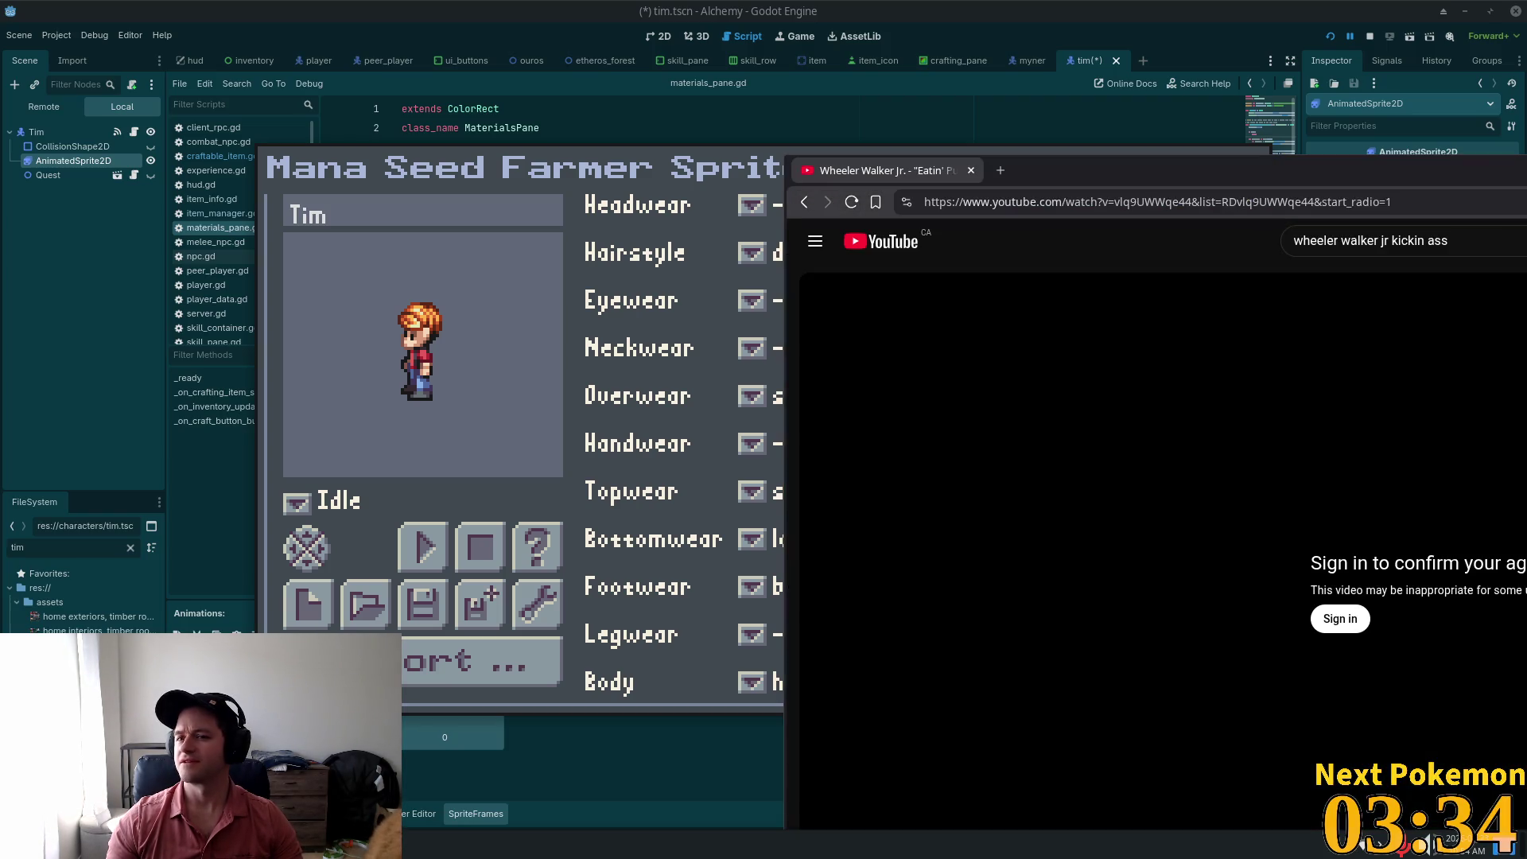
# Drag the YouTube window left and switch away so the sprite customizer shows again
pyautogui.moveTo(1309, 167)
pyautogui.mouseDown()
pyautogui.moveTo(1084, 157)
pyautogui.moveTo(846, 76)
pyautogui.mouseUp()
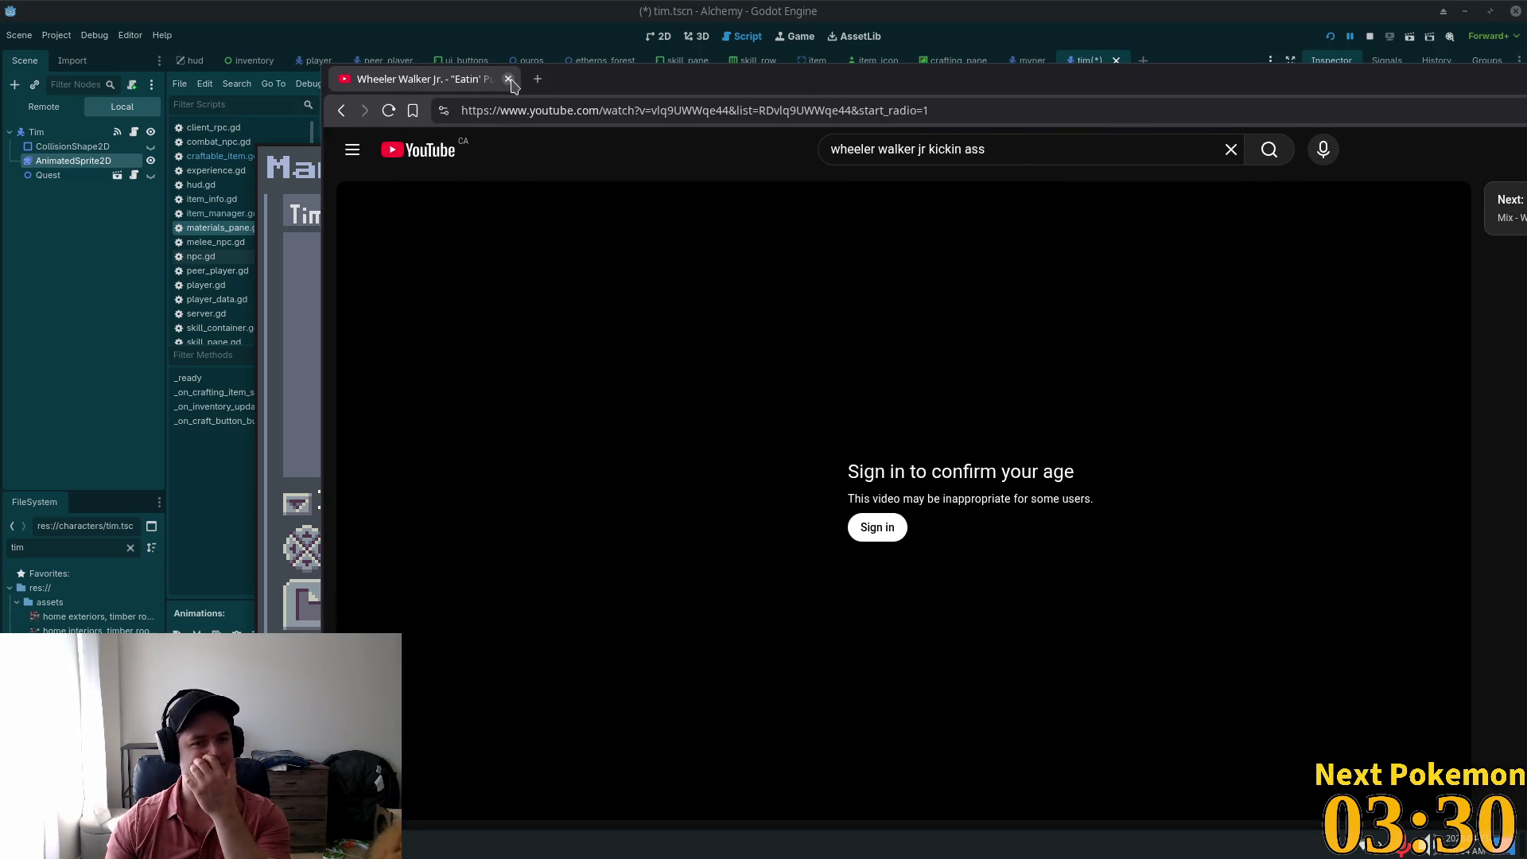
pyautogui.click(634, 104)
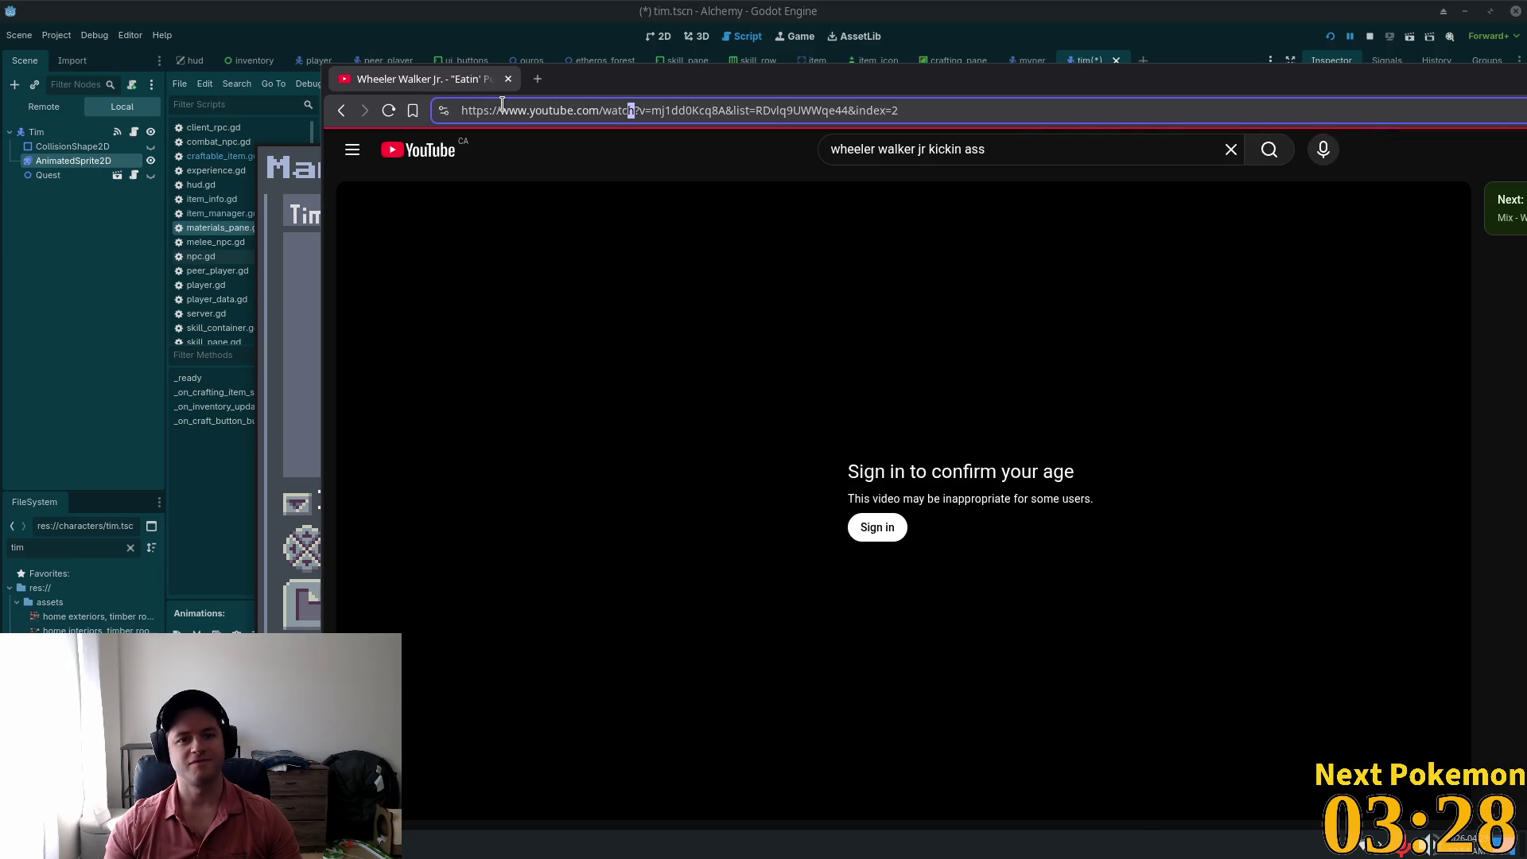
pyautogui.hotkey('alt', 'Tab')
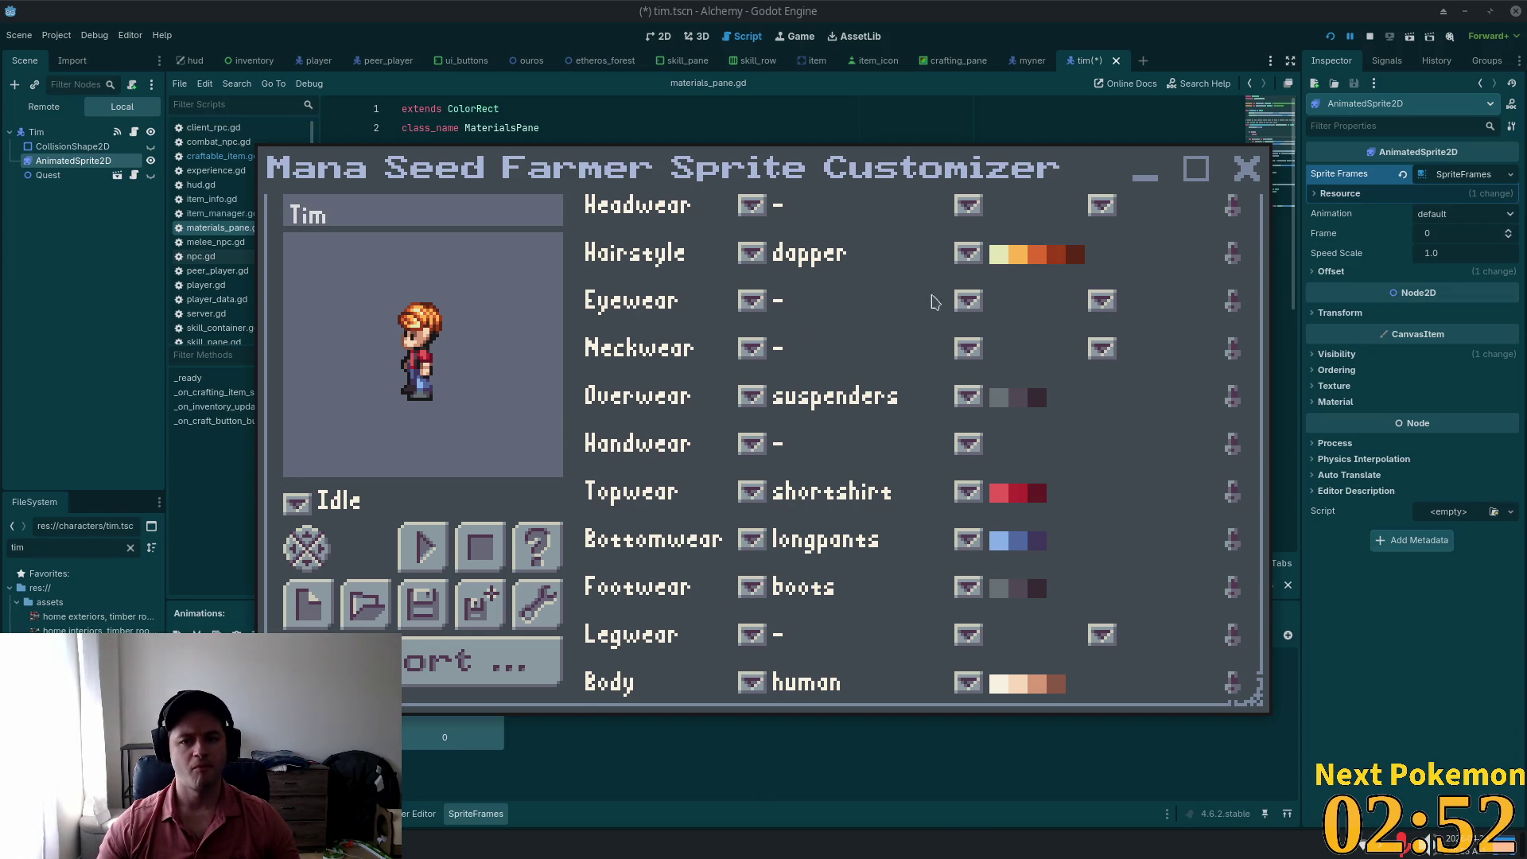
# Close the Mana Seed Farmer Sprite Customizer window, leaving materials_pane.gd in Godot
pyautogui.click(1244, 177)
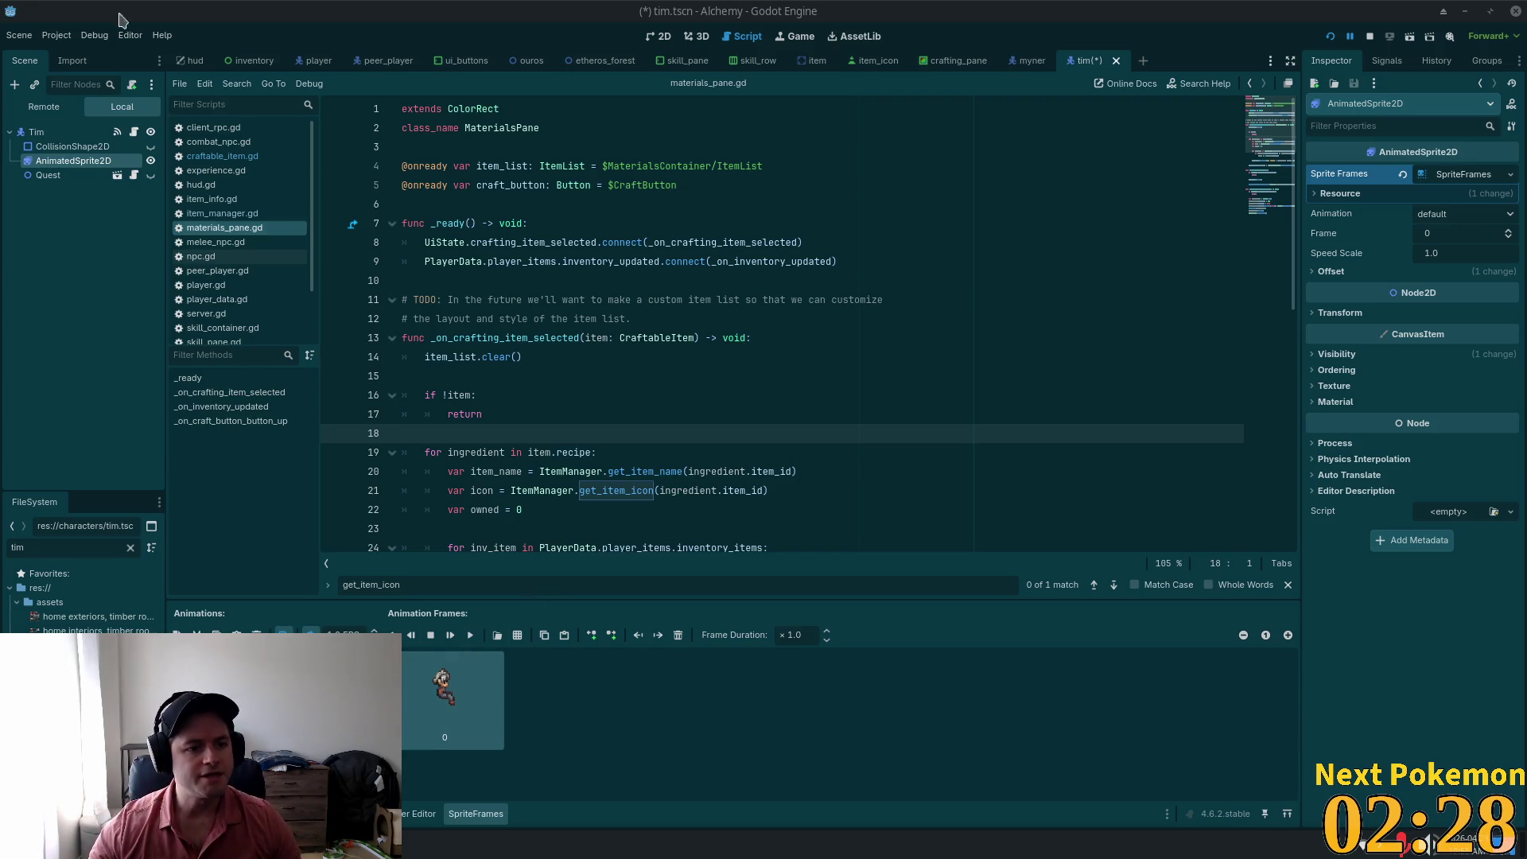
# Switch to the alchemy-todo notes and scroll through the highlights, fixes, plans and TODO items
pyautogui.hotkey('alt', 'Tab')
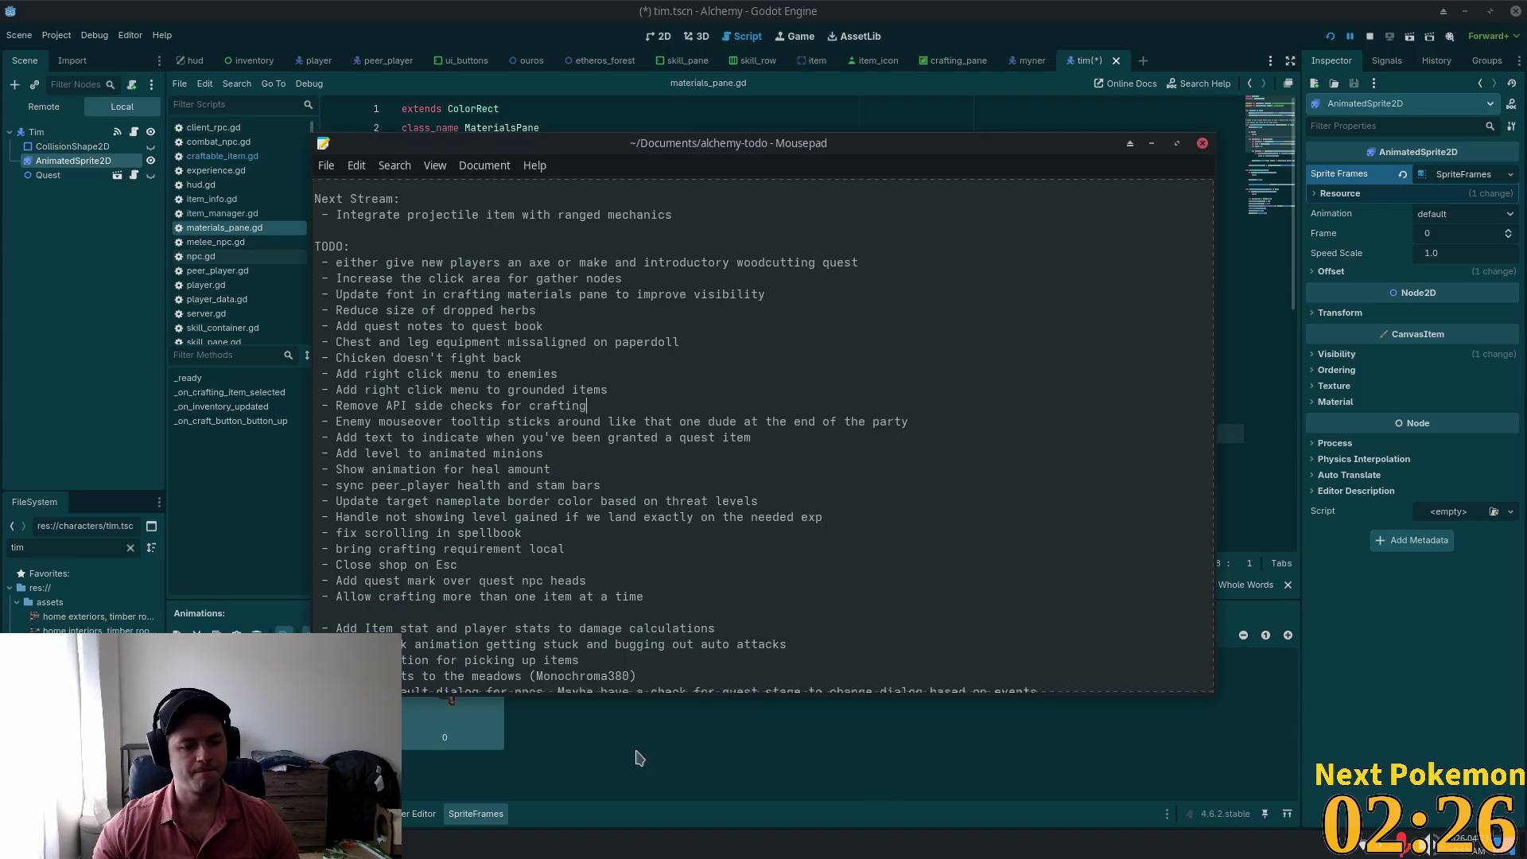
pyautogui.scroll(-3, 933, 295)
pyautogui.scroll(-6, 944, 383)
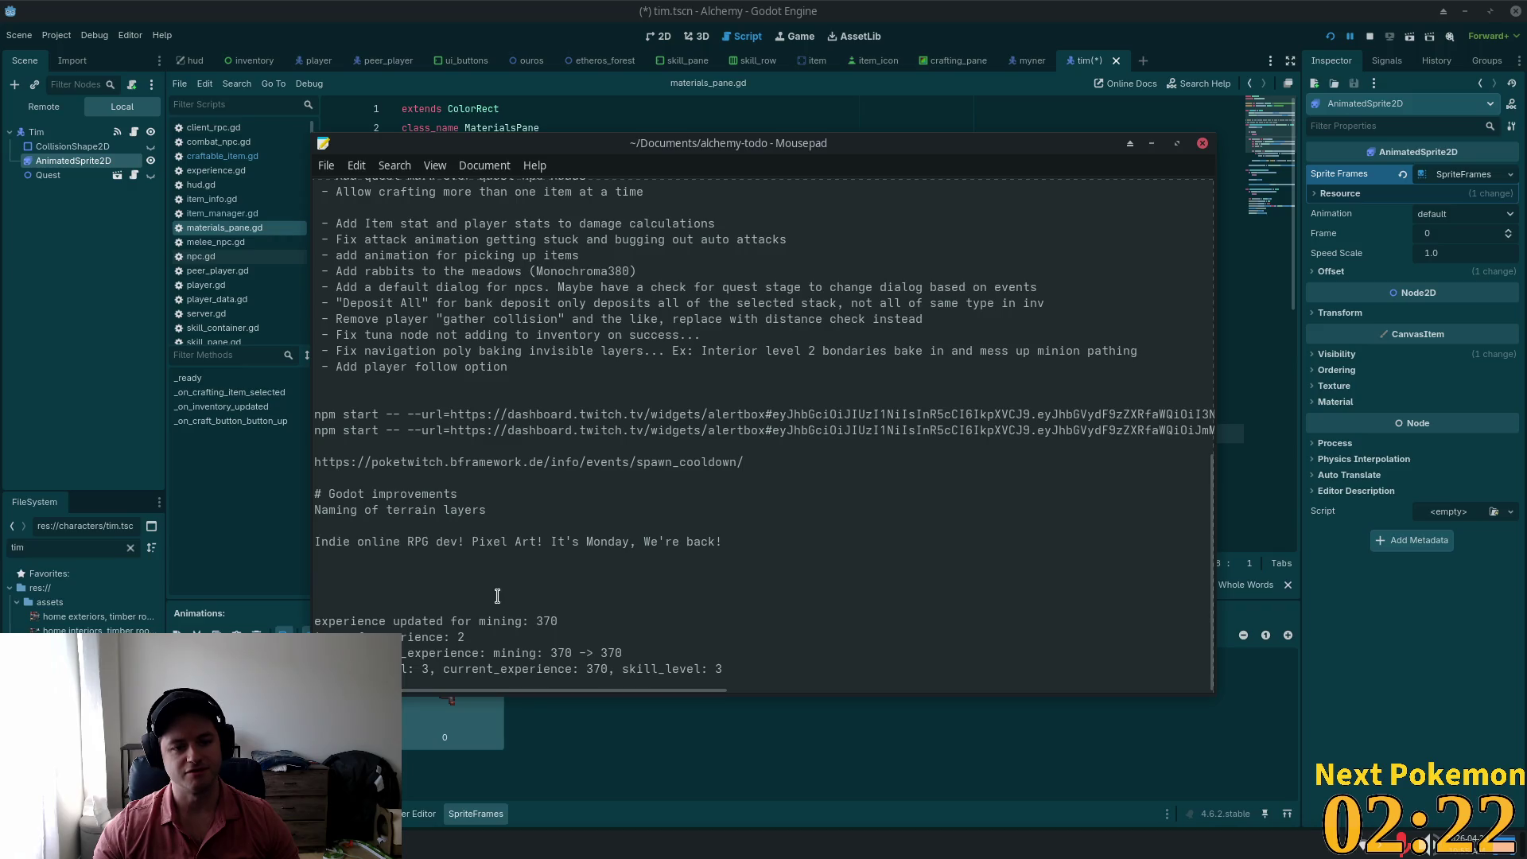
pyautogui.scroll(12, 1060, 636)
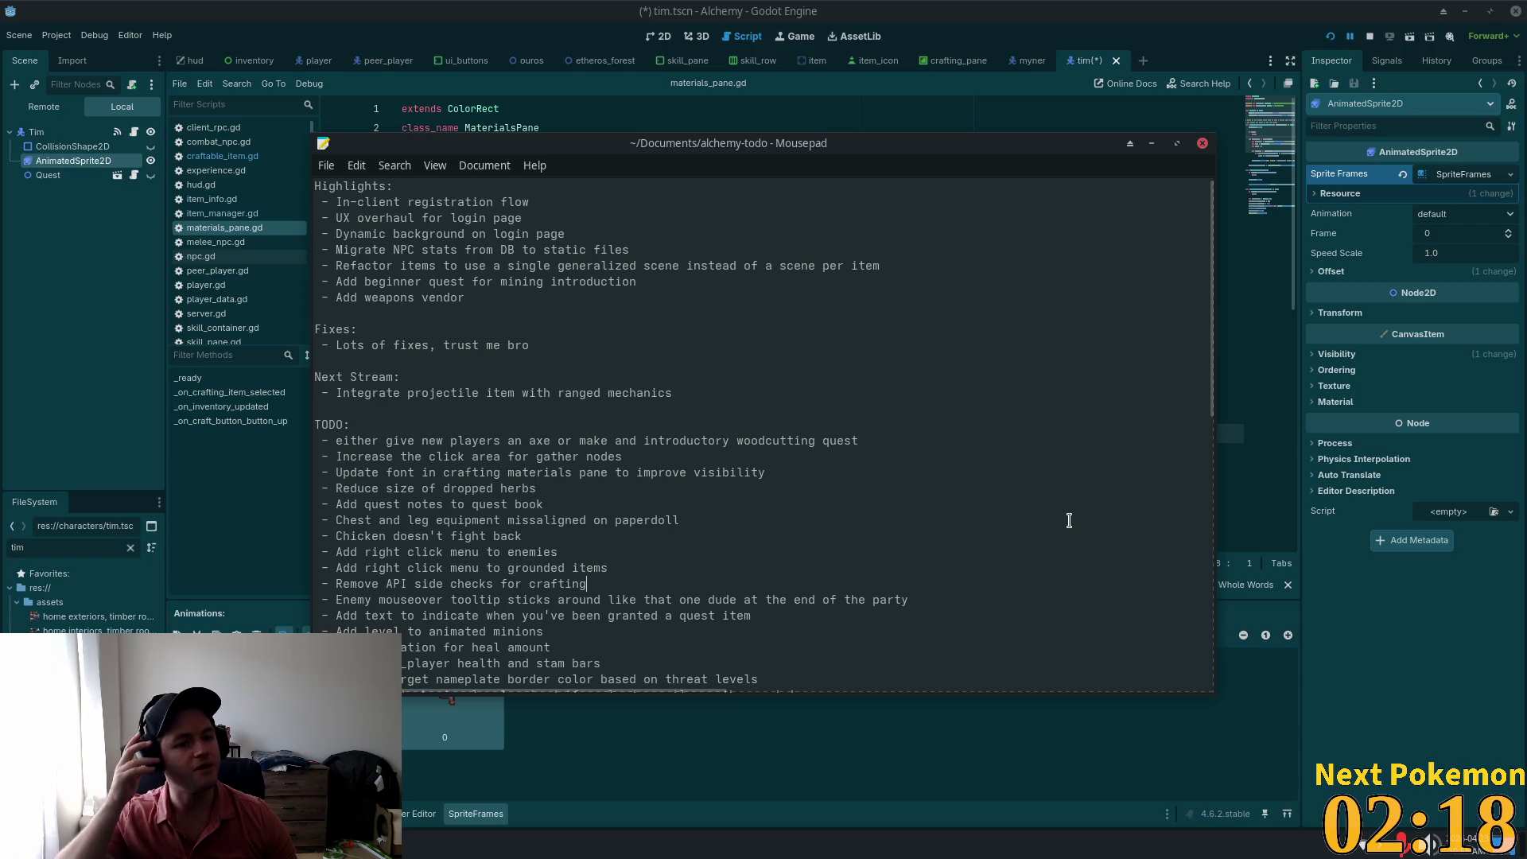
pyautogui.scroll(-4, 978, 543)
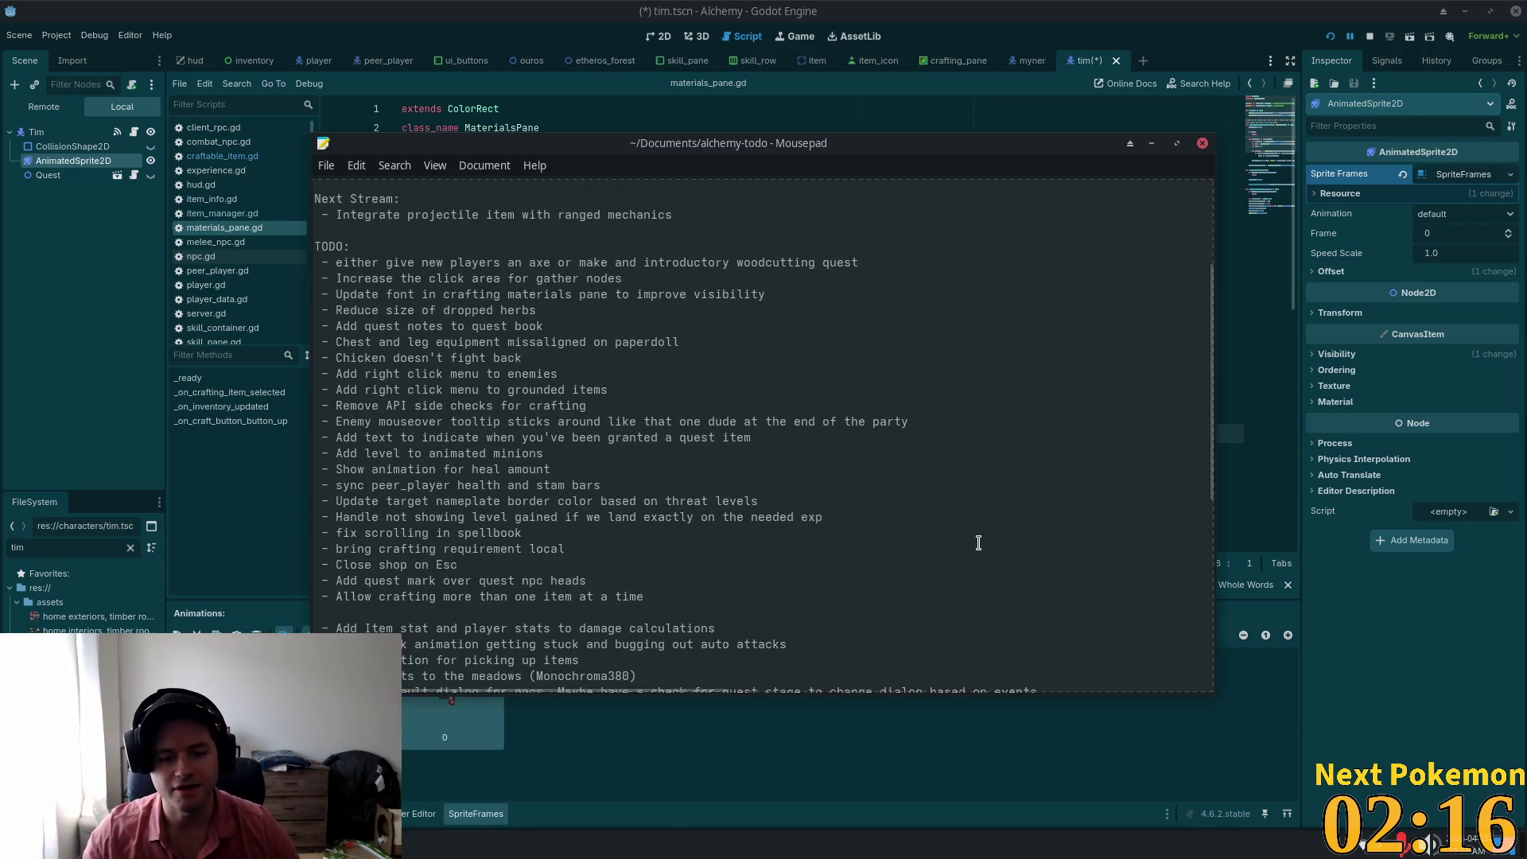
pyautogui.scroll(-5, 978, 543)
pyautogui.scroll(-2, 658, 611)
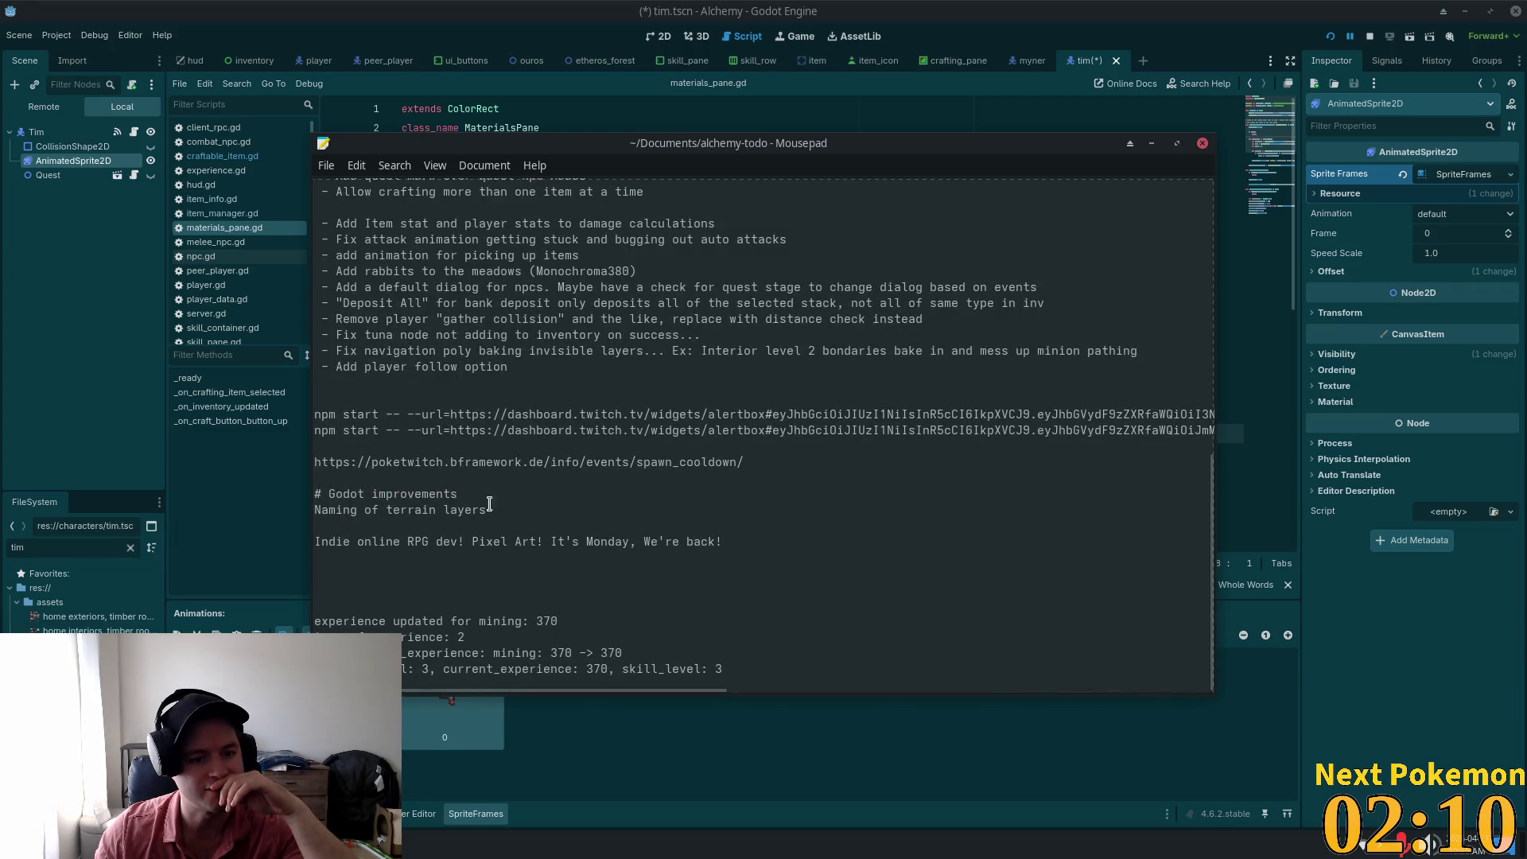
pyautogui.scroll(10, 465, 521)
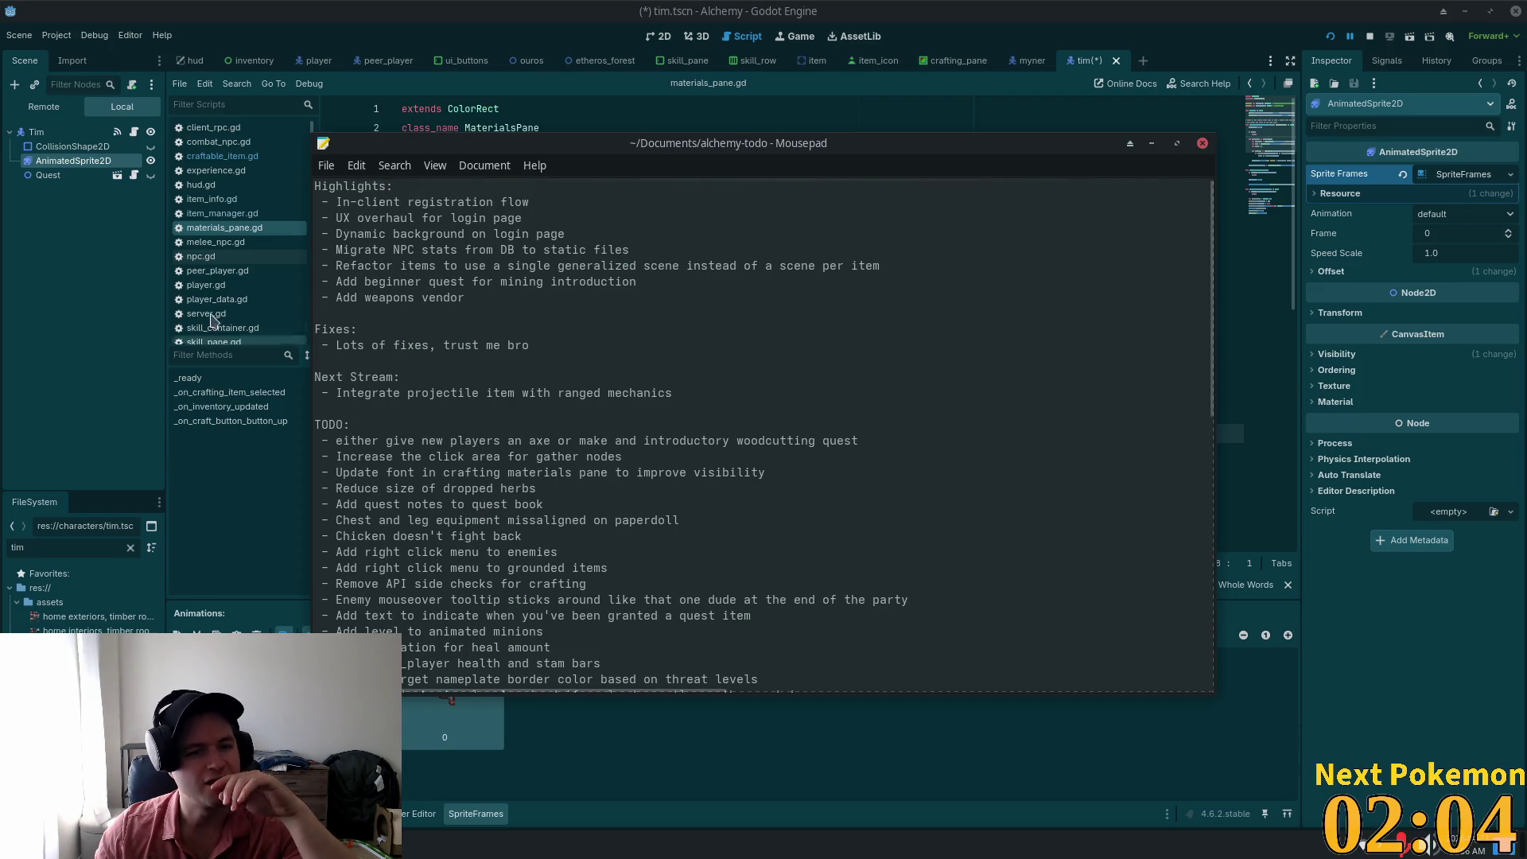
pyautogui.click(326, 165)
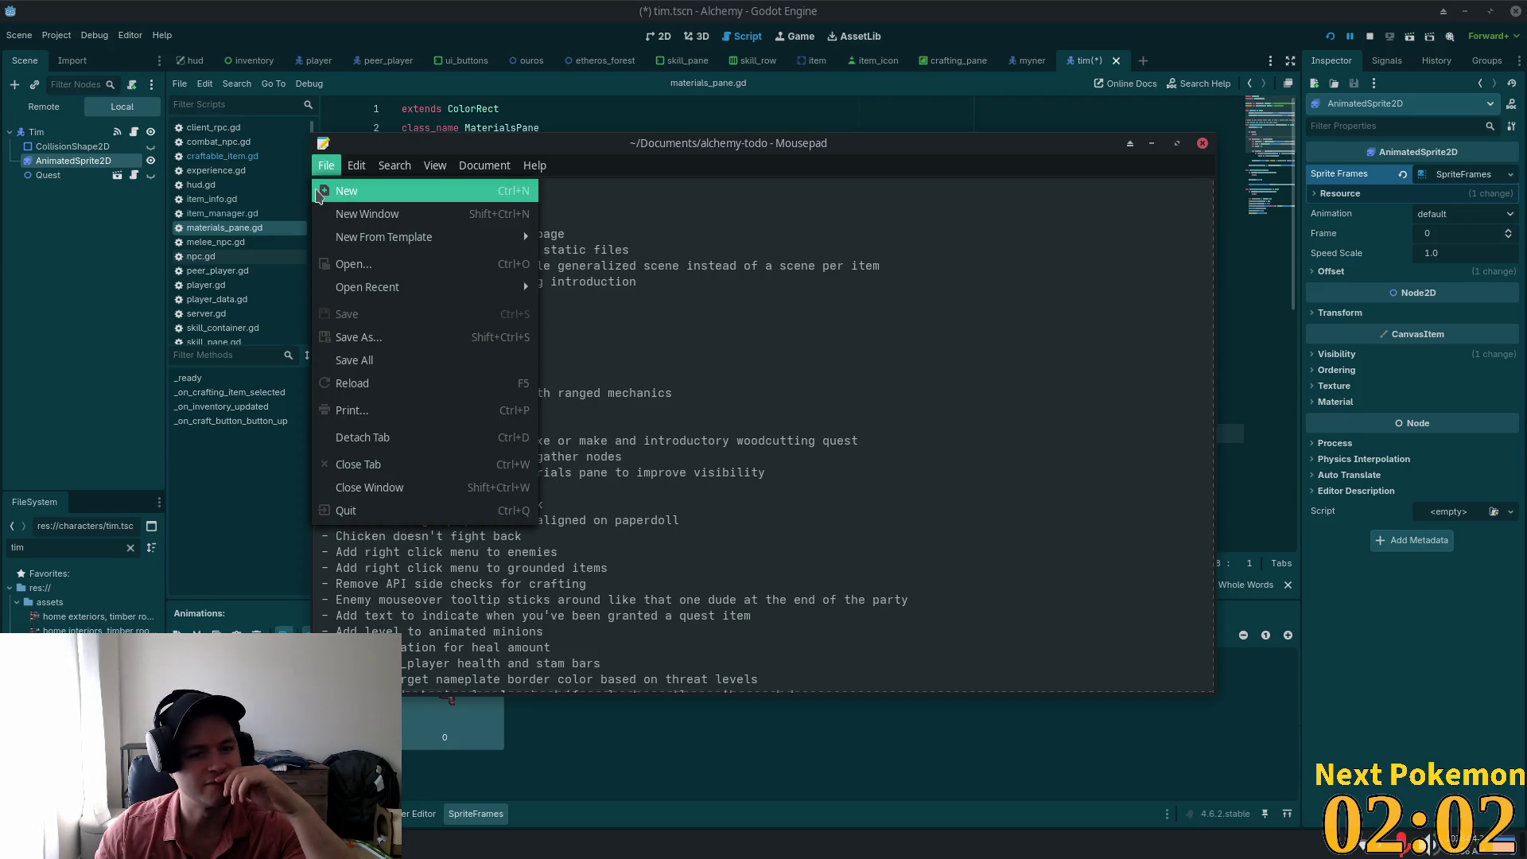
pyautogui.press('Escape')
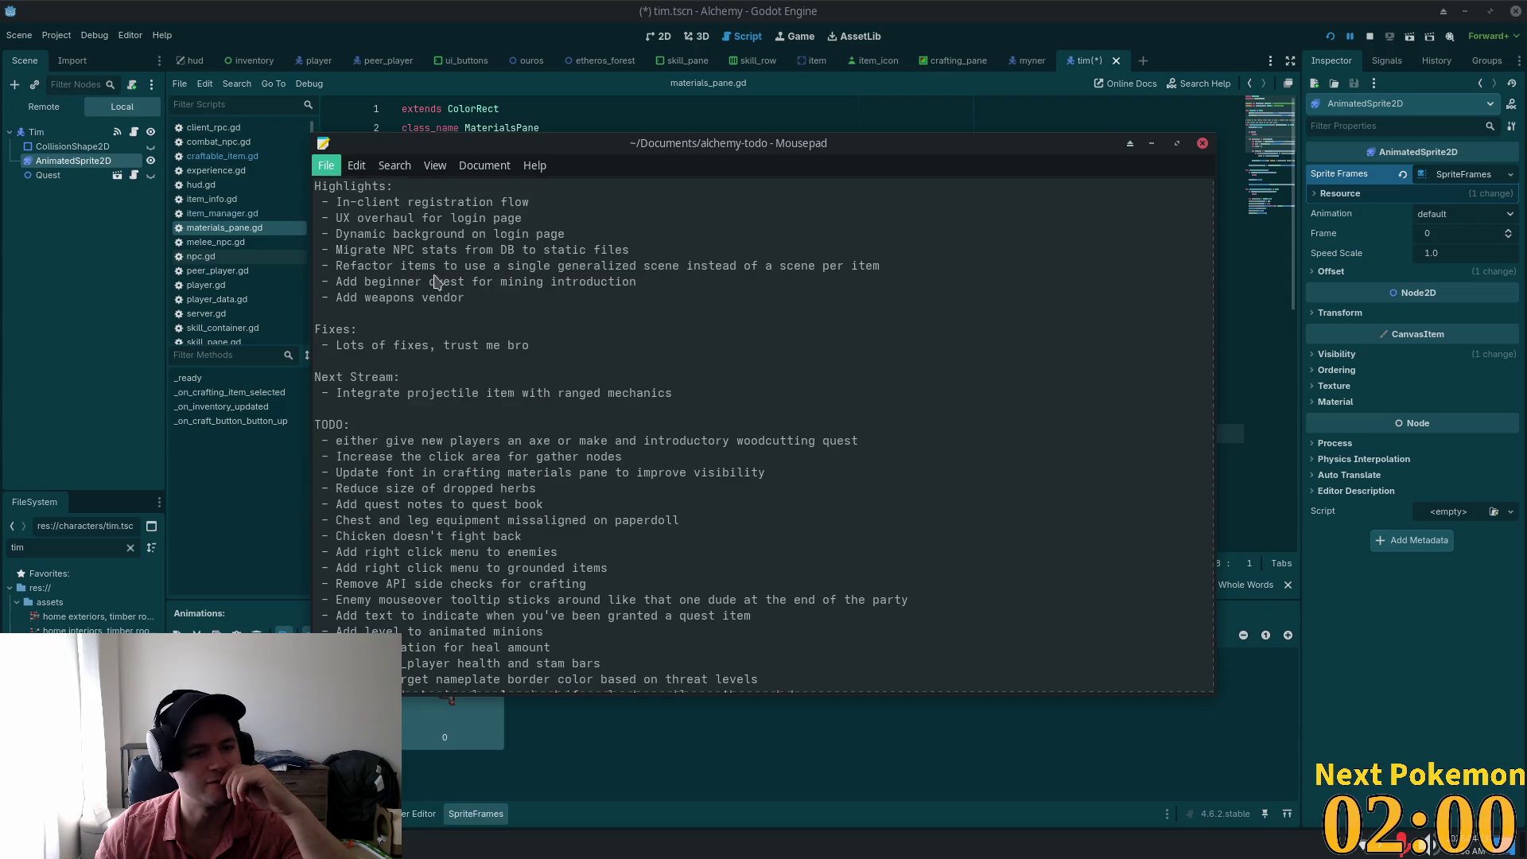